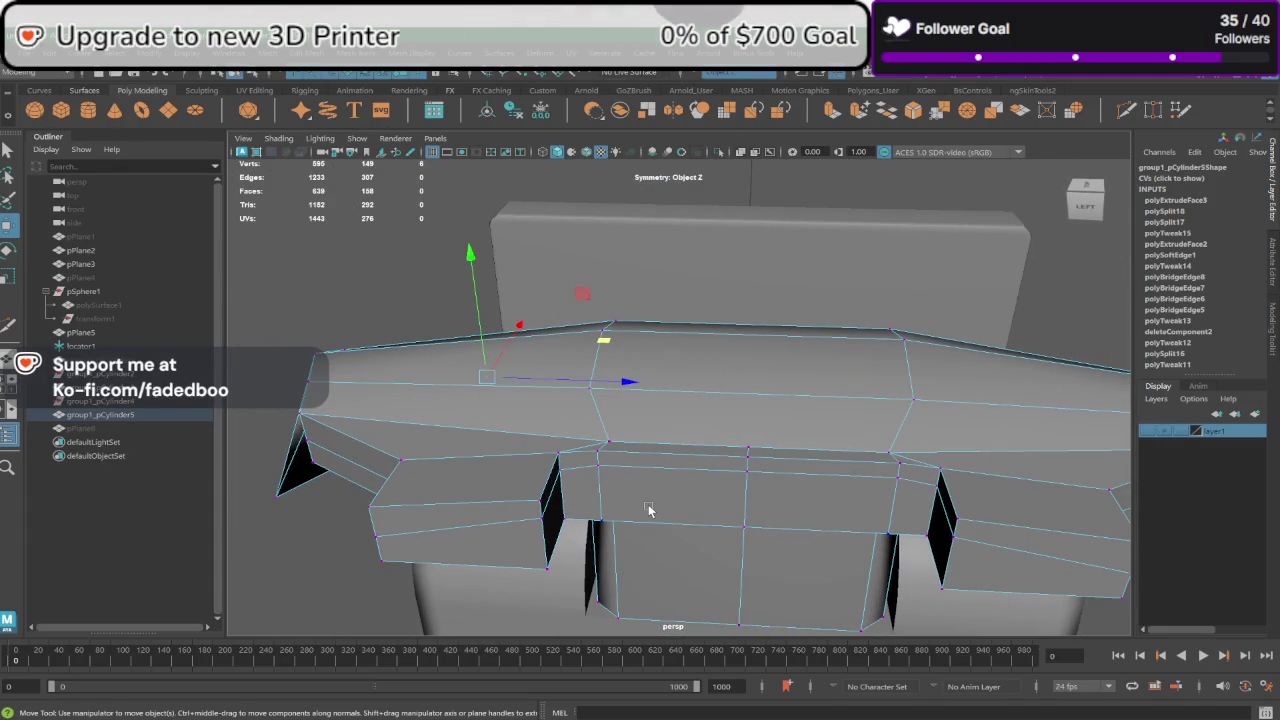
# Step: Frame the visor mesh, view it from the side and front, and select it
pyautogui.press('f')
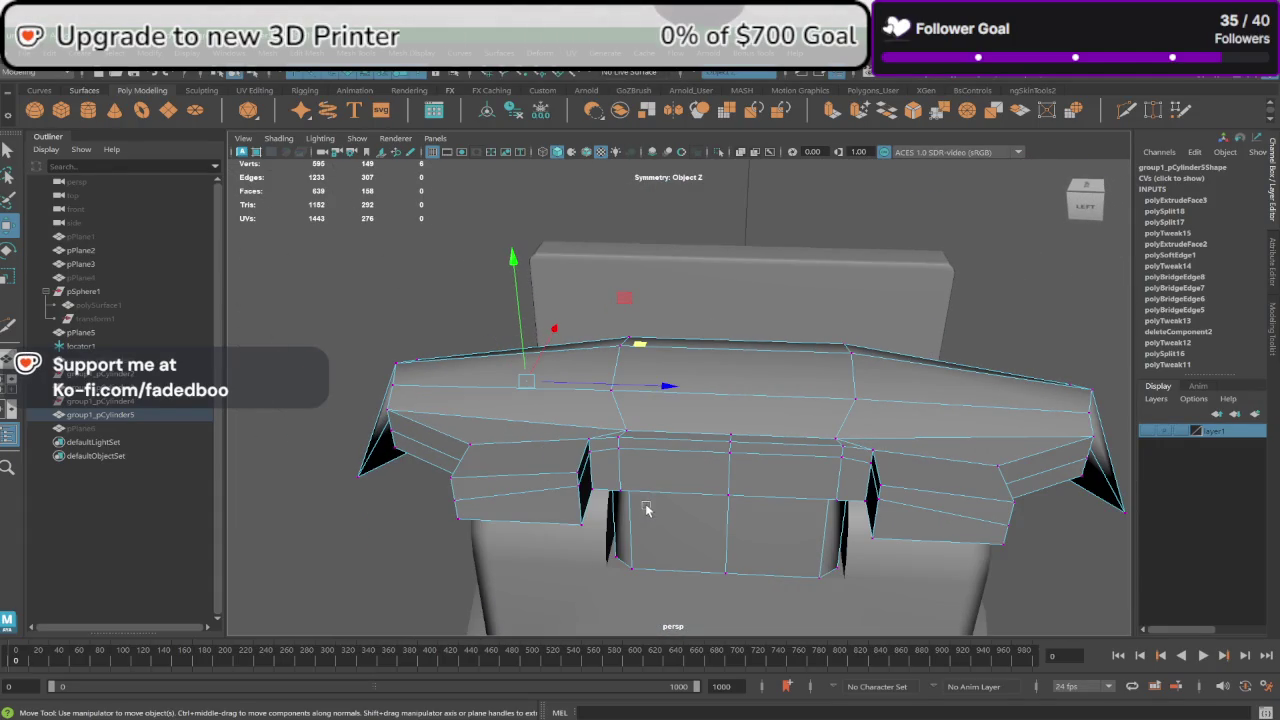
pyautogui.moveTo(686, 423)
pyautogui.keyDown('alt'); pyautogui.mouseDown()
pyautogui.moveTo(586, 423)
pyautogui.moveTo(651, 380)
pyautogui.mouseUp(); pyautogui.keyUp('alt')
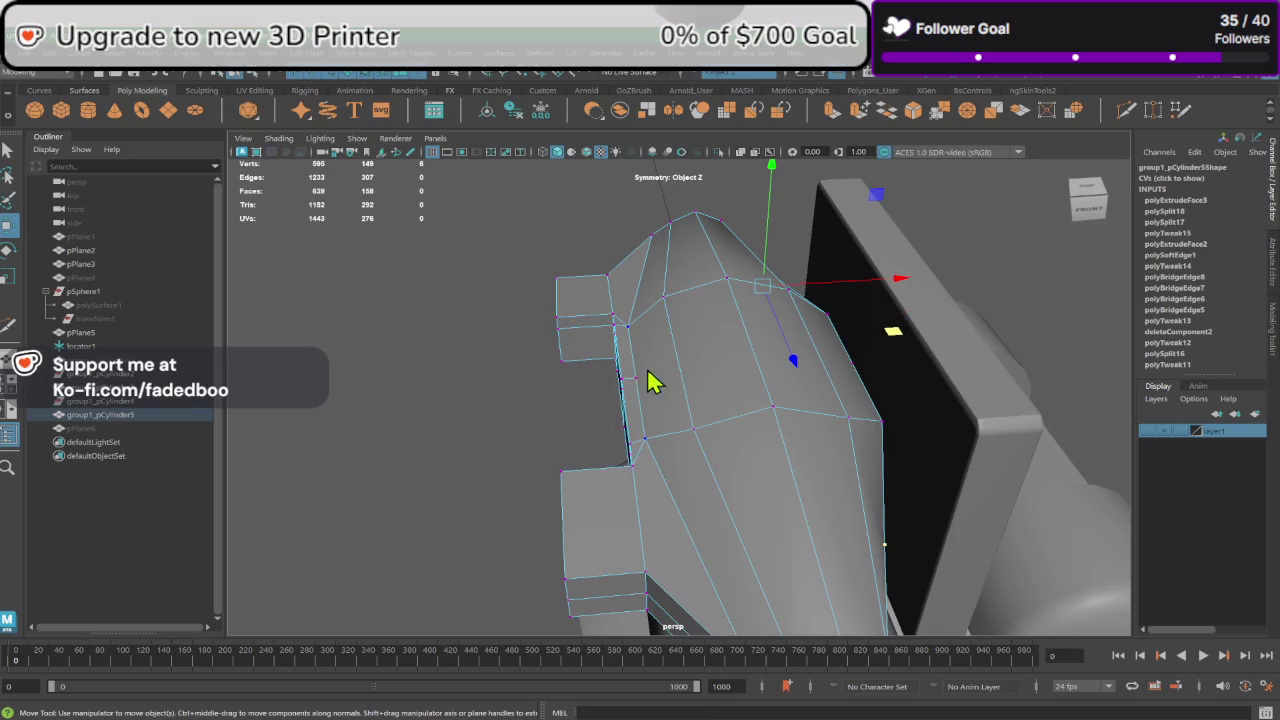
pyautogui.rightClick(647, 340)
pyautogui.click(700, 318)
pyautogui.moveTo(484, 390)
pyautogui.keyDown('alt'); pyautogui.mouseDown()
pyautogui.moveTo(580, 406)
pyautogui.moveTo(615, 383)
pyautogui.moveTo(586, 380)
pyautogui.moveTo(677, 382)
pyautogui.moveTo(668, 423)
pyautogui.moveTo(690, 405)
pyautogui.moveTo(678, 338)
pyautogui.mouseUp(); pyautogui.keyUp('alt')
pyautogui.click(677, 382)
pyautogui.scroll(2, 670, 390)
pyautogui.scroll(2, 662, 401)
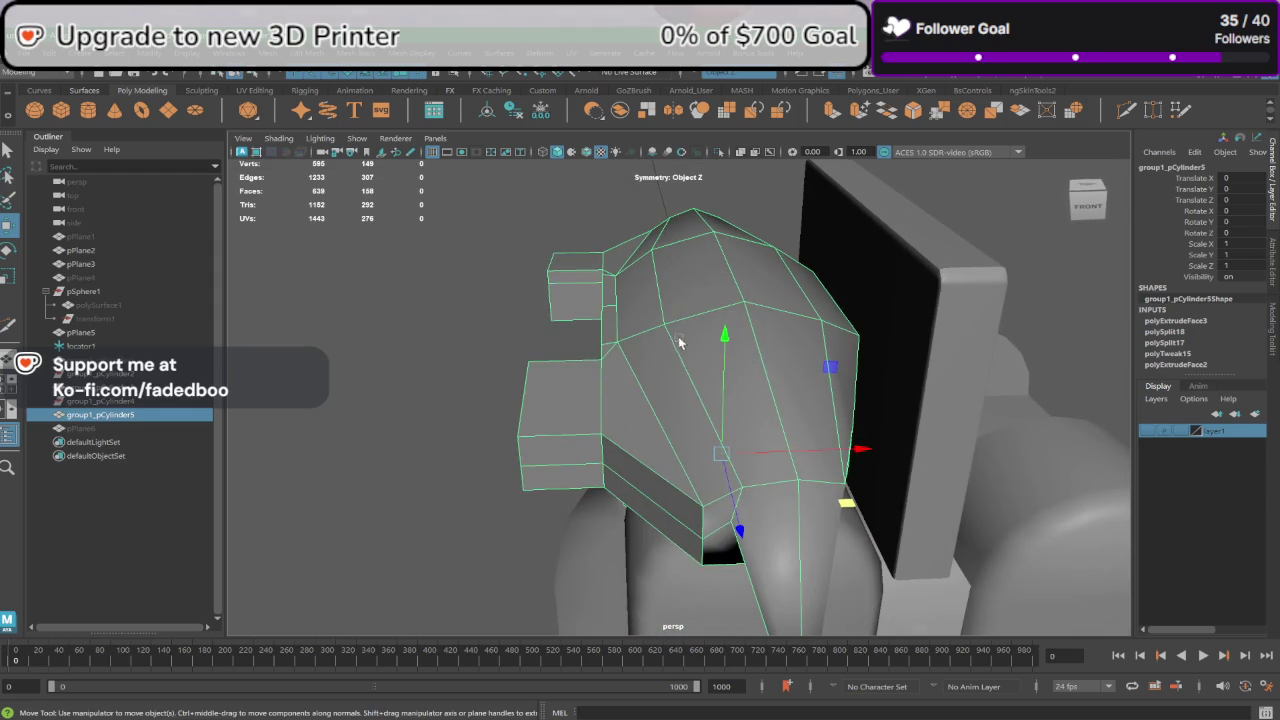
# Step: Move the edges at the visor's pointed tip to reshape it, checking from several angles
pyautogui.rightClick(676, 340)
pyautogui.moveTo(678, 363); pyautogui.dragTo(673, 302, button='right')
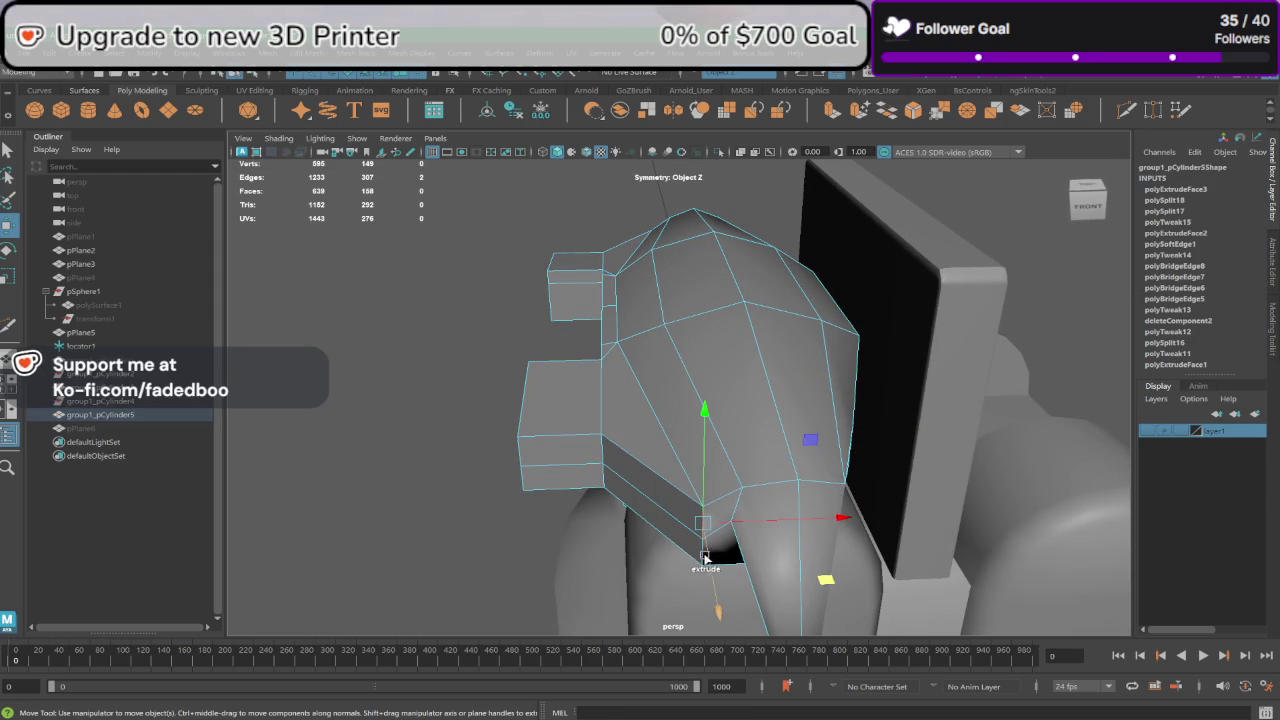
pyautogui.moveTo(697, 560)
pyautogui.keyDown('alt'); pyautogui.mouseDown()
pyautogui.moveTo(657, 538)
pyautogui.moveTo(619, 490)
pyautogui.mouseUp(); pyautogui.keyUp('alt')
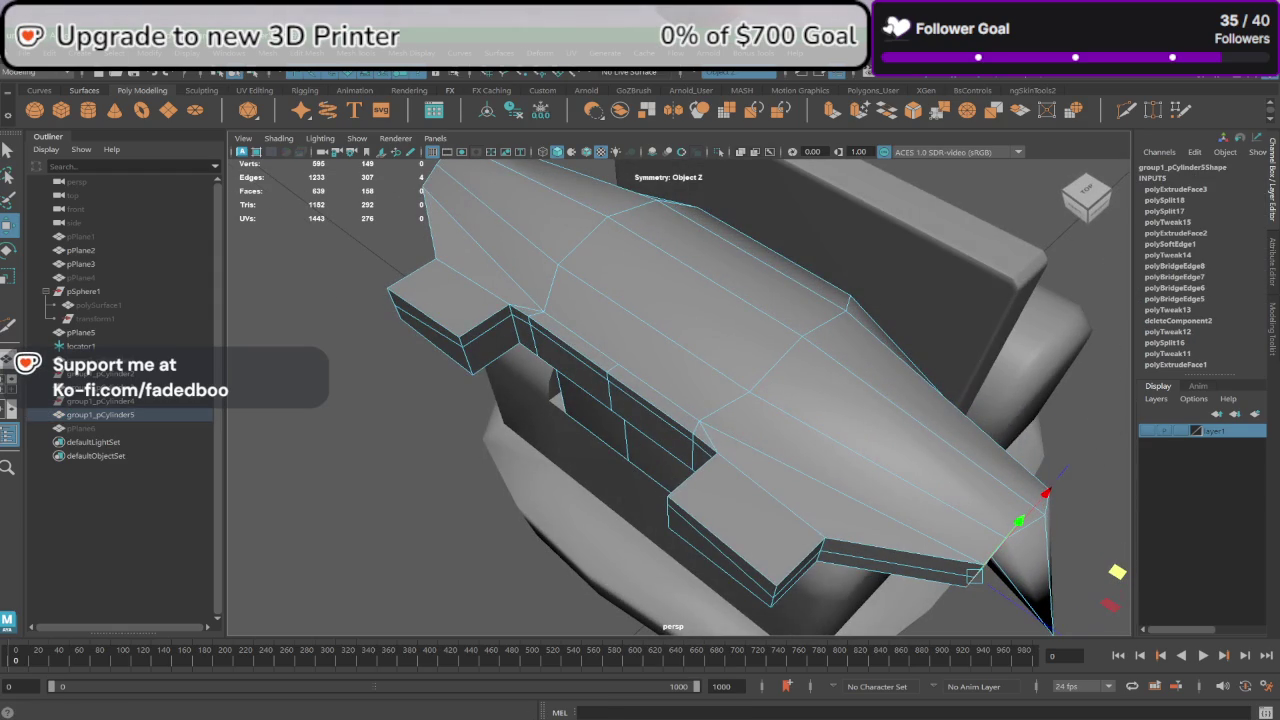
pyautogui.keyDown('alt'); pyautogui.moveTo(938, 497); pyautogui.dragTo(880, 490); pyautogui.keyUp('alt')
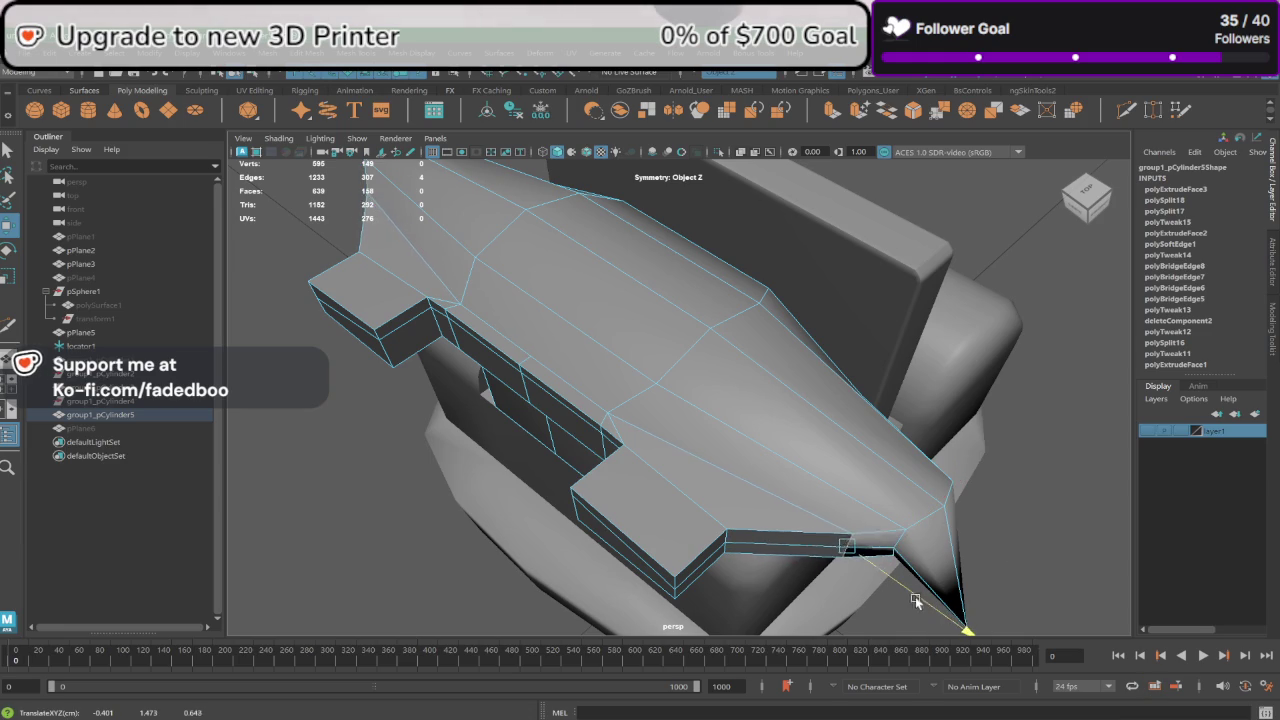
pyautogui.press('w')
pyautogui.moveTo(905, 593)
pyautogui.keyDown('alt'); pyautogui.mouseDown()
pyautogui.moveTo(860, 559)
pyautogui.moveTo(833, 595)
pyautogui.moveTo(960, 600)
pyautogui.moveTo(985, 565)
pyautogui.moveTo(950, 546)
pyautogui.moveTo(955, 568)
pyautogui.mouseUp(); pyautogui.keyUp('alt')
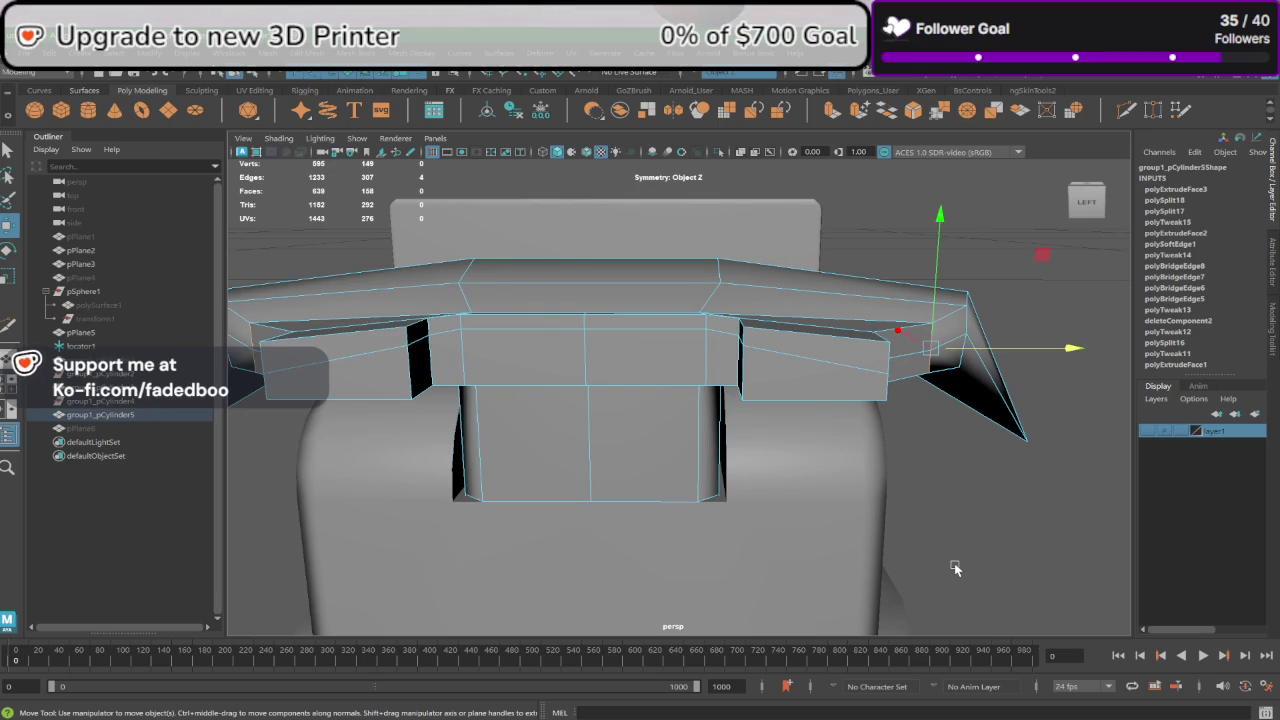
pyautogui.moveTo(778, 408)
pyautogui.keyDown('alt'); pyautogui.mouseDown()
pyautogui.moveTo(714, 374)
pyautogui.moveTo(748, 372)
pyautogui.moveTo(718, 431)
pyautogui.moveTo(763, 423)
pyautogui.moveTo(680, 334)
pyautogui.moveTo(680, 360)
pyautogui.moveTo(556, 382)
pyautogui.moveTo(543, 372)
pyautogui.moveTo(527, 386)
pyautogui.moveTo(531, 397)
pyautogui.moveTo(543, 380)
pyautogui.moveTo(671, 400)
pyautogui.moveTo(574, 405)
pyautogui.moveTo(643, 409)
pyautogui.mouseUp(); pyautogui.keyUp('alt')
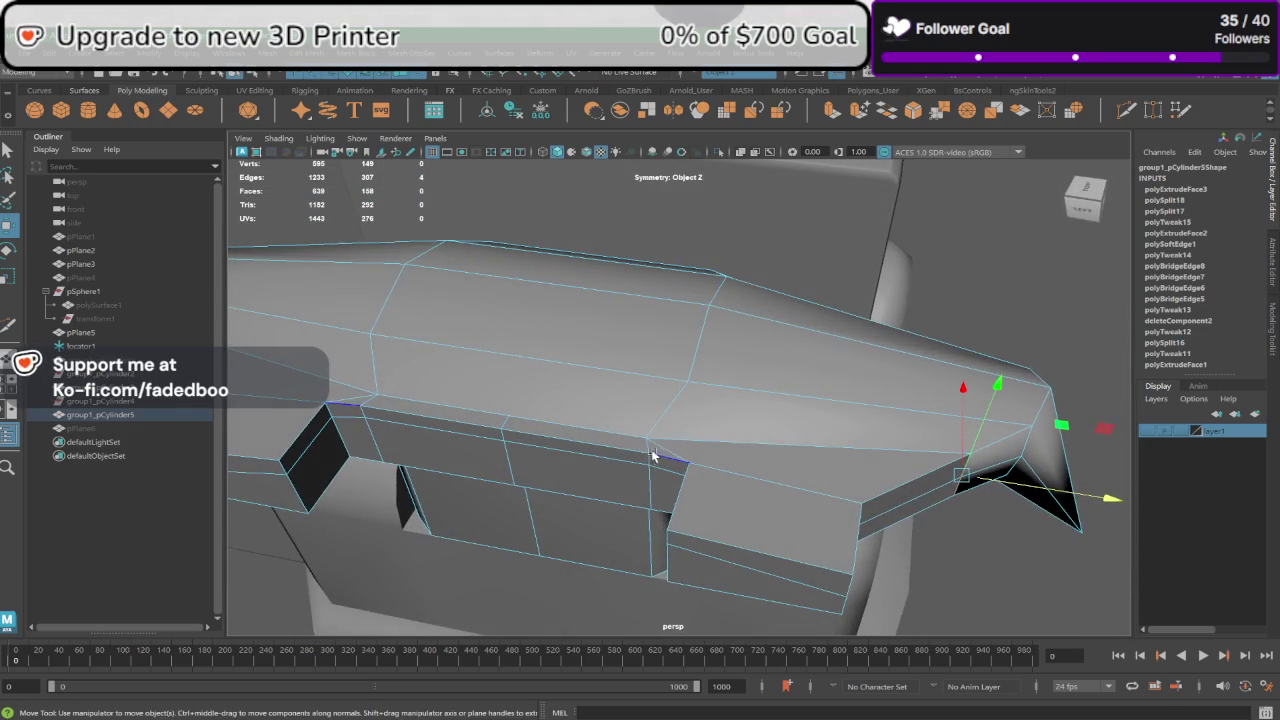
# Step: Put the visor mesh in edge mode and clear the existing edge selection
pyautogui.keyDown('alt'); pyautogui.moveTo(651, 454); pyautogui.dragTo(714, 460); pyautogui.keyUp('alt')
pyautogui.rightClick(755, 468)
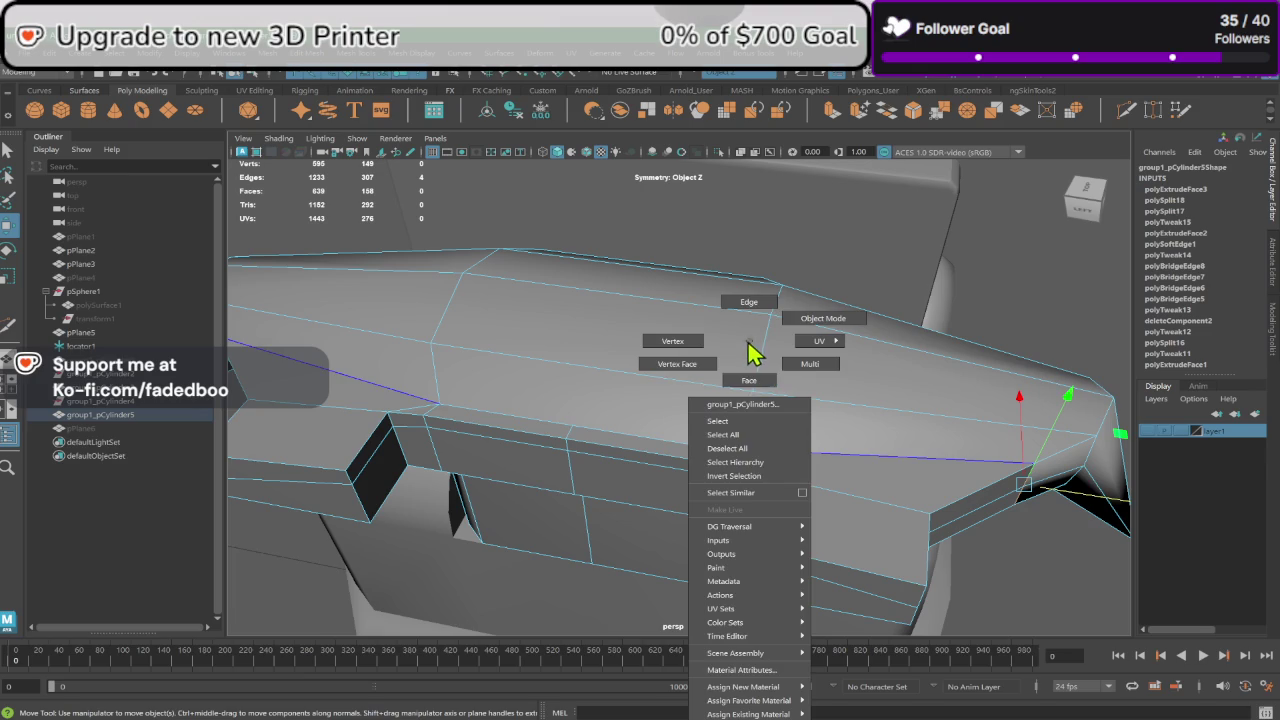
pyautogui.moveTo(752, 352); pyautogui.dragTo(743, 343, button='right')
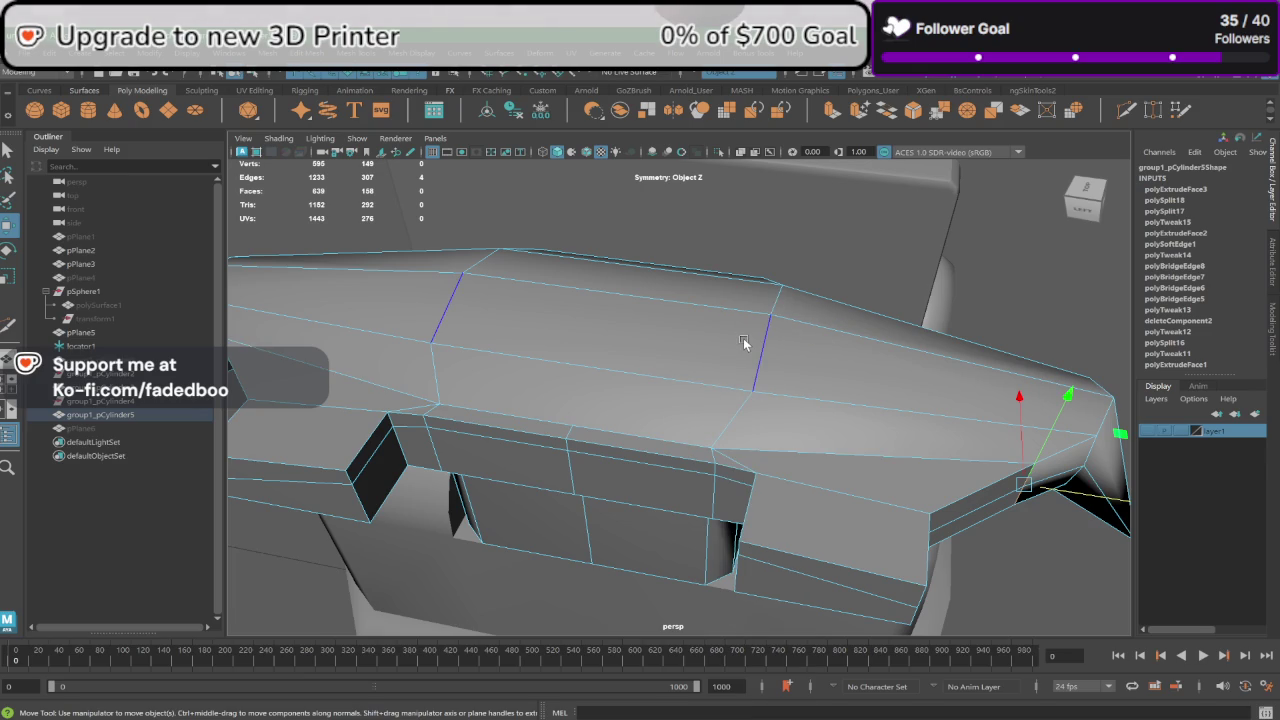
pyautogui.moveTo(743, 343)
pyautogui.keyDown('alt'); pyautogui.mouseDown()
pyautogui.moveTo(650, 372)
pyautogui.moveTo(660, 340)
pyautogui.mouseUp(); pyautogui.keyUp('alt')
pyautogui.click(597, 305)
pyautogui.moveTo(597, 305)
pyautogui.keyDown('alt'); pyautogui.mouseDown()
pyautogui.moveTo(640, 363)
pyautogui.moveTo(629, 329)
pyautogui.moveTo(634, 343)
pyautogui.mouseUp(); pyautogui.keyUp('alt')
# Step: Select the side-ledge faces and both block tops and raise them slightly
pyautogui.rightClick(635, 350)
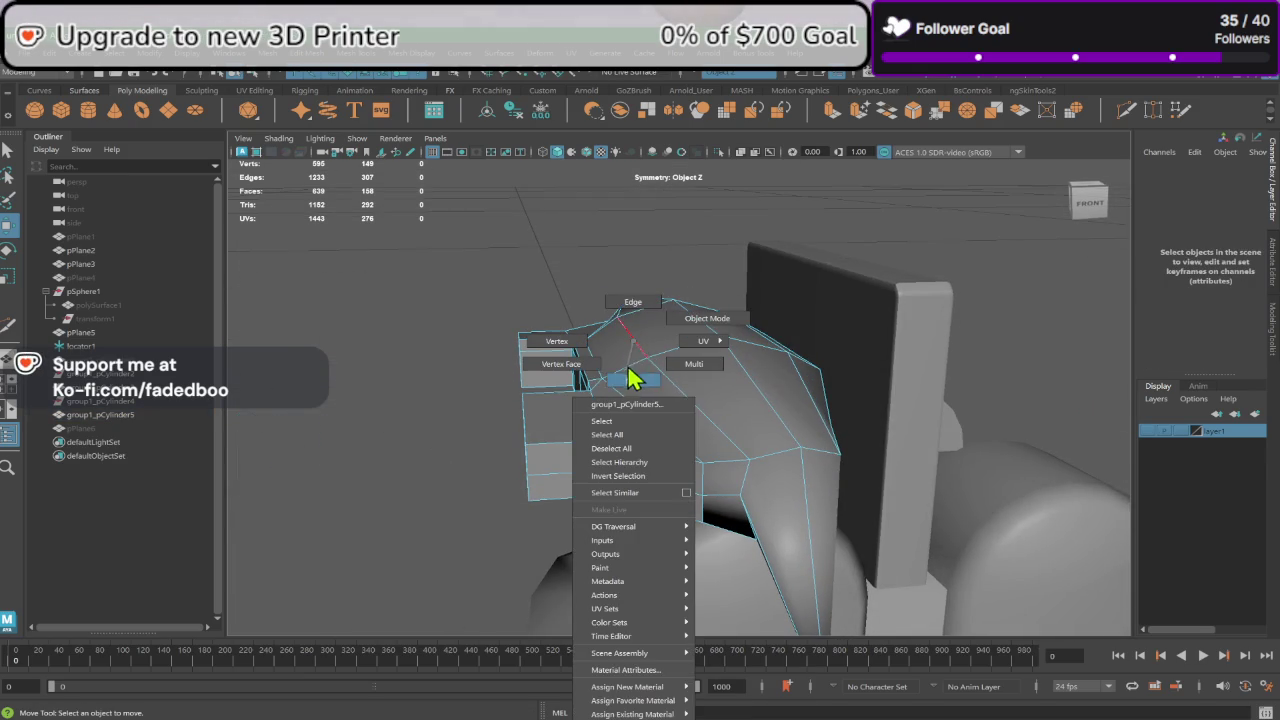
pyautogui.click(630, 378)
pyautogui.click(600, 408)
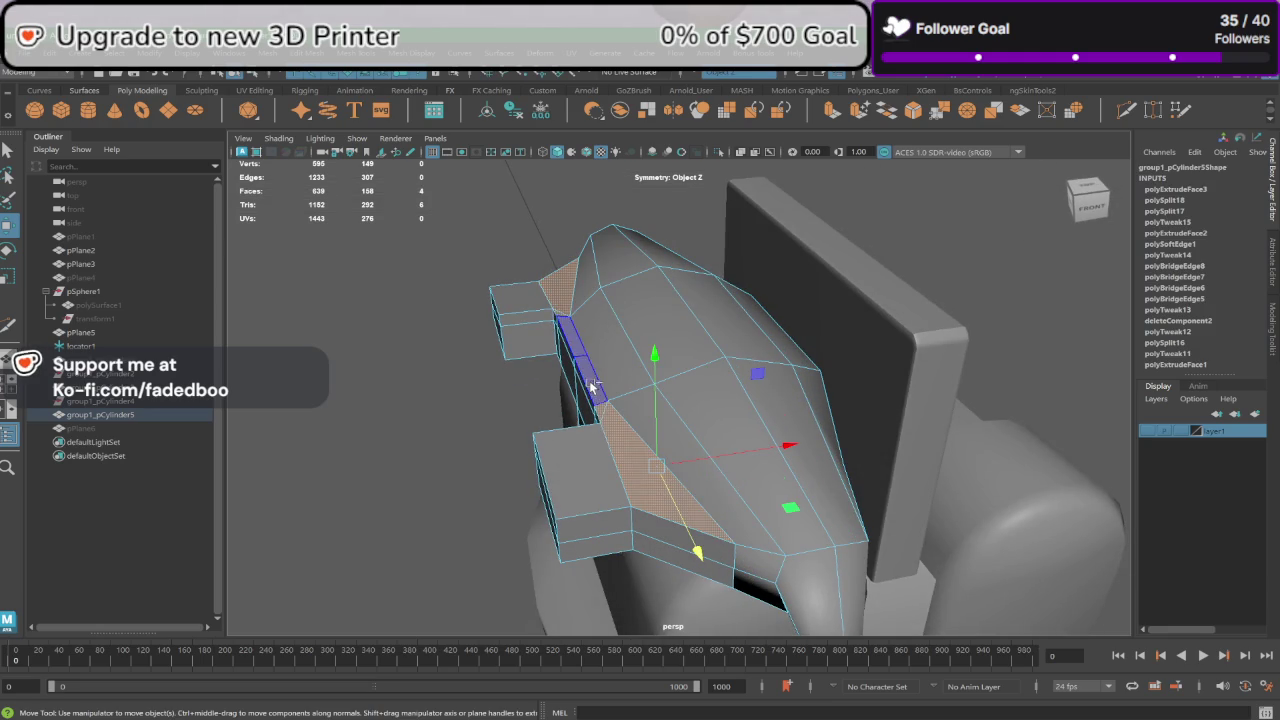
pyautogui.keyDown('shift'); pyautogui.moveTo(593, 385); pyautogui.dragTo(575, 470); pyautogui.keyUp('shift')
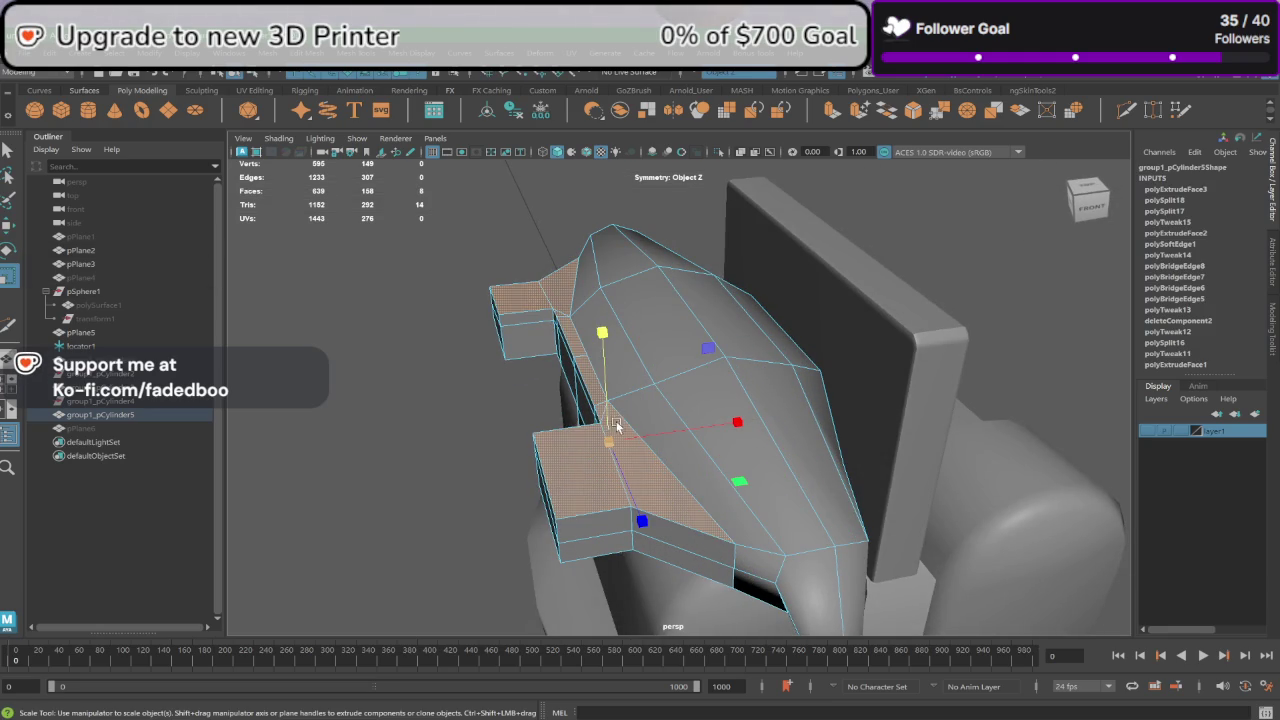
pyautogui.moveTo(609, 533)
pyautogui.keyDown('alt'); pyautogui.mouseDown()
pyautogui.moveTo(657, 515)
pyautogui.moveTo(600, 500)
pyautogui.mouseUp(); pyautogui.keyUp('alt')
pyautogui.click(7, 226)
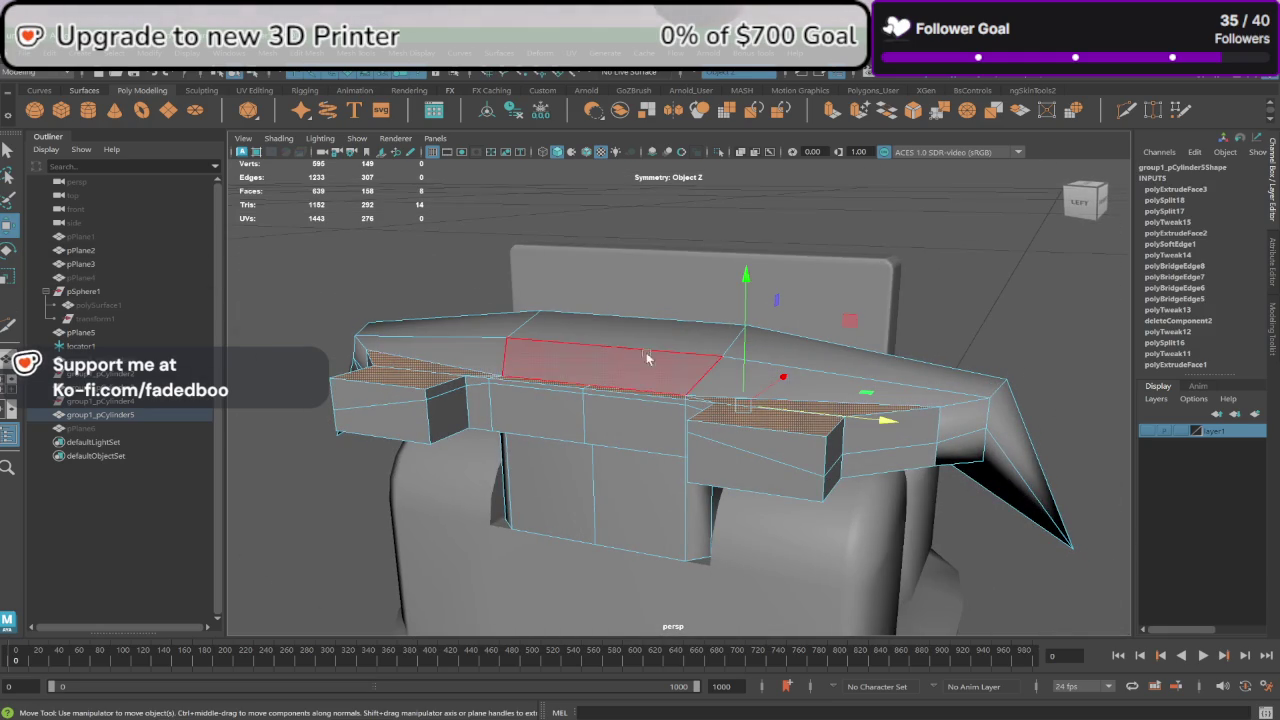
pyautogui.moveTo(745, 352); pyautogui.dragTo(752, 344)
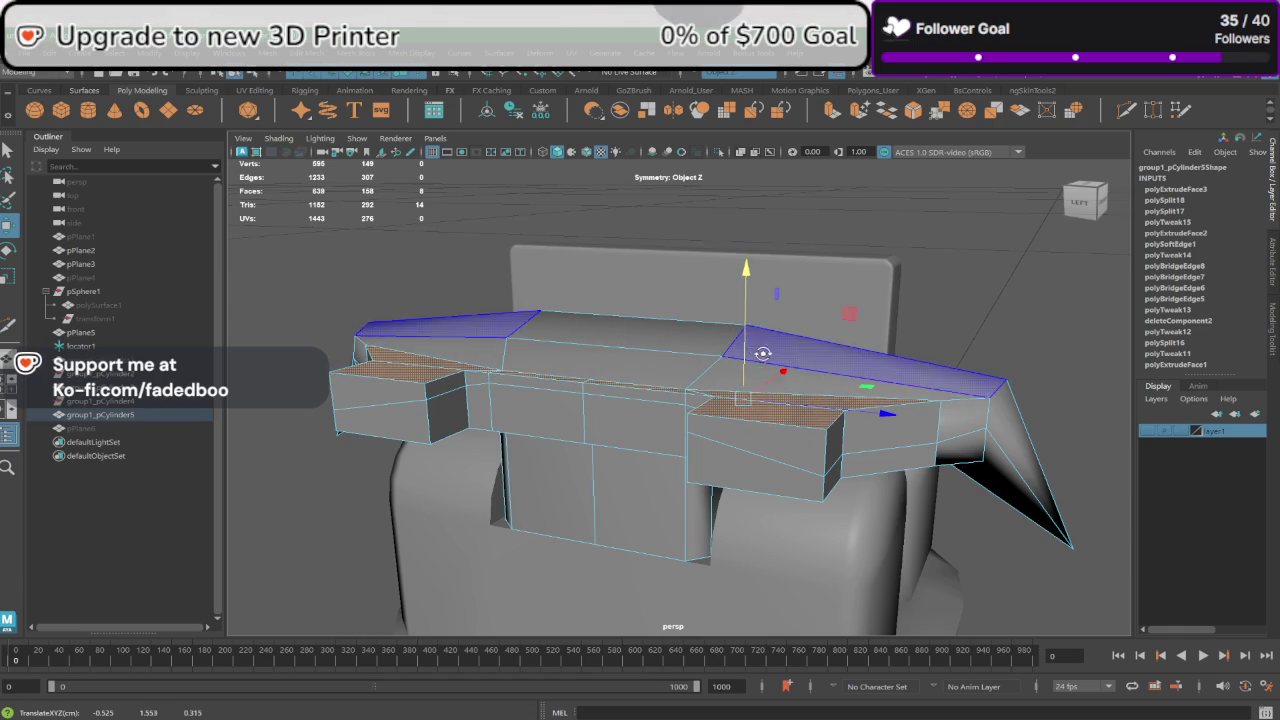
# Step: Inspect the flattened ledges, then return to object mode with the visor selected
pyautogui.moveTo(752, 344)
pyautogui.keyDown('alt'); pyautogui.mouseDown()
pyautogui.moveTo(653, 341)
pyautogui.moveTo(670, 343)
pyautogui.mouseUp(); pyautogui.keyUp('alt')
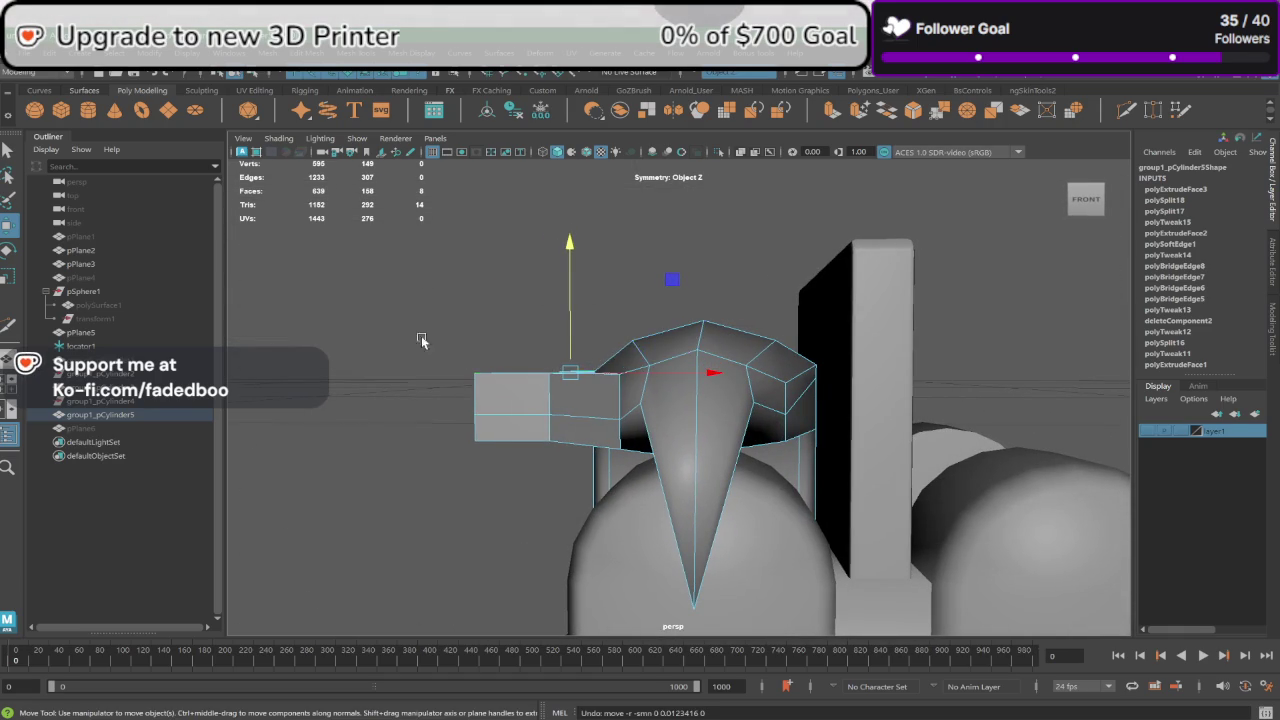
pyautogui.keyDown('alt'); pyautogui.moveTo(421, 341); pyautogui.dragTo(684, 421); pyautogui.keyUp('alt')
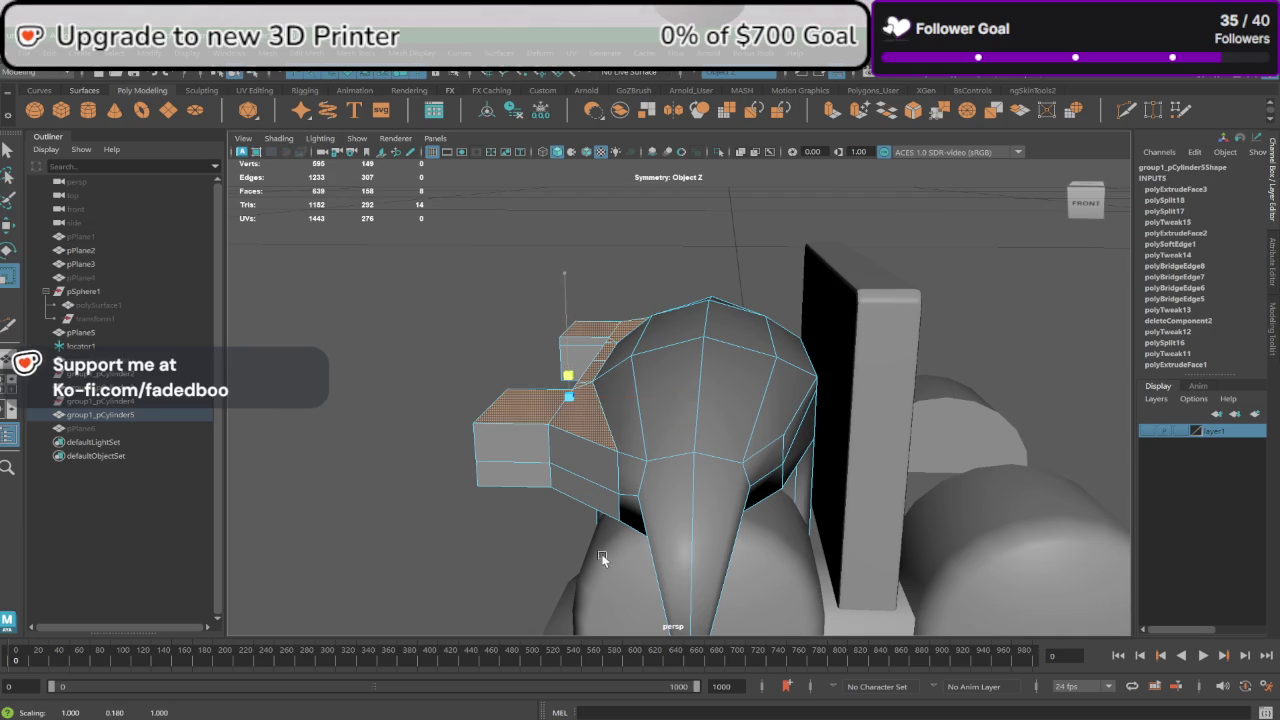
pyautogui.moveTo(601, 558)
pyautogui.keyDown('alt'); pyautogui.mouseDown()
pyautogui.moveTo(651, 451)
pyautogui.moveTo(670, 449)
pyautogui.mouseUp(); pyautogui.keyUp('alt')
pyautogui.moveTo(689, 381)
pyautogui.keyDown('alt'); pyautogui.mouseDown()
pyautogui.moveTo(684, 395)
pyautogui.moveTo(689, 374)
pyautogui.mouseUp(); pyautogui.keyUp('alt')
pyautogui.moveTo(689, 374); pyautogui.dragTo(740, 343, button='right')
pyautogui.click(428, 272)
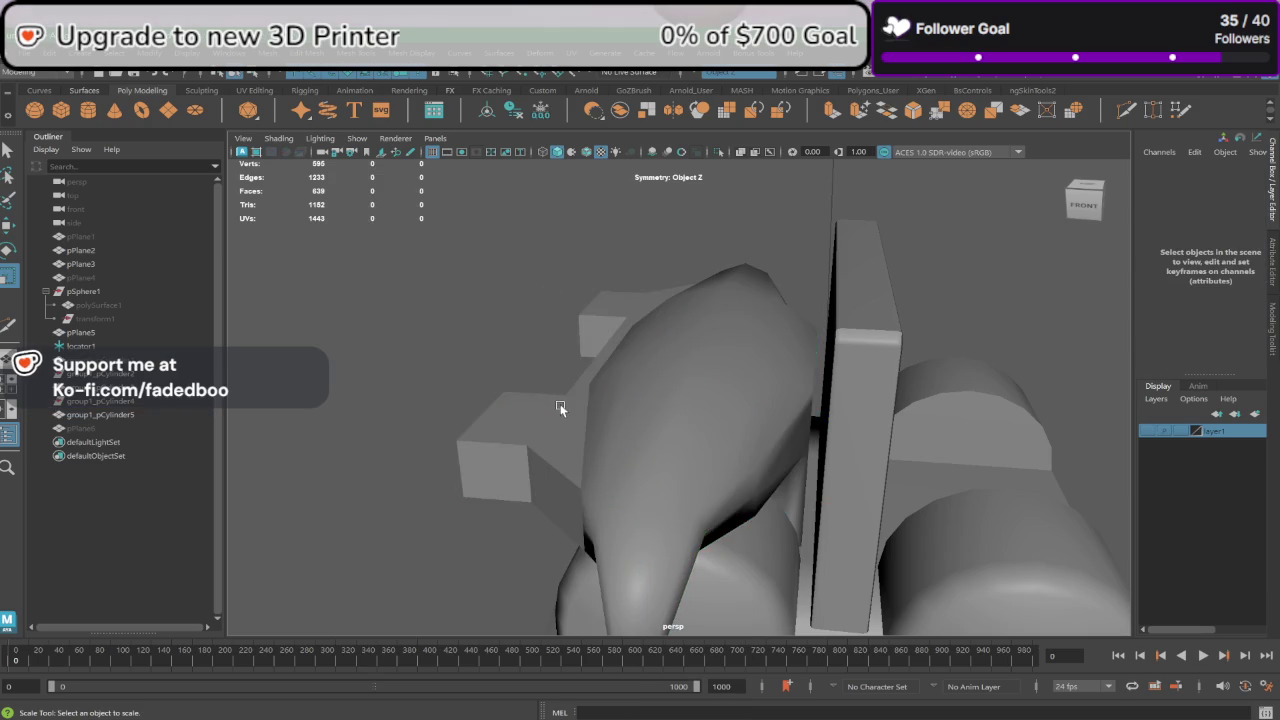
pyautogui.moveTo(560, 404)
pyautogui.keyDown('alt'); pyautogui.mouseDown()
pyautogui.moveTo(655, 403)
pyautogui.moveTo(629, 380)
pyautogui.moveTo(620, 415)
pyautogui.mouseUp(); pyautogui.keyUp('alt')
pyautogui.click(631, 411)
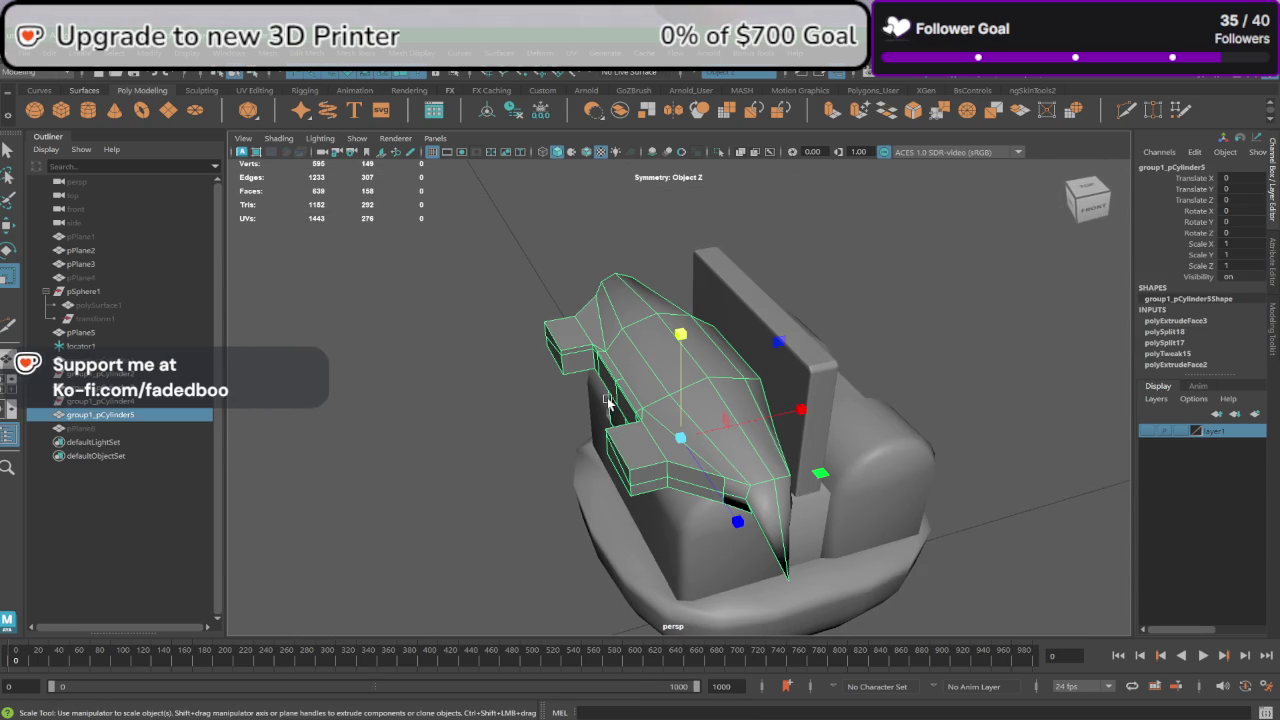
# Step: Zoom in and select the visor mesh
pyautogui.scroll(1, 605, 400)
pyautogui.click(470, 427)
pyautogui.click(623, 380)
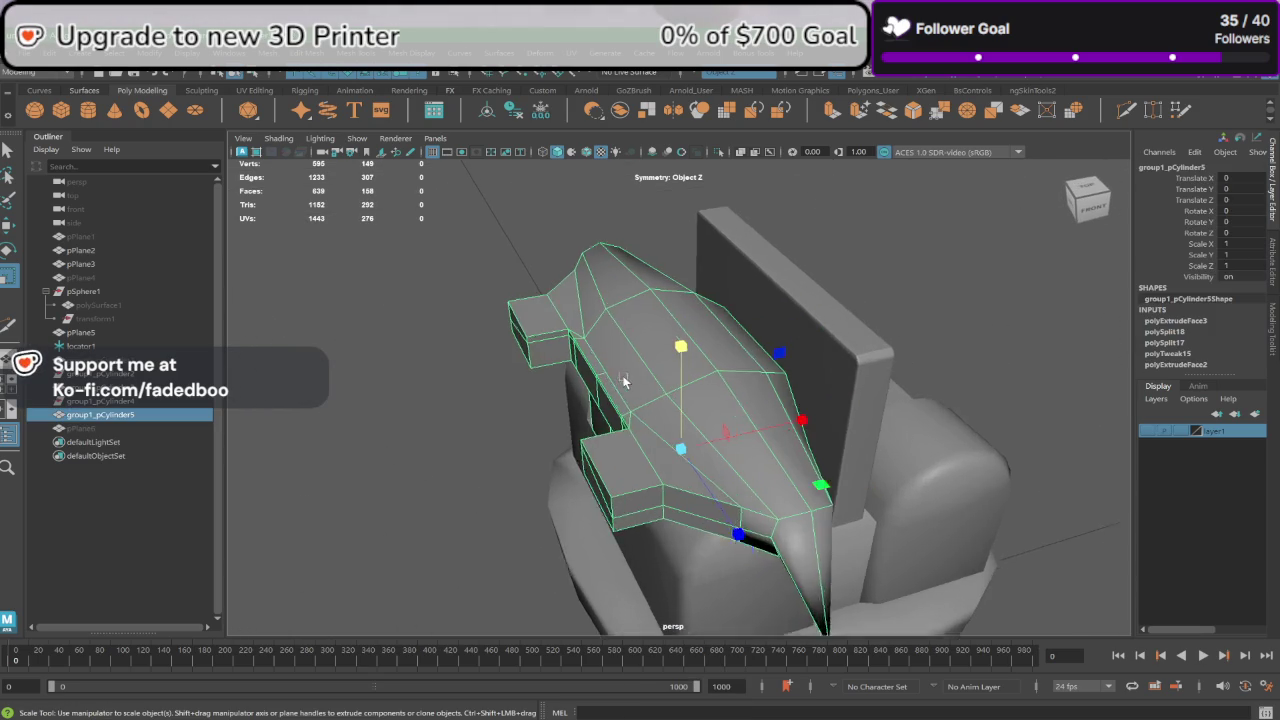
pyautogui.scroll(2, 437, 406)
pyautogui.click(439, 401)
pyautogui.scroll(2, 552, 294)
pyautogui.click(555, 291)
# Step: Soften the visor's side-ledge edges and return to object mode
pyautogui.moveTo(562, 283); pyautogui.dragTo(571, 251, button='right')
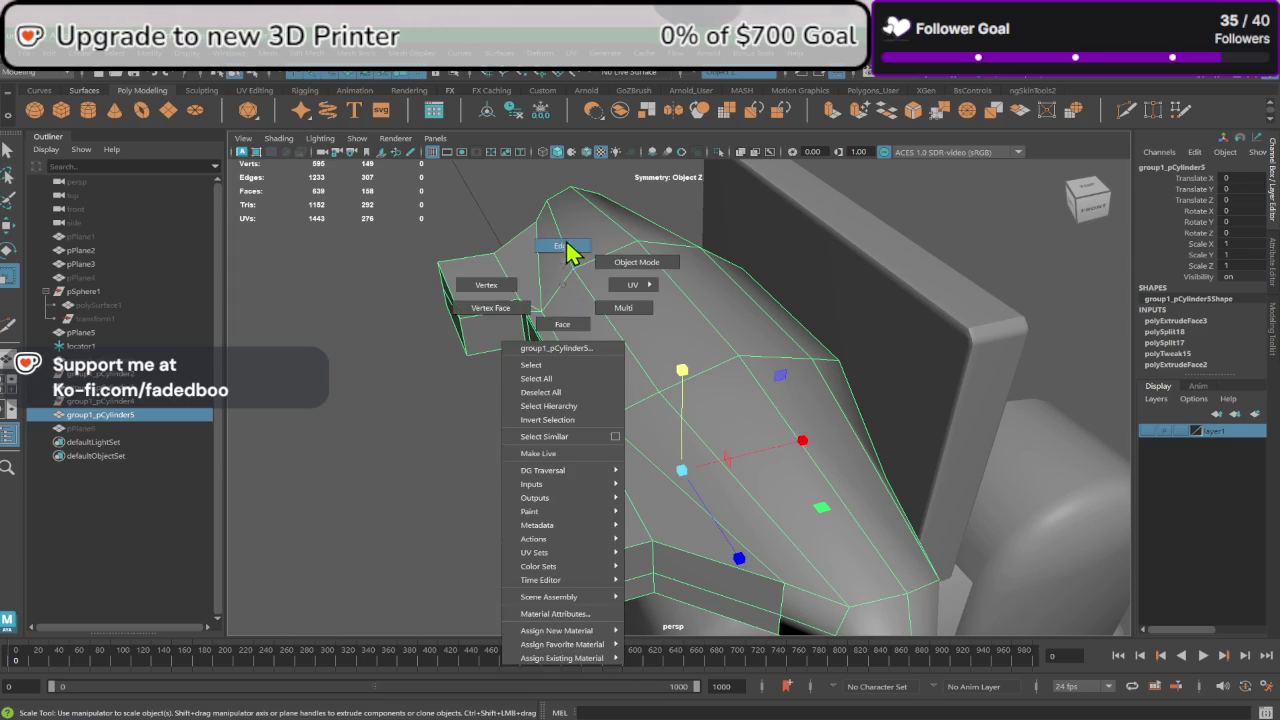
pyautogui.click(565, 329)
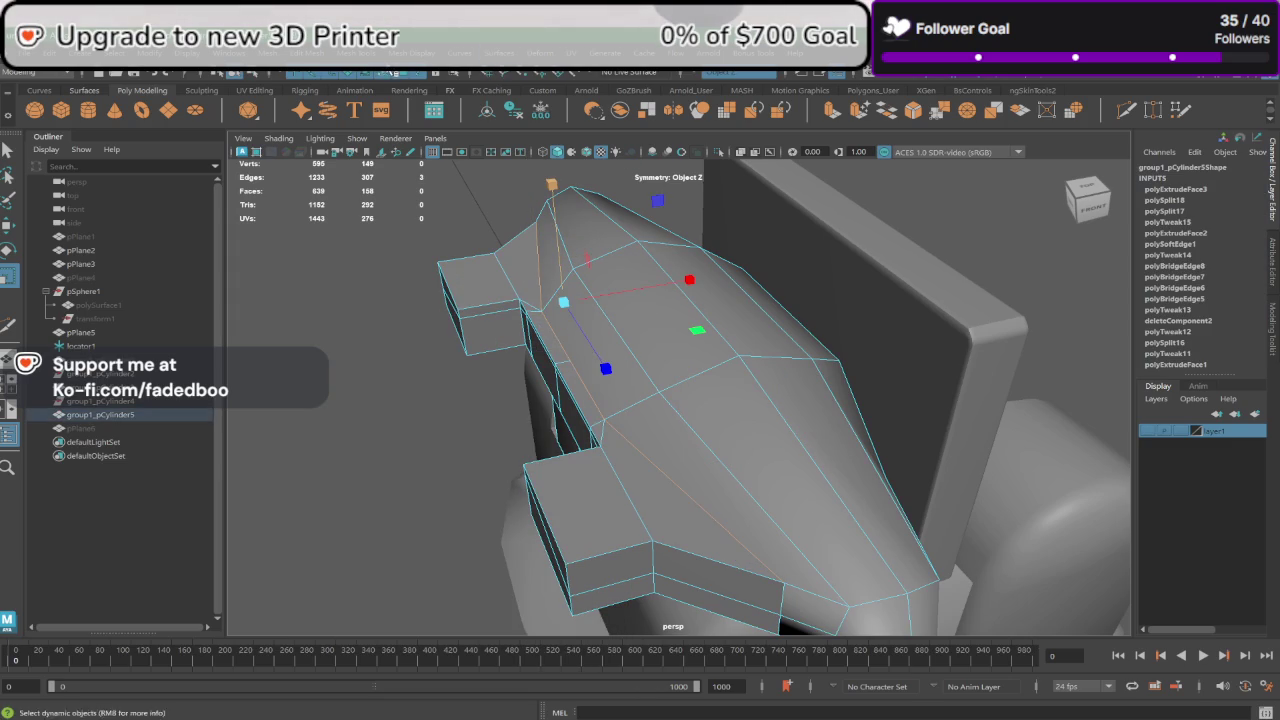
pyautogui.click(418, 53)
pyautogui.click(443, 186)
pyautogui.moveTo(589, 312); pyautogui.dragTo(617, 290, button='right')
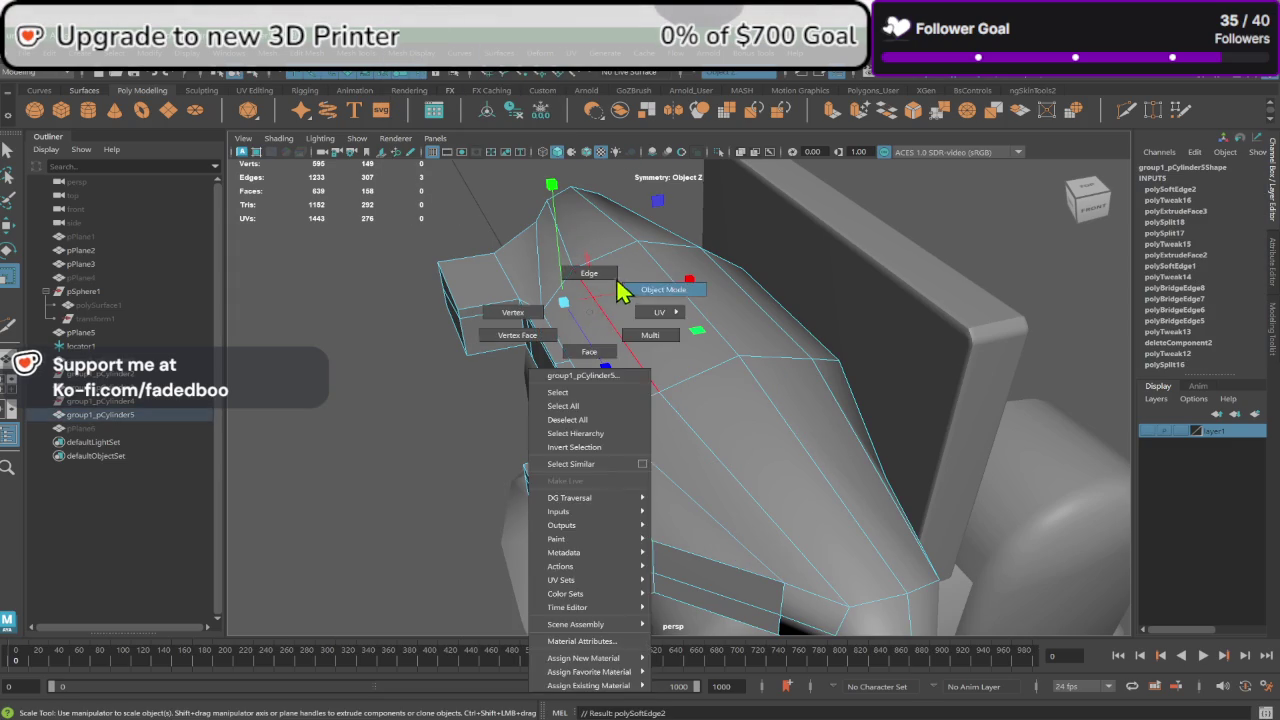
pyautogui.click(461, 425)
# Step: Orbit close around the visor to check the softened shading
pyautogui.moveTo(461, 425)
pyautogui.keyDown('alt'); pyautogui.mouseDown()
pyautogui.moveTo(571, 443)
pyautogui.moveTo(491, 366)
pyautogui.mouseUp(); pyautogui.keyUp('alt')
pyautogui.moveTo(490, 345); pyautogui.dragTo(536, 309, button='right')
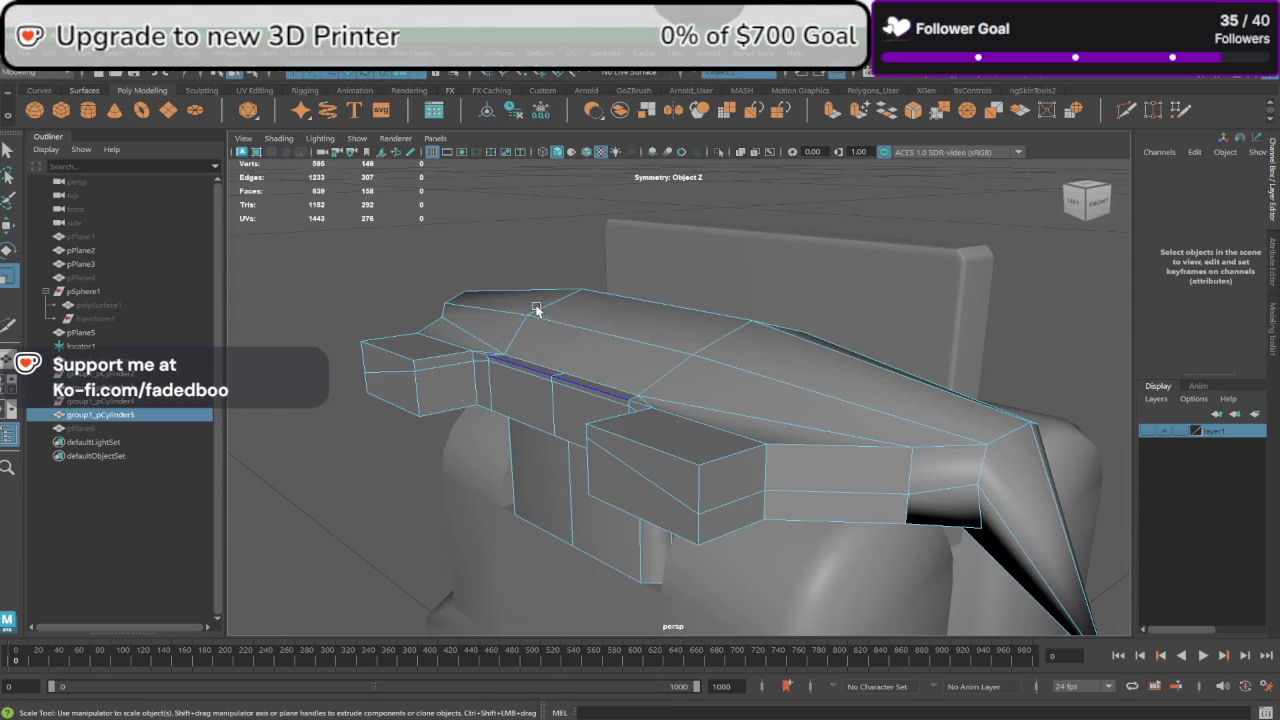
pyautogui.click(533, 337)
pyautogui.keyDown('alt'); pyautogui.moveTo(533, 337); pyautogui.dragTo(602, 343); pyautogui.keyUp('alt')
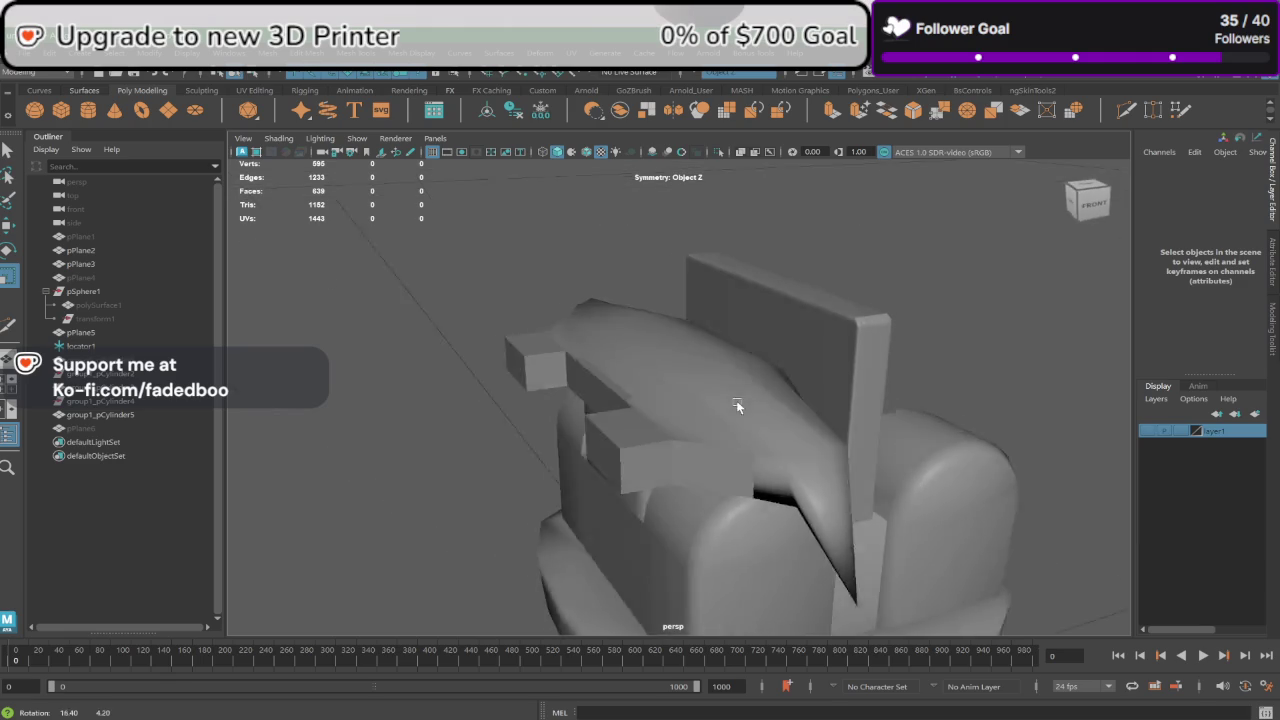
pyautogui.keyDown('alt'); pyautogui.moveTo(758, 400); pyautogui.dragTo(763, 426); pyautogui.keyUp('alt')
pyautogui.scroll(5, 629, 433)
pyautogui.scroll(-3, 629, 429)
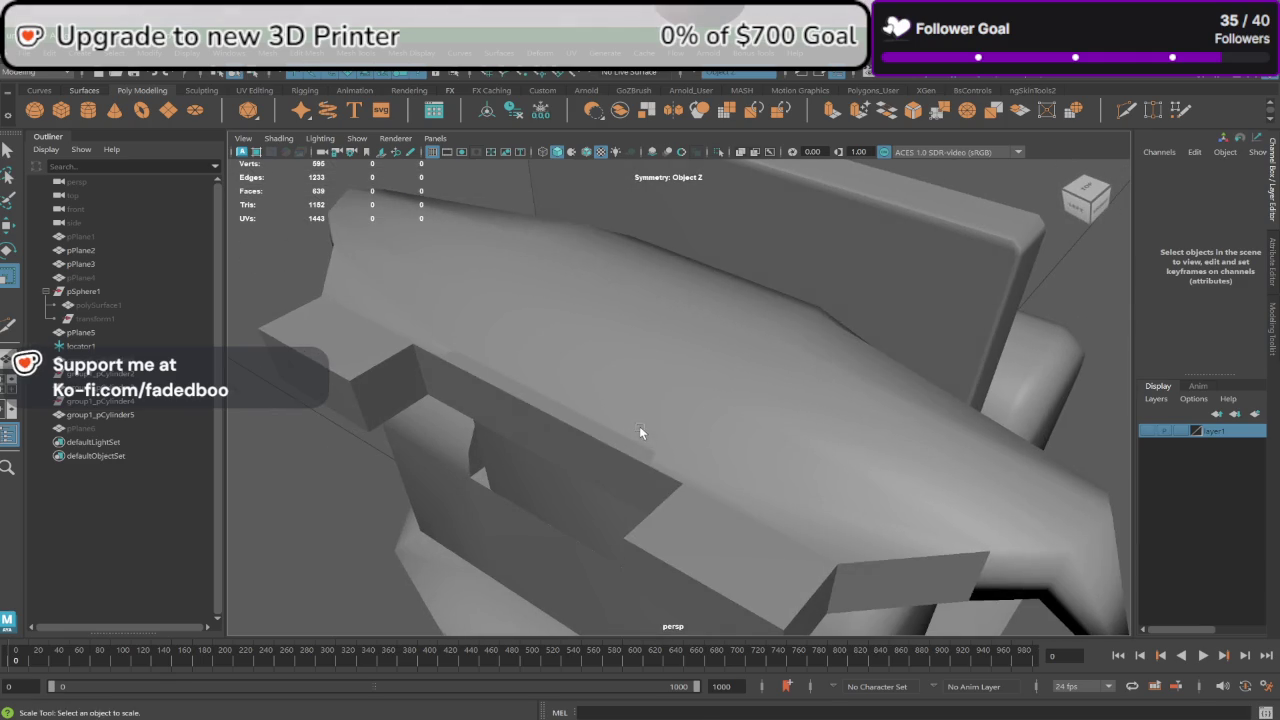
# Step: Soften an edge along the top of the visor
pyautogui.click(639, 426)
pyautogui.press('F10')
pyautogui.click(596, 422)
pyautogui.keyDown('alt'); pyautogui.moveTo(596, 422); pyautogui.dragTo(784, 503); pyautogui.keyUp('alt')
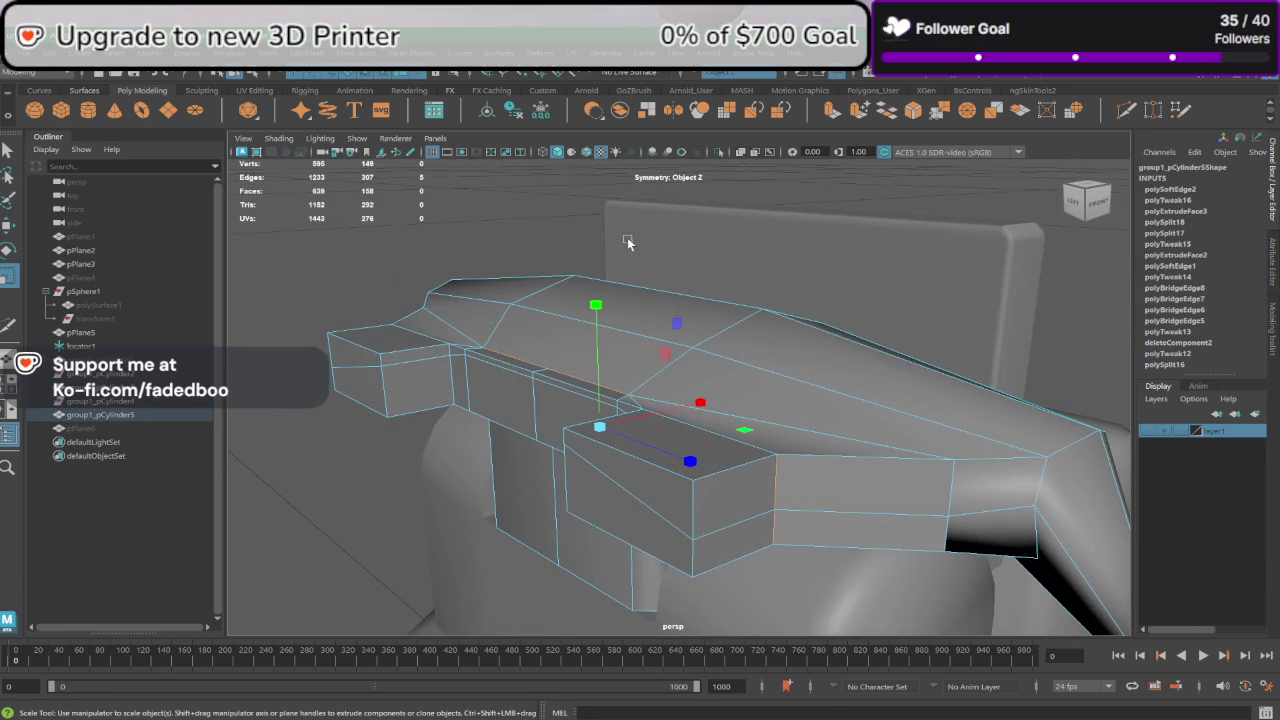
pyautogui.click(420, 52)
pyautogui.click(457, 189)
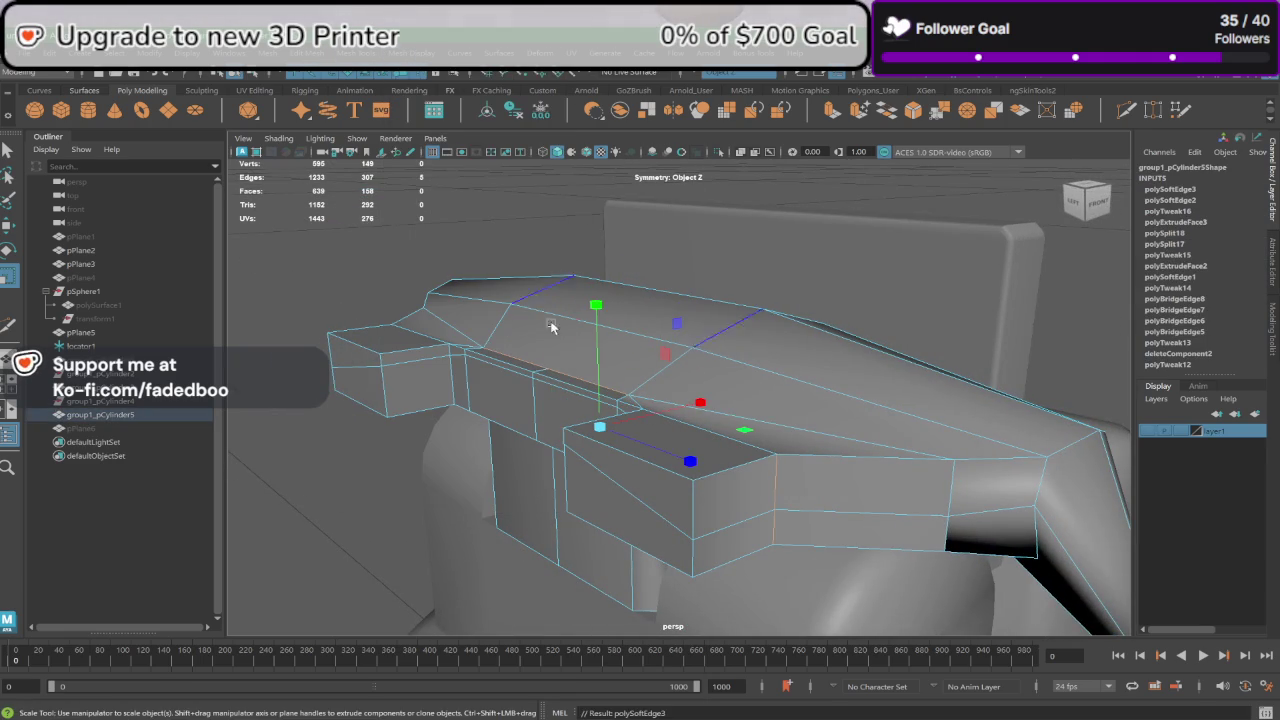
pyautogui.rightClick(570, 355)
pyautogui.click(612, 318)
# Step: Soften the thin bevel strip below the visor's top
pyautogui.moveTo(479, 247)
pyautogui.keyDown('alt'); pyautogui.mouseDown()
pyautogui.moveTo(635, 349)
pyautogui.moveTo(626, 378)
pyautogui.mouseUp(); pyautogui.keyUp('alt')
pyautogui.click(588, 390)
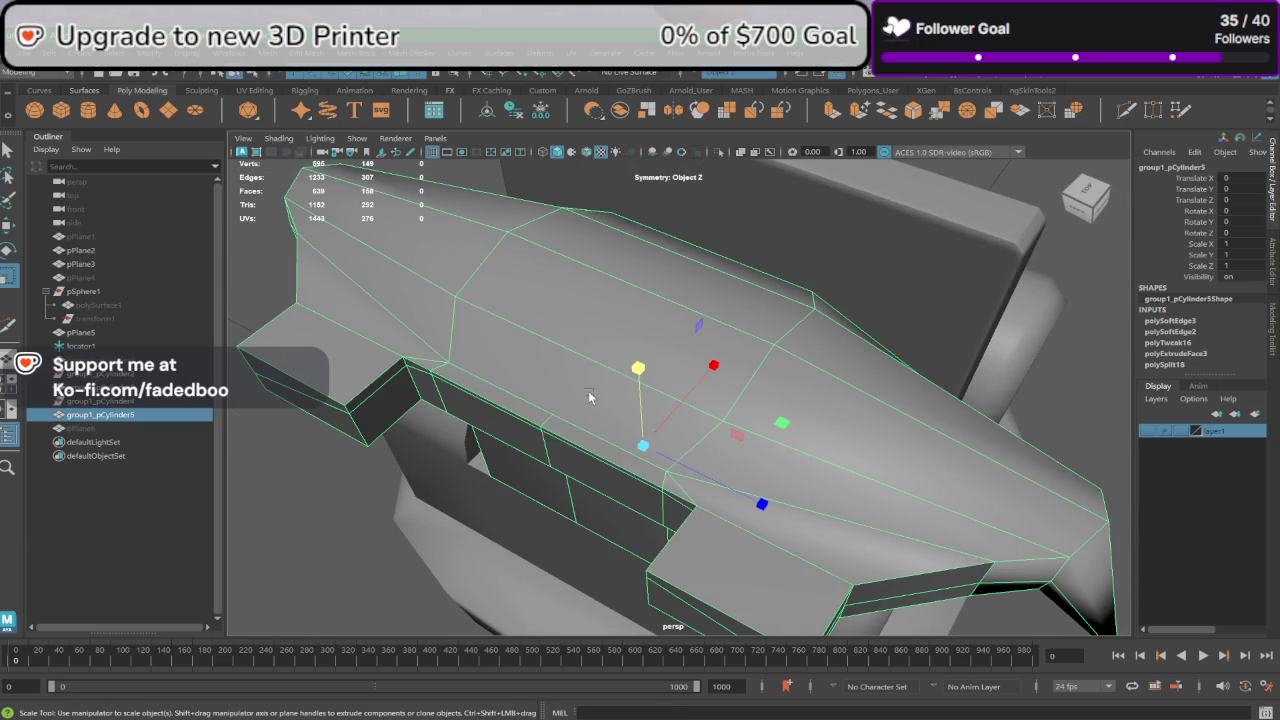
pyautogui.moveTo(586, 337); pyautogui.dragTo(586, 376, button='right')
pyautogui.click(578, 395)
pyautogui.click(525, 405)
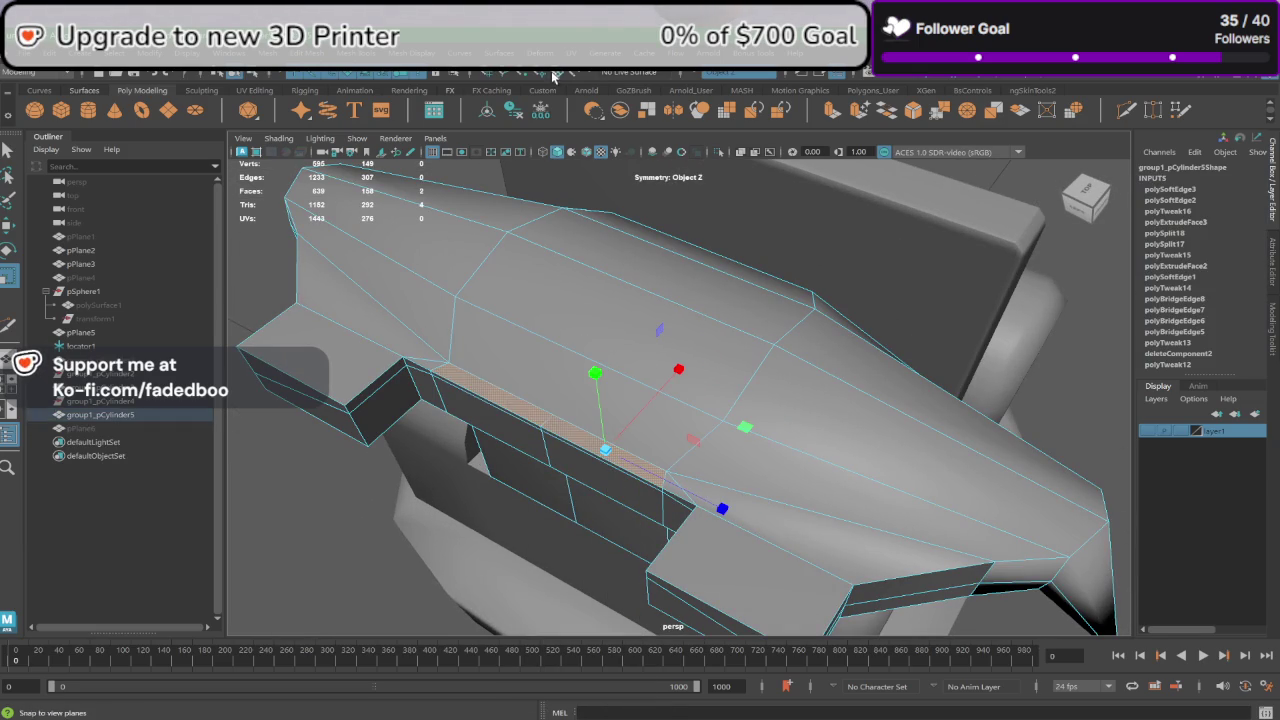
pyautogui.click(410, 52)
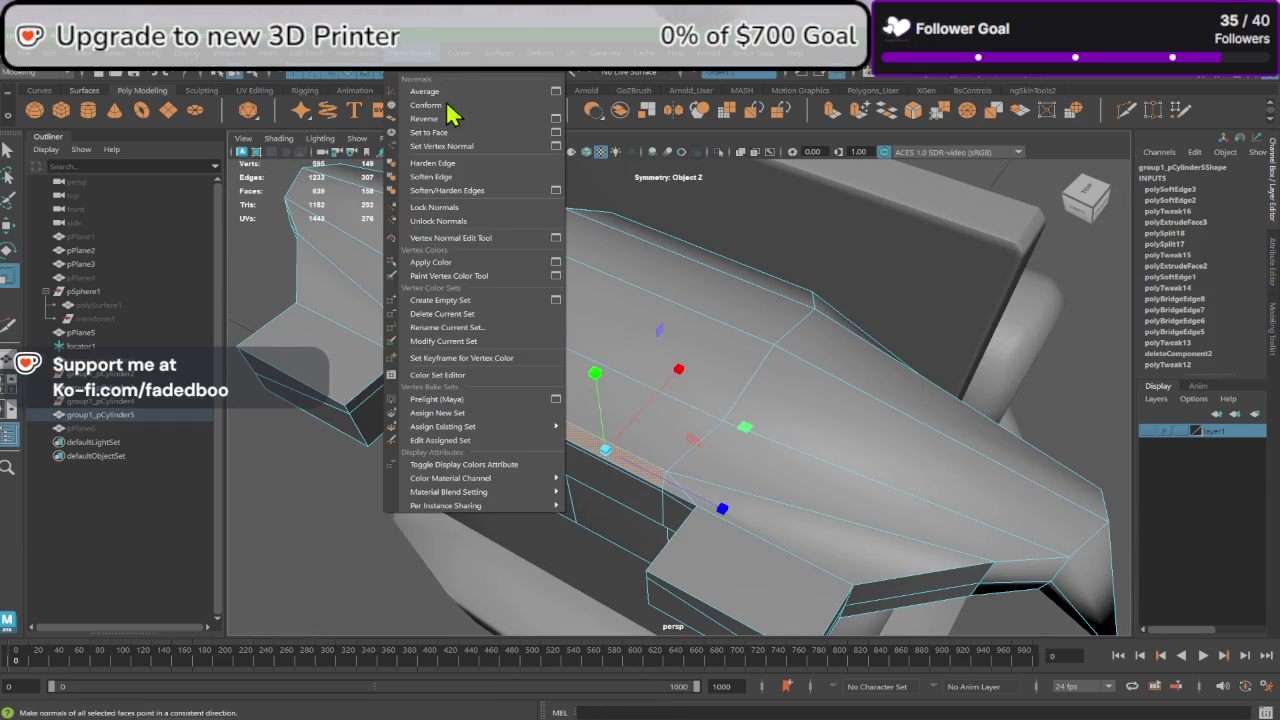
pyautogui.click(470, 190)
pyautogui.moveTo(514, 357); pyautogui.dragTo(571, 300, button='right')
pyautogui.click(267, 479)
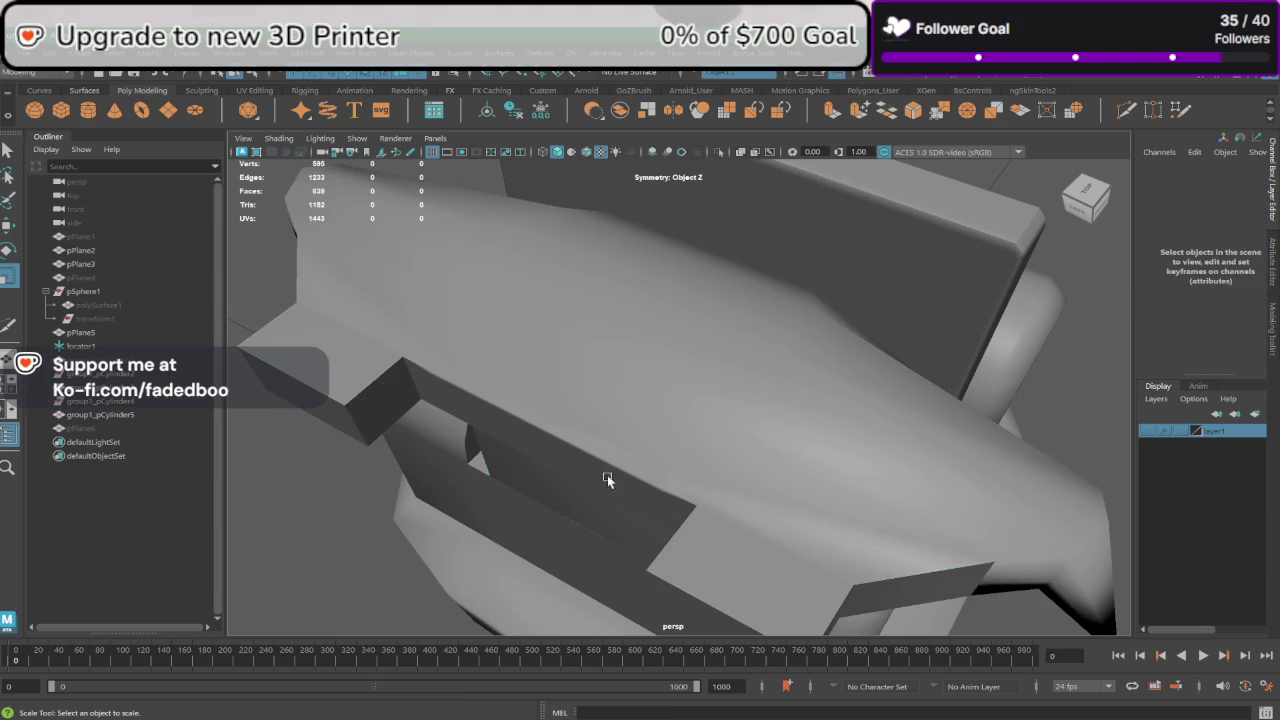
# Step: Soften the underside faces of the visor
pyautogui.moveTo(607, 477)
pyautogui.keyDown('alt'); pyautogui.mouseDown()
pyautogui.moveTo(652, 422)
pyautogui.moveTo(840, 420)
pyautogui.moveTo(794, 430)
pyautogui.moveTo(652, 393)
pyautogui.mouseUp(); pyautogui.keyUp('alt')
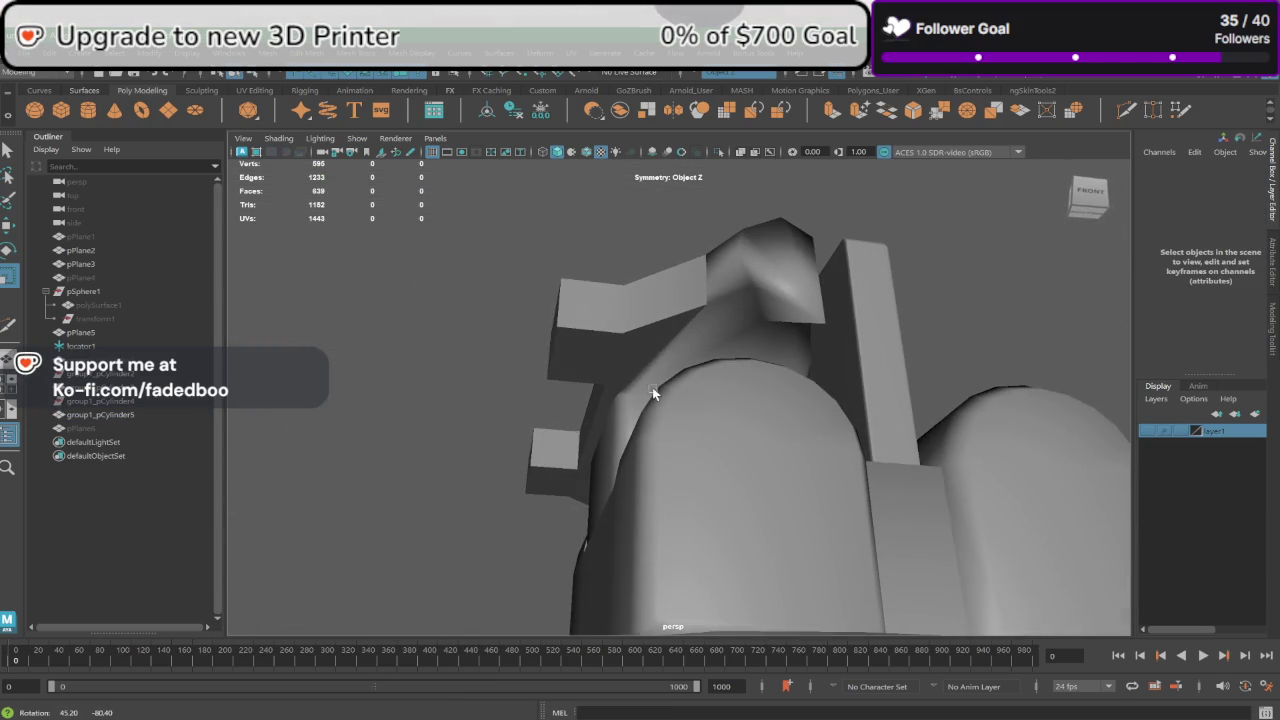
pyautogui.click(652, 390)
pyautogui.moveTo(651, 337)
pyautogui.keyDown('alt'); pyautogui.mouseDown()
pyautogui.moveTo(630, 356)
pyautogui.moveTo(606, 346)
pyautogui.moveTo(709, 347)
pyautogui.mouseUp(); pyautogui.keyUp('alt')
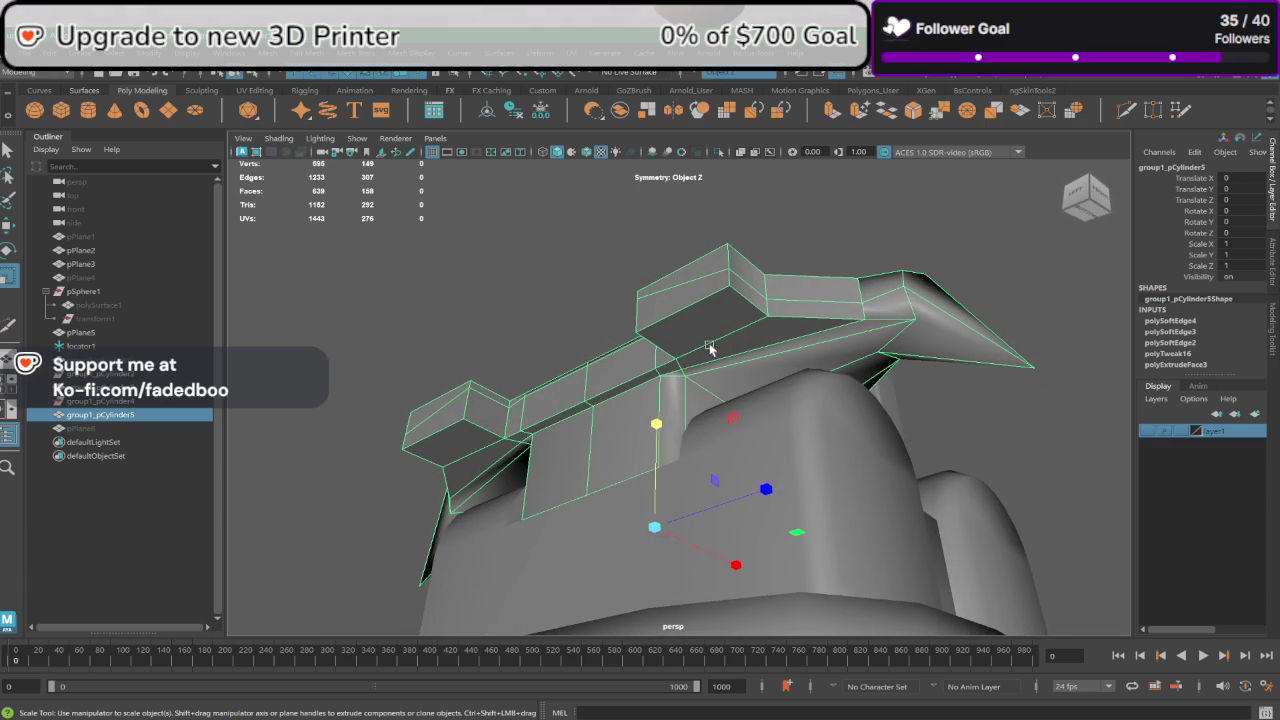
pyautogui.moveTo(727, 356); pyautogui.dragTo(720, 343, button='right')
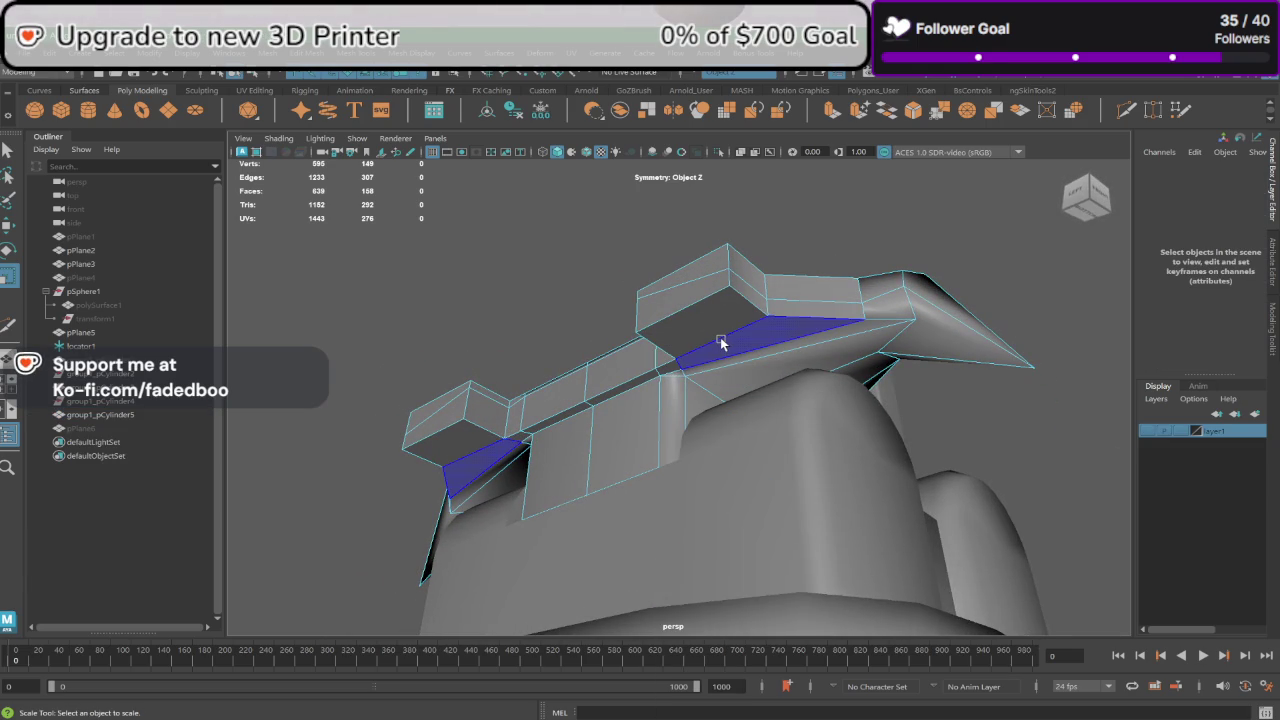
pyautogui.click(720, 337)
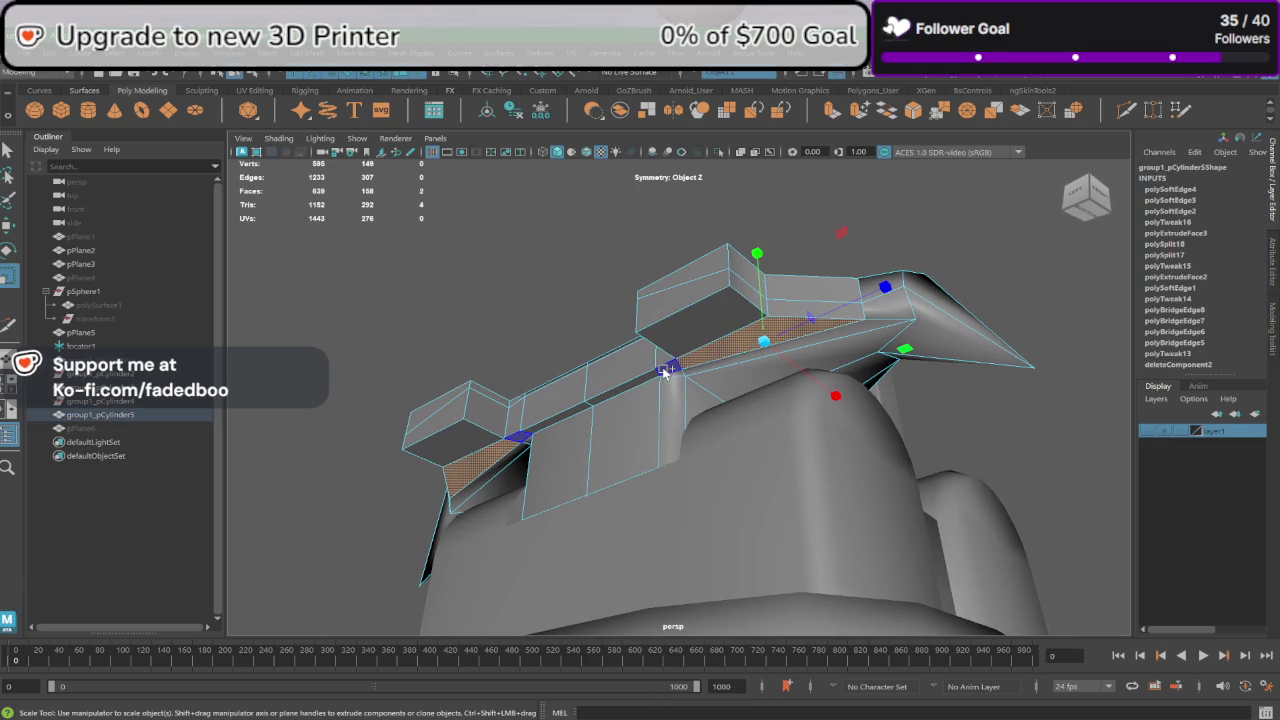
pyautogui.click(412, 58)
pyautogui.click(450, 180)
pyautogui.moveTo(714, 300); pyautogui.dragTo(694, 287, button='right')
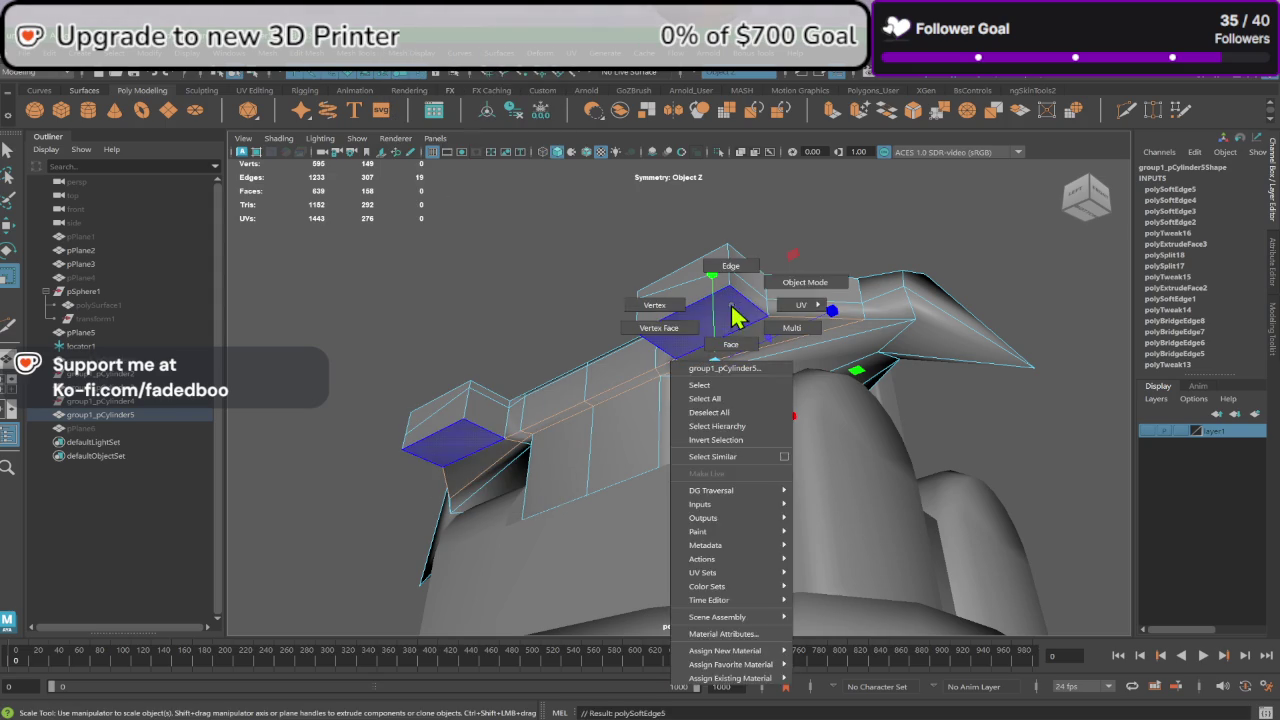
# Step: Soften another visor face selected from a new angle
pyautogui.moveTo(694, 287)
pyautogui.keyDown('alt'); pyautogui.mouseDown()
pyautogui.moveTo(646, 294)
pyautogui.moveTo(657, 320)
pyautogui.mouseUp(); pyautogui.keyUp('alt')
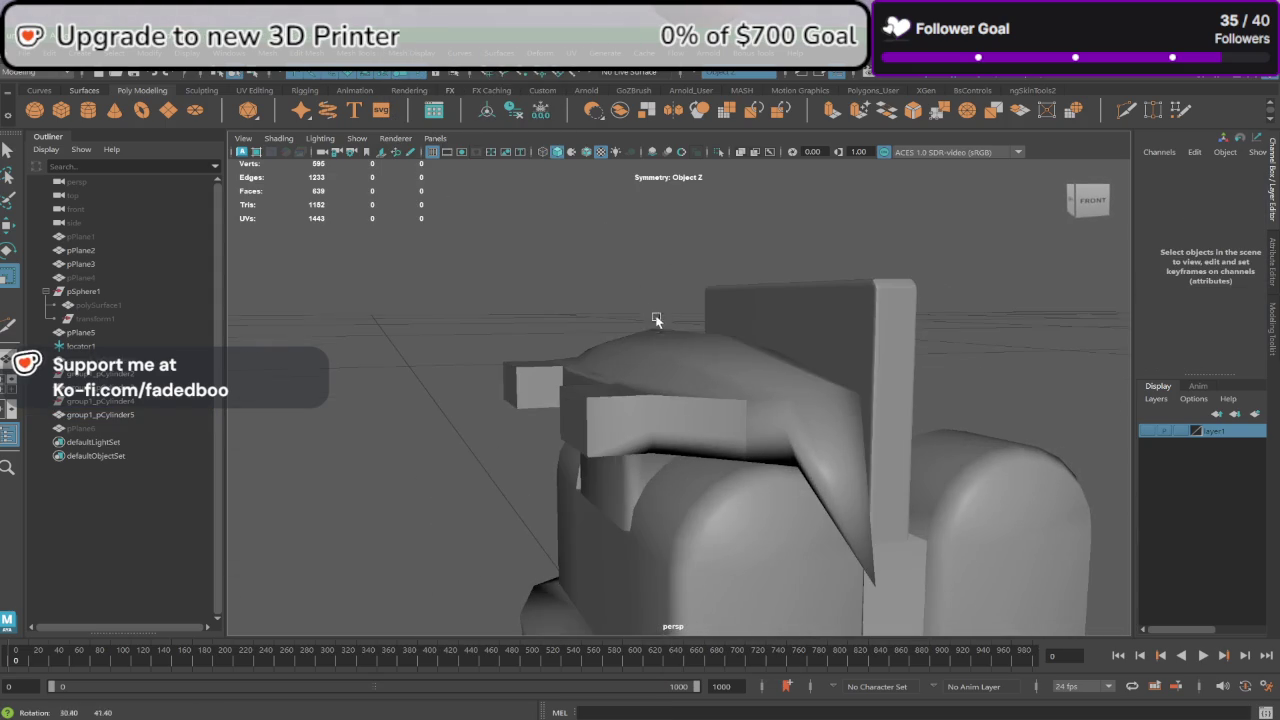
pyautogui.click(657, 320)
pyautogui.moveTo(724, 342); pyautogui.dragTo(727, 437, button='right')
pyautogui.press('F11')
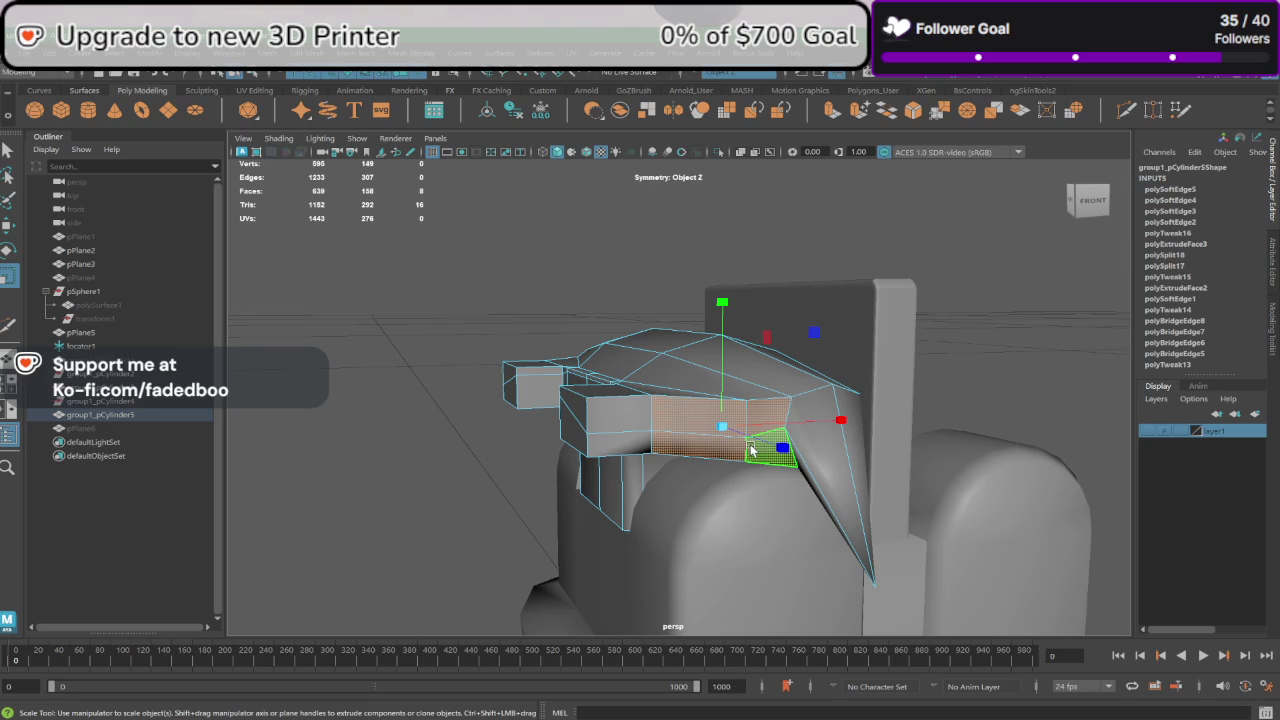
pyautogui.press('g')
pyautogui.keyDown('alt'); pyautogui.moveTo(657, 437); pyautogui.dragTo(666, 420); pyautogui.keyUp('alt')
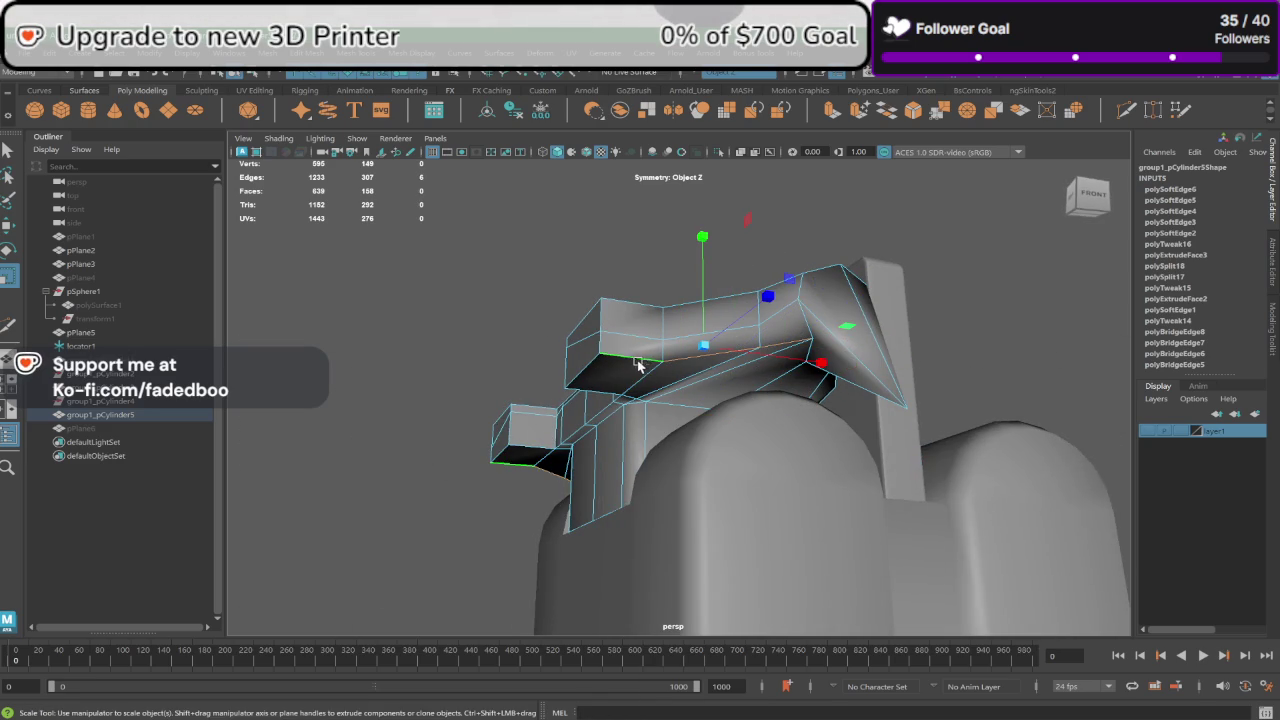
pyautogui.click(390, 57)
pyautogui.click(460, 180)
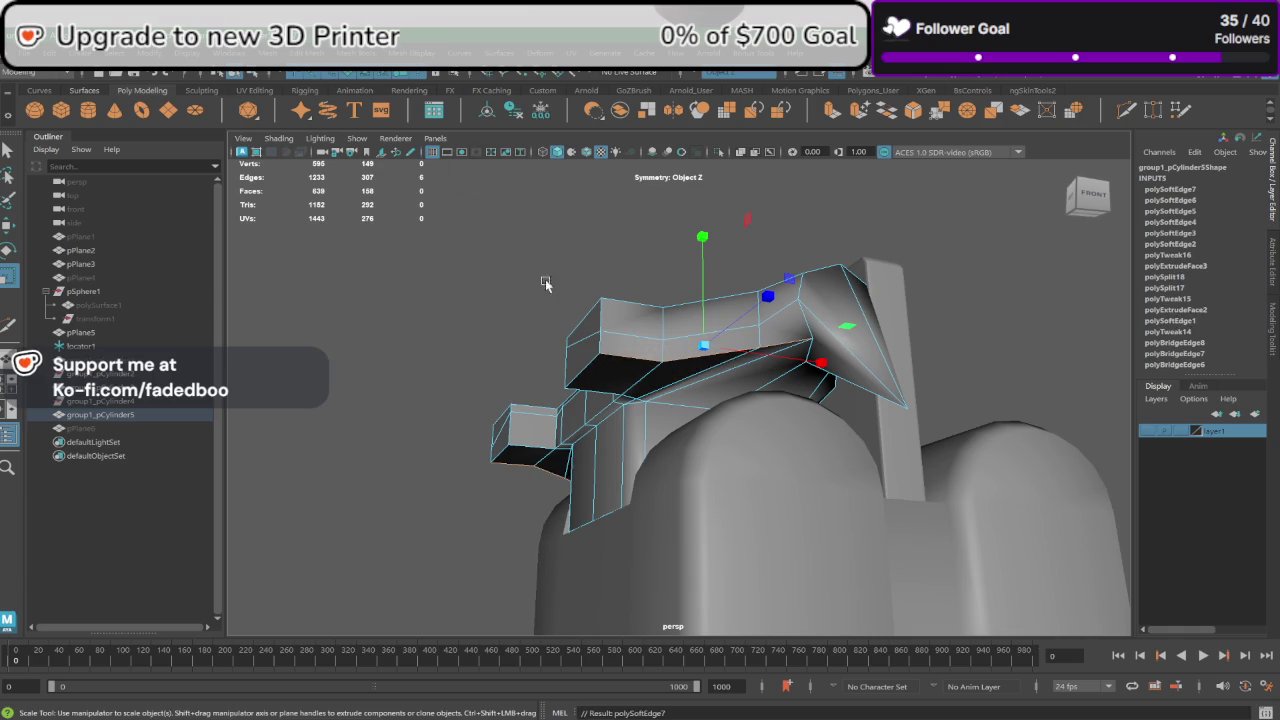
pyautogui.moveTo(660, 362); pyautogui.dragTo(660, 300, button='right')
# Step: Soften all edges of the whole helmet piece group1_pCylinder5
pyautogui.moveTo(600, 350)
pyautogui.keyDown('alt'); pyautogui.mouseDown()
pyautogui.moveTo(549, 372)
pyautogui.moveTo(619, 394)
pyautogui.mouseUp(); pyautogui.keyUp('alt')
pyautogui.click(633, 462)
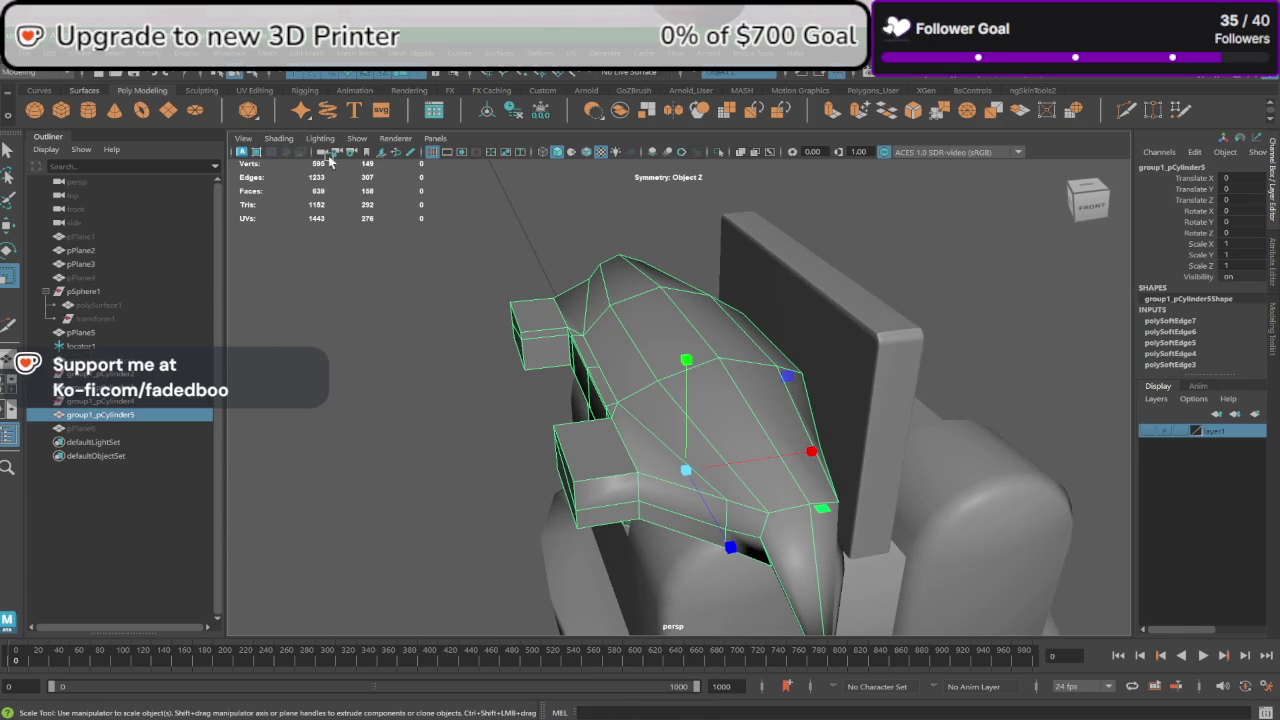
pyautogui.click(428, 57)
pyautogui.click(443, 179)
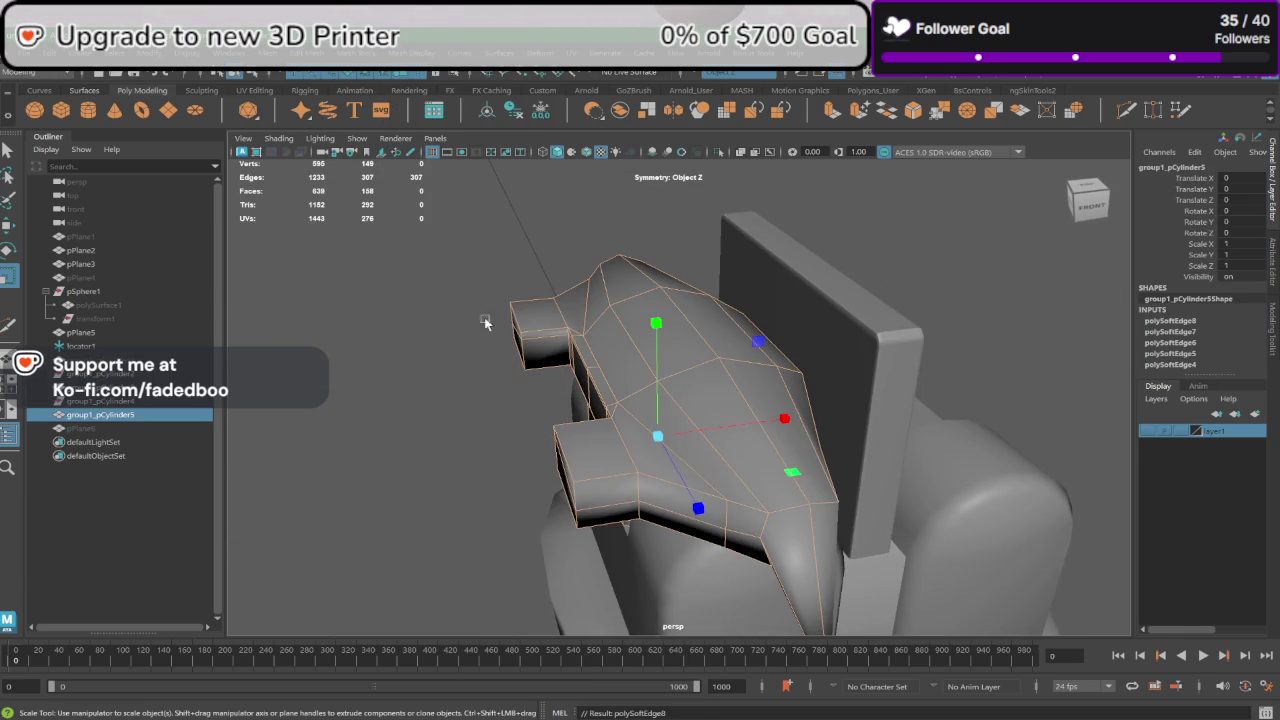
pyautogui.click(440, 425)
pyautogui.click(609, 399)
pyautogui.keyDown('alt'); pyautogui.moveTo(609, 399); pyautogui.dragTo(700, 345); pyautogui.keyUp('alt')
# Step: Soften one more edge on the side of the helmet
pyautogui.rightClick(697, 340)
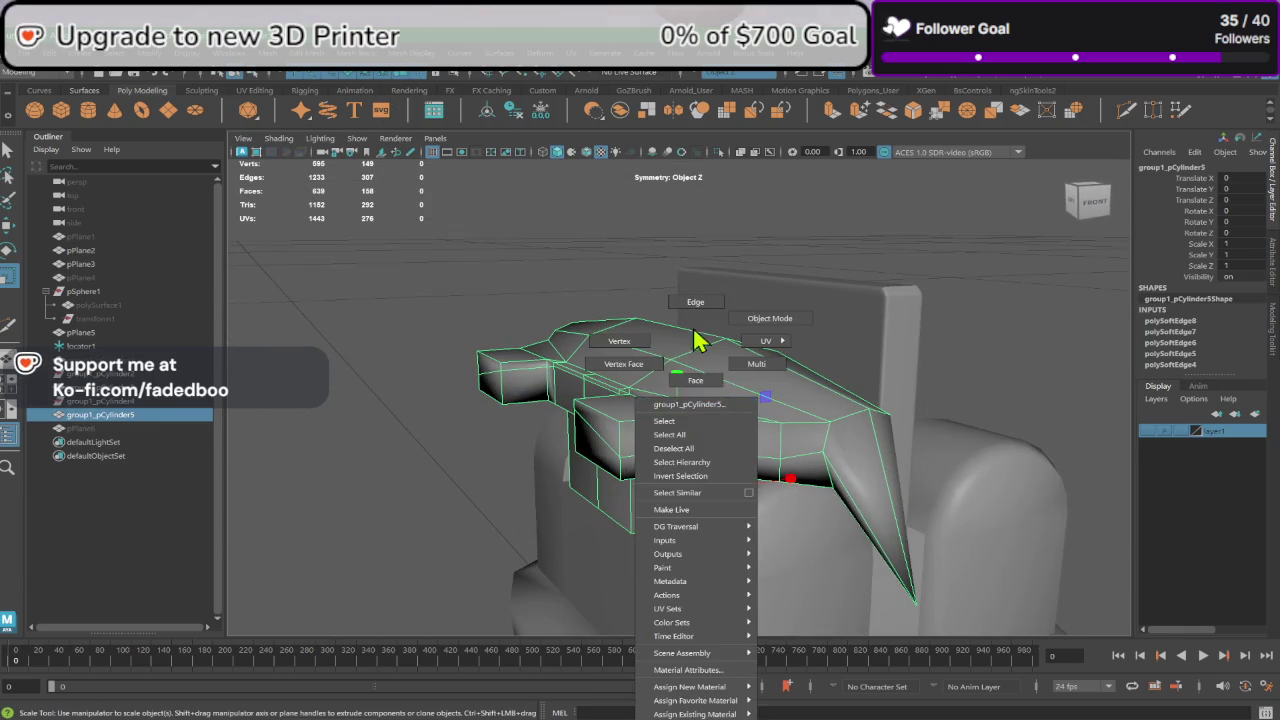
pyautogui.click(695, 302)
pyautogui.click(758, 462)
pyautogui.moveTo(770, 490)
pyautogui.keyDown('alt'); pyautogui.mouseDown()
pyautogui.moveTo(680, 491)
pyautogui.moveTo(797, 424)
pyautogui.mouseUp(); pyautogui.keyUp('alt')
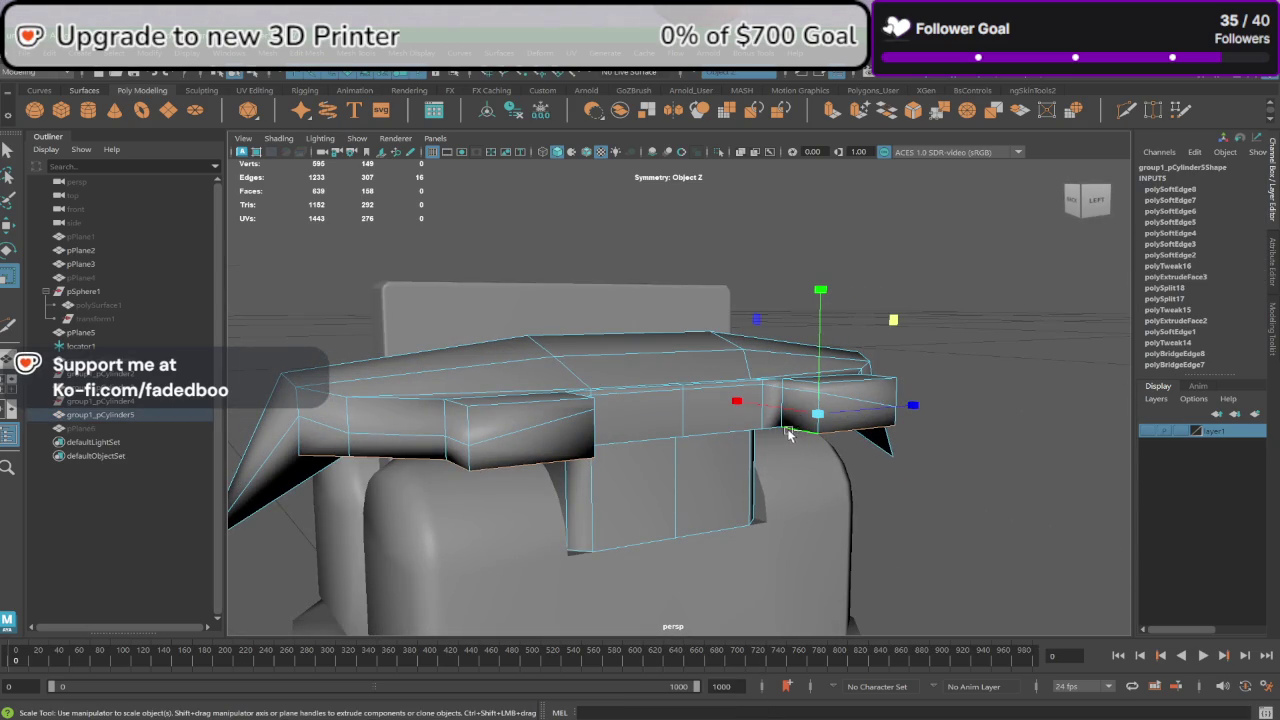
pyautogui.click(409, 56)
pyautogui.click(462, 179)
# Step: Move a vertex of the pointed side flap and inspect the result
pyautogui.moveTo(640, 360)
pyautogui.keyDown('alt'); pyautogui.mouseDown()
pyautogui.moveTo(686, 377)
pyautogui.moveTo(569, 352)
pyautogui.moveTo(535, 256)
pyautogui.moveTo(673, 333)
pyautogui.moveTo(831, 374)
pyautogui.mouseUp(); pyautogui.keyUp('alt')
pyautogui.keyDown('alt'); pyautogui.moveTo(831, 374); pyautogui.dragTo(788, 557, button='right'); pyautogui.keyUp('alt')
pyautogui.moveTo(788, 557)
pyautogui.keyDown('alt'); pyautogui.mouseDown()
pyautogui.moveTo(838, 489)
pyautogui.moveTo(745, 349)
pyautogui.moveTo(843, 420)
pyautogui.mouseUp(); pyautogui.keyUp('alt')
pyautogui.moveTo(834, 337); pyautogui.dragTo(766, 343, button='right')
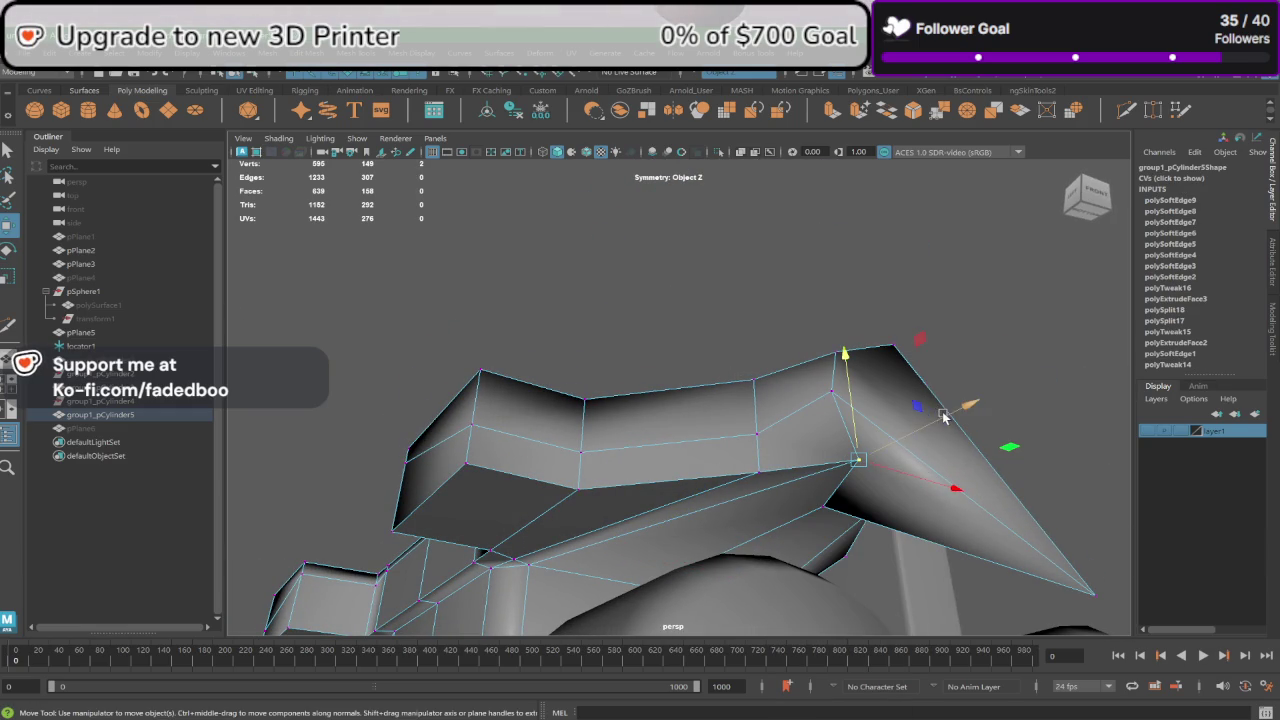
pyautogui.moveTo(943, 417)
pyautogui.mouseDown()
pyautogui.moveTo(880, 456)
pyautogui.moveTo(732, 387)
pyautogui.mouseUp()
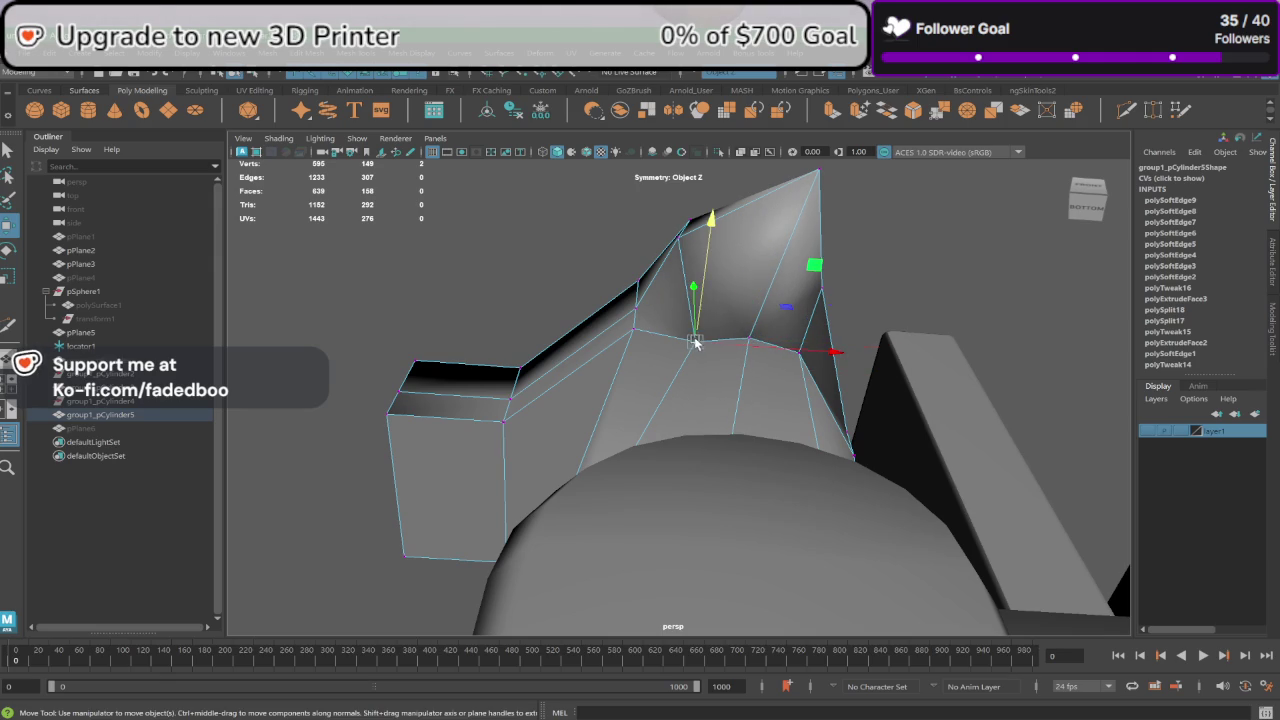
pyautogui.moveTo(718, 287)
pyautogui.keyDown('alt'); pyautogui.mouseDown()
pyautogui.moveTo(709, 250)
pyautogui.moveTo(677, 334)
pyautogui.moveTo(794, 336)
pyautogui.moveTo(720, 420)
pyautogui.mouseUp(); pyautogui.keyUp('alt')
pyautogui.keyDown('alt'); pyautogui.moveTo(720, 420); pyautogui.dragTo(674, 487, button='right'); pyautogui.keyUp('alt')
pyautogui.scroll(-3, 636, 411)
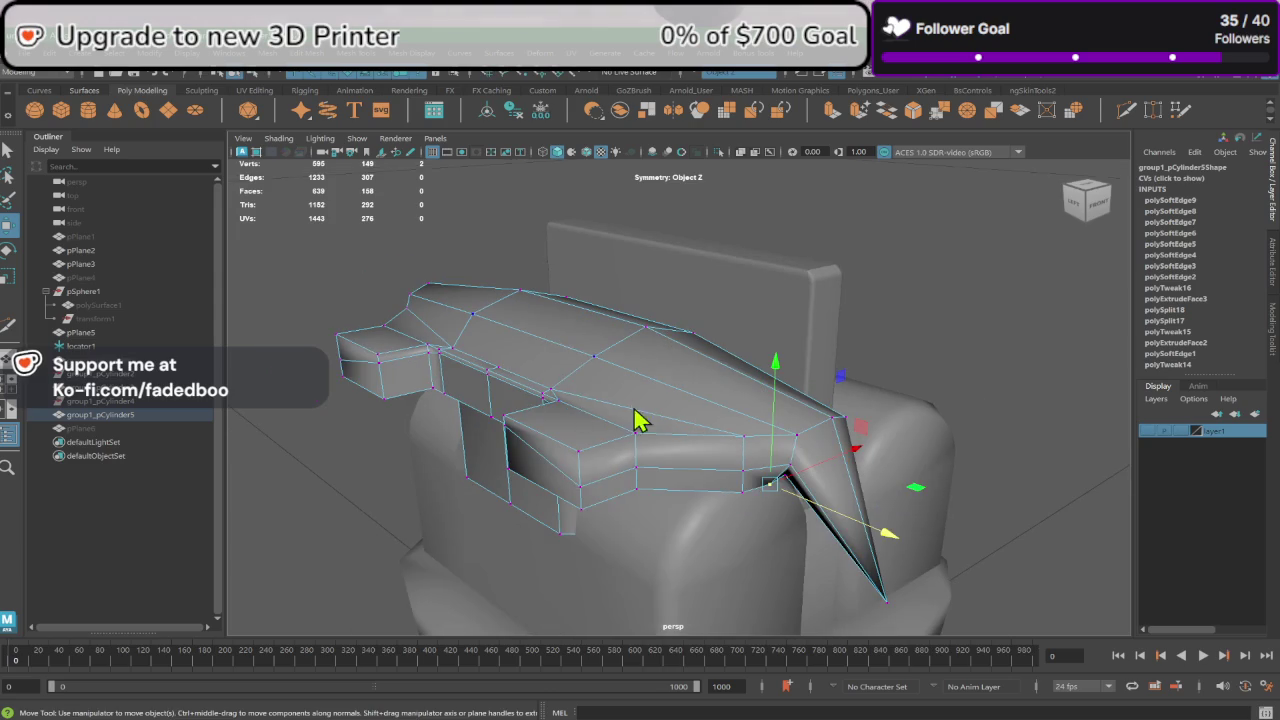
pyautogui.moveTo(640, 420); pyautogui.dragTo(711, 318, button='right')
pyautogui.scroll(-3, 680, 520)
pyautogui.click(932, 360)
pyautogui.keyDown('alt'); pyautogui.moveTo(932, 360); pyautogui.dragTo(821, 436); pyautogui.keyUp('alt')
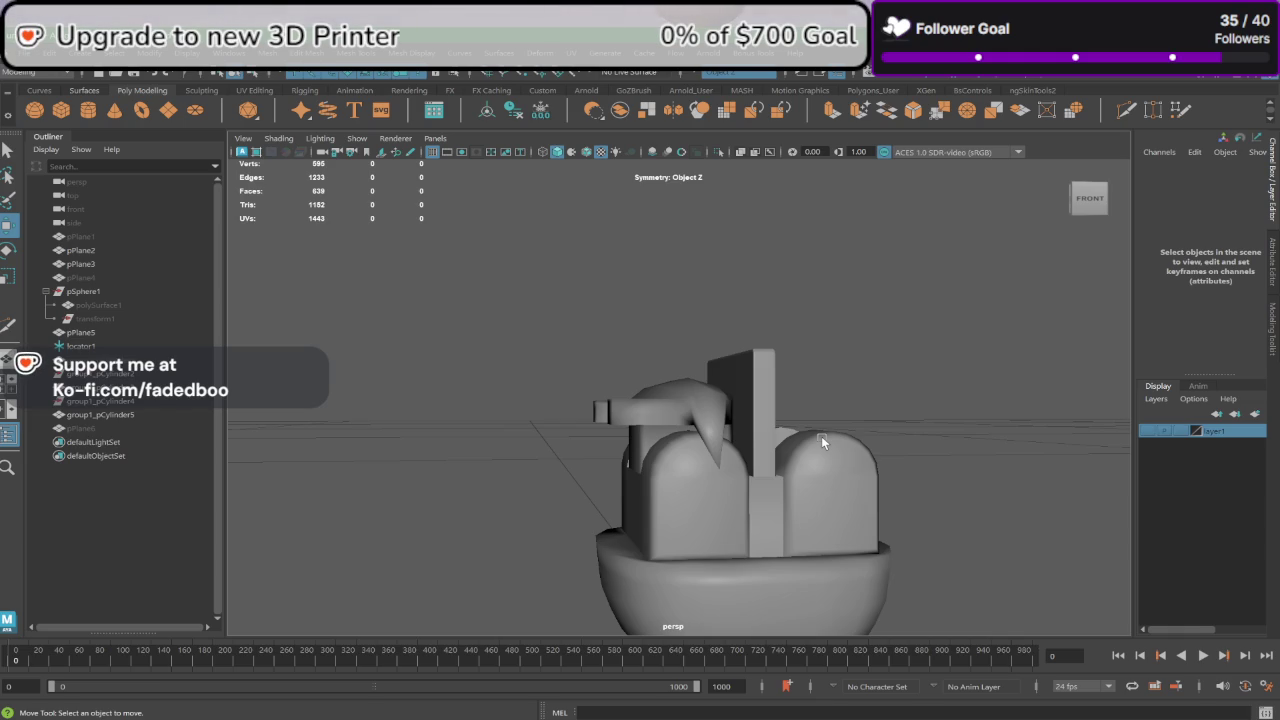
# Step: Orbit and pan around the head and select the helmet piece
pyautogui.keyDown('alt'); pyautogui.moveTo(809, 441); pyautogui.dragTo(690, 492); pyautogui.keyUp('alt')
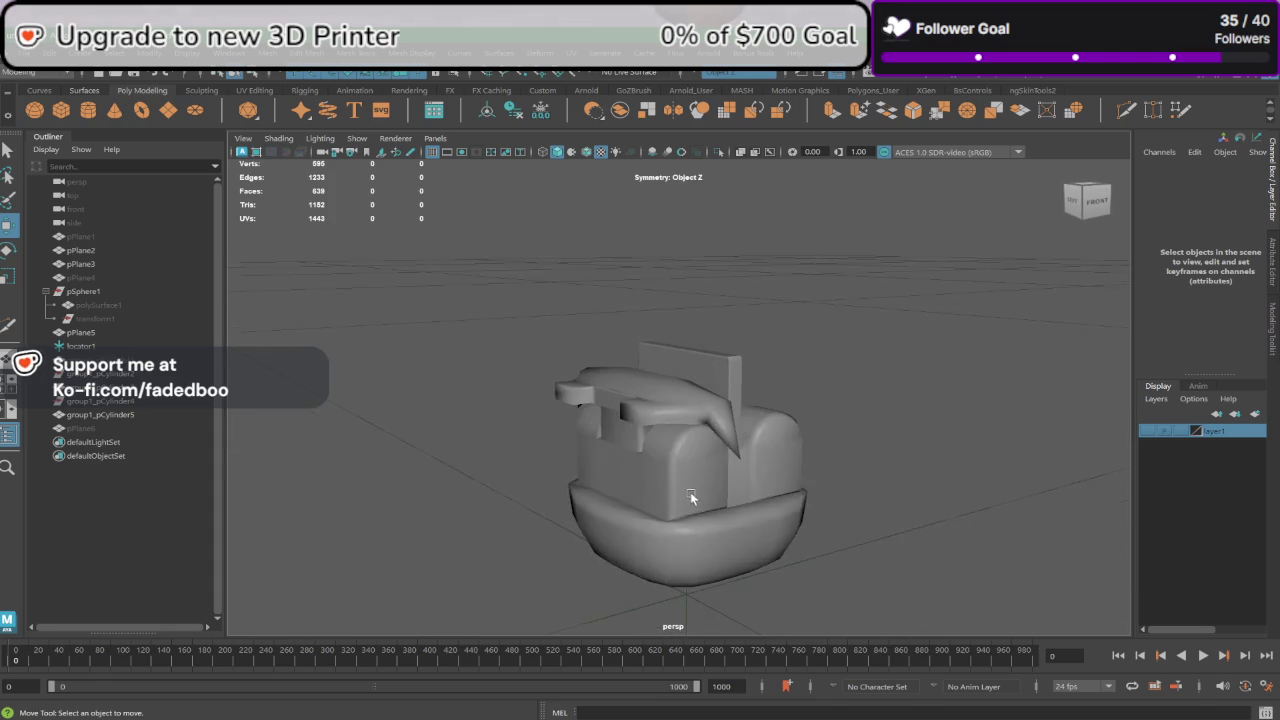
pyautogui.click(655, 517)
pyautogui.keyDown('alt'); pyautogui.moveTo(655, 517); pyautogui.dragTo(675, 478, button='middle'); pyautogui.keyUp('alt')
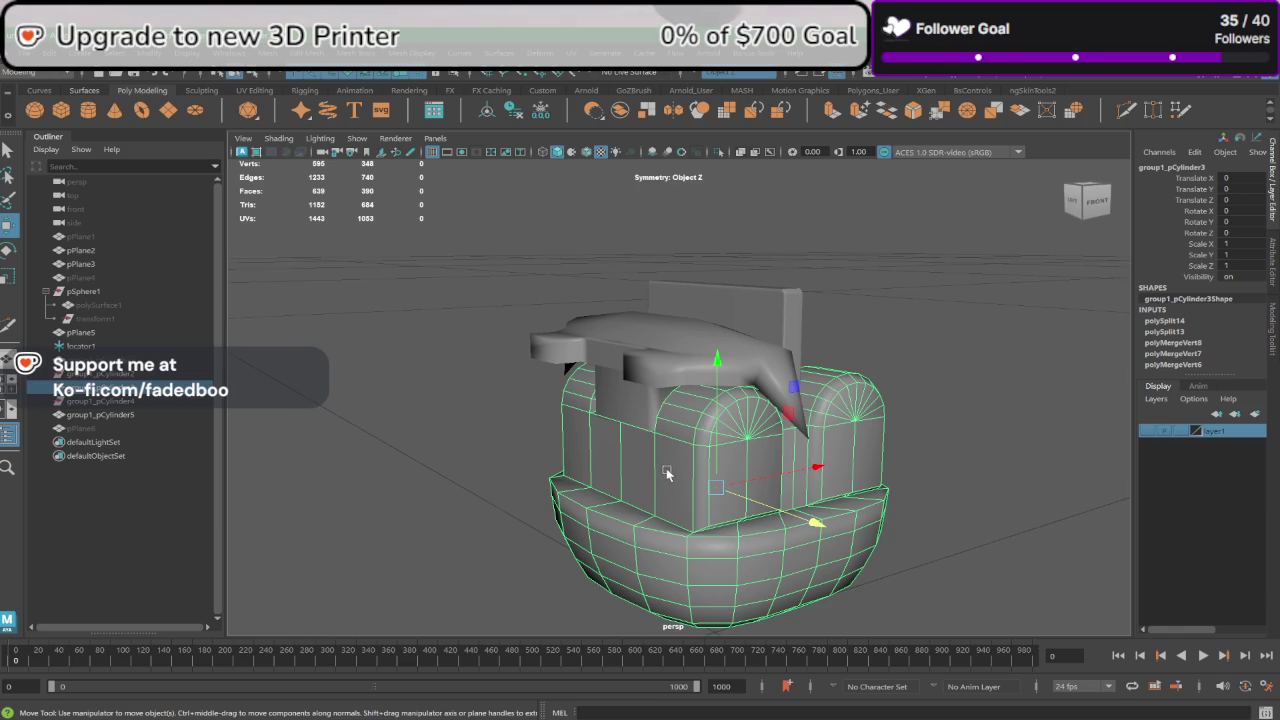
pyautogui.scroll(3, 667, 474)
pyautogui.moveTo(692, 473)
pyautogui.keyDown('alt'); pyautogui.mouseDown()
pyautogui.moveTo(548, 444)
pyautogui.moveTo(660, 430)
pyautogui.mouseUp(); pyautogui.keyUp('alt')
pyautogui.click(514, 358)
pyautogui.scroll(-2, 499, 374)
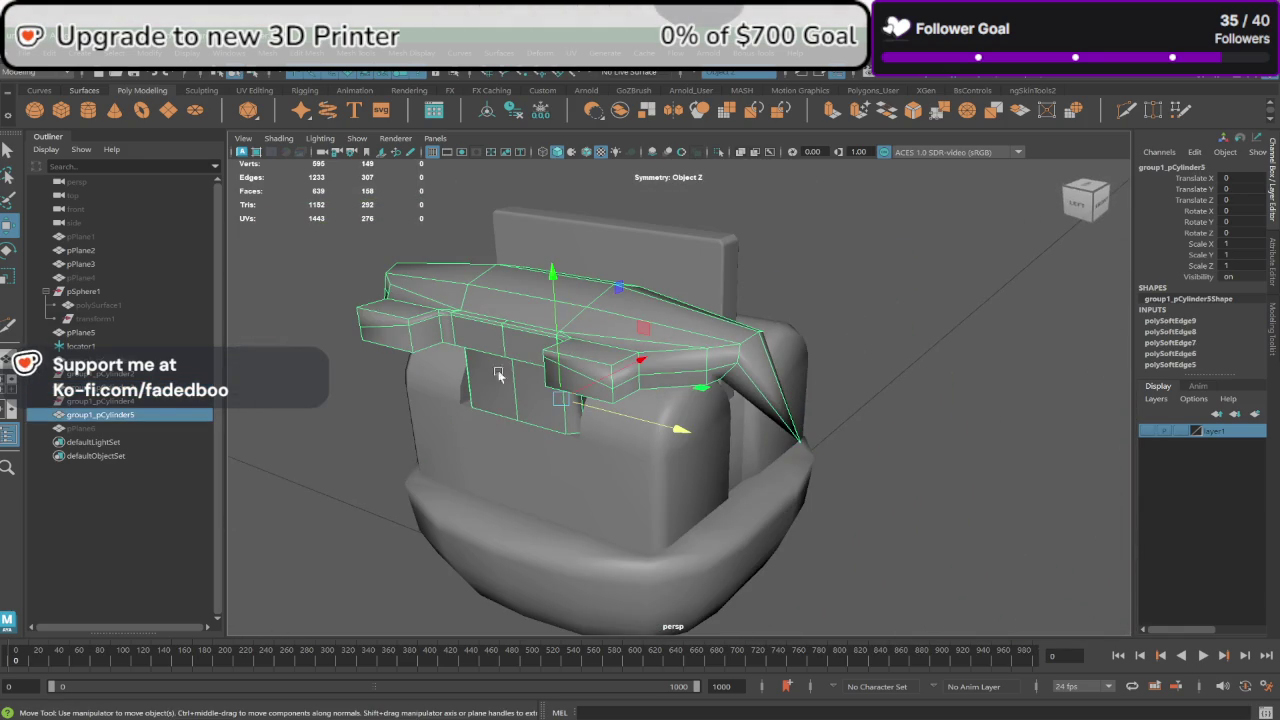
# Step: Tilt the helmet about 33 degrees, then undo to keep its original rotation
pyautogui.press('e')
pyautogui.moveTo(499, 374)
pyautogui.mouseDown()
pyautogui.moveTo(430, 484)
pyautogui.moveTo(580, 360)
pyautogui.moveTo(670, 347)
pyautogui.moveTo(524, 348)
pyautogui.moveTo(508, 316)
pyautogui.moveTo(462, 349)
pyautogui.moveTo(386, 500)
pyautogui.moveTo(406, 509)
pyautogui.moveTo(766, 297)
pyautogui.moveTo(703, 320)
pyautogui.moveTo(457, 357)
pyautogui.moveTo(383, 553)
pyautogui.moveTo(469, 542)
pyautogui.moveTo(420, 553)
pyautogui.moveTo(453, 558)
pyautogui.moveTo(595, 482)
pyautogui.moveTo(582, 514)
pyautogui.moveTo(500, 530)
pyautogui.moveTo(456, 525)
pyautogui.moveTo(463, 466)
pyautogui.moveTo(503, 477)
pyautogui.moveTo(445, 473)
pyautogui.moveTo(470, 478)
pyautogui.mouseUp()
pyautogui.hotkey('ctrl', 'z')
pyautogui.click(398, 500)
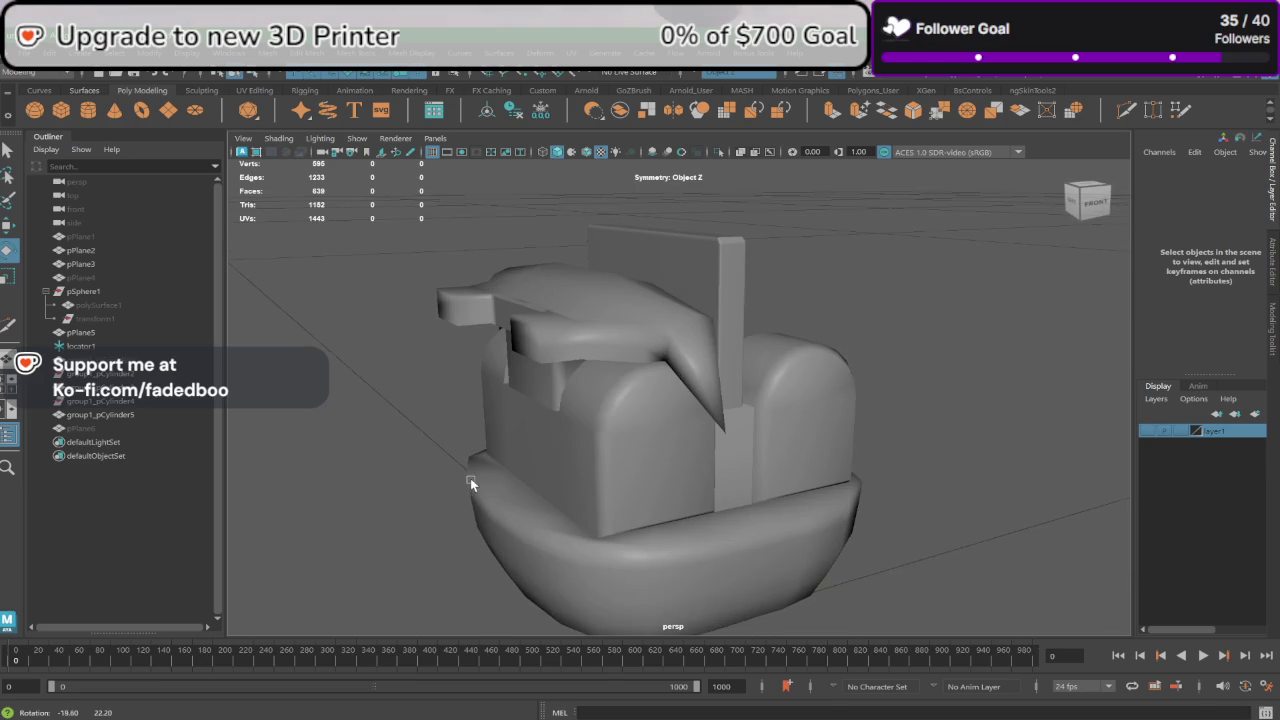
# Step: Unhide the reference plane pPlane6 and select it in the Outliner
pyautogui.click(554, 321)
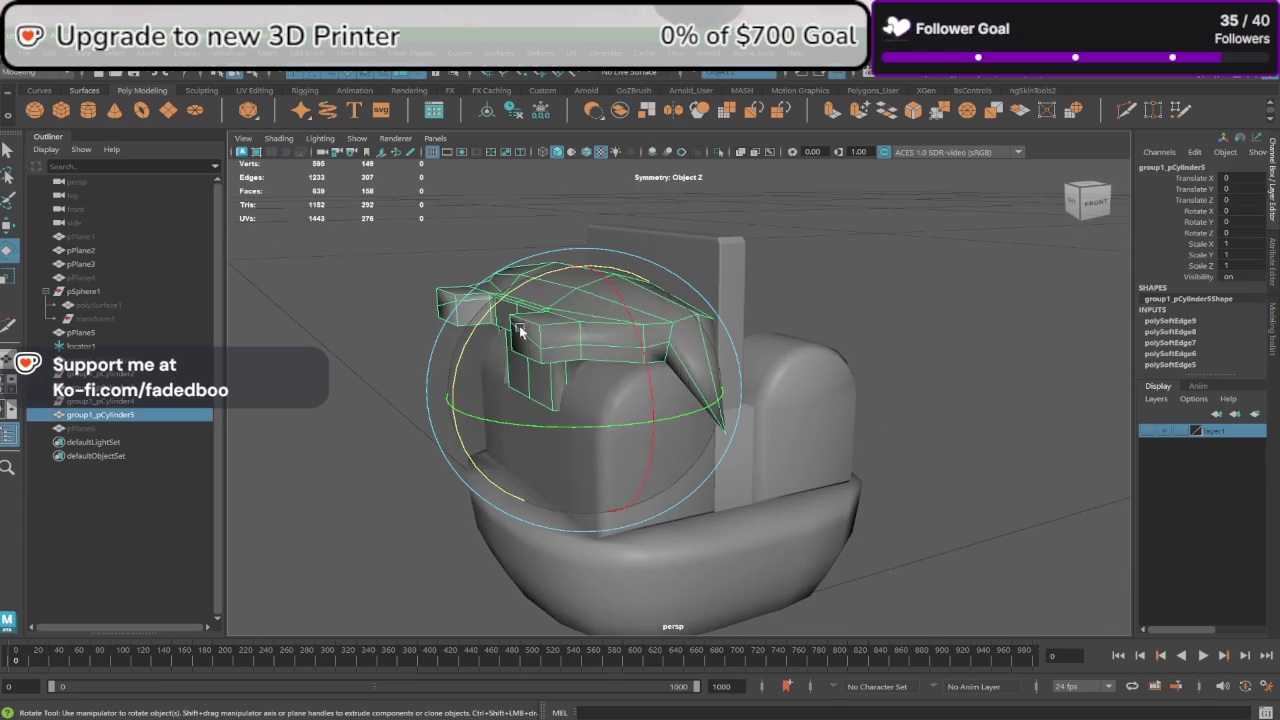
pyautogui.click(363, 312)
pyautogui.keyDown('alt'); pyautogui.moveTo(804, 384); pyautogui.dragTo(755, 399, button='right'); pyautogui.keyUp('alt')
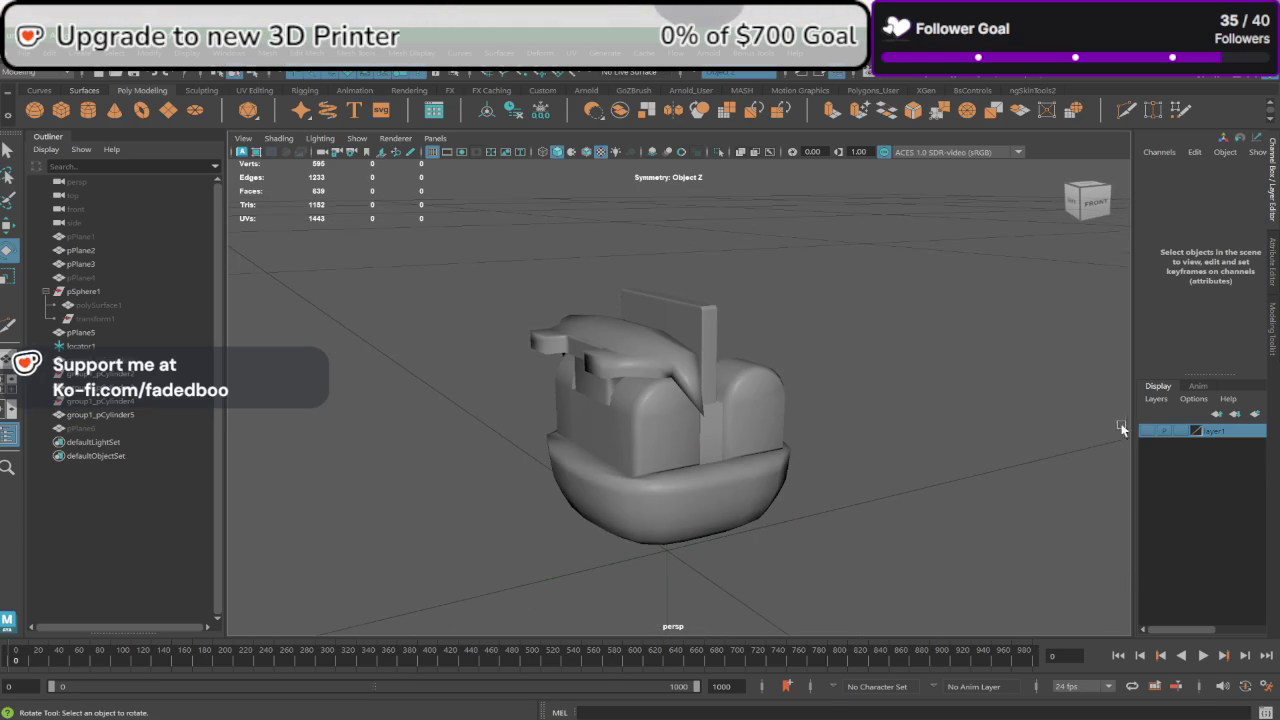
pyautogui.click(1147, 430)
pyautogui.click(1147, 430)
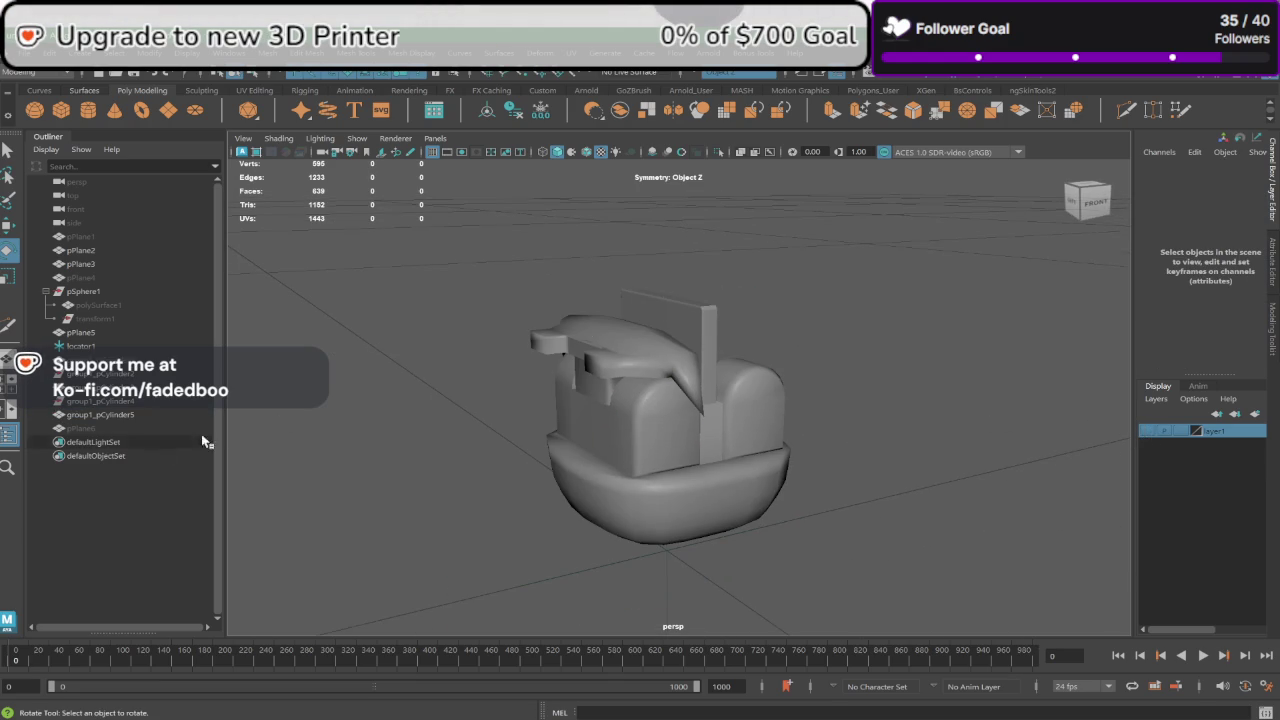
pyautogui.click(110, 428)
# Step: Unhide the reference plane pPlane6 and orbit to look down on it
pyautogui.moveTo(1249, 275); pyautogui.dragTo(1262, 275, button='middle')
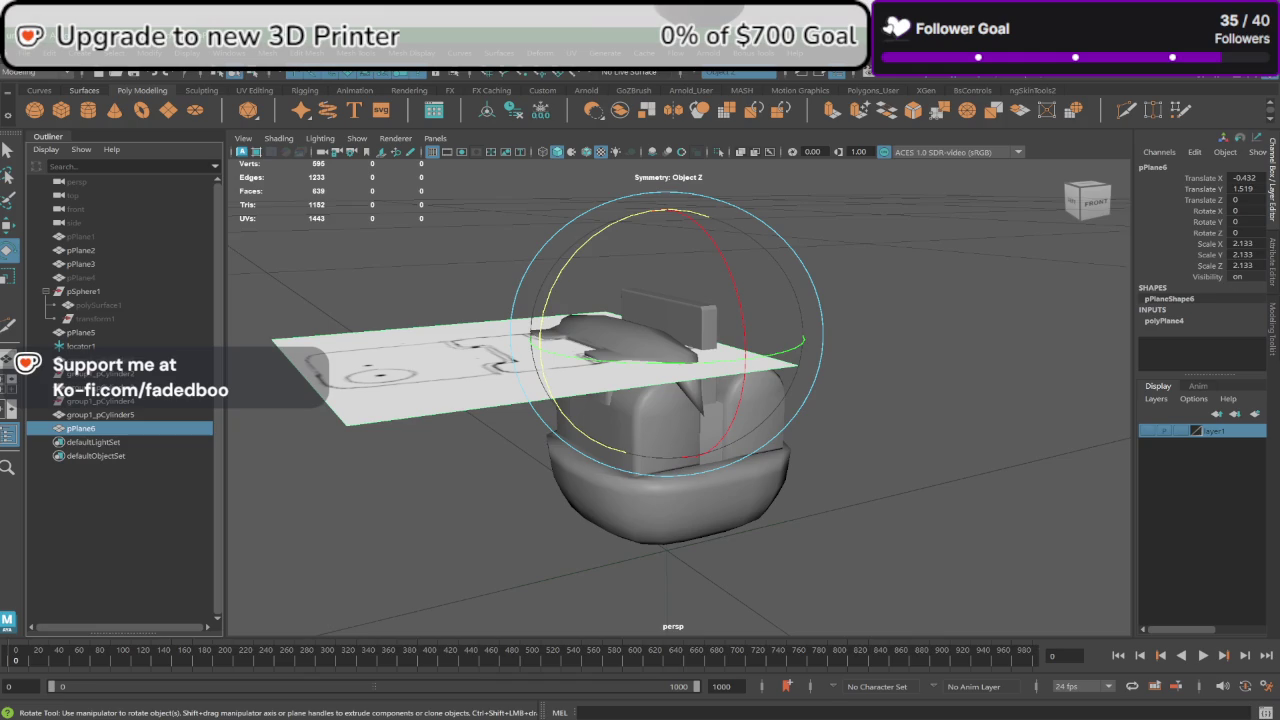
pyautogui.click(976, 397)
pyautogui.keyDown('alt'); pyautogui.moveTo(963, 406); pyautogui.dragTo(826, 424); pyautogui.keyUp('alt')
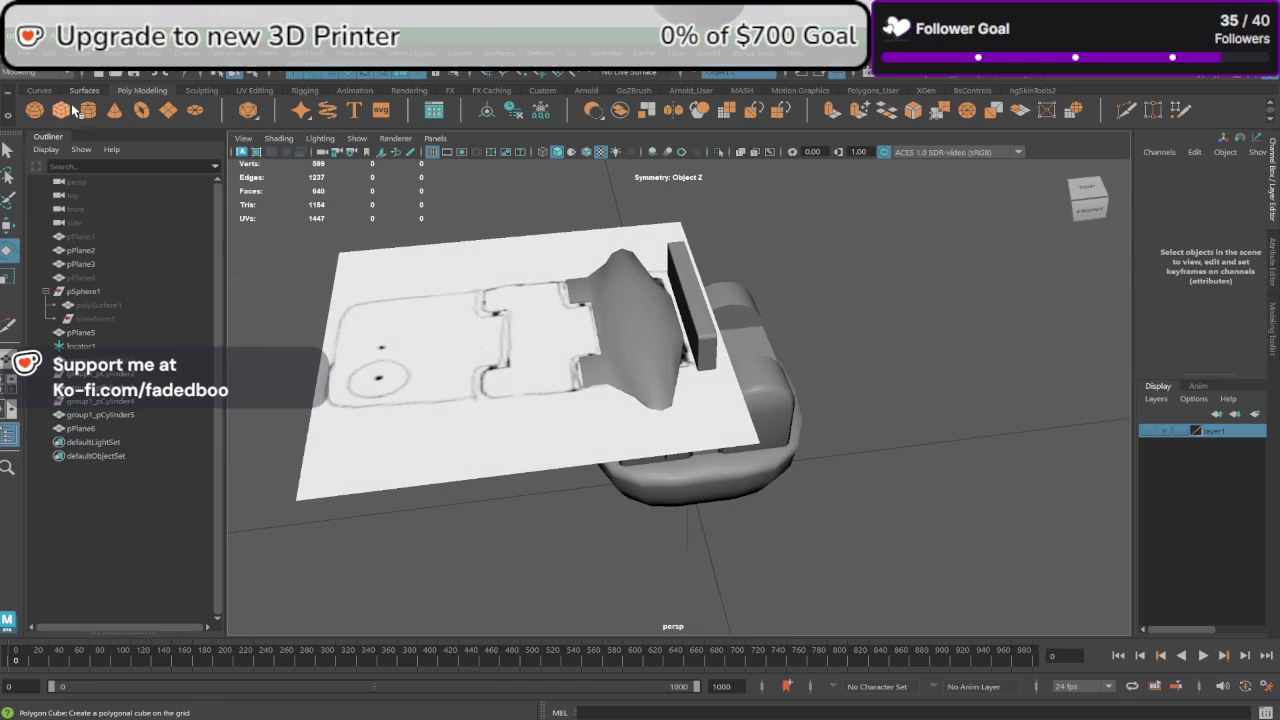
# Step: Create polygon plane pPlane7 with 1×1 subdivisions and move it toward the head
pyautogui.click(170, 111)
pyautogui.scroll(-3, 522, 244)
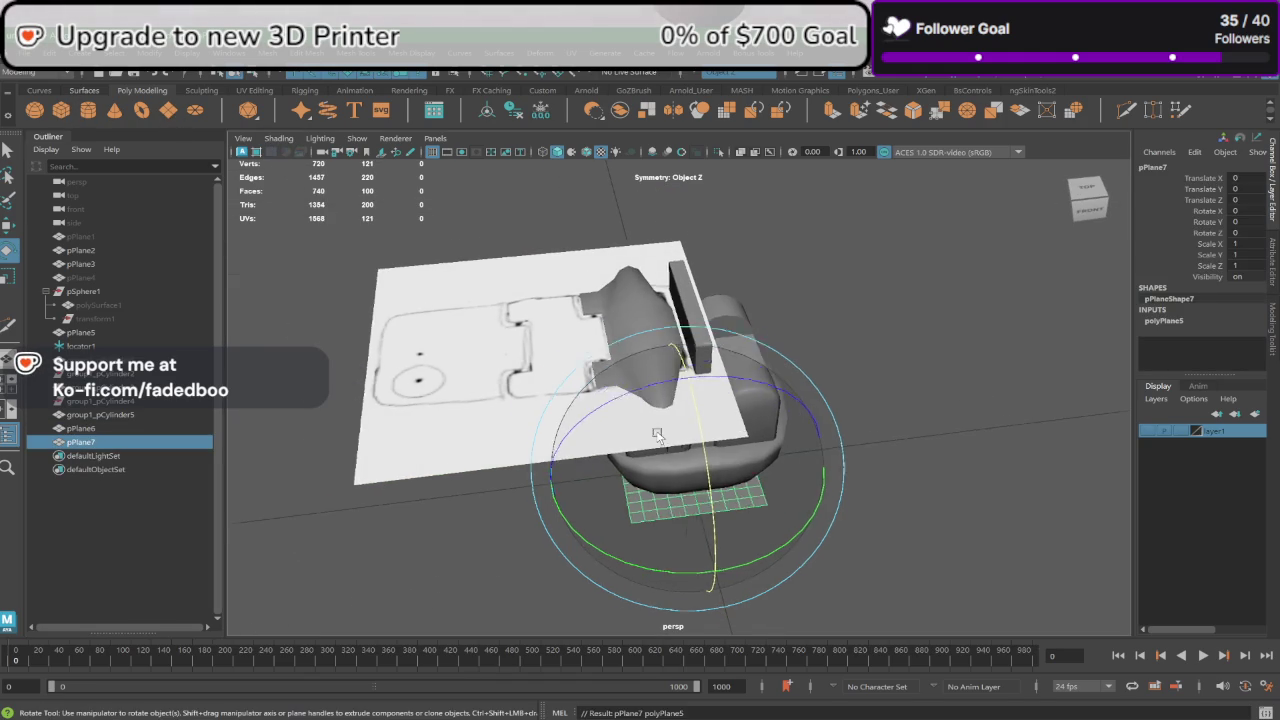
pyautogui.moveTo(1238, 367)
pyautogui.mouseDown(button='middle')
pyautogui.moveTo(1200, 367)
pyautogui.moveTo(1200, 333)
pyautogui.mouseUp(button='middle')
pyautogui.scroll(-1, 1200, 330)
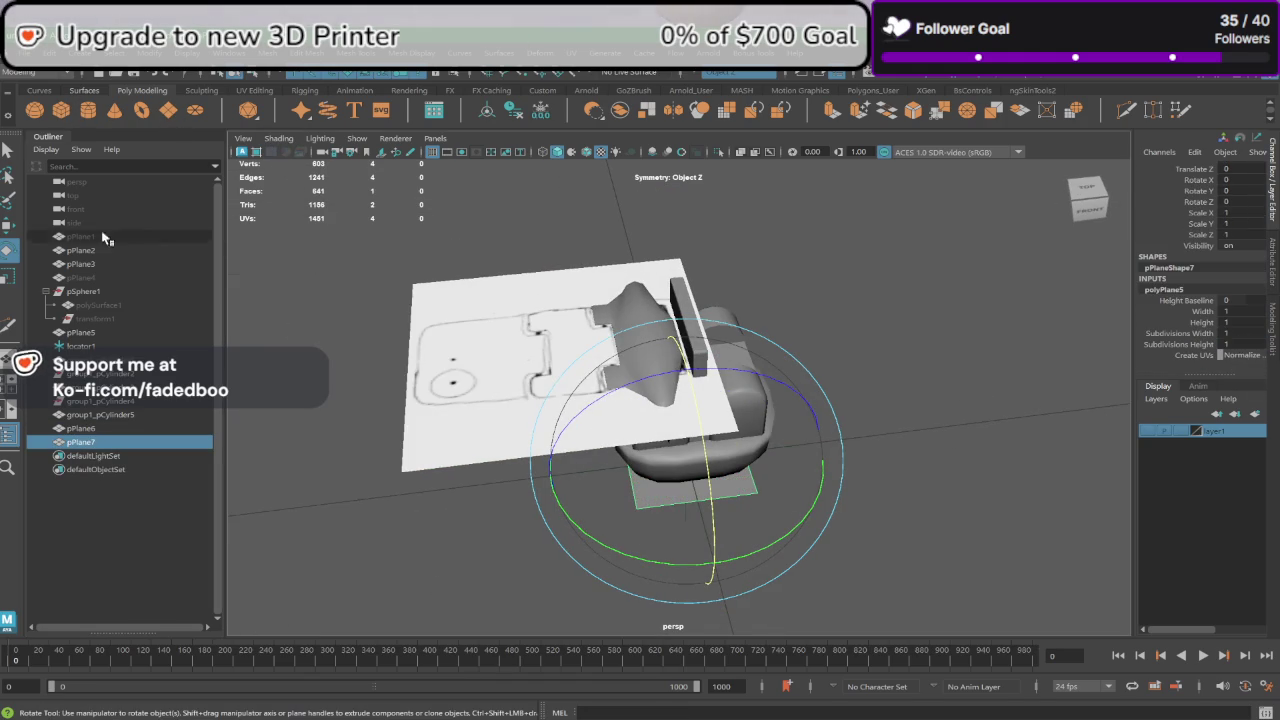
pyautogui.click(10, 227)
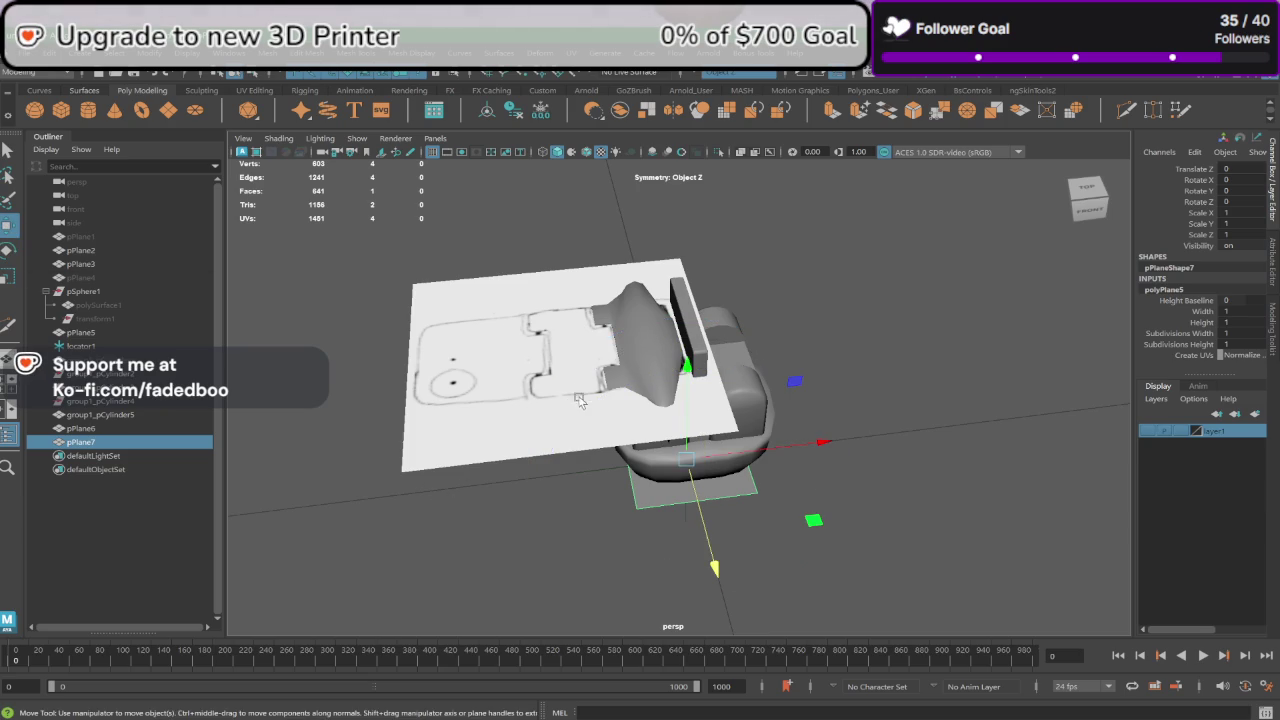
pyautogui.moveTo(578, 400)
pyautogui.keyDown('alt'); pyautogui.mouseDown()
pyautogui.moveTo(783, 422)
pyautogui.moveTo(715, 360)
pyautogui.moveTo(663, 251)
pyautogui.mouseUp(); pyautogui.keyUp('alt')
pyautogui.press('space')
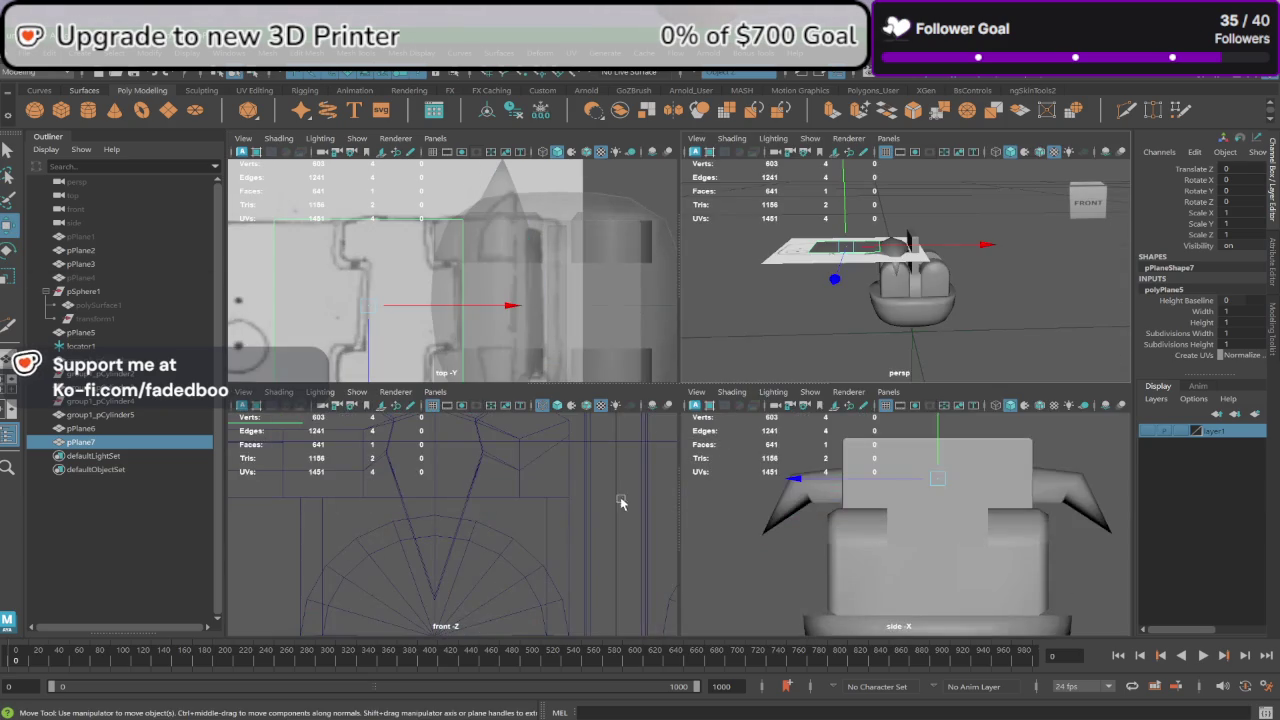
# Step: In top view, slide pPlane7 over the sketch's notched middle and narrow it to Scale X 0.447
pyautogui.press('space')
pyautogui.scroll(2, 628, 434)
pyautogui.scroll(3, 628, 434)
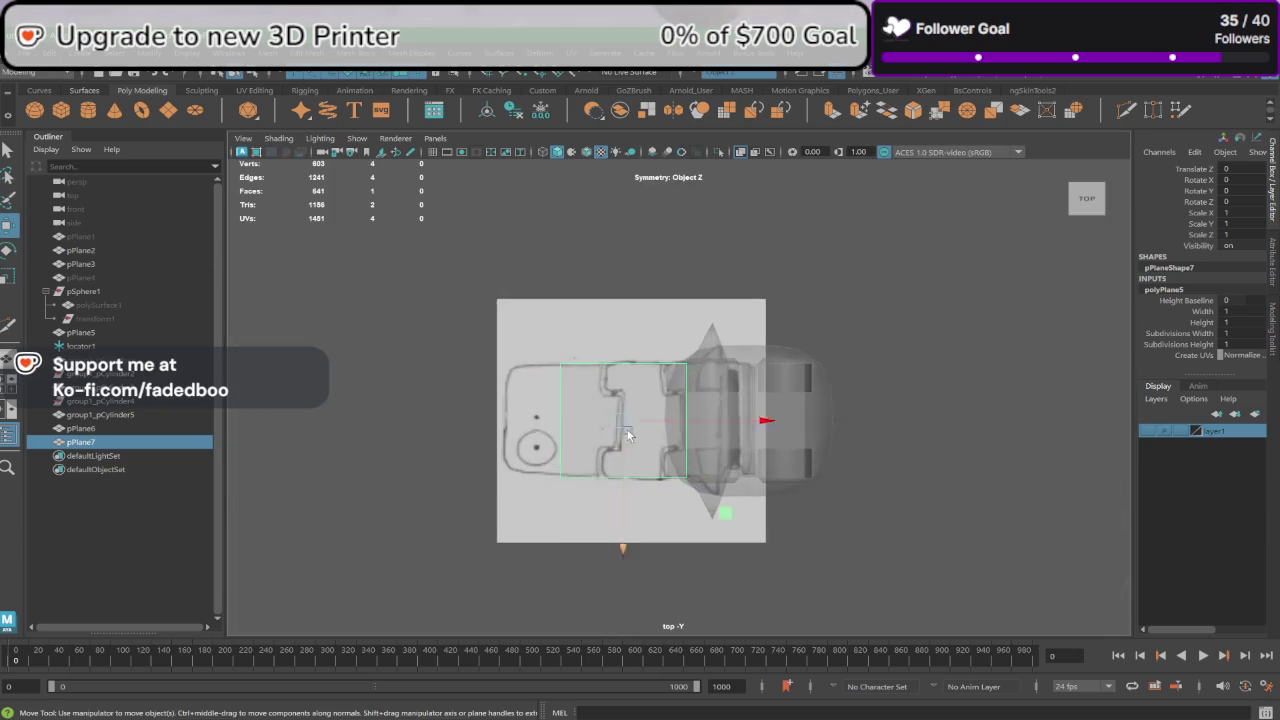
pyautogui.scroll(2, 628, 434)
pyautogui.scroll(1, 610, 432)
pyautogui.moveTo(748, 411); pyautogui.dragTo(777, 407)
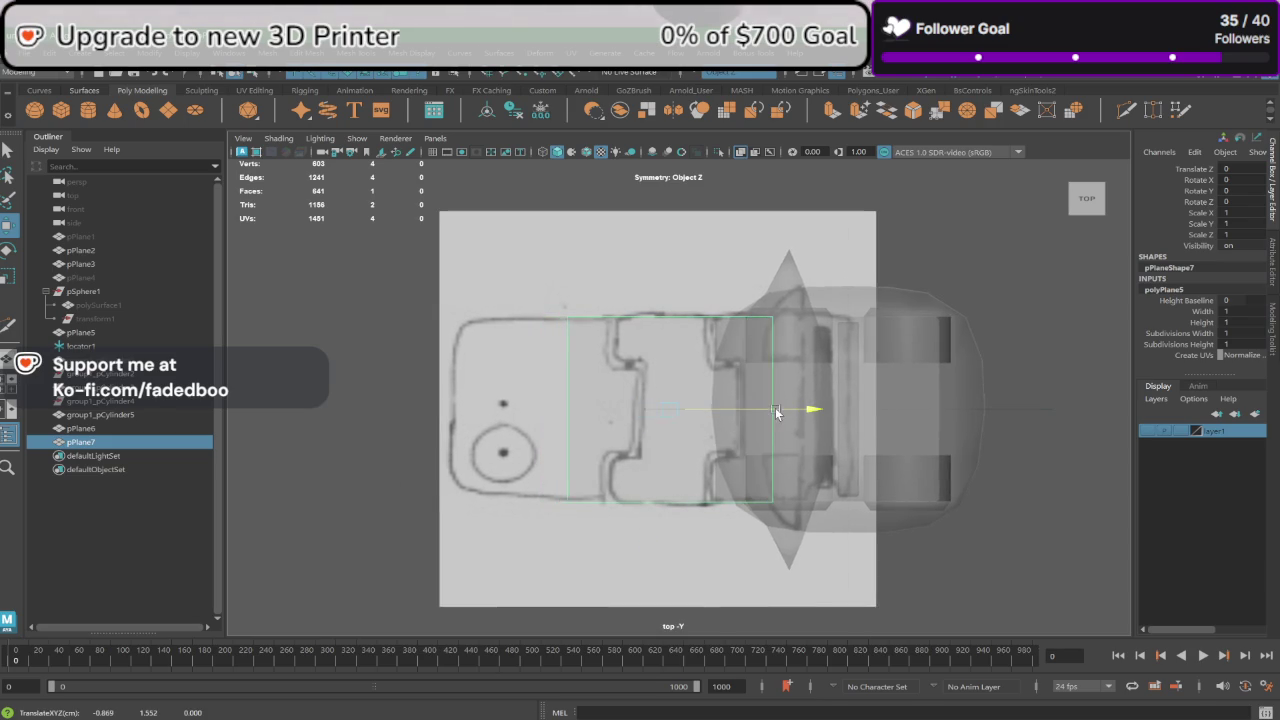
pyautogui.scroll(2, 723, 415)
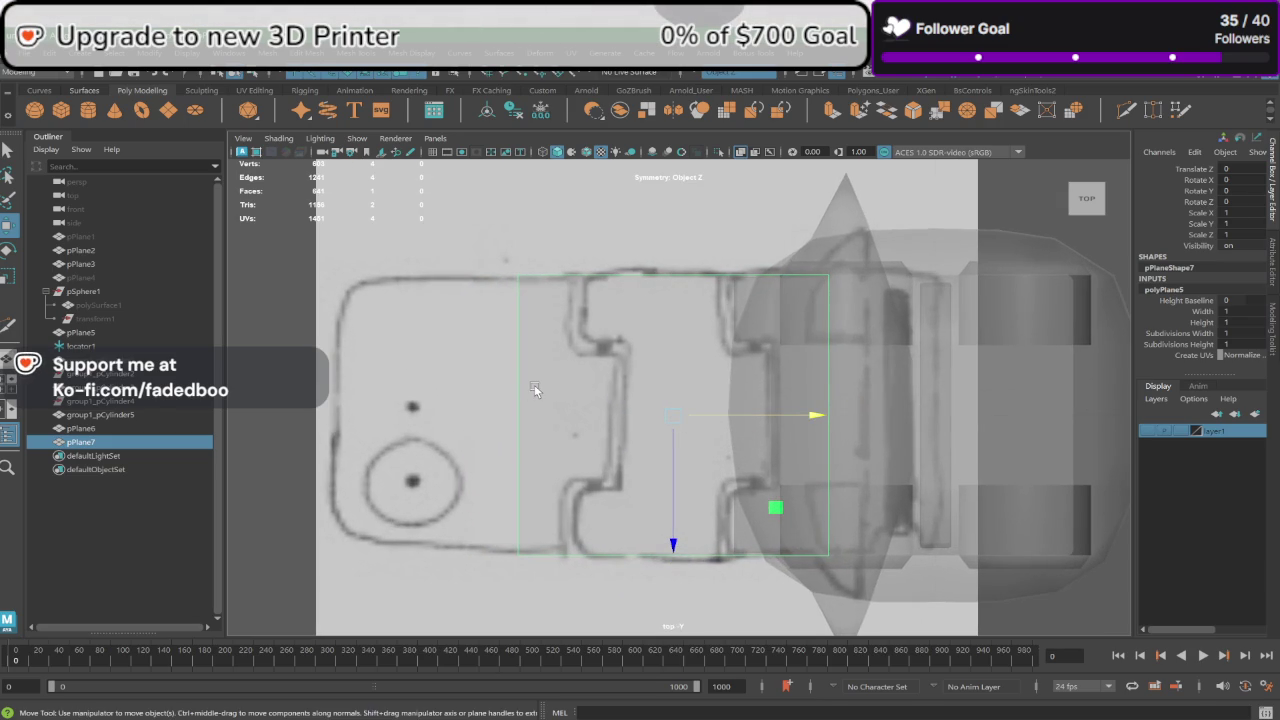
pyautogui.press('r')
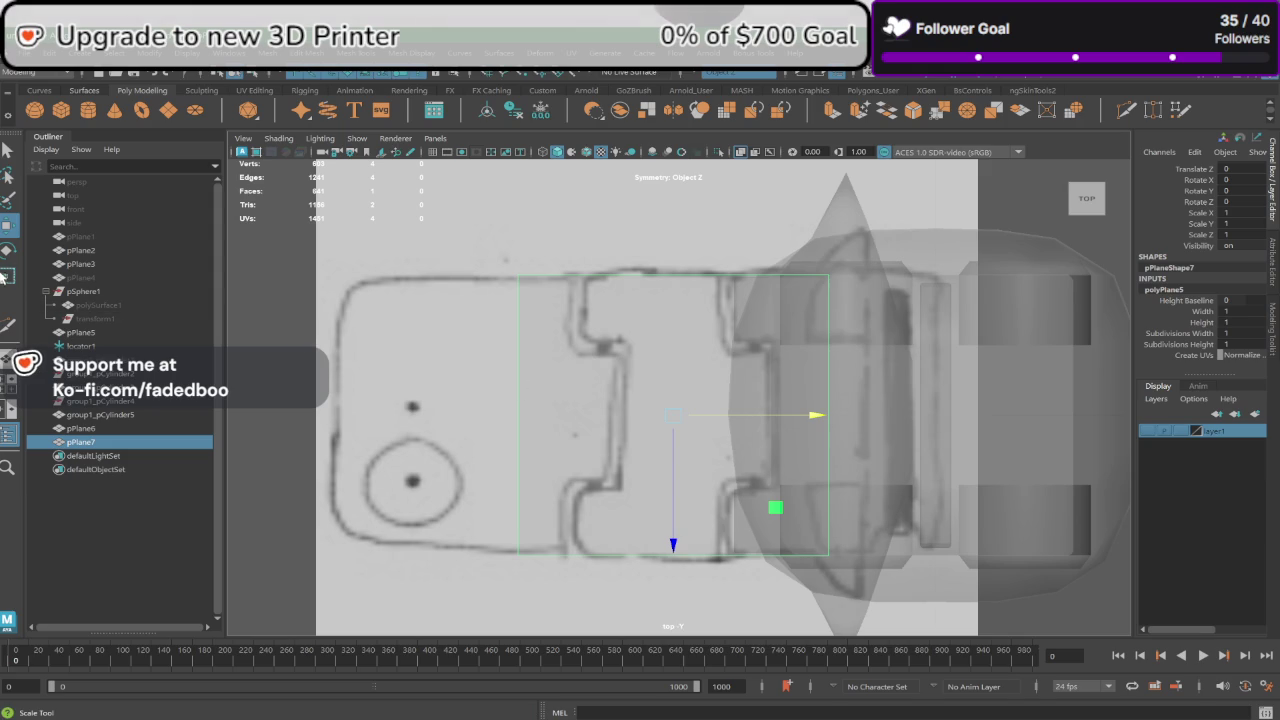
pyautogui.moveTo(787, 419)
pyautogui.mouseDown()
pyautogui.moveTo(714, 417)
pyautogui.moveTo(765, 416)
pyautogui.mouseUp()
pyautogui.press('w')
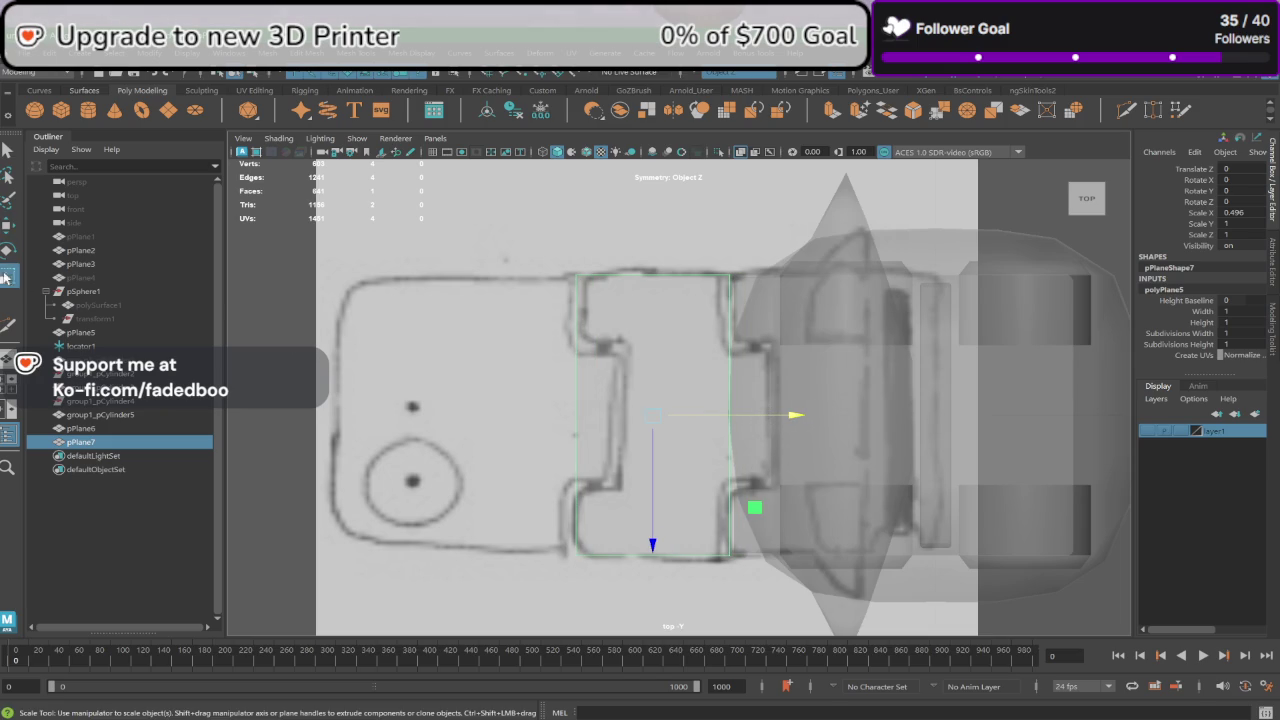
pyautogui.moveTo(770, 421); pyautogui.dragTo(758, 409)
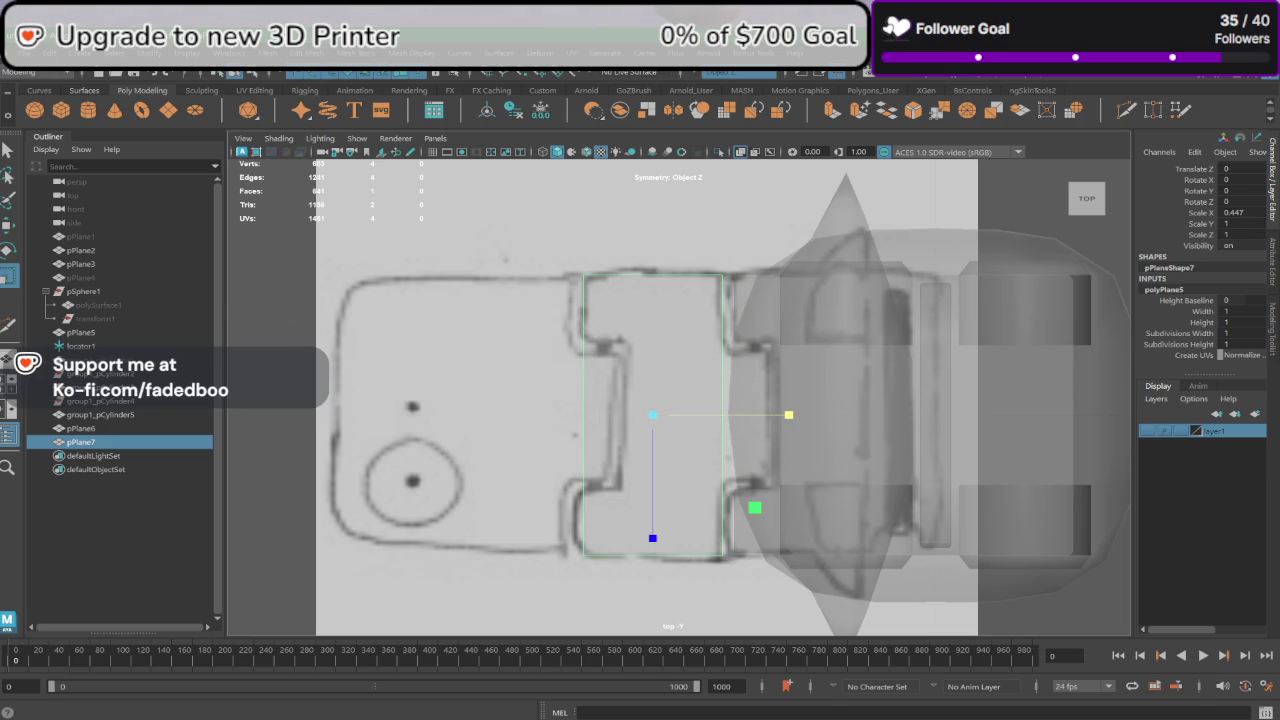
# Step: Multi-Cut two mirrored horizontal edge loops and one vertical loop across pPlane7
pyautogui.click(12, 330)
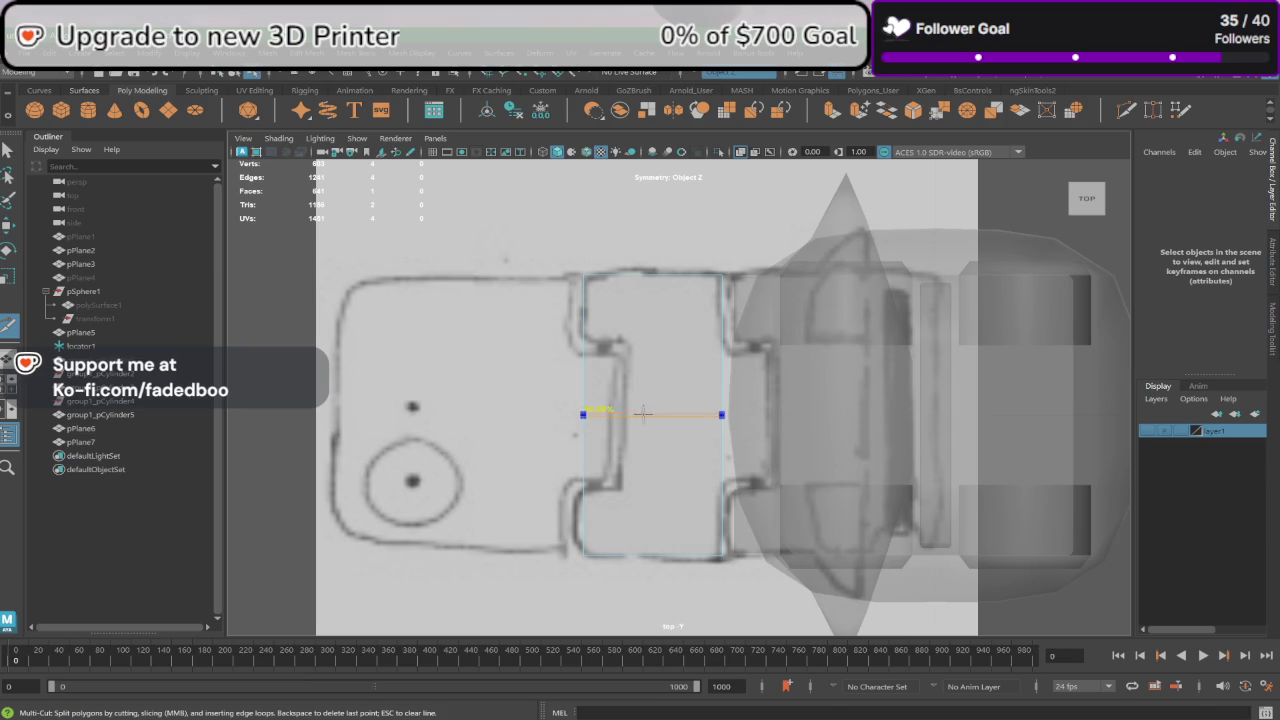
pyautogui.click(583, 414)
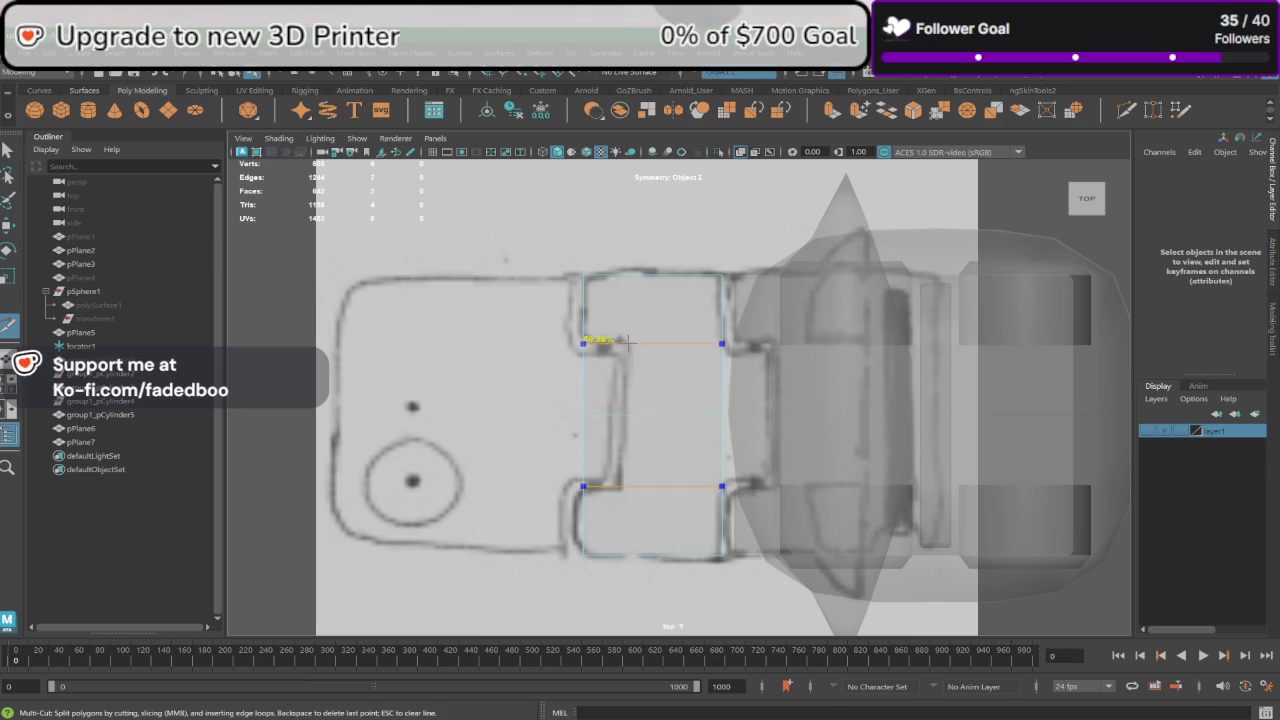
pyautogui.keyDown('ctrl'); pyautogui.click(613, 337); pyautogui.keyUp('ctrl')
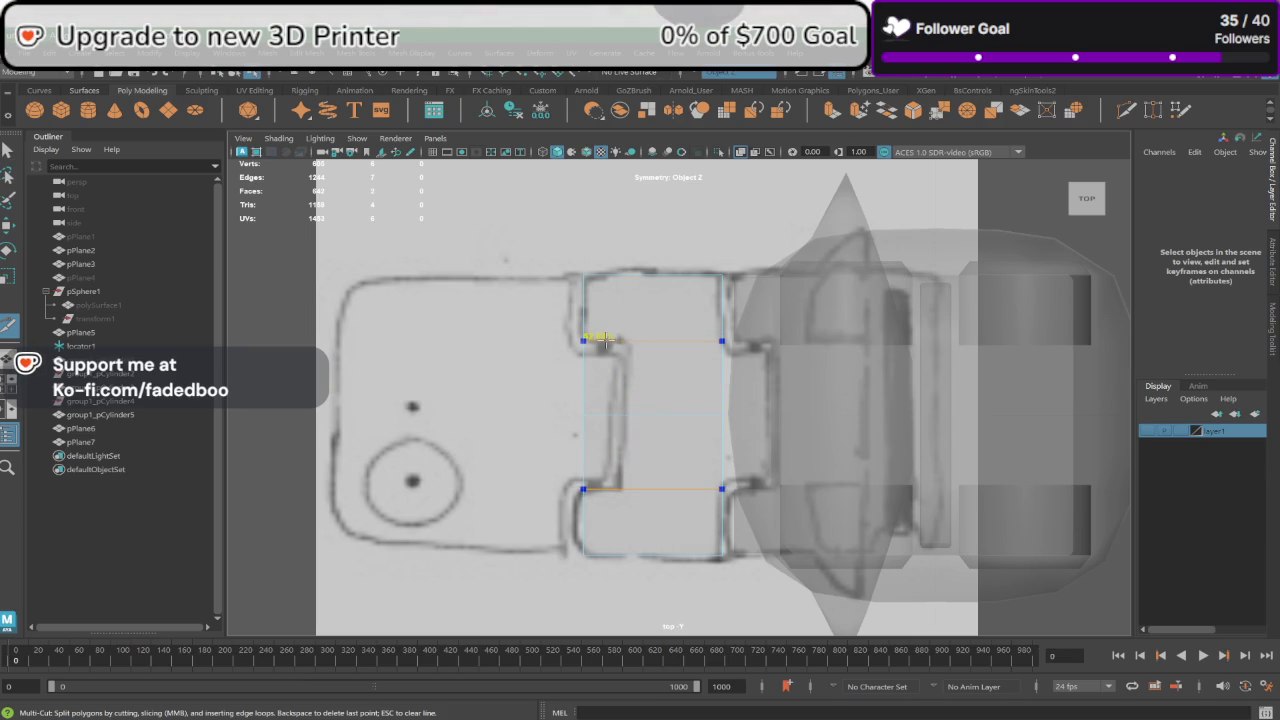
pyautogui.keyDown('ctrl'); pyautogui.click(626, 340); pyautogui.keyUp('ctrl')
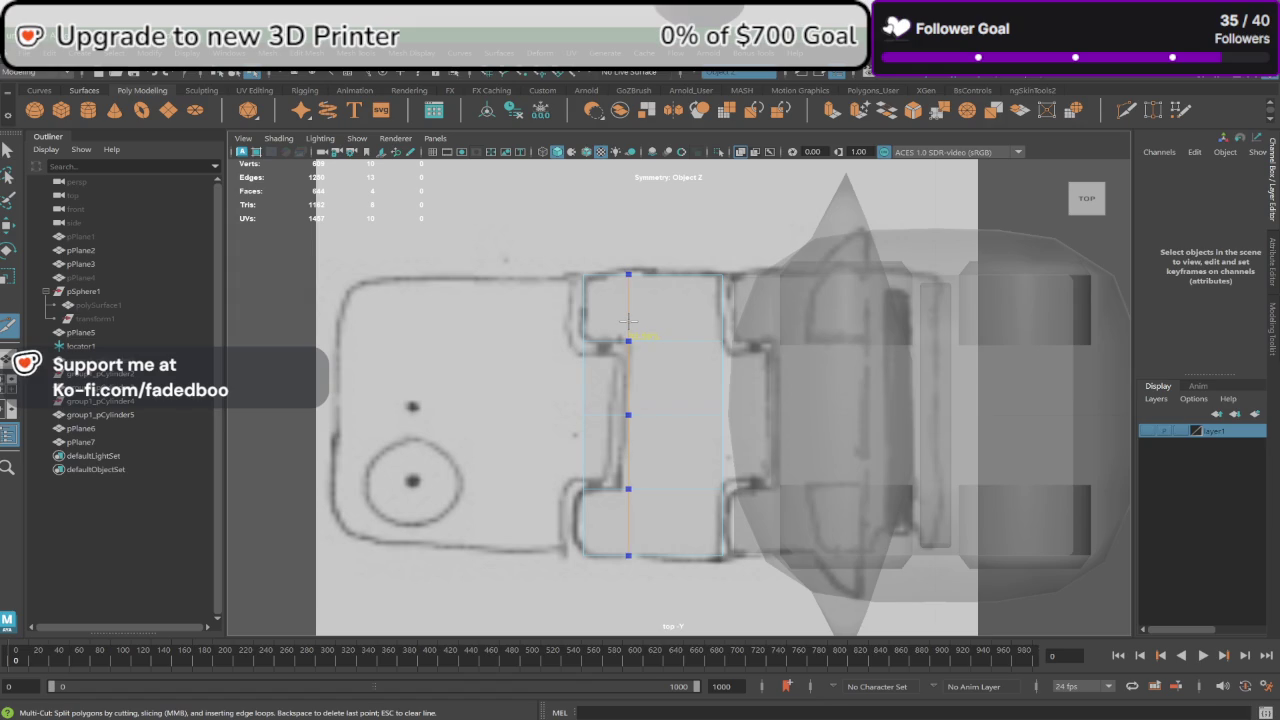
pyautogui.keyDown('ctrl'); pyautogui.click(628, 321); pyautogui.keyUp('ctrl')
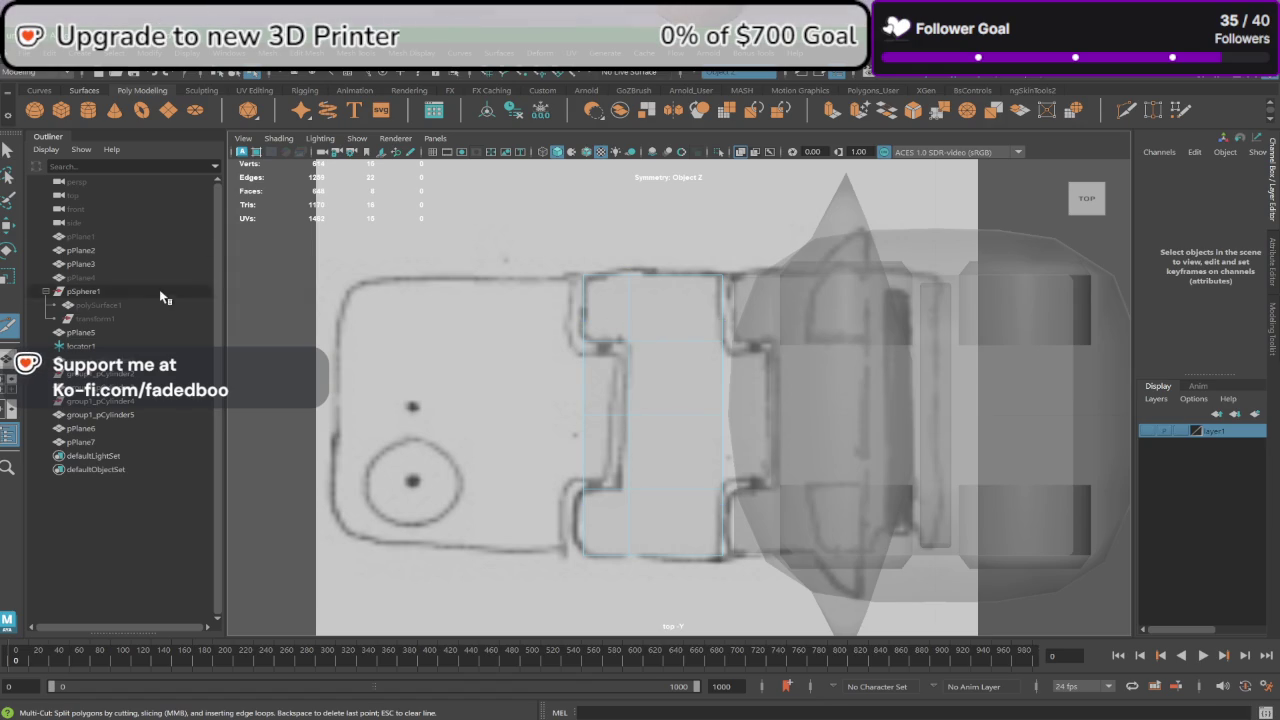
pyautogui.click(10, 228)
# Step: Extrude pPlane7's right edge outward toward the visor
pyautogui.moveTo(674, 318); pyautogui.dragTo(638, 316, button='right')
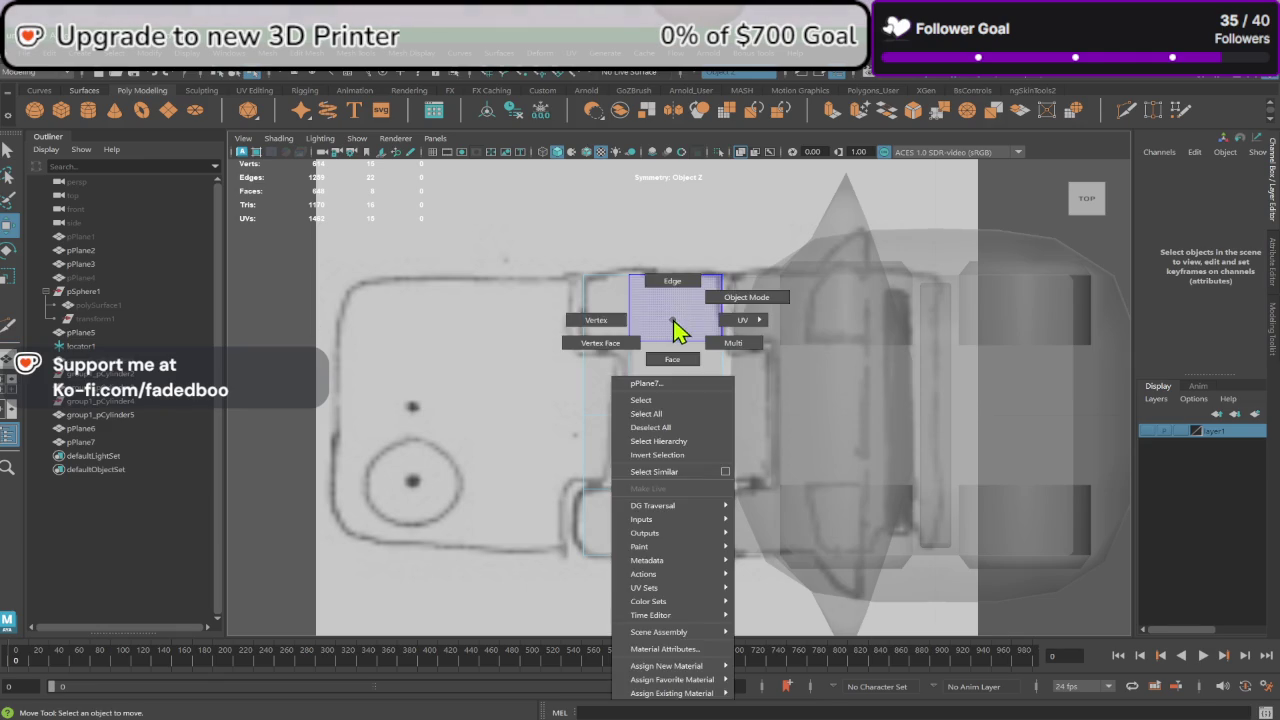
pyautogui.click(720, 342)
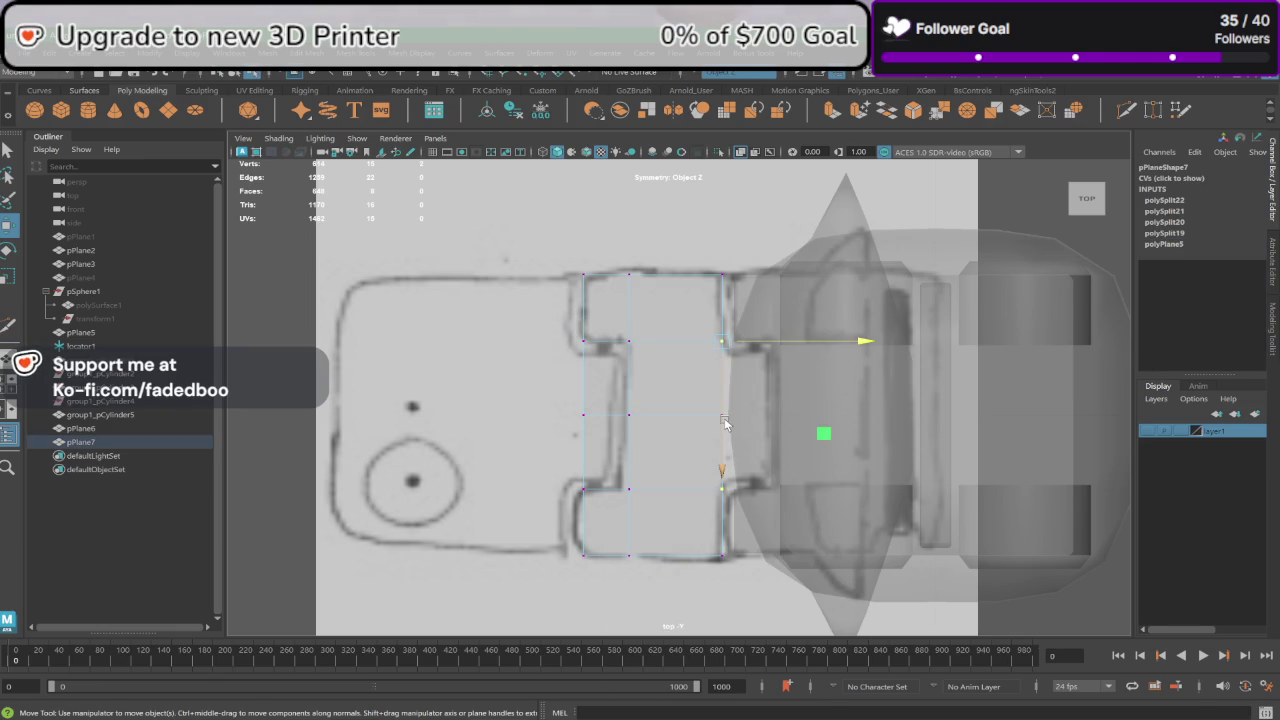
pyautogui.click(726, 424)
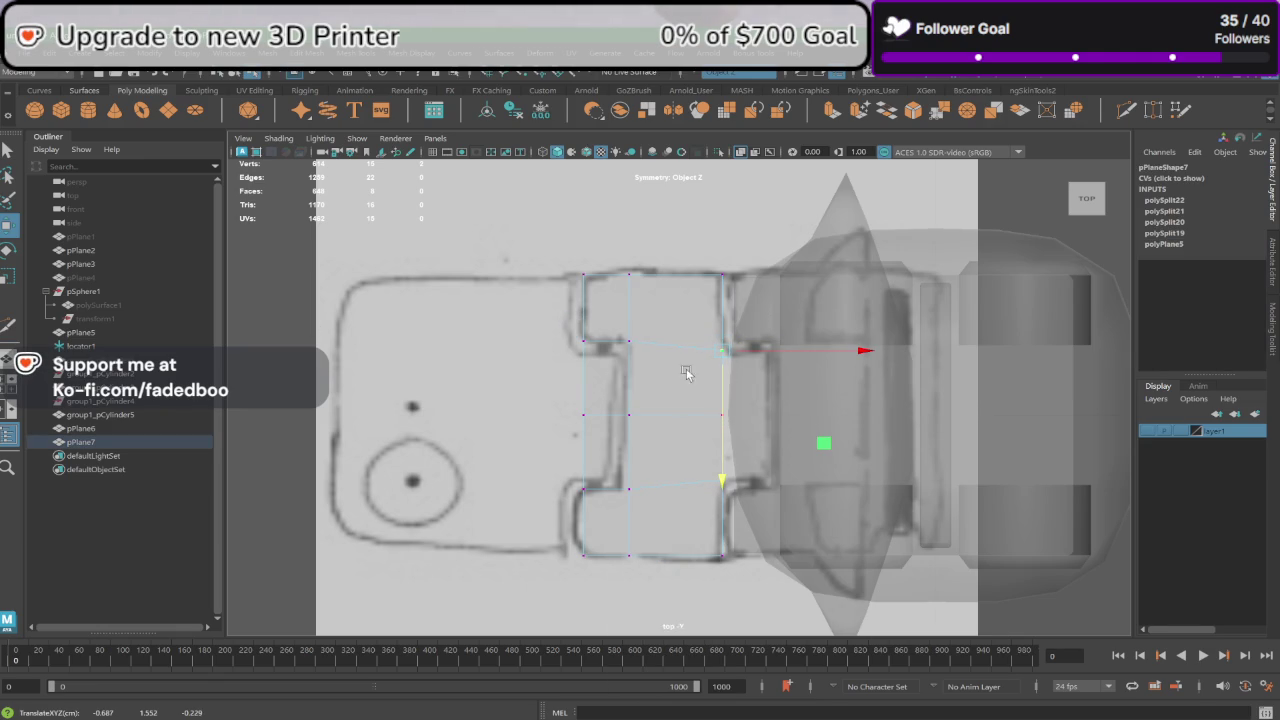
pyautogui.moveTo(686, 372); pyautogui.dragTo(686, 314, button='right')
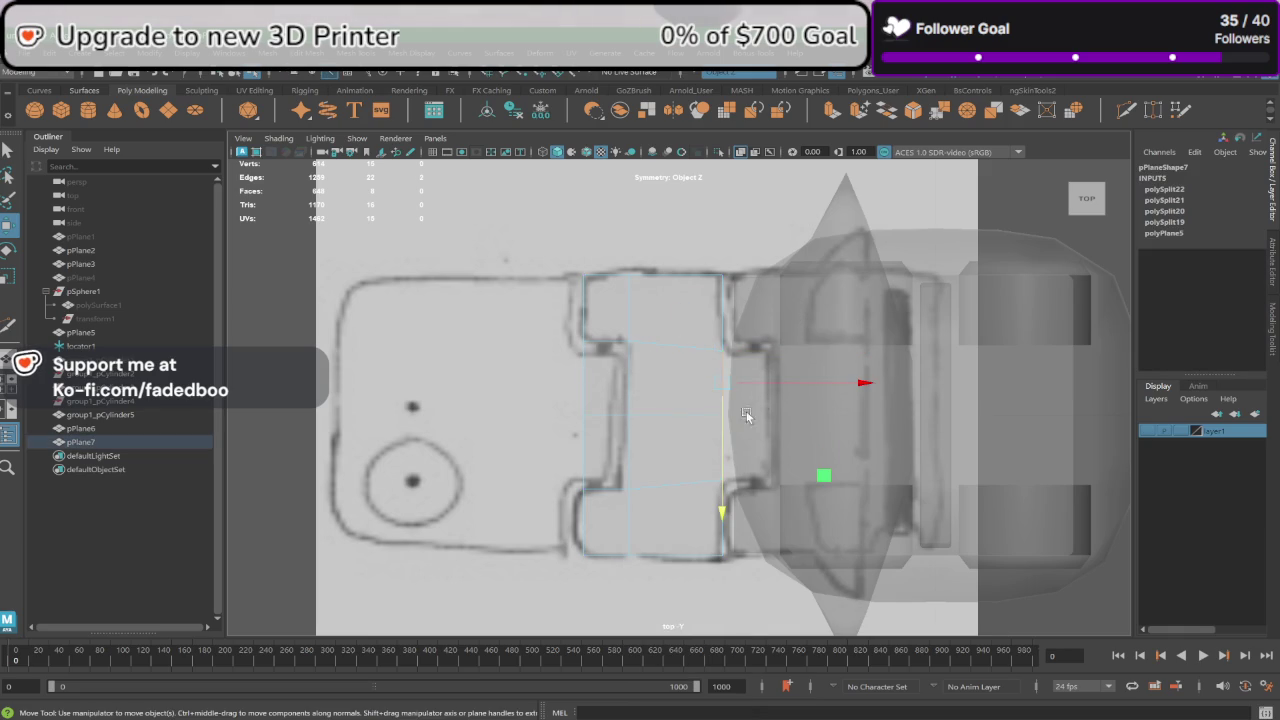
pyautogui.hotkey('ctrl', 'e')
pyautogui.moveTo(782, 383); pyautogui.dragTo(828, 385)
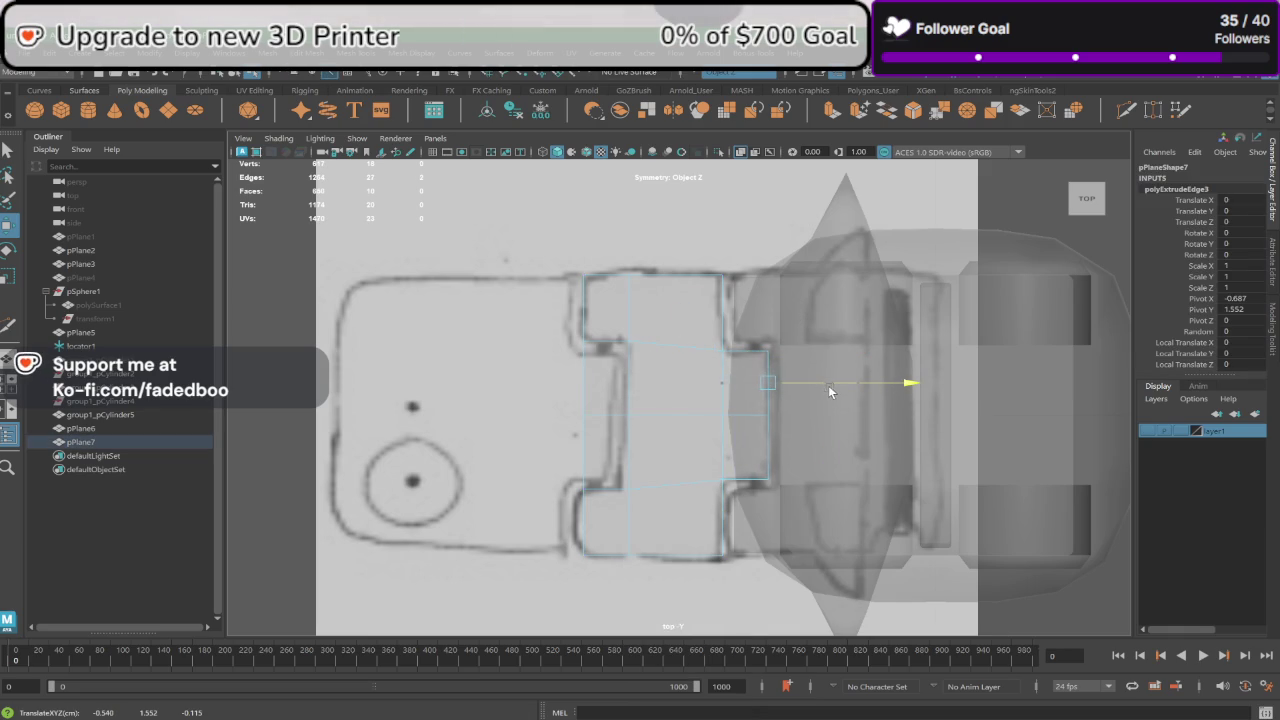
# Step: Delete the plane's left middle face strip and view the result in perspective from above
pyautogui.moveTo(600, 372); pyautogui.dragTo(606, 380, button='right')
pyautogui.click(609, 374)
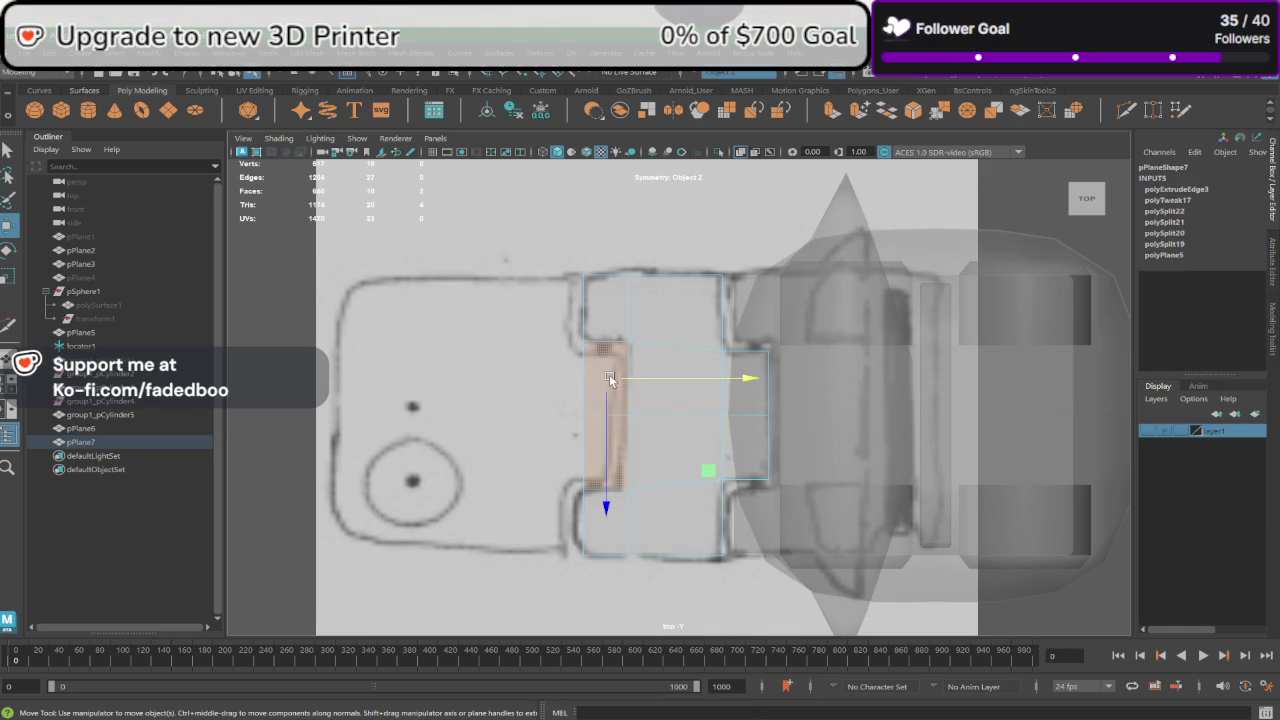
pyautogui.press('Delete')
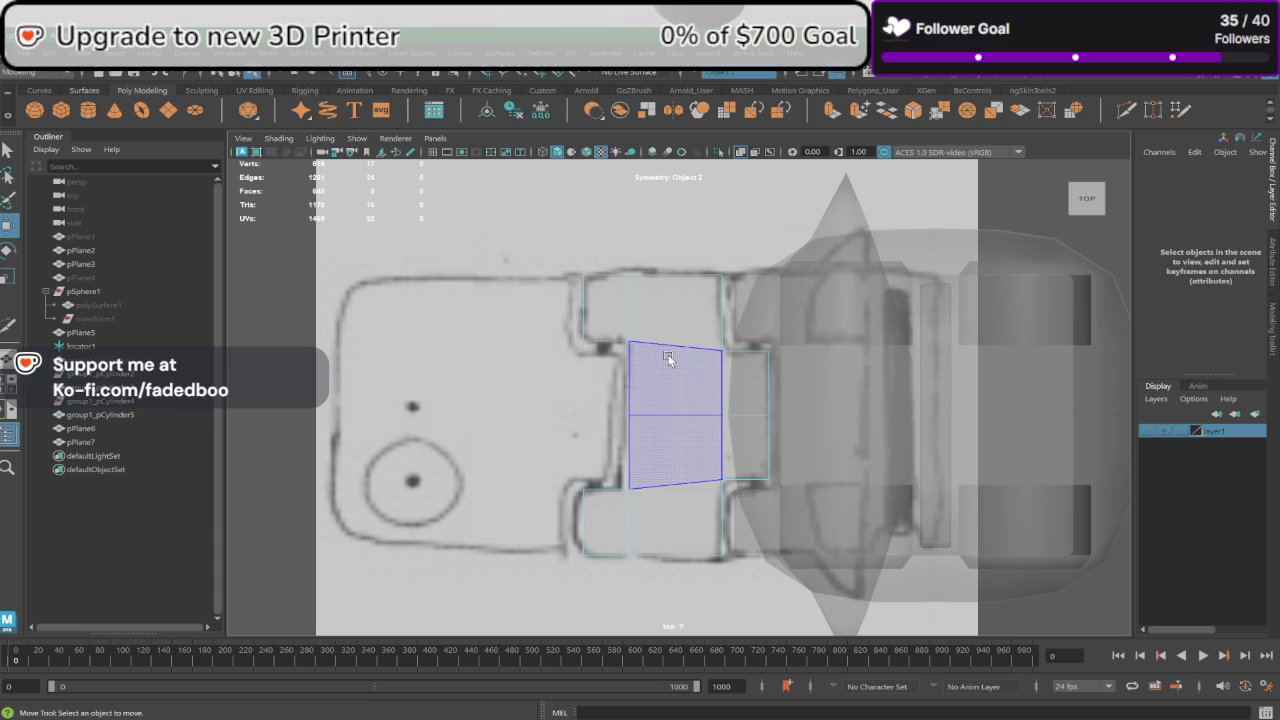
pyautogui.press('space')
pyautogui.press('space')
pyautogui.moveTo(738, 313)
pyautogui.keyDown('alt'); pyautogui.mouseDown()
pyautogui.moveTo(789, 335)
pyautogui.moveTo(867, 329)
pyautogui.moveTo(858, 344)
pyautogui.moveTo(910, 342)
pyautogui.moveTo(892, 343)
pyautogui.moveTo(904, 335)
pyautogui.moveTo(891, 322)
pyautogui.moveTo(643, 338)
pyautogui.moveTo(686, 406)
pyautogui.moveTo(640, 329)
pyautogui.mouseUp(); pyautogui.keyUp('alt')
pyautogui.scroll(3, 640, 339)
pyautogui.moveTo(640, 329); pyautogui.dragTo(455, 207, button='right')
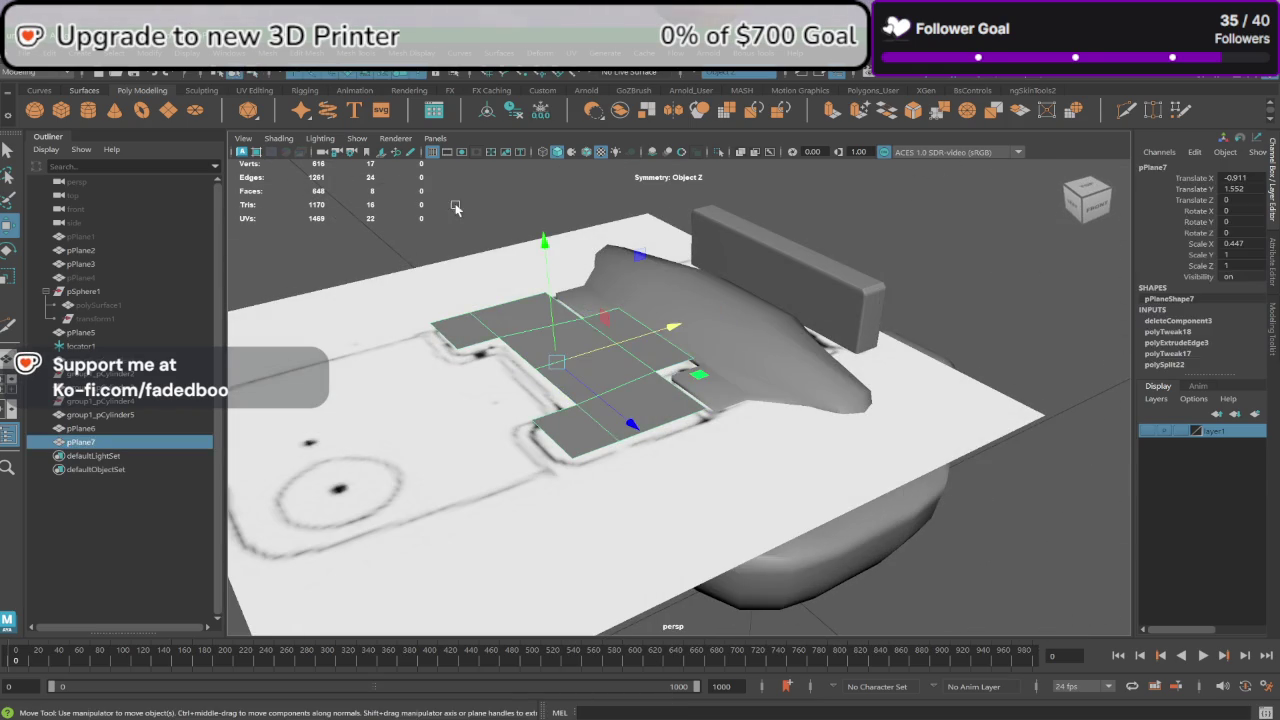
pyautogui.click(455, 207)
pyautogui.moveTo(455, 207)
pyautogui.keyDown('alt'); pyautogui.mouseDown()
pyautogui.moveTo(525, 319)
pyautogui.moveTo(516, 326)
pyautogui.moveTo(570, 349)
pyautogui.moveTo(566, 365)
pyautogui.mouseUp(); pyautogui.keyUp('alt')
pyautogui.click(586, 370)
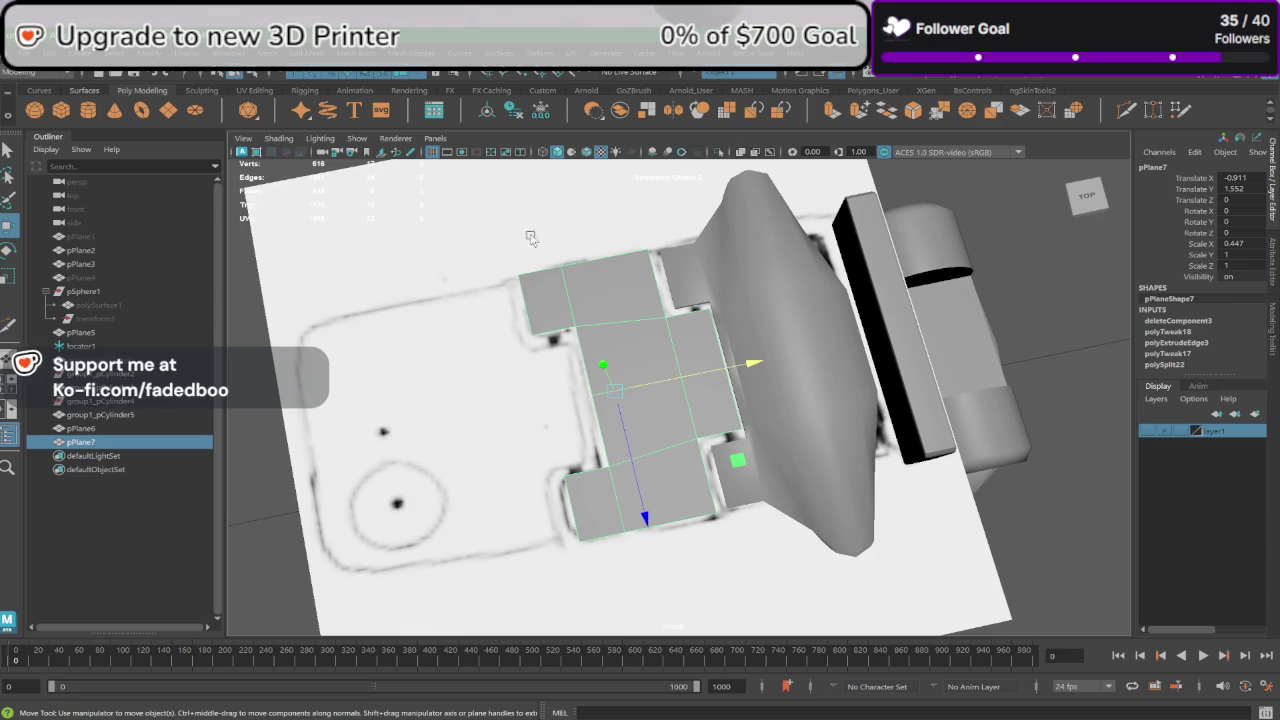
pyautogui.click(1027, 515)
pyautogui.moveTo(1027, 515)
pyautogui.keyDown('alt'); pyautogui.mouseDown()
pyautogui.moveTo(956, 448)
pyautogui.moveTo(962, 470)
pyautogui.mouseUp(); pyautogui.keyUp('alt')
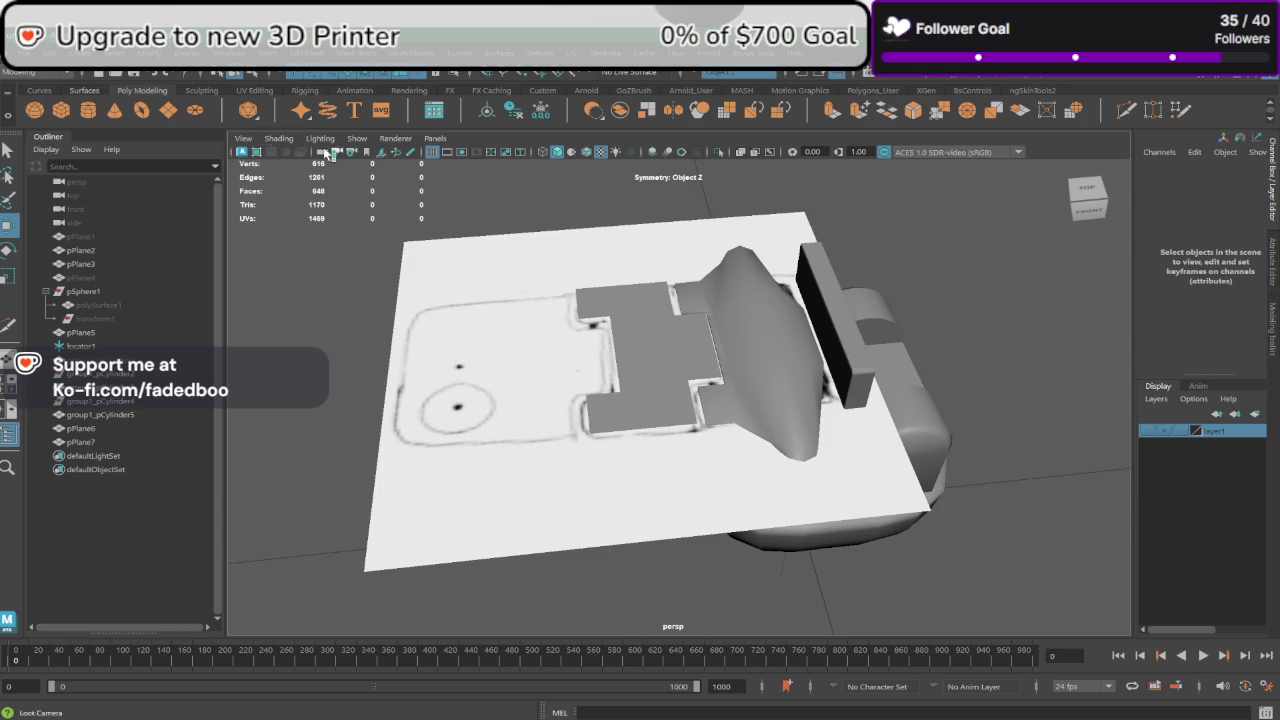
# Step: Create pPlane8 with 1×1 subdivisions and lift it toward the reference plane's level
pyautogui.click(168, 110)
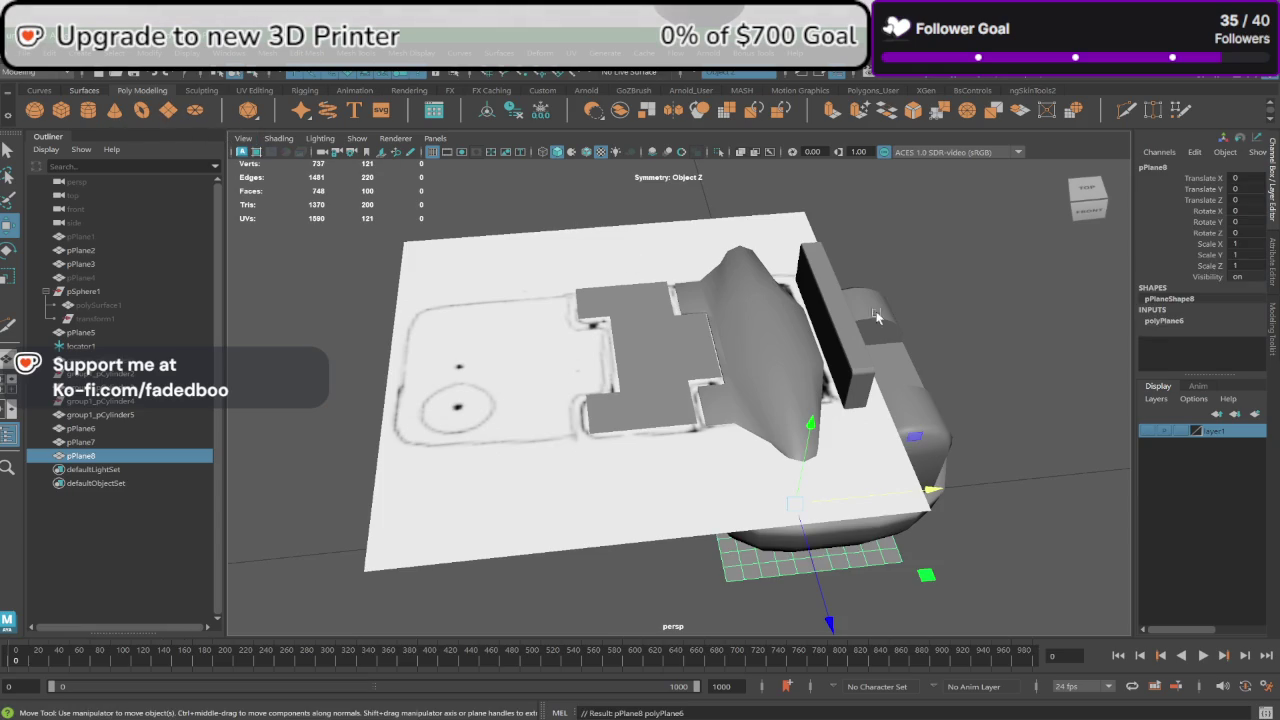
pyautogui.click(1198, 320)
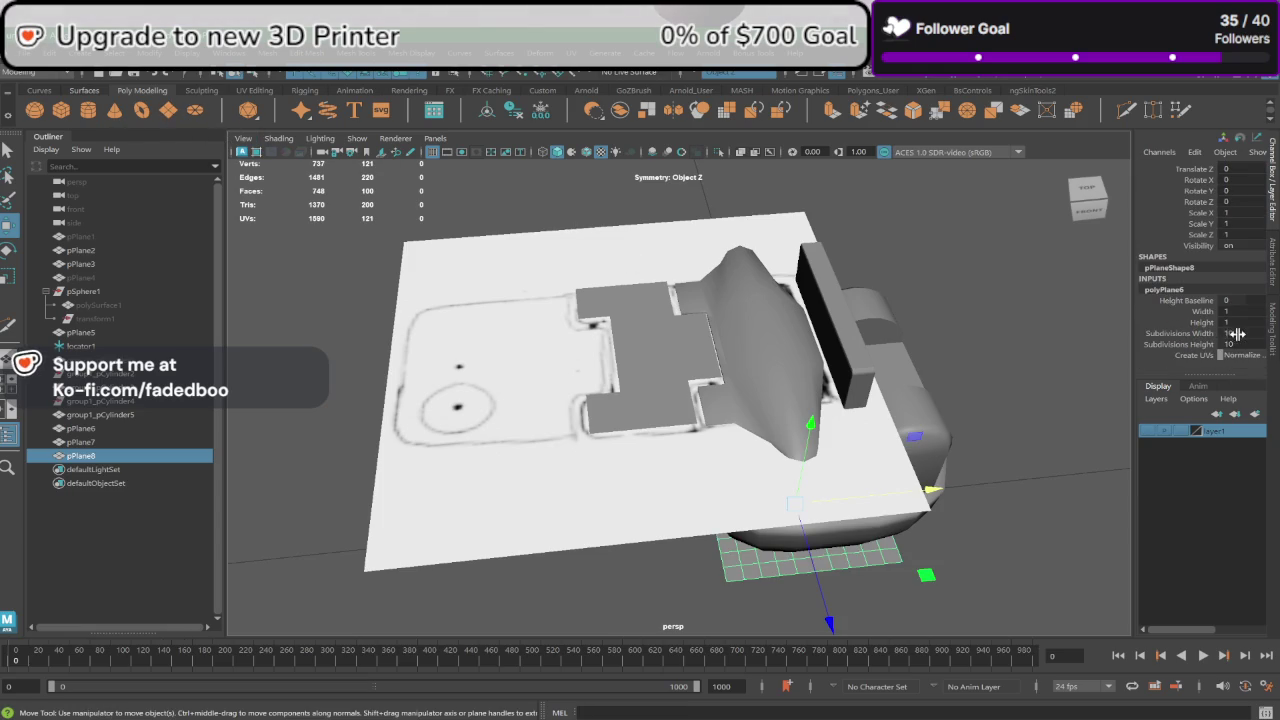
pyautogui.moveTo(1238, 333); pyautogui.dragTo(1243, 343, button='middle')
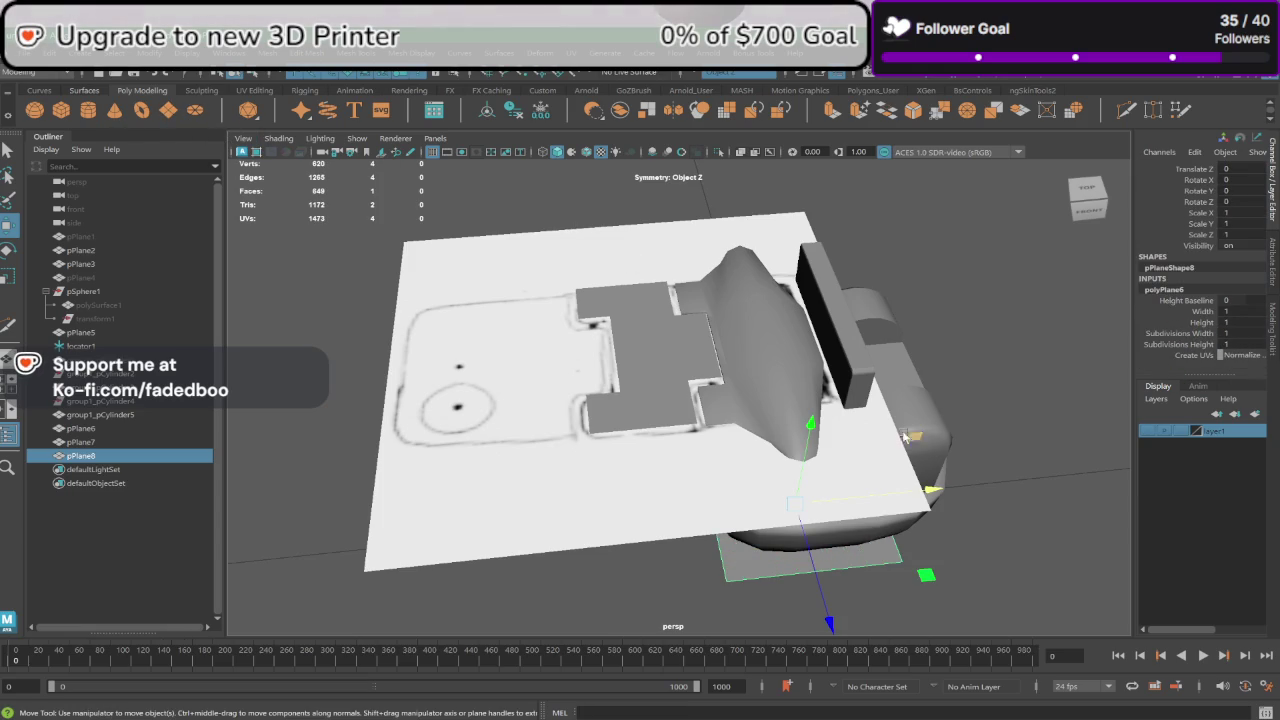
pyautogui.moveTo(904, 436)
pyautogui.keyDown('alt'); pyautogui.mouseDown()
pyautogui.moveTo(920, 500)
pyautogui.moveTo(662, 310)
pyautogui.moveTo(626, 250)
pyautogui.mouseUp(); pyautogui.keyUp('alt')
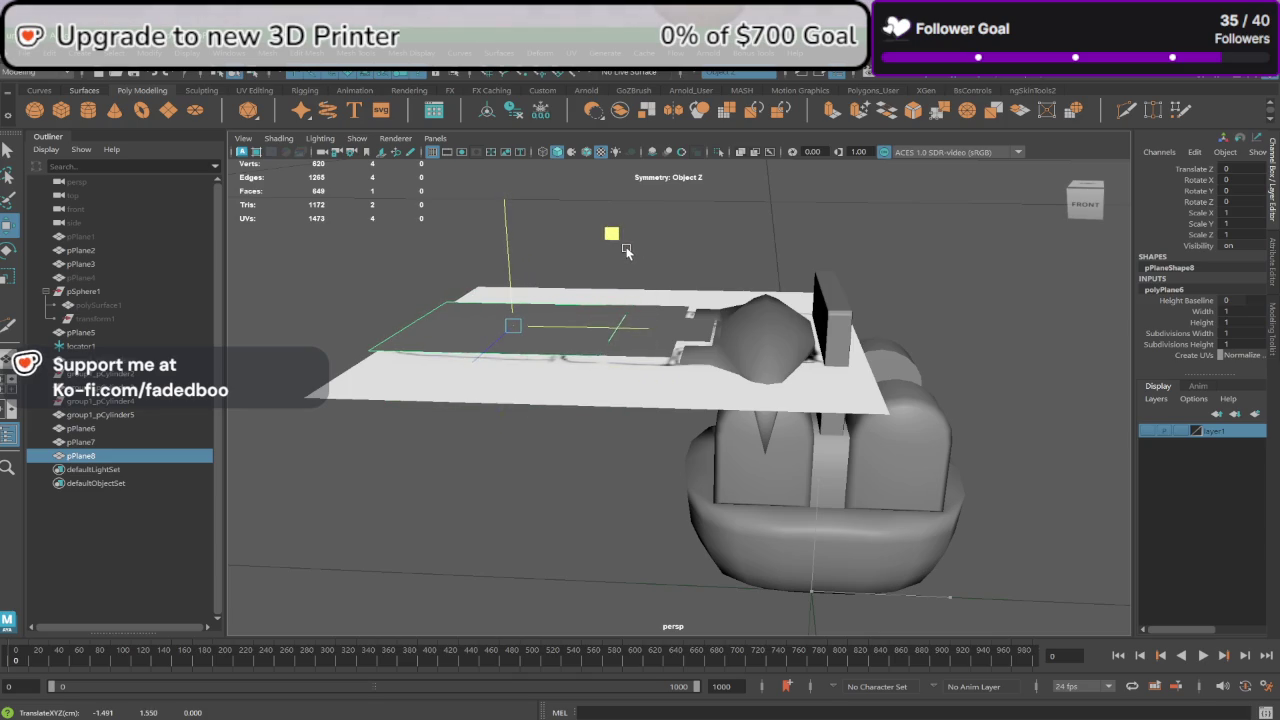
# Step: In the maximized front view, lower pPlane8 slightly to sit level with the sketch
pyautogui.press('space')
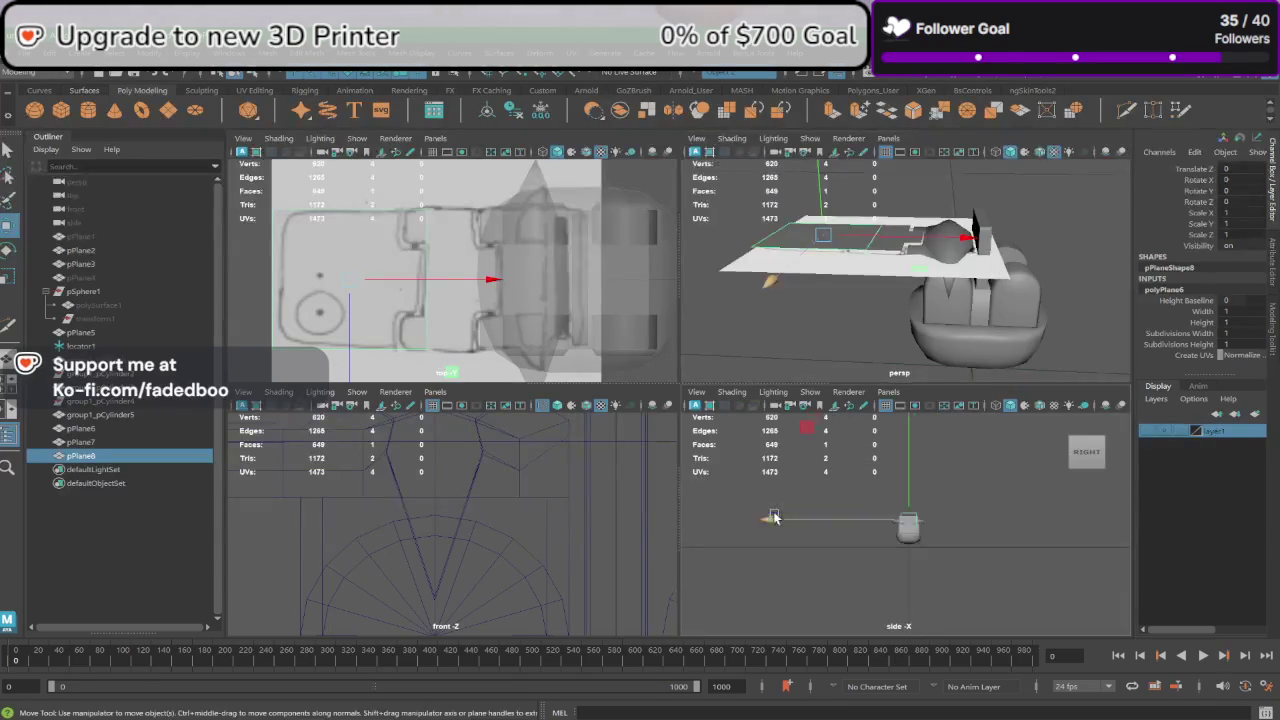
pyautogui.press('f')
pyautogui.scroll(-2, 420, 520)
pyautogui.press('space')
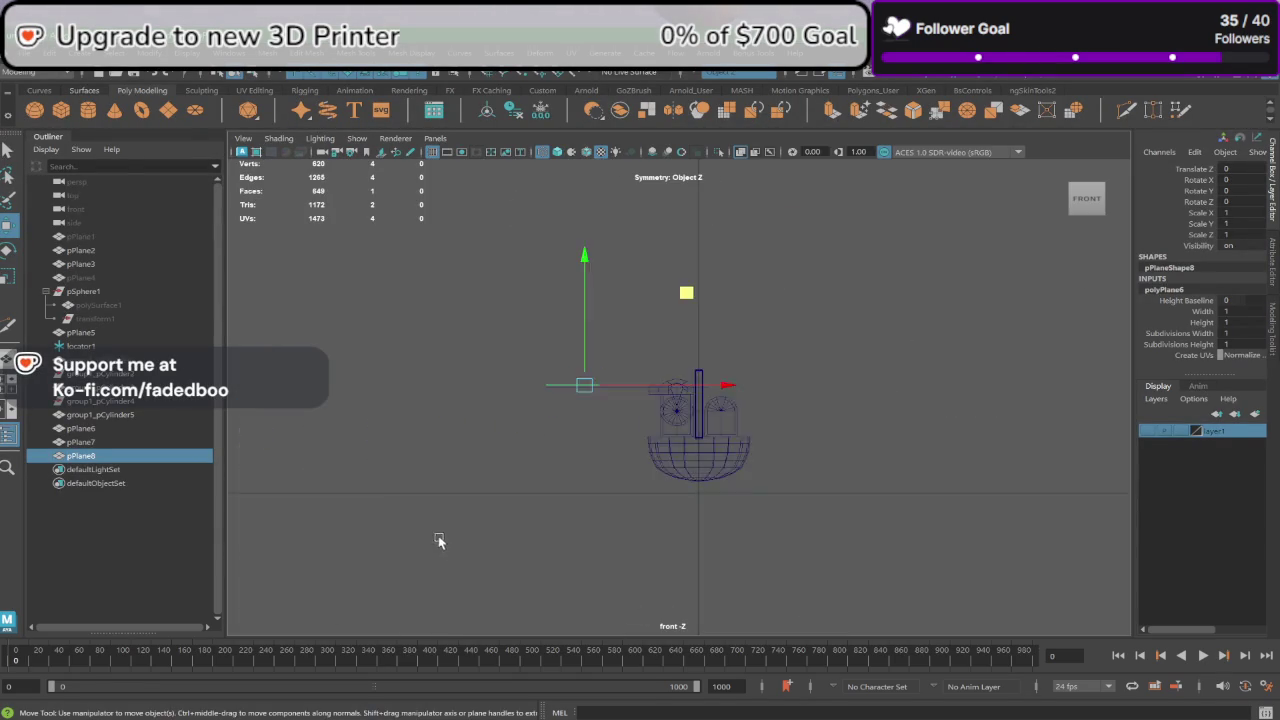
pyautogui.scroll(3, 537, 457)
pyautogui.scroll(3, 423, 429)
pyautogui.scroll(3, 680, 497)
pyautogui.scroll(2, 568, 463)
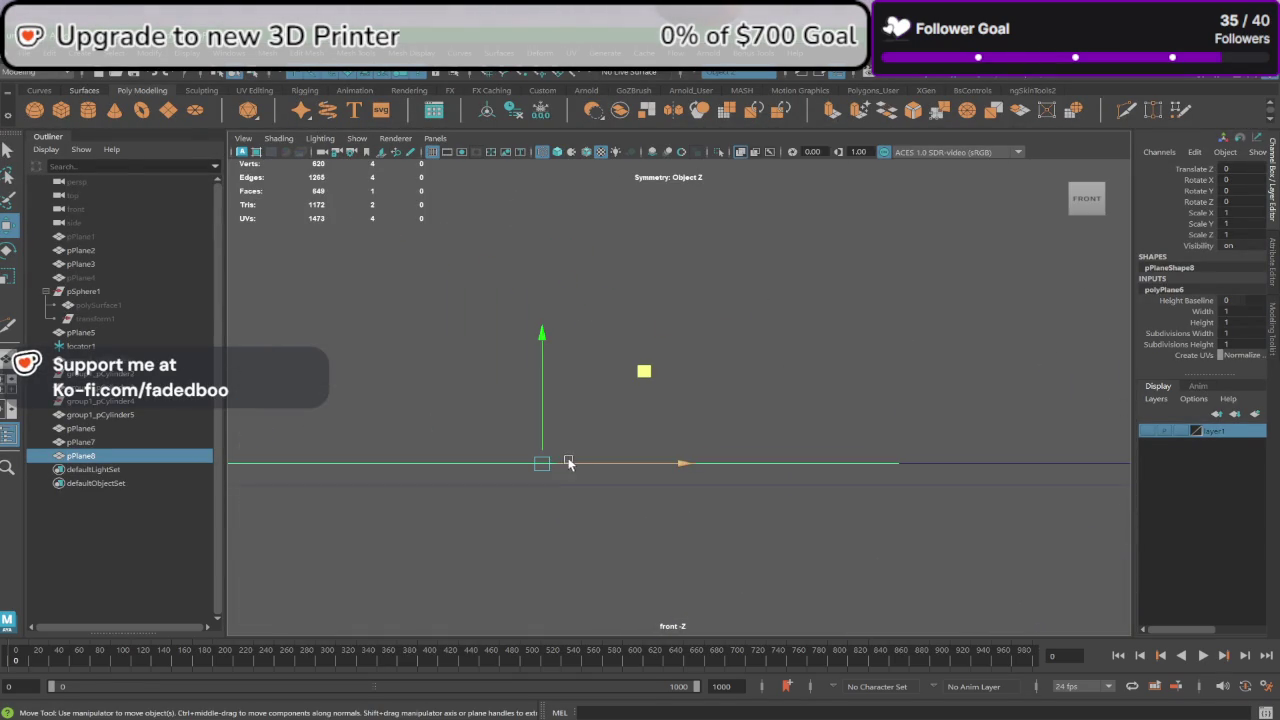
pyautogui.moveTo(542, 465); pyautogui.dragTo(531, 486)
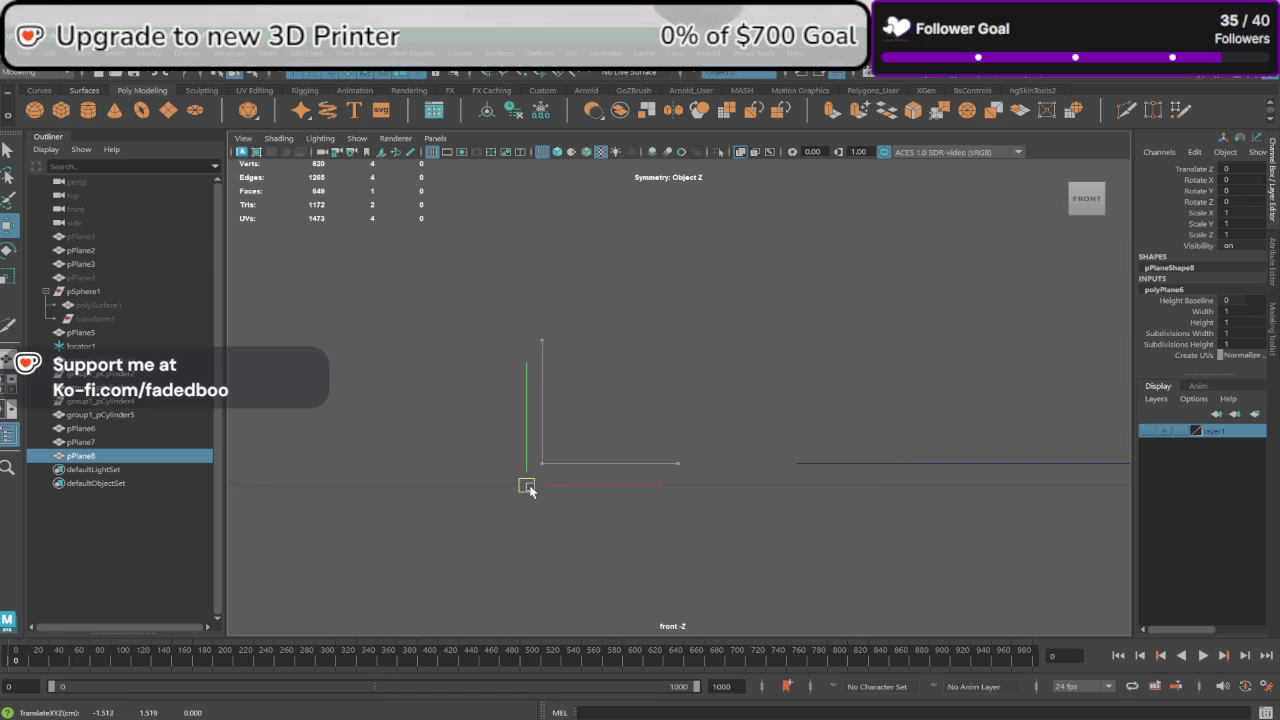
pyautogui.moveTo(531, 489); pyautogui.dragTo(530, 486)
# Step: Slide pPlane8 left over the trace's rounded left section
pyautogui.press('space')
pyautogui.press('space')
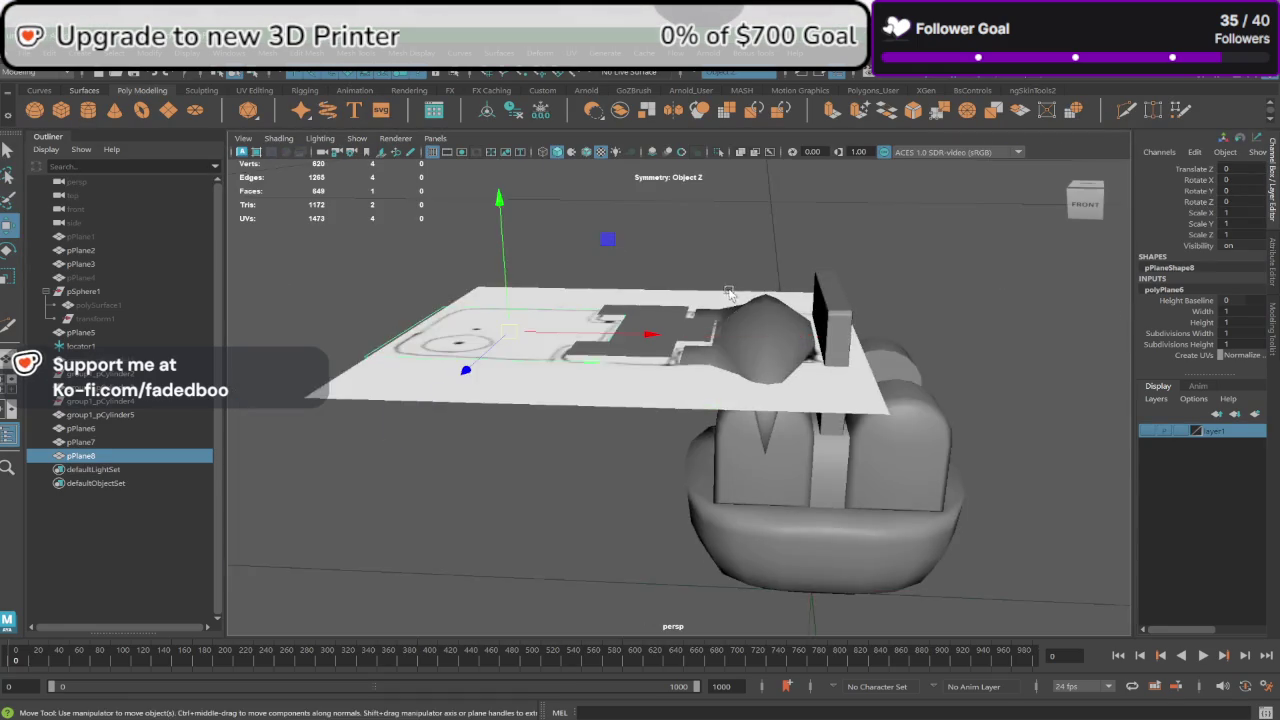
pyautogui.keyDown('alt'); pyautogui.moveTo(730, 280); pyautogui.dragTo(740, 347); pyautogui.keyUp('alt')
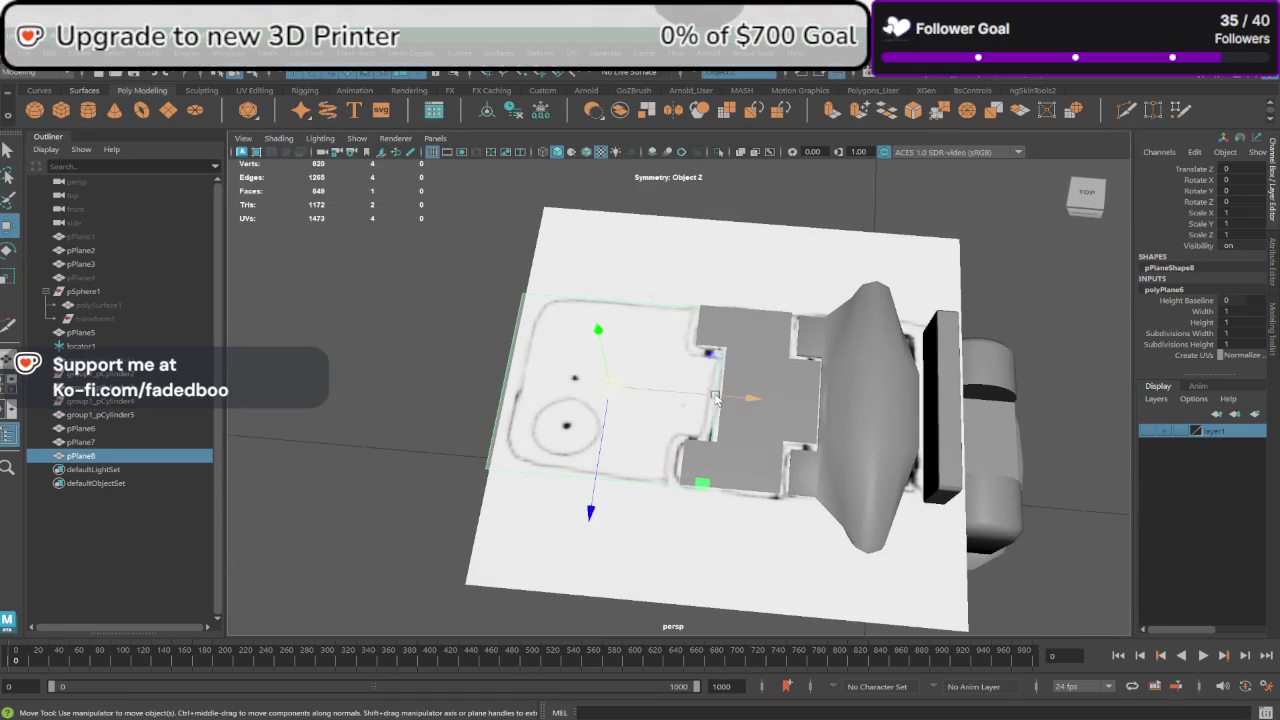
pyautogui.moveTo(716, 398); pyautogui.dragTo(455, 372)
# Step: Pull pPlane8's left edge in along X to match the trace's left border in top view
pyautogui.moveTo(478, 378); pyautogui.dragTo(476, 338, button='right')
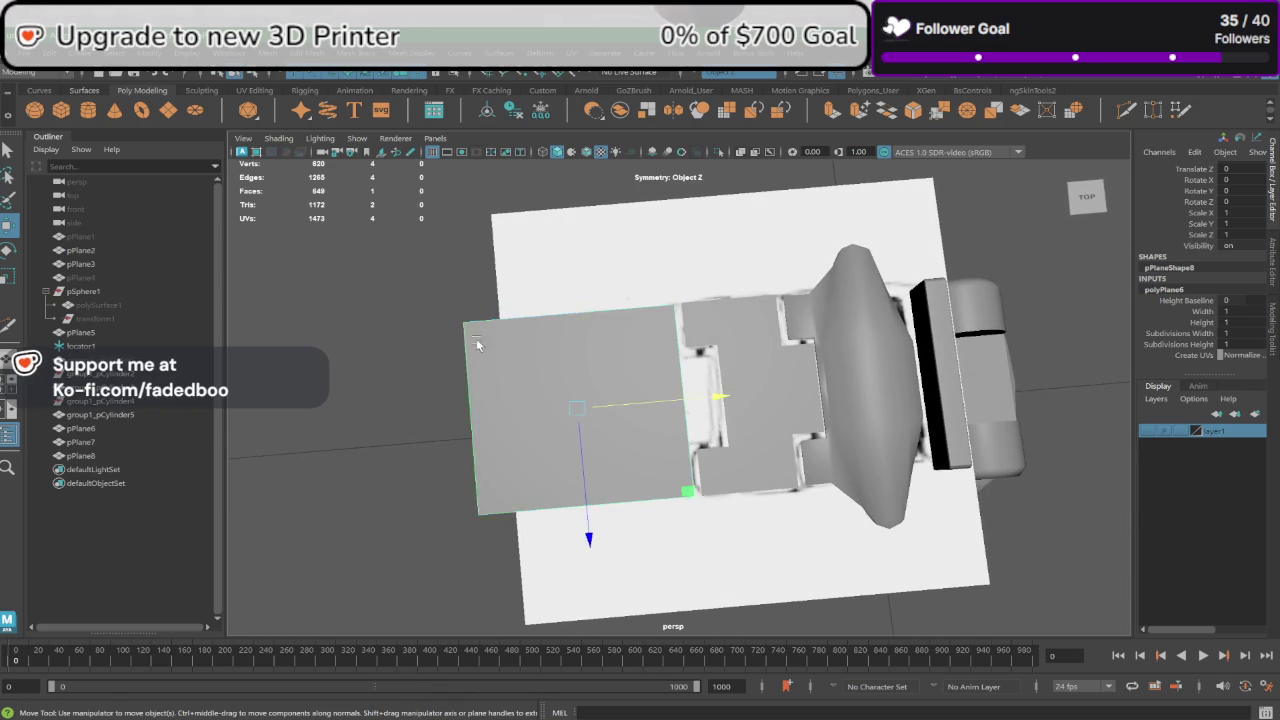
pyautogui.click(470, 412)
pyautogui.moveTo(562, 412); pyautogui.dragTo(622, 413)
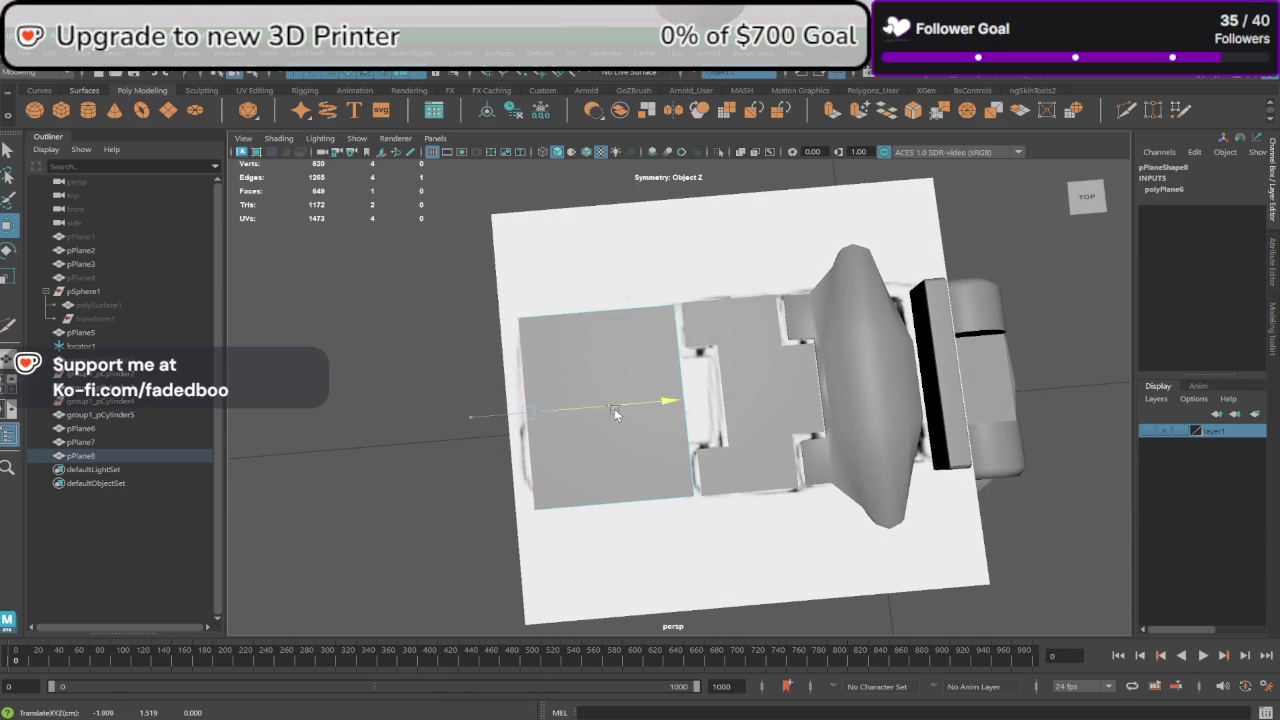
pyautogui.press('space')
pyautogui.press('space')
pyautogui.keyDown('alt'); pyautogui.moveTo(503, 303); pyautogui.dragTo(623, 346, button='middle'); pyautogui.keyUp('alt')
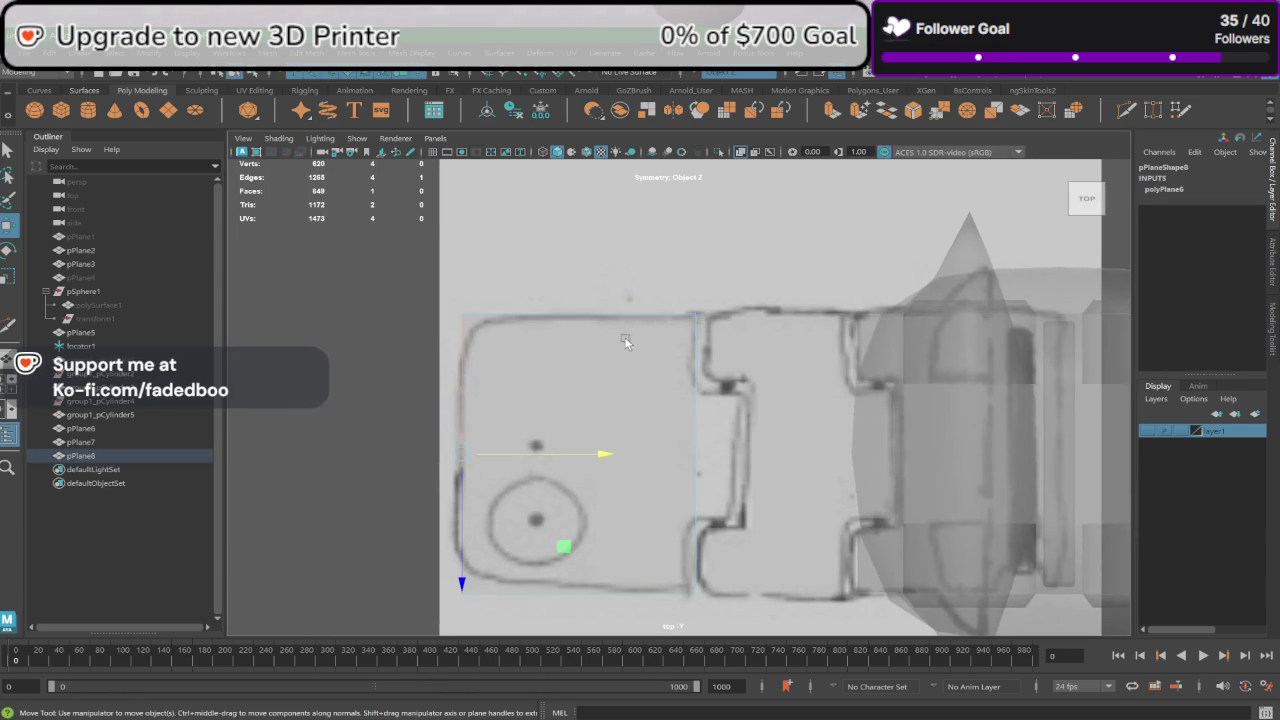
pyautogui.click(600, 456)
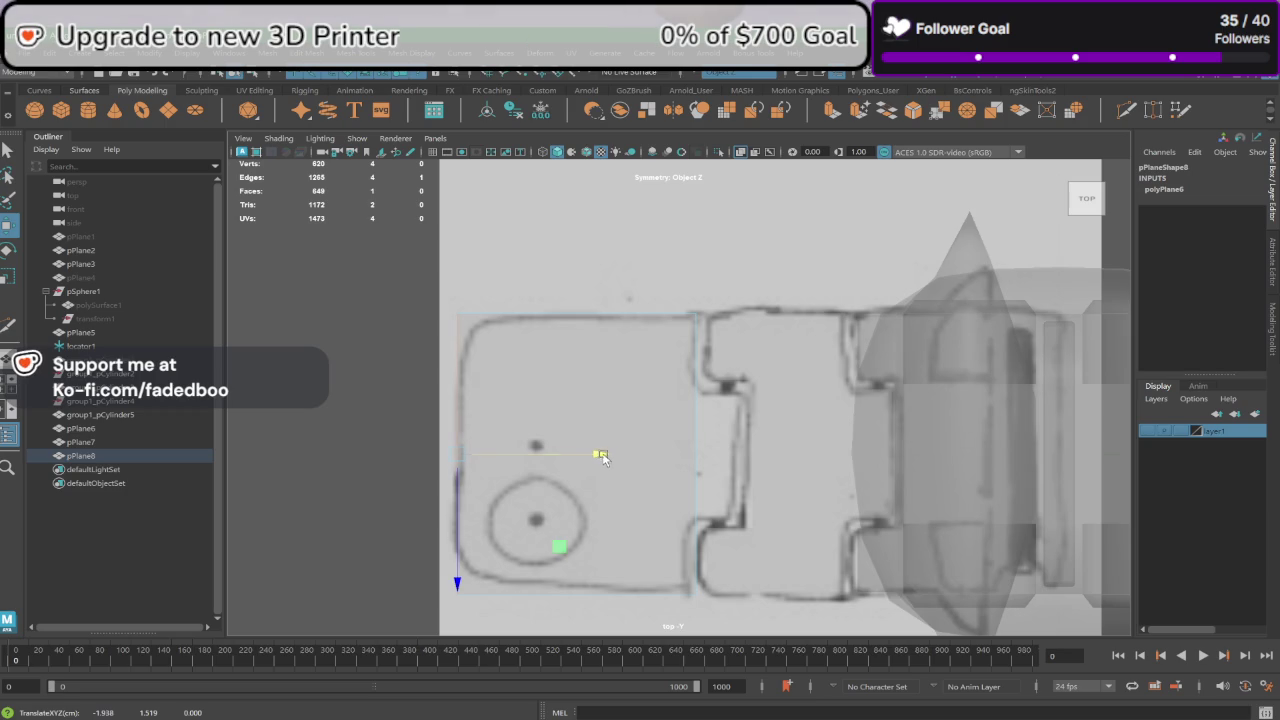
pyautogui.click(10, 323)
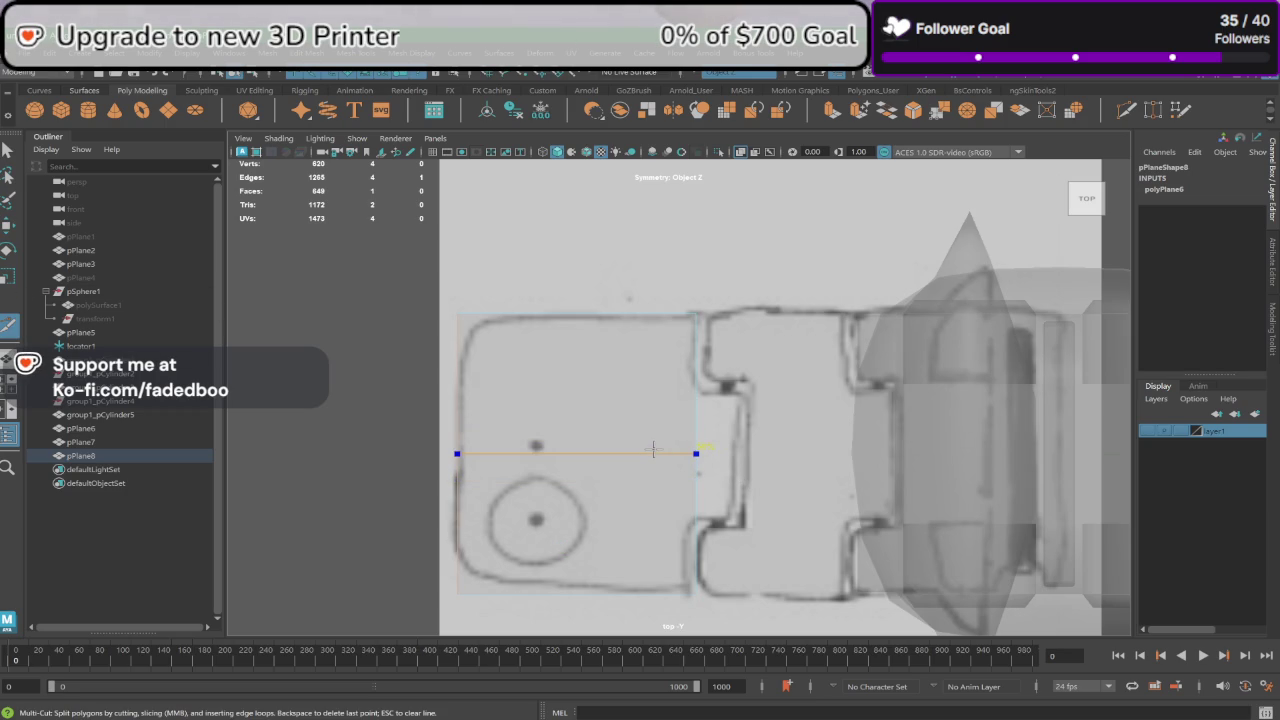
# Step: Cut two horizontal edge loops across pPlane8 and extrude its right edge toward pPlane7
pyautogui.keyDown('ctrl'); pyautogui.click(660, 511); pyautogui.keyUp('ctrl')
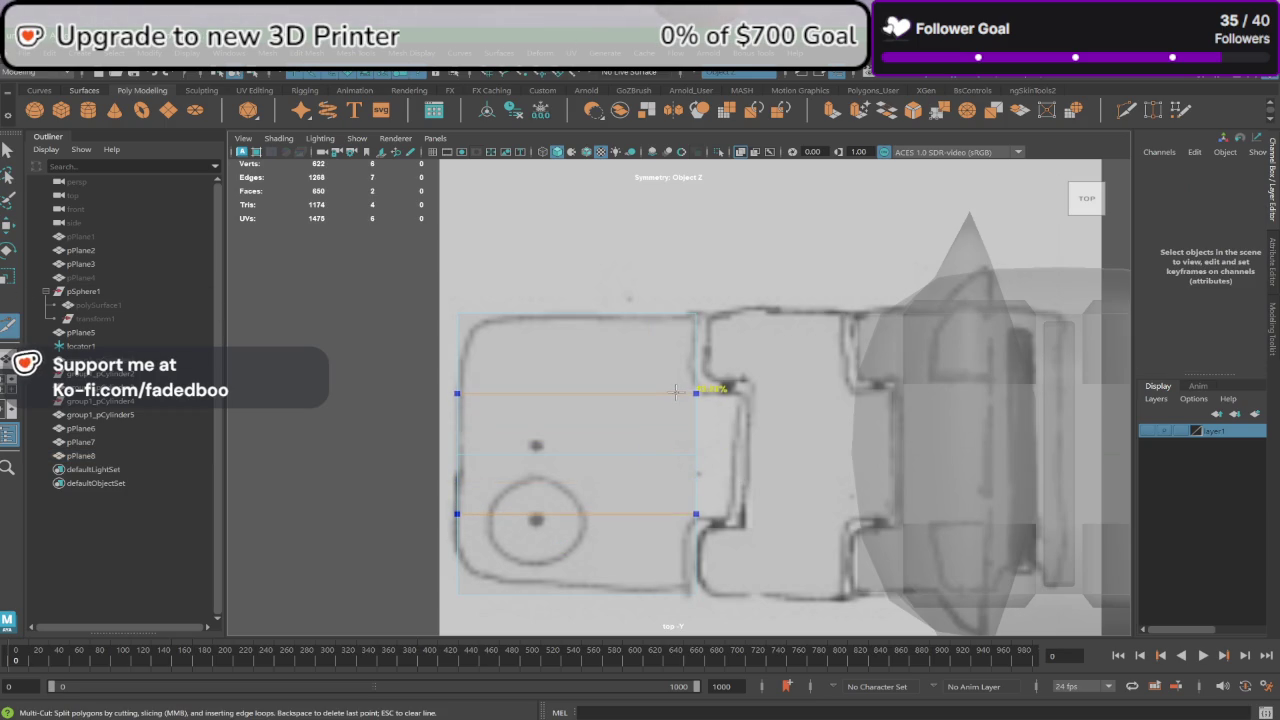
pyautogui.keyDown('ctrl'); pyautogui.click(675, 392); pyautogui.keyUp('ctrl')
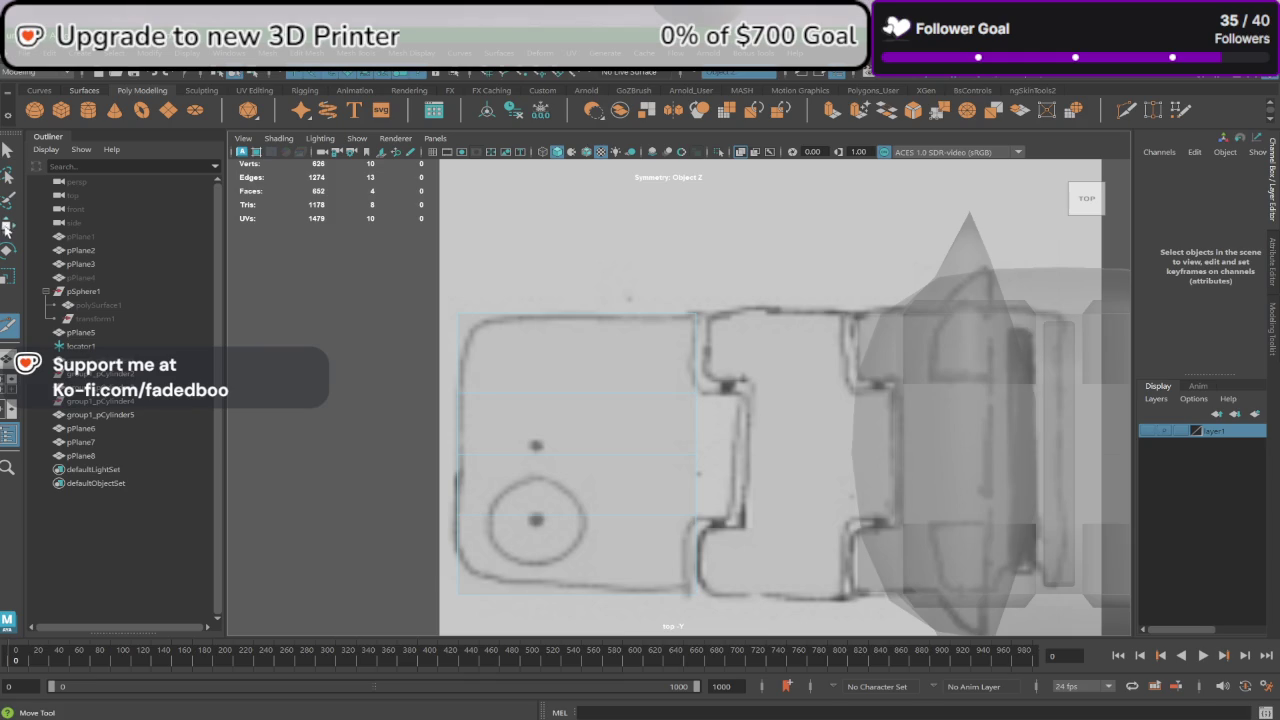
pyautogui.click(698, 440)
pyautogui.hotkey('ctrl', 'e')
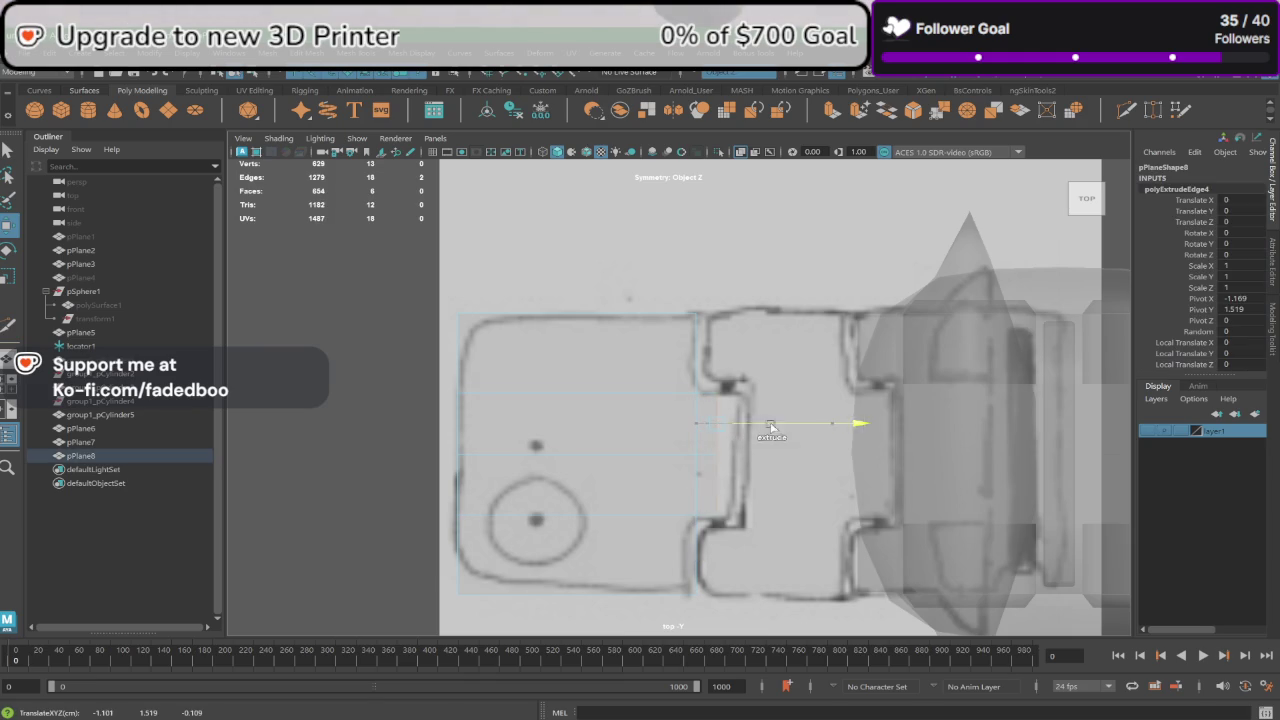
# Step: Return to the perspective view and reselect pPlane8 in object mode
pyautogui.press('space')
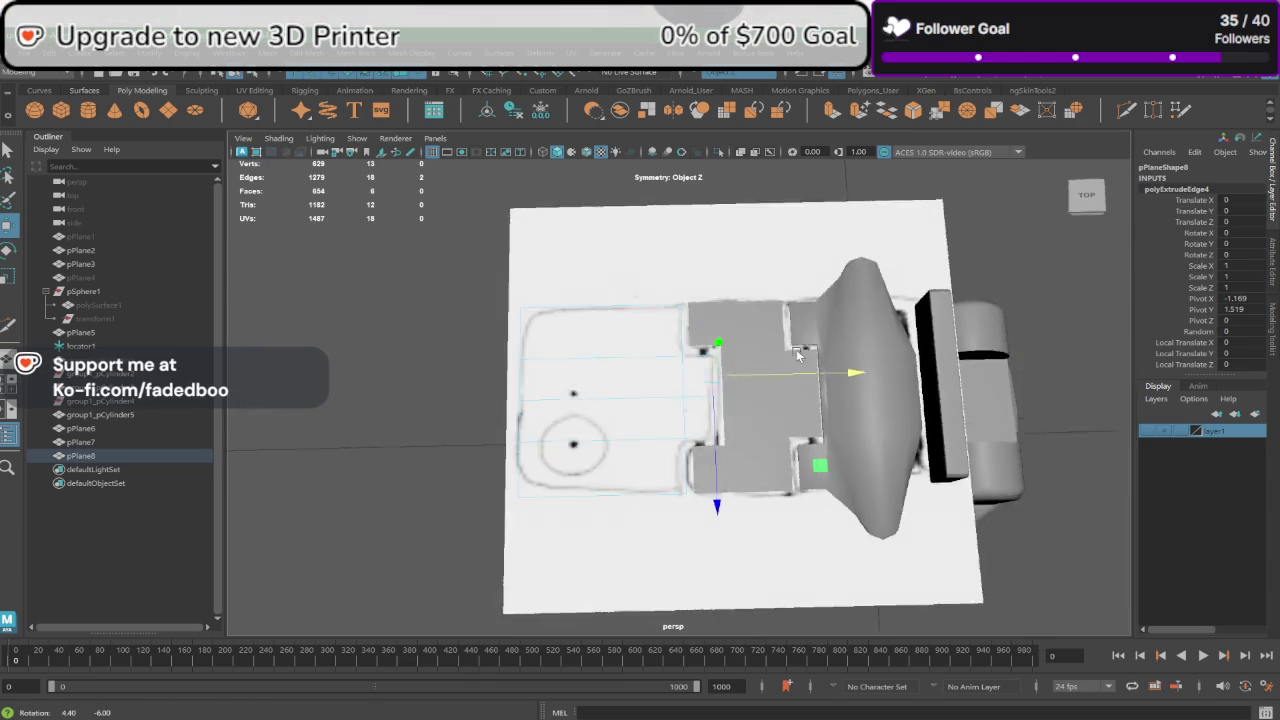
pyautogui.keyDown('alt'); pyautogui.moveTo(805, 303); pyautogui.dragTo(628, 355); pyautogui.keyUp('alt')
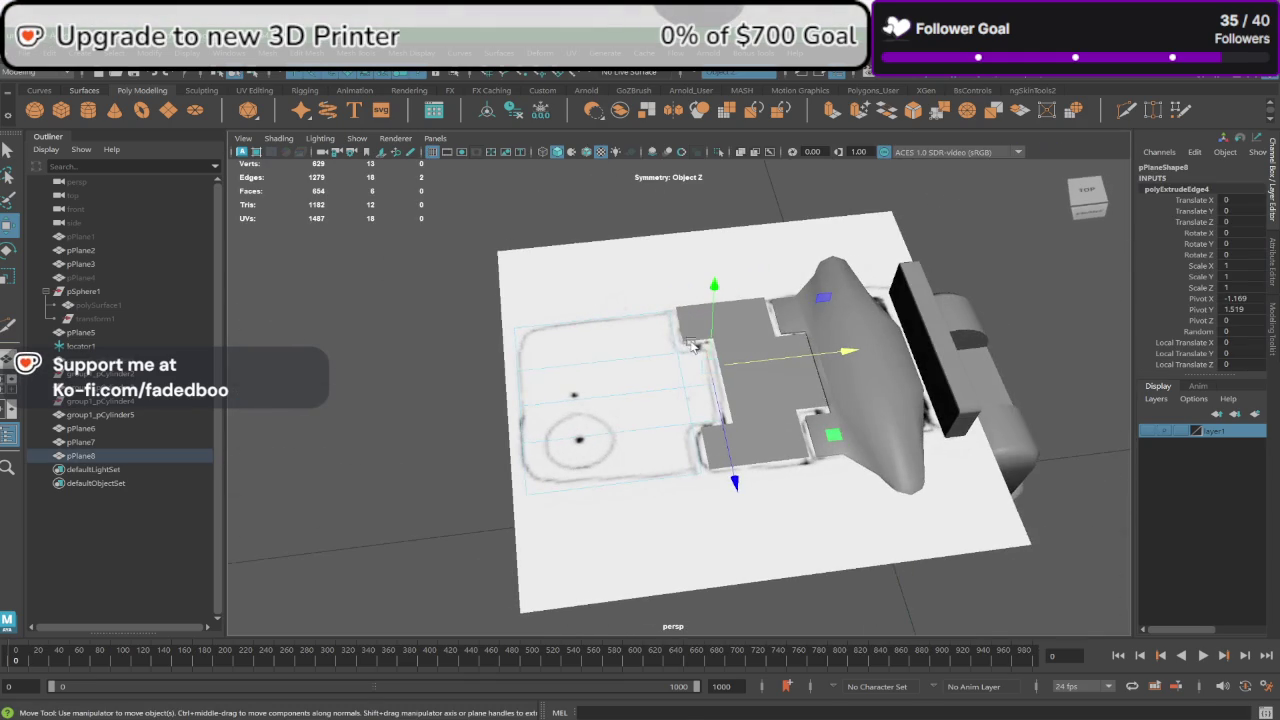
pyautogui.rightClick(628, 355)
pyautogui.click(651, 318)
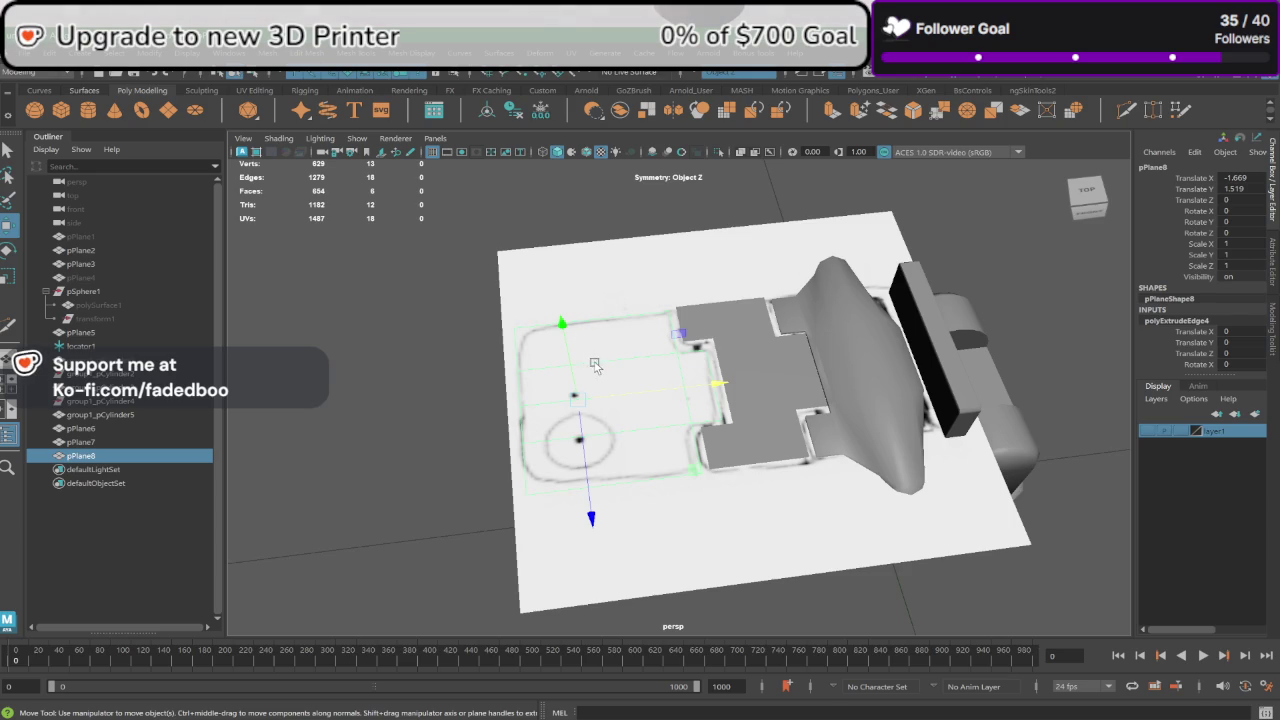
pyautogui.moveTo(540, 366)
pyautogui.keyDown('alt'); pyautogui.mouseDown()
pyautogui.moveTo(651, 366)
pyautogui.moveTo(600, 346)
pyautogui.mouseUp(); pyautogui.keyUp('alt')
pyautogui.scroll(5, 600, 346)
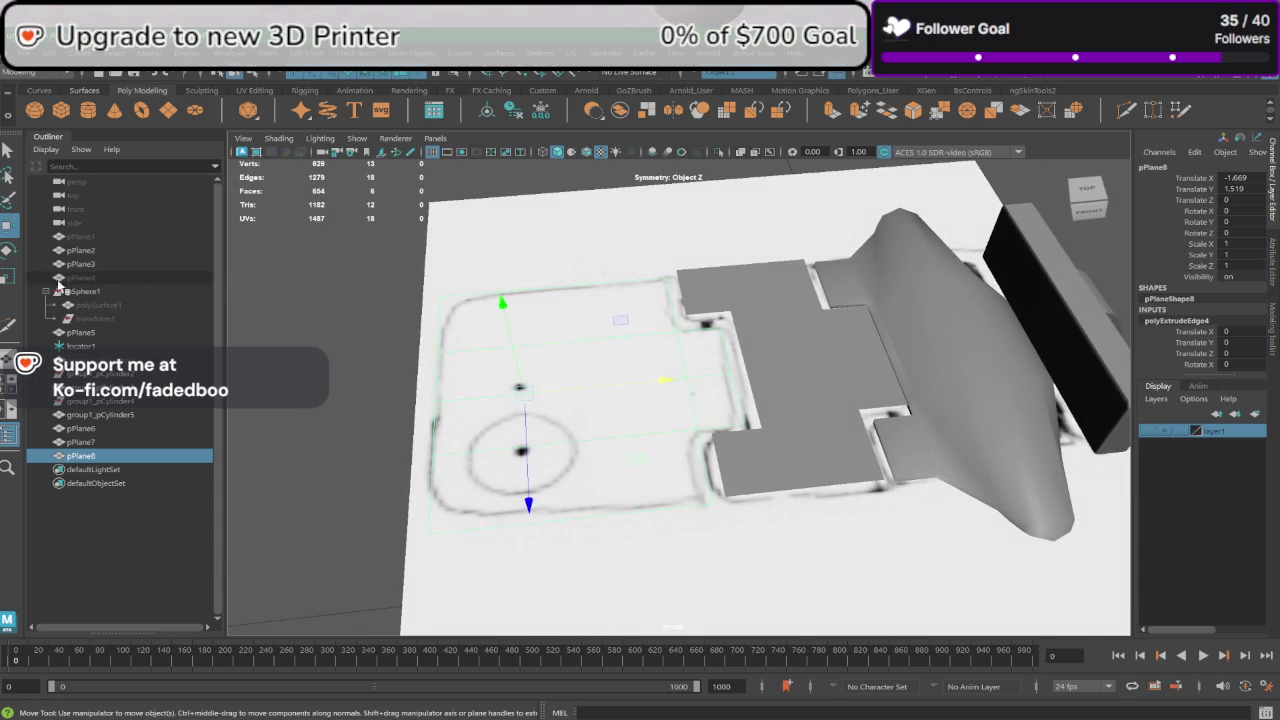
pyautogui.click(8, 325)
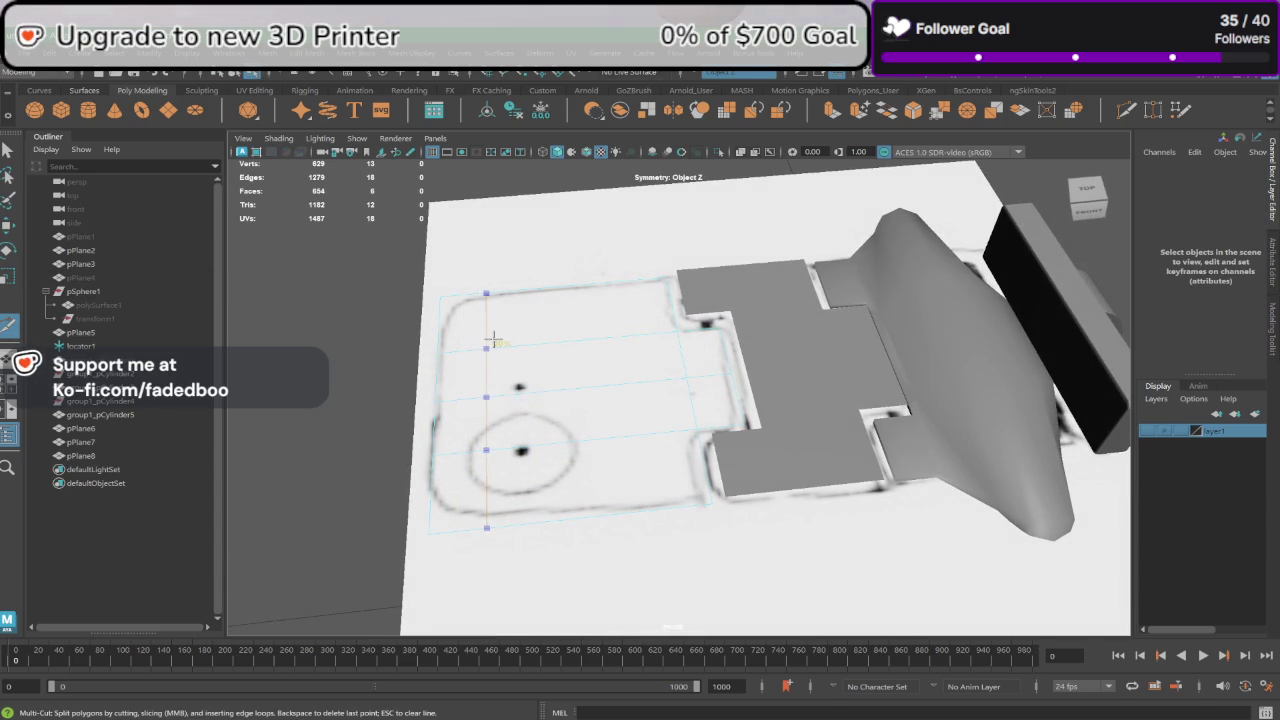
# Step: Insert three vertical edge loops near pPlane8's left border
pyautogui.keyDown('ctrl'); pyautogui.click(490, 340); pyautogui.keyUp('ctrl')
pyautogui.keyDown('alt'); pyautogui.moveTo(494, 340); pyautogui.dragTo(560, 344, button='middle'); pyautogui.keyUp('alt')
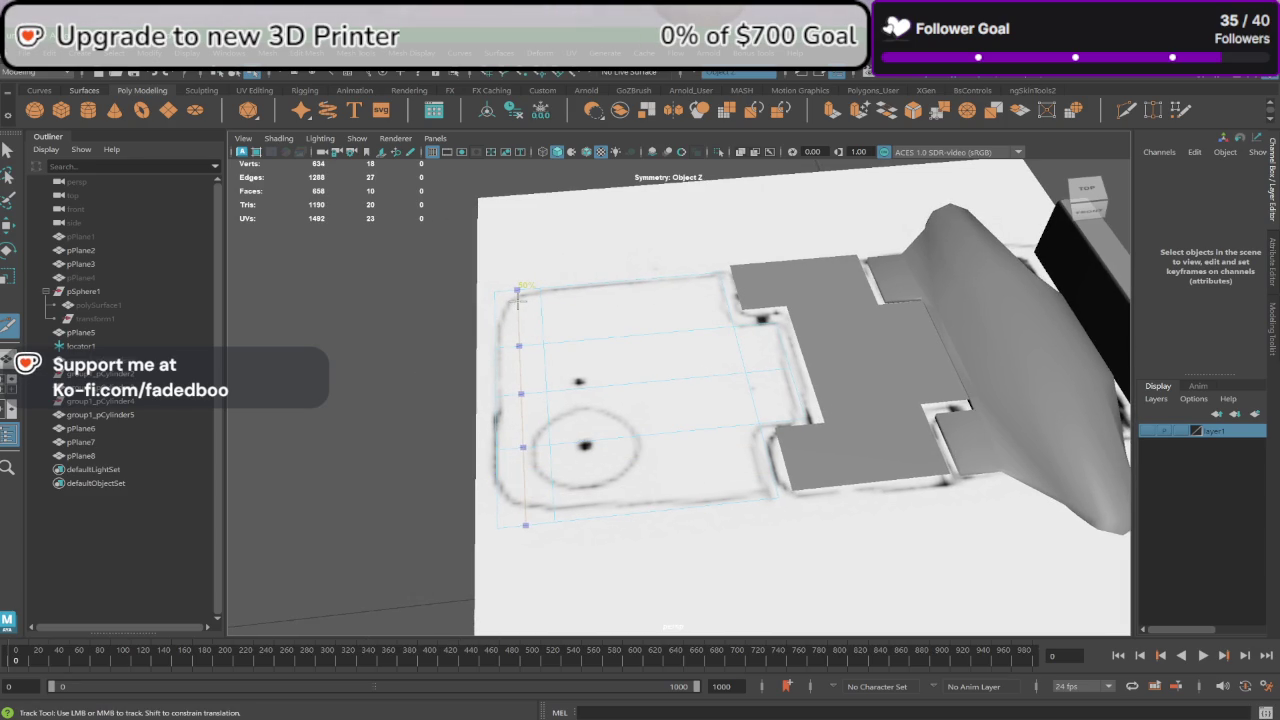
pyautogui.keyDown('ctrl'); pyautogui.click(507, 292); pyautogui.keyUp('ctrl')
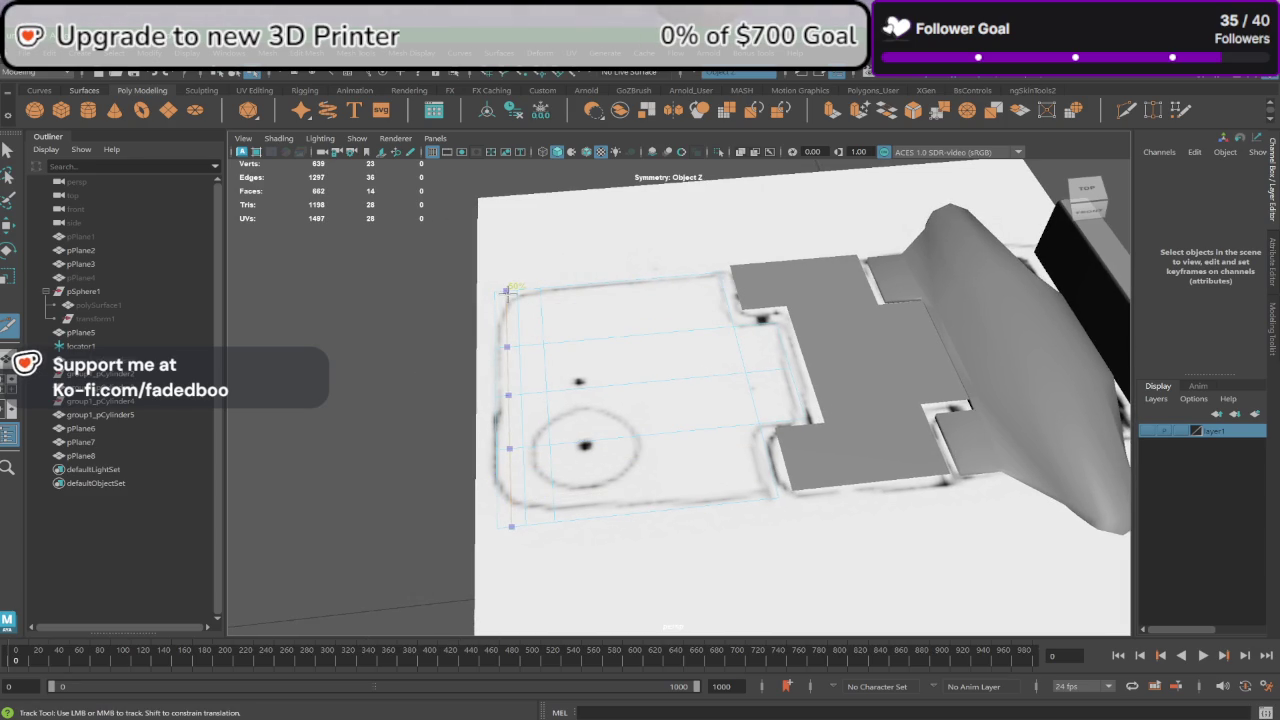
pyautogui.keyDown('ctrl'); pyautogui.click(508, 300); pyautogui.keyUp('ctrl')
pyautogui.keyDown('alt'); pyautogui.moveTo(508, 300); pyautogui.dragTo(598, 300, button='middle'); pyautogui.keyUp('alt')
pyautogui.keyDown('alt'); pyautogui.moveTo(598, 300); pyautogui.dragTo(600, 368, button='right'); pyautogui.keyUp('alt')
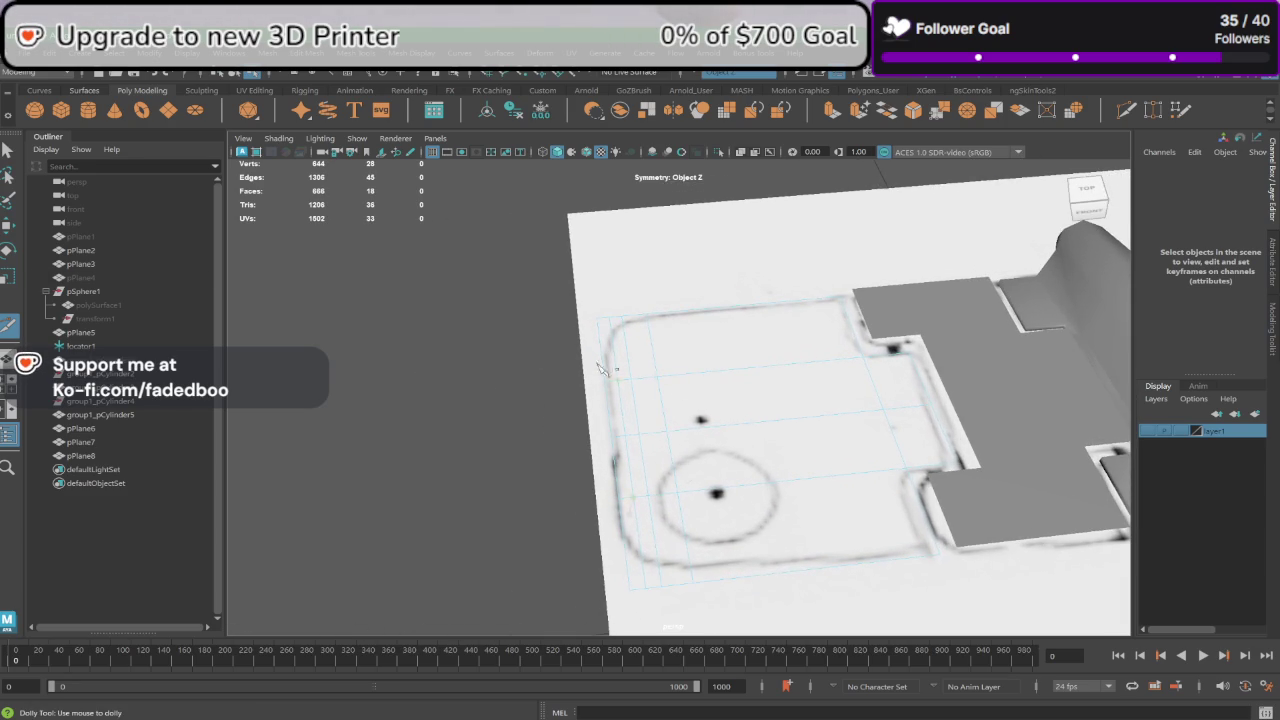
# Step: Shift the left border edges and pull the top-left corner vertex in along the rounded trace
pyautogui.click(6, 226)
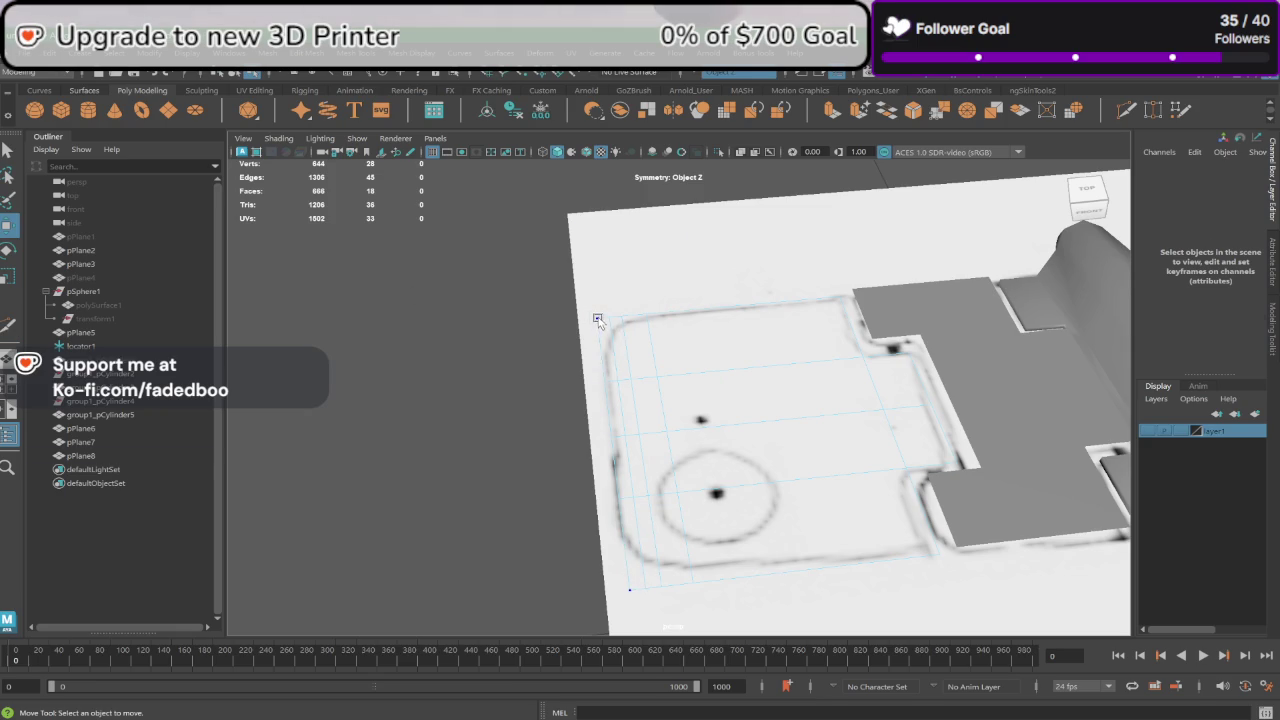
pyautogui.doubleClick(598, 320)
pyautogui.click(621, 390)
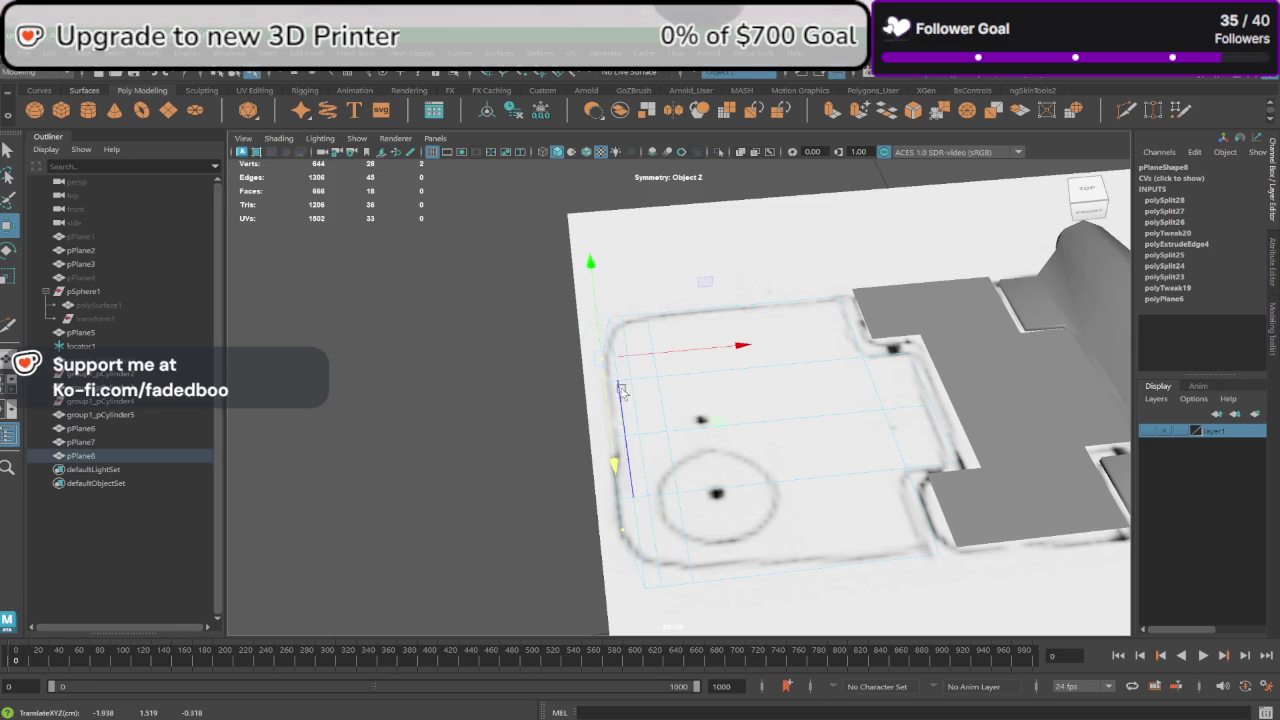
pyautogui.click(608, 318)
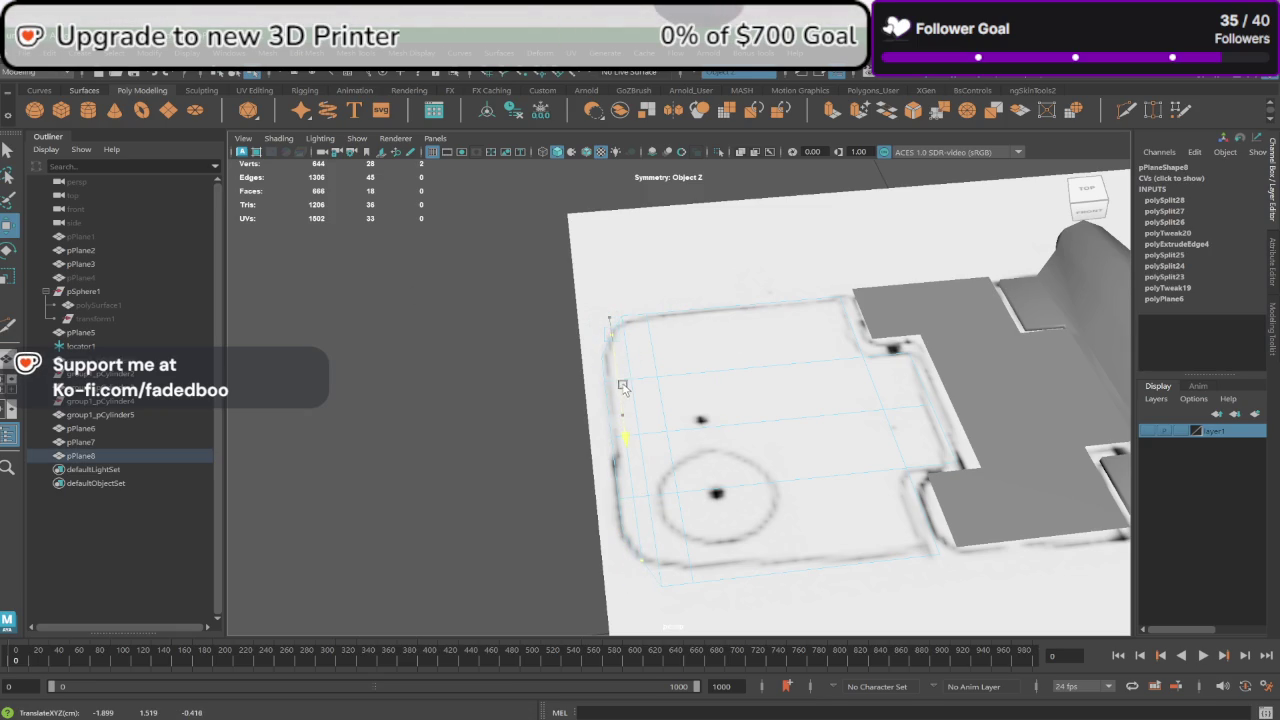
pyautogui.moveTo(620, 376); pyautogui.dragTo(660, 304)
pyautogui.moveTo(629, 354); pyautogui.dragTo(614, 330)
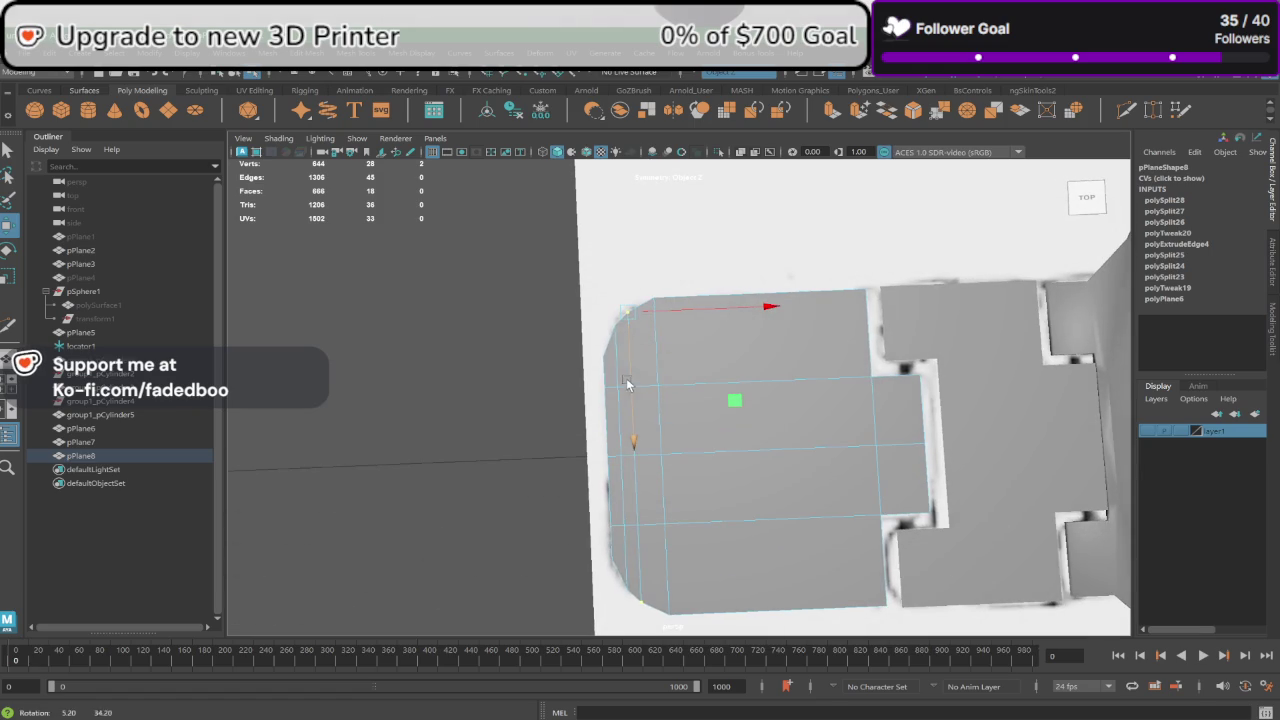
pyautogui.moveTo(617, 348); pyautogui.dragTo(608, 343, button='right')
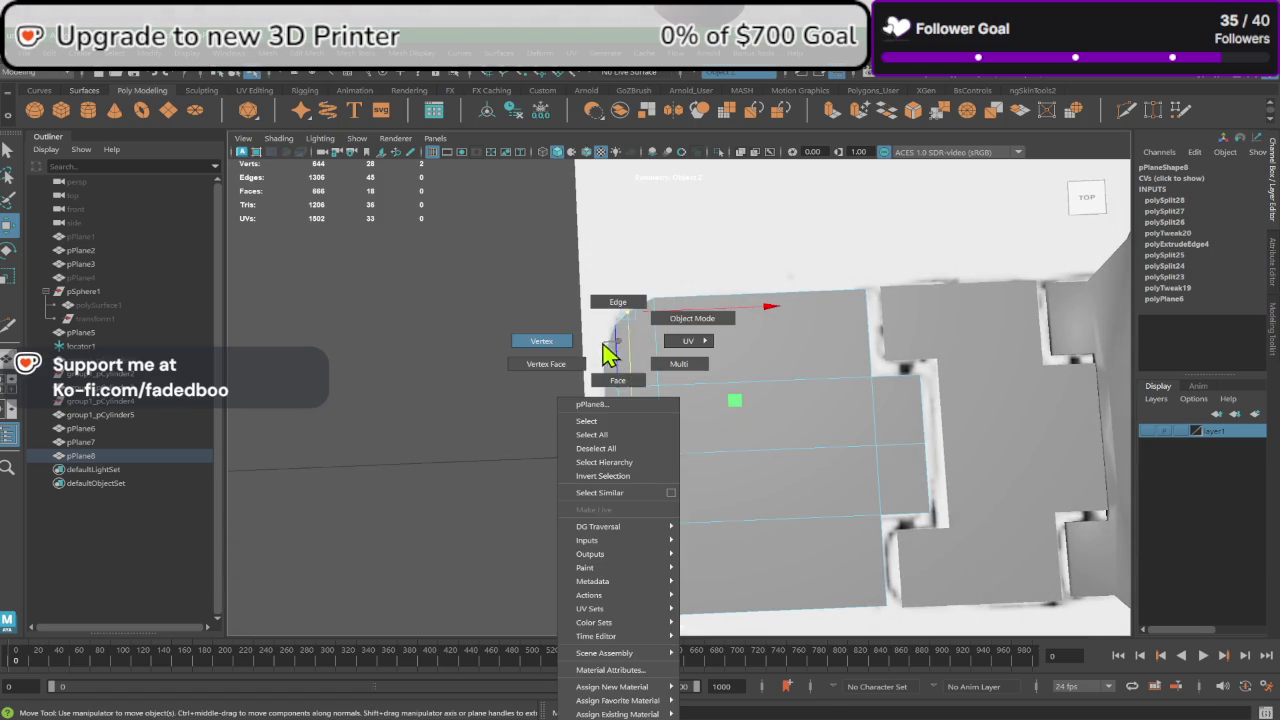
pyautogui.moveTo(617, 331); pyautogui.dragTo(617, 375)
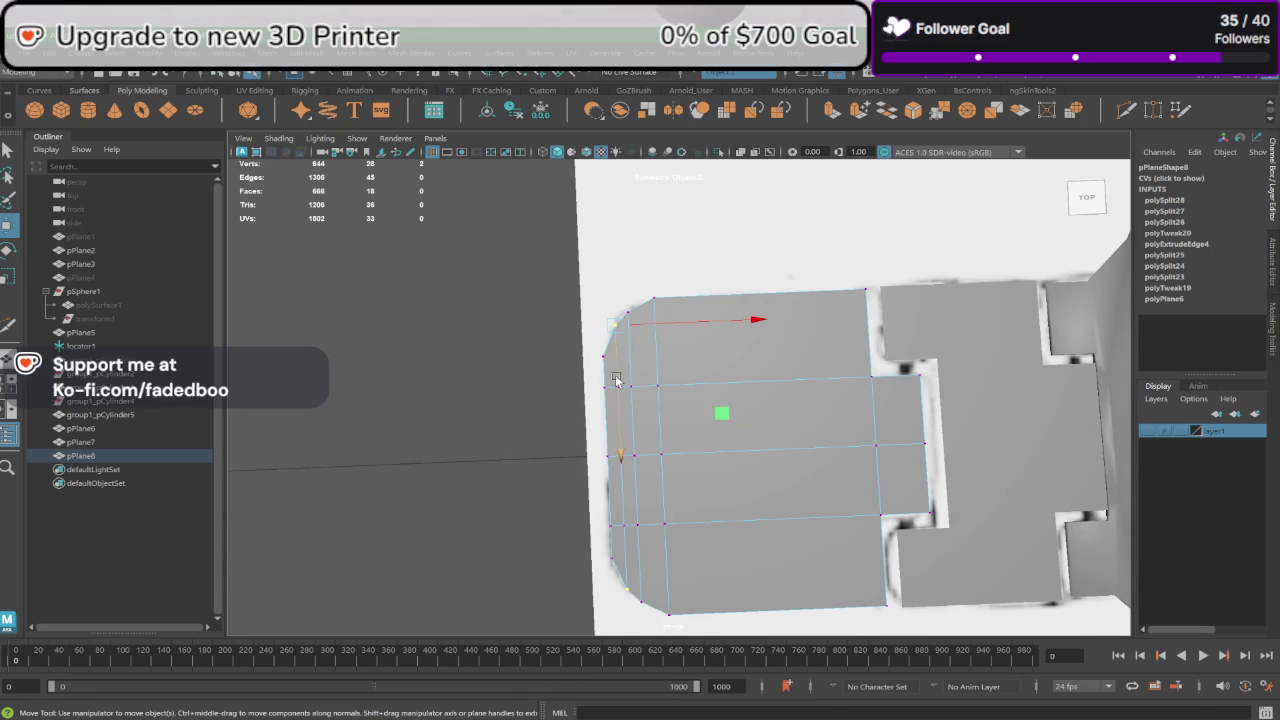
pyautogui.keyDown('shift'); pyautogui.moveTo(616, 380); pyautogui.dragTo(612, 360, button='right'); pyautogui.keyUp('shift')
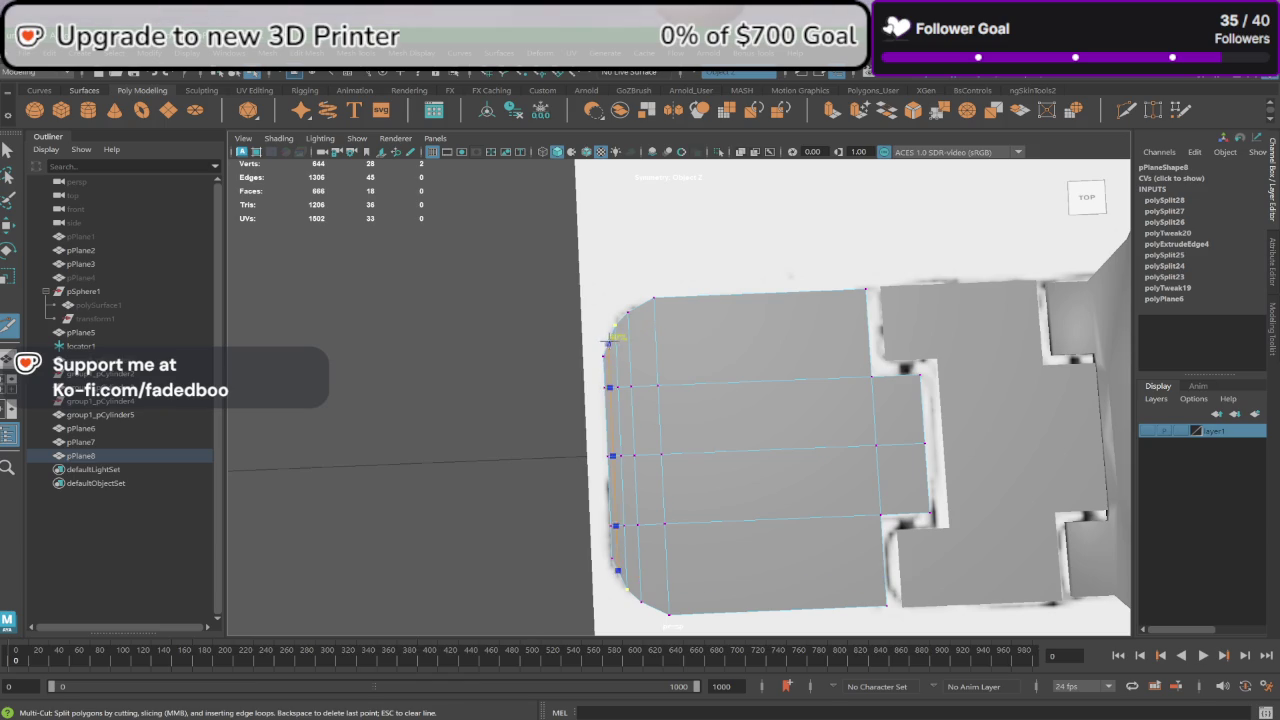
# Step: Add an edge loop along the left edge and a vertical cut near the top-left corner
pyautogui.scroll(3, 610, 341)
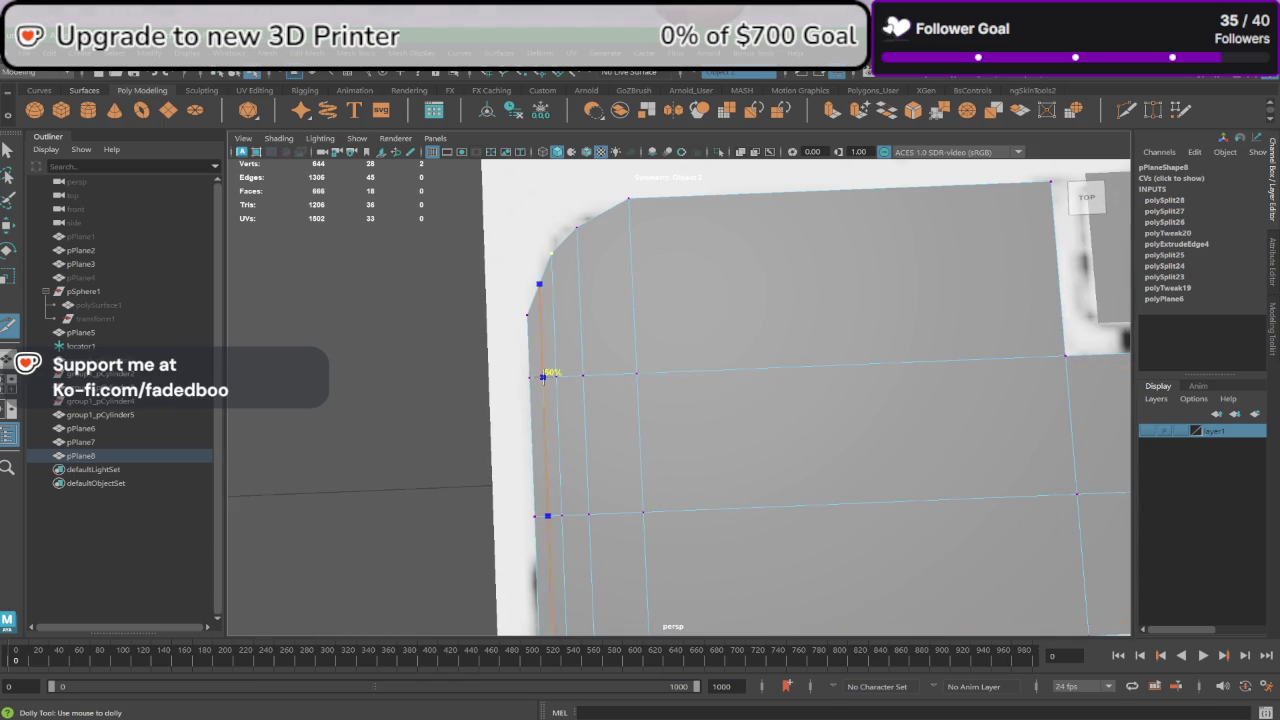
pyautogui.keyDown('ctrl'); pyautogui.click(542, 376); pyautogui.keyUp('ctrl')
pyautogui.press('w')
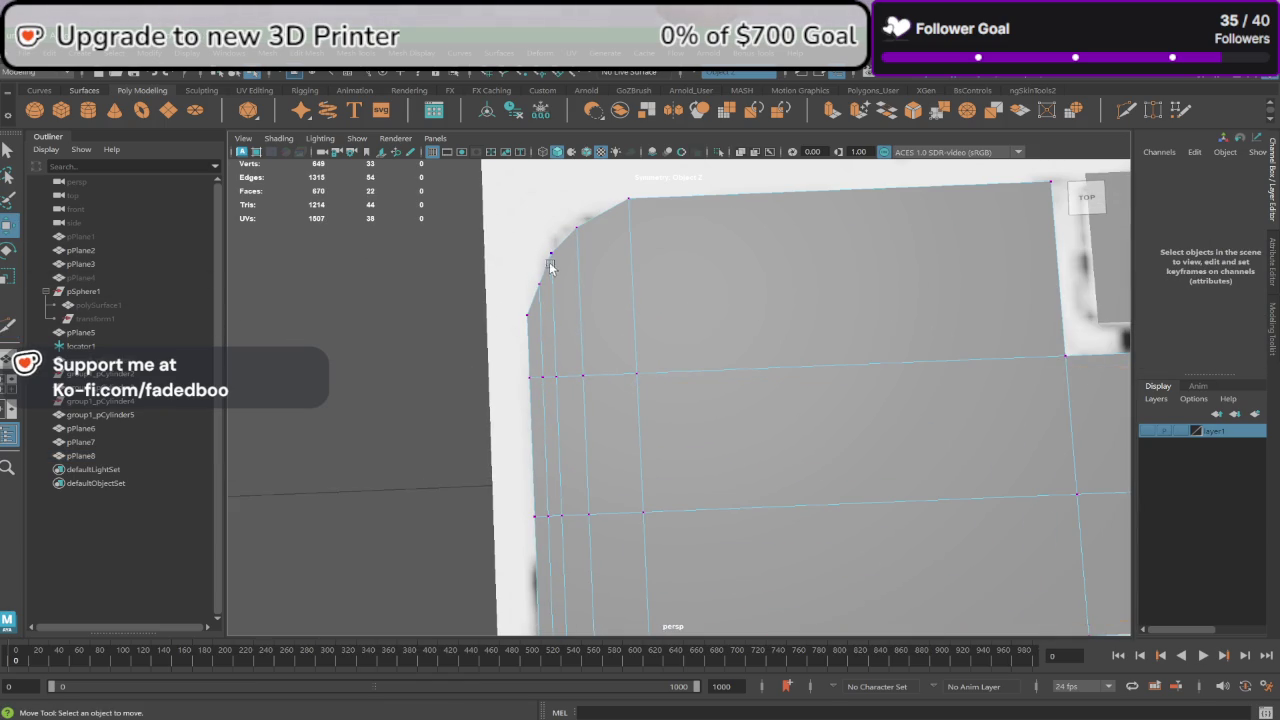
pyautogui.click(540, 286)
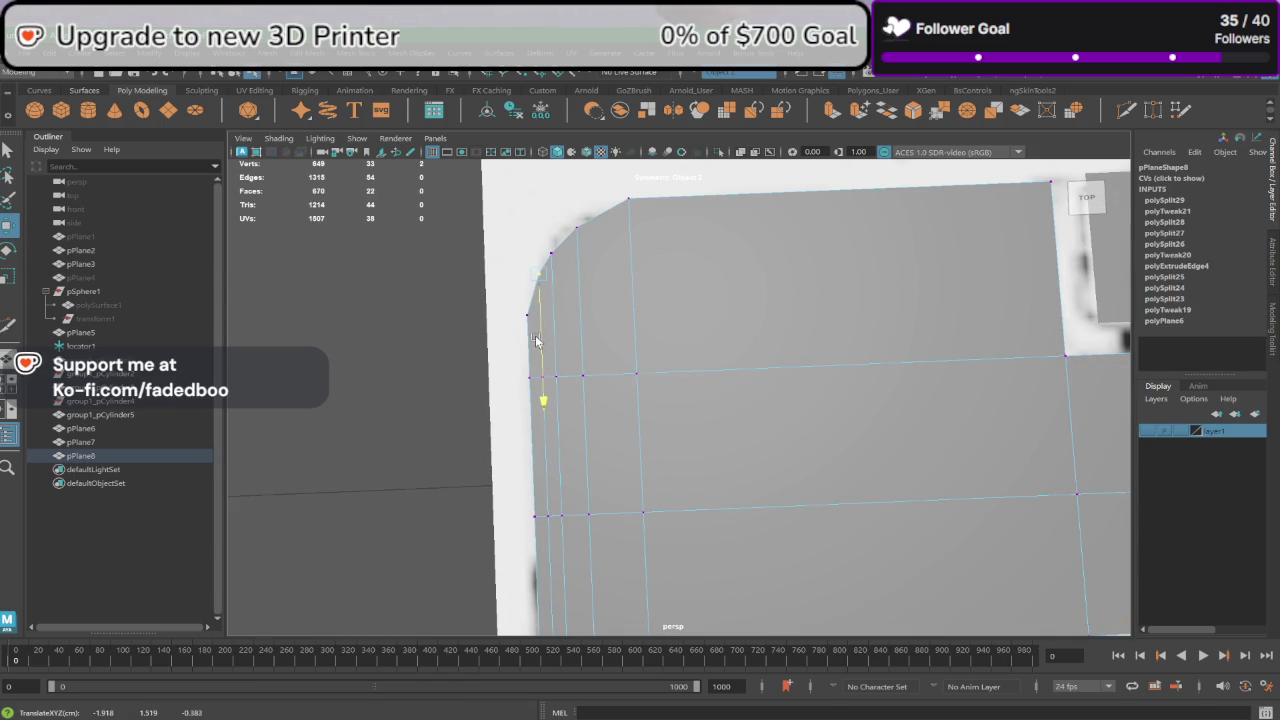
pyautogui.click(548, 251)
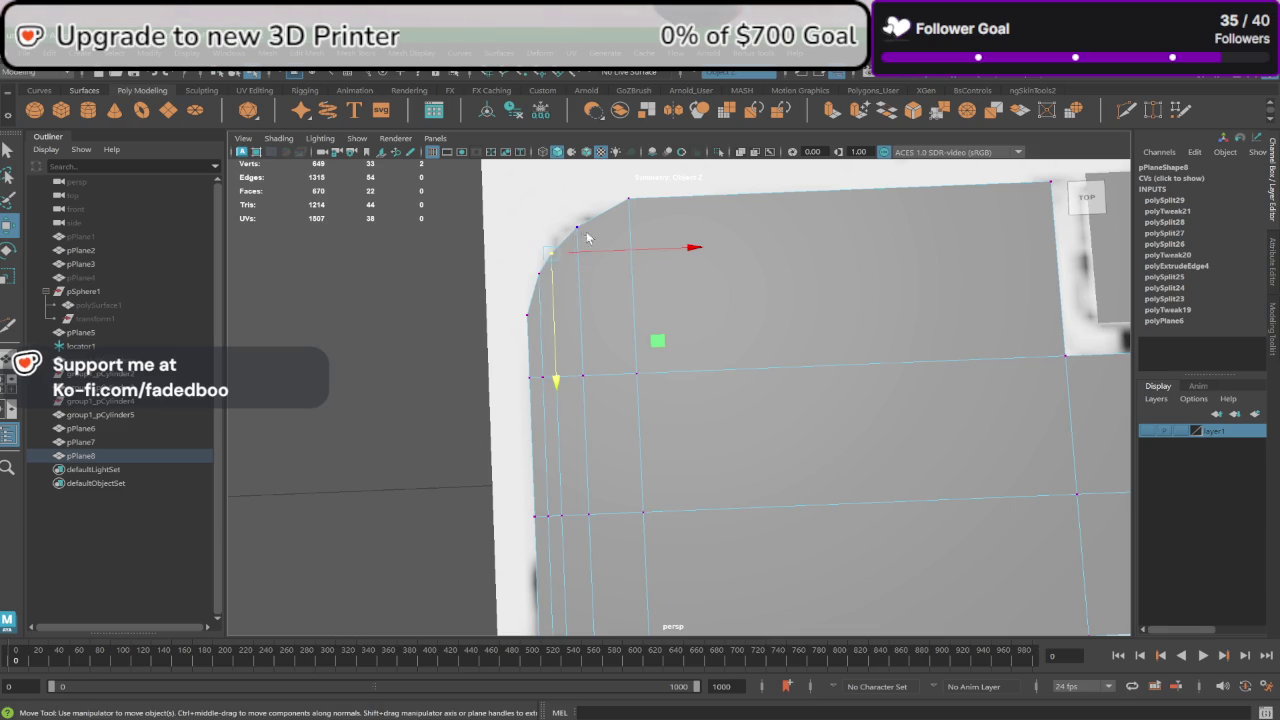
pyautogui.keyDown('shift'); pyautogui.moveTo(588, 237); pyautogui.dragTo(640, 260, button='right'); pyautogui.keyUp('shift')
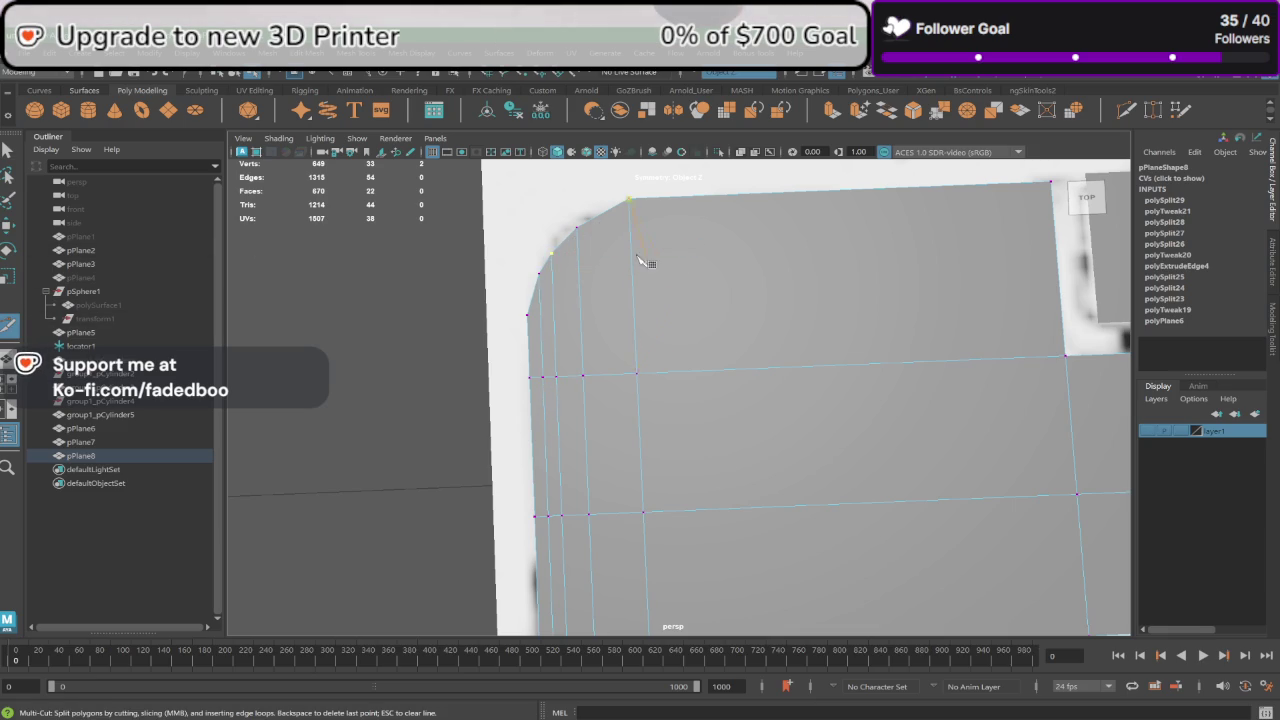
pyautogui.rightClick(610, 208)
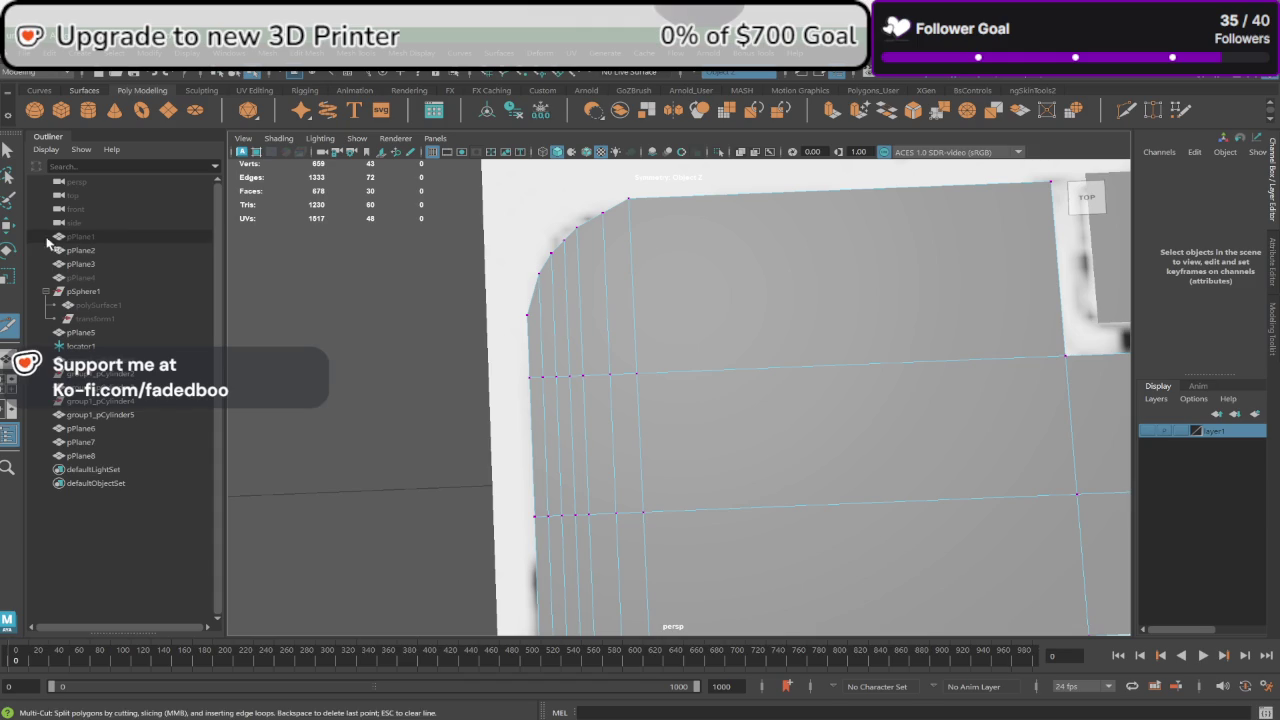
# Step: Pull the rounded end's corner vertices left to smooth the curved outline
pyautogui.press('w')
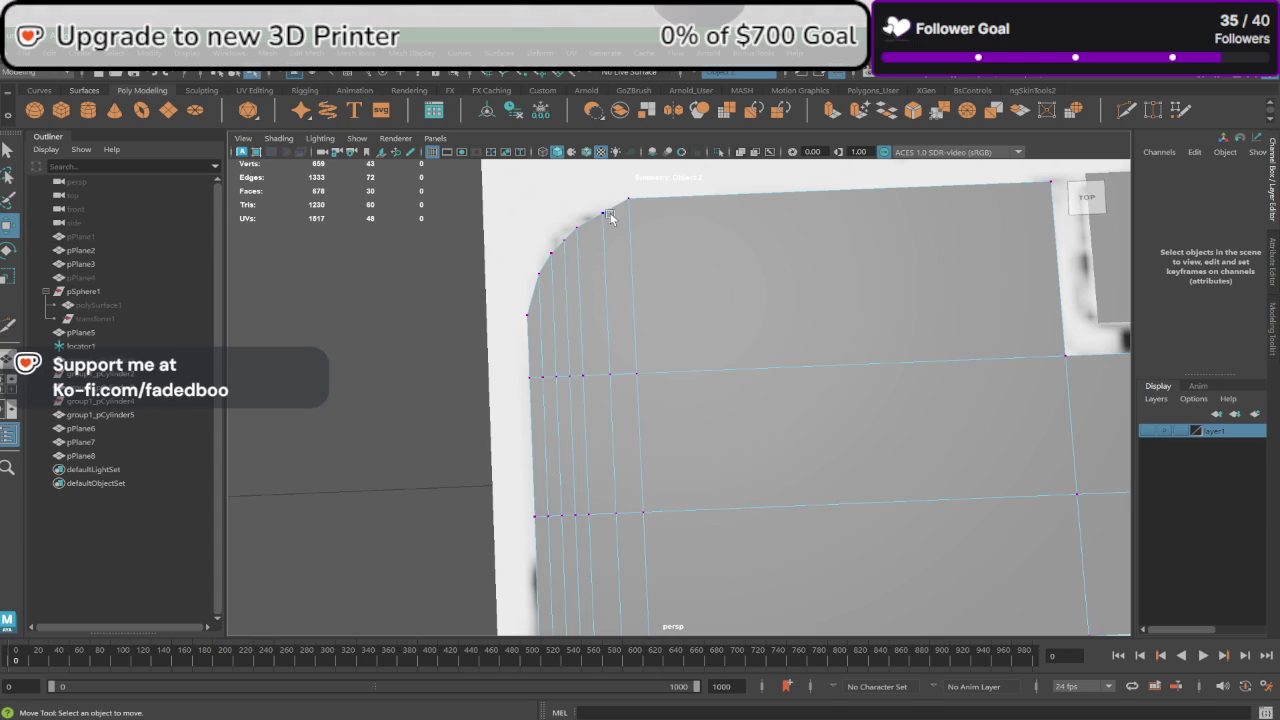
pyautogui.click(612, 218)
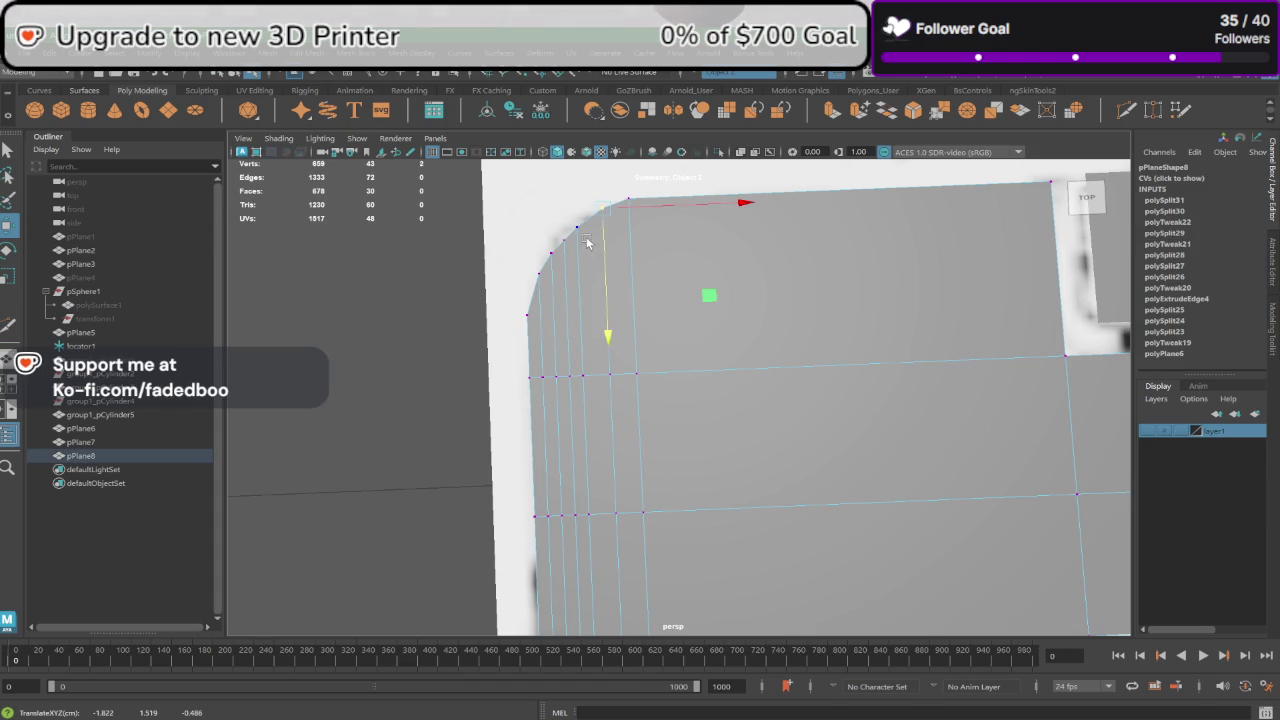
pyautogui.click(580, 248)
pyautogui.moveTo(578, 260); pyautogui.dragTo(567, 272)
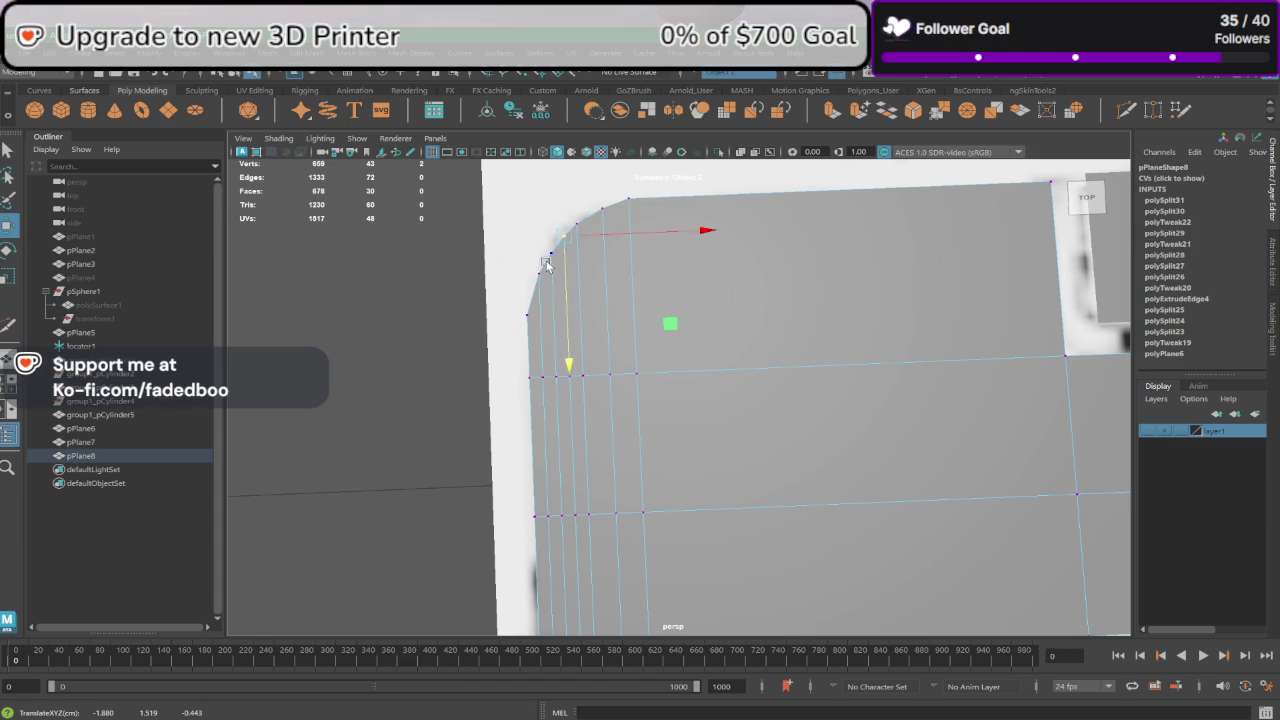
pyautogui.scroll(-3, 538, 273)
pyautogui.scroll(-2, 620, 360)
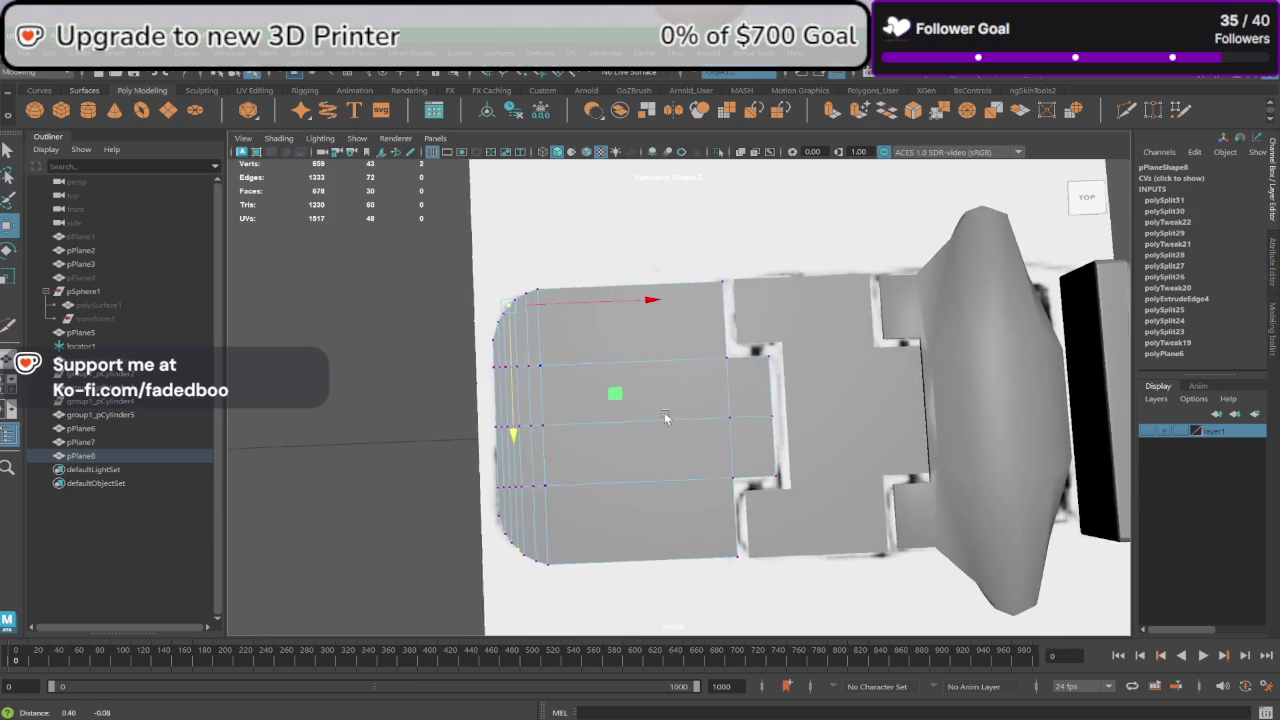
pyautogui.scroll(-2, 685, 428)
pyautogui.scroll(-1, 685, 428)
# Step: Return to object mode, select pPlane8, then select the reference plane pPlane6
pyautogui.moveTo(685, 428)
pyautogui.keyDown('alt'); pyautogui.mouseDown()
pyautogui.moveTo(691, 445)
pyautogui.moveTo(726, 423)
pyautogui.mouseUp(); pyautogui.keyUp('alt')
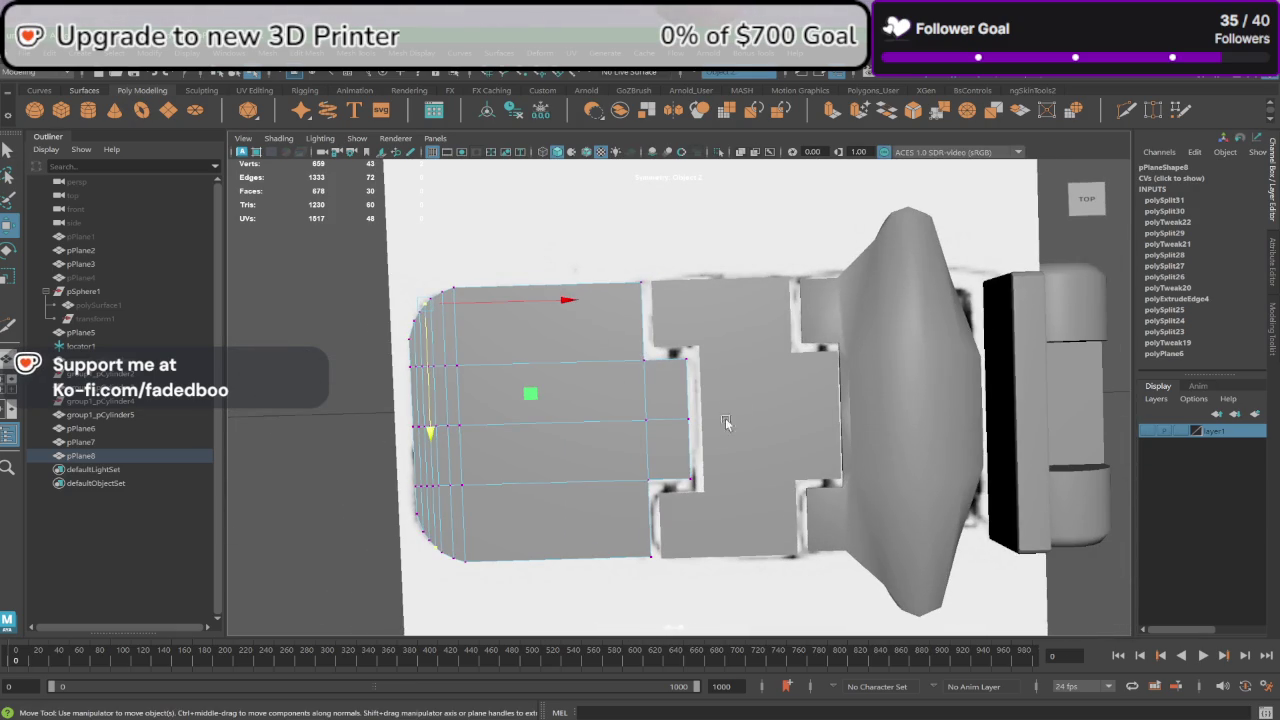
pyautogui.moveTo(598, 340); pyautogui.dragTo(665, 312, button='right')
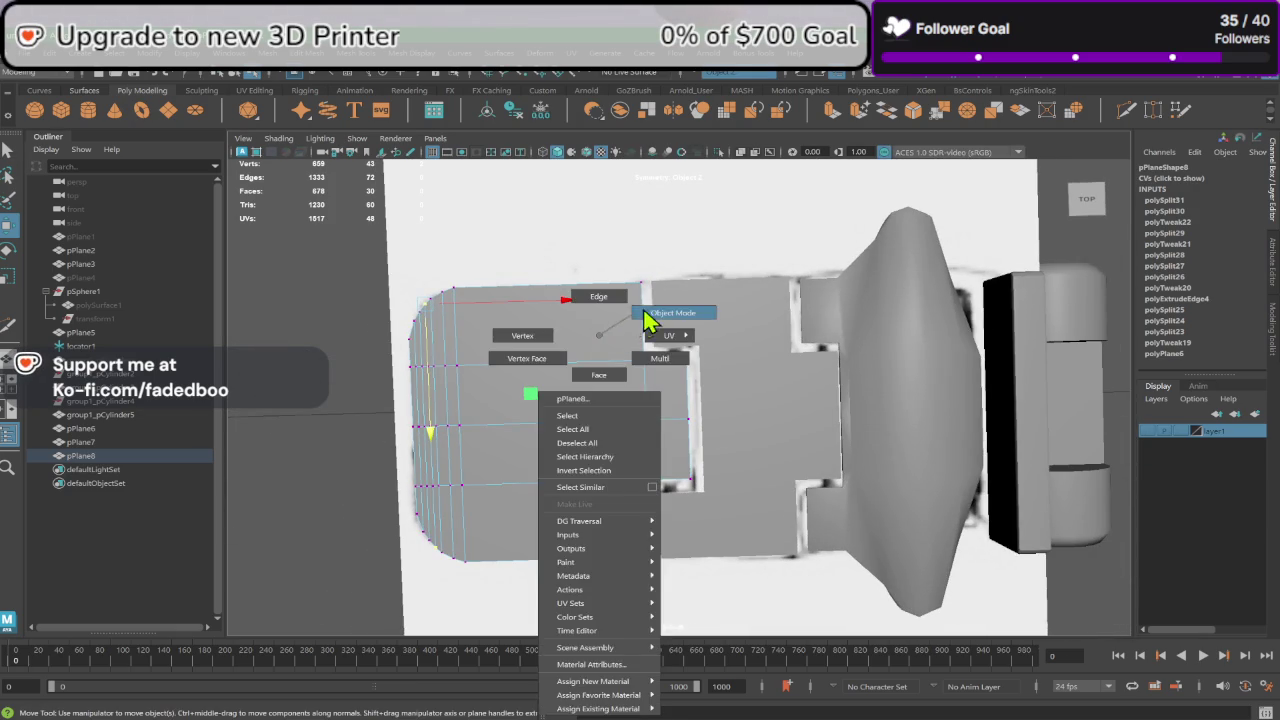
pyautogui.click(345, 460)
pyautogui.click(501, 424)
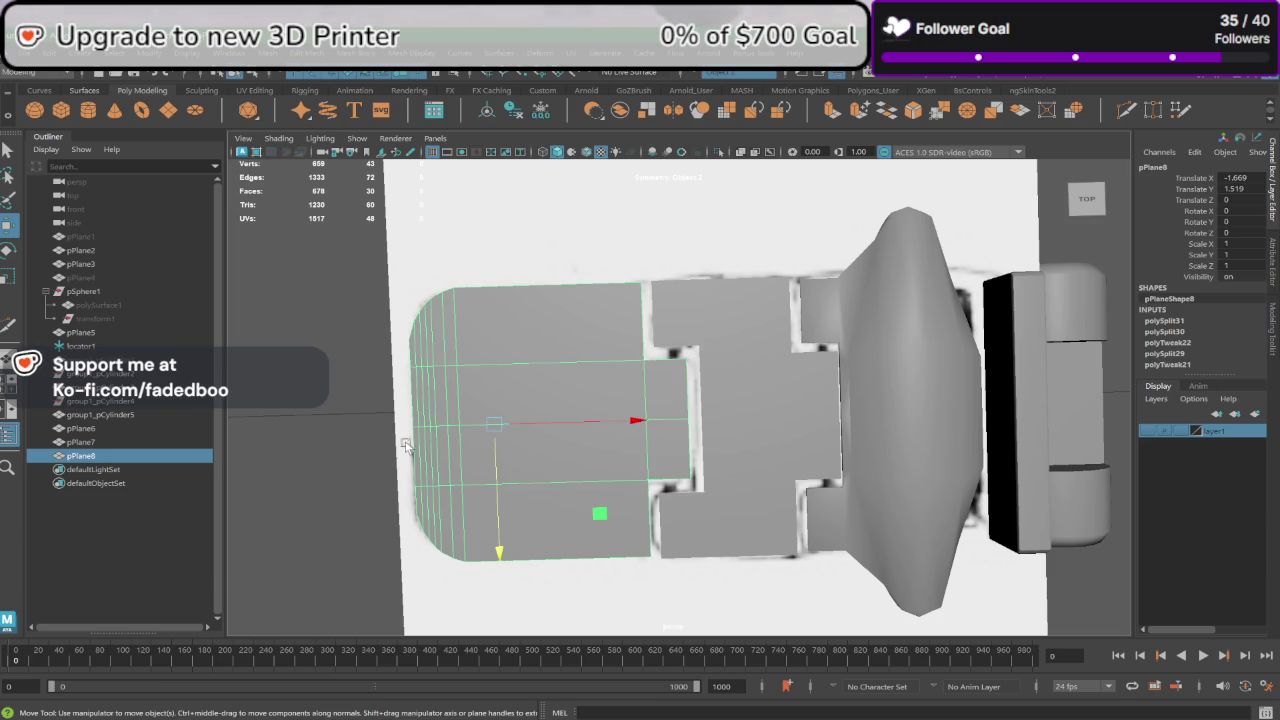
pyautogui.keyDown('alt'); pyautogui.moveTo(501, 424); pyautogui.dragTo(560, 350); pyautogui.keyUp('alt')
pyautogui.click(1005, 420)
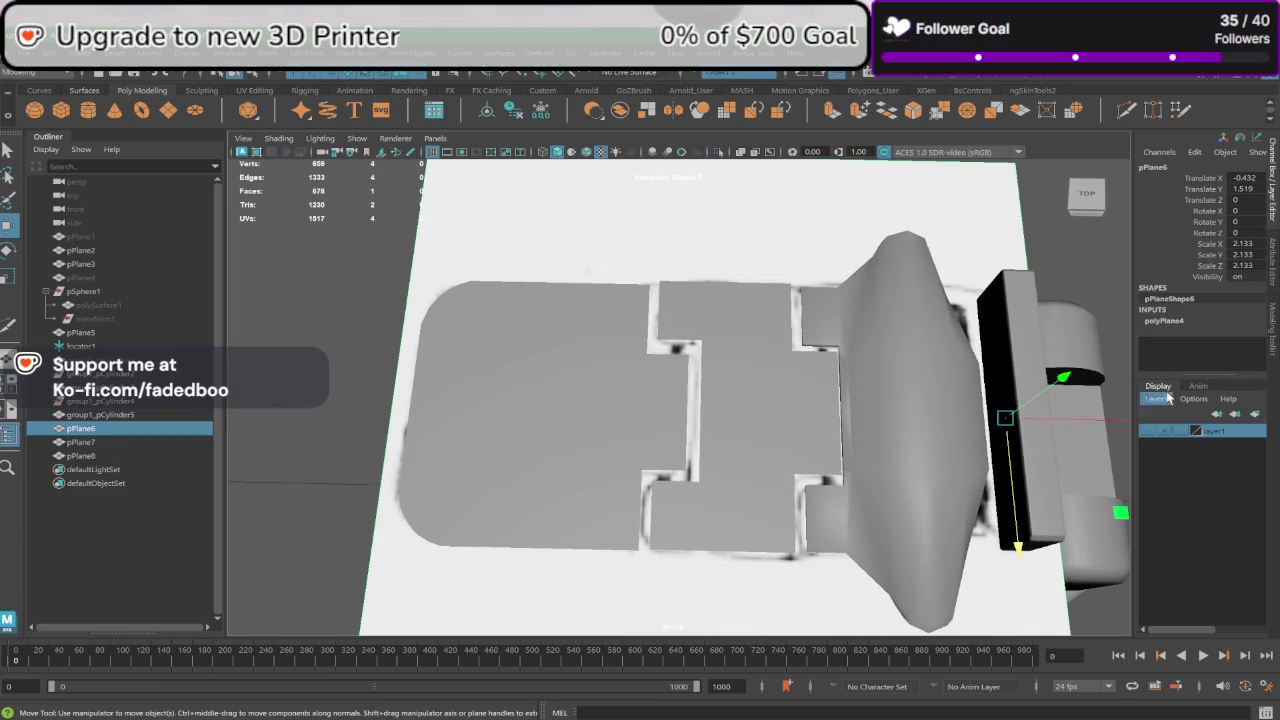
# Step: Create layer2, add the reference plane pPlane6 to it, and hide it
pyautogui.click(1235, 413)
pyautogui.rightClick(1232, 432)
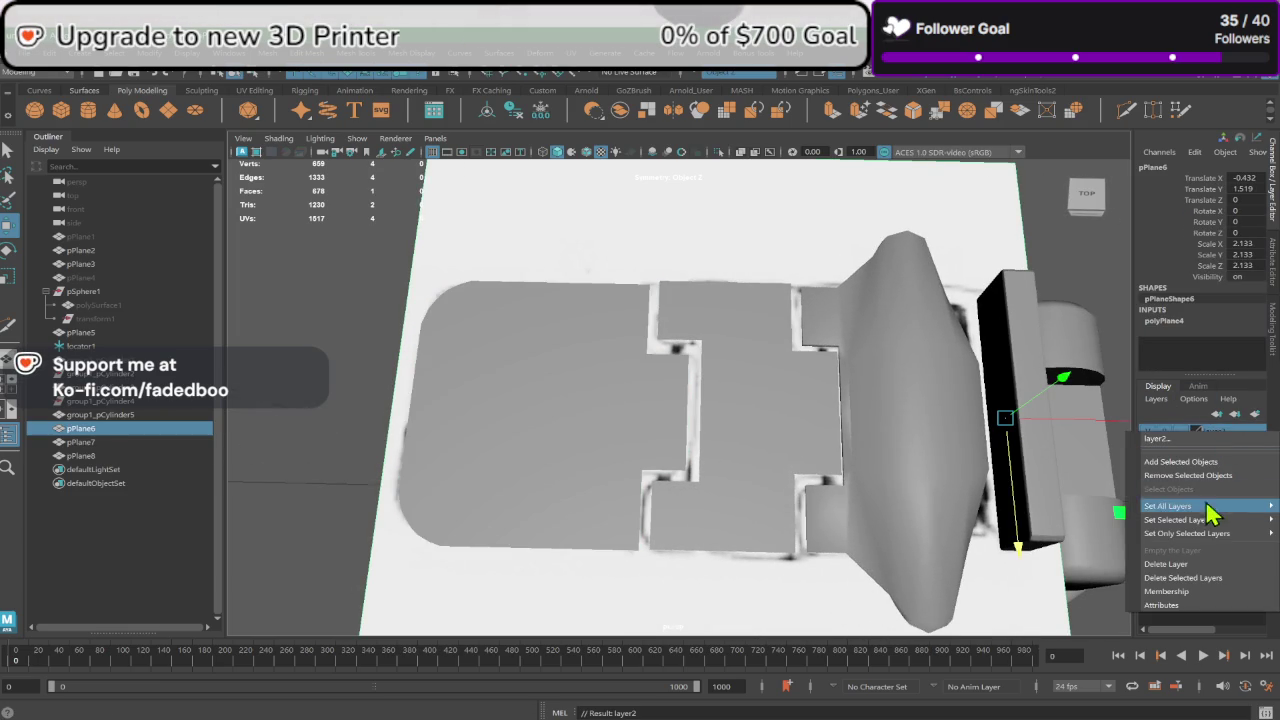
pyautogui.click(1195, 464)
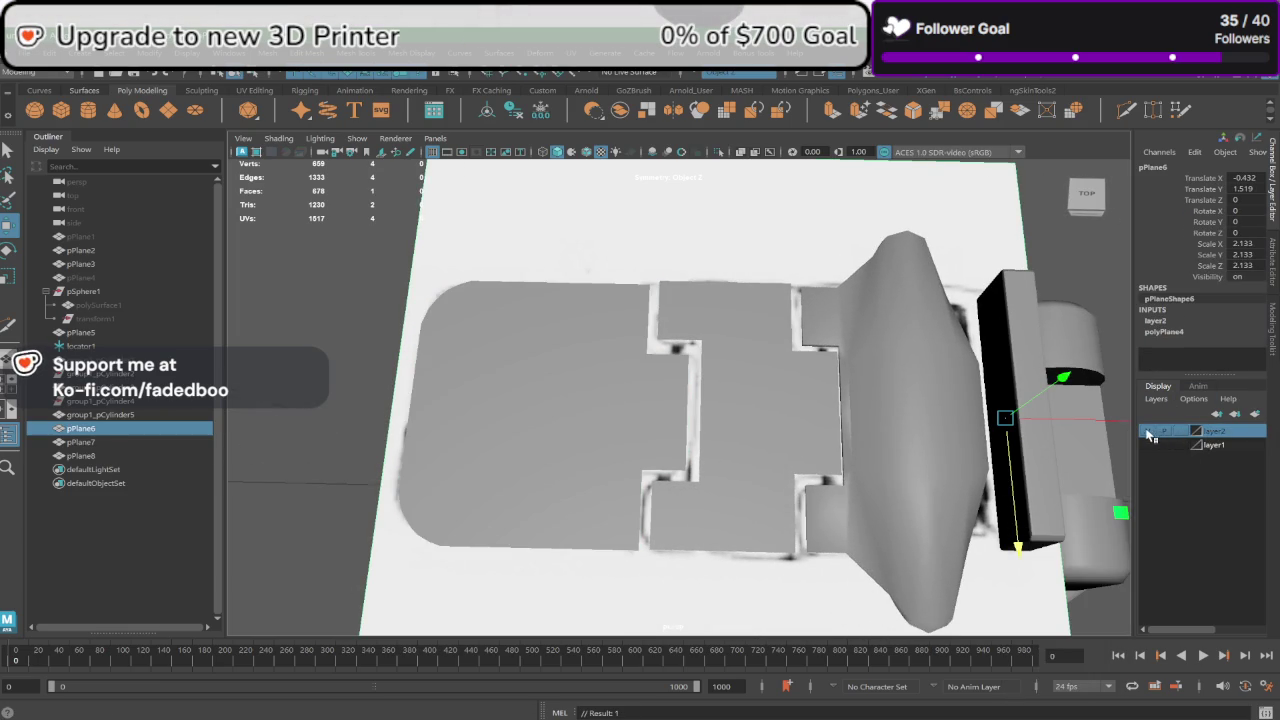
pyautogui.click(1150, 431)
# Step: Set the traced slab pPlane8's Translate Y to 1.552
pyautogui.click(306, 463)
pyautogui.keyDown('alt'); pyautogui.moveTo(306, 463); pyautogui.dragTo(473, 396); pyautogui.keyUp('alt')
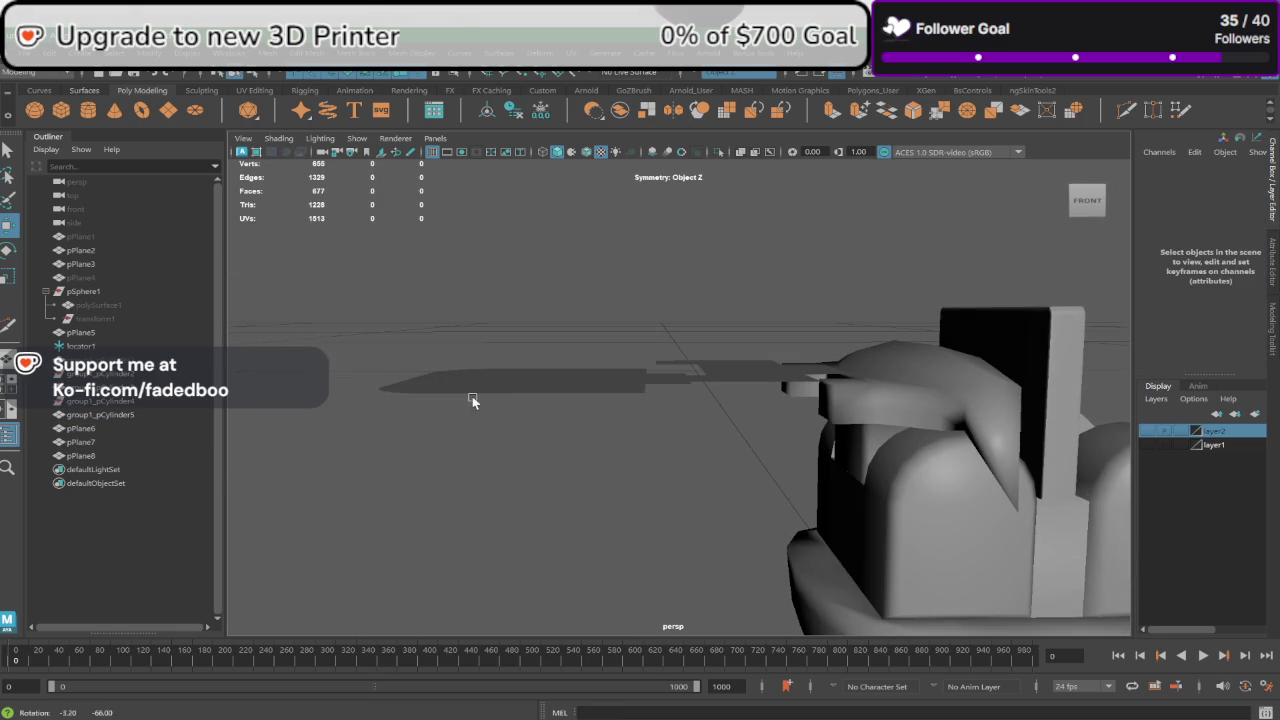
pyautogui.click(476, 390)
pyautogui.press('space')
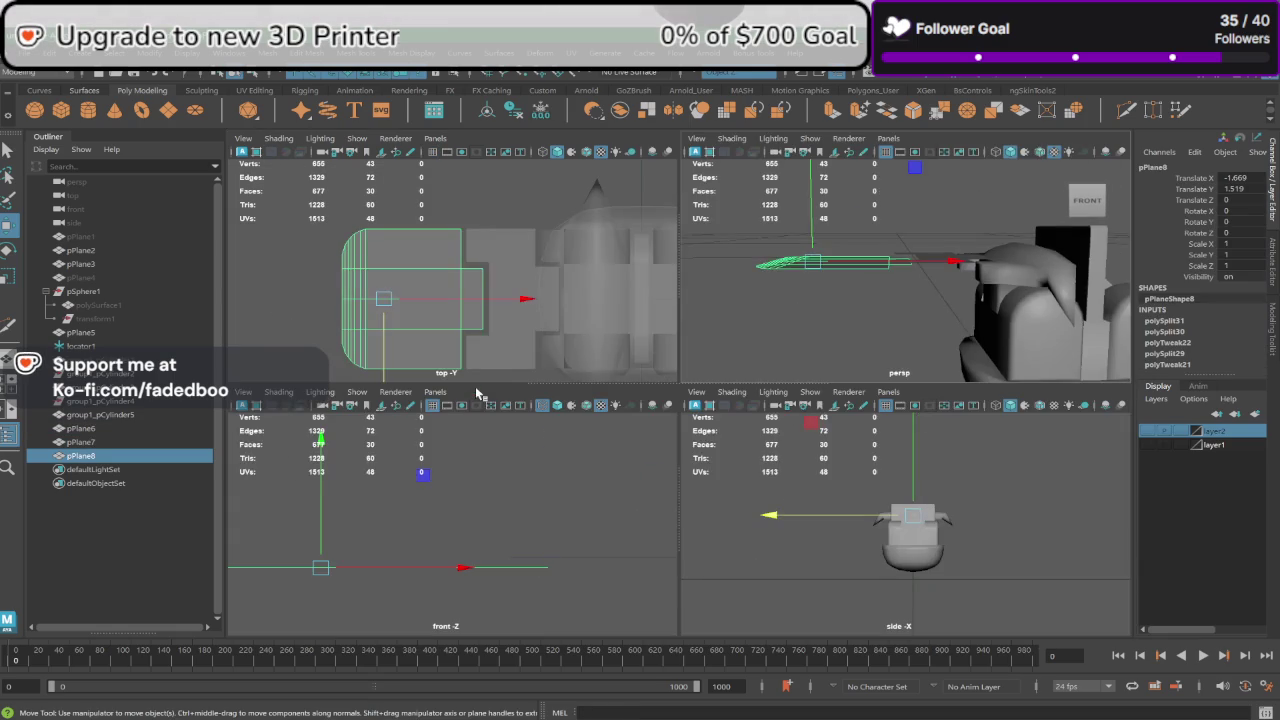
pyautogui.press('space')
pyautogui.click(724, 371)
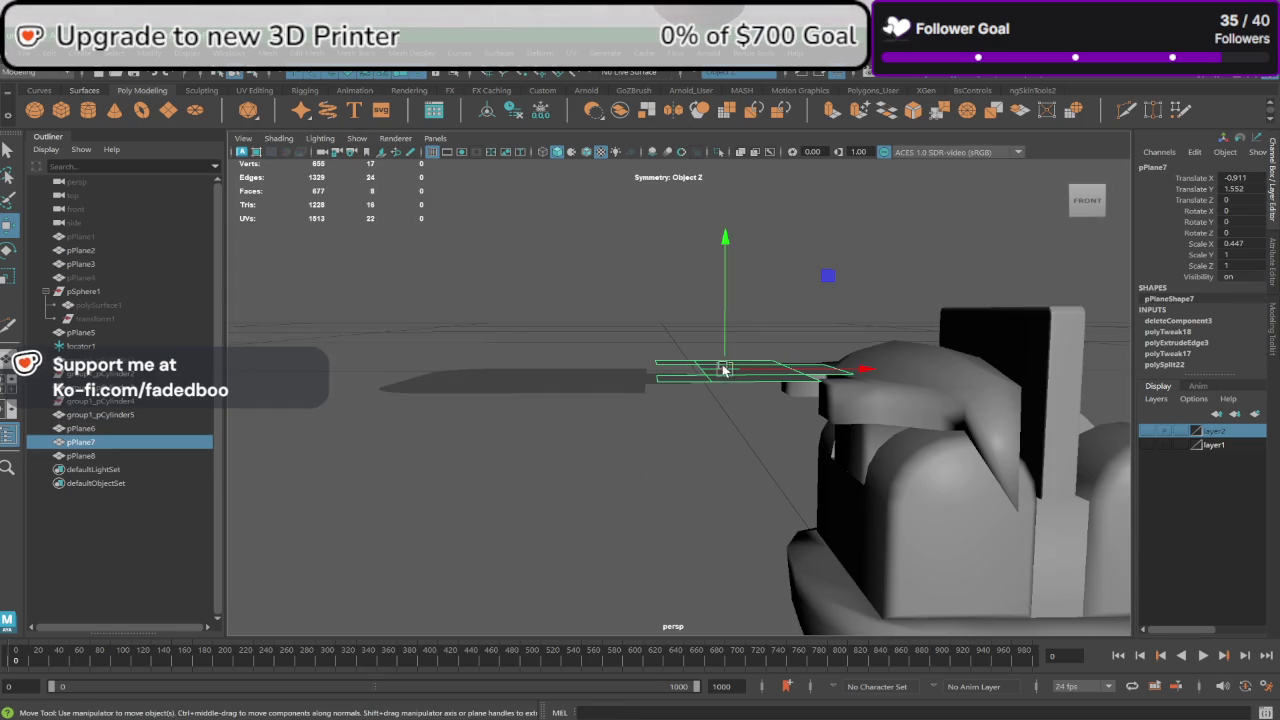
pyautogui.click(615, 389)
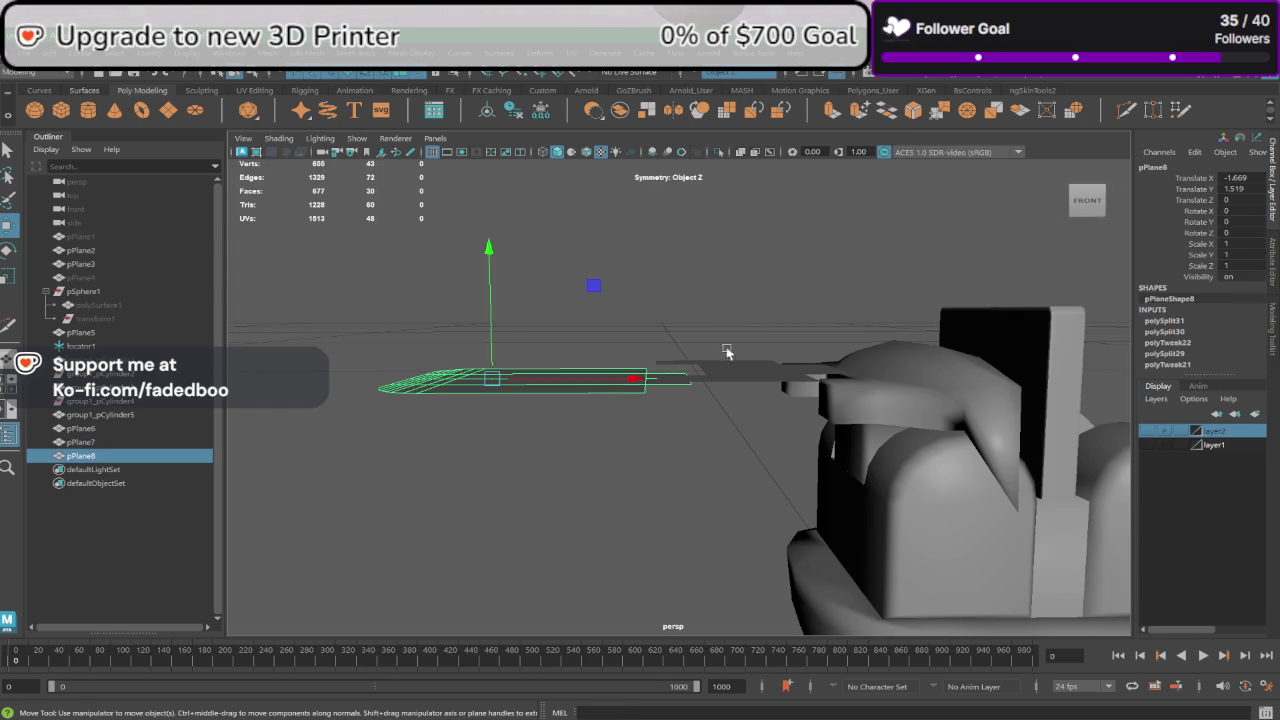
pyautogui.click(1251, 188)
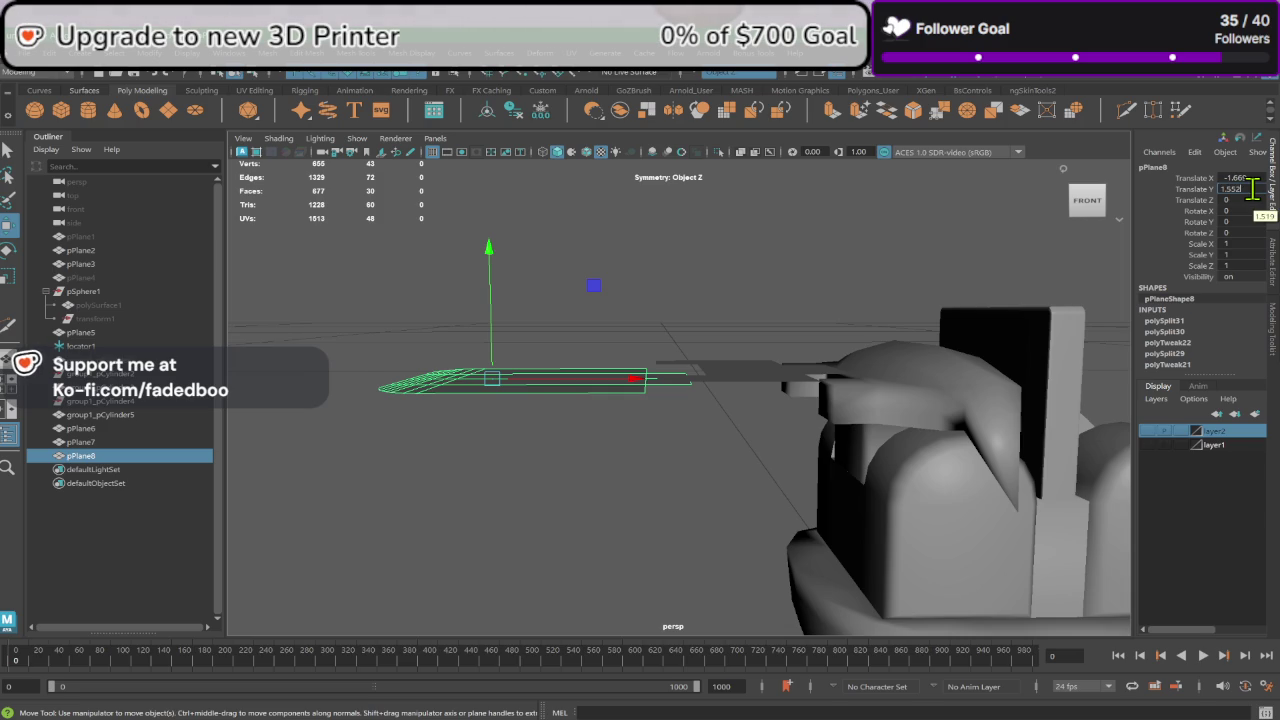
pyautogui.press('Return')
# Step: In the front view, lower pPlane7 and pPlane8 together to Translate Y 1.42
pyautogui.click(871, 294)
pyautogui.moveTo(871, 294)
pyautogui.keyDown('alt'); pyautogui.mouseDown()
pyautogui.moveTo(721, 240)
pyautogui.moveTo(636, 293)
pyautogui.moveTo(700, 390)
pyautogui.moveTo(718, 321)
pyautogui.mouseUp(); pyautogui.keyUp('alt')
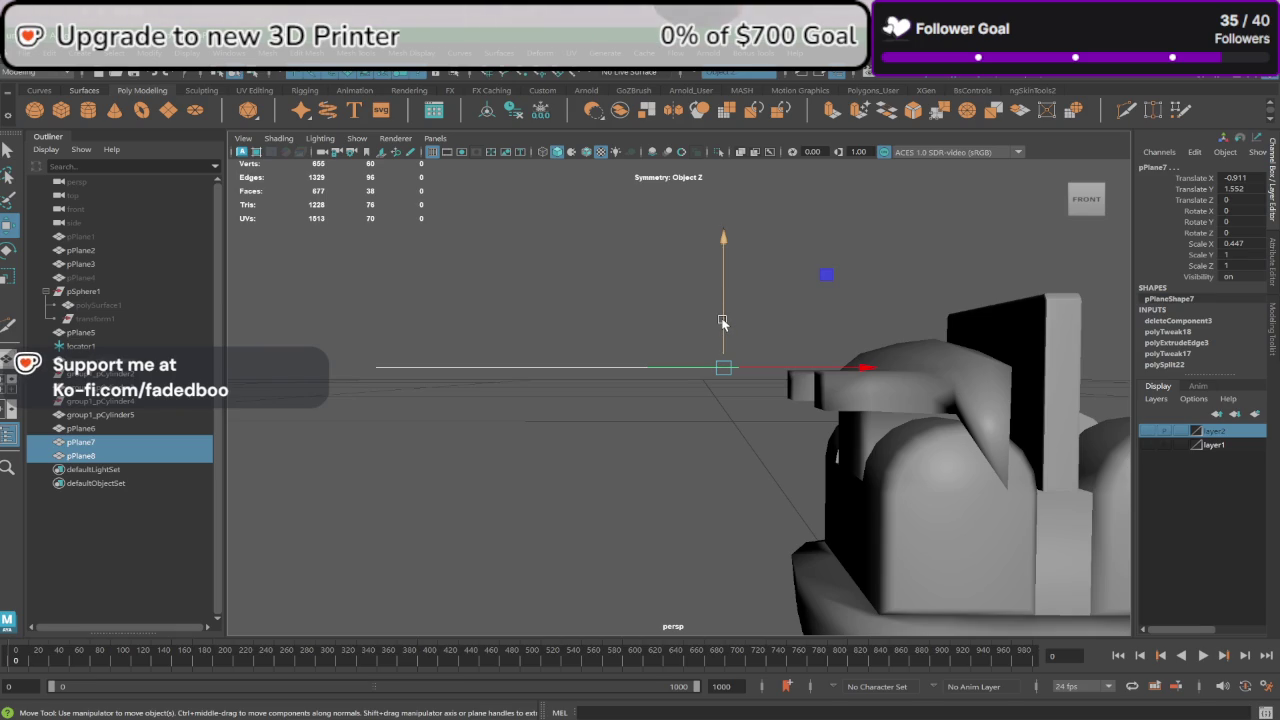
pyautogui.press('space')
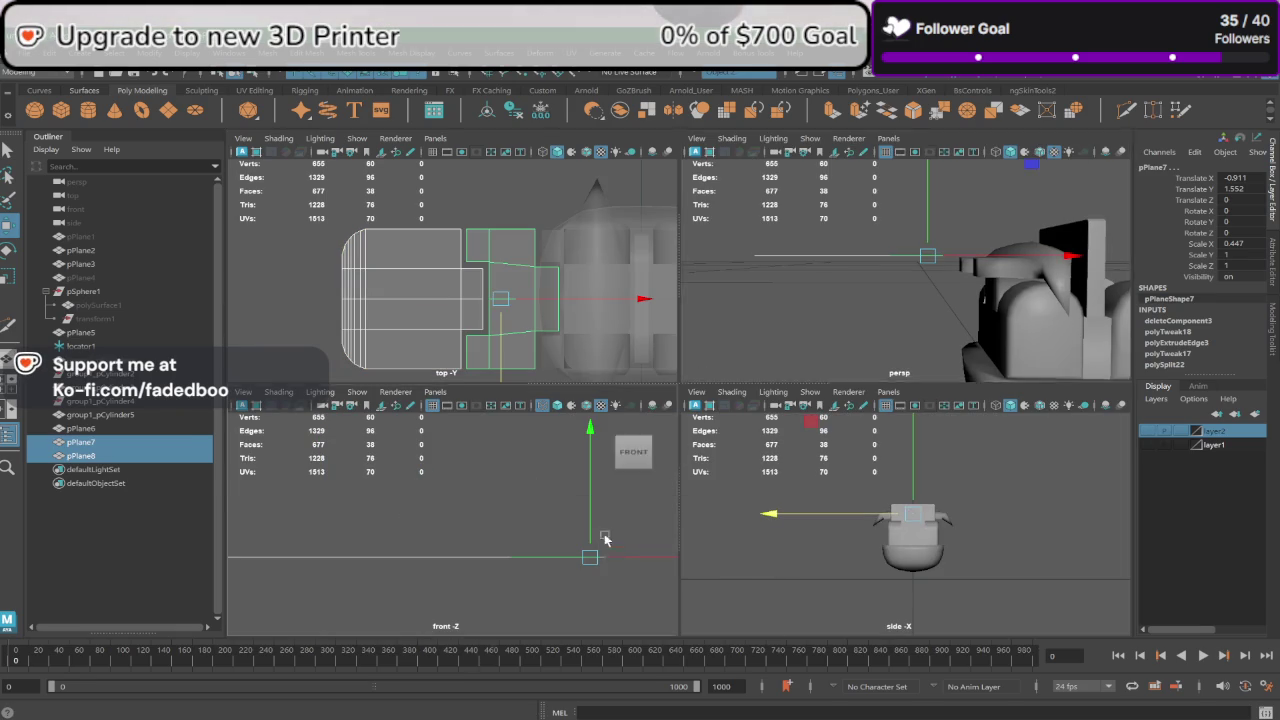
pyautogui.press('space')
pyautogui.moveTo(909, 523)
pyautogui.keyDown('alt'); pyautogui.mouseDown(button='right')
pyautogui.moveTo(751, 506)
pyautogui.moveTo(860, 548)
pyautogui.mouseUp(button='right'); pyautogui.keyUp('alt')
pyautogui.keyDown('alt'); pyautogui.moveTo(860, 548); pyautogui.dragTo(789, 523, button='middle'); pyautogui.keyUp('alt')
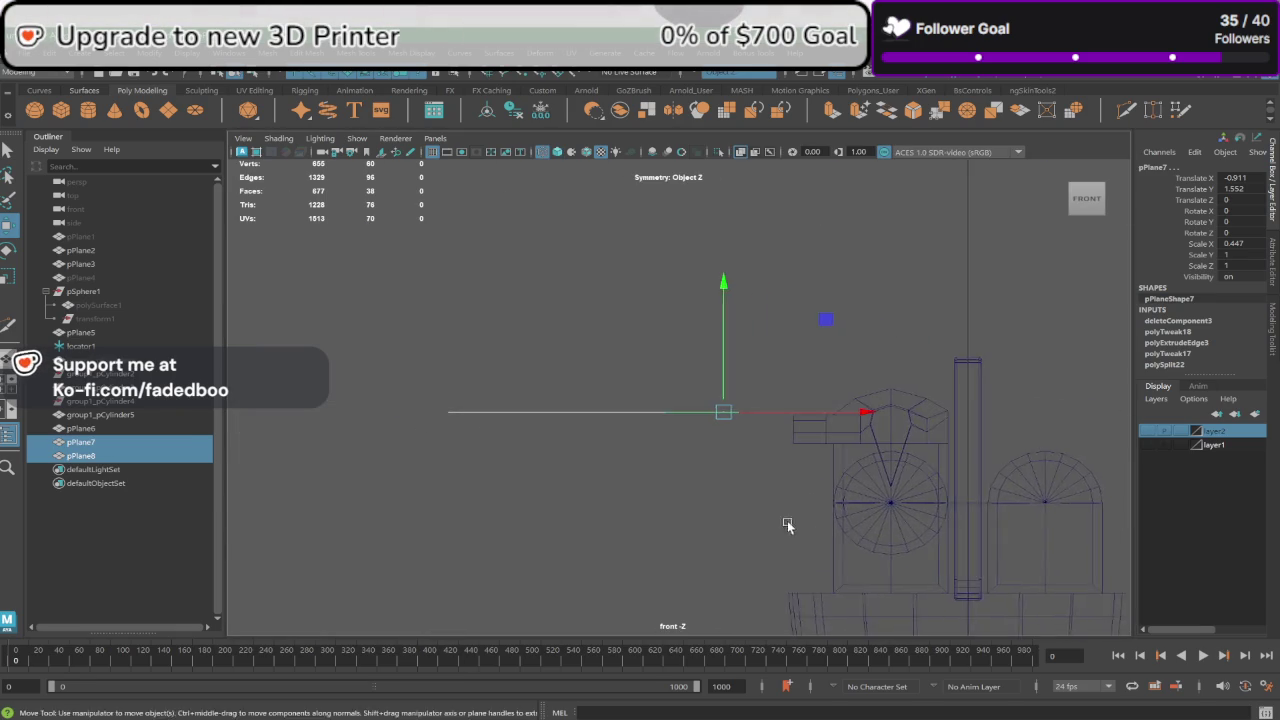
pyautogui.keyDown('alt'); pyautogui.moveTo(789, 523); pyautogui.dragTo(830, 530, button='right'); pyautogui.keyUp('alt')
pyautogui.moveTo(738, 362); pyautogui.dragTo(741, 403)
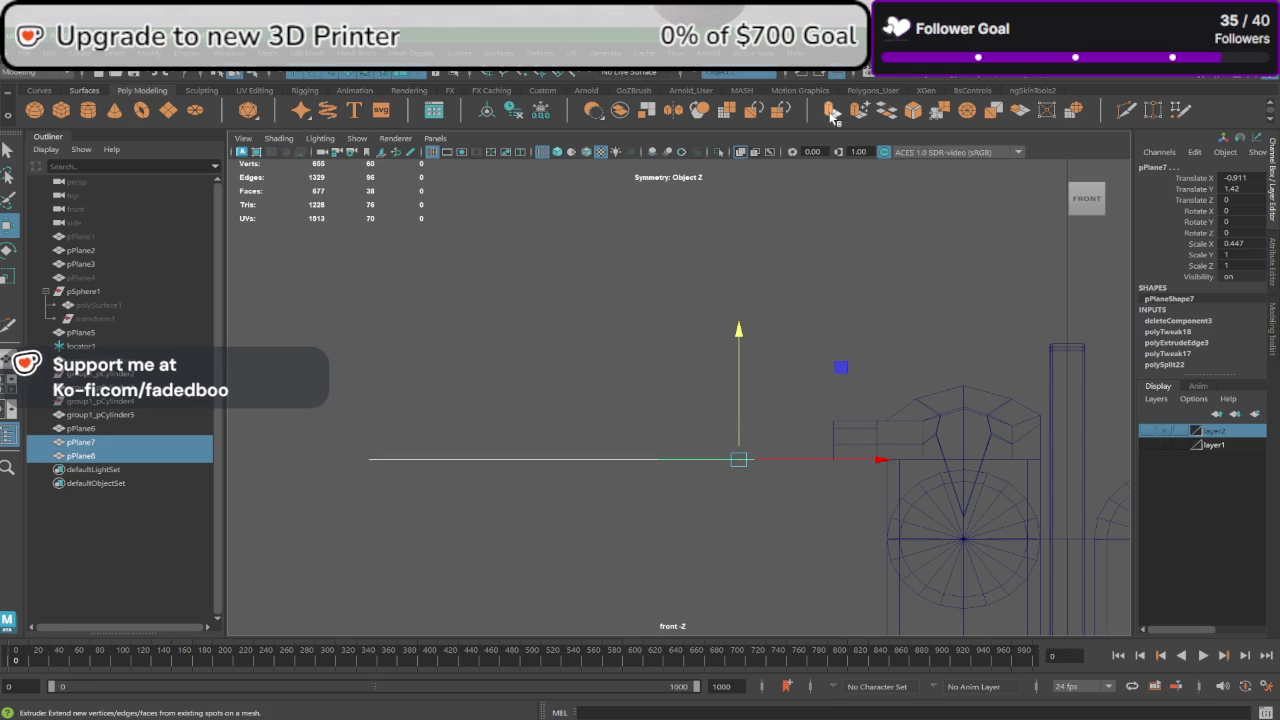
# Step: Extrude both slab planes upward to a Thickness of 0.12 and inspect them in perspective
pyautogui.click(832, 110)
pyautogui.moveTo(957, 477); pyautogui.dragTo(1024, 477)
pyautogui.press('space')
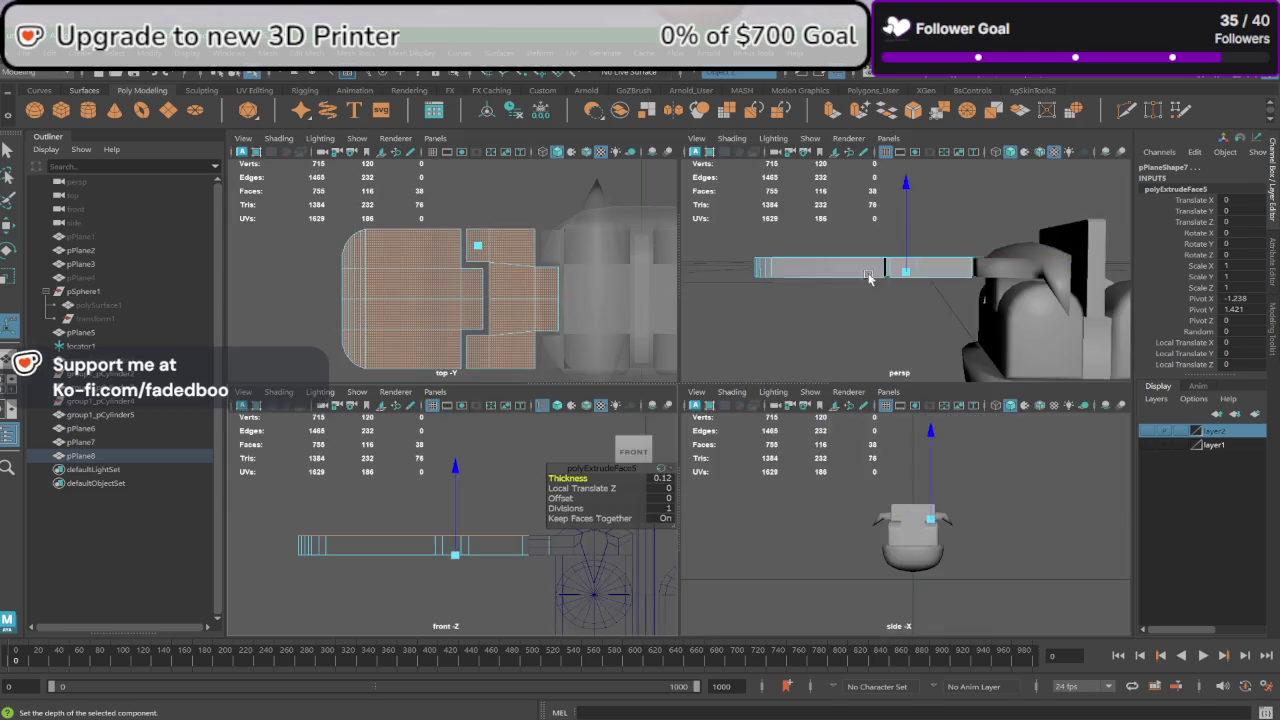
pyautogui.press('space')
pyautogui.moveTo(820, 277)
pyautogui.keyDown('alt'); pyautogui.mouseDown()
pyautogui.moveTo(857, 309)
pyautogui.moveTo(686, 284)
pyautogui.moveTo(614, 251)
pyautogui.moveTo(651, 263)
pyautogui.moveTo(626, 283)
pyautogui.moveTo(623, 297)
pyautogui.moveTo(640, 297)
pyautogui.mouseUp(); pyautogui.keyUp('alt')
pyautogui.click(735, 306)
pyautogui.keyDown('alt'); pyautogui.moveTo(735, 306); pyautogui.dragTo(676, 349); pyautogui.keyUp('alt')
# Step: Put pPlane7 back in object mode and undo an accidental move
pyautogui.scroll(2, 676, 349)
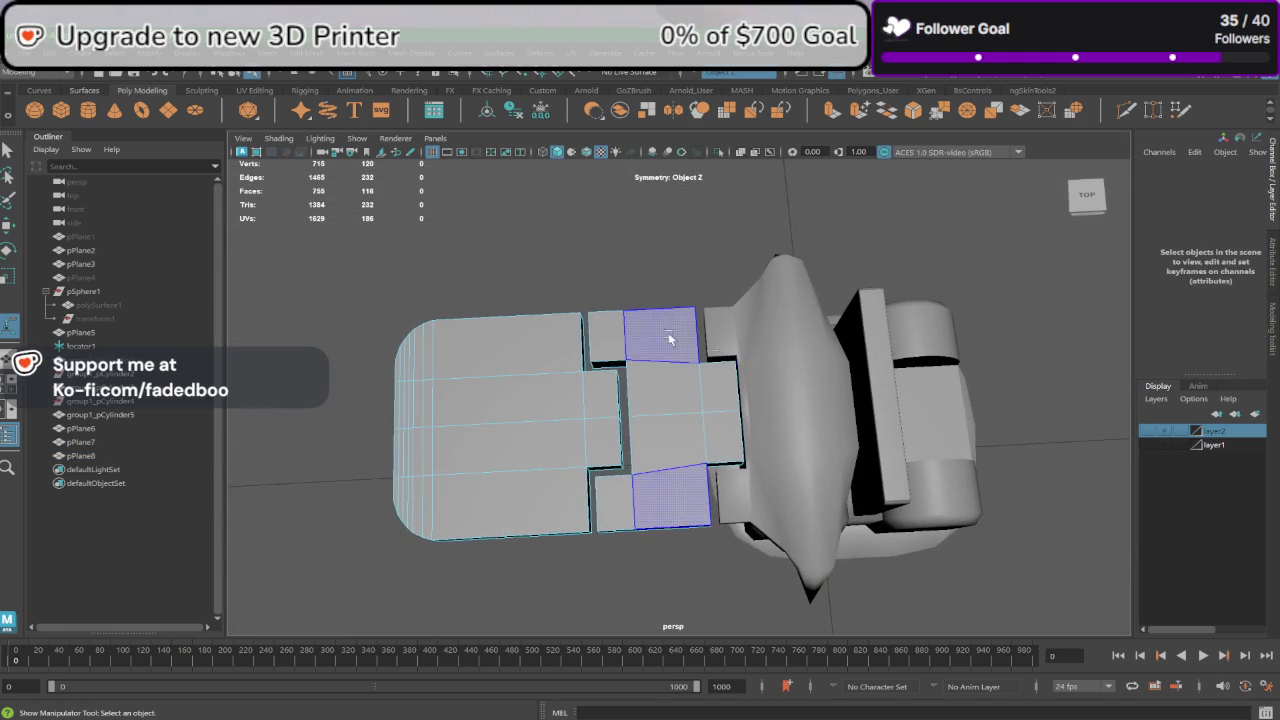
pyautogui.moveTo(668, 332); pyautogui.dragTo(724, 303, button='right')
pyautogui.press('w')
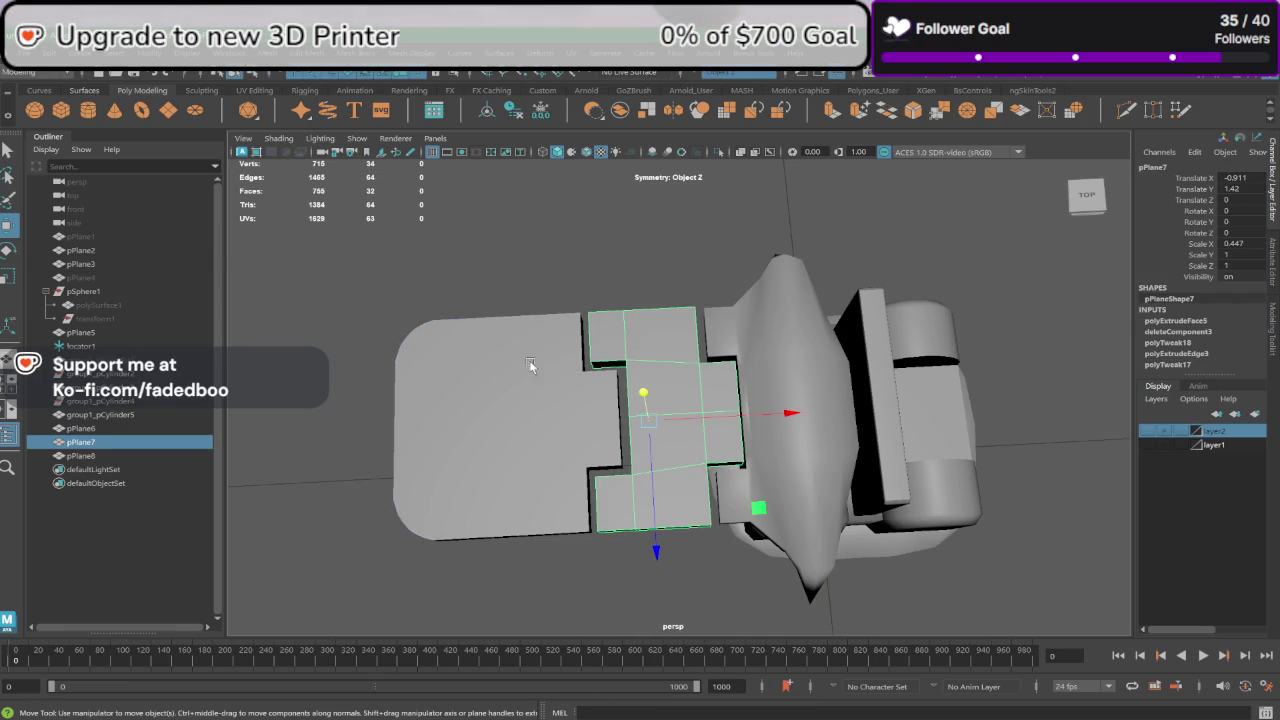
pyautogui.moveTo(733, 421); pyautogui.dragTo(729, 421)
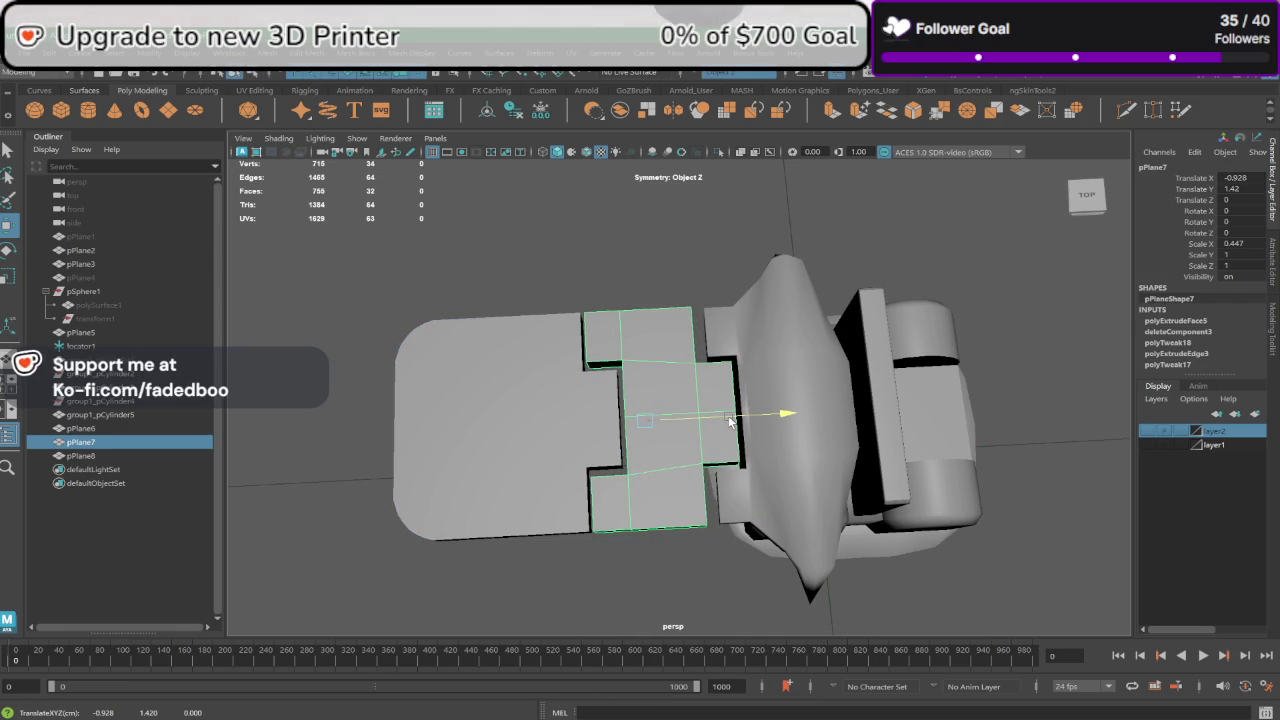
pyautogui.keyDown('alt'); pyautogui.moveTo(765, 420); pyautogui.dragTo(722, 421); pyautogui.keyUp('alt')
pyautogui.hotkey('ctrl', 'z')
pyautogui.scroll(3, 750, 407)
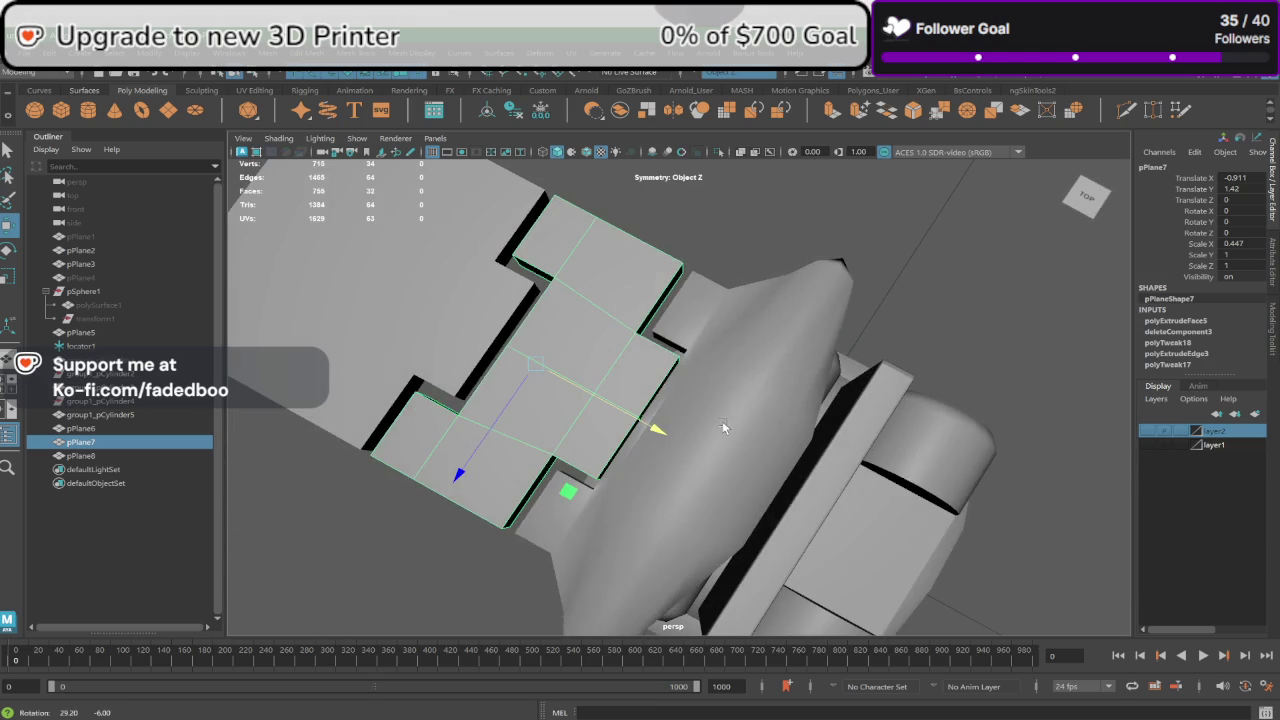
# Step: Select two faces of pPlane7 and slide them along X toward the helmet
pyautogui.moveTo(672, 292); pyautogui.dragTo(655, 318, button='right')
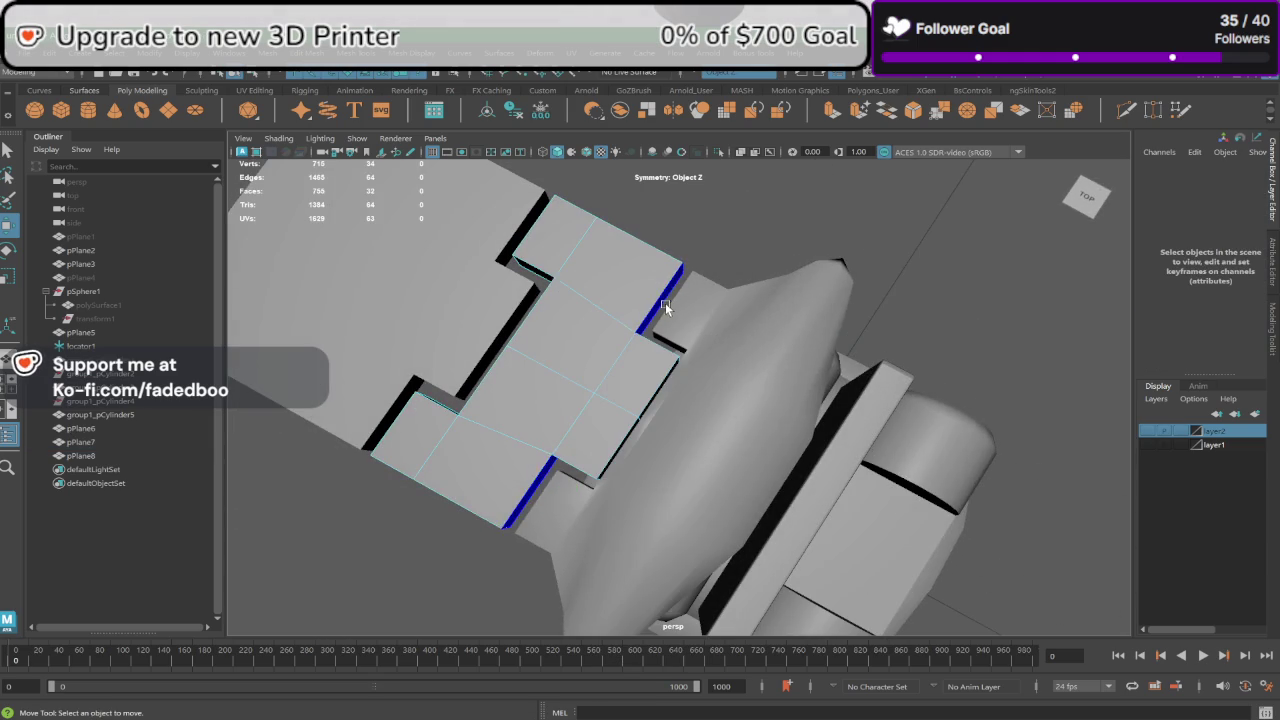
pyautogui.moveTo(665, 302)
pyautogui.mouseDown()
pyautogui.moveTo(567, 446)
pyautogui.moveTo(715, 334)
pyautogui.mouseUp()
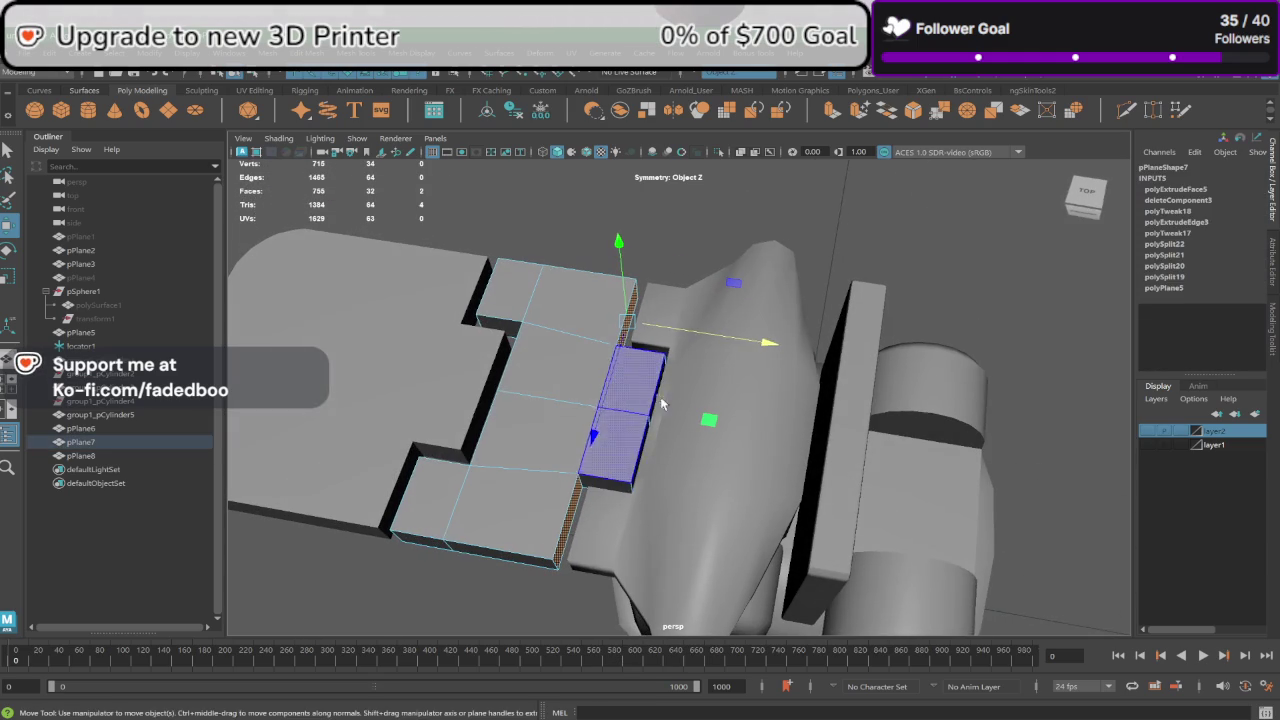
pyautogui.click(719, 337)
pyautogui.click(628, 326)
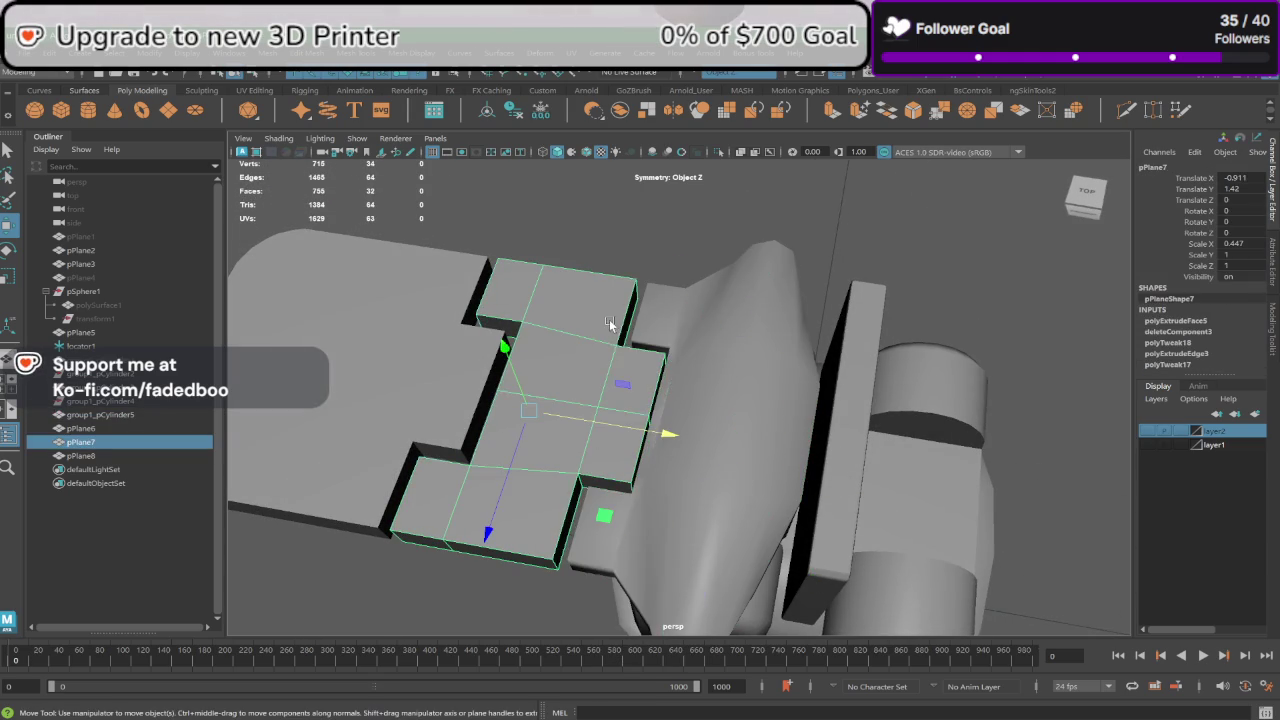
pyautogui.moveTo(609, 357); pyautogui.dragTo(612, 385, button='right')
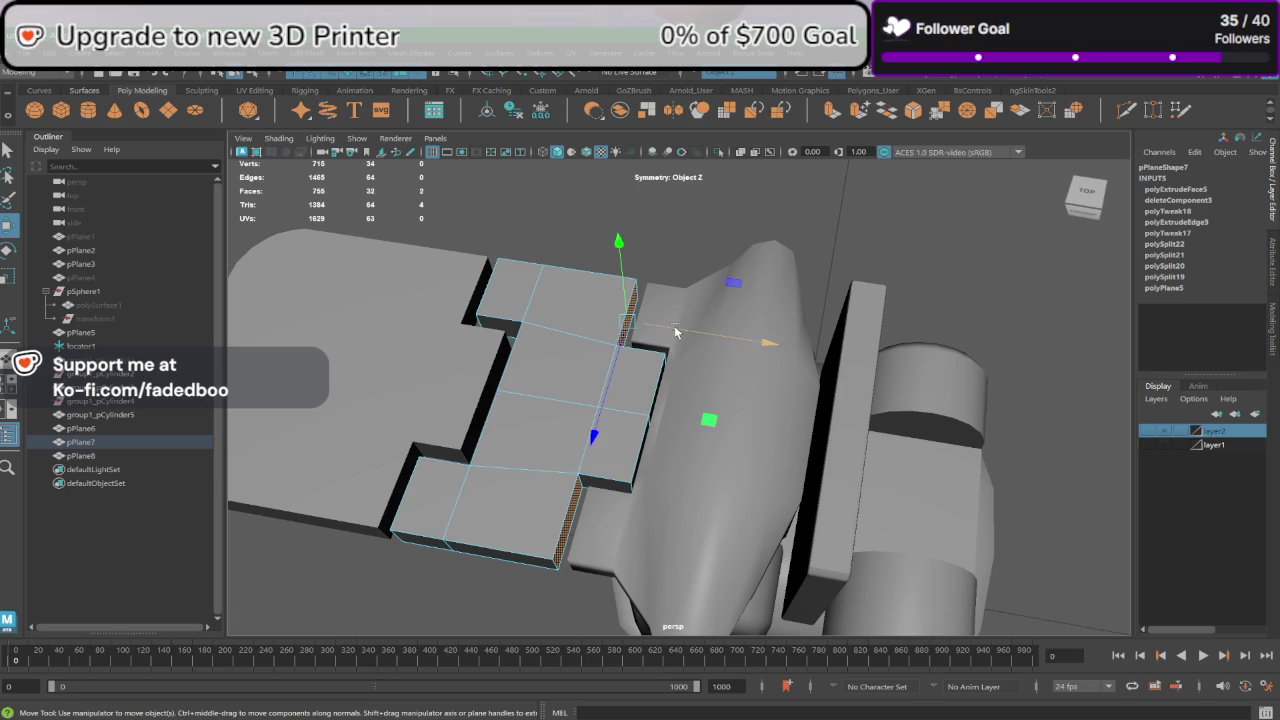
pyautogui.moveTo(675, 332); pyautogui.dragTo(678, 331)
# Step: In the top view, shift pPlane7's middle faces slightly left to fit the trace
pyautogui.press('space')
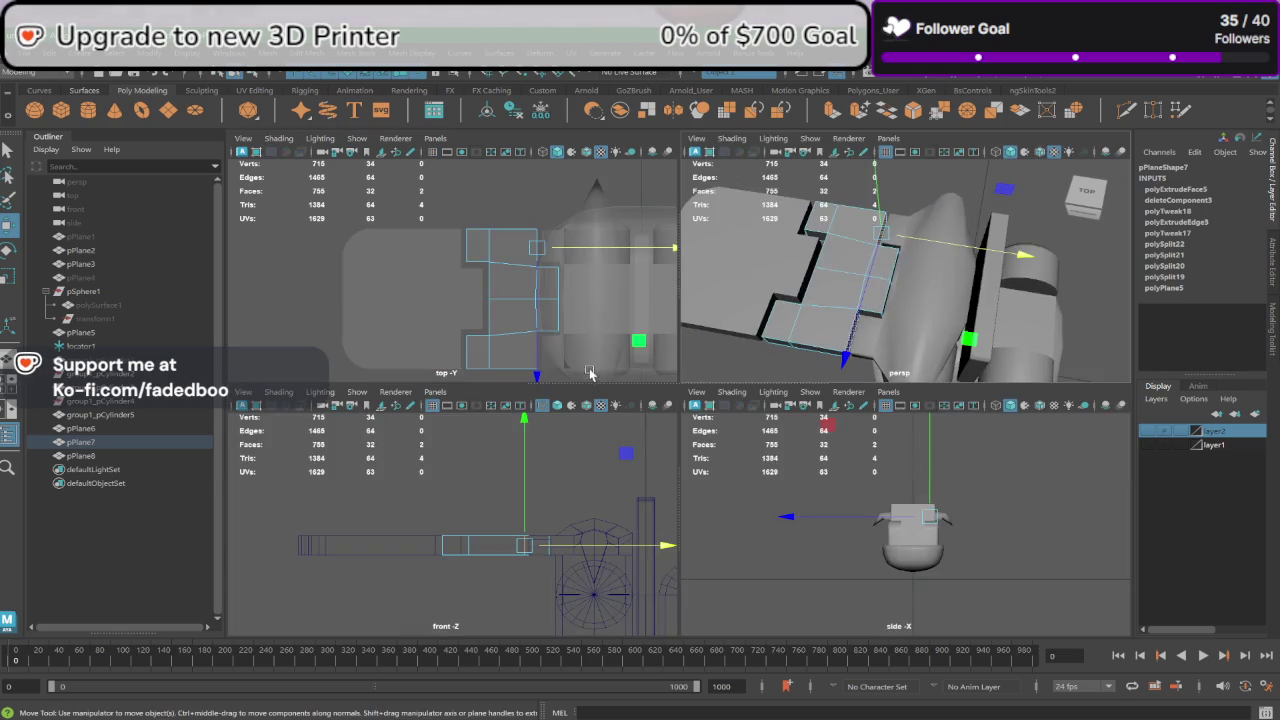
pyautogui.press('space')
pyautogui.keyDown('alt'); pyautogui.moveTo(788, 353); pyautogui.dragTo(711, 356, button='middle'); pyautogui.keyUp('alt')
pyautogui.click(720, 451)
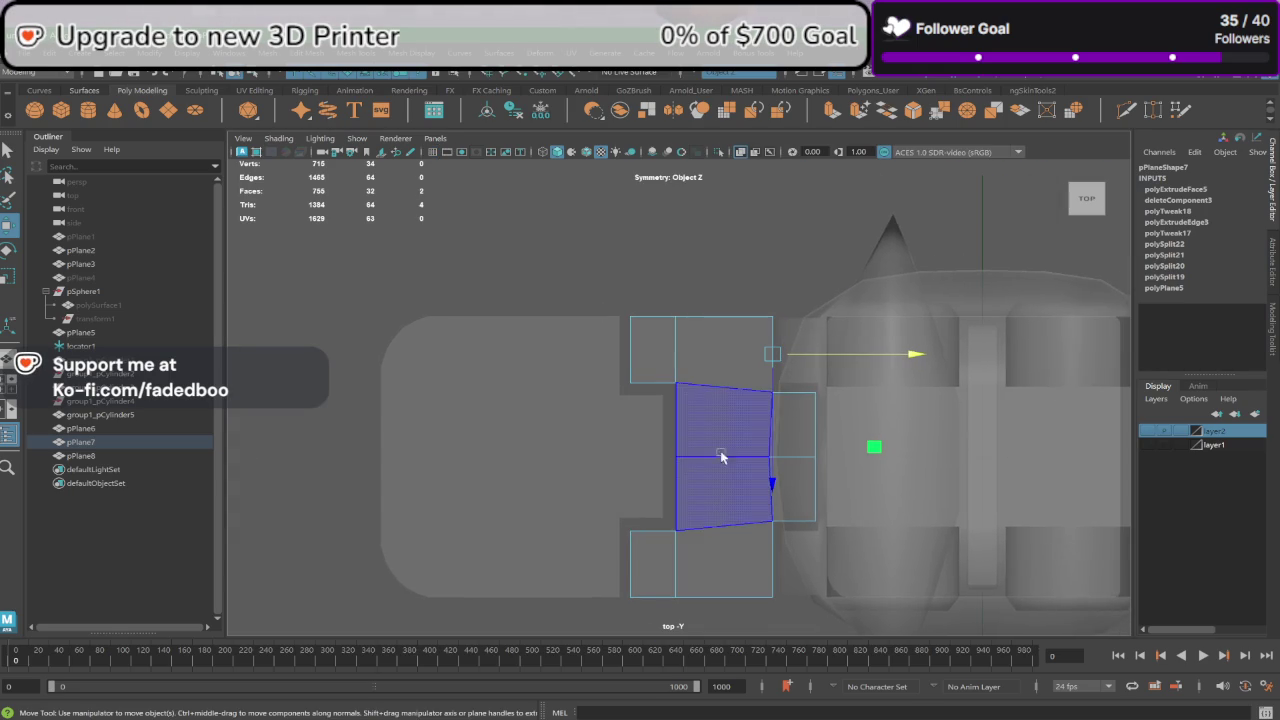
pyautogui.click(634, 409)
pyautogui.click(741, 403)
pyautogui.scroll(3, 780, 415)
pyautogui.scroll(2, 694, 466)
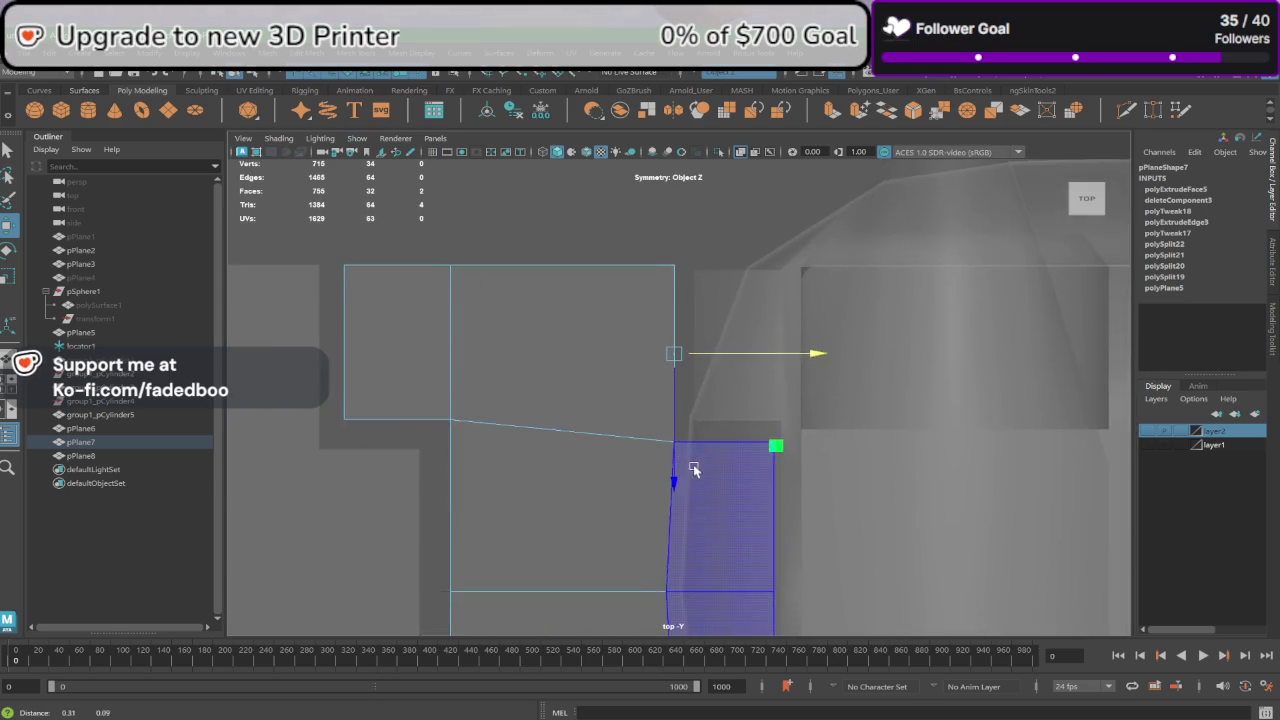
pyautogui.scroll(1, 757, 434)
pyautogui.moveTo(808, 338); pyautogui.dragTo(803, 335)
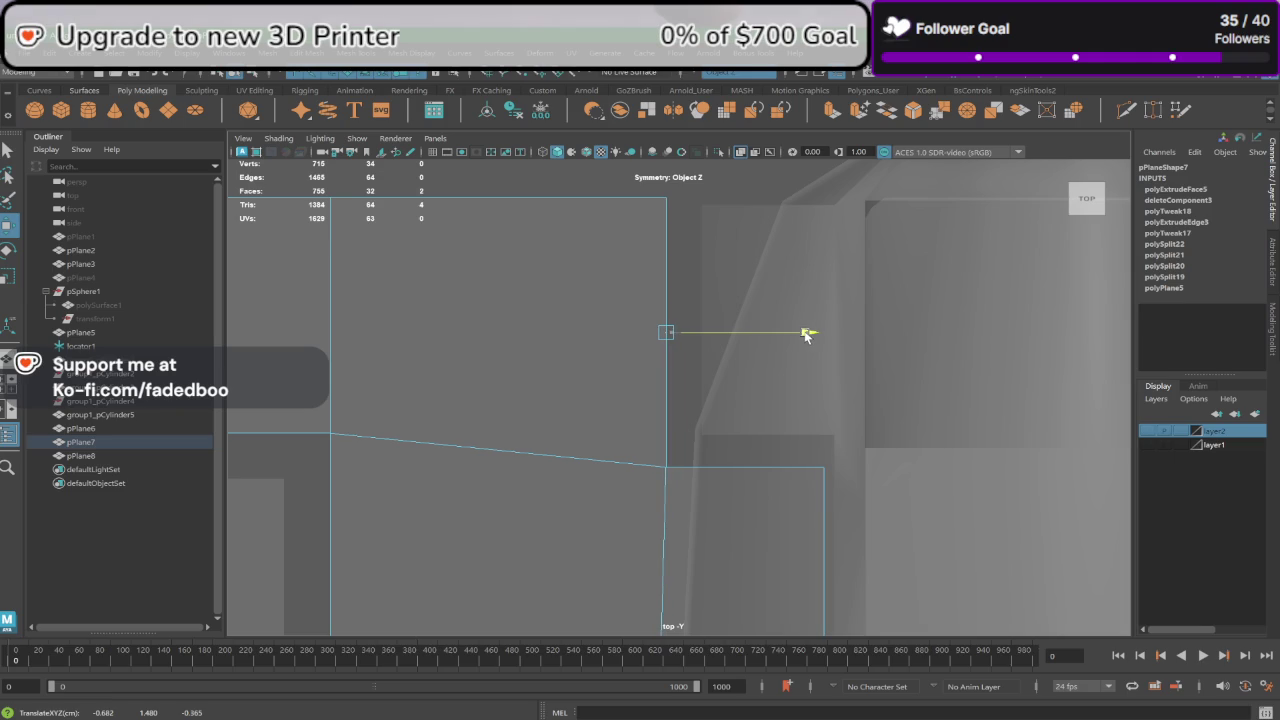
pyautogui.keyDown('alt'); pyautogui.moveTo(517, 457); pyautogui.dragTo(757, 434, button='middle'); pyautogui.keyUp('alt')
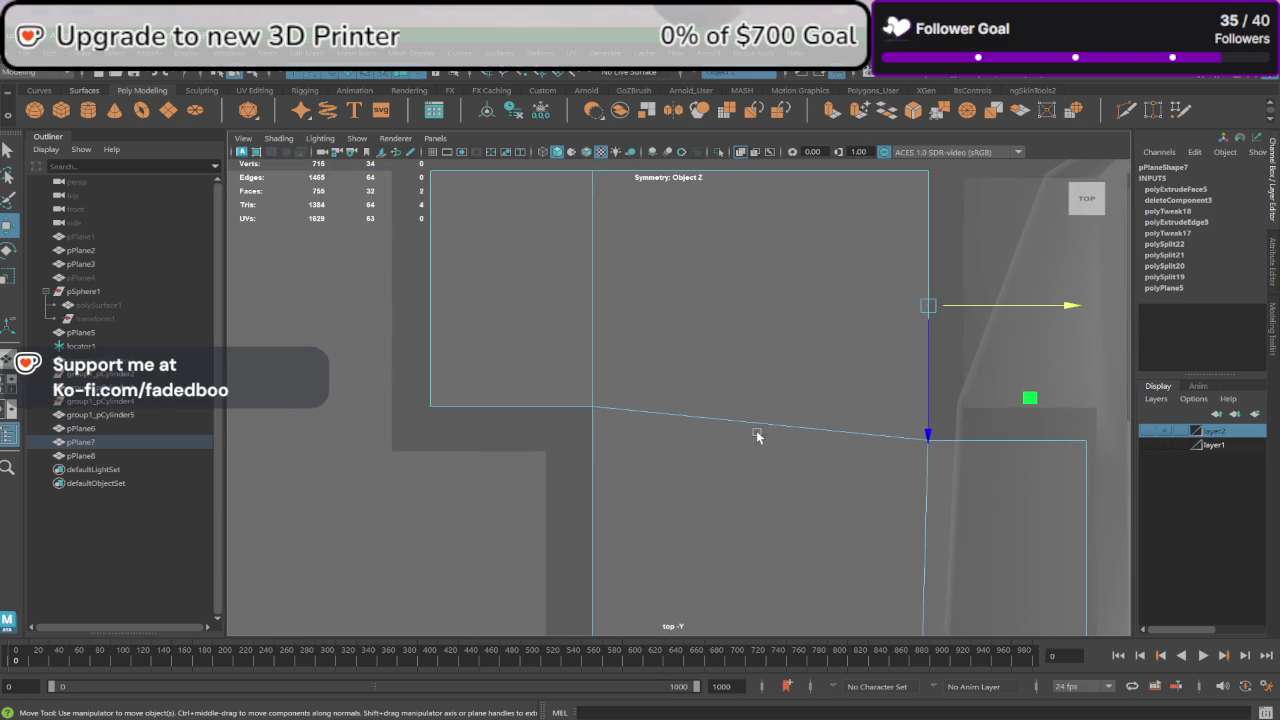
pyautogui.scroll(-10, 687, 418)
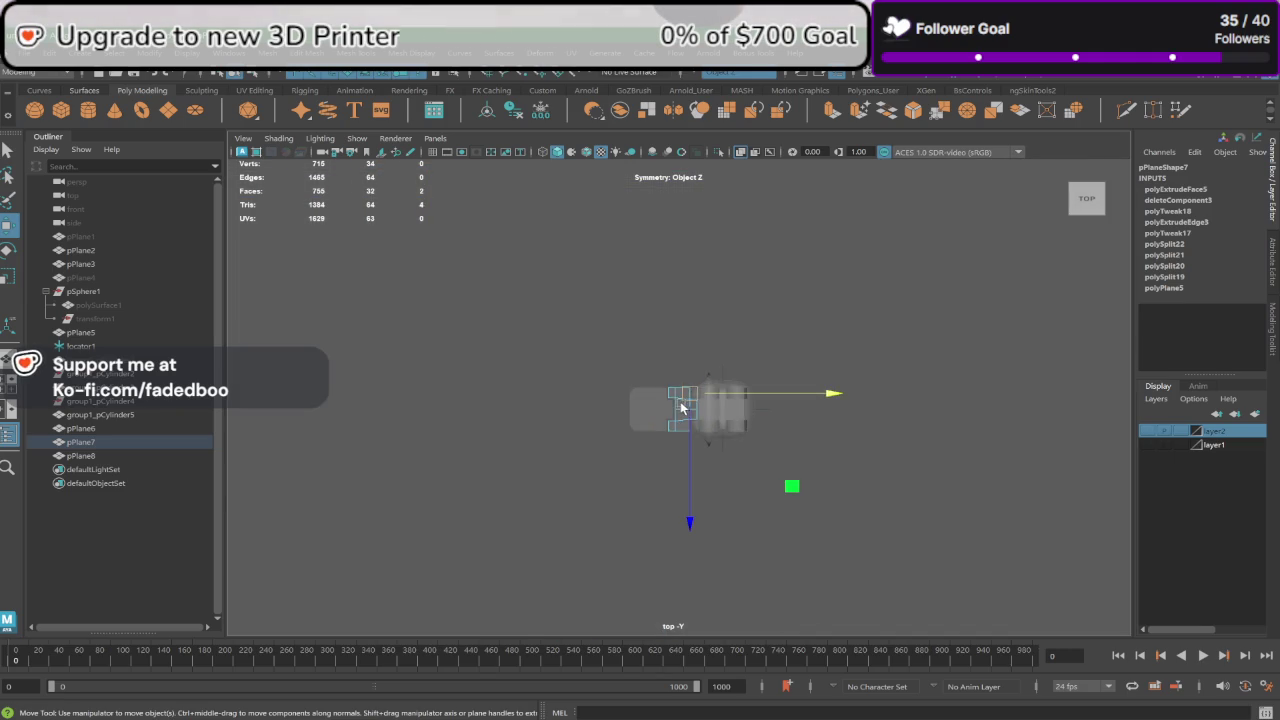
# Step: Return to object mode and select the stepped slab pPlane7 in perspective
pyautogui.press('space')
pyautogui.press('space')
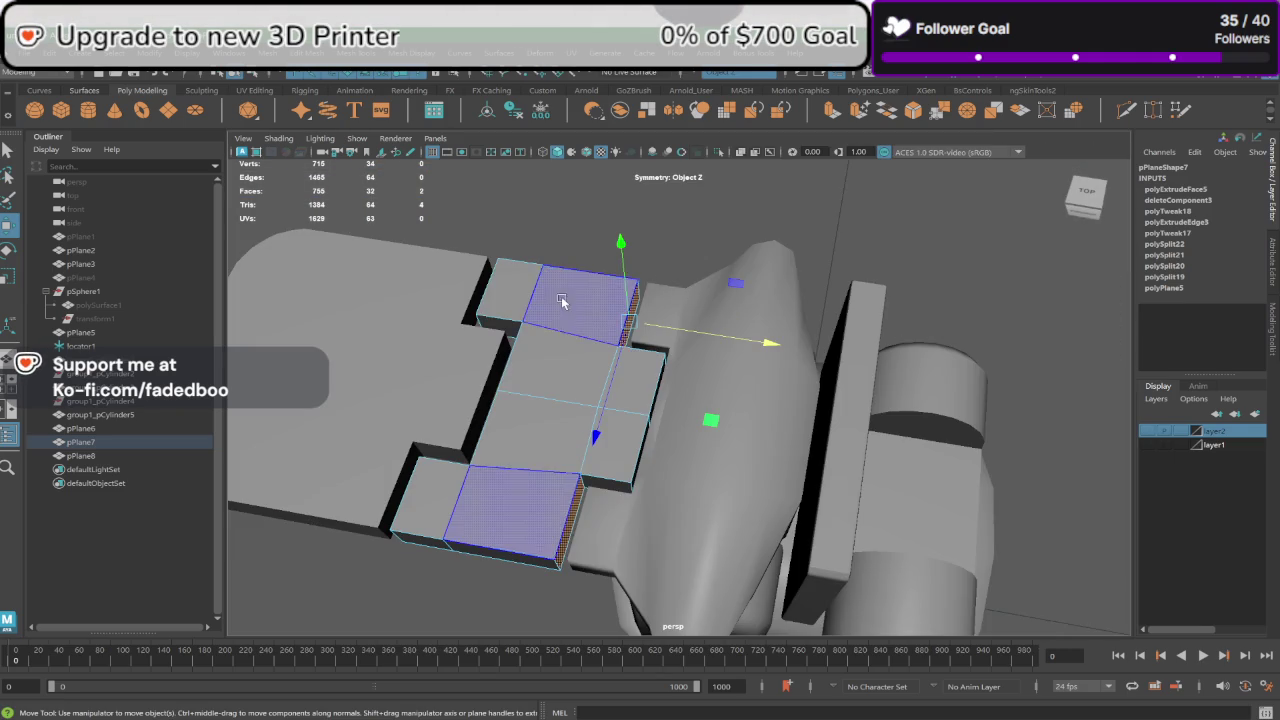
pyautogui.rightClick(640, 275)
pyautogui.click(636, 285)
pyautogui.moveTo(636, 285)
pyautogui.keyDown('alt'); pyautogui.mouseDown()
pyautogui.moveTo(695, 289)
pyautogui.moveTo(651, 349)
pyautogui.mouseUp(); pyautogui.keyUp('alt')
pyautogui.click(647, 362)
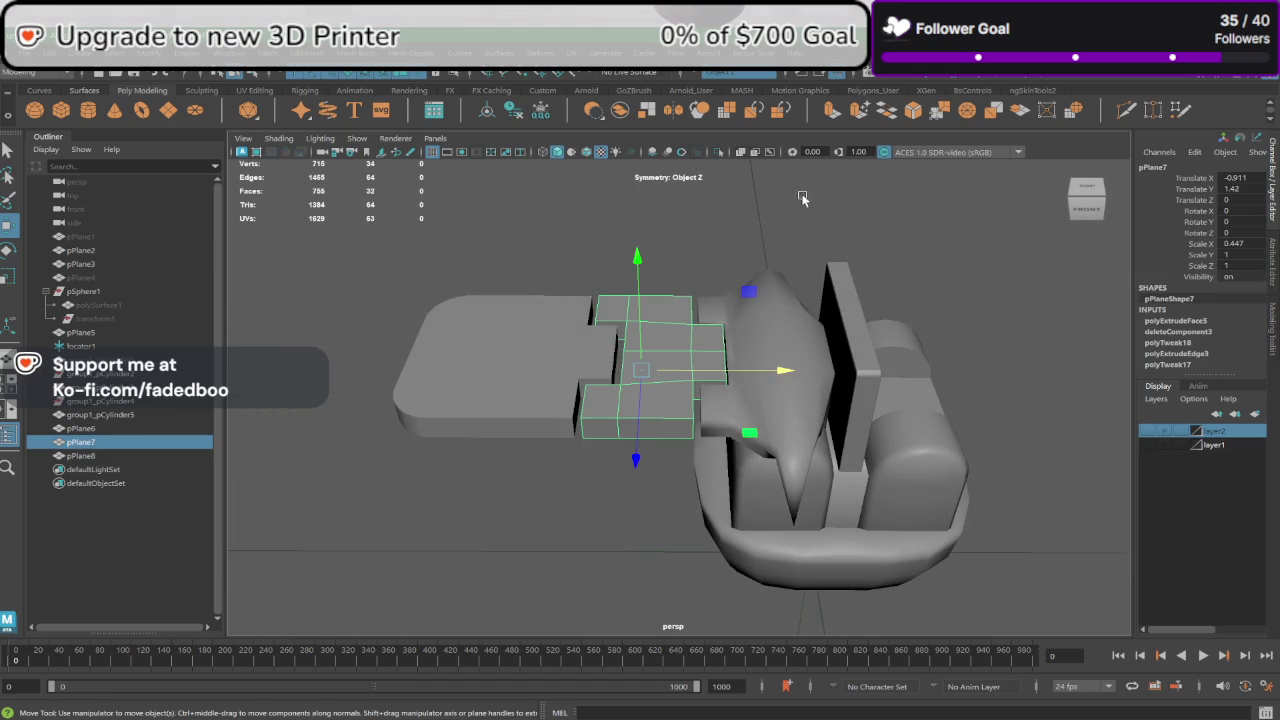
pyautogui.click(916, 112)
pyautogui.scroll(2, 1028, 608)
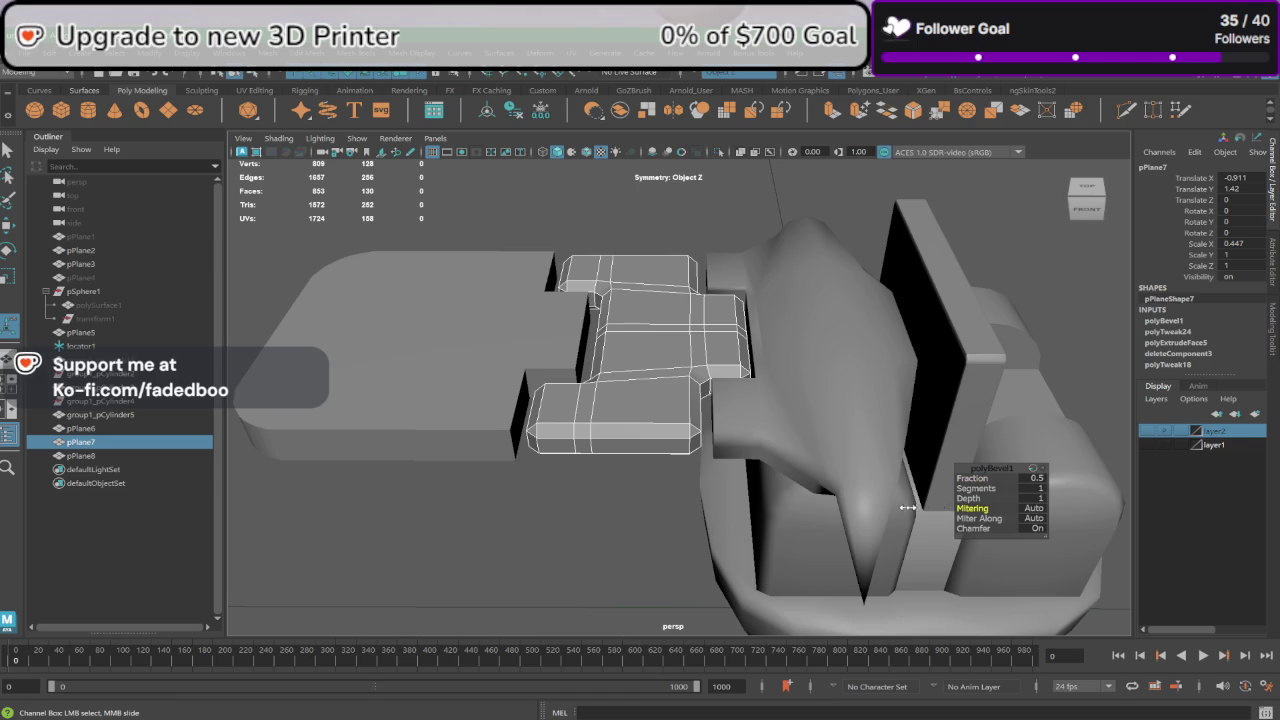
pyautogui.click(1031, 509)
pyautogui.click(1053, 530)
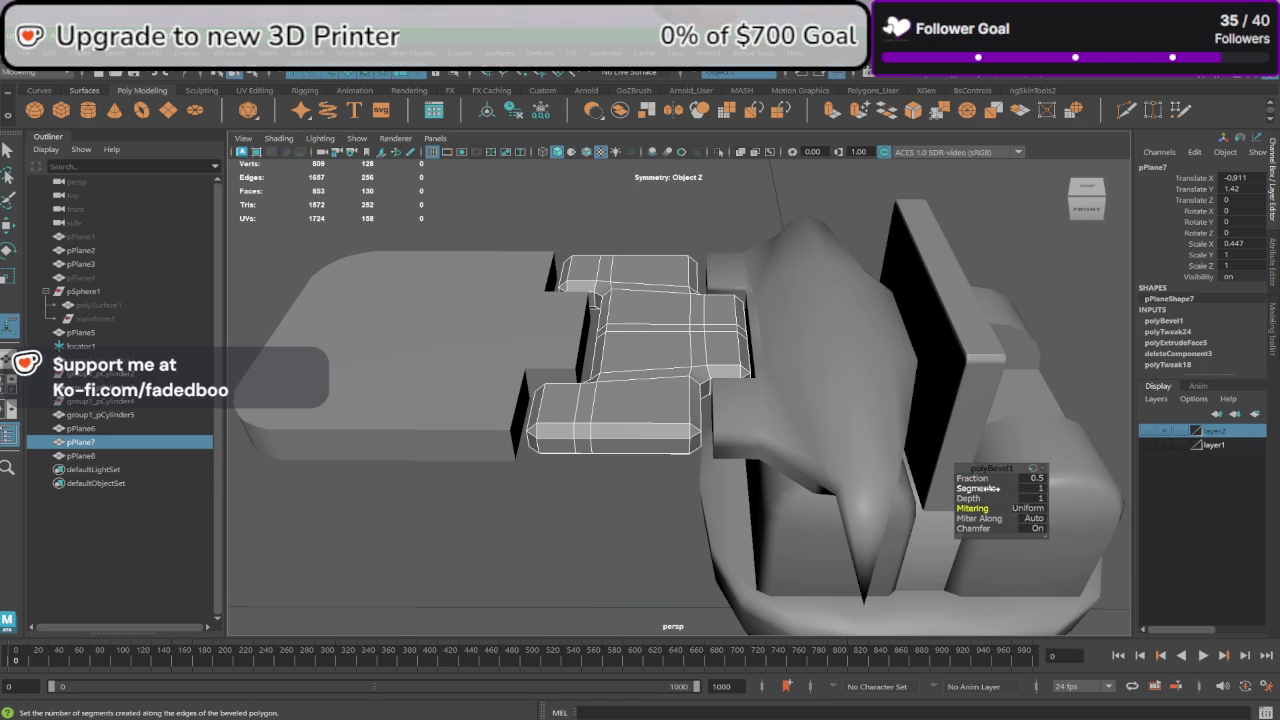
pyautogui.moveTo(973, 479); pyautogui.dragTo(835, 469)
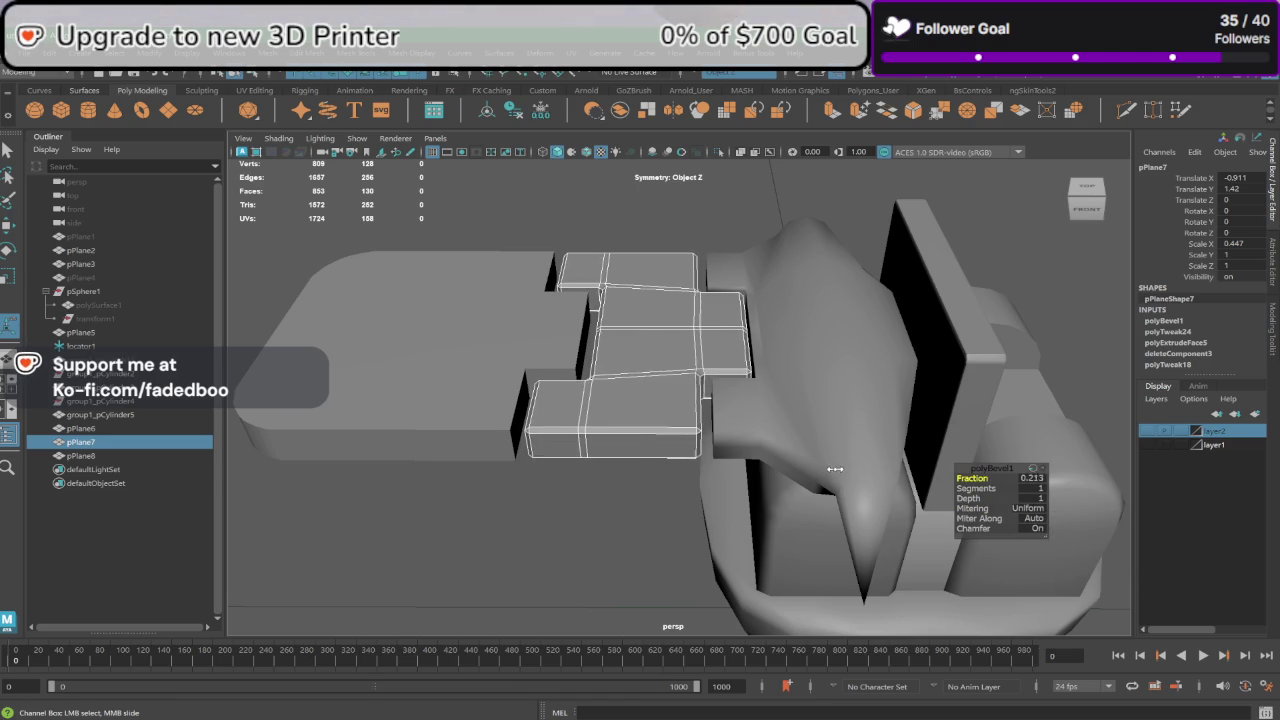
pyautogui.hotkey('ctrl', 'z')
pyautogui.hotkey('ctrl', 'z')
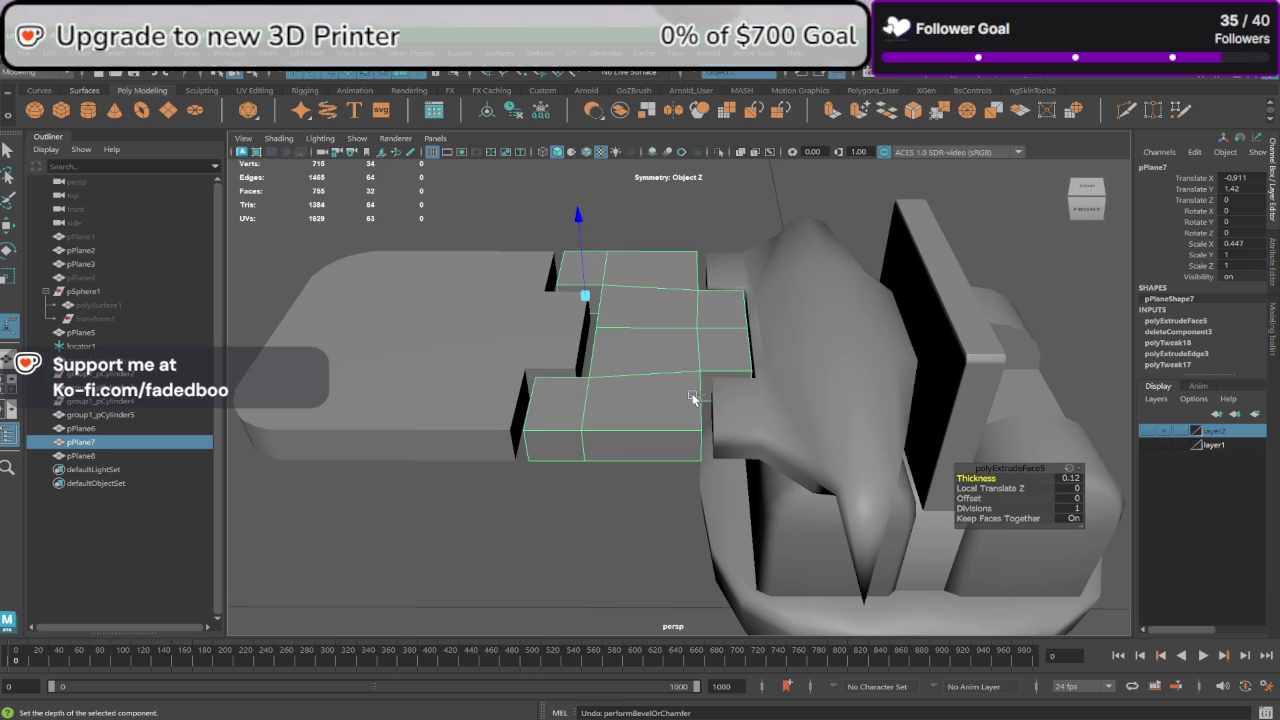
pyautogui.rightClick(667, 342)
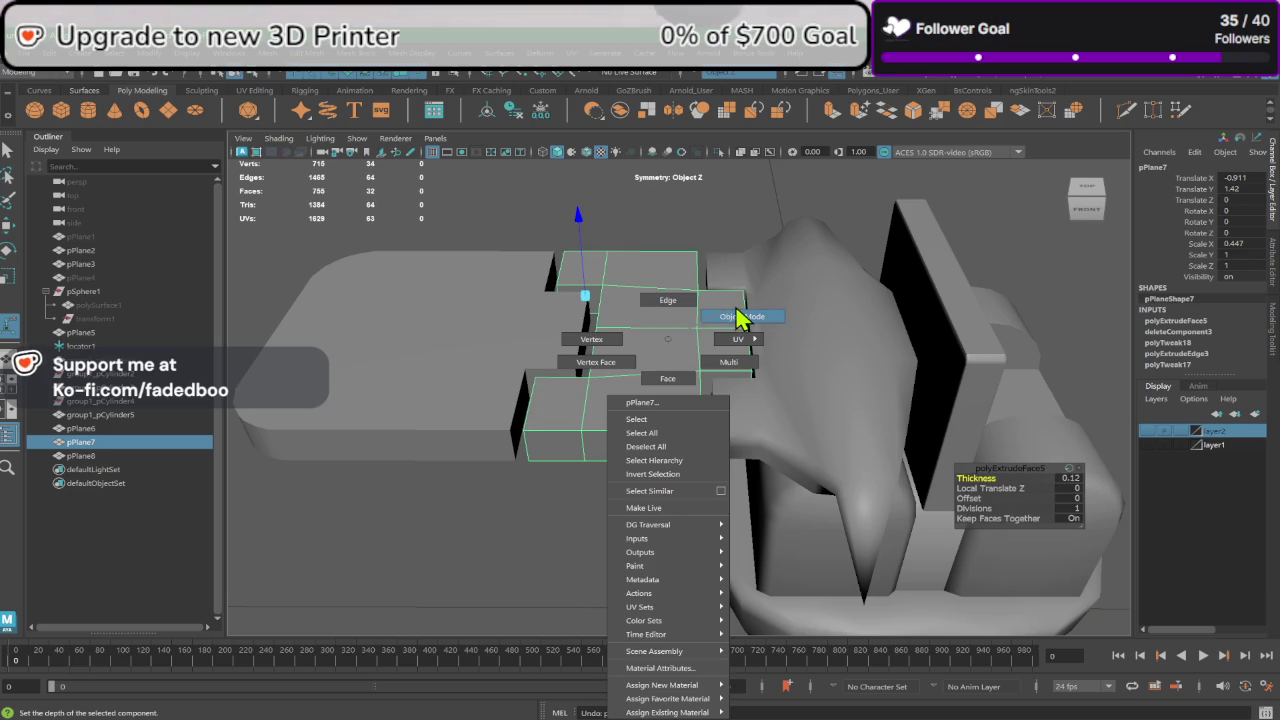
# Step: Freeze transforms and delete history on both slabs, then duplicate them as pPlane9 and pPlane10
pyautogui.keyDown('shift'); pyautogui.click(550, 275); pyautogui.keyUp('shift')
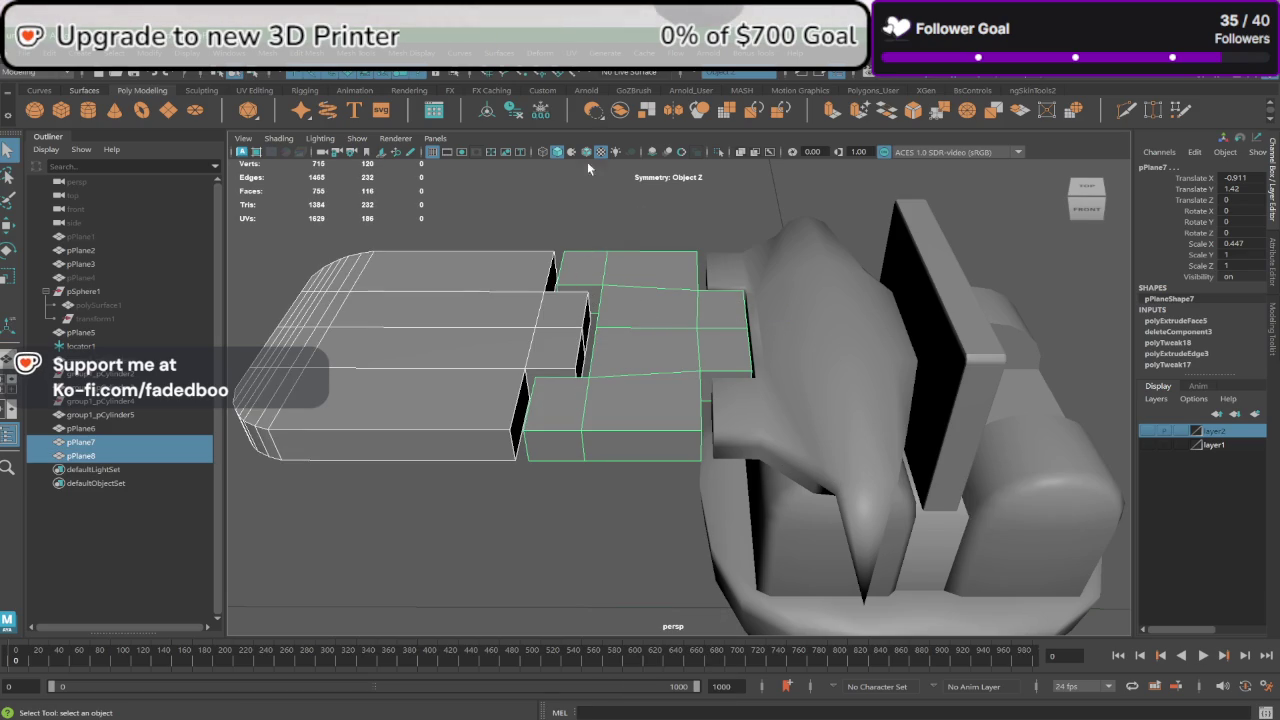
pyautogui.click(491, 110)
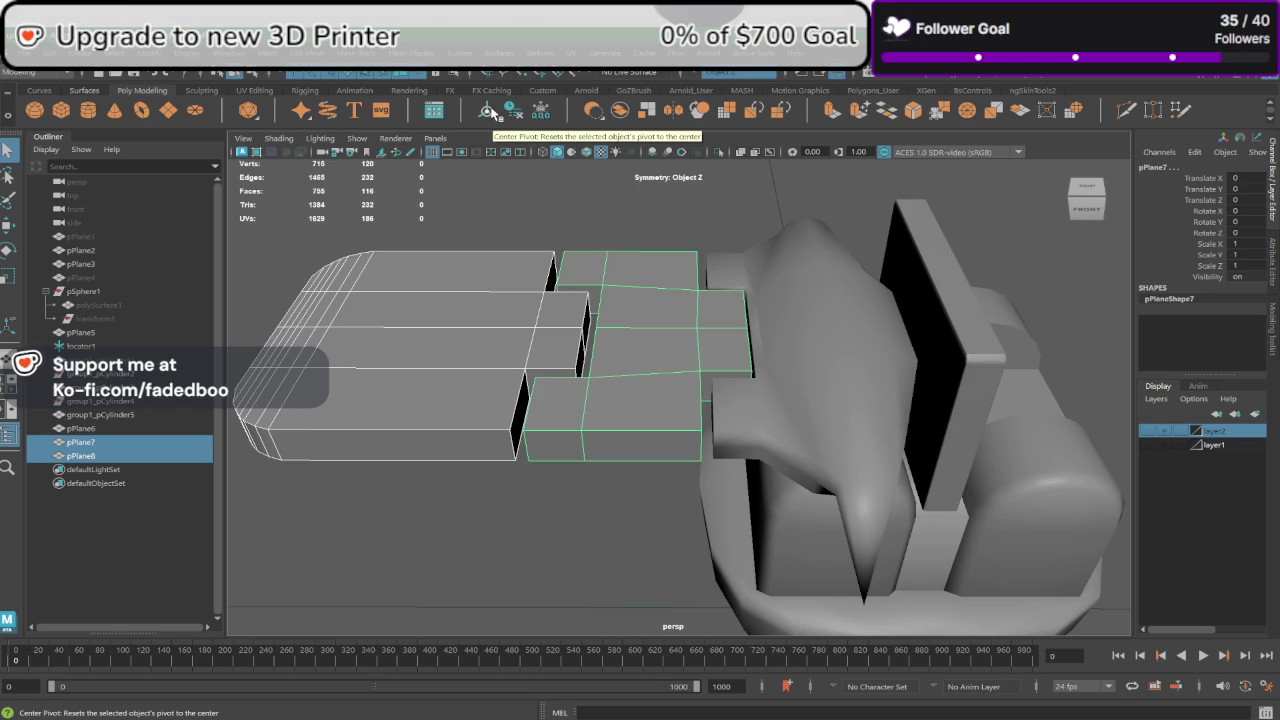
pyautogui.click(491, 110)
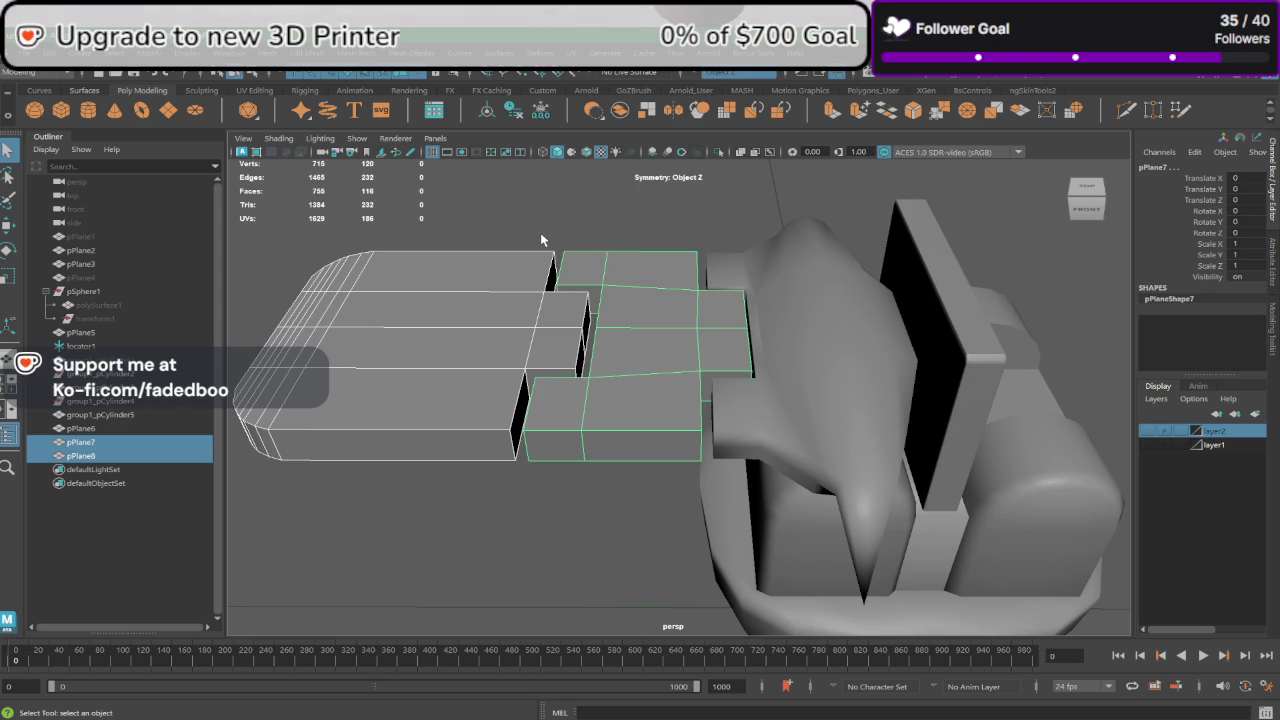
pyautogui.hotkey('ctrl', 'd')
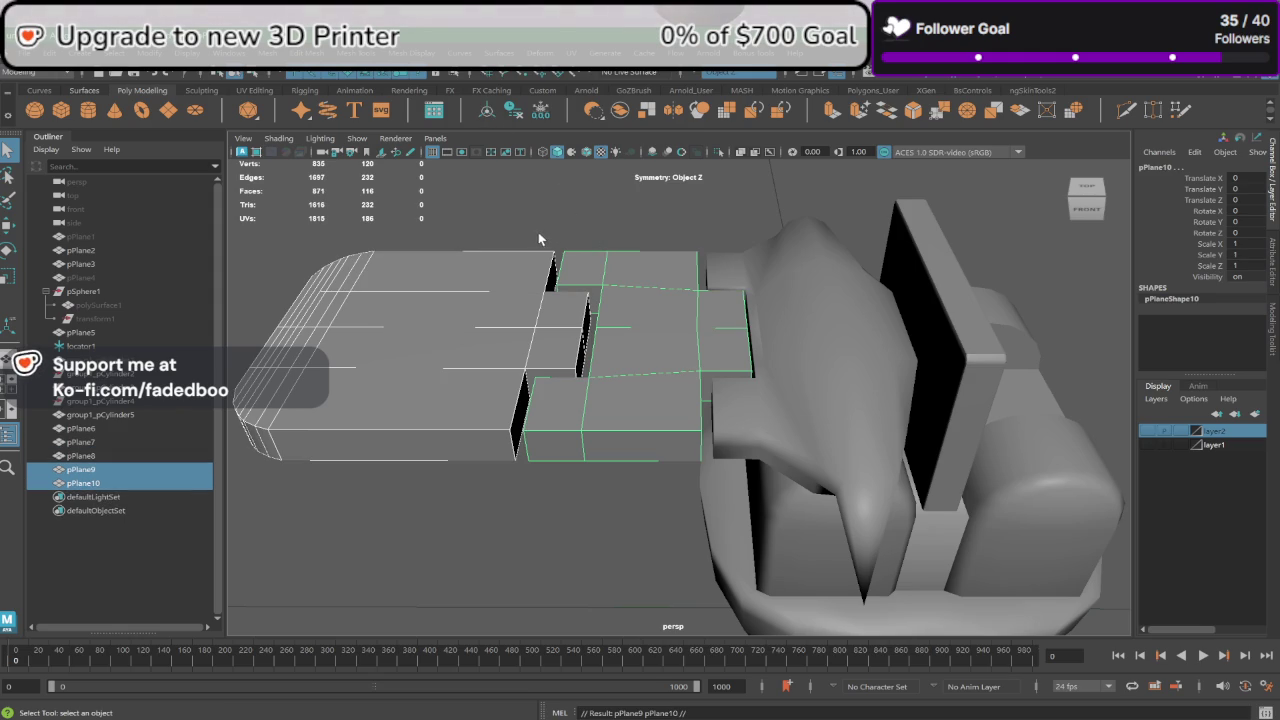
pyautogui.click(150, 441)
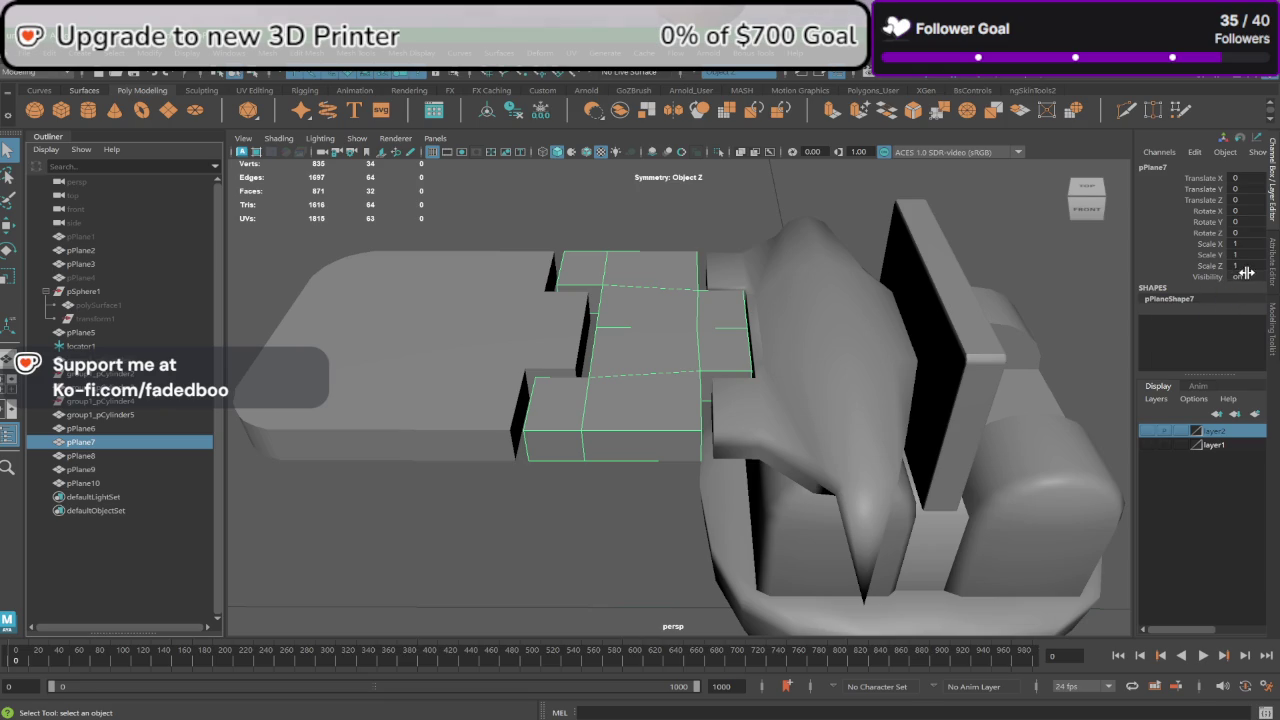
# Step: Hide the original slabs pPlane7 and pPlane8, and select faces on the copy pPlane10
pyautogui.click(138, 457)
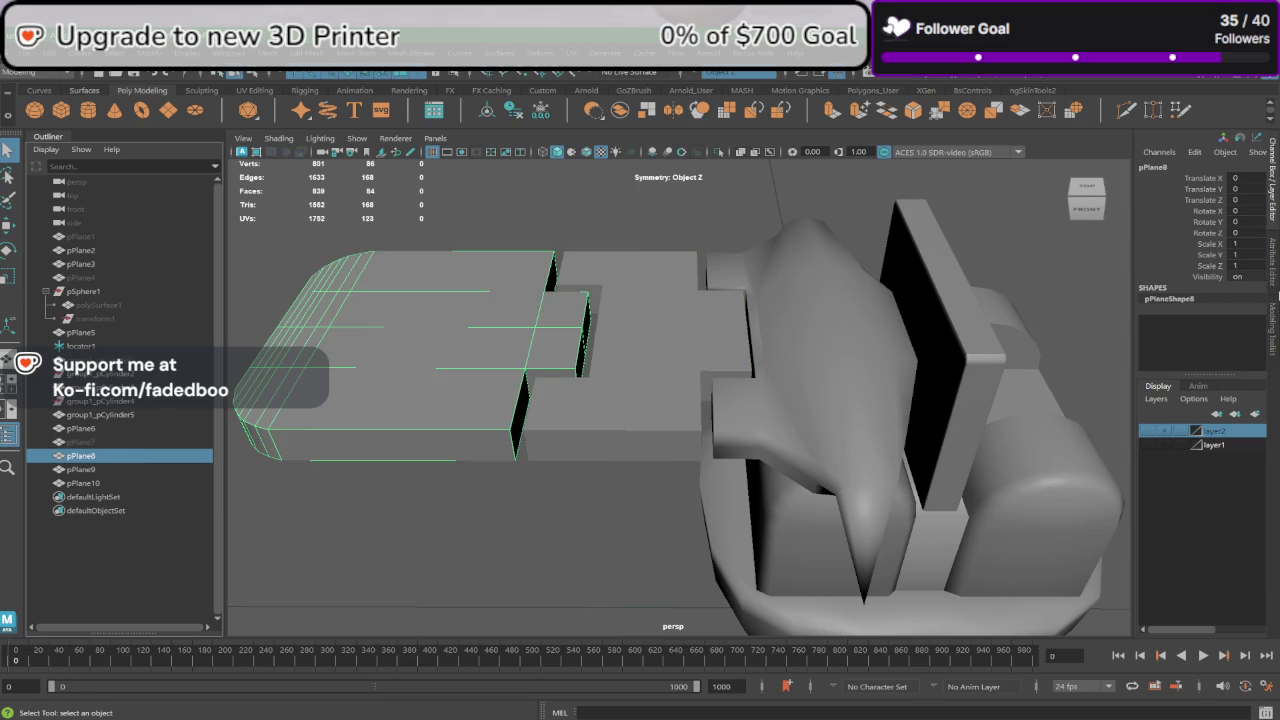
pyautogui.hotkey('ctrl', 'h')
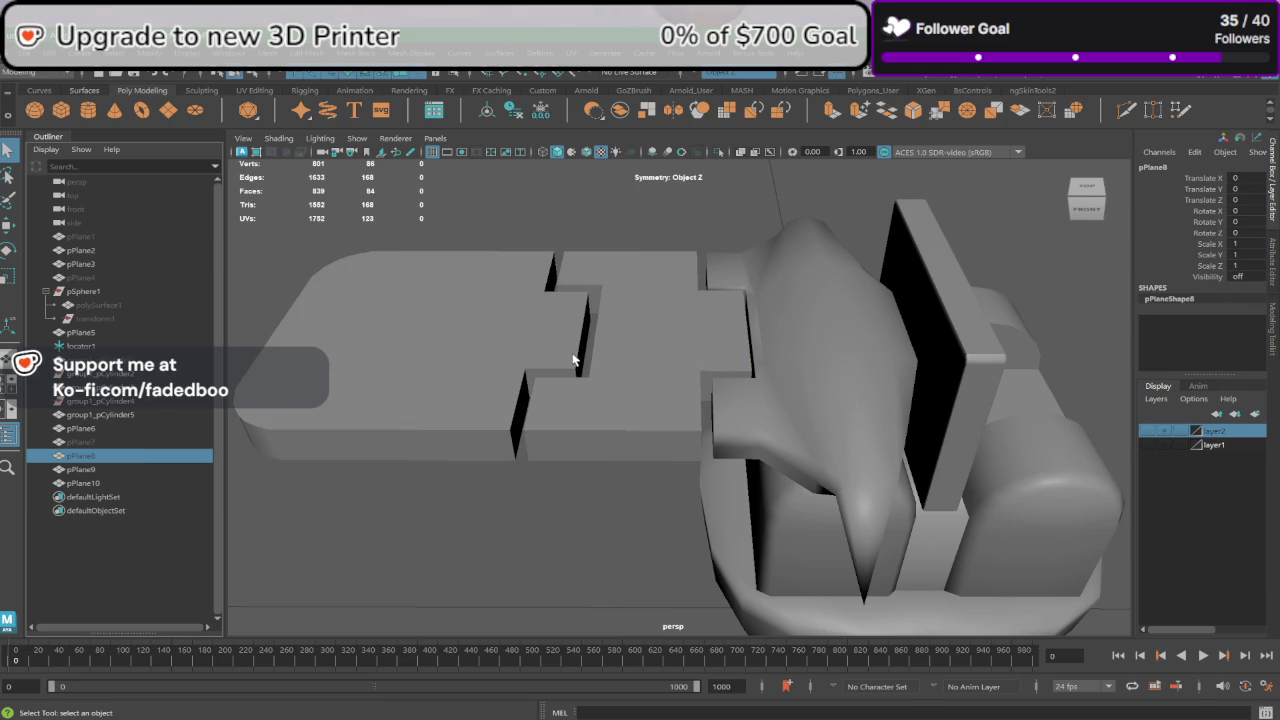
pyautogui.click(650, 328)
pyautogui.moveTo(650, 330); pyautogui.dragTo(640, 317, button='right')
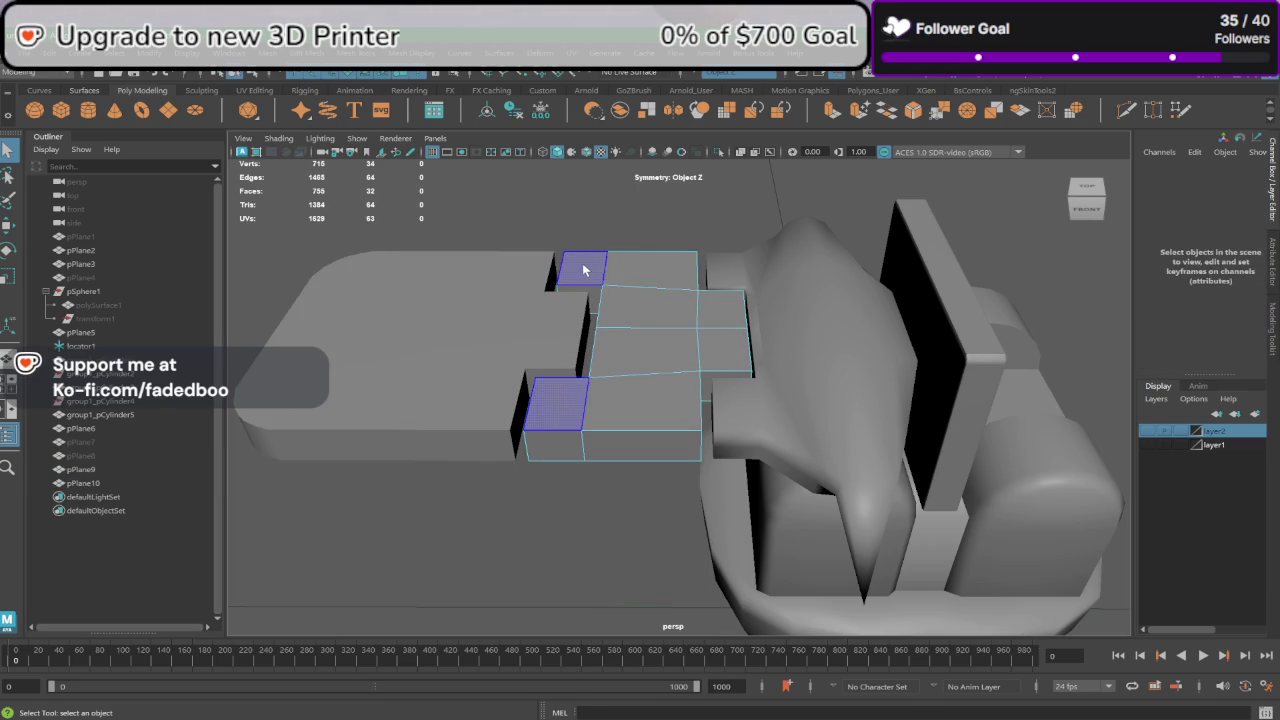
pyautogui.doubleClick(583, 268)
# Step: Select pPlane10's outer border edges, adding the edges near the notch
pyautogui.keyDown('alt'); pyautogui.moveTo(664, 415); pyautogui.dragTo(656, 349); pyautogui.keyUp('alt')
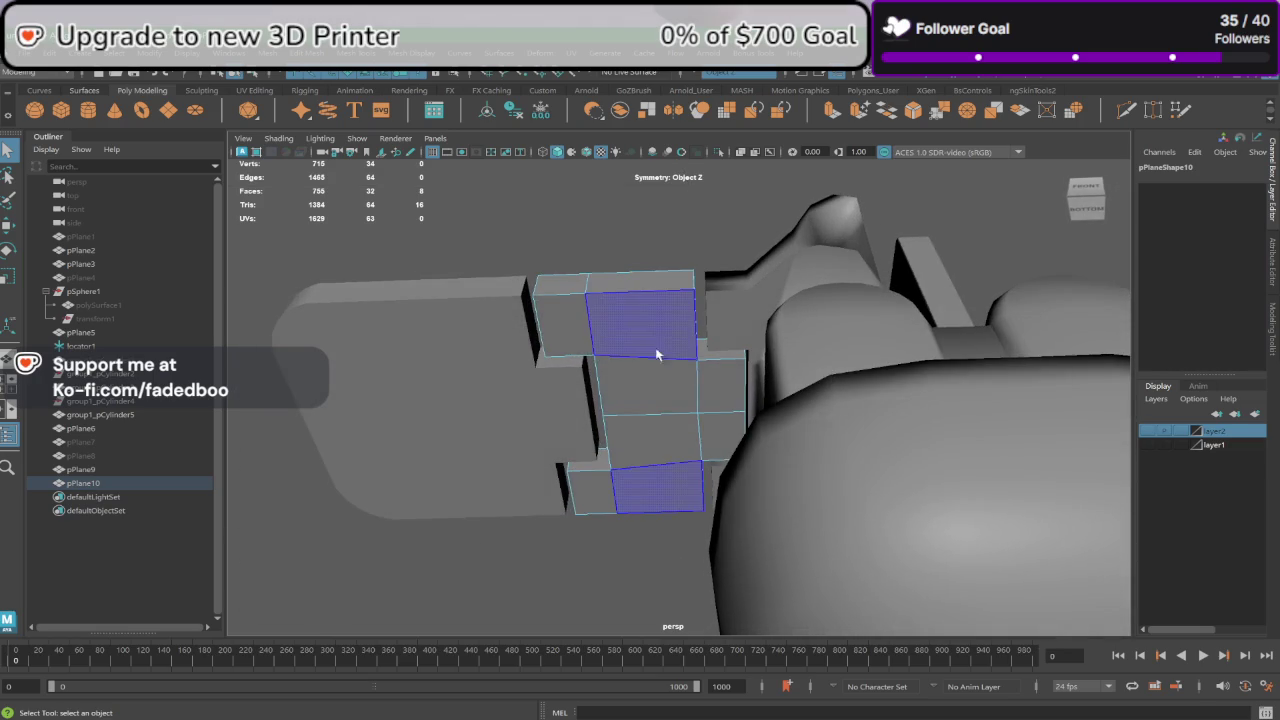
pyautogui.moveTo(607, 306); pyautogui.dragTo(614, 290, button='right')
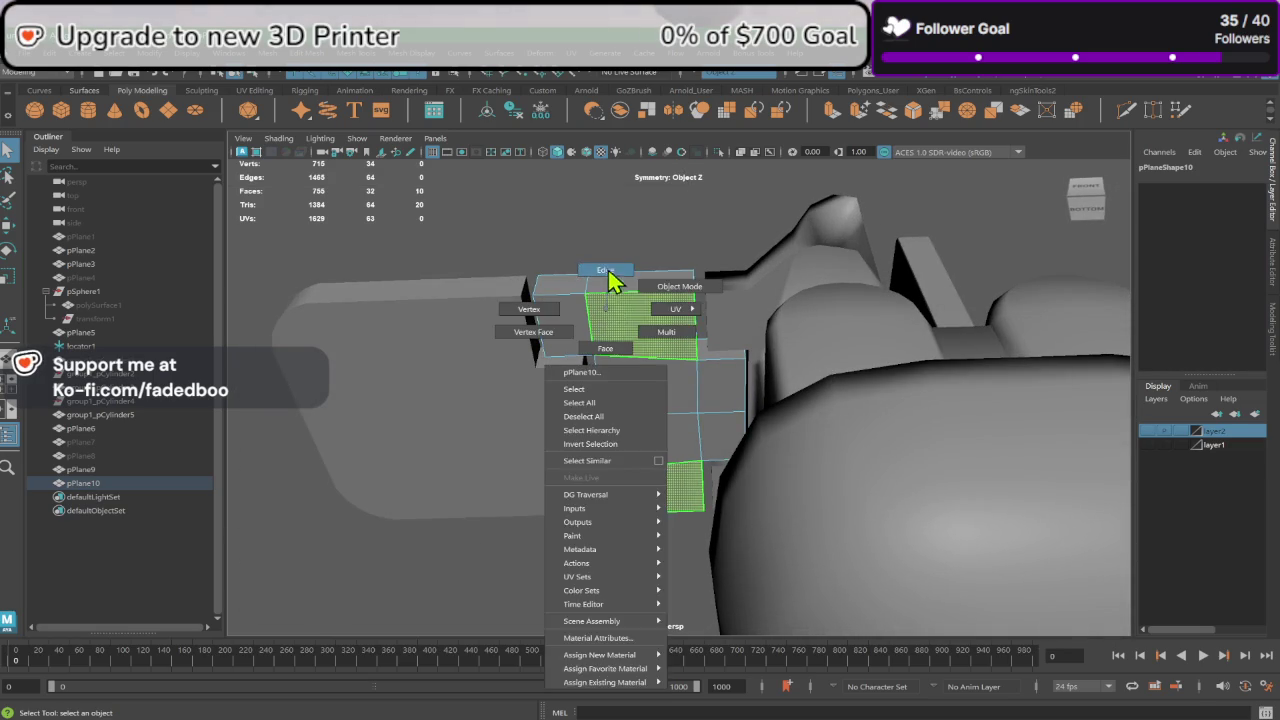
pyautogui.doubleClick(614, 290)
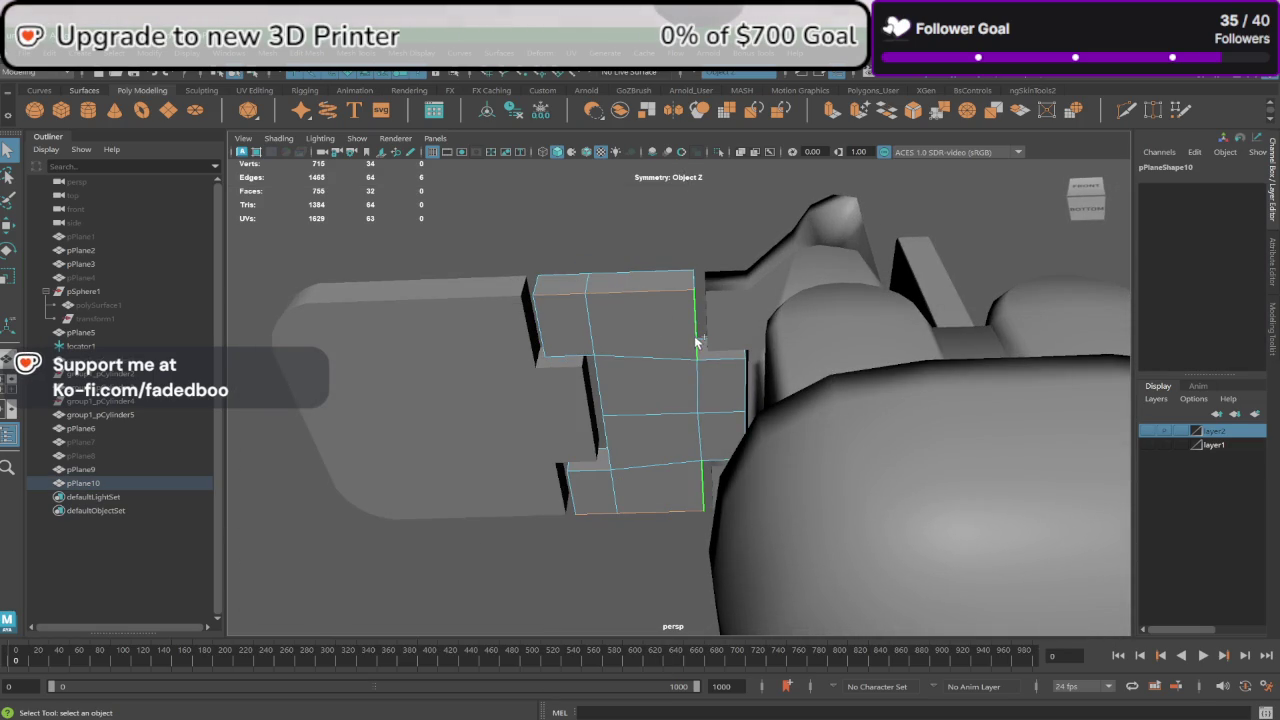
pyautogui.keyDown('alt'); pyautogui.moveTo(696, 390); pyautogui.dragTo(618, 397); pyautogui.keyUp('alt')
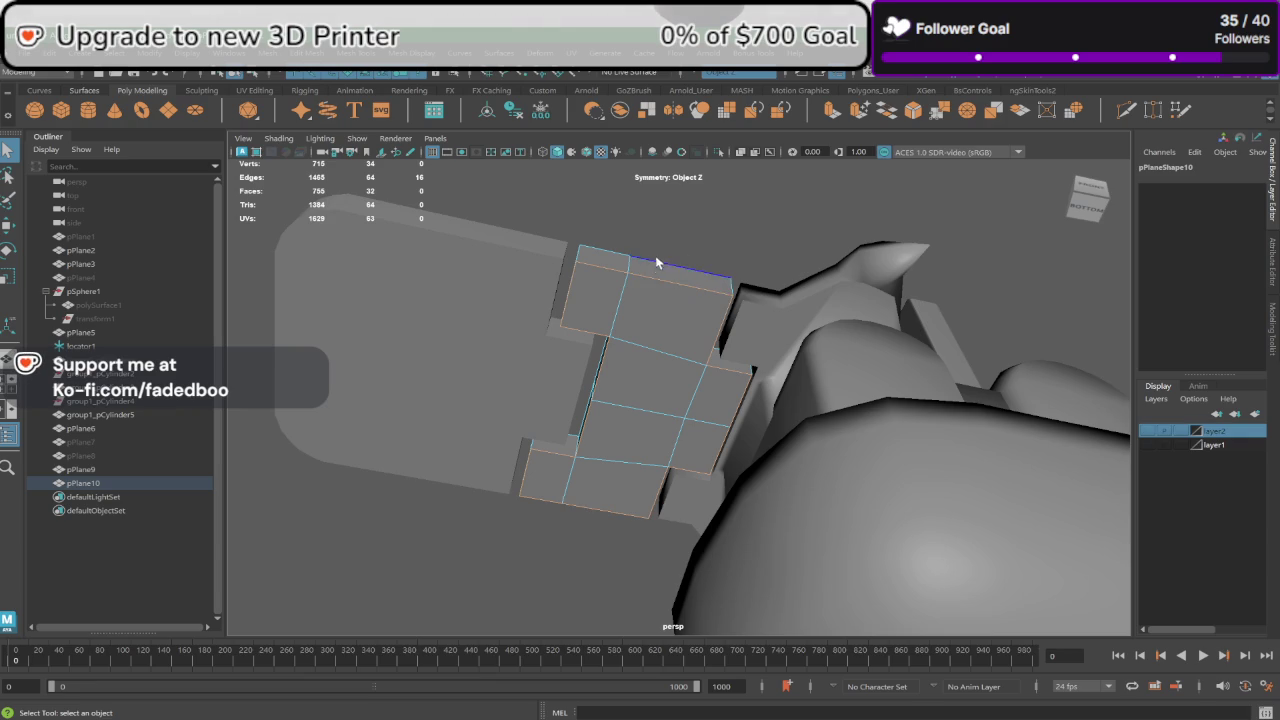
pyautogui.keyDown('alt'); pyautogui.moveTo(682, 254); pyautogui.dragTo(618, 424); pyautogui.keyUp('alt')
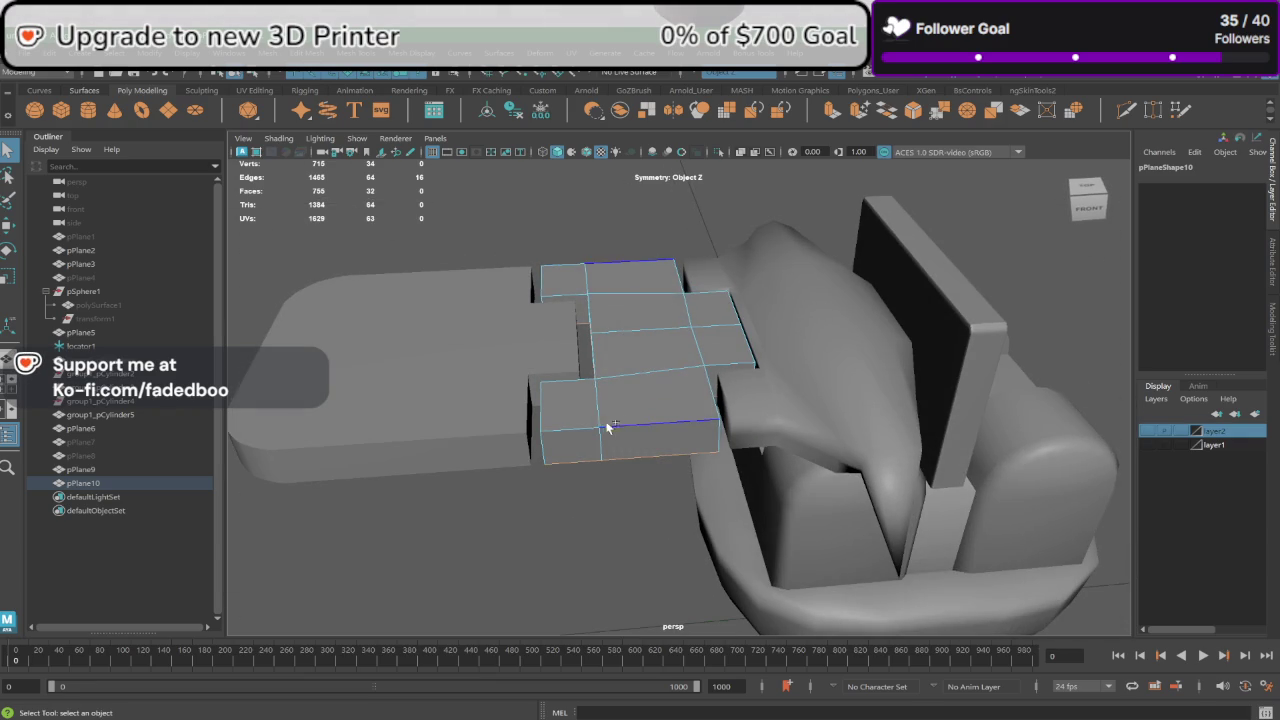
pyautogui.keyDown('shift'); pyautogui.click(561, 383); pyautogui.keyUp('shift')
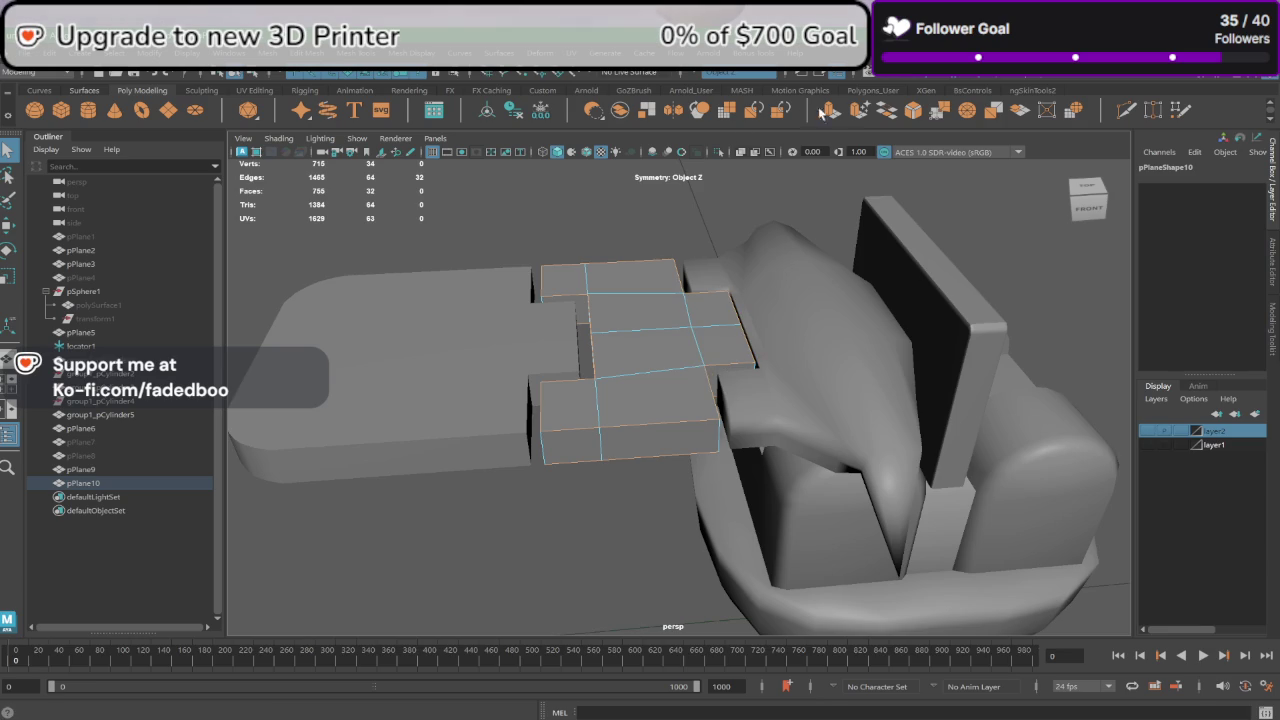
# Step: Bevel pPlane10's border edges with Fraction 0.15 and 3 segments
pyautogui.hotkey('ctrl', 'b')
pyautogui.press('f')
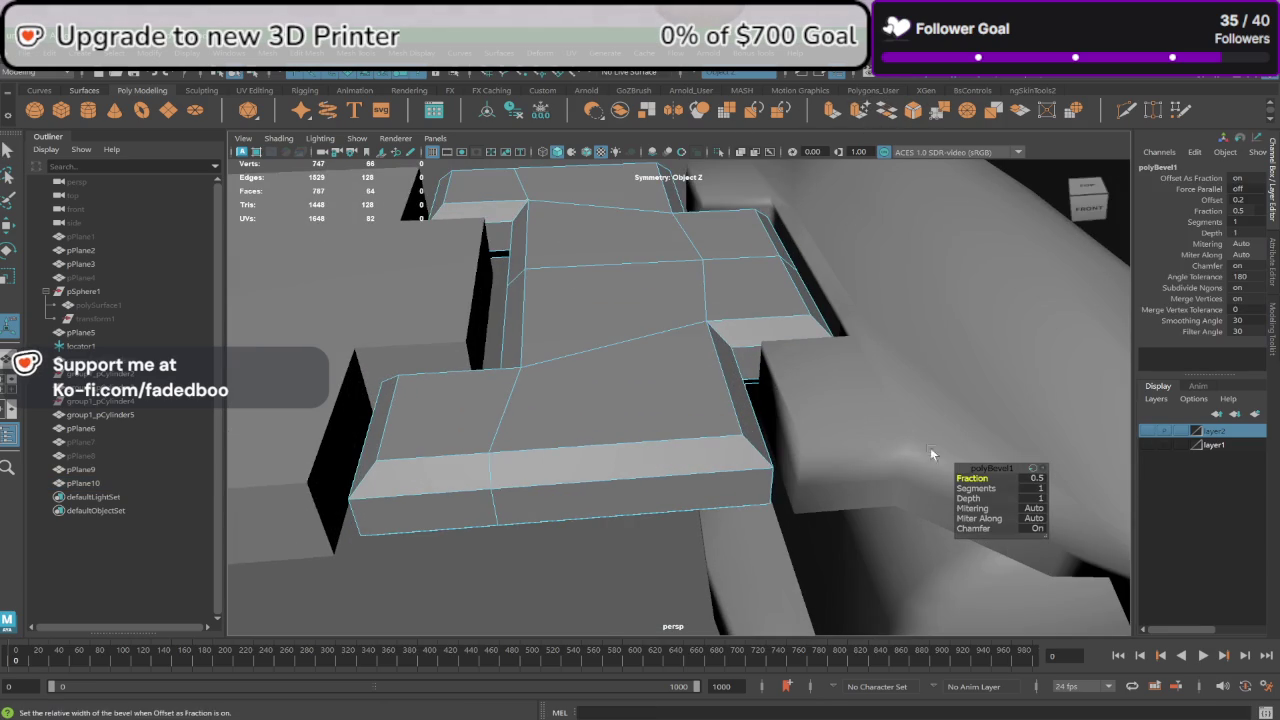
pyautogui.moveTo(972, 478); pyautogui.dragTo(792, 472)
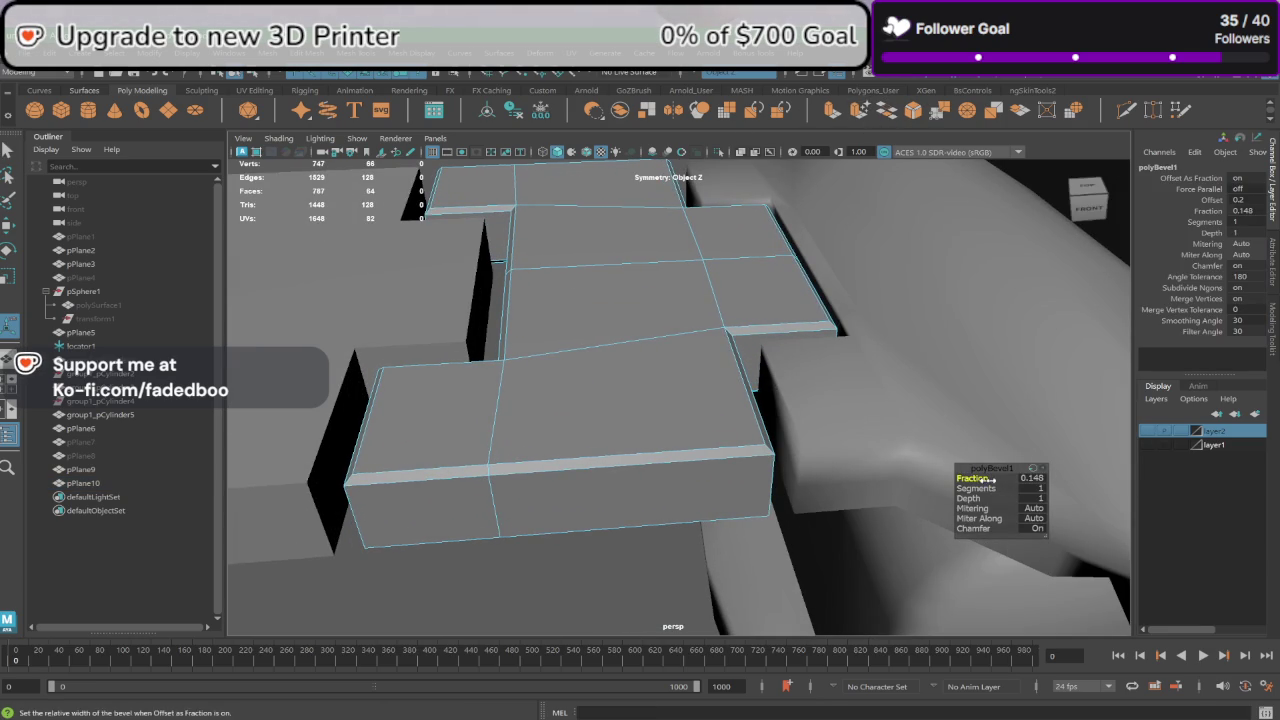
pyautogui.click(1033, 488)
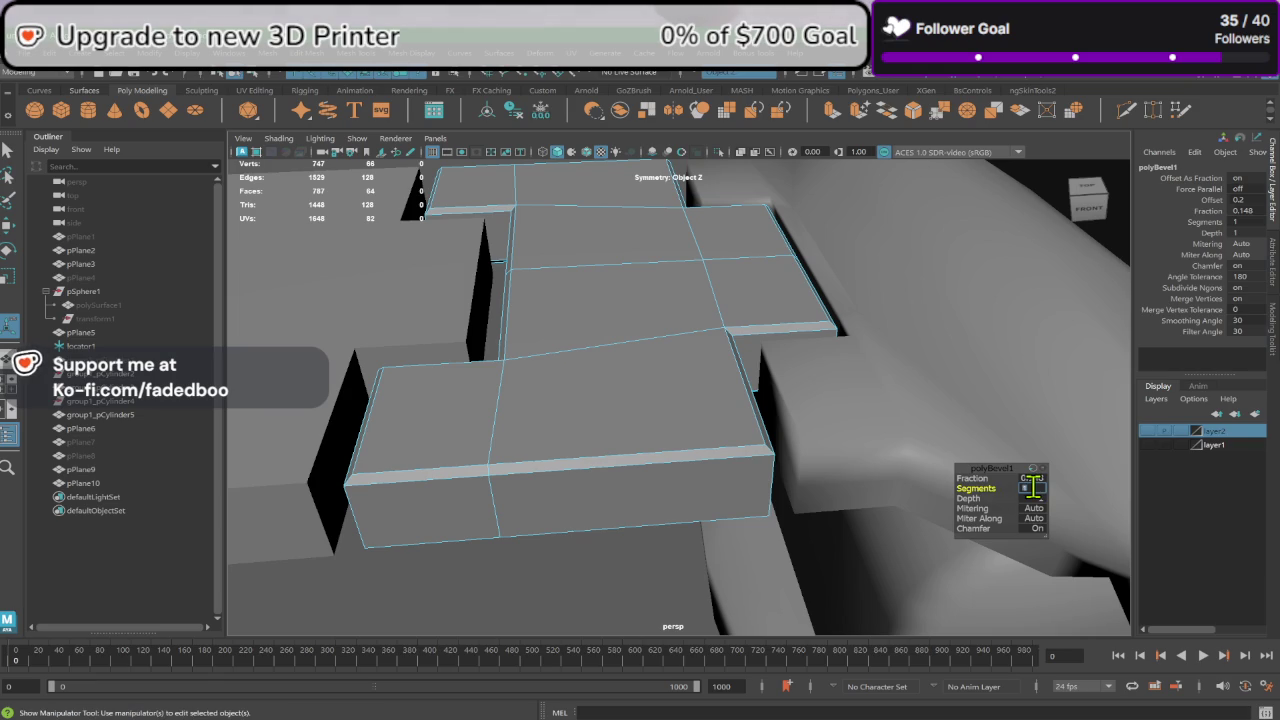
pyautogui.press('Return')
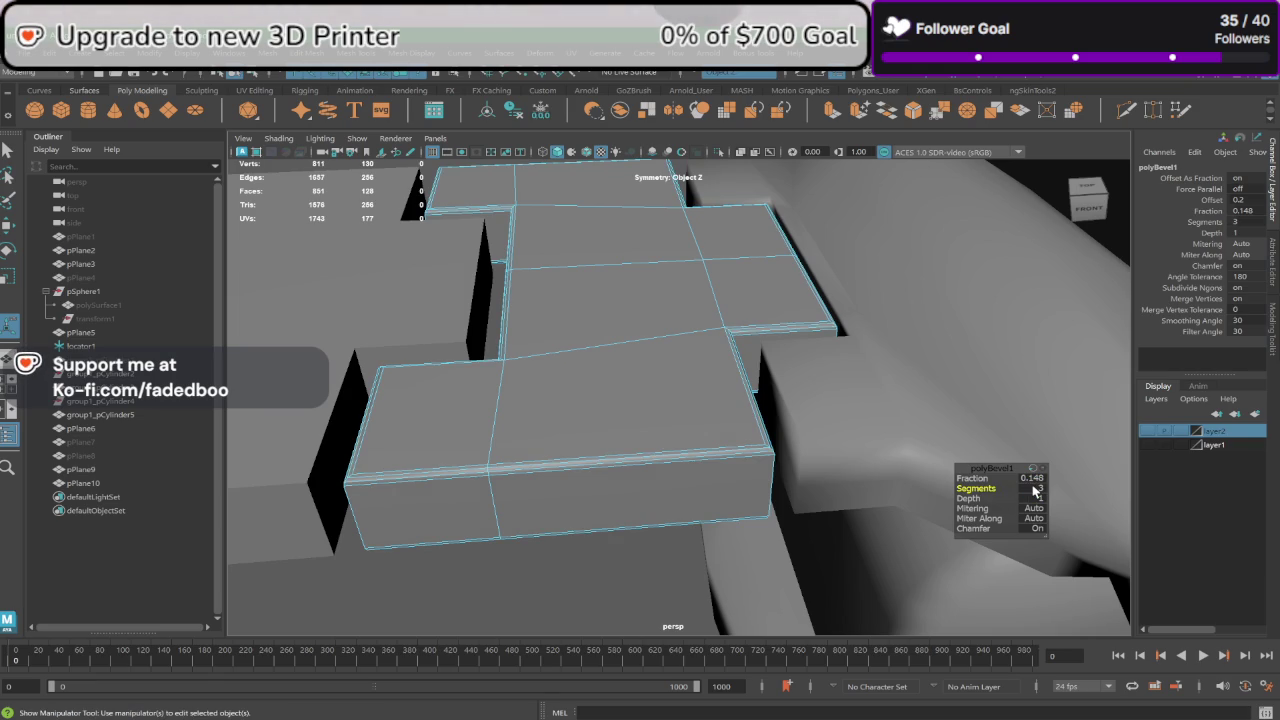
pyautogui.moveTo(958, 478); pyautogui.dragTo(995, 478)
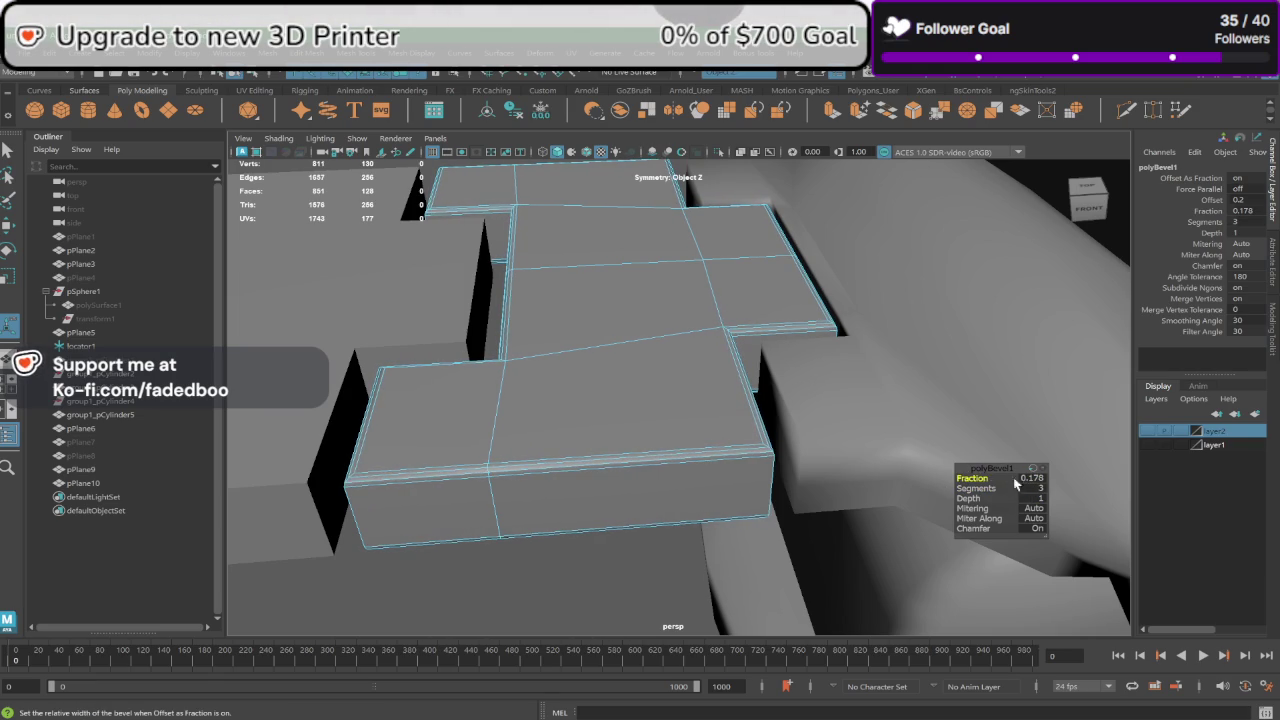
pyautogui.click(1043, 479)
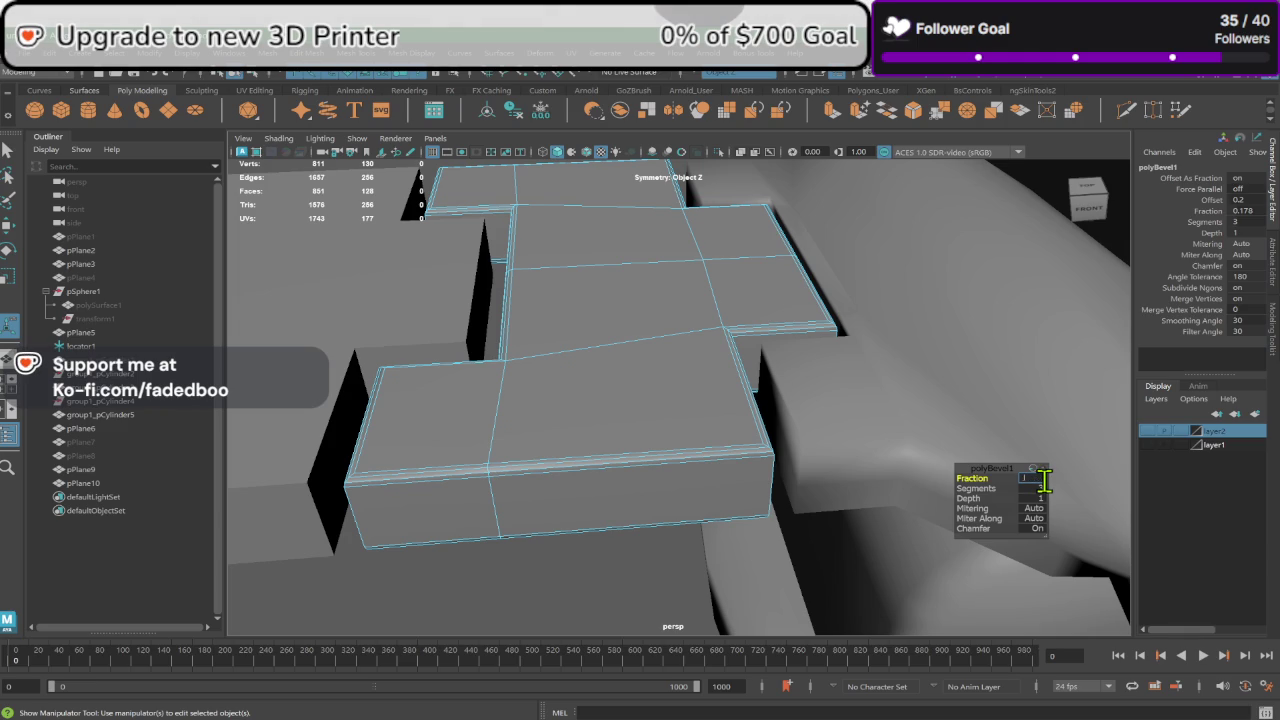
pyautogui.write('.15')
pyautogui.write('0.15')
pyautogui.press('Return')
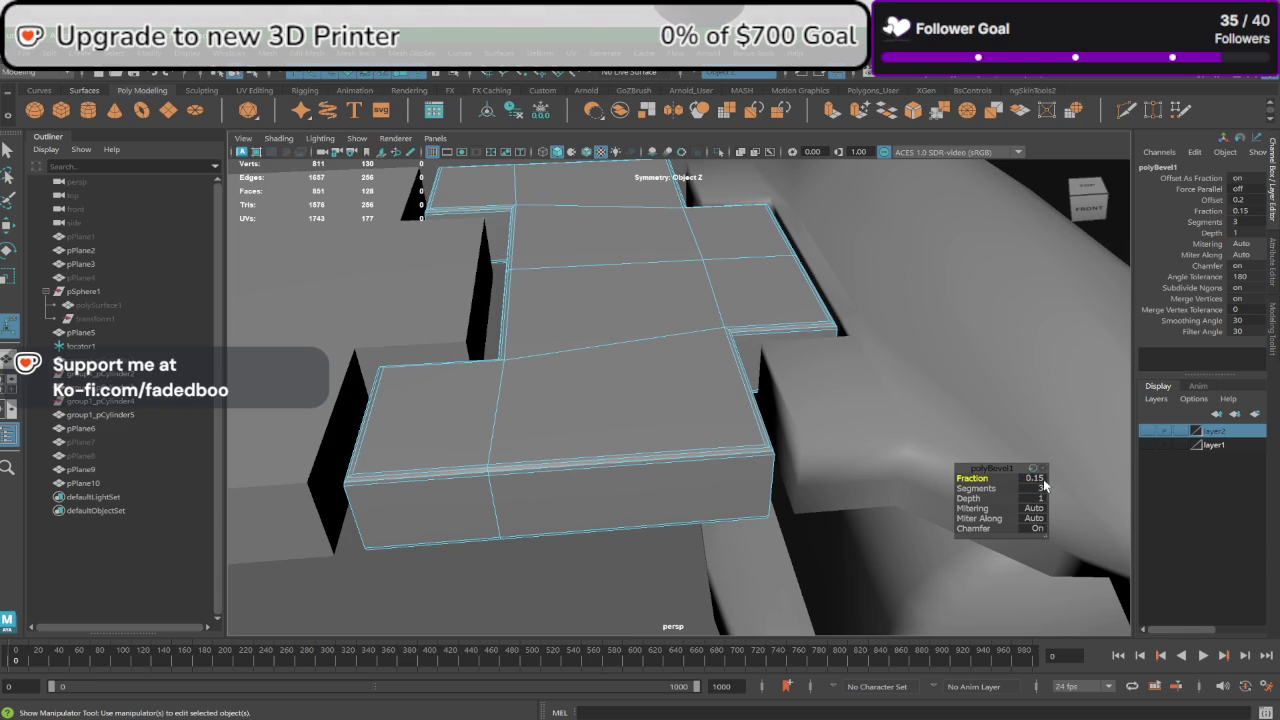
# Step: Frame the bevelled slab and preview it as a smoothed mesh
pyautogui.press('f')
pyautogui.moveTo(676, 353); pyautogui.dragTo(728, 303, button='right')
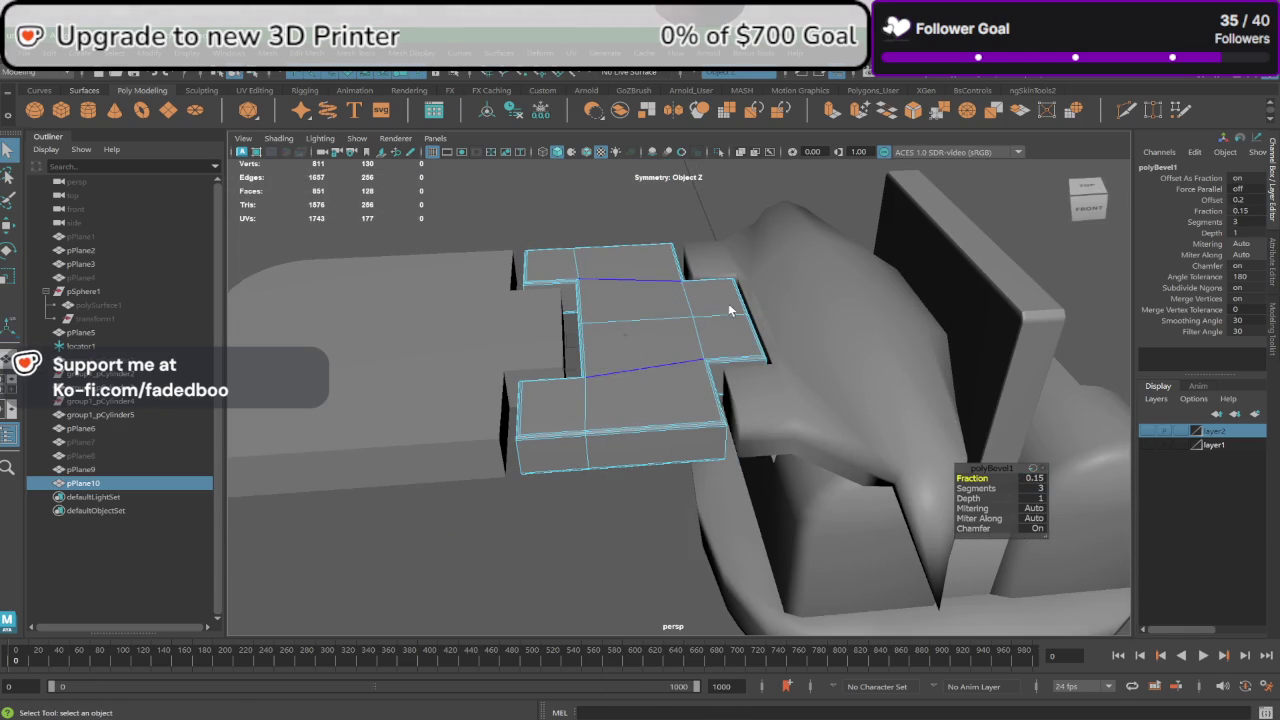
pyautogui.press('3')
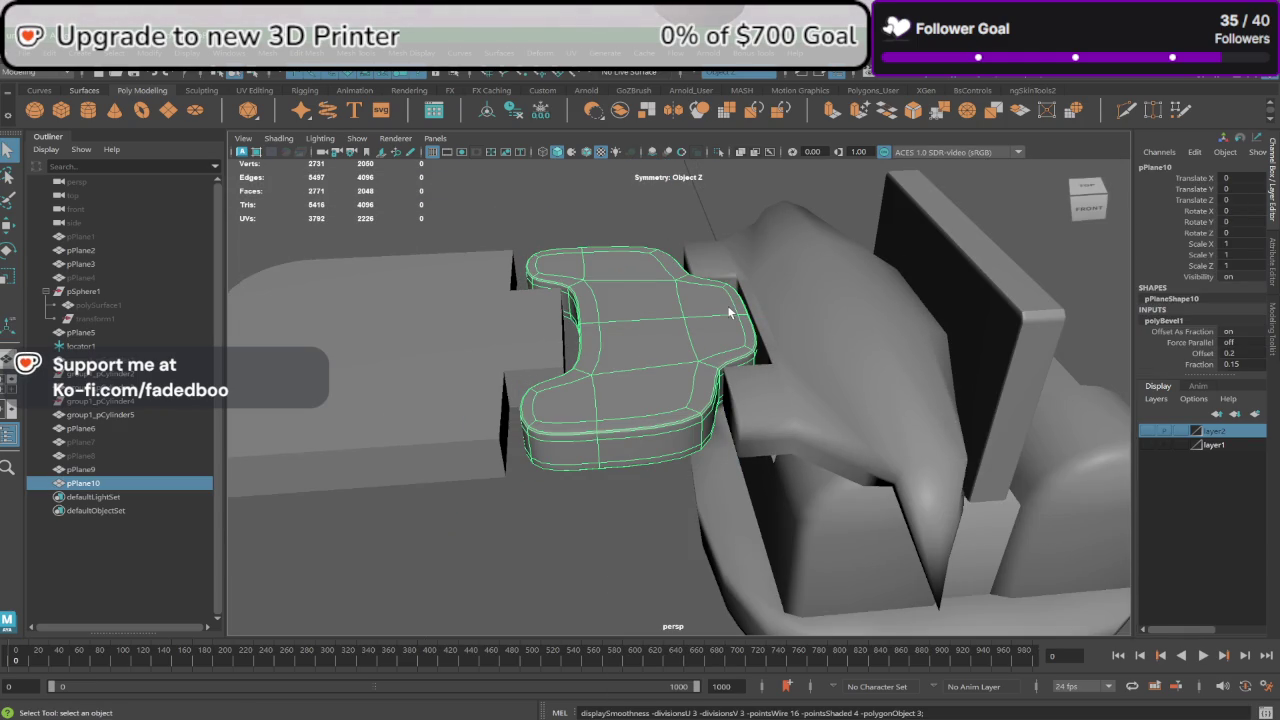
# Step: Select pPlane9's top and bottom border edge loops and bevel them
pyautogui.click(633, 208)
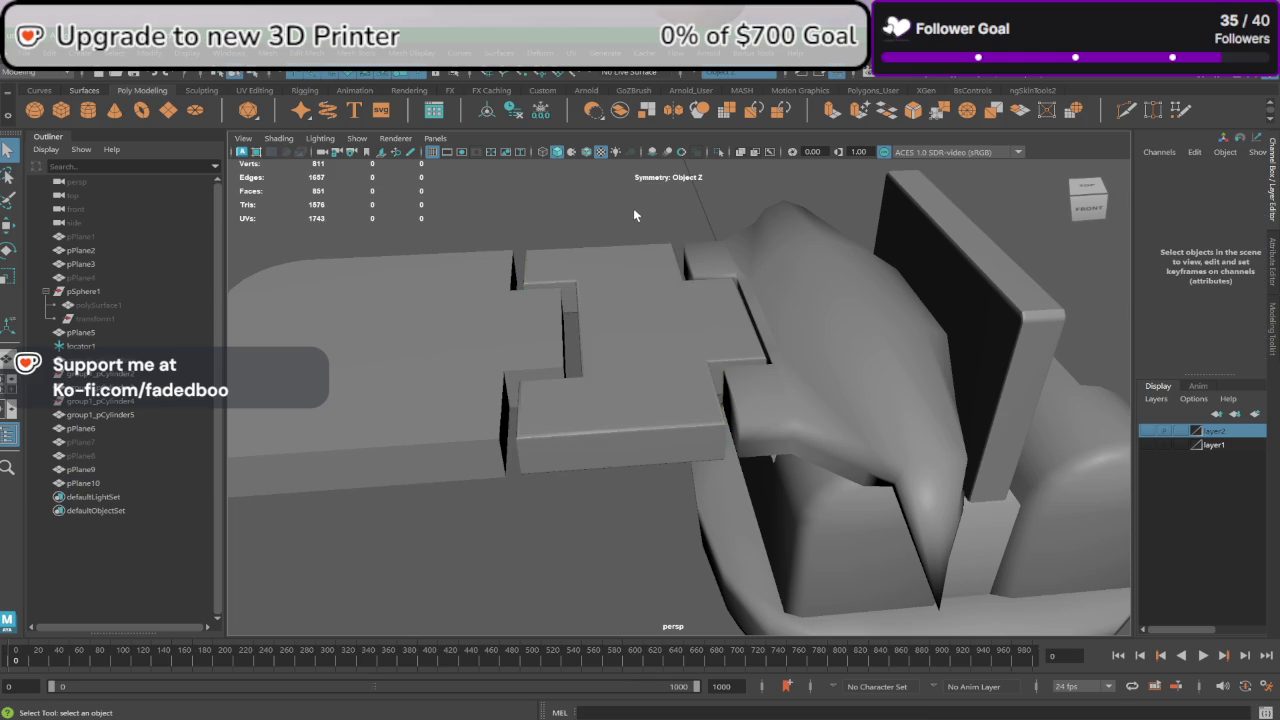
pyautogui.moveTo(588, 325)
pyautogui.keyDown('alt'); pyautogui.mouseDown()
pyautogui.moveTo(508, 425)
pyautogui.moveTo(666, 364)
pyautogui.moveTo(627, 357)
pyautogui.mouseUp(); pyautogui.keyUp('alt')
pyautogui.click(492, 423)
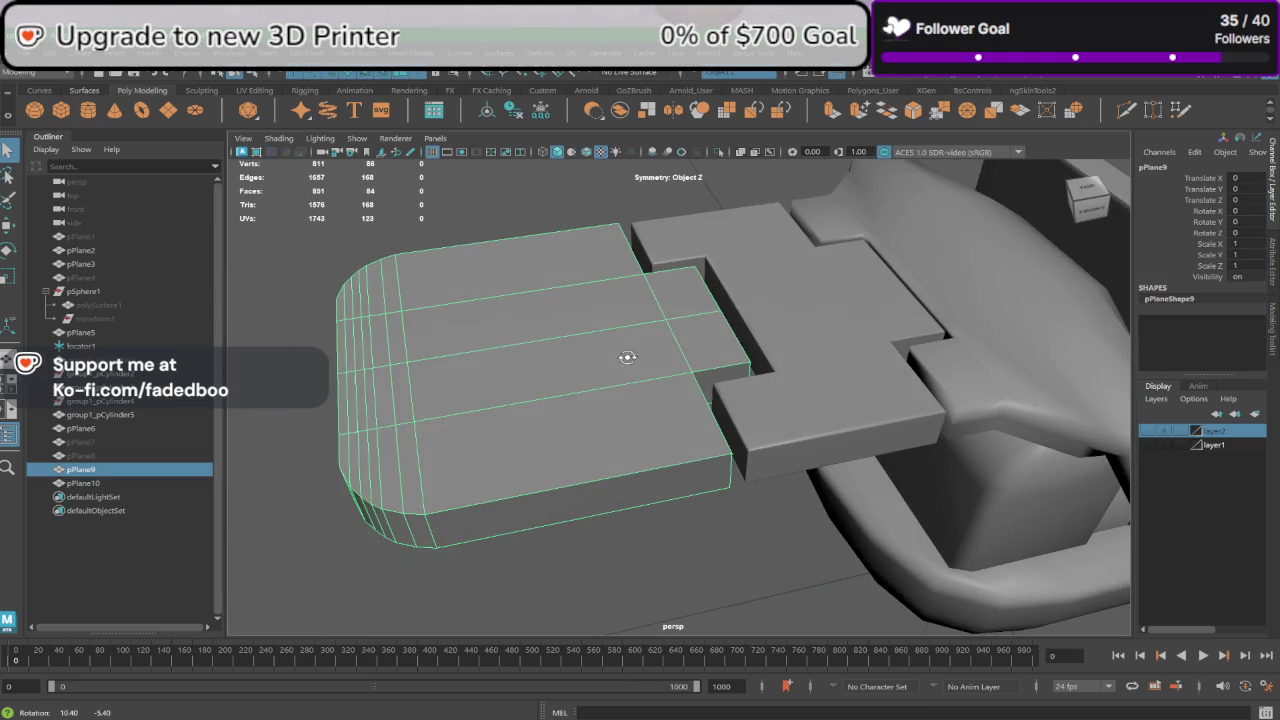
pyautogui.moveTo(565, 297); pyautogui.dragTo(563, 257, button='right')
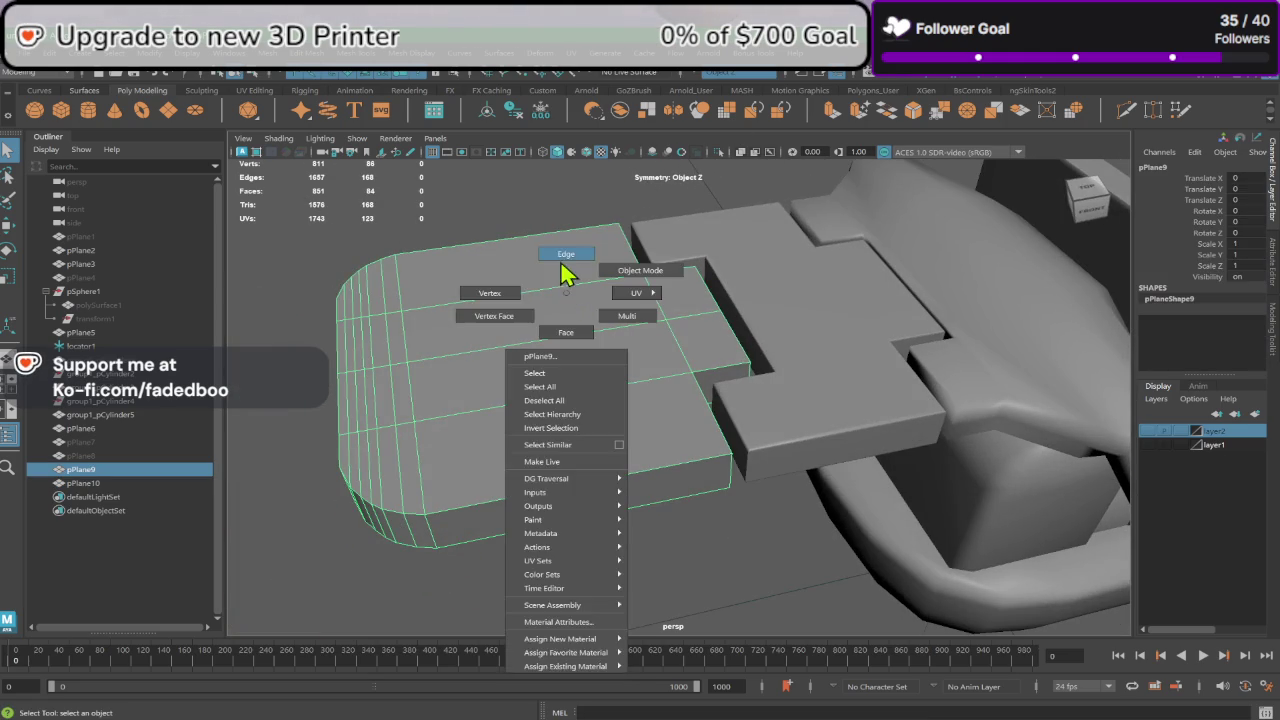
pyautogui.doubleClick(546, 237)
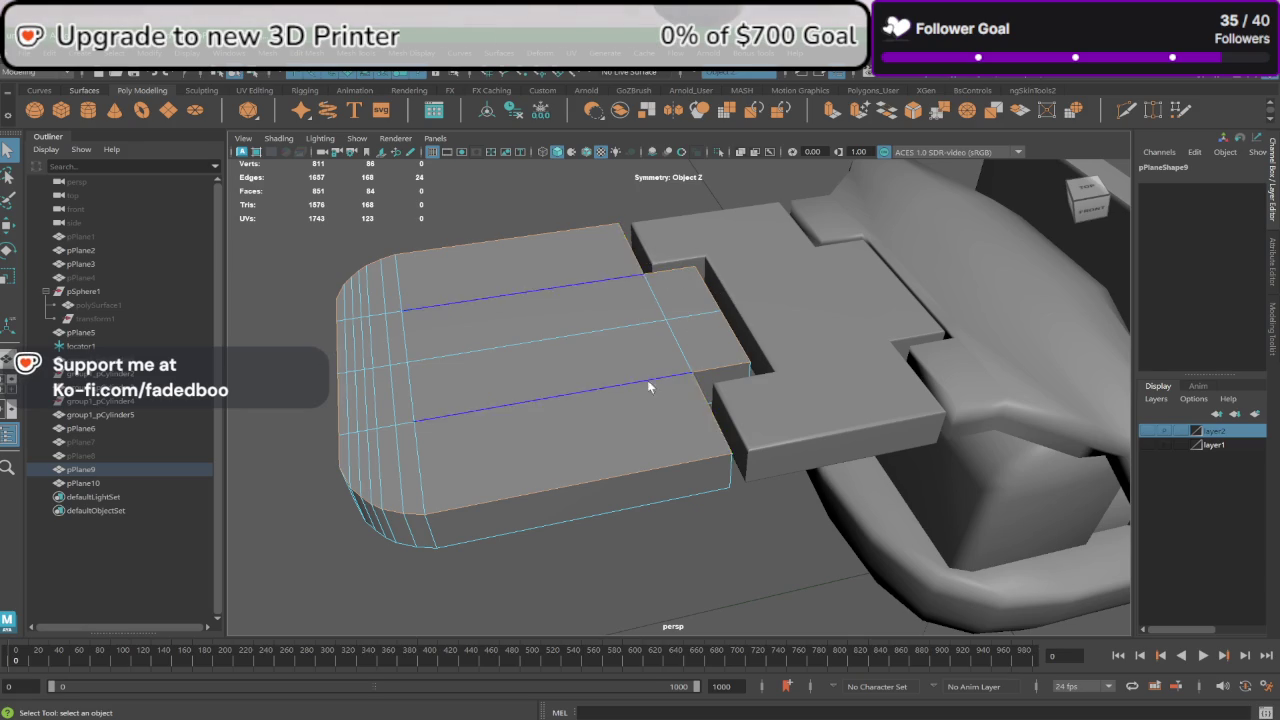
pyautogui.moveTo(651, 383)
pyautogui.keyDown('alt'); pyautogui.mouseDown()
pyautogui.moveTo(626, 420)
pyautogui.moveTo(640, 397)
pyautogui.moveTo(617, 237)
pyautogui.mouseUp(); pyautogui.keyUp('alt')
pyautogui.keyDown('shift'); pyautogui.doubleClick(615, 230); pyautogui.keyUp('shift')
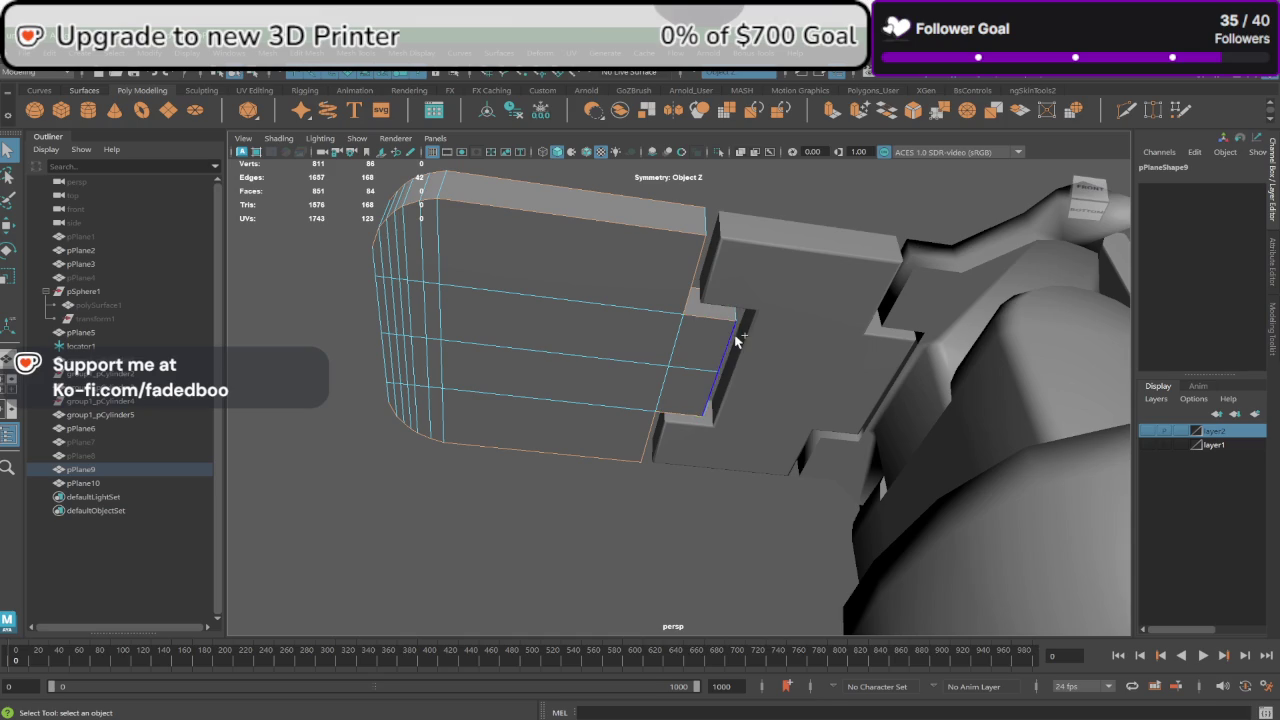
pyautogui.keyDown('alt'); pyautogui.moveTo(592, 373); pyautogui.dragTo(604, 380); pyautogui.keyUp('alt')
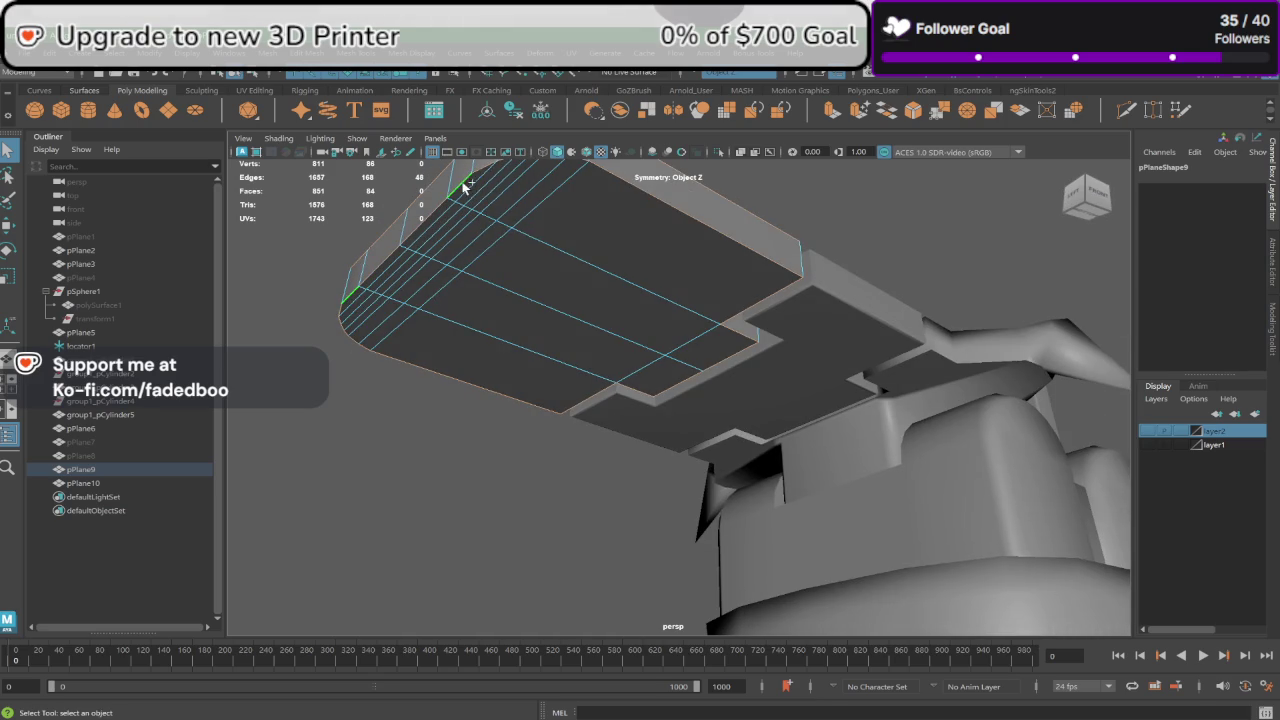
pyautogui.moveTo(463, 186)
pyautogui.keyDown('alt'); pyautogui.mouseDown()
pyautogui.moveTo(529, 234)
pyautogui.moveTo(597, 377)
pyautogui.moveTo(696, 279)
pyautogui.mouseUp(); pyautogui.keyUp('alt')
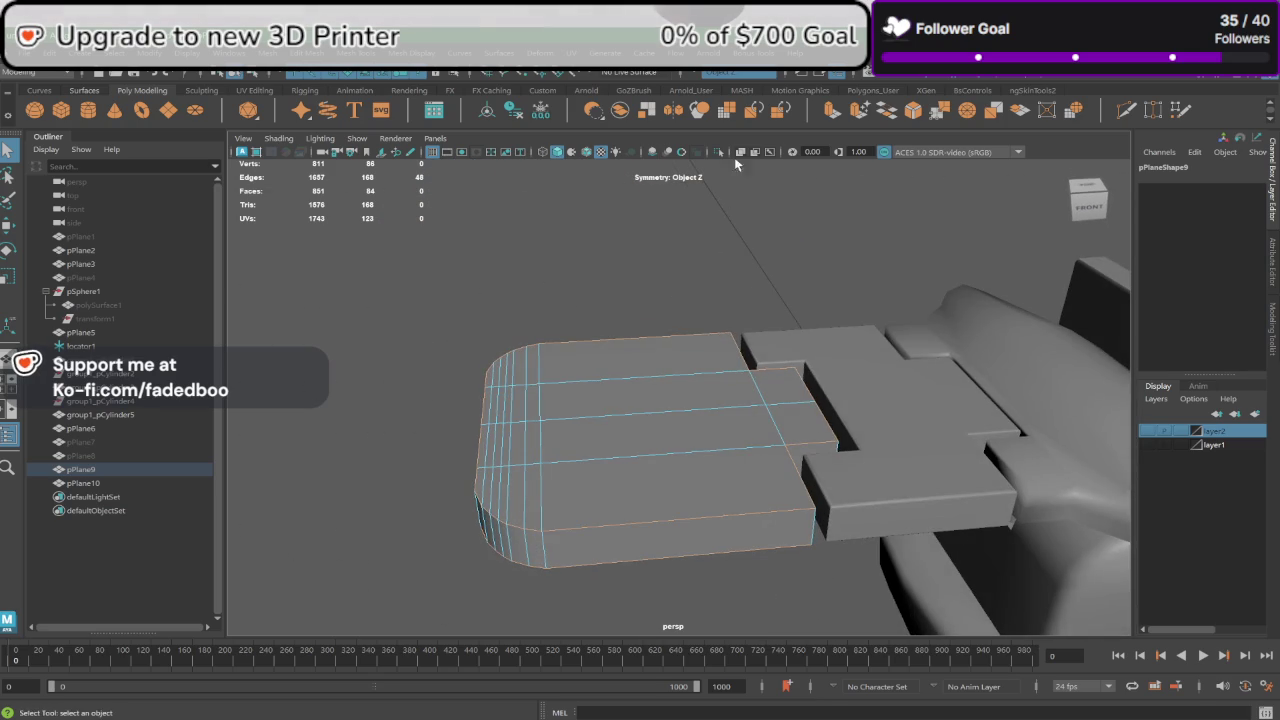
pyautogui.click(913, 110)
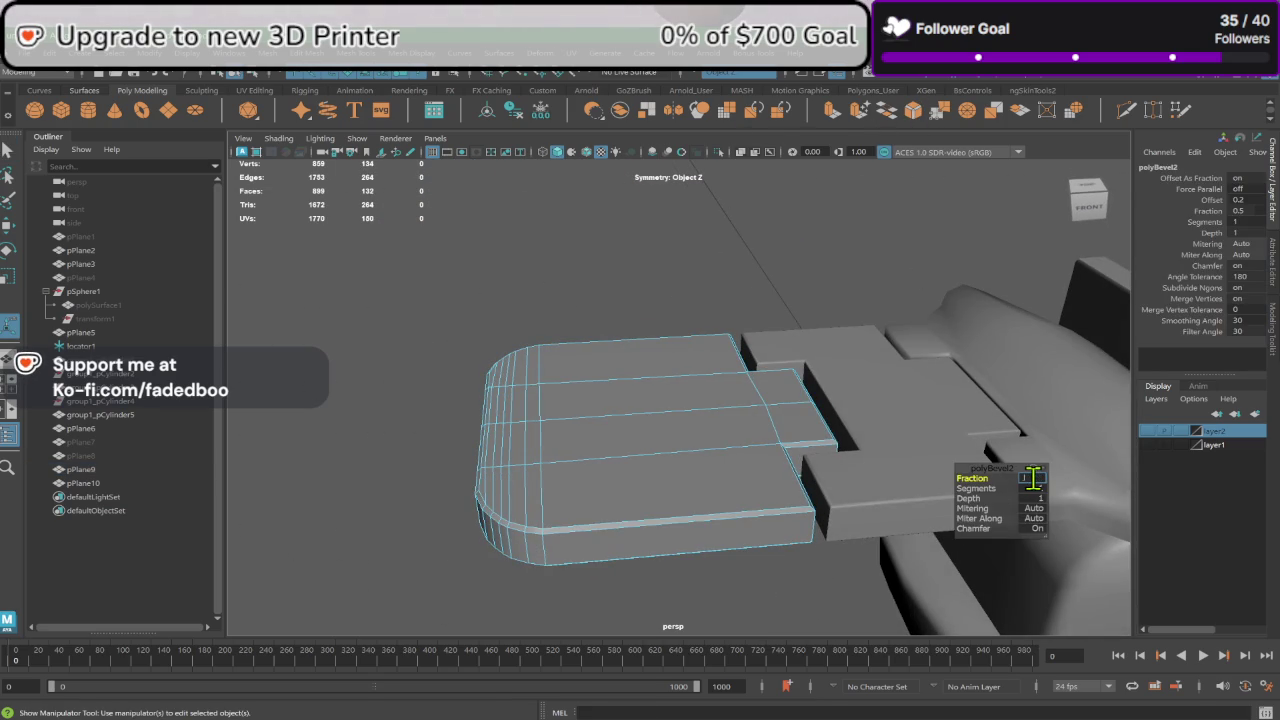
# Step: Set polyBevel2 to Fraction 0.15 with 3 segments, zooming in on the bevel
pyautogui.write('0.15')
pyautogui.press('Return')
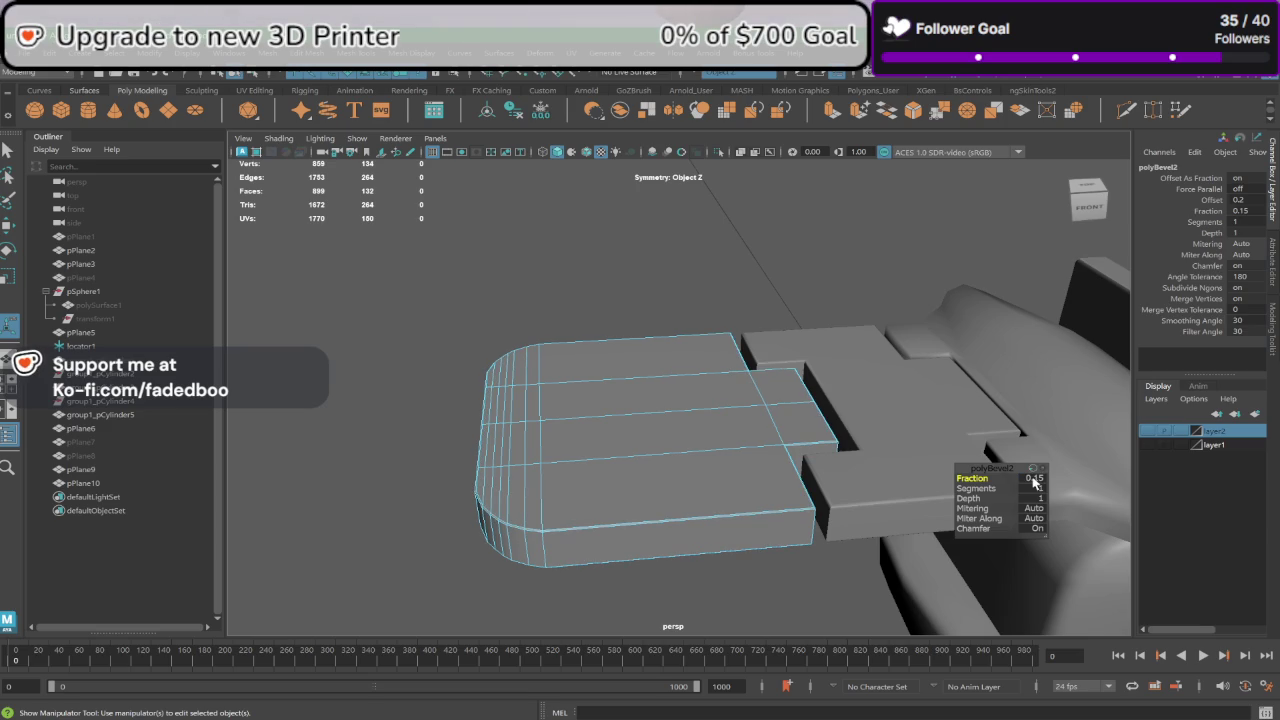
pyautogui.click(1036, 488)
pyautogui.write('3')
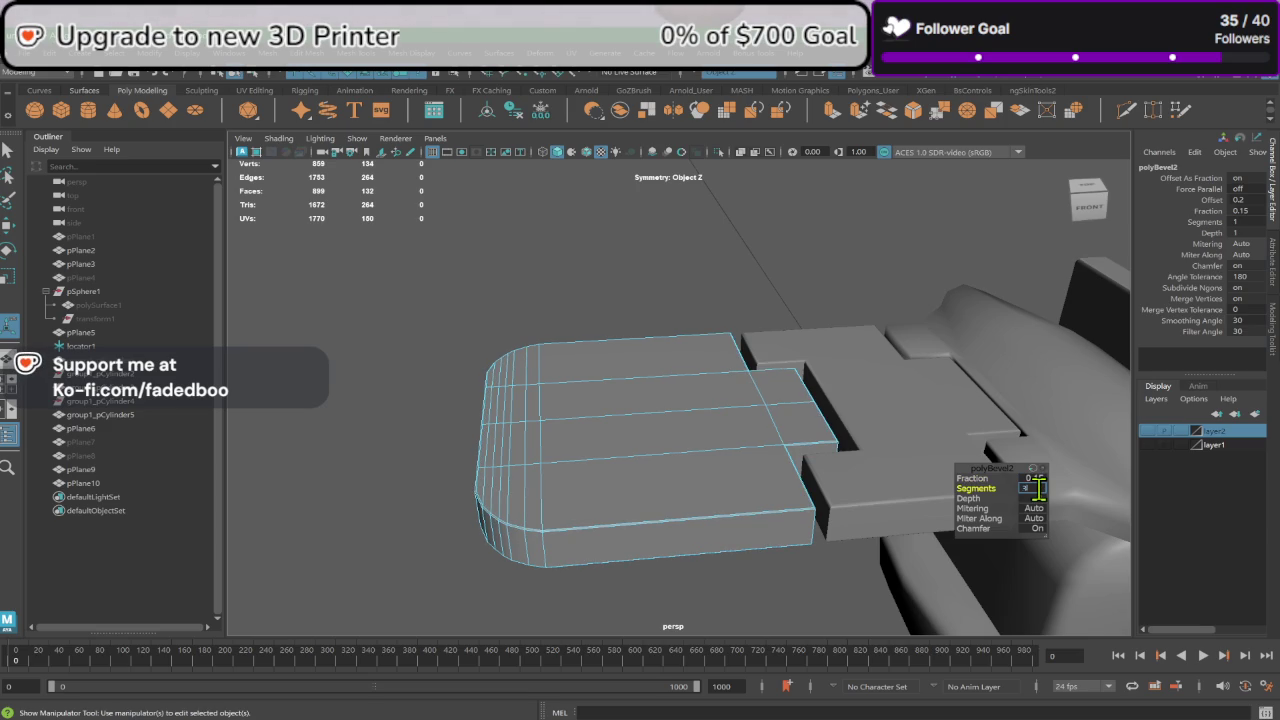
pyautogui.scroll(5, 728, 555)
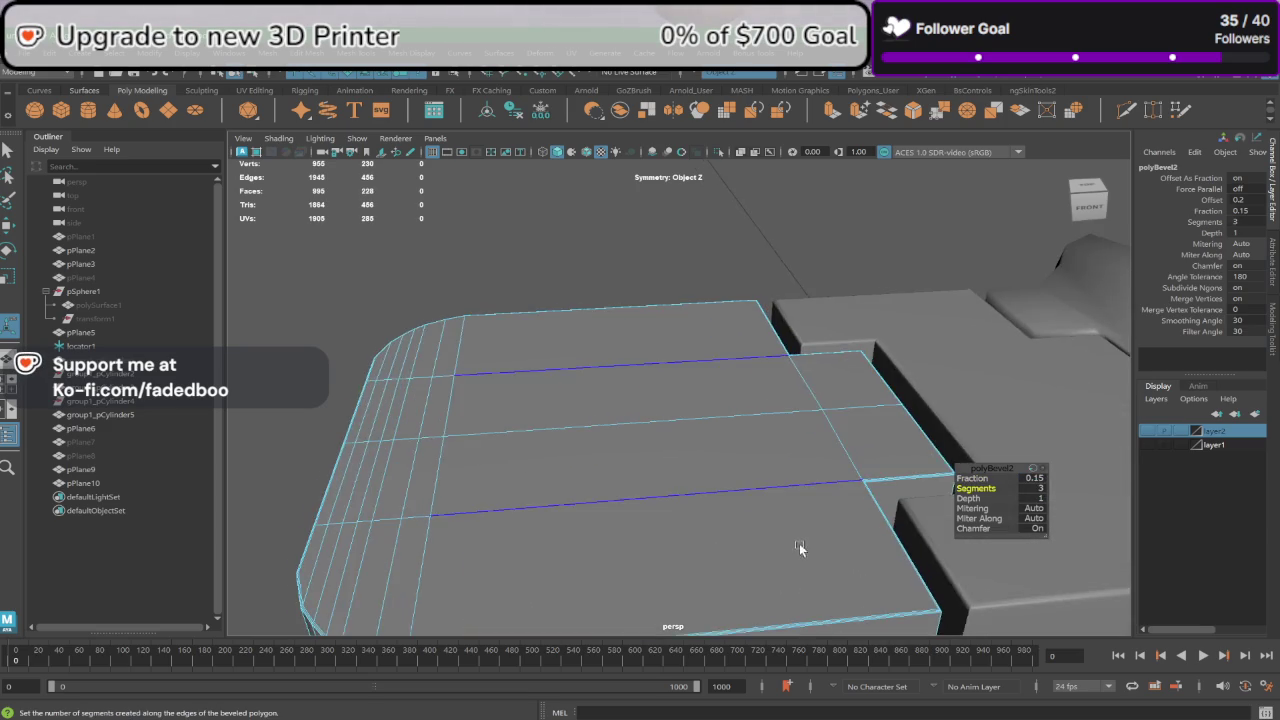
pyautogui.keyDown('alt'); pyautogui.moveTo(800, 549); pyautogui.dragTo(686, 486, button='middle'); pyautogui.keyUp('alt')
pyautogui.keyDown('alt'); pyautogui.moveTo(766, 486); pyautogui.dragTo(838, 514, button='middle'); pyautogui.keyUp('alt')
pyautogui.scroll(3, 838, 514)
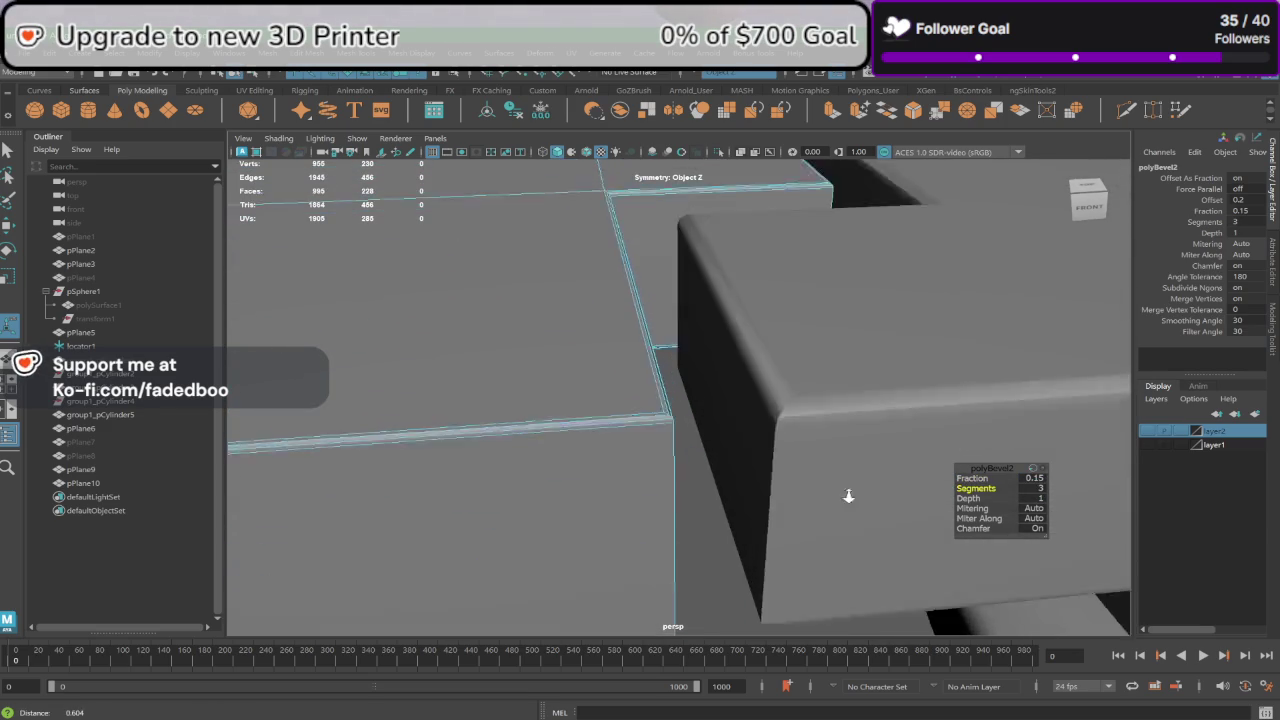
pyautogui.scroll(2, 846, 494)
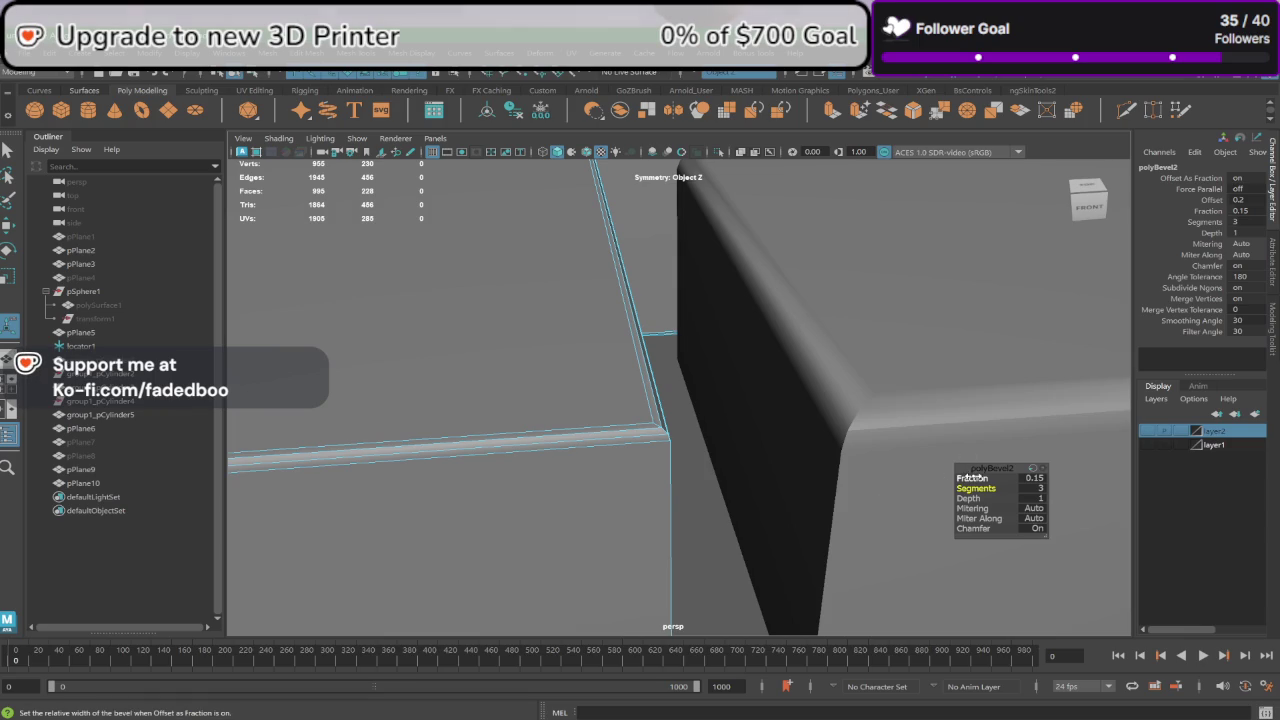
# Step: Widen the bevel Fraction to exactly 0.25
pyautogui.moveTo(972, 478); pyautogui.dragTo(1029, 486)
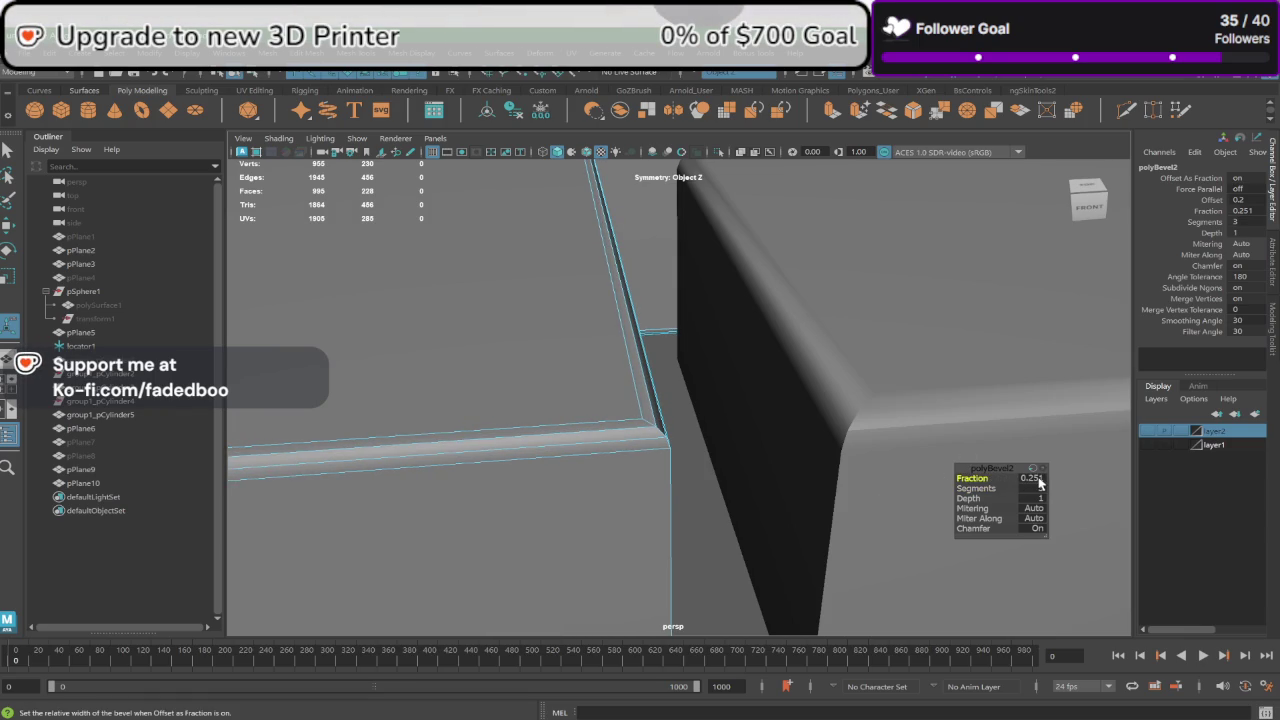
pyautogui.keyDown('alt'); pyautogui.moveTo(1038, 482); pyautogui.dragTo(886, 466); pyautogui.keyUp('alt')
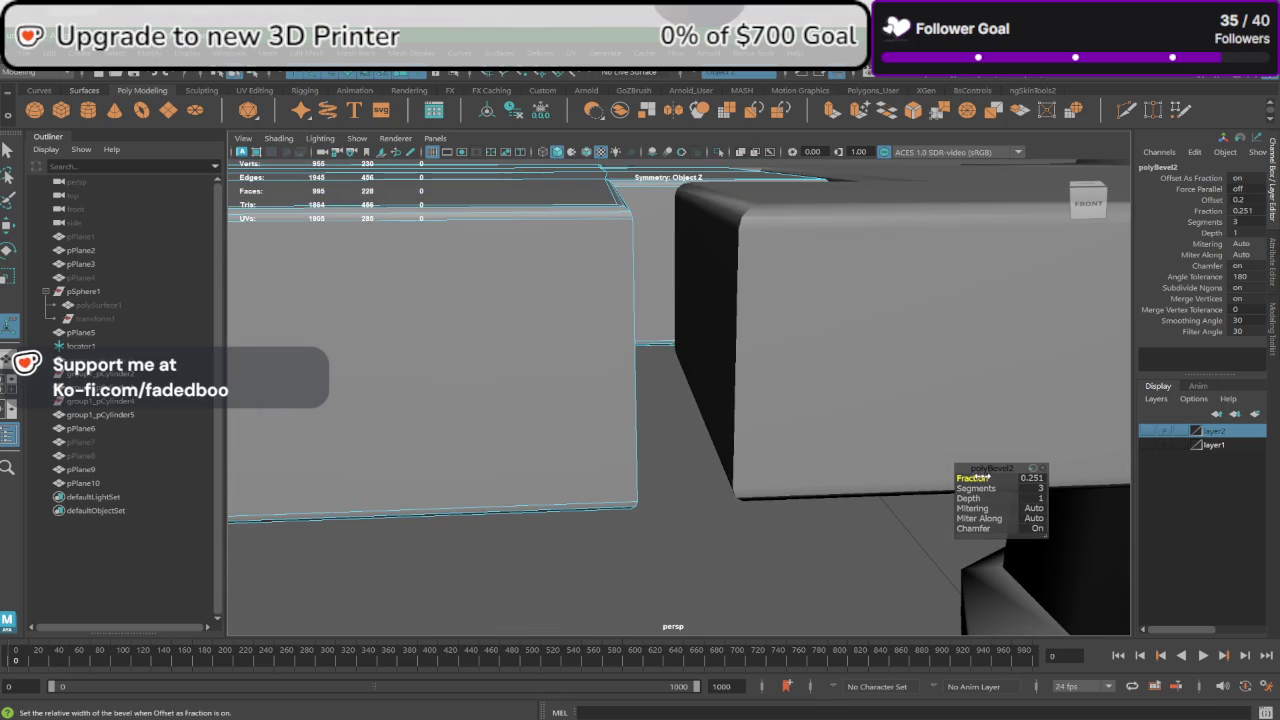
pyautogui.click(1035, 478)
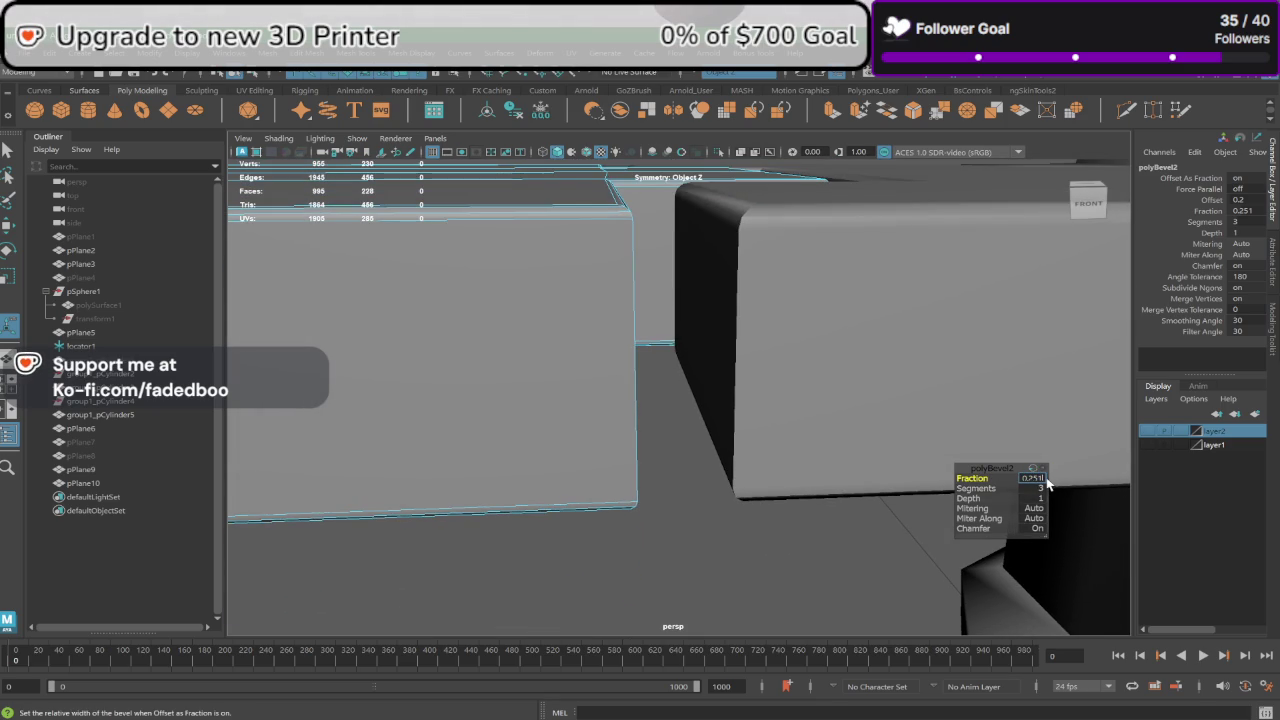
pyautogui.press('Return')
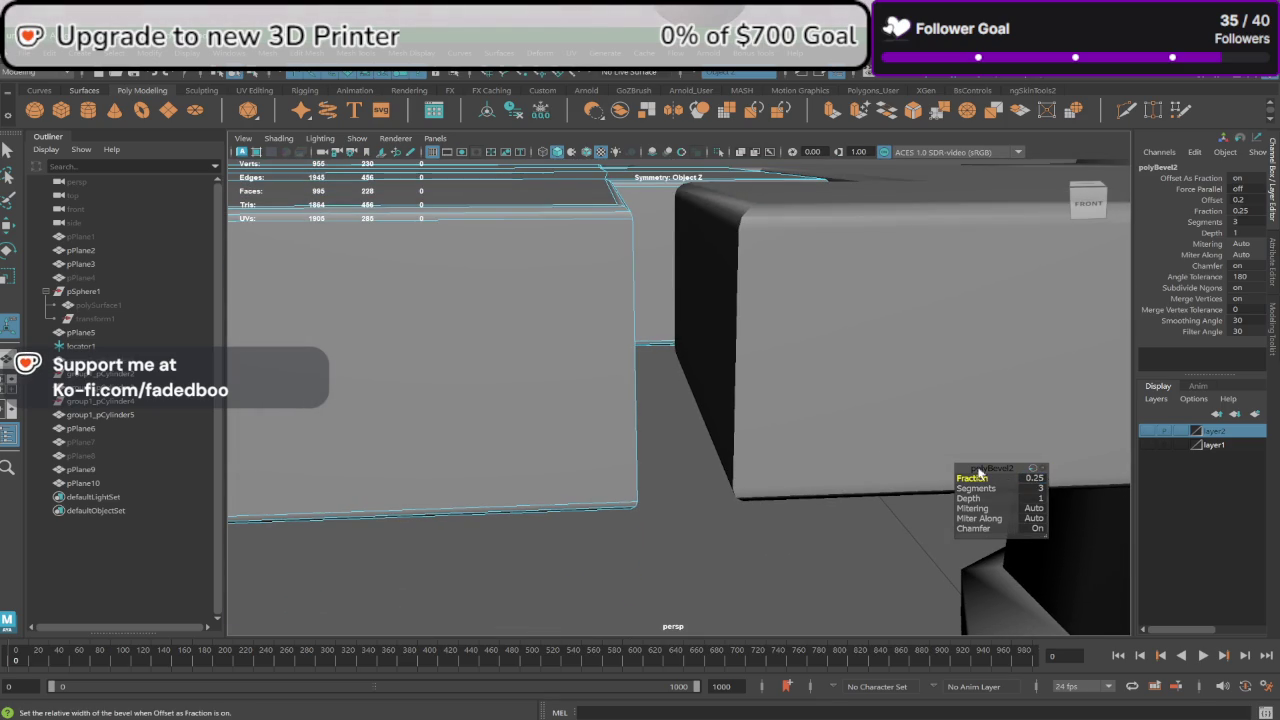
pyautogui.moveTo(980, 473)
pyautogui.keyDown('alt'); pyautogui.mouseDown()
pyautogui.moveTo(723, 389)
pyautogui.moveTo(714, 357)
pyautogui.moveTo(597, 350)
pyautogui.mouseUp(); pyautogui.keyUp('alt')
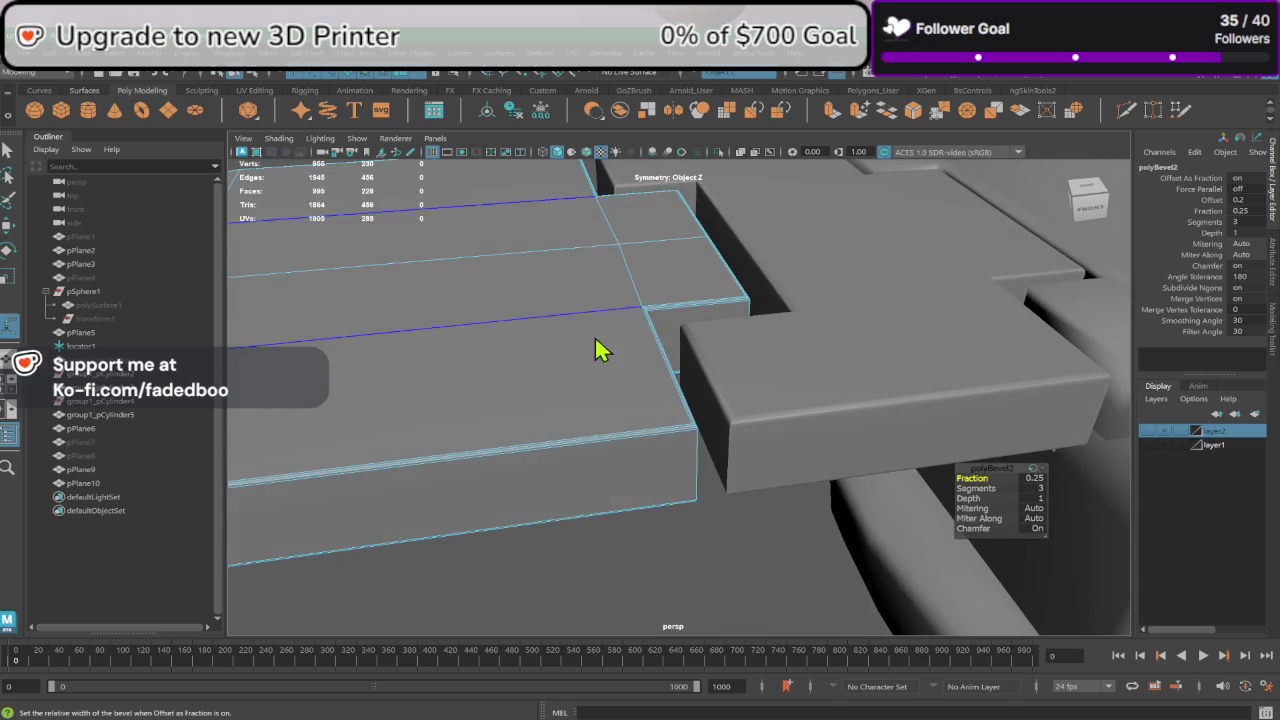
# Step: Set face normals and soften edges on pPlane9 and pPlane10
pyautogui.press('q')
pyautogui.click(670, 545)
pyautogui.moveTo(663, 531); pyautogui.dragTo(686, 281)
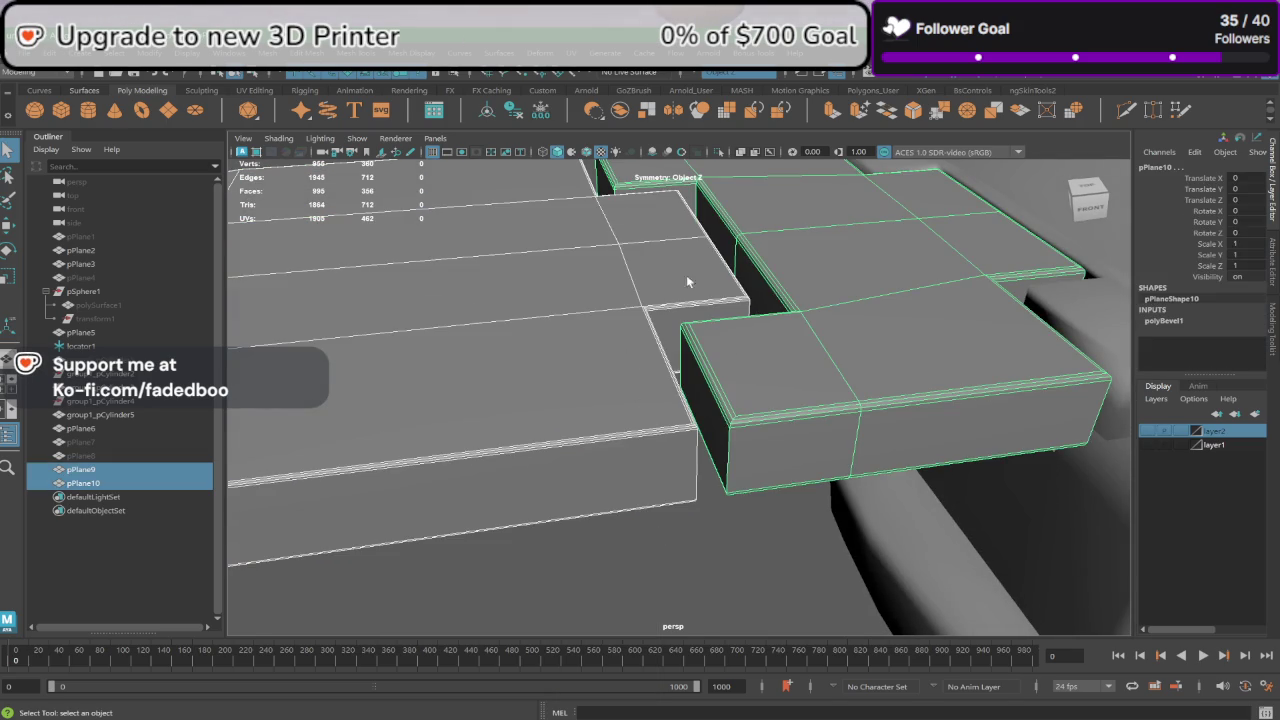
pyautogui.click(413, 56)
pyautogui.click(440, 138)
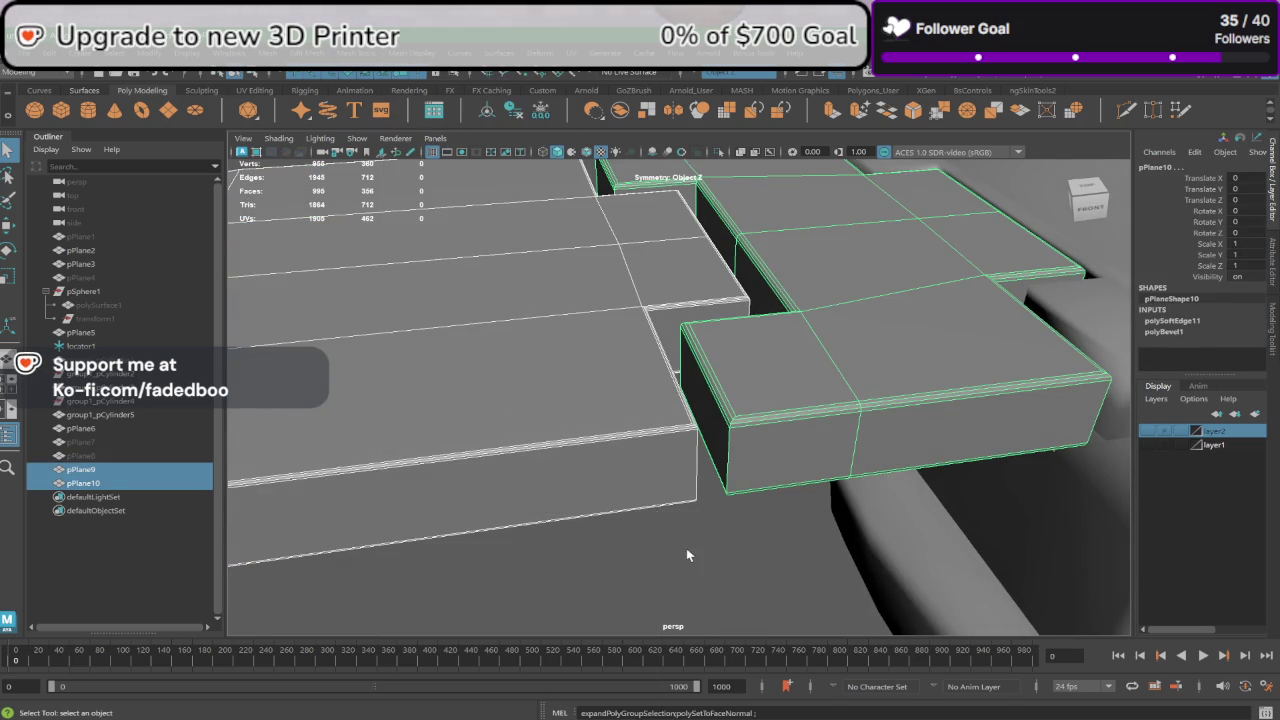
pyautogui.click(392, 74)
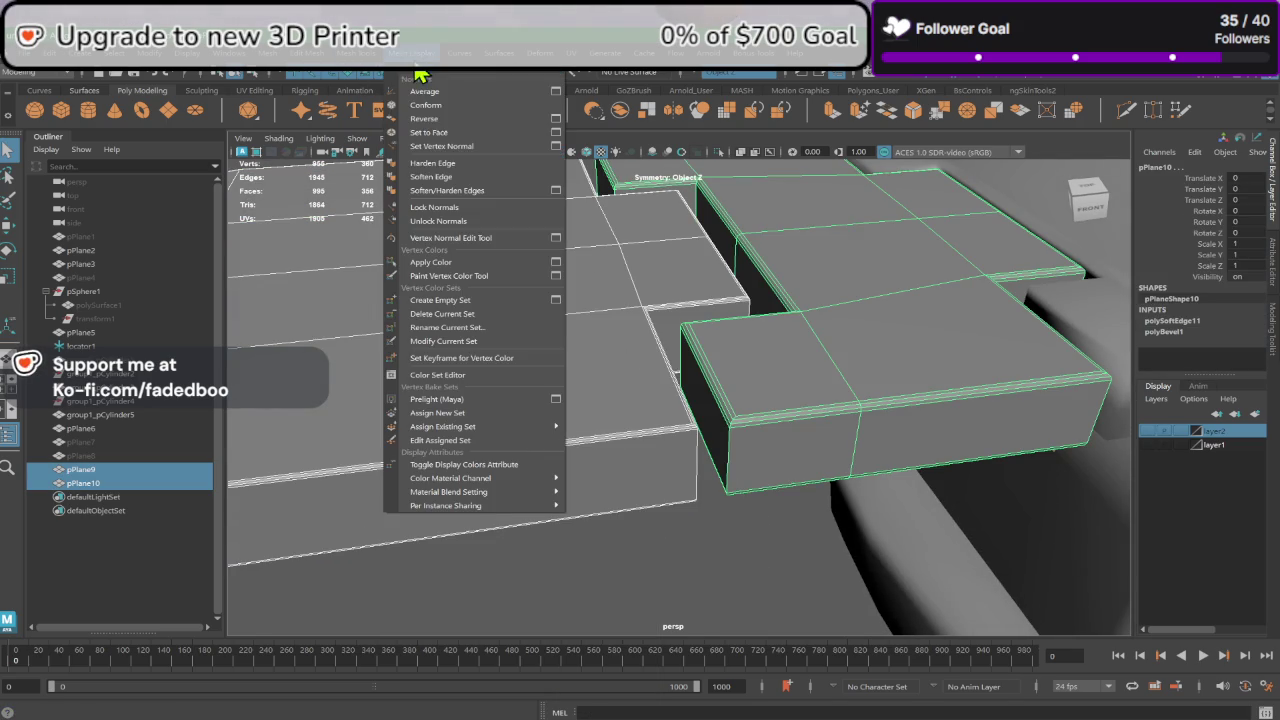
pyautogui.click(451, 165)
# Step: Orbit to a top-down view of the softened slabs and select the left slab
pyautogui.click(667, 548)
pyautogui.scroll(-5, 657, 515)
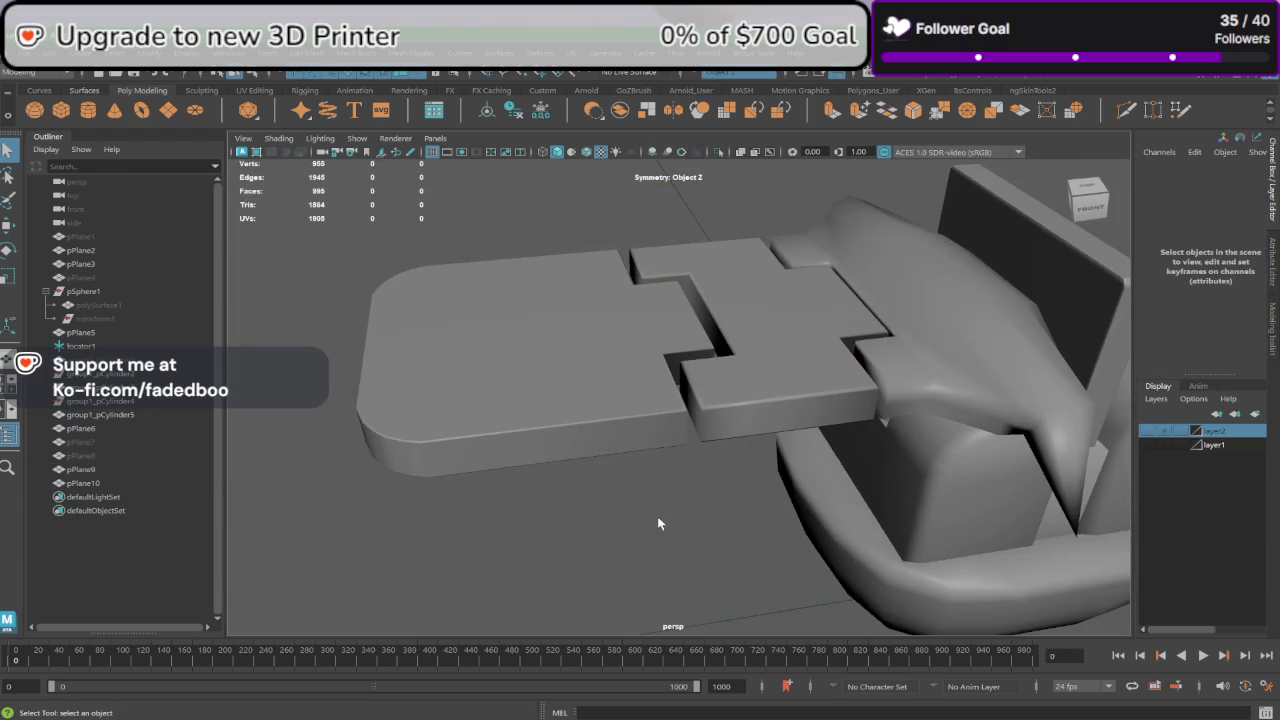
pyautogui.moveTo(657, 515)
pyautogui.keyDown('alt'); pyautogui.mouseDown()
pyautogui.moveTo(677, 466)
pyautogui.moveTo(671, 420)
pyautogui.moveTo(768, 403)
pyautogui.moveTo(720, 416)
pyautogui.moveTo(714, 436)
pyautogui.moveTo(684, 446)
pyautogui.moveTo(701, 473)
pyautogui.mouseUp(); pyautogui.keyUp('alt')
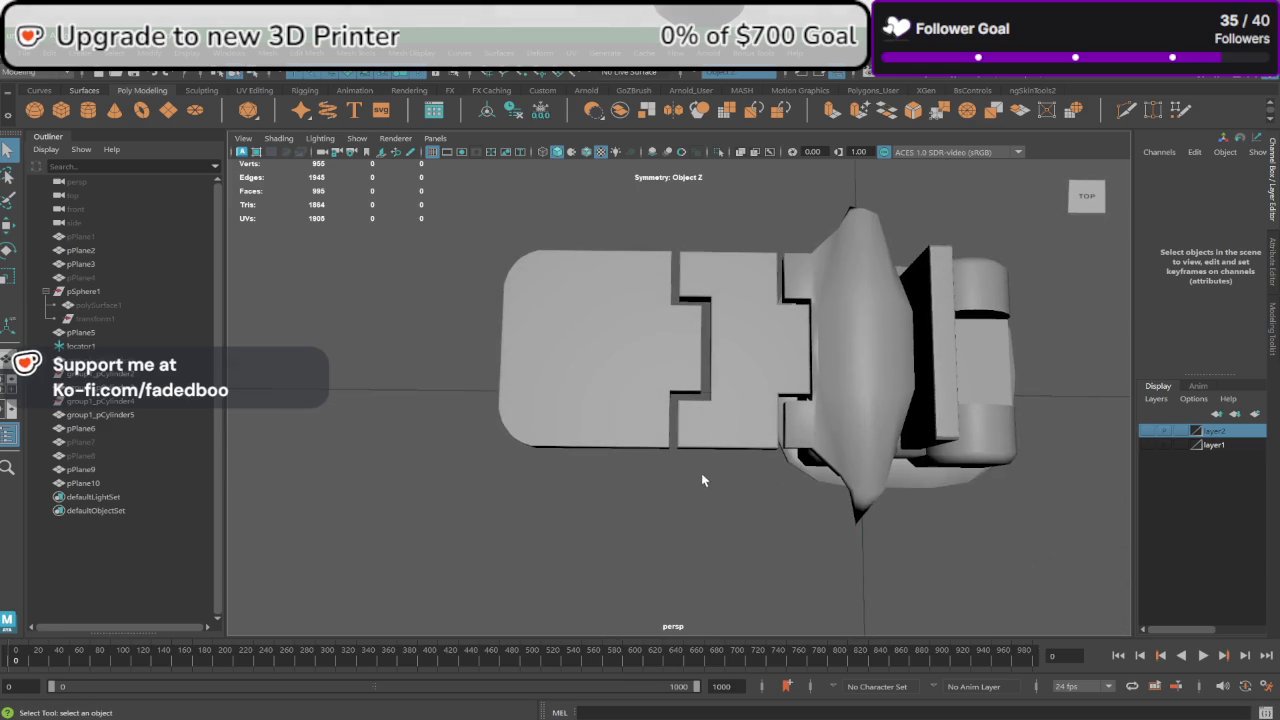
pyautogui.keyDown('alt'); pyautogui.moveTo(701, 473); pyautogui.dragTo(703, 420, button='right'); pyautogui.keyUp('alt')
pyautogui.keyDown('alt'); pyautogui.moveTo(703, 420); pyautogui.dragTo(694, 437); pyautogui.keyUp('alt')
pyautogui.click(632, 418)
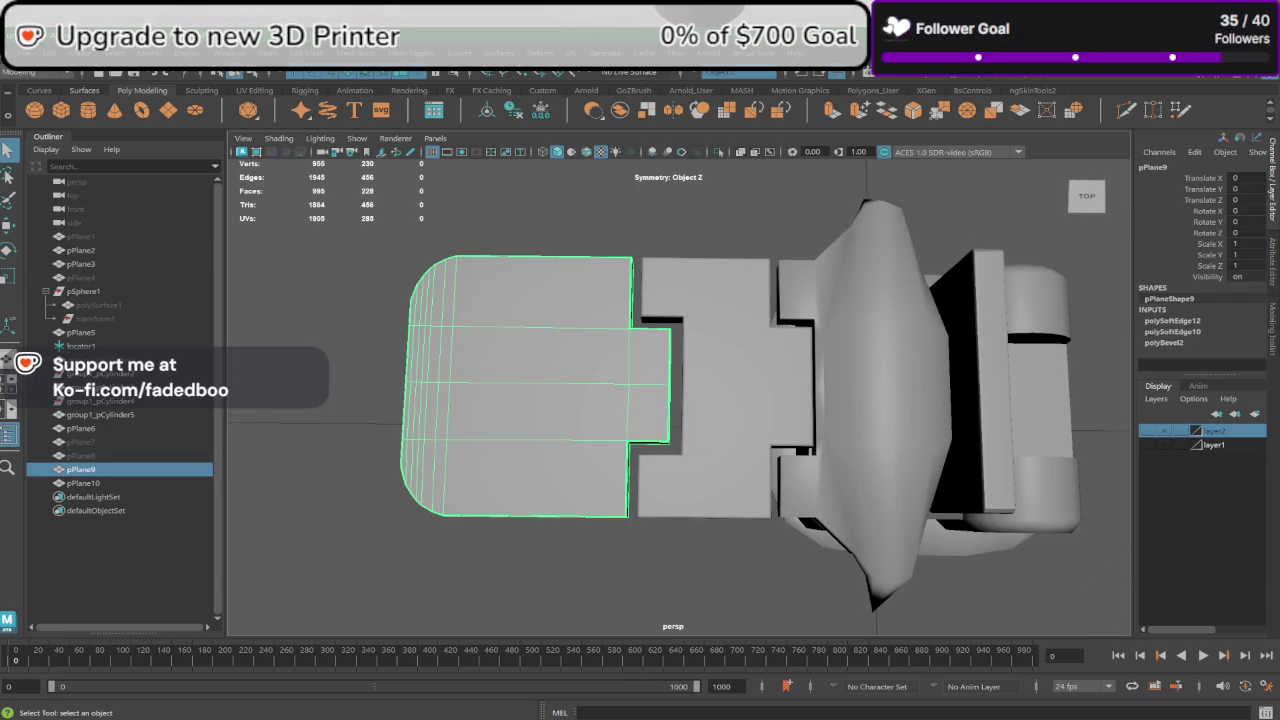
# Step: Leave pPlane9 in place and move pPlane10 left to Translate X -0.011
pyautogui.click(12, 224)
pyautogui.moveTo(681, 389); pyautogui.dragTo(689, 390)
pyautogui.hotkey('ctrl', 'z')
pyautogui.scroll(2, 686, 388)
pyautogui.scroll(5, 670, 355)
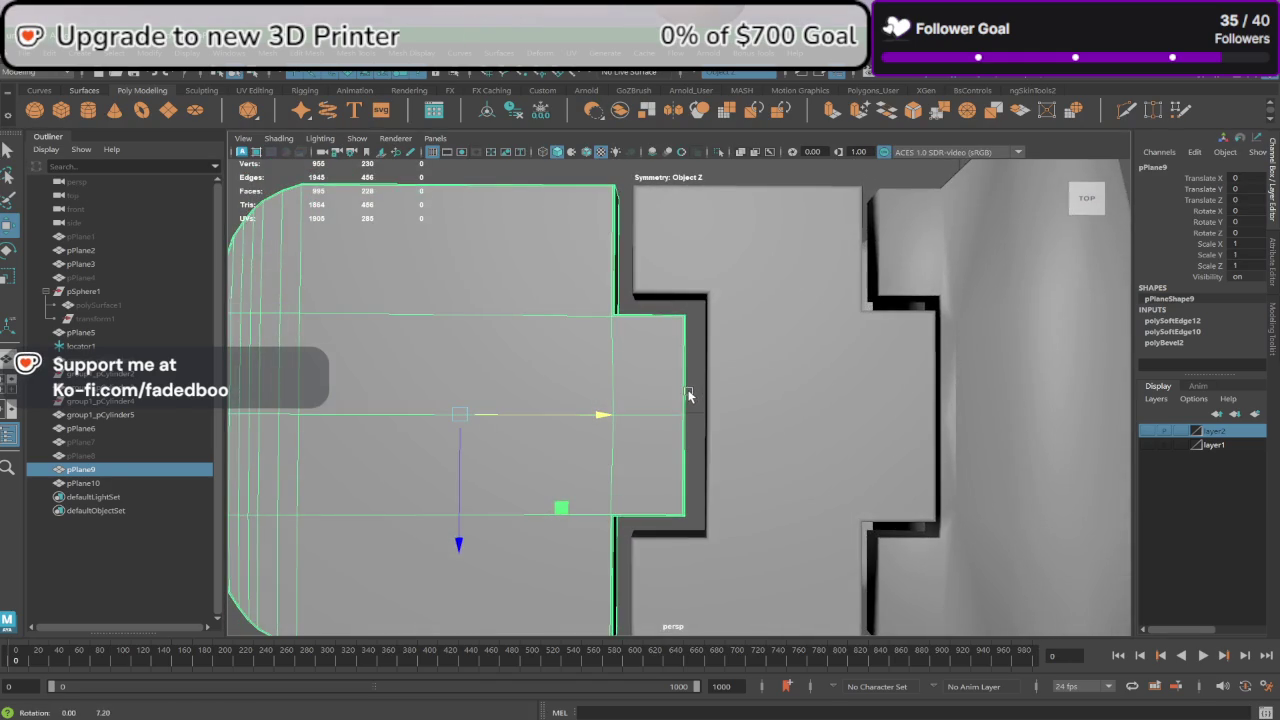
pyautogui.moveTo(816, 374)
pyautogui.keyDown('alt'); pyautogui.mouseDown(button='middle')
pyautogui.moveTo(609, 363)
pyautogui.moveTo(623, 373)
pyautogui.mouseUp(button='middle'); pyautogui.keyUp('alt')
pyautogui.click(623, 373)
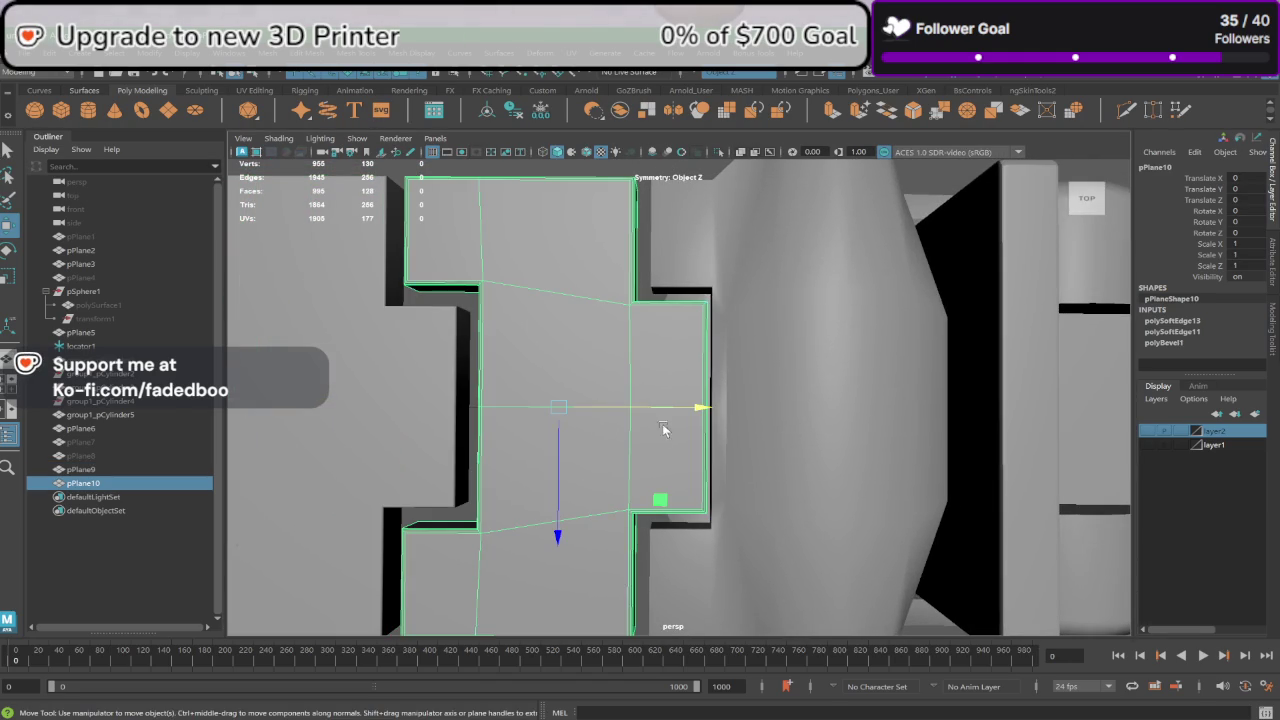
pyautogui.moveTo(673, 414); pyautogui.dragTo(668, 414)
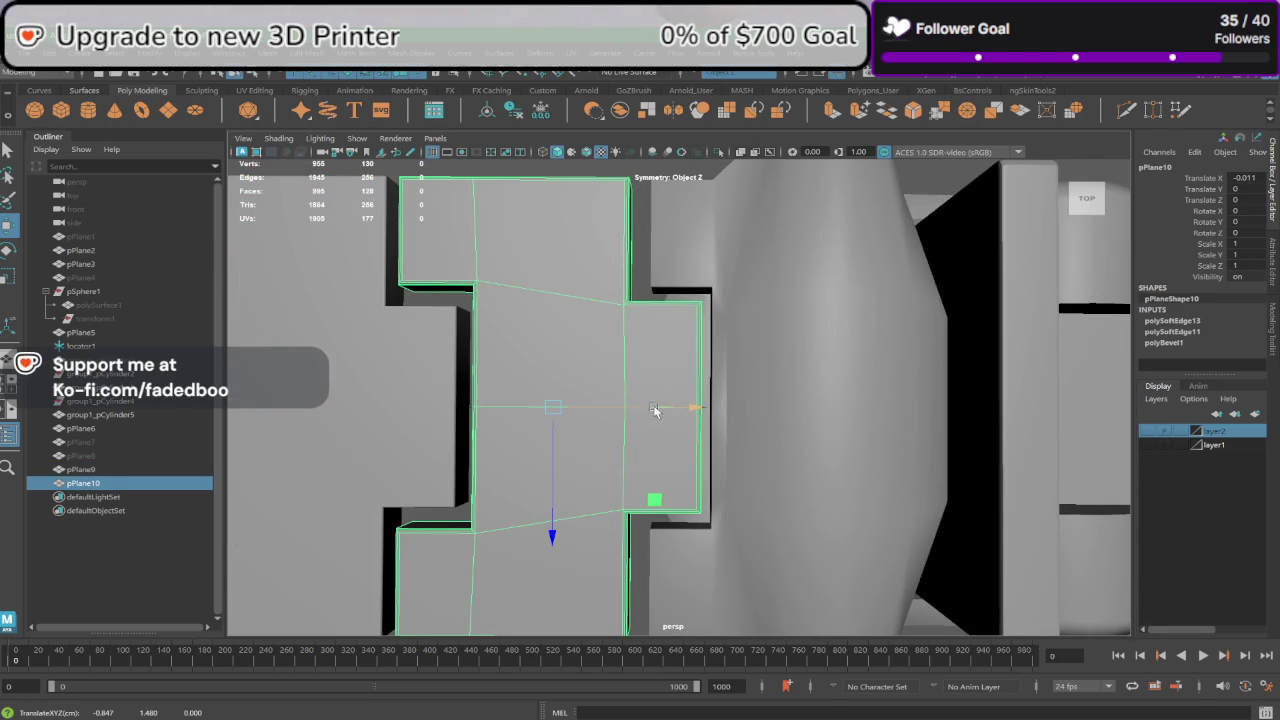
# Step: Orbit to a low front-side view to inspect the slabs against the visor
pyautogui.moveTo(662, 352)
pyautogui.keyDown('alt'); pyautogui.mouseDown()
pyautogui.moveTo(663, 365)
pyautogui.moveTo(581, 419)
pyautogui.moveTo(576, 402)
pyautogui.moveTo(581, 572)
pyautogui.moveTo(643, 557)
pyautogui.moveTo(476, 500)
pyautogui.moveTo(496, 487)
pyautogui.moveTo(554, 498)
pyautogui.moveTo(466, 520)
pyautogui.moveTo(686, 514)
pyautogui.mouseUp(); pyautogui.keyUp('alt')
pyautogui.click(581, 572)
pyautogui.click(704, 470)
pyautogui.moveTo(704, 470)
pyautogui.keyDown('alt'); pyautogui.mouseDown()
pyautogui.moveTo(620, 560)
pyautogui.moveTo(666, 534)
pyautogui.moveTo(658, 505)
pyautogui.moveTo(674, 514)
pyautogui.moveTo(663, 509)
pyautogui.moveTo(743, 434)
pyautogui.moveTo(740, 460)
pyautogui.moveTo(679, 435)
pyautogui.moveTo(777, 457)
pyautogui.moveTo(757, 466)
pyautogui.mouseUp(); pyautogui.keyUp('alt')
pyautogui.click(666, 534)
# Step: Select the jaw piece in vertex mode and pull its tip vertex down and inward
pyautogui.click(727, 458)
pyautogui.moveTo(810, 328); pyautogui.dragTo(786, 316, button='right')
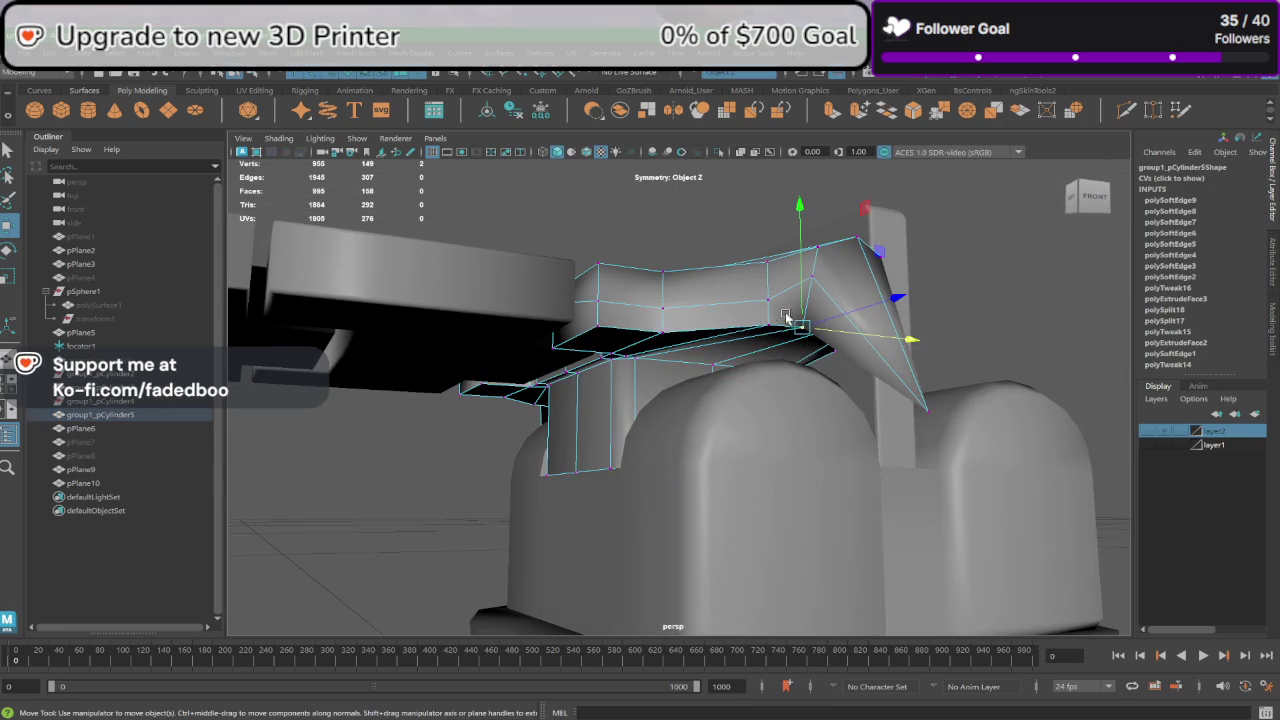
pyautogui.moveTo(803, 330)
pyautogui.keyDown('alt'); pyautogui.mouseDown()
pyautogui.moveTo(786, 357)
pyautogui.moveTo(814, 366)
pyautogui.mouseUp(); pyautogui.keyUp('alt')
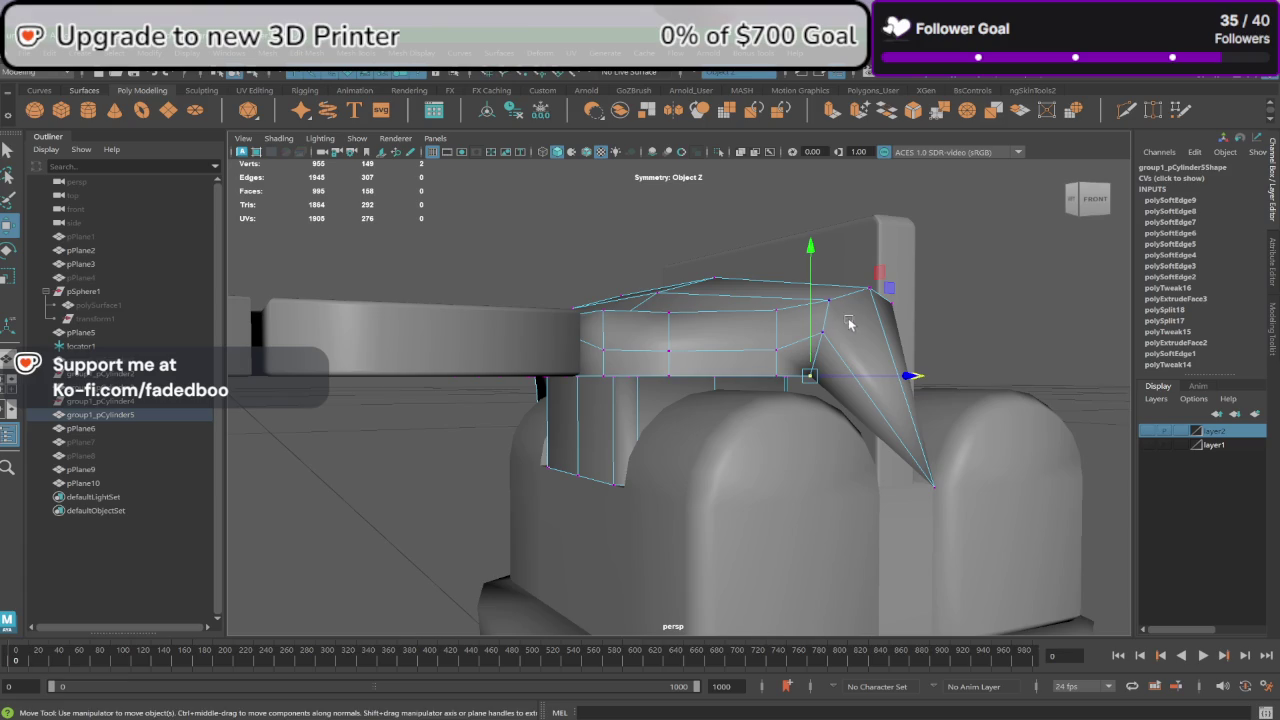
pyautogui.moveTo(849, 323)
pyautogui.keyDown('alt'); pyautogui.mouseDown()
pyautogui.moveTo(882, 314)
pyautogui.moveTo(966, 400)
pyautogui.moveTo(952, 352)
pyautogui.moveTo(857, 397)
pyautogui.moveTo(843, 366)
pyautogui.moveTo(831, 514)
pyautogui.moveTo(839, 479)
pyautogui.mouseUp(); pyautogui.keyUp('alt')
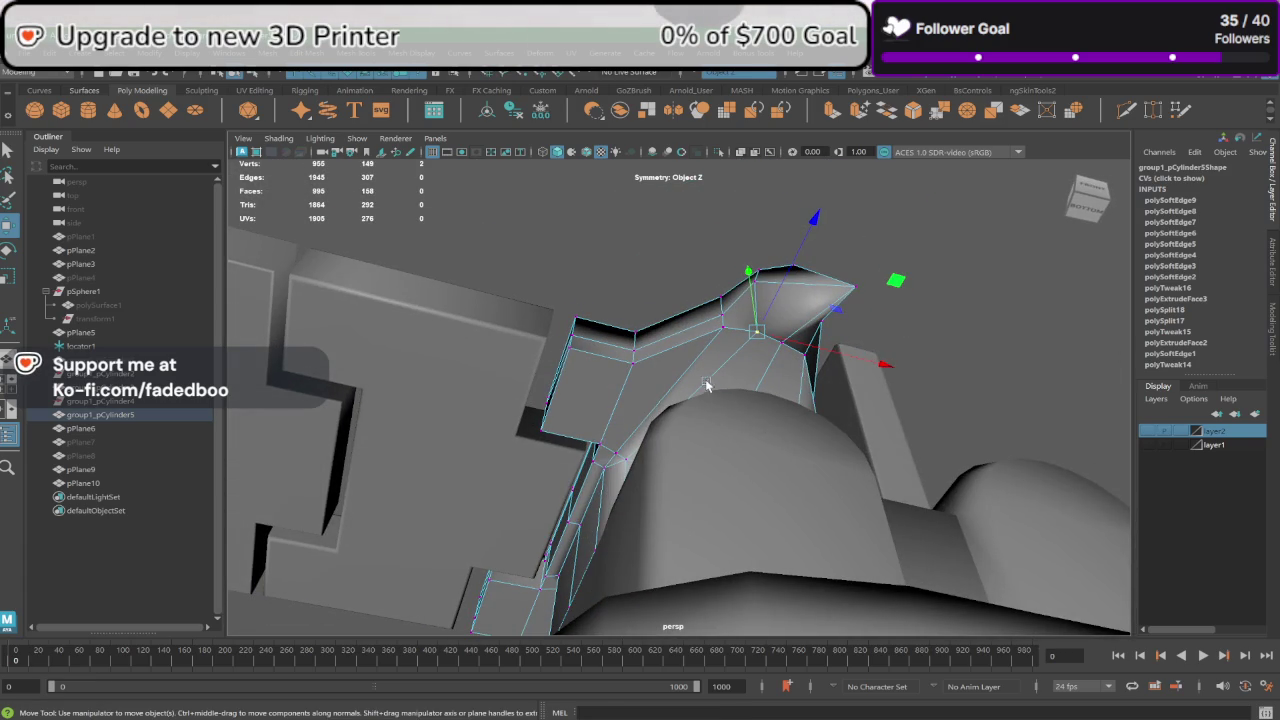
pyautogui.click(724, 328)
pyautogui.moveTo(861, 302)
pyautogui.mouseDown()
pyautogui.moveTo(770, 346)
pyautogui.moveTo(731, 390)
pyautogui.mouseUp()
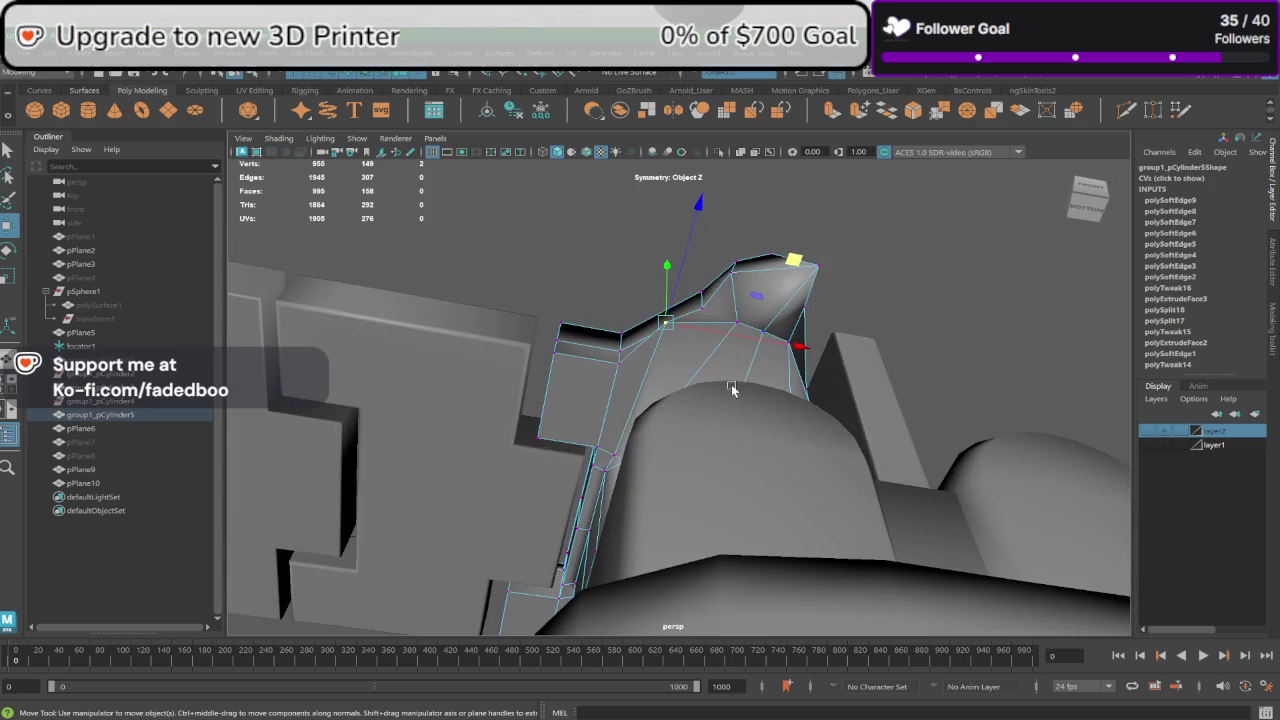
# Step: Nudge two more jaw-piece vertices, one outward along the plane and one slightly up
pyautogui.click(744, 321)
pyautogui.moveTo(860, 262); pyautogui.dragTo(845, 256)
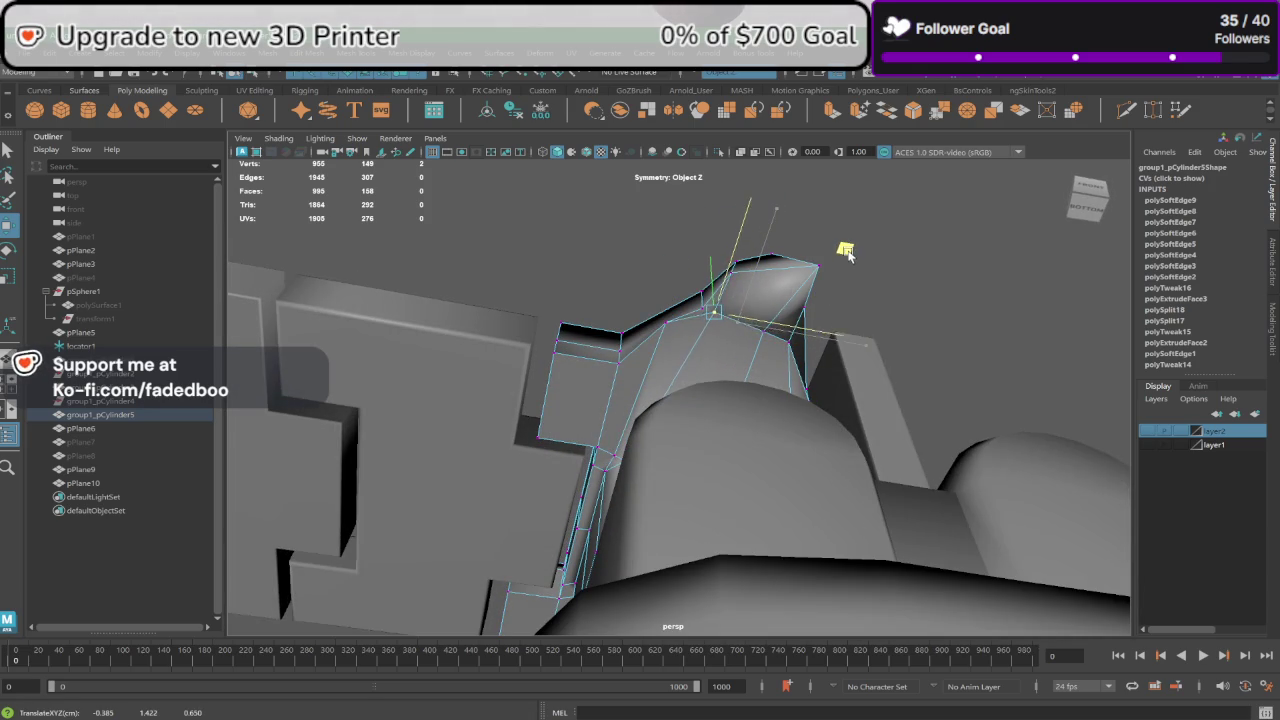
pyautogui.click(764, 331)
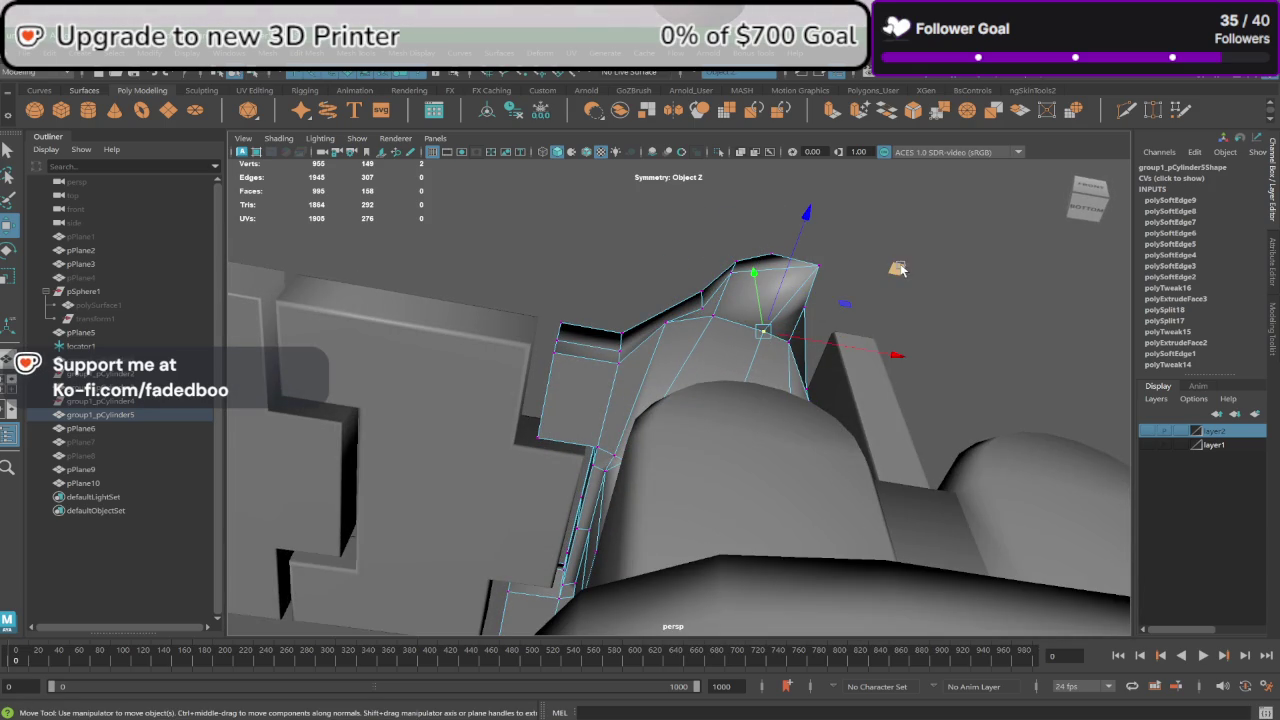
pyautogui.moveTo(898, 268); pyautogui.dragTo(902, 237, button='middle')
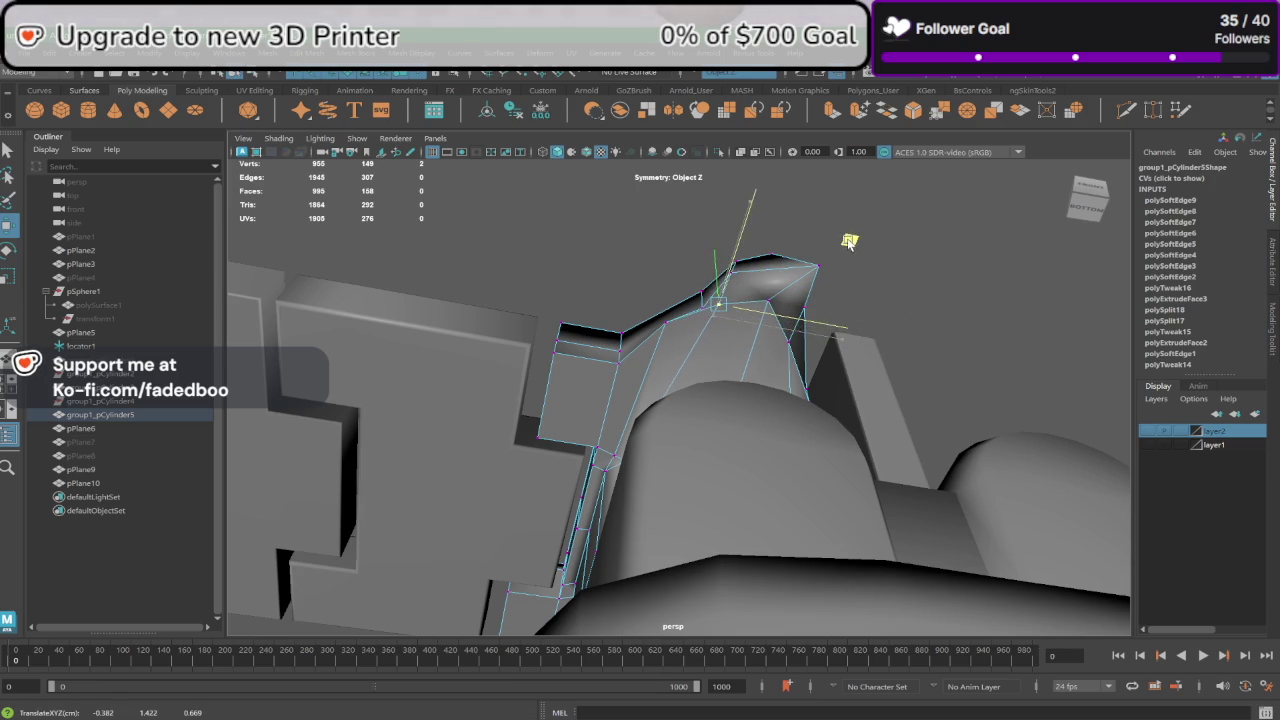
# Step: Undo the stray spike vertex move on the jaw piece
pyautogui.moveTo(850, 245)
pyautogui.keyDown('alt'); pyautogui.mouseDown()
pyautogui.moveTo(845, 278)
pyautogui.moveTo(791, 329)
pyautogui.mouseUp(); pyautogui.keyUp('alt')
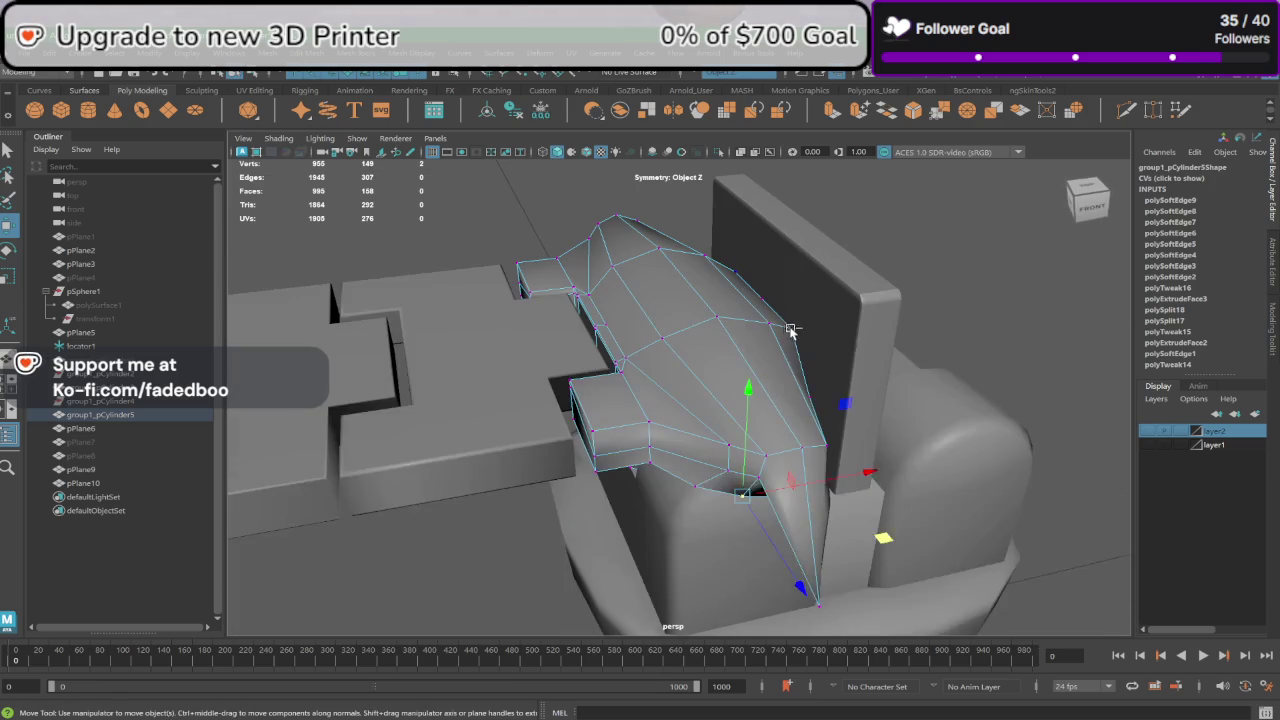
pyautogui.hotkey('ctrl', 'z')
pyautogui.moveTo(764, 451); pyautogui.dragTo(771, 530, button='middle')
pyautogui.moveTo(771, 530)
pyautogui.keyDown('alt'); pyautogui.mouseDown()
pyautogui.moveTo(796, 518)
pyautogui.moveTo(885, 555)
pyautogui.moveTo(820, 400)
pyautogui.mouseUp(); pyautogui.keyUp('alt')
pyautogui.hotkey('ctrl', 'z')
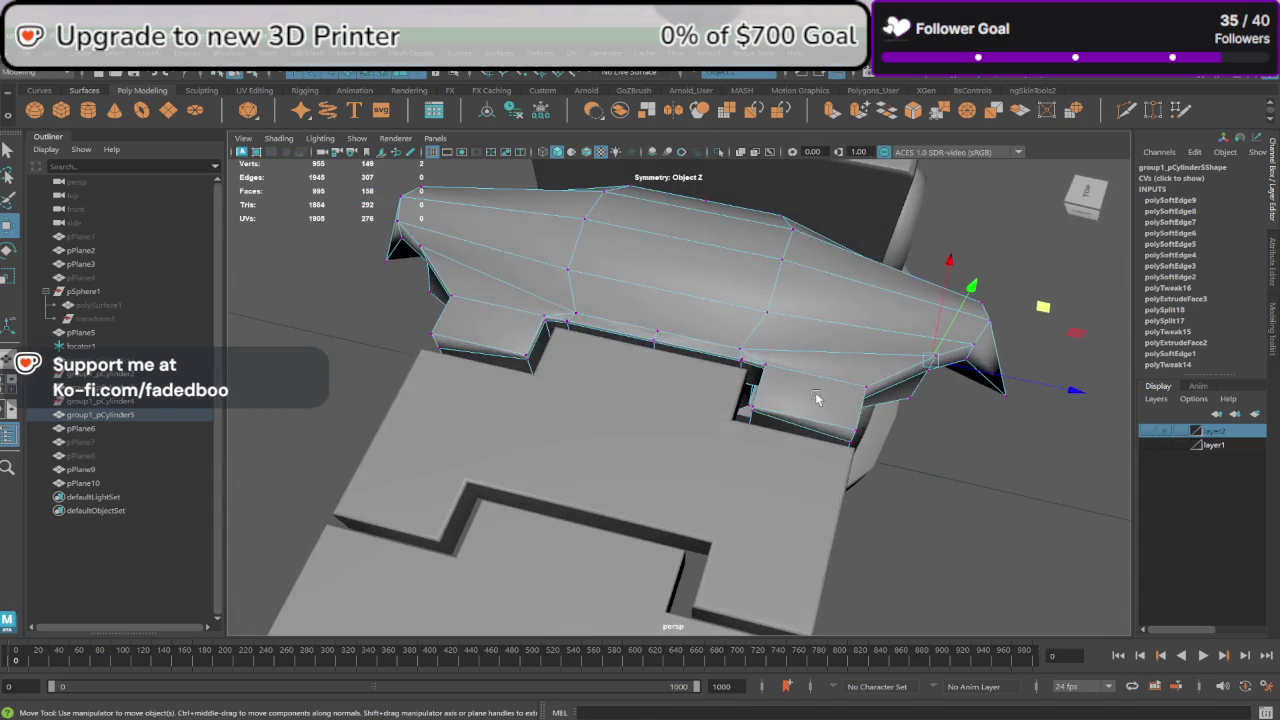
# Step: Raise the two jaw-piece tab faces against the slab plate in Face mode, then deselect
pyautogui.rightClick(812, 405)
pyautogui.click(810, 381)
pyautogui.click(805, 425)
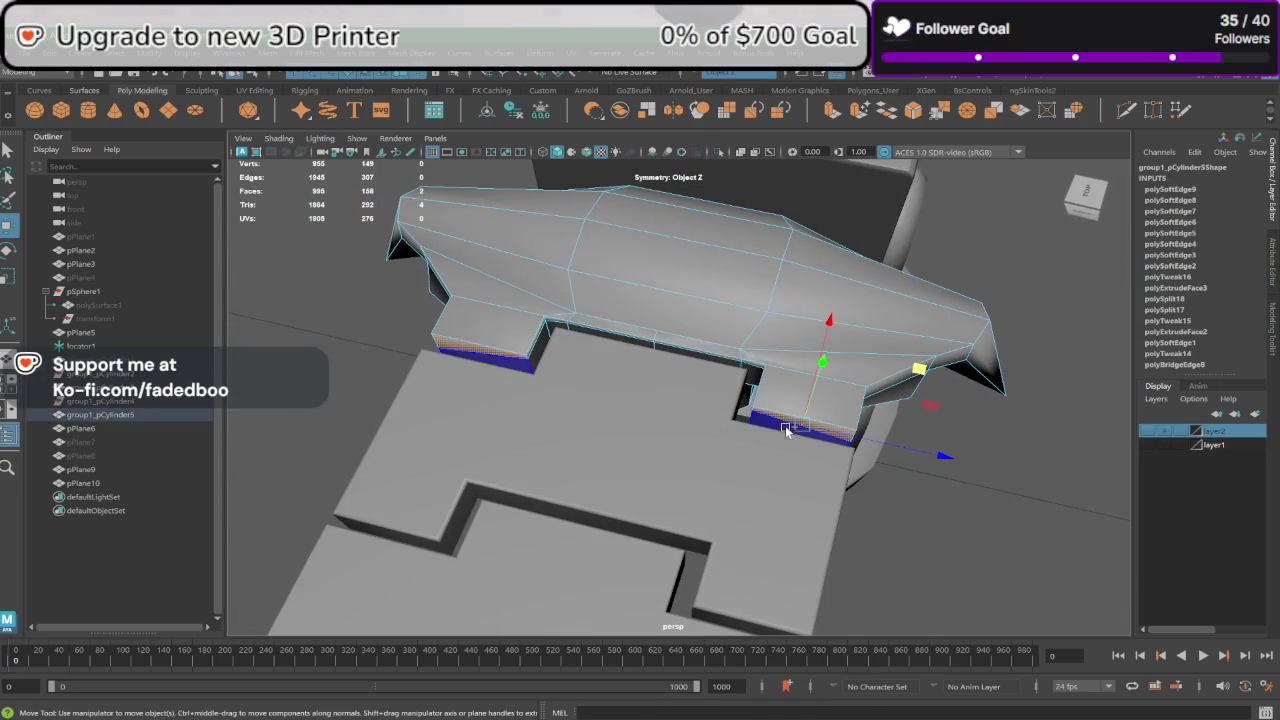
pyautogui.keyDown('alt'); pyautogui.moveTo(801, 430); pyautogui.dragTo(825, 440); pyautogui.keyUp('alt')
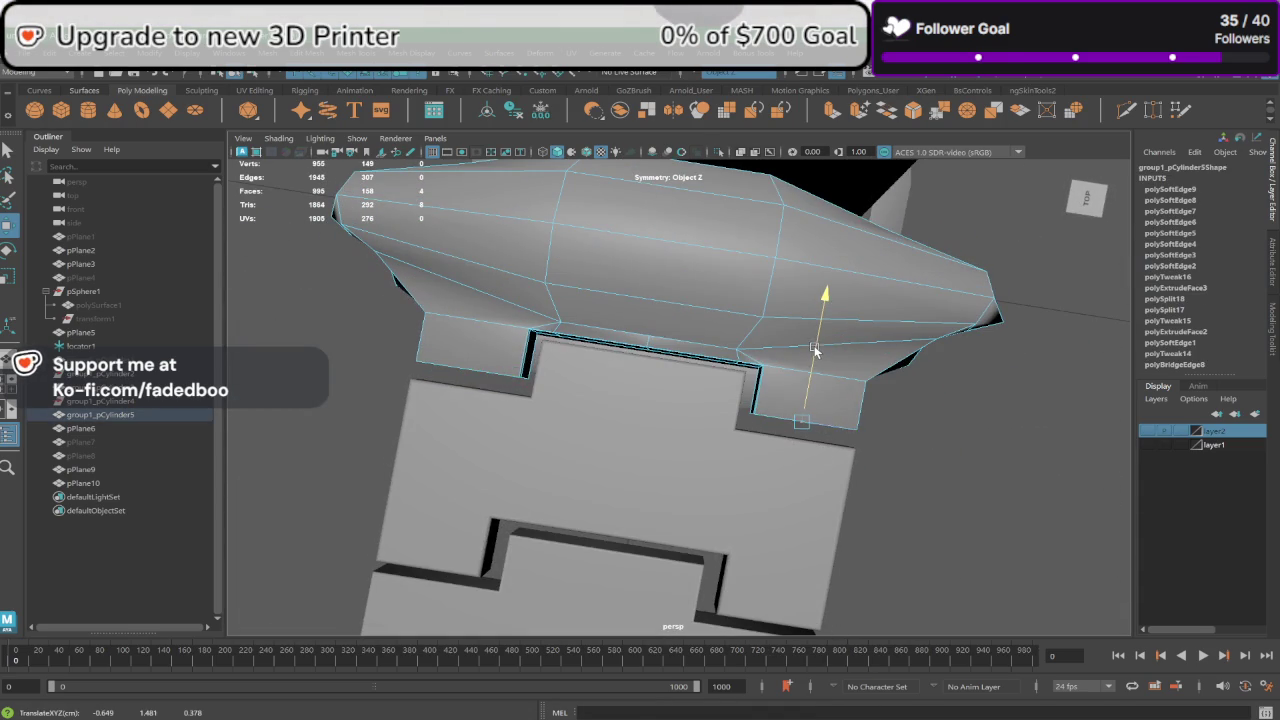
pyautogui.moveTo(818, 375)
pyautogui.mouseDown()
pyautogui.moveTo(813, 357)
pyautogui.moveTo(771, 388)
pyautogui.moveTo(686, 342)
pyautogui.mouseUp()
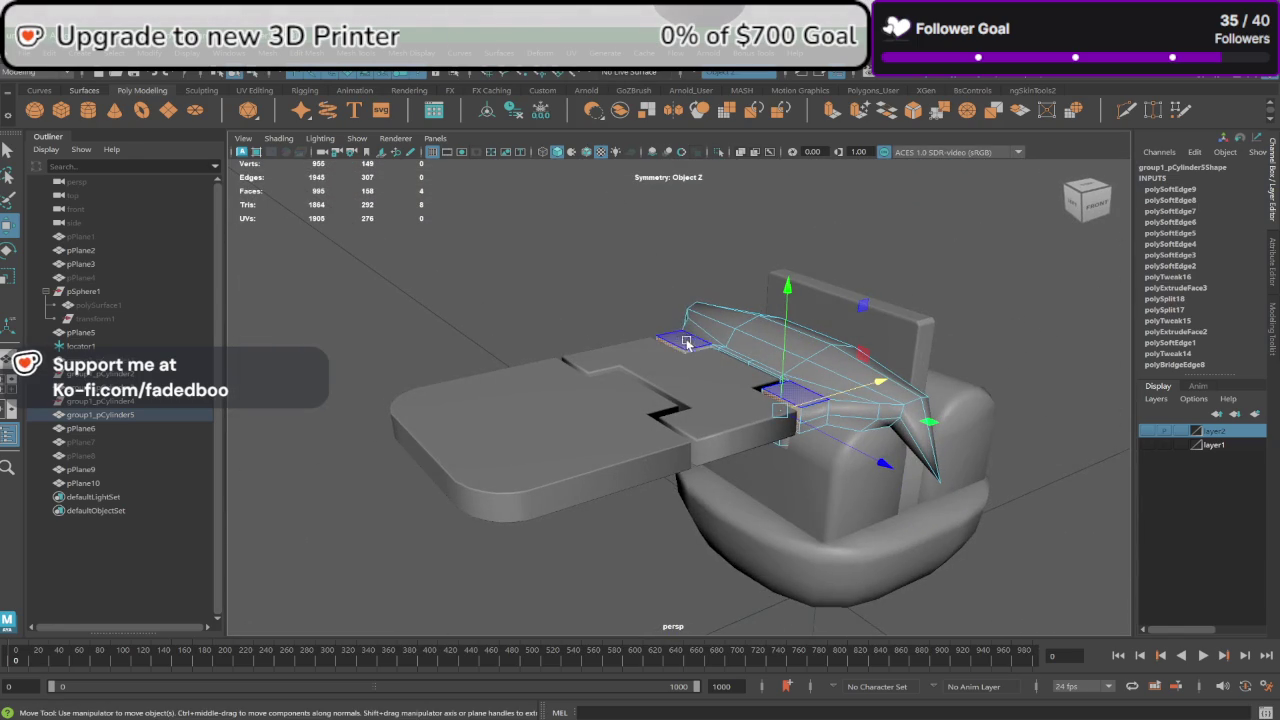
pyautogui.click(683, 340)
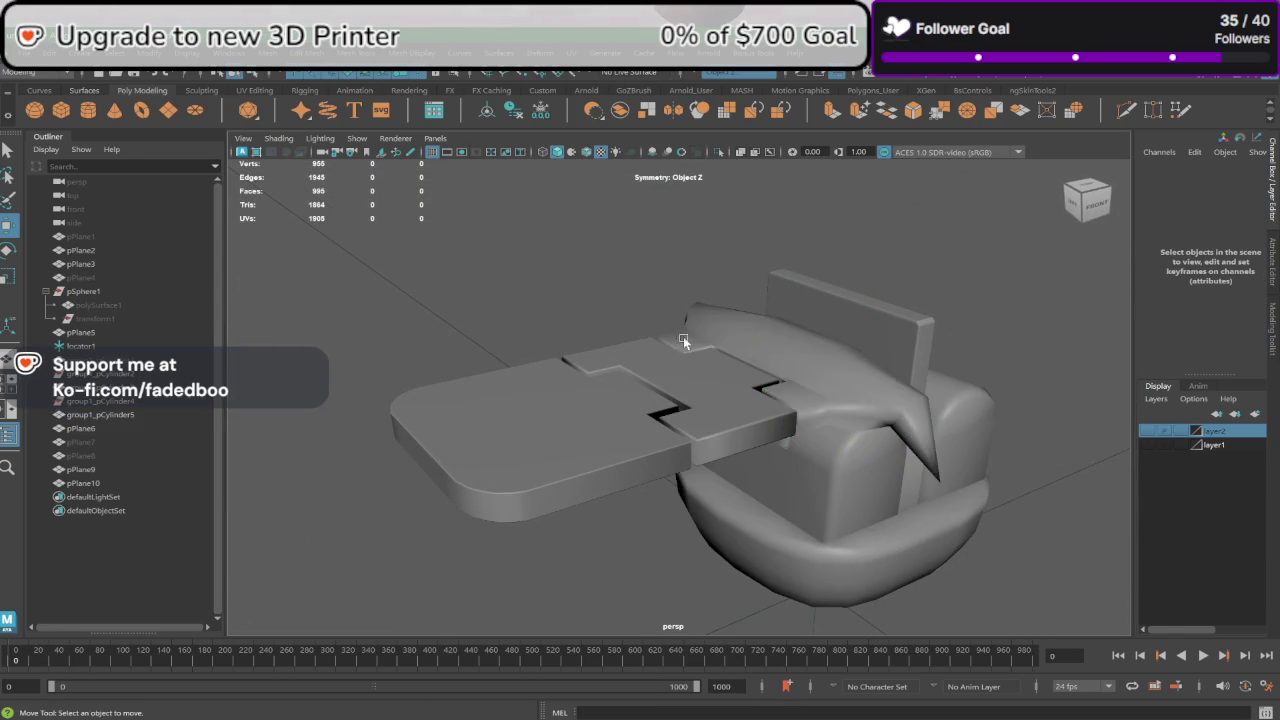
pyautogui.moveTo(683, 340)
pyautogui.keyDown('alt'); pyautogui.mouseDown()
pyautogui.moveTo(781, 427)
pyautogui.moveTo(840, 406)
pyautogui.mouseUp(); pyautogui.keyUp('alt')
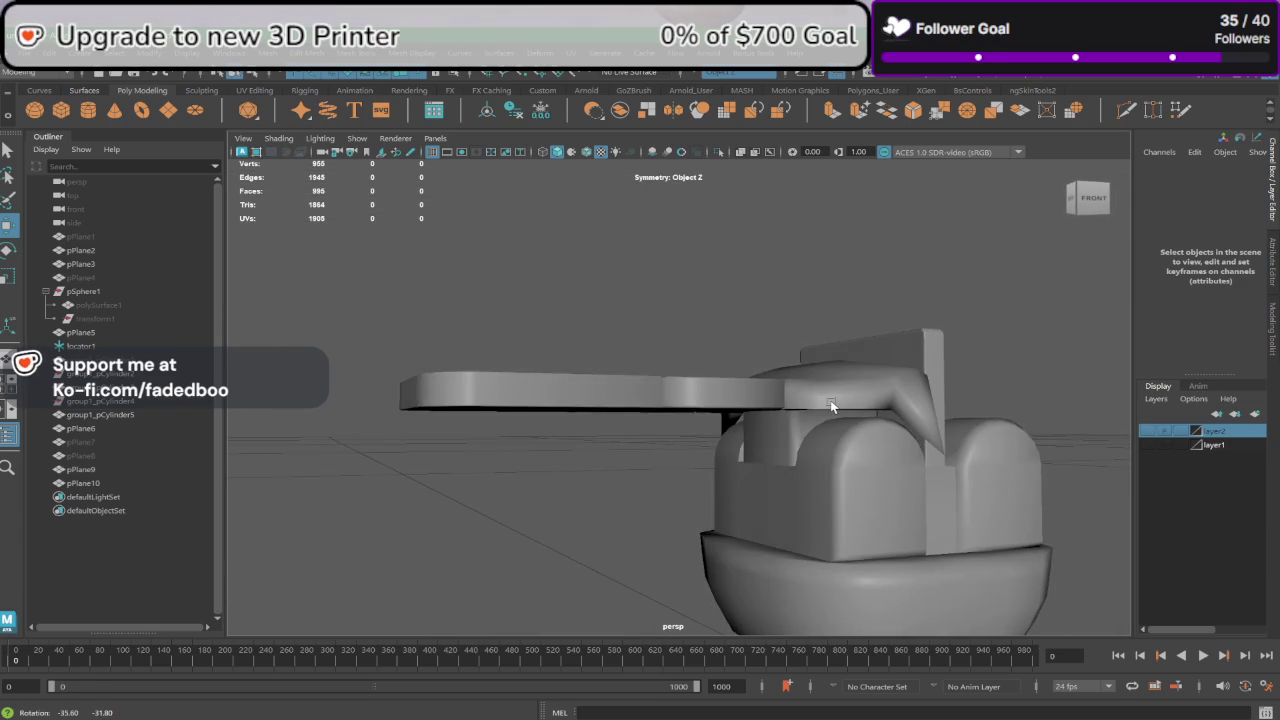
# Step: Frame the helmet body group1_pCylinder3 and marquee-select its bowl-shaped base faces
pyautogui.keyDown('alt'); pyautogui.moveTo(840, 406); pyautogui.dragTo(823, 403); pyautogui.keyUp('alt')
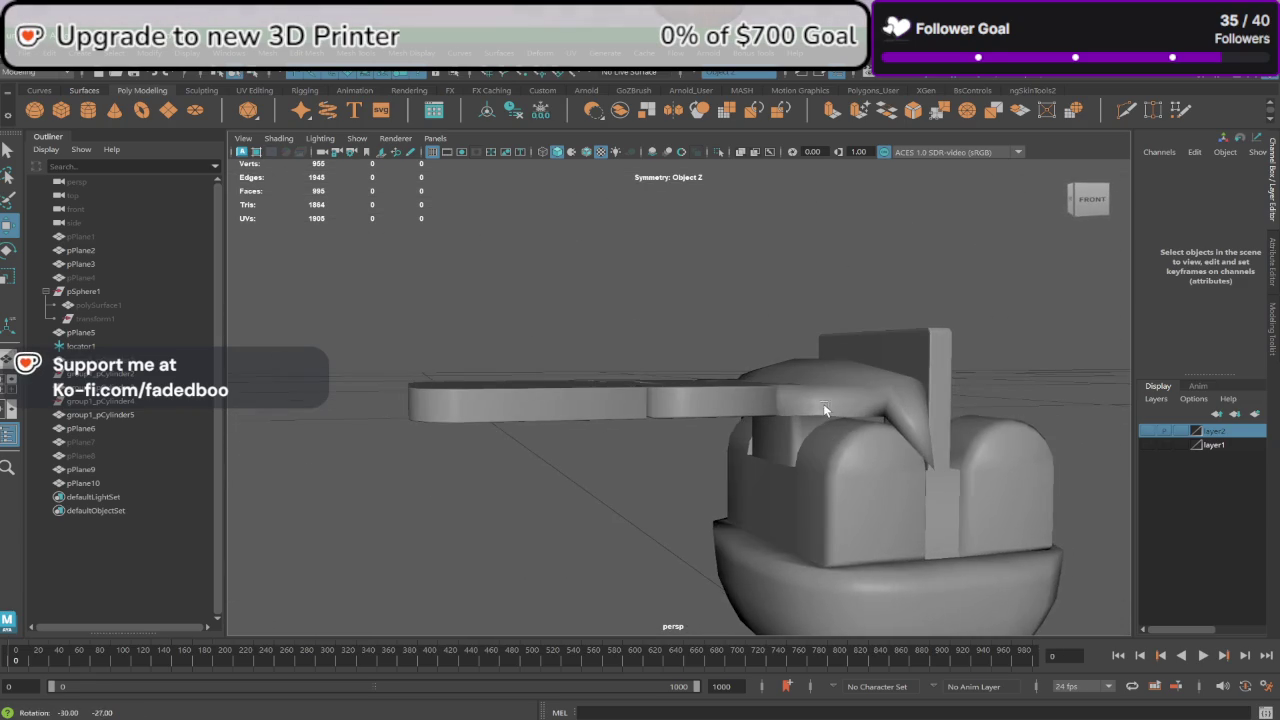
pyautogui.click(816, 476)
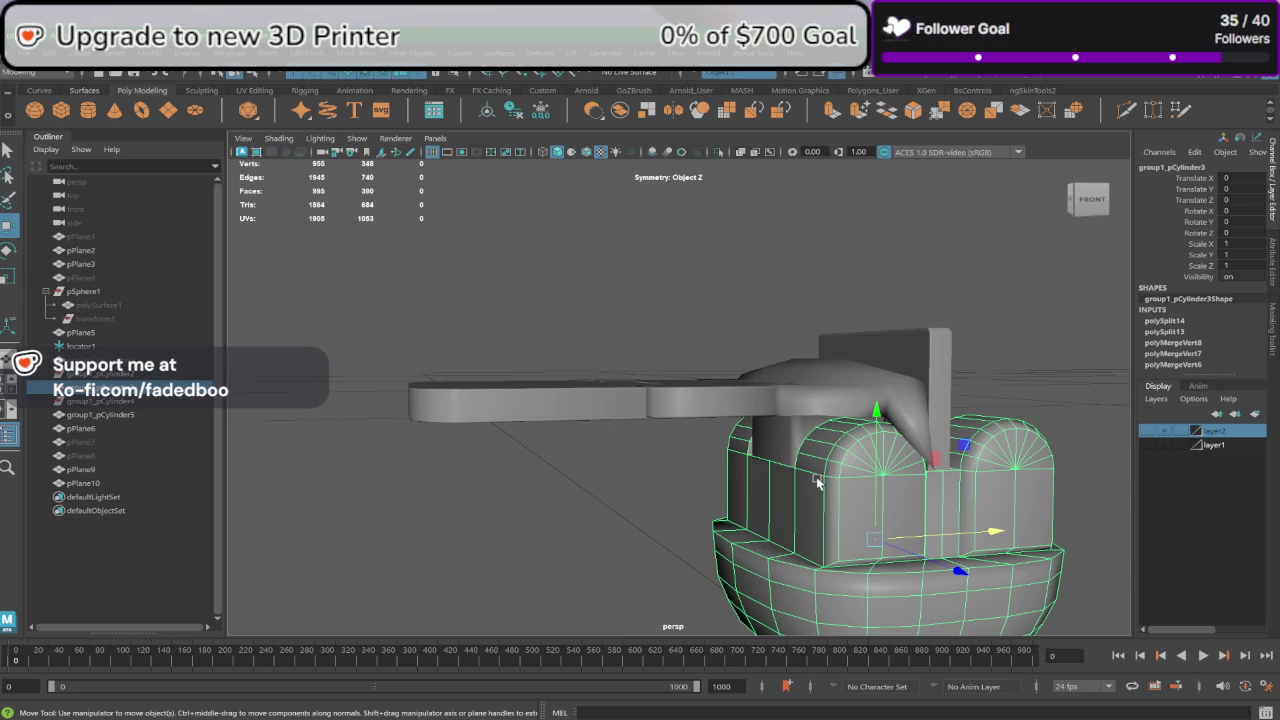
pyautogui.press('f')
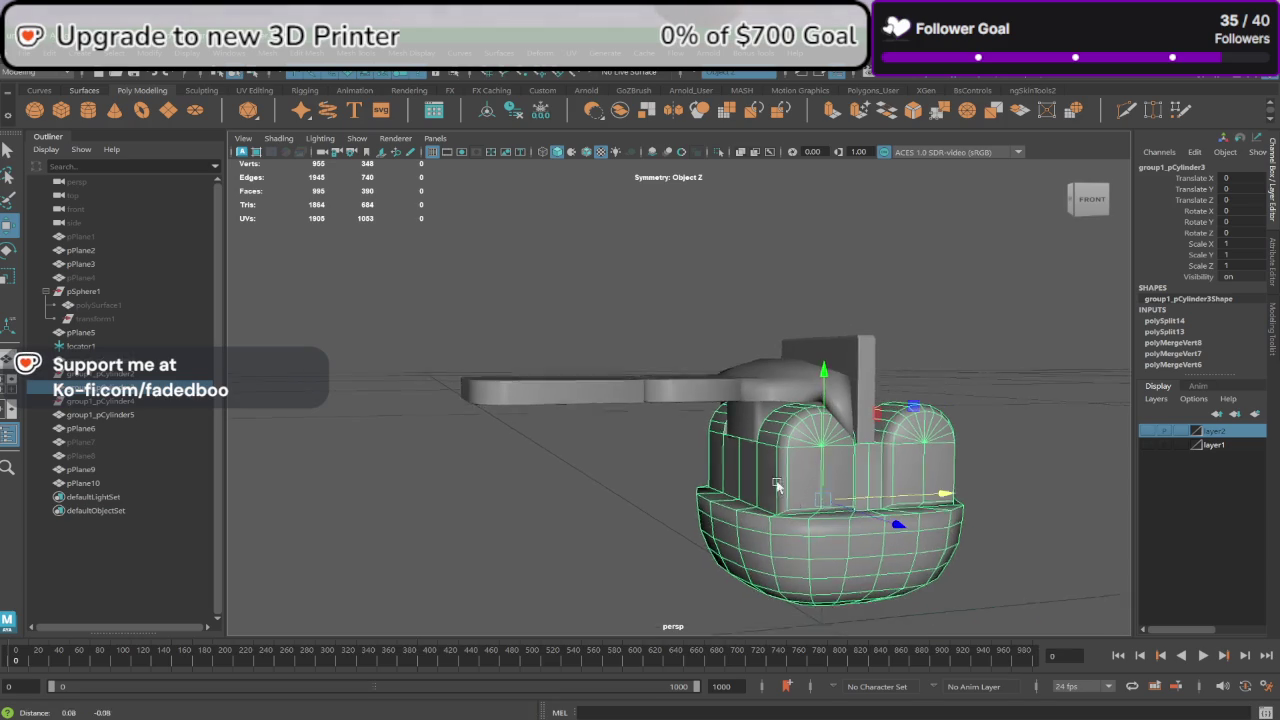
pyautogui.rightClick(754, 424)
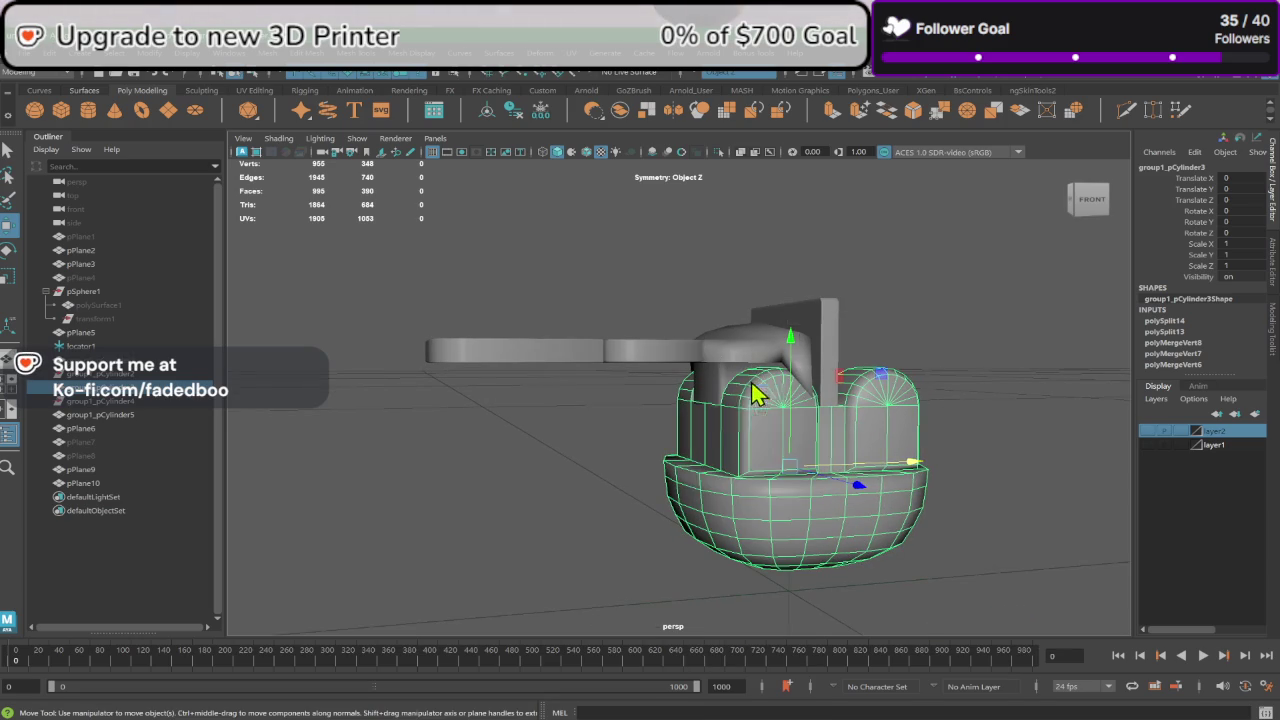
pyautogui.click(609, 606)
pyautogui.moveTo(614, 605); pyautogui.dragTo(995, 441)
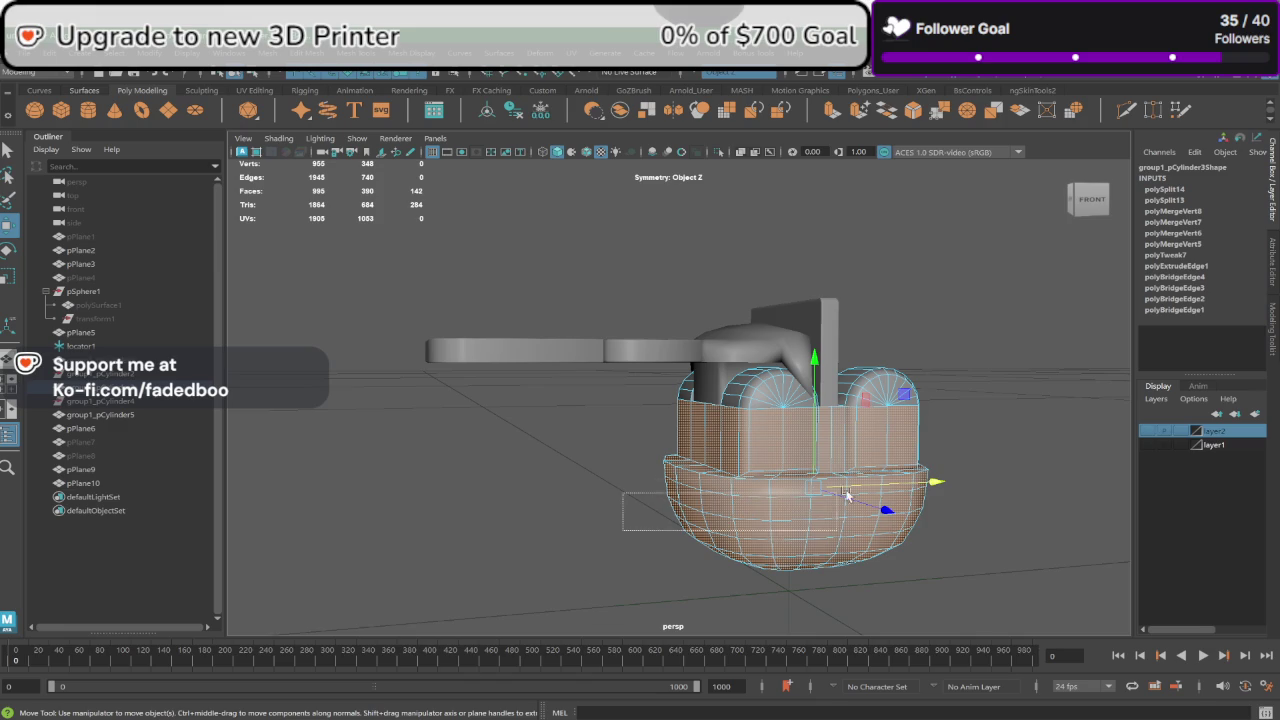
pyautogui.keyDown('ctrl'); pyautogui.moveTo(979, 455); pyautogui.dragTo(971, 460); pyautogui.keyUp('ctrl')
pyautogui.click(620, 566)
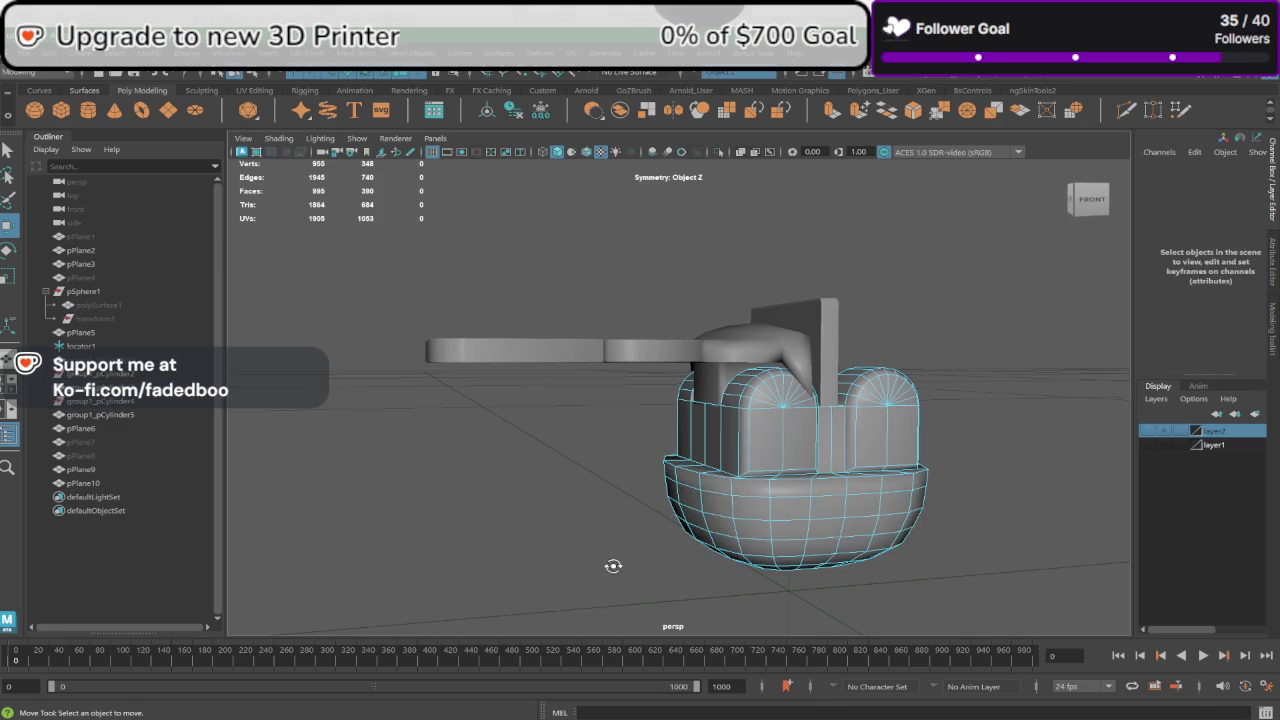
pyautogui.keyDown('alt'); pyautogui.moveTo(611, 563); pyautogui.dragTo(594, 564); pyautogui.keyUp('alt')
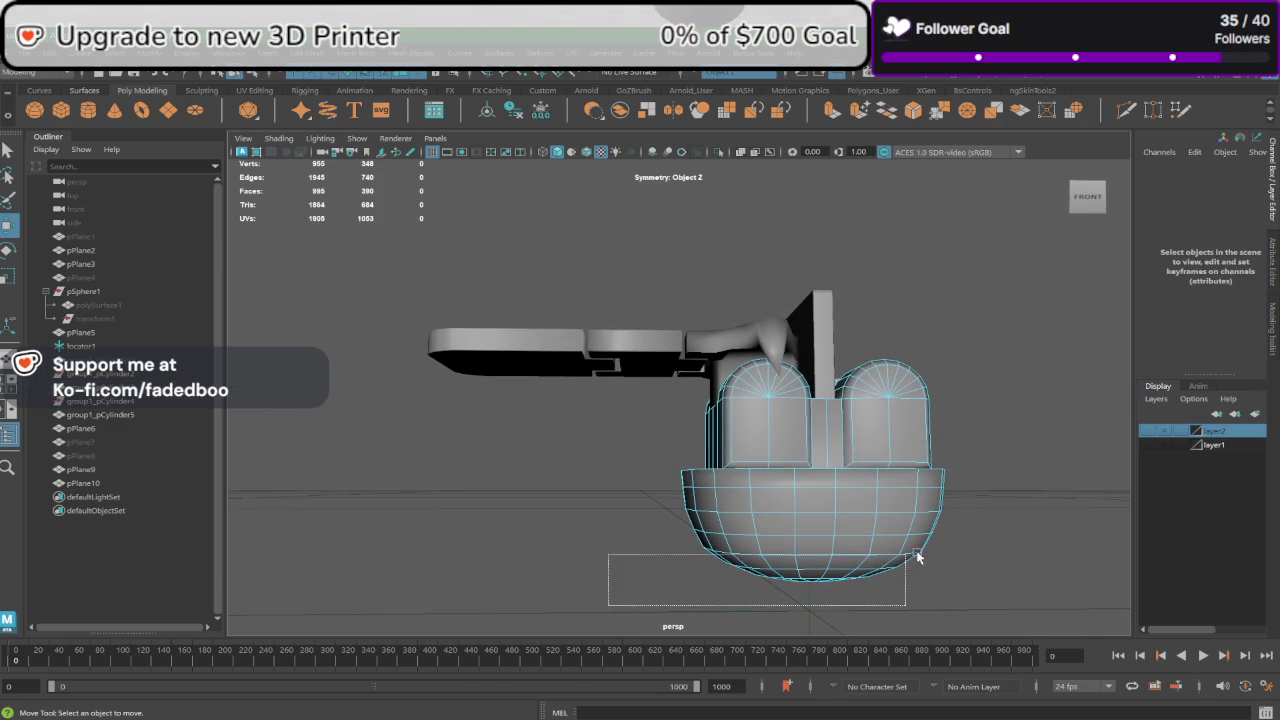
pyautogui.moveTo(918, 558); pyautogui.dragTo(1034, 472)
pyautogui.keyDown('alt'); pyautogui.moveTo(774, 526); pyautogui.dragTo(1071, 532); pyautogui.keyUp('alt')
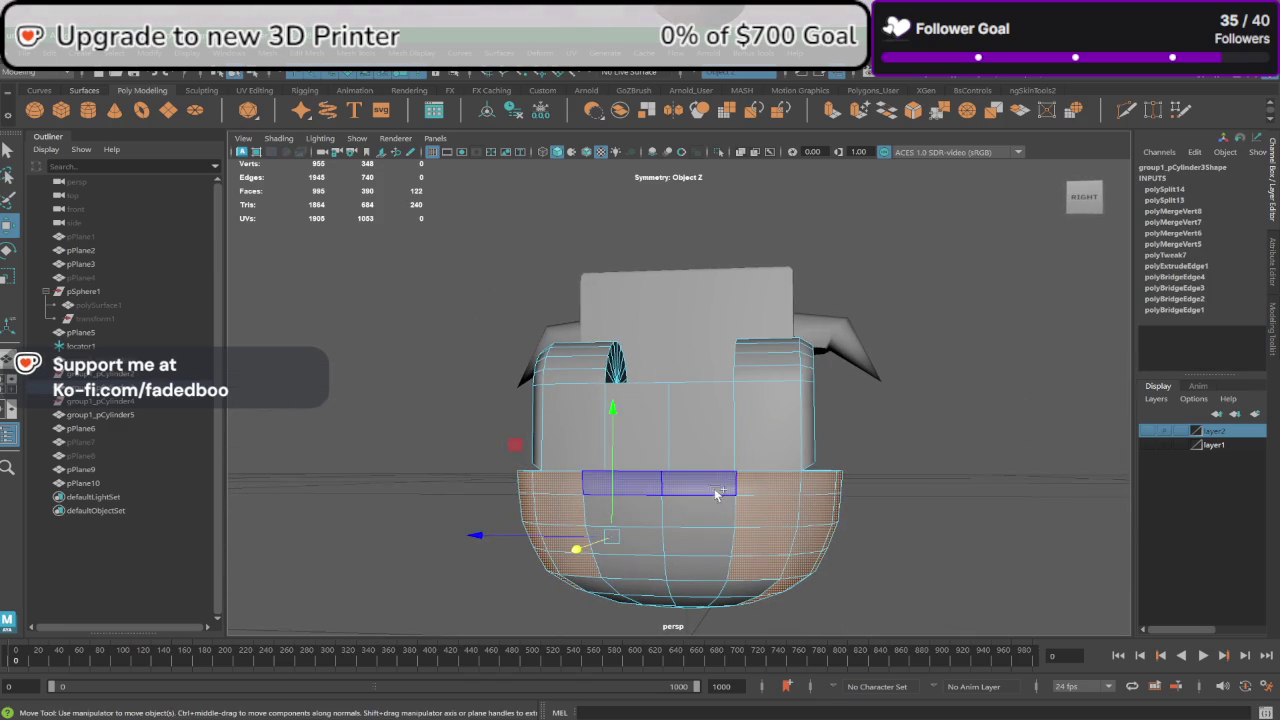
# Step: Add the bowl's lower side and first bottom faces to the face selection
pyautogui.keyDown('shift'); pyautogui.click(716, 493); pyautogui.keyUp('shift')
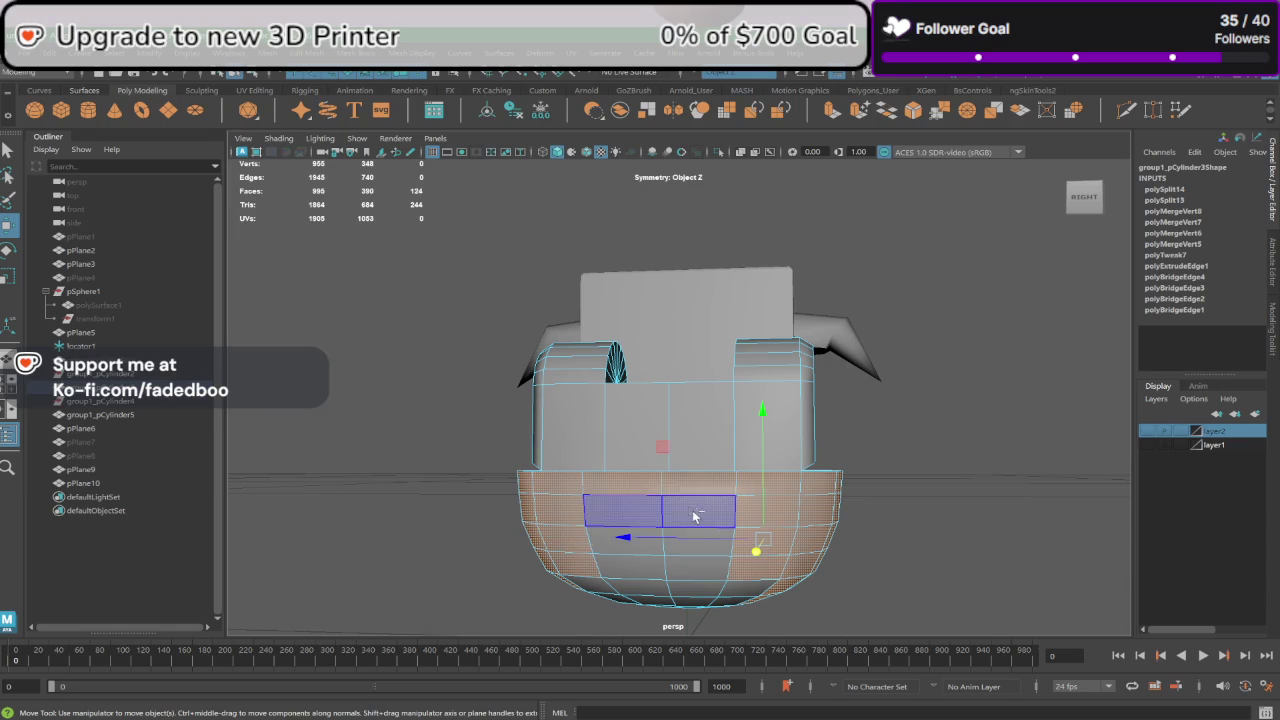
pyautogui.keyDown('shift'); pyautogui.click(697, 573); pyautogui.keyUp('shift')
pyautogui.keyDown('alt'); pyautogui.moveTo(697, 573); pyautogui.dragTo(684, 438); pyautogui.keyUp('alt')
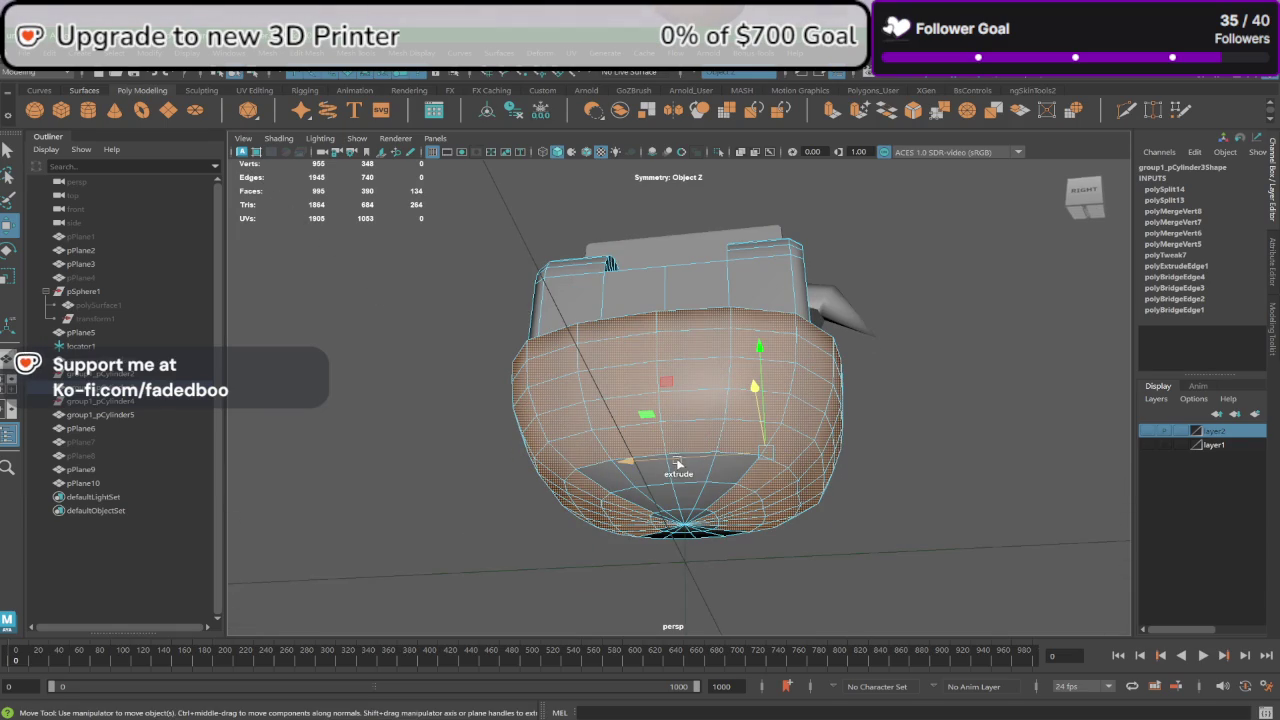
pyautogui.keyDown('shift'); pyautogui.click(695, 478); pyautogui.keyUp('shift')
pyautogui.keyDown('shift'); pyautogui.click(688, 500); pyautogui.keyUp('shift')
pyautogui.keyDown('alt'); pyautogui.moveTo(688, 500); pyautogui.dragTo(733, 485); pyautogui.keyUp('alt')
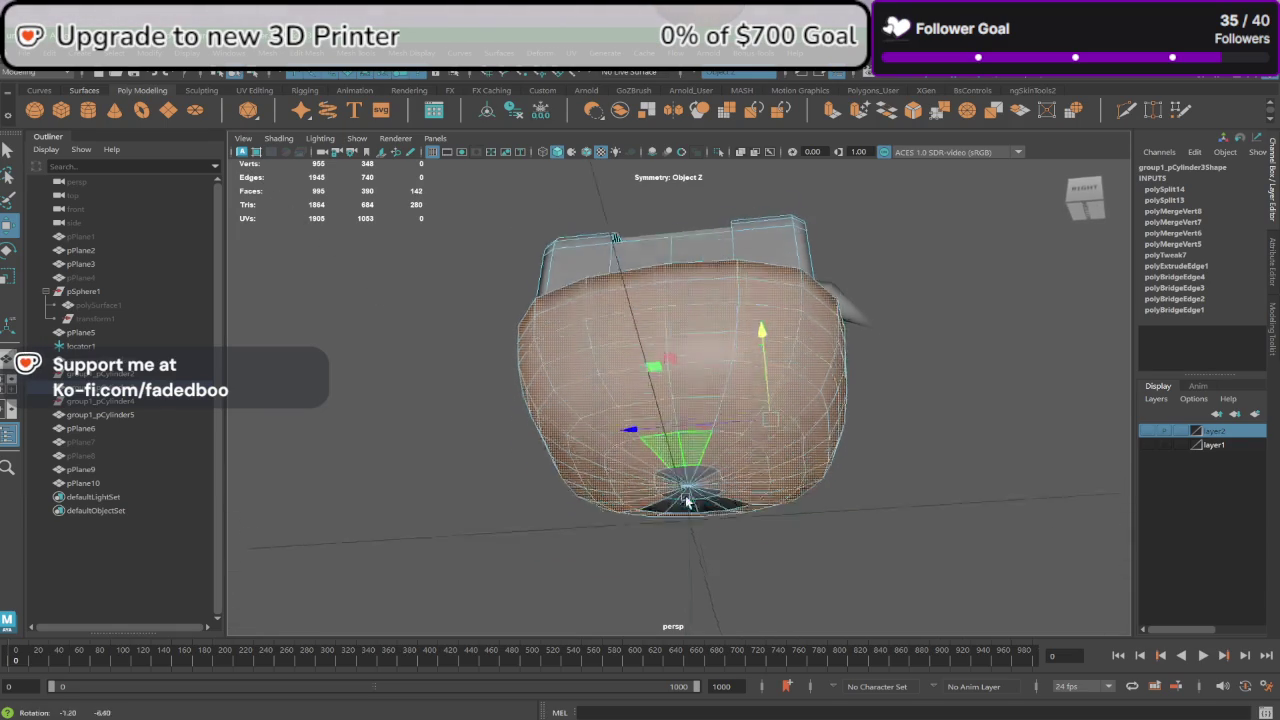
# Step: Add the remaining bottom cap faces and the bowl's top row to the selection
pyautogui.scroll(3, 733, 485)
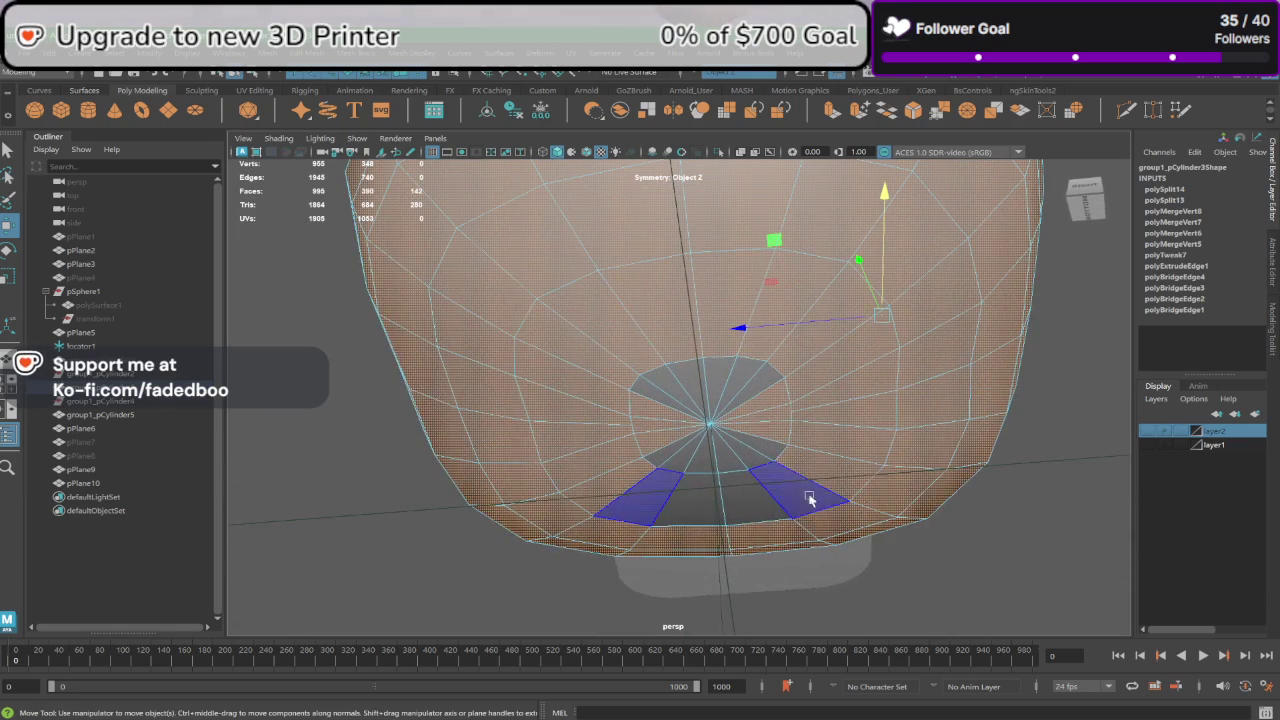
pyautogui.keyDown('shift'); pyautogui.click(757, 458); pyautogui.keyUp('shift')
pyautogui.keyDown('shift'); pyautogui.click(748, 411); pyautogui.keyUp('shift')
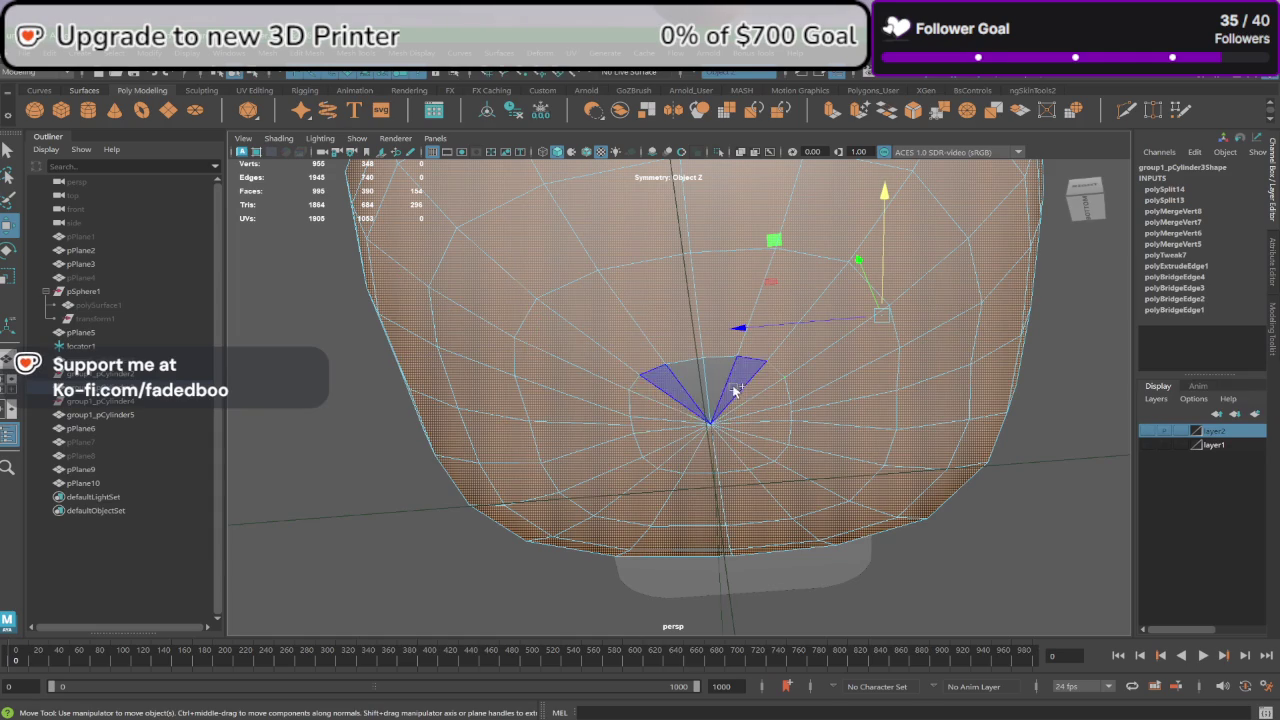
pyautogui.keyDown('shift'); pyautogui.click(725, 385); pyautogui.keyUp('shift')
pyautogui.moveTo(725, 385)
pyautogui.keyDown('alt'); pyautogui.mouseDown()
pyautogui.moveTo(748, 459)
pyautogui.moveTo(738, 520)
pyautogui.moveTo(707, 503)
pyautogui.mouseUp(); pyautogui.keyUp('alt')
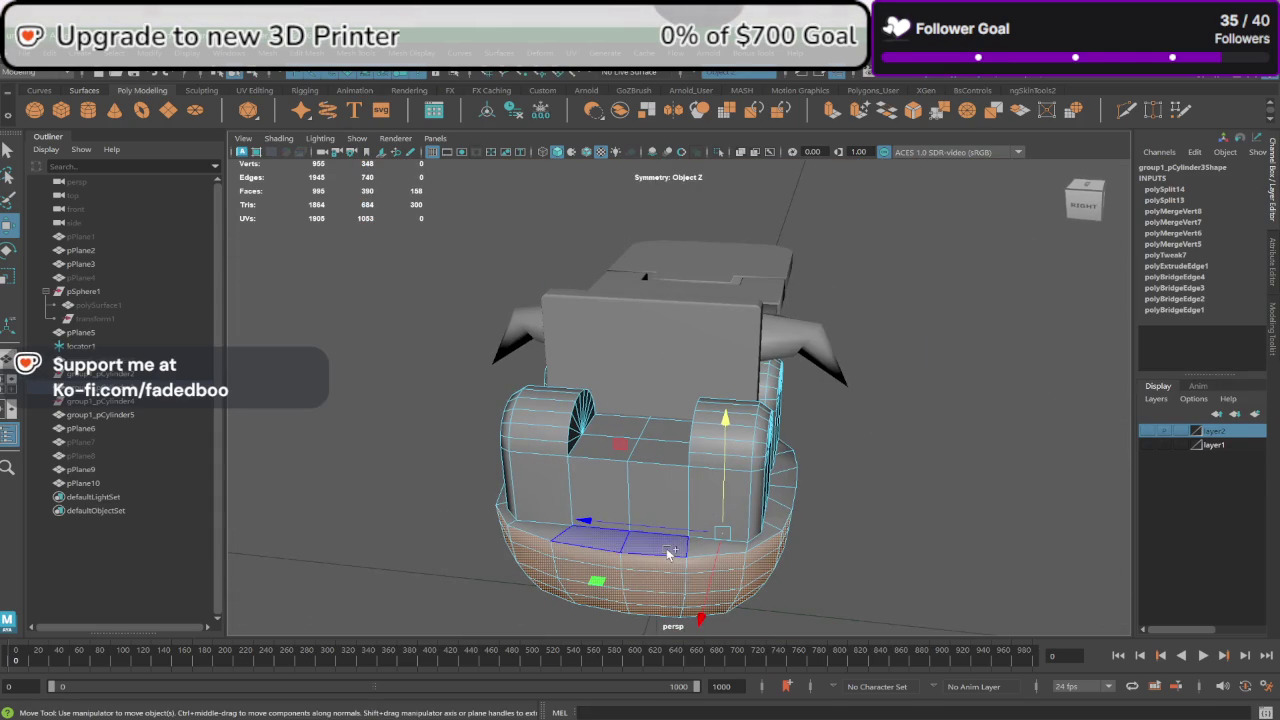
pyautogui.moveTo(662, 551)
pyautogui.keyDown('shift'); pyautogui.mouseDown()
pyautogui.moveTo(730, 552)
pyautogui.moveTo(729, 443)
pyautogui.moveTo(393, 424)
pyautogui.mouseUp(); pyautogui.keyUp('shift')
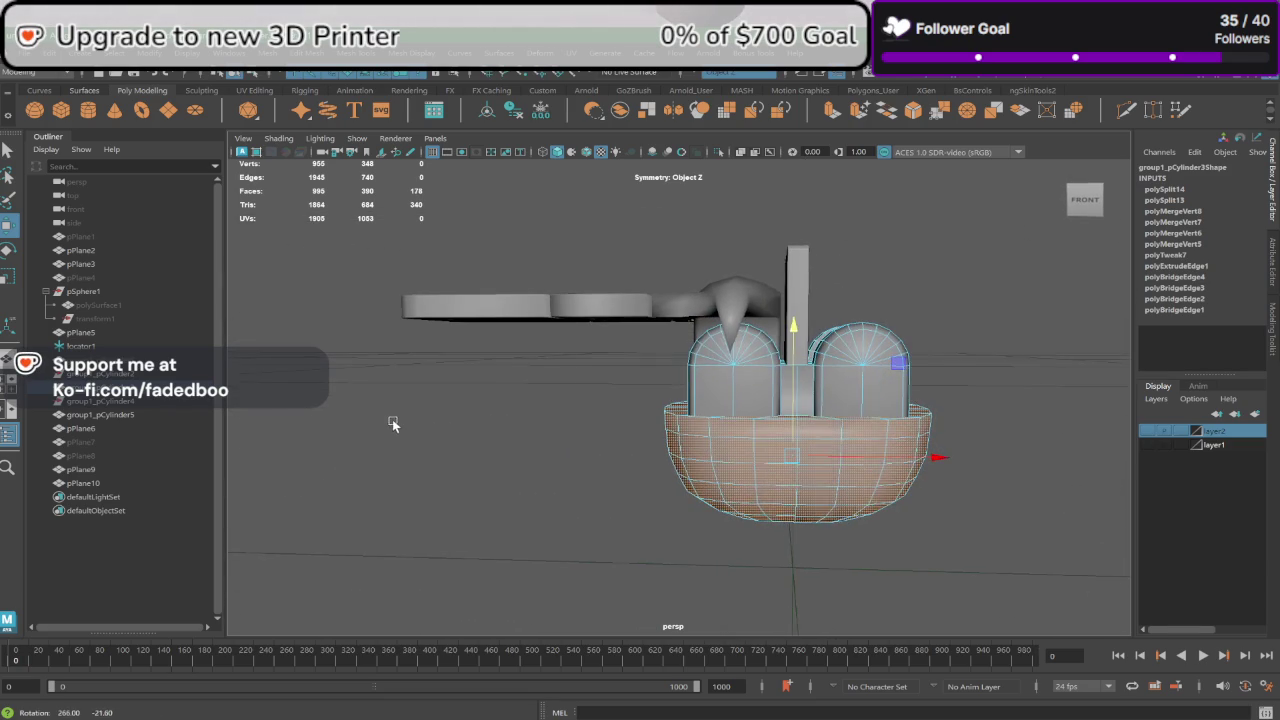
# Step: Raise the bowl faces around the head block, undoing the first attempt and redoing it
pyautogui.moveTo(792, 351)
pyautogui.mouseDown()
pyautogui.moveTo(811, 268)
pyautogui.moveTo(775, 412)
pyautogui.moveTo(781, 372)
pyautogui.moveTo(800, 385)
pyautogui.moveTo(897, 381)
pyautogui.moveTo(760, 440)
pyautogui.moveTo(709, 490)
pyautogui.moveTo(840, 476)
pyautogui.moveTo(741, 475)
pyautogui.mouseUp()
pyautogui.hotkey('ctrl', 'z')
pyautogui.scroll(3, 760, 440)
pyautogui.keyDown('shift'); pyautogui.click(842, 470); pyautogui.keyUp('shift')
pyautogui.click(741, 475)
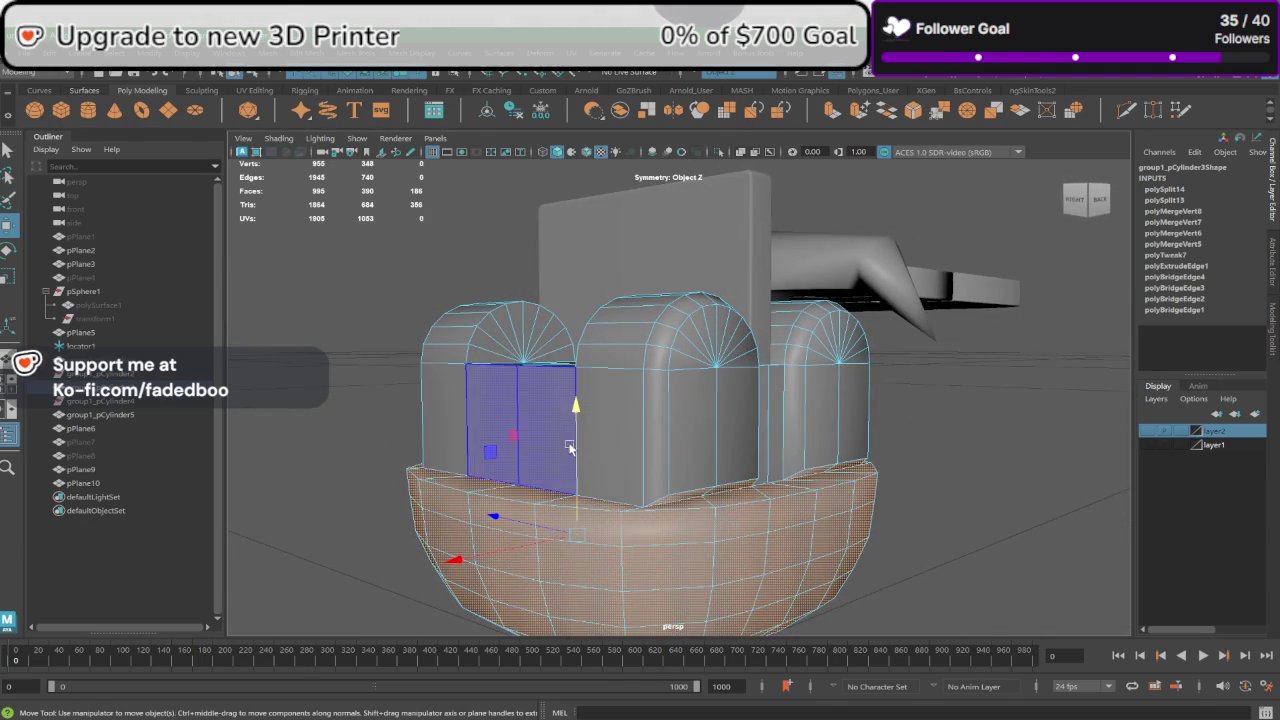
pyautogui.moveTo(578, 440)
pyautogui.mouseDown()
pyautogui.moveTo(582, 410)
pyautogui.moveTo(623, 433)
pyautogui.moveTo(605, 422)
pyautogui.moveTo(403, 428)
pyautogui.mouseUp()
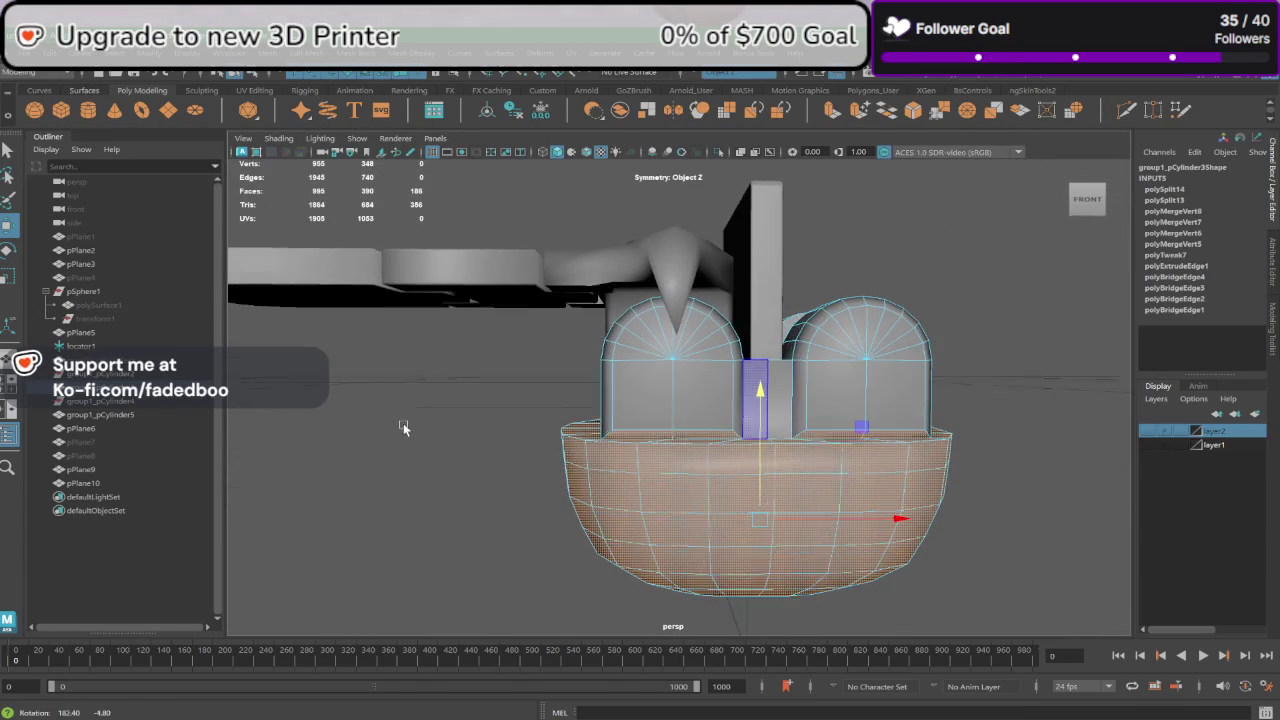
pyautogui.moveTo(758, 406); pyautogui.dragTo(758, 402)
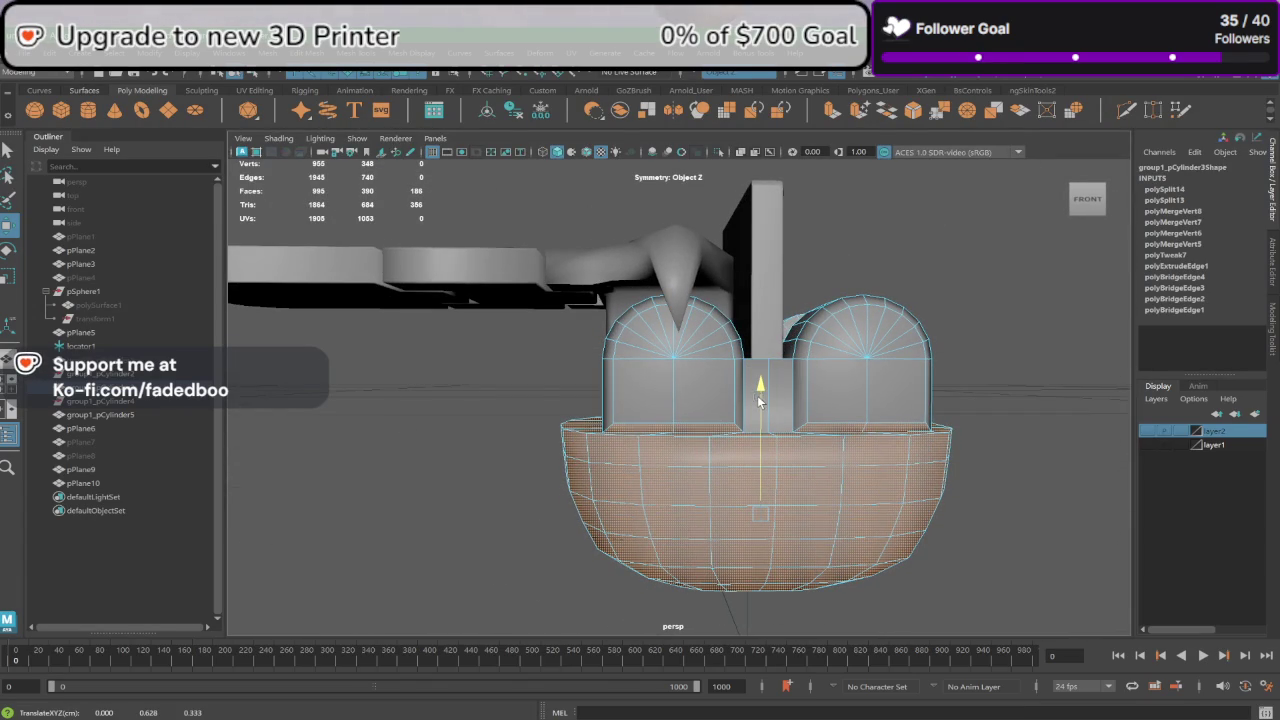
# Step: Return to Object mode with nothing selected and view the whole model
pyautogui.moveTo(903, 511)
pyautogui.keyDown('alt'); pyautogui.mouseDown()
pyautogui.moveTo(840, 508)
pyautogui.moveTo(886, 503)
pyautogui.mouseUp(); pyautogui.keyUp('alt')
pyautogui.moveTo(873, 341)
pyautogui.mouseDown(button='right')
pyautogui.moveTo(878, 374)
pyautogui.moveTo(950, 320)
pyautogui.mouseUp(button='right')
pyautogui.click(954, 374)
pyautogui.moveTo(954, 374)
pyautogui.keyDown('alt'); pyautogui.mouseDown()
pyautogui.moveTo(770, 449)
pyautogui.moveTo(838, 464)
pyautogui.moveTo(810, 468)
pyautogui.moveTo(806, 449)
pyautogui.mouseUp(); pyautogui.keyUp('alt')
pyautogui.scroll(3, 796, 446)
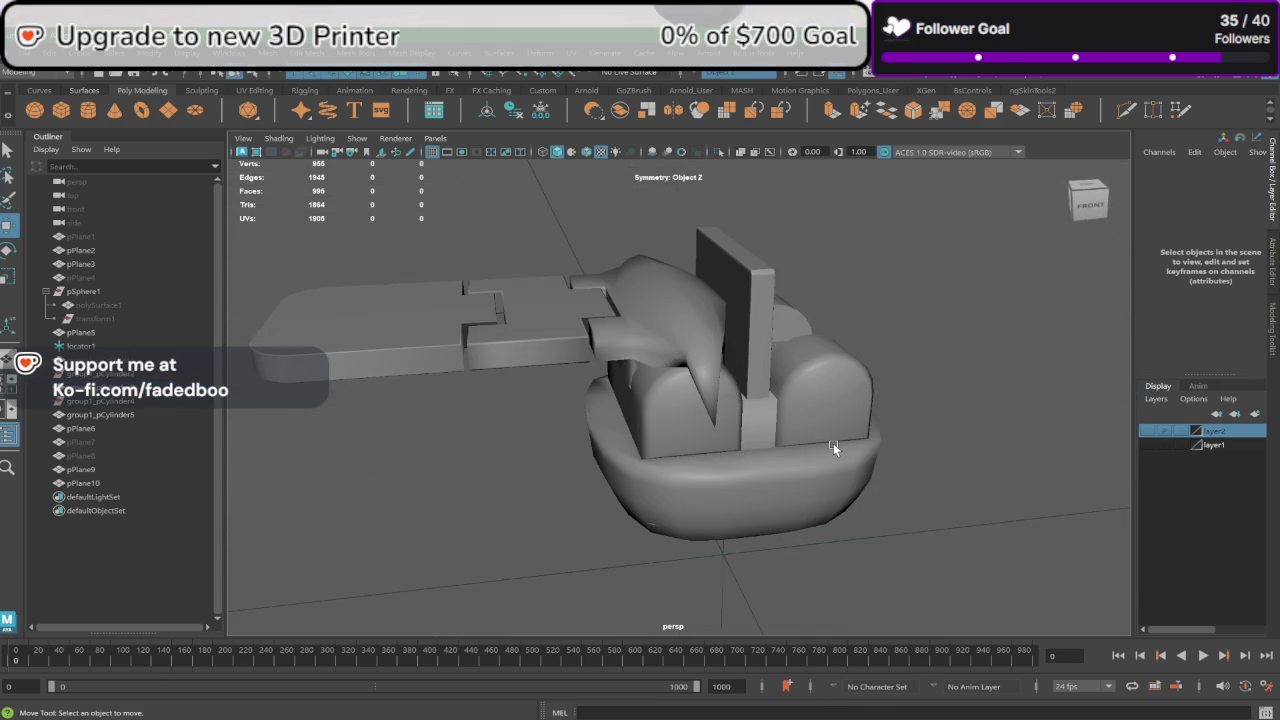
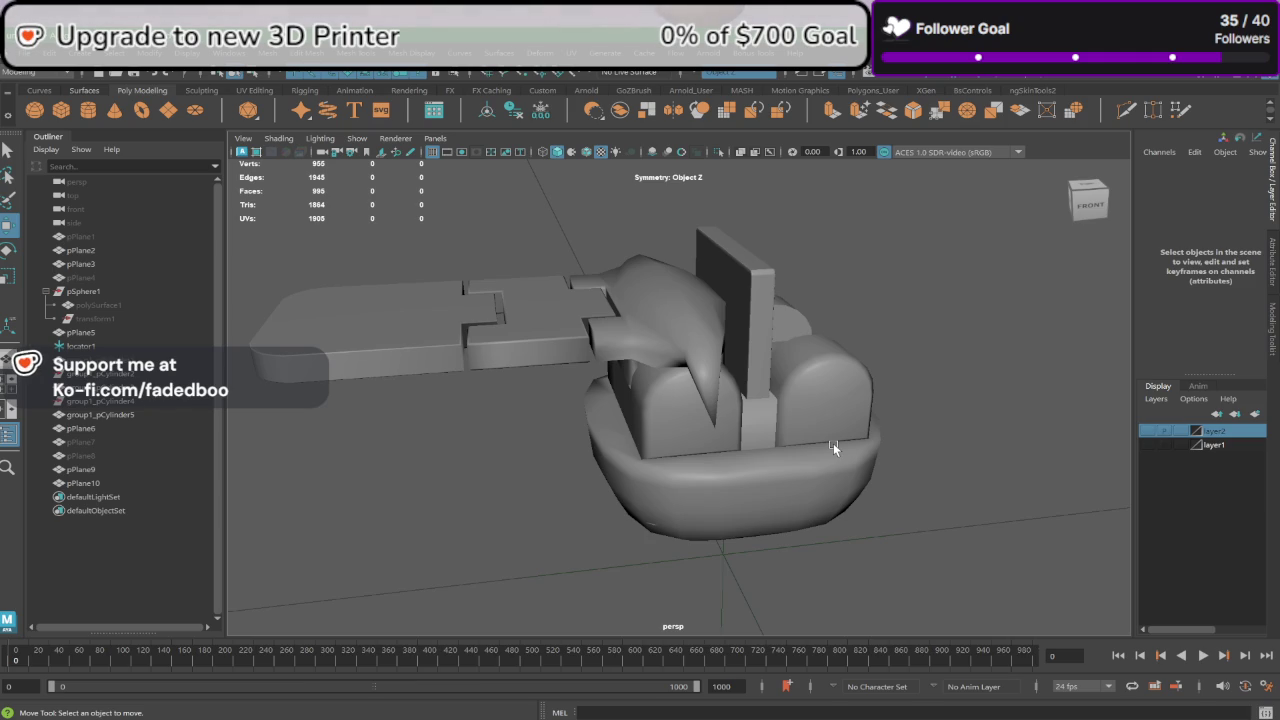
# Step: Orbit around the bowl base and arm and select the handle mesh
pyautogui.scroll(5, 666, 377)
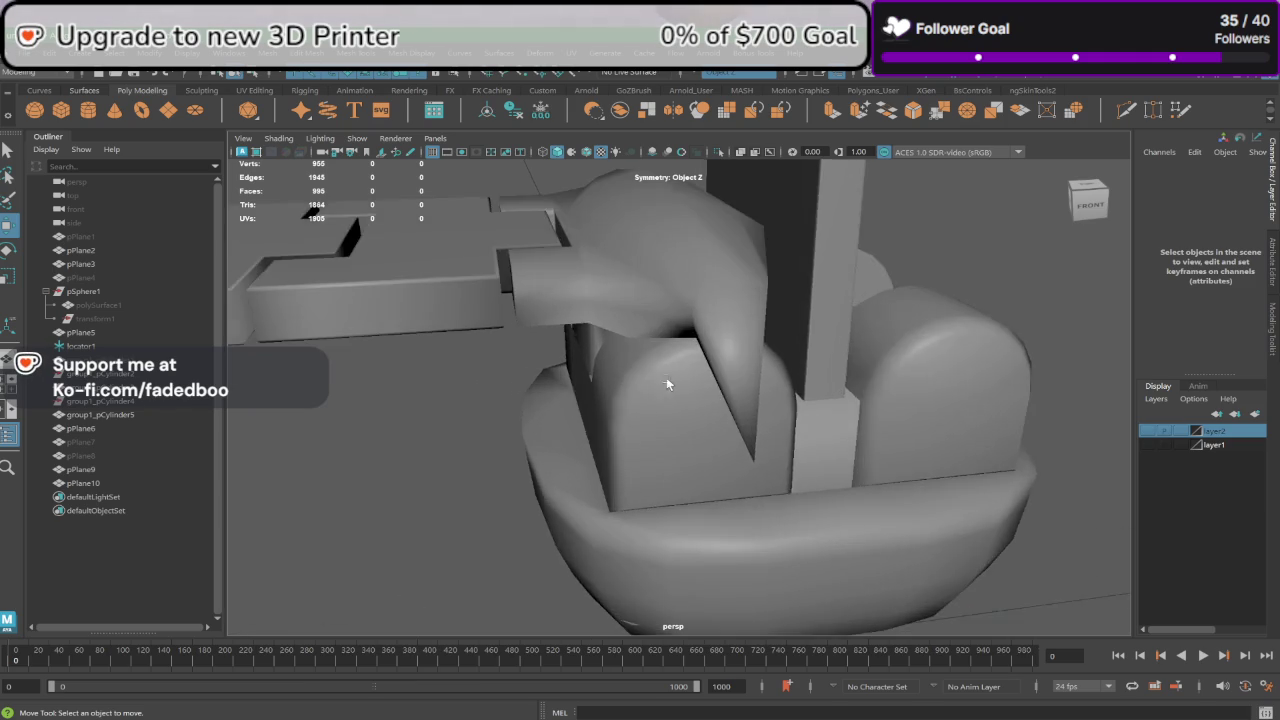
pyautogui.keyDown('alt'); pyautogui.moveTo(666, 377); pyautogui.dragTo(760, 515); pyautogui.keyUp('alt')
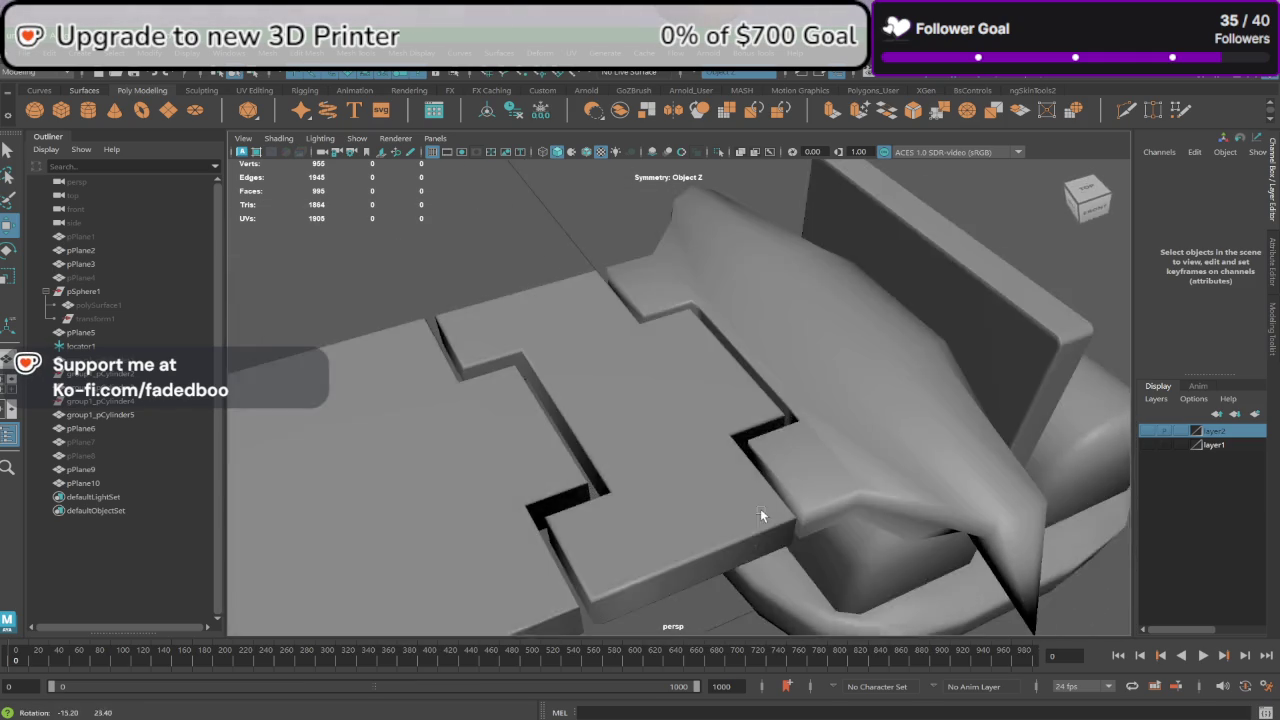
pyautogui.scroll(-3, 760, 515)
pyautogui.click(794, 449)
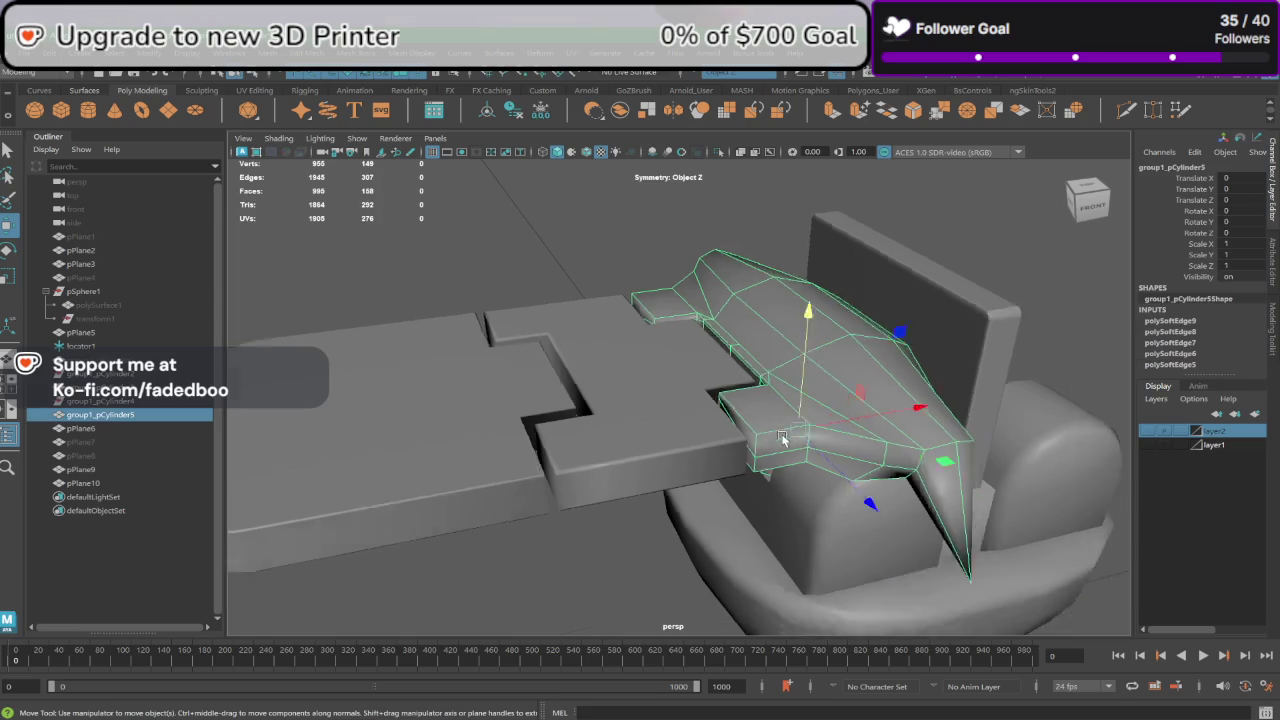
pyautogui.scroll(-3, 700, 400)
pyautogui.click(614, 320)
pyautogui.click(749, 390)
pyautogui.moveTo(749, 390)
pyautogui.keyDown('alt'); pyautogui.mouseDown()
pyautogui.moveTo(778, 428)
pyautogui.moveTo(743, 398)
pyautogui.moveTo(782, 390)
pyautogui.moveTo(854, 340)
pyautogui.moveTo(857, 371)
pyautogui.moveTo(843, 358)
pyautogui.moveTo(656, 388)
pyautogui.mouseUp(); pyautogui.keyUp('alt')
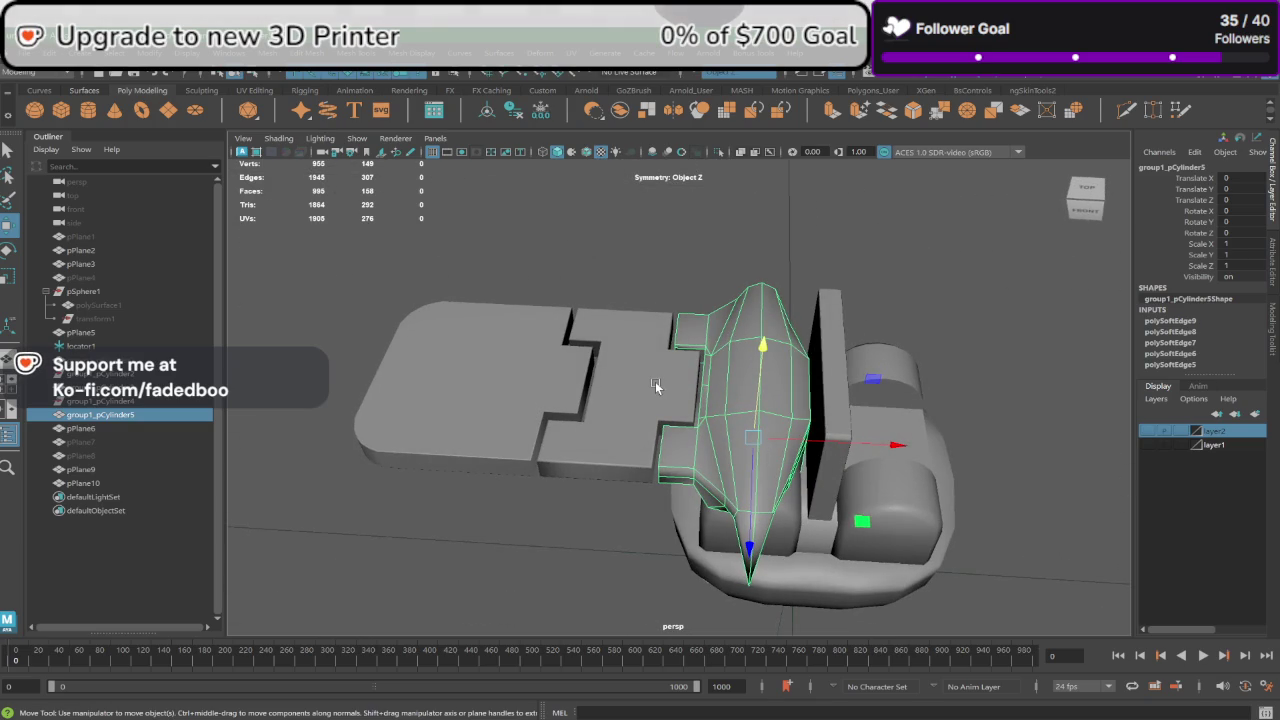
# Step: Select the H-shaped hinge plate and orbit to a top-down view of it
pyautogui.click(655, 381)
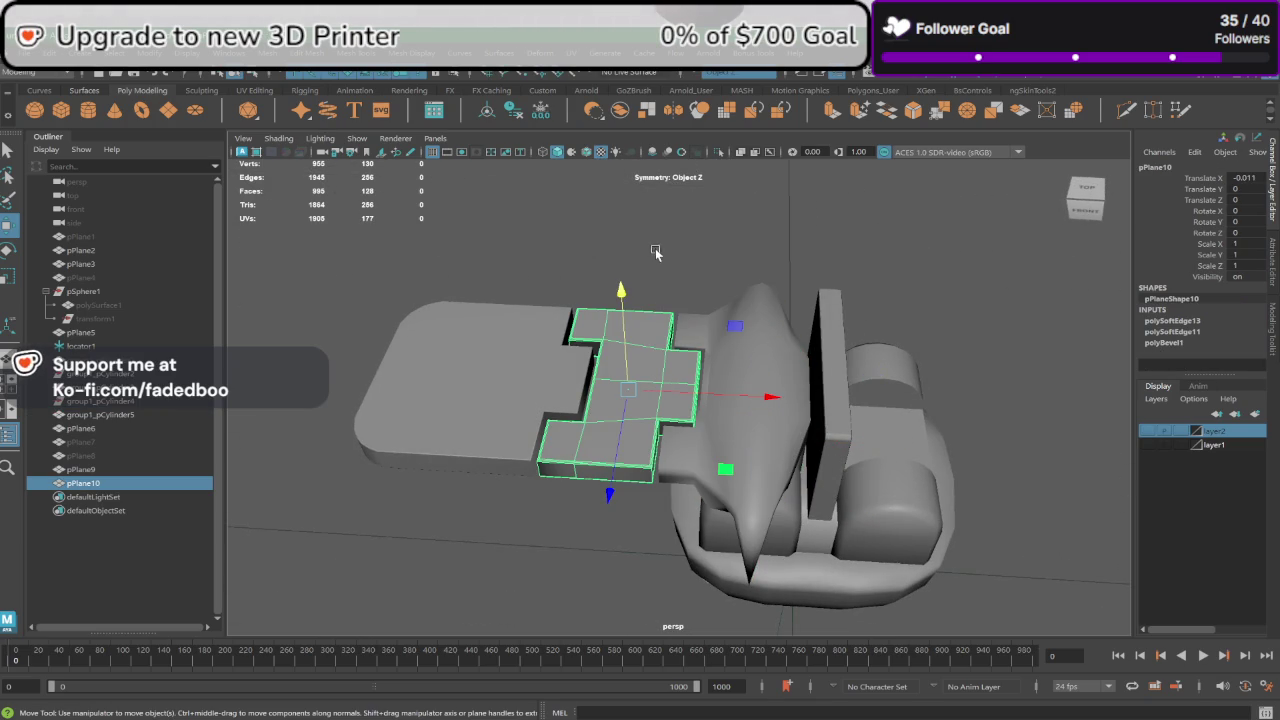
pyautogui.click(702, 257)
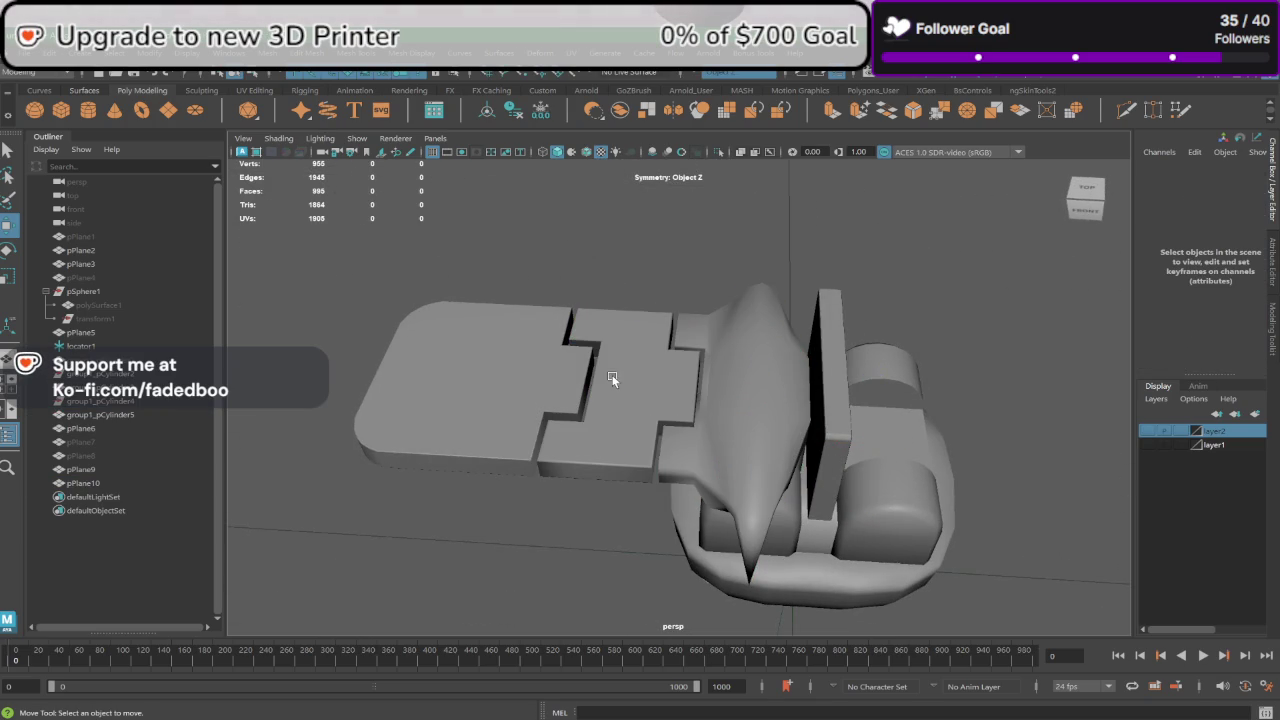
pyautogui.click(583, 455)
pyautogui.scroll(2, 581, 455)
pyautogui.scroll(1, 581, 455)
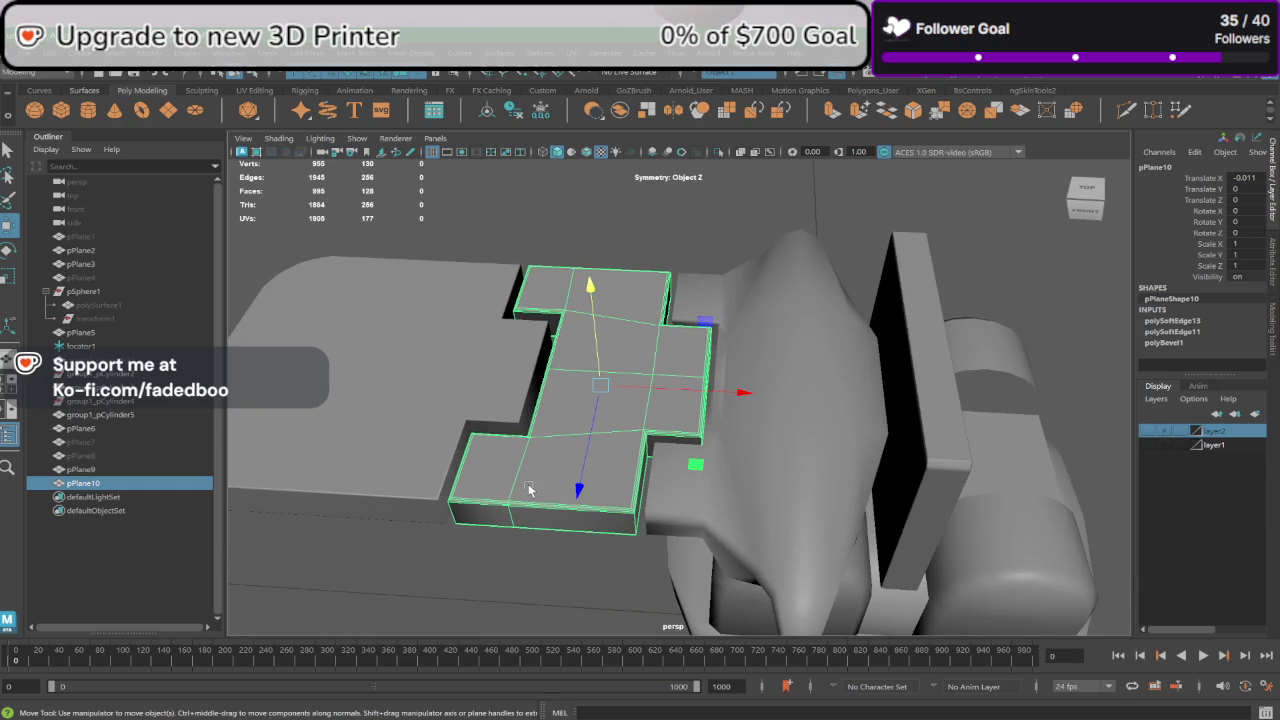
pyautogui.keyDown('alt'); pyautogui.moveTo(545, 495); pyautogui.dragTo(583, 455); pyautogui.keyUp('alt')
pyautogui.moveTo(583, 455); pyautogui.dragTo(580, 380, button='right')
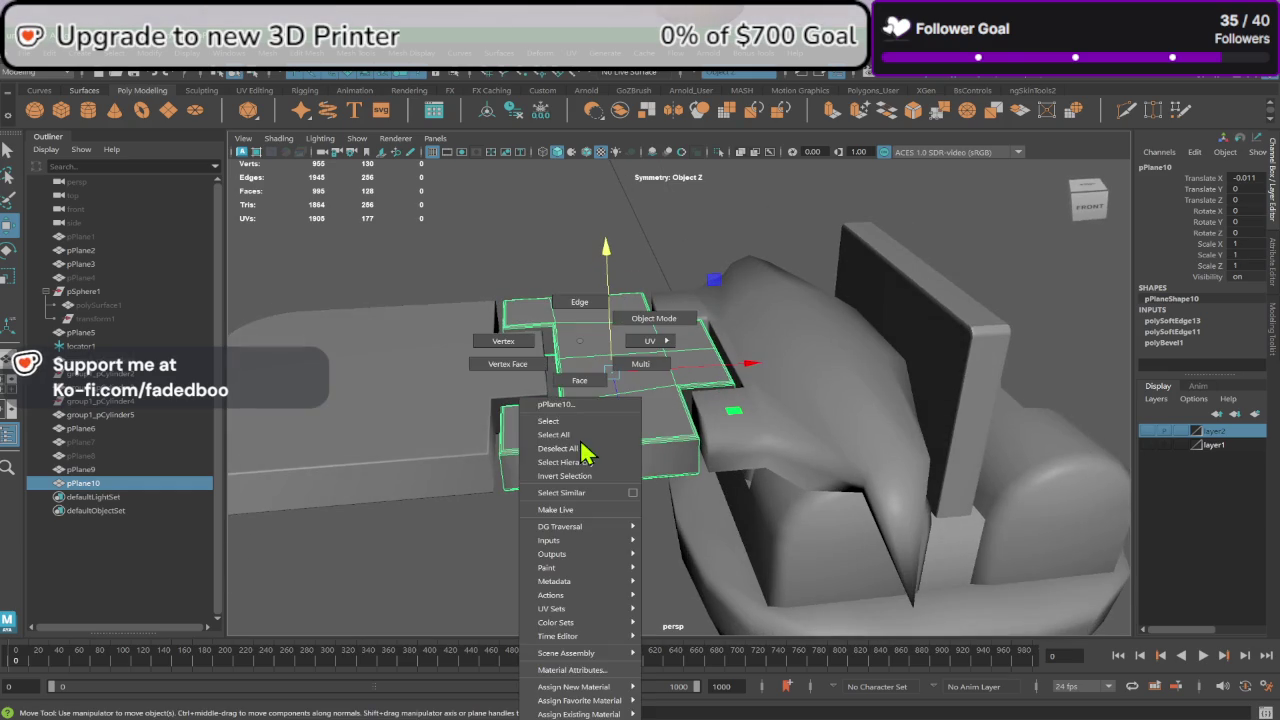
pyautogui.moveTo(576, 455); pyautogui.dragTo(571, 443, button='right')
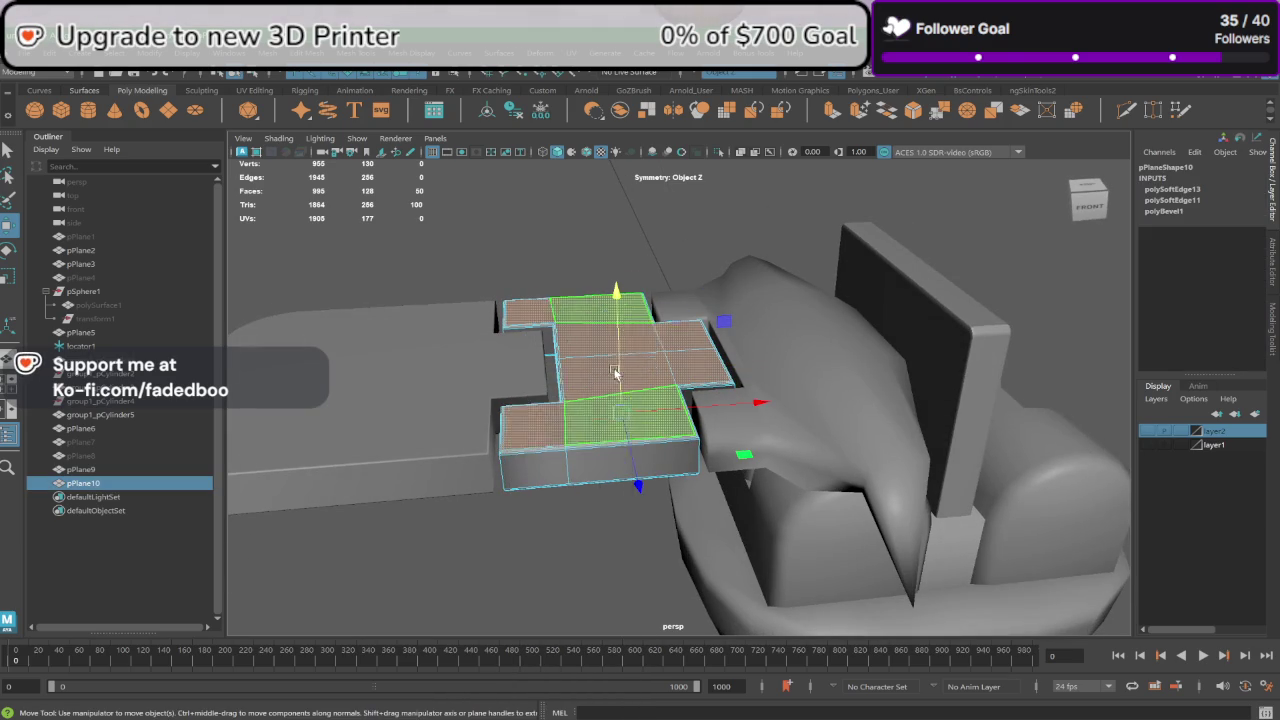
pyautogui.click(574, 523)
pyautogui.moveTo(574, 523)
pyautogui.keyDown('alt'); pyautogui.mouseDown()
pyautogui.moveTo(527, 505)
pyautogui.moveTo(538, 464)
pyautogui.mouseUp(); pyautogui.keyUp('alt')
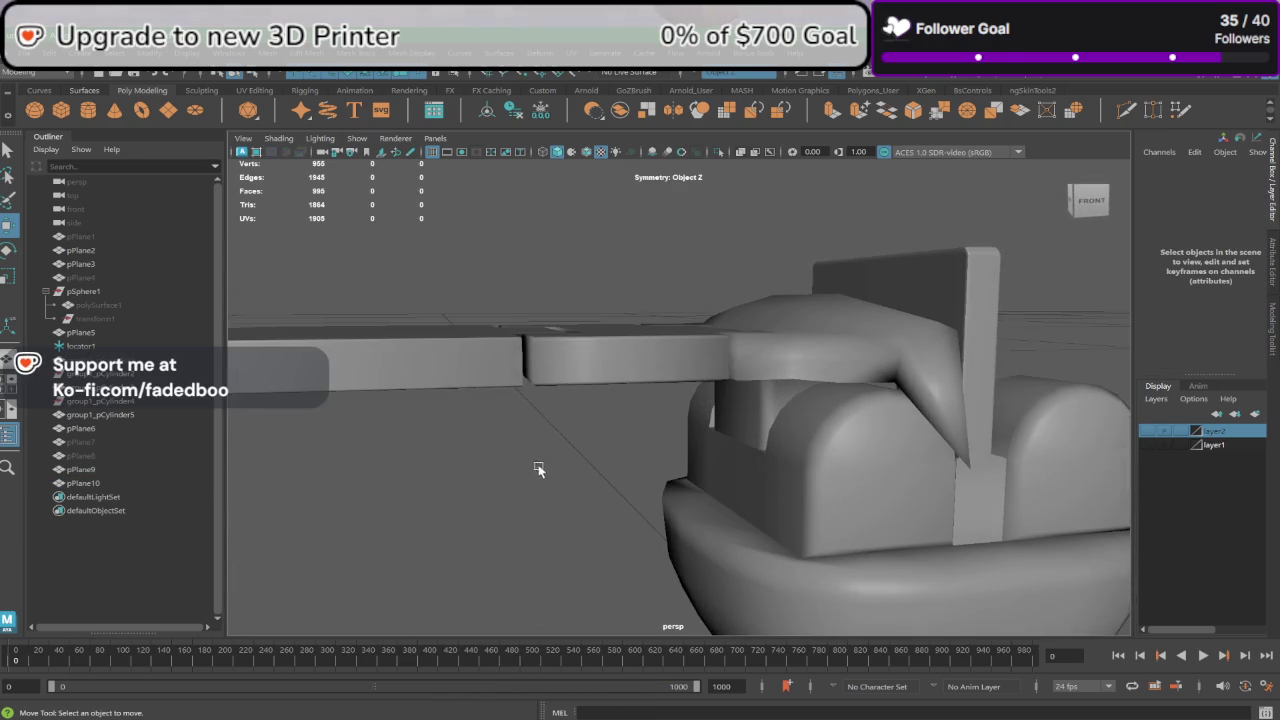
pyautogui.click(575, 380)
pyautogui.moveTo(557, 373)
pyautogui.keyDown('alt'); pyautogui.mouseDown()
pyautogui.moveTo(565, 405)
pyautogui.moveTo(588, 373)
pyautogui.moveTo(521, 496)
pyautogui.moveTo(503, 489)
pyautogui.moveTo(717, 511)
pyautogui.moveTo(757, 466)
pyautogui.moveTo(644, 487)
pyautogui.mouseUp(); pyautogui.keyUp('alt')
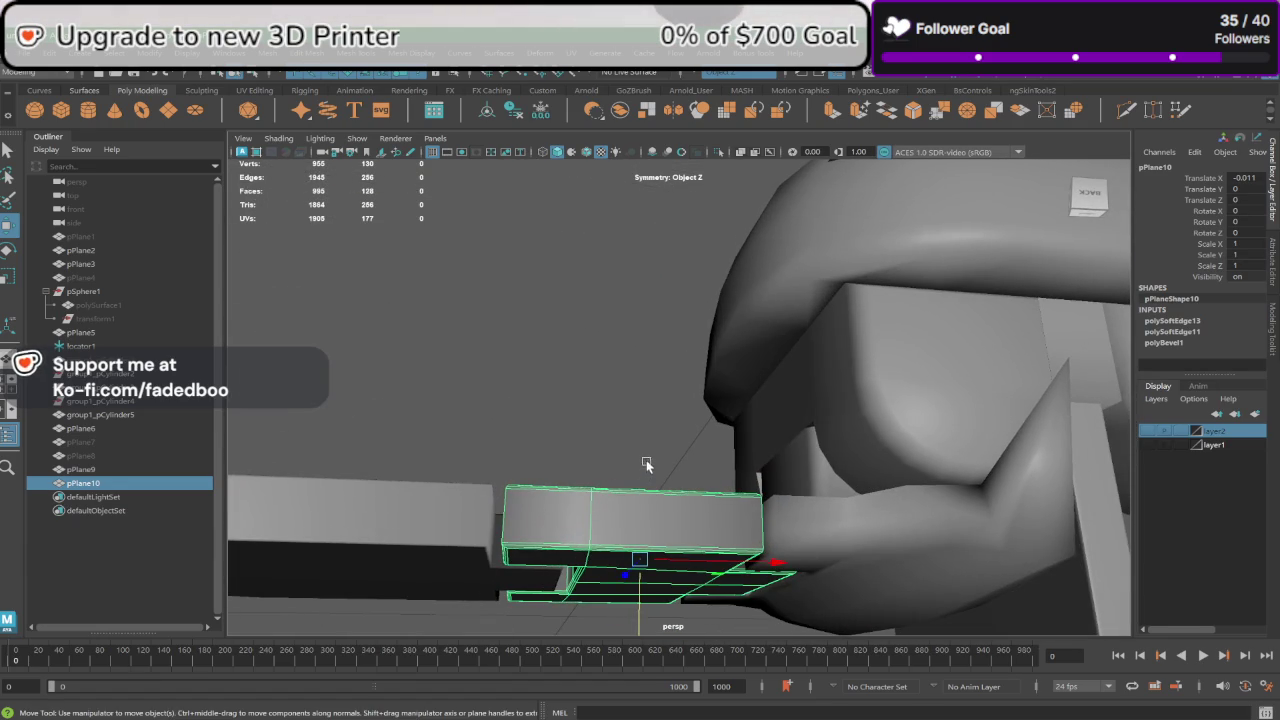
# Step: Extrude the hinge plate's top faces and inset them with a 0.02 offset
pyautogui.moveTo(590, 340); pyautogui.dragTo(586, 380, button='right')
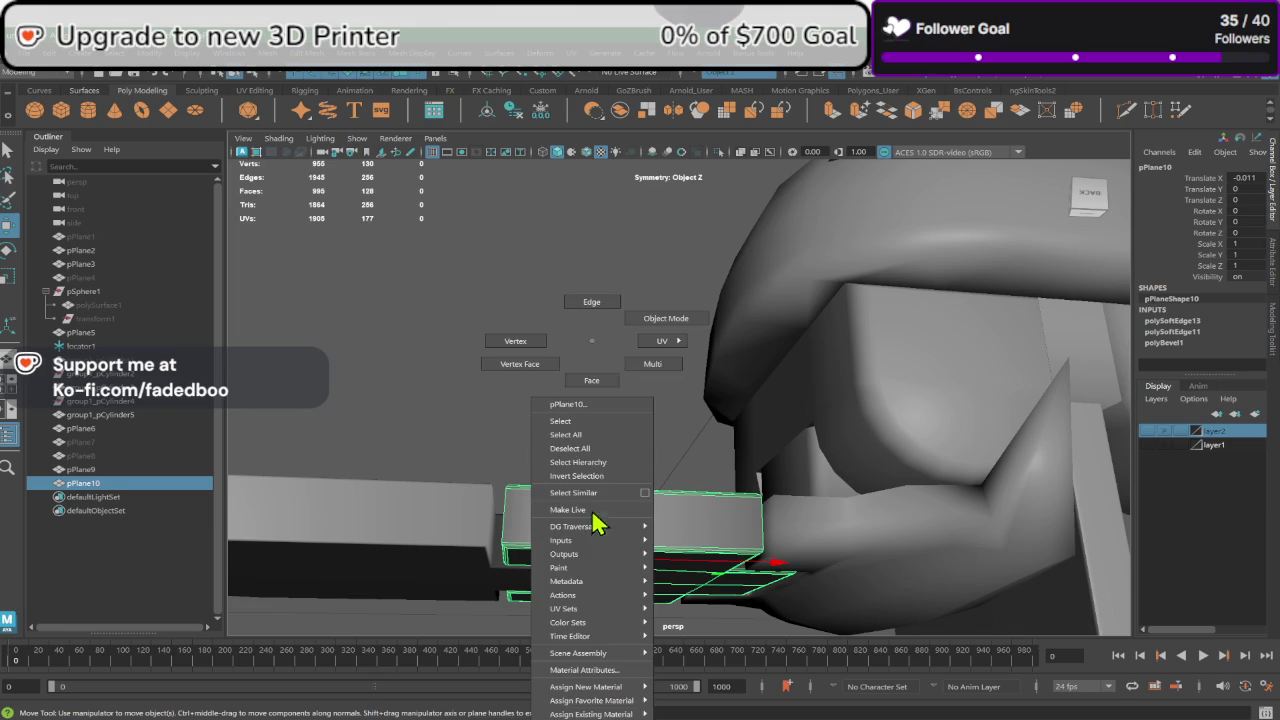
pyautogui.click(659, 521)
pyautogui.moveTo(659, 521)
pyautogui.keyDown('alt'); pyautogui.mouseDown()
pyautogui.moveTo(585, 504)
pyautogui.moveTo(616, 272)
pyautogui.moveTo(604, 262)
pyautogui.moveTo(633, 427)
pyautogui.moveTo(680, 420)
pyautogui.mouseUp(); pyautogui.keyUp('alt')
pyautogui.click(831, 111)
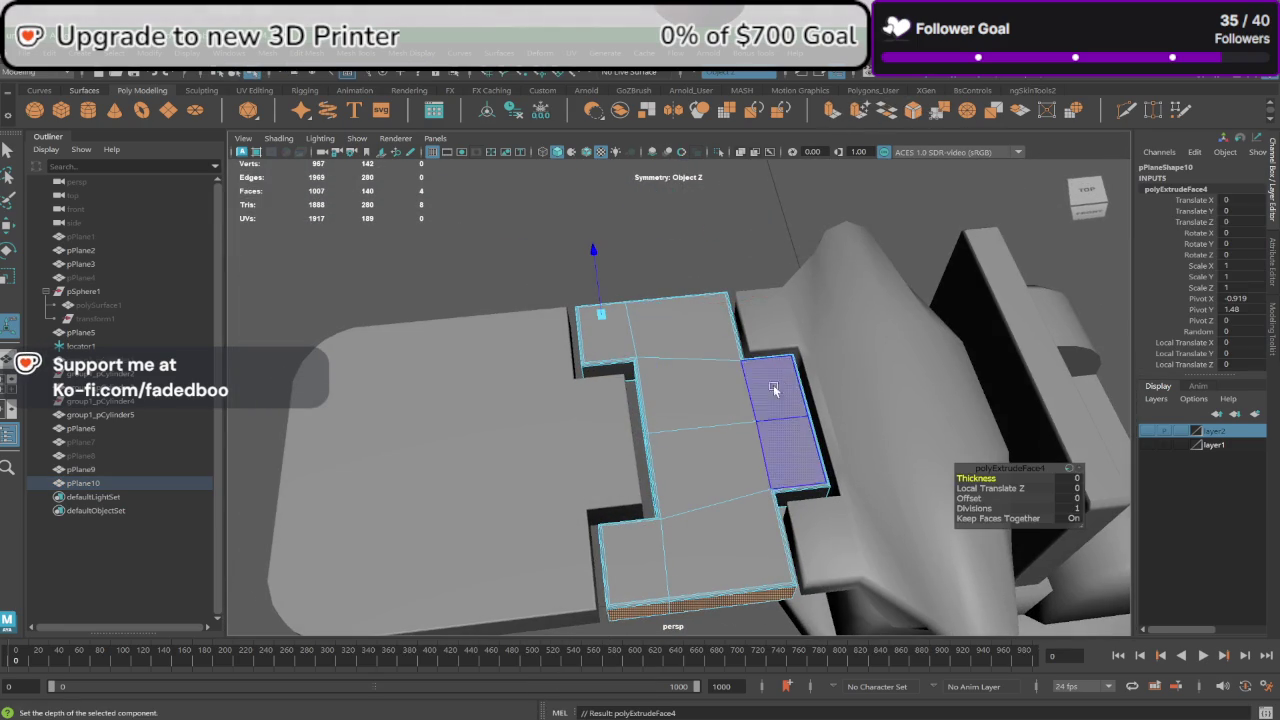
pyautogui.moveTo(771, 416)
pyautogui.keyDown('alt'); pyautogui.mouseDown()
pyautogui.moveTo(560, 470)
pyautogui.moveTo(537, 494)
pyautogui.moveTo(568, 482)
pyautogui.mouseUp(); pyautogui.keyUp('alt')
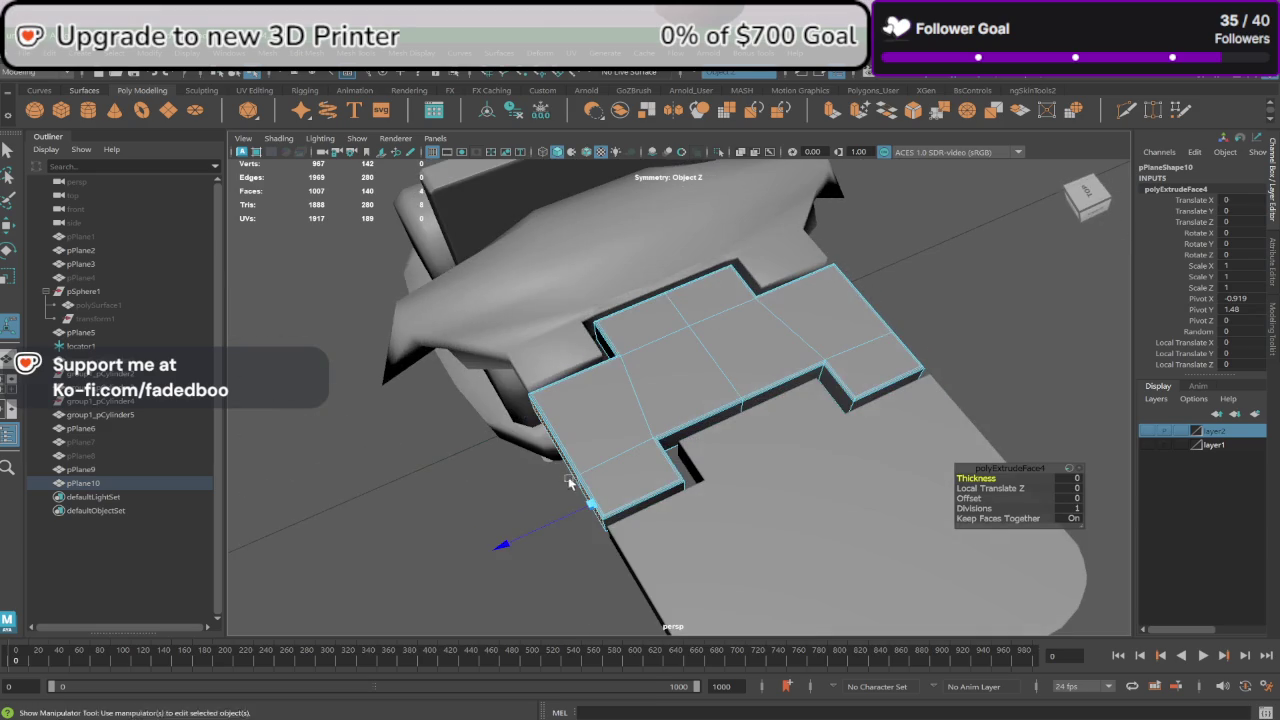
pyautogui.moveTo(552, 525)
pyautogui.mouseDown()
pyautogui.moveTo(618, 485)
pyautogui.moveTo(820, 488)
pyautogui.mouseUp()
pyautogui.write('.01')
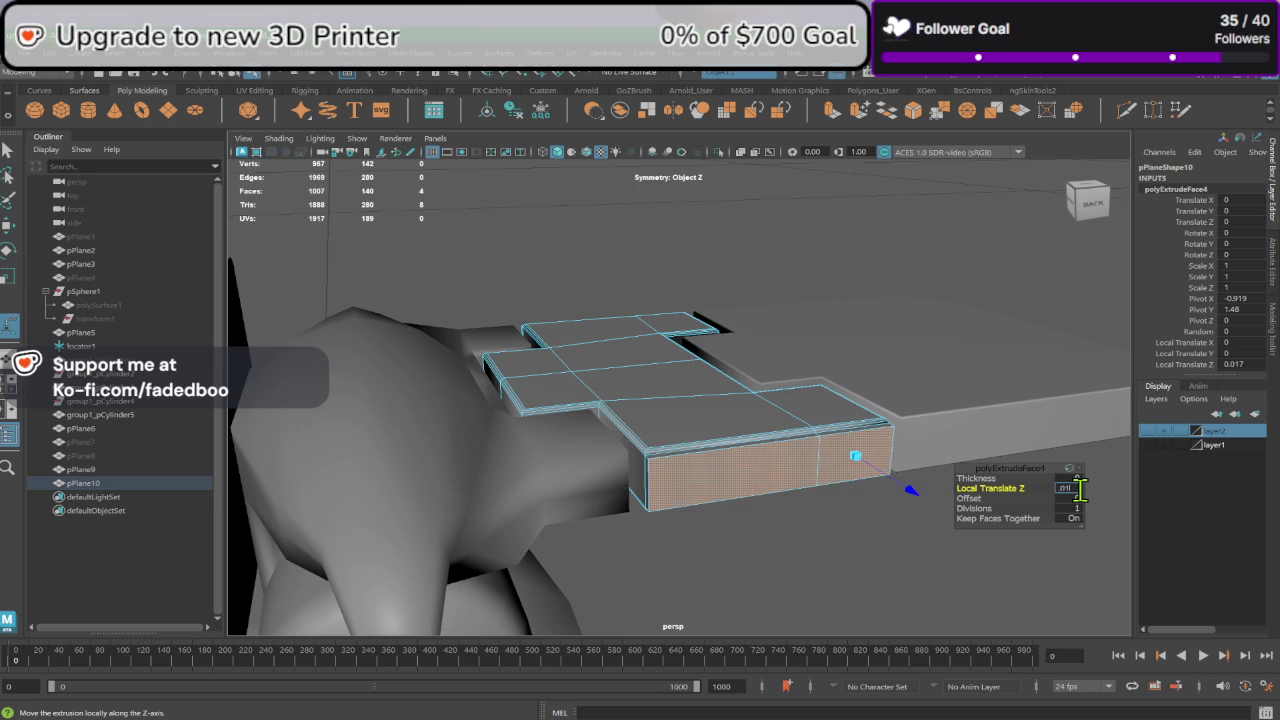
pyautogui.press('Return')
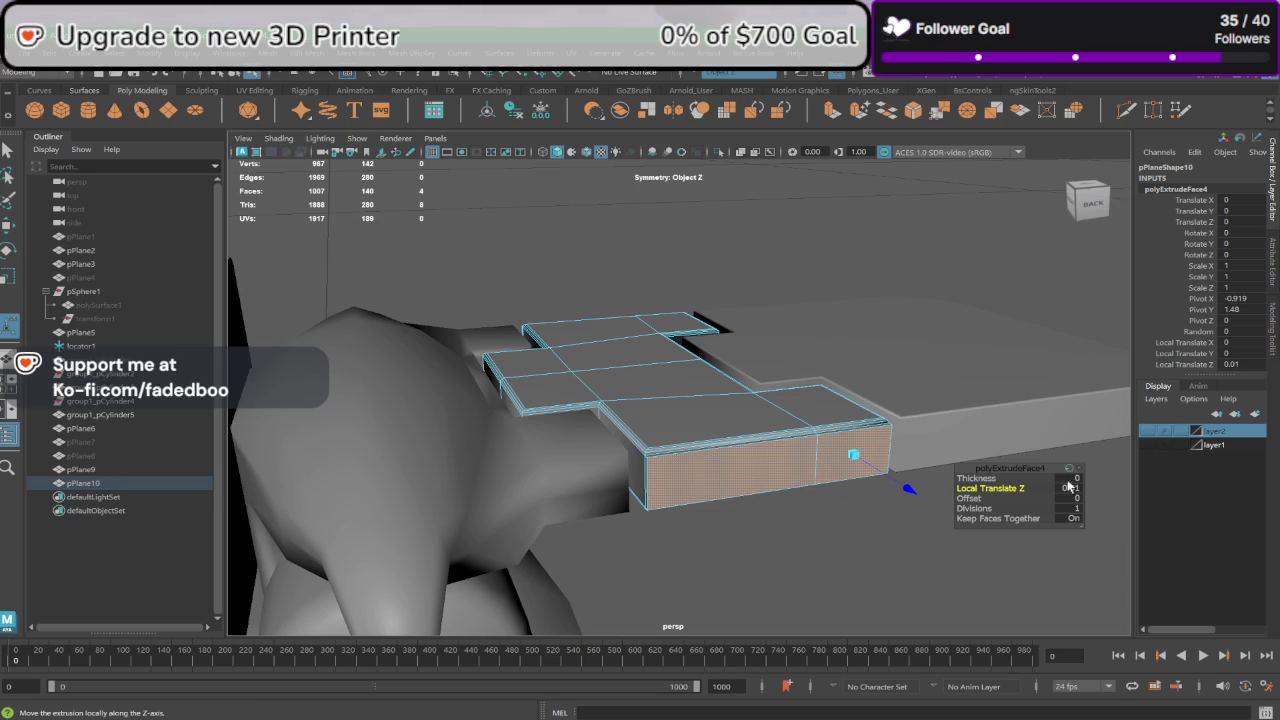
pyautogui.moveTo(965, 499); pyautogui.dragTo(975, 498)
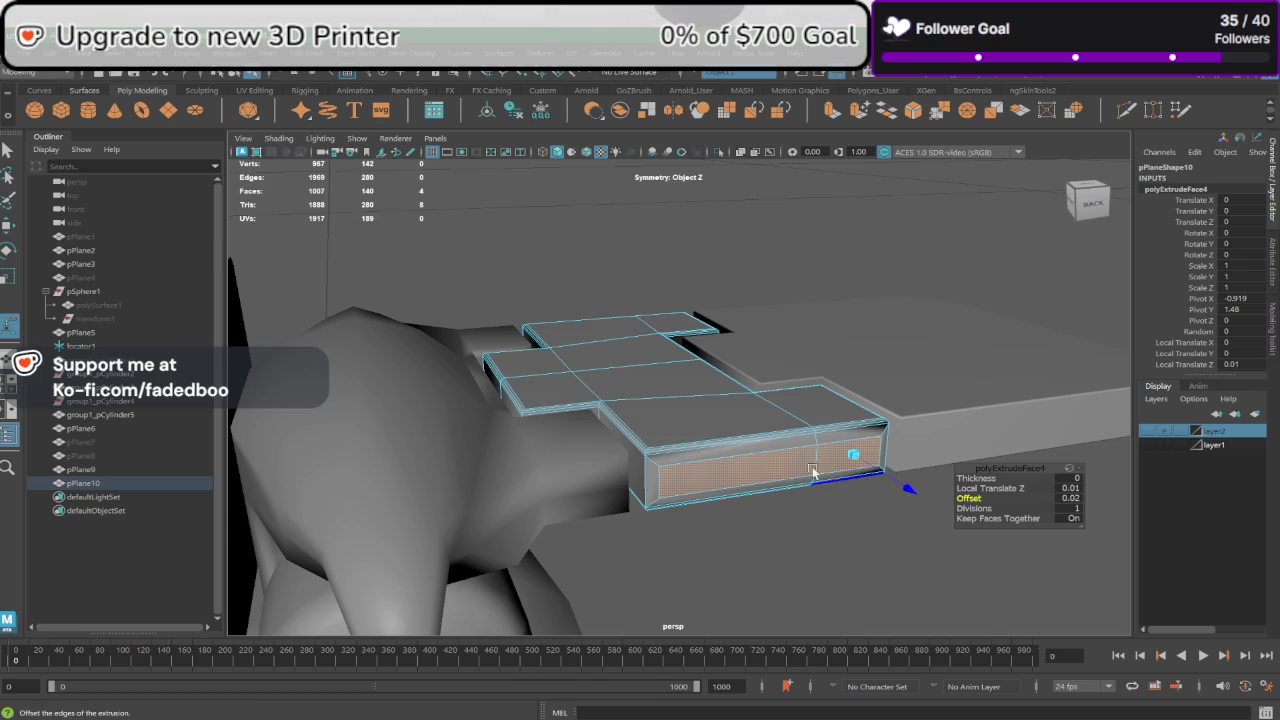
# Step: Raise the extrusion's Local Translate Z to 0.02 and return the plate to object mode
pyautogui.keyDown('alt'); pyautogui.moveTo(812, 472); pyautogui.dragTo(575, 422); pyautogui.keyUp('alt')
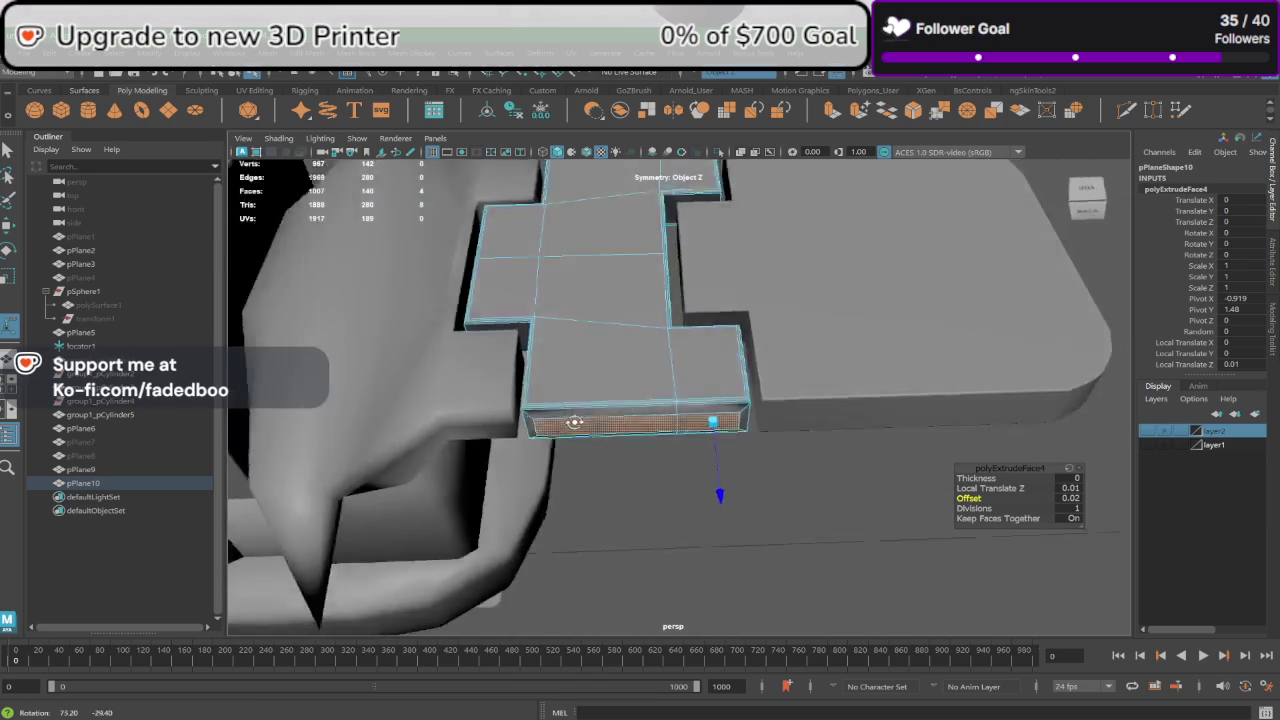
pyautogui.keyDown('alt'); pyautogui.moveTo(575, 422); pyautogui.dragTo(472, 426); pyautogui.keyUp('alt')
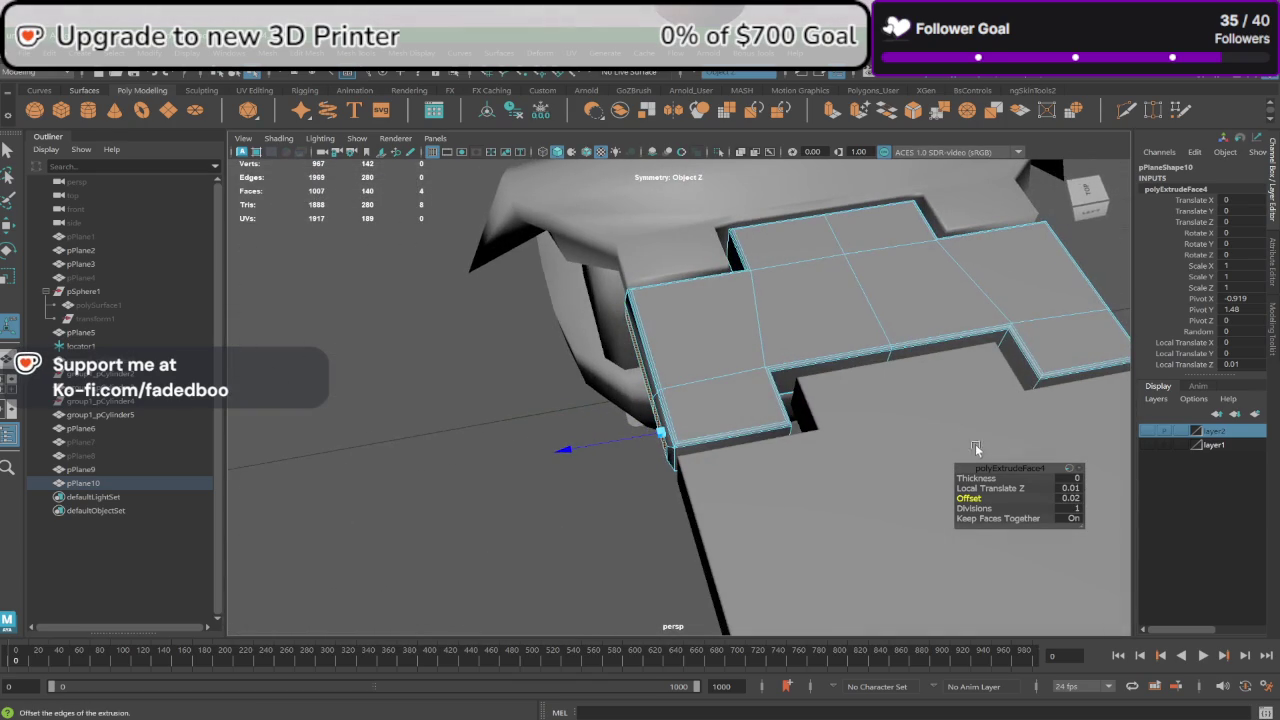
pyautogui.moveTo(978, 488); pyautogui.dragTo(981, 488)
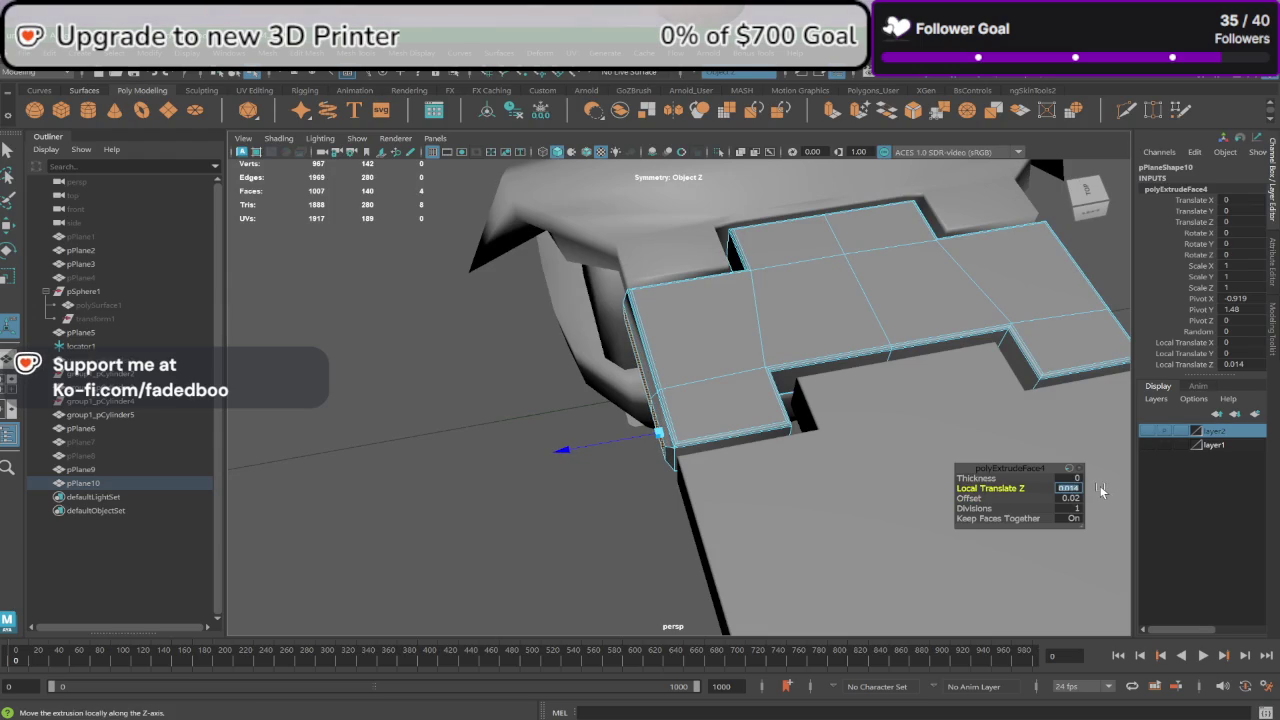
pyautogui.press('BackSpace')
pyautogui.press('Return')
pyautogui.keyDown('alt'); pyautogui.moveTo(560, 483); pyautogui.dragTo(714, 315); pyautogui.keyUp('alt')
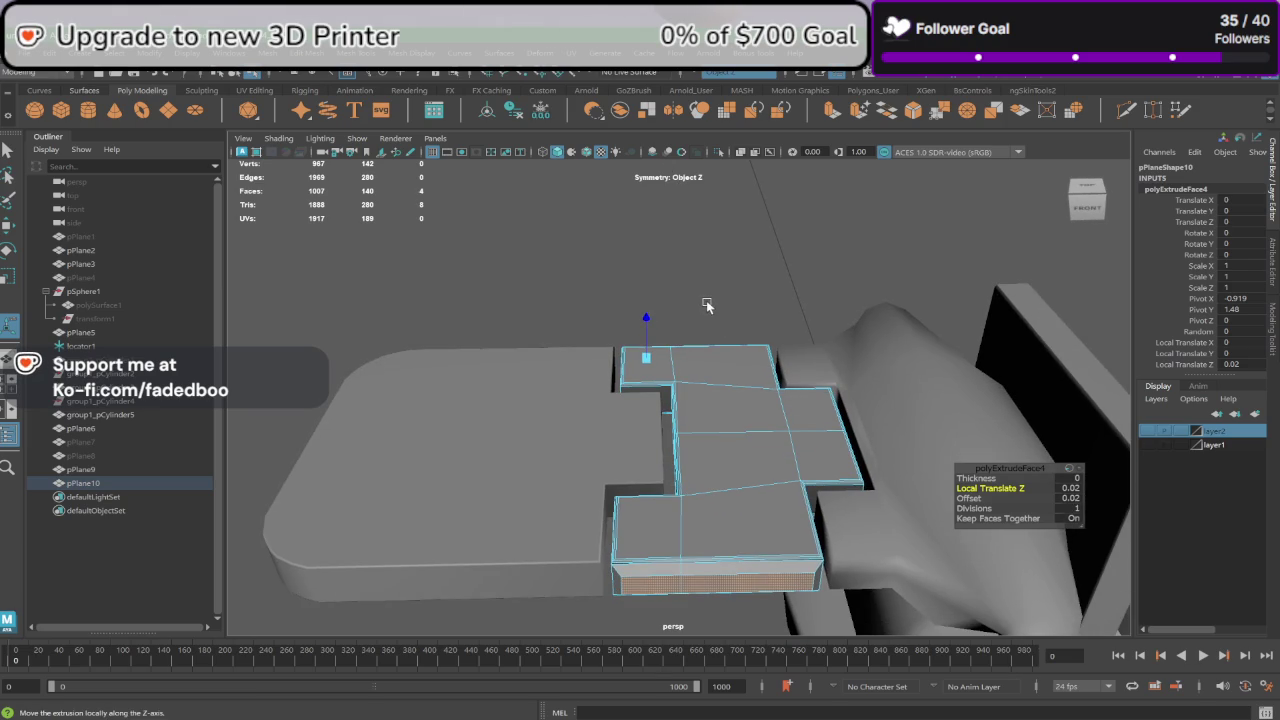
pyautogui.click(706, 305)
pyautogui.moveTo(712, 408); pyautogui.dragTo(777, 337, button='right')
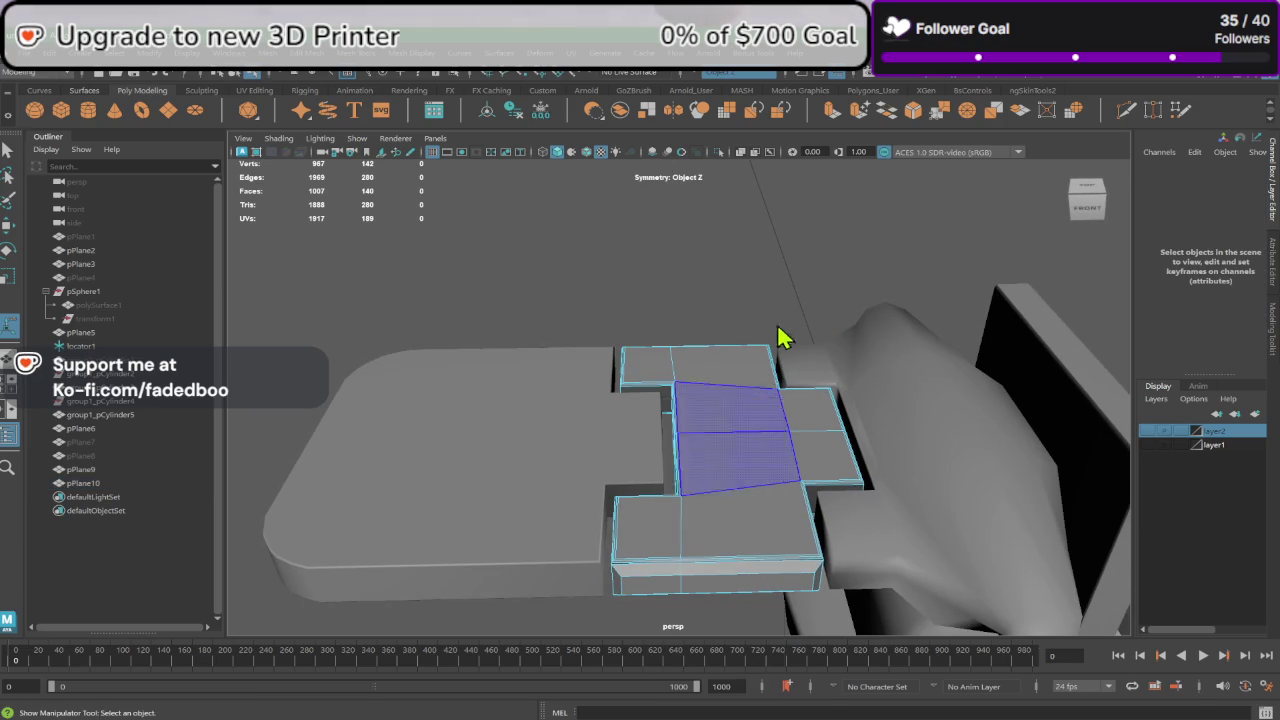
# Step: Soften the hinge plate pPlane10's edges and reapply its edge normals from Mesh Display
pyautogui.click(420, 50)
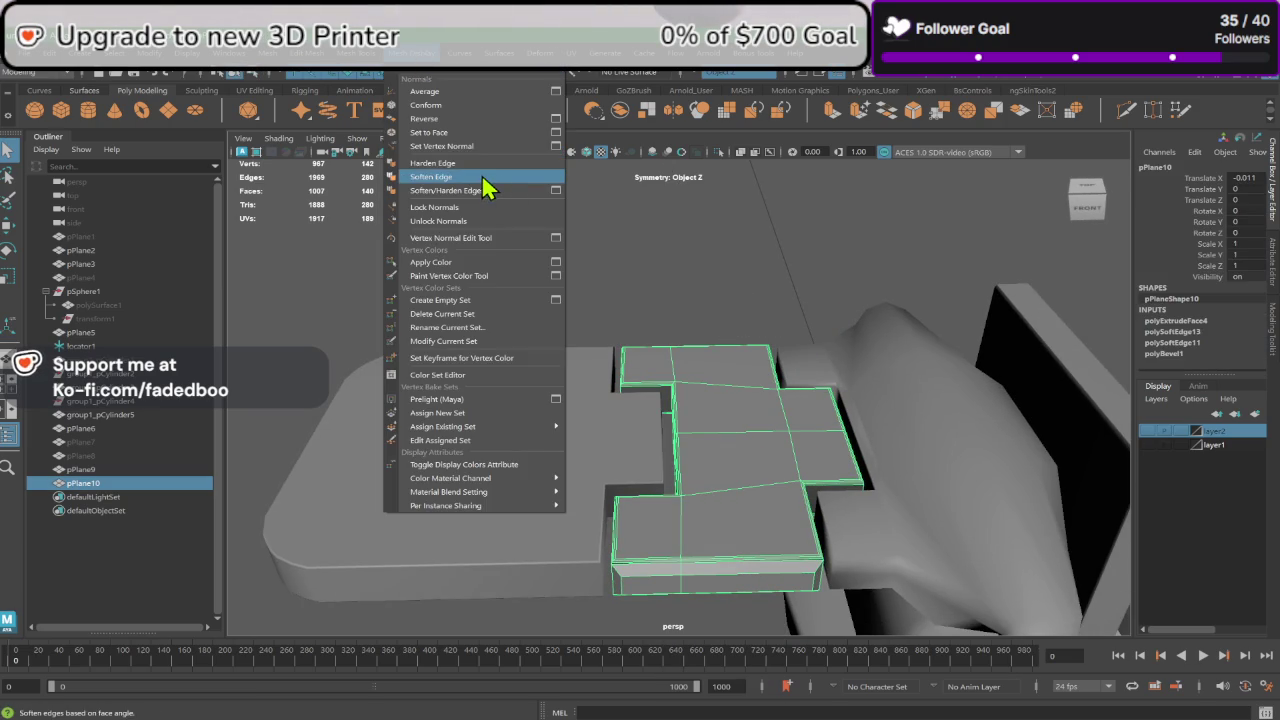
pyautogui.click(487, 188)
pyautogui.click(708, 337)
pyautogui.moveTo(708, 337)
pyautogui.keyDown('alt'); pyautogui.mouseDown()
pyautogui.moveTo(682, 317)
pyautogui.moveTo(681, 418)
pyautogui.mouseUp(); pyautogui.keyUp('alt')
pyautogui.click(681, 418)
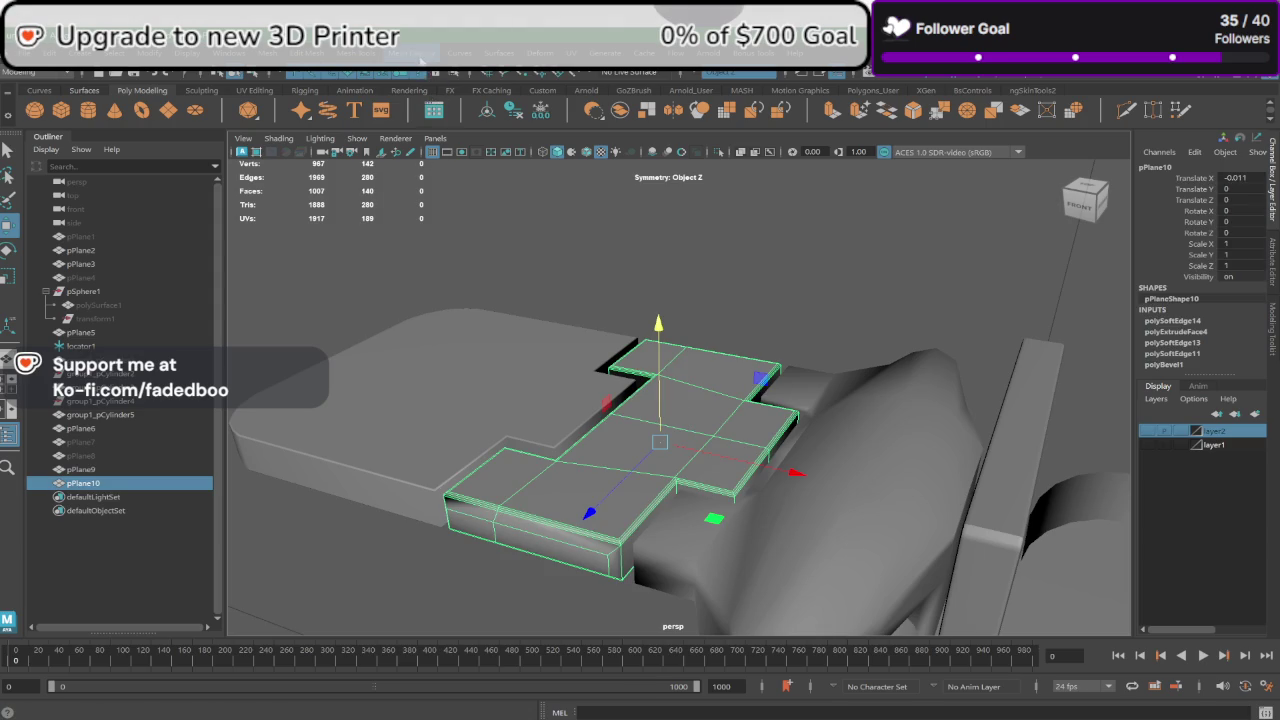
pyautogui.click(415, 53)
pyautogui.click(445, 136)
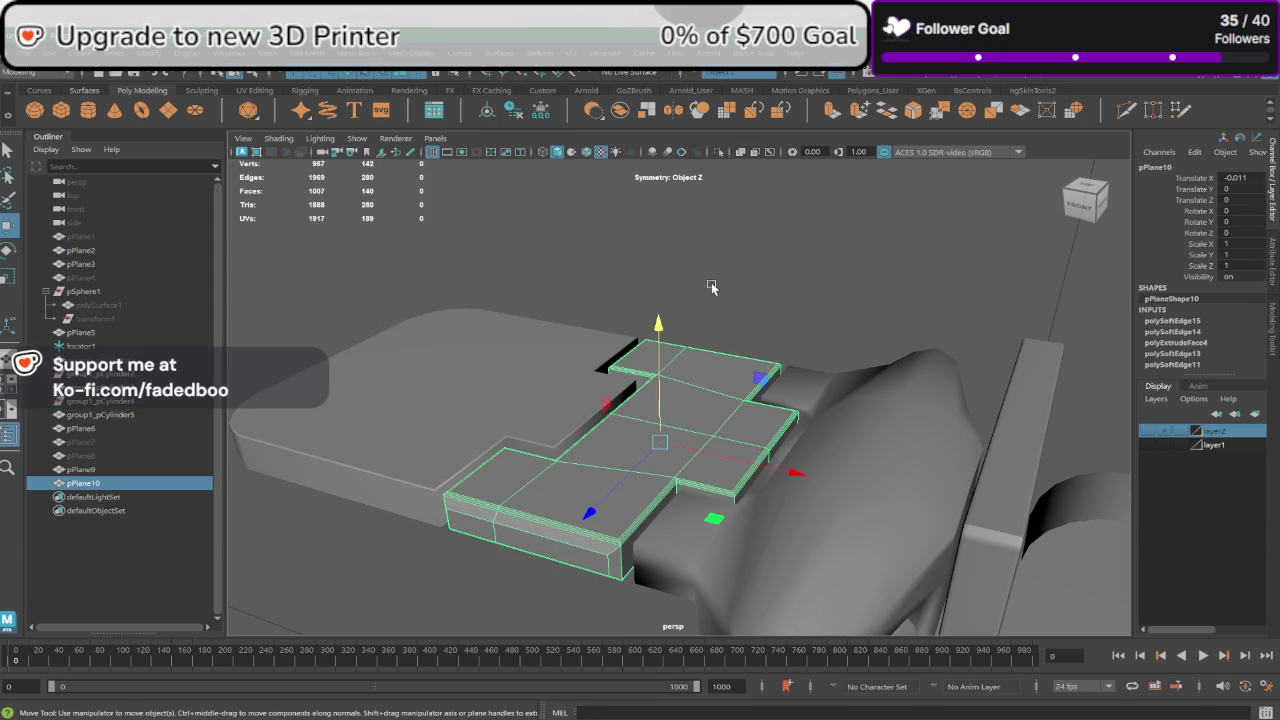
# Step: Apply another Mesh Display normals pass to pPlane10 and put it in face selection
pyautogui.click(436, 56)
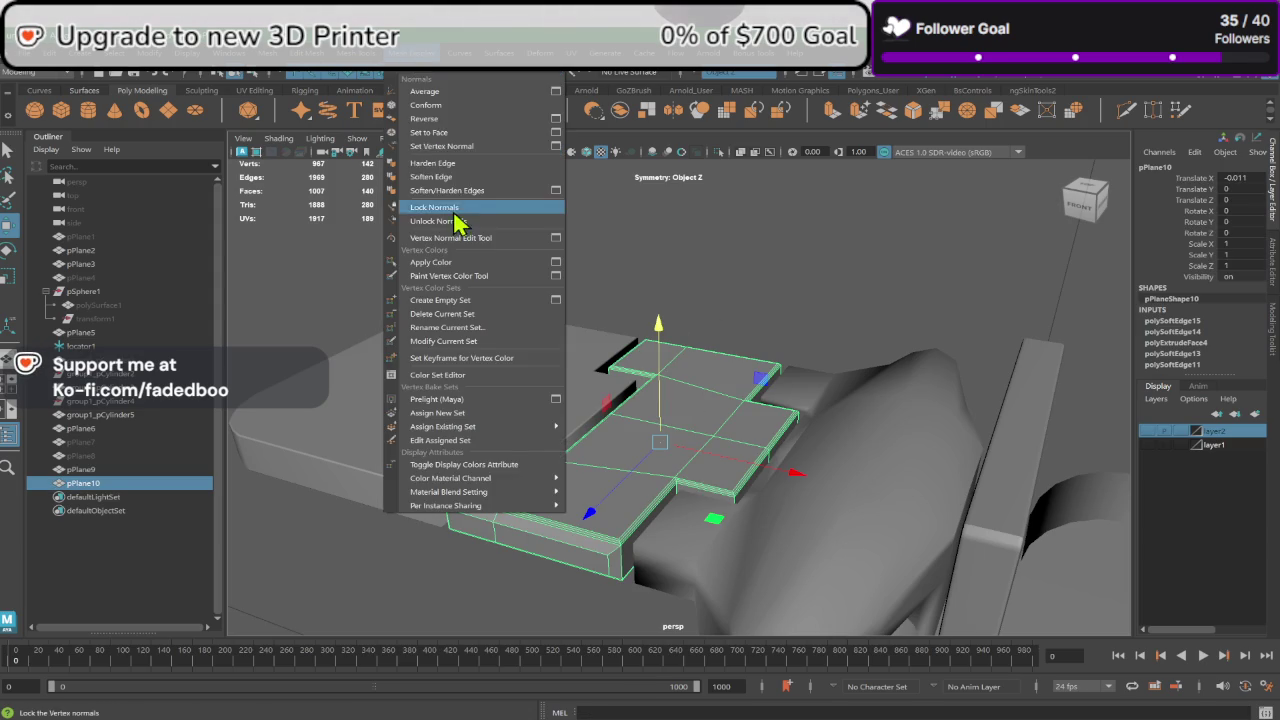
pyautogui.click(449, 189)
pyautogui.click(734, 277)
pyautogui.moveTo(734, 277)
pyautogui.keyDown('alt'); pyautogui.mouseDown()
pyautogui.moveTo(752, 395)
pyautogui.moveTo(657, 424)
pyautogui.moveTo(676, 457)
pyautogui.moveTo(634, 457)
pyautogui.mouseUp(); pyautogui.keyUp('alt')
pyautogui.keyDown('alt'); pyautogui.moveTo(634, 457); pyautogui.dragTo(786, 427, button='right'); pyautogui.keyUp('alt')
pyautogui.moveTo(786, 427)
pyautogui.keyDown('alt'); pyautogui.mouseDown()
pyautogui.moveTo(747, 416)
pyautogui.moveTo(730, 442)
pyautogui.mouseUp(); pyautogui.keyUp('alt')
pyautogui.click(747, 420)
pyautogui.moveTo(731, 366); pyautogui.dragTo(734, 409, button='right')
# Step: Extrude the small face inside pPlane10's notch with a 0.02 inset offset
pyautogui.click(720, 460)
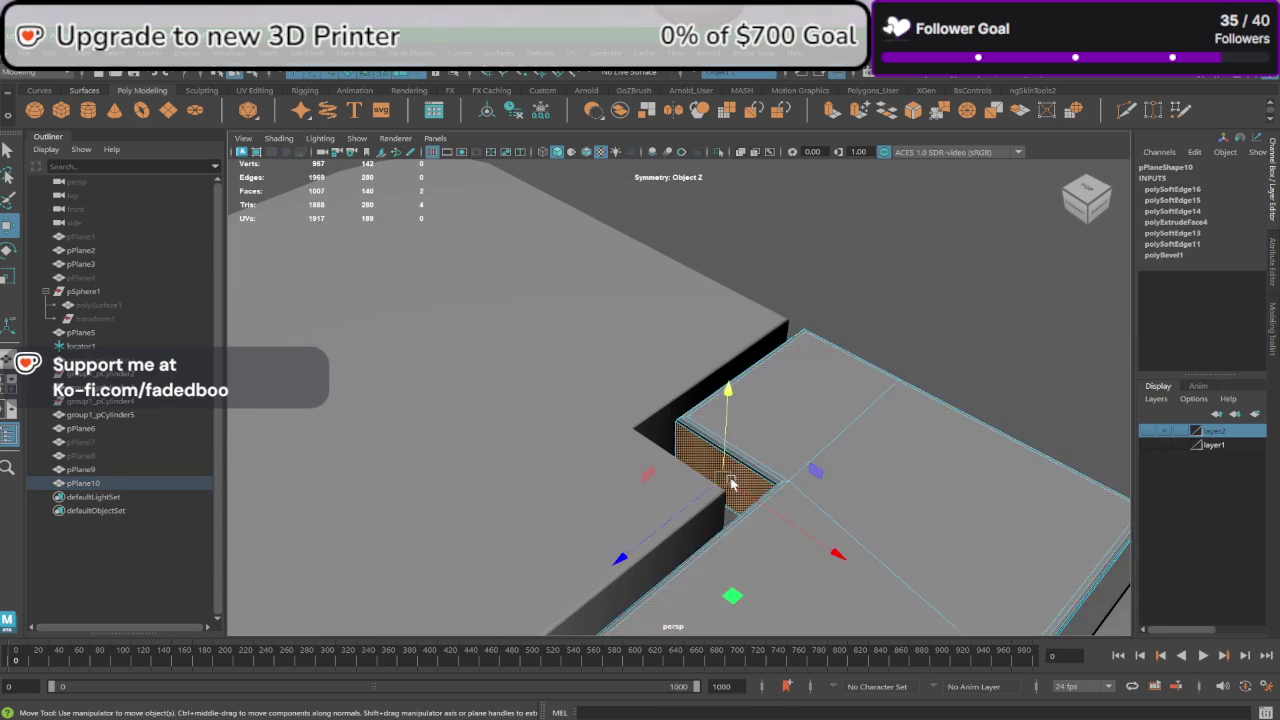
pyautogui.moveTo(720, 460)
pyautogui.keyDown('alt'); pyautogui.mouseDown()
pyautogui.moveTo(793, 486)
pyautogui.moveTo(791, 500)
pyautogui.moveTo(820, 483)
pyautogui.moveTo(798, 481)
pyautogui.mouseUp(); pyautogui.keyUp('alt')
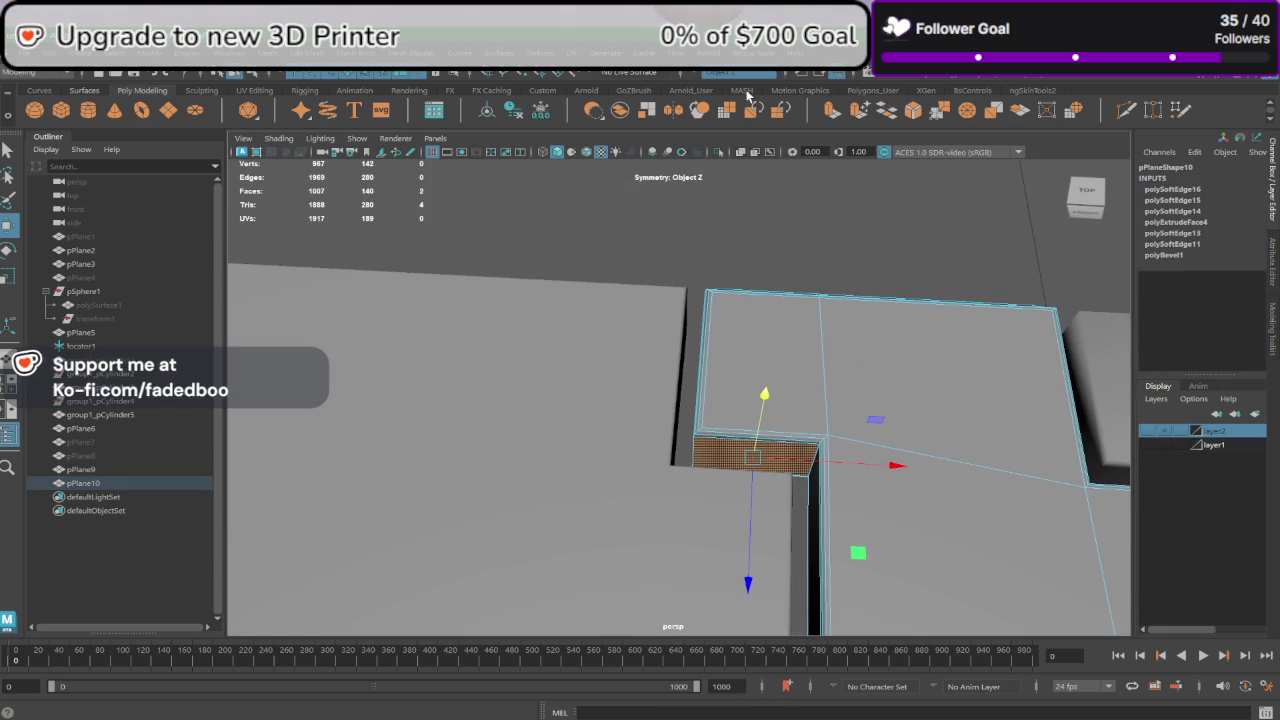
pyautogui.click(832, 113)
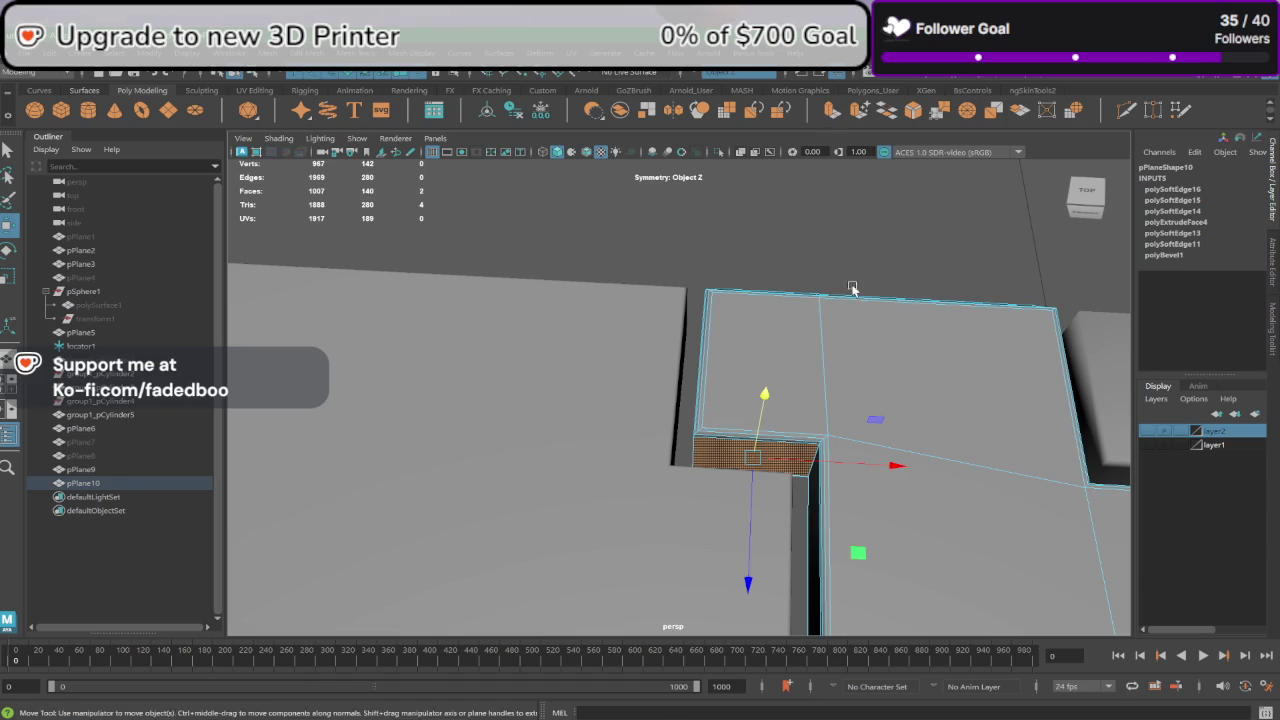
pyautogui.click(1076, 489)
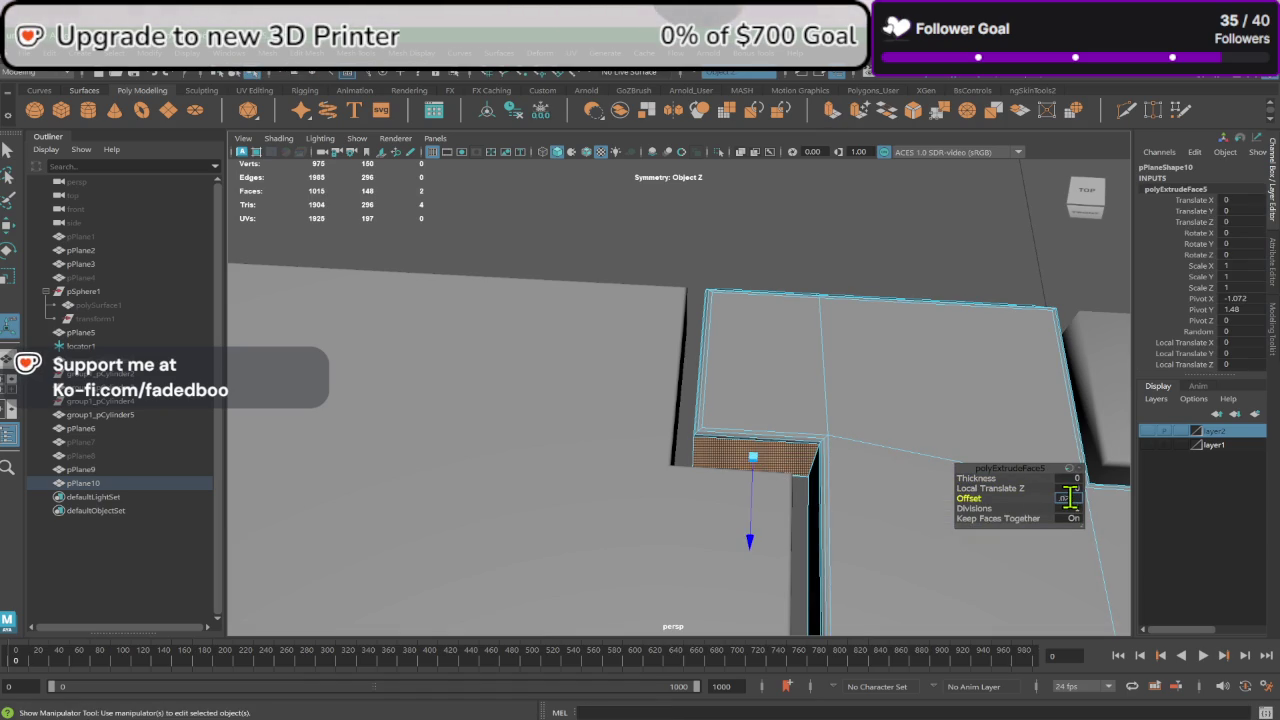
pyautogui.press('Return')
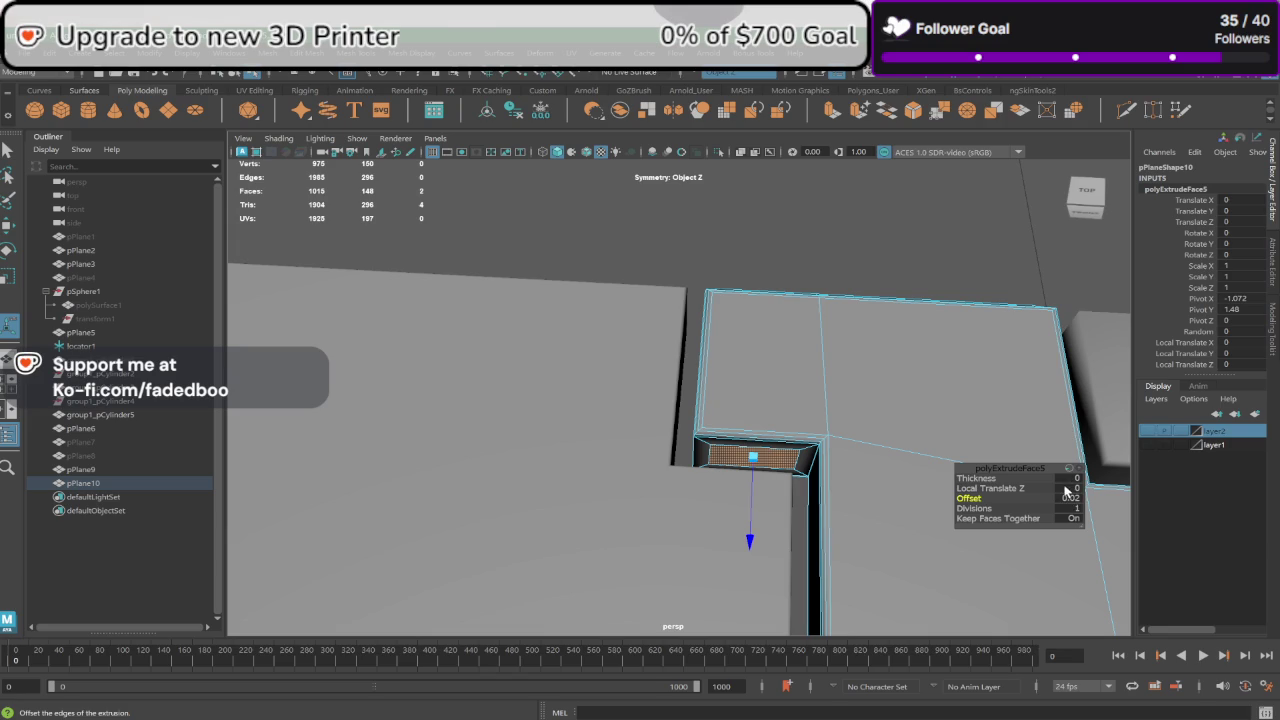
pyautogui.click(1066, 489)
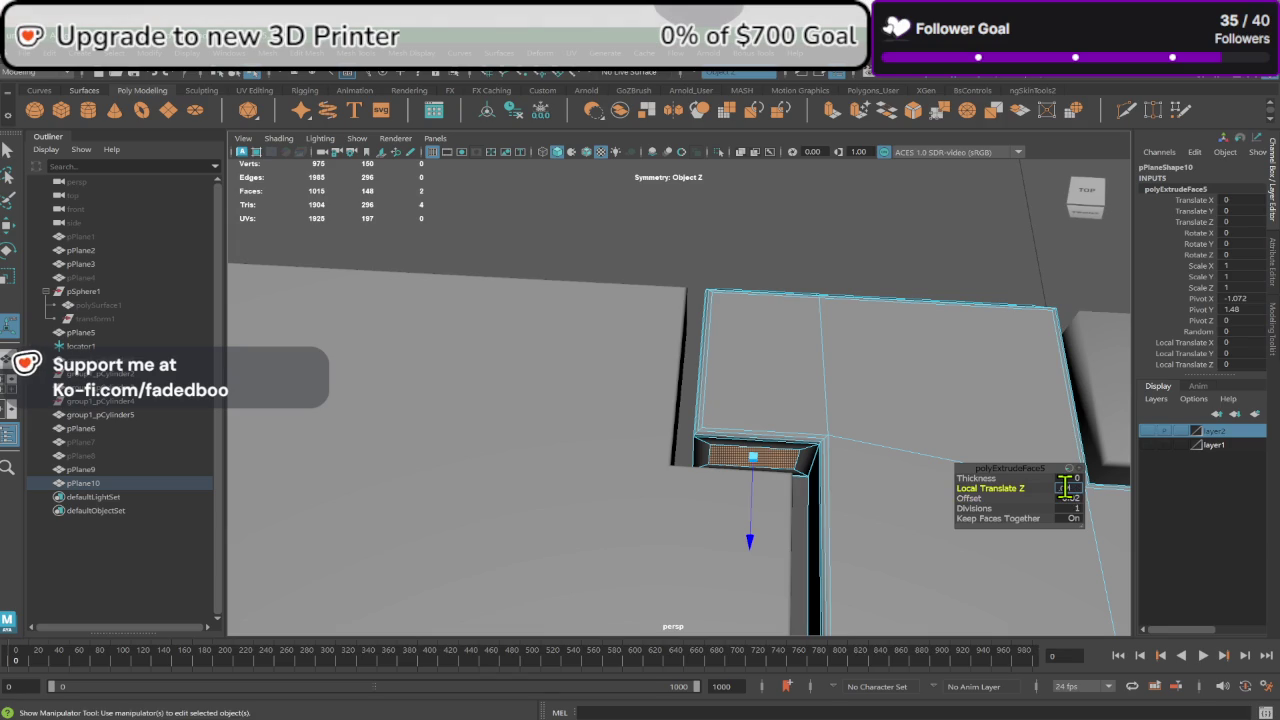
pyautogui.write('0.02')
pyautogui.press('Return')
# Step: Set the notch extrusion's Local Translate Z to 0.01 and finish editing it
pyautogui.moveTo(978, 470)
pyautogui.keyDown('alt'); pyautogui.mouseDown()
pyautogui.moveTo(786, 429)
pyautogui.moveTo(596, 442)
pyautogui.moveTo(677, 474)
pyautogui.moveTo(631, 459)
pyautogui.mouseUp(); pyautogui.keyUp('alt')
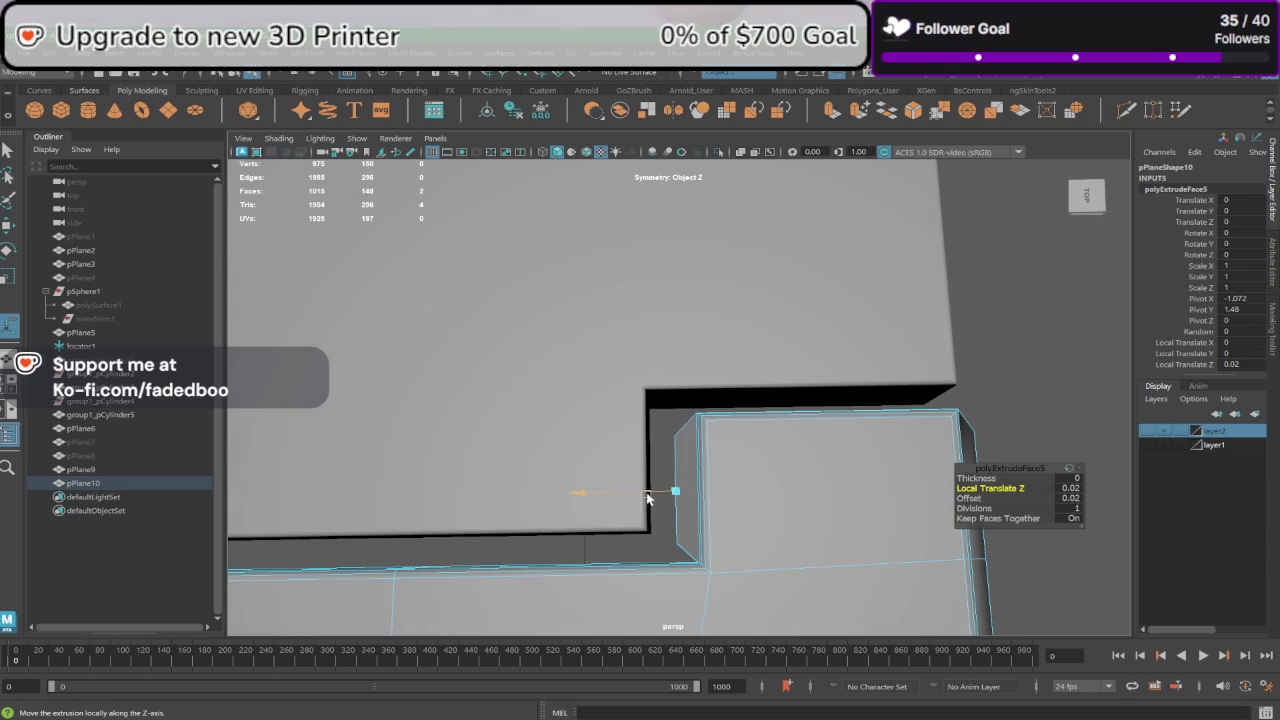
pyautogui.moveTo(640, 492); pyautogui.dragTo(648, 496)
pyautogui.click(1077, 490)
pyautogui.write('.01')
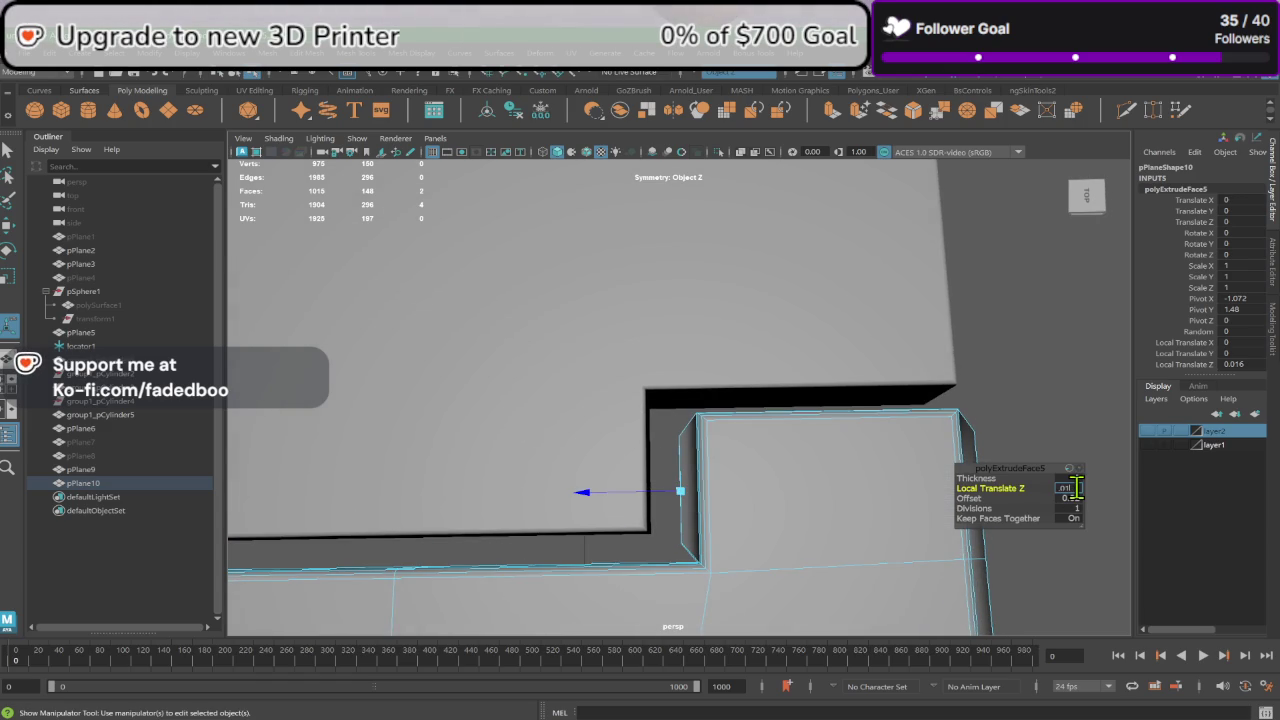
pyautogui.press('Return')
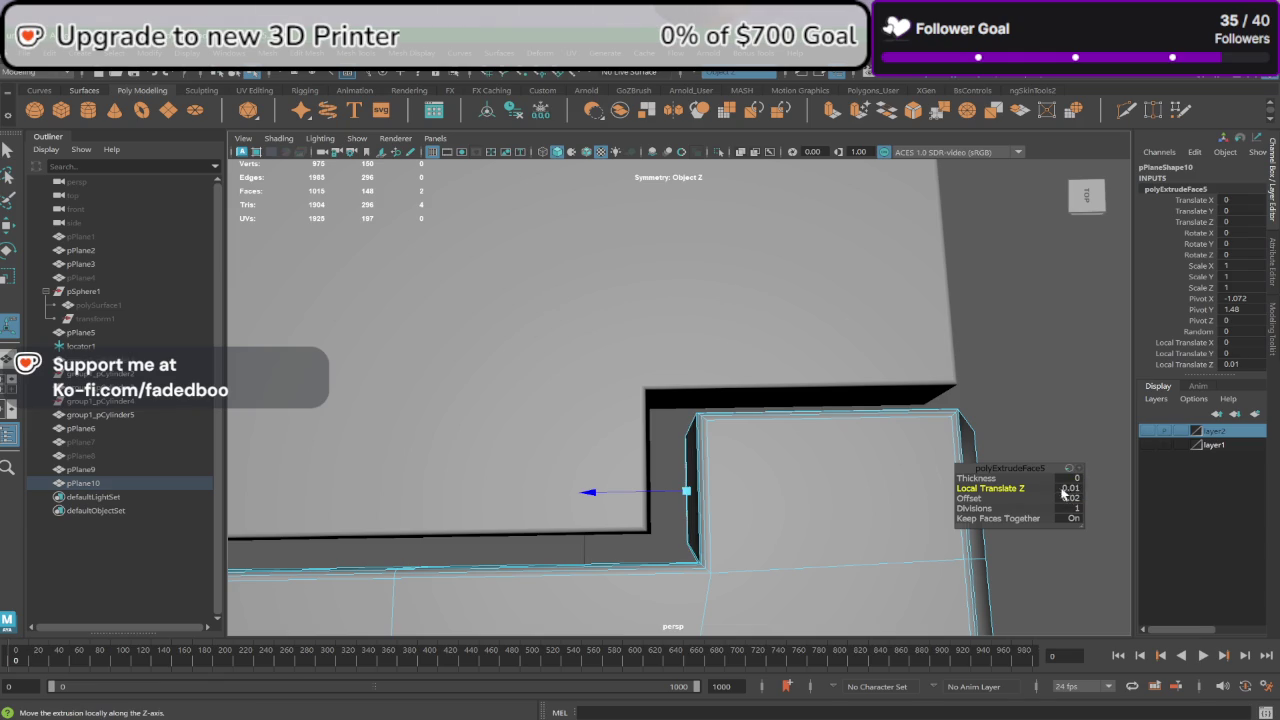
pyautogui.click(1010, 436)
pyautogui.keyDown('alt'); pyautogui.moveTo(737, 508); pyautogui.dragTo(594, 397); pyautogui.keyUp('alt')
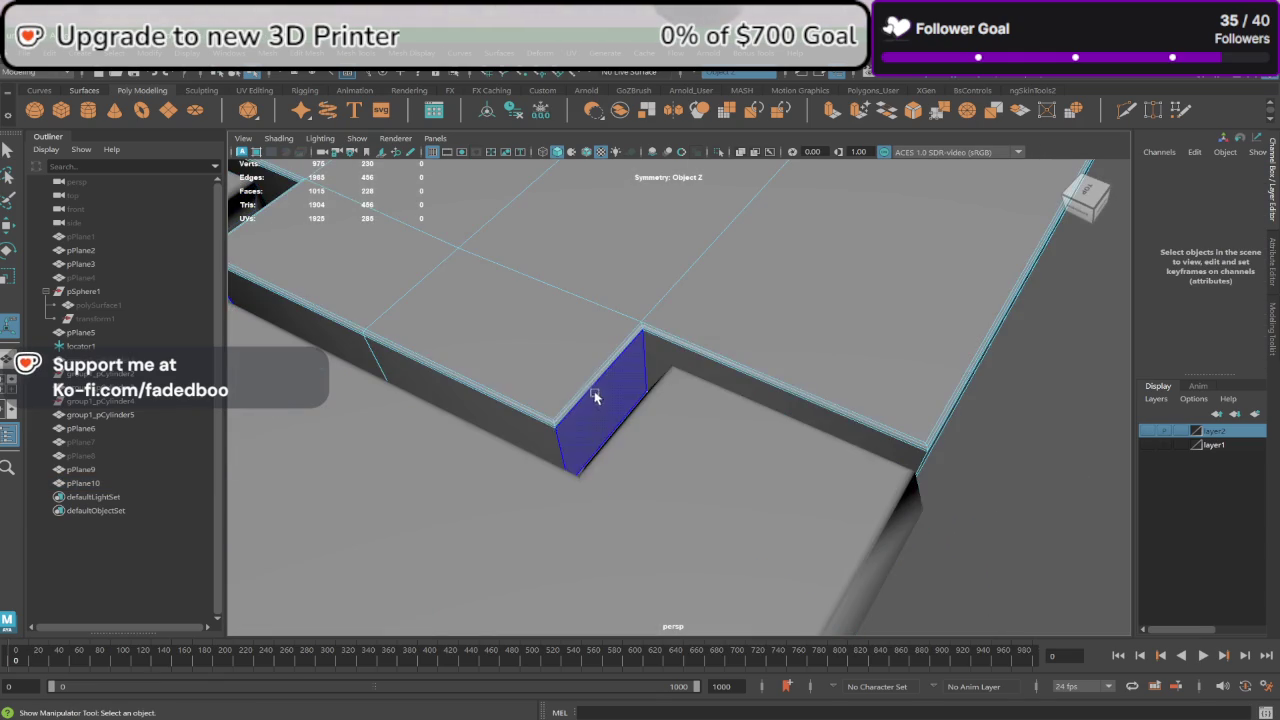
# Step: Extrude pPlane9's notch side face out 0.01 with a 0.02 offset
pyautogui.rightClick(594, 397)
pyautogui.click(597, 385)
pyautogui.moveTo(597, 385)
pyautogui.keyDown('alt'); pyautogui.mouseDown()
pyautogui.moveTo(627, 413)
pyautogui.moveTo(636, 405)
pyautogui.mouseUp(); pyautogui.keyUp('alt')
pyautogui.hotkey('ctrl', 'e')
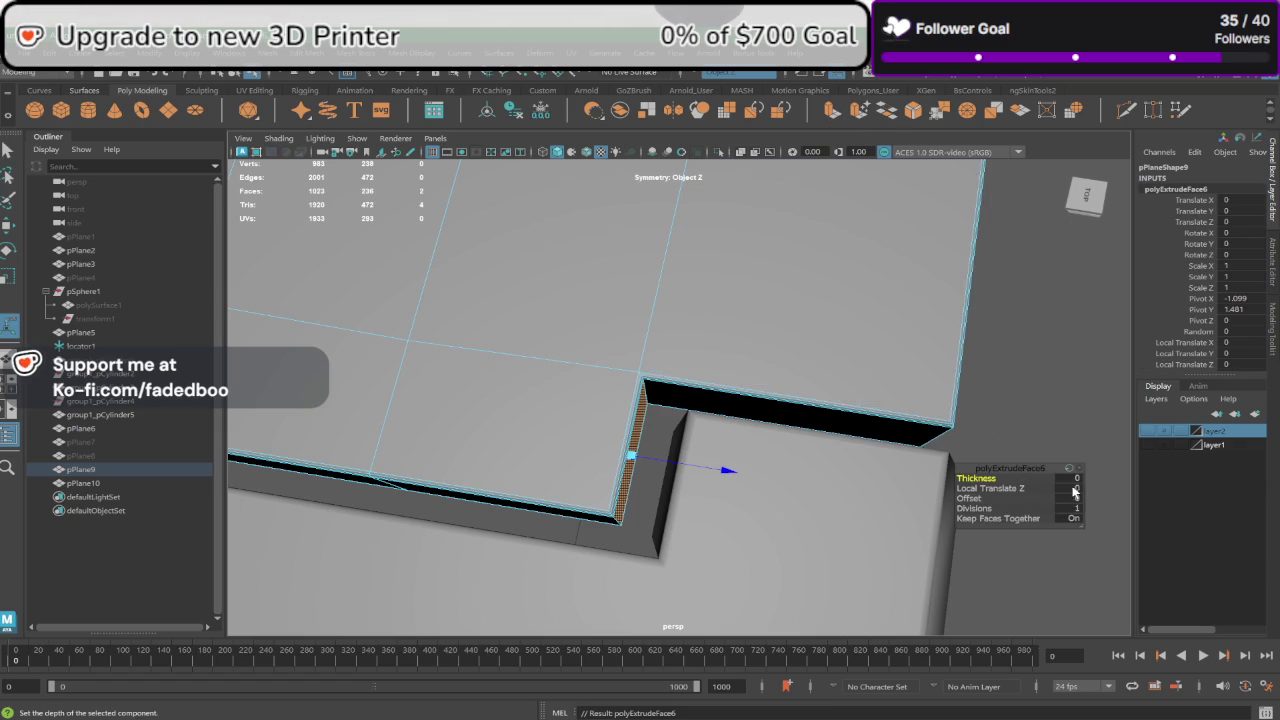
pyautogui.click(1075, 488)
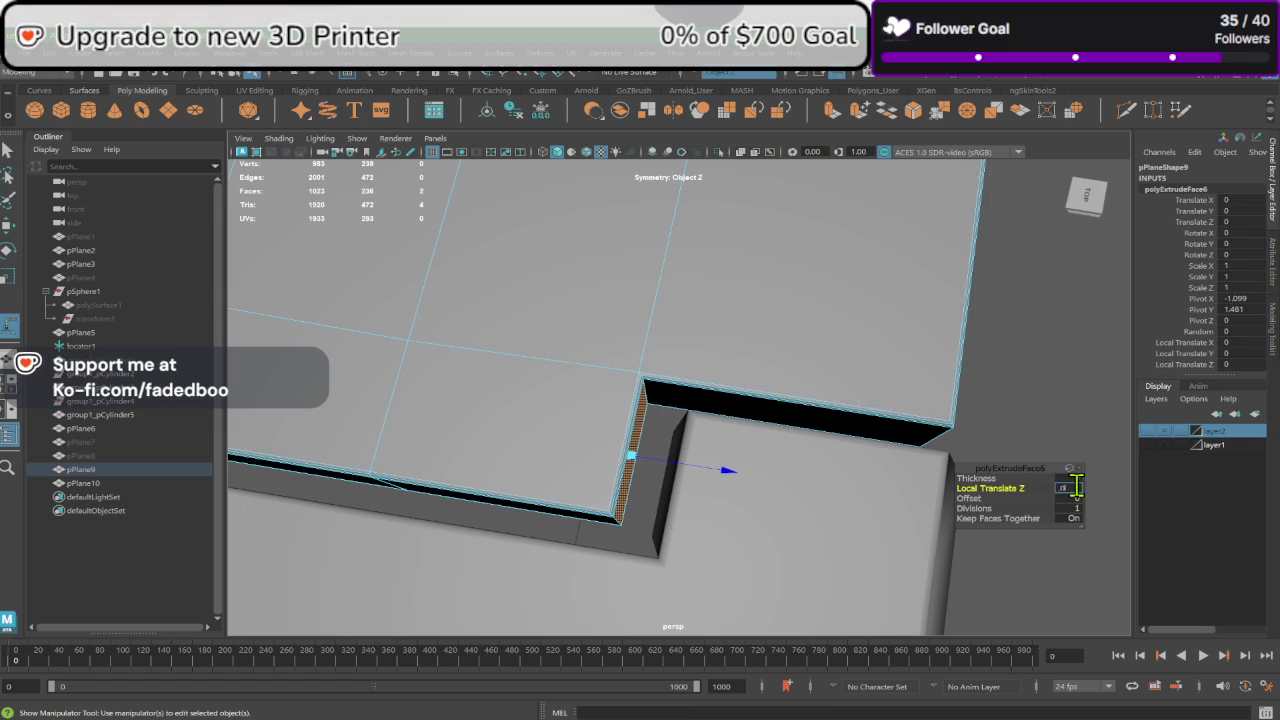
pyautogui.write('0.01')
pyautogui.press('Return')
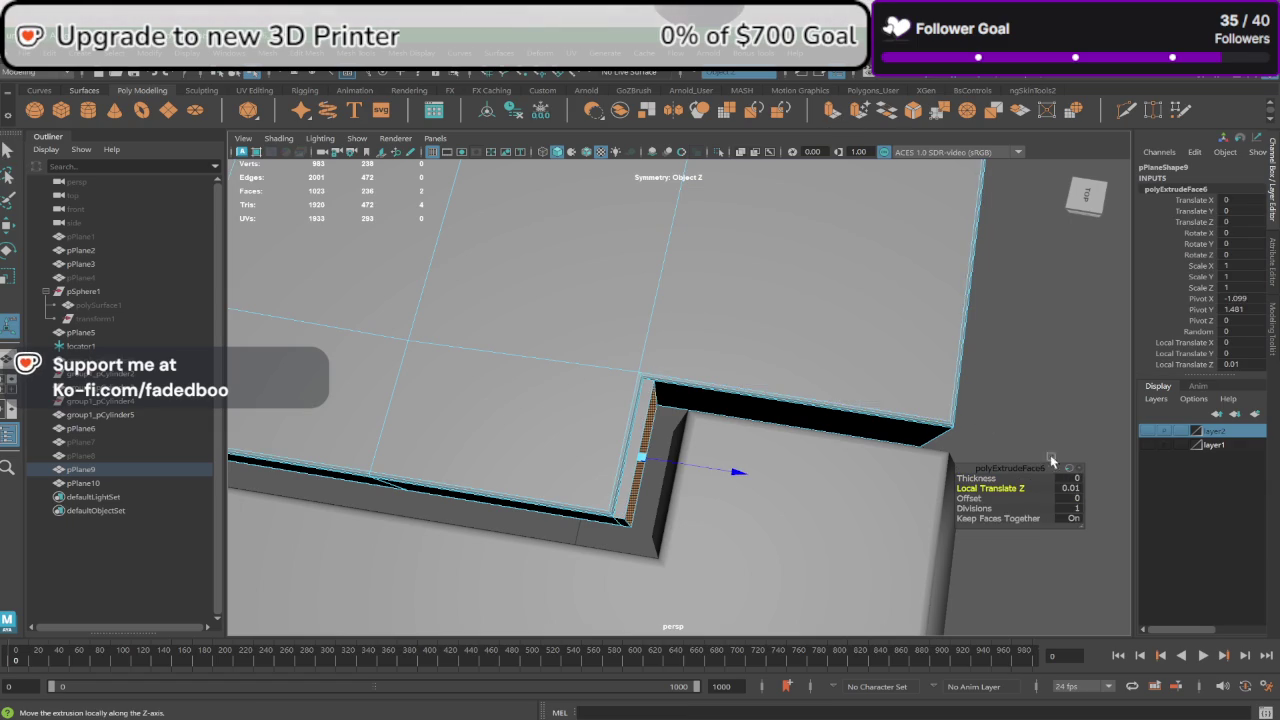
pyautogui.click(1072, 500)
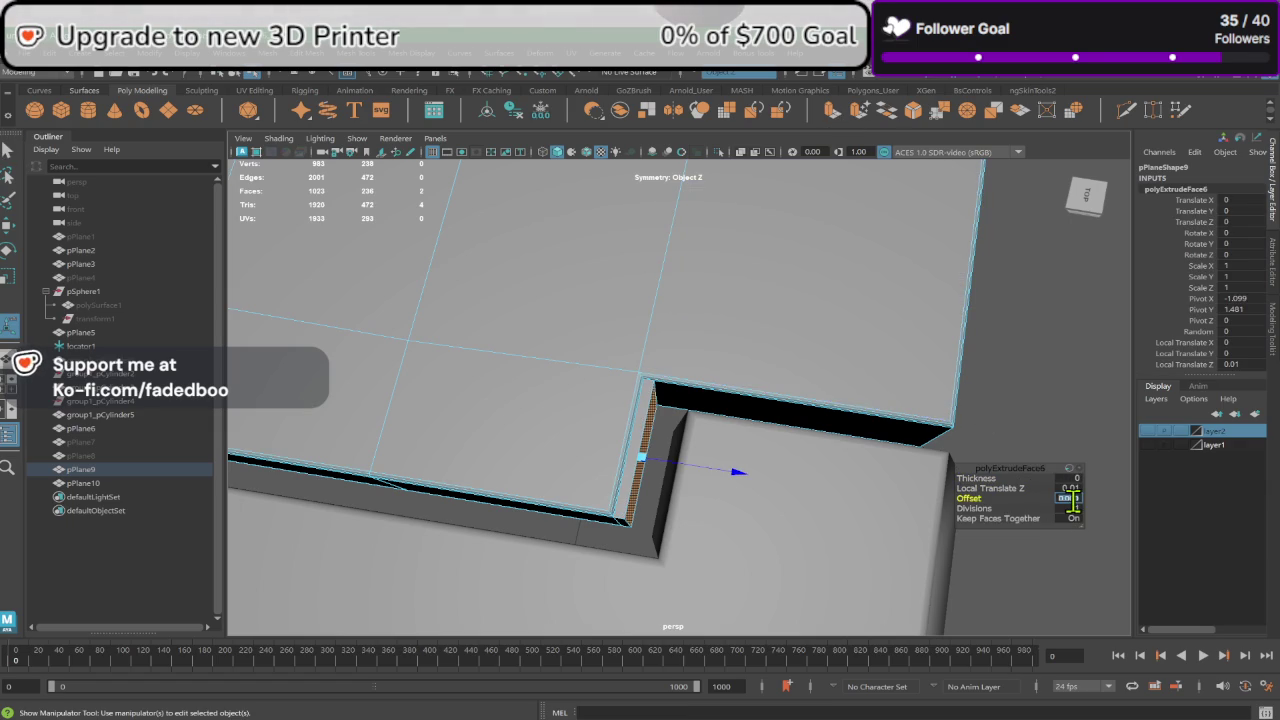
pyautogui.write('.01')
pyautogui.press('Return')
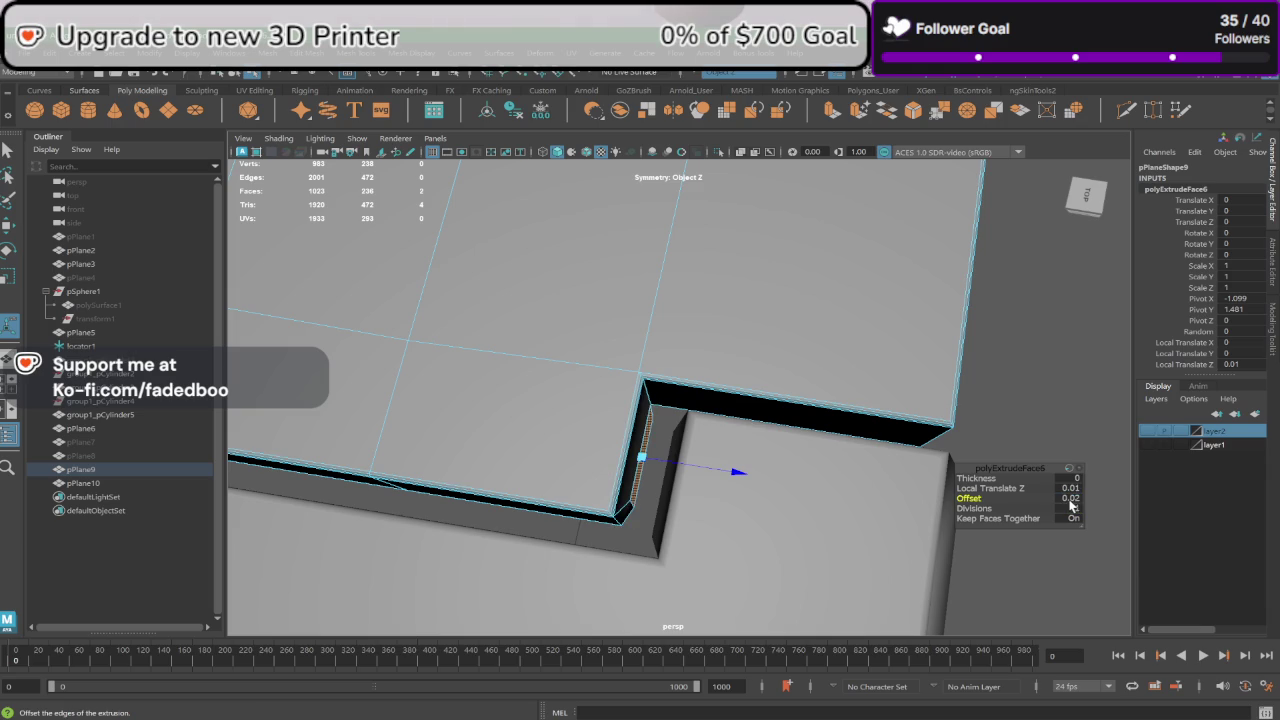
# Step: Extrude pPlane9's rounded rim faces 0.02 with a 0.02 offset, then return to object mode
pyautogui.scroll(-3, 1000, 495)
pyautogui.moveTo(908, 480)
pyautogui.keyDown('alt'); pyautogui.mouseDown()
pyautogui.moveTo(705, 416)
pyautogui.moveTo(757, 337)
pyautogui.moveTo(812, 416)
pyautogui.moveTo(877, 434)
pyautogui.moveTo(837, 426)
pyautogui.moveTo(833, 458)
pyautogui.moveTo(771, 514)
pyautogui.moveTo(823, 525)
pyautogui.moveTo(914, 509)
pyautogui.moveTo(971, 457)
pyautogui.moveTo(946, 440)
pyautogui.moveTo(1080, 449)
pyautogui.mouseUp(); pyautogui.keyUp('alt')
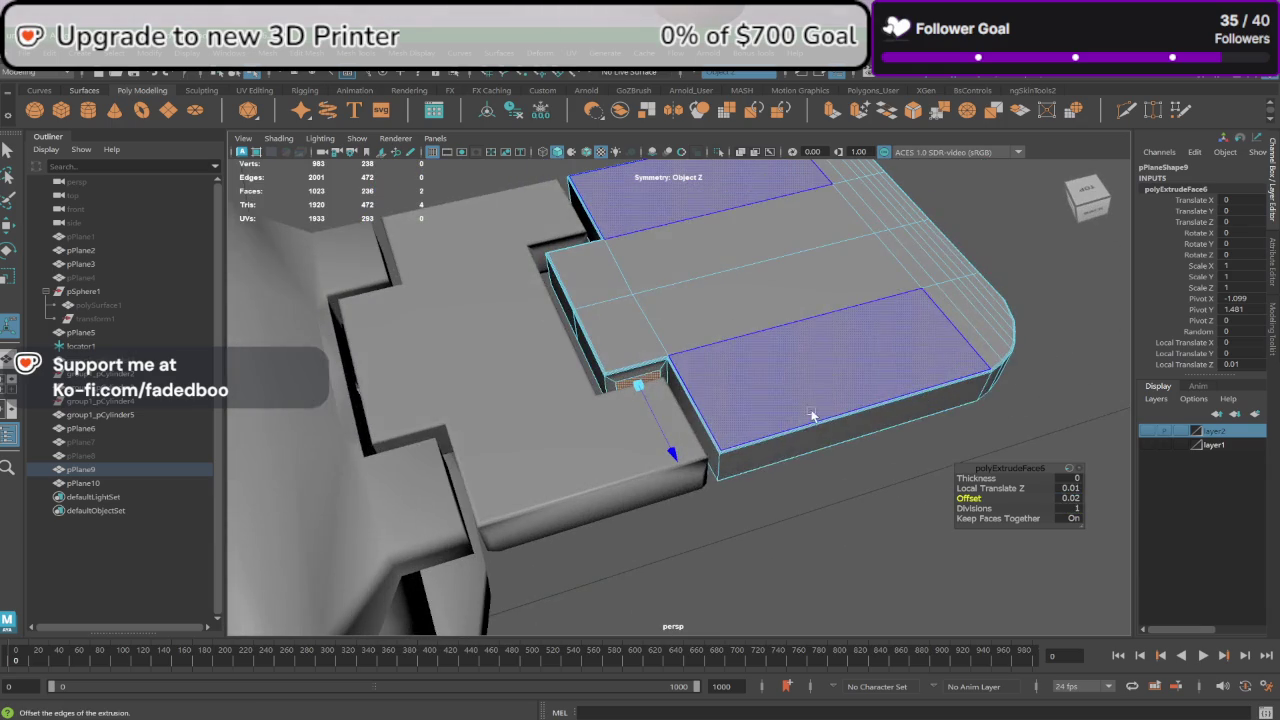
pyautogui.click(820, 432)
pyautogui.hotkey('ctrl', 'e')
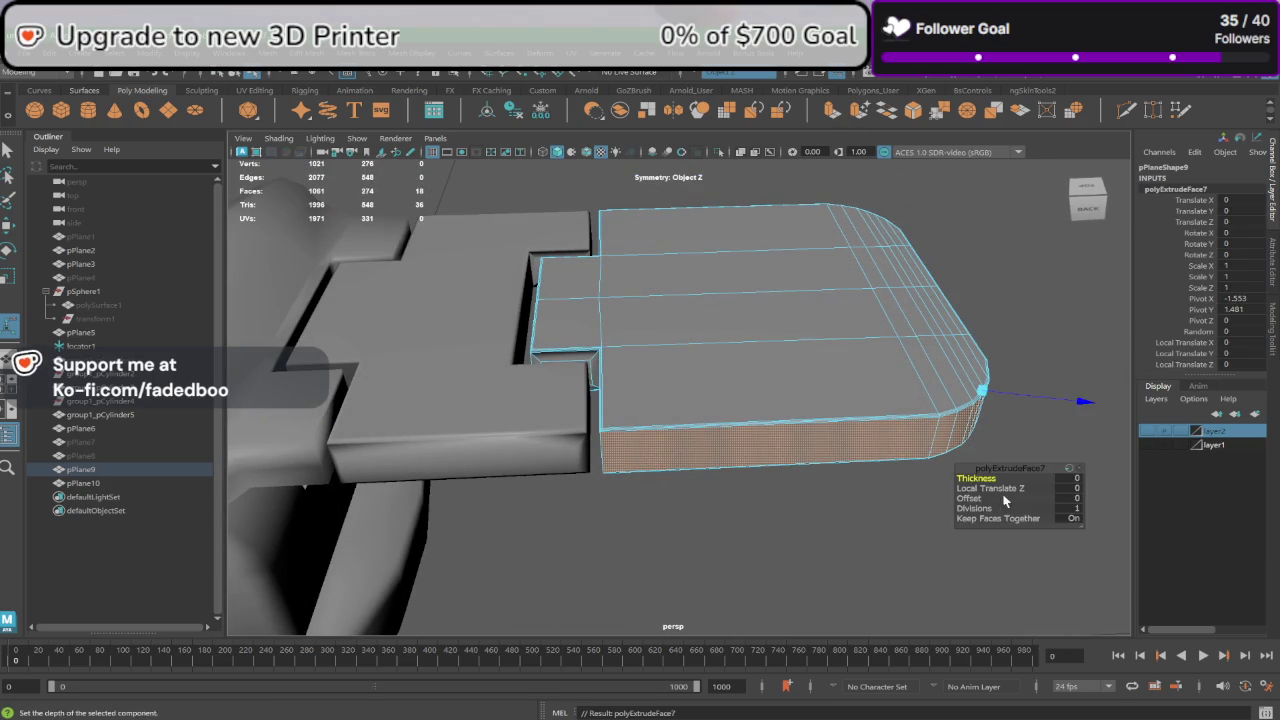
pyautogui.click(1072, 488)
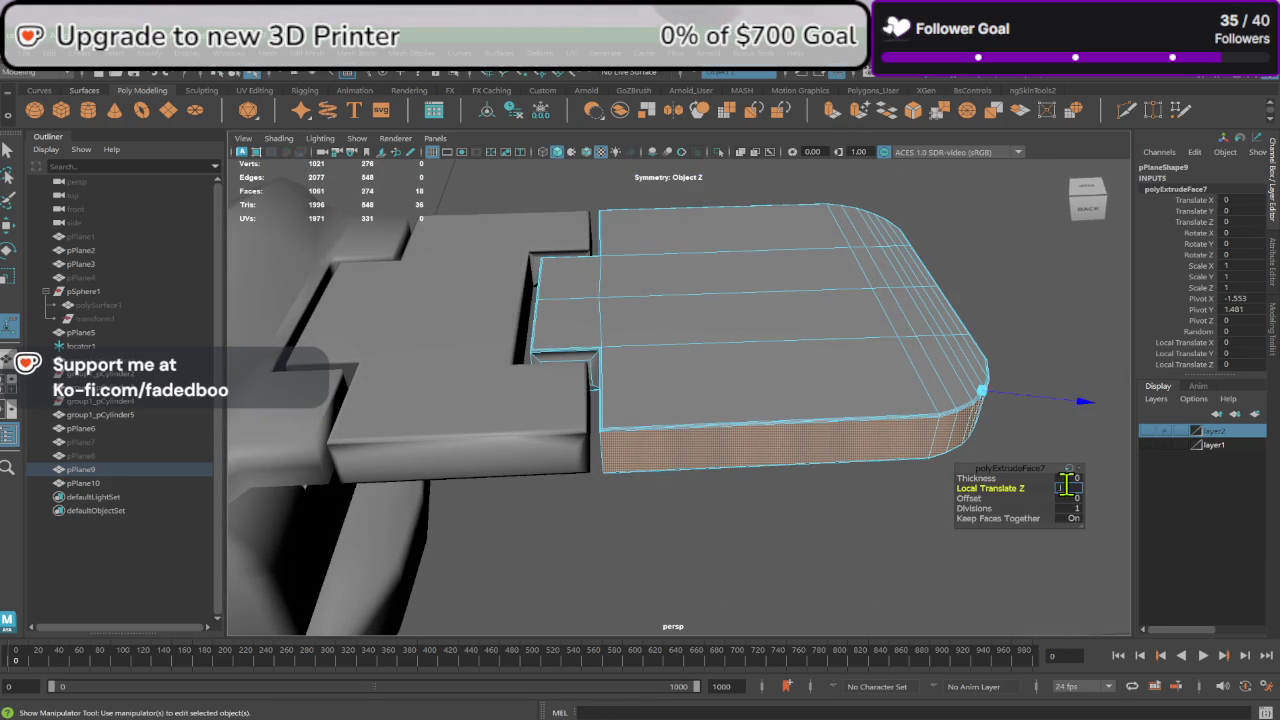
pyautogui.write('0.02')
pyautogui.press('Return')
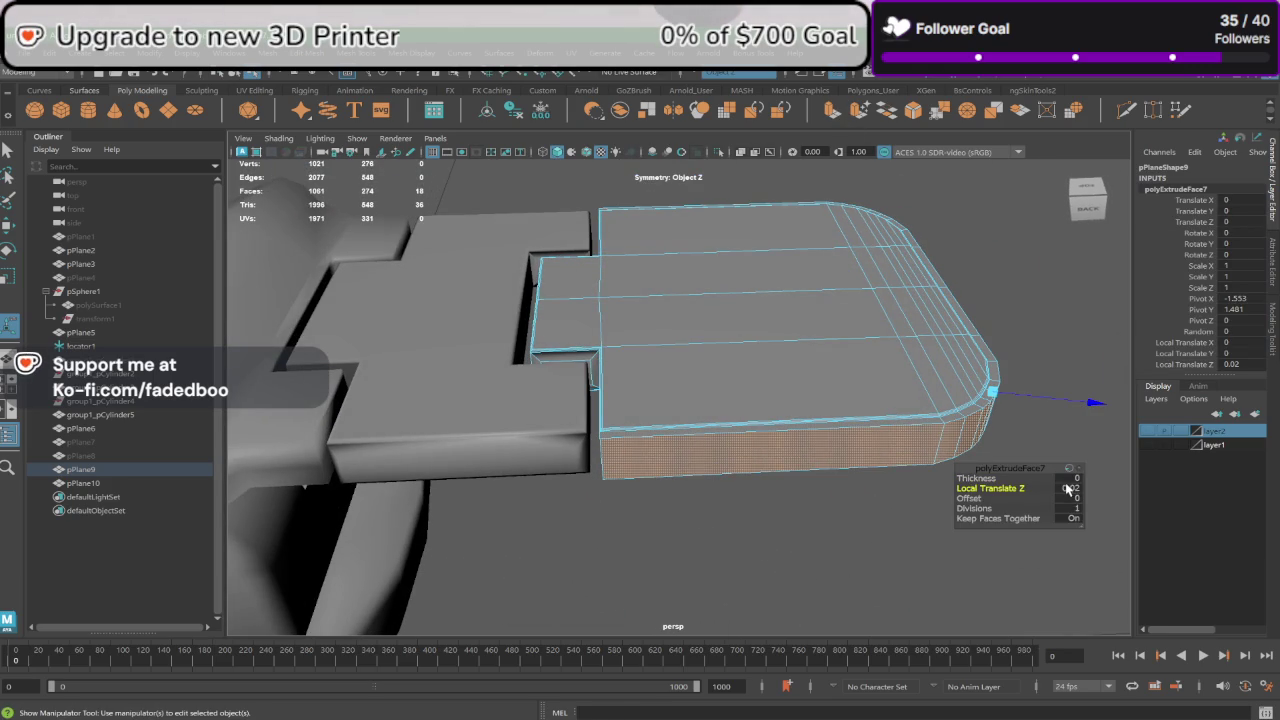
pyautogui.click(1070, 498)
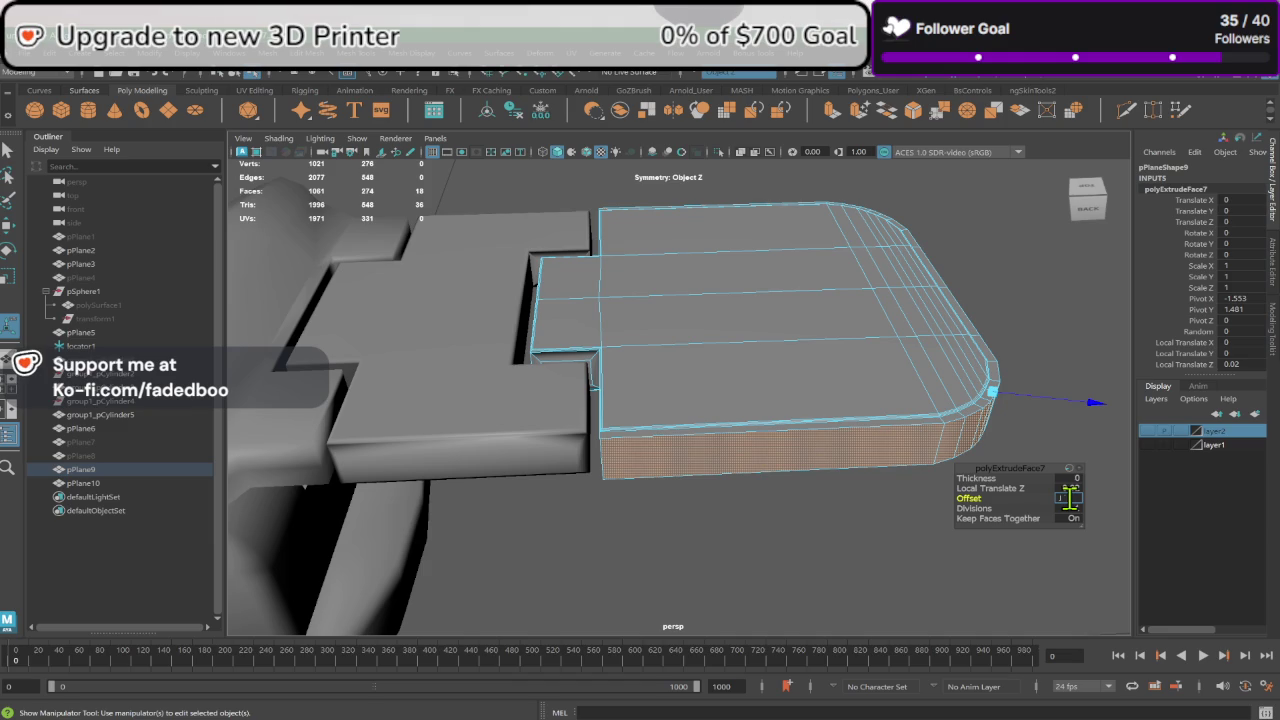
pyautogui.press('Return')
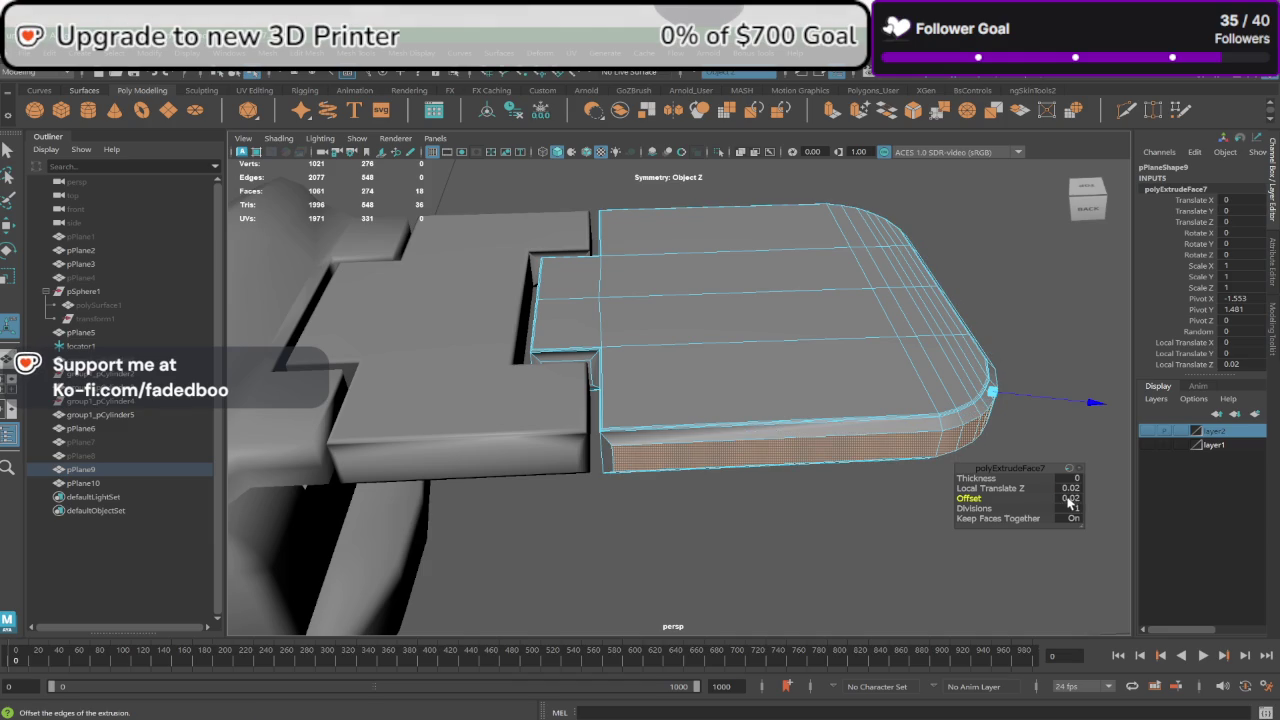
pyautogui.keyDown('alt'); pyautogui.moveTo(1068, 503); pyautogui.dragTo(714, 406); pyautogui.keyUp('alt')
pyautogui.moveTo(709, 341); pyautogui.dragTo(778, 320, button='right')
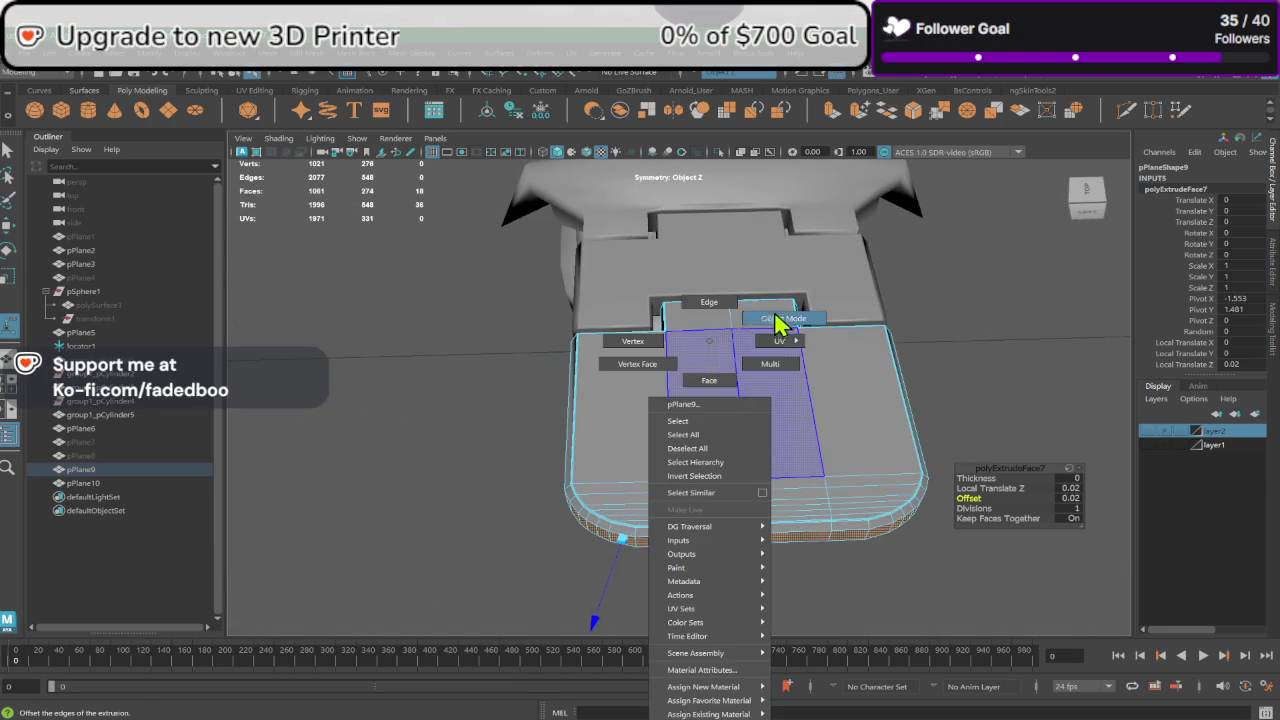
pyautogui.click(991, 346)
pyautogui.keyDown('alt'); pyautogui.moveTo(991, 346); pyautogui.dragTo(677, 404); pyautogui.keyUp('alt')
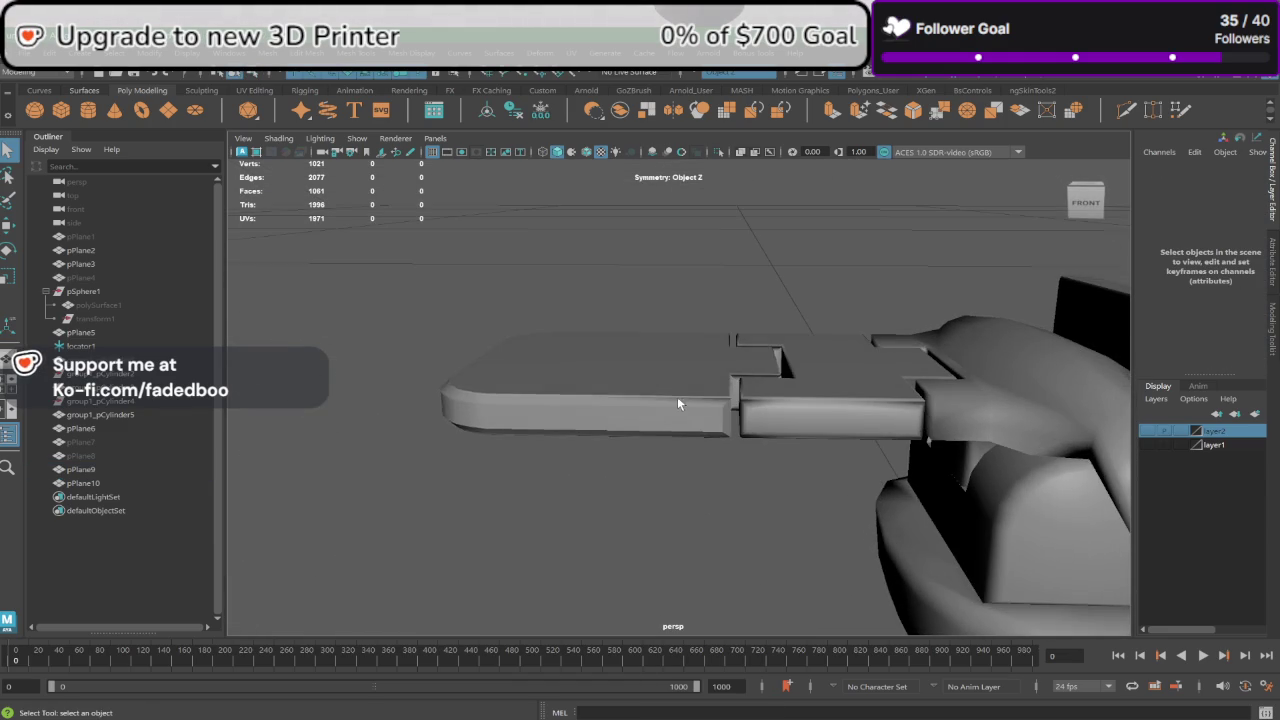
# Step: Apply a Mesh Display setting to the plank pPlane9
pyautogui.click(677, 404)
pyautogui.click(415, 52)
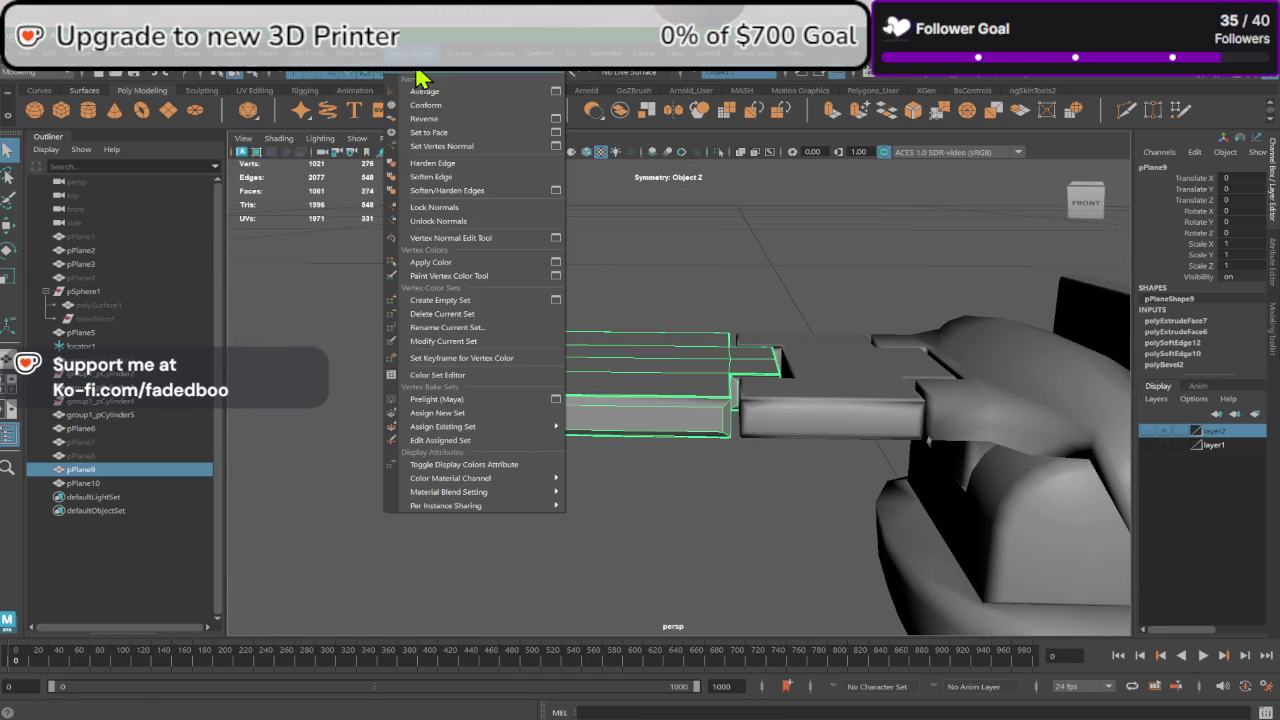
pyautogui.click(457, 160)
pyautogui.click(634, 312)
# Step: Select the shoulder piece group1_pCylinder5 and switch it to vertex editing
pyautogui.moveTo(634, 312)
pyautogui.keyDown('alt'); pyautogui.mouseDown()
pyautogui.moveTo(703, 354)
pyautogui.moveTo(889, 331)
pyautogui.moveTo(616, 401)
pyautogui.mouseUp(); pyautogui.keyUp('alt')
pyautogui.scroll(3, 485, 434)
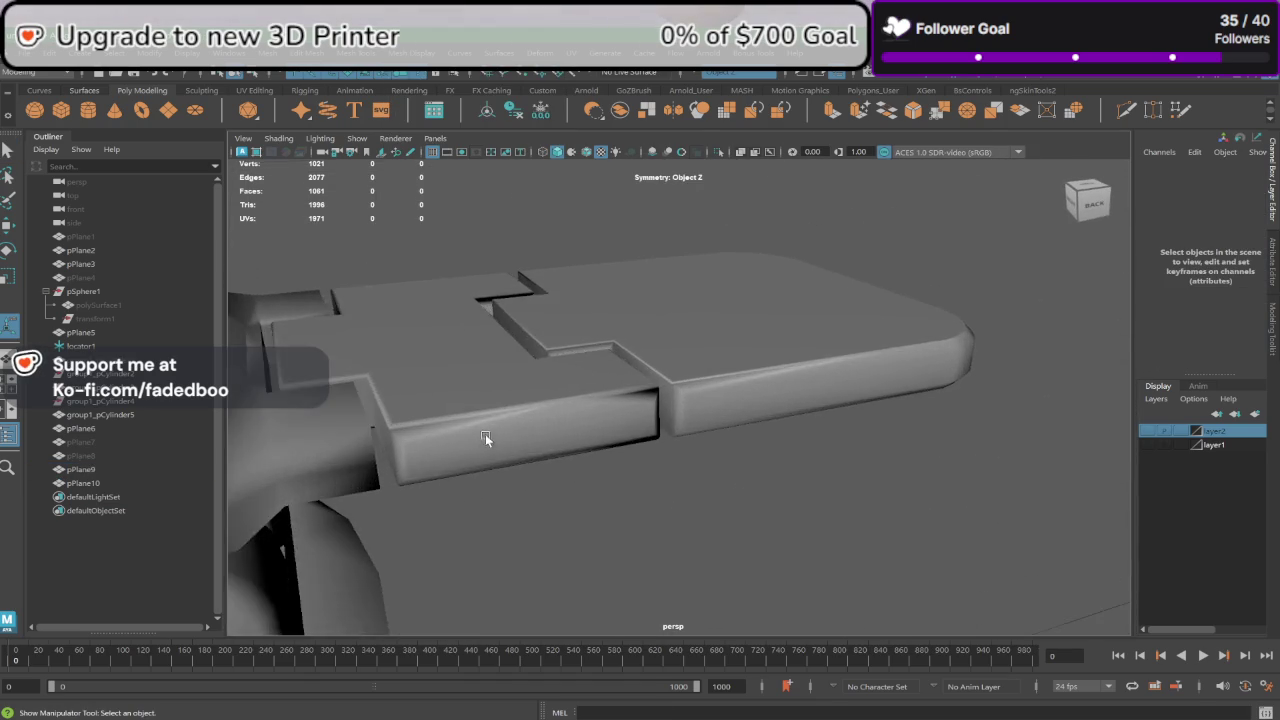
pyautogui.scroll(3, 554, 457)
pyautogui.click(500, 471)
pyautogui.scroll(3, 419, 460)
pyautogui.keyDown('alt'); pyautogui.moveTo(419, 460); pyautogui.dragTo(586, 425); pyautogui.keyUp('alt')
pyautogui.keyDown('alt'); pyautogui.moveTo(433, 333); pyautogui.dragTo(440, 325); pyautogui.keyUp('alt')
pyautogui.moveTo(448, 345); pyautogui.dragTo(408, 337, button='right')
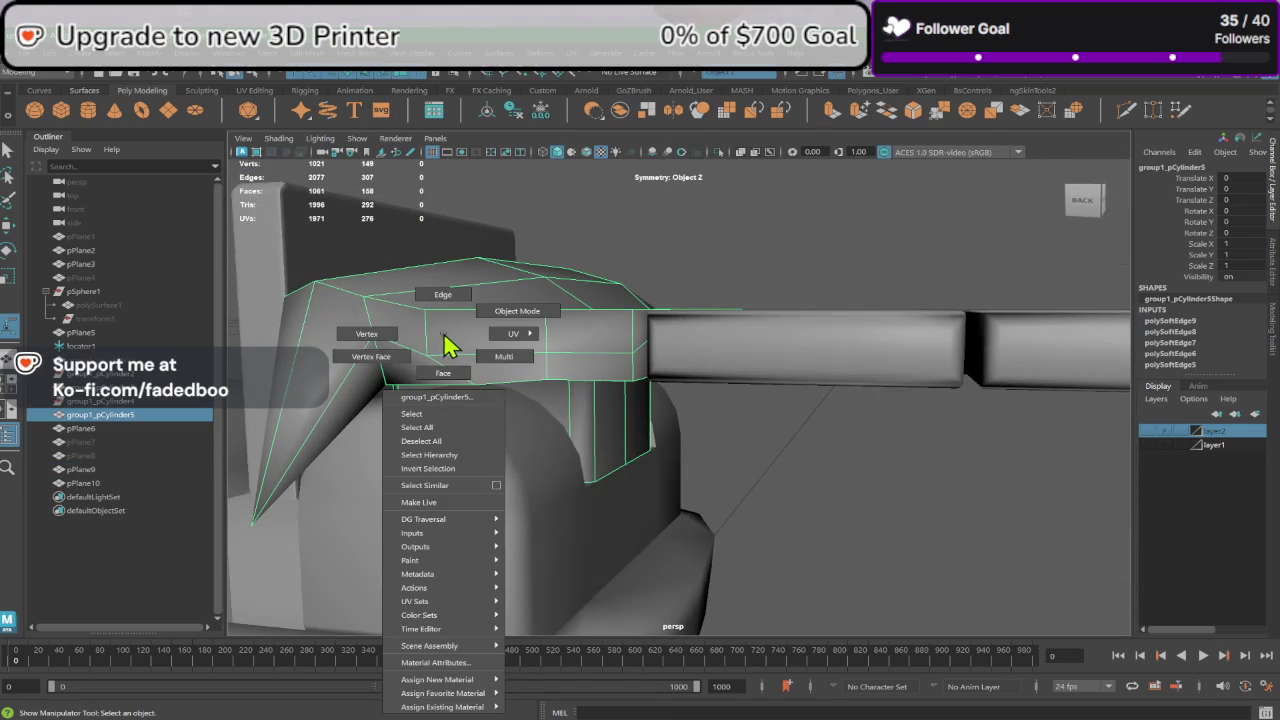
# Step: Select a vertex on the shoulder piece with the Move Tool active
pyautogui.click(430, 352)
pyautogui.moveTo(433, 352)
pyautogui.keyDown('alt'); pyautogui.mouseDown()
pyautogui.moveTo(443, 362)
pyautogui.moveTo(500, 343)
pyautogui.moveTo(509, 380)
pyautogui.moveTo(479, 335)
pyautogui.moveTo(517, 231)
pyautogui.mouseUp(); pyautogui.keyUp('alt')
pyautogui.press('w')
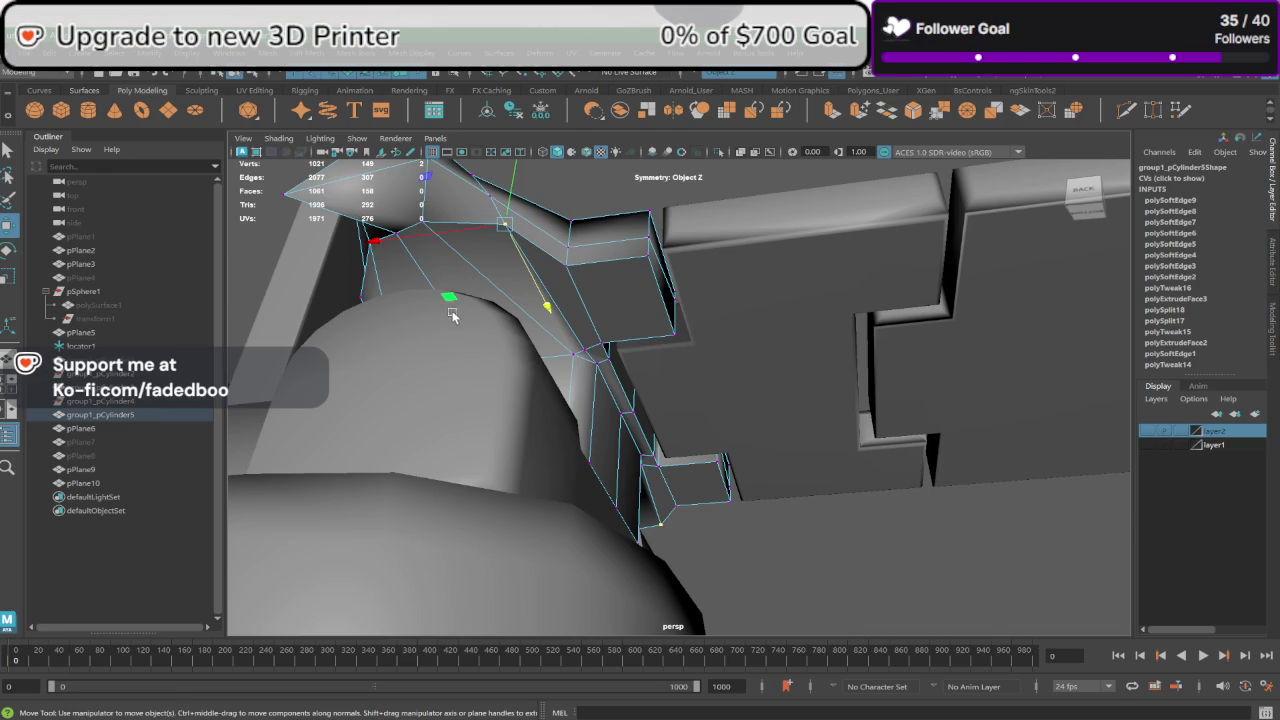
pyautogui.moveTo(452, 315)
pyautogui.keyDown('alt'); pyautogui.mouseDown()
pyautogui.moveTo(446, 294)
pyautogui.moveTo(449, 320)
pyautogui.moveTo(490, 268)
pyautogui.moveTo(478, 366)
pyautogui.mouseUp(); pyautogui.keyUp('alt')
# Step: Select the block's end face facing the plank, undoing the extra symmetric wall selection
pyautogui.moveTo(452, 345); pyautogui.dragTo(452, 372, button='right')
pyautogui.click(444, 384)
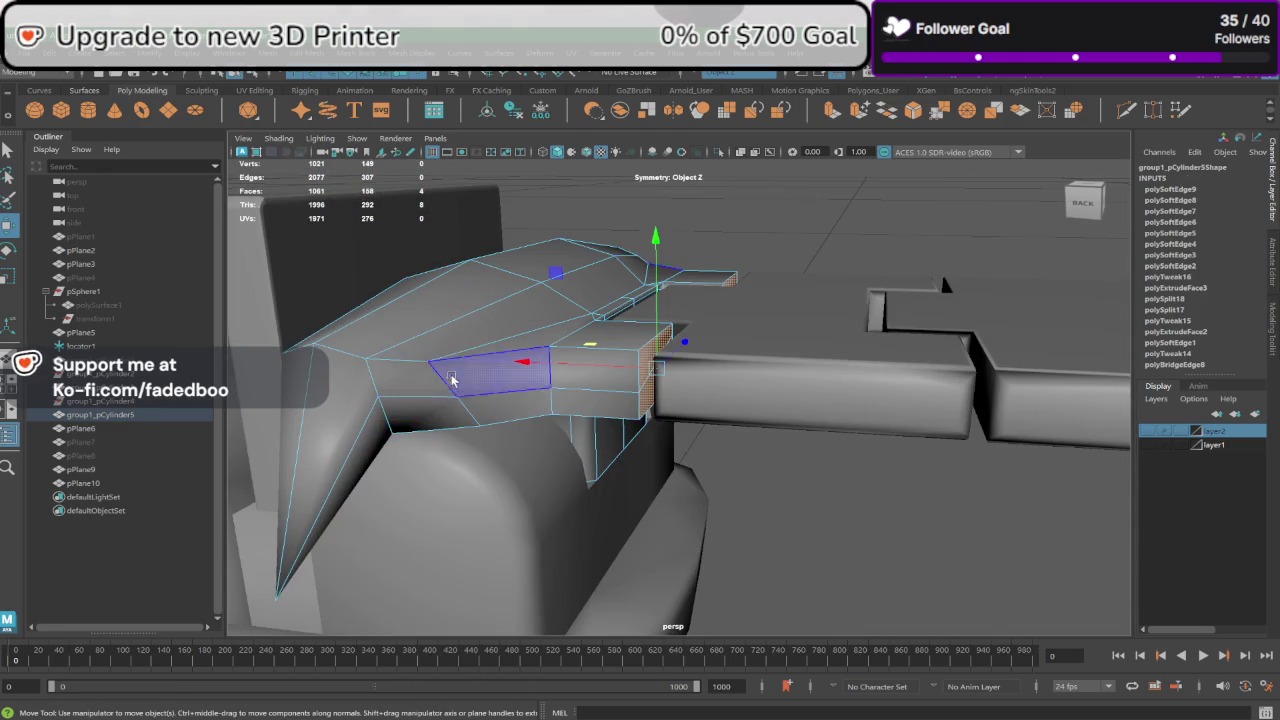
pyautogui.click(596, 372)
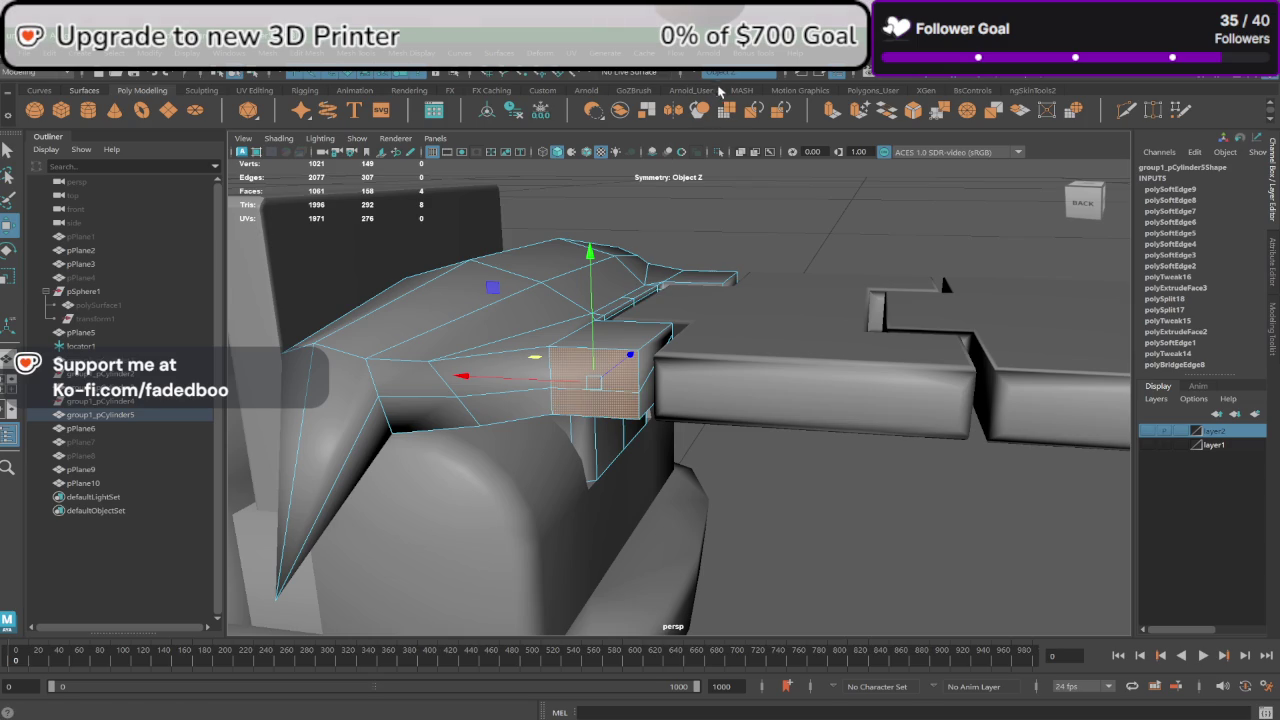
pyautogui.moveTo(591, 412)
pyautogui.keyDown('alt'); pyautogui.mouseDown()
pyautogui.moveTo(609, 302)
pyautogui.moveTo(645, 303)
pyautogui.moveTo(645, 403)
pyautogui.moveTo(540, 432)
pyautogui.moveTo(620, 380)
pyautogui.mouseUp(); pyautogui.keyUp('alt')
pyautogui.click(648, 303)
pyautogui.hotkey('ctrl', 'z')
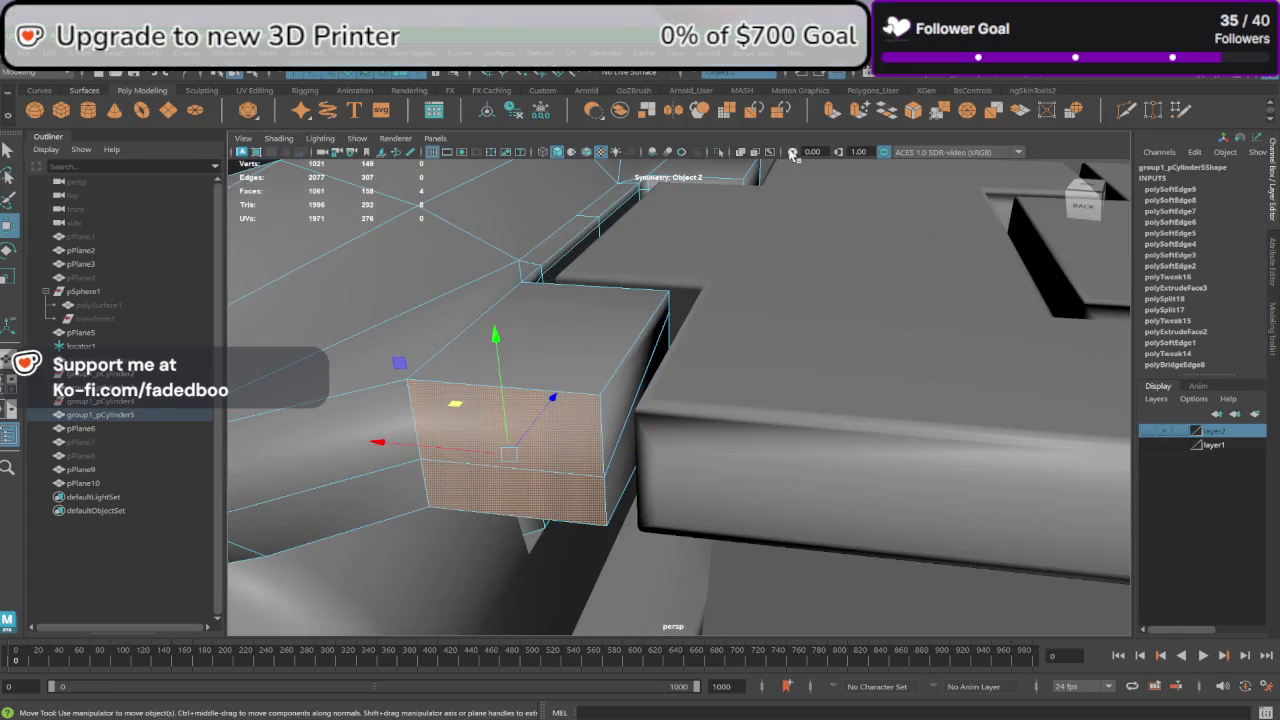
# Step: Extrude the block's end face with a 0.02 inset offset
pyautogui.click(834, 110)
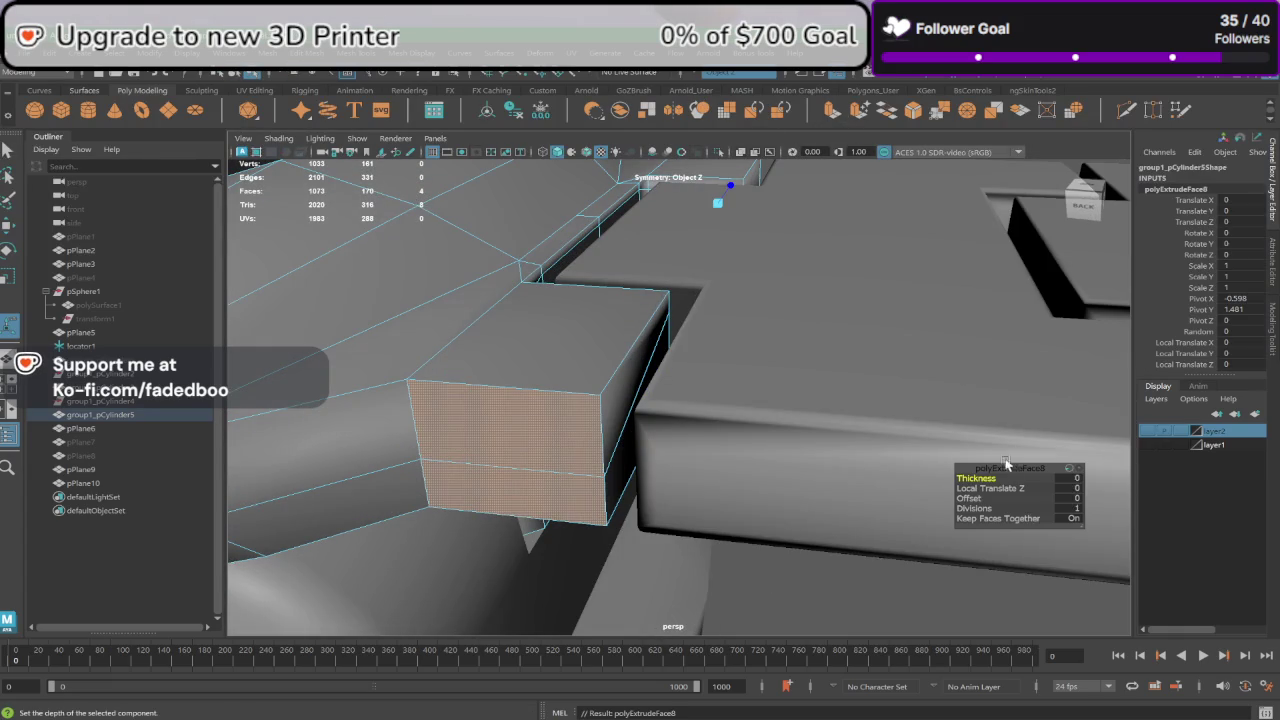
pyautogui.click(1072, 488)
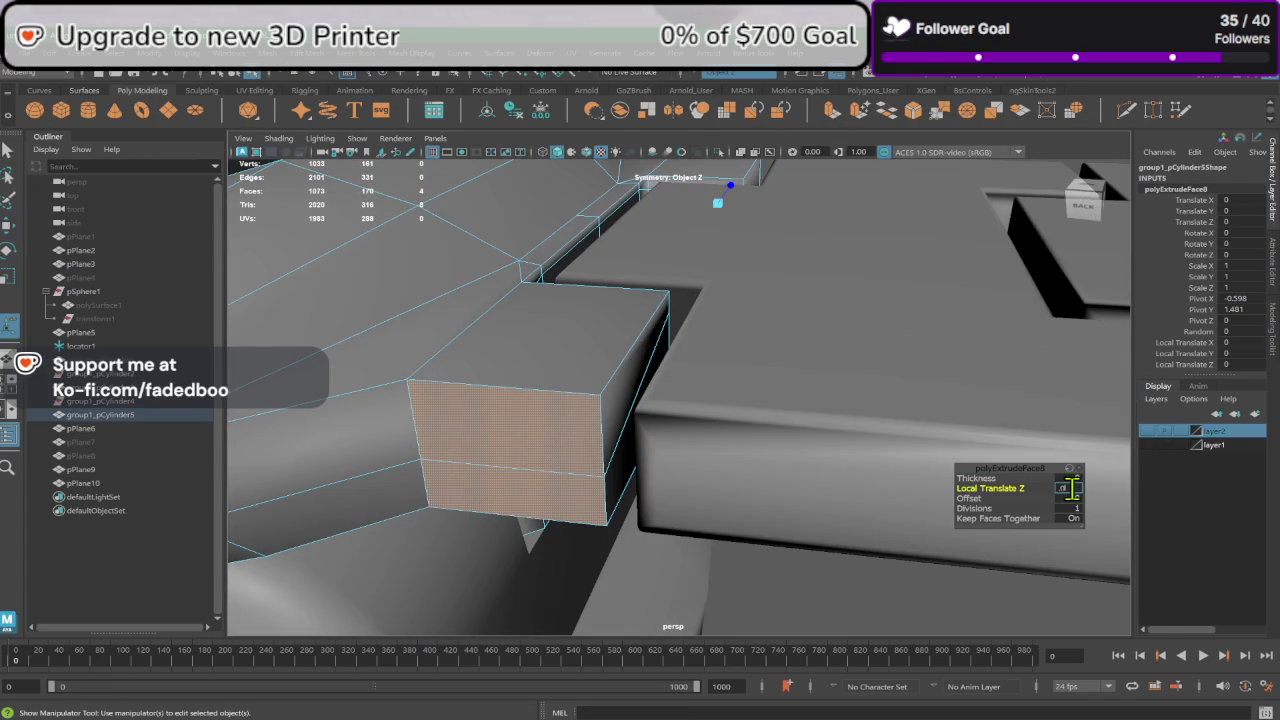
pyautogui.press('Return')
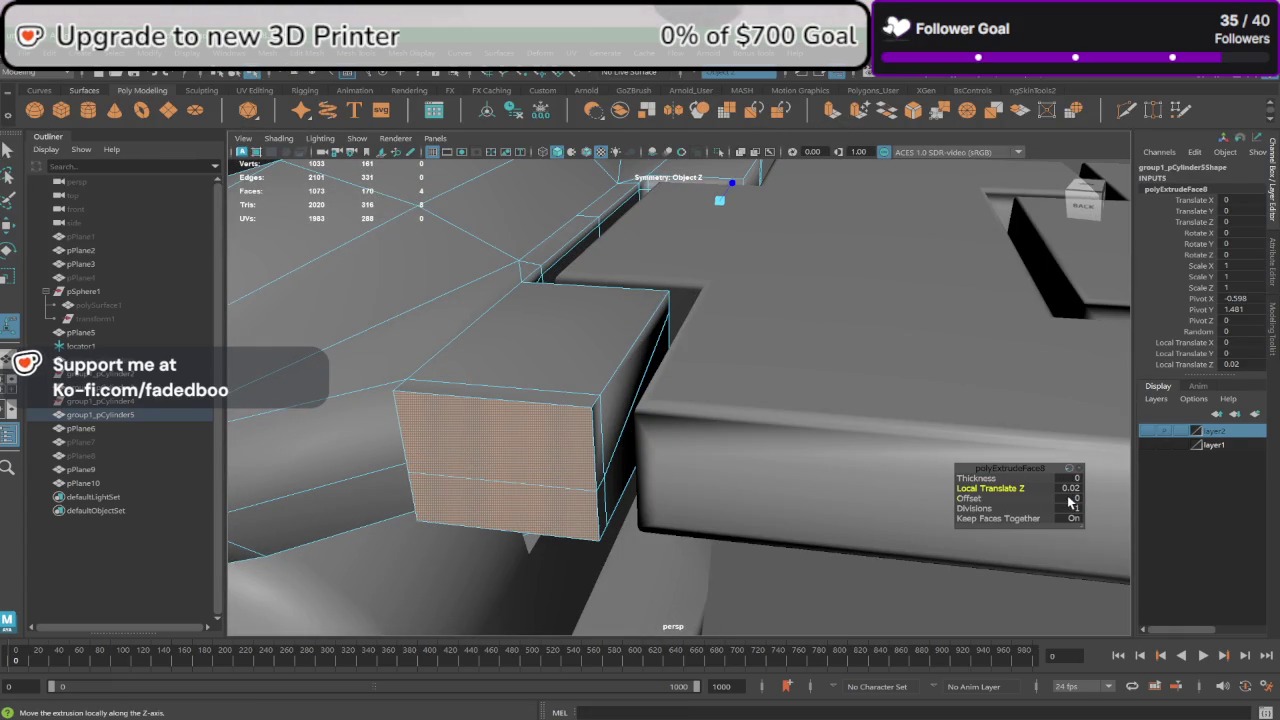
pyautogui.click(1069, 498)
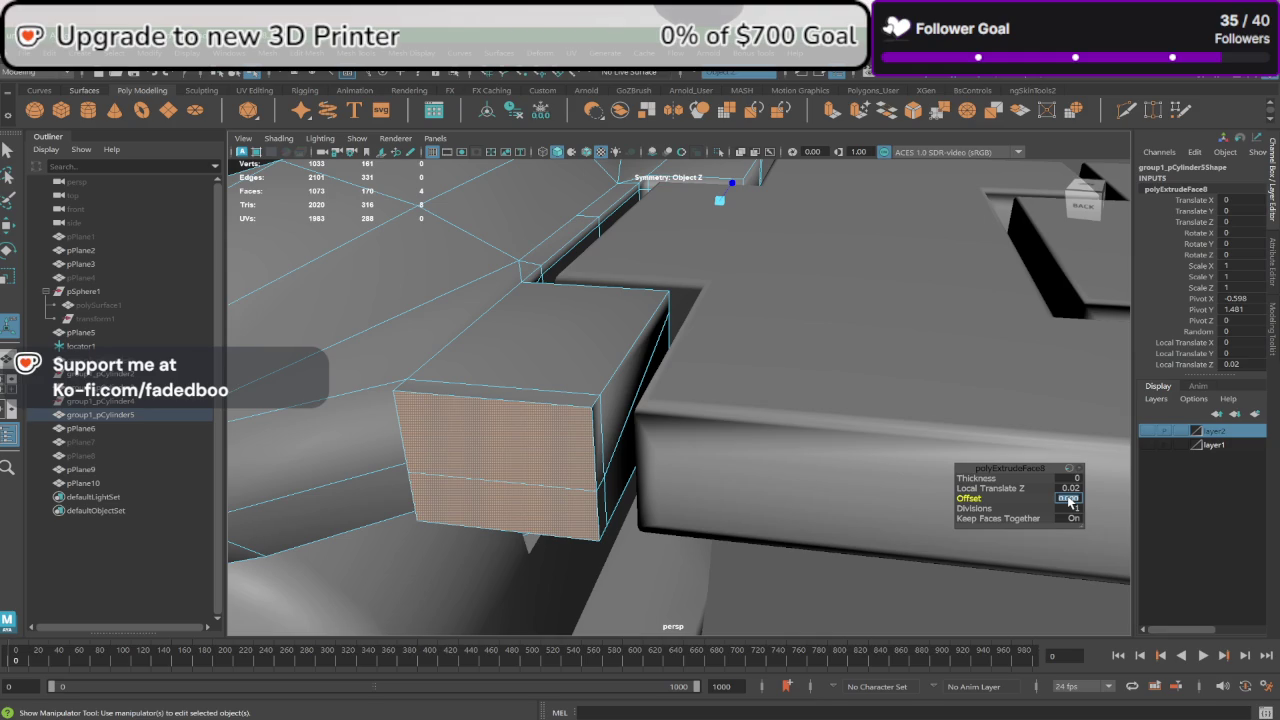
pyautogui.press('Return')
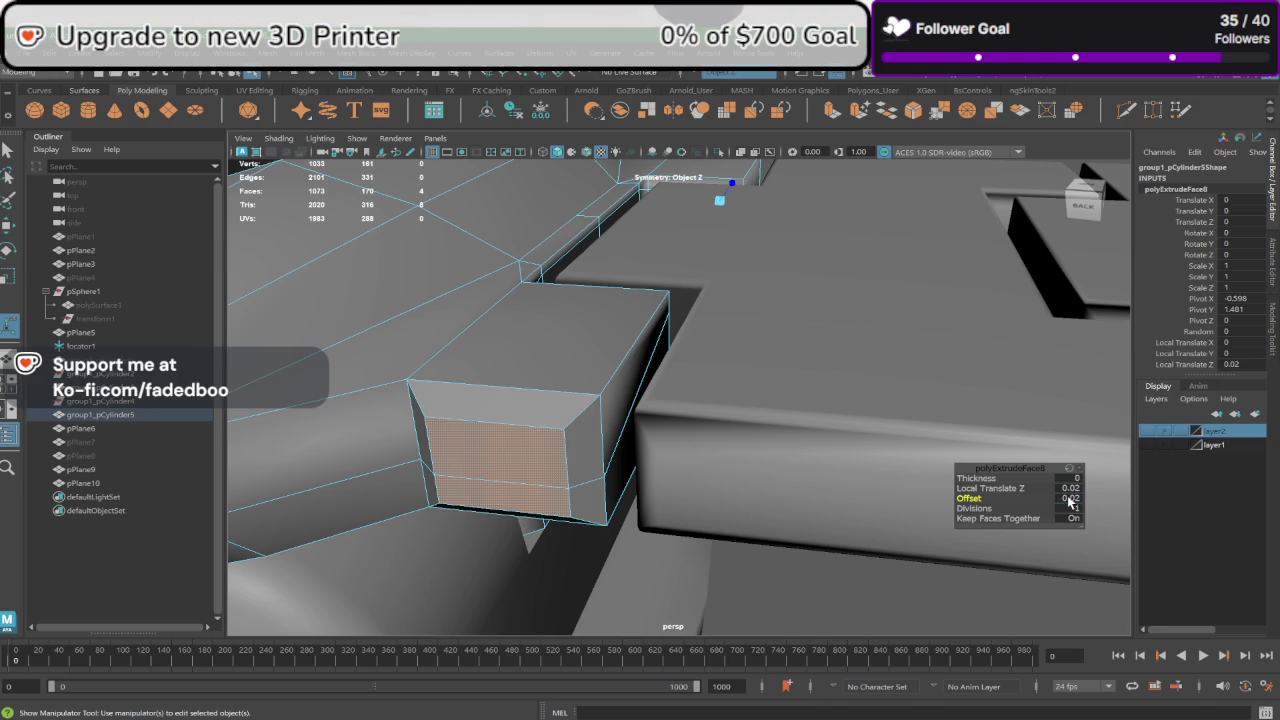
# Step: Extrude the handle's notch side faces out 0.01 with a 0.02 inset
pyautogui.moveTo(1007, 503)
pyautogui.keyDown('alt'); pyautogui.mouseDown()
pyautogui.moveTo(699, 402)
pyautogui.moveTo(578, 421)
pyautogui.moveTo(608, 449)
pyautogui.moveTo(600, 434)
pyautogui.moveTo(629, 400)
pyautogui.mouseUp(); pyautogui.keyUp('alt')
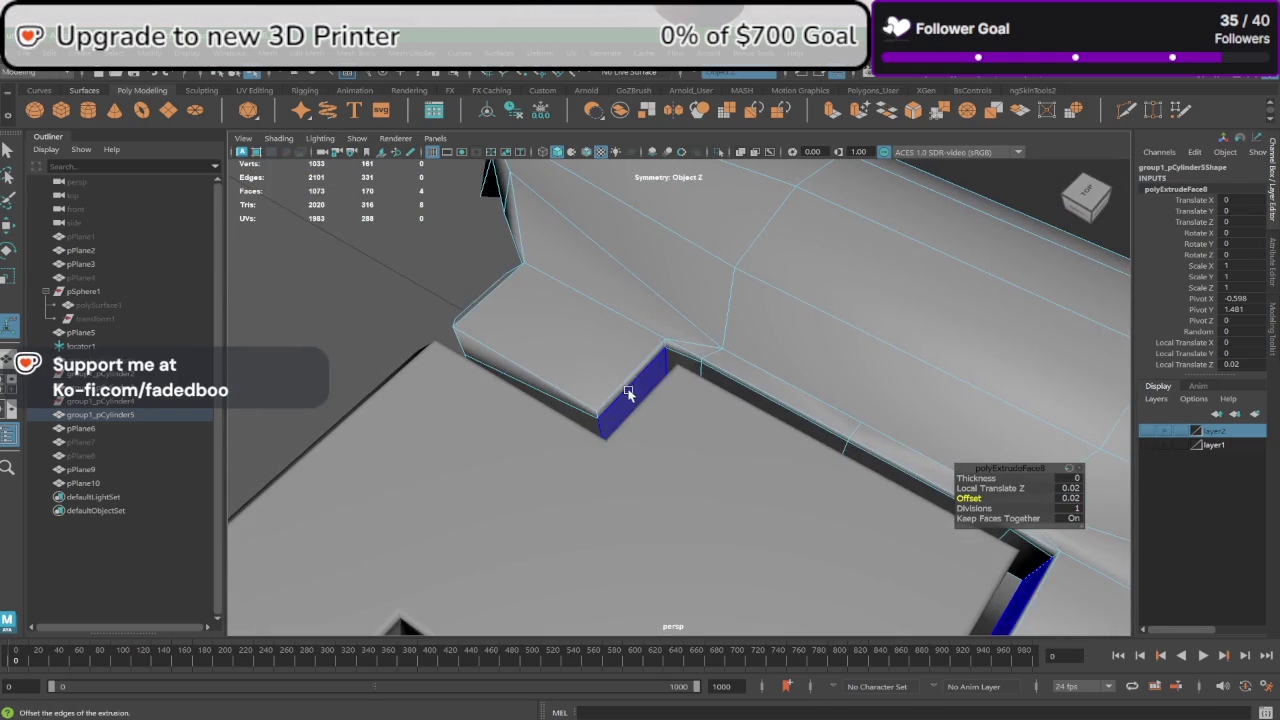
pyautogui.click(629, 400)
pyautogui.click(831, 114)
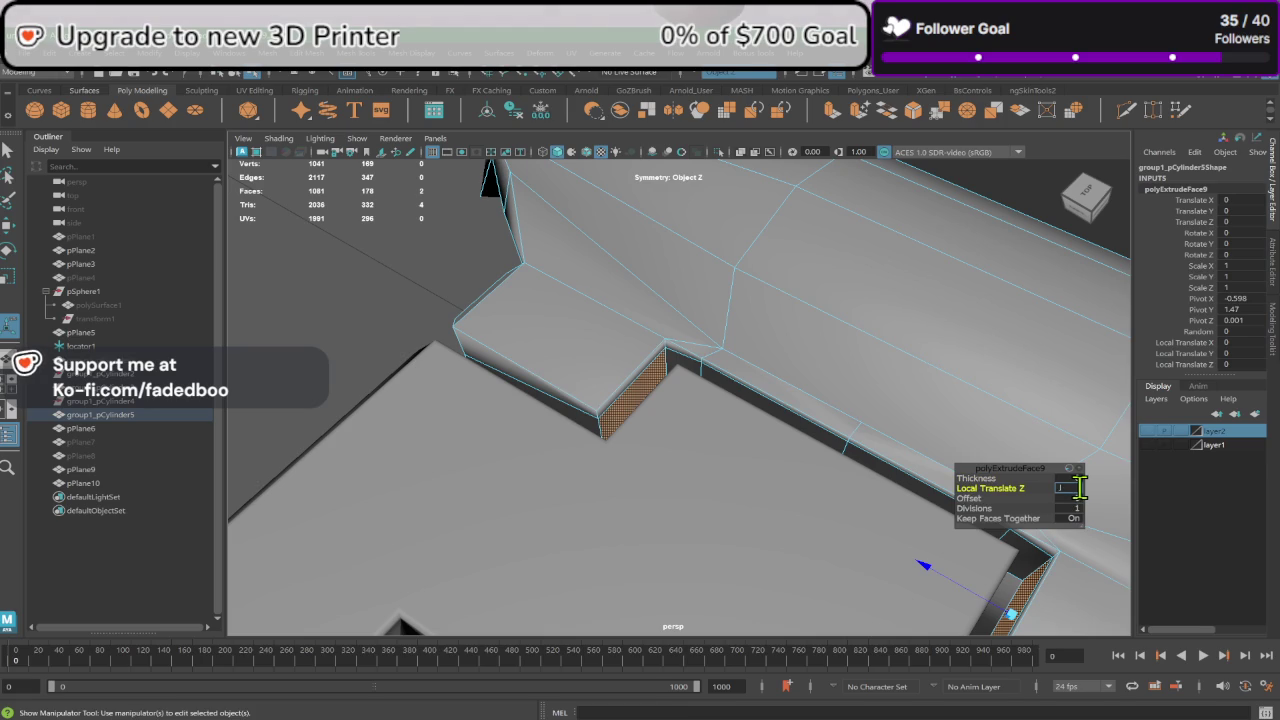
pyautogui.click(1068, 488)
pyautogui.write('.01')
pyautogui.press('Return')
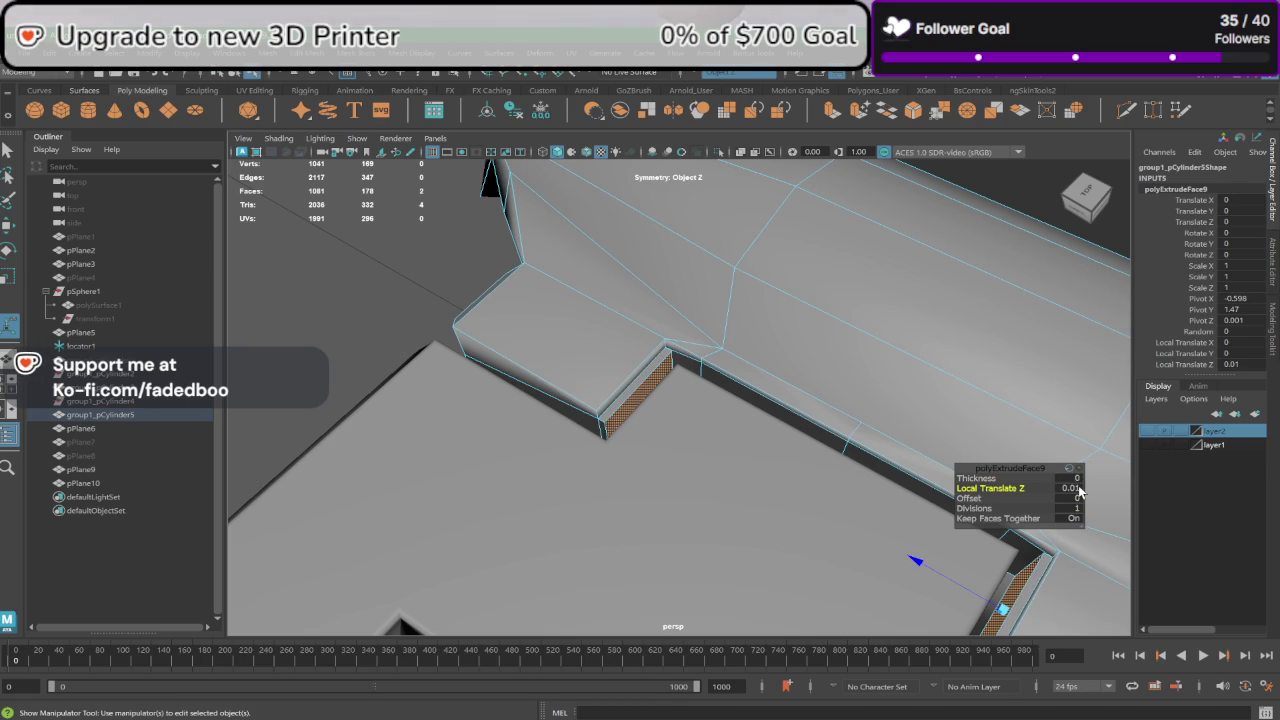
pyautogui.click(1070, 498)
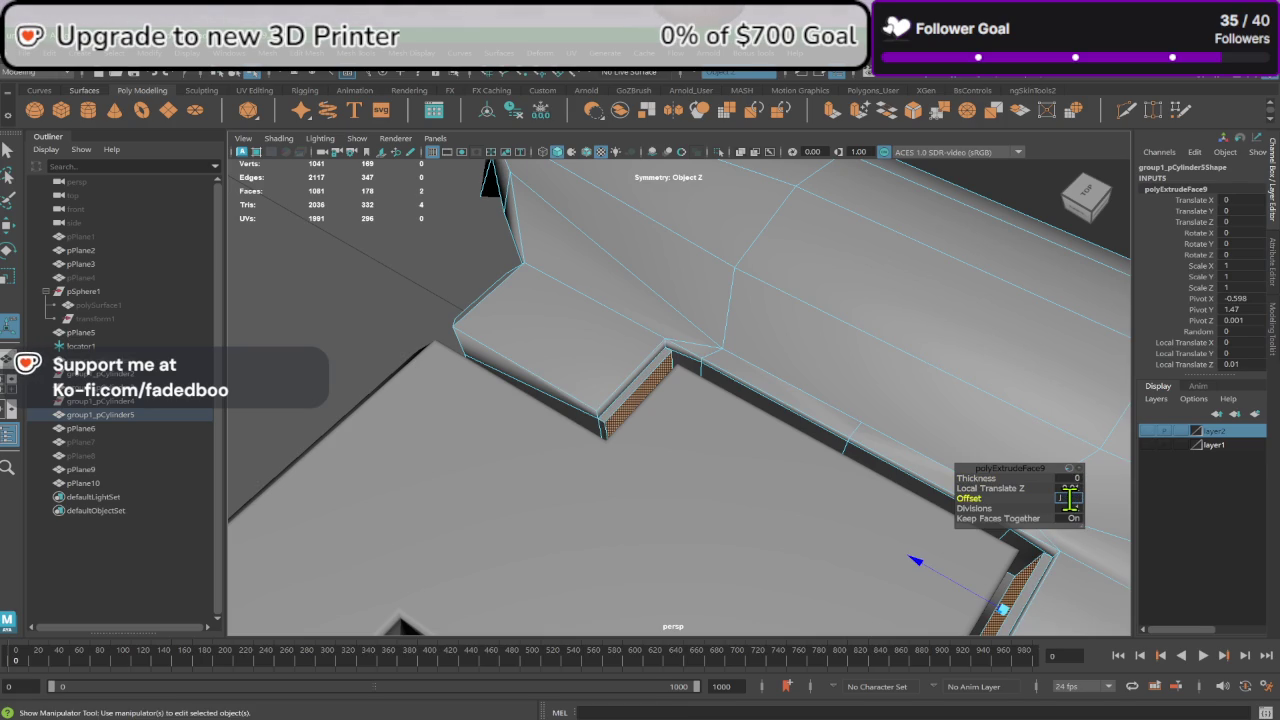
pyautogui.press('Return')
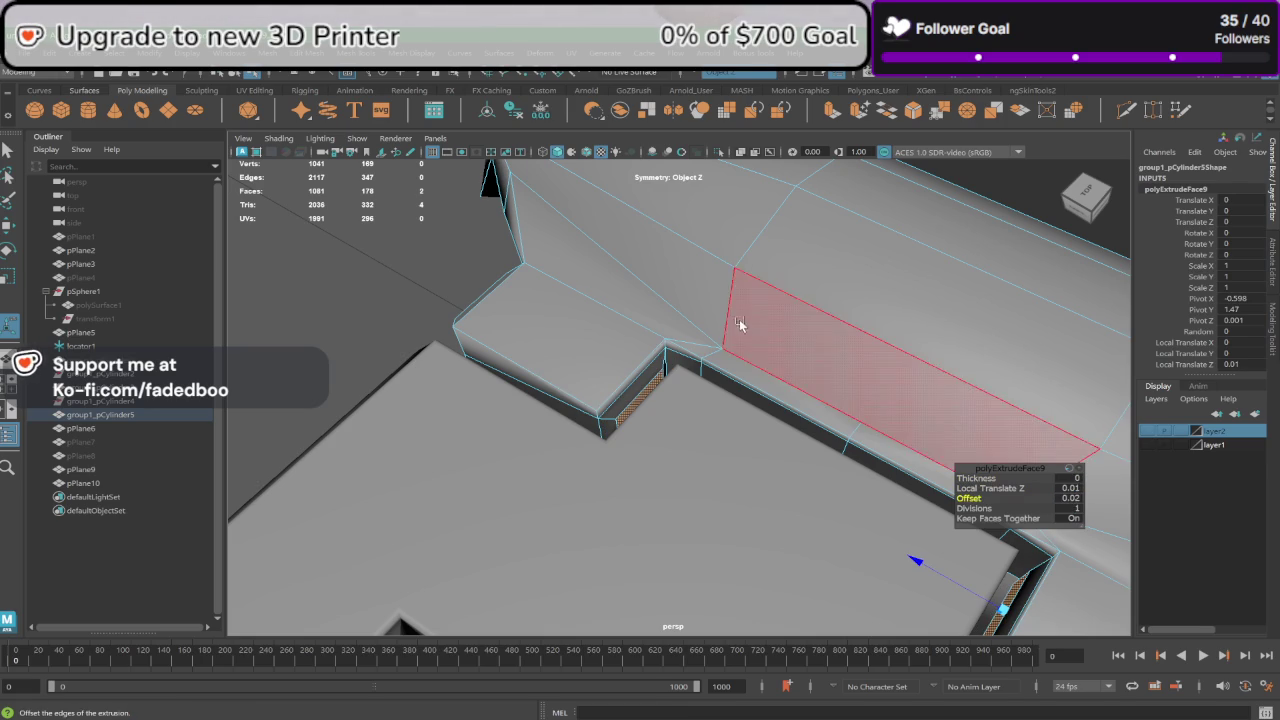
pyautogui.moveTo(737, 323)
pyautogui.keyDown('alt'); pyautogui.mouseDown()
pyautogui.moveTo(498, 392)
pyautogui.moveTo(618, 424)
pyautogui.moveTo(657, 400)
pyautogui.mouseUp(); pyautogui.keyUp('alt')
# Step: Extrude pPlane10's inner notch face out 0.01 with a 0.02 offset, then deselect
pyautogui.click(657, 400)
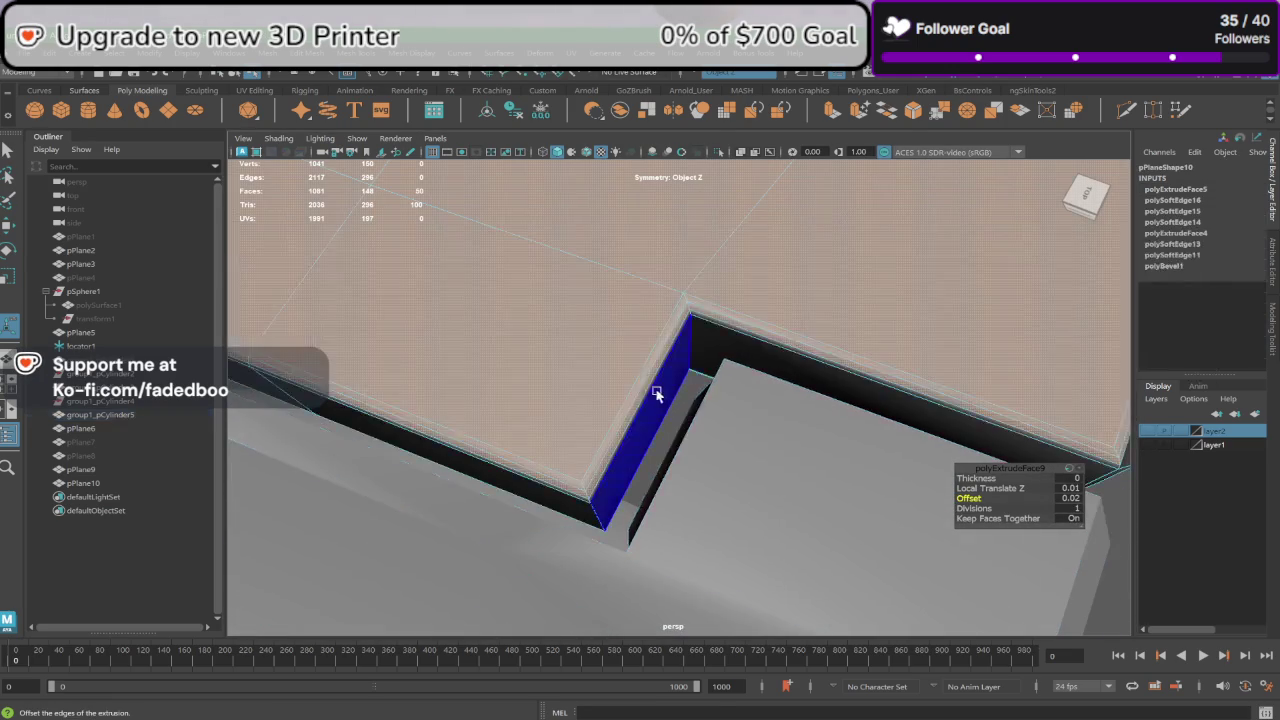
pyautogui.moveTo(657, 405); pyautogui.dragTo(662, 384, button='right')
pyautogui.click(662, 383)
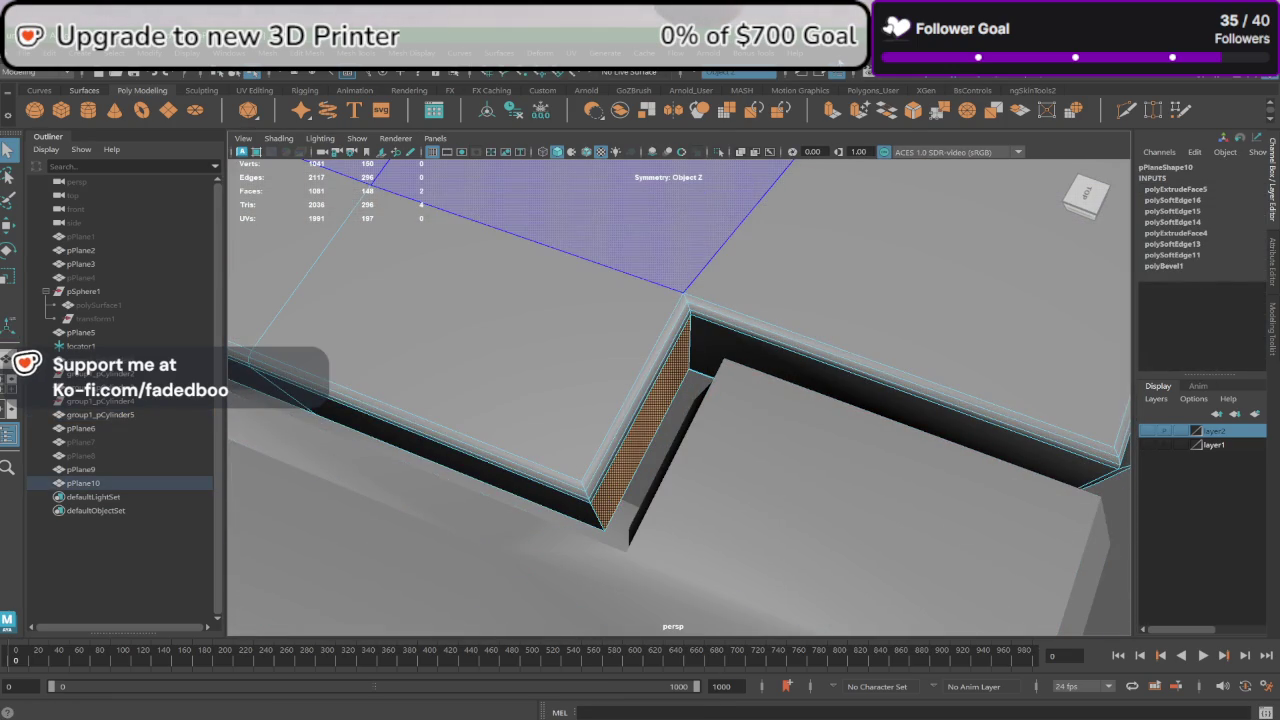
pyautogui.click(842, 110)
pyautogui.moveTo(760, 270)
pyautogui.keyDown('alt'); pyautogui.mouseDown()
pyautogui.moveTo(742, 318)
pyautogui.moveTo(1012, 454)
pyautogui.mouseUp(); pyautogui.keyUp('alt')
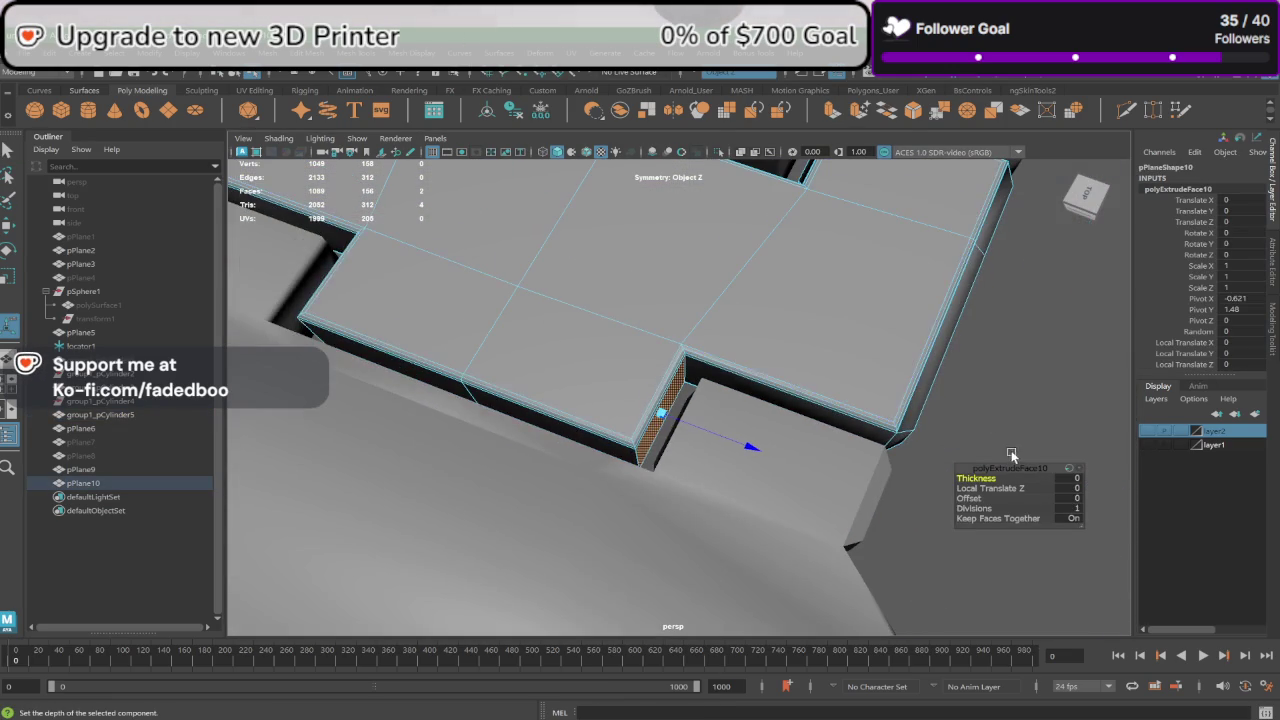
pyautogui.click(1074, 488)
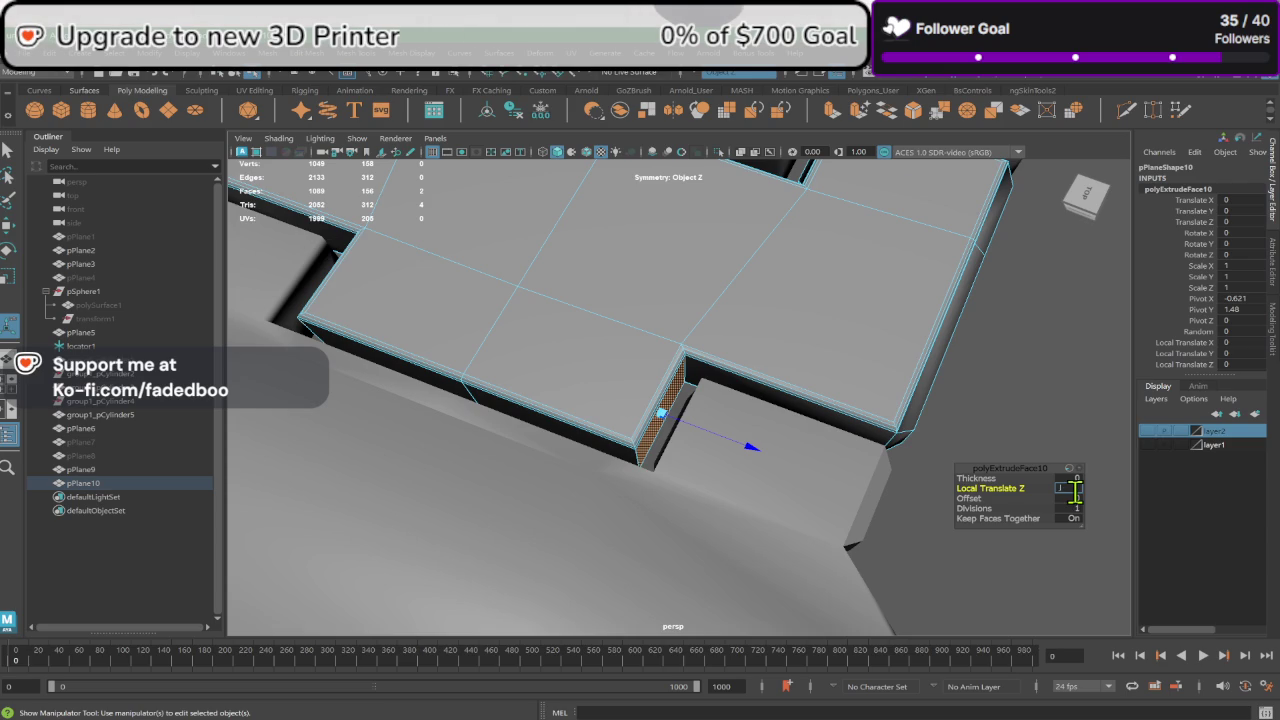
pyautogui.press('Return')
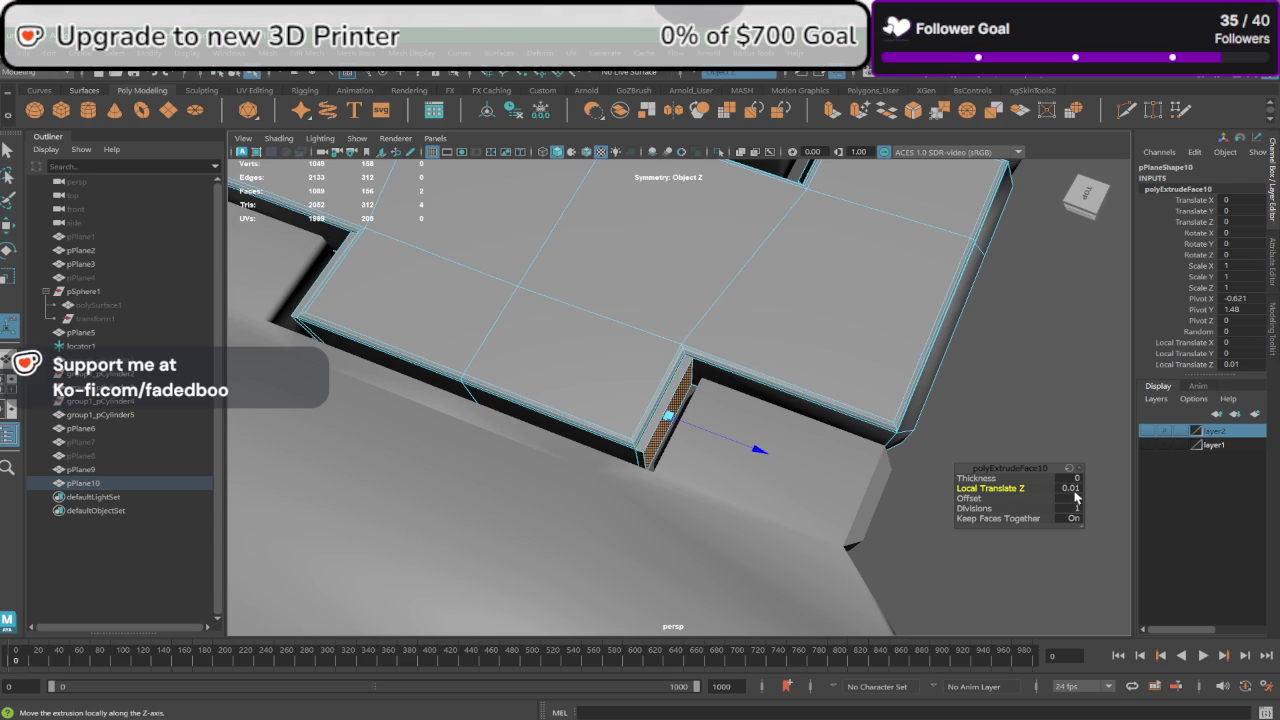
pyautogui.click(1077, 499)
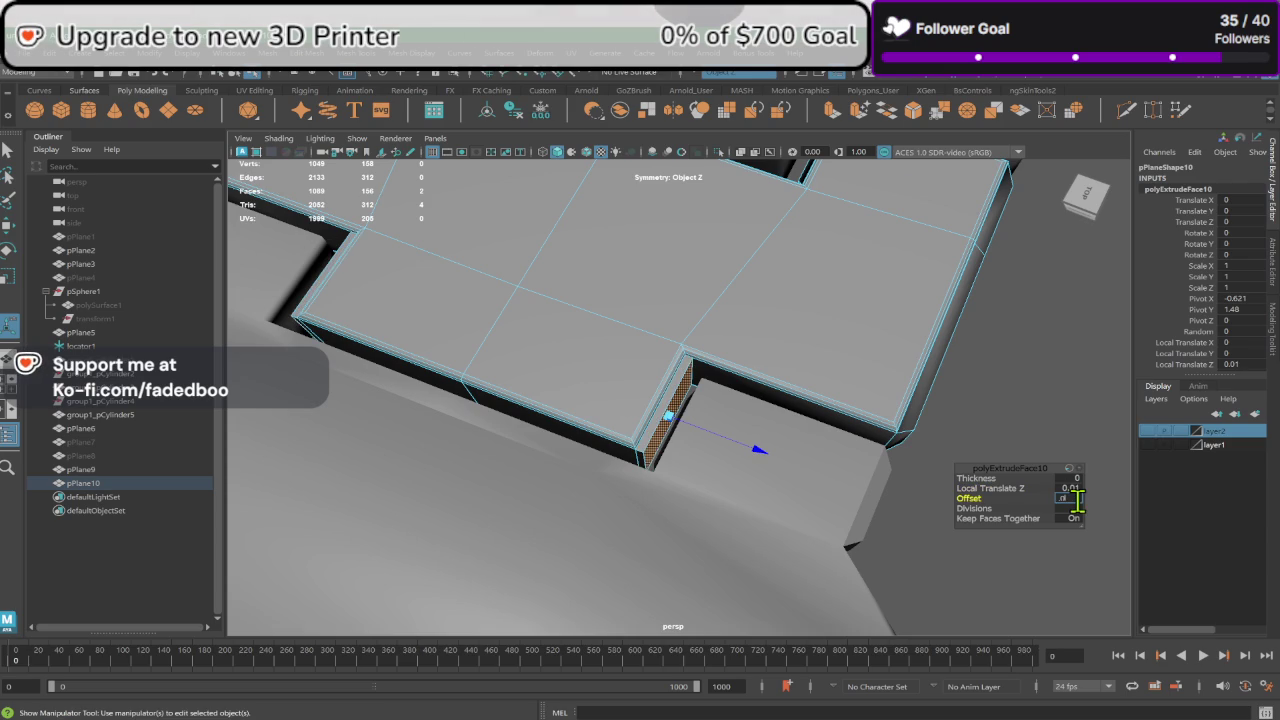
pyautogui.press('Return')
pyautogui.scroll(-5, 1063, 510)
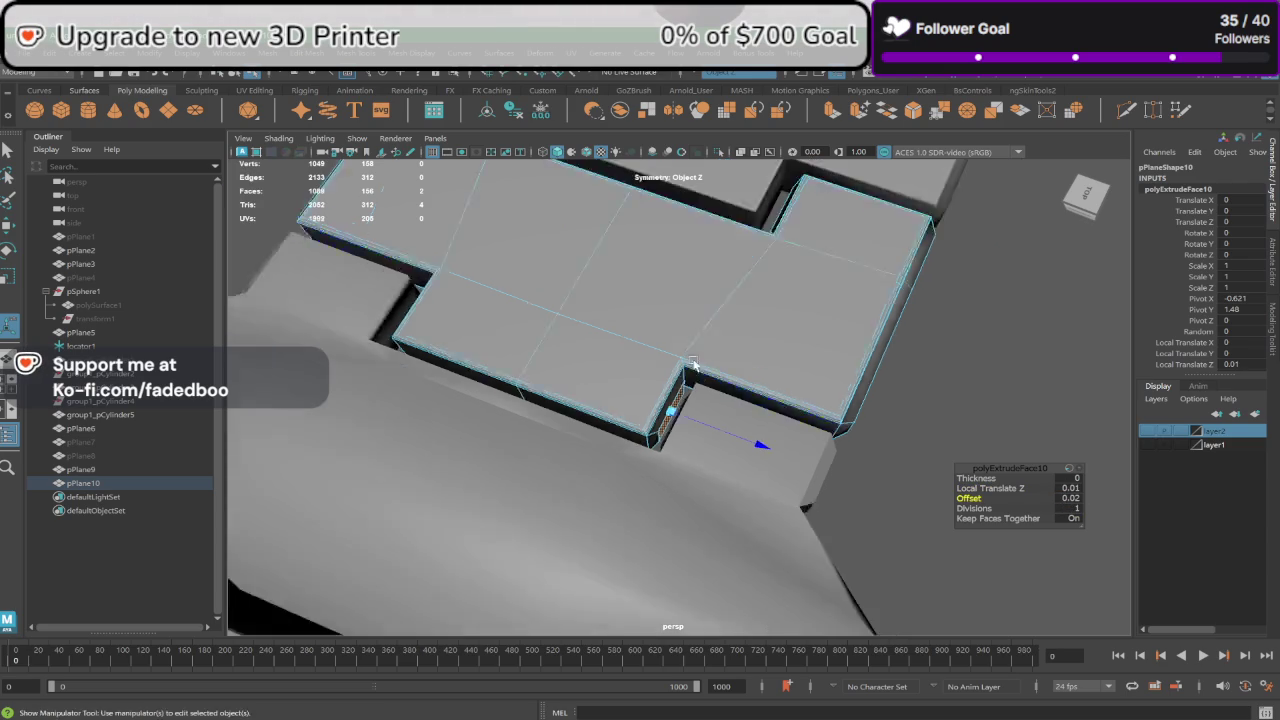
pyautogui.keyDown('alt'); pyautogui.moveTo(1063, 510); pyautogui.dragTo(728, 343); pyautogui.keyUp('alt')
pyautogui.click(727, 405)
# Step: Apply Soften Edge to both hinge plates, pPlane9 and pPlane10, to smooth their notch shading
pyautogui.keyDown('alt'); pyautogui.moveTo(727, 405); pyautogui.dragTo(772, 301); pyautogui.keyUp('alt')
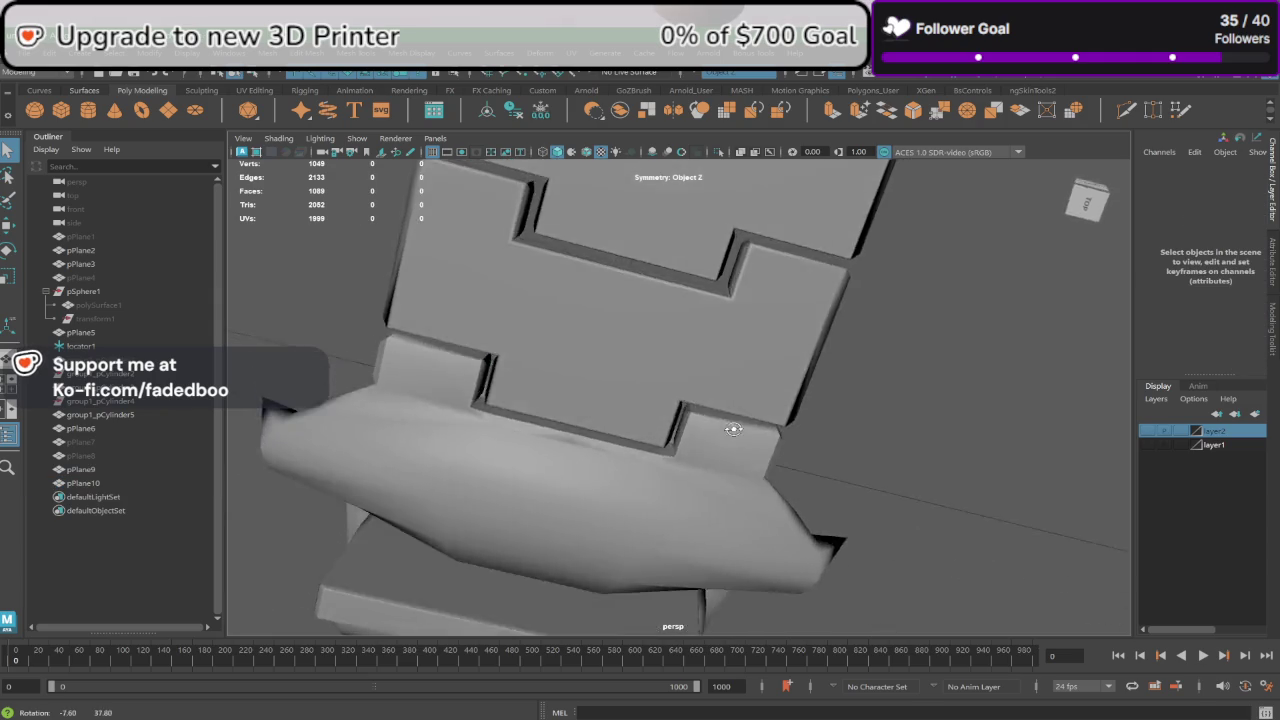
pyautogui.moveTo(734, 245)
pyautogui.mouseDown()
pyautogui.moveTo(491, 376)
pyautogui.moveTo(491, 337)
pyautogui.mouseUp()
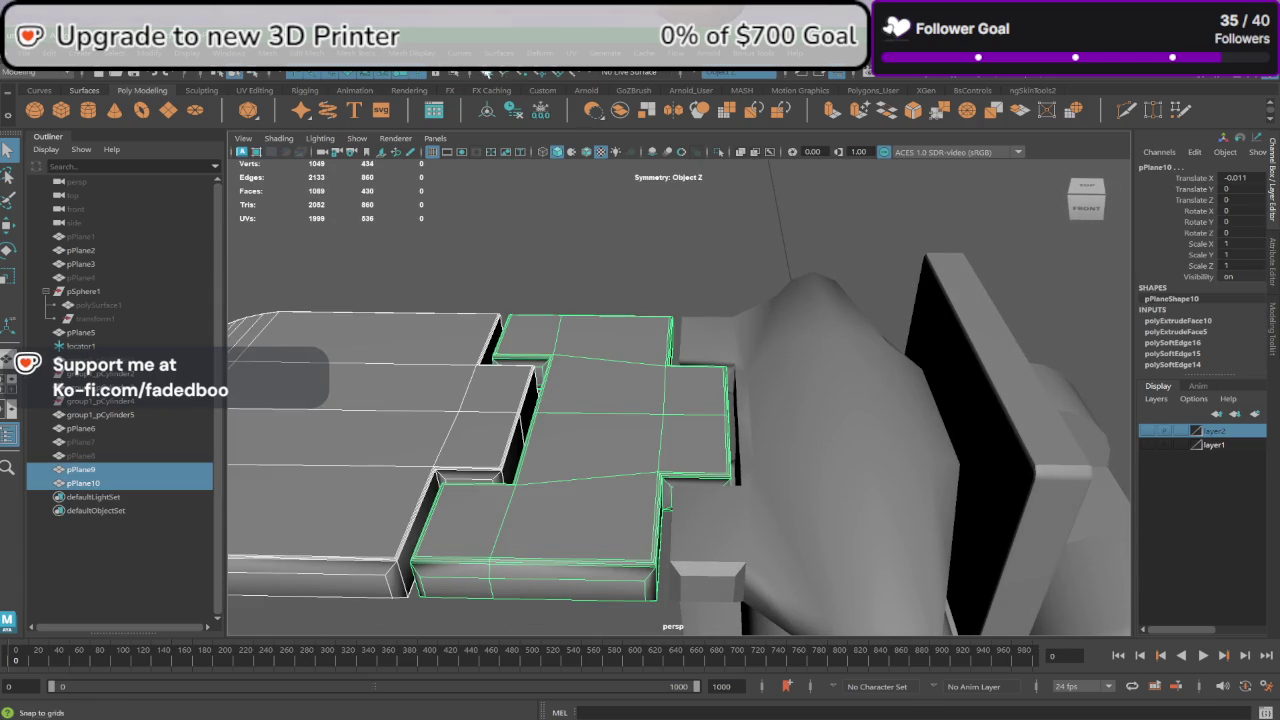
pyautogui.click(401, 61)
pyautogui.click(450, 150)
pyautogui.click(446, 277)
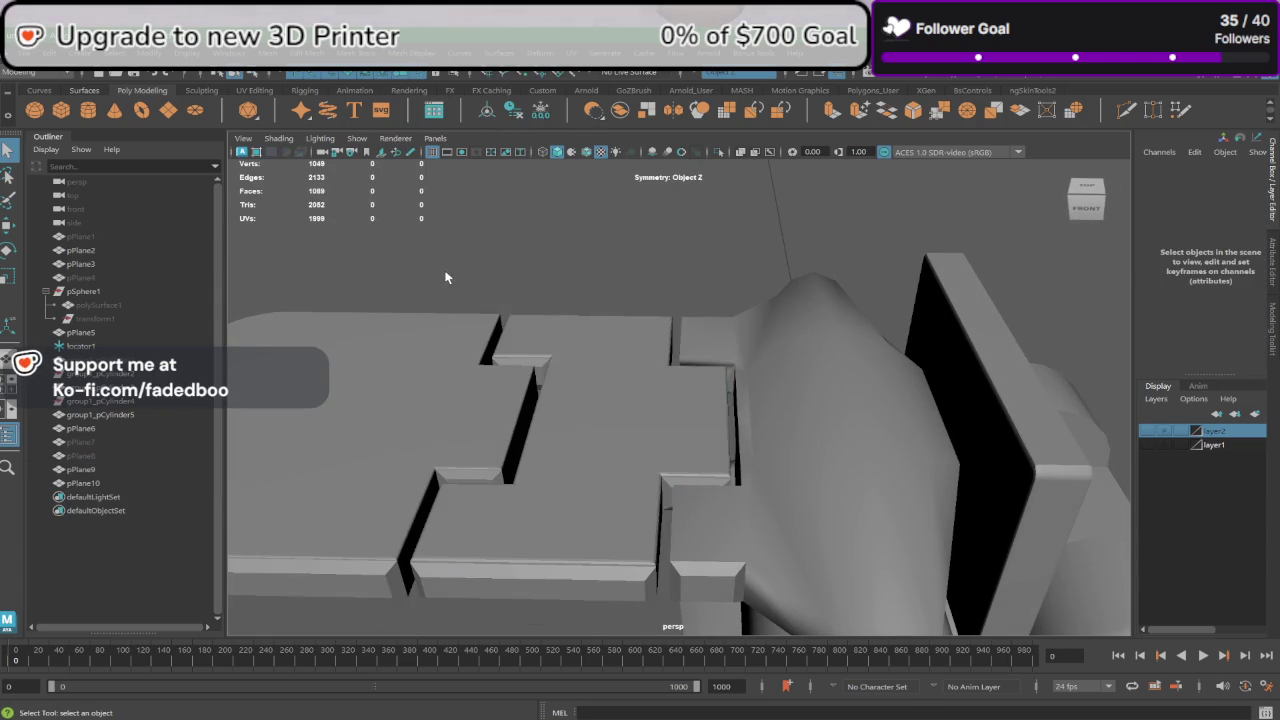
pyautogui.moveTo(446, 277); pyautogui.dragTo(550, 360)
pyautogui.click(400, 56)
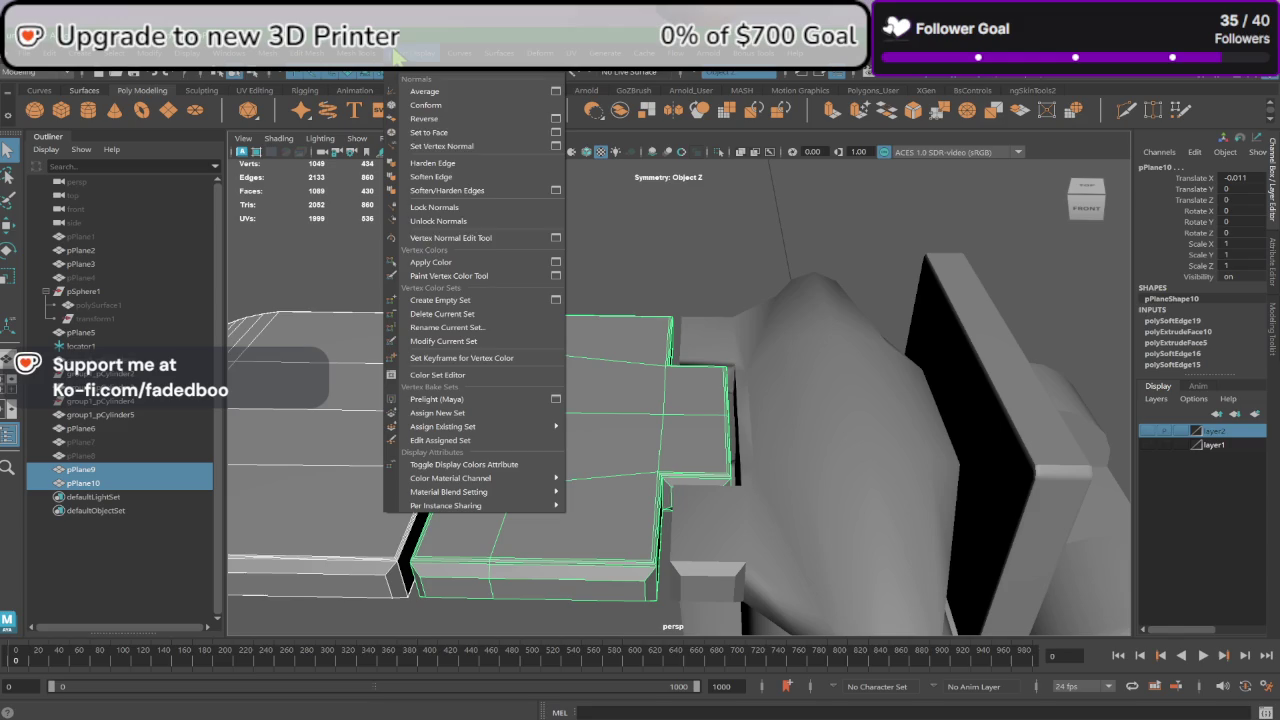
pyautogui.click(474, 184)
pyautogui.click(579, 235)
pyautogui.moveTo(579, 235)
pyautogui.keyDown('alt'); pyautogui.mouseDown()
pyautogui.moveTo(620, 351)
pyautogui.moveTo(748, 366)
pyautogui.moveTo(827, 320)
pyautogui.moveTo(813, 333)
pyautogui.mouseUp(); pyautogui.keyUp('alt')
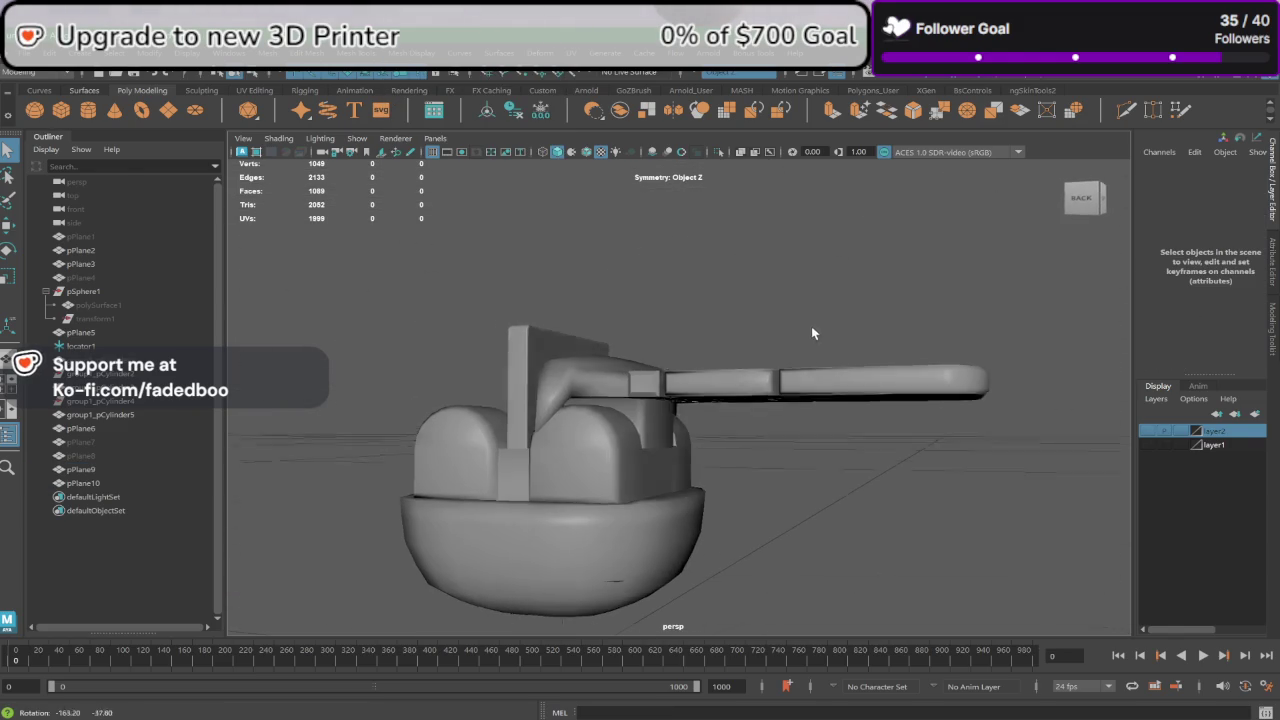
pyautogui.click(645, 396)
# Step: Soften the edges of the handle's front and top faces in Face mode
pyautogui.press('f')
pyautogui.moveTo(593, 341); pyautogui.dragTo(597, 385, button='right')
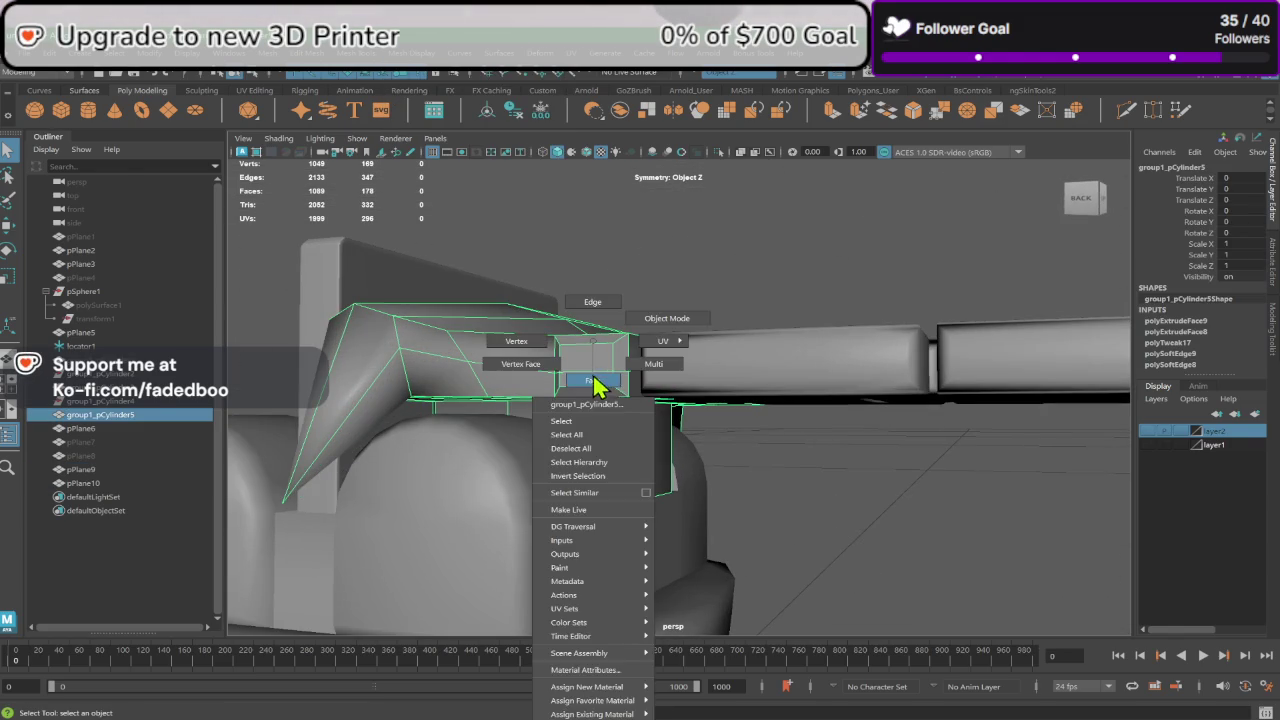
pyautogui.keyDown('alt'); pyautogui.moveTo(590, 362); pyautogui.dragTo(588, 355); pyautogui.keyUp('alt')
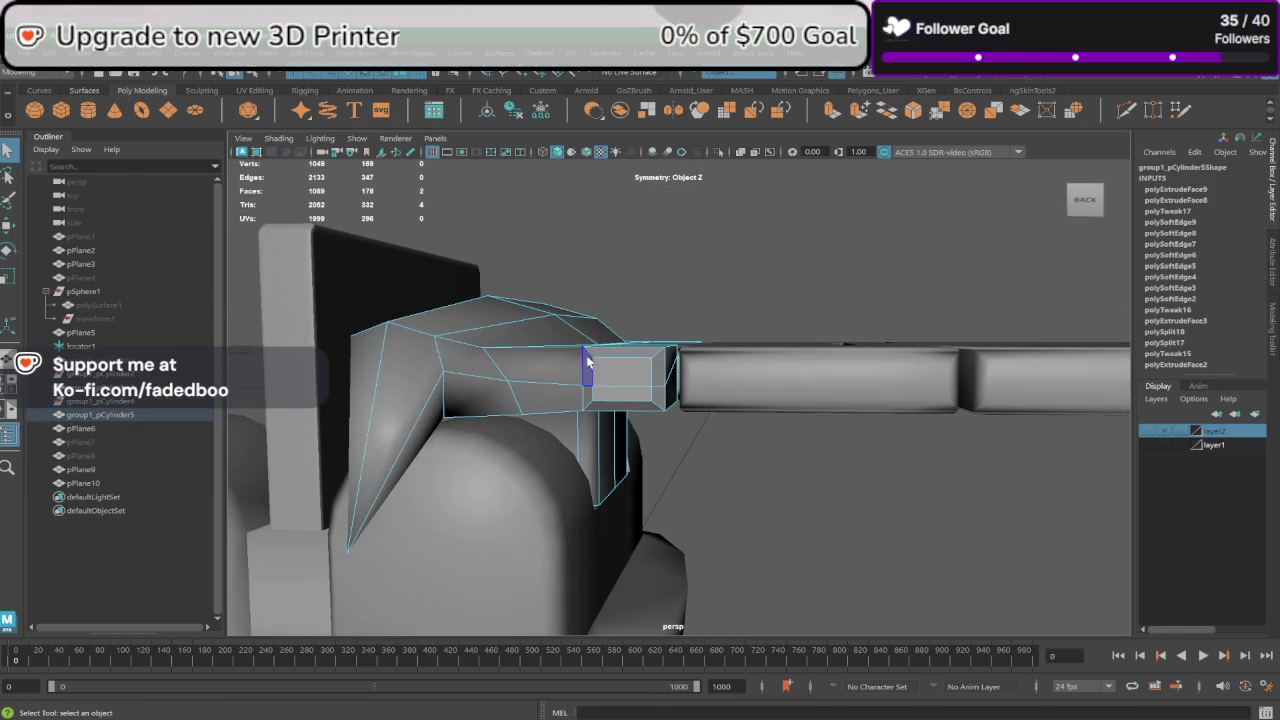
pyautogui.click(658, 403)
pyautogui.moveTo(657, 394)
pyautogui.keyDown('alt'); pyautogui.mouseDown()
pyautogui.moveTo(534, 434)
pyautogui.moveTo(694, 329)
pyautogui.moveTo(700, 366)
pyautogui.moveTo(663, 346)
pyautogui.mouseUp(); pyautogui.keyUp('alt')
pyautogui.moveTo(790, 355)
pyautogui.keyDown('alt'); pyautogui.mouseDown()
pyautogui.moveTo(743, 371)
pyautogui.moveTo(731, 289)
pyautogui.moveTo(733, 412)
pyautogui.mouseUp(); pyautogui.keyUp('alt')
pyautogui.click(733, 412)
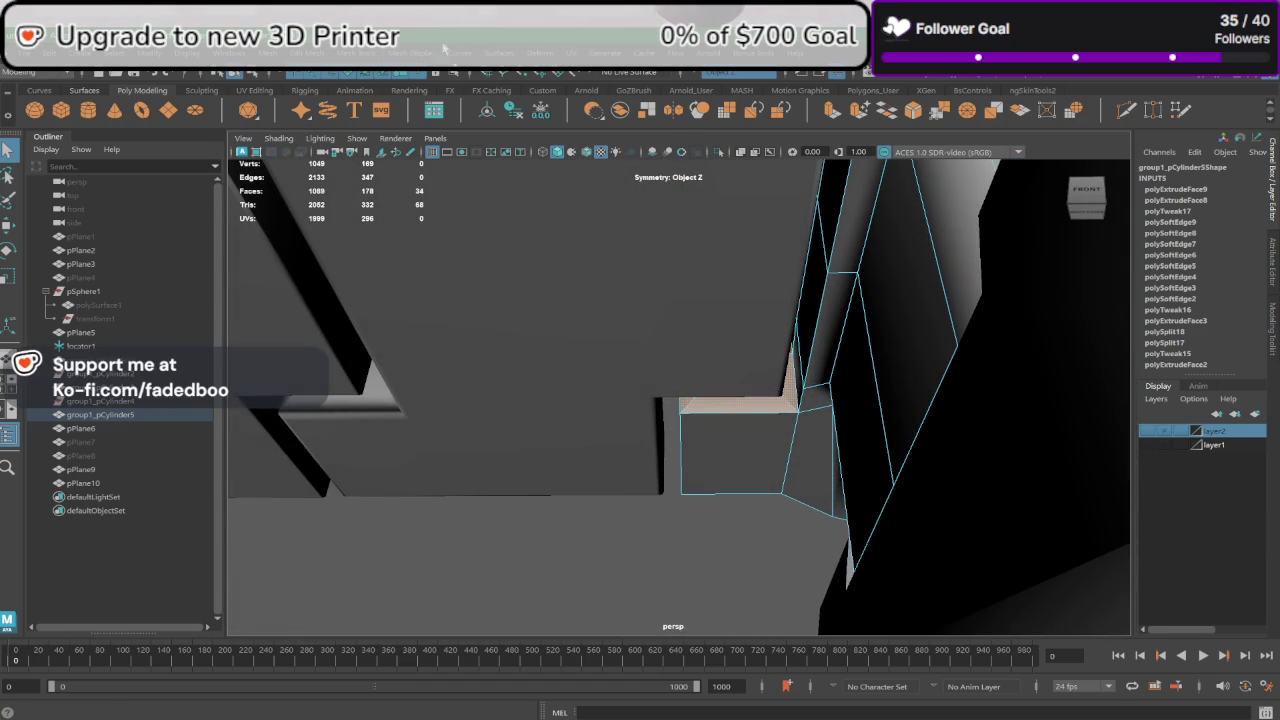
pyautogui.click(415, 52)
pyautogui.click(452, 180)
pyautogui.moveTo(643, 329)
pyautogui.keyDown('alt'); pyautogui.mouseDown()
pyautogui.moveTo(734, 391)
pyautogui.moveTo(823, 383)
pyautogui.moveTo(588, 321)
pyautogui.mouseUp(); pyautogui.keyUp('alt')
pyautogui.moveTo(588, 321); pyautogui.dragTo(657, 283, button='right')
pyautogui.keyDown('alt'); pyautogui.moveTo(657, 283); pyautogui.dragTo(612, 480); pyautogui.keyUp('alt')
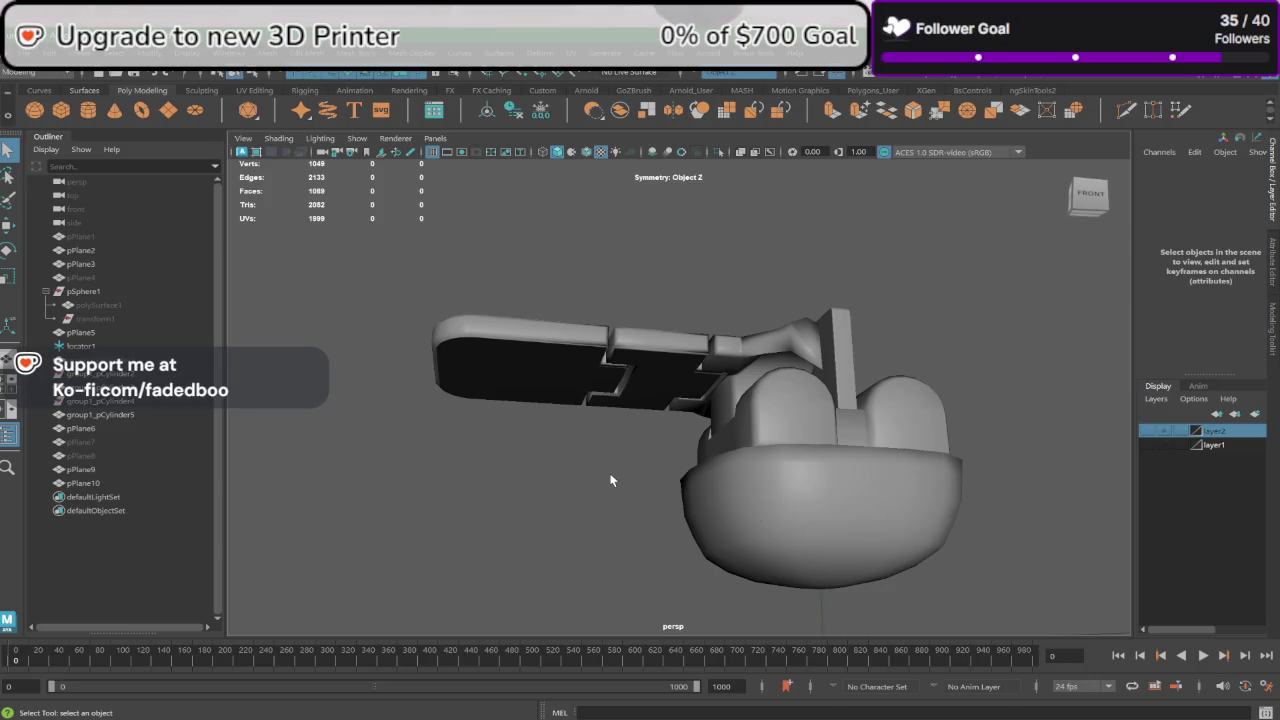
# Step: Group the two hinge plates and the handle piece into group2
pyautogui.moveTo(602, 477)
pyautogui.keyDown('alt'); pyautogui.mouseDown()
pyautogui.moveTo(631, 440)
pyautogui.moveTo(854, 454)
pyautogui.moveTo(854, 477)
pyautogui.moveTo(640, 477)
pyautogui.moveTo(549, 374)
pyautogui.mouseUp(); pyautogui.keyUp('alt')
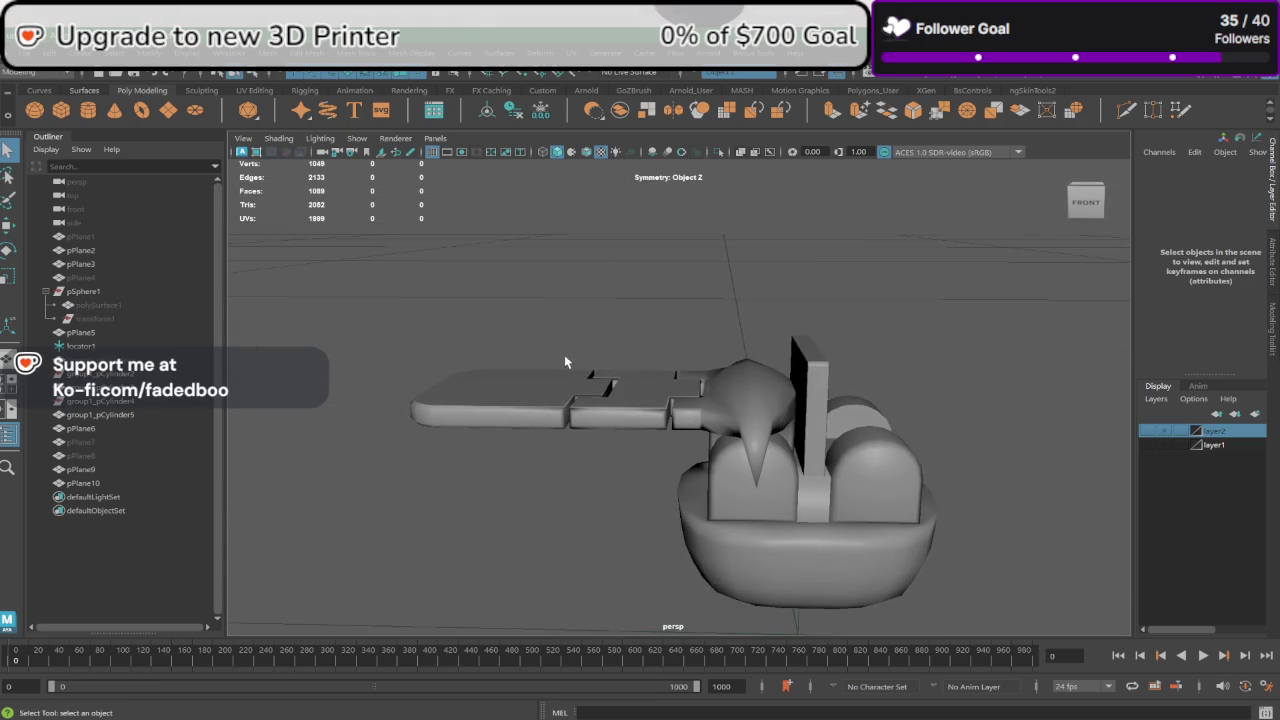
pyautogui.moveTo(651, 385); pyautogui.dragTo(693, 392)
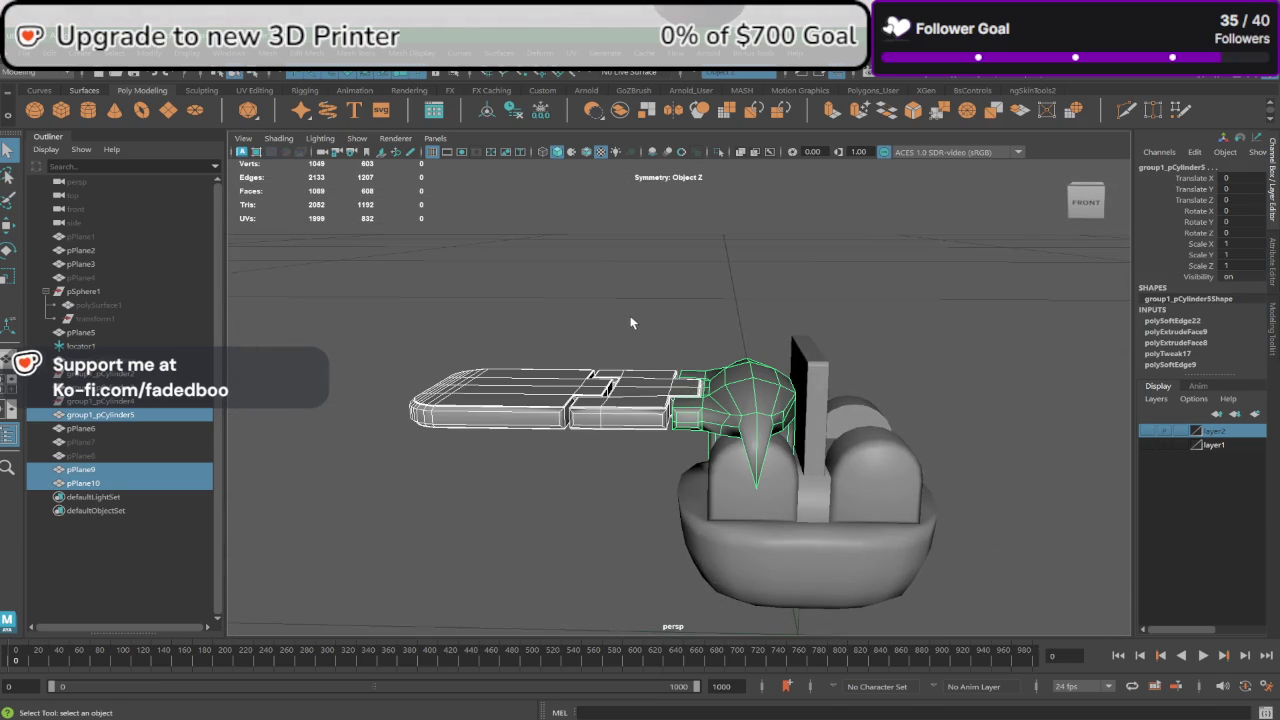
pyautogui.hotkey('ctrl', 'g')
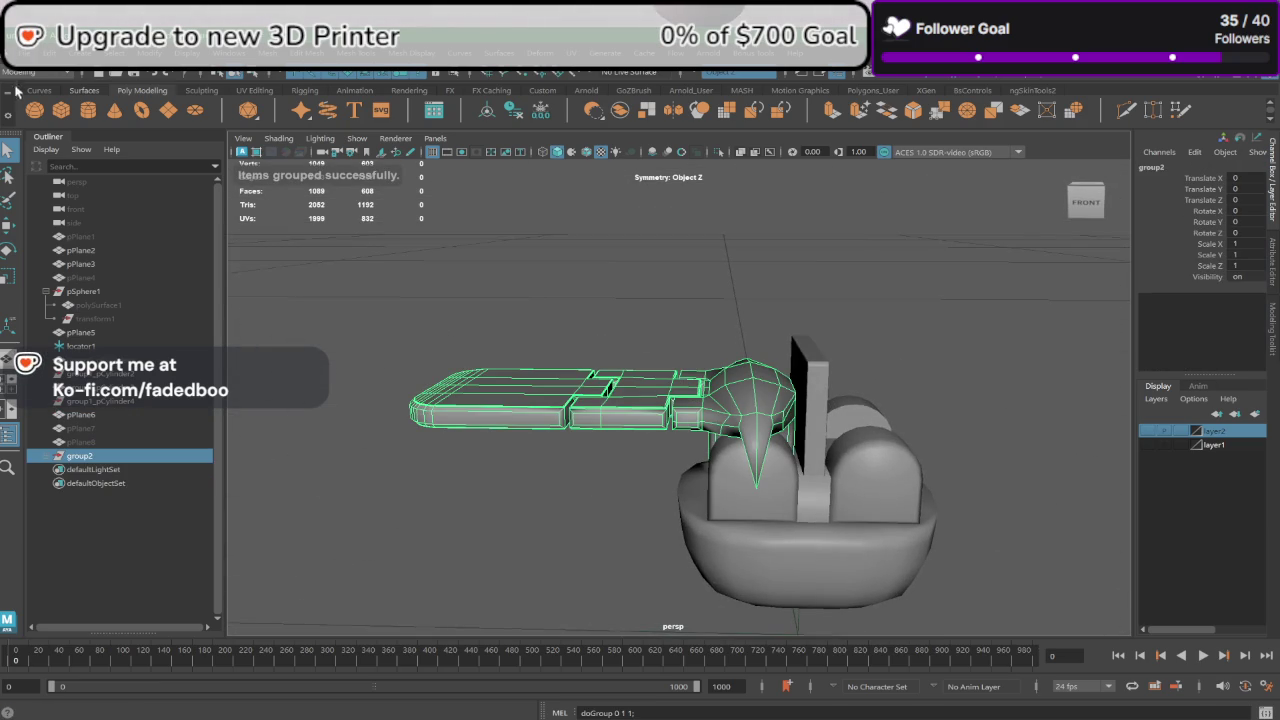
pyautogui.click(46, 60)
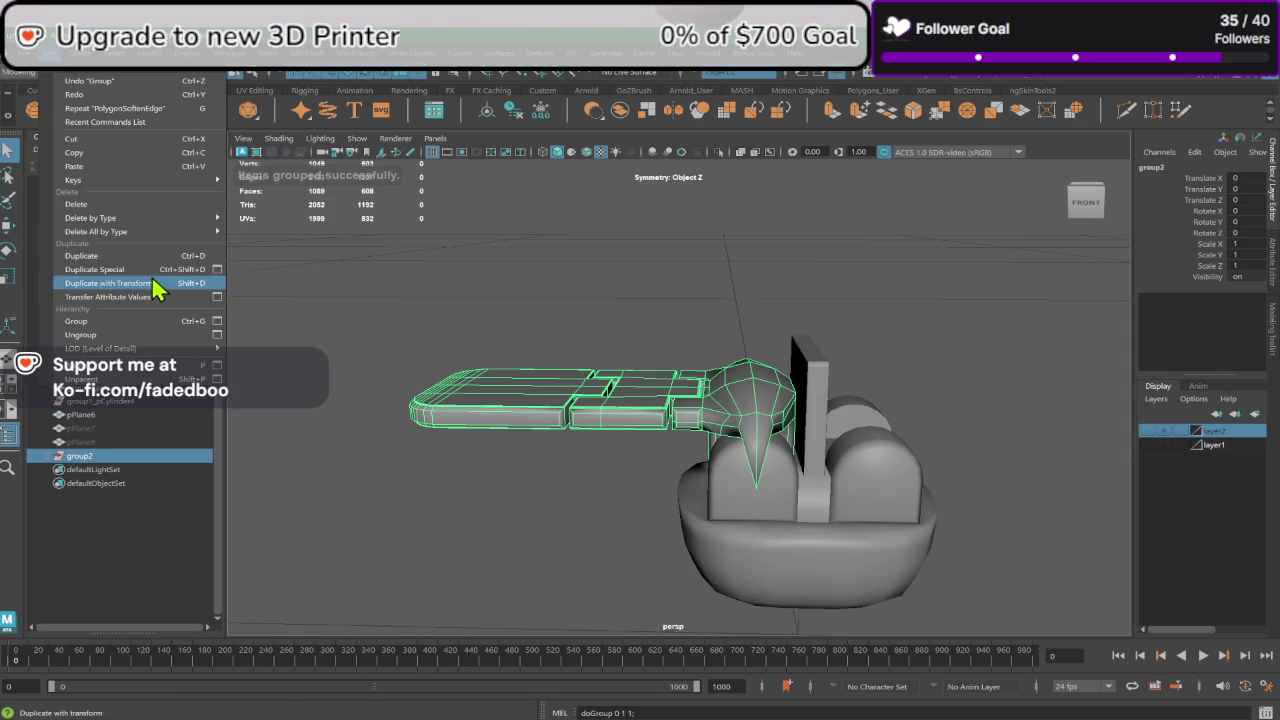
# Step: Mirror group2 onto the bowl's opposite side as group3 using Duplicate Special
pyautogui.click(155, 283)
pyautogui.click(545, 284)
pyautogui.scroll(-3, 545, 284)
pyautogui.keyDown('alt'); pyautogui.moveTo(545, 284); pyautogui.dragTo(545, 402, button='middle'); pyautogui.keyUp('alt')
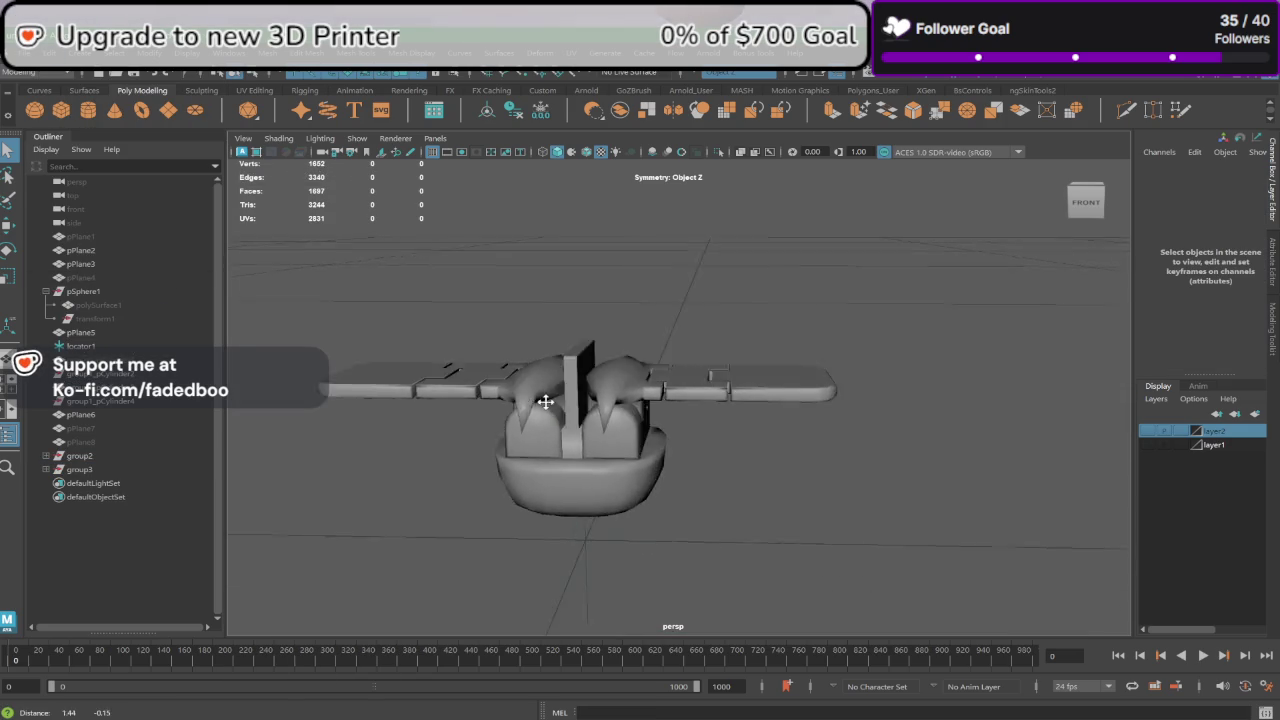
pyautogui.moveTo(545, 402)
pyautogui.keyDown('alt'); pyautogui.mouseDown()
pyautogui.moveTo(595, 385)
pyautogui.moveTo(620, 420)
pyautogui.mouseUp(); pyautogui.keyUp('alt')
pyautogui.scroll(3, 620, 420)
pyautogui.keyDown('alt'); pyautogui.moveTo(620, 420); pyautogui.dragTo(741, 436, button='middle'); pyautogui.keyUp('alt')
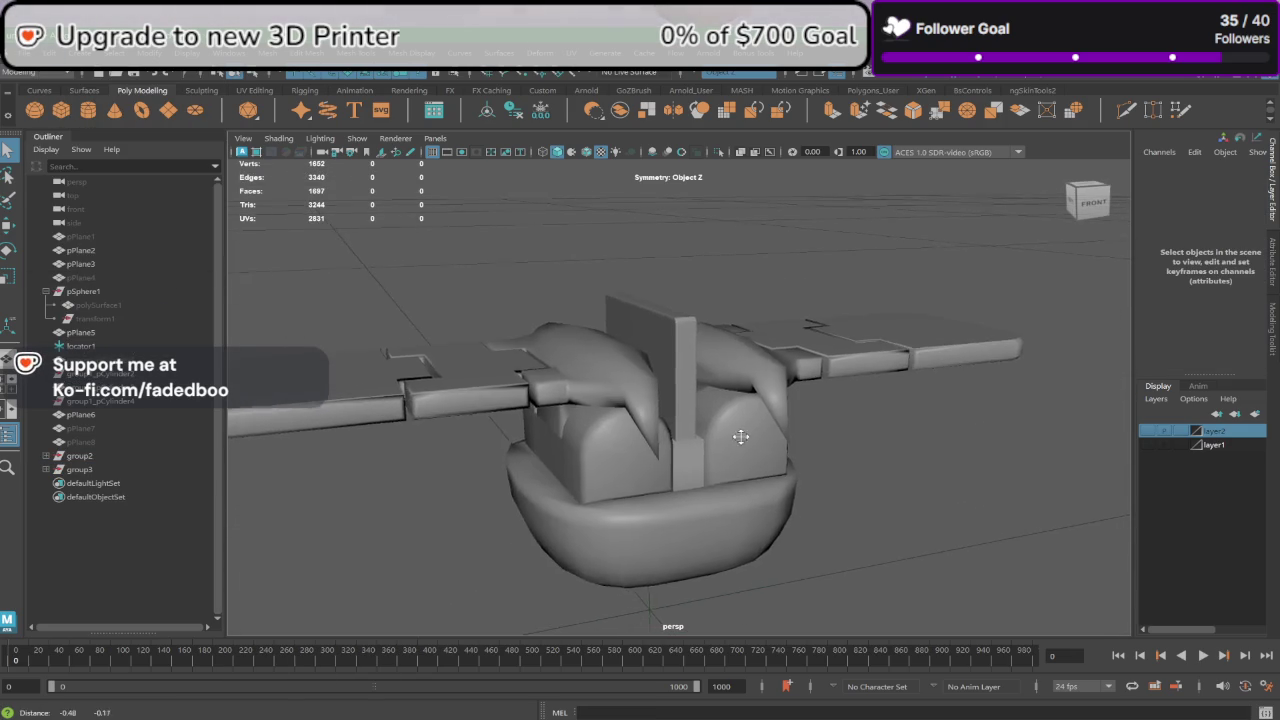
pyautogui.scroll(-2, 741, 436)
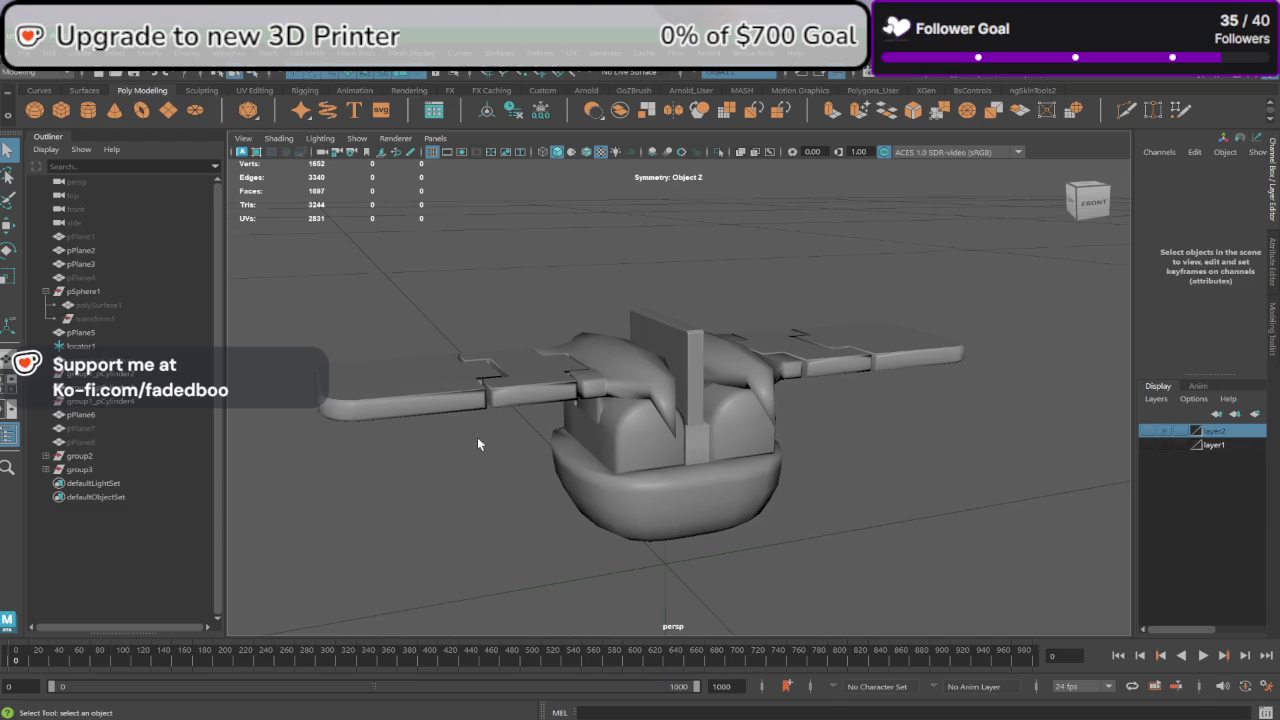
pyautogui.keyDown('alt'); pyautogui.moveTo(477, 437); pyautogui.dragTo(460, 452); pyautogui.keyUp('alt')
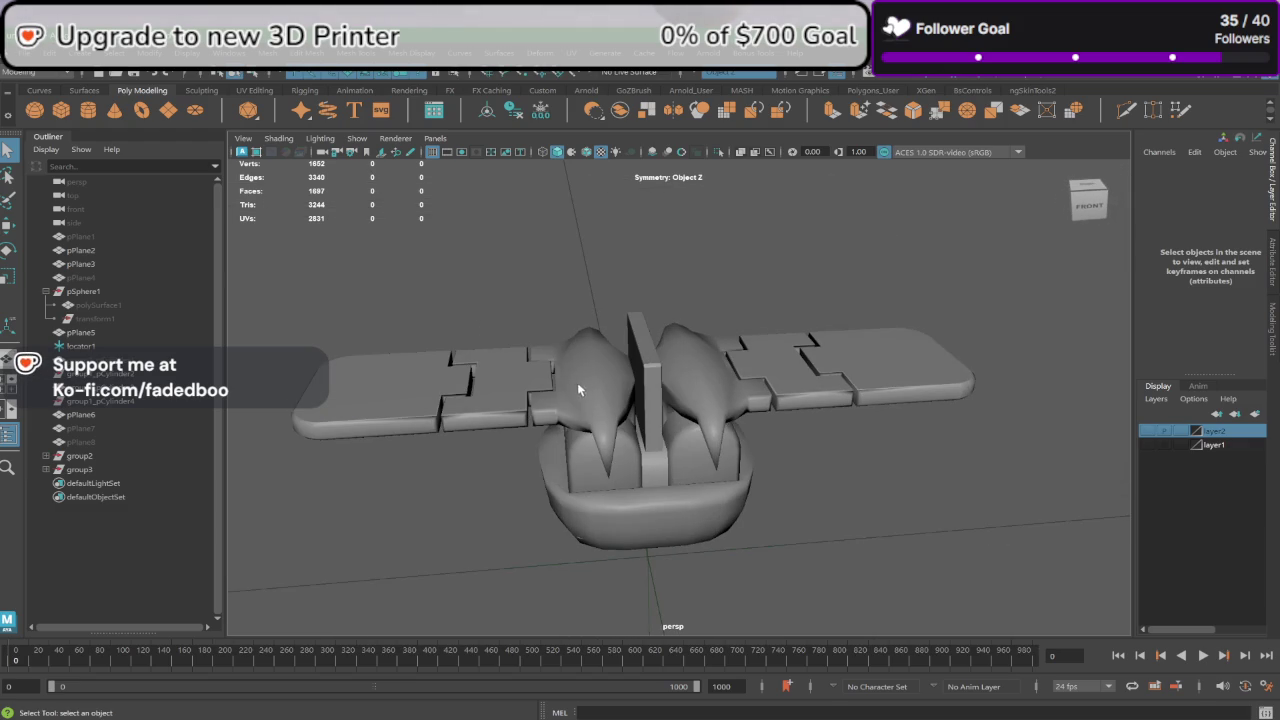
# Step: Restore the mirrored arm copy and turn off group2's Visibility
pyautogui.hotkey('ctrl', 'z')
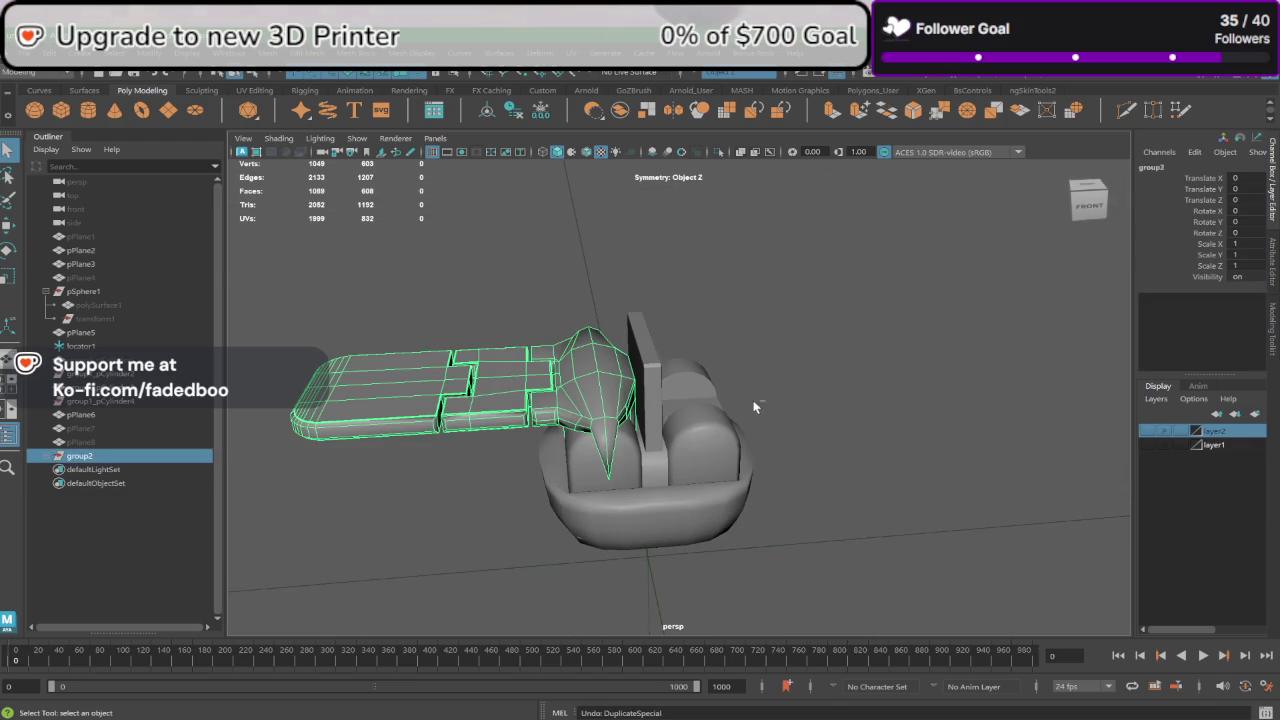
pyautogui.hotkey('ctrl', 'shift', 'd')
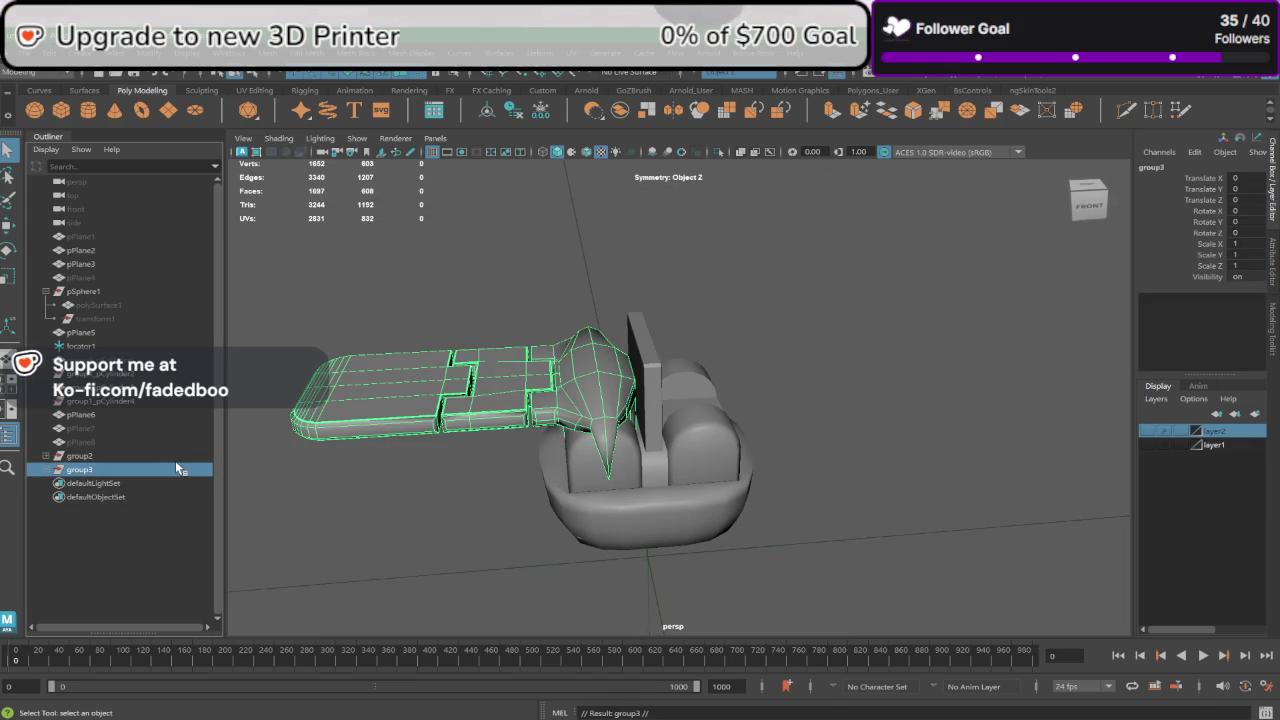
pyautogui.click(168, 458)
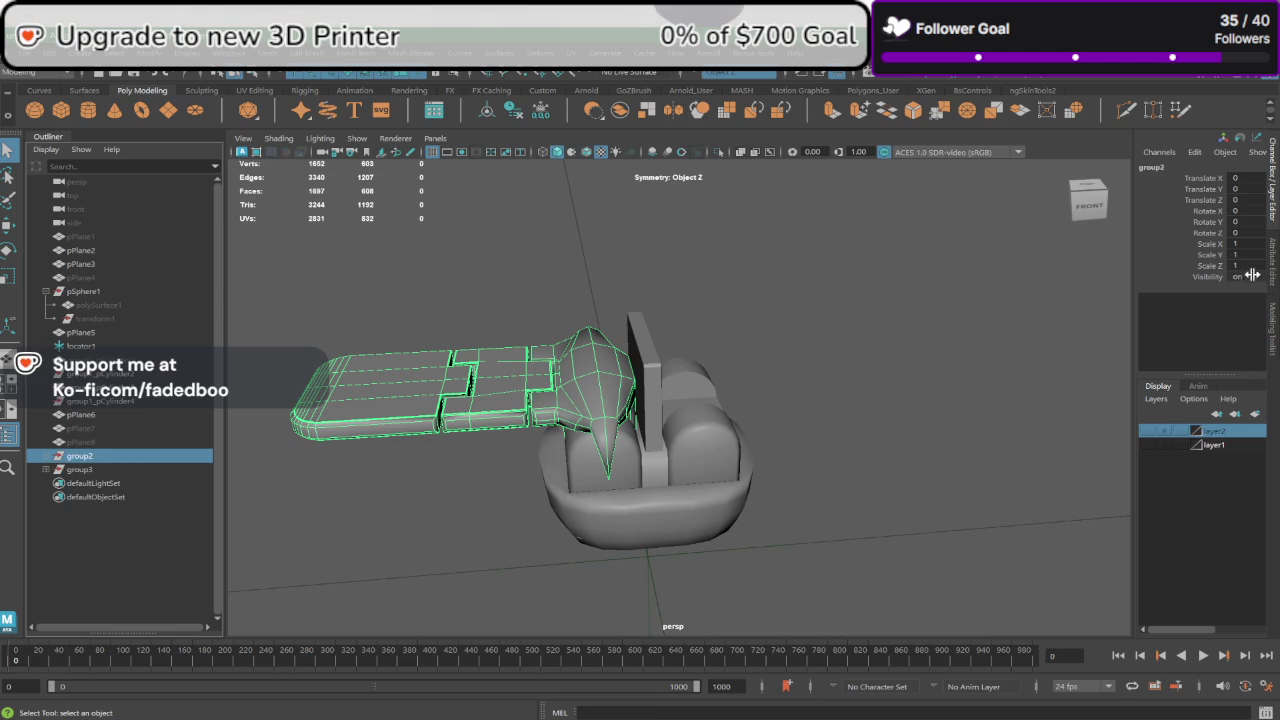
pyautogui.moveTo(1252, 275); pyautogui.dragTo(1196, 297, button='middle')
# Step: Group group3's planks pPlane9 and pPlane10 into group4 from the Outliner
pyautogui.click(45, 469)
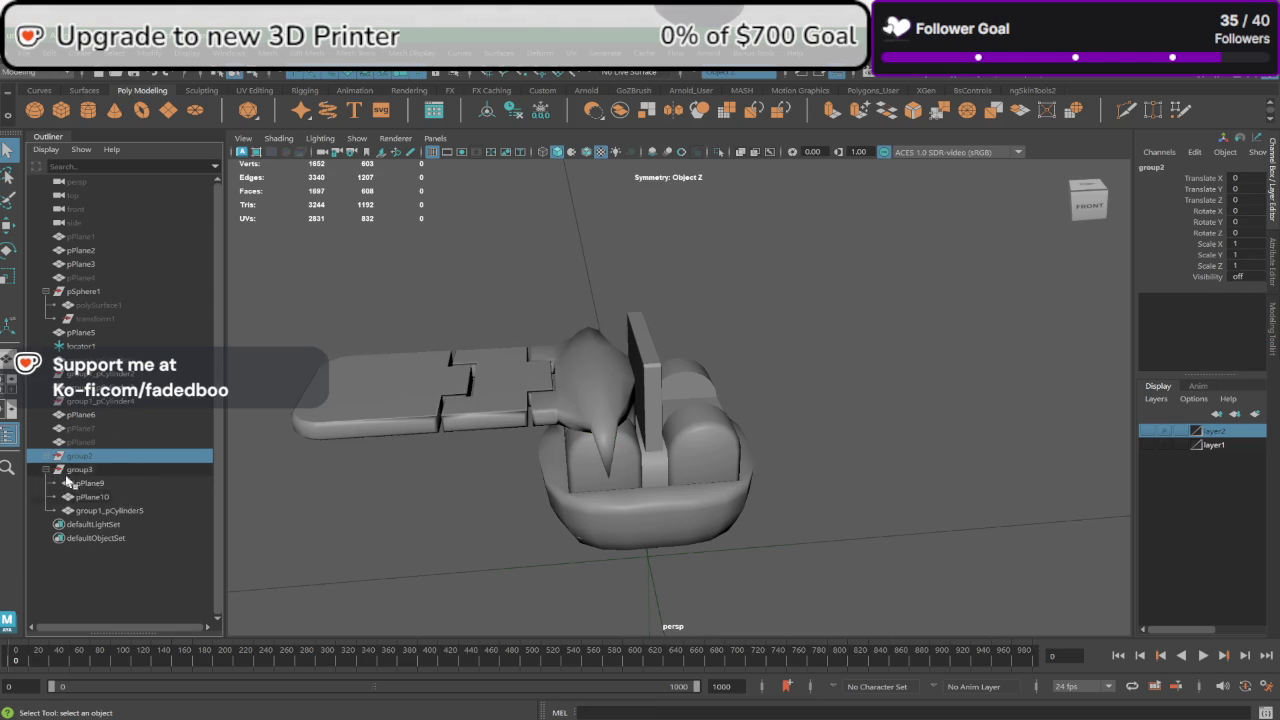
pyautogui.click(118, 484)
pyautogui.click(133, 496)
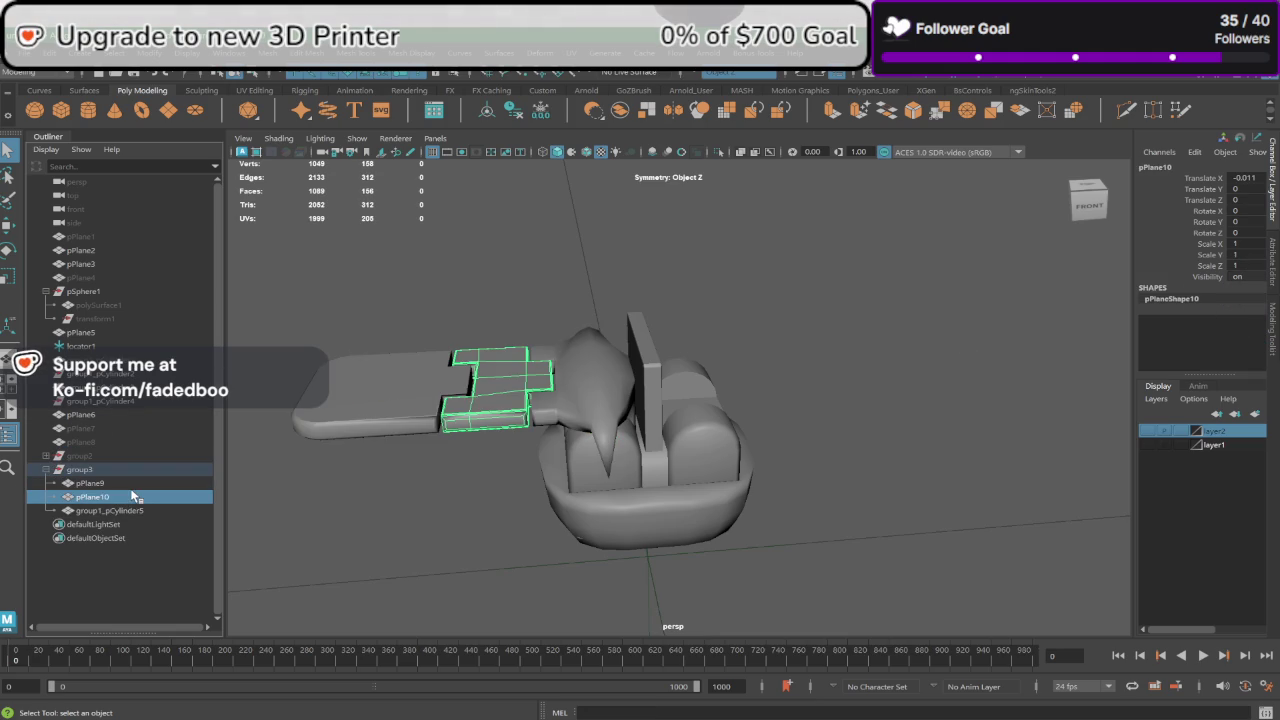
pyautogui.keyDown('ctrl'); pyautogui.click(123, 484); pyautogui.keyUp('ctrl')
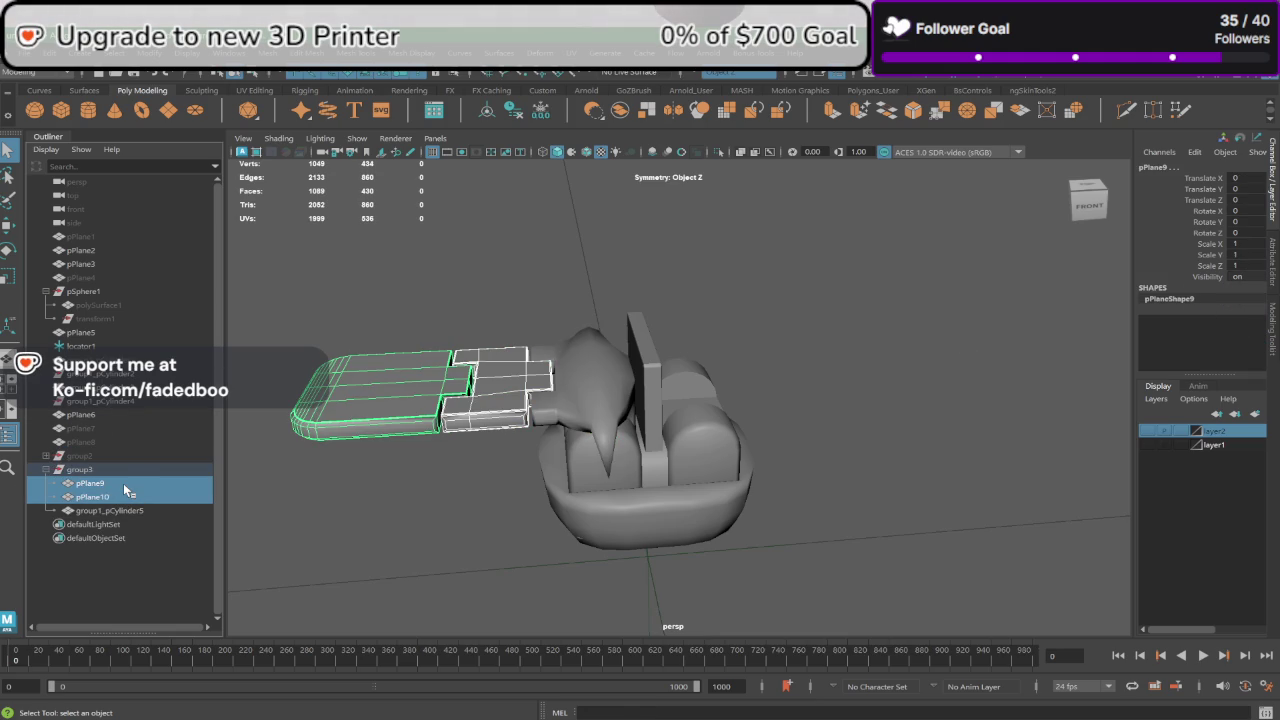
pyautogui.hotkey('ctrl', 'g')
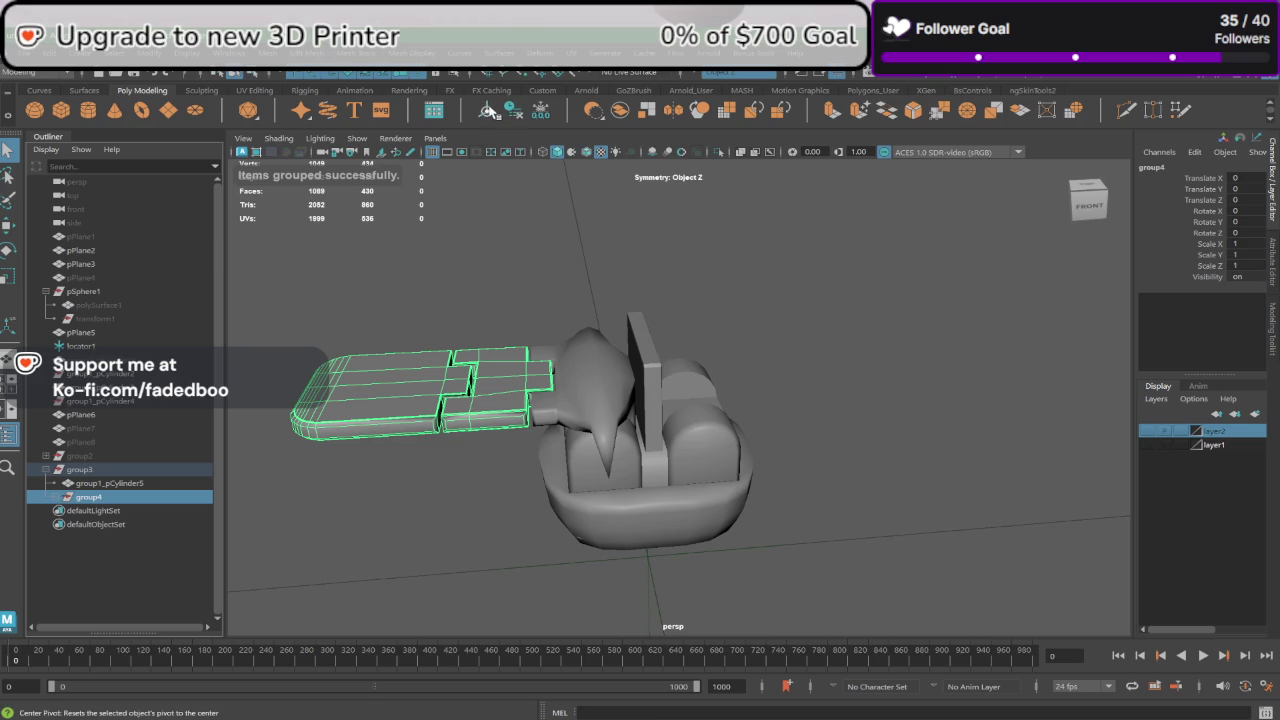
pyautogui.keyDown('alt'); pyautogui.moveTo(520, 268); pyautogui.dragTo(300, 280); pyautogui.keyUp('alt')
# Step: Move group4's pivot to the planks' right end in the front view
pyautogui.click(10, 232)
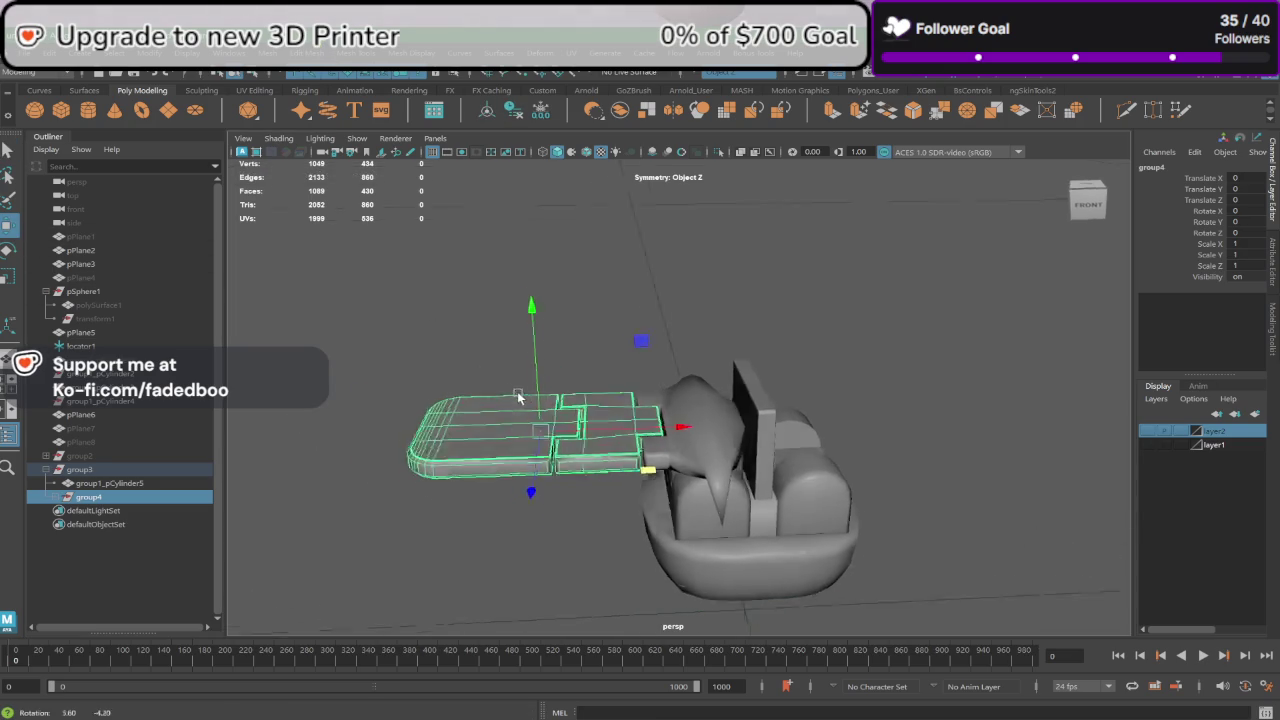
pyautogui.keyDown('alt'); pyautogui.moveTo(517, 391); pyautogui.dragTo(512, 380); pyautogui.keyUp('alt')
pyautogui.press('space')
pyautogui.press('space')
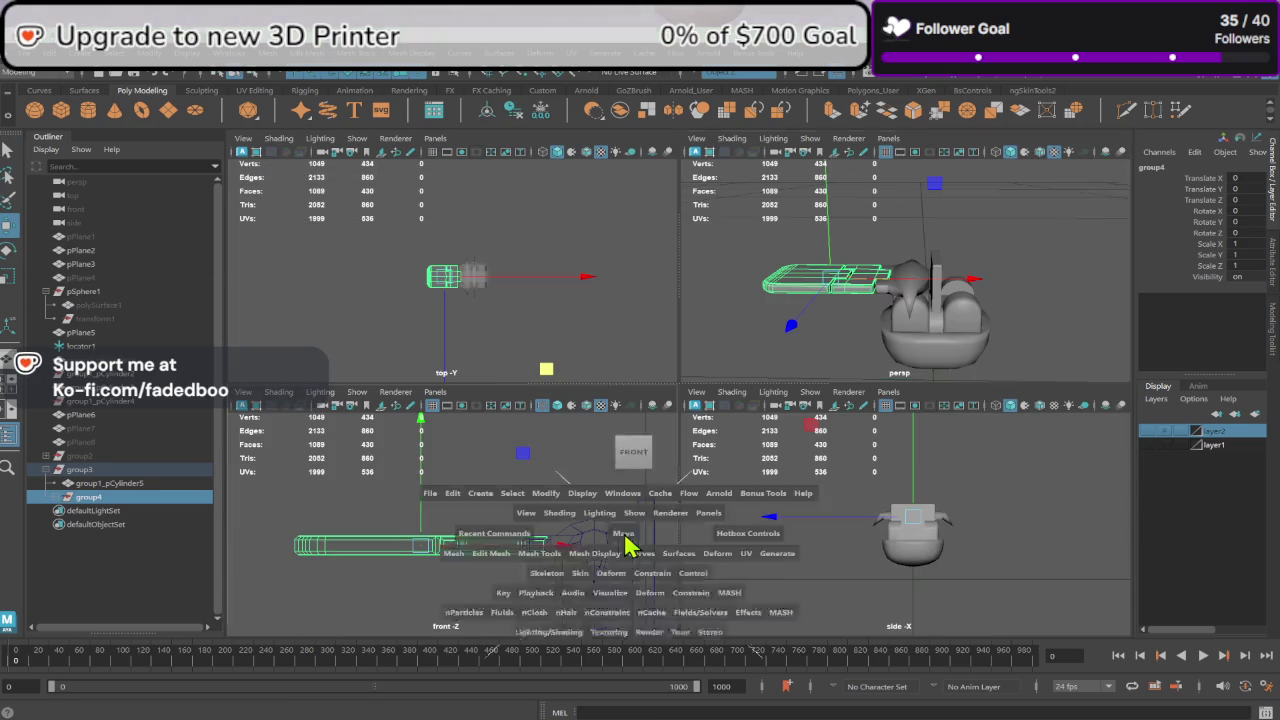
pyautogui.scroll(2, 668, 510)
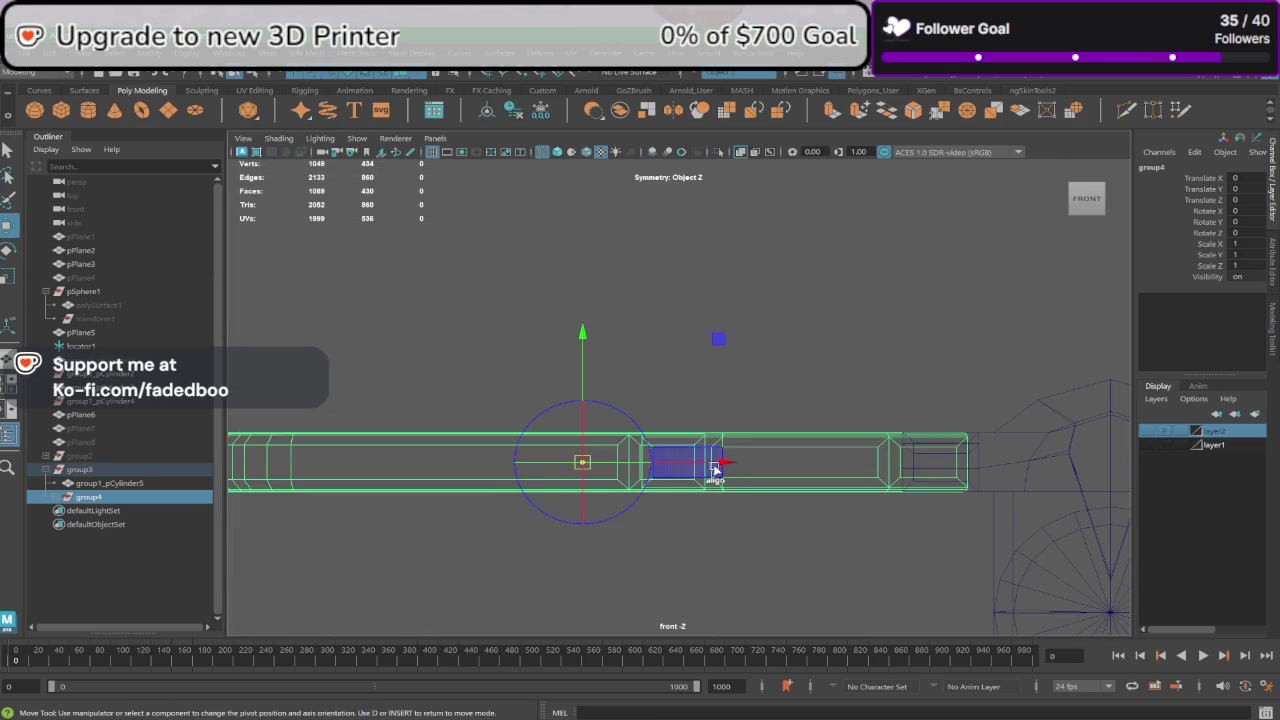
pyautogui.moveTo(720, 463); pyautogui.dragTo(1075, 467)
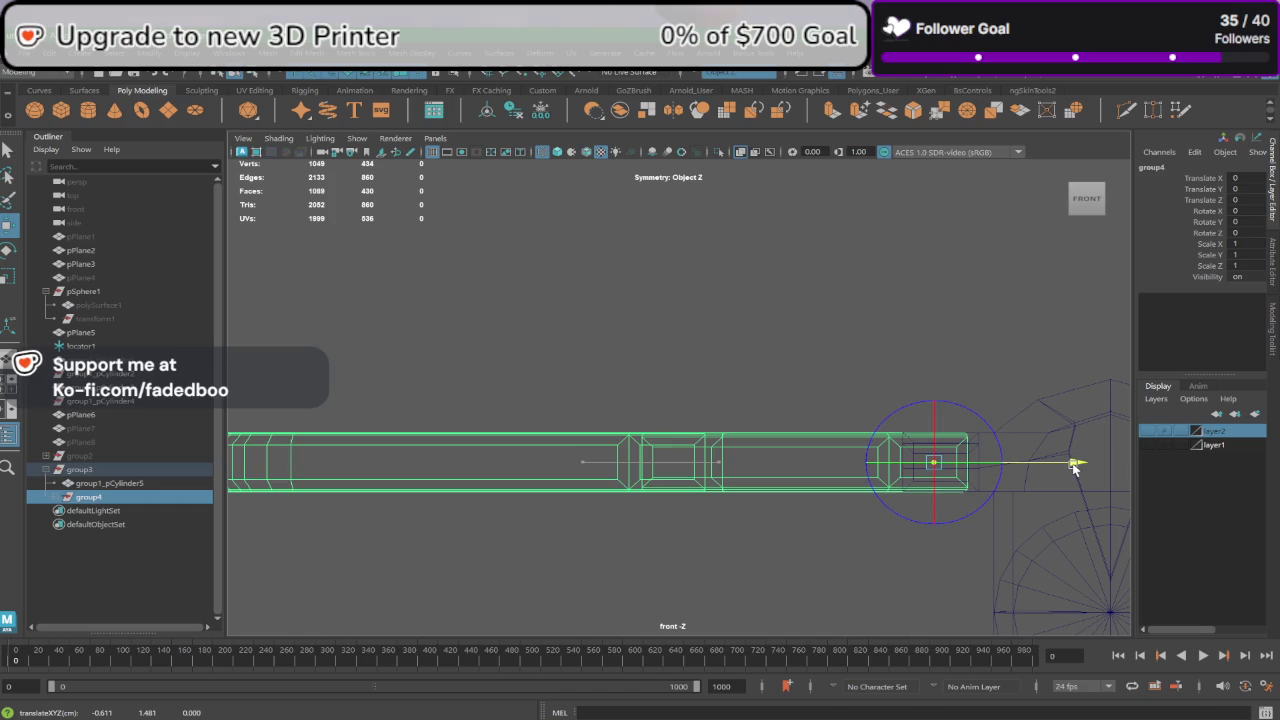
pyautogui.click(548, 450)
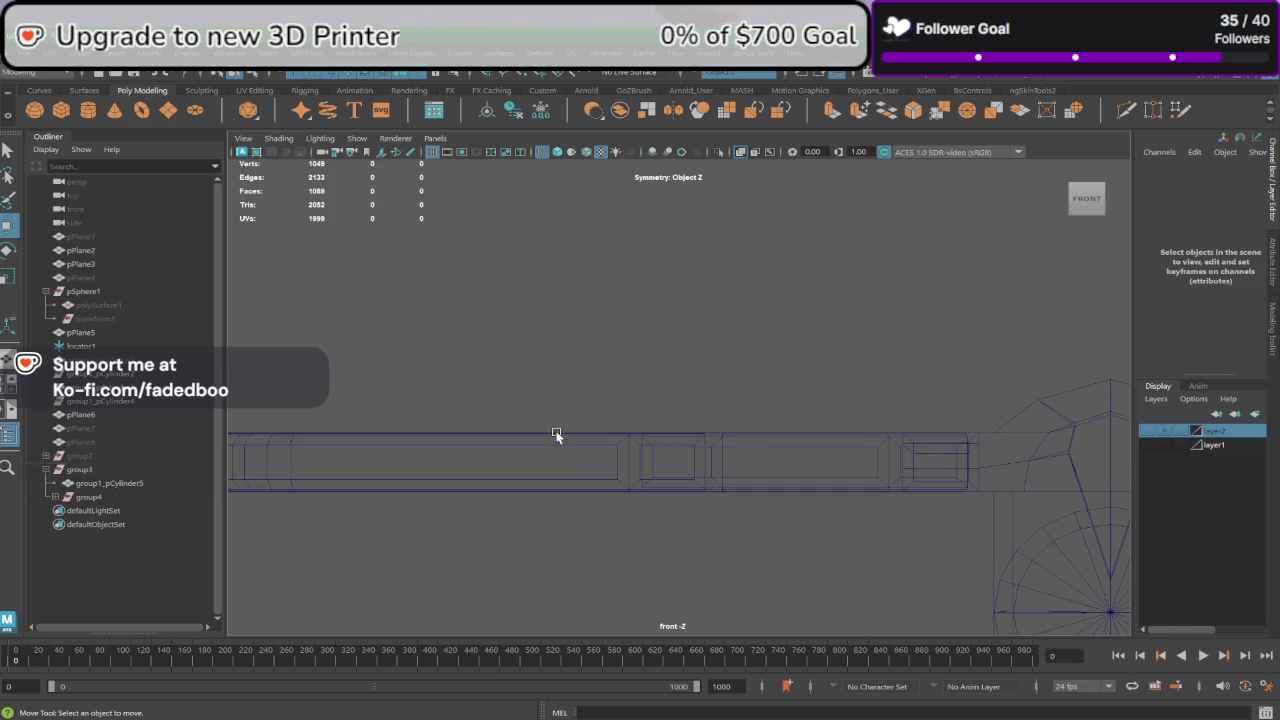
# Step: Move pPlane9's pivot to its own right end, then return to the perspective view
pyautogui.click(556, 435)
pyautogui.press('d')
pyautogui.moveTo(593, 463); pyautogui.dragTo(810, 461)
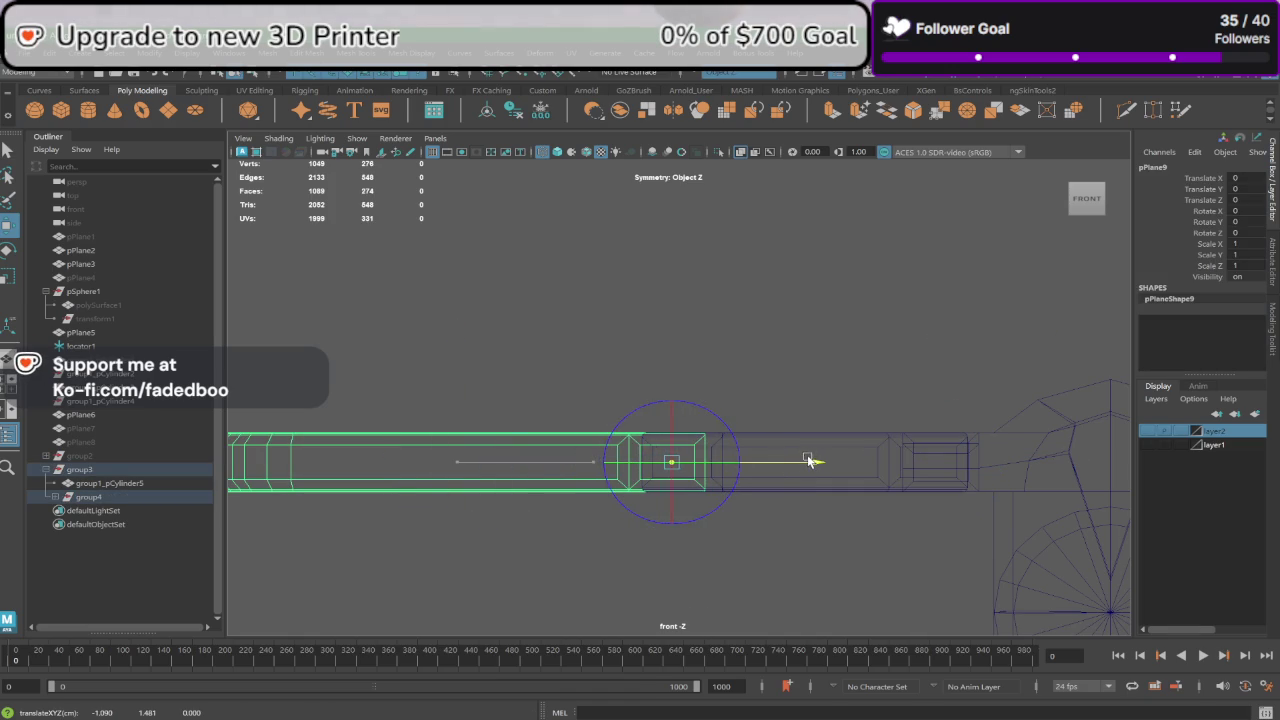
pyautogui.press('space')
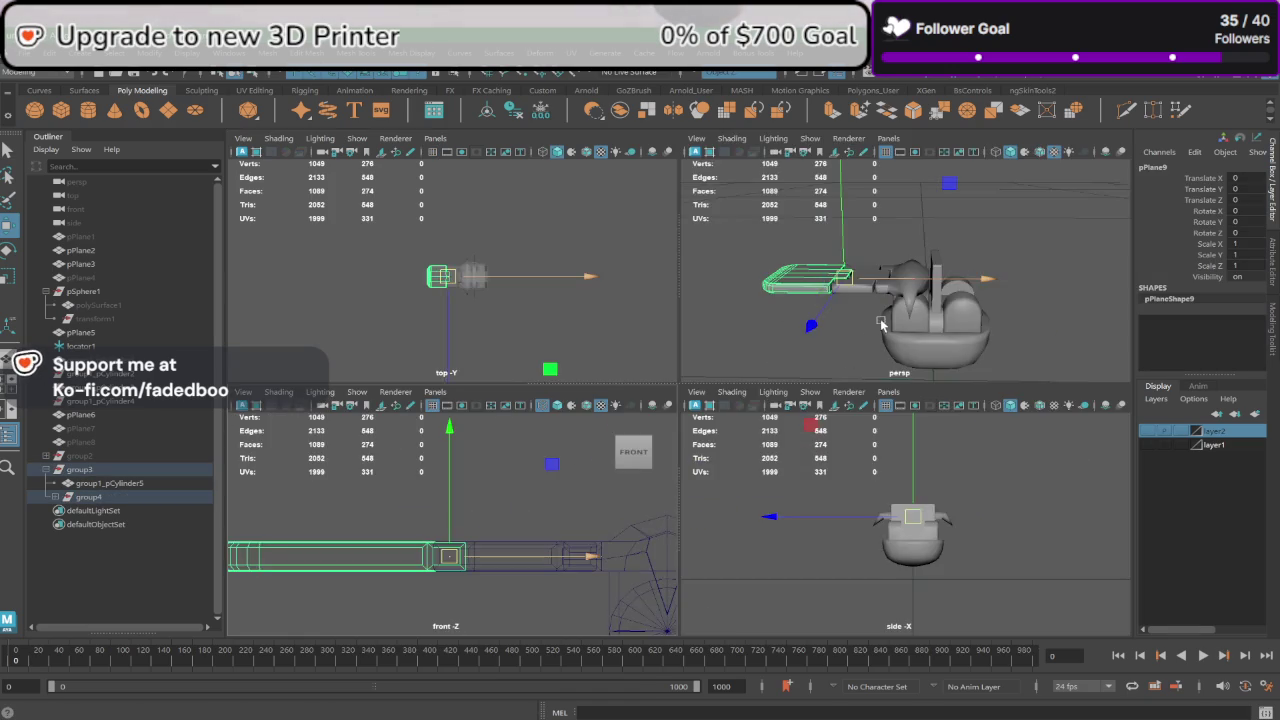
pyautogui.press('space')
pyautogui.moveTo(784, 387)
pyautogui.keyDown('alt'); pyautogui.mouseDown()
pyautogui.moveTo(783, 421)
pyautogui.moveTo(761, 425)
pyautogui.moveTo(803, 317)
pyautogui.mouseUp(); pyautogui.keyUp('alt')
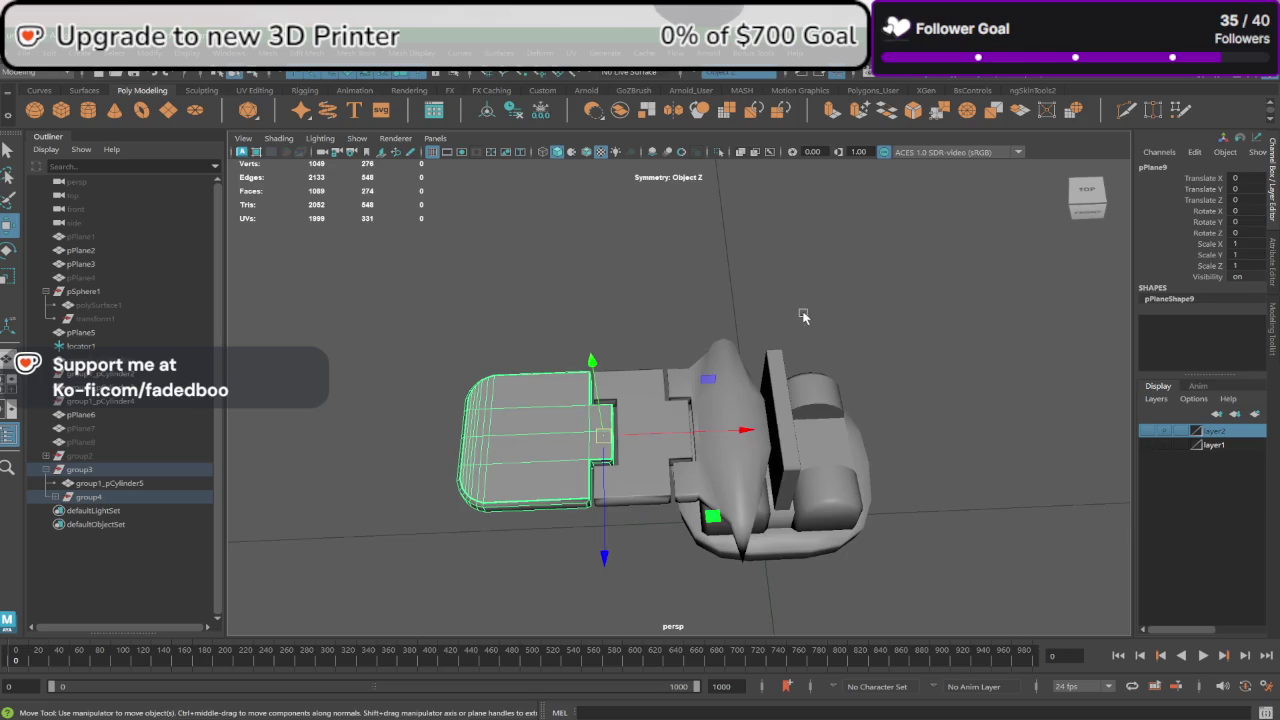
pyautogui.click(803, 312)
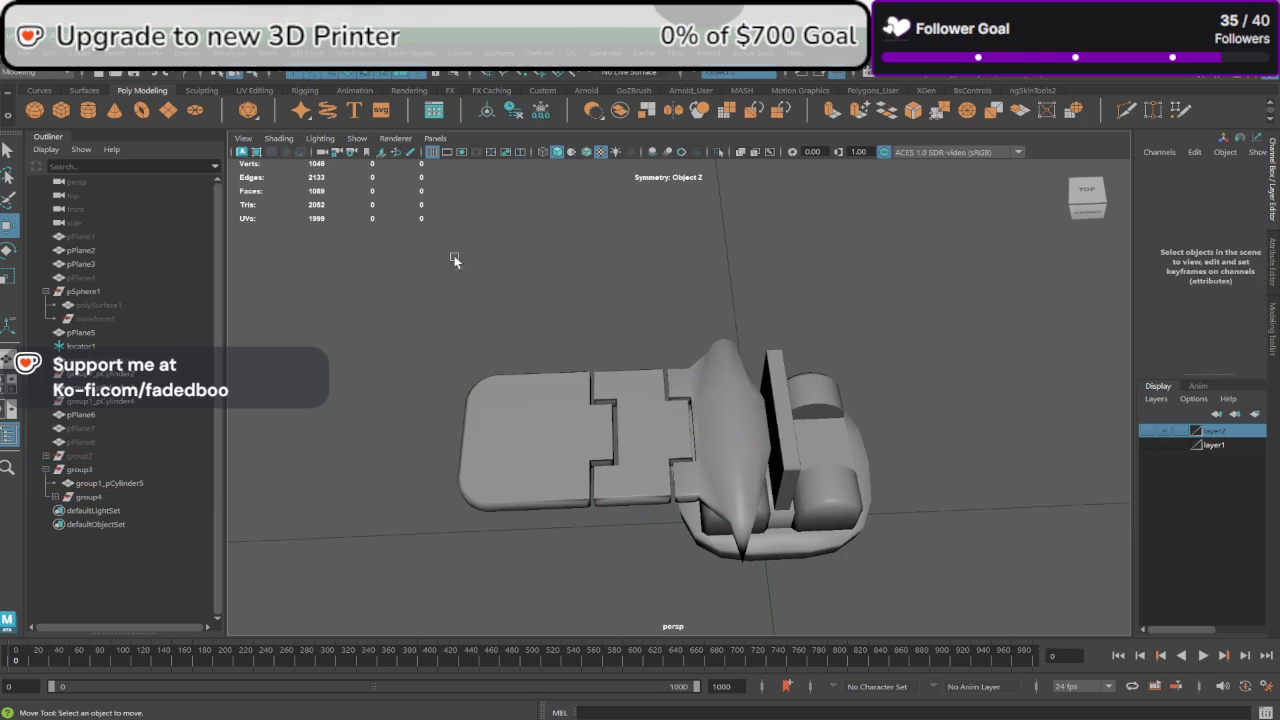
# Step: Create a polygon cylinder with 16 axis subdivisions
pyautogui.click(88, 110)
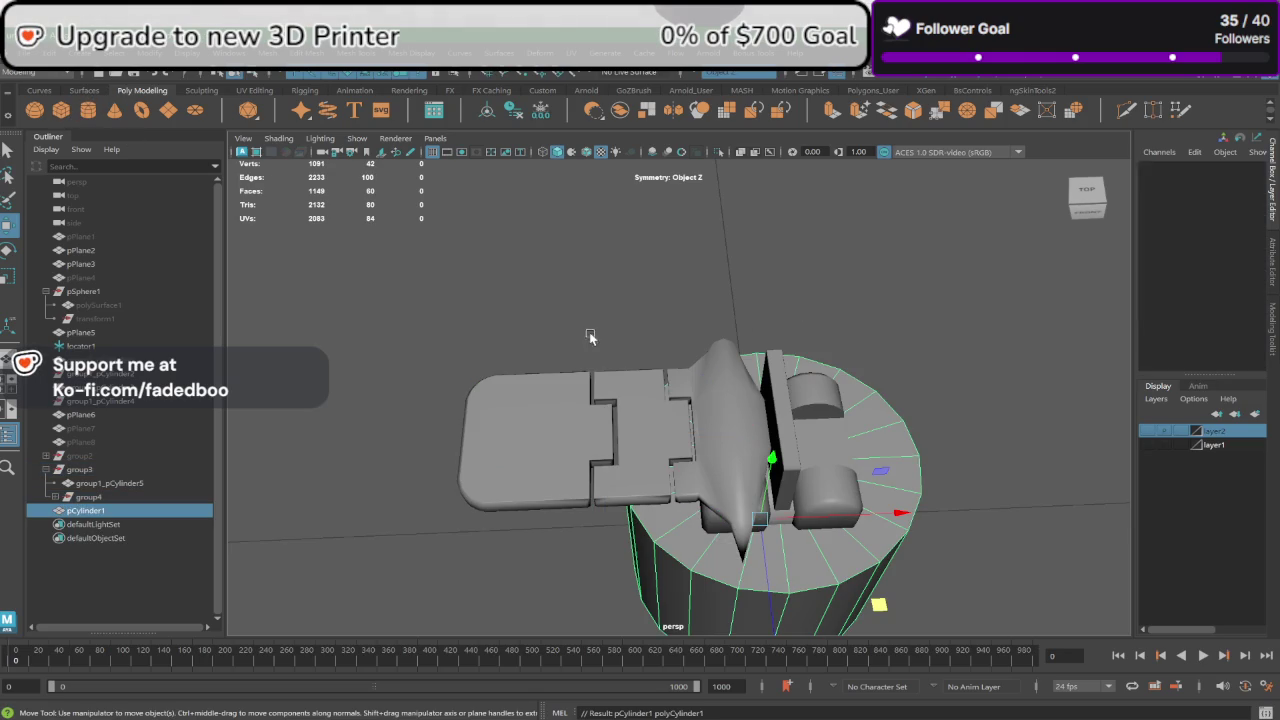
pyautogui.click(1165, 321)
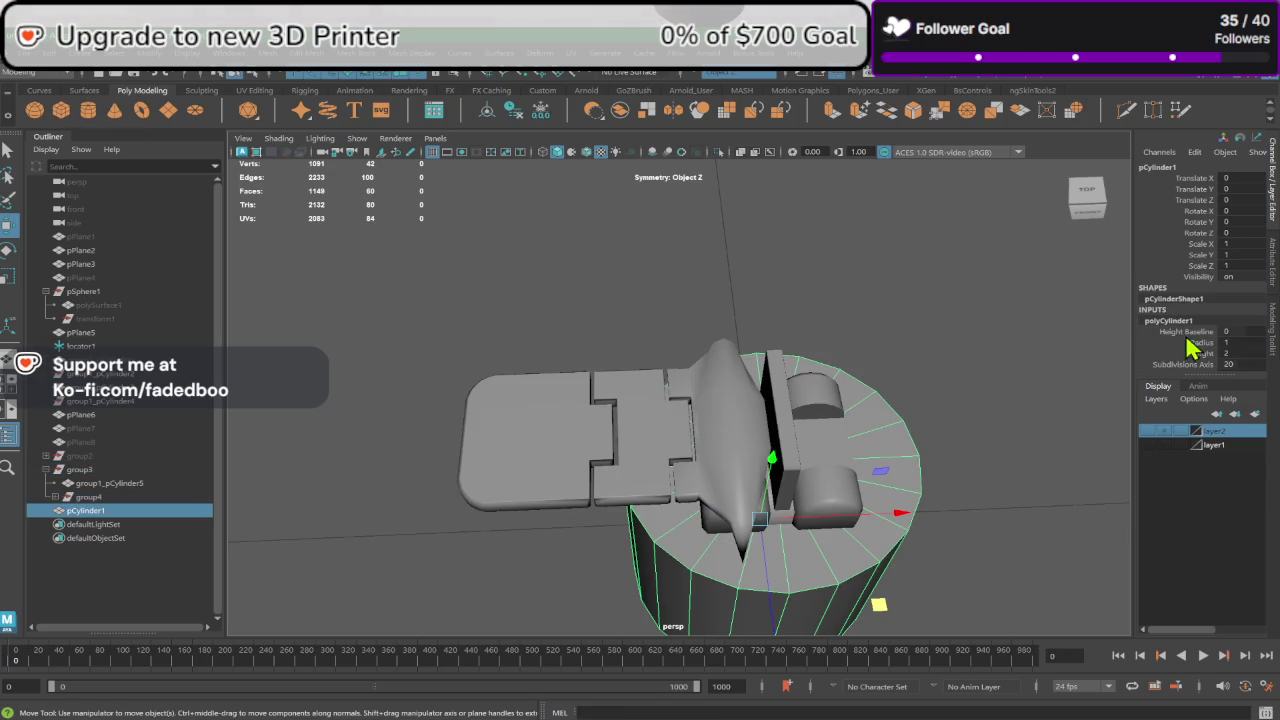
pyautogui.scroll(-1, 1215, 355)
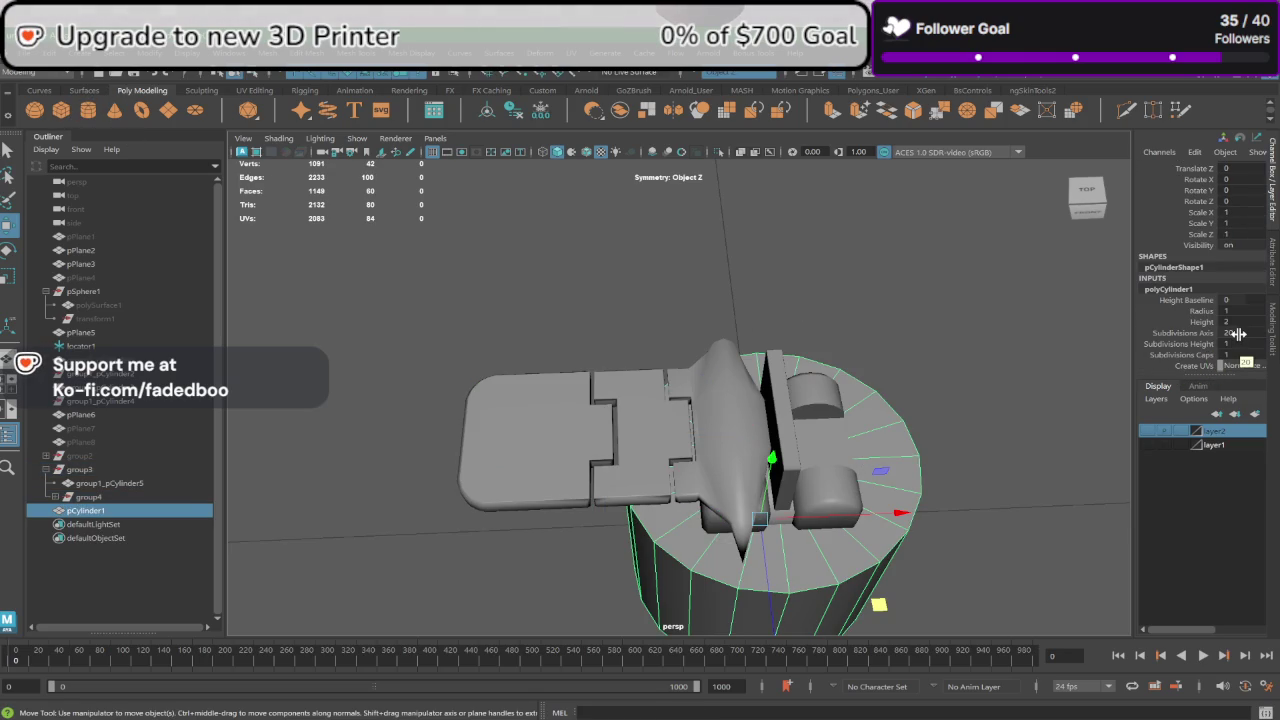
pyautogui.click(1238, 333)
pyautogui.write('16')
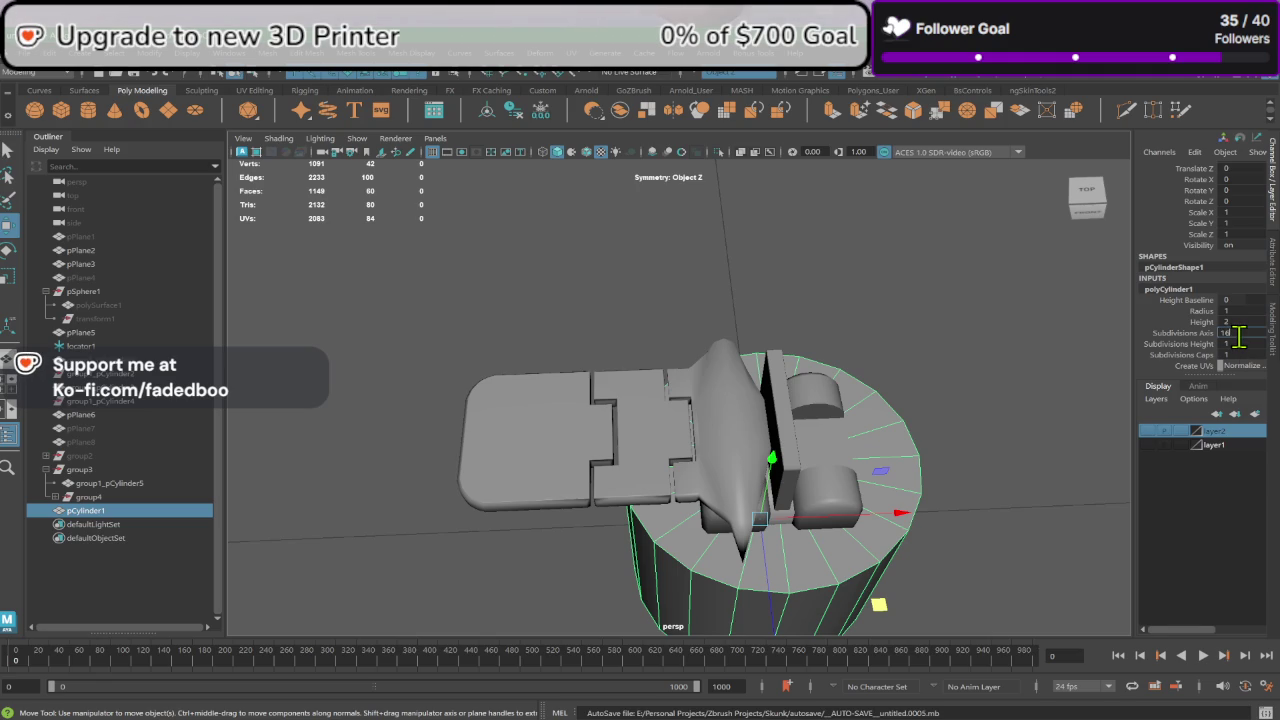
pyautogui.press('Return')
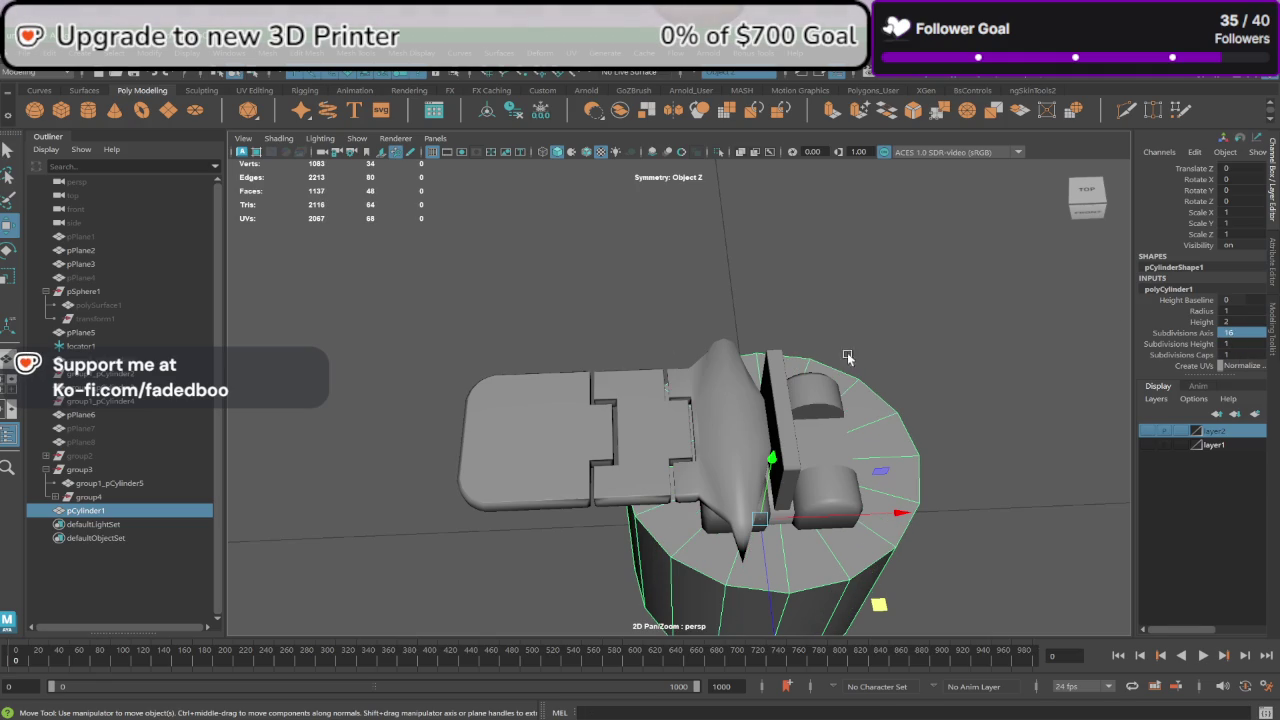
# Step: Rotate the cylinder 90° on X so it lies on its side
pyautogui.click(7, 250)
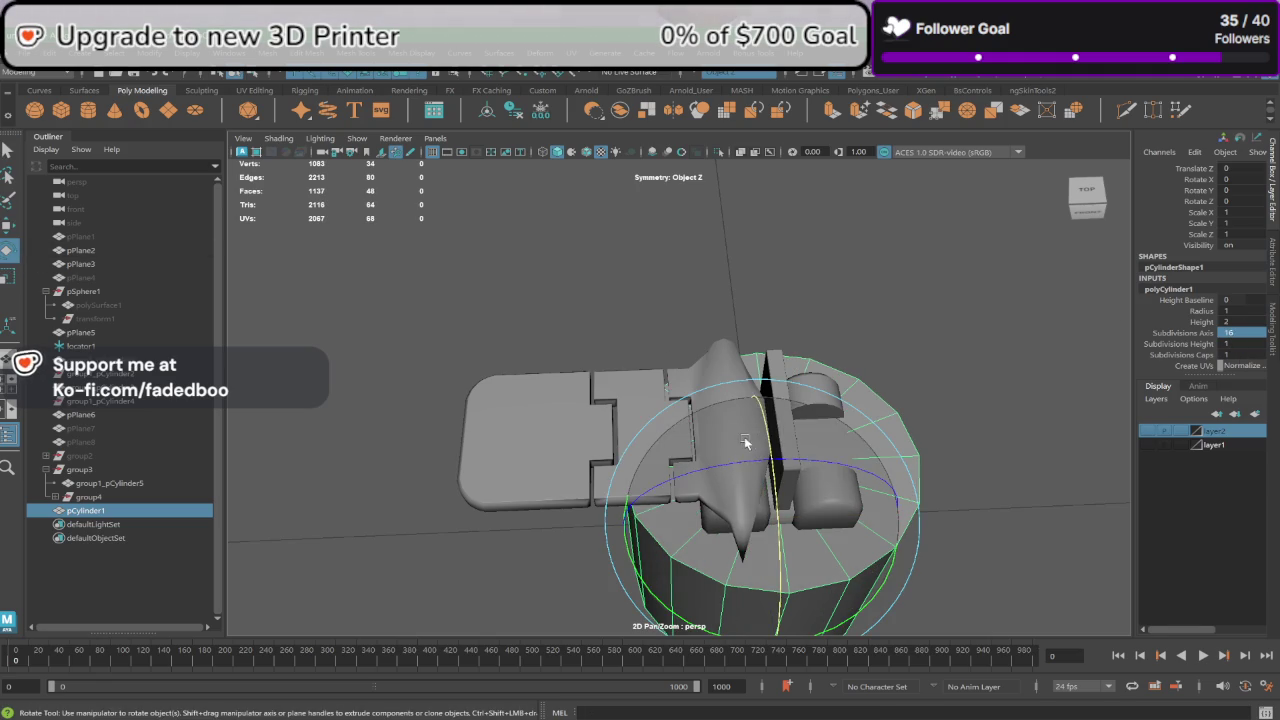
pyautogui.moveTo(745, 442); pyautogui.dragTo(748, 500)
pyautogui.doubleClick(1238, 178)
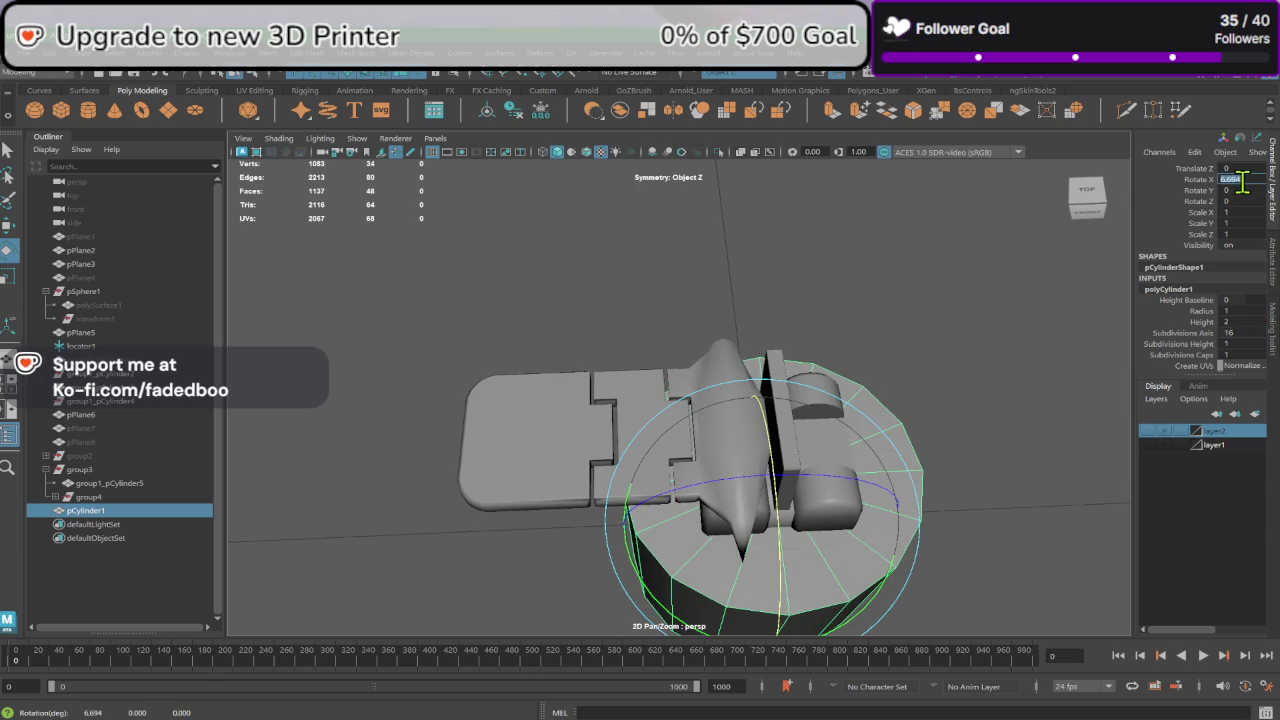
pyautogui.write('90')
pyautogui.press('Return')
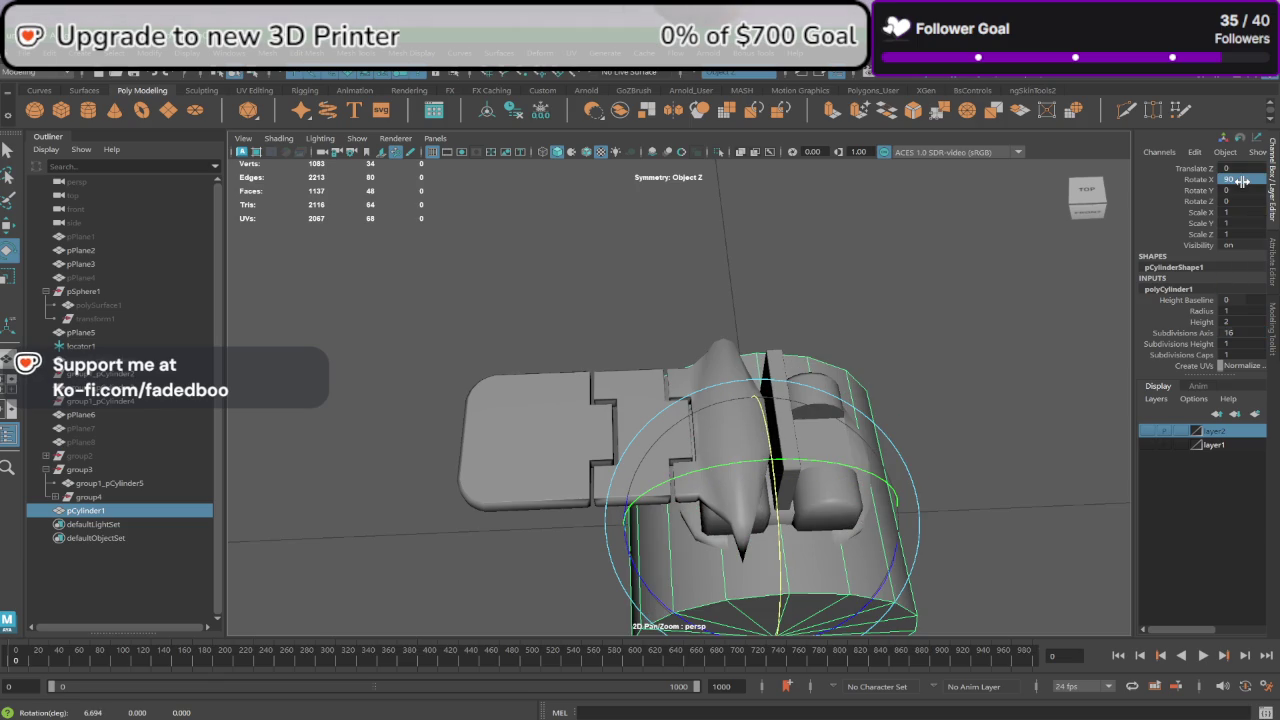
pyautogui.moveTo(966, 300)
pyautogui.keyDown('alt'); pyautogui.mouseDown()
pyautogui.moveTo(877, 403)
pyautogui.moveTo(863, 393)
pyautogui.mouseUp(); pyautogui.keyUp('alt')
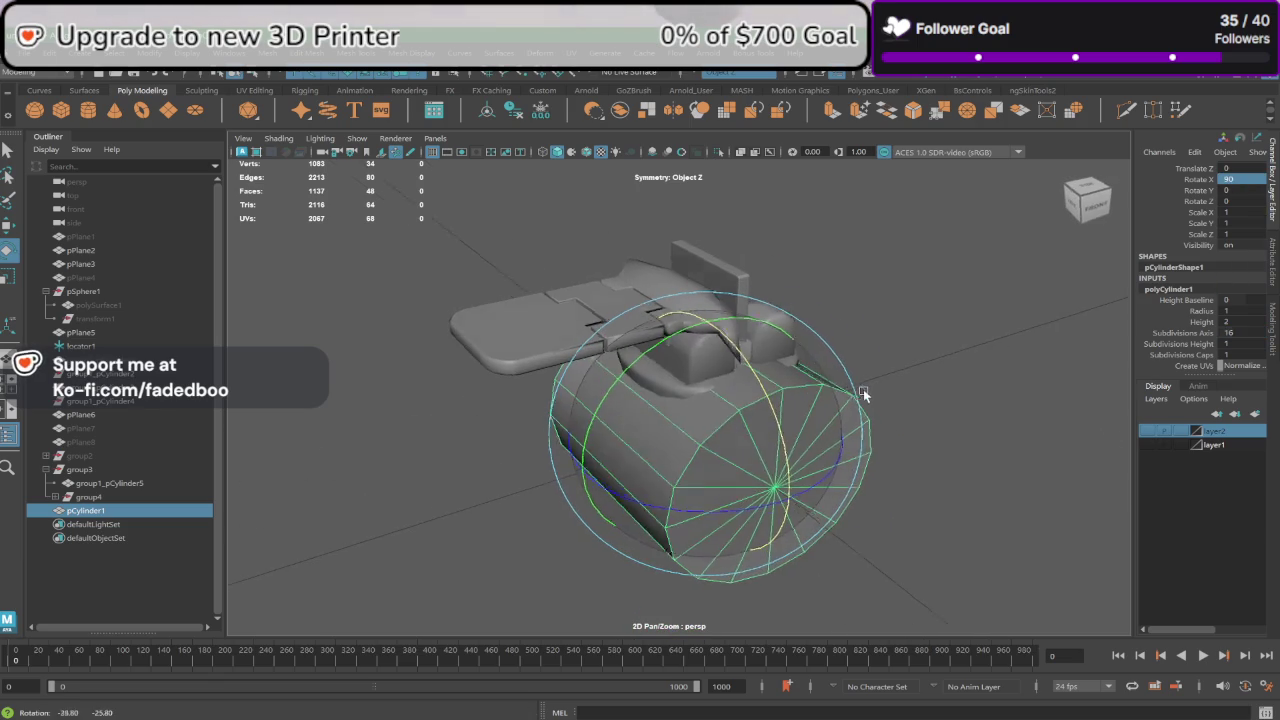
# Step: Delete both cylinder end caps to leave an open tube, then show the front view
pyautogui.rightClick(794, 437)
pyautogui.click(794, 420)
pyautogui.click(848, 428)
pyautogui.moveTo(815, 441)
pyautogui.keyDown('shift'); pyautogui.mouseDown()
pyautogui.moveTo(770, 505)
pyautogui.moveTo(729, 500)
pyautogui.mouseUp(); pyautogui.keyUp('shift')
pyautogui.moveTo(477, 464); pyautogui.dragTo(518, 524)
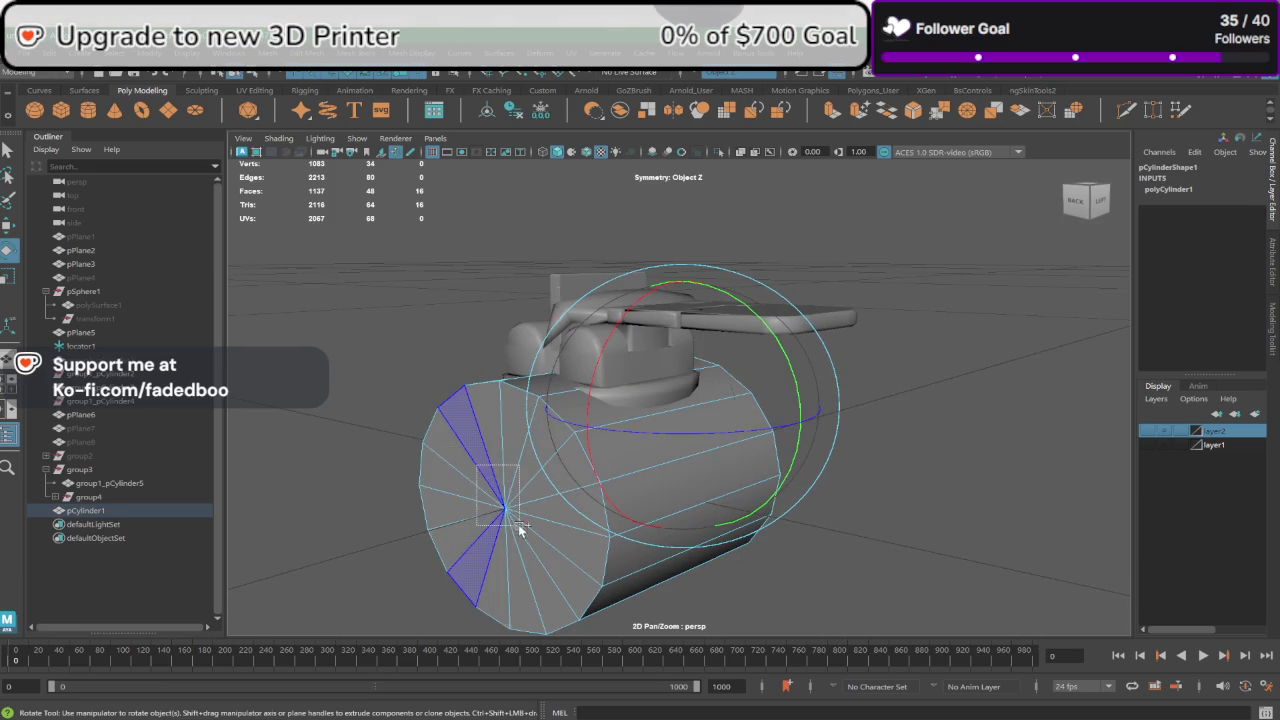
pyautogui.press('Delete')
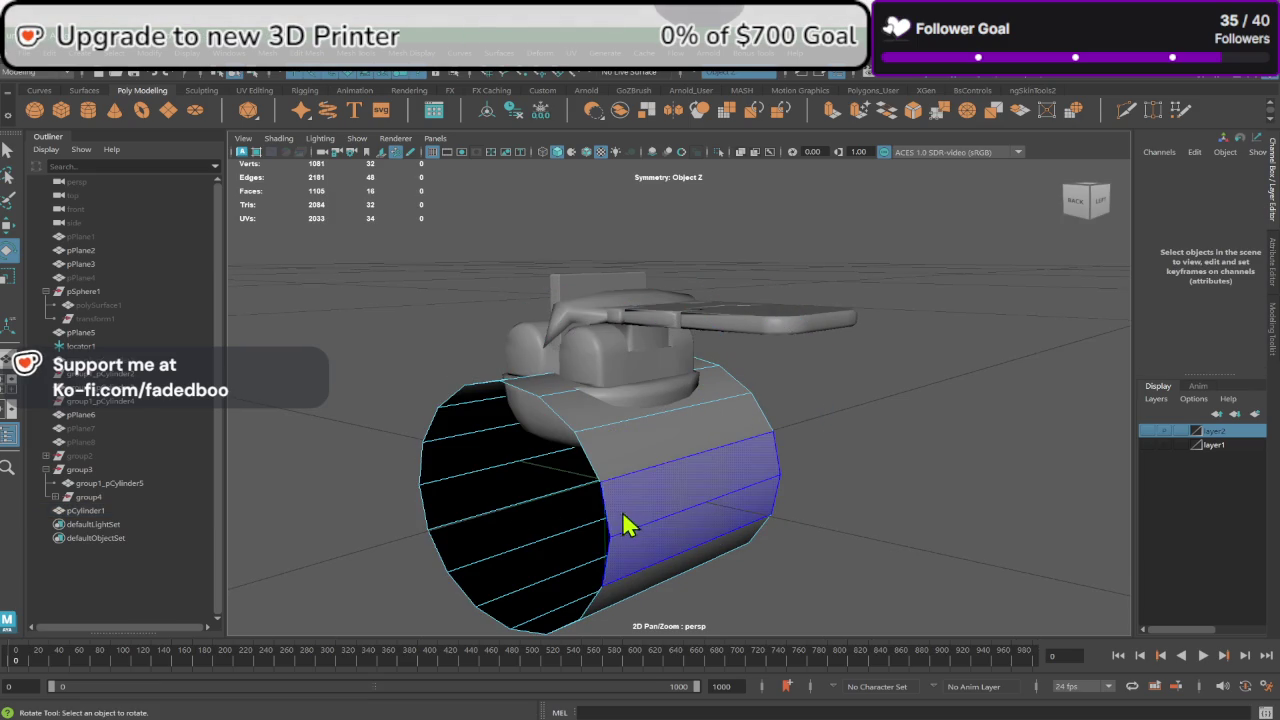
pyautogui.moveTo(650, 355); pyautogui.dragTo(720, 337, button='right')
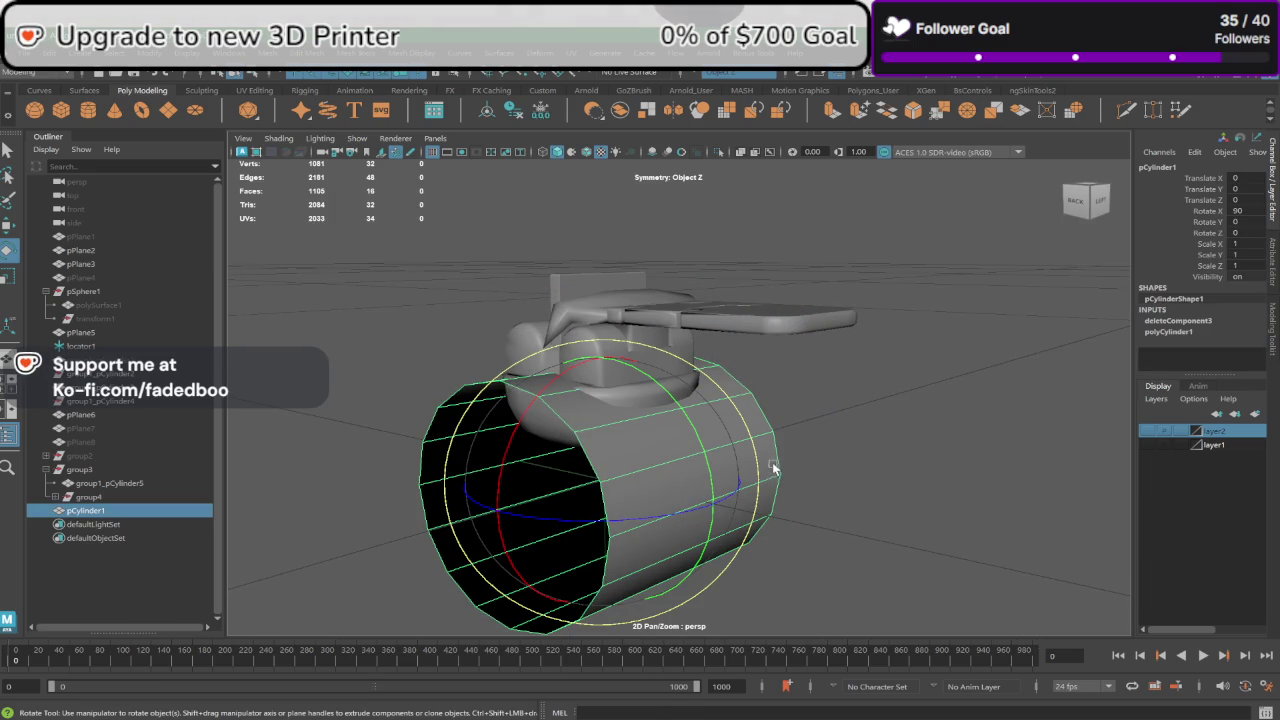
pyautogui.press('space')
pyautogui.press('space')
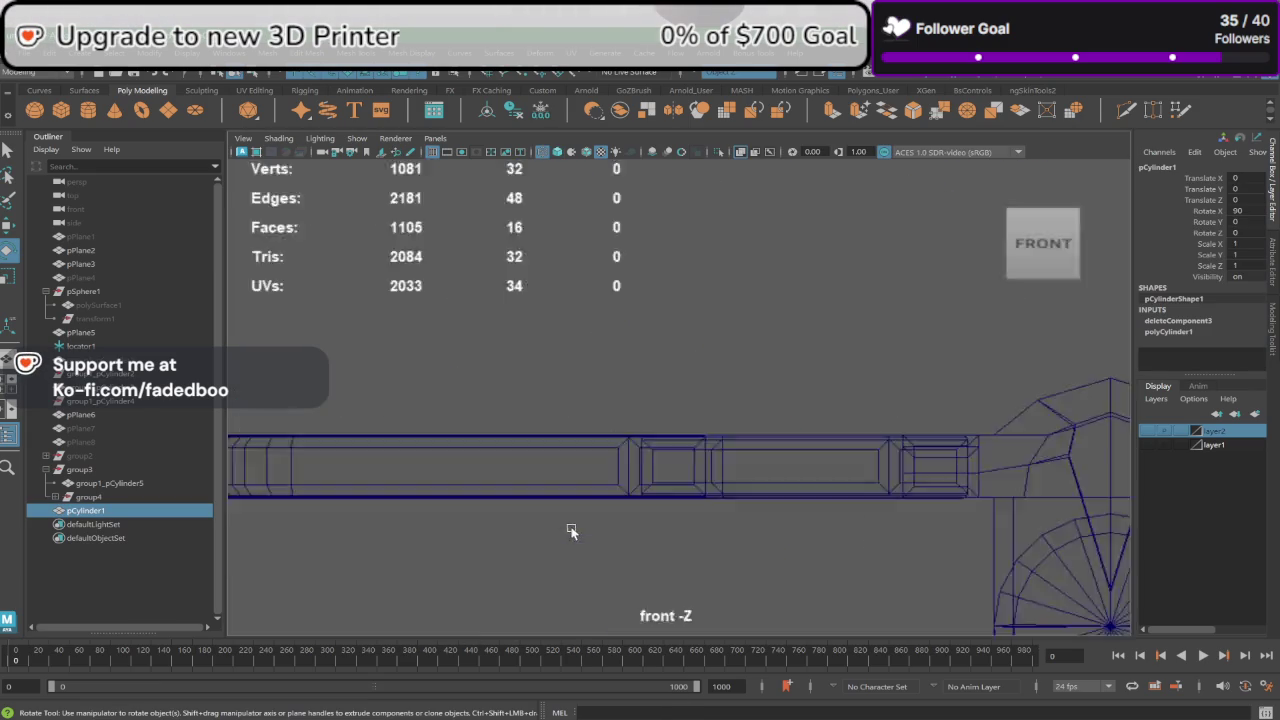
# Step: Move the cylinder into the first hinge gap, lined up with the bar
pyautogui.scroll(-2, 657, 514)
pyautogui.scroll(-2, 660, 500)
pyautogui.scroll(-2, 666, 480)
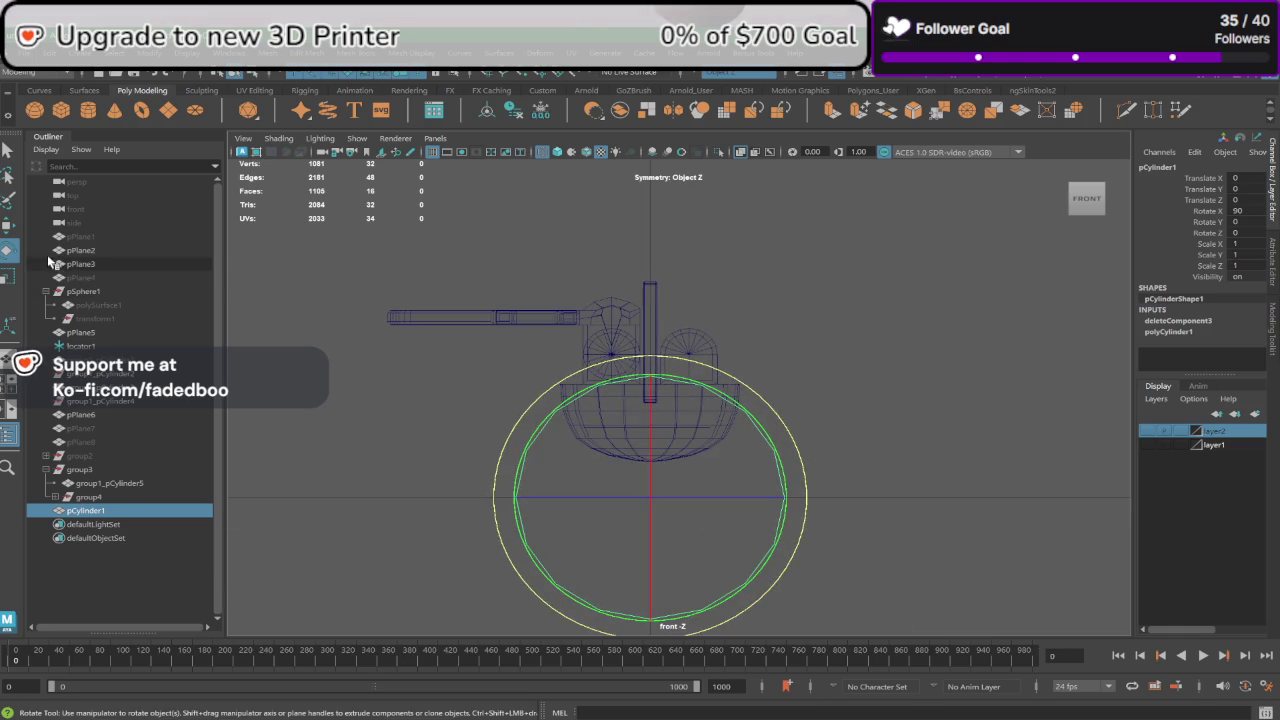
pyautogui.press('w')
pyautogui.moveTo(648, 500); pyautogui.dragTo(565, 318)
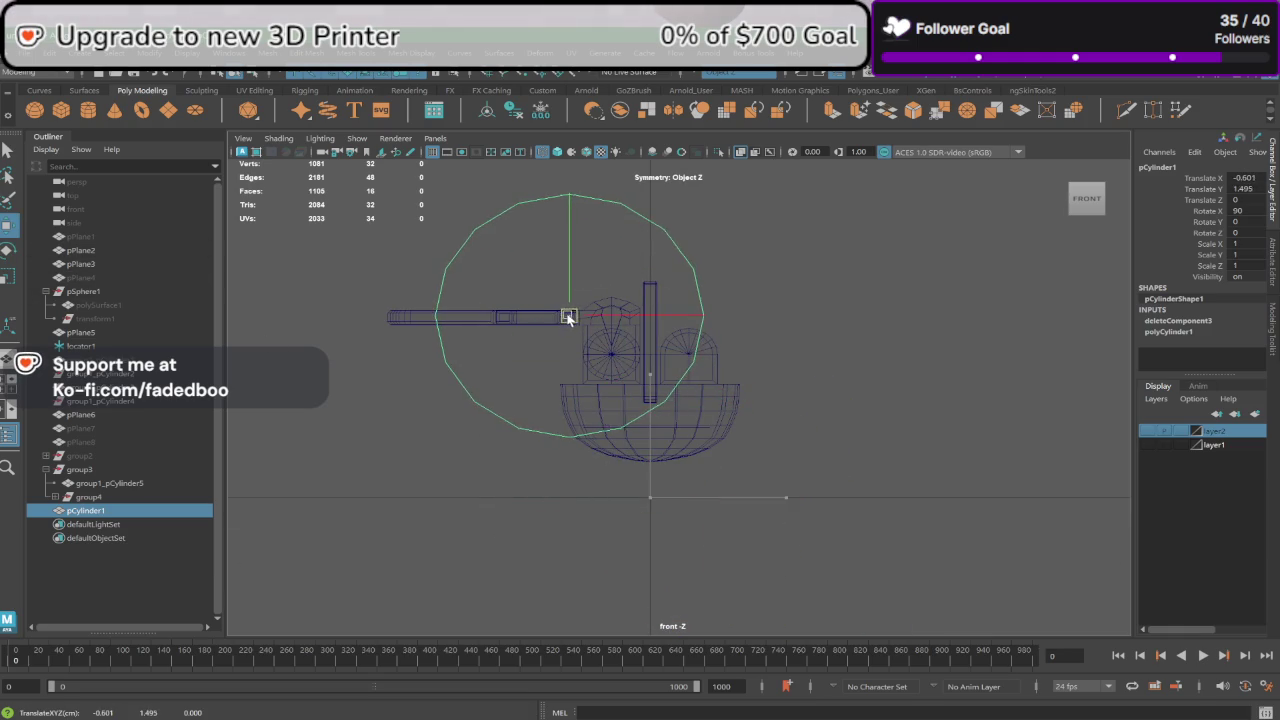
pyautogui.scroll(2, 565, 318)
pyautogui.scroll(2, 520, 325)
pyautogui.keyDown('alt'); pyautogui.moveTo(466, 326); pyautogui.dragTo(654, 523, button='middle'); pyautogui.keyUp('alt')
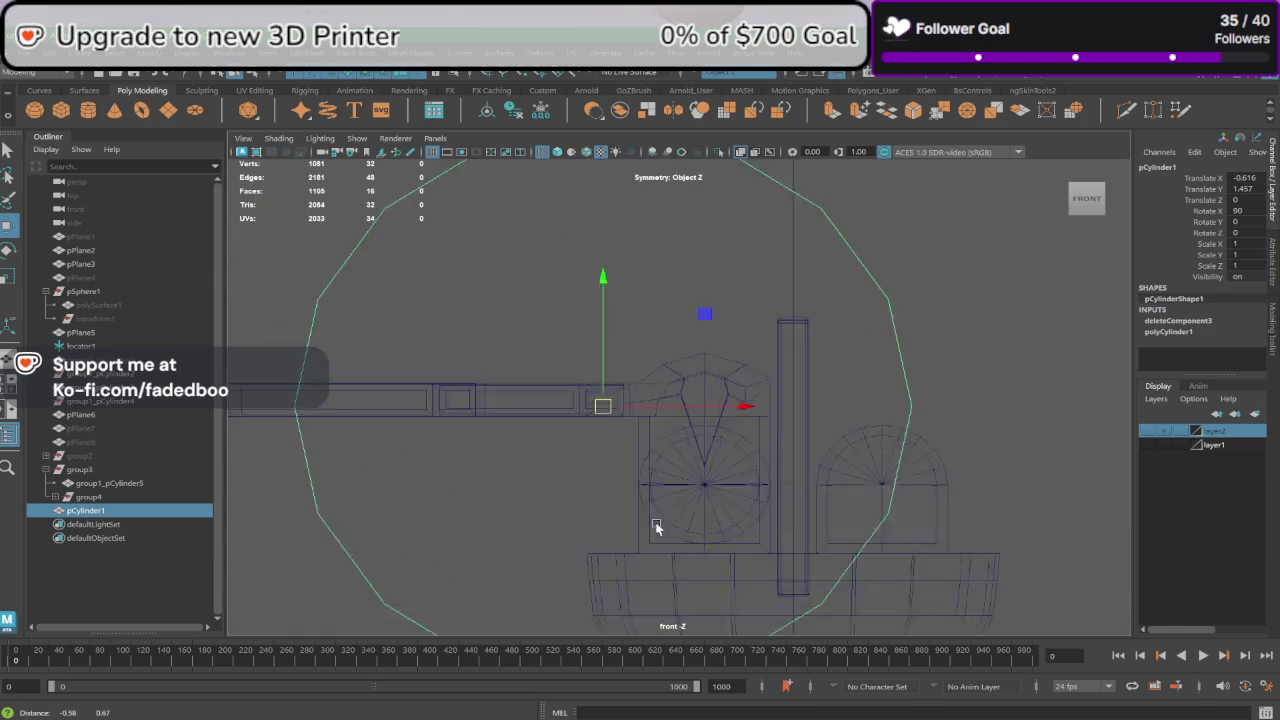
pyautogui.scroll(2, 640, 497)
pyautogui.moveTo(622, 487)
pyautogui.mouseDown()
pyautogui.moveTo(622, 475)
pyautogui.moveTo(296, 473)
pyautogui.mouseUp()
# Step: Scale the cylinder uniformly down to 0.023 to make a pin
pyautogui.press('r')
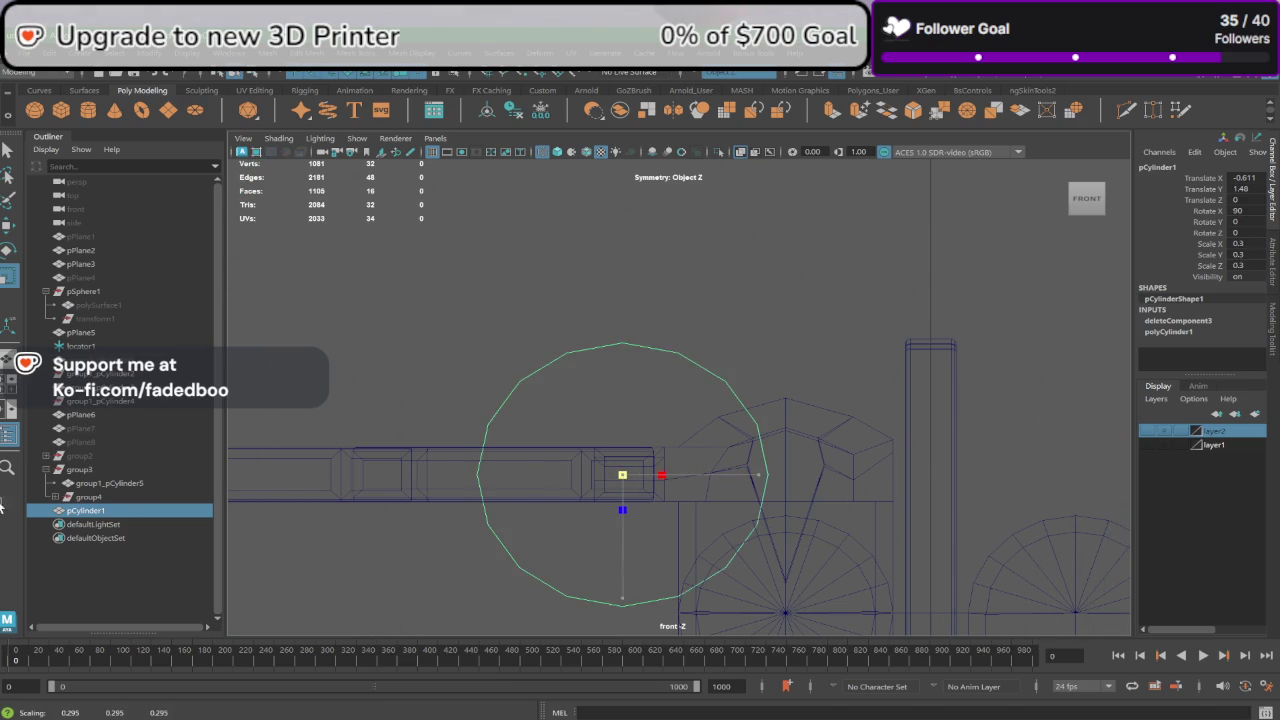
pyautogui.moveTo(624, 475); pyautogui.dragTo(393, 502)
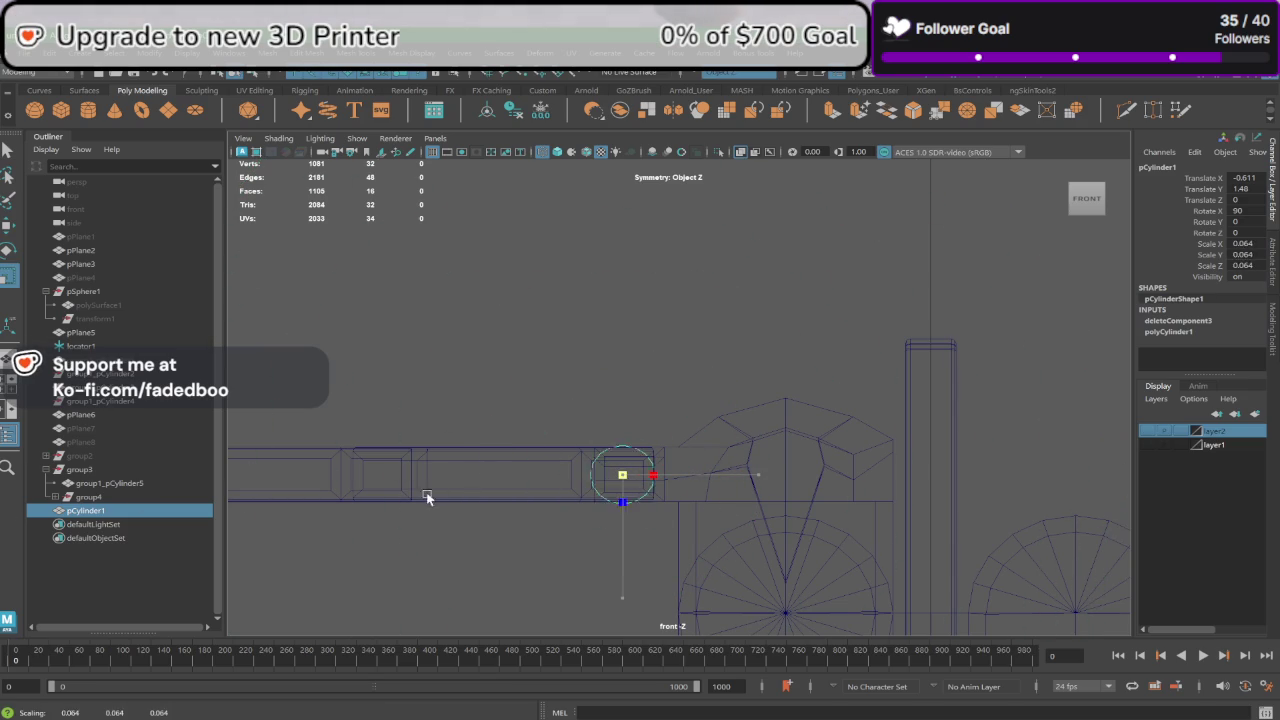
pyautogui.press('w')
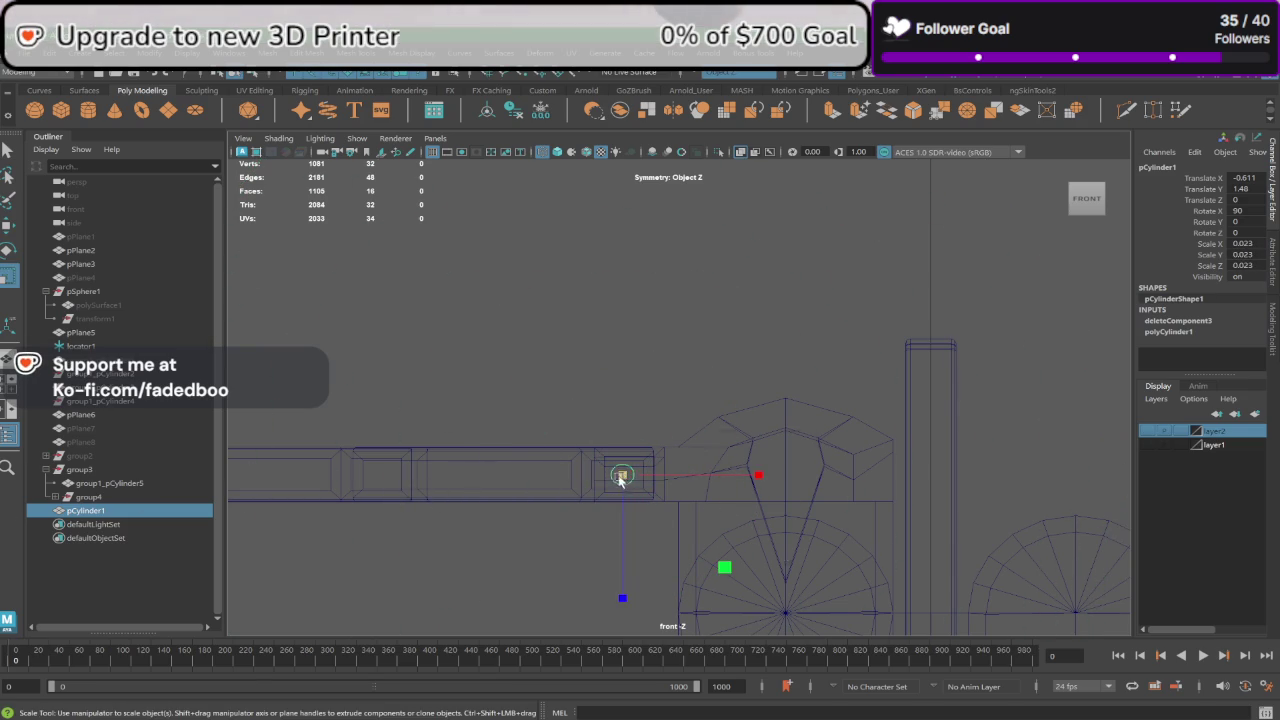
pyautogui.press('space')
pyautogui.press('space')
pyautogui.keyDown('alt'); pyautogui.moveTo(800, 280); pyautogui.dragTo(733, 329); pyautogui.keyUp('alt')
pyautogui.scroll(1, 602, 435)
pyautogui.scroll(4, 602, 435)
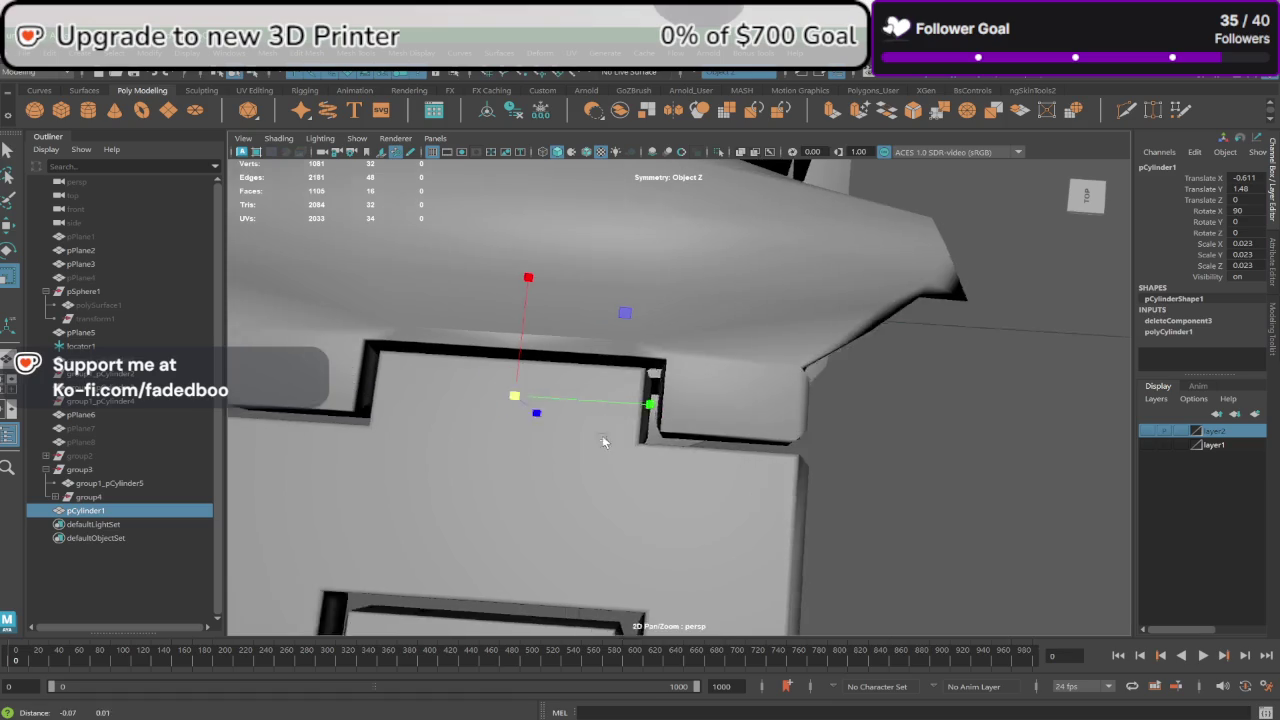
pyautogui.scroll(2, 701, 410)
# Step: Stretch the pin's Scale Y to 0.278 across the whole hinge joint
pyautogui.press('r')
pyautogui.moveTo(703, 413); pyautogui.dragTo(1039, 471)
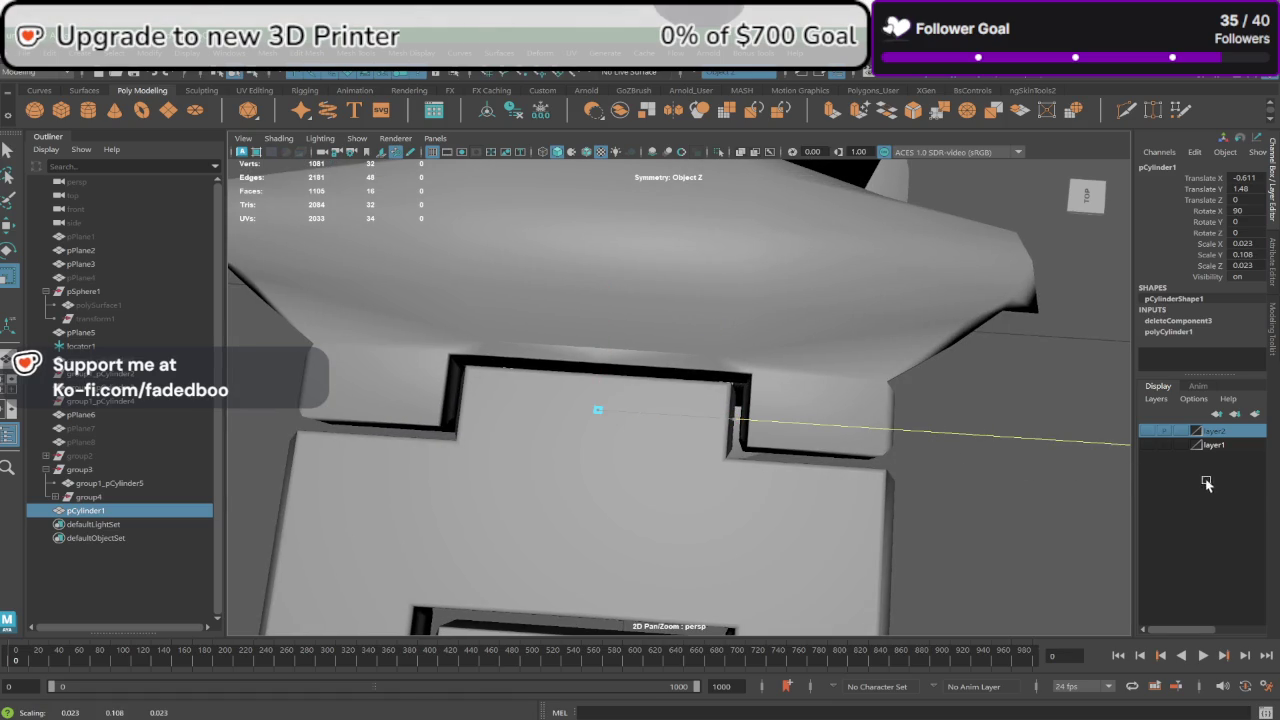
pyautogui.moveTo(1207, 484); pyautogui.dragTo(1049, 446)
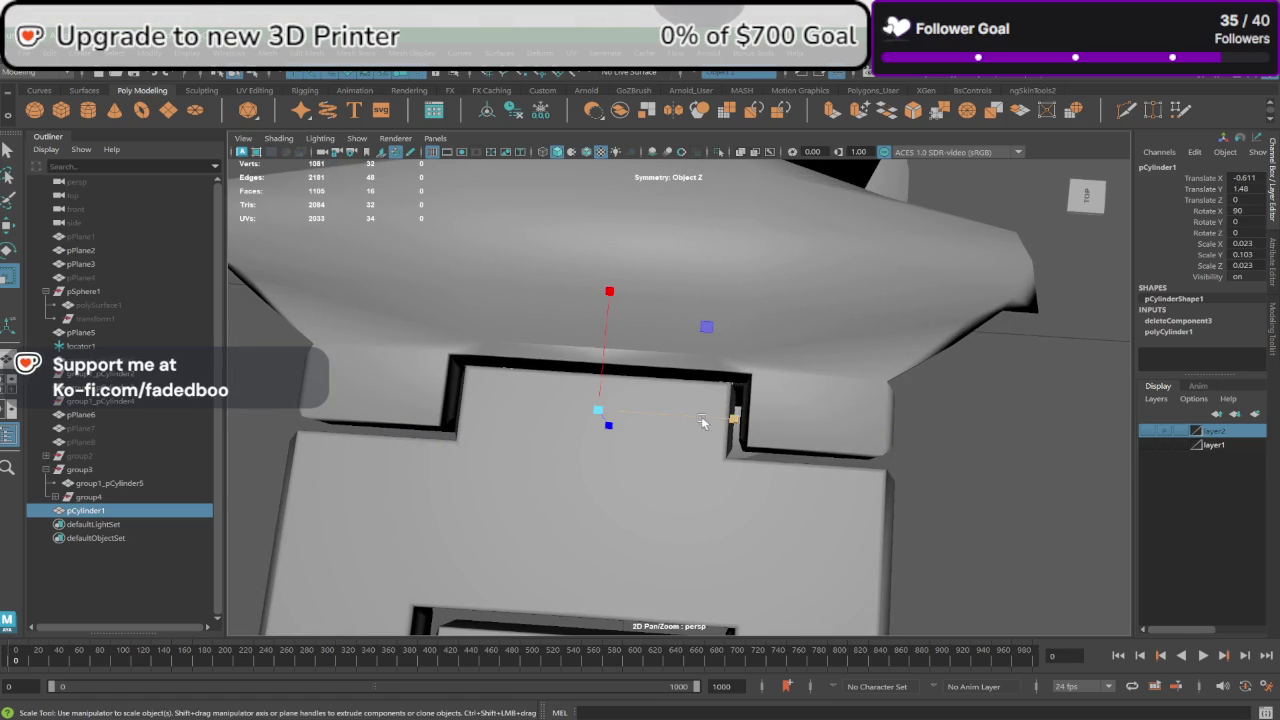
pyautogui.moveTo(701, 420); pyautogui.dragTo(944, 438)
pyautogui.press('f')
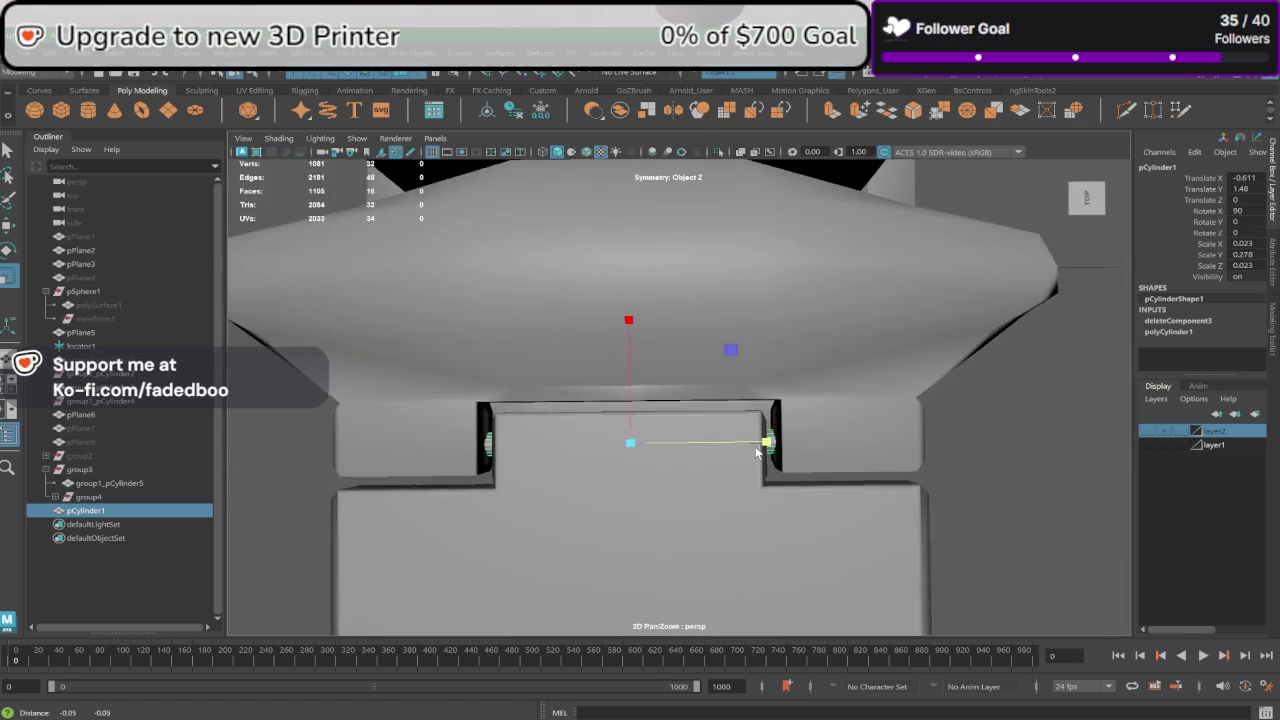
pyautogui.keyDown('alt'); pyautogui.moveTo(556, 421); pyautogui.dragTo(670, 415); pyautogui.keyUp('alt')
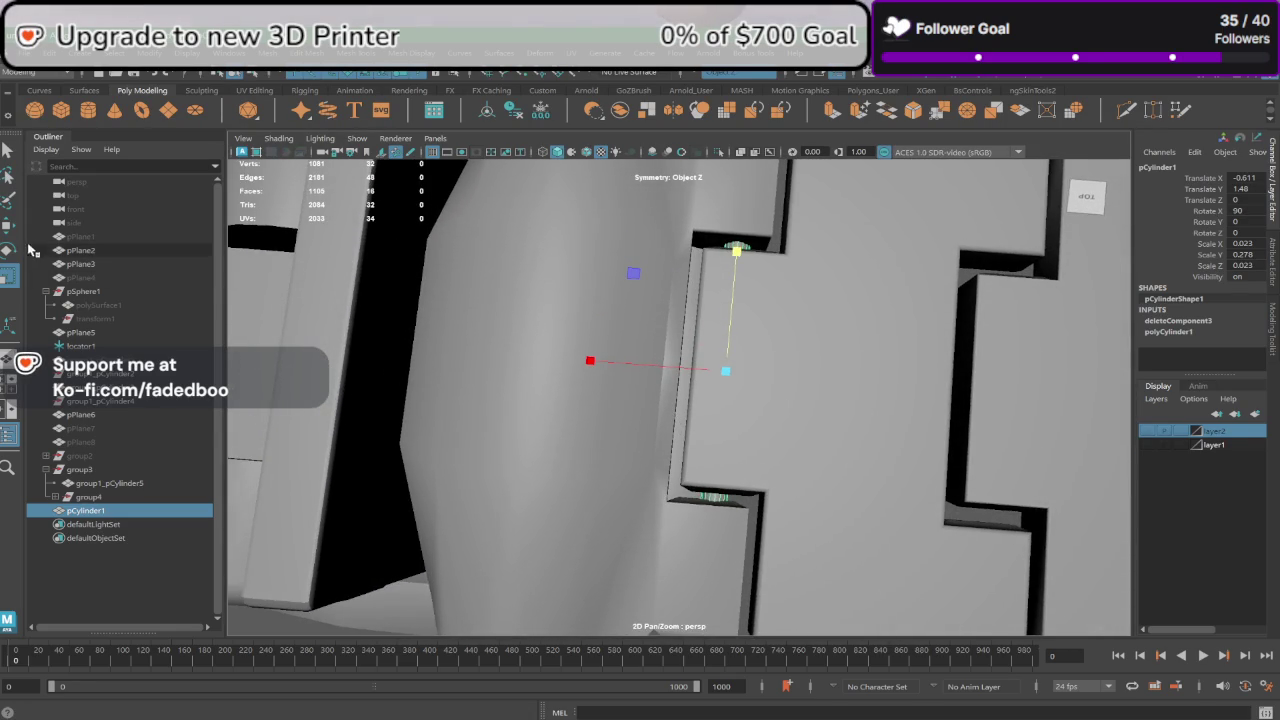
# Step: Duplicate the pin as pCylinder2
pyautogui.press('w')
pyautogui.scroll(-3, 747, 395)
pyautogui.keyDown('alt'); pyautogui.moveTo(747, 389); pyautogui.dragTo(652, 415); pyautogui.keyUp('alt')
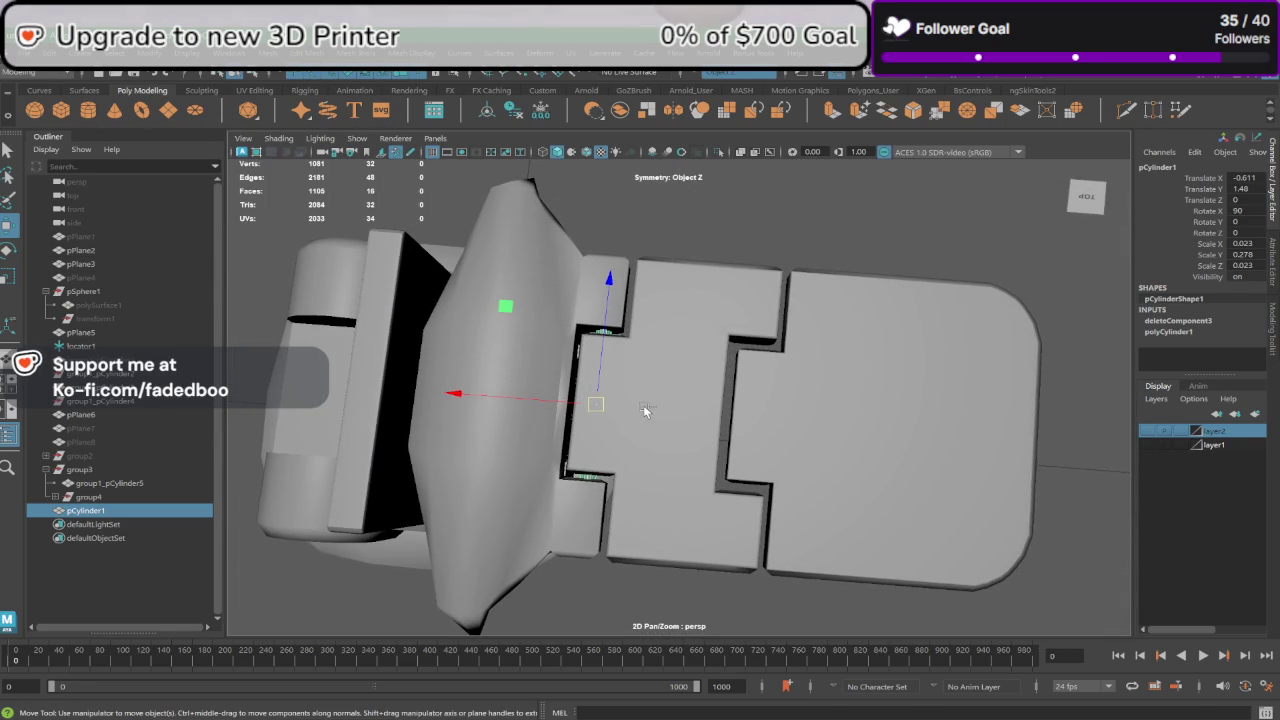
pyautogui.hotkey('ctrl', 'd')
# Step: Move pCylinder2 to about X -1.08, between the middle and rounded plates, undoing an accidental plate move
pyautogui.moveTo(531, 396); pyautogui.dragTo(683, 417)
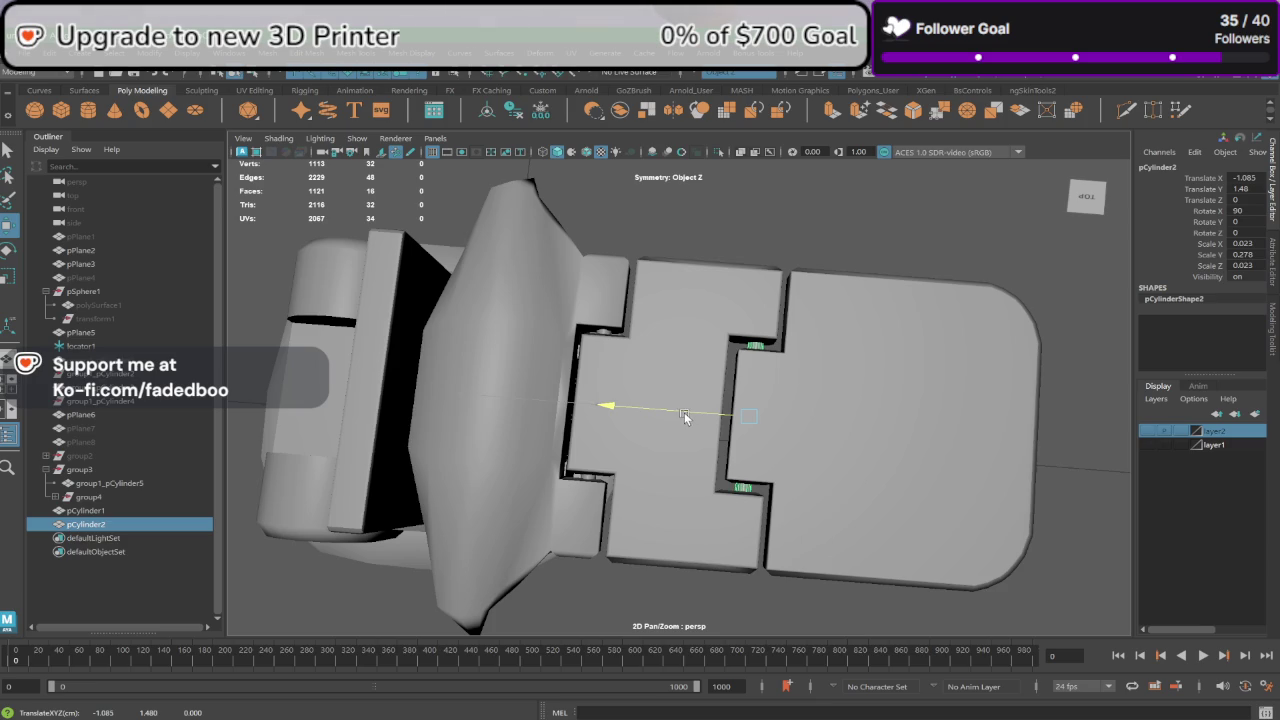
pyautogui.moveTo(686, 413); pyautogui.dragTo(726, 419)
pyautogui.click(816, 412)
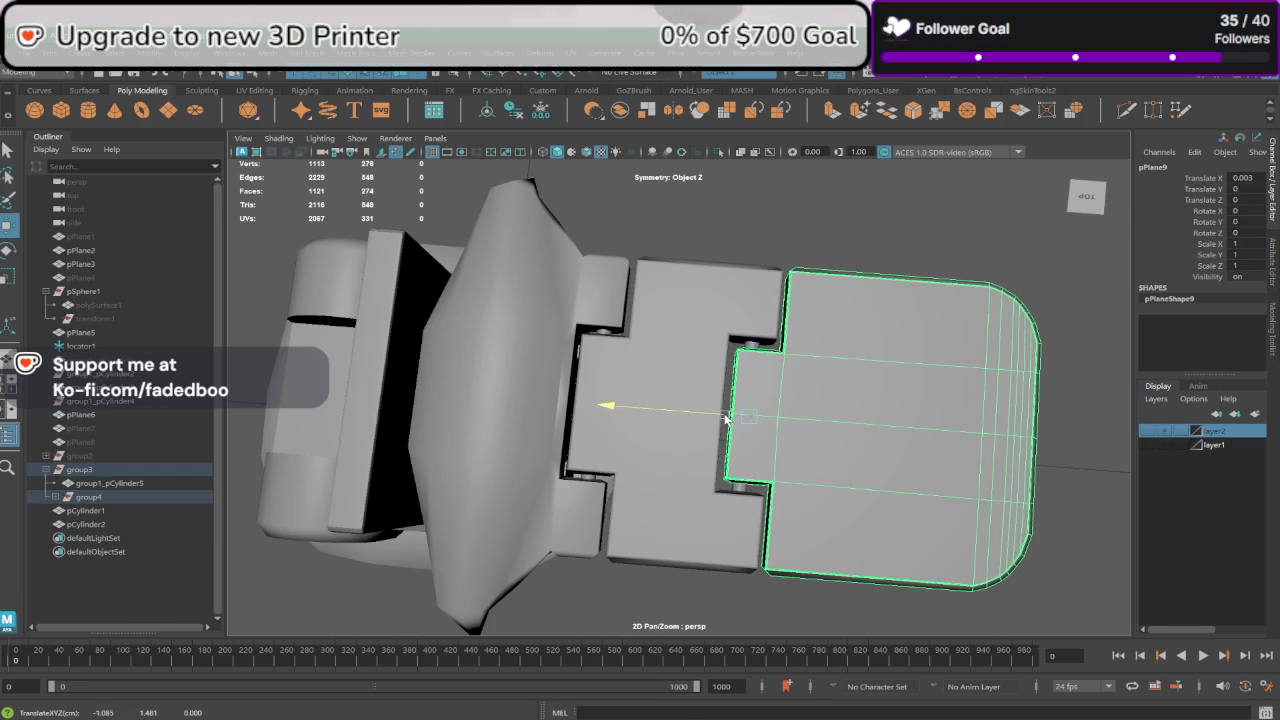
pyautogui.hotkey('ctrl', 'z')
pyautogui.click(750, 345)
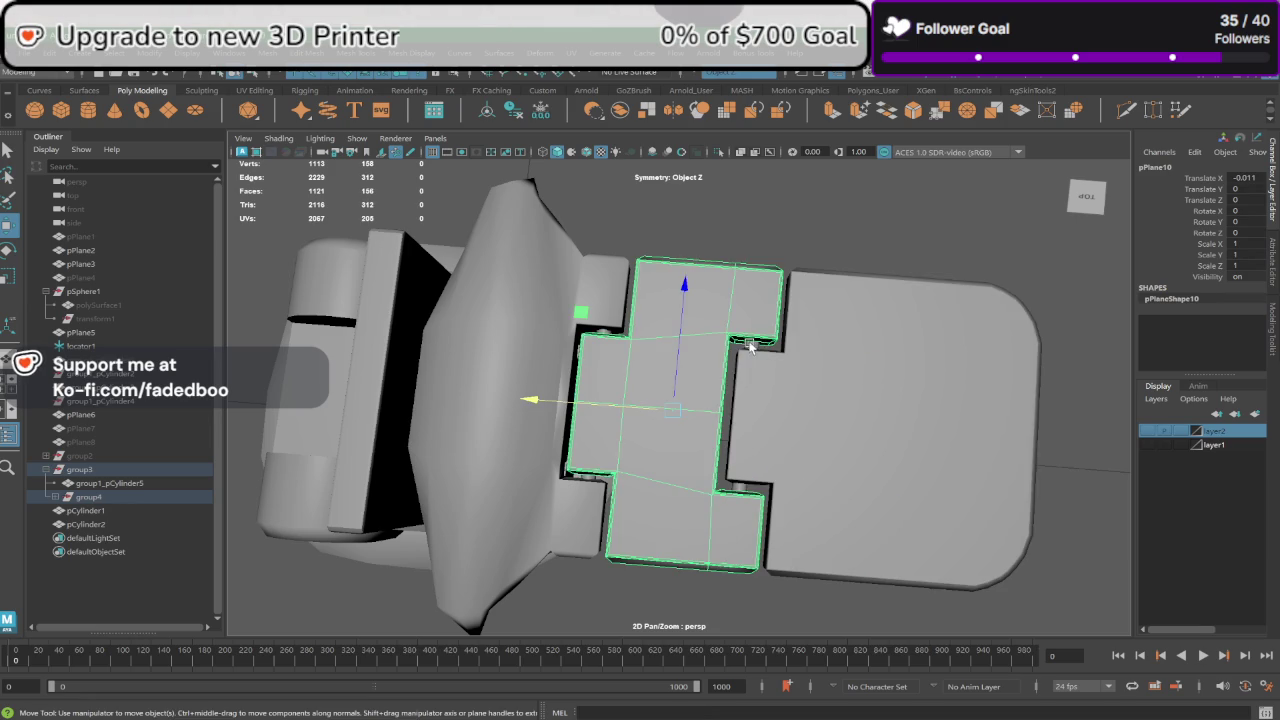
pyautogui.click(752, 345)
pyautogui.scroll(3, 720, 390)
pyautogui.moveTo(705, 416); pyautogui.dragTo(708, 421)
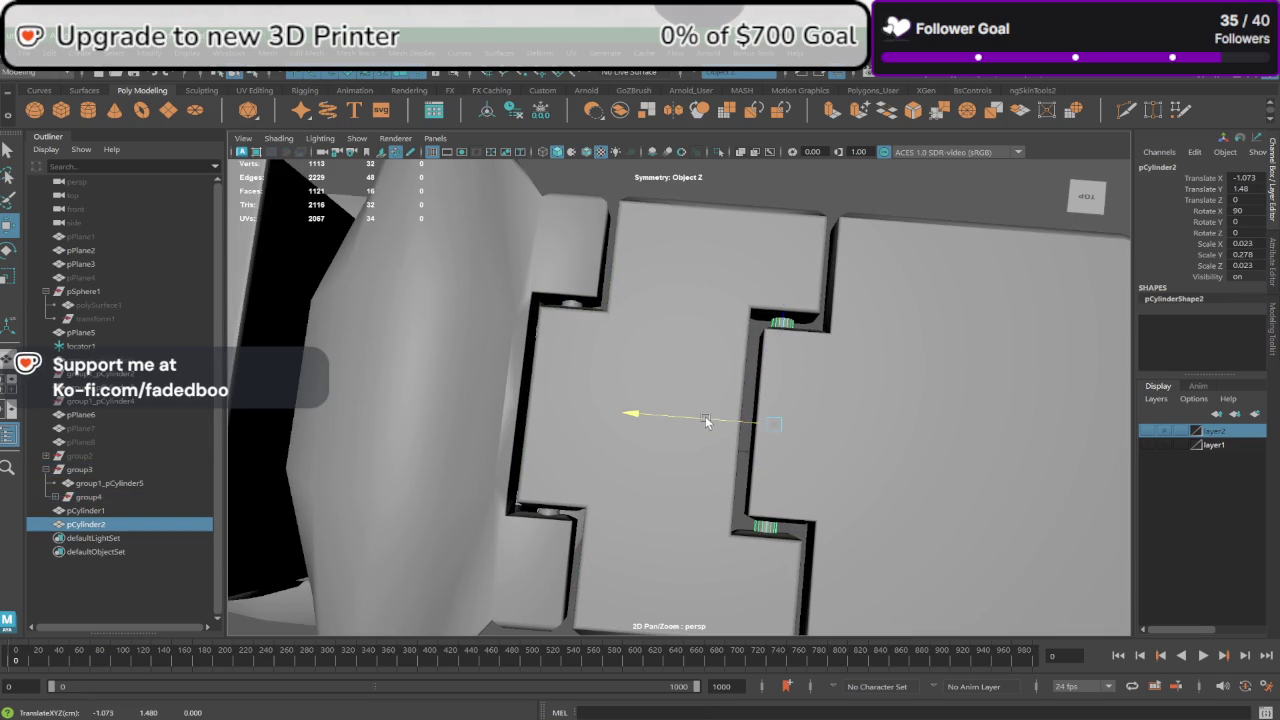
pyautogui.scroll(-2, 715, 416)
pyautogui.scroll(-2, 790, 345)
# Step: Orbit around the hinge and select the middle and rounded end plates in turn
pyautogui.click(823, 286)
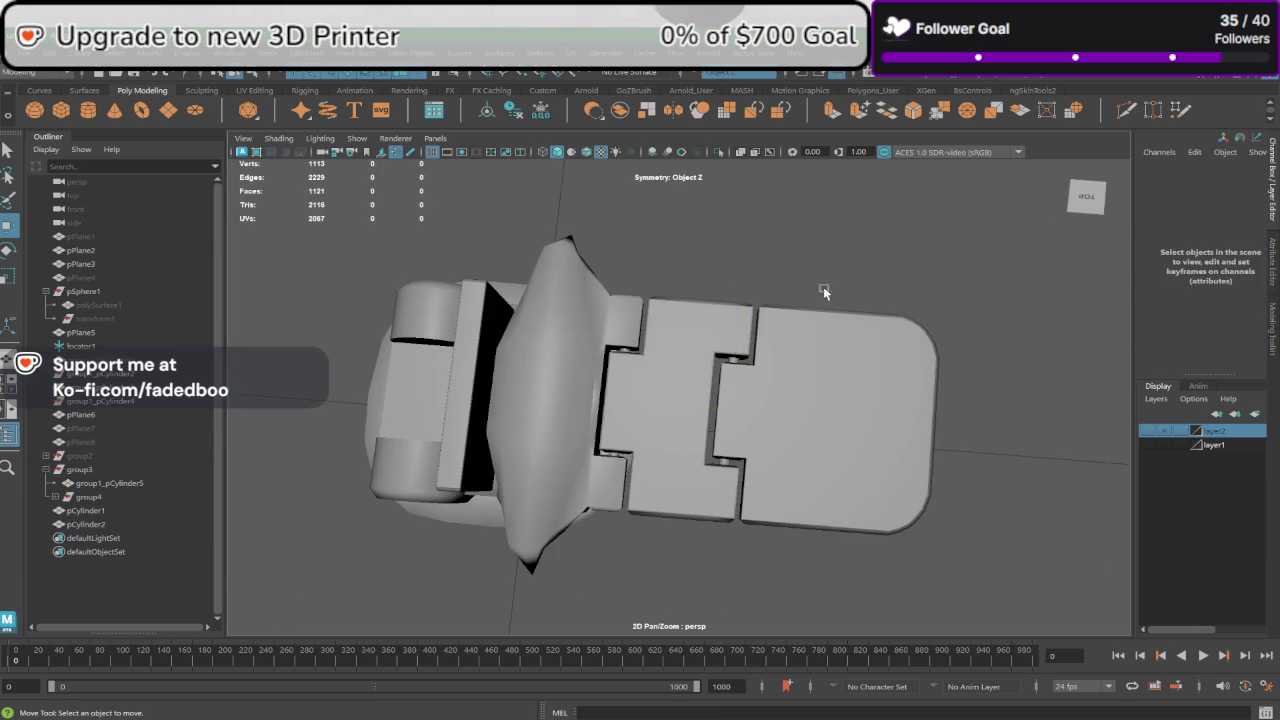
pyautogui.moveTo(823, 286)
pyautogui.keyDown('alt'); pyautogui.mouseDown()
pyautogui.moveTo(805, 307)
pyautogui.moveTo(632, 253)
pyautogui.moveTo(618, 315)
pyautogui.moveTo(638, 331)
pyautogui.mouseUp(); pyautogui.keyUp('alt')
pyautogui.scroll(2, 604, 355)
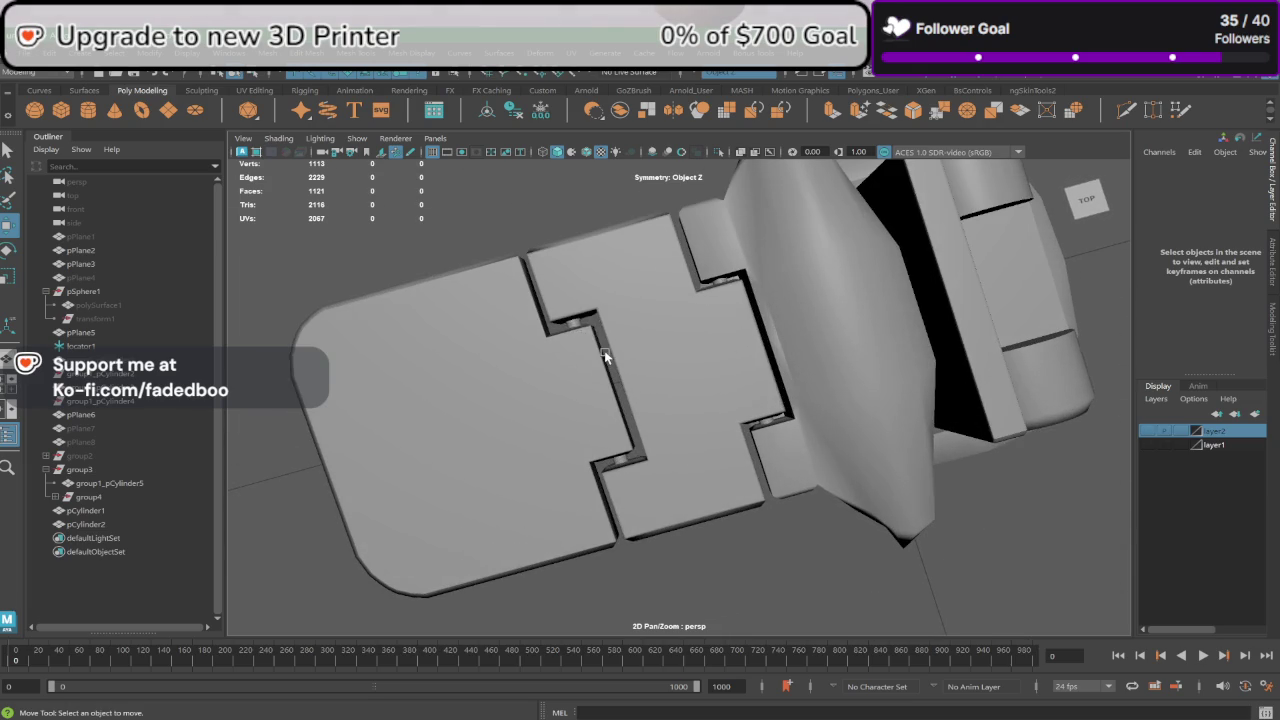
pyautogui.click(603, 348)
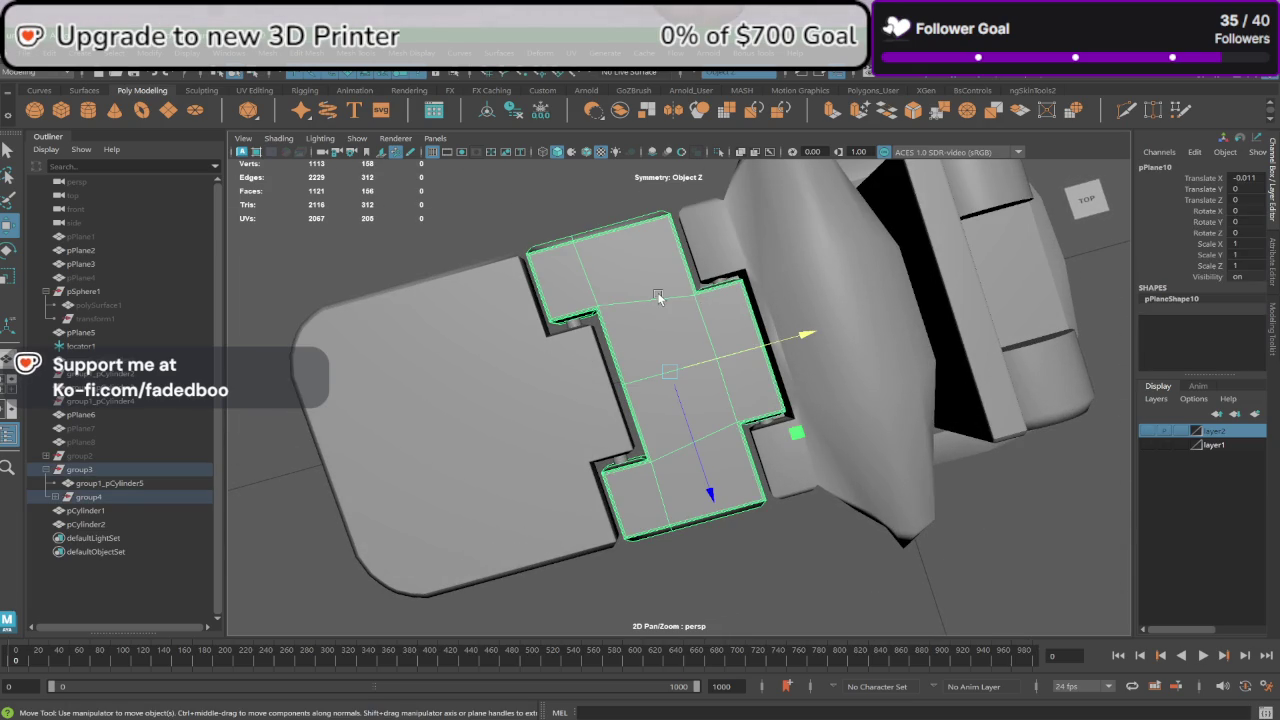
pyautogui.click(502, 366)
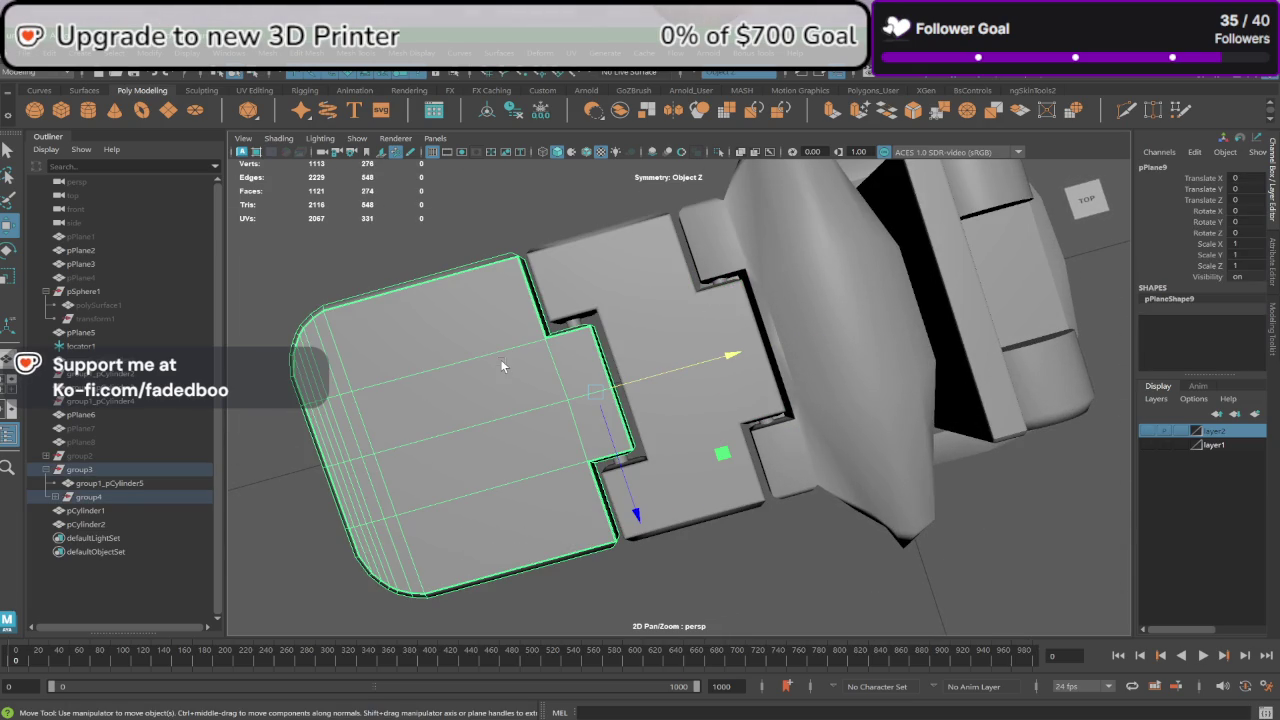
pyautogui.click(743, 376)
pyautogui.press('space')
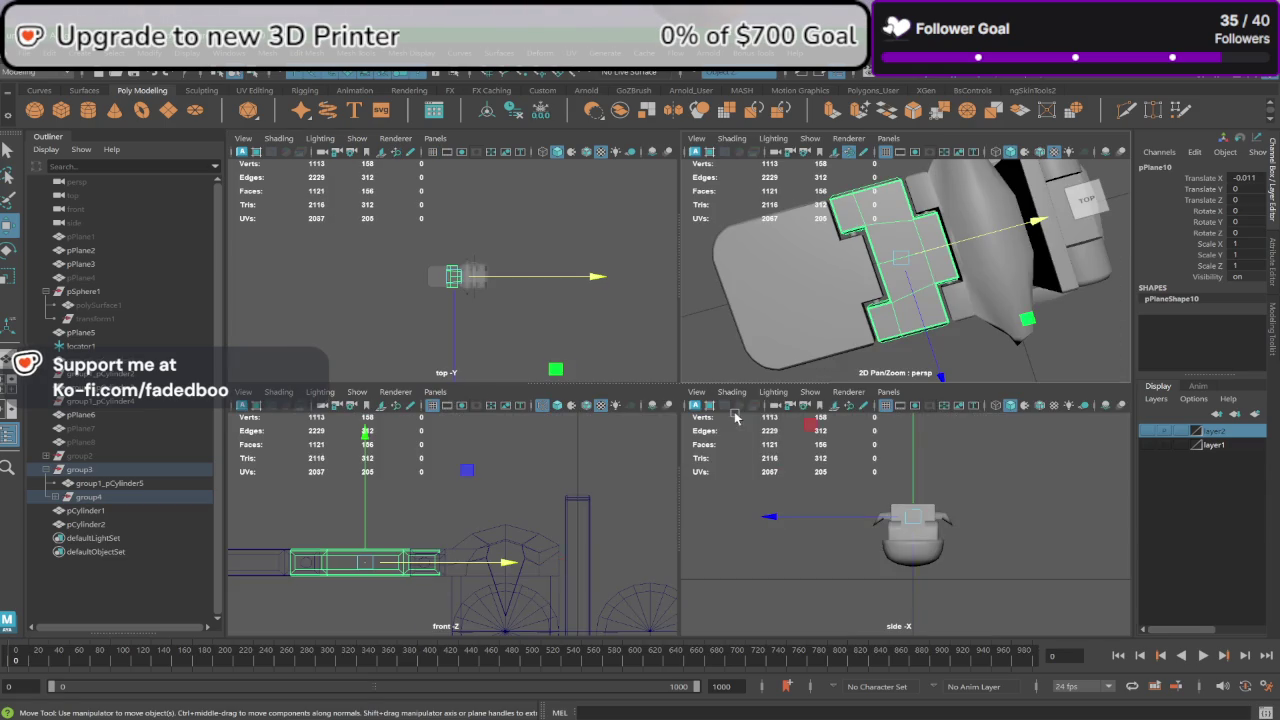
pyautogui.press('space')
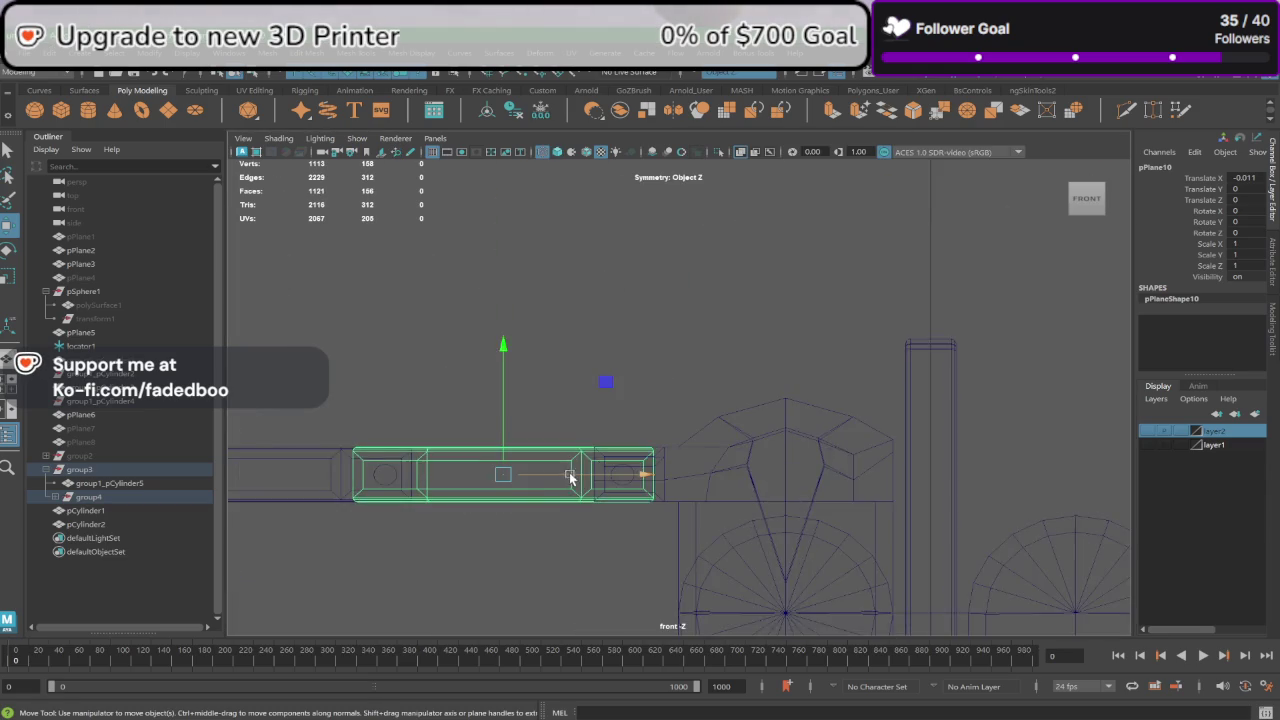
pyautogui.press('d')
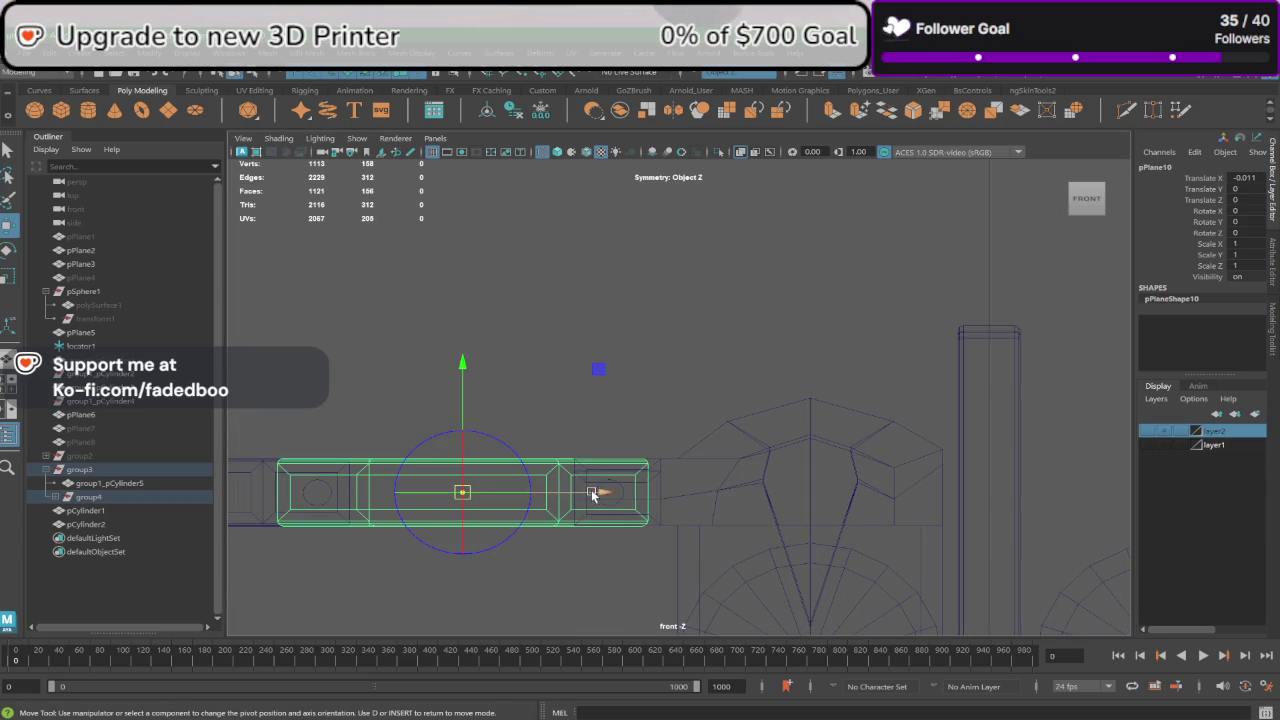
pyautogui.moveTo(592, 493); pyautogui.dragTo(738, 508)
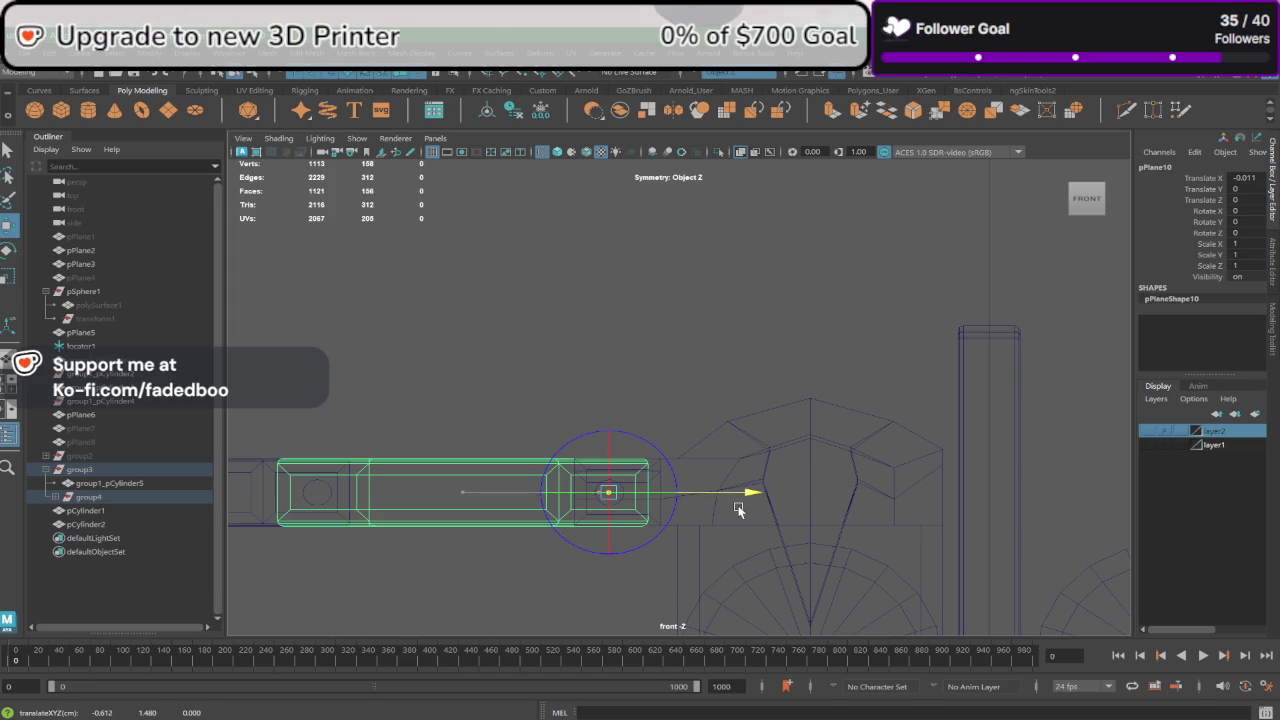
pyautogui.press('d')
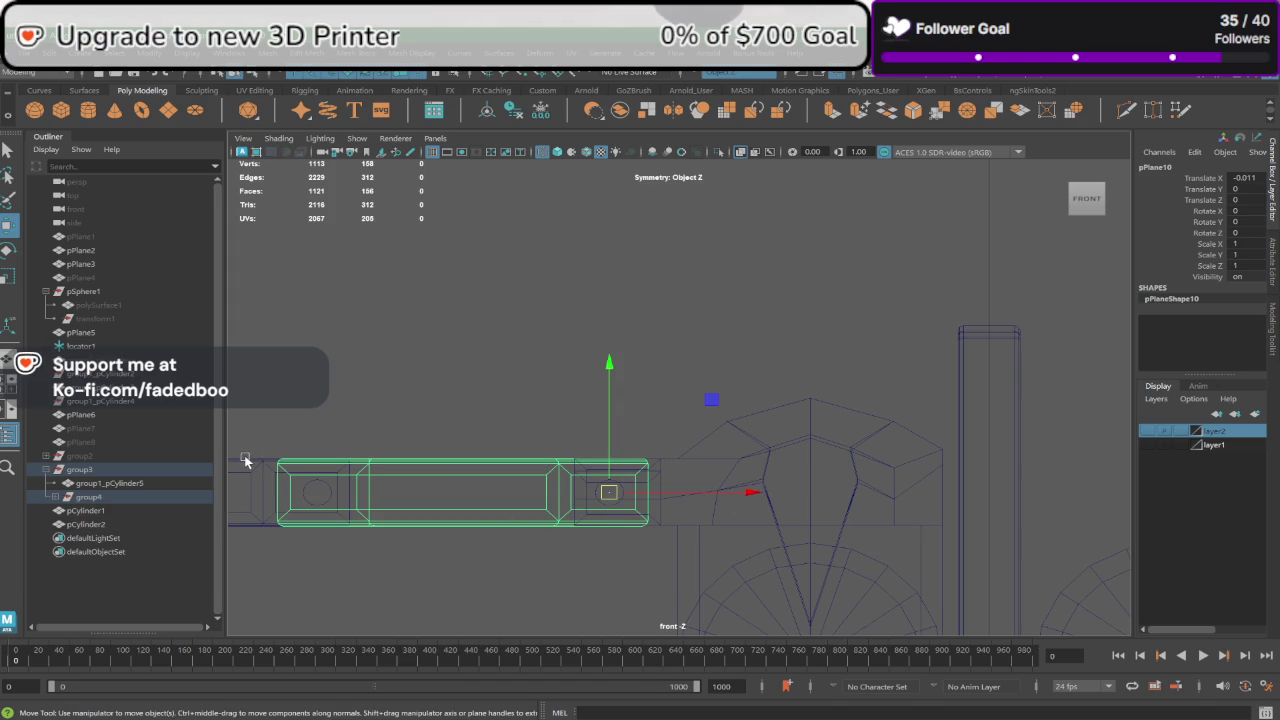
pyautogui.click(246, 461)
pyautogui.press('d')
pyautogui.moveTo(402, 491); pyautogui.dragTo(407, 491)
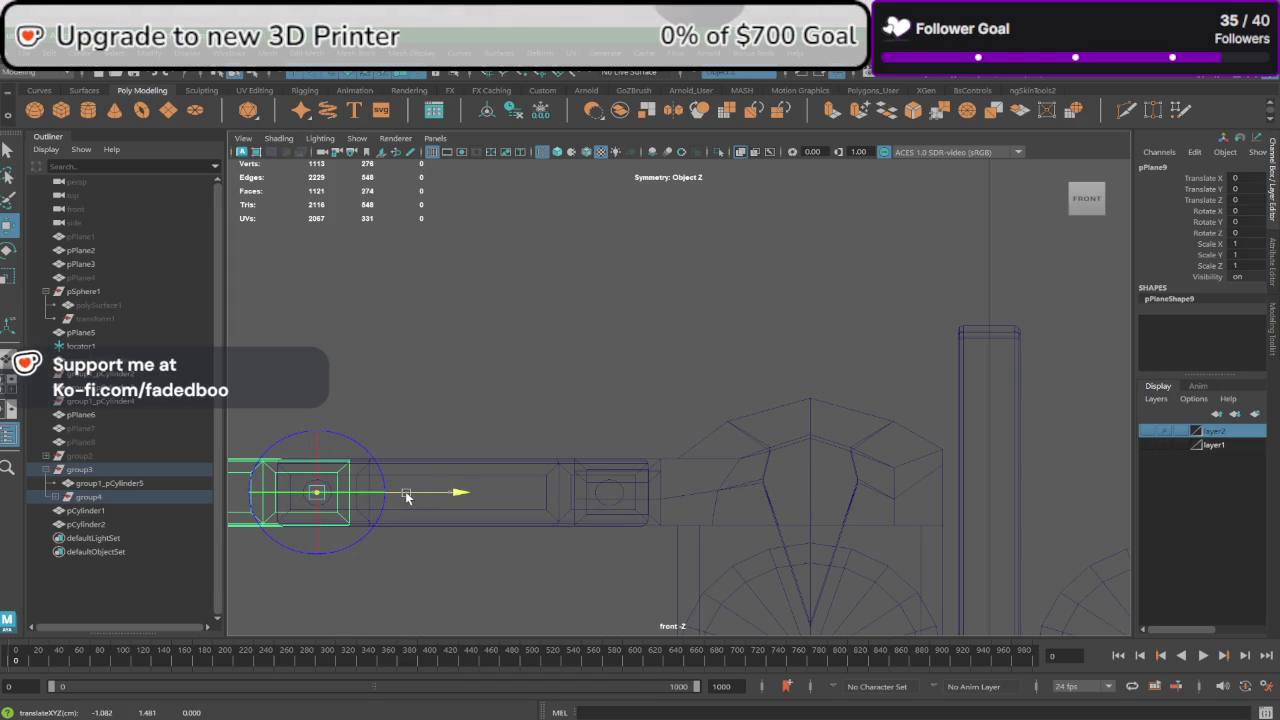
pyautogui.press('space')
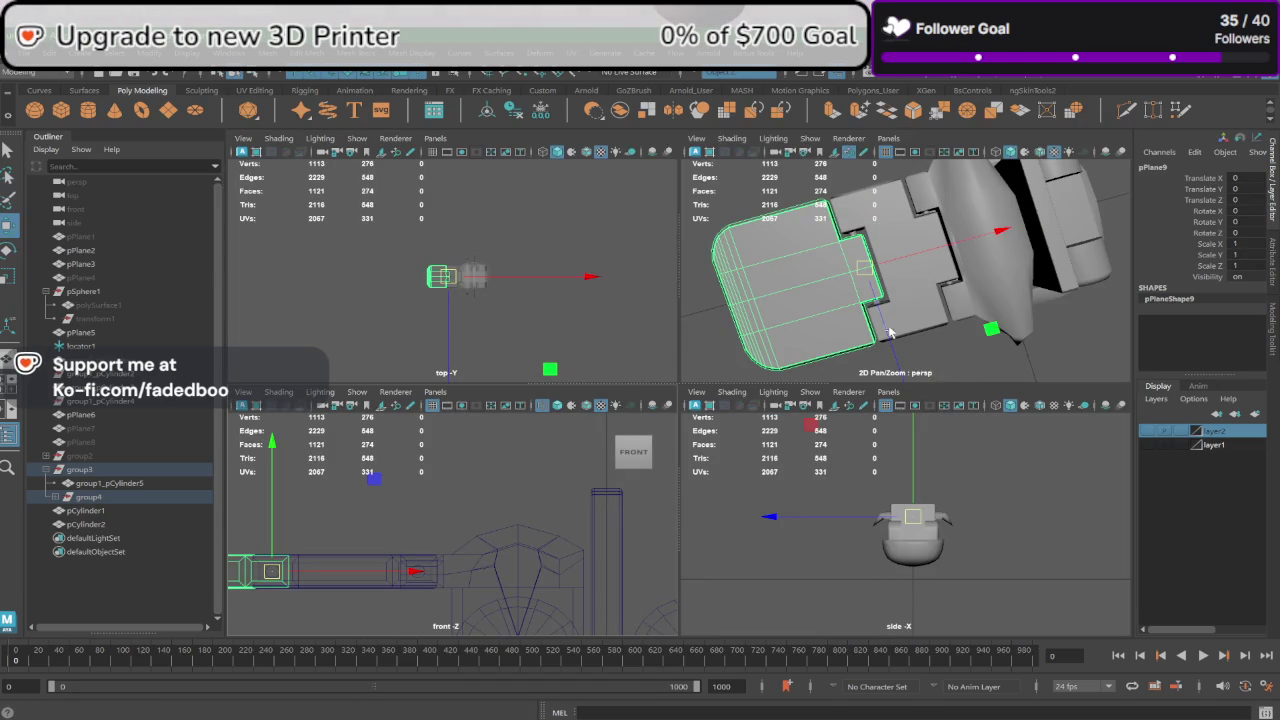
pyautogui.scroll(2, 889, 323)
pyautogui.press('space')
pyautogui.scroll(-3, 831, 493)
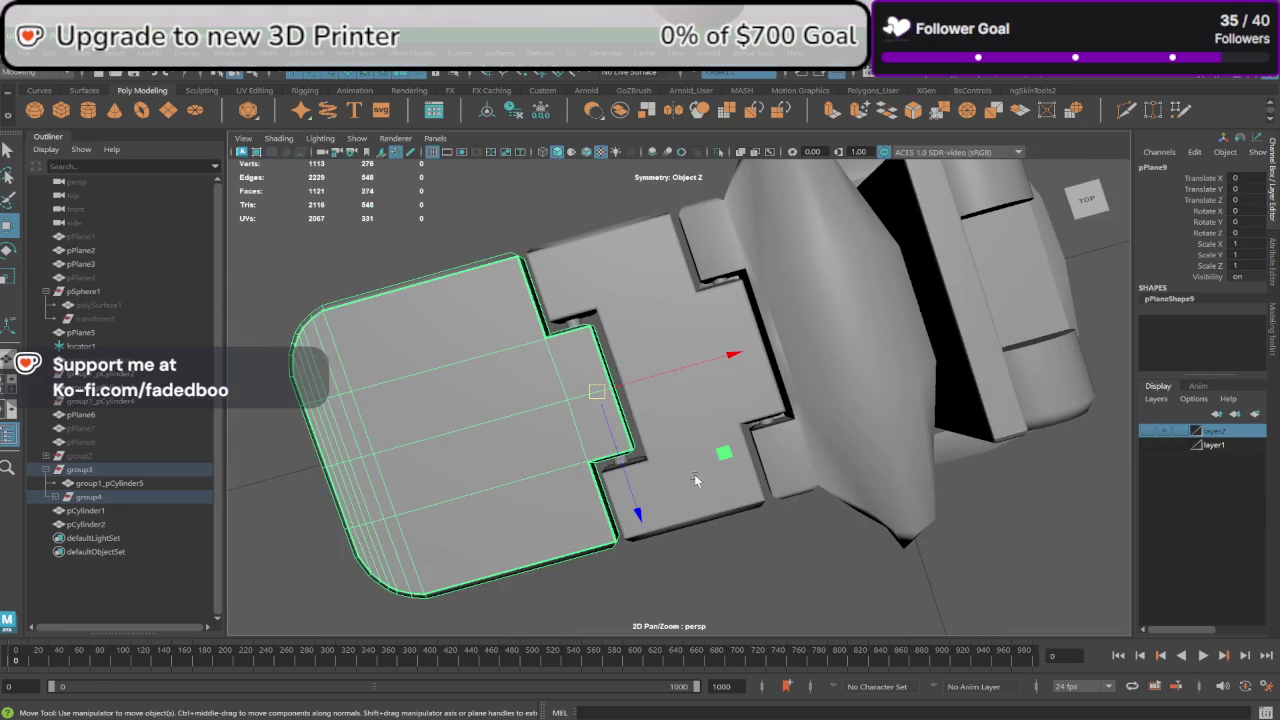
pyautogui.click(632, 468)
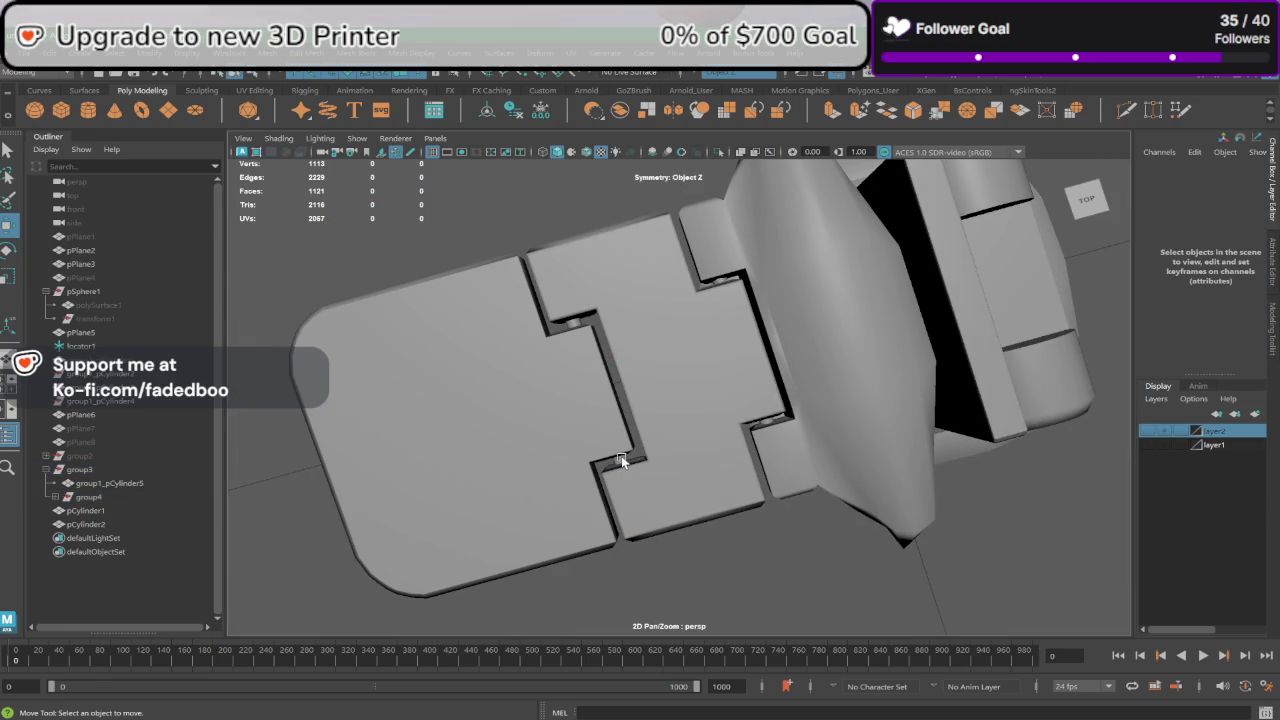
pyautogui.click(520, 430)
pyautogui.scroll(4, 555, 447)
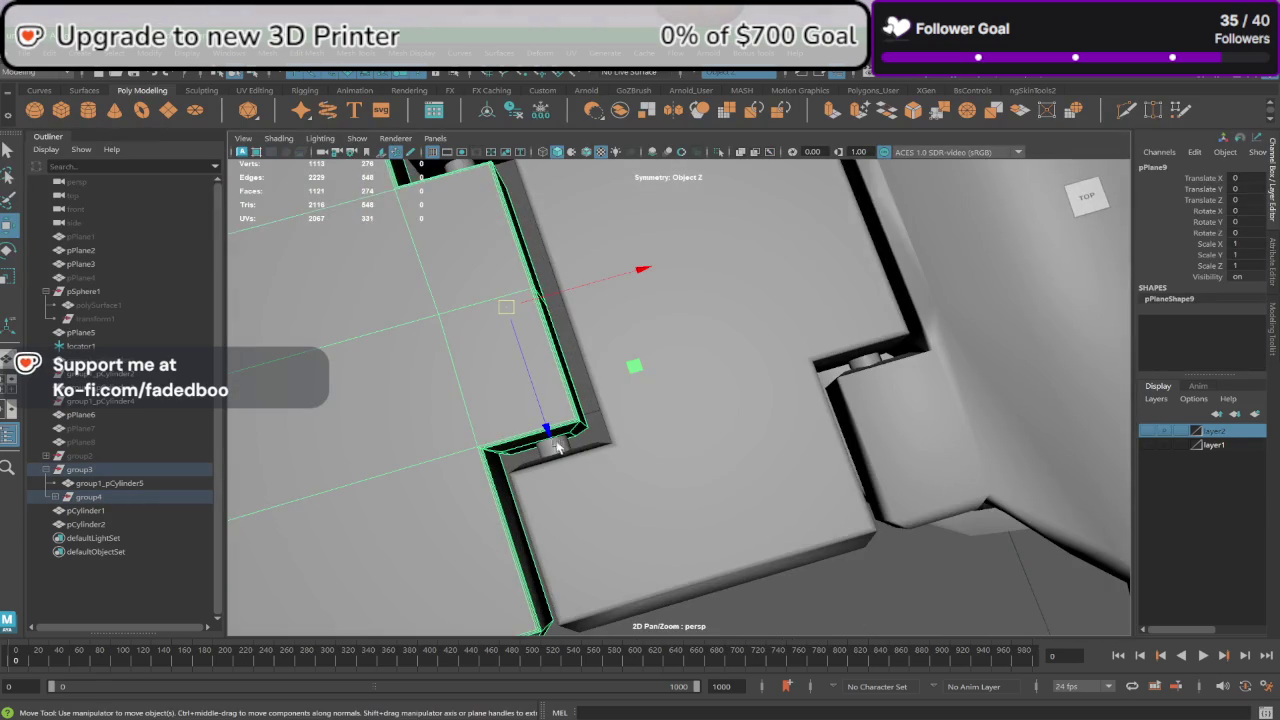
# Step: Combine each of the two hinge plates with its pin cylinder into a single mesh
pyautogui.keyDown('shift'); pyautogui.click(551, 450); pyautogui.keyUp('shift')
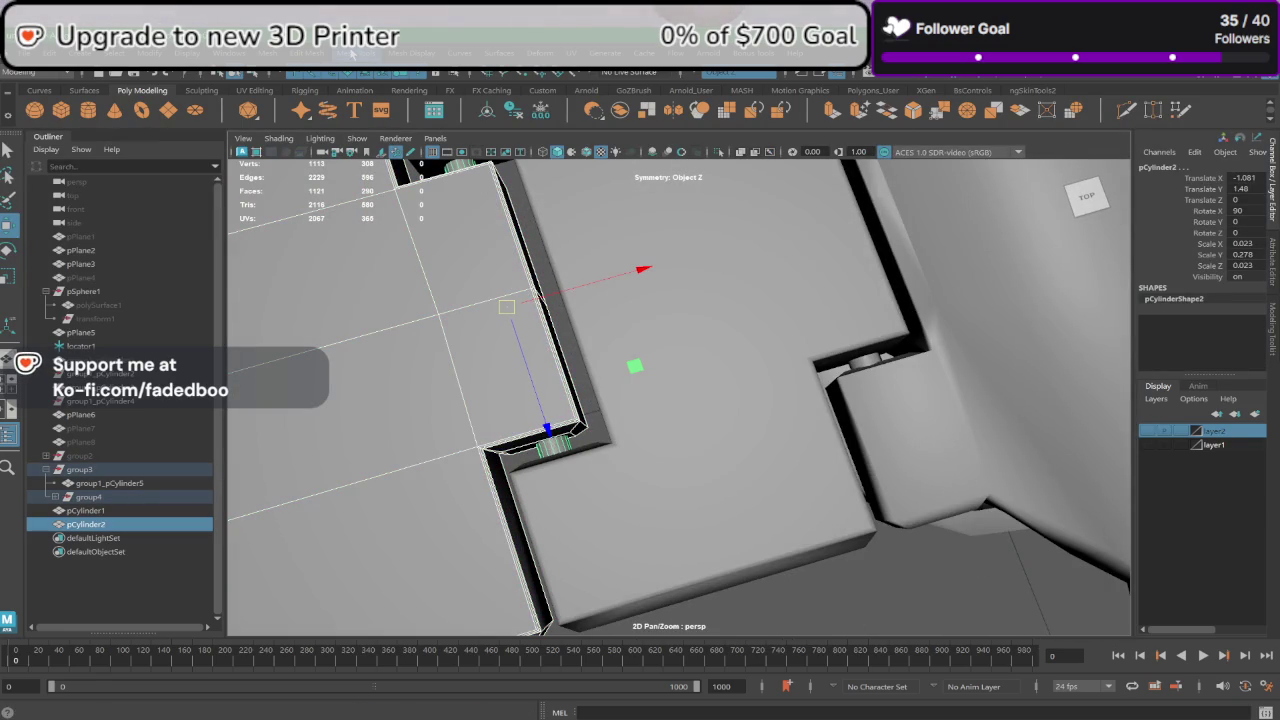
pyautogui.click(268, 58)
pyautogui.click(318, 100)
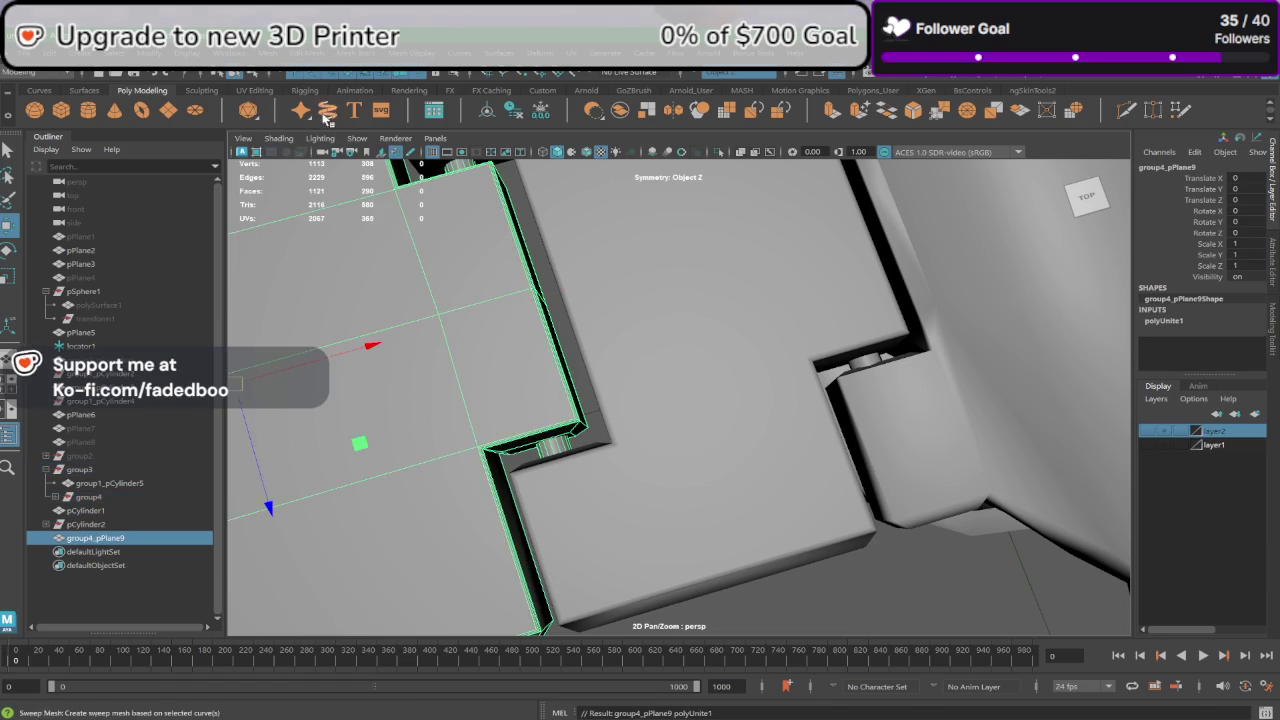
pyautogui.keyDown('alt'); pyautogui.moveTo(320, 114); pyautogui.dragTo(829, 397); pyautogui.keyUp('alt')
pyautogui.click(785, 386)
pyautogui.keyDown('alt'); pyautogui.moveTo(819, 379); pyautogui.dragTo(936, 361, button='right'); pyautogui.keyUp('alt')
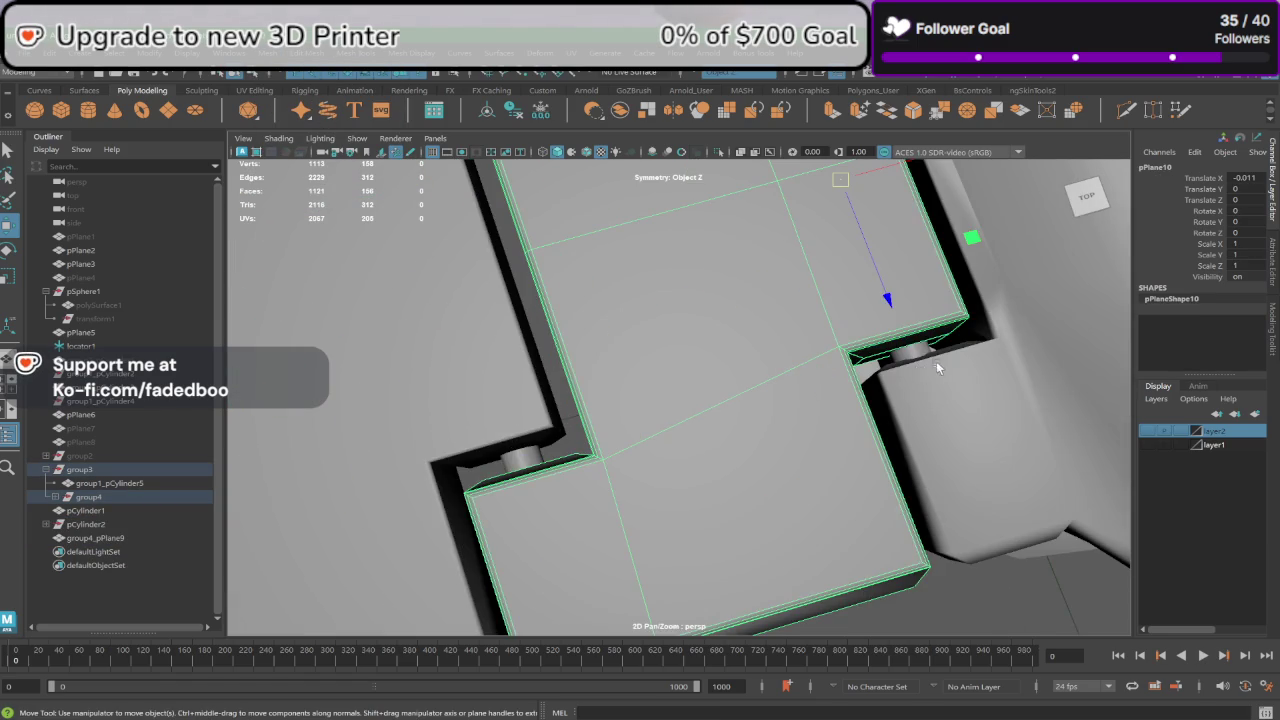
pyautogui.click(922, 353)
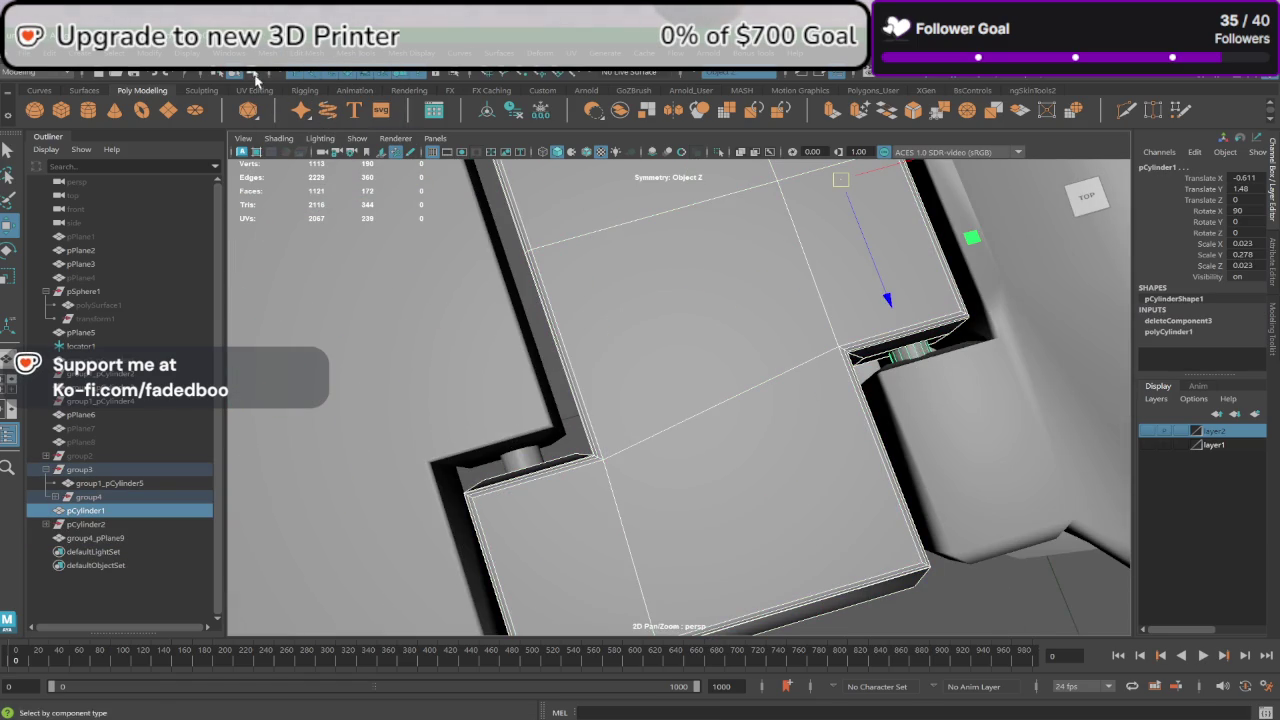
pyautogui.click(295, 55)
pyautogui.click(309, 114)
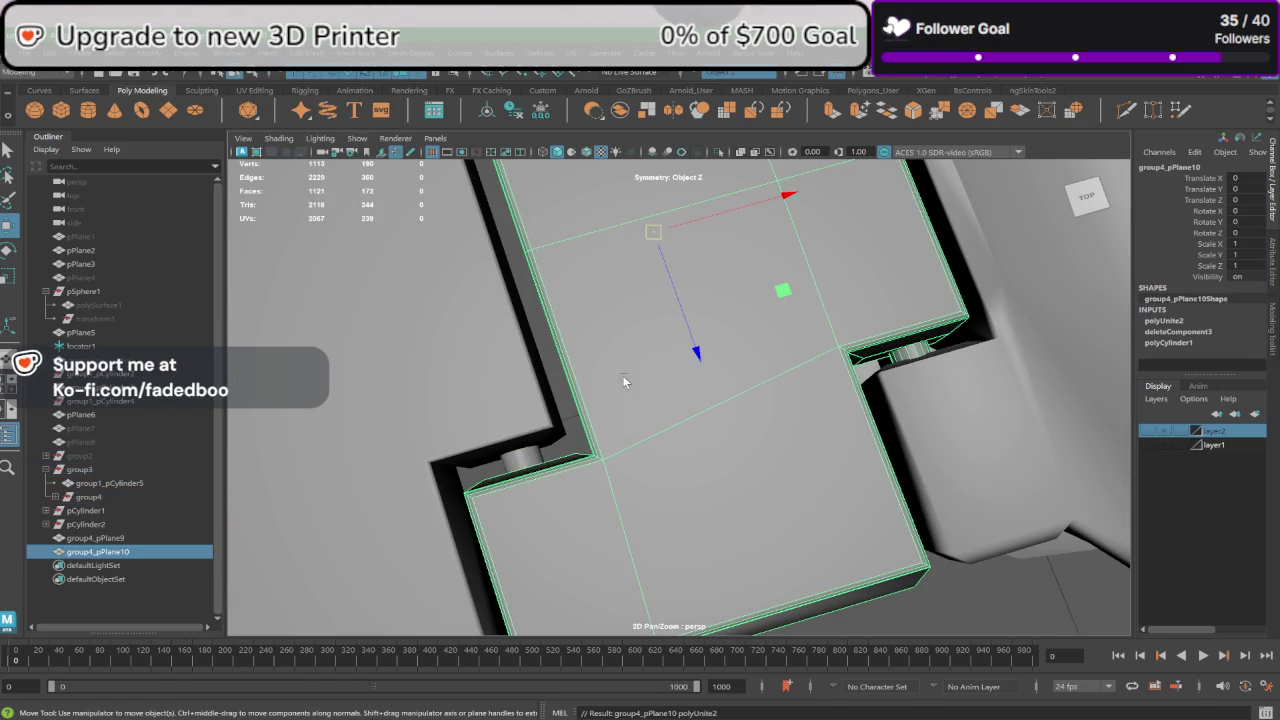
# Step: In the front view, snap the pivots of pPlane10 and pPlane9 to their hinge holes
pyautogui.press('space')
pyautogui.press('space')
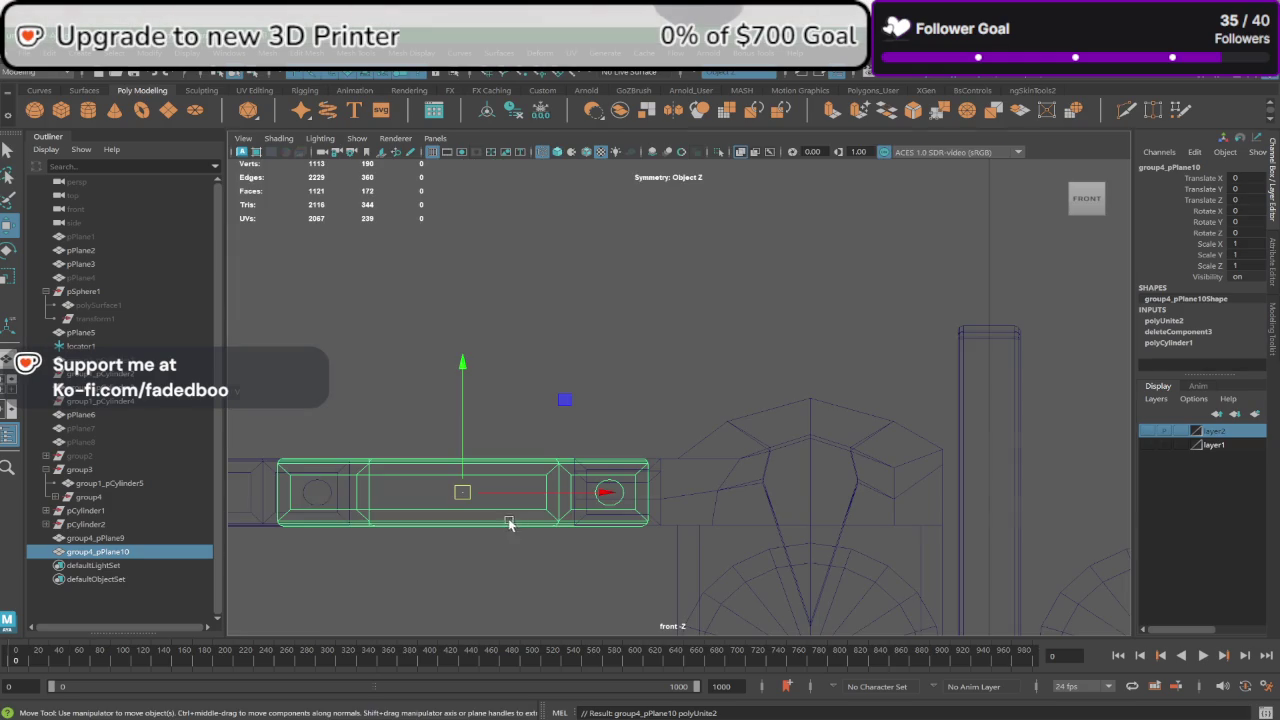
pyautogui.keyDown('alt'); pyautogui.moveTo(542, 526); pyautogui.dragTo(641, 506, button='middle'); pyautogui.keyUp('alt')
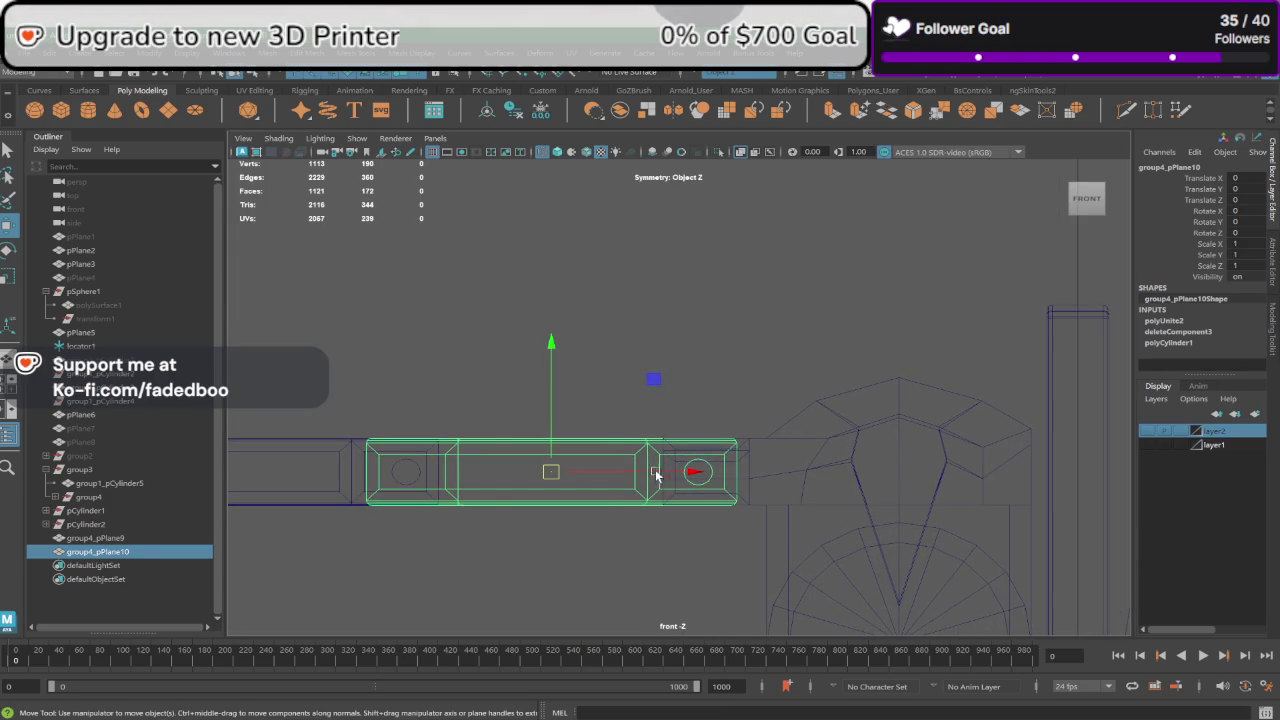
pyautogui.press('d')
pyautogui.moveTo(655, 477); pyautogui.dragTo(801, 481)
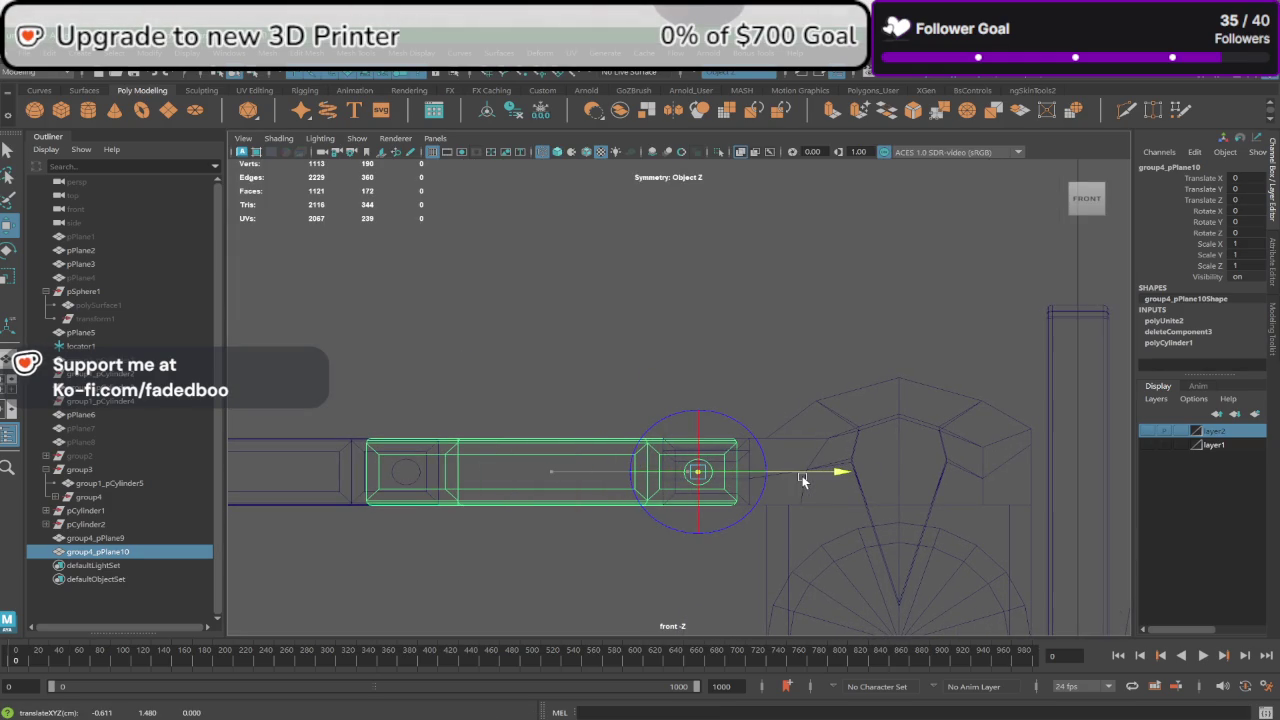
pyautogui.press('d')
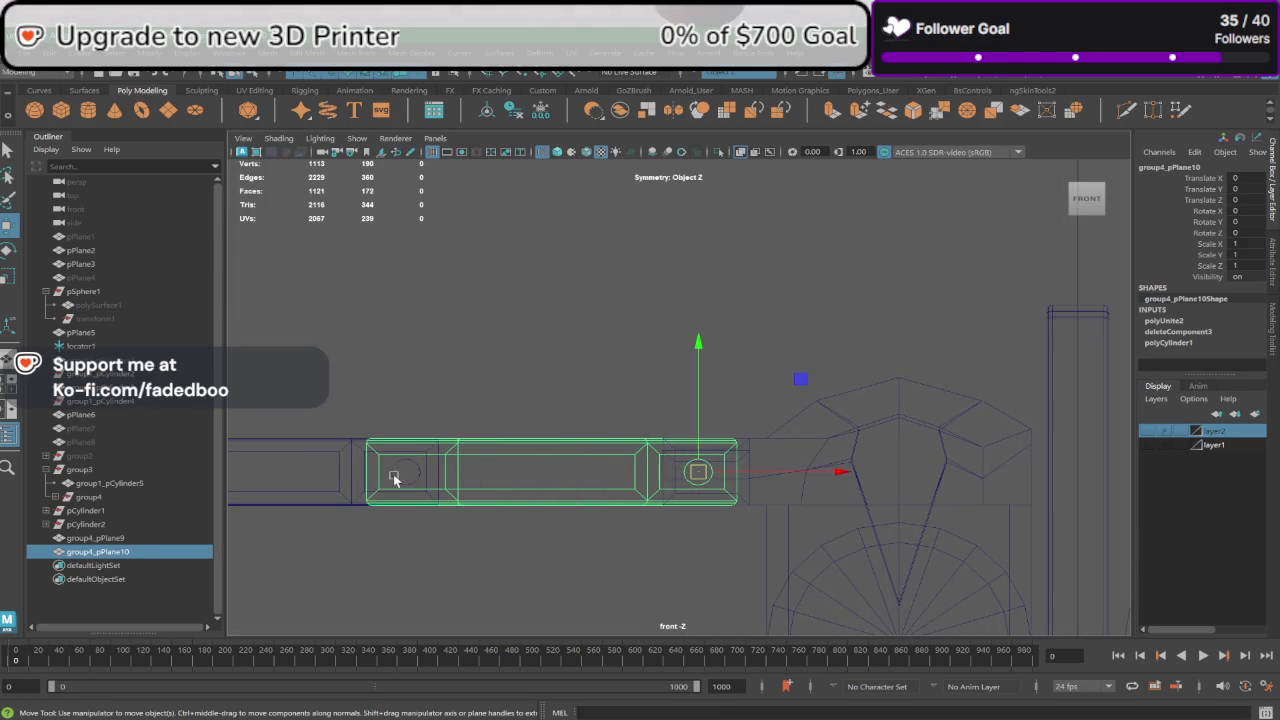
pyautogui.click(318, 443)
pyautogui.press('d')
pyautogui.click(408, 471)
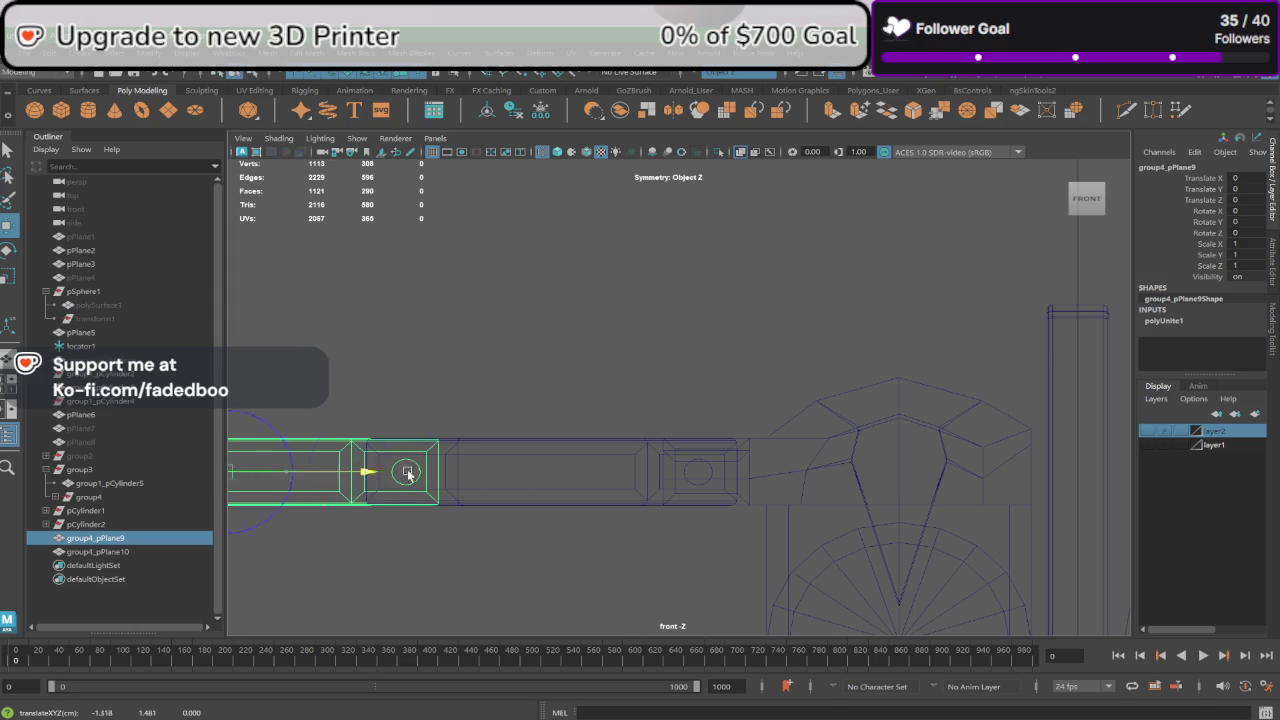
pyautogui.moveTo(554, 478); pyautogui.dragTo(549, 478)
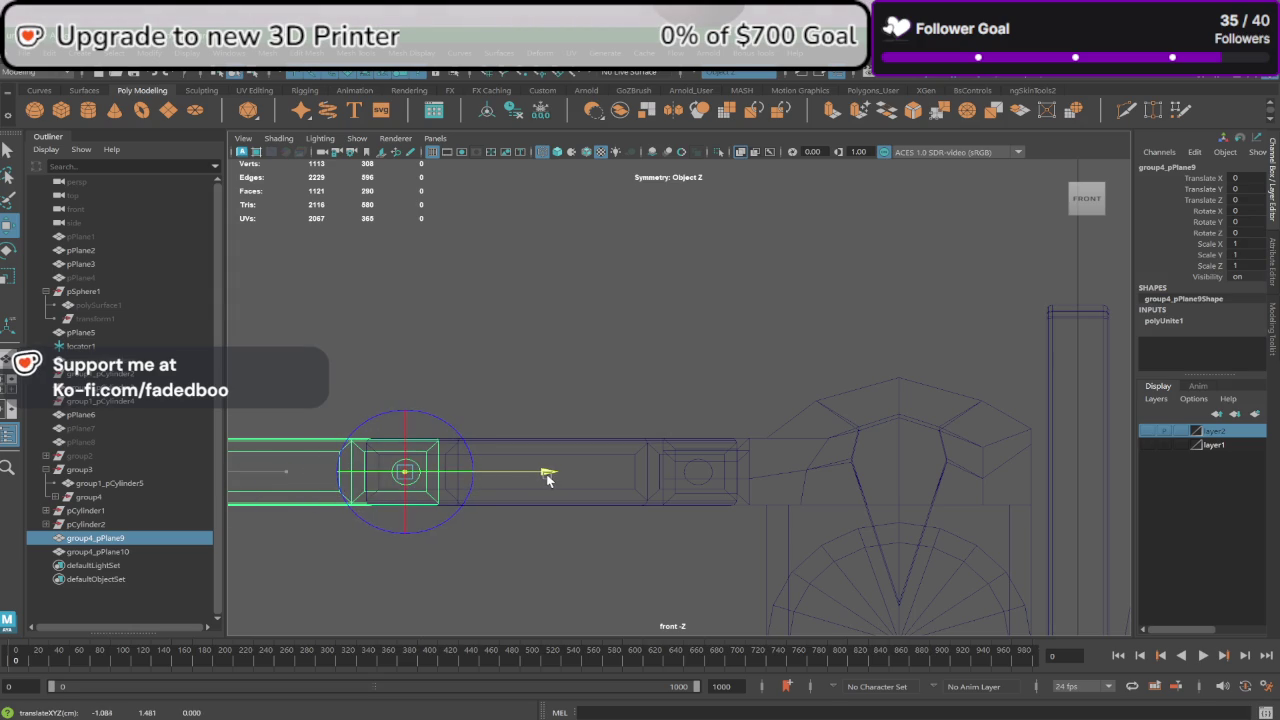
pyautogui.press('d')
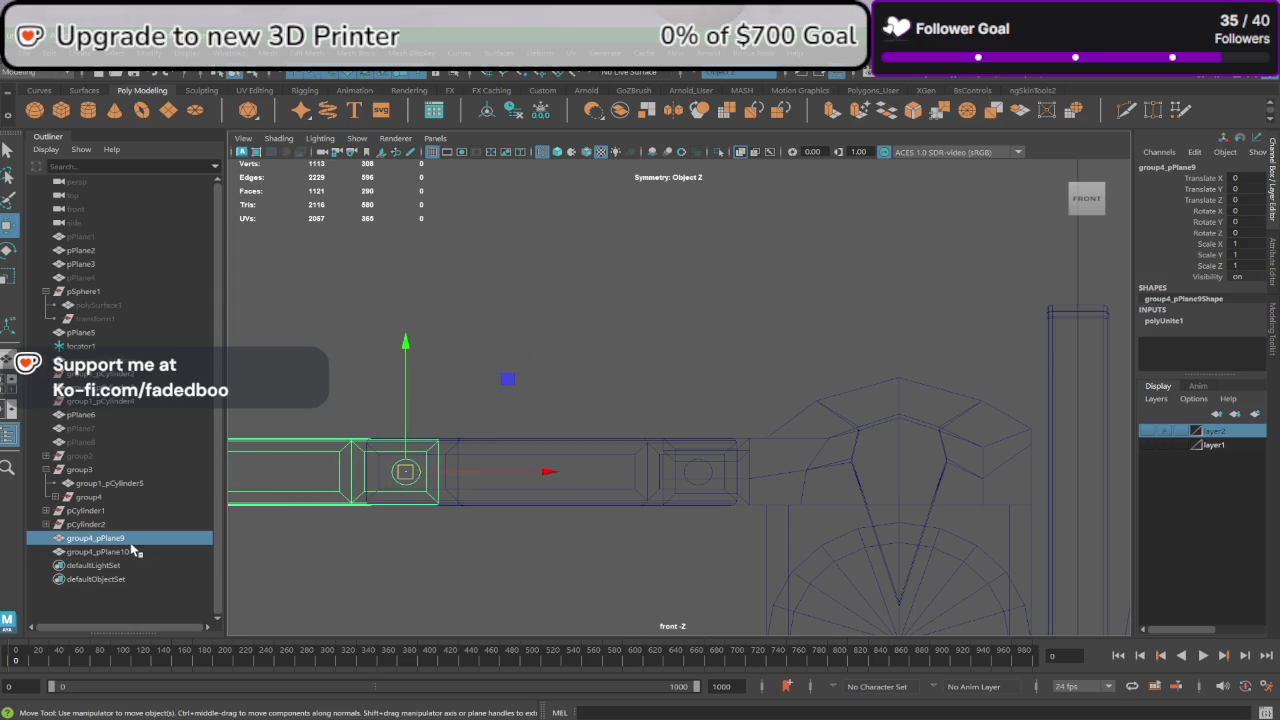
pyautogui.keyDown('shift'); pyautogui.click(462, 488); pyautogui.keyUp('shift')
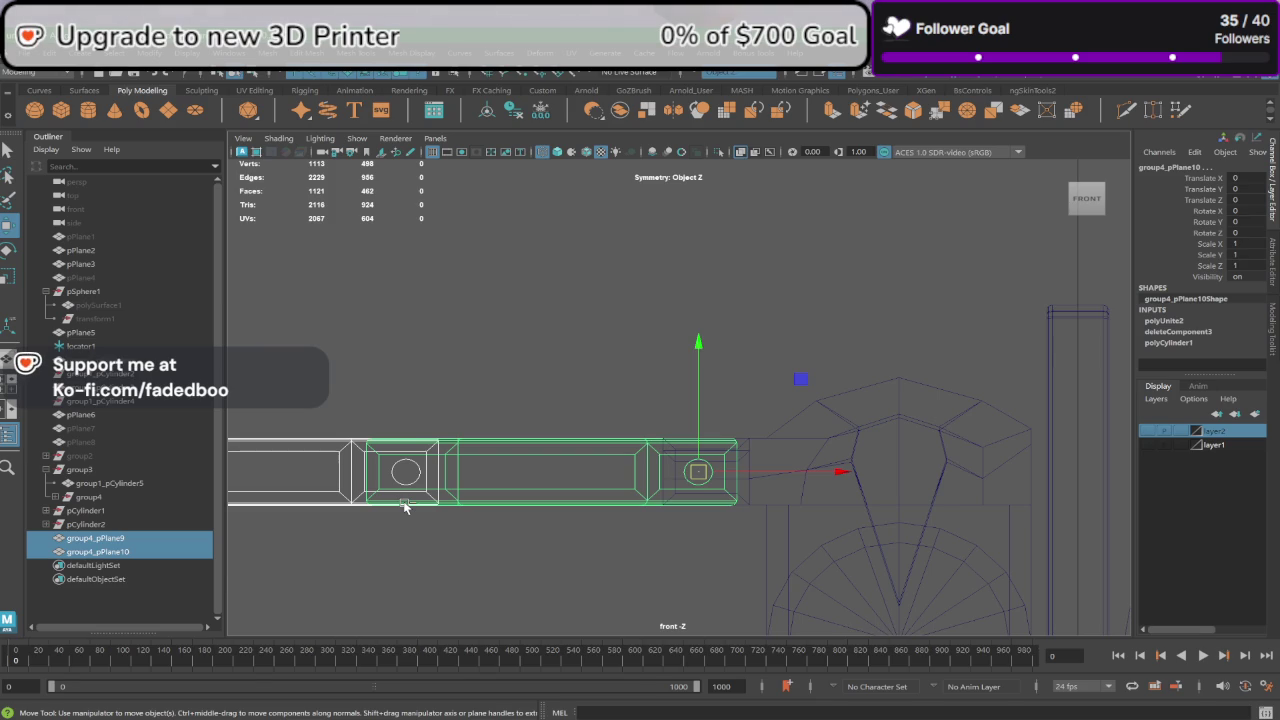
# Step: Group the two merged arm pieces and set the group's pivot at the right hinge hole
pyautogui.hotkey('ctrl', 'g')
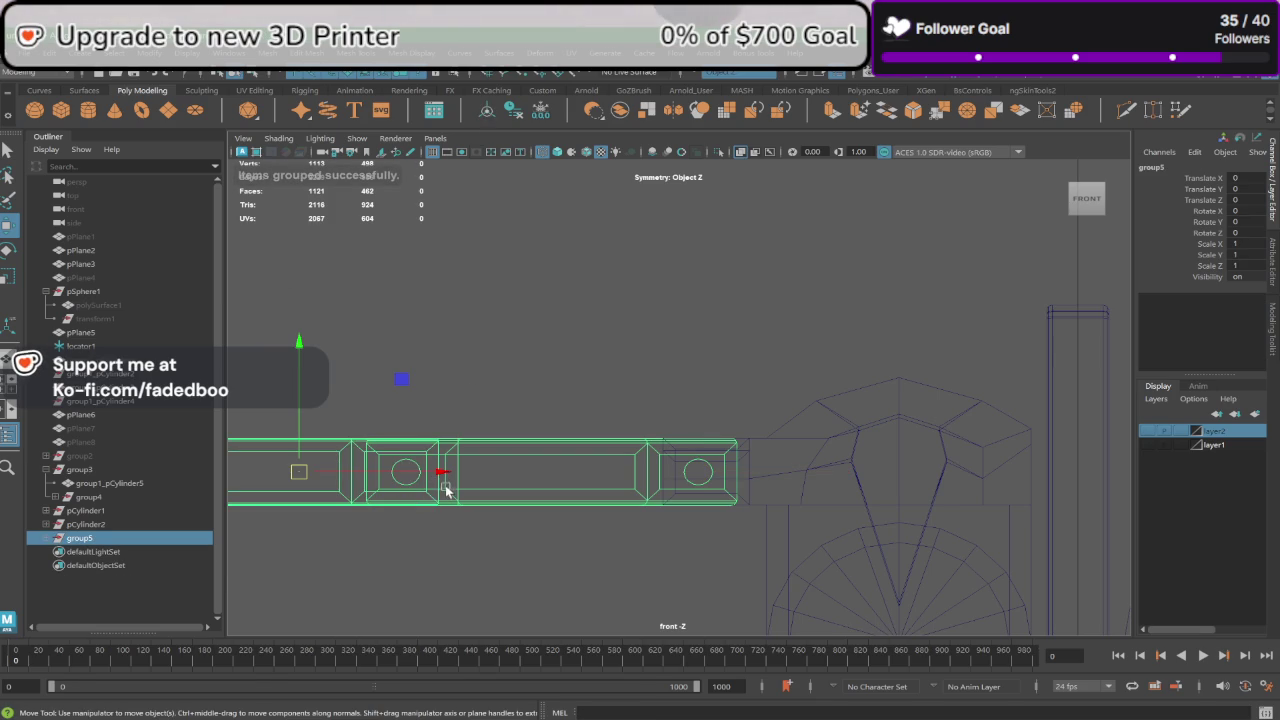
pyautogui.moveTo(446, 490); pyautogui.dragTo(836, 518)
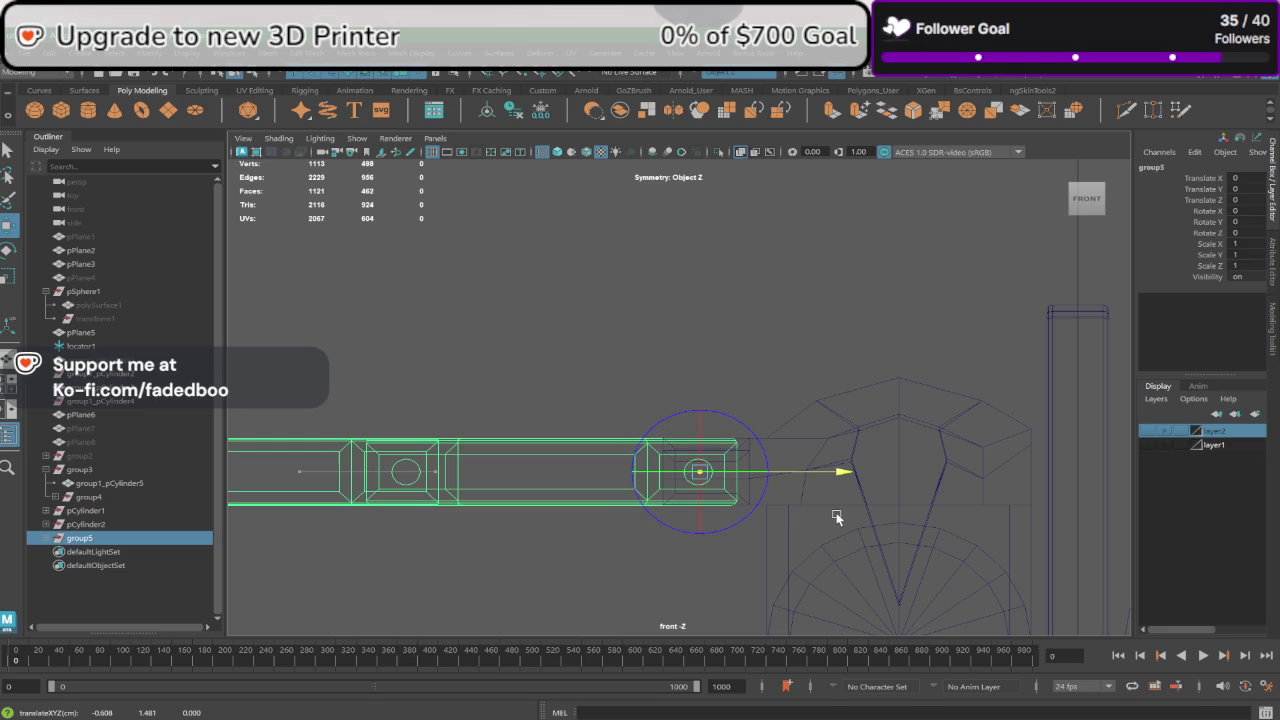
pyautogui.press('d')
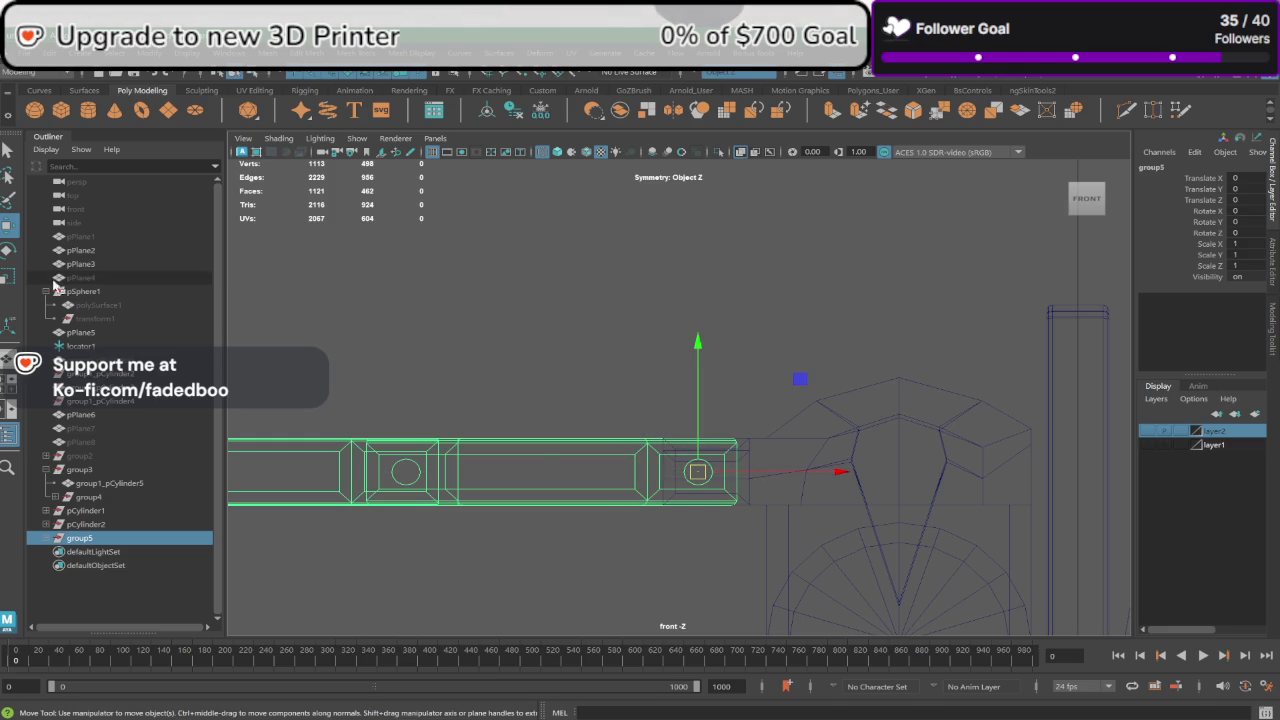
pyautogui.press('e')
# Step: Test-rotate the arm group and its lower piece into positions beside the bowl
pyautogui.press('space')
pyautogui.press('space')
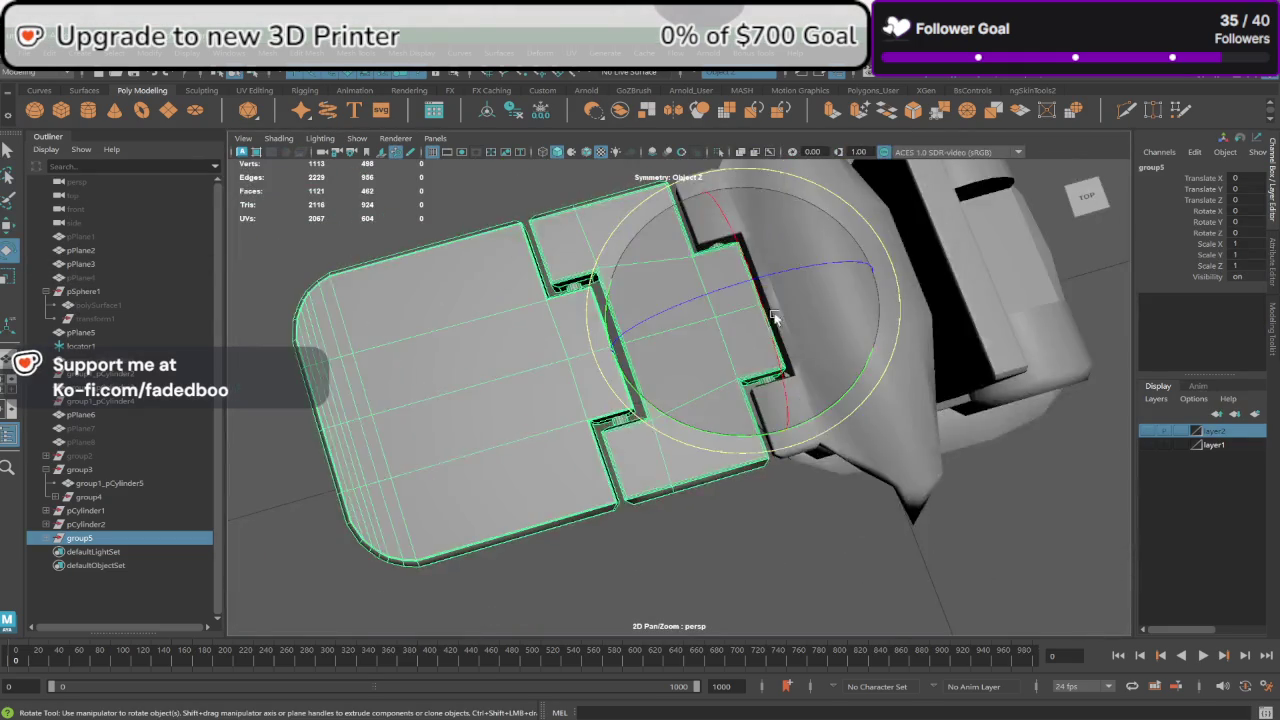
pyautogui.moveTo(773, 318)
pyautogui.keyDown('alt'); pyautogui.mouseDown()
pyautogui.moveTo(592, 433)
pyautogui.moveTo(615, 420)
pyautogui.moveTo(587, 450)
pyautogui.mouseUp(); pyautogui.keyUp('alt')
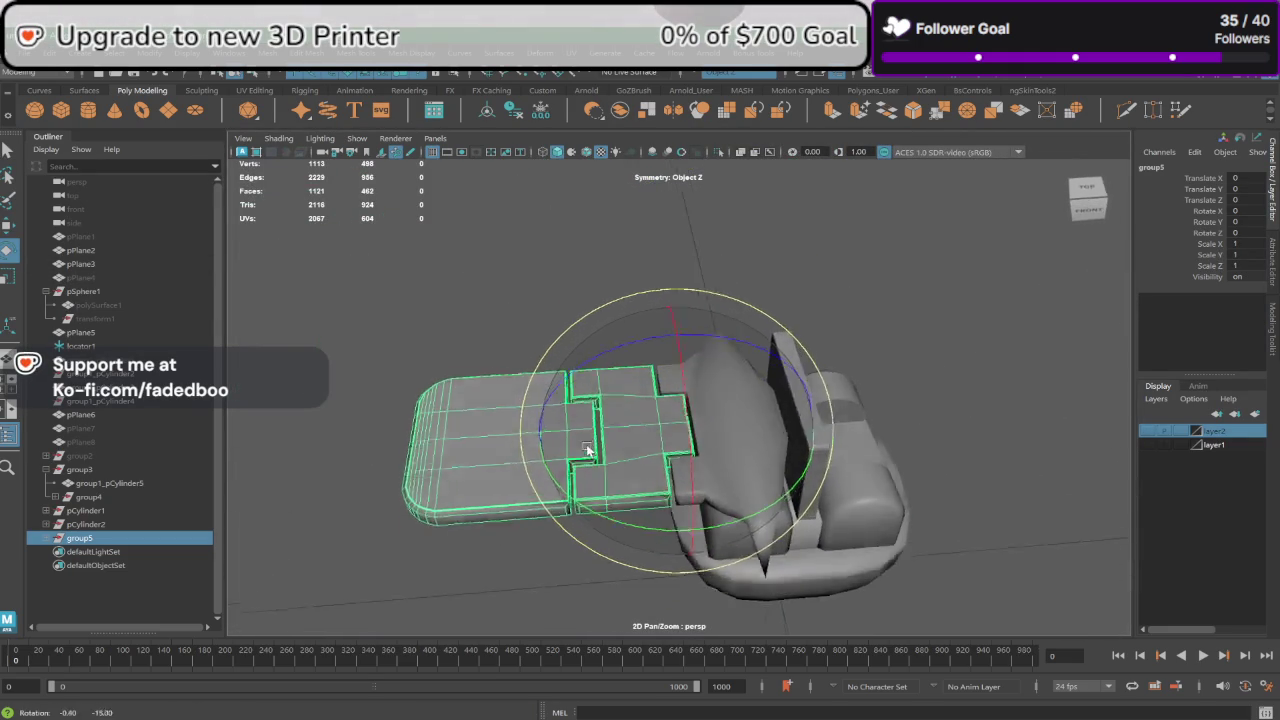
pyautogui.moveTo(629, 307)
pyautogui.mouseDown()
pyautogui.moveTo(563, 427)
pyautogui.moveTo(589, 477)
pyautogui.mouseUp()
pyautogui.click(1088, 205)
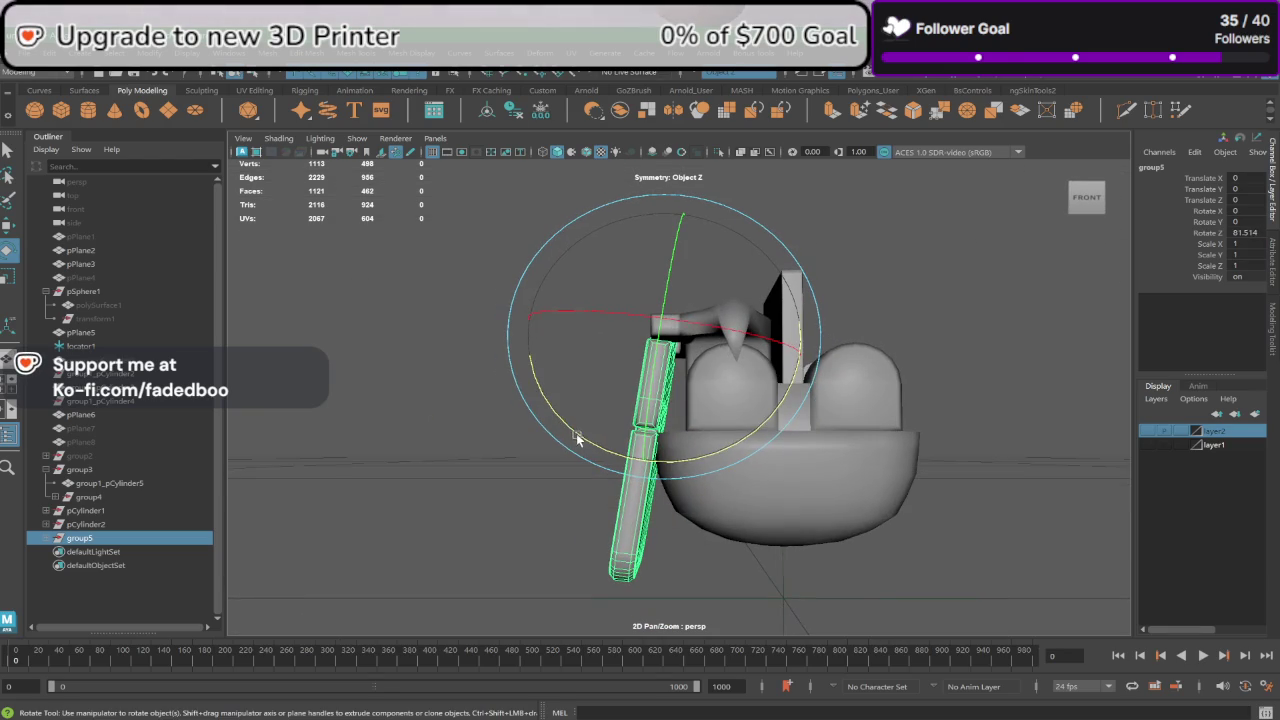
pyautogui.click(632, 540)
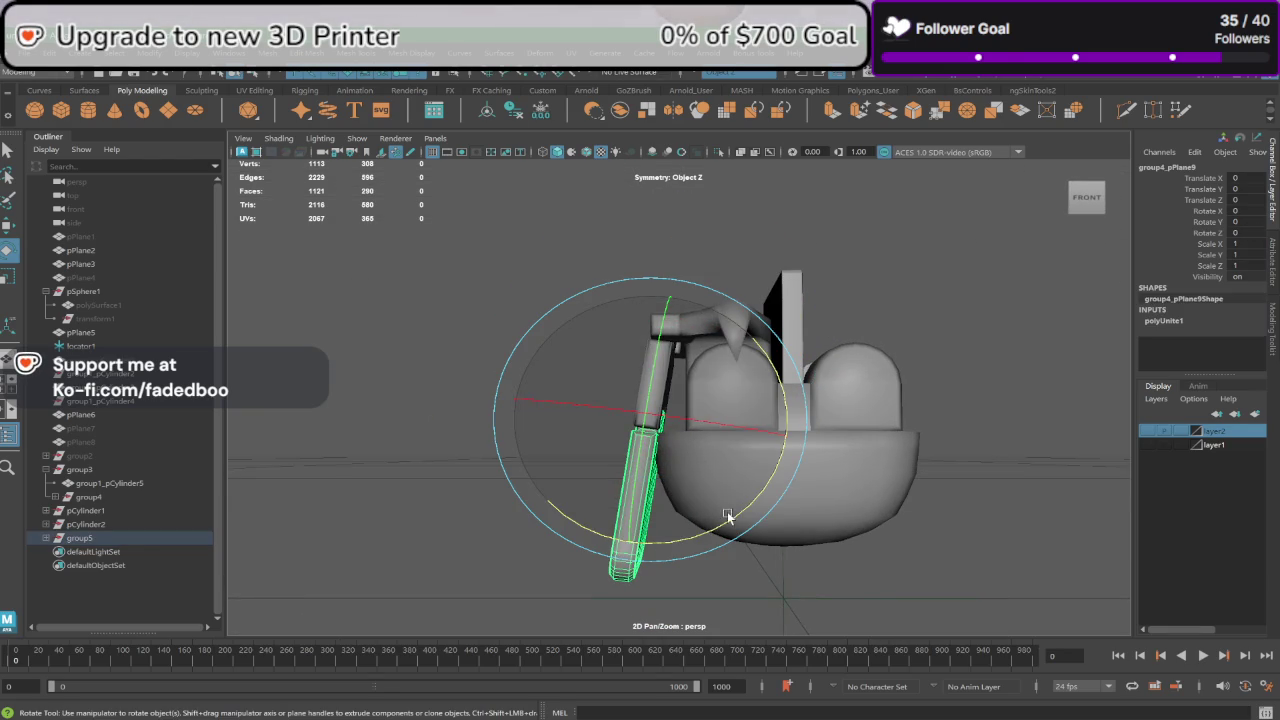
pyautogui.moveTo(728, 515); pyautogui.dragTo(750, 514)
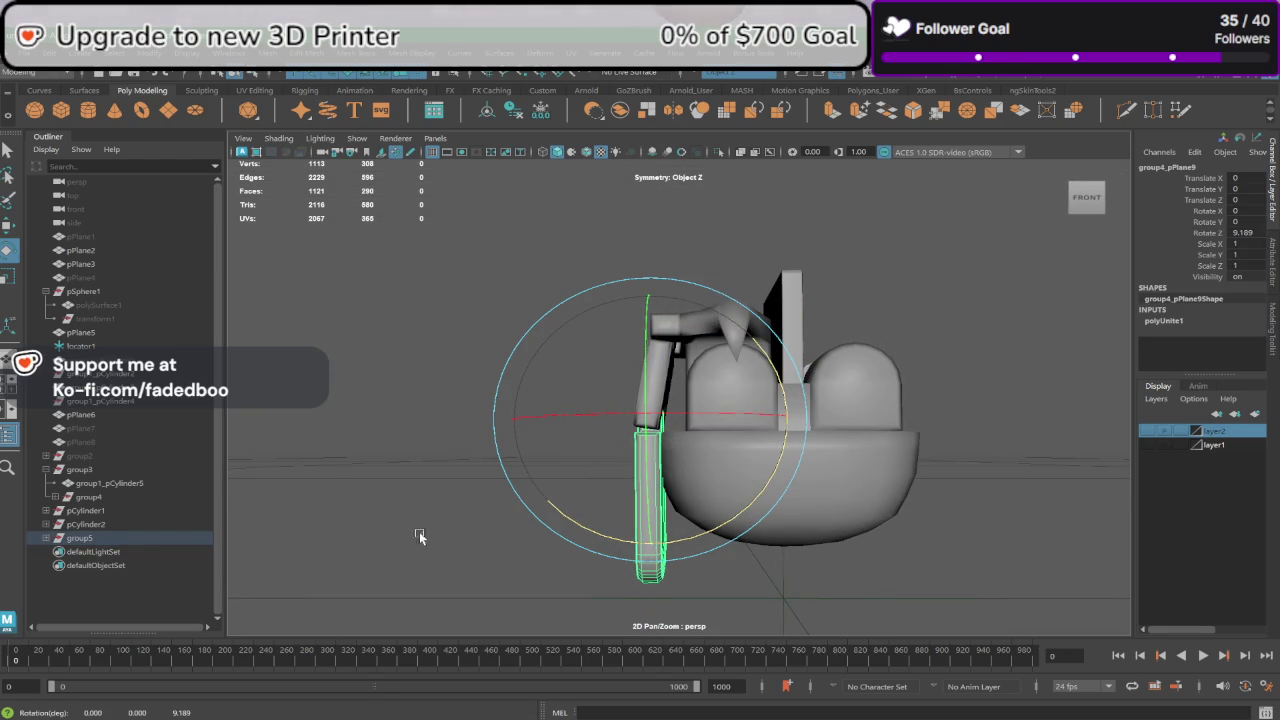
pyautogui.moveTo(420, 537)
pyautogui.keyDown('alt'); pyautogui.mouseDown()
pyautogui.moveTo(443, 491)
pyautogui.moveTo(651, 420)
pyautogui.mouseUp(); pyautogui.keyUp('alt')
pyautogui.click(722, 389)
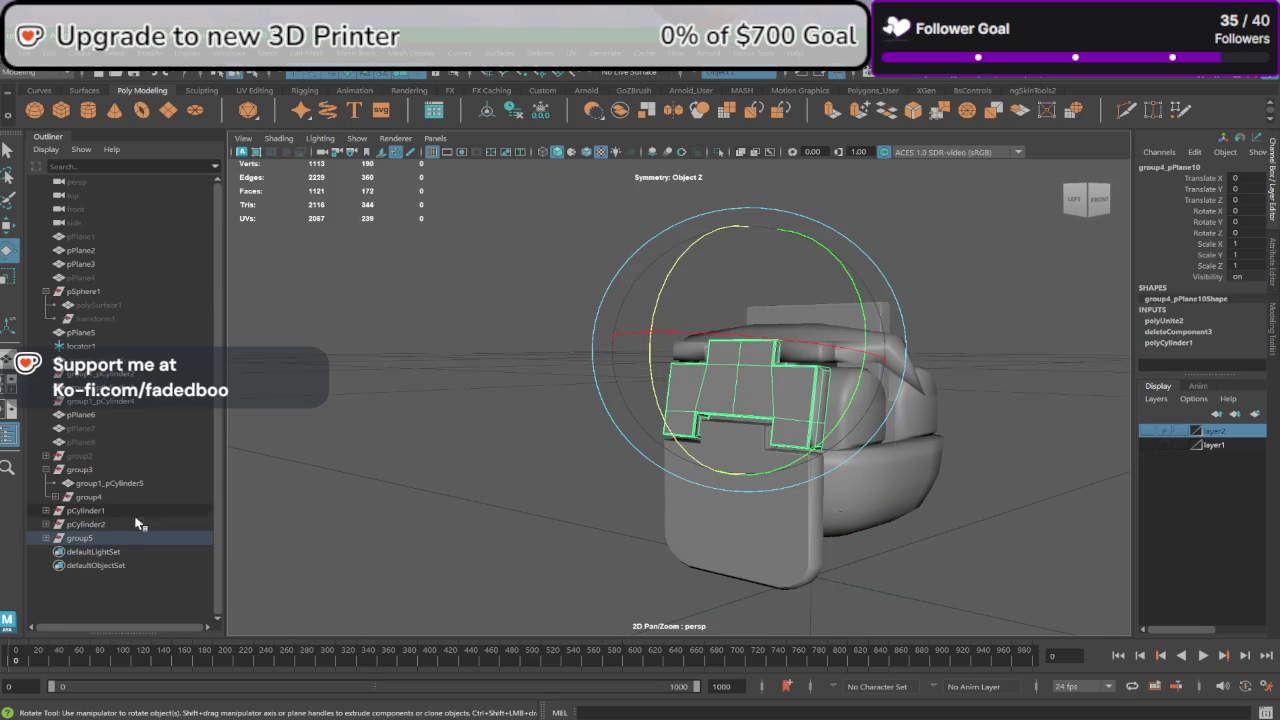
pyautogui.click(103, 537)
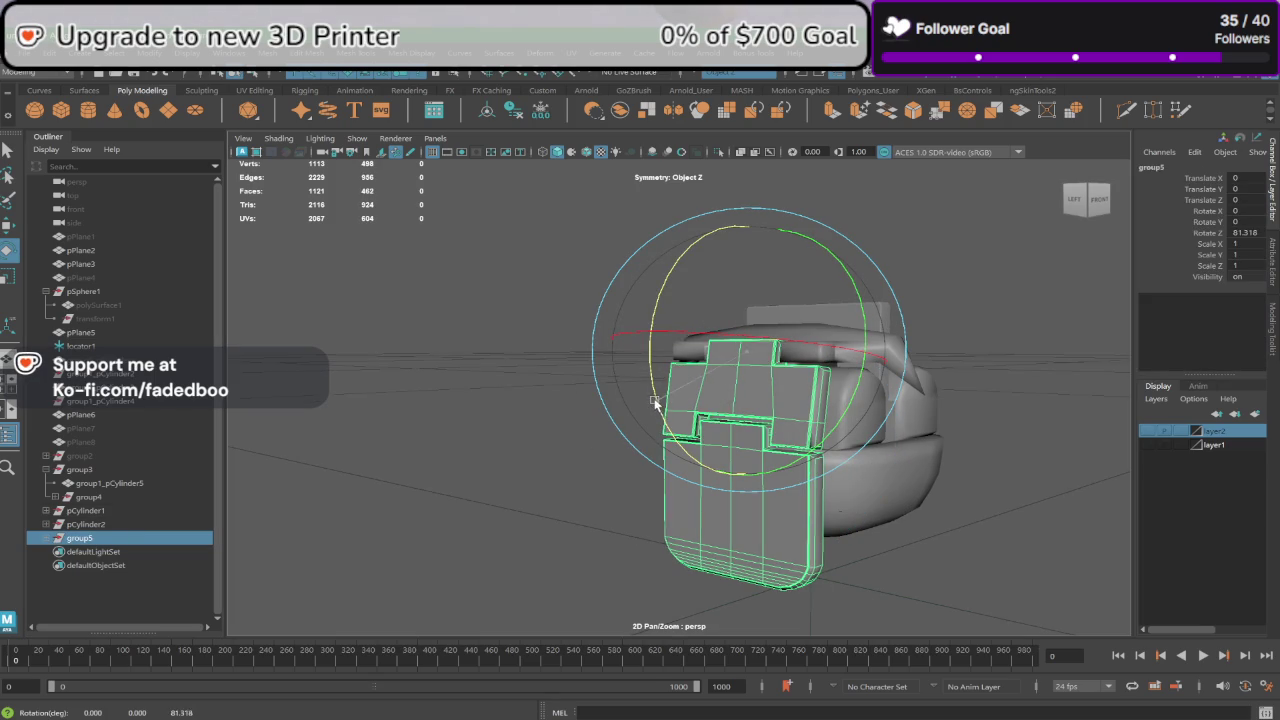
pyautogui.moveTo(651, 405); pyautogui.dragTo(672, 393)
pyautogui.keyDown('alt'); pyautogui.moveTo(657, 398); pyautogui.dragTo(727, 407); pyautogui.keyUp('alt')
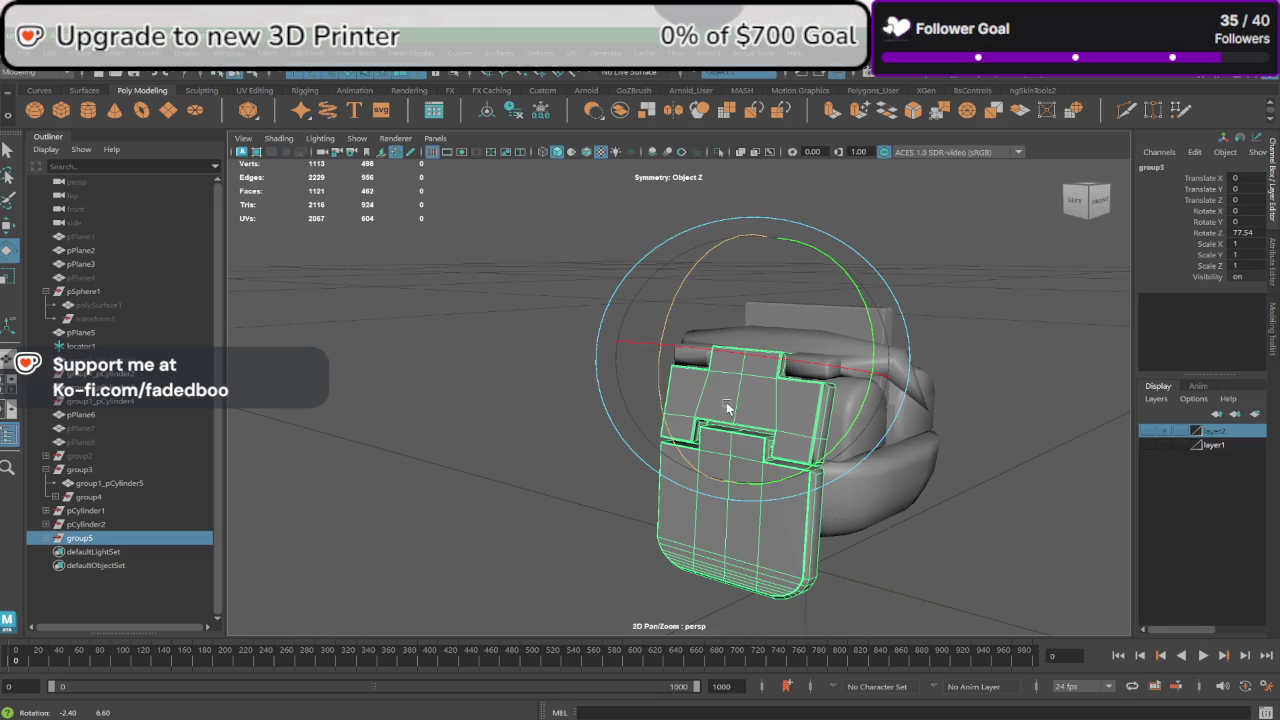
# Step: Undo back to the flat arm, view from above, and make layer2 visible
pyautogui.hotkey('ctrl', 'z')
pyautogui.hotkey('ctrl', 'z')
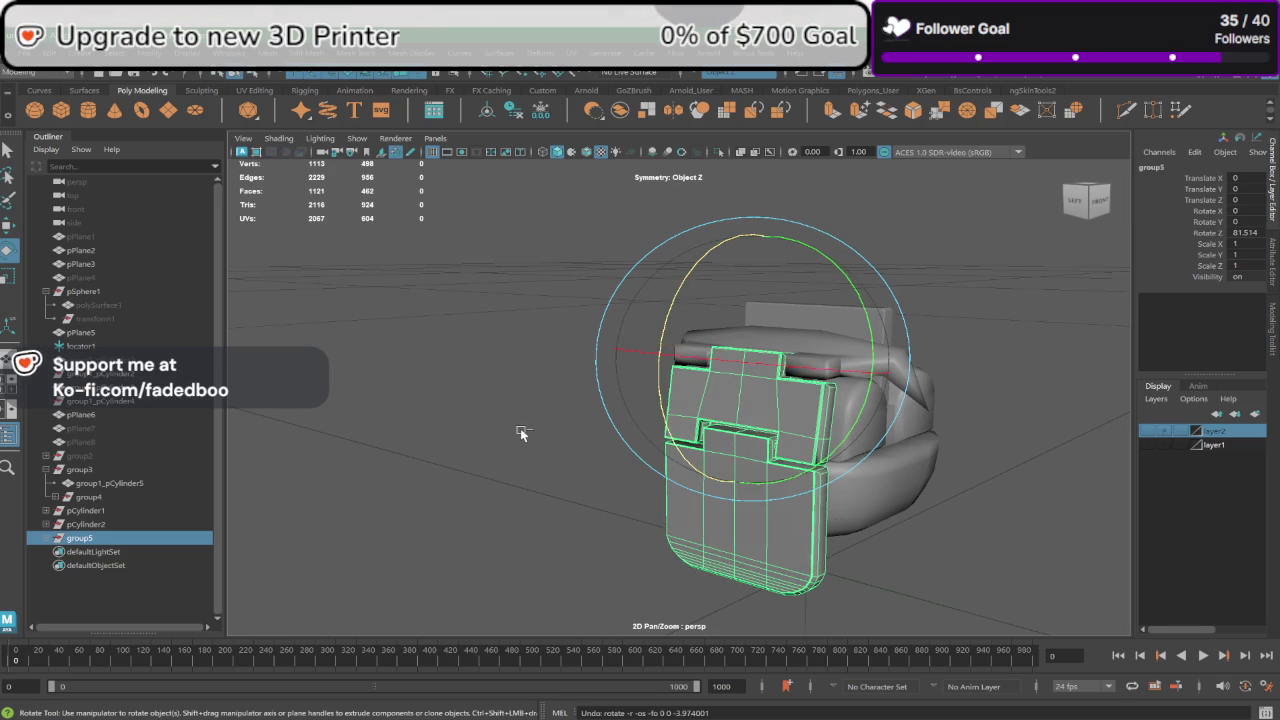
pyautogui.hotkey('ctrl', 'z')
pyautogui.hotkey('ctrl', 'z')
pyautogui.hotkey('ctrl', 'z')
pyautogui.hotkey('ctrl', 'z')
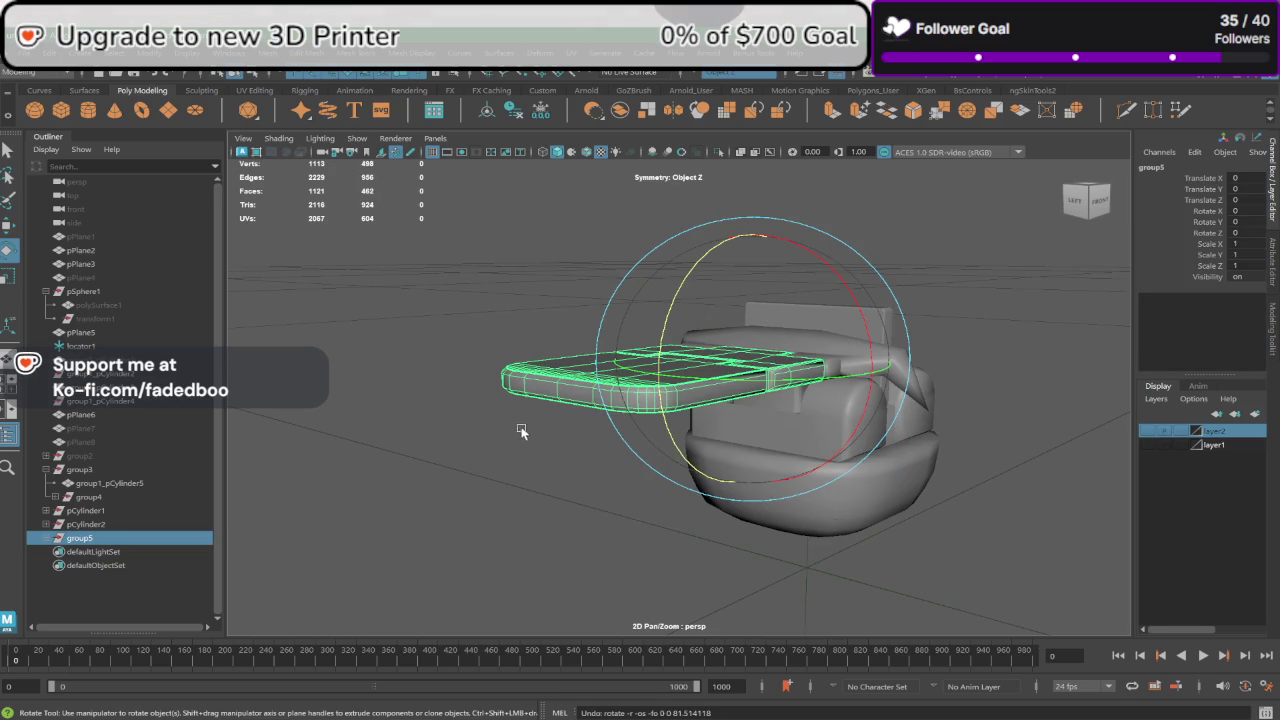
pyautogui.hotkey('ctrl', 'z')
pyautogui.keyDown('alt'); pyautogui.moveTo(518, 444); pyautogui.dragTo(542, 482); pyautogui.keyUp('alt')
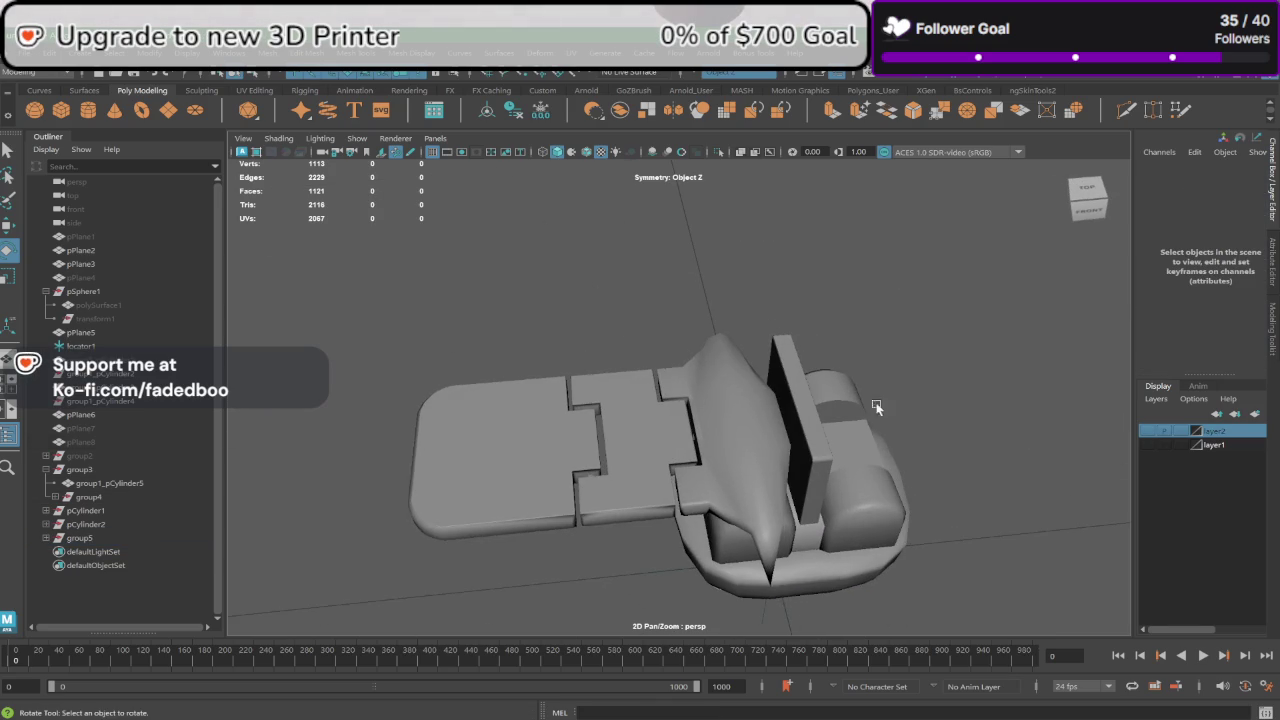
pyautogui.click(1148, 430)
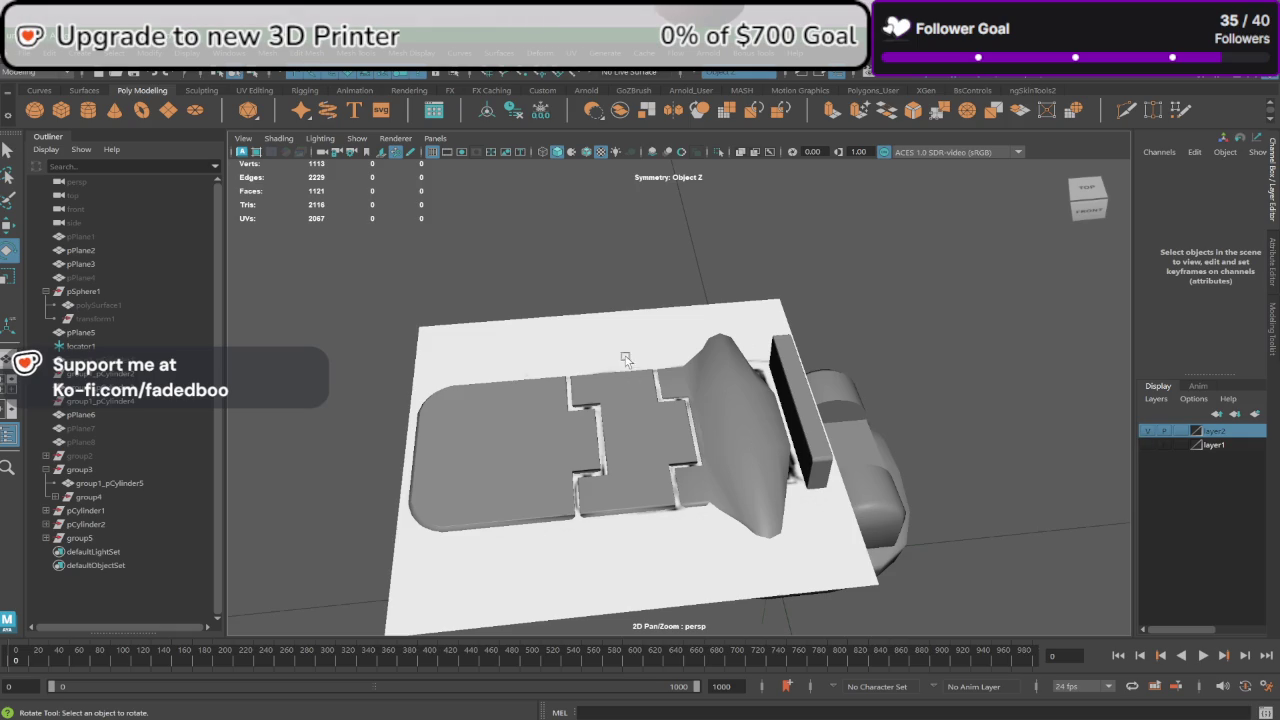
# Step: Create a polygon cylinder with Subdivisions Axis set to 16
pyautogui.click(88, 110)
pyautogui.keyDown('alt'); pyautogui.moveTo(777, 470); pyautogui.dragTo(1079, 347); pyautogui.keyUp('alt')
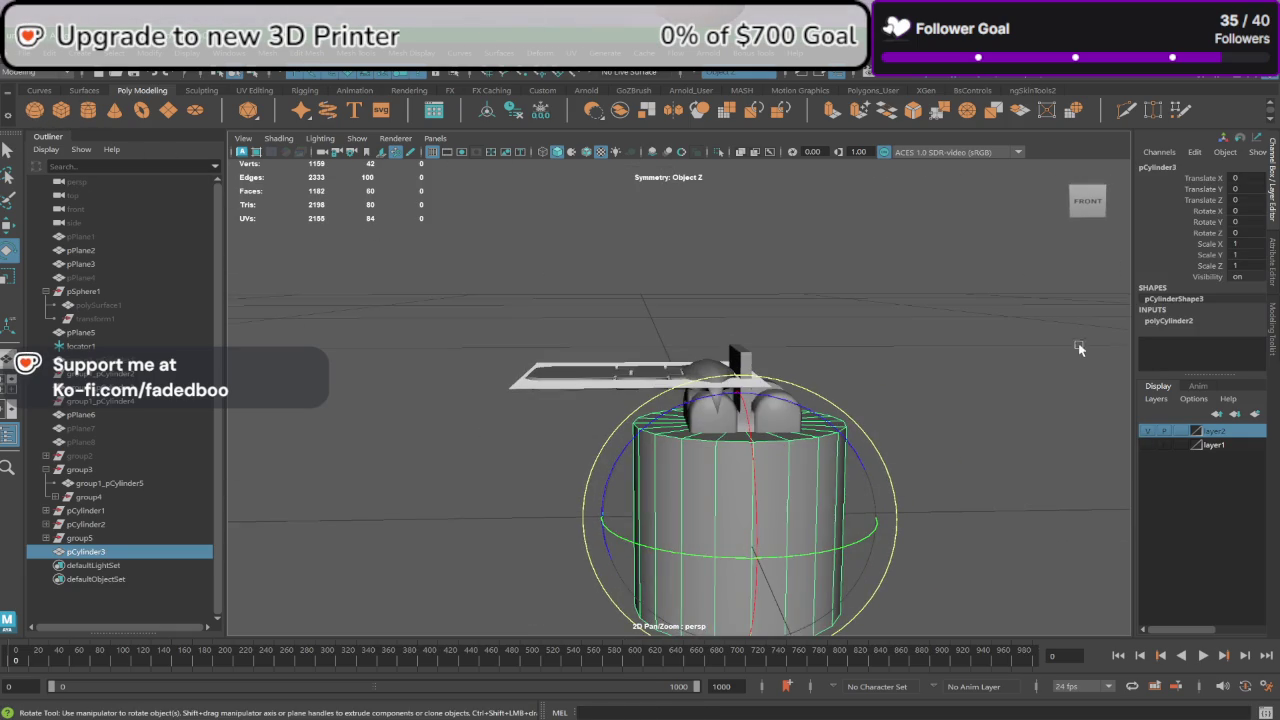
pyautogui.click(1176, 324)
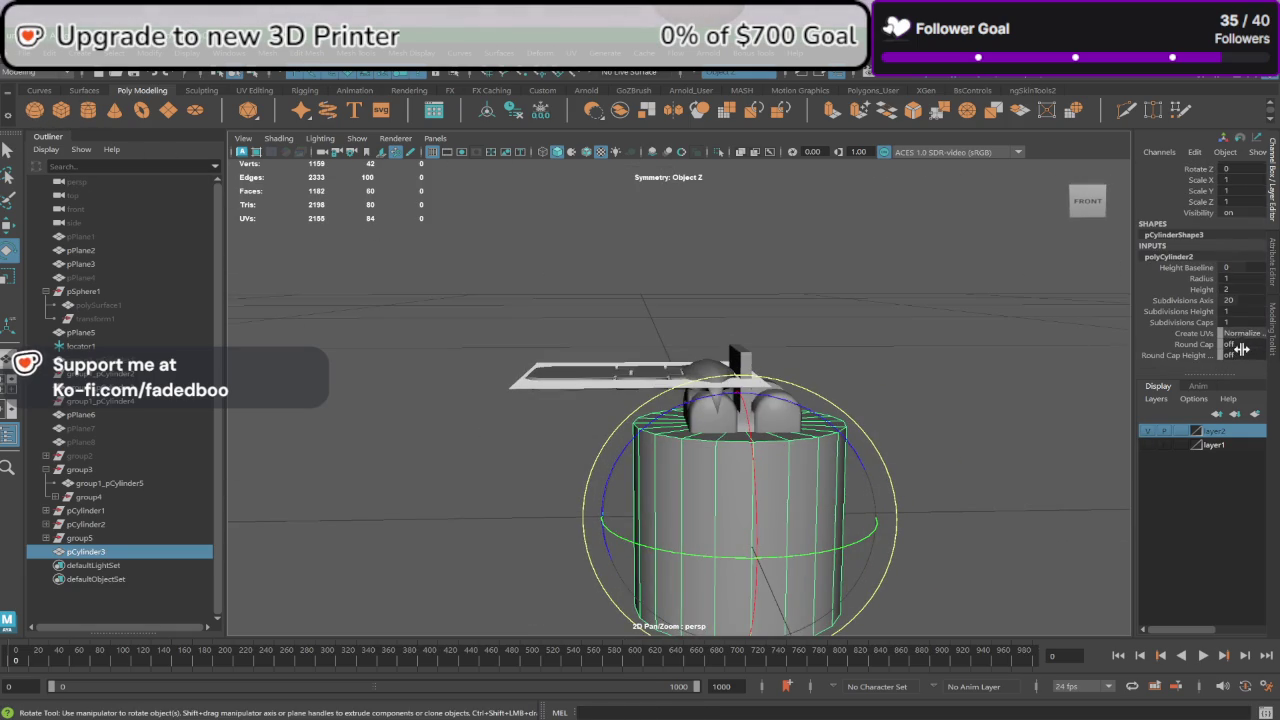
pyautogui.click(1240, 301)
pyautogui.doubleClick(1244, 301)
pyautogui.write('16')
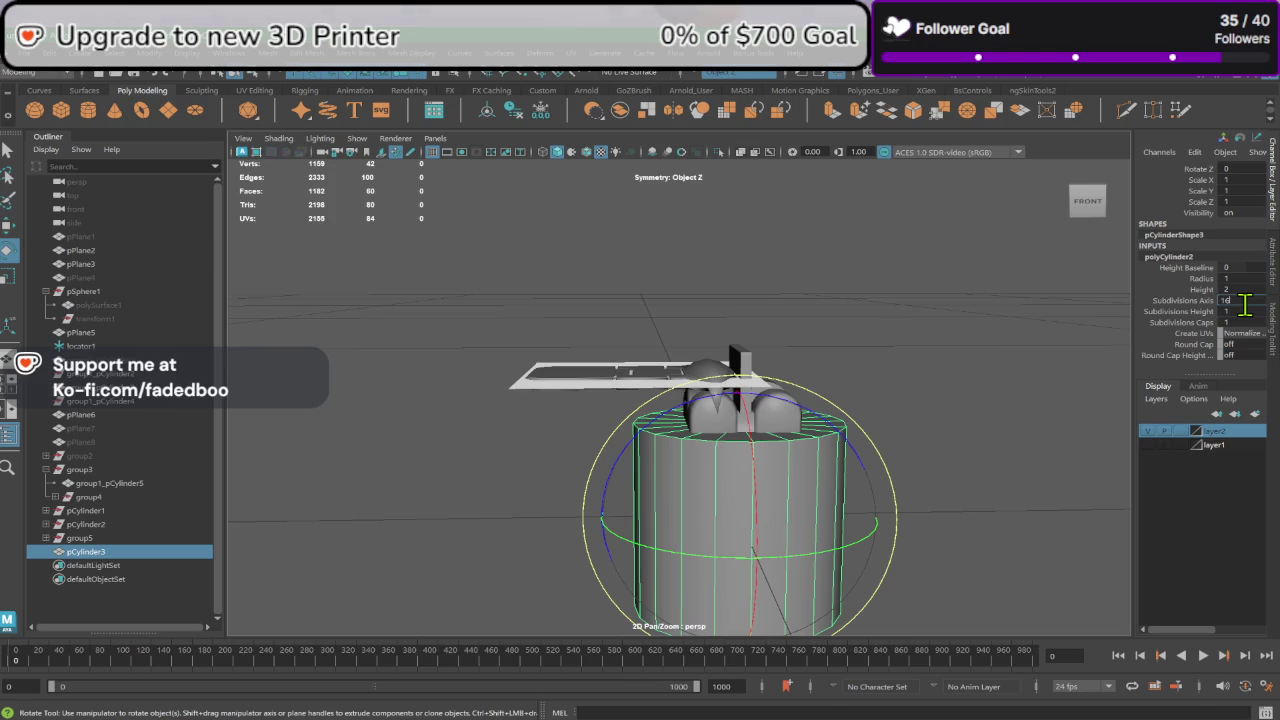
pyautogui.press('Return')
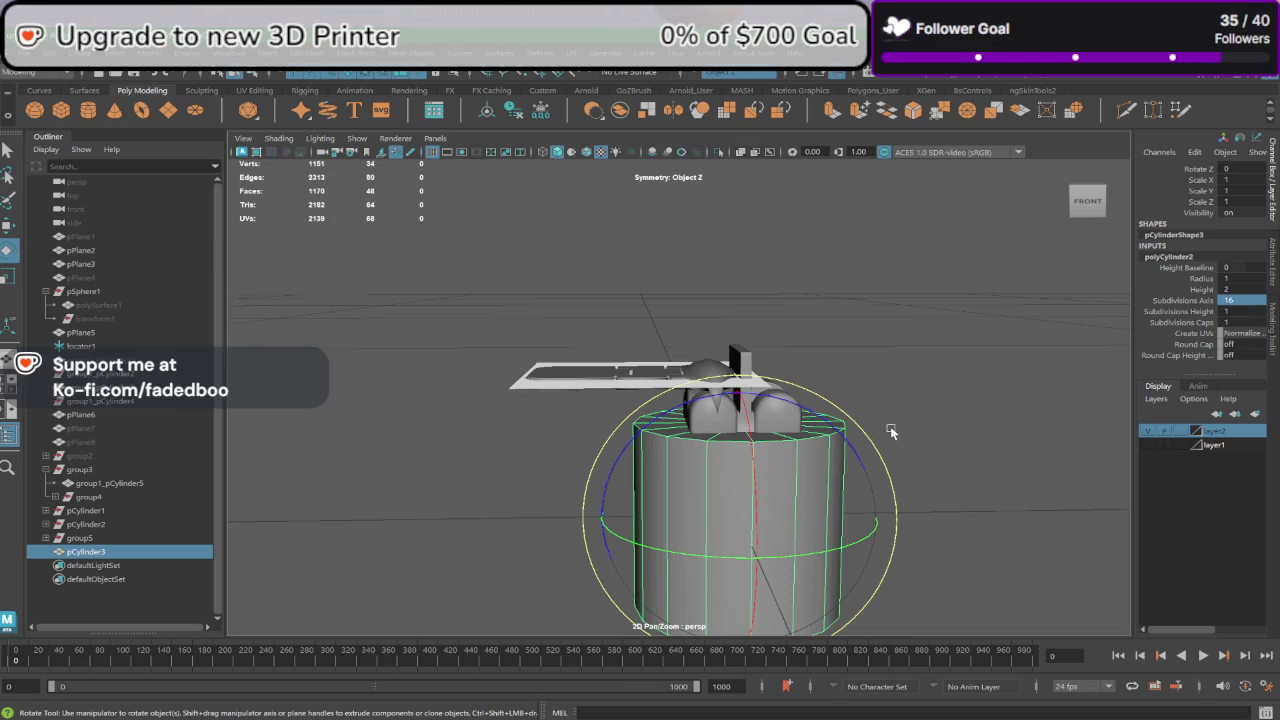
# Step: Delete the cylinder's bottom cap faces
pyautogui.keyDown('alt'); pyautogui.moveTo(890, 426); pyautogui.dragTo(864, 367); pyautogui.keyUp('alt')
pyautogui.moveTo(699, 341); pyautogui.dragTo(700, 390, button='right')
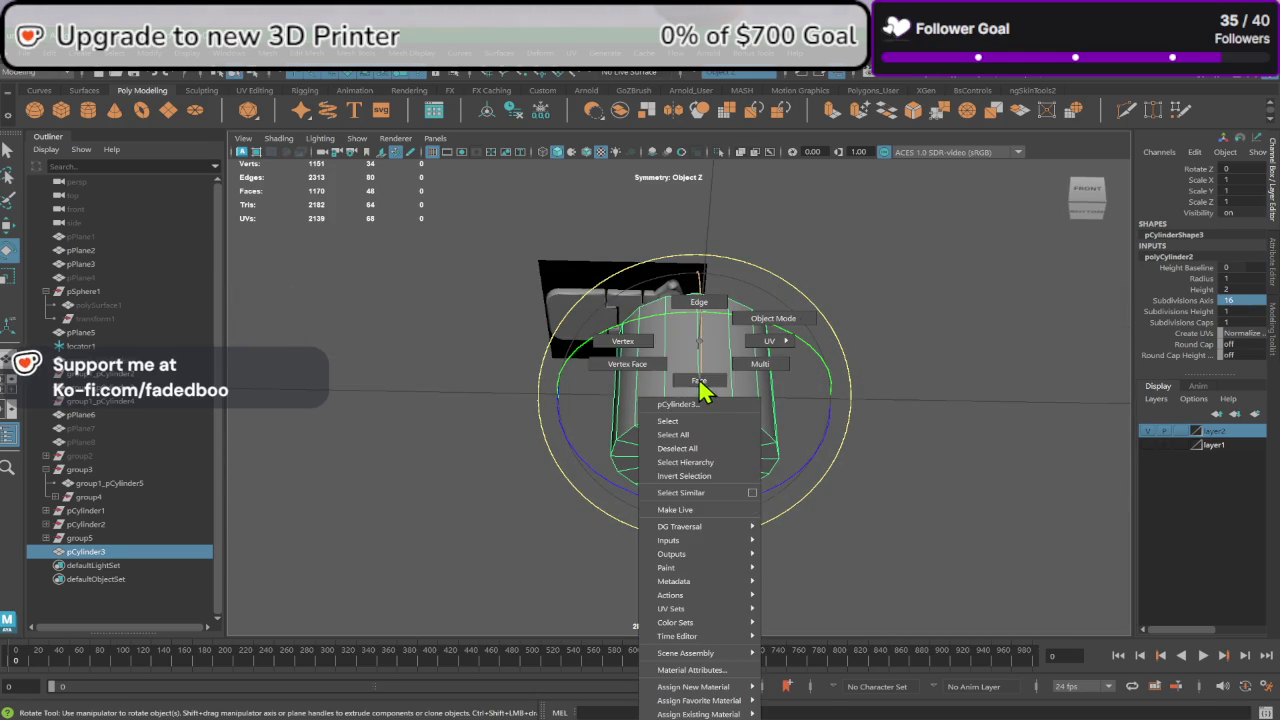
pyautogui.doubleClick(724, 475)
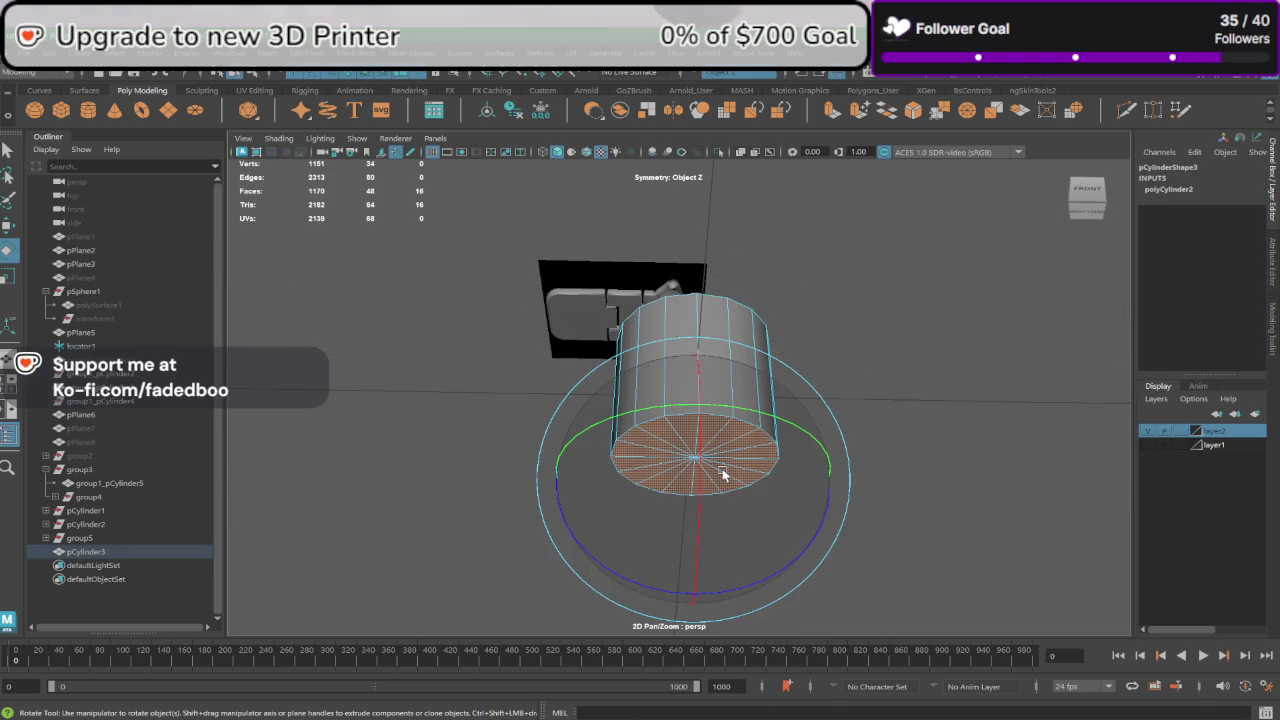
pyautogui.press('Delete')
pyautogui.moveTo(718, 392); pyautogui.dragTo(756, 330, button='right')
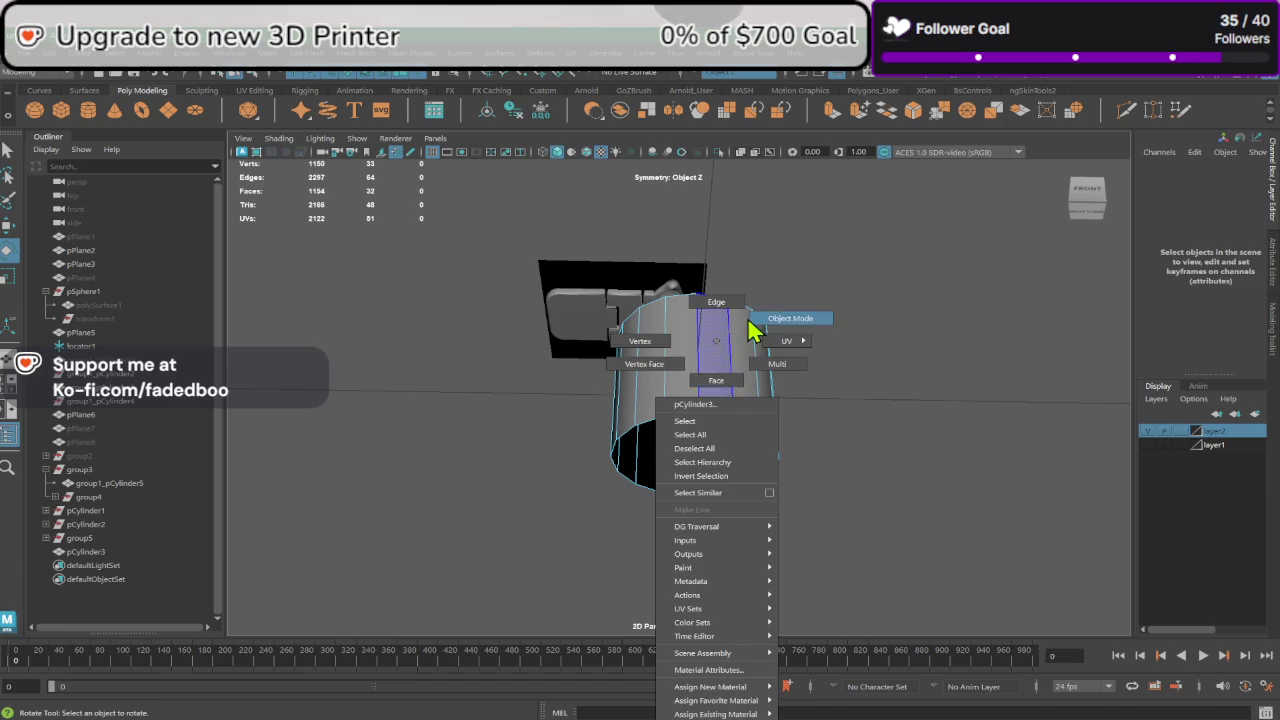
# Step: Scale the cylinder flat in Y into a thin disc (Scale Y 0.065)
pyautogui.keyDown('alt'); pyautogui.moveTo(752, 362); pyautogui.dragTo(752, 377); pyautogui.keyUp('alt')
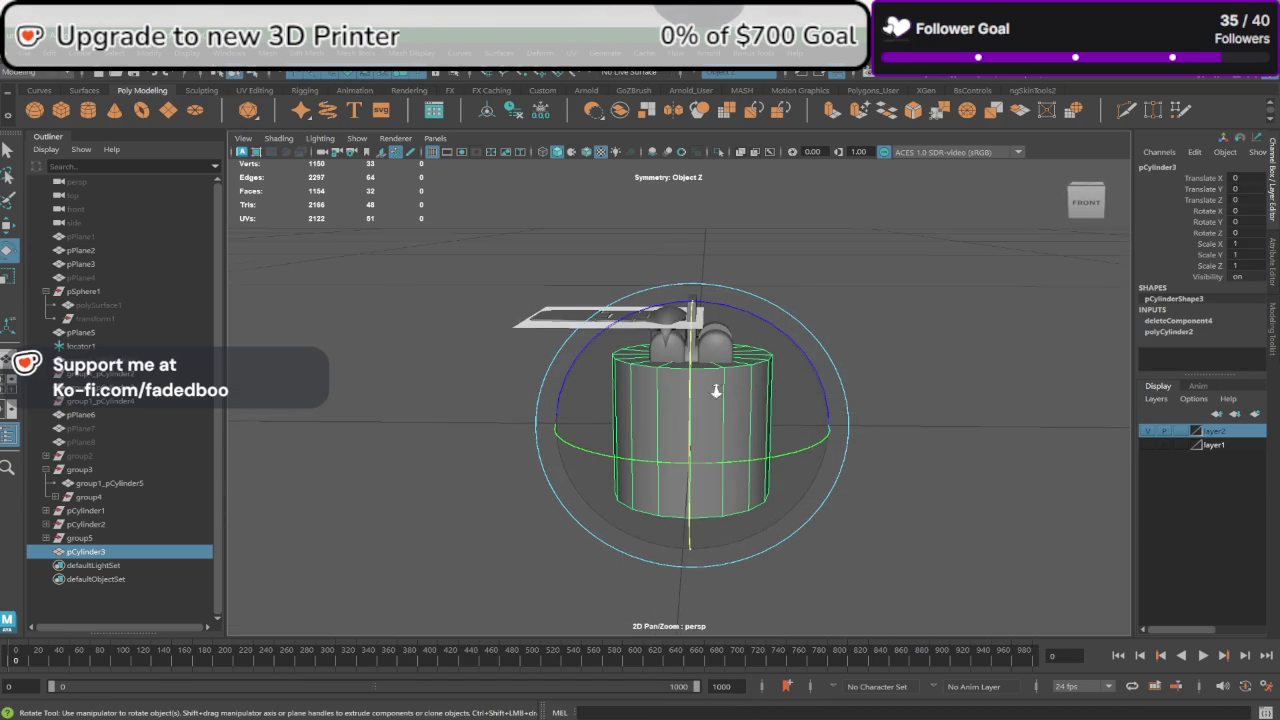
pyautogui.scroll(5, 752, 394)
pyautogui.click(7, 276)
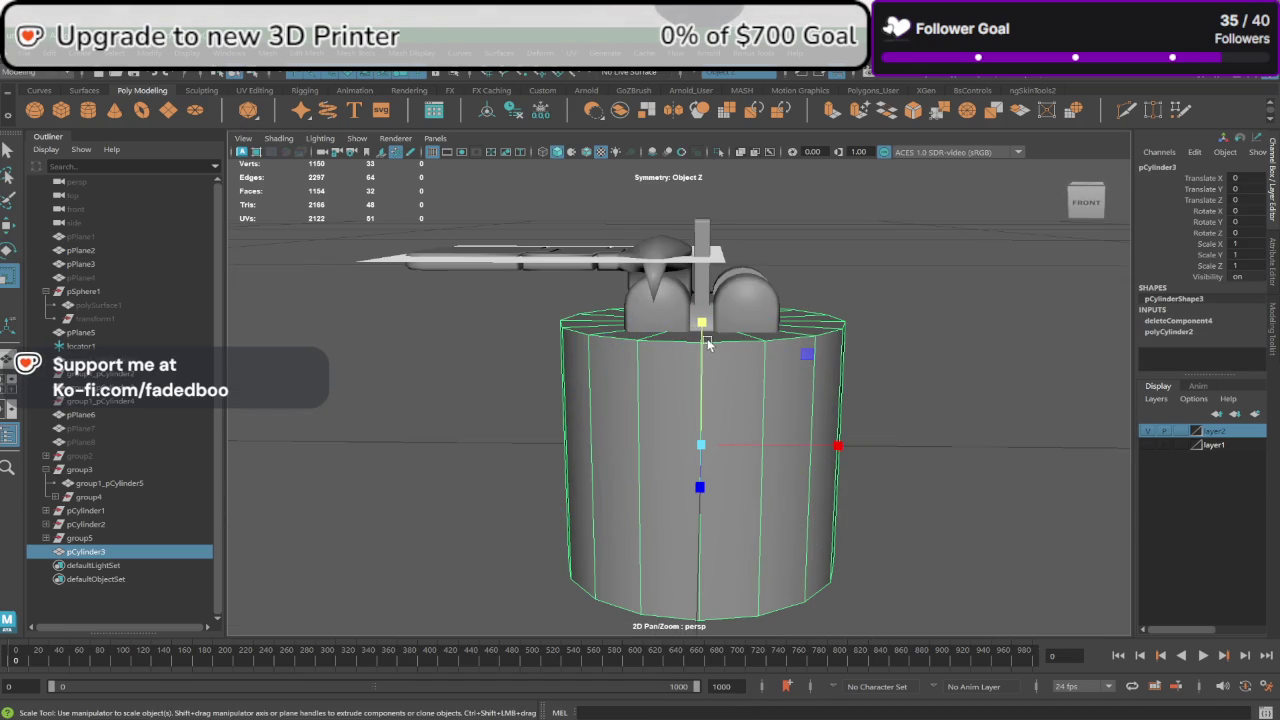
pyautogui.moveTo(707, 343); pyautogui.dragTo(713, 466)
pyautogui.press('w')
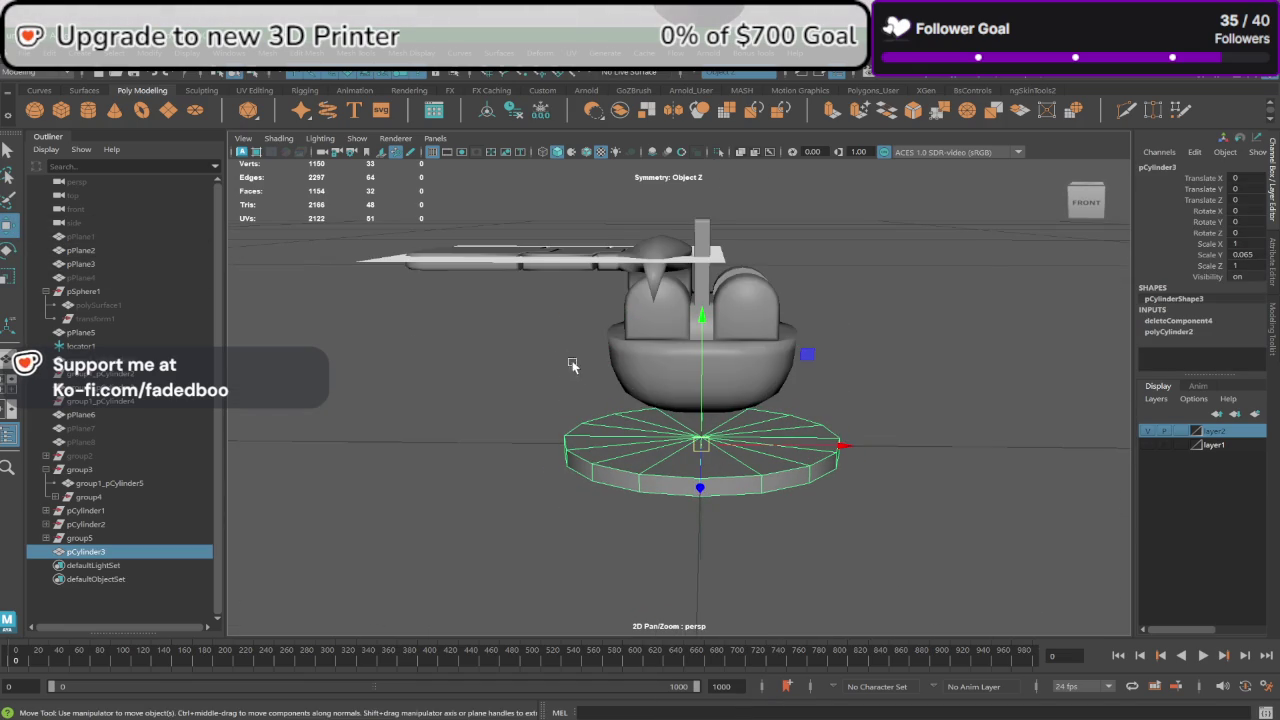
pyautogui.keyDown('alt'); pyautogui.moveTo(572, 364); pyautogui.dragTo(575, 395); pyautogui.keyUp('alt')
pyautogui.press('space')
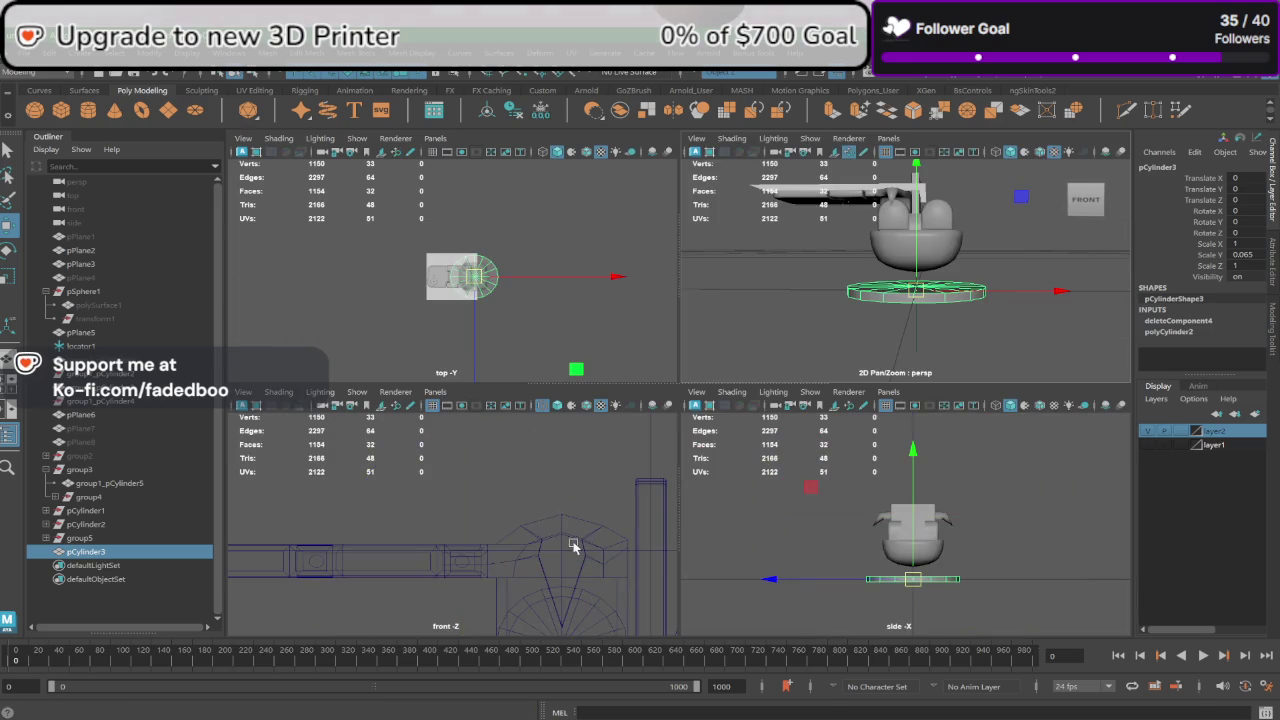
# Step: Place the disc over the reference flap's circle in the top view, scaled to 0.168
pyautogui.press('space')
pyautogui.keyDown('alt'); pyautogui.moveTo(551, 306); pyautogui.dragTo(828, 453, button='right'); pyautogui.keyUp('alt')
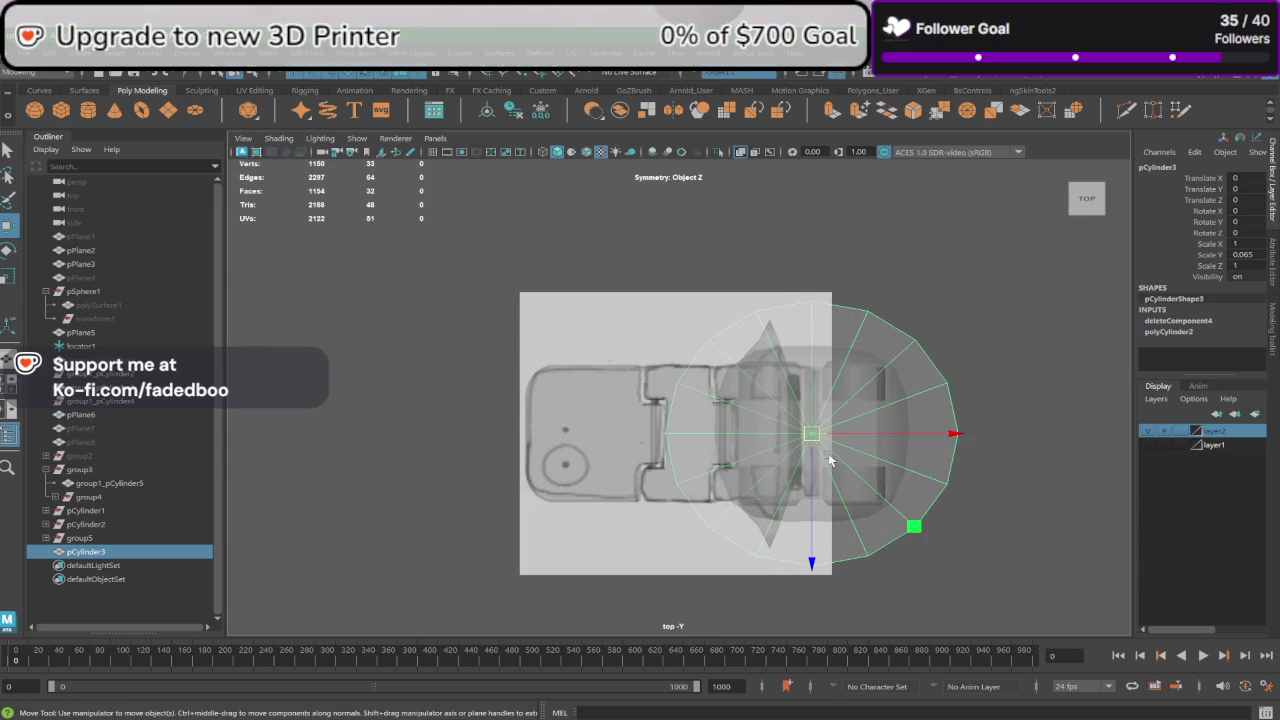
pyautogui.moveTo(828, 453)
pyautogui.mouseDown()
pyautogui.moveTo(783, 477)
pyautogui.moveTo(588, 477)
pyautogui.mouseUp()
pyautogui.scroll(3, 503, 519)
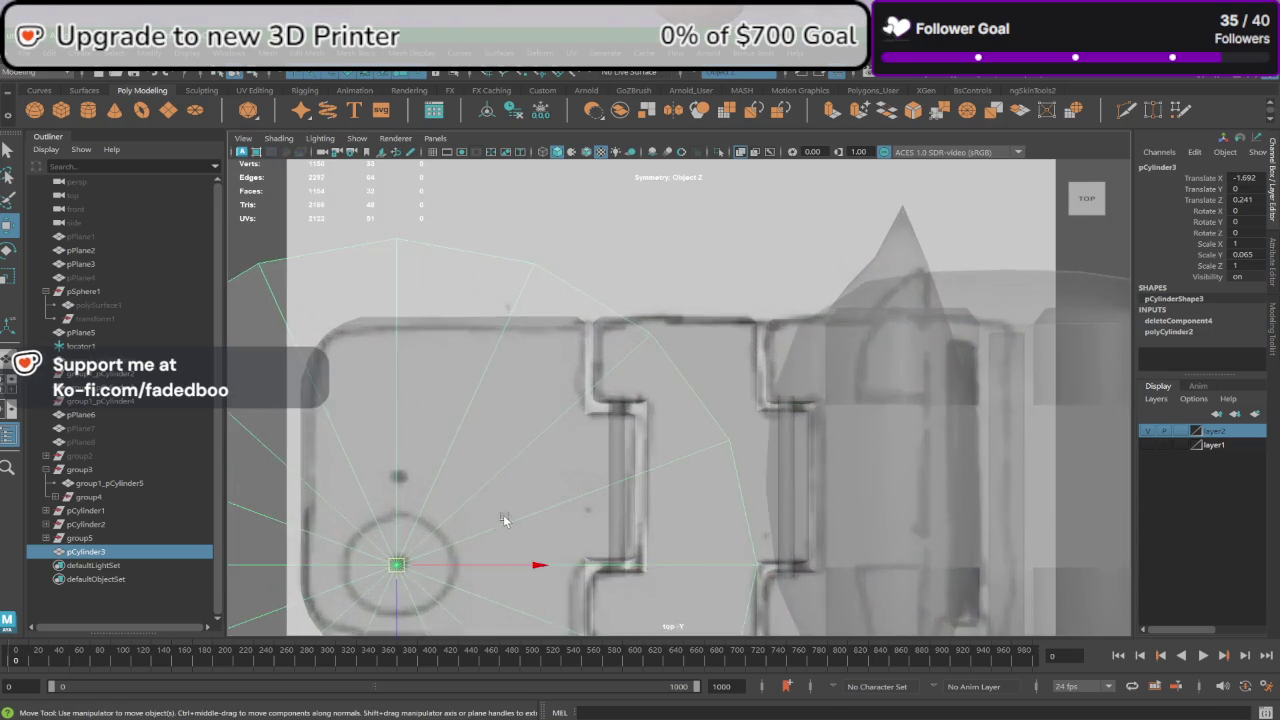
pyautogui.keyDown('alt'); pyautogui.moveTo(503, 519); pyautogui.dragTo(729, 374, button='middle'); pyautogui.keyUp('alt')
pyautogui.scroll(3, 609, 405)
pyautogui.scroll(1, 604, 405)
pyautogui.moveTo(604, 404); pyautogui.dragTo(303, 450)
pyautogui.press('r')
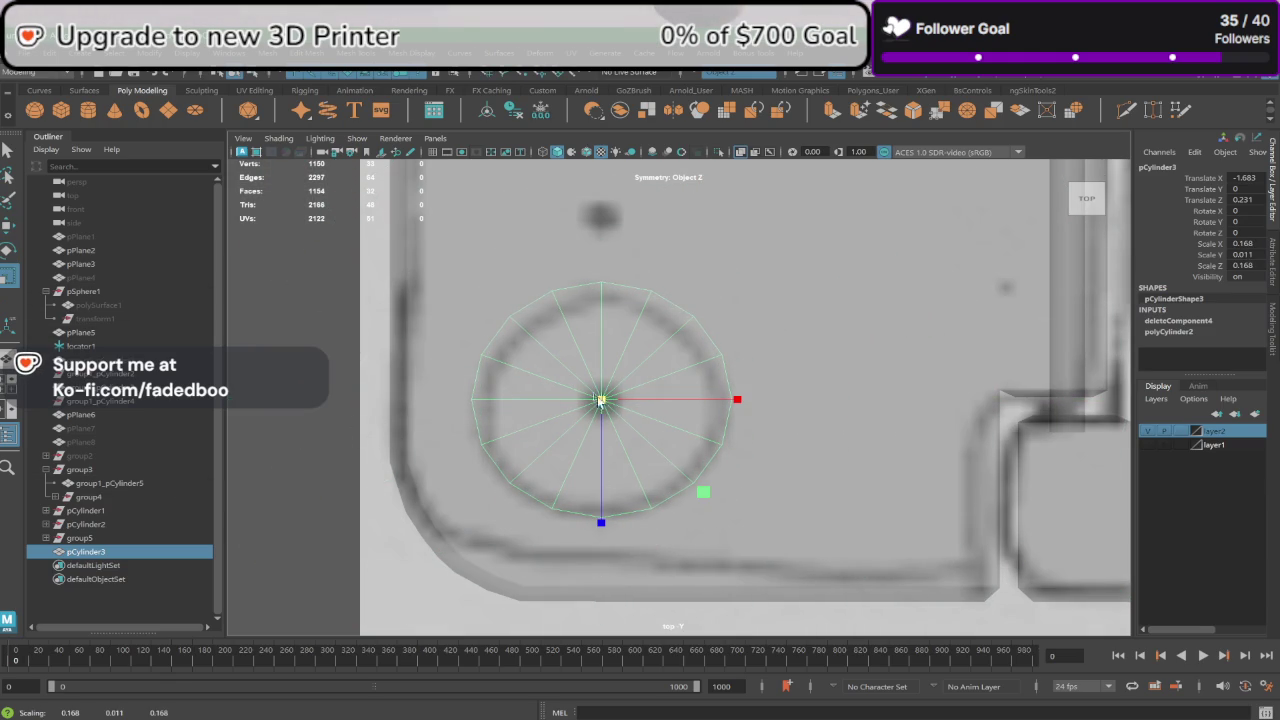
# Step: Start a Multi-Cut on the disc, cancel it, and return to object selection
pyautogui.click(360, 62)
pyautogui.click(391, 197)
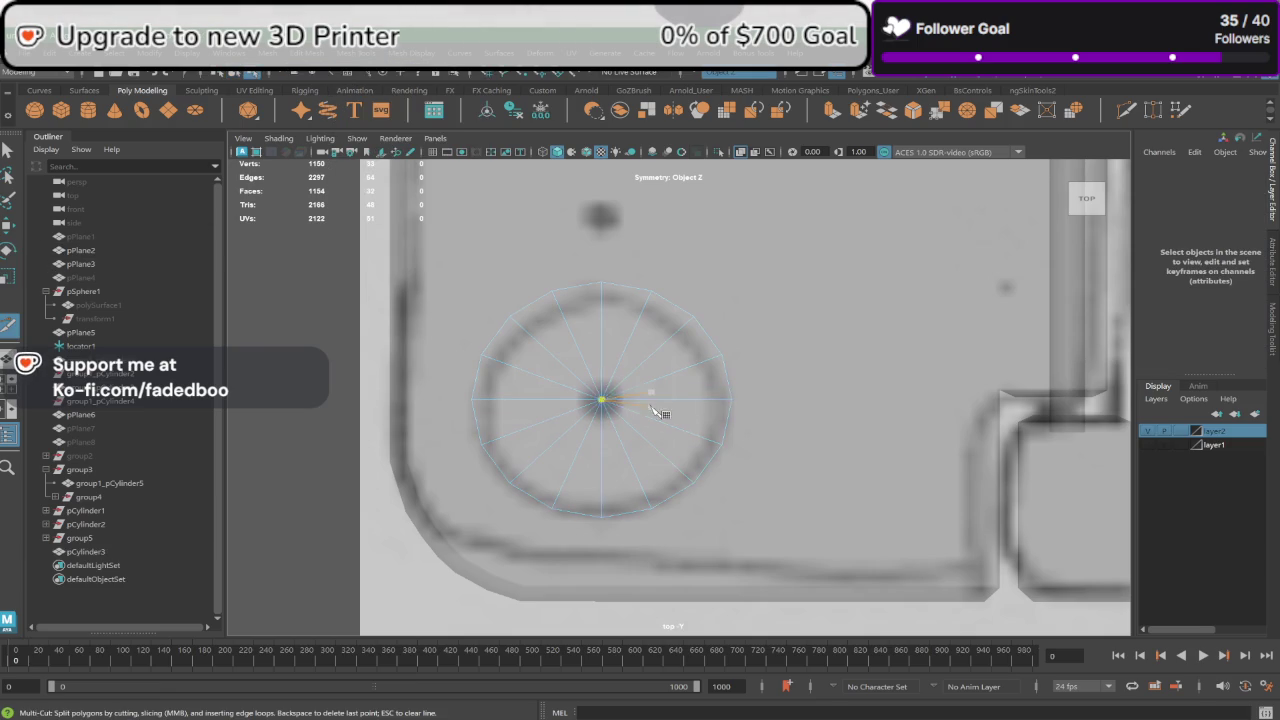
pyautogui.press('Return')
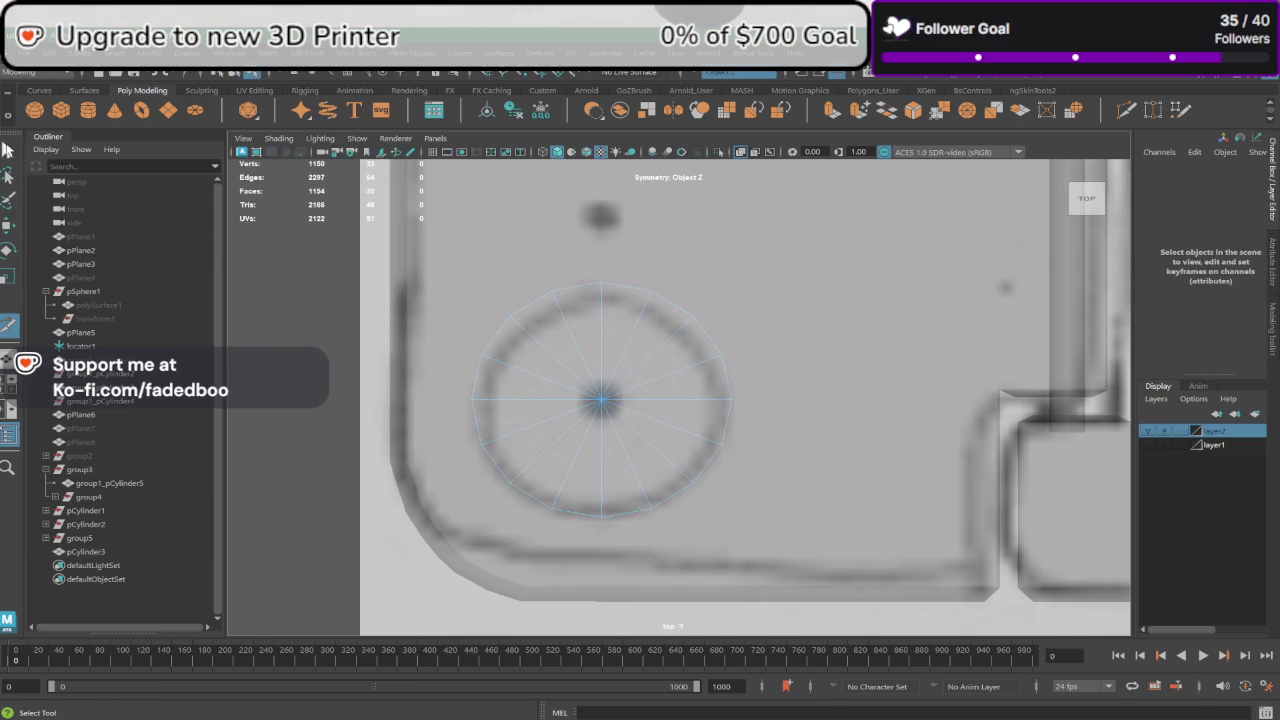
pyautogui.press('q')
pyautogui.doubleClick(578, 358)
pyautogui.moveTo(593, 373); pyautogui.dragTo(644, 326, button='right')
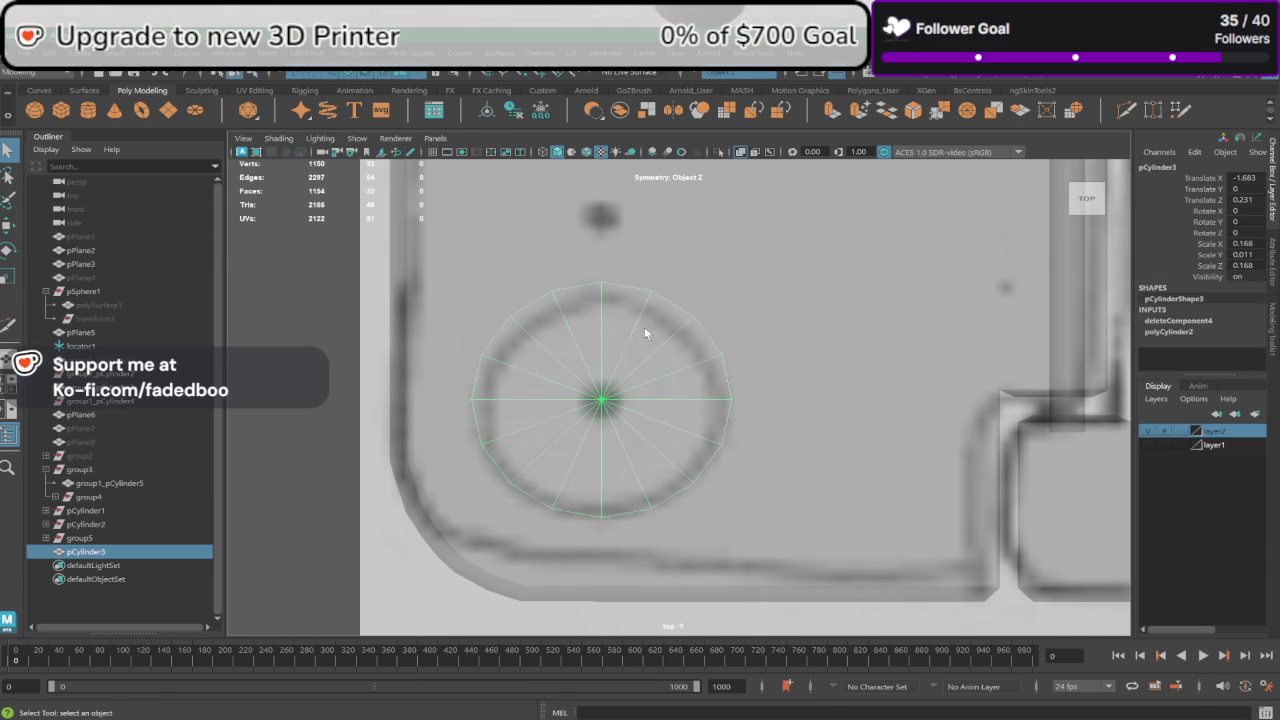
pyautogui.press('w')
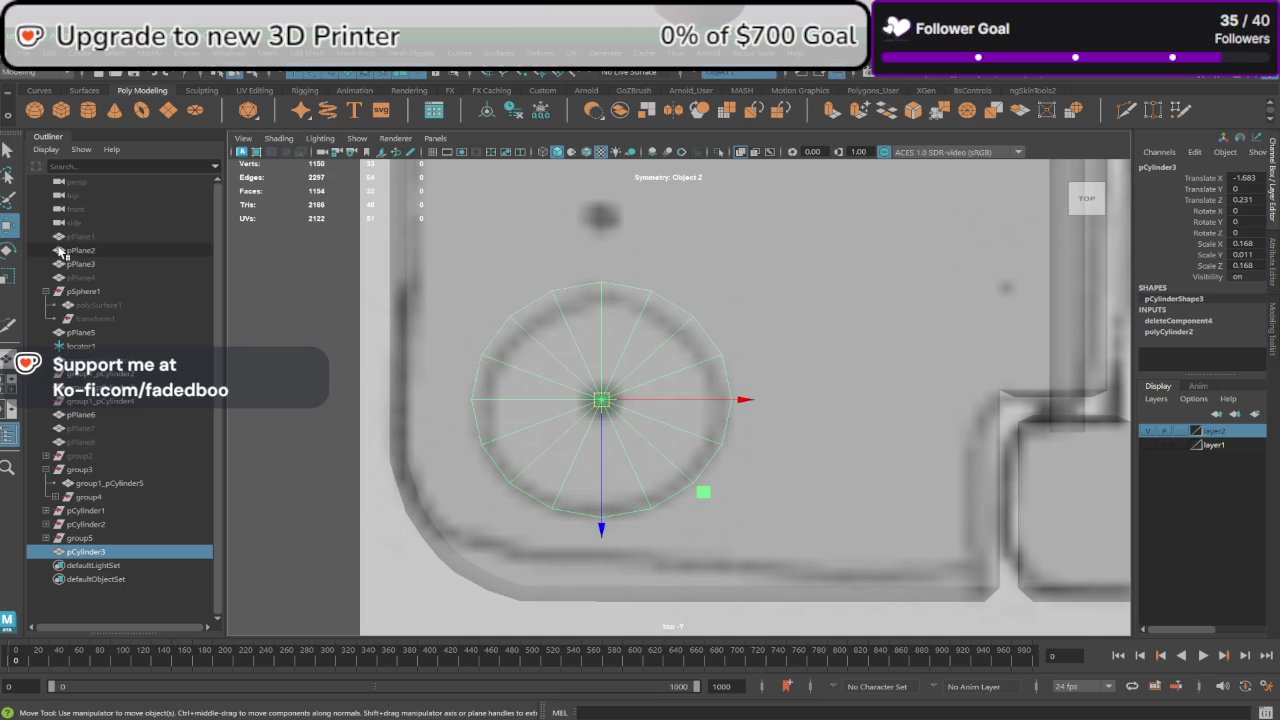
# Step: Duplicate the disc as pCylinder4, move it over the small dot, and shrink it to 0.028
pyautogui.hotkey('ctrl', 'd')
pyautogui.moveTo(603, 507); pyautogui.dragTo(601, 323)
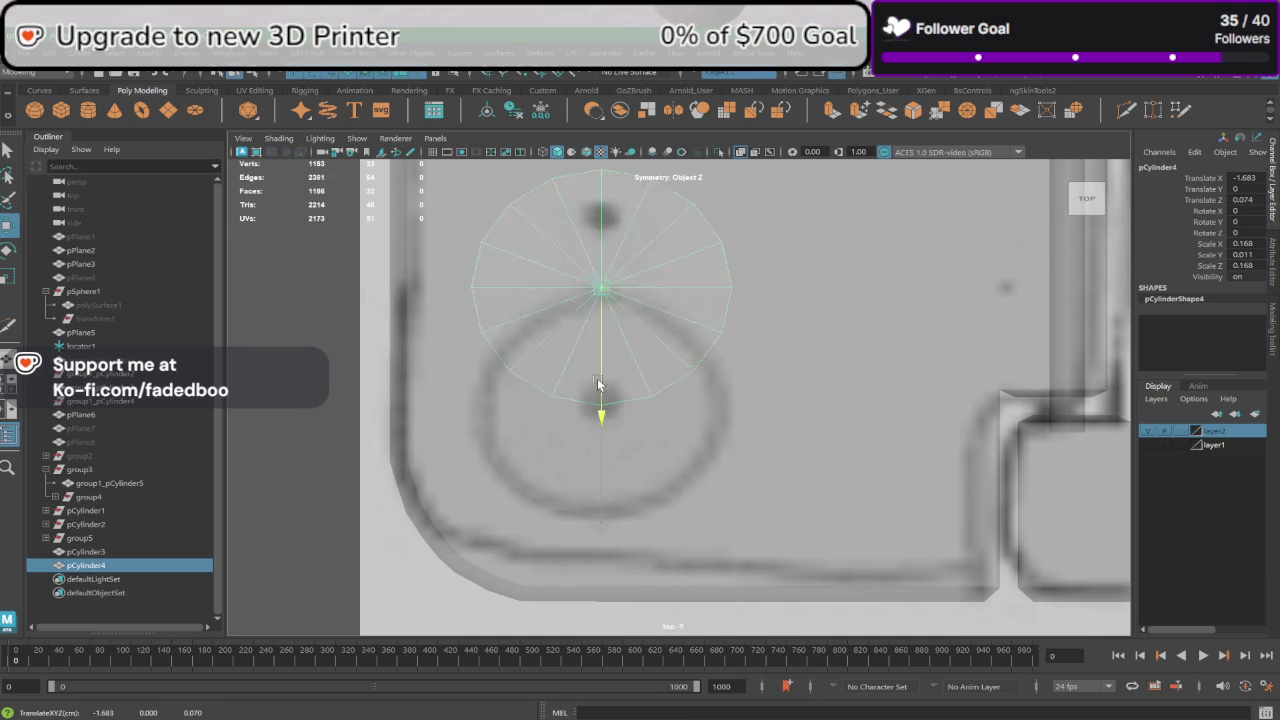
pyautogui.press('r')
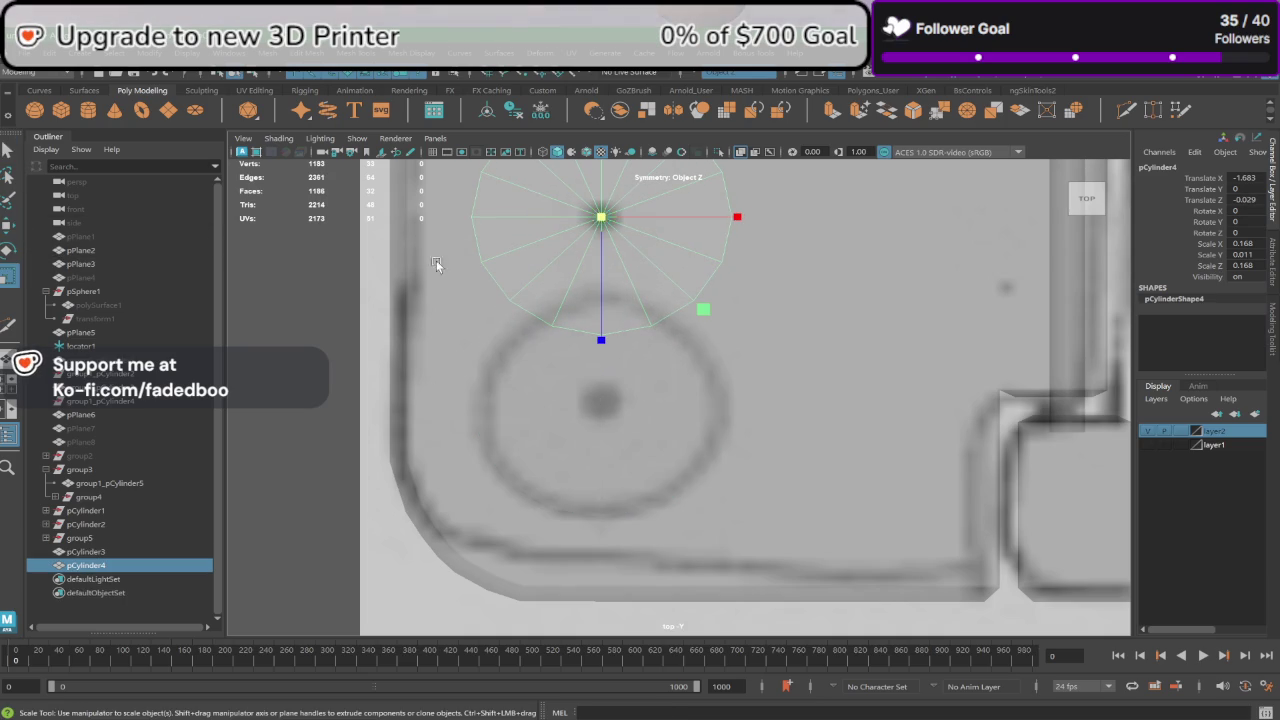
pyautogui.moveTo(584, 222); pyautogui.dragTo(442, 232)
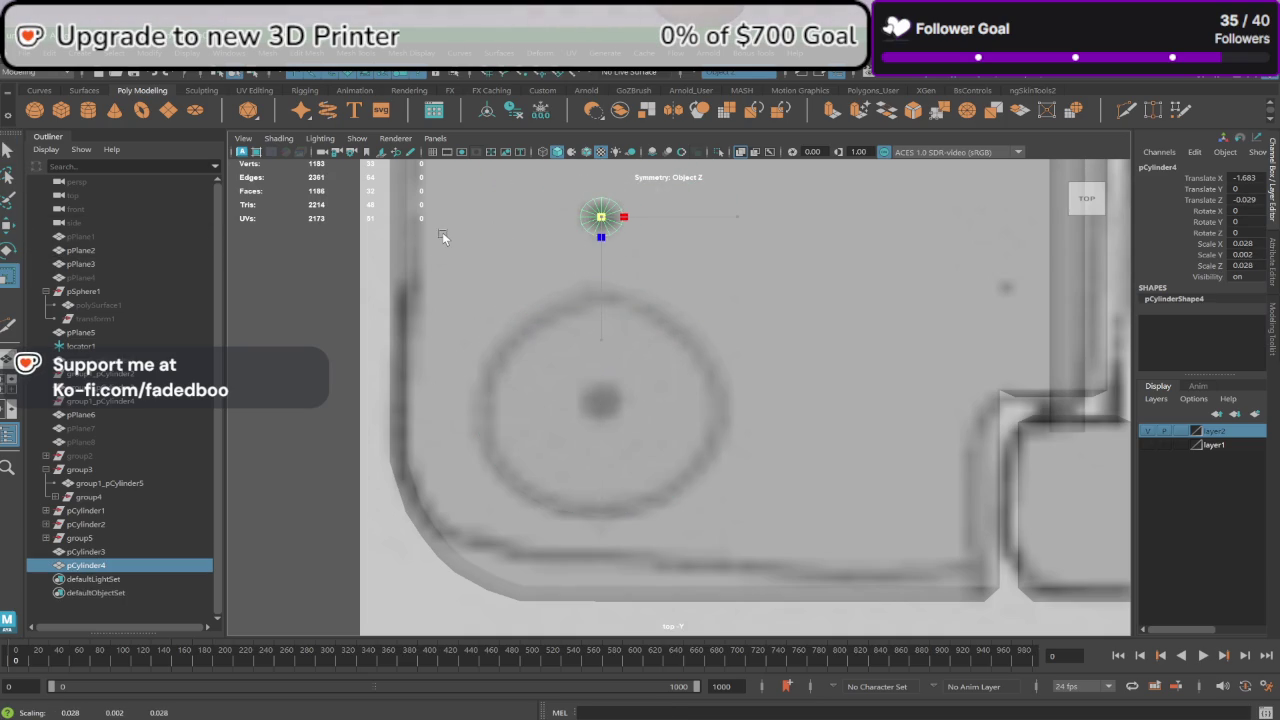
pyautogui.click(588, 352)
# Step: Frame the small cylinder copy and make it thicker and taller
pyautogui.press('space')
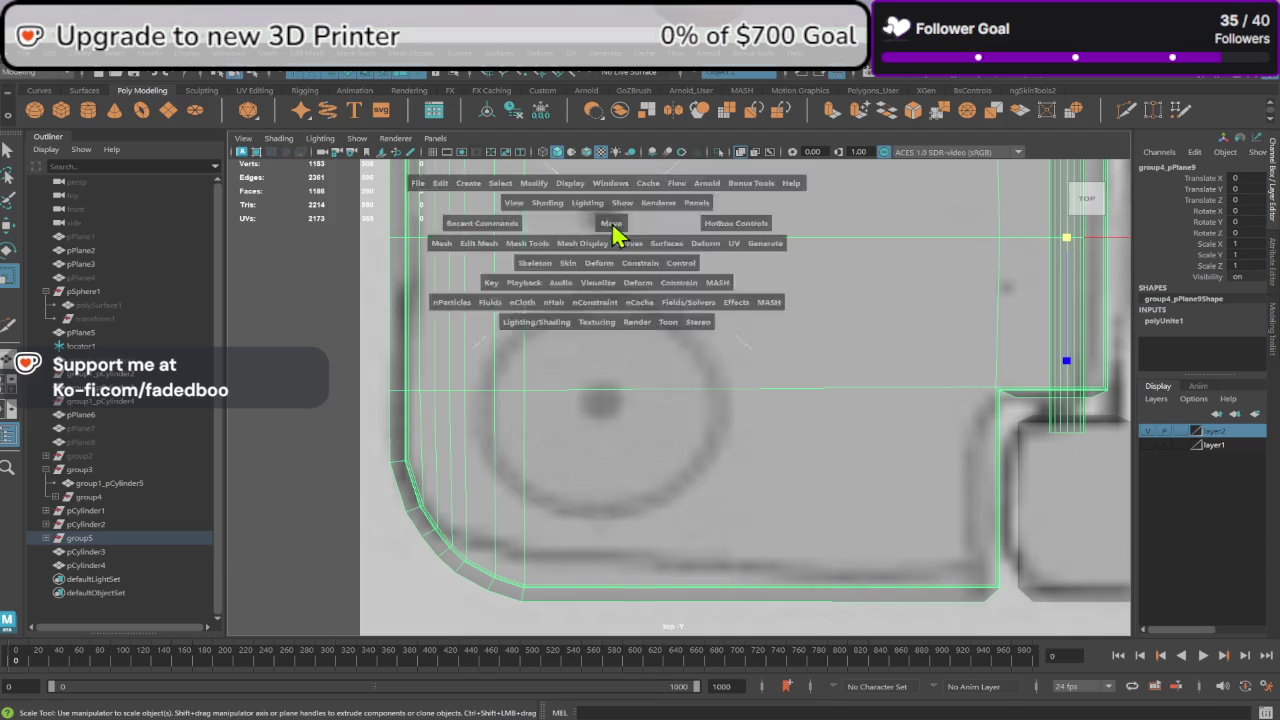
pyautogui.press('space')
pyautogui.keyDown('alt'); pyautogui.moveTo(637, 393); pyautogui.dragTo(640, 453); pyautogui.keyUp('alt')
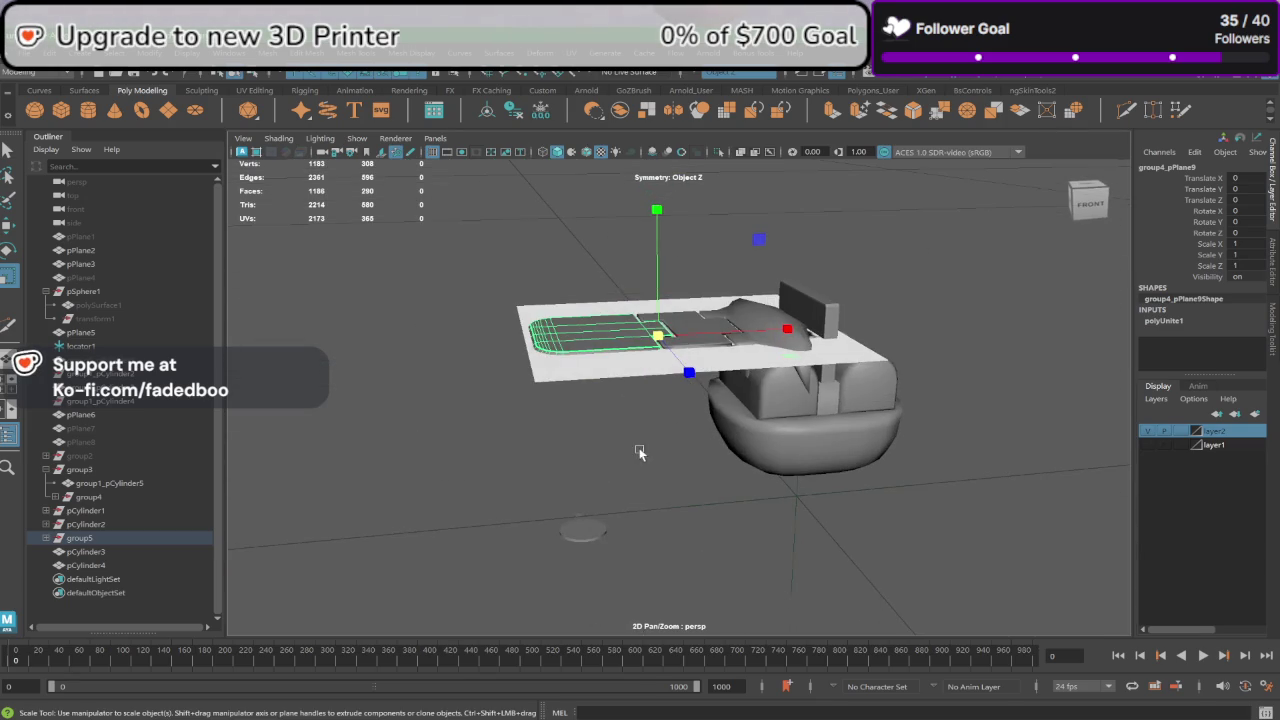
pyautogui.click(581, 522)
pyautogui.press('f')
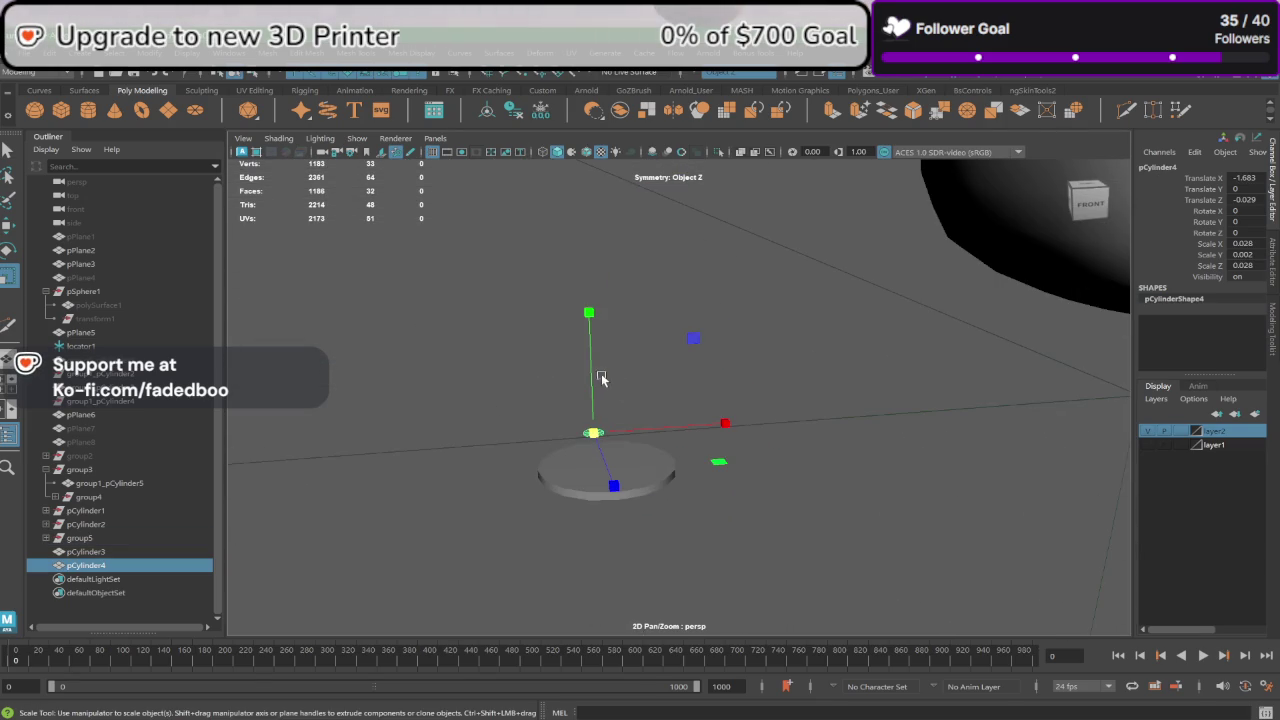
pyautogui.moveTo(589, 312); pyautogui.dragTo(588, 165)
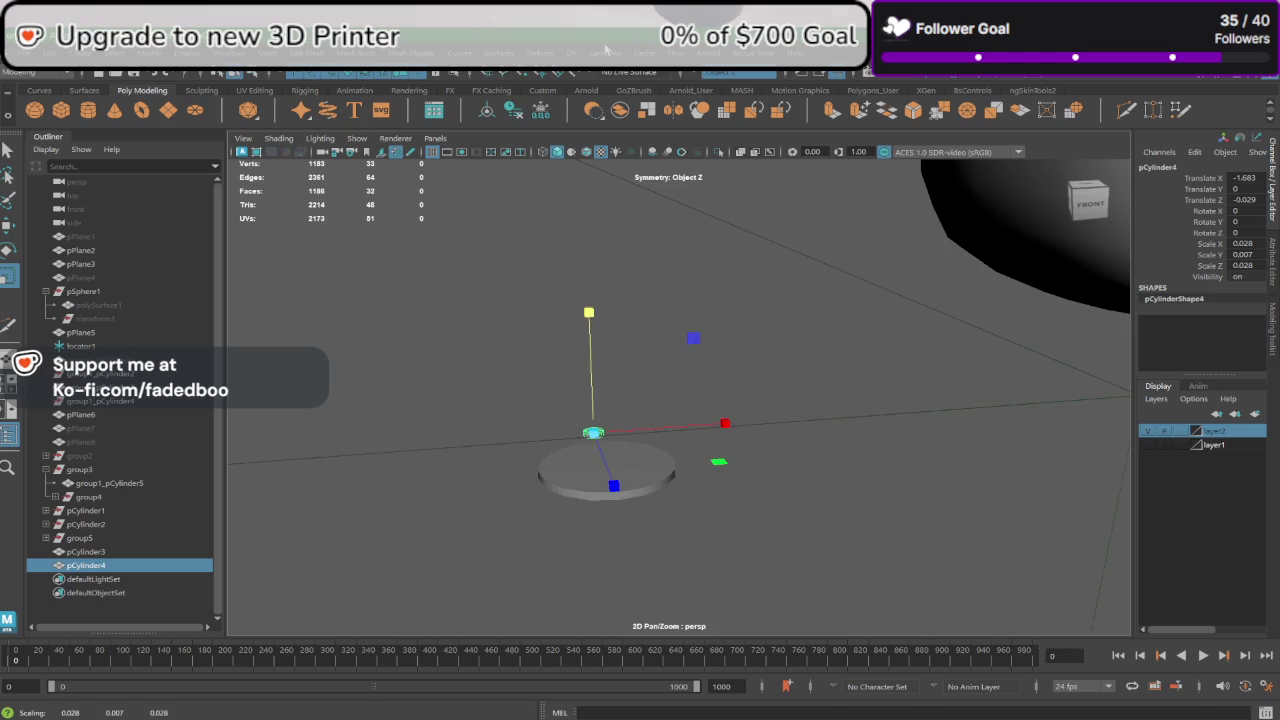
pyautogui.moveTo(570, 405)
pyautogui.keyDown('alt'); pyautogui.mouseDown()
pyautogui.moveTo(733, 440)
pyautogui.moveTo(598, 470)
pyautogui.mouseUp(); pyautogui.keyUp('alt')
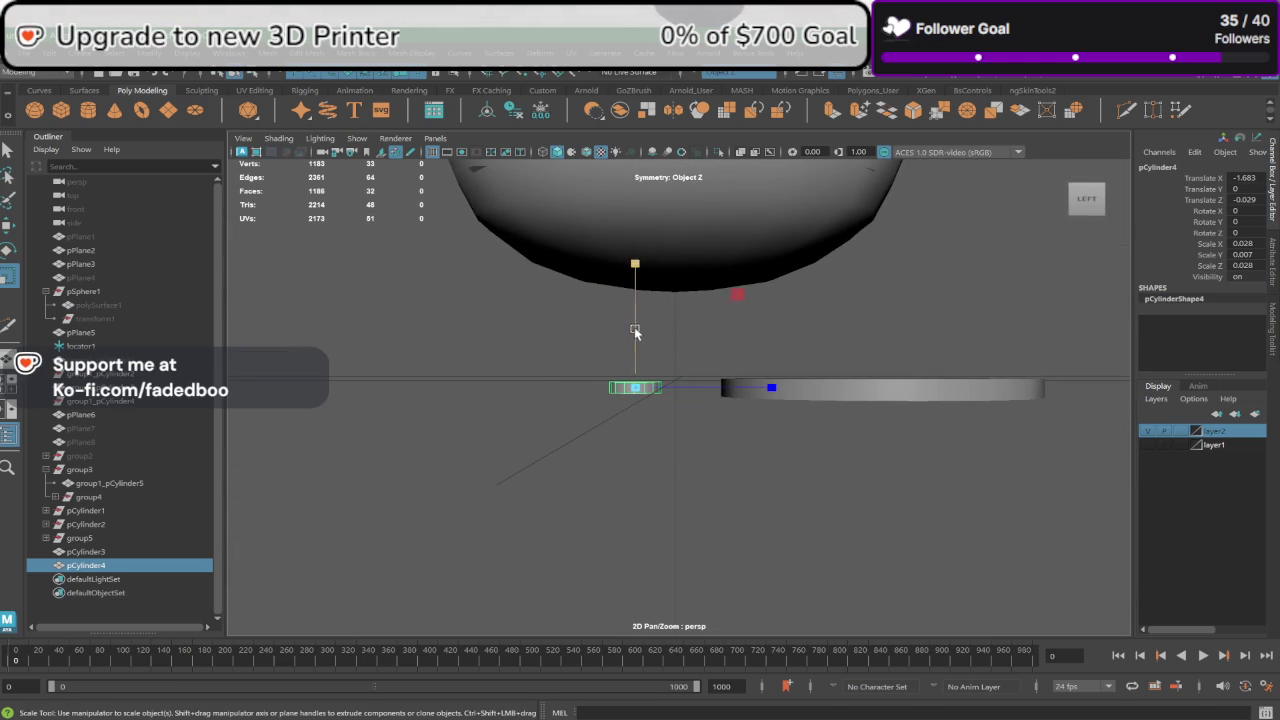
pyautogui.moveTo(635, 332)
pyautogui.mouseDown()
pyautogui.moveTo(640, 214)
pyautogui.moveTo(290, 287)
pyautogui.mouseUp()
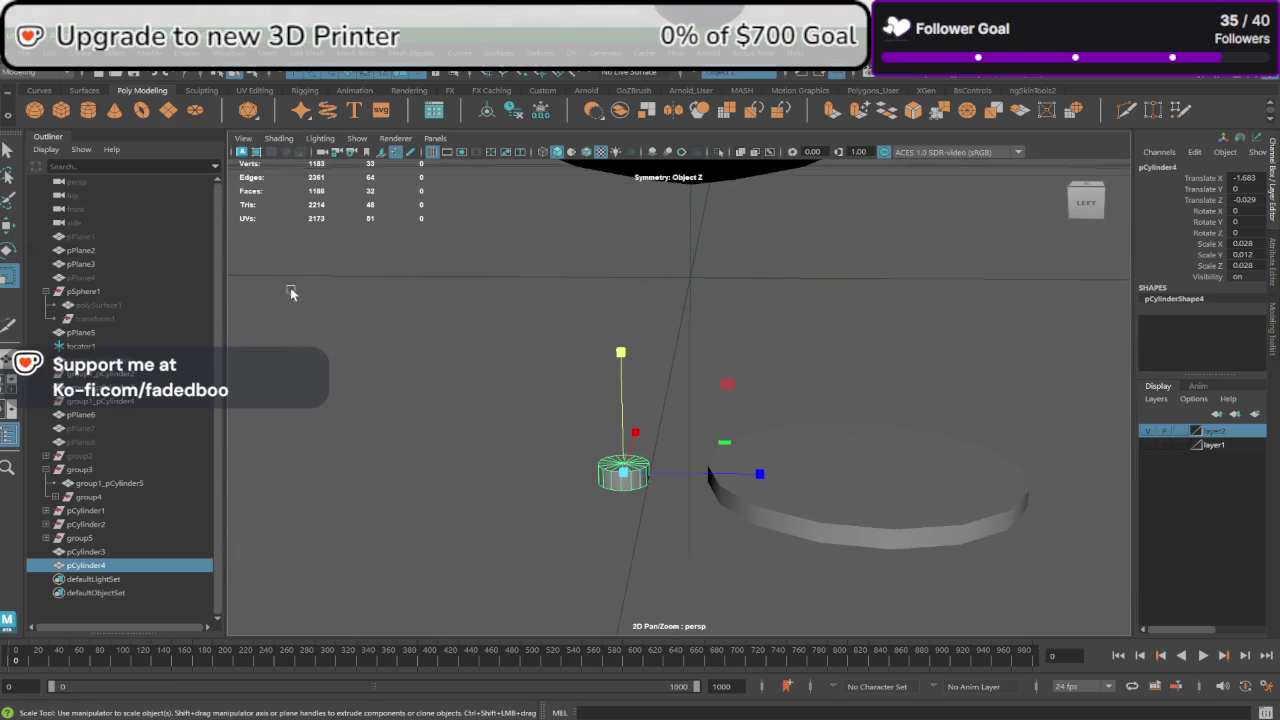
# Step: Shift-drag a duplicate of the small cylinder, pCylinder5, onto the large disc and raise it slightly
pyautogui.click(7, 228)
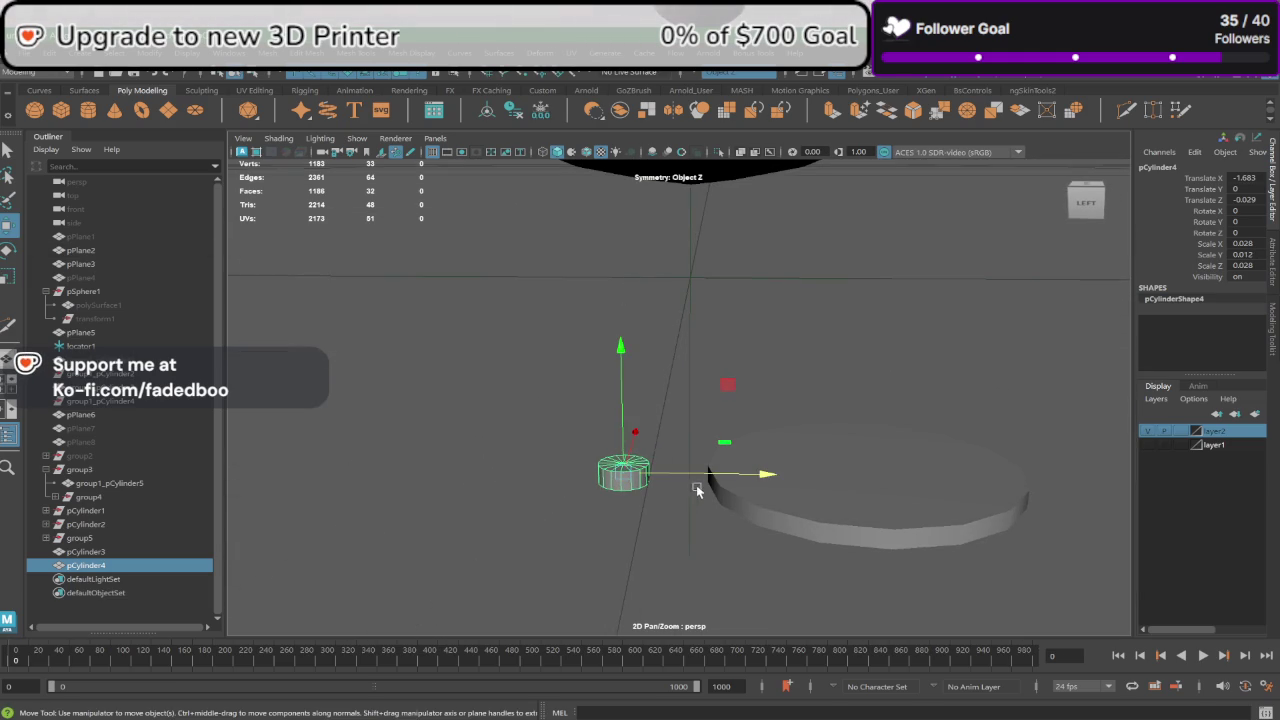
pyautogui.keyDown('shift'); pyautogui.moveTo(711, 476); pyautogui.dragTo(959, 497); pyautogui.keyUp('shift')
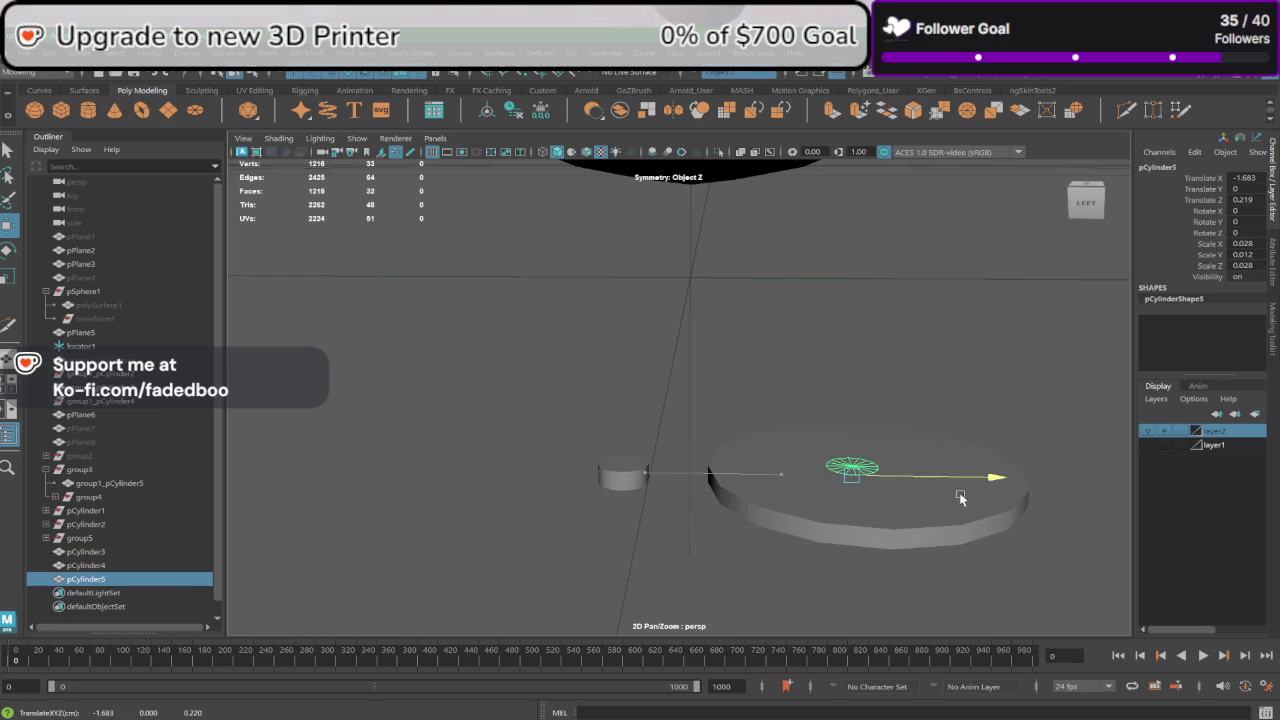
pyautogui.press('space')
pyautogui.press('space')
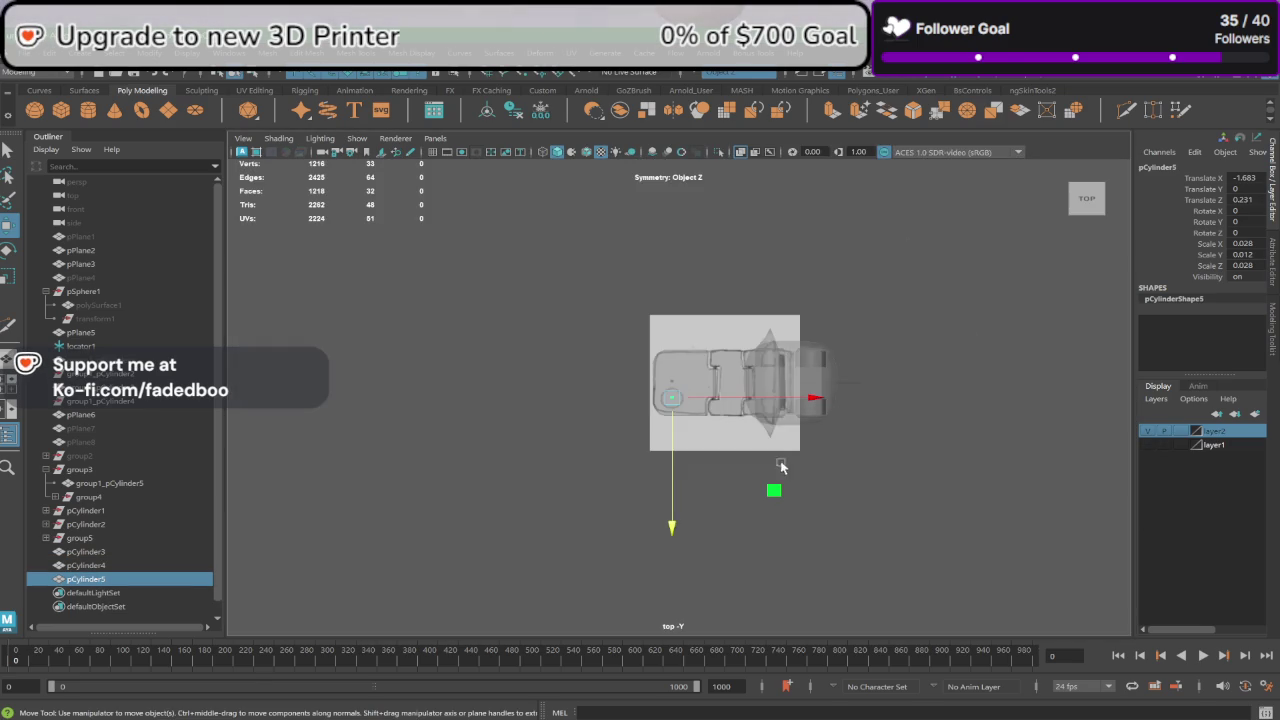
pyautogui.press('space')
pyautogui.press('space')
pyautogui.scroll(2, 960, 347)
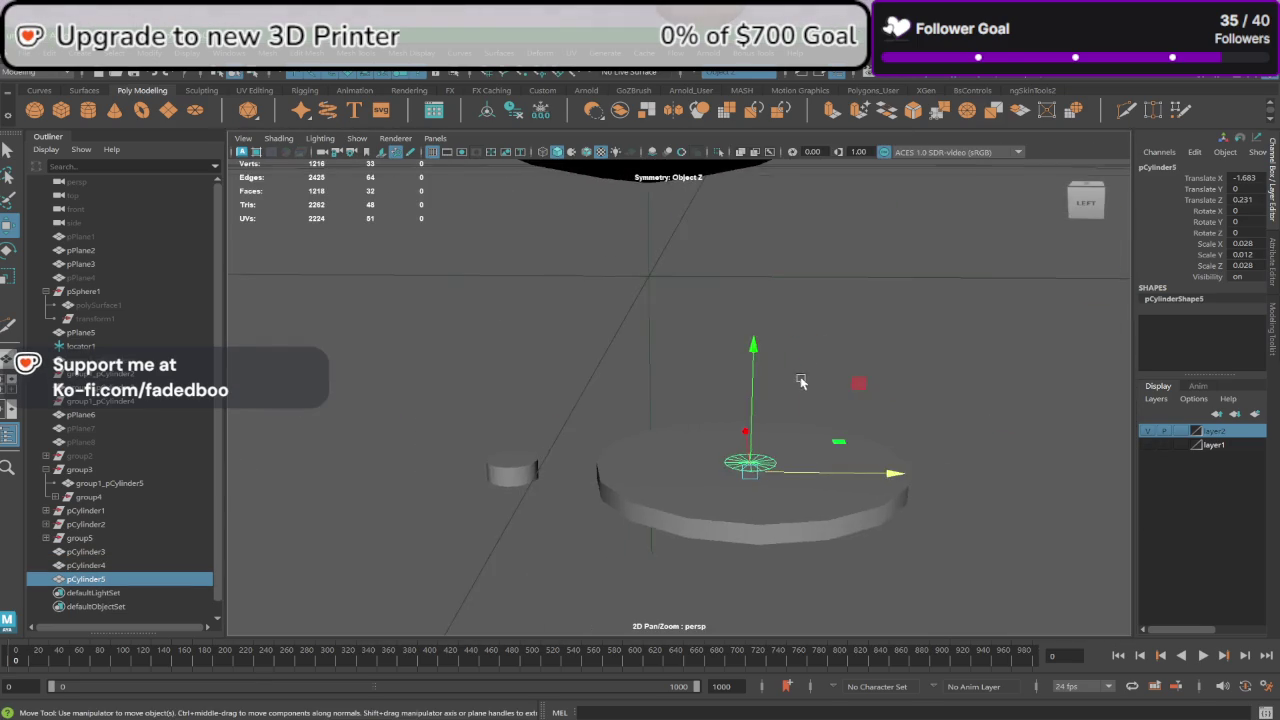
pyautogui.scroll(2, 900, 410)
pyautogui.scroll(2, 830, 480)
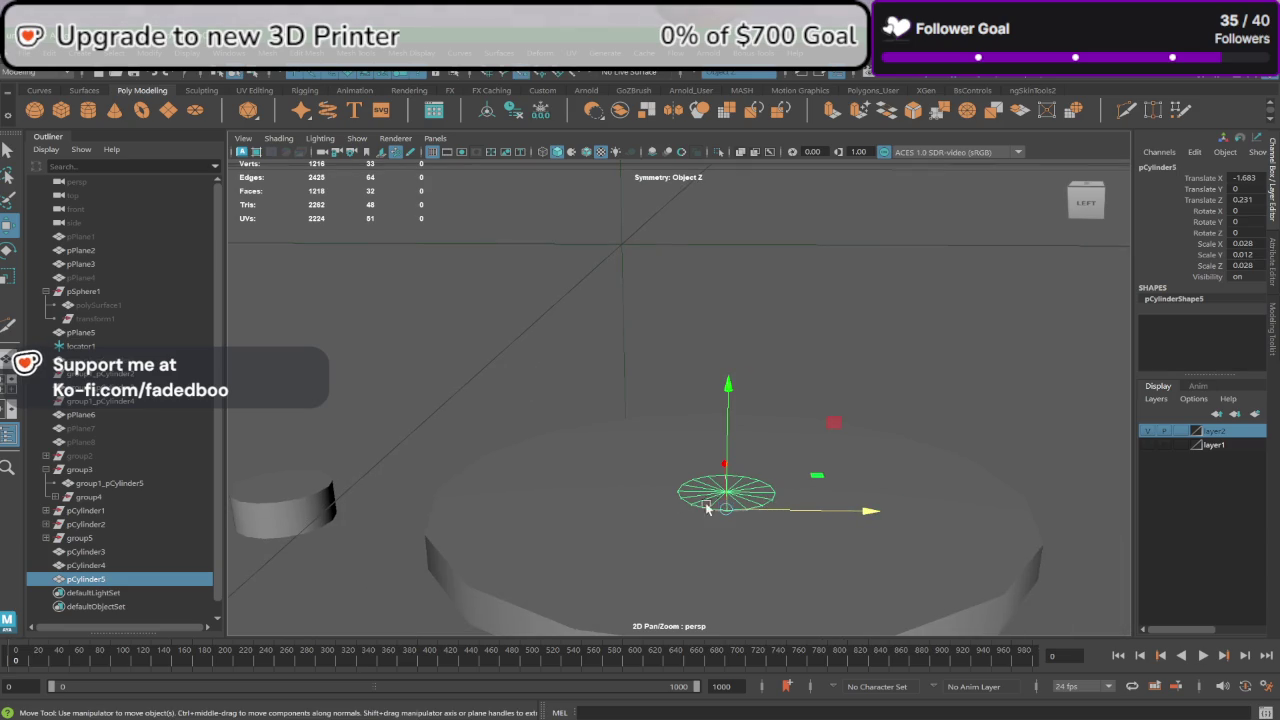
pyautogui.moveTo(706, 508); pyautogui.dragTo(733, 500)
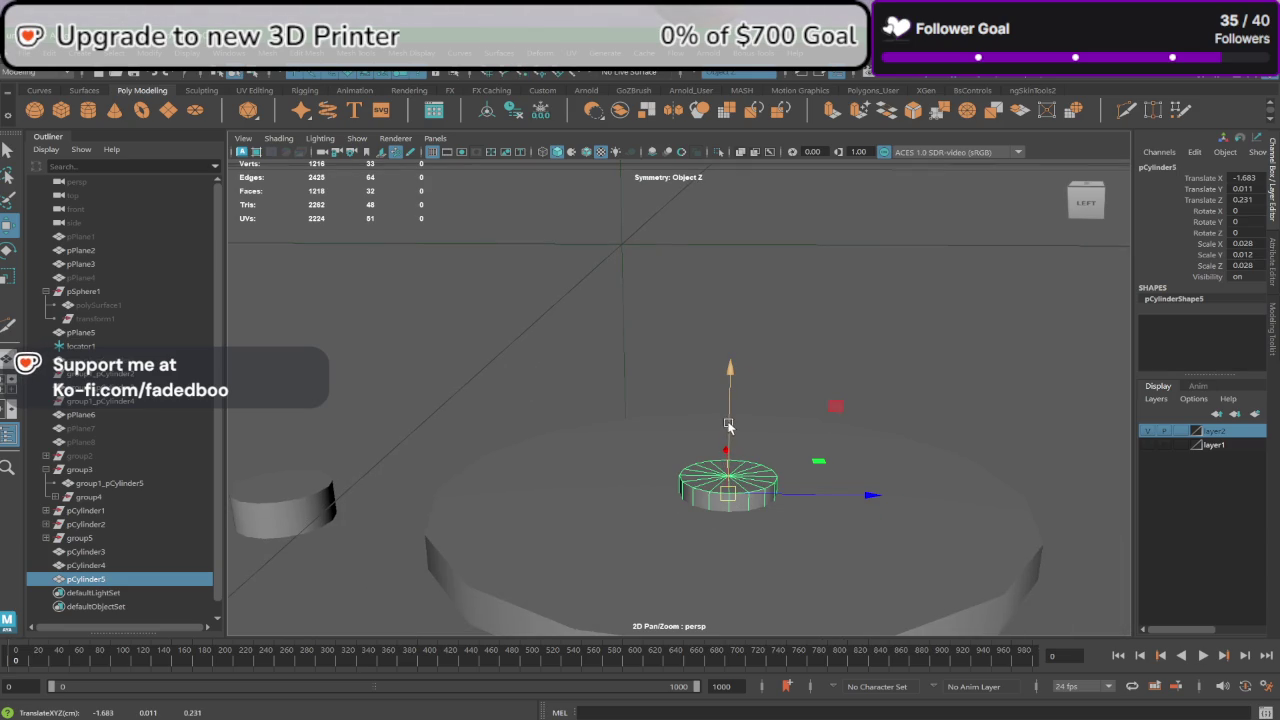
pyautogui.scroll(-2, 703, 483)
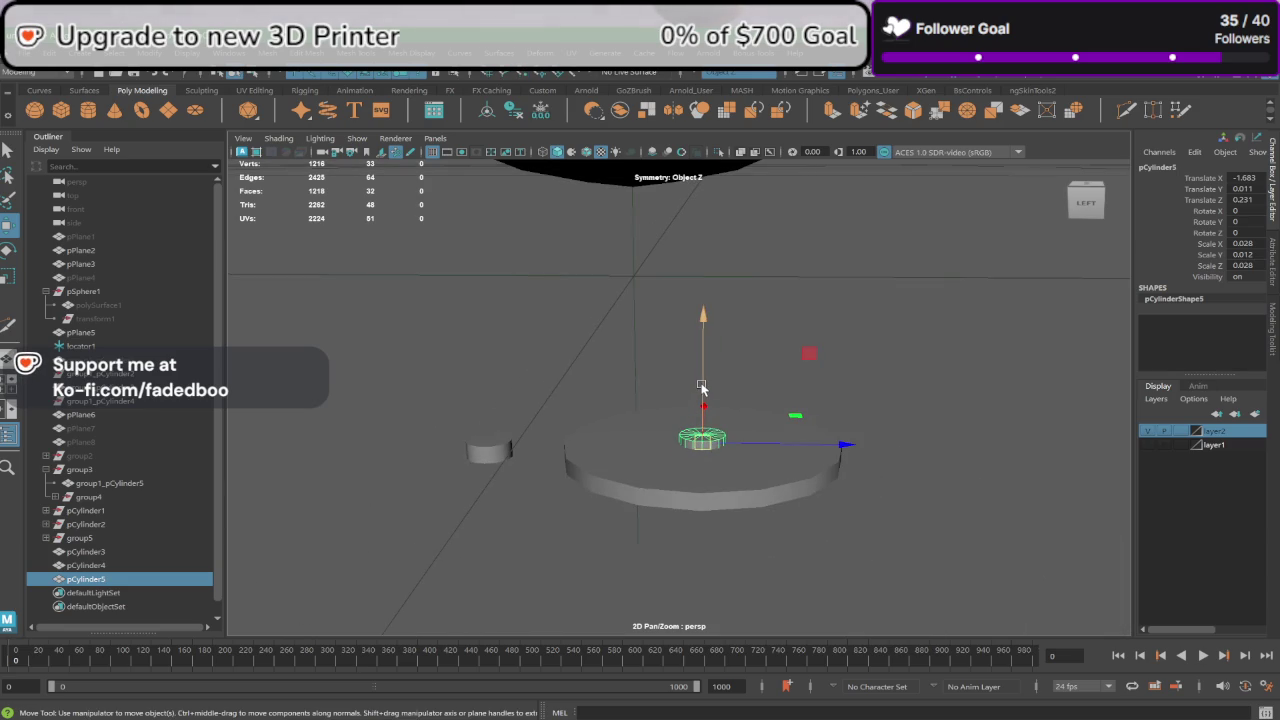
# Step: Lift pCylinder3–5 onto the plate and select them with group4_pPlane9 as the parent
pyautogui.keyDown('shift'); pyautogui.click(636, 440); pyautogui.keyUp('shift')
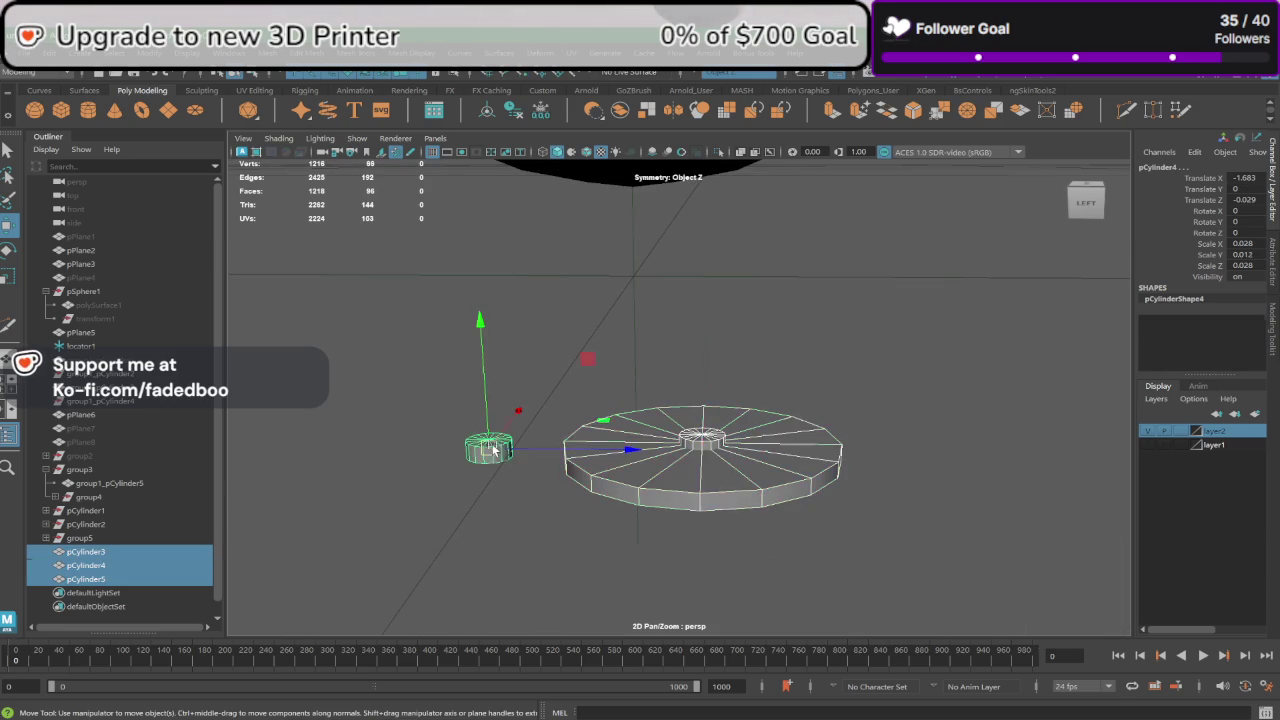
pyautogui.keyDown('shift'); pyautogui.click(488, 450); pyautogui.keyUp('shift')
pyautogui.moveTo(488, 450)
pyautogui.keyDown('alt'); pyautogui.mouseDown()
pyautogui.moveTo(662, 546)
pyautogui.moveTo(663, 290)
pyautogui.moveTo(662, 497)
pyautogui.mouseUp(); pyautogui.keyUp('alt')
pyautogui.moveTo(648, 425); pyautogui.dragTo(664, 200)
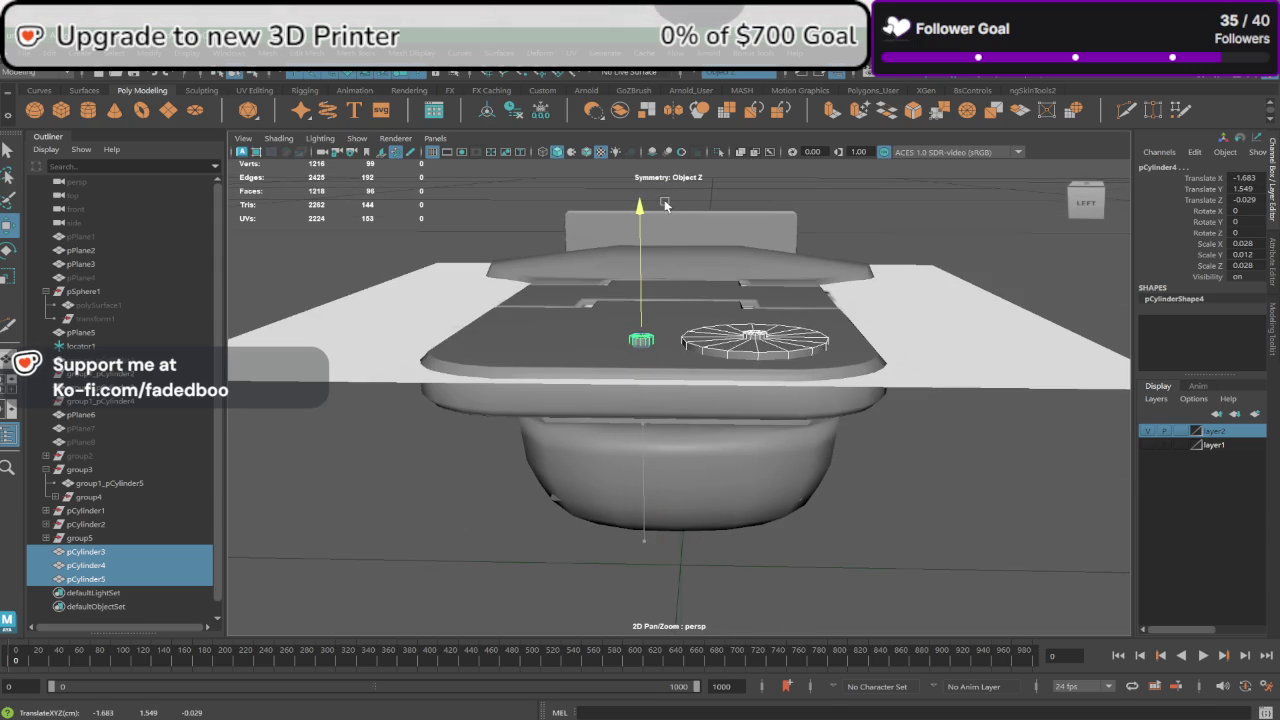
pyautogui.moveTo(665, 204)
pyautogui.keyDown('alt'); pyautogui.mouseDown()
pyautogui.moveTo(673, 254)
pyautogui.moveTo(627, 266)
pyautogui.moveTo(355, 523)
pyautogui.mouseUp(); pyautogui.keyUp('alt')
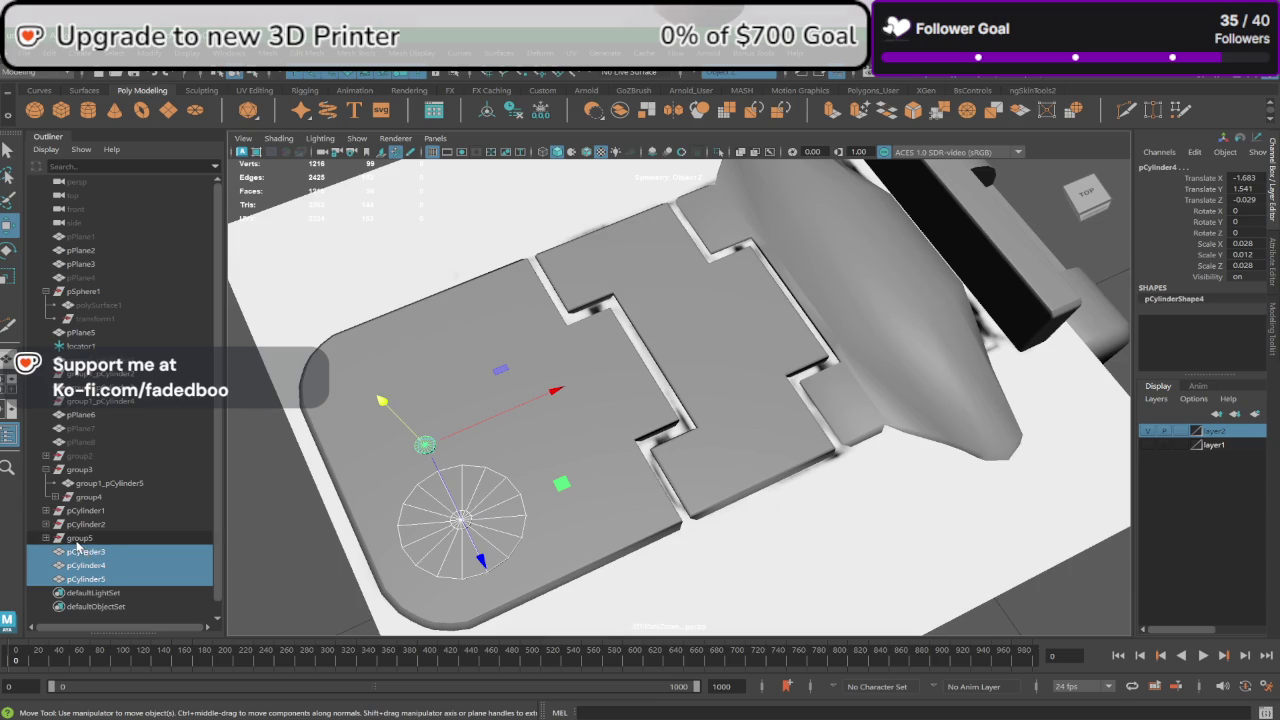
pyautogui.click(366, 470)
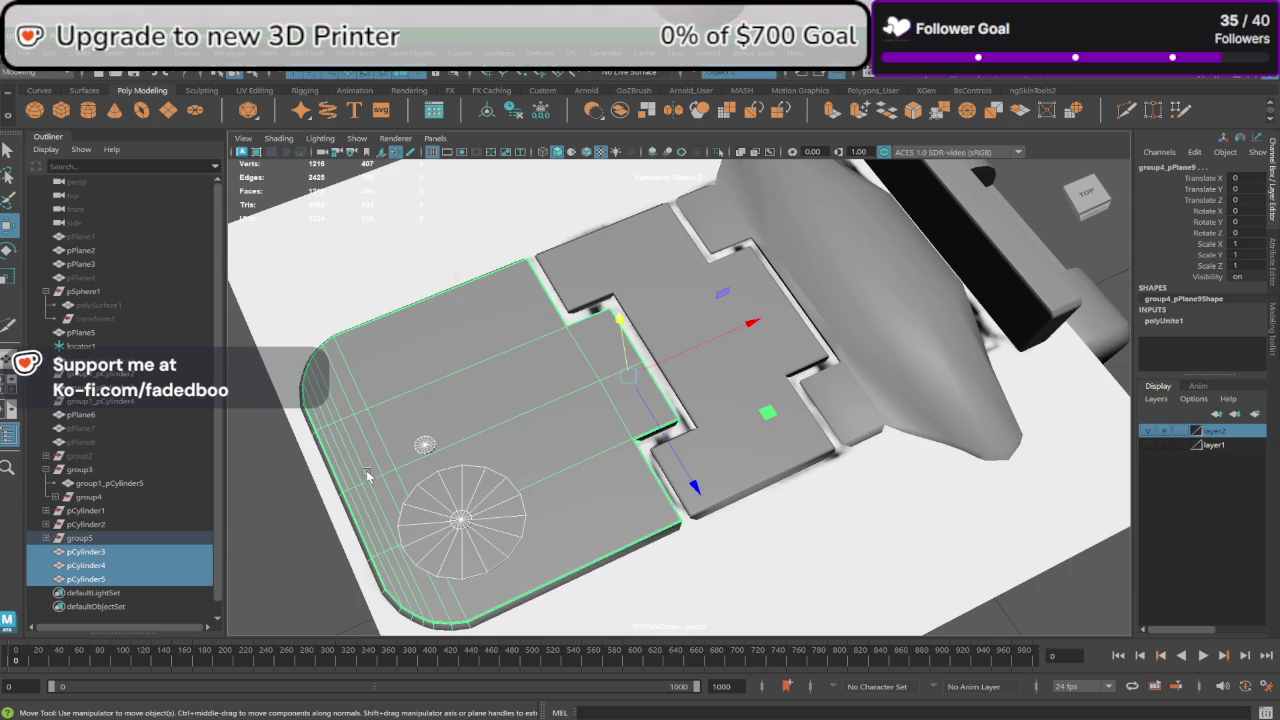
pyautogui.click(46, 538)
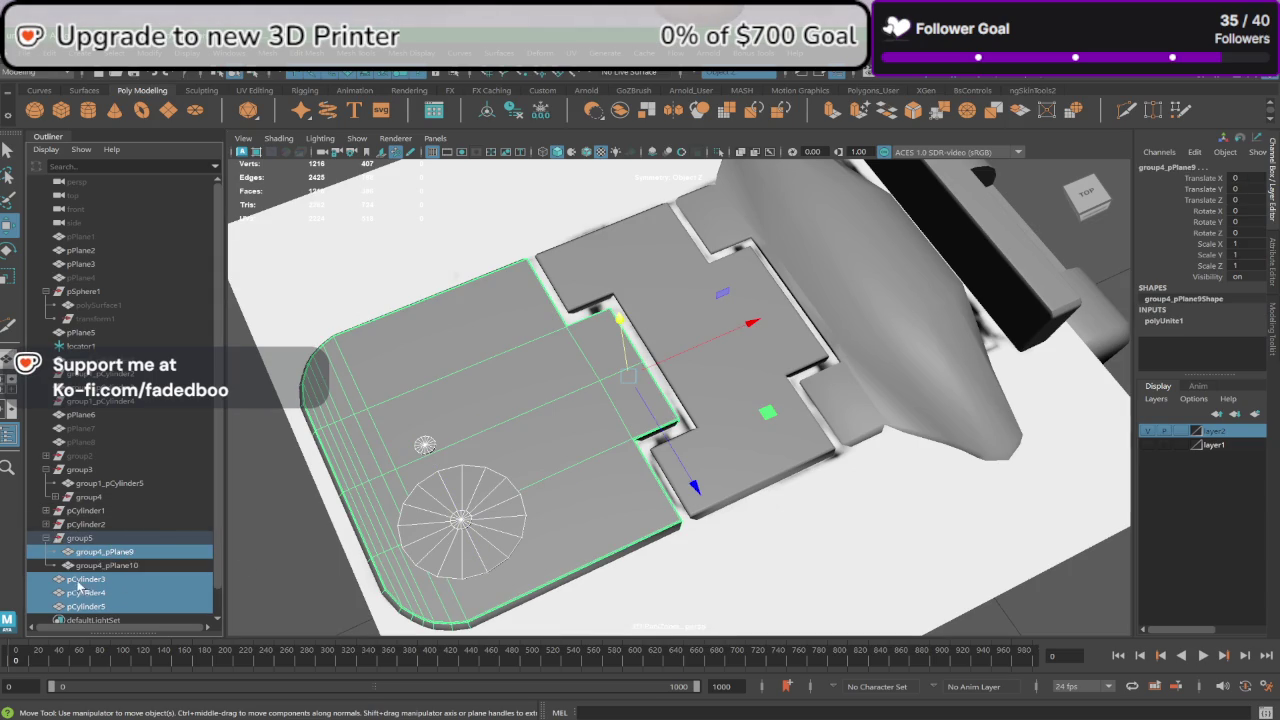
pyautogui.moveTo(111, 587); pyautogui.dragTo(115, 606)
pyautogui.keyDown('ctrl'); pyautogui.click(118, 552); pyautogui.keyUp('ctrl')
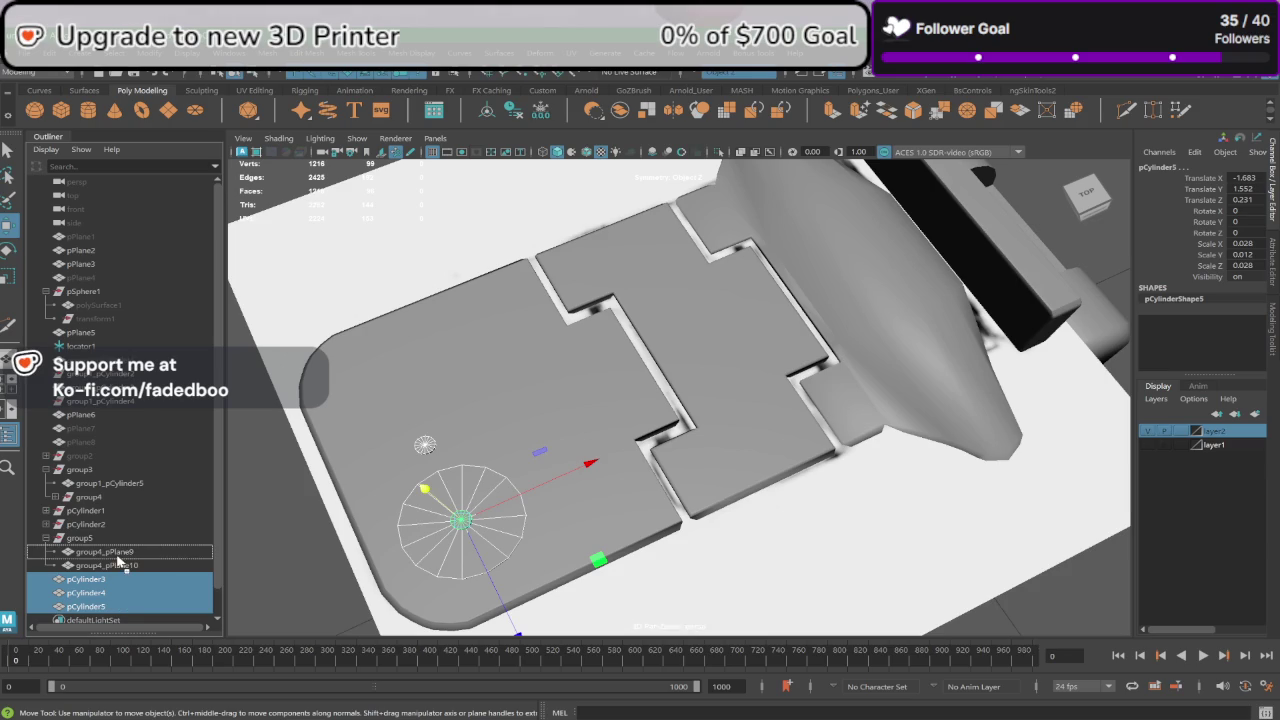
# Step: Parent the three cylinders under group4_pPlane9 and inspect the plates from several angles
pyautogui.press('p')
pyautogui.click(117, 553)
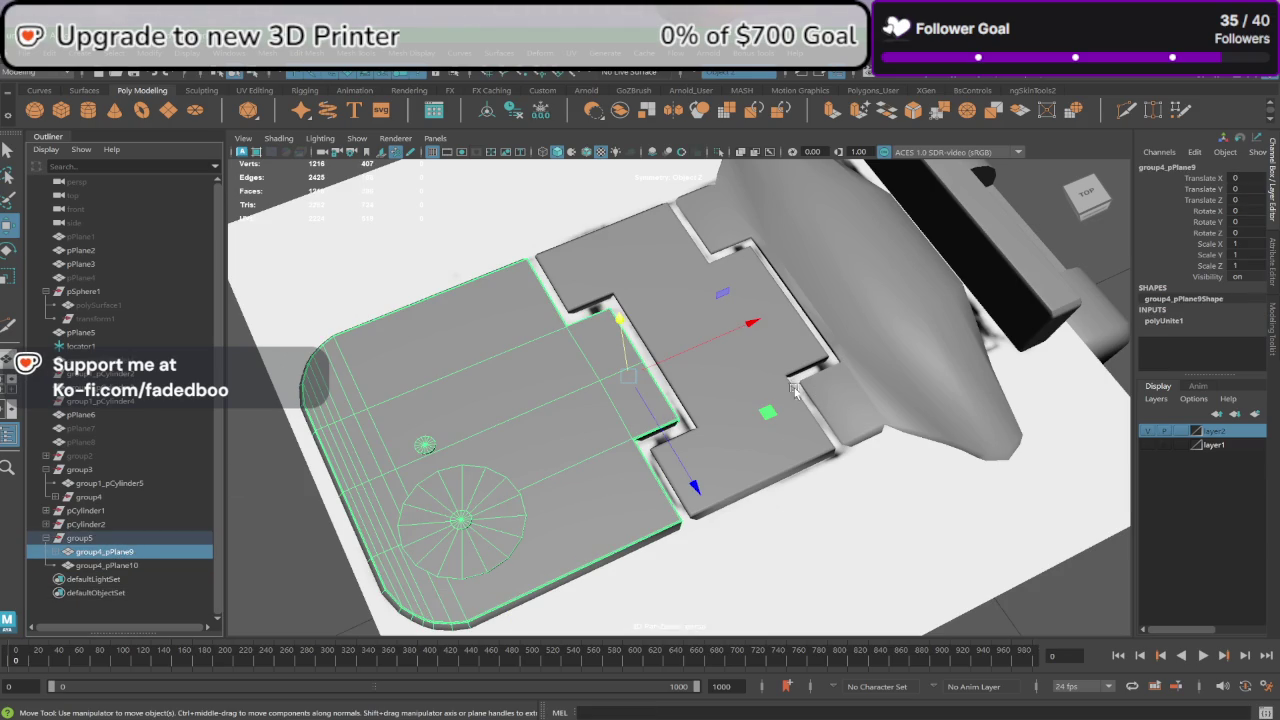
pyautogui.click(733, 384)
pyautogui.moveTo(621, 397)
pyautogui.keyDown('alt'); pyautogui.mouseDown()
pyautogui.moveTo(598, 392)
pyautogui.moveTo(622, 340)
pyautogui.mouseUp(); pyautogui.keyUp('alt')
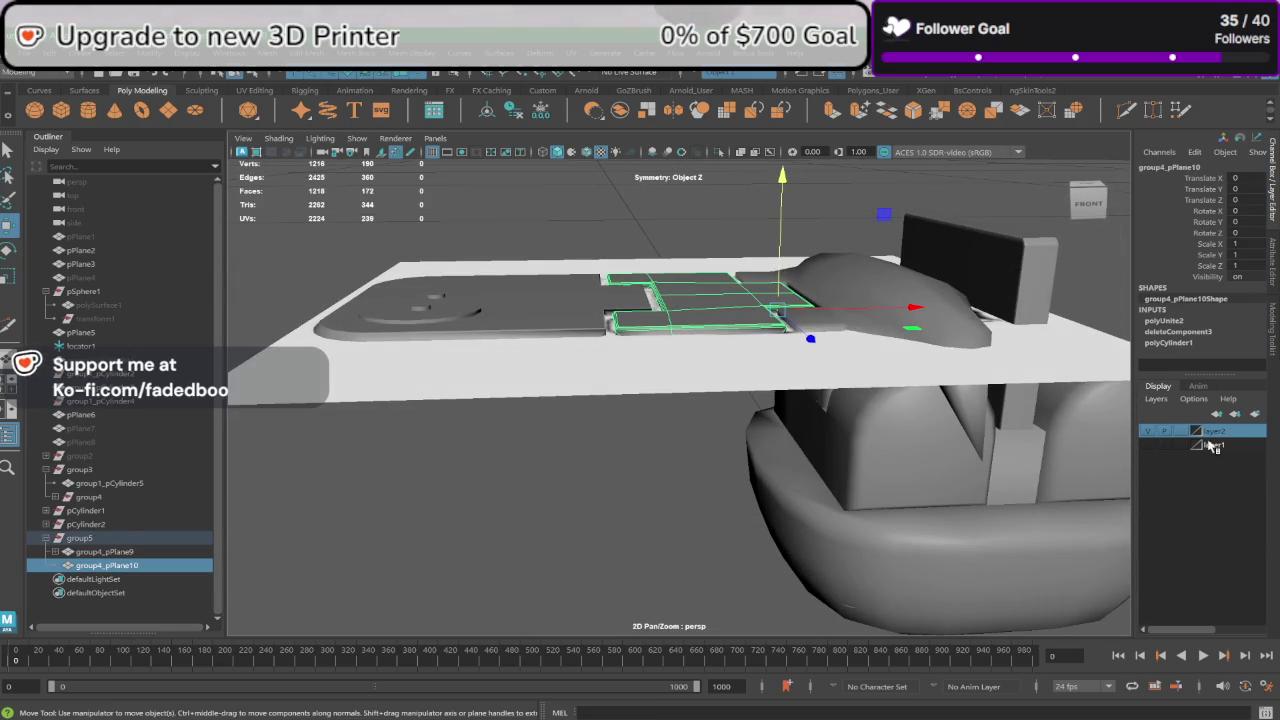
pyautogui.moveTo(740, 440)
pyautogui.keyDown('alt'); pyautogui.mouseDown()
pyautogui.moveTo(716, 446)
pyautogui.moveTo(685, 530)
pyautogui.mouseUp(); pyautogui.keyUp('alt')
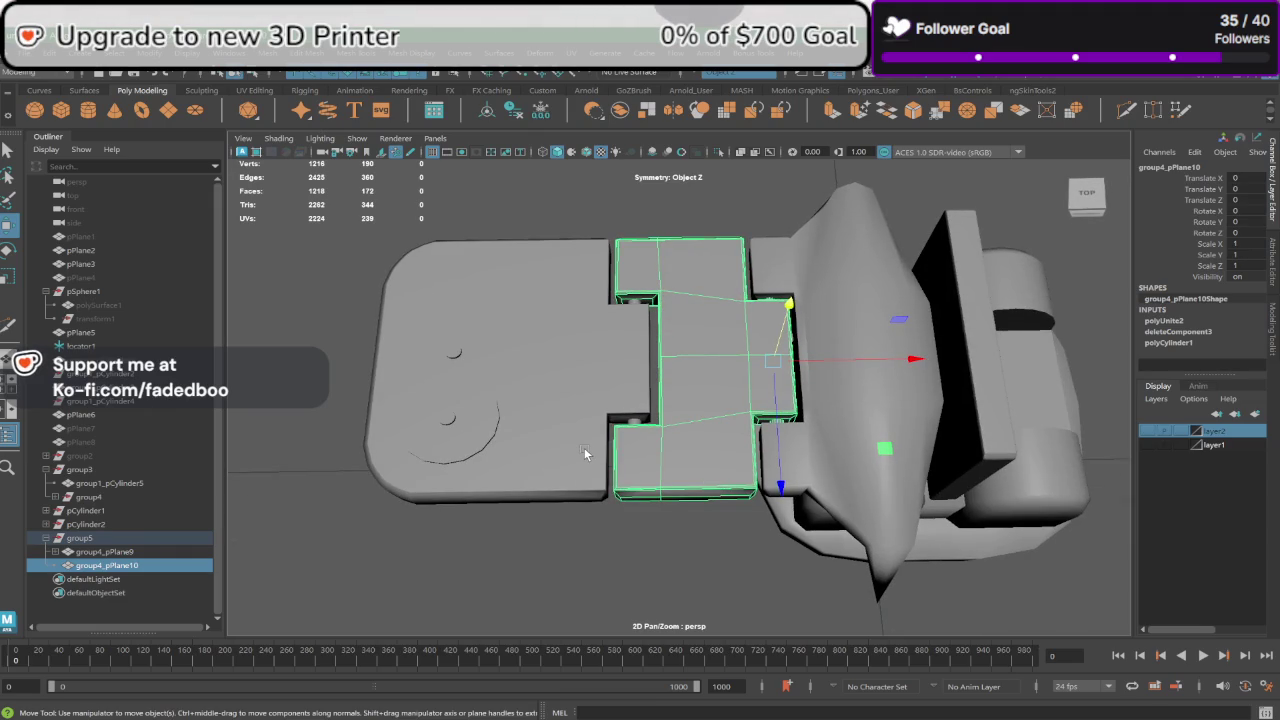
pyautogui.moveTo(641, 477)
pyautogui.keyDown('alt'); pyautogui.mouseDown()
pyautogui.moveTo(663, 543)
pyautogui.moveTo(691, 517)
pyautogui.moveTo(635, 475)
pyautogui.mouseUp(); pyautogui.keyUp('alt')
pyautogui.click(671, 537)
# Step: Select the plate group group5 in the Outliner and duplicate it as group6
pyautogui.click(592, 371)
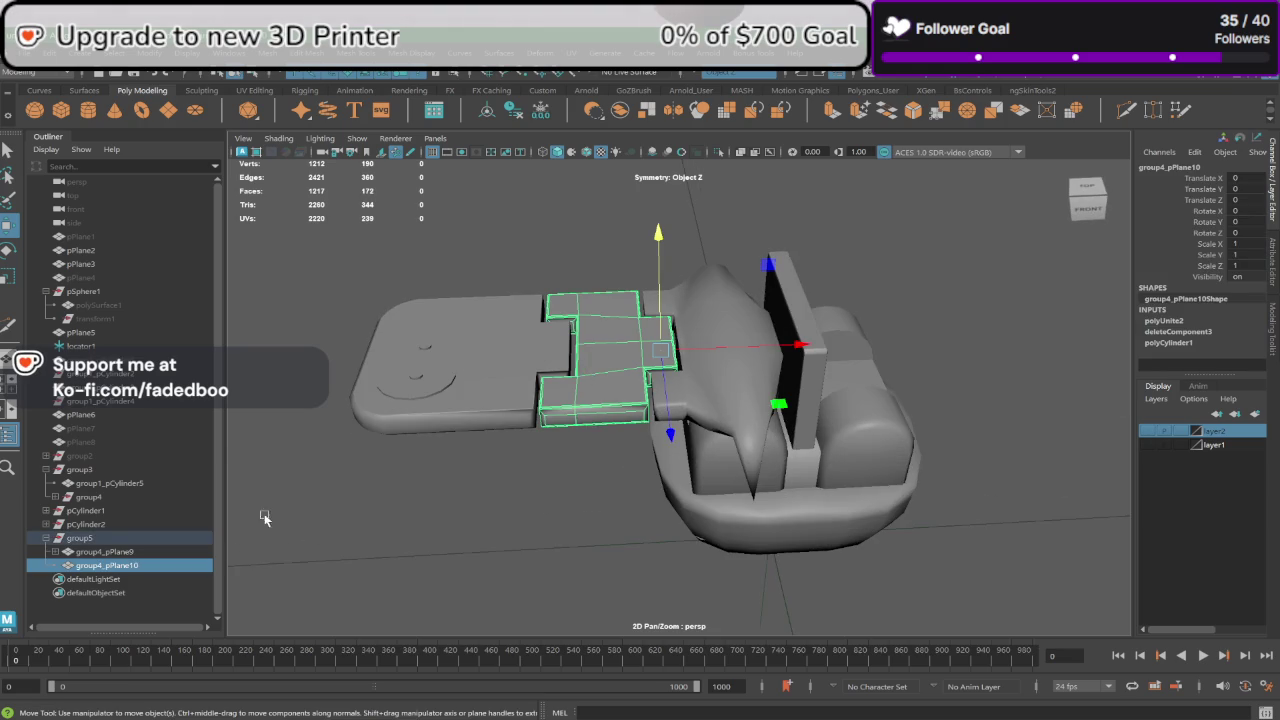
pyautogui.click(95, 538)
pyautogui.press('e')
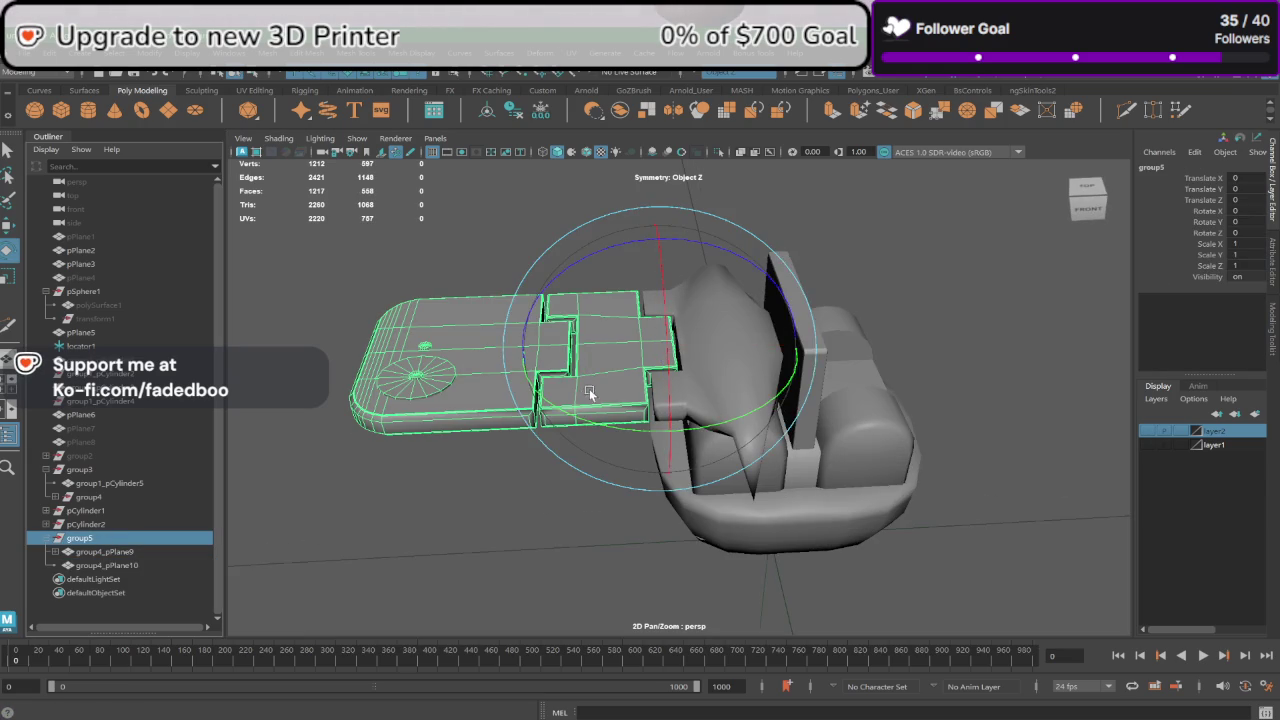
pyautogui.keyDown('alt'); pyautogui.moveTo(590, 394); pyautogui.dragTo(590, 375); pyautogui.keyUp('alt')
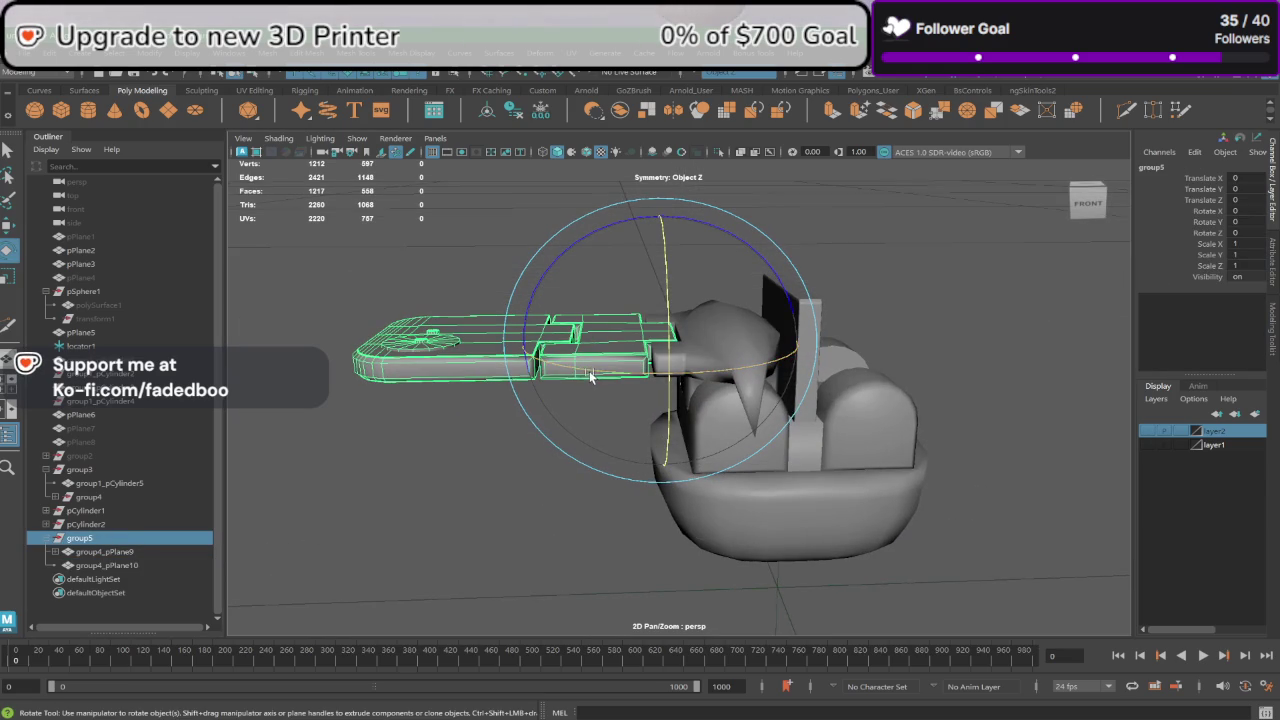
pyautogui.click(46, 538)
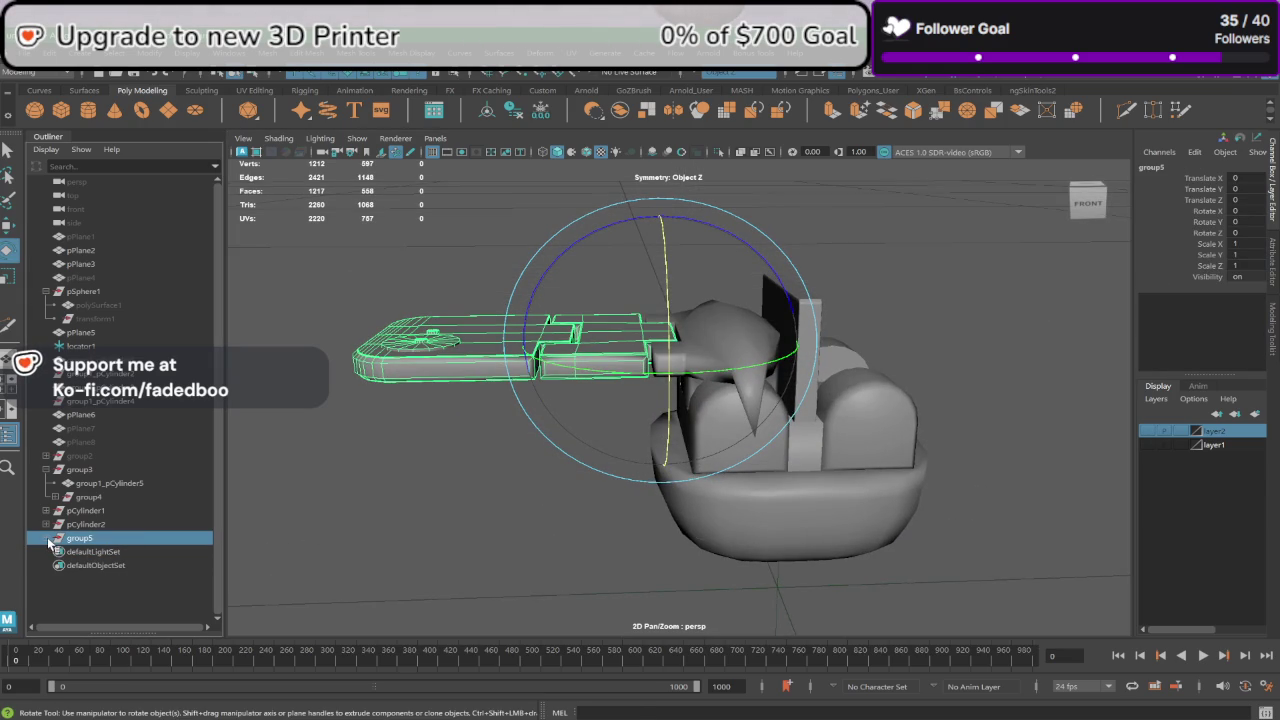
pyautogui.hotkey('ctrl', 'd')
# Step: Swing the duplicate group6 upward to about 77.4° around Z
pyautogui.click(70, 538)
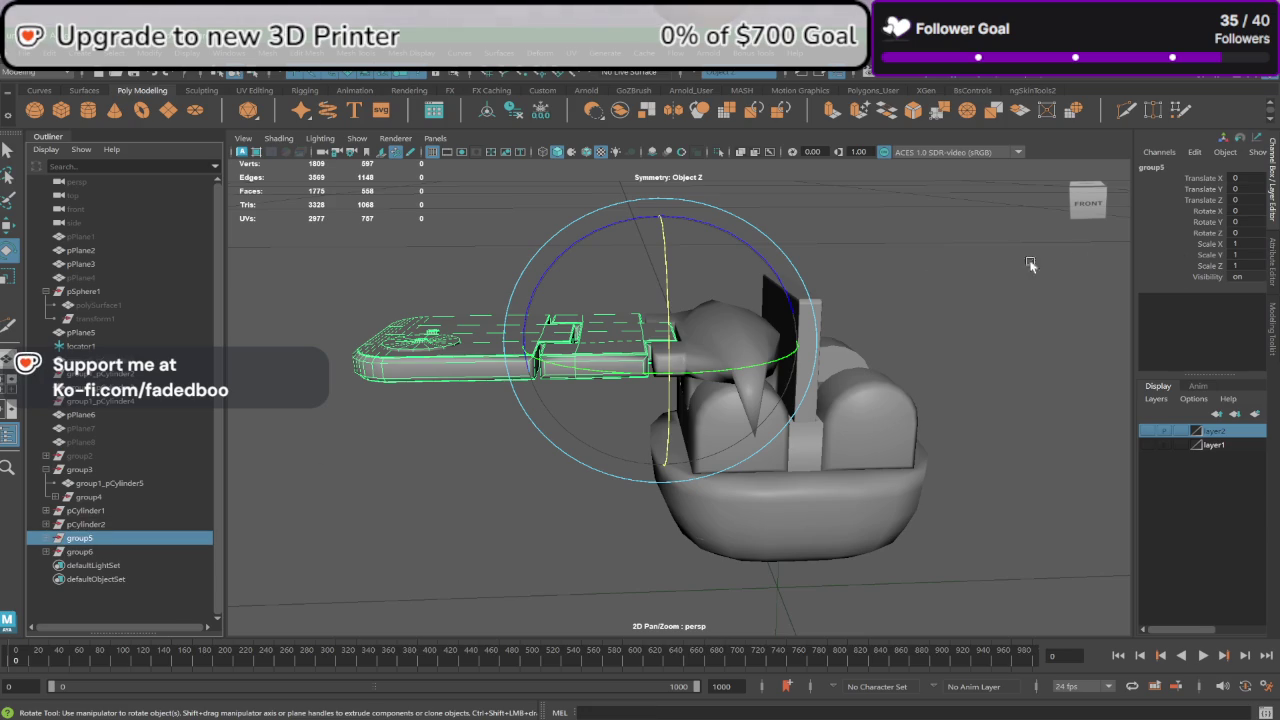
pyautogui.click(1000, 340)
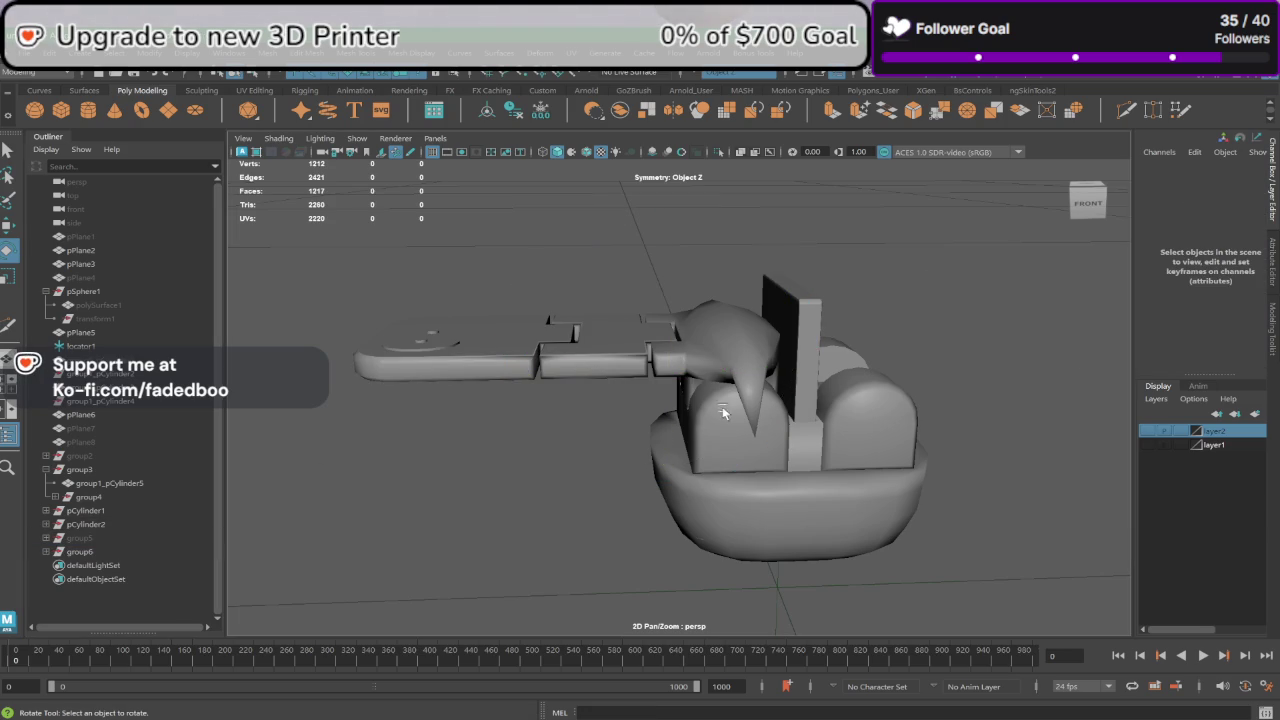
pyautogui.click(90, 552)
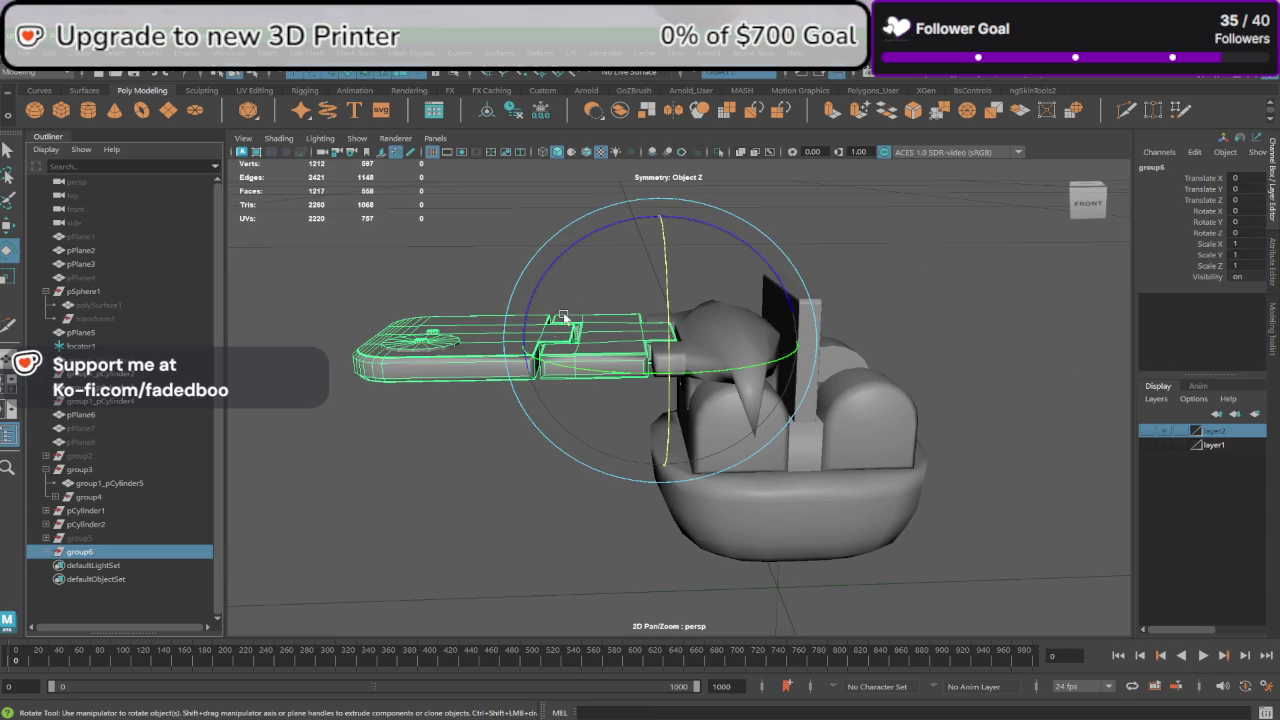
pyautogui.moveTo(600, 229); pyautogui.dragTo(538, 384)
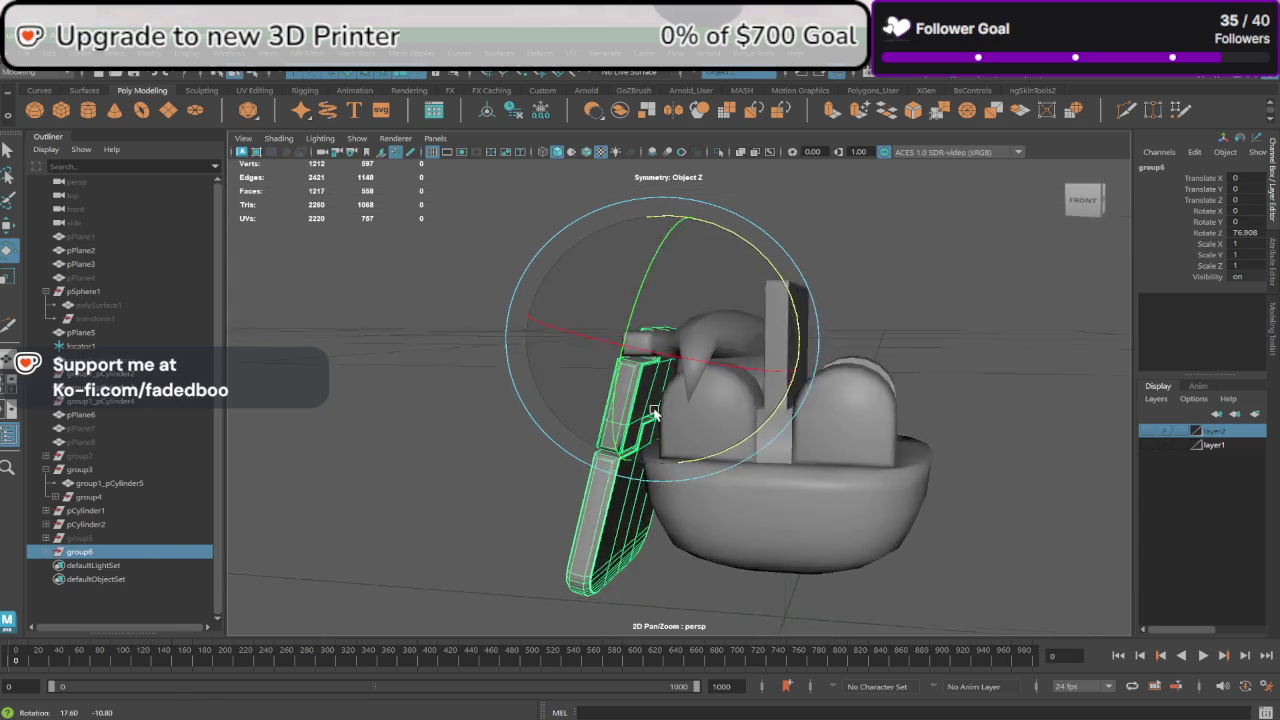
pyautogui.keyDown('alt'); pyautogui.moveTo(664, 411); pyautogui.dragTo(674, 406); pyautogui.keyUp('alt')
pyautogui.moveTo(717, 457); pyautogui.dragTo(716, 457)
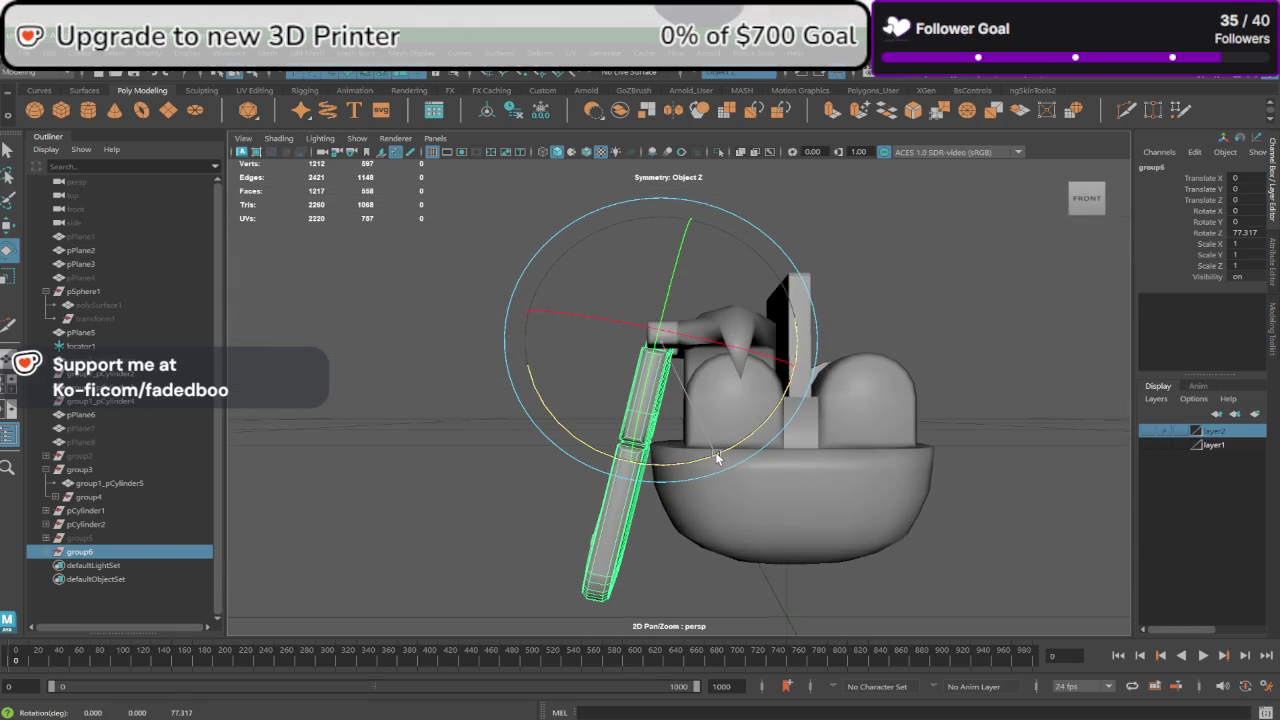
pyautogui.press('space')
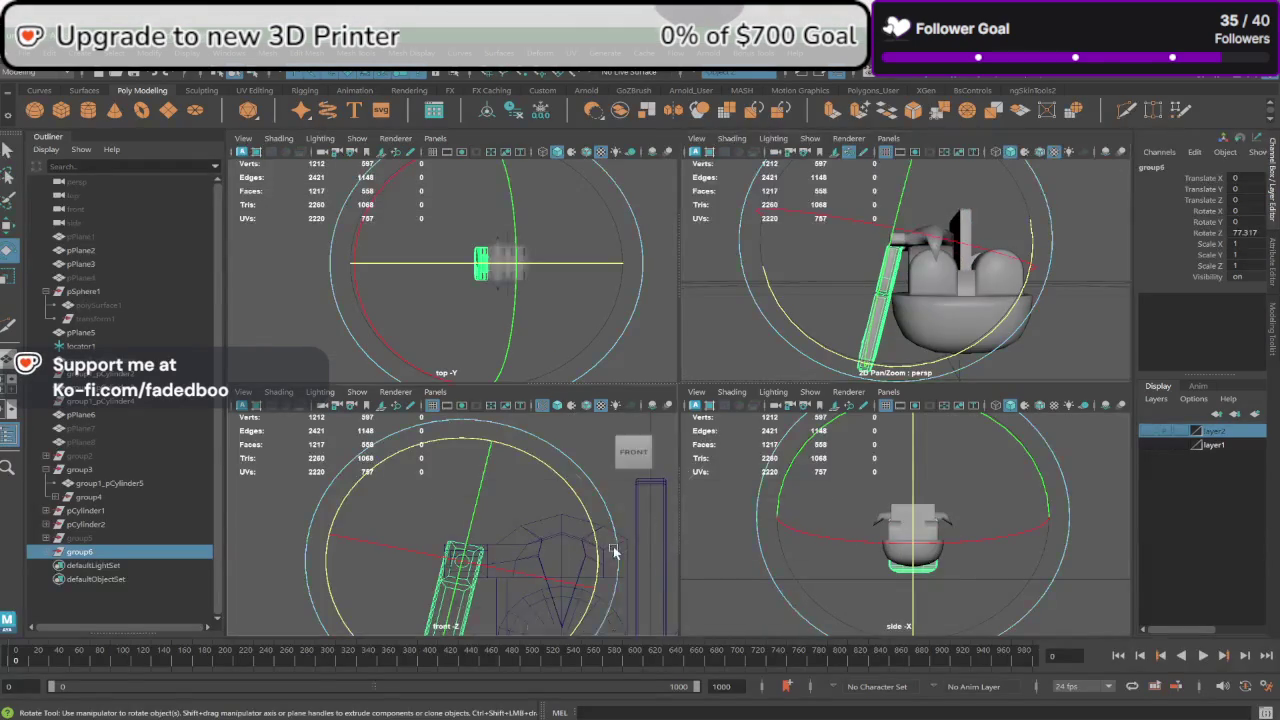
pyautogui.press('space')
pyautogui.keyDown('alt'); pyautogui.moveTo(678, 420); pyautogui.dragTo(662, 302, button='middle'); pyautogui.keyUp('alt')
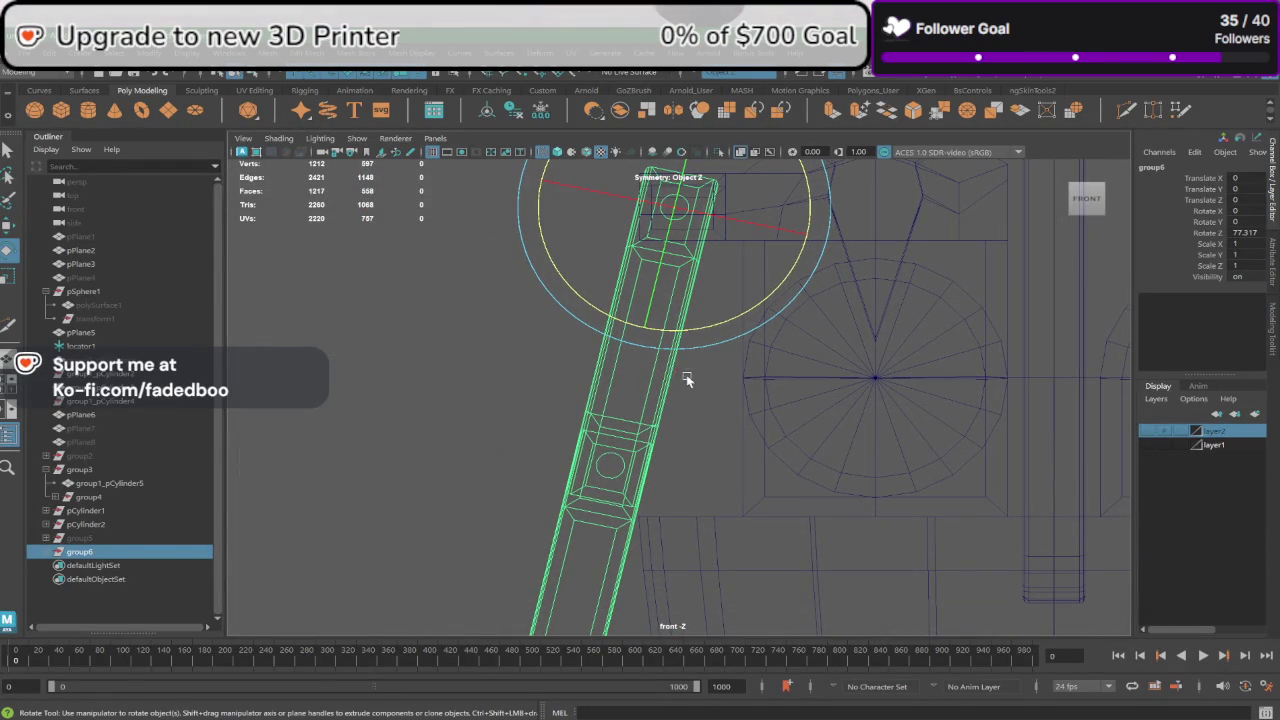
pyautogui.moveTo(711, 322); pyautogui.dragTo(712, 326)
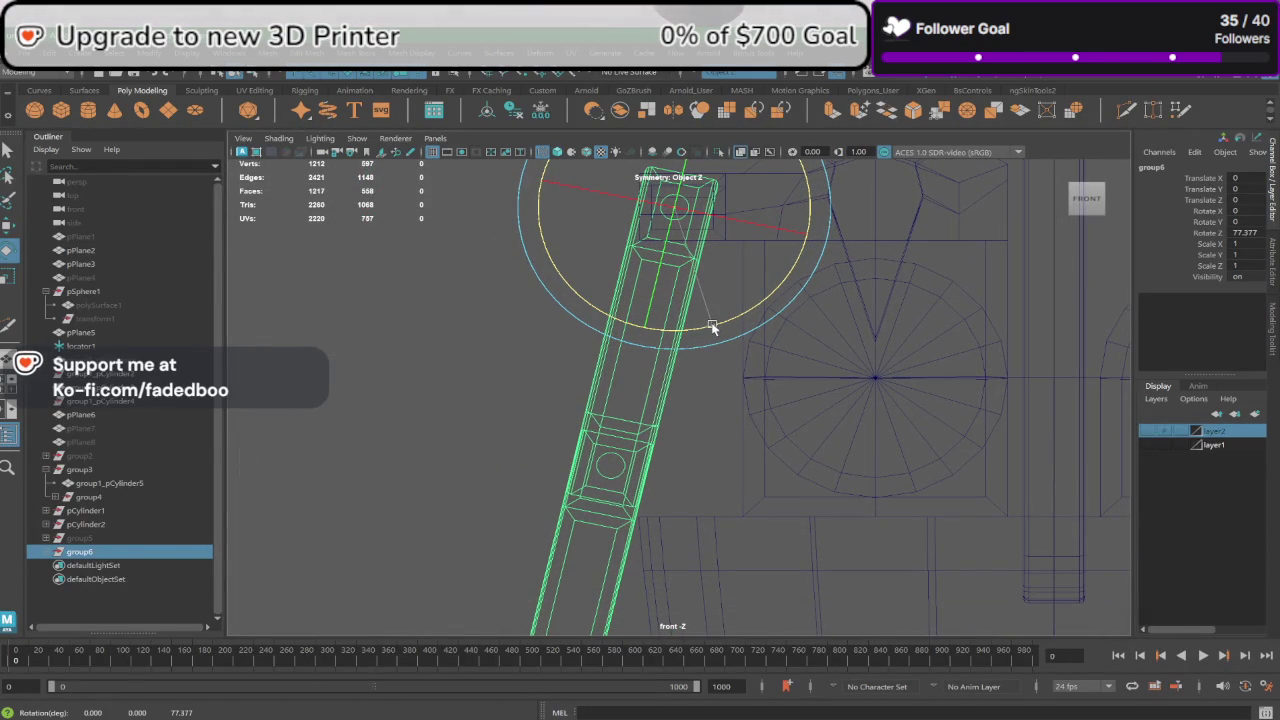
# Step: Rotate plate group4_pPlane9 more upright (12.227), then tilt group6 back to Rotate Z 75.893
pyautogui.click(584, 528)
pyautogui.click(45, 551)
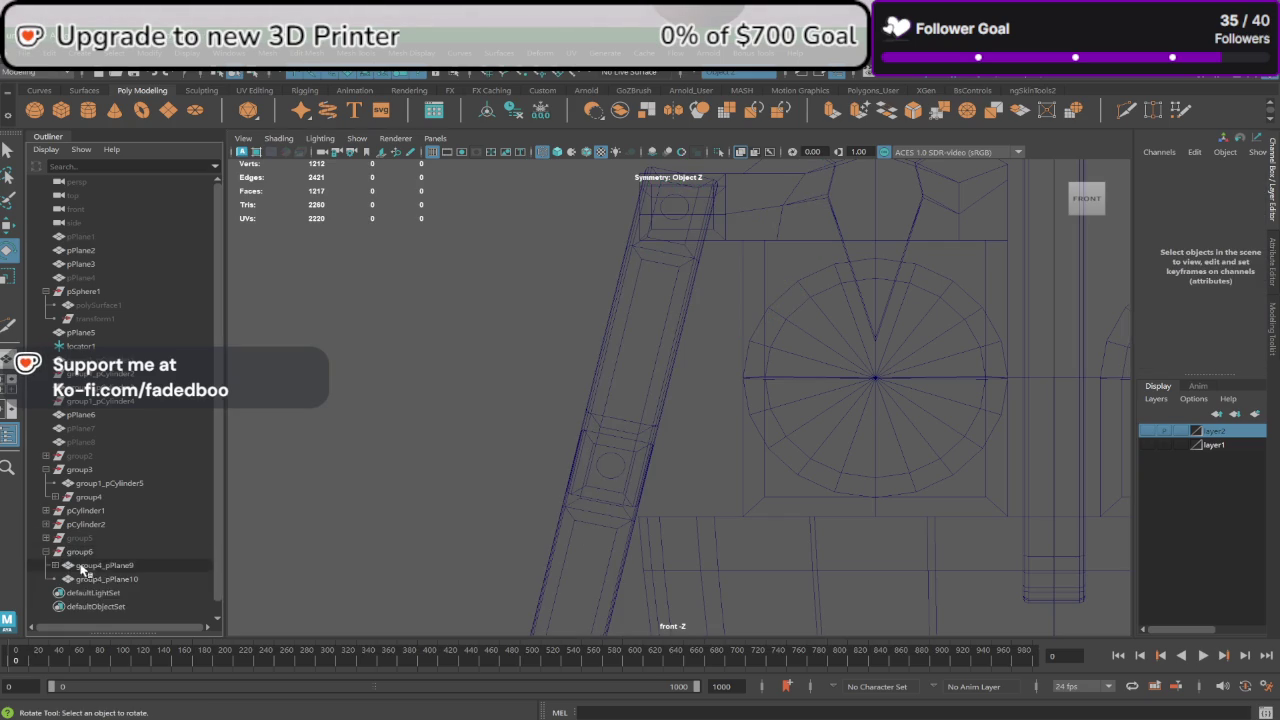
pyautogui.click(134, 566)
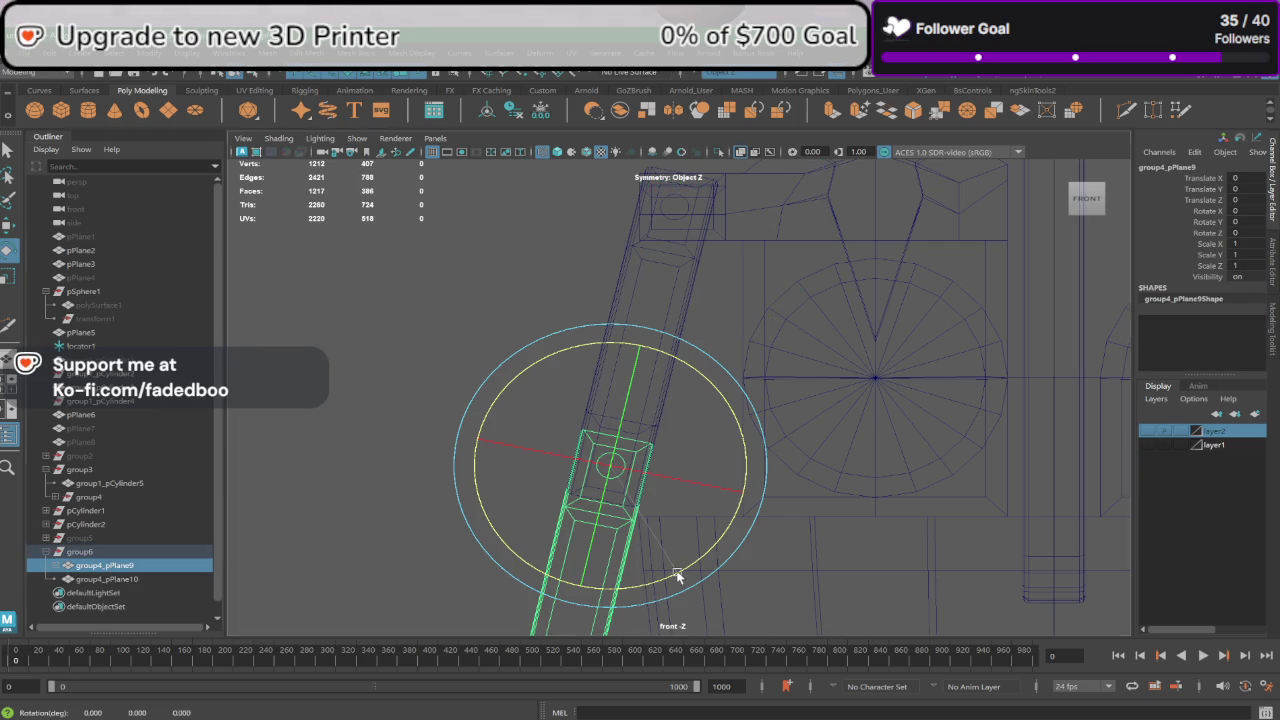
pyautogui.moveTo(670, 578); pyautogui.dragTo(692, 556)
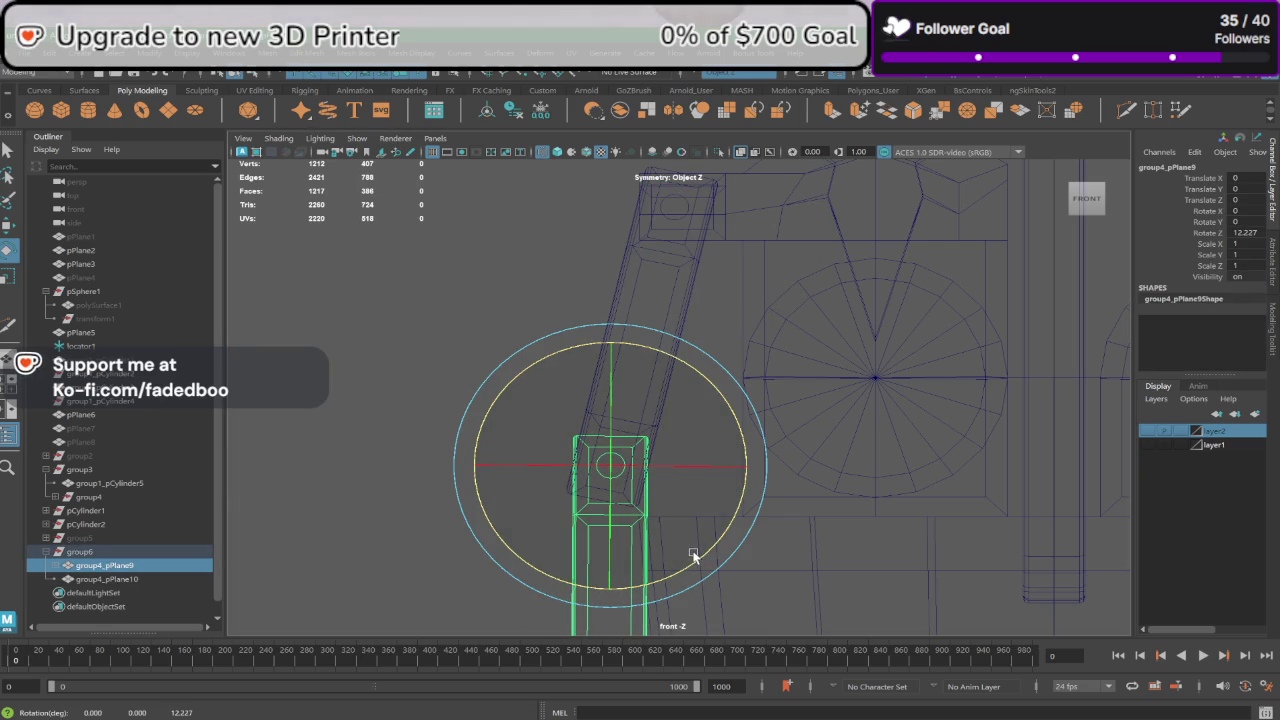
pyautogui.click(145, 552)
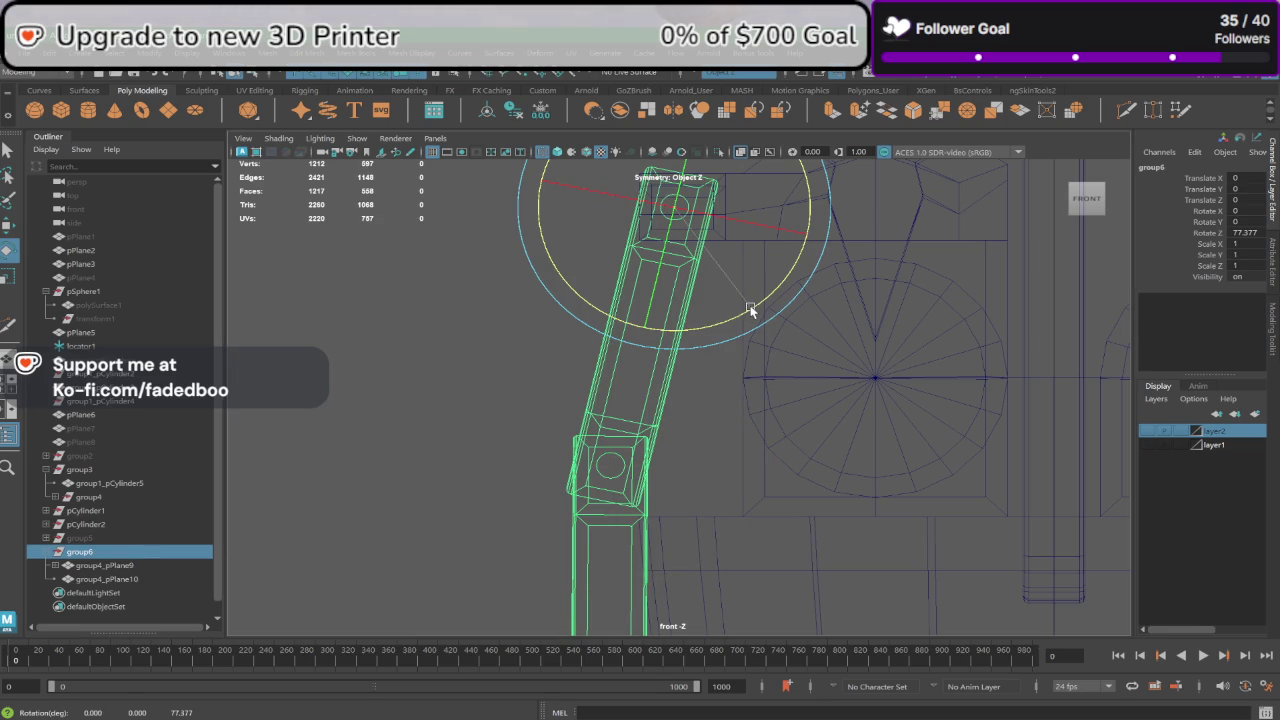
pyautogui.moveTo(752, 313); pyautogui.dragTo(748, 314)
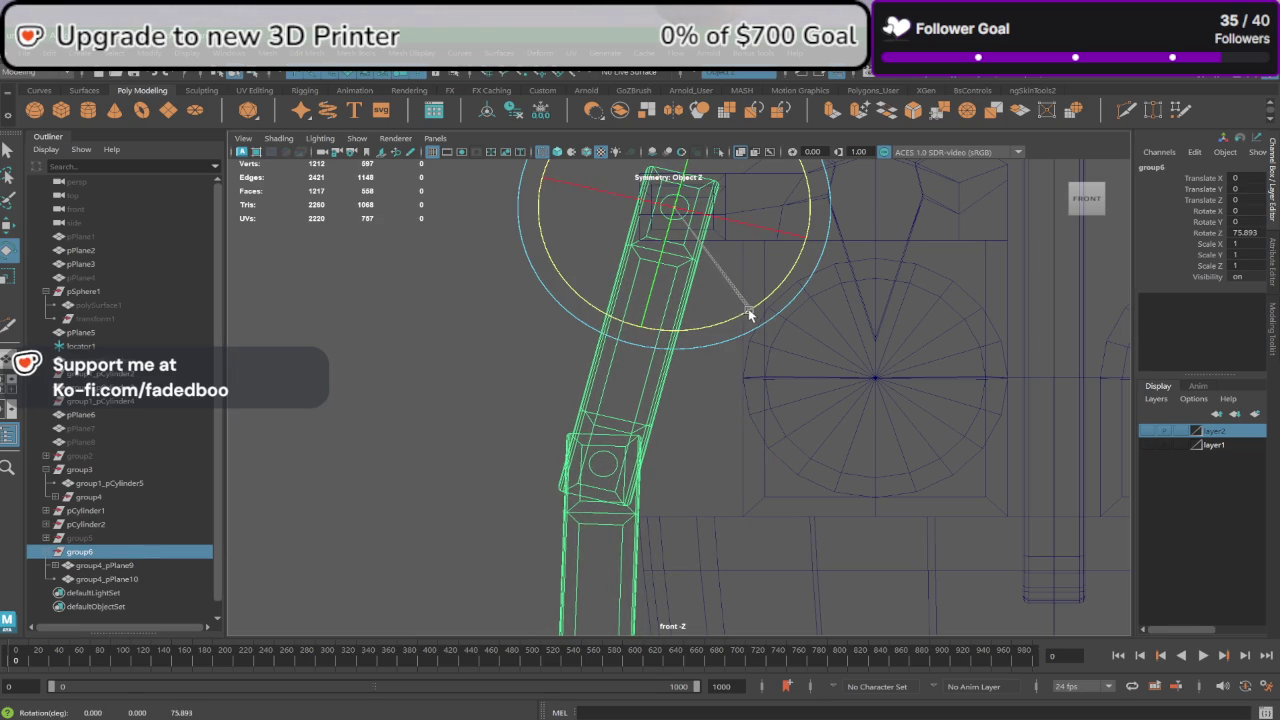
pyautogui.click(474, 420)
pyautogui.press('space')
pyautogui.press('space')
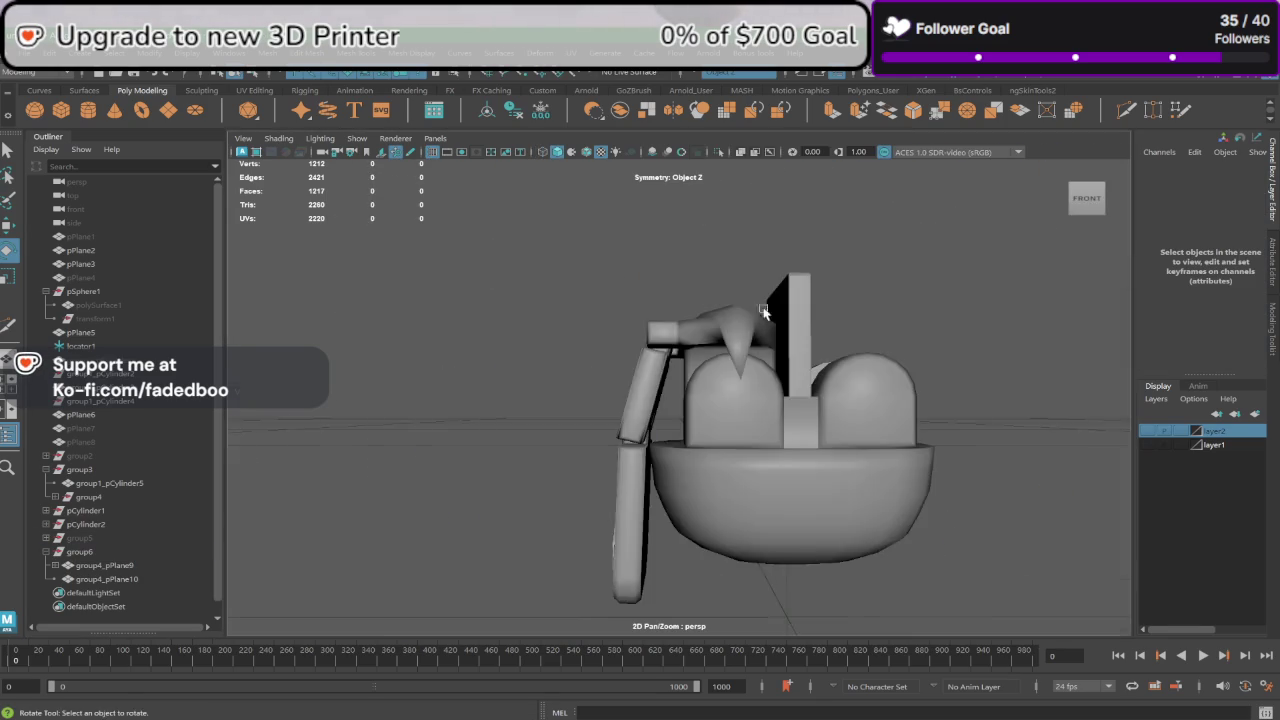
pyautogui.moveTo(560, 400)
pyautogui.keyDown('alt'); pyautogui.mouseDown()
pyautogui.moveTo(920, 395)
pyautogui.moveTo(735, 410)
pyautogui.mouseUp(); pyautogui.keyUp('alt')
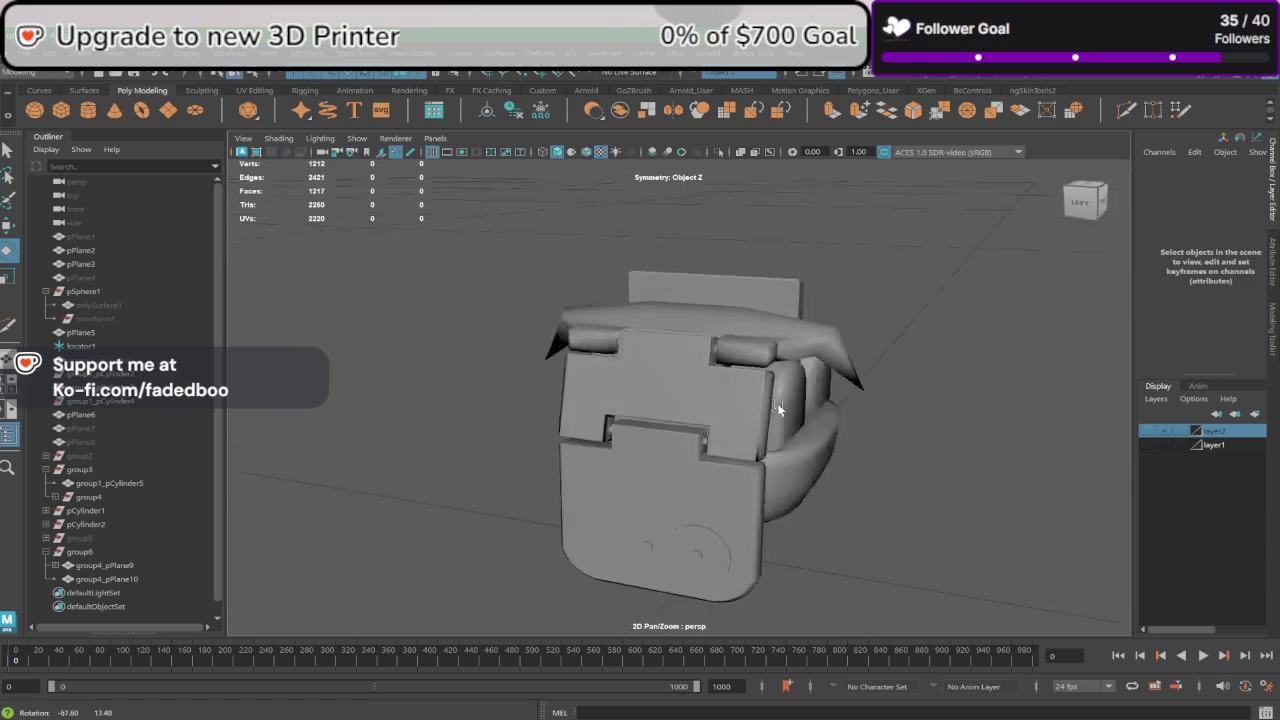
# Step: Parent plates group4_pPlane9 and group4_pPlane10 under group1_pCylinder5 in the Outliner
pyautogui.moveTo(904, 588)
pyautogui.keyDown('alt'); pyautogui.mouseDown()
pyautogui.moveTo(789, 530)
pyautogui.moveTo(849, 549)
pyautogui.mouseUp(); pyautogui.keyUp('alt')
pyautogui.click(647, 284)
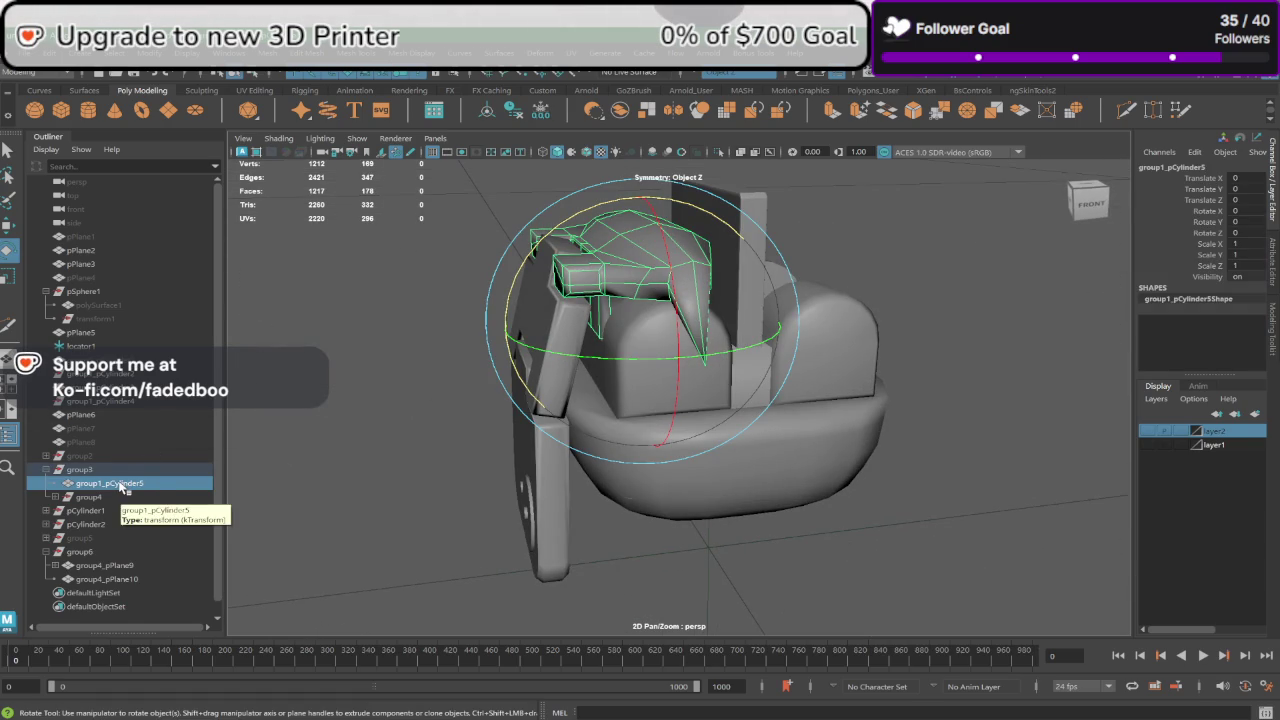
pyautogui.click(115, 566)
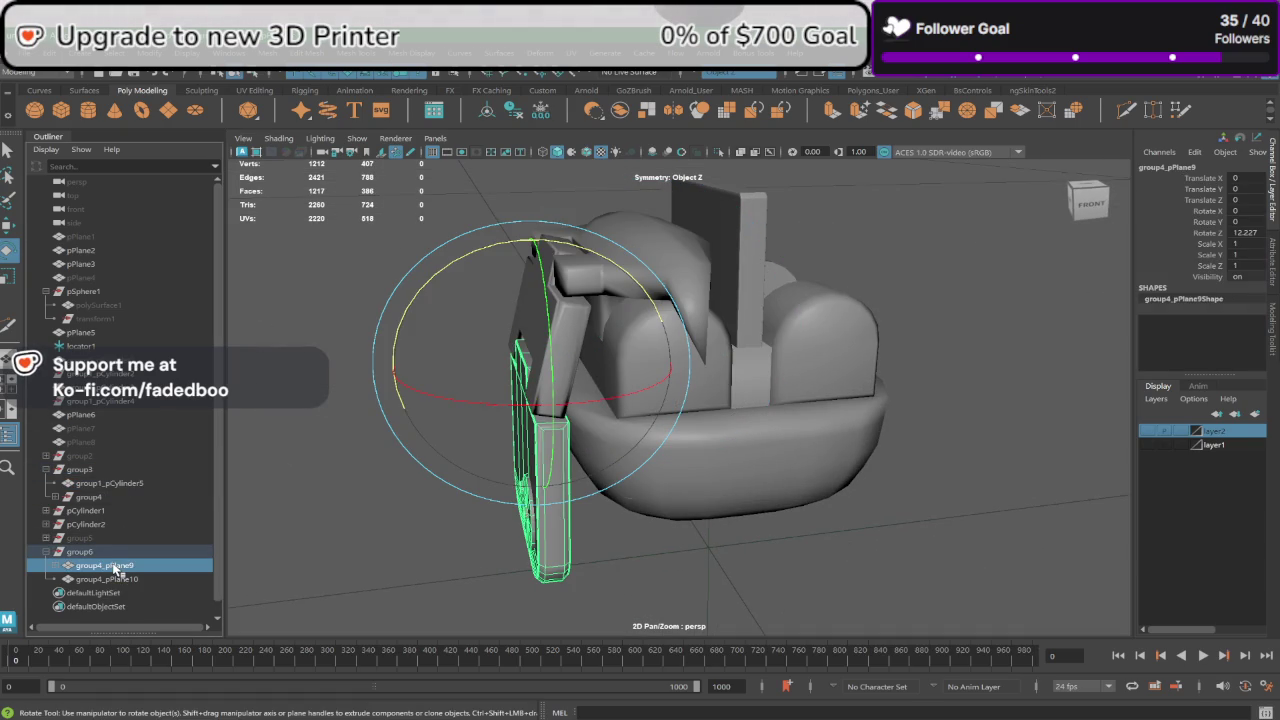
pyautogui.click(110, 485)
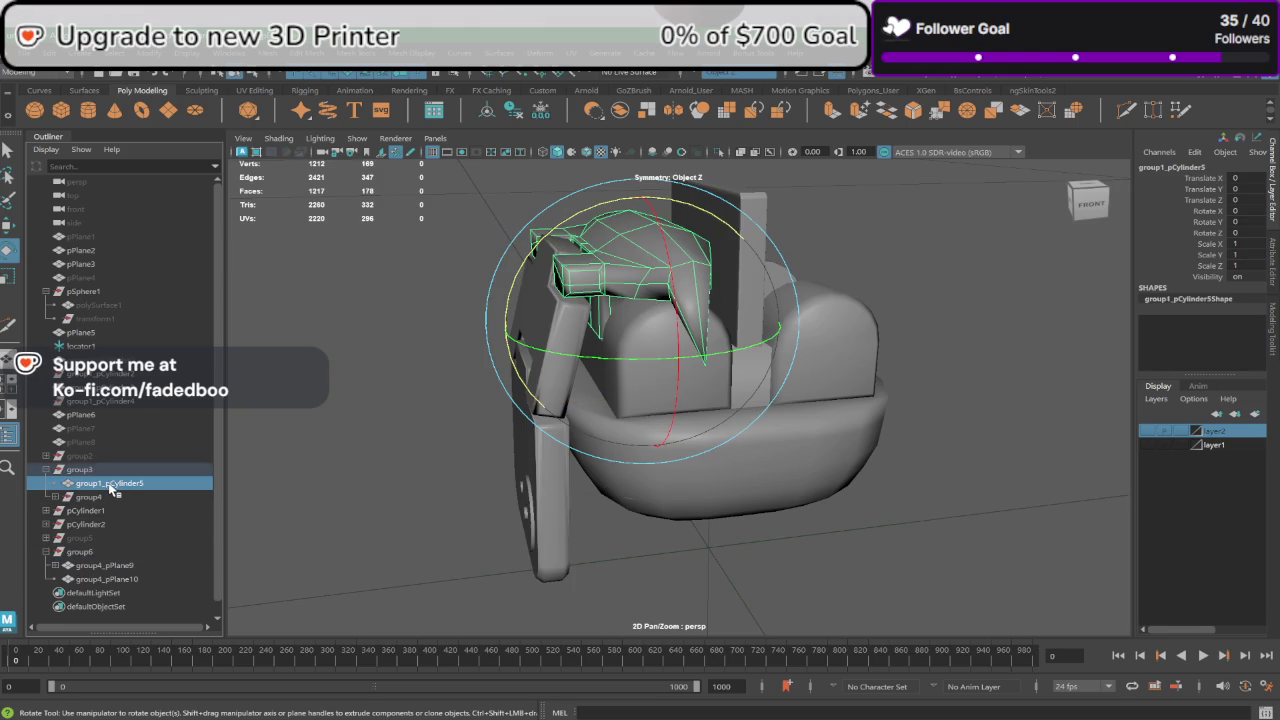
pyautogui.click(138, 567)
pyautogui.moveTo(128, 564); pyautogui.dragTo(112, 484, button='middle')
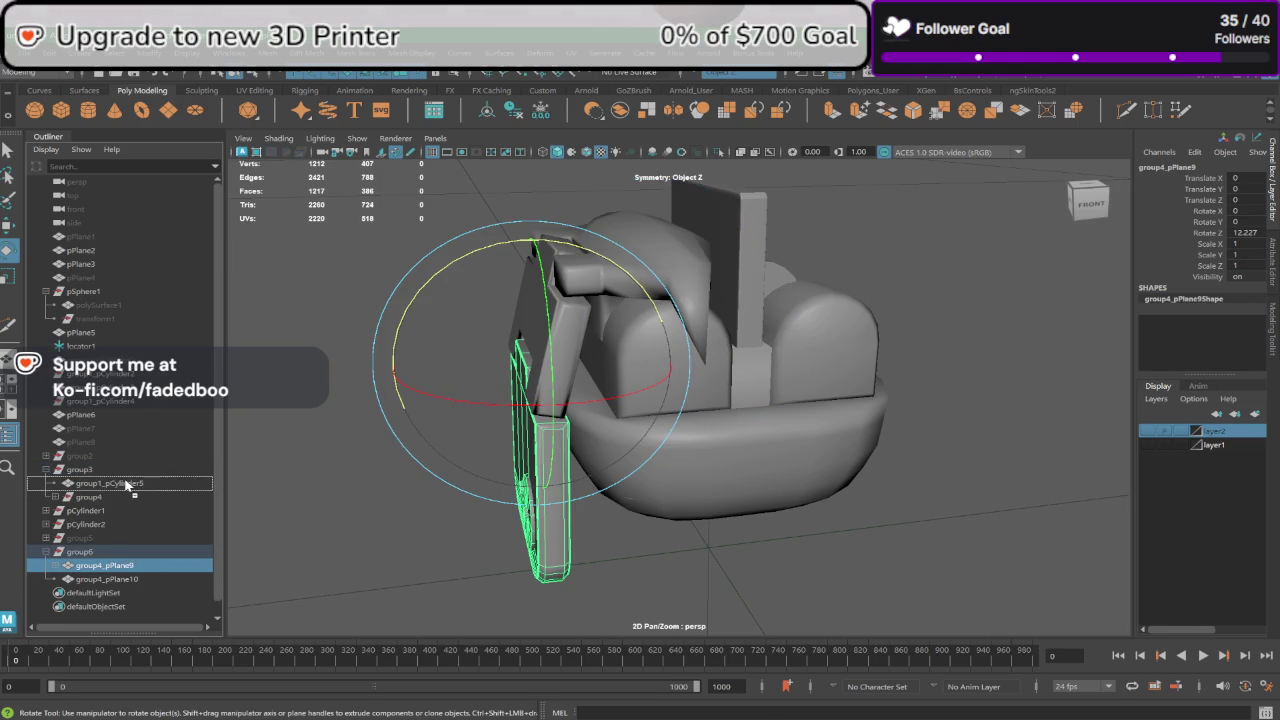
pyautogui.click(120, 566)
pyautogui.moveTo(120, 566); pyautogui.dragTo(118, 485, button='middle')
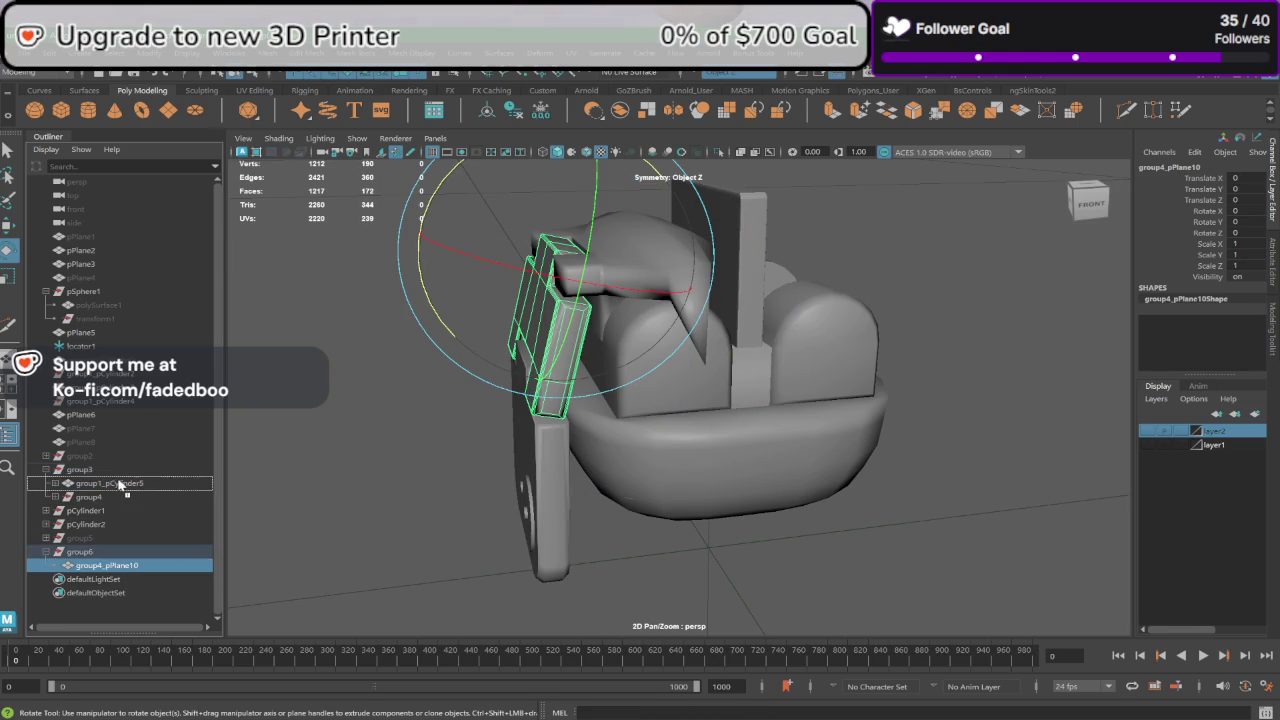
# Step: Rotate group1_pCylinder5 about Z to roughly 40 degrees
pyautogui.click(102, 484)
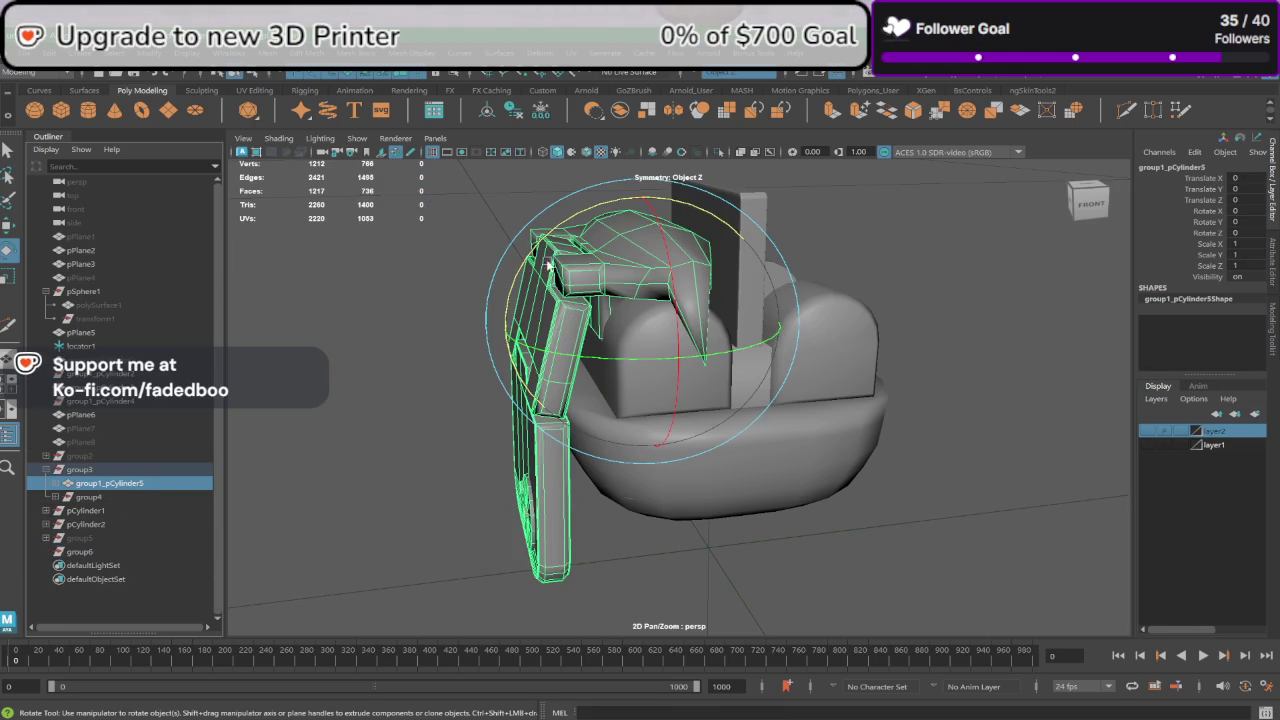
pyautogui.moveTo(546, 265); pyautogui.dragTo(472, 310)
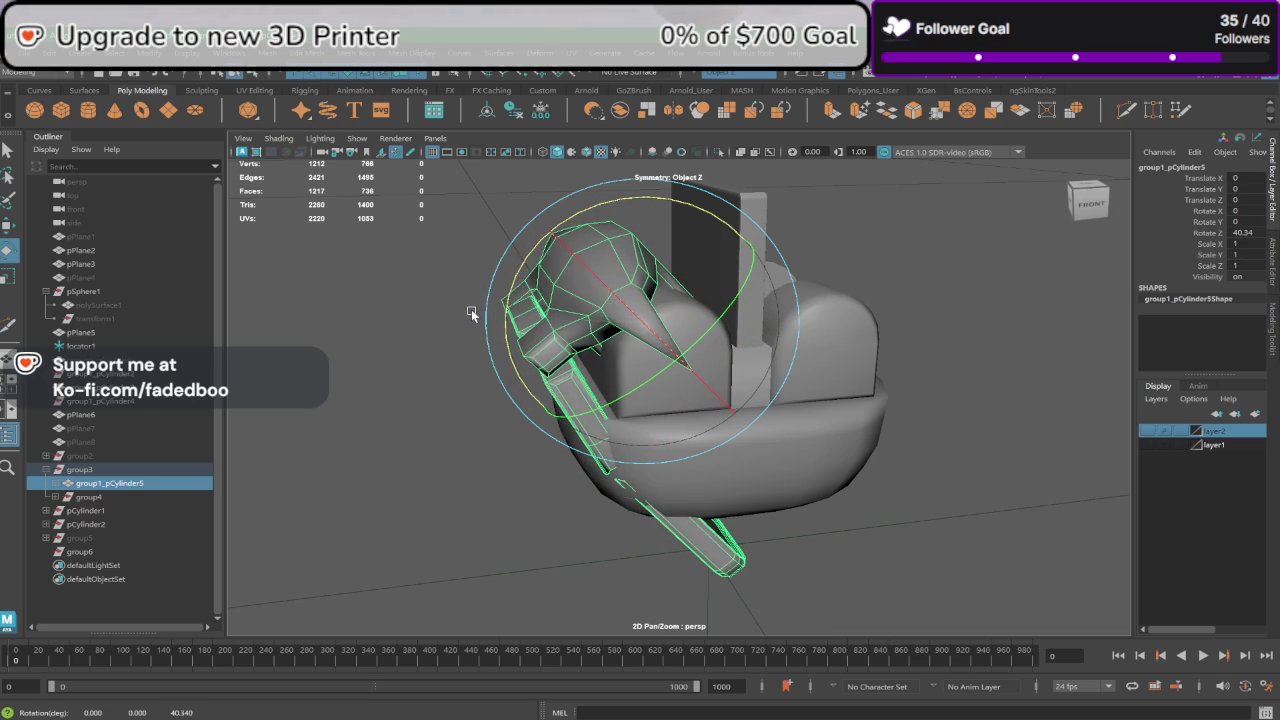
pyautogui.keyDown('alt'); pyautogui.moveTo(471, 309); pyautogui.dragTo(518, 312); pyautogui.keyUp('alt')
# Step: Parent group4_pPlane9 under group4_pPlane10 with the P key
pyautogui.click(55, 484)
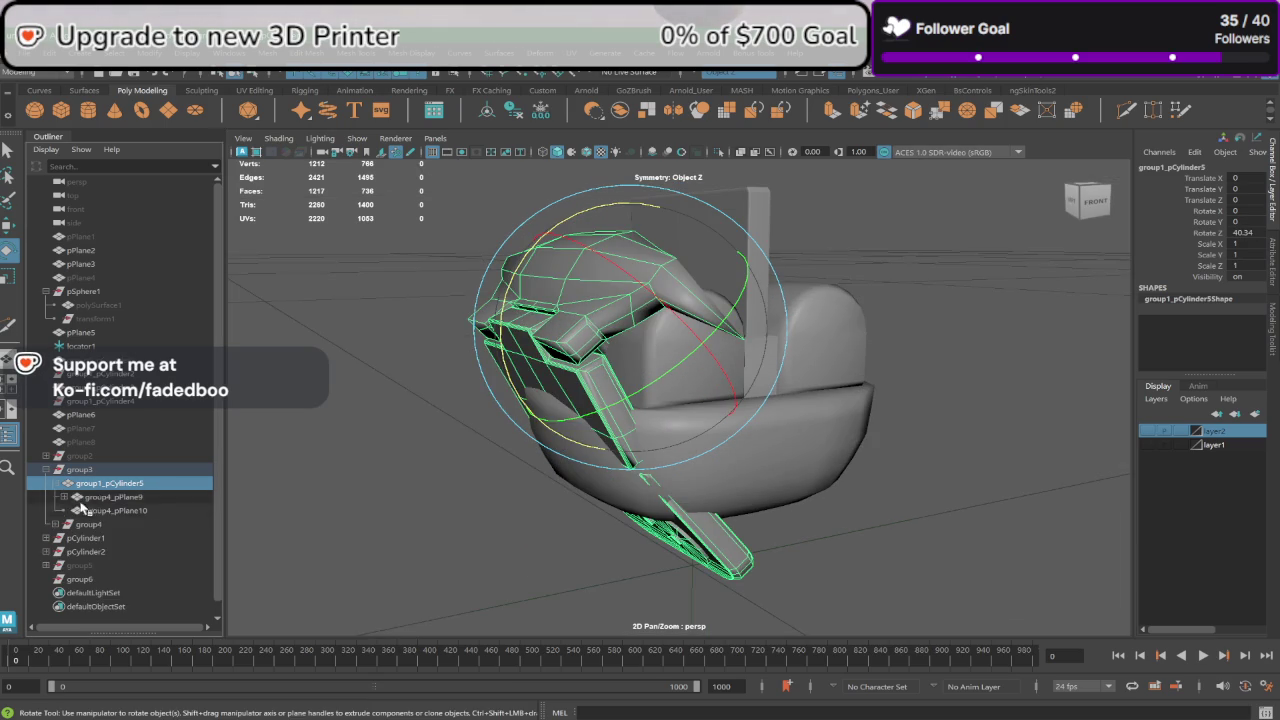
pyautogui.click(121, 497)
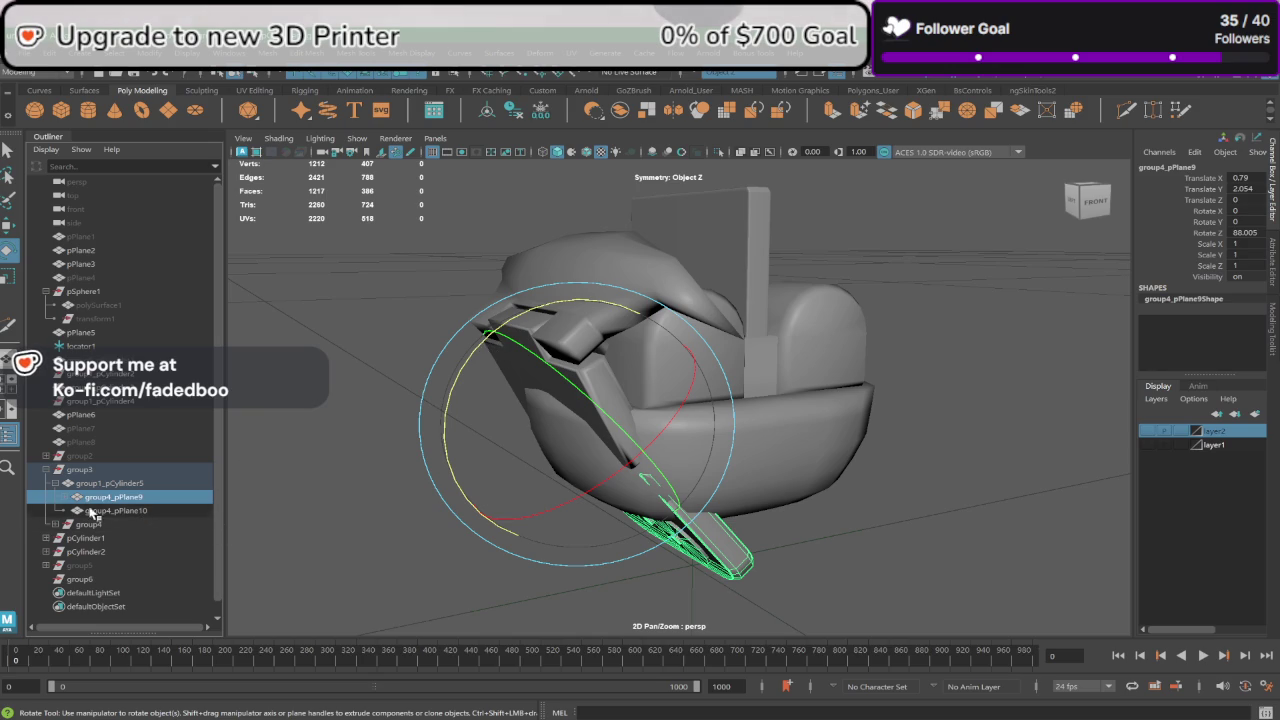
pyautogui.click(67, 497)
pyautogui.click(120, 551)
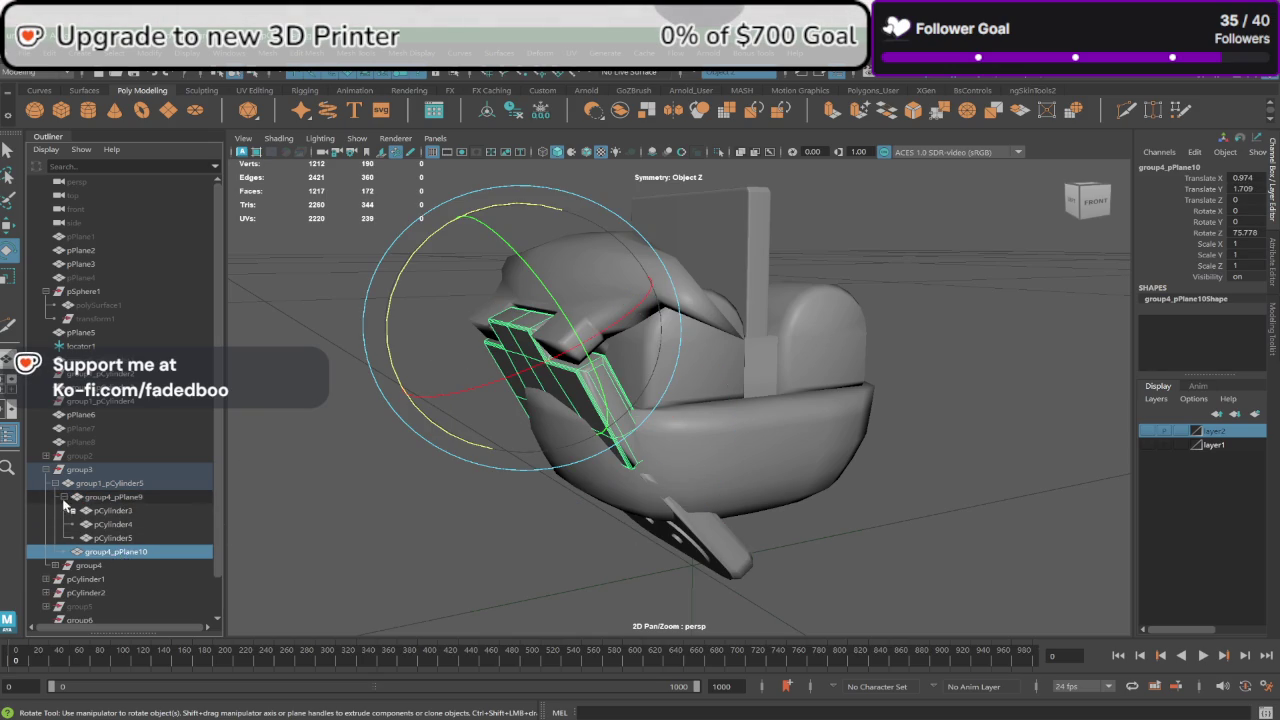
pyautogui.click(67, 498)
pyautogui.click(107, 498)
pyautogui.keyDown('shift'); pyautogui.click(112, 511); pyautogui.keyUp('shift')
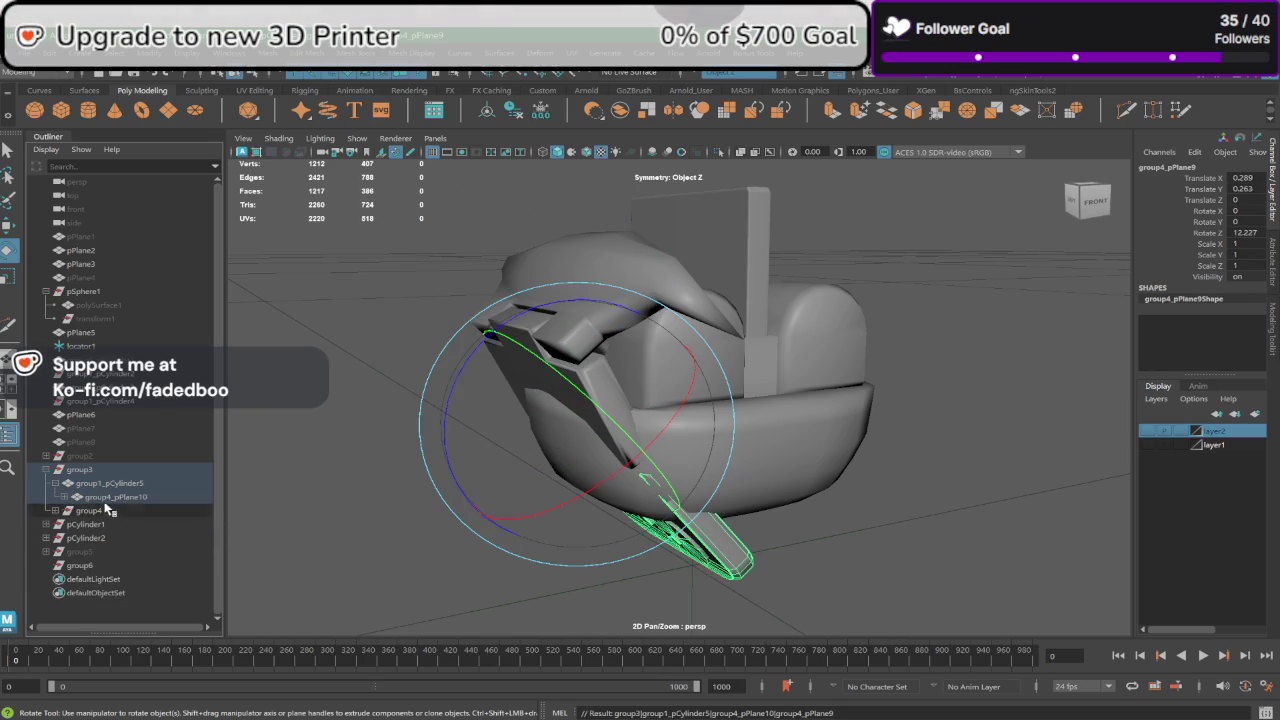
pyautogui.press('p')
# Step: Swing both linked plates about Z, then rotate group4_pPlane9 relative to its parent
pyautogui.moveTo(388, 322)
pyautogui.mouseDown()
pyautogui.moveTo(420, 247)
pyautogui.moveTo(437, 263)
pyautogui.moveTo(407, 282)
pyautogui.moveTo(533, 540)
pyautogui.mouseUp()
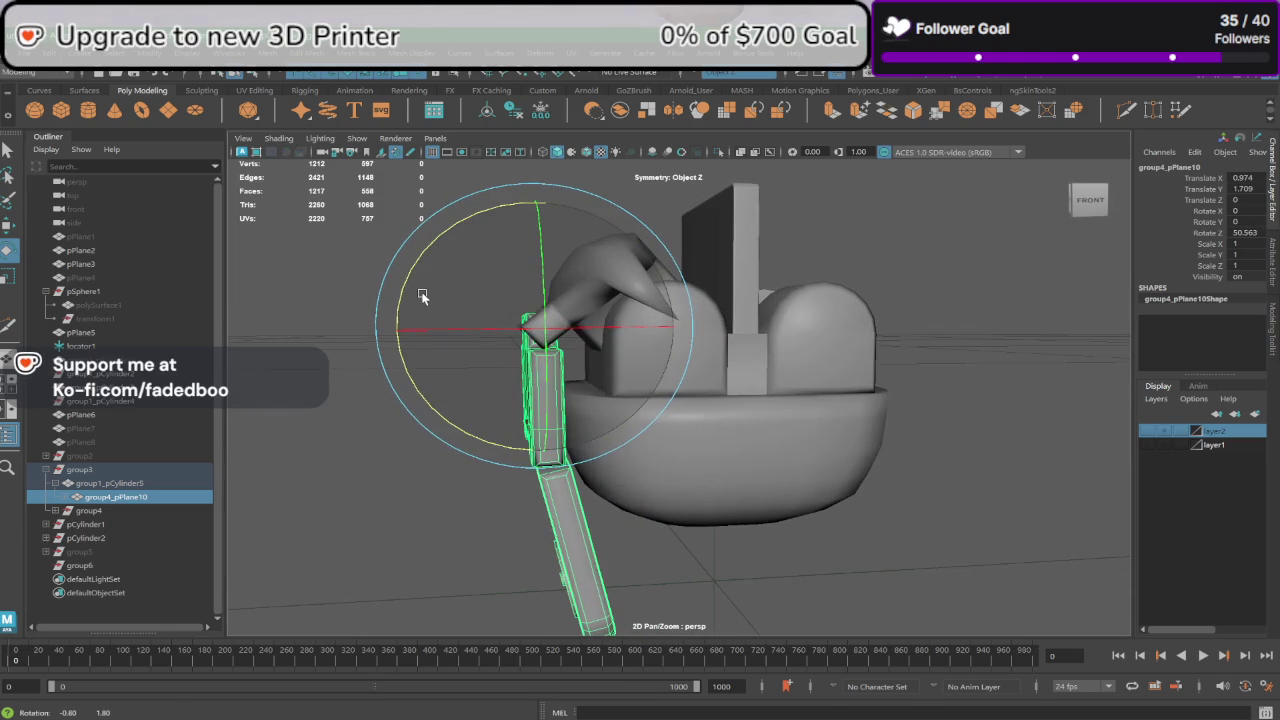
pyautogui.click(63, 497)
pyautogui.click(120, 510)
pyautogui.moveTo(417, 449)
pyautogui.mouseDown()
pyautogui.moveTo(398, 430)
pyautogui.moveTo(411, 407)
pyautogui.mouseUp()
# Step: In the front view, rotate plate group4_pPlane10 to about 49.458 degrees
pyautogui.press('space')
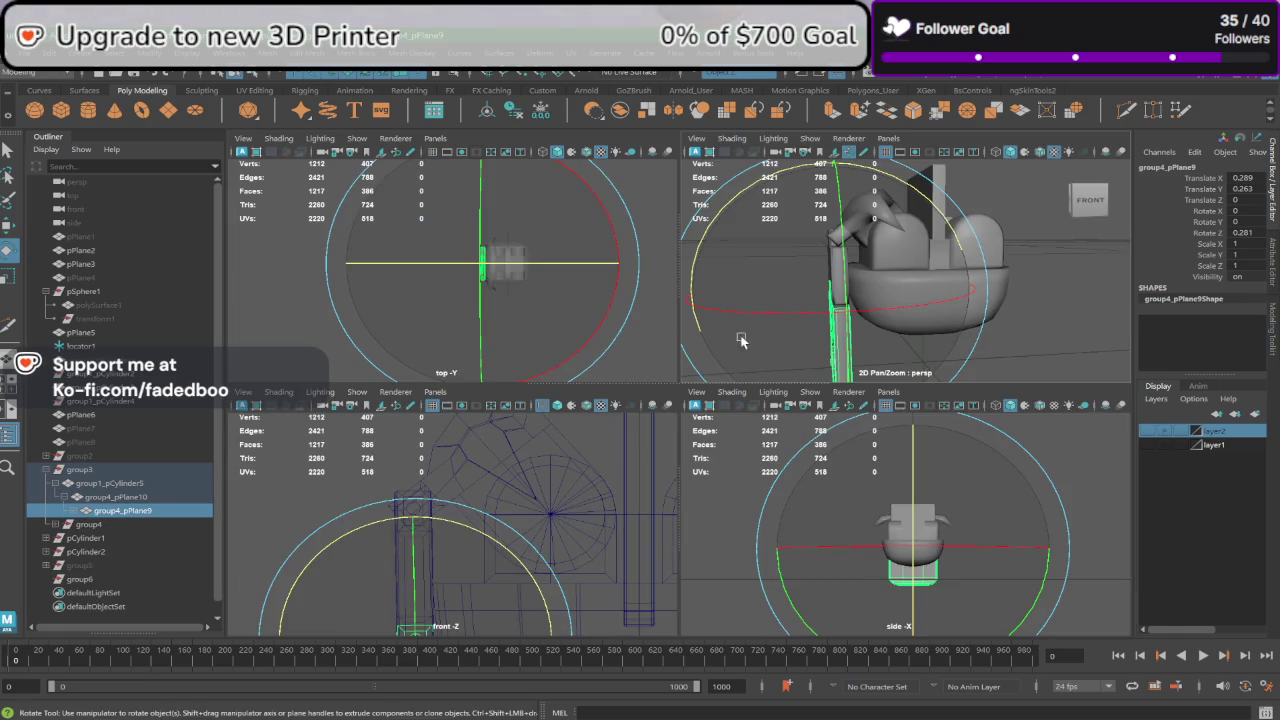
pyautogui.press('space')
pyautogui.scroll(2, 607, 430)
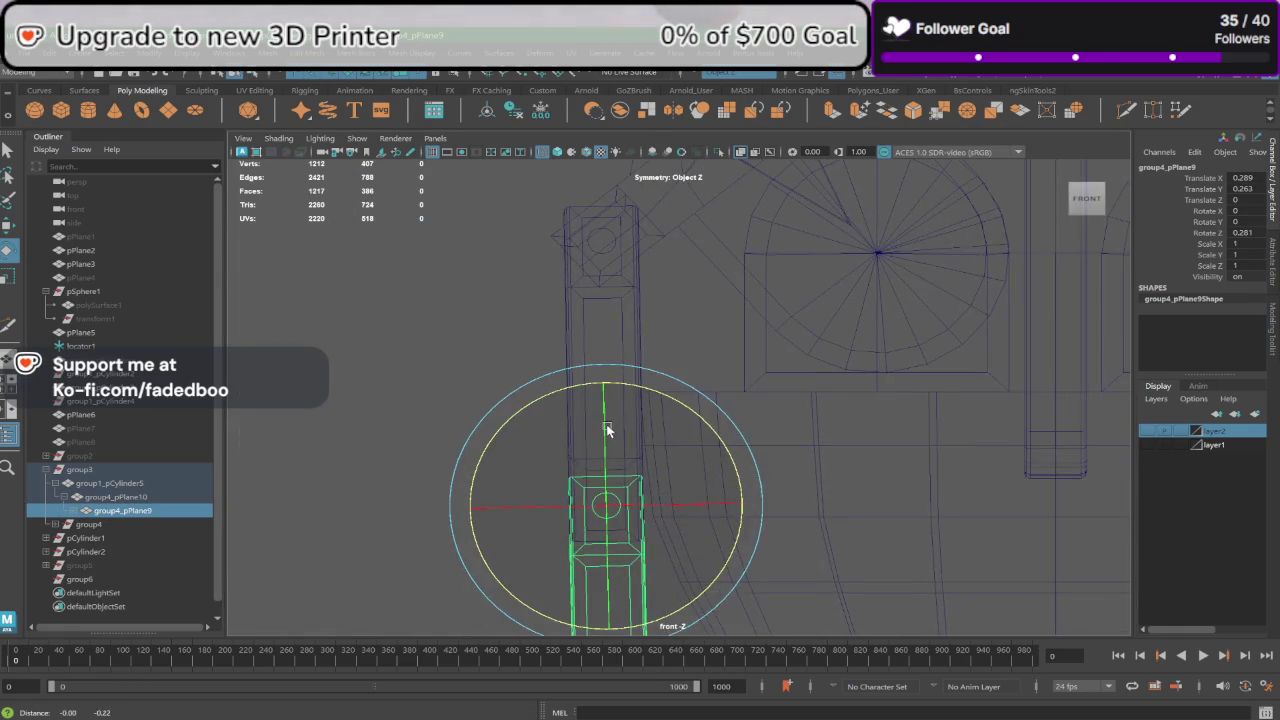
pyautogui.keyDown('alt'); pyautogui.moveTo(631, 497); pyautogui.dragTo(627, 467, button='middle'); pyautogui.keyUp('alt')
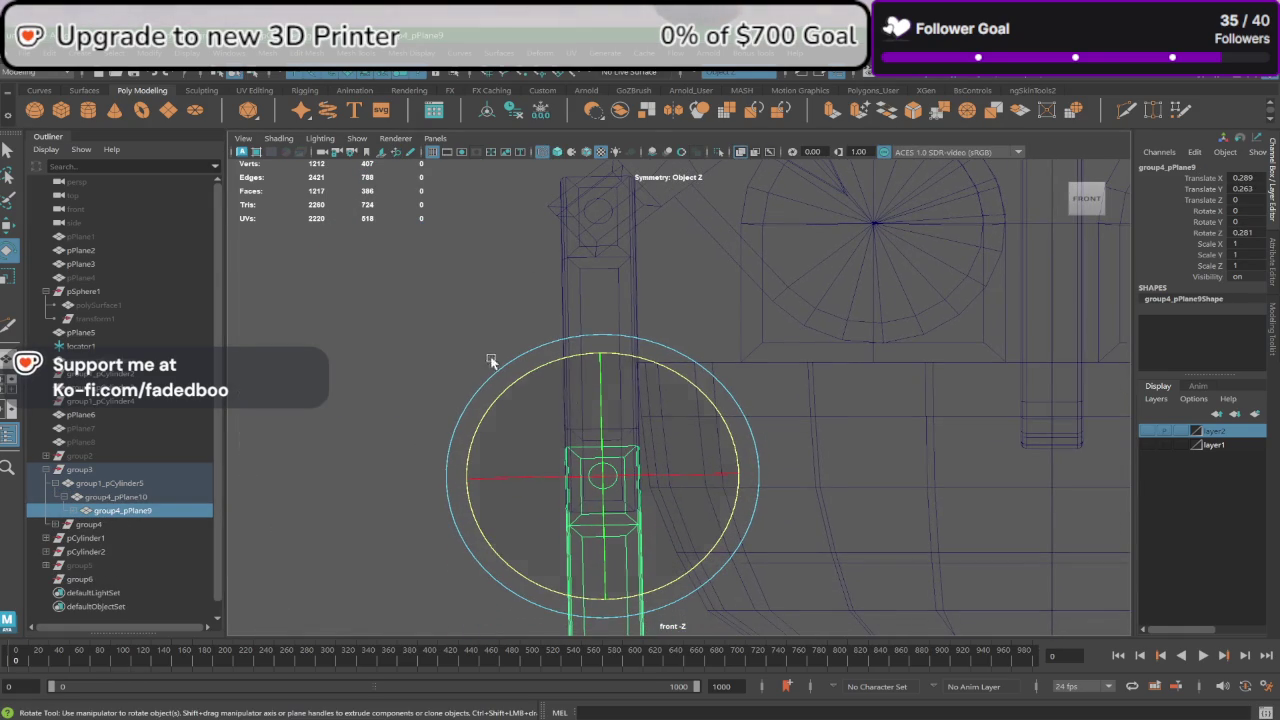
pyautogui.click(633, 304)
pyautogui.moveTo(652, 317); pyautogui.dragTo(651, 320)
pyautogui.keyDown('alt'); pyautogui.moveTo(621, 584); pyautogui.dragTo(617, 500, button='middle'); pyautogui.keyUp('alt')
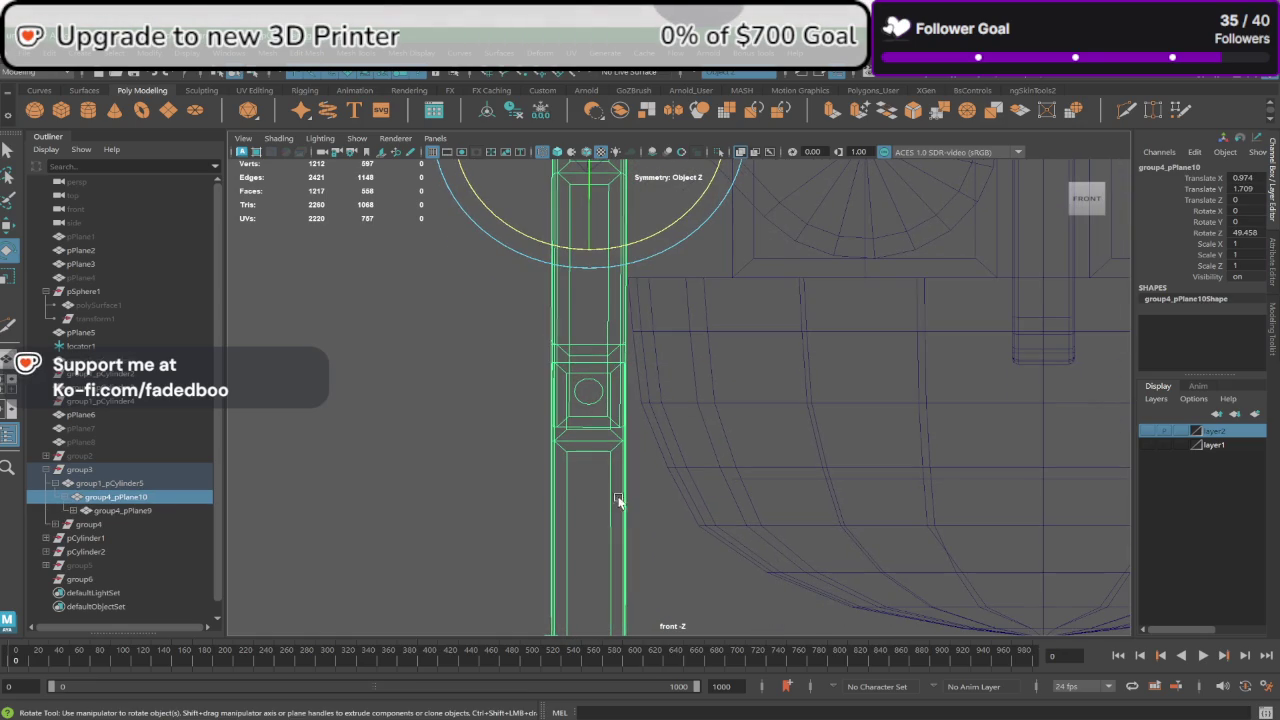
# Step: In perspective, rotate the lower plate group4_pPlane9 slightly, then select and expand group4
pyautogui.press('space')
pyautogui.press('space')
pyautogui.scroll(-3, 707, 399)
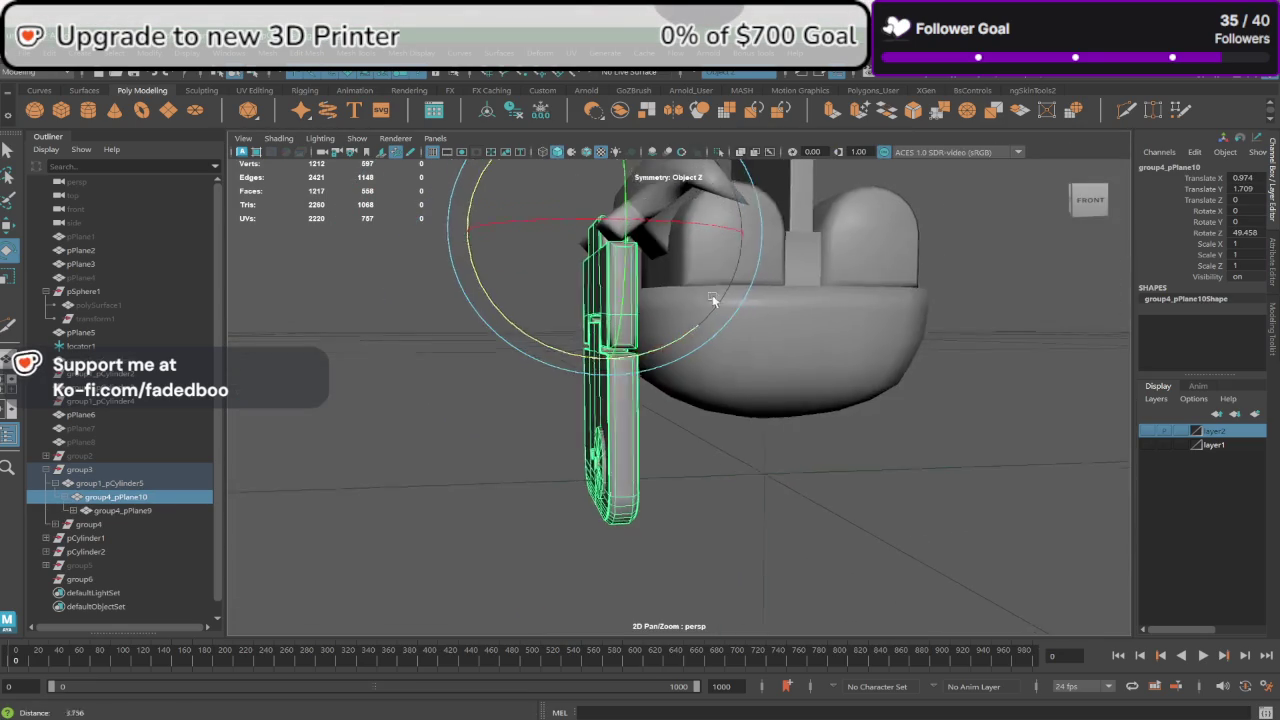
pyautogui.keyDown('alt'); pyautogui.moveTo(713, 300); pyautogui.dragTo(738, 310); pyautogui.keyUp('alt')
pyautogui.click(676, 440)
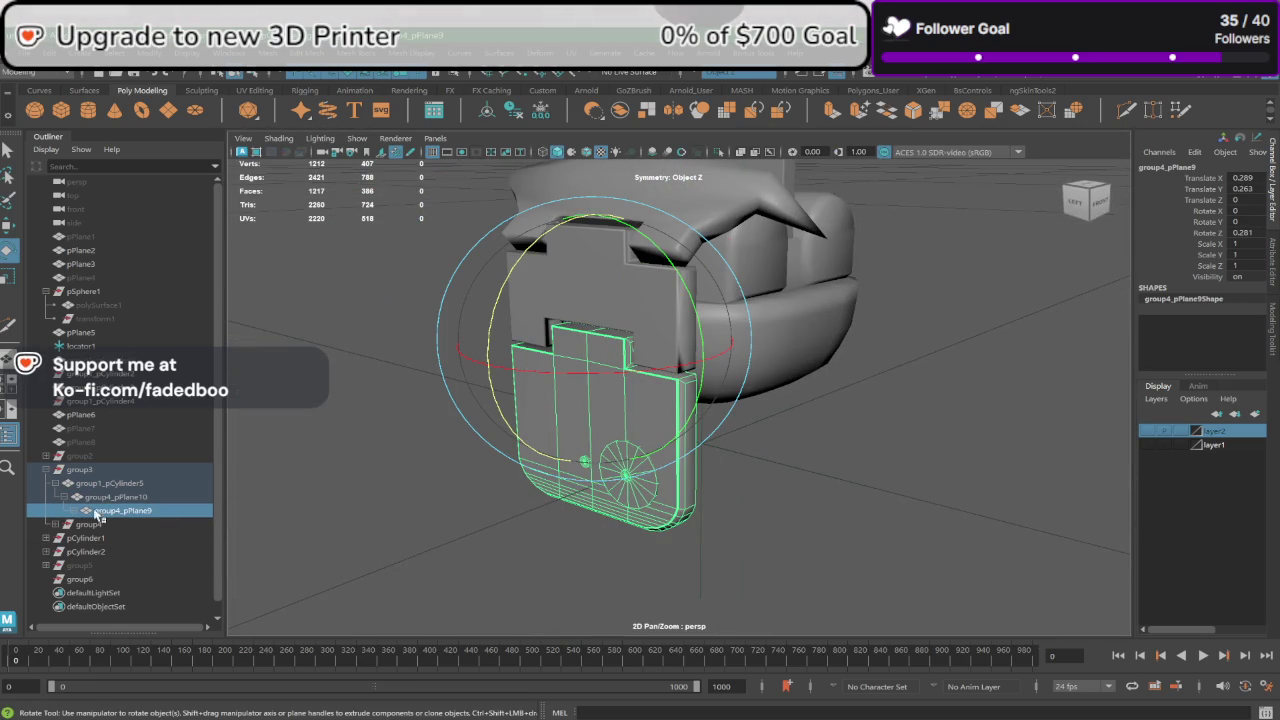
pyautogui.moveTo(500, 340)
pyautogui.mouseDown()
pyautogui.moveTo(476, 280)
pyautogui.moveTo(480, 314)
pyautogui.moveTo(634, 457)
pyautogui.moveTo(630, 444)
pyautogui.moveTo(741, 452)
pyautogui.moveTo(639, 467)
pyautogui.moveTo(660, 448)
pyautogui.moveTo(697, 509)
pyautogui.moveTo(648, 505)
pyautogui.mouseUp()
pyautogui.click(480, 330)
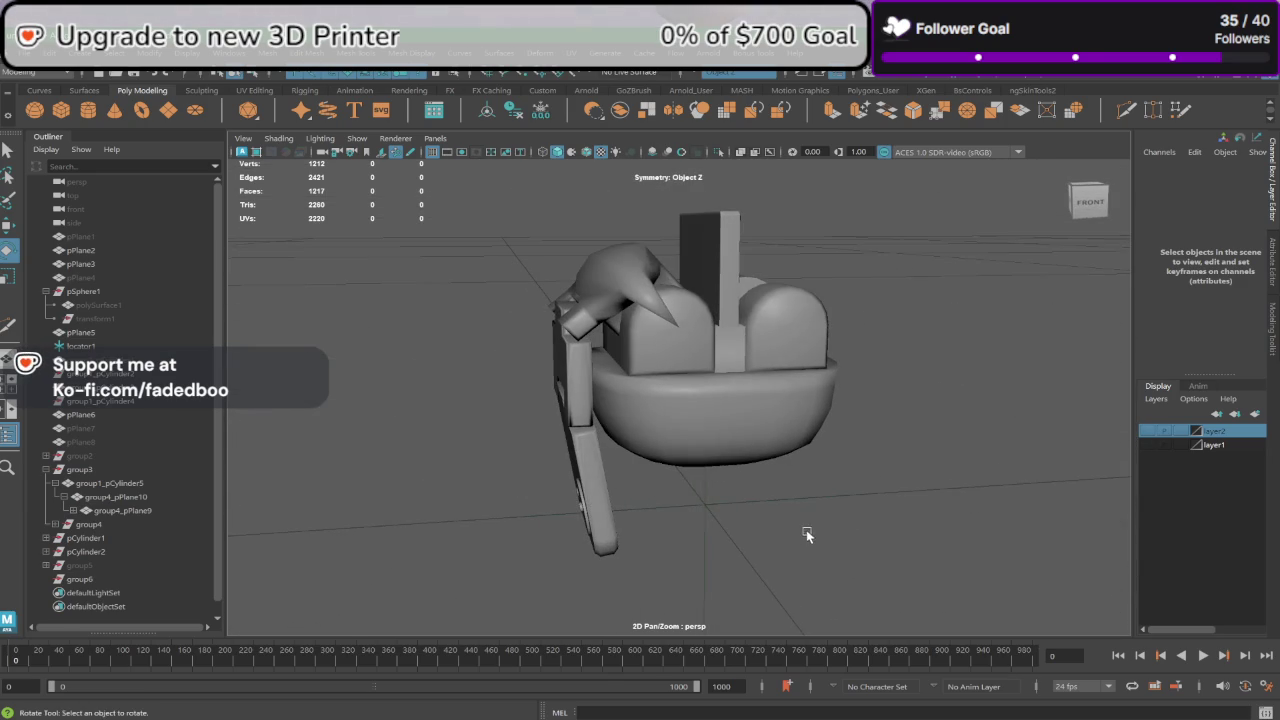
pyautogui.moveTo(806, 530)
pyautogui.keyDown('alt'); pyautogui.mouseDown()
pyautogui.moveTo(783, 528)
pyautogui.moveTo(823, 520)
pyautogui.moveTo(643, 322)
pyautogui.mouseUp(); pyautogui.keyUp('alt')
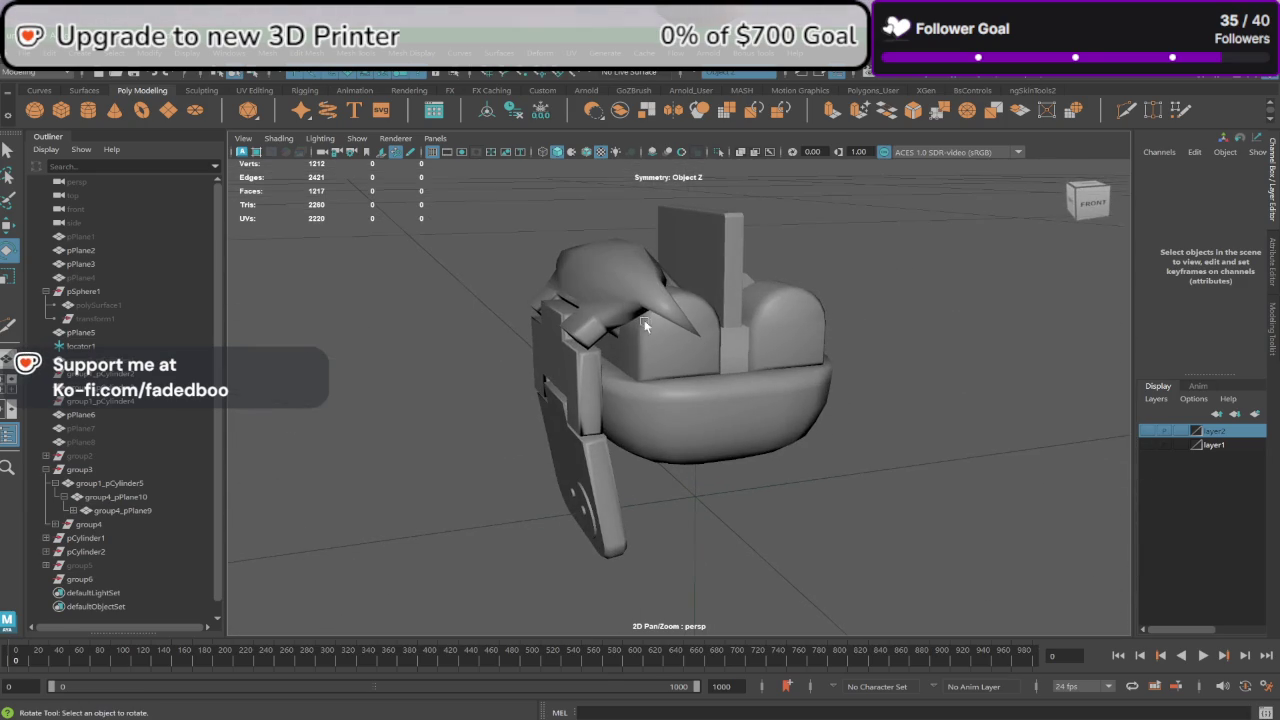
pyautogui.click(104, 523)
pyautogui.click(54, 526)
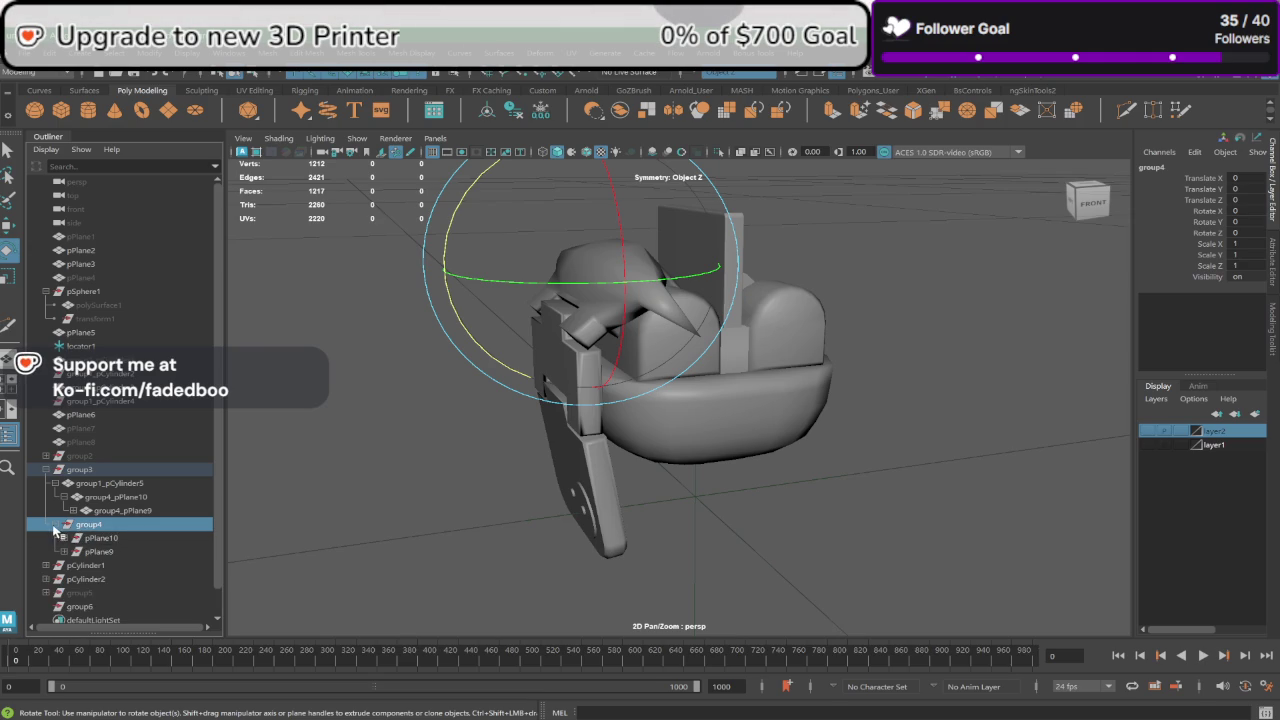
# Step: Unparent group4 to the top level and rotate group1_pCylinder5 about Z
pyautogui.click(54, 525)
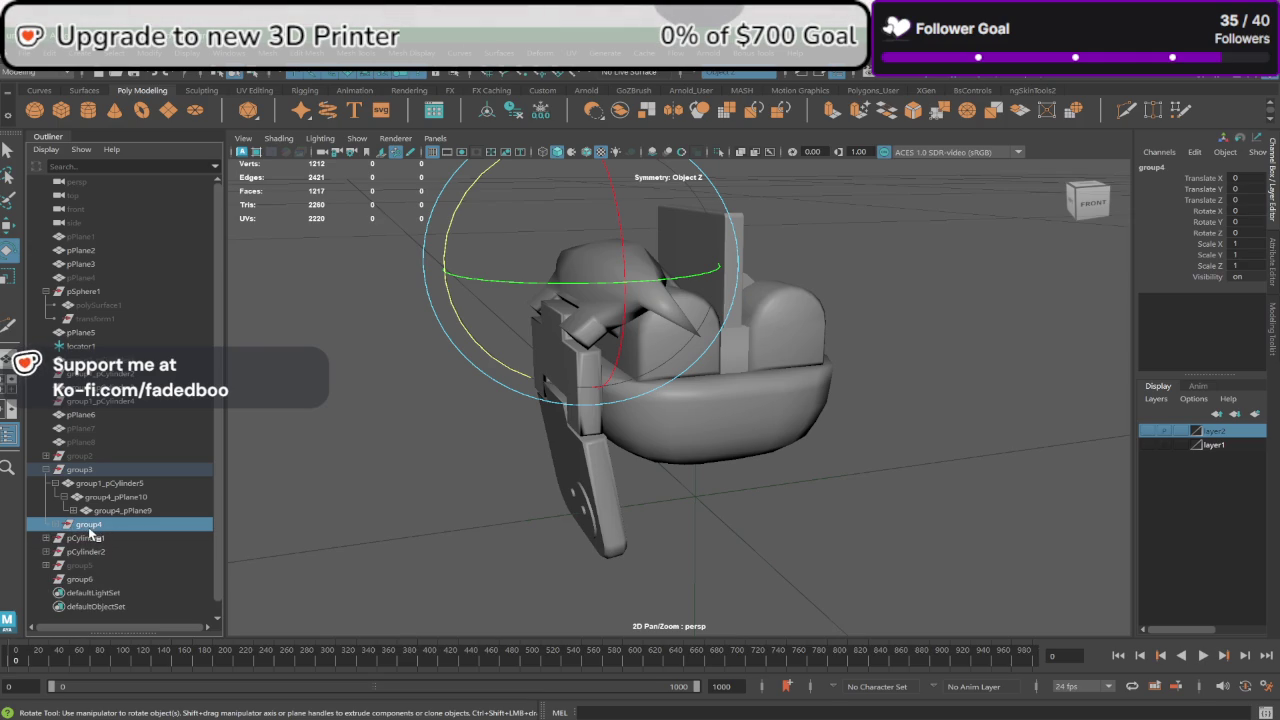
pyautogui.hotkey('shift', 'p')
pyautogui.click(351, 591)
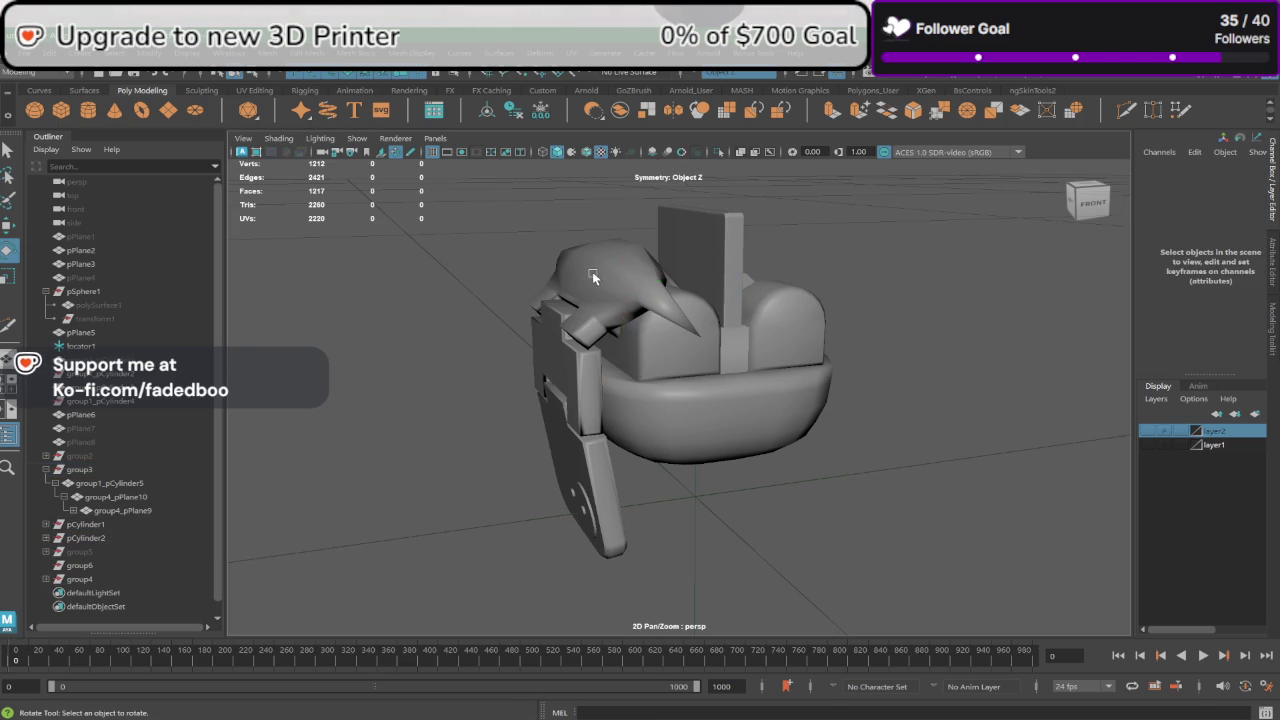
pyautogui.click(519, 349)
pyautogui.moveTo(519, 349)
pyautogui.mouseDown()
pyautogui.moveTo(490, 392)
pyautogui.moveTo(426, 382)
pyautogui.moveTo(462, 388)
pyautogui.mouseUp()
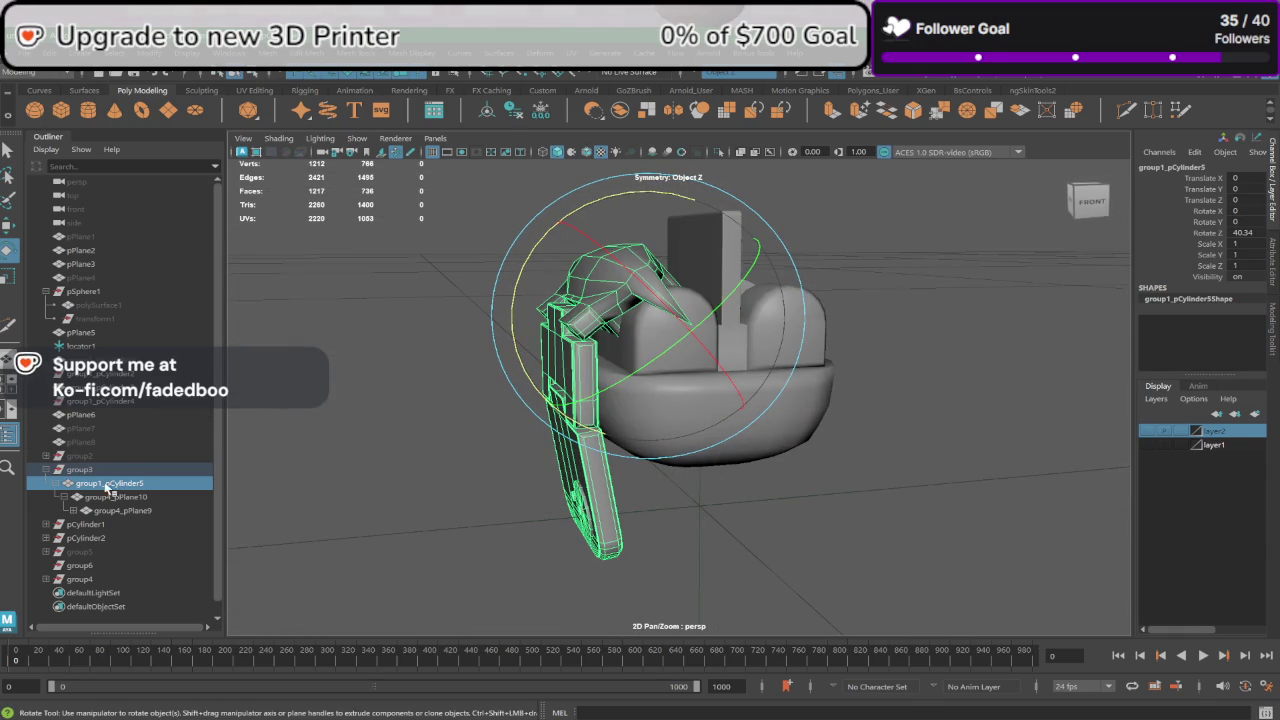
# Step: Mirror group3's arm assembly to the bowl's opposite side with Duplicate Special
pyautogui.click(79, 469)
pyautogui.click(50, 56)
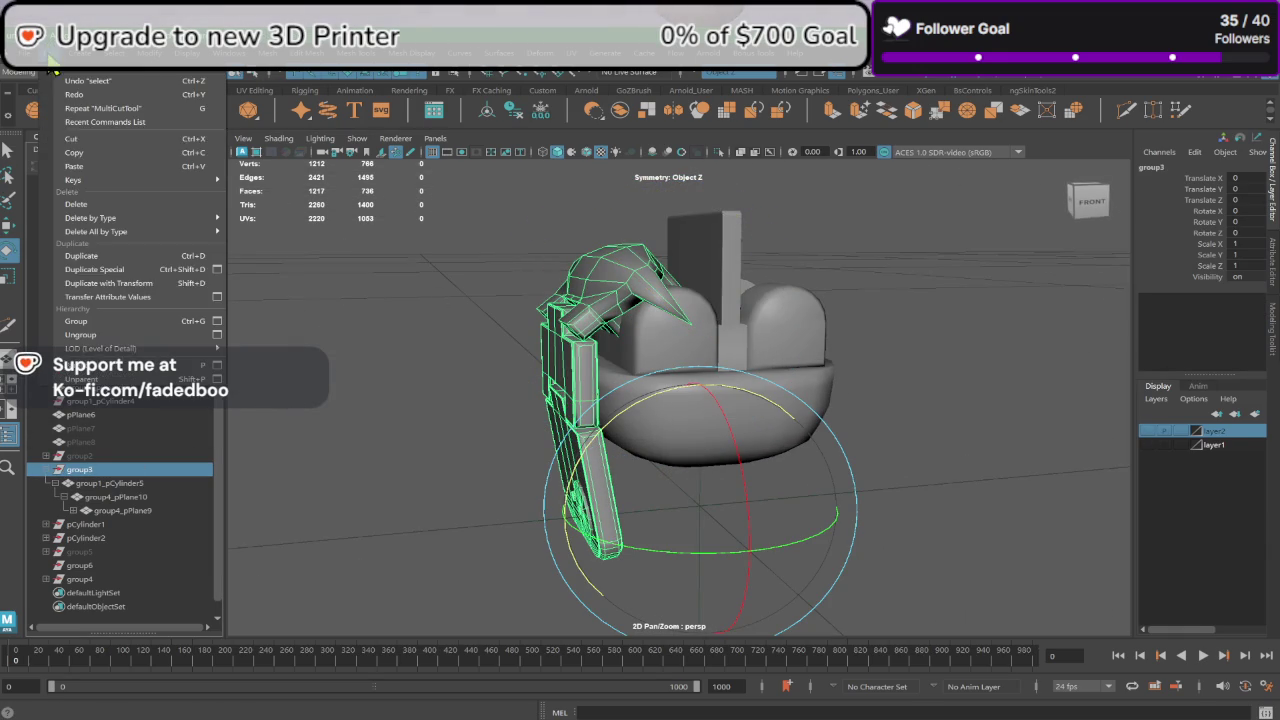
pyautogui.click(160, 269)
pyautogui.click(520, 445)
pyautogui.moveTo(500, 445)
pyautogui.keyDown('alt'); pyautogui.mouseDown()
pyautogui.moveTo(803, 446)
pyautogui.moveTo(596, 445)
pyautogui.moveTo(645, 480)
pyautogui.mouseUp(); pyautogui.keyUp('alt')
pyautogui.moveTo(676, 533)
pyautogui.keyDown('alt'); pyautogui.mouseDown()
pyautogui.moveTo(647, 521)
pyautogui.moveTo(659, 527)
pyautogui.mouseUp(); pyautogui.keyUp('alt')
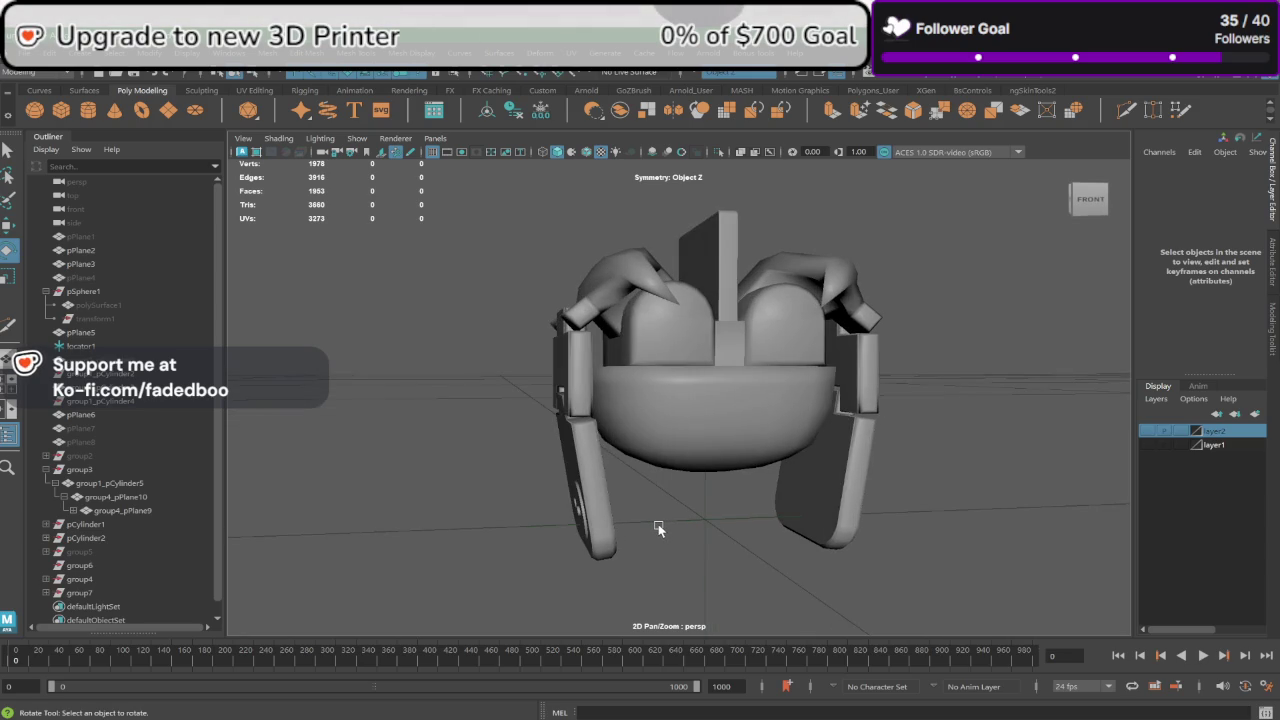
pyautogui.scroll(3, 651, 515)
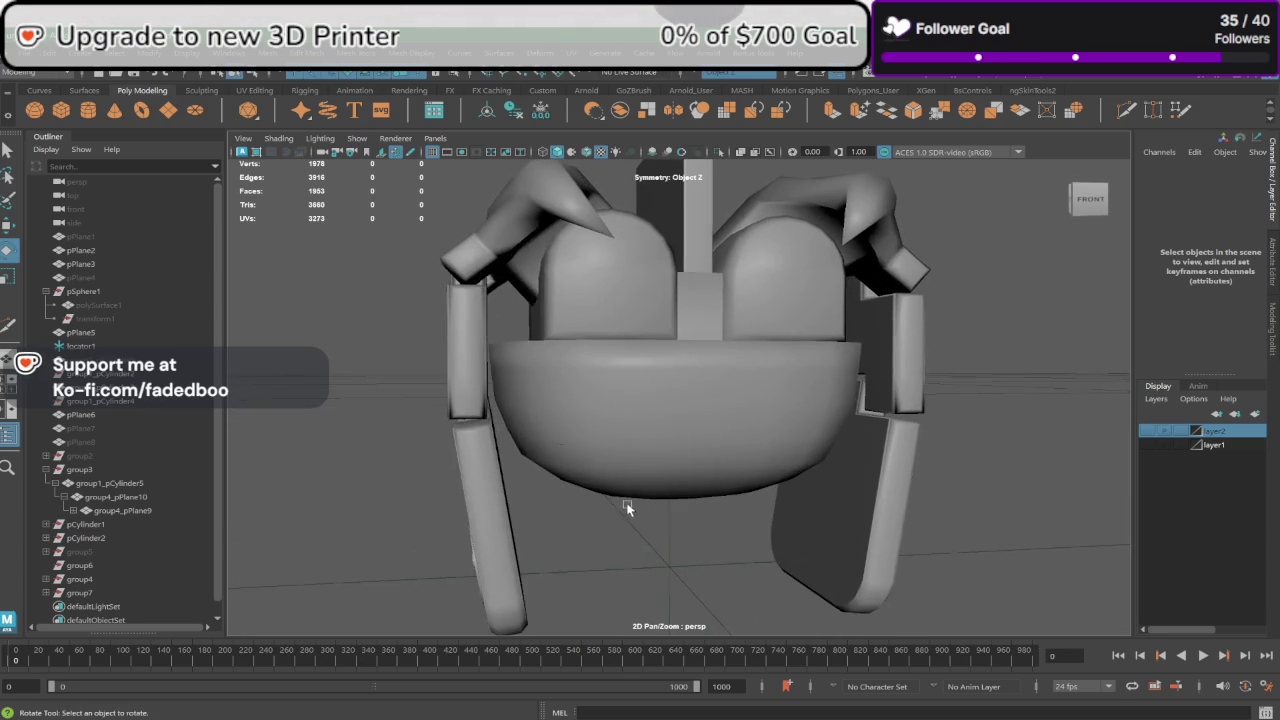
pyautogui.moveTo(681, 515)
pyautogui.keyDown('alt'); pyautogui.mouseDown()
pyautogui.moveTo(626, 501)
pyautogui.moveTo(635, 506)
pyautogui.mouseUp(); pyautogui.keyUp('alt')
pyautogui.click(638, 478)
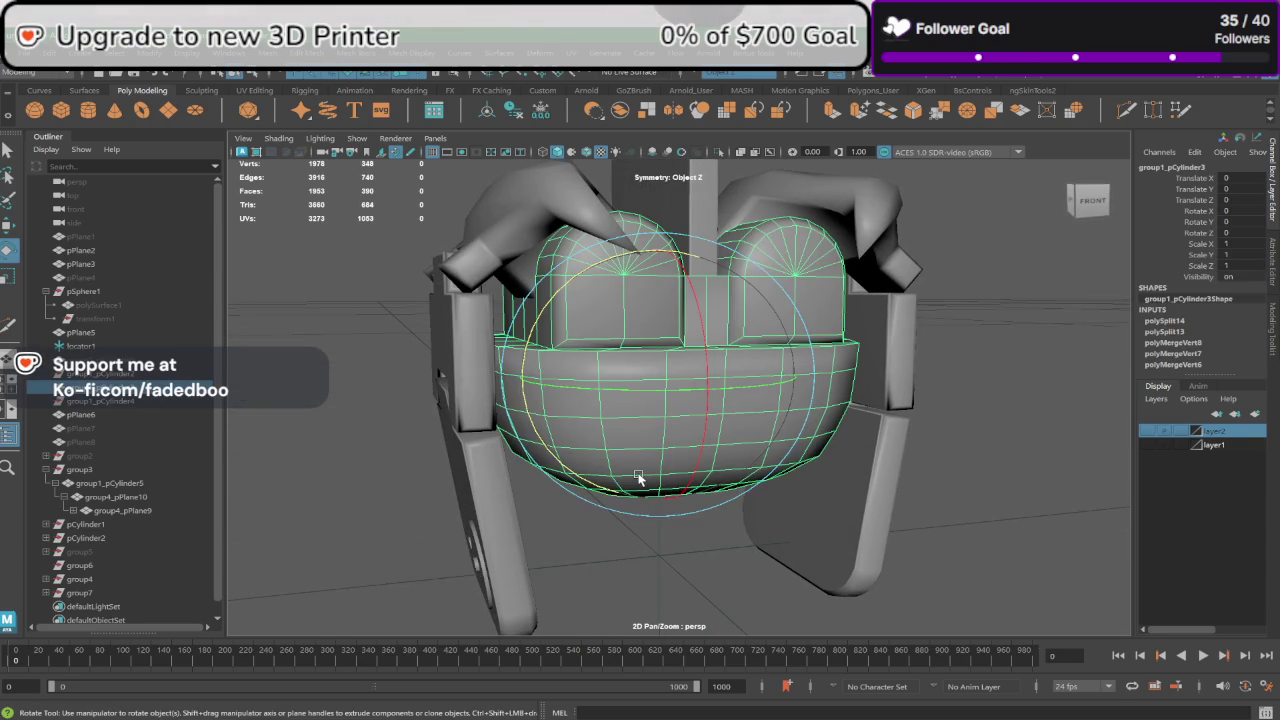
pyautogui.click(624, 567)
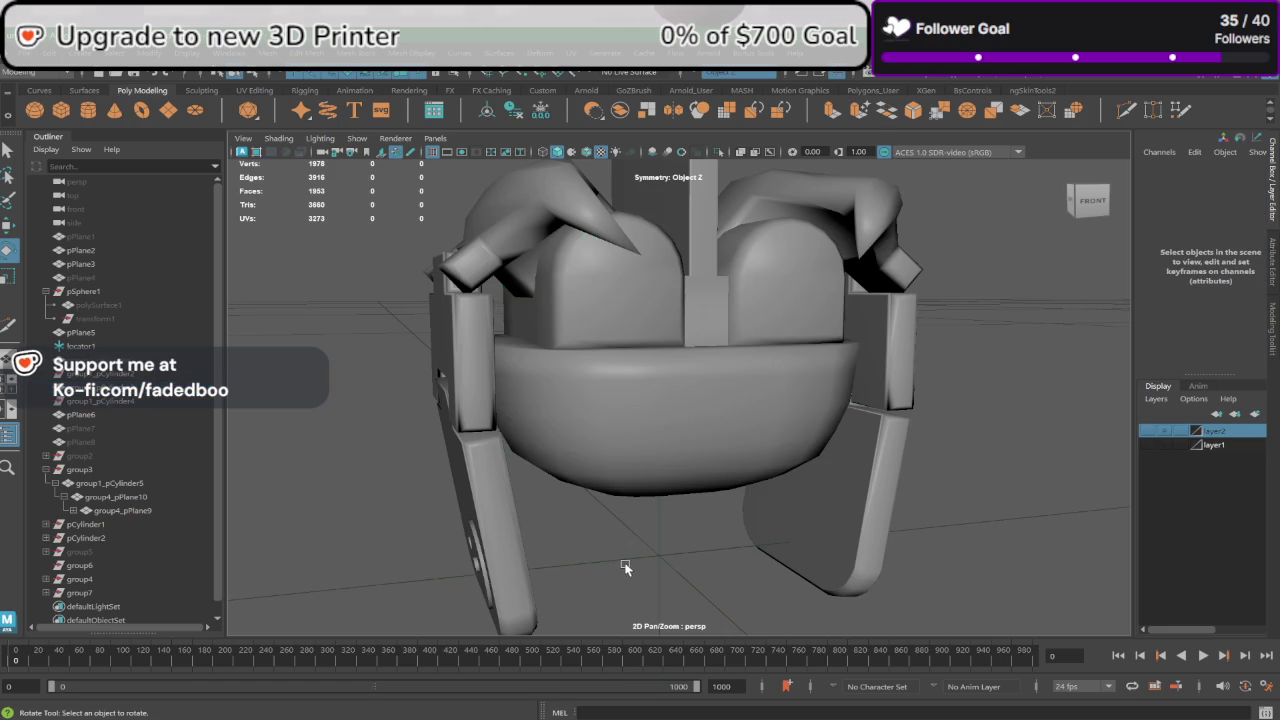
pyautogui.scroll(-2, 643, 538)
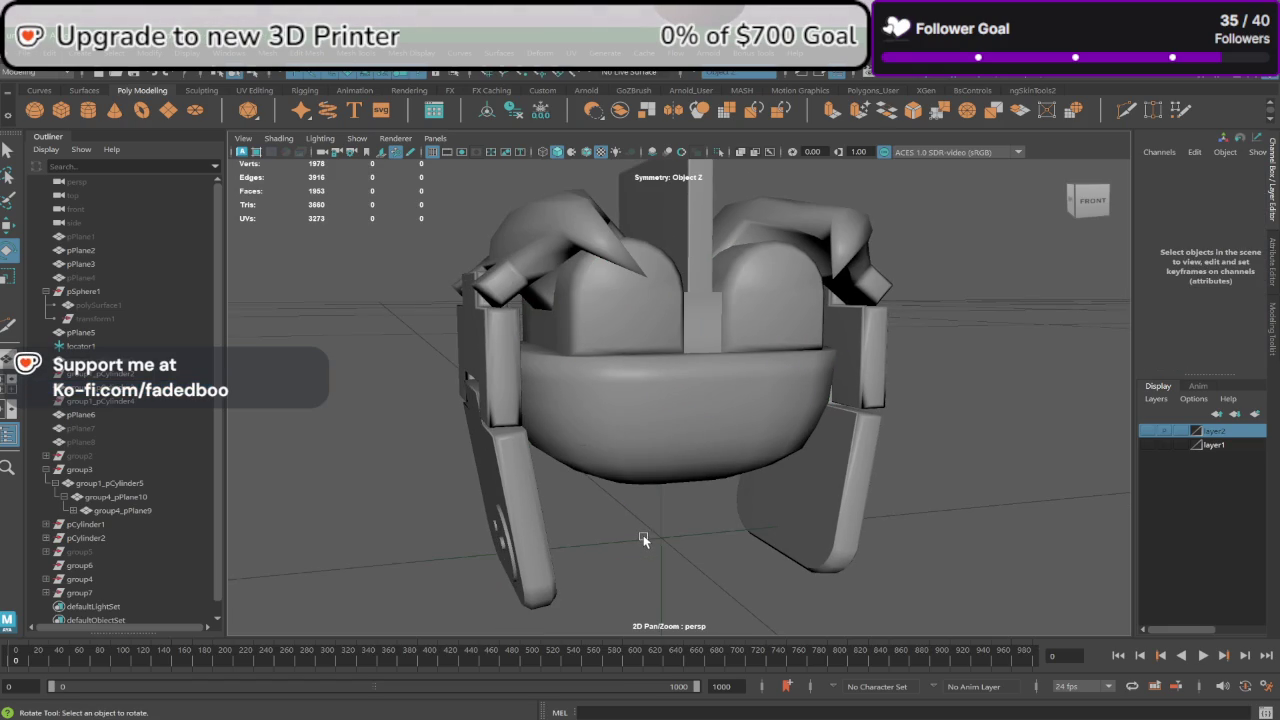
pyautogui.moveTo(643, 538)
pyautogui.keyDown('alt'); pyautogui.mouseDown()
pyautogui.moveTo(711, 426)
pyautogui.moveTo(696, 422)
pyautogui.mouseUp(); pyautogui.keyUp('alt')
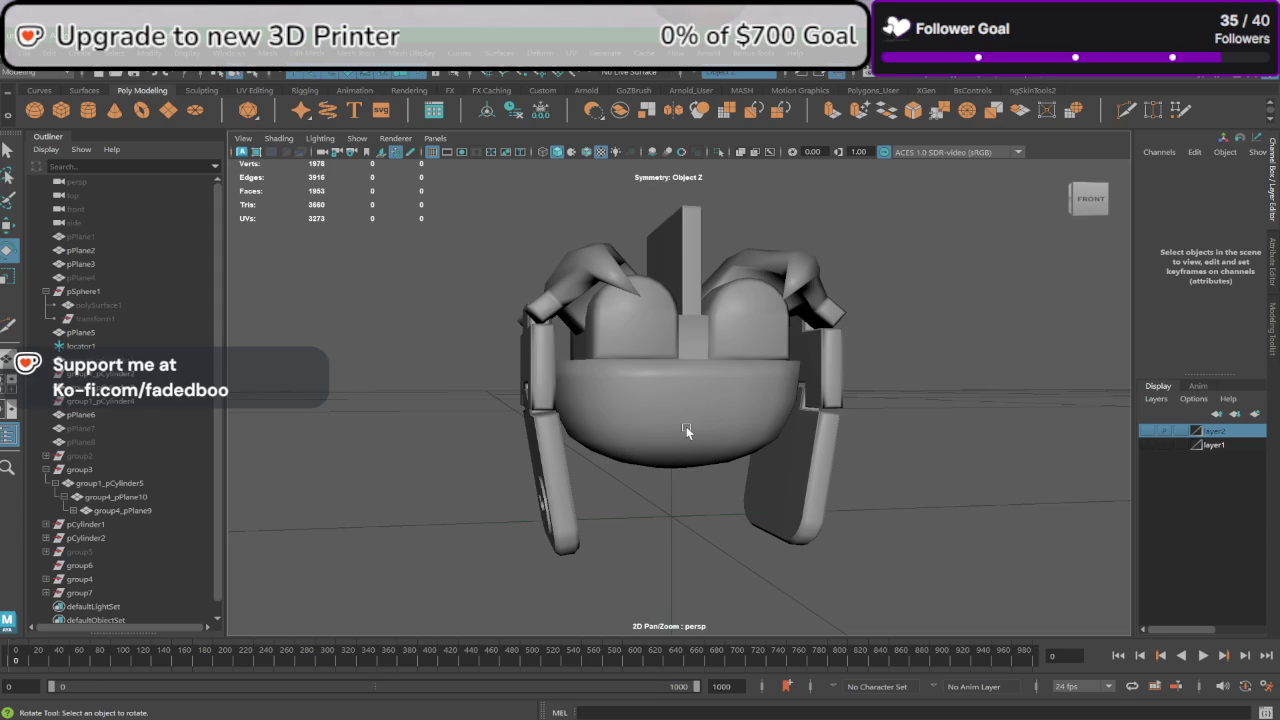
pyautogui.click(684, 429)
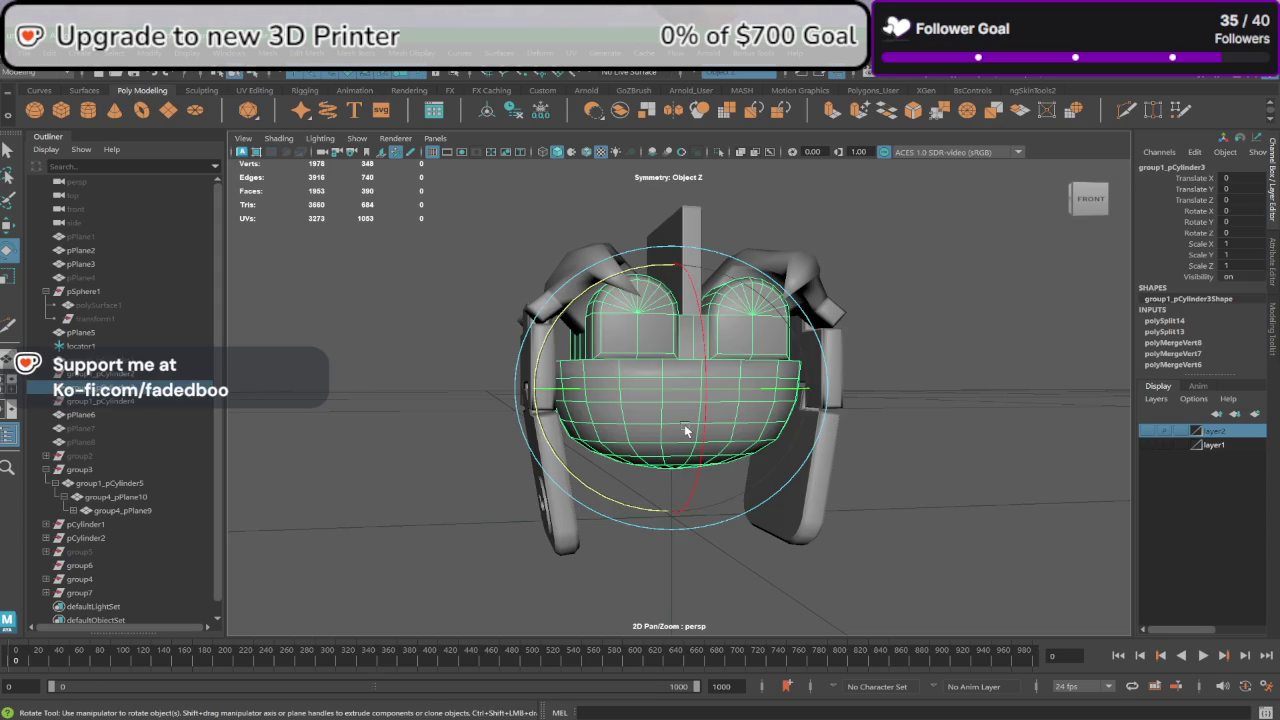
pyautogui.click(876, 516)
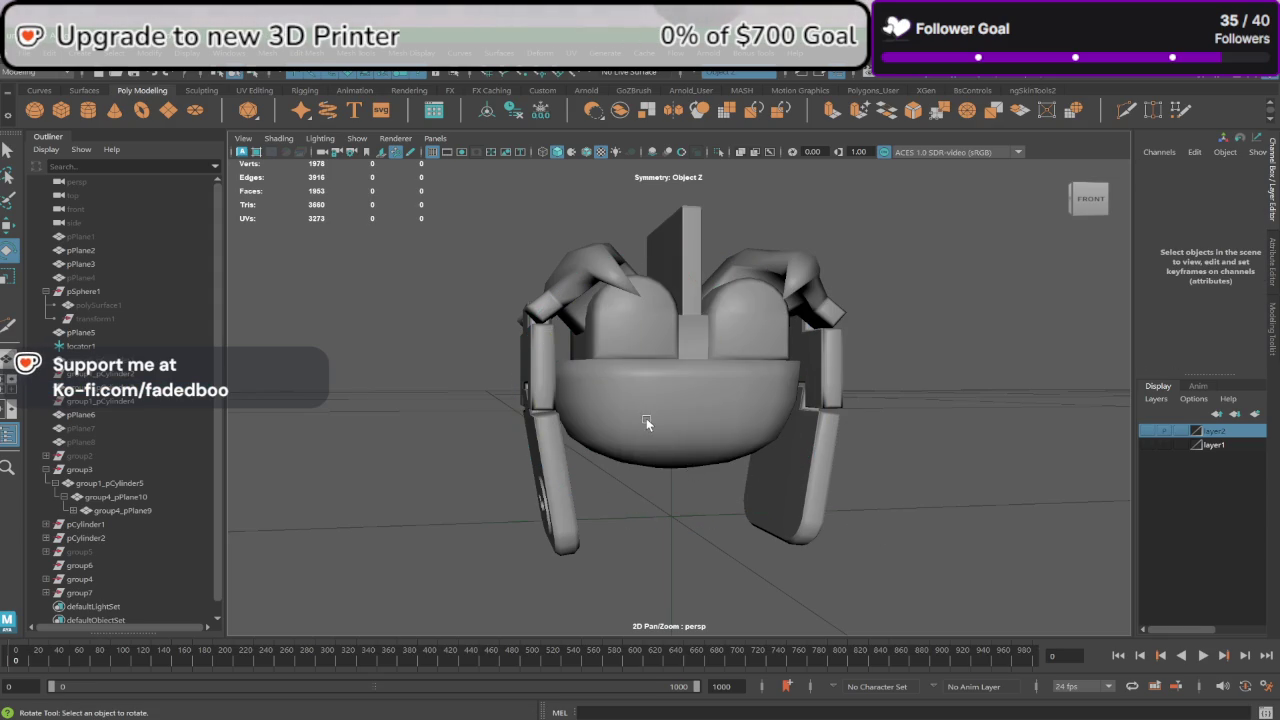
pyautogui.scroll(3, 634, 416)
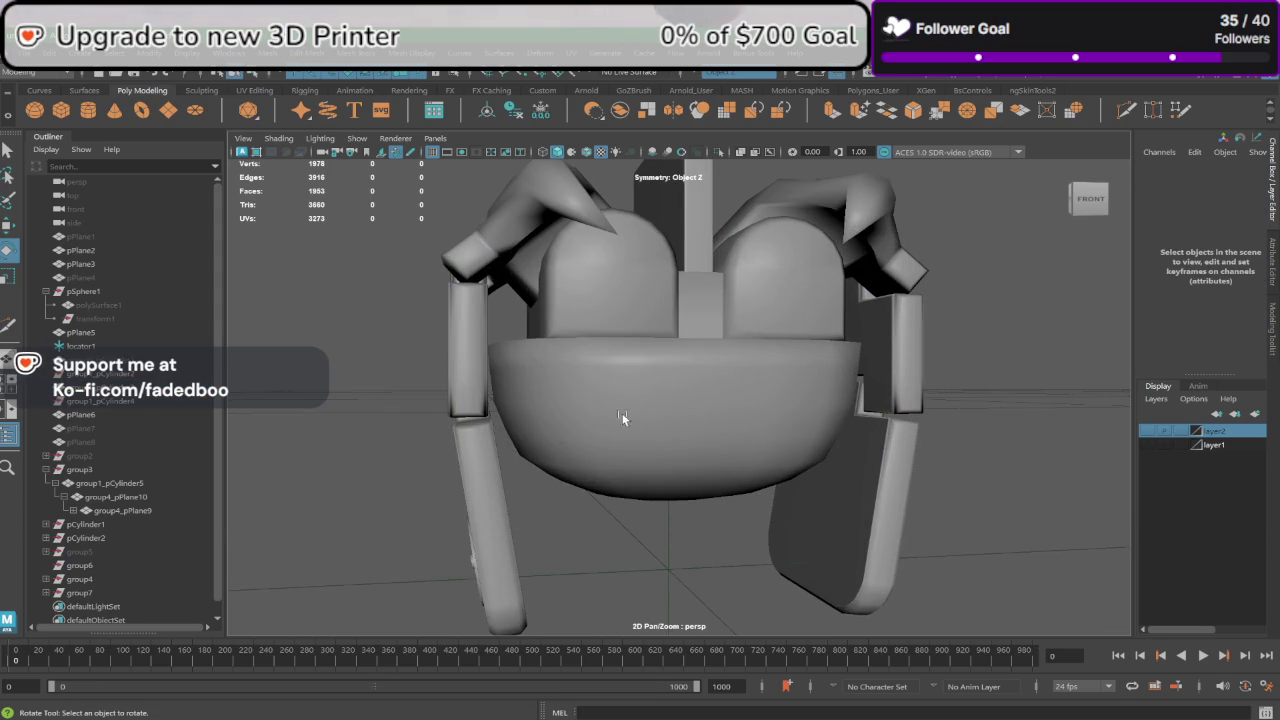
pyautogui.click(88, 110)
pyautogui.scroll(-2, 472, 492)
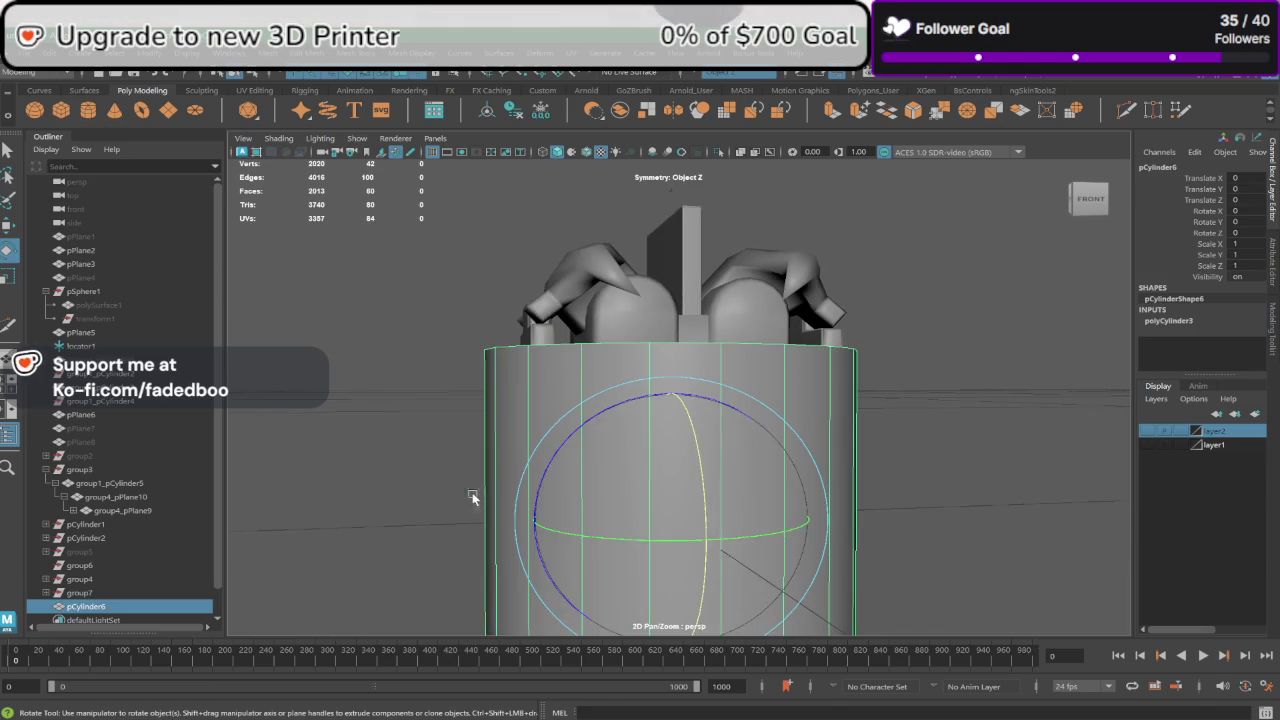
pyautogui.moveTo(701, 455); pyautogui.dragTo(690, 505)
pyautogui.write('90')
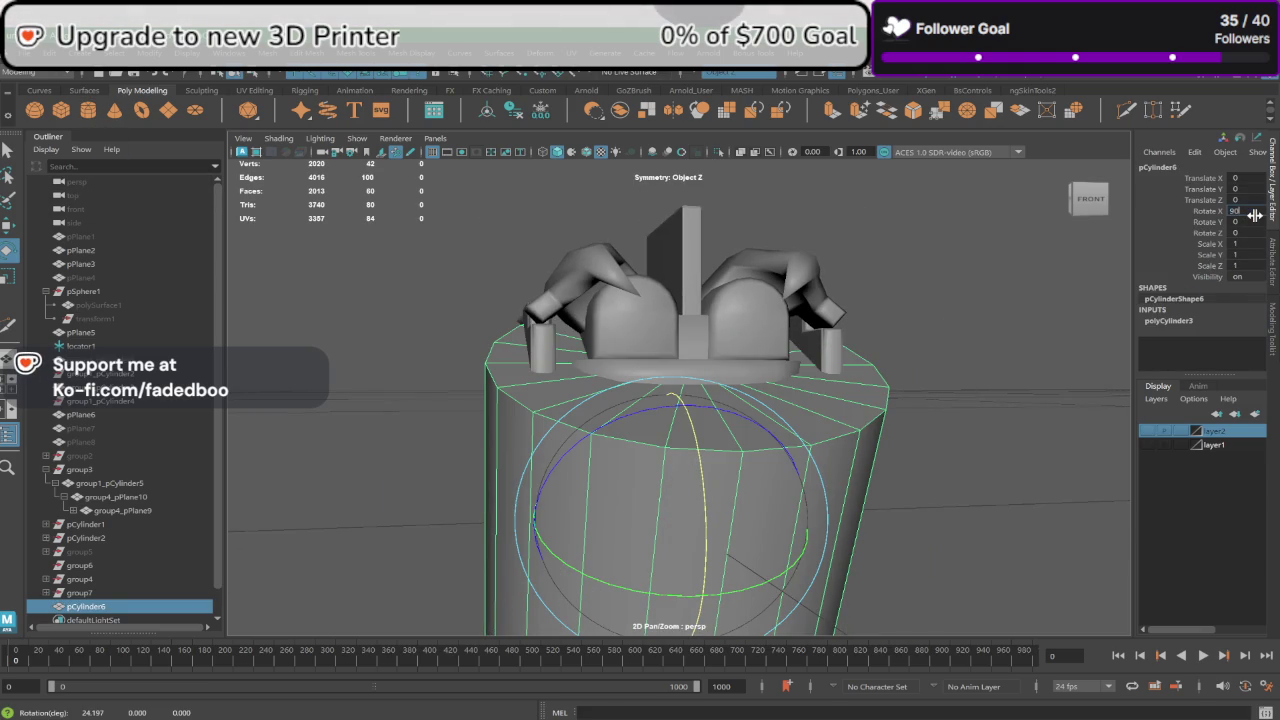
pyautogui.press('Return')
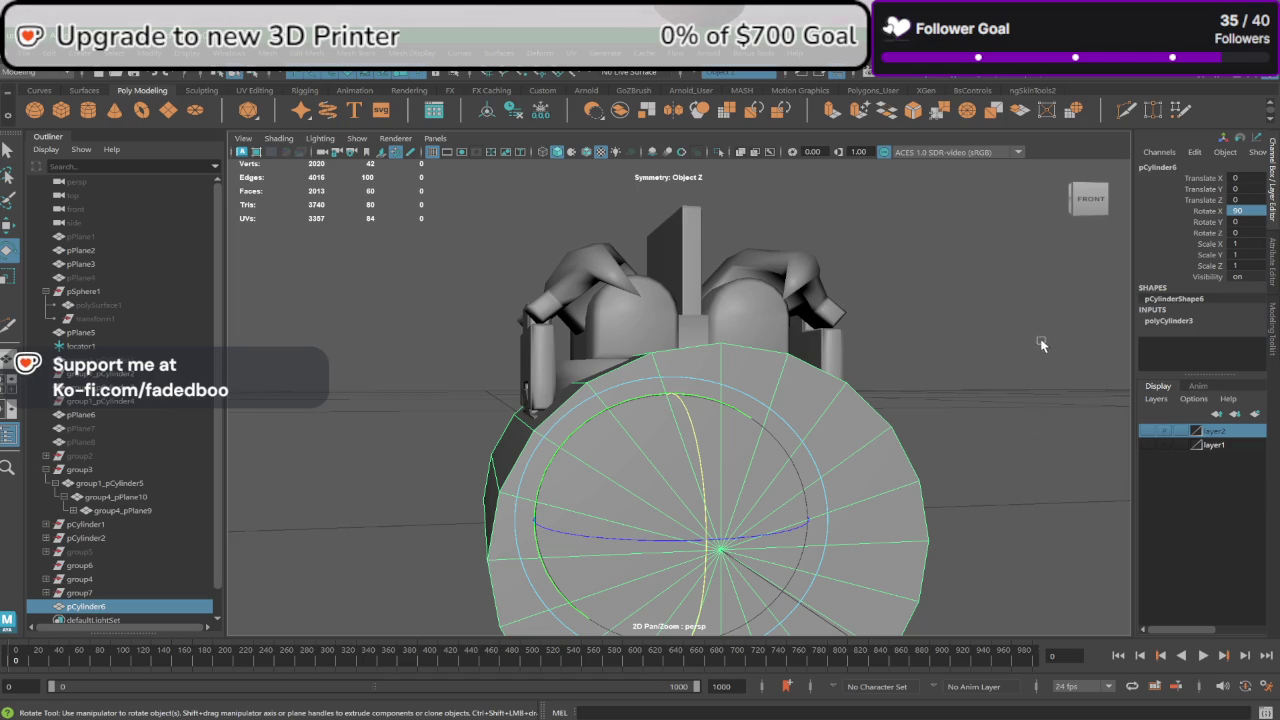
pyautogui.scroll(-2, 815, 478)
pyautogui.keyDown('alt'); pyautogui.moveTo(815, 478); pyautogui.dragTo(821, 515); pyautogui.keyUp('alt')
pyautogui.scroll(3, 800, 450)
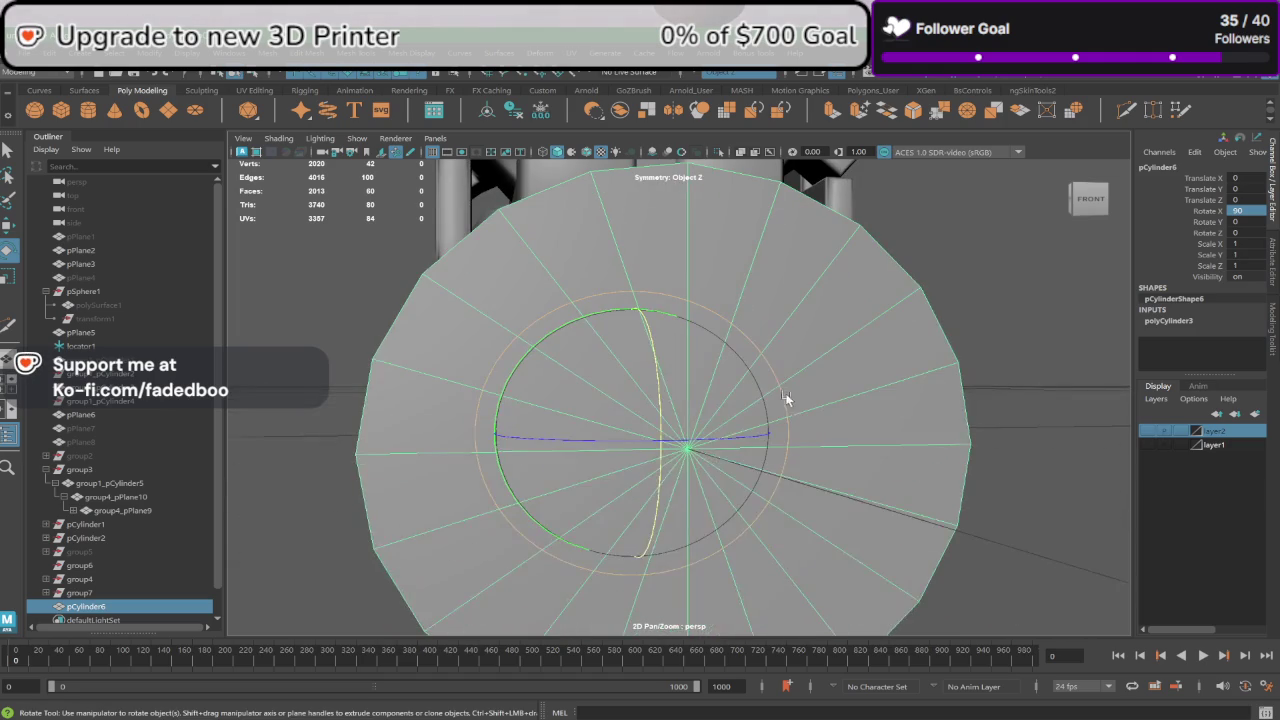
pyautogui.press('Delete')
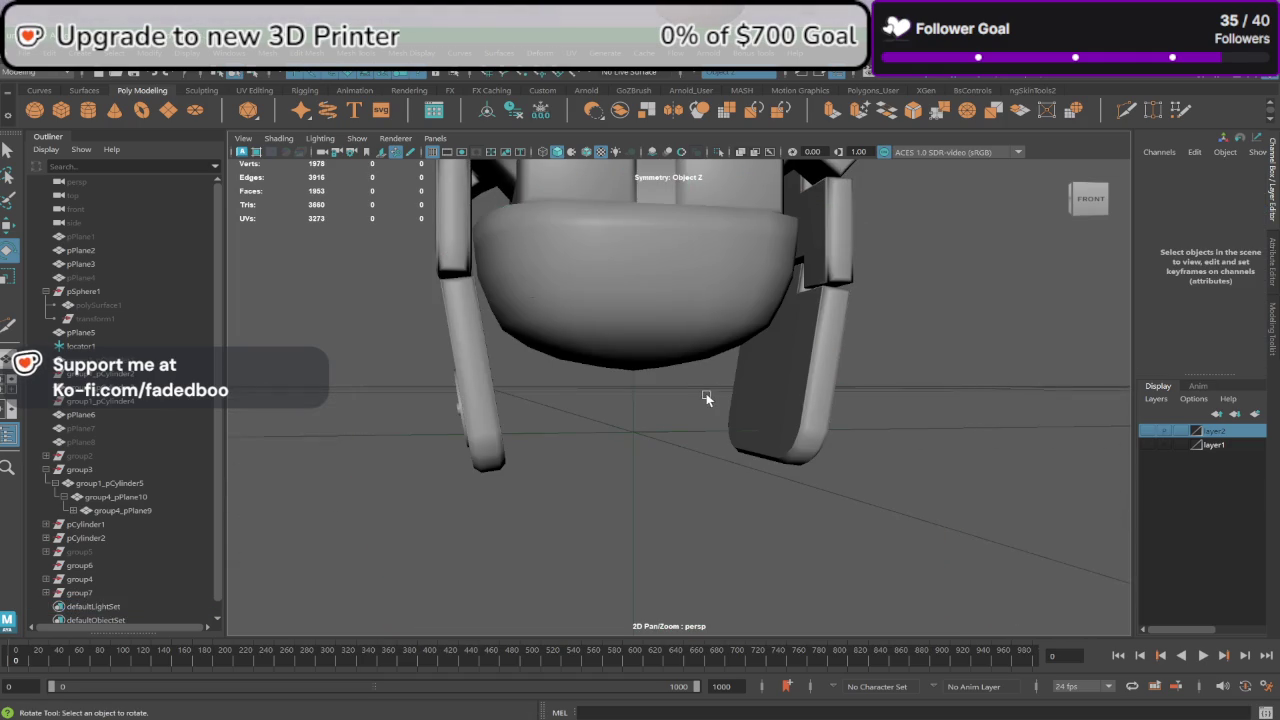
pyautogui.scroll(-2, 680, 420)
pyautogui.keyDown('alt'); pyautogui.moveTo(660, 450); pyautogui.dragTo(665, 388); pyautogui.keyUp('alt')
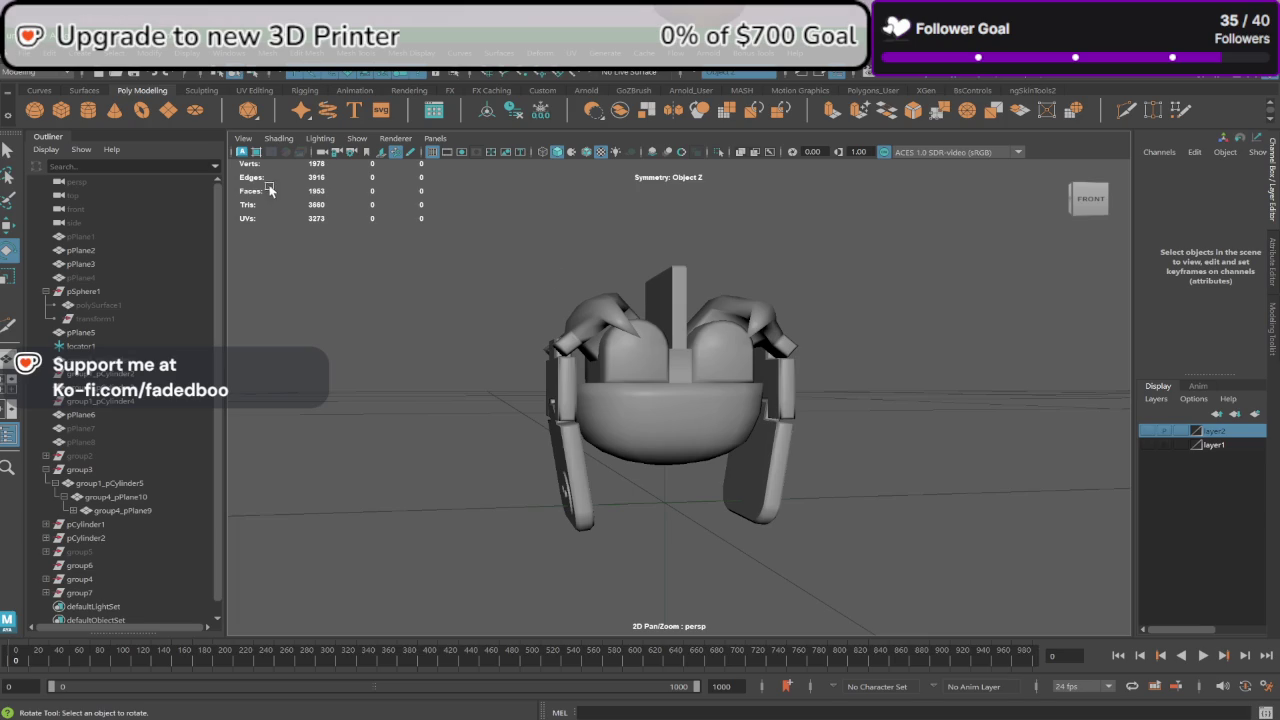
# Step: Marquee-select every bowl and arm piece, then bring up the File menu
pyautogui.click(28, 60)
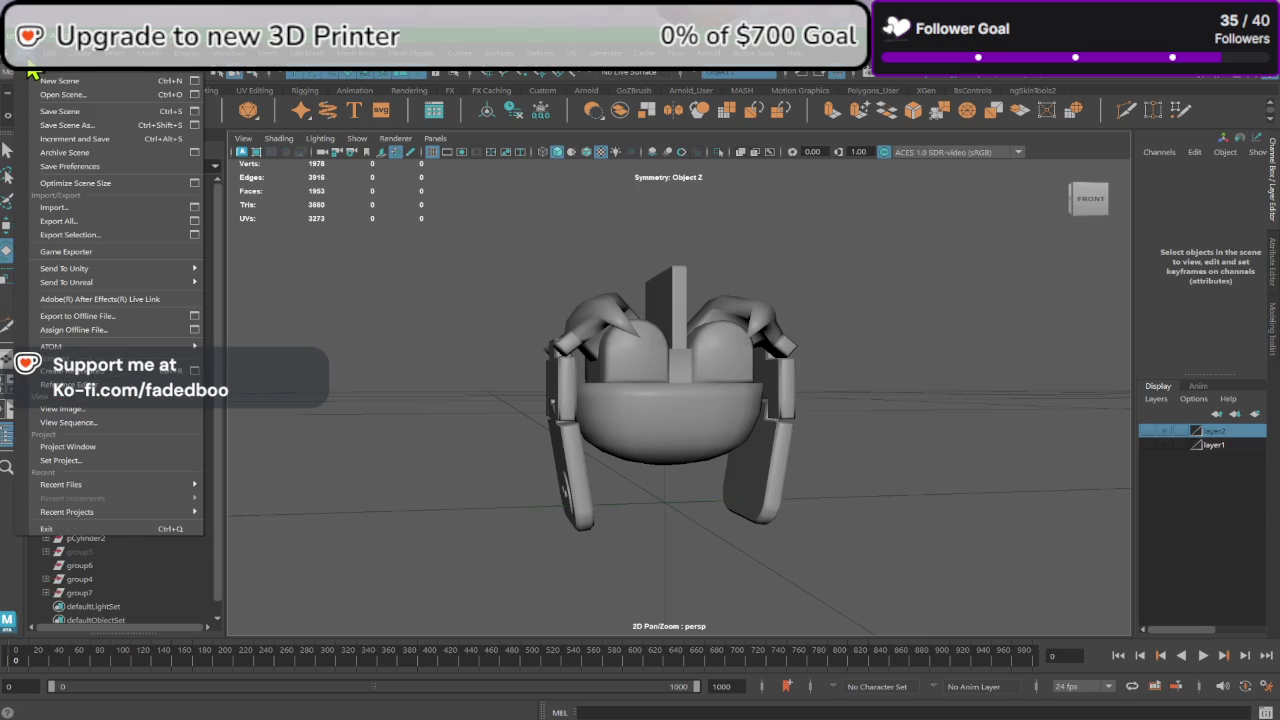
pyautogui.click(27, 60)
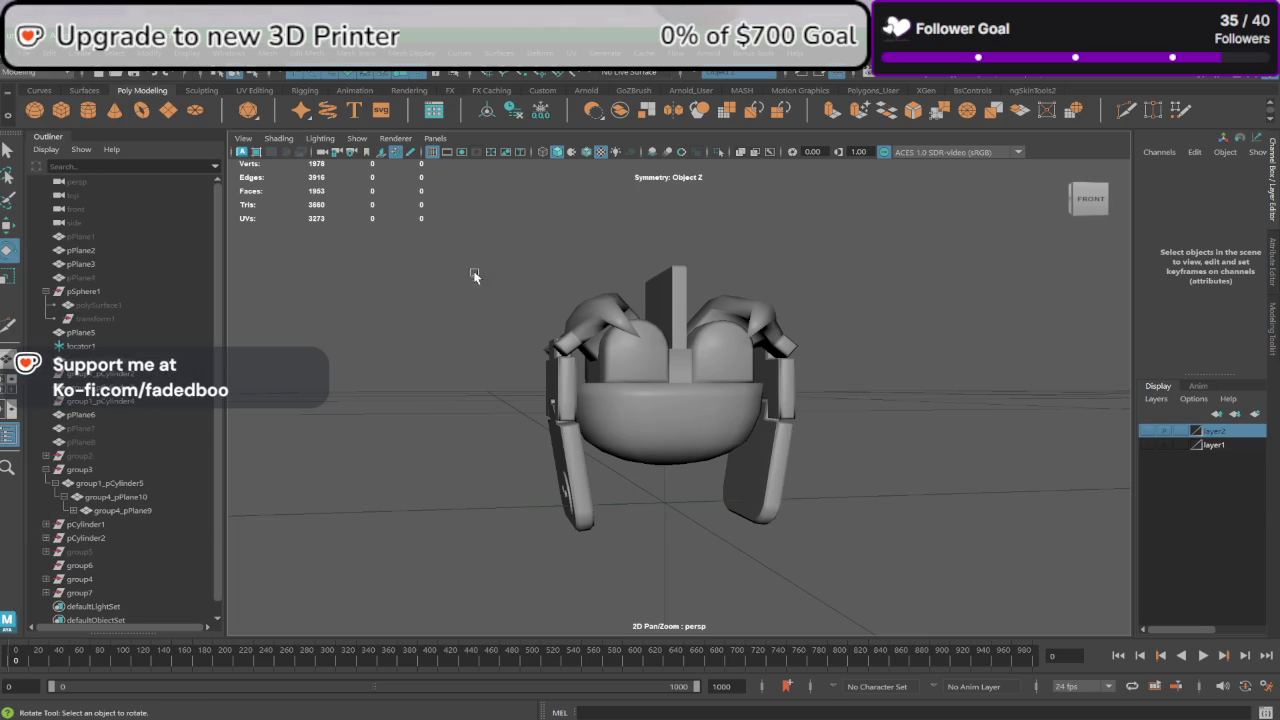
pyautogui.moveTo(424, 205); pyautogui.dragTo(897, 526)
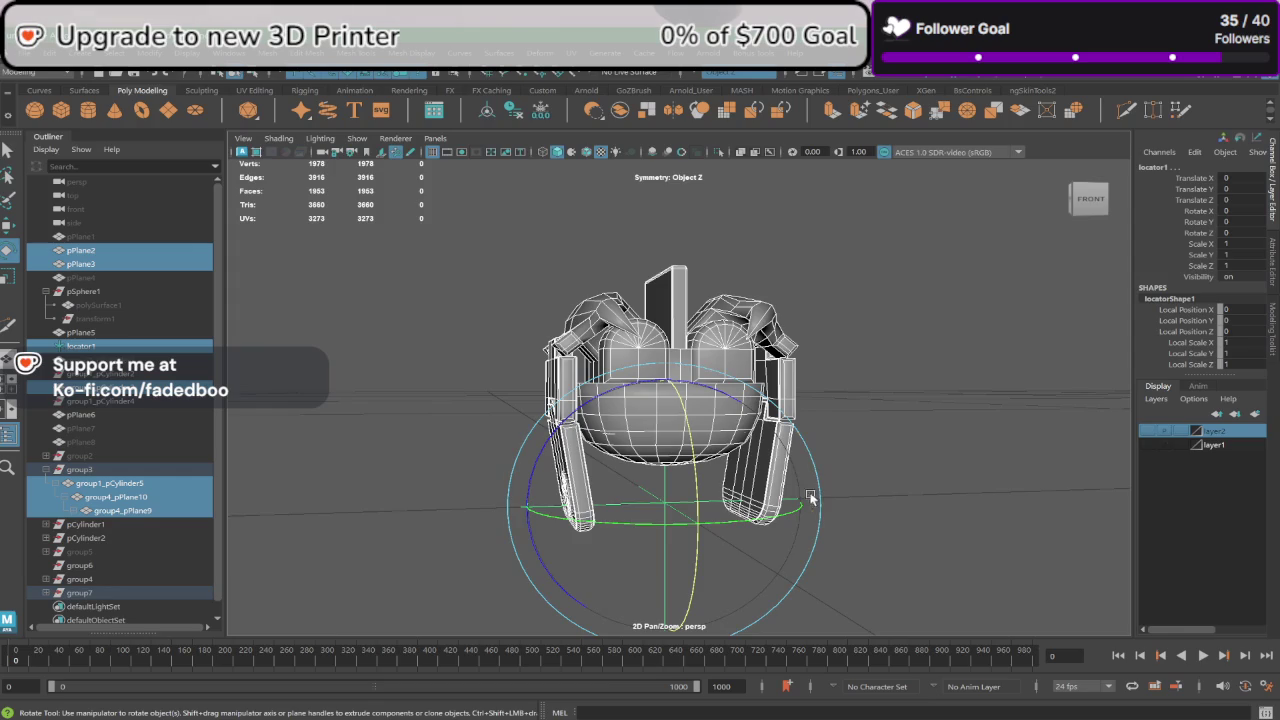
pyautogui.click(483, 408)
pyautogui.moveTo(440, 226); pyautogui.dragTo(878, 546)
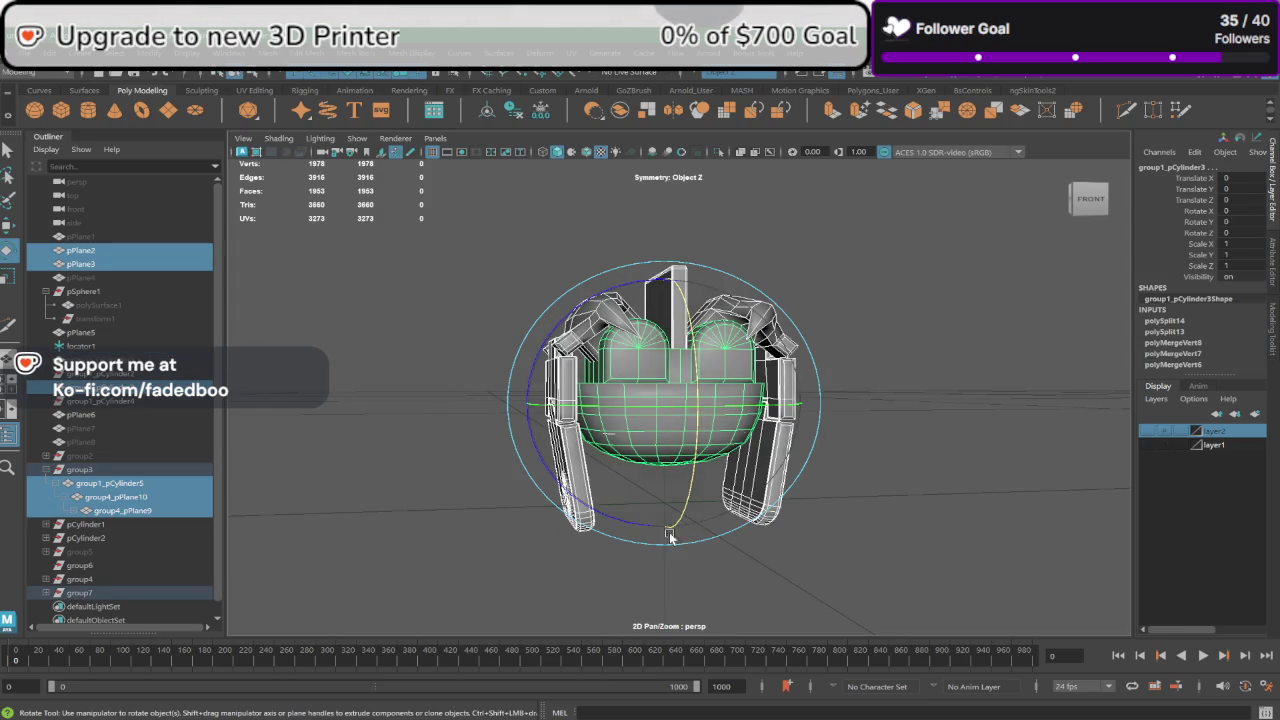
pyautogui.moveTo(670, 537)
pyautogui.keyDown('alt'); pyautogui.mouseDown()
pyautogui.moveTo(572, 330)
pyautogui.moveTo(394, 310)
pyautogui.mouseUp(); pyautogui.keyUp('alt')
pyautogui.click(12, 56)
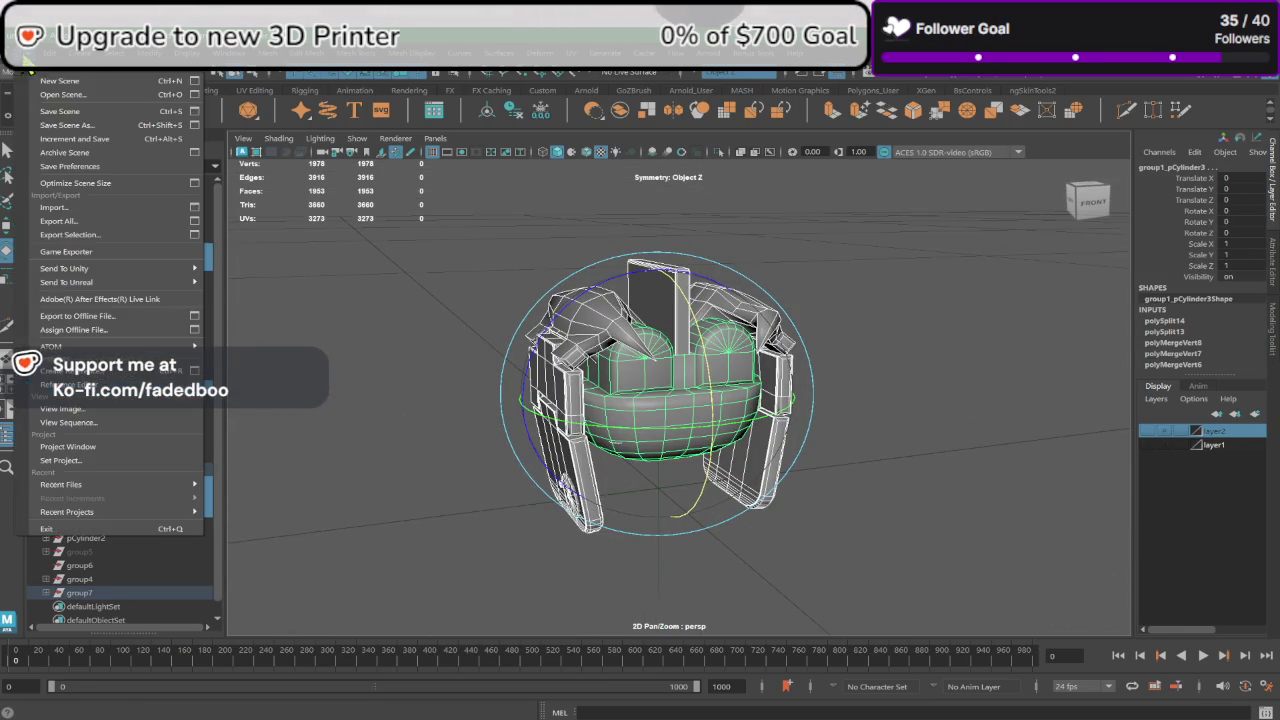
# Step: Export the selection as Rob1.fbx into Desktop/Stream/Stream Requests/Request_17, dismissing the warnings
pyautogui.click(84, 242)
pyautogui.click(266, 248)
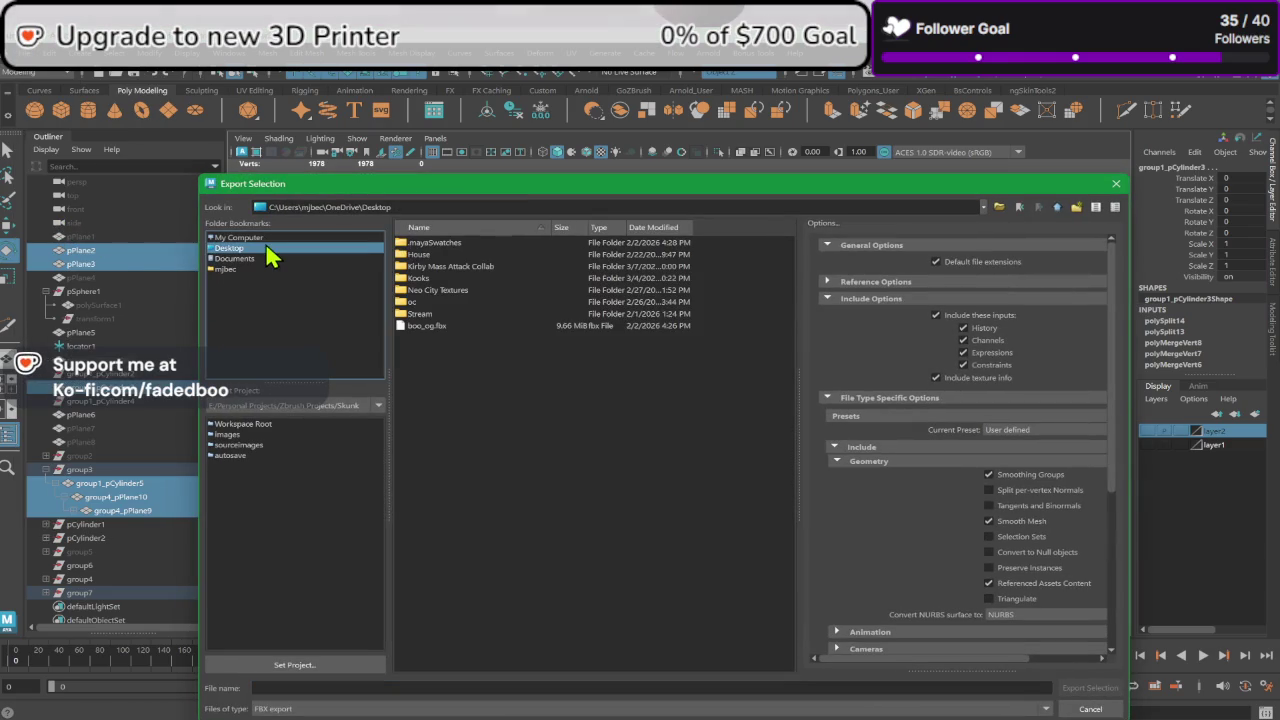
pyautogui.doubleClick(437, 315)
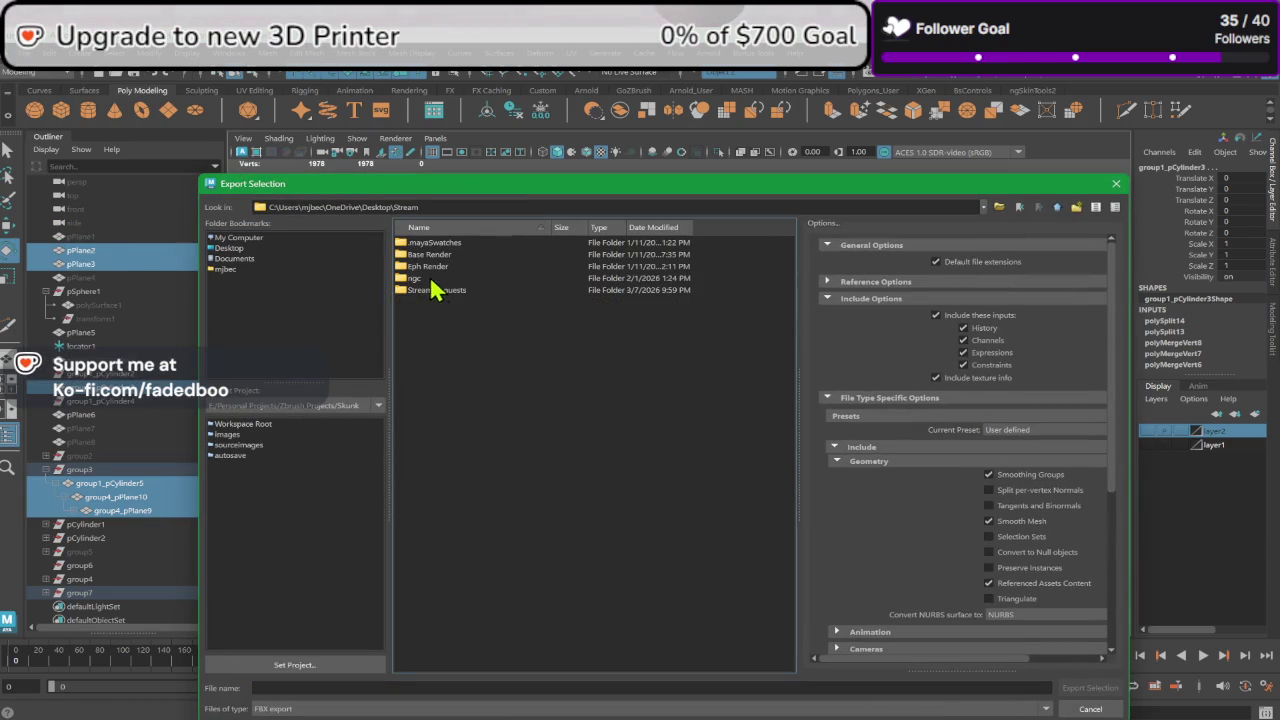
pyautogui.doubleClick(447, 292)
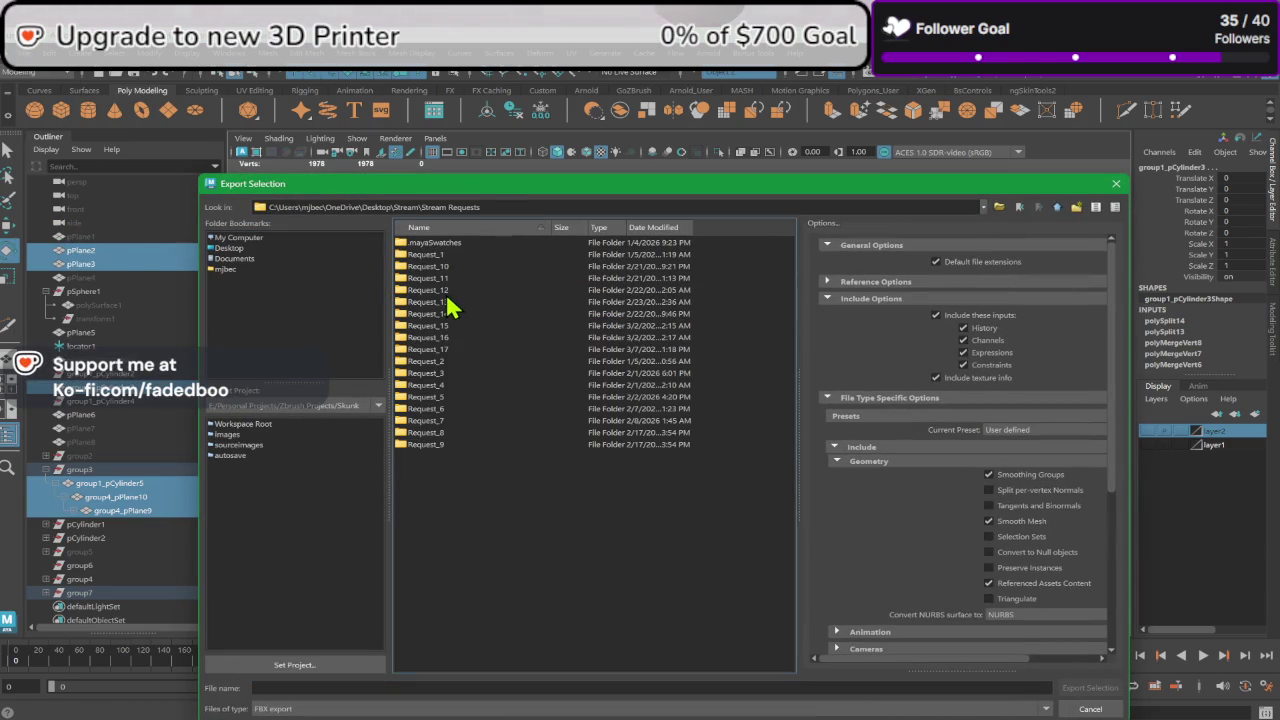
pyautogui.doubleClick(440, 349)
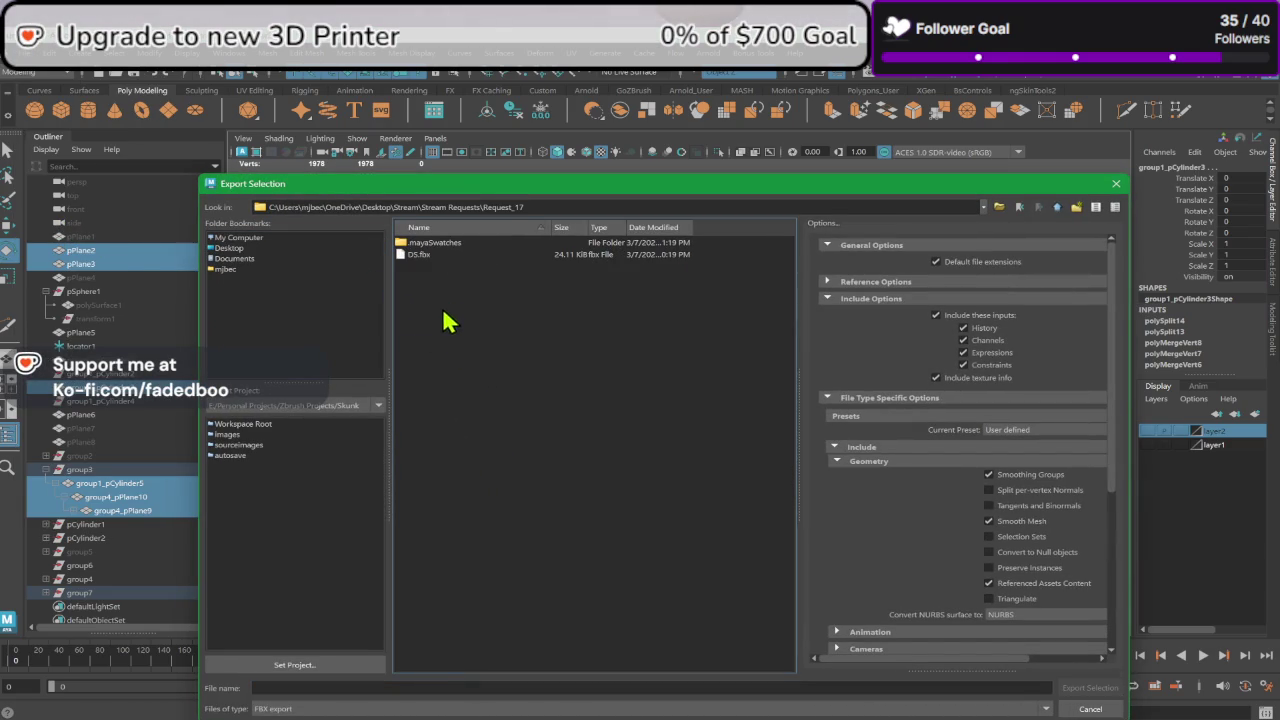
pyautogui.click(397, 687)
pyautogui.write('Rob1')
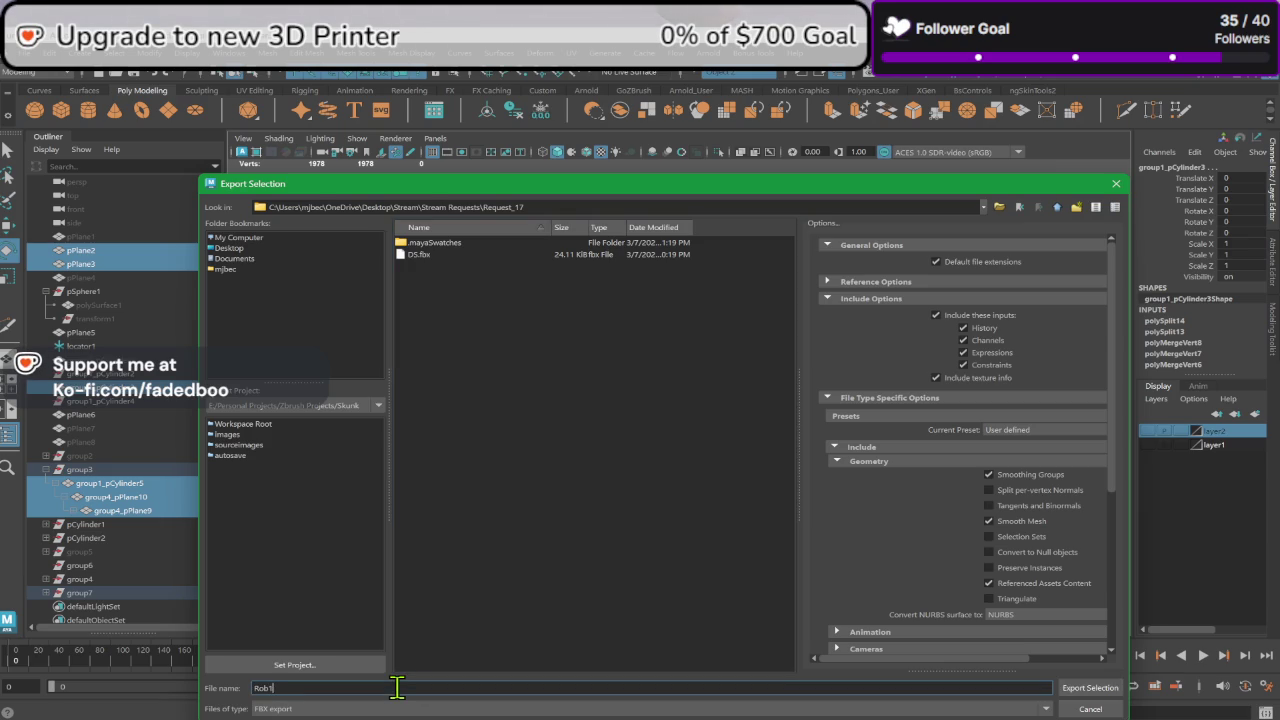
pyautogui.press('Return')
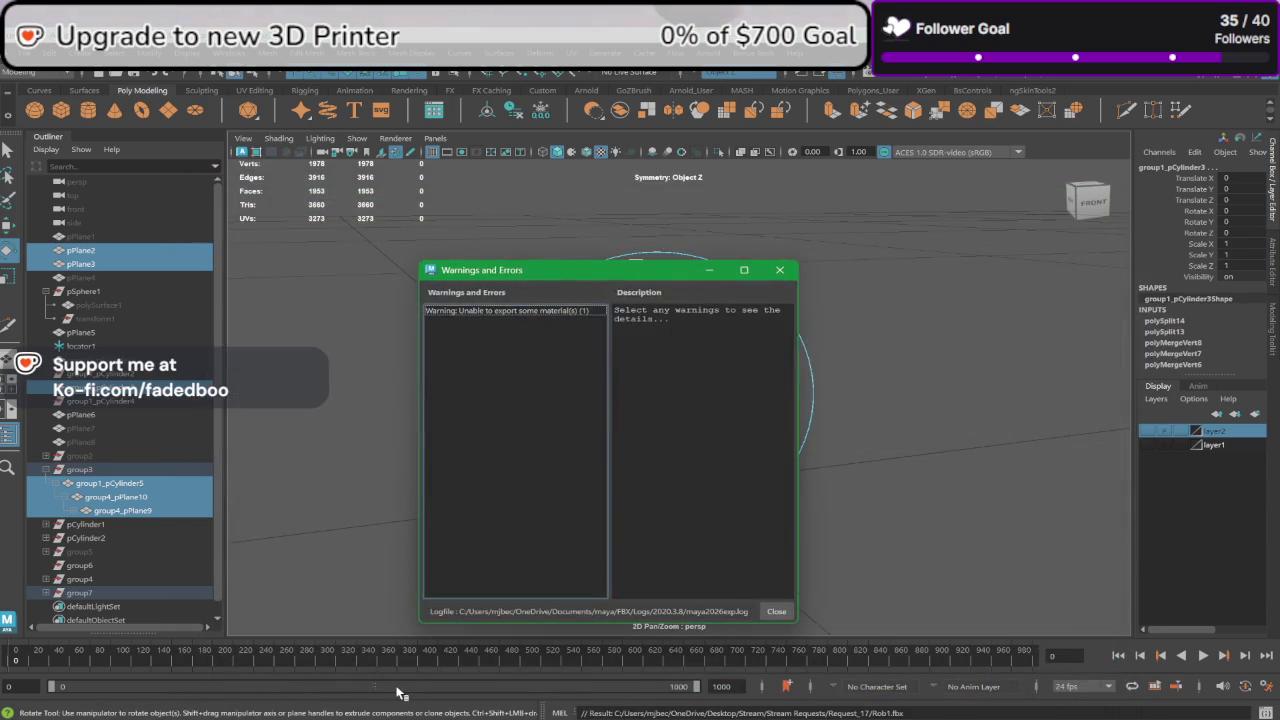
pyautogui.click(776, 275)
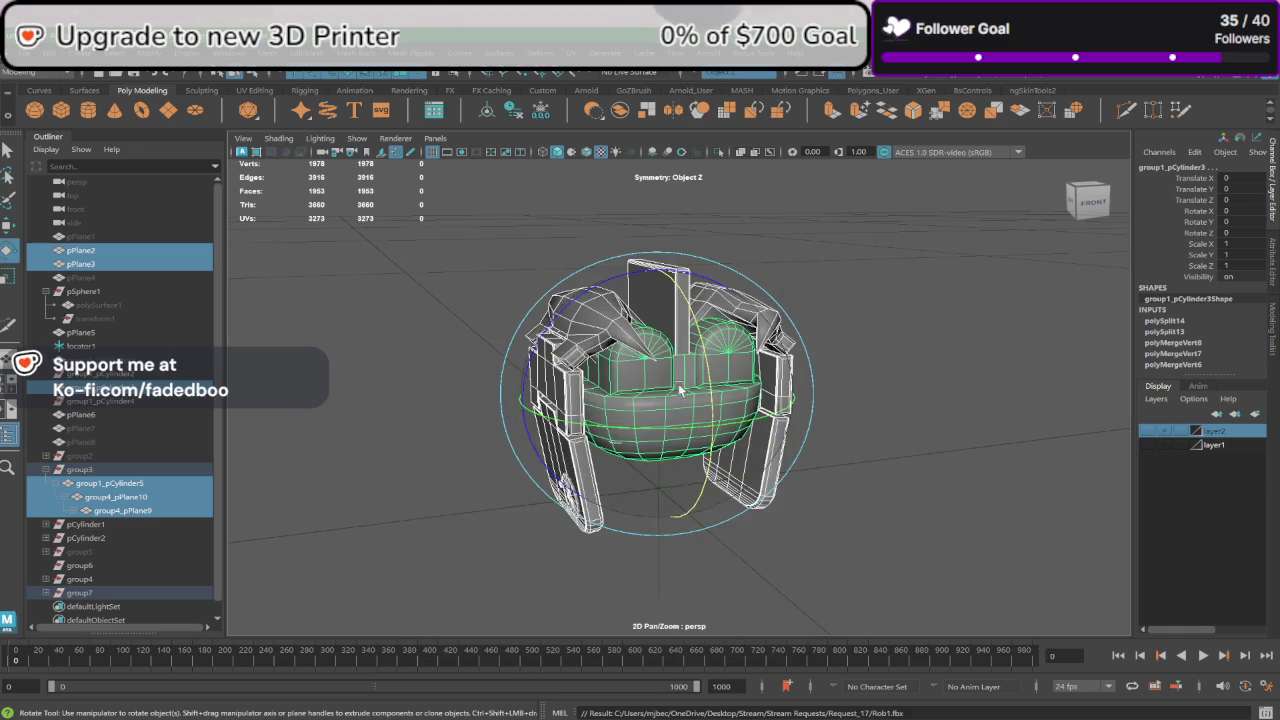
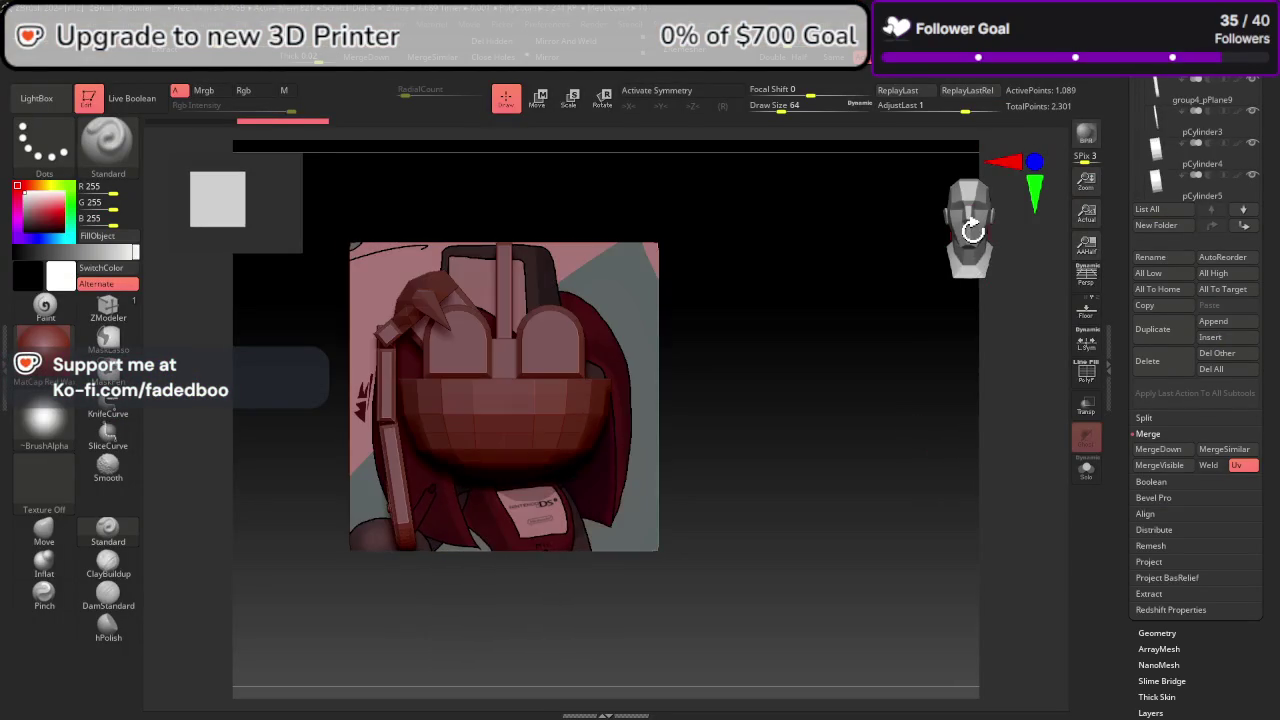
# Step: Switch the head to the Flat Color material, trying a plain grey one first
pyautogui.scroll(3, 1178, 220)
pyautogui.scroll(2, 1178, 202)
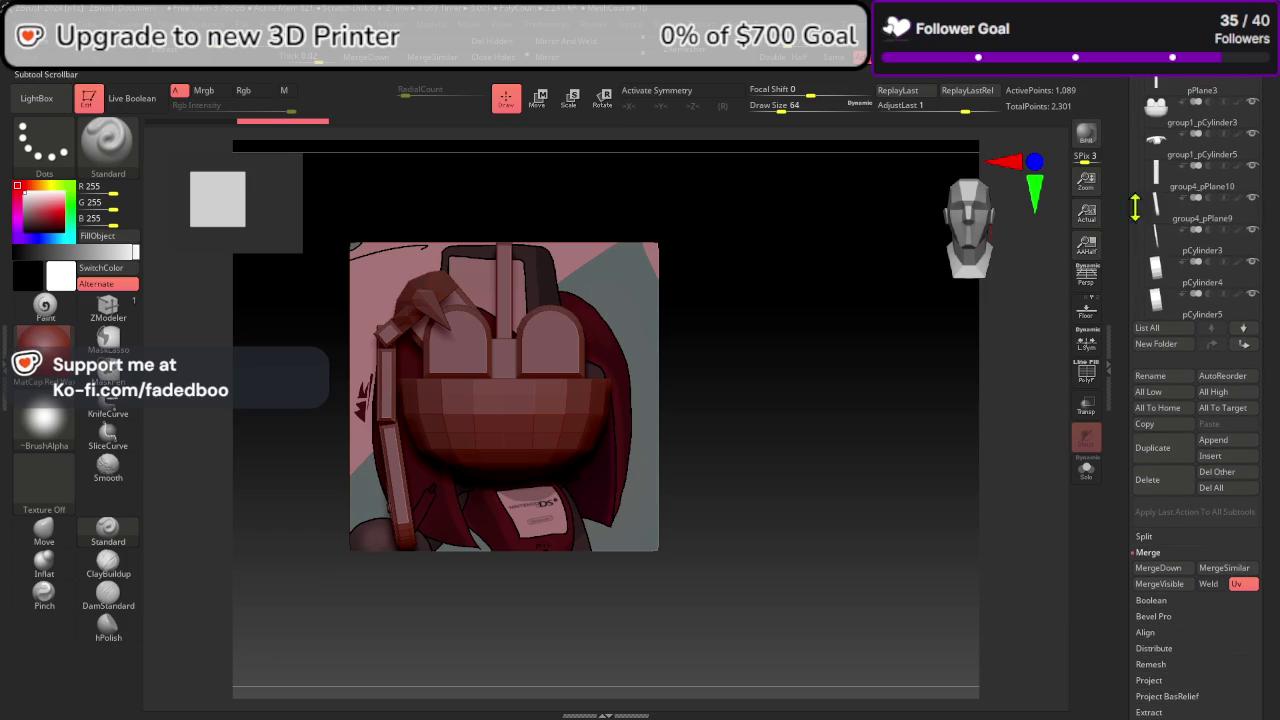
pyautogui.moveTo(940, 395)
pyautogui.mouseDown()
pyautogui.moveTo(1034, 374)
pyautogui.moveTo(1006, 357)
pyautogui.moveTo(933, 405)
pyautogui.mouseUp()
pyautogui.click(972, 229)
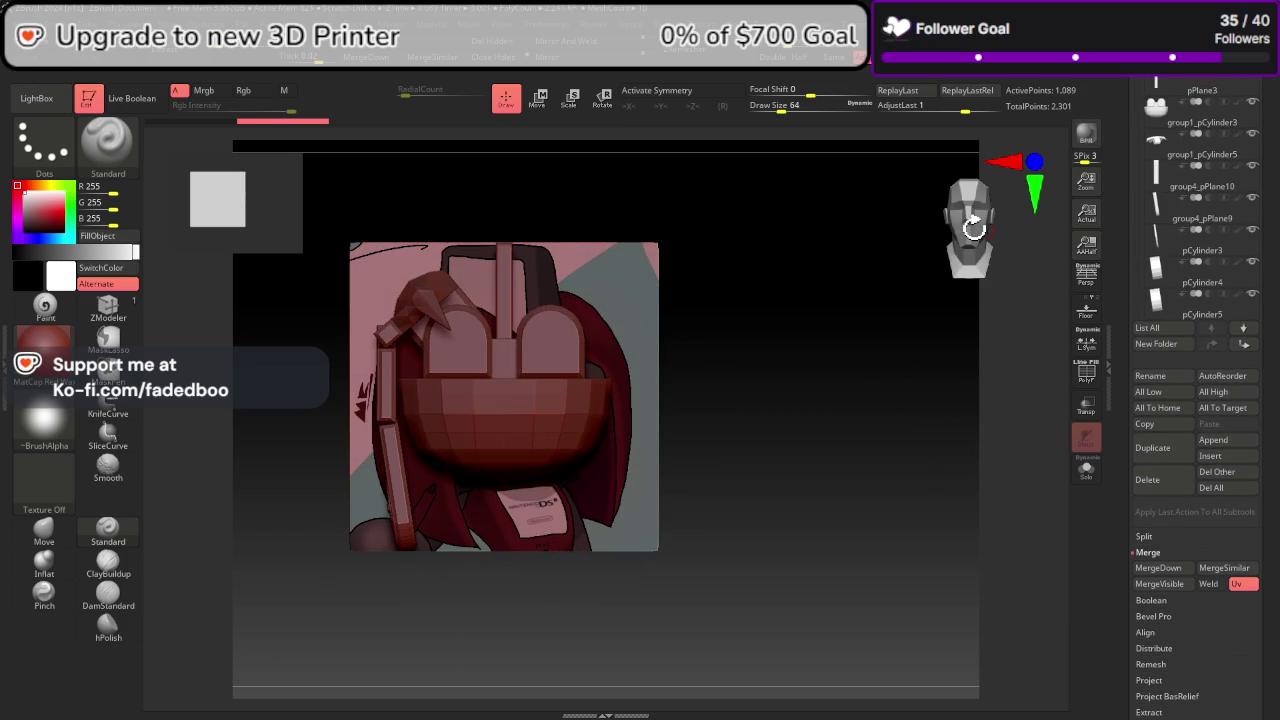
pyautogui.click(52, 356)
pyautogui.click(378, 270)
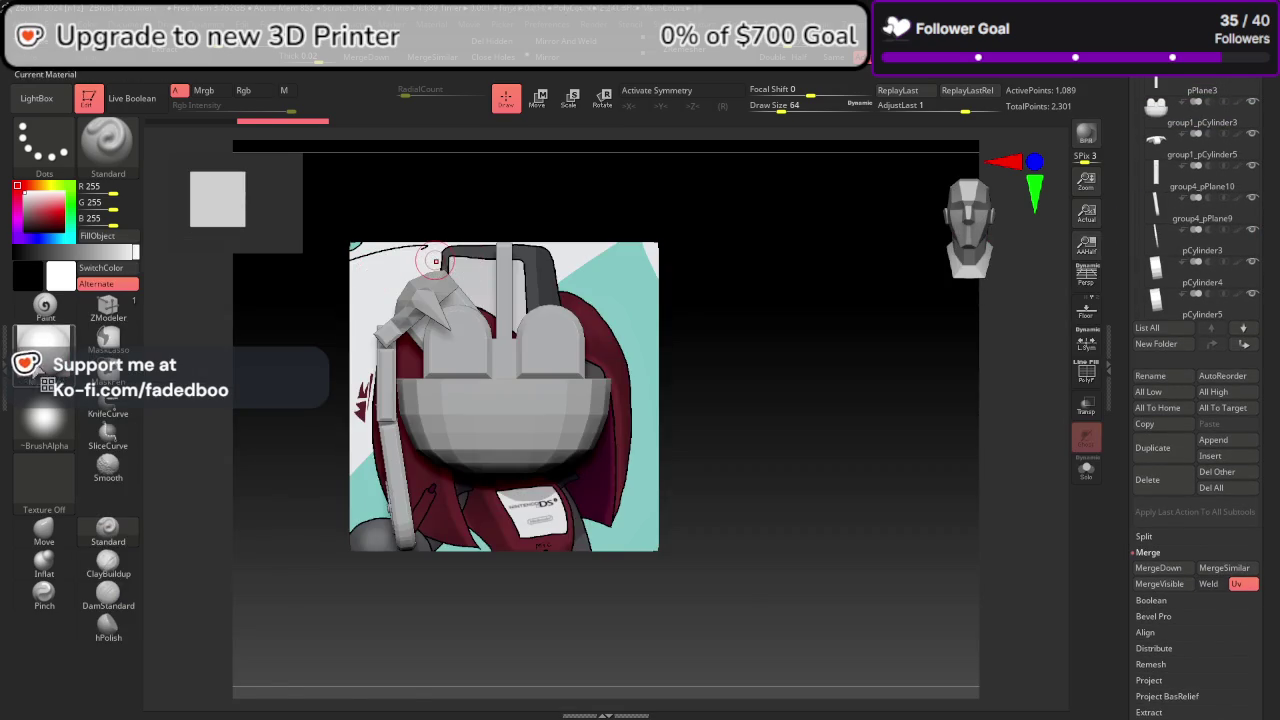
pyautogui.click(44, 355)
pyautogui.click(138, 412)
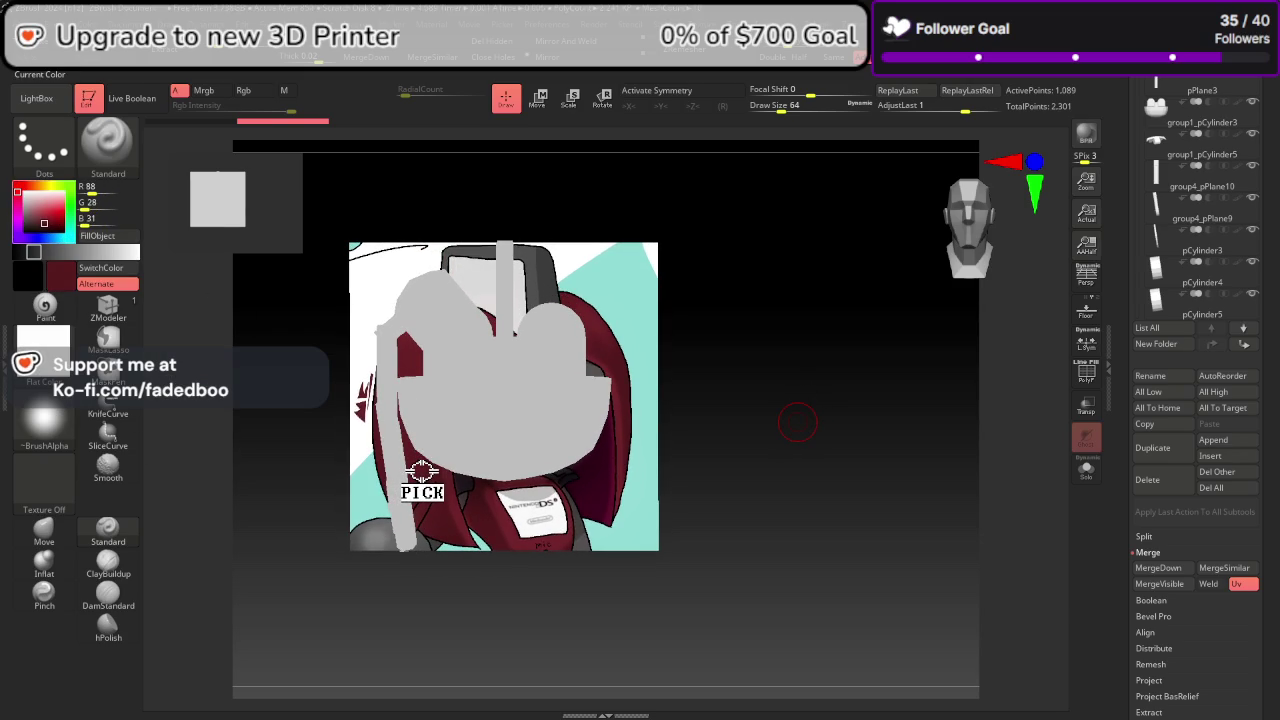
# Step: Sample the reference hair's dark maroon and fill group4_pPlane10 and group4_pPlane9 with it
pyautogui.press('c')
pyautogui.scroll(2, 1160, 187)
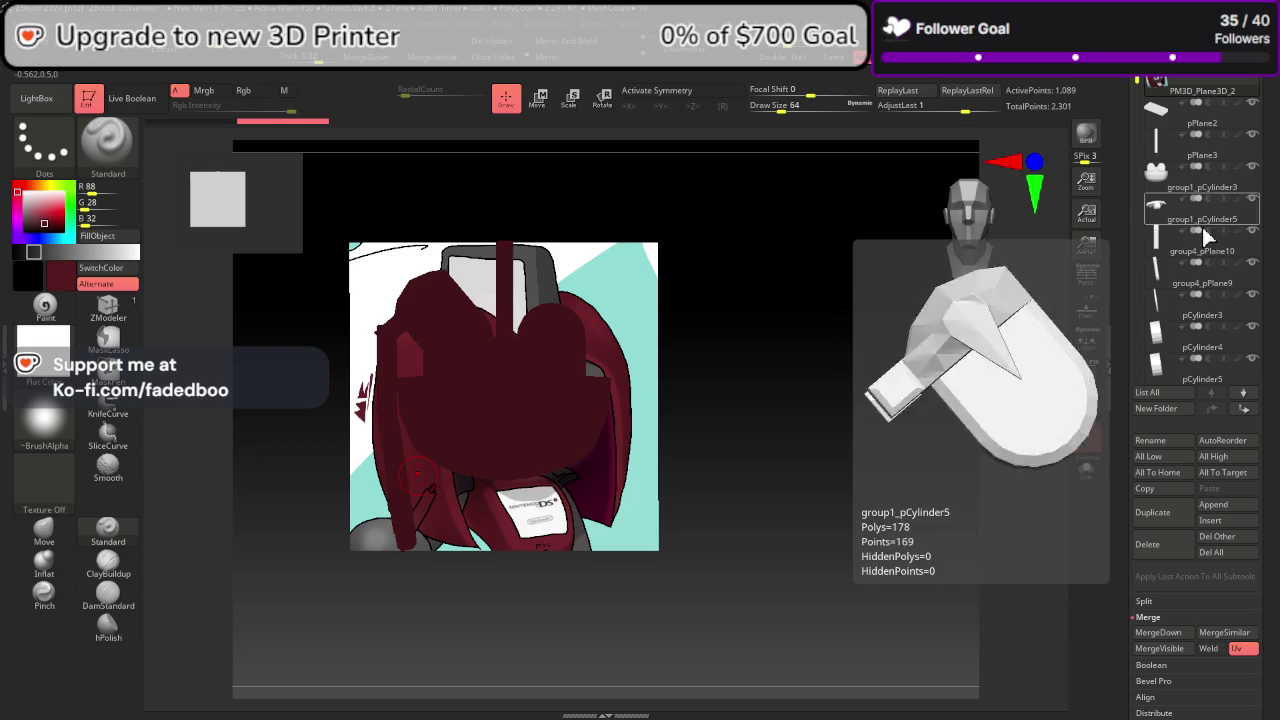
pyautogui.moveTo(1200, 245)
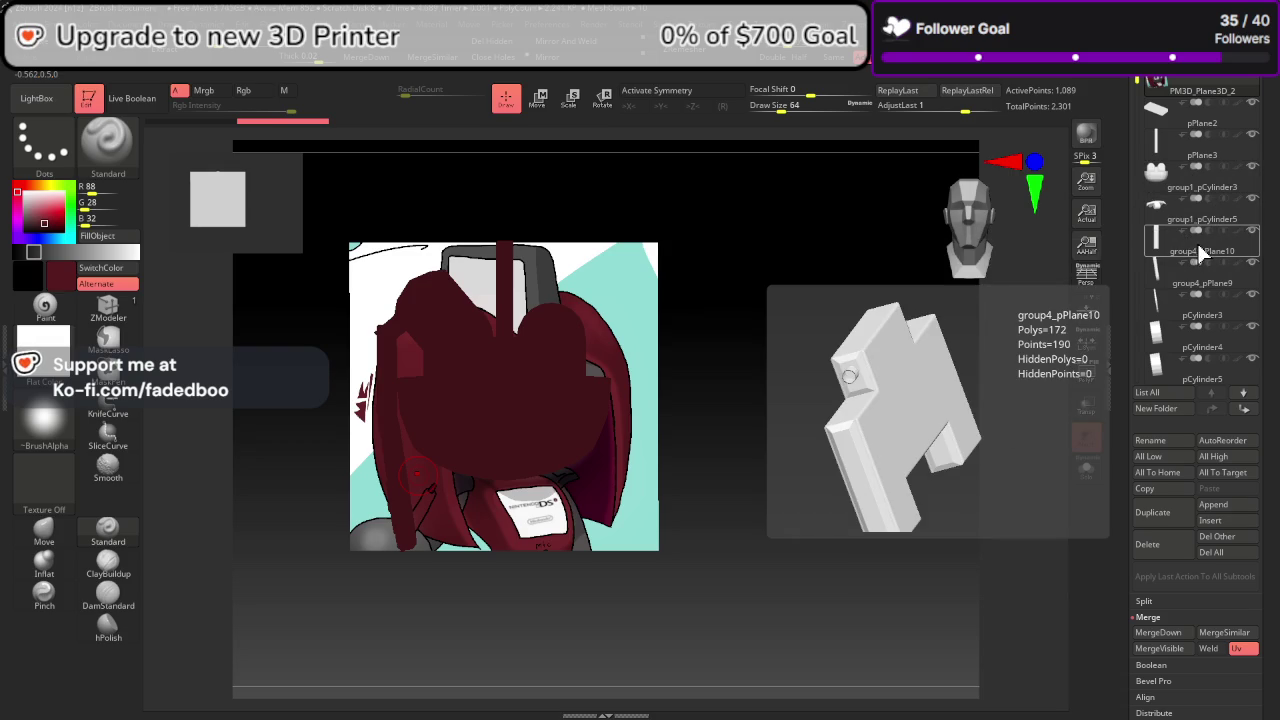
pyautogui.click(1199, 250)
pyautogui.moveTo(963, 363); pyautogui.dragTo(897, 375)
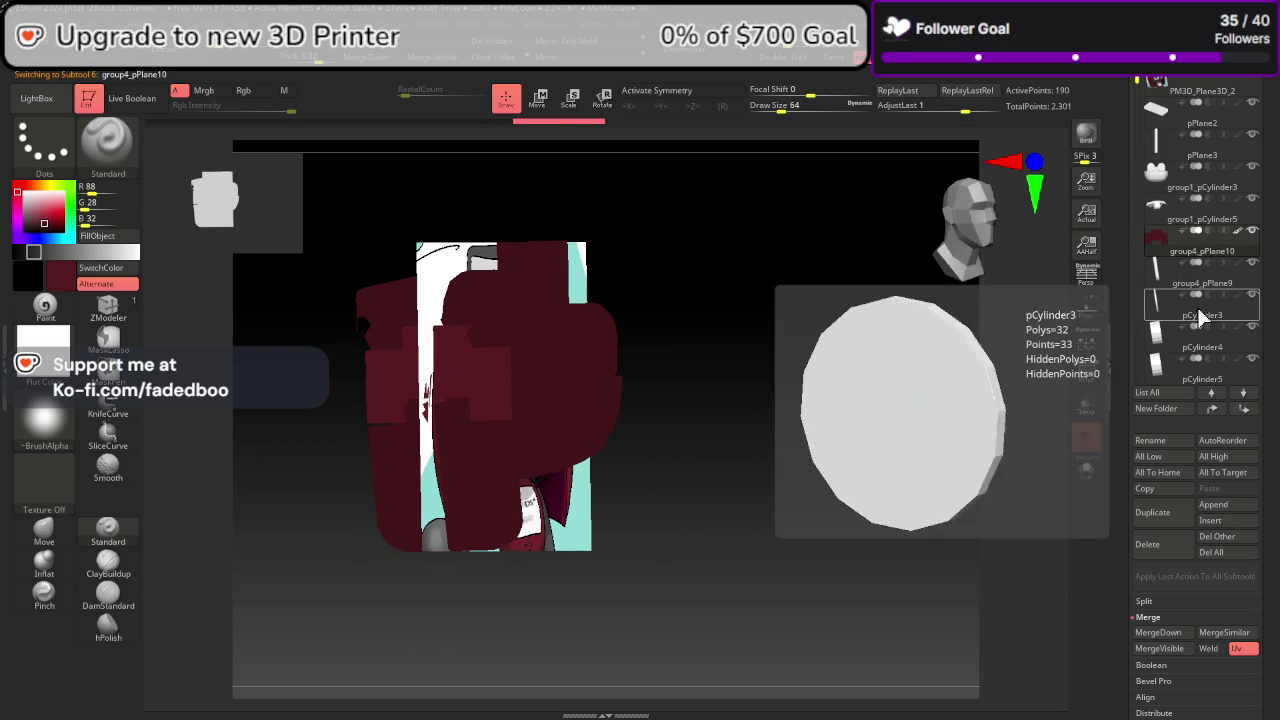
pyautogui.click(1195, 285)
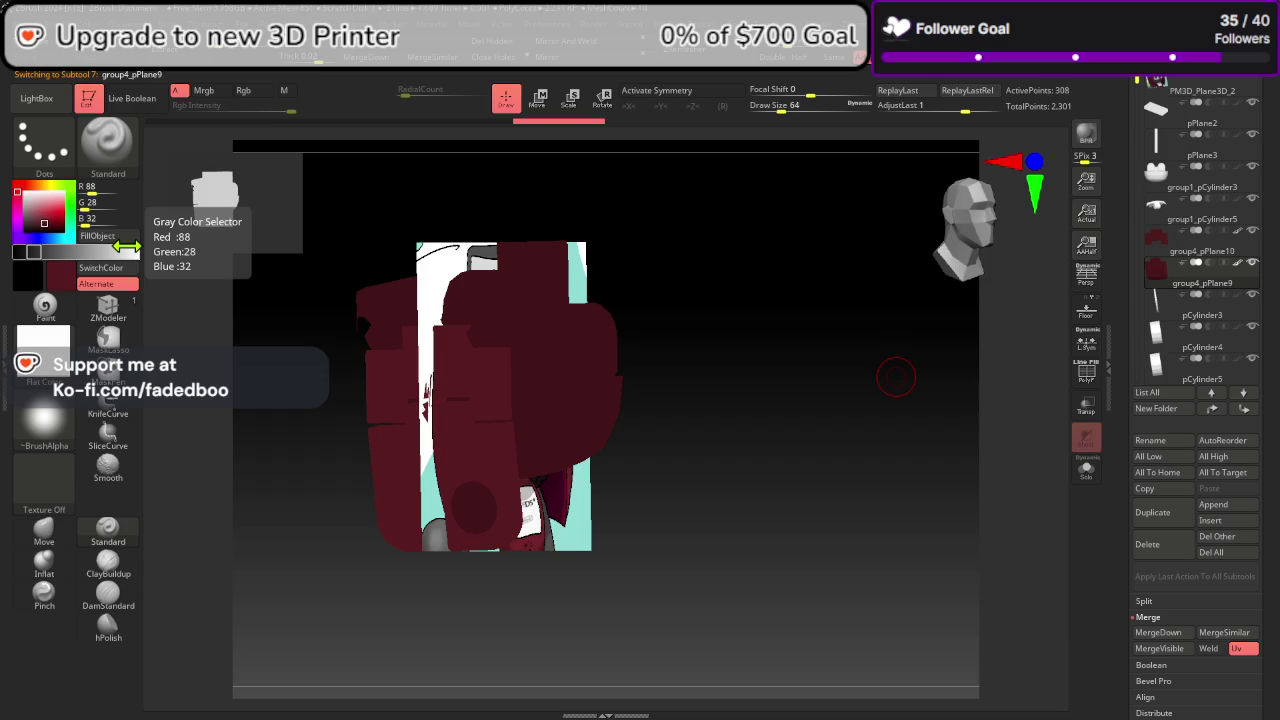
pyautogui.moveTo(880, 491); pyautogui.dragTo(857, 468)
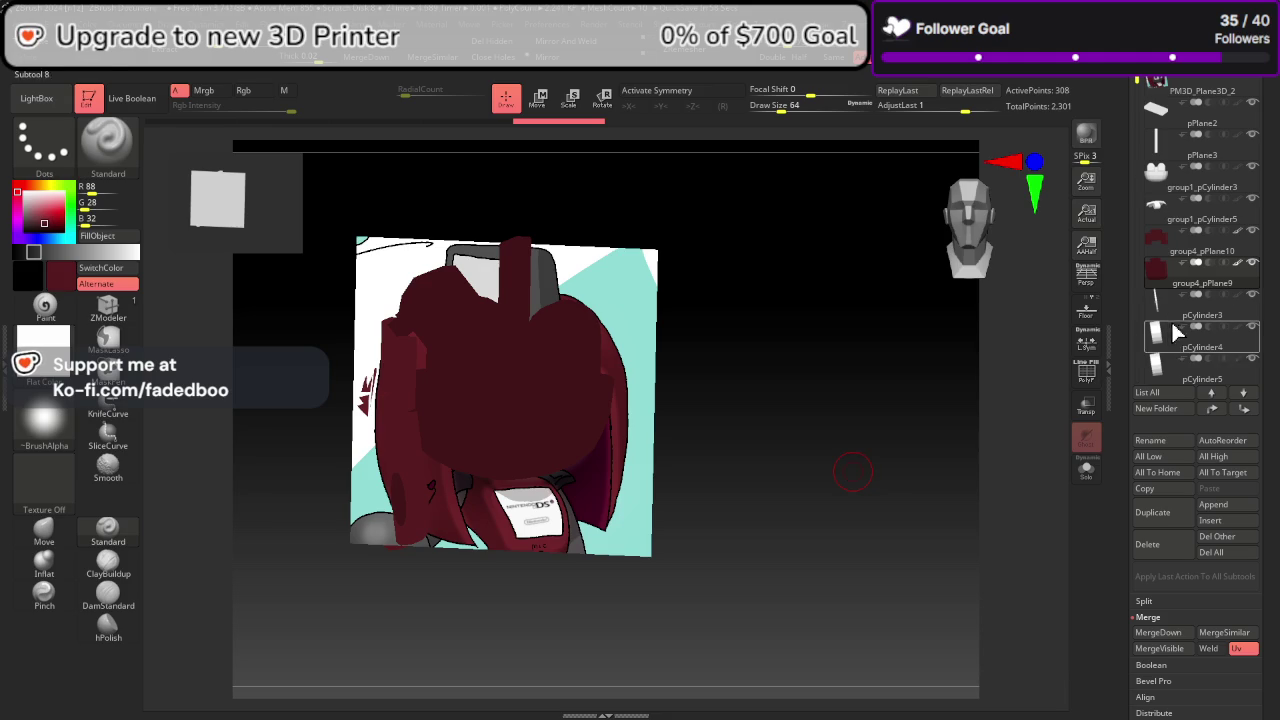
pyautogui.moveTo(961, 455); pyautogui.dragTo(1011, 443)
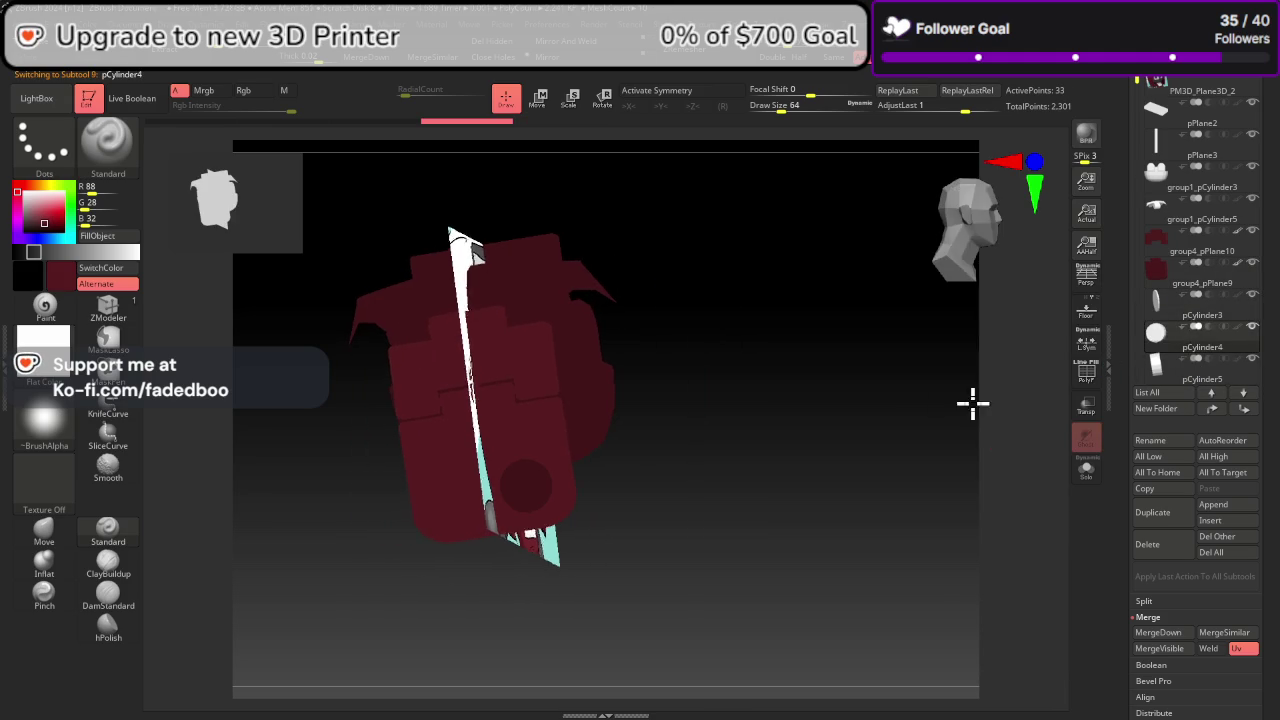
# Step: Fill pCylinder4 and pCylinder5 black and pCylinder3 dark grey
pyautogui.moveTo(971, 403); pyautogui.dragTo(986, 392)
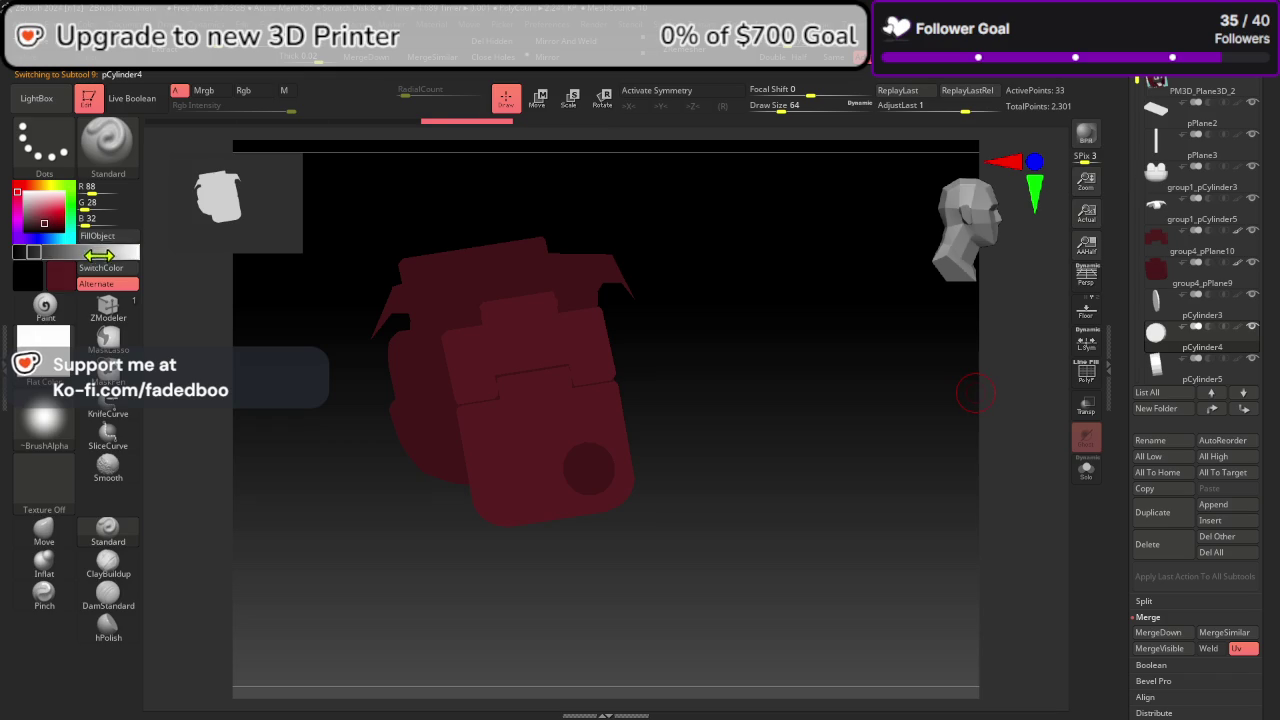
pyautogui.click(106, 270)
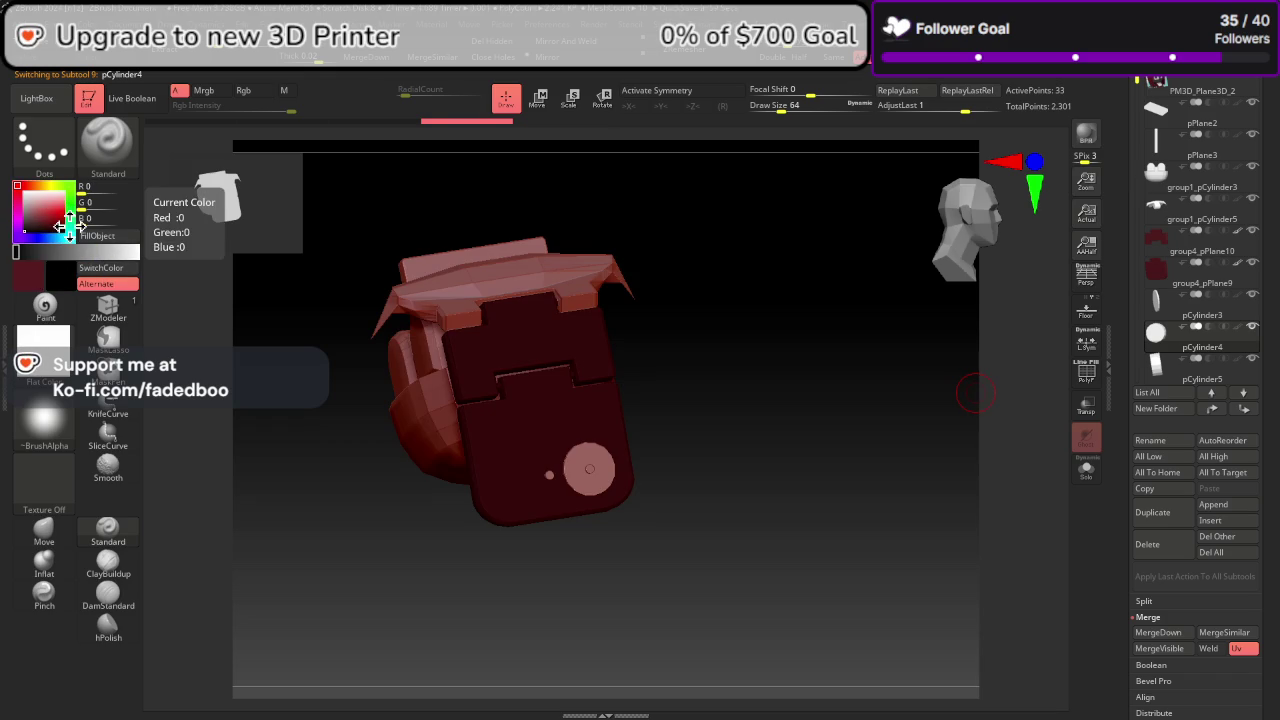
pyautogui.moveTo(31, 227); pyautogui.dragTo(47, 226)
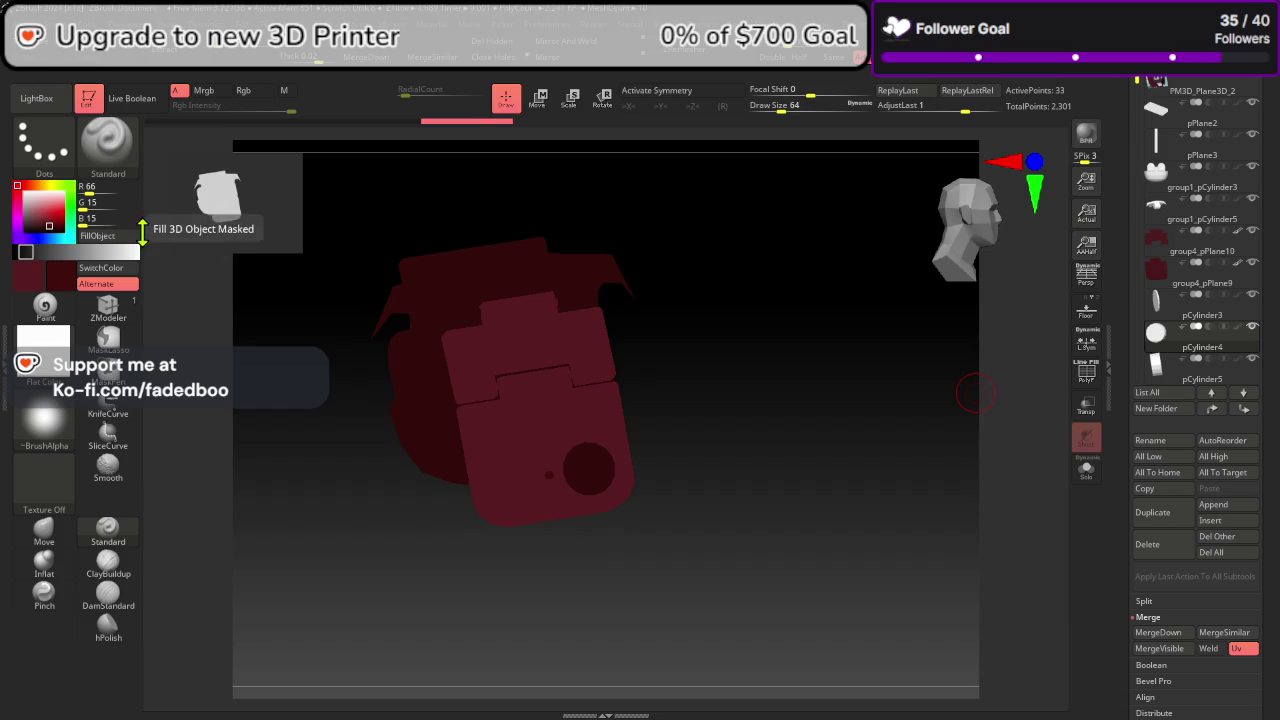
pyautogui.click(23, 227)
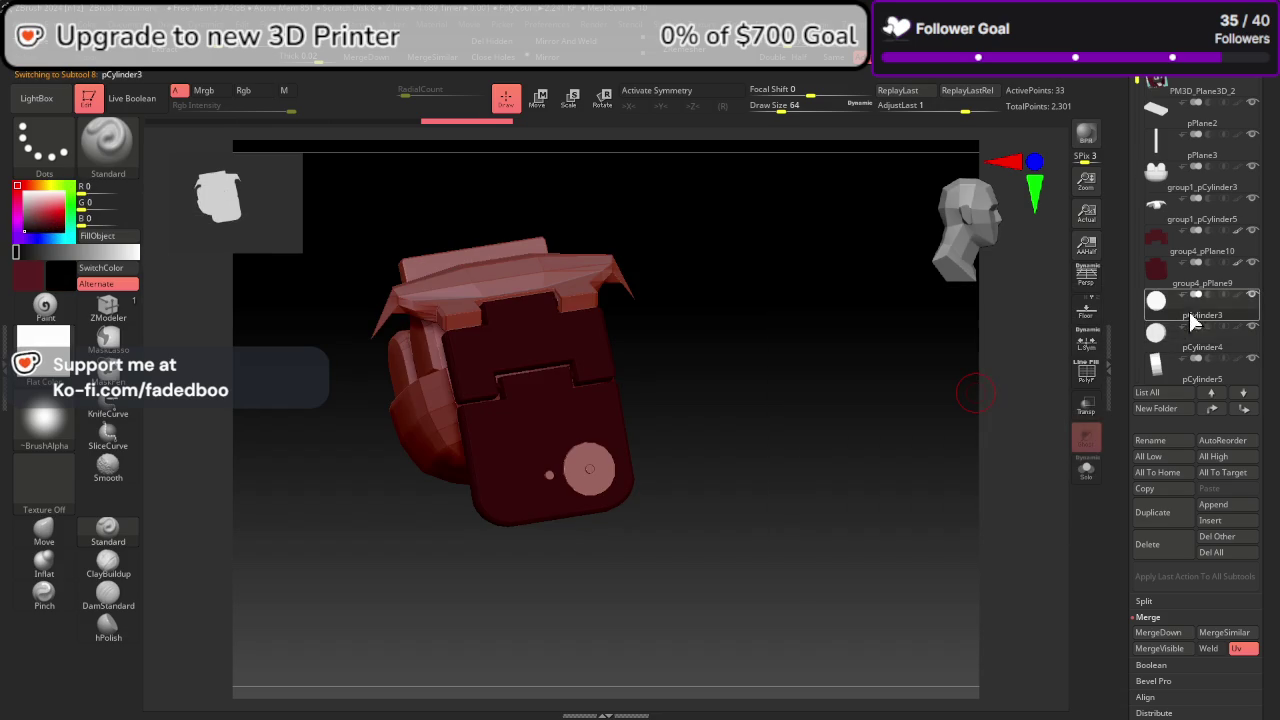
pyautogui.click(1189, 311)
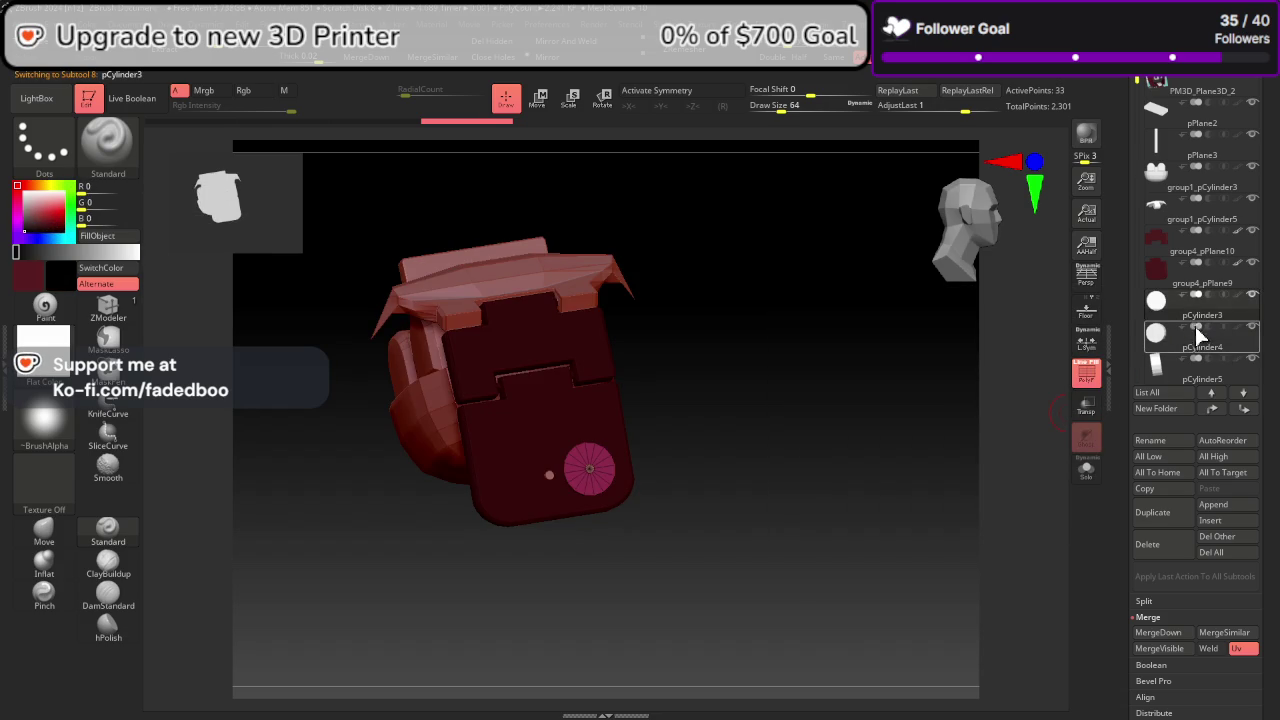
pyautogui.click(1203, 349)
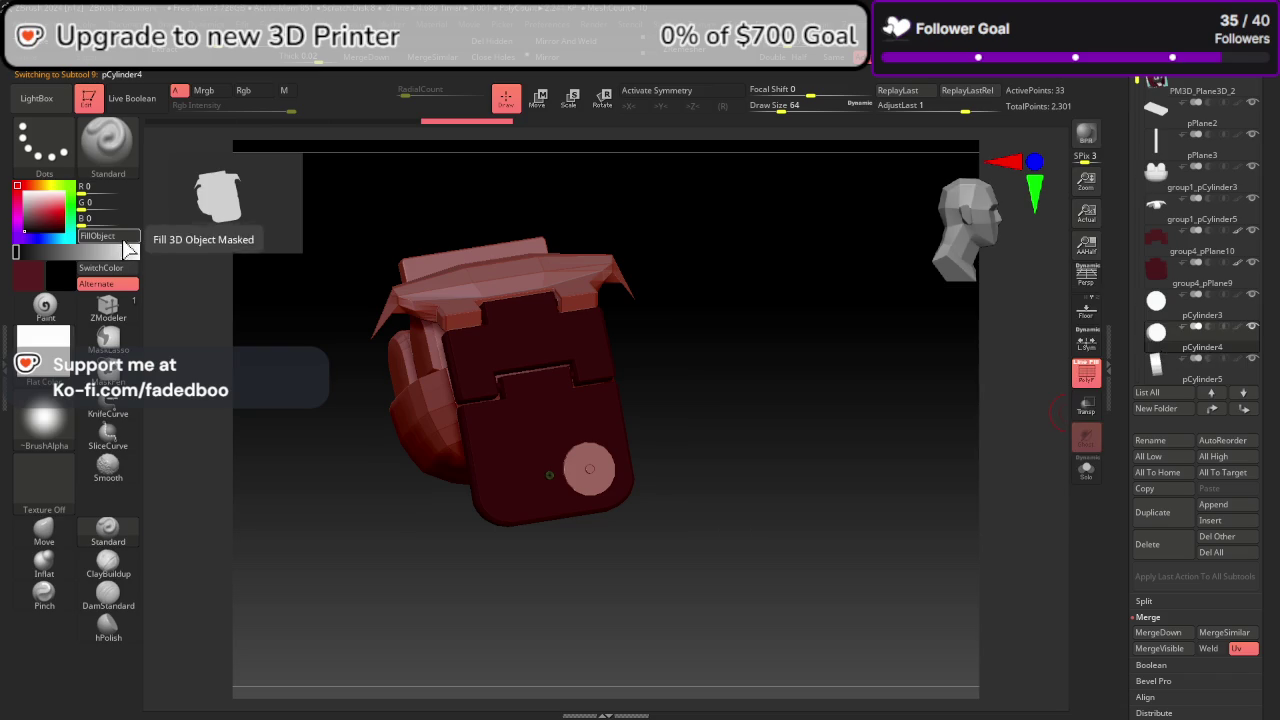
pyautogui.click(1195, 372)
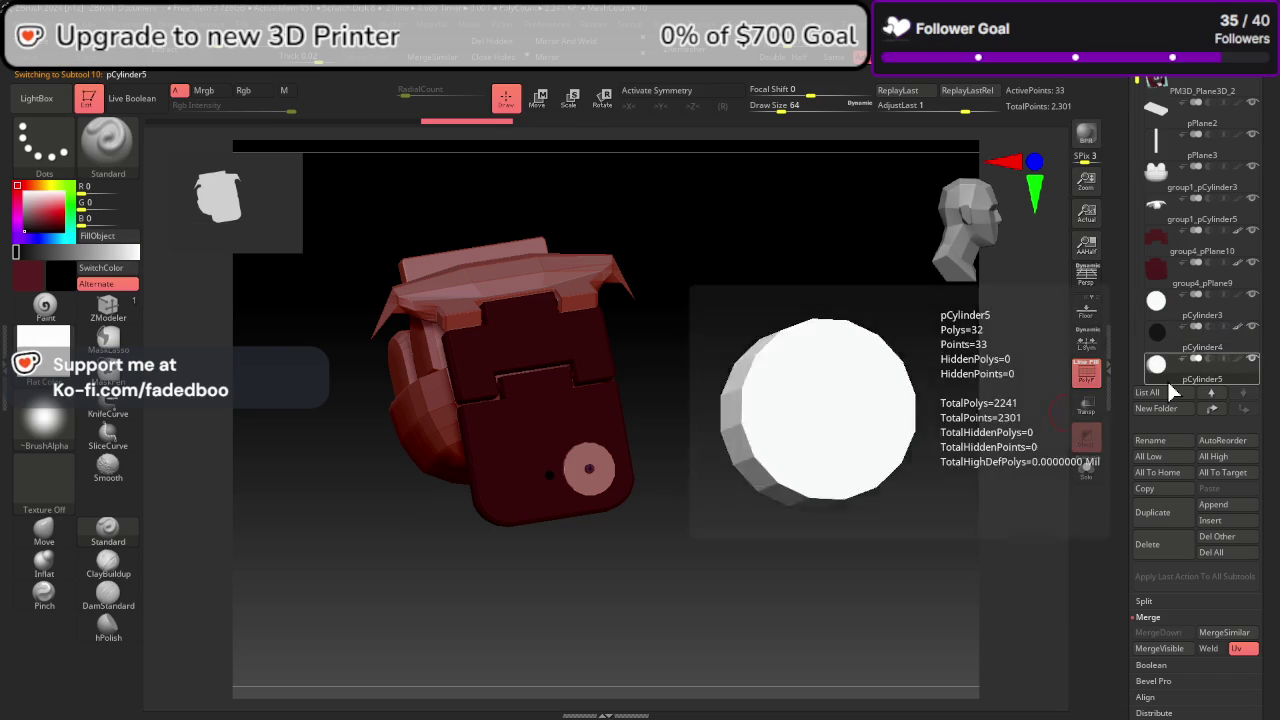
pyautogui.click(1175, 316)
pyautogui.click(23, 220)
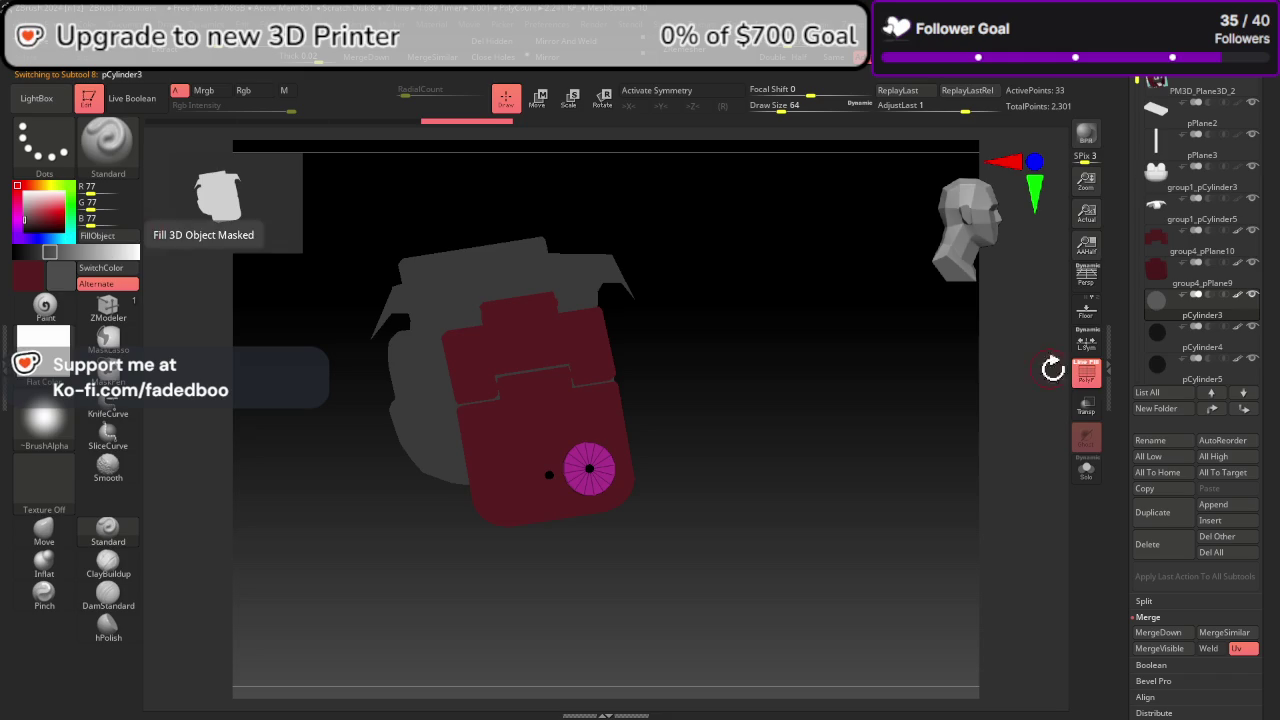
pyautogui.click(1086, 372)
pyautogui.moveTo(1032, 423); pyautogui.dragTo(977, 517)
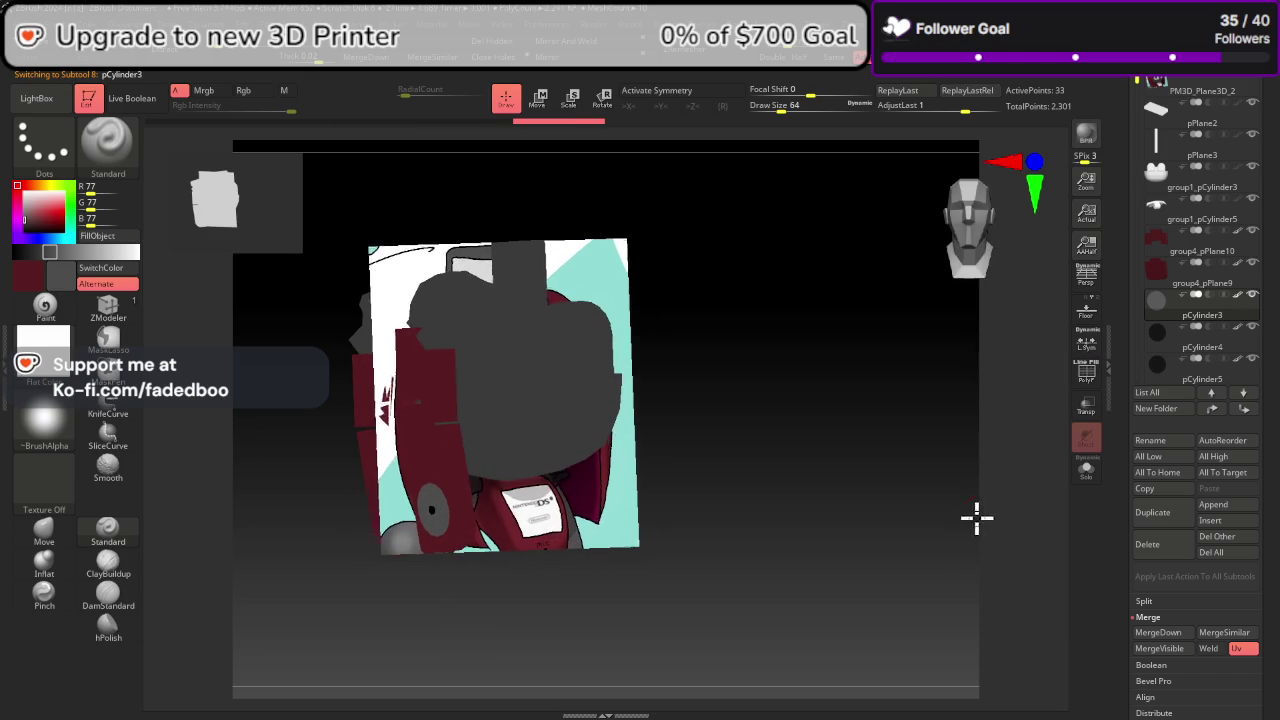
# Step: Sample the reference maroon and fill the front hair piece group1_pCylinder3 with it
pyautogui.press('c')
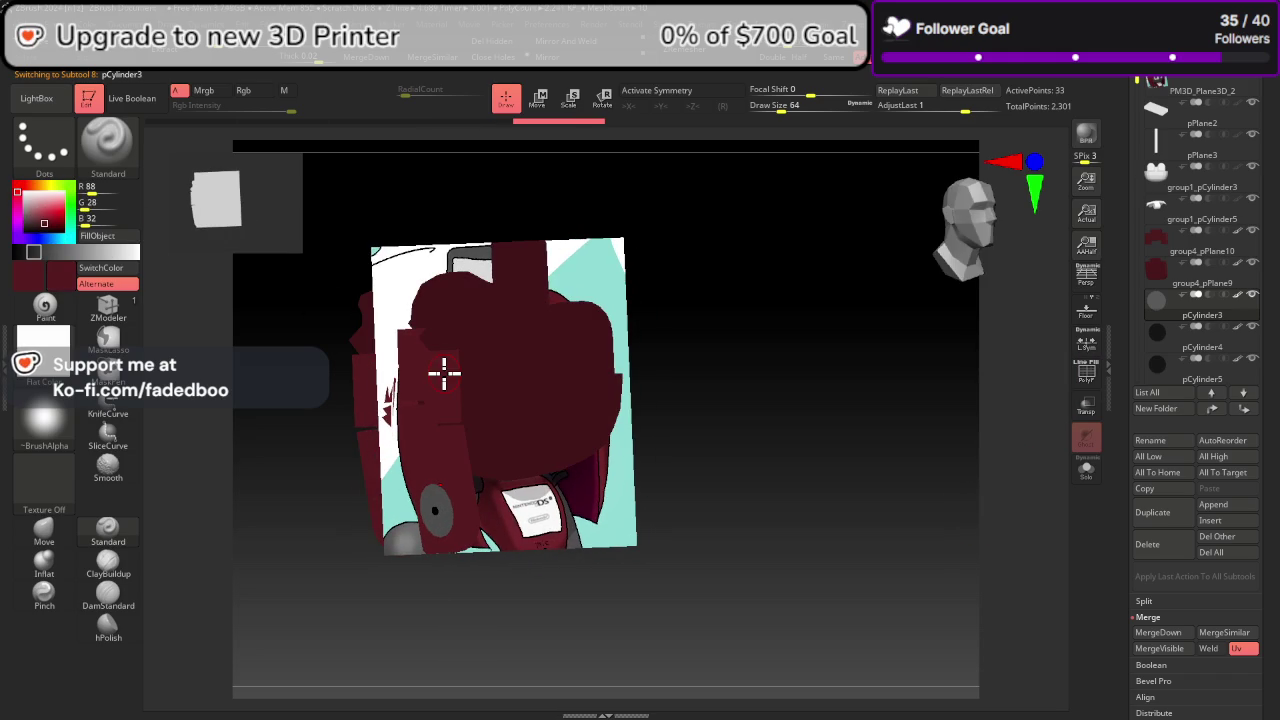
pyautogui.click(1197, 195)
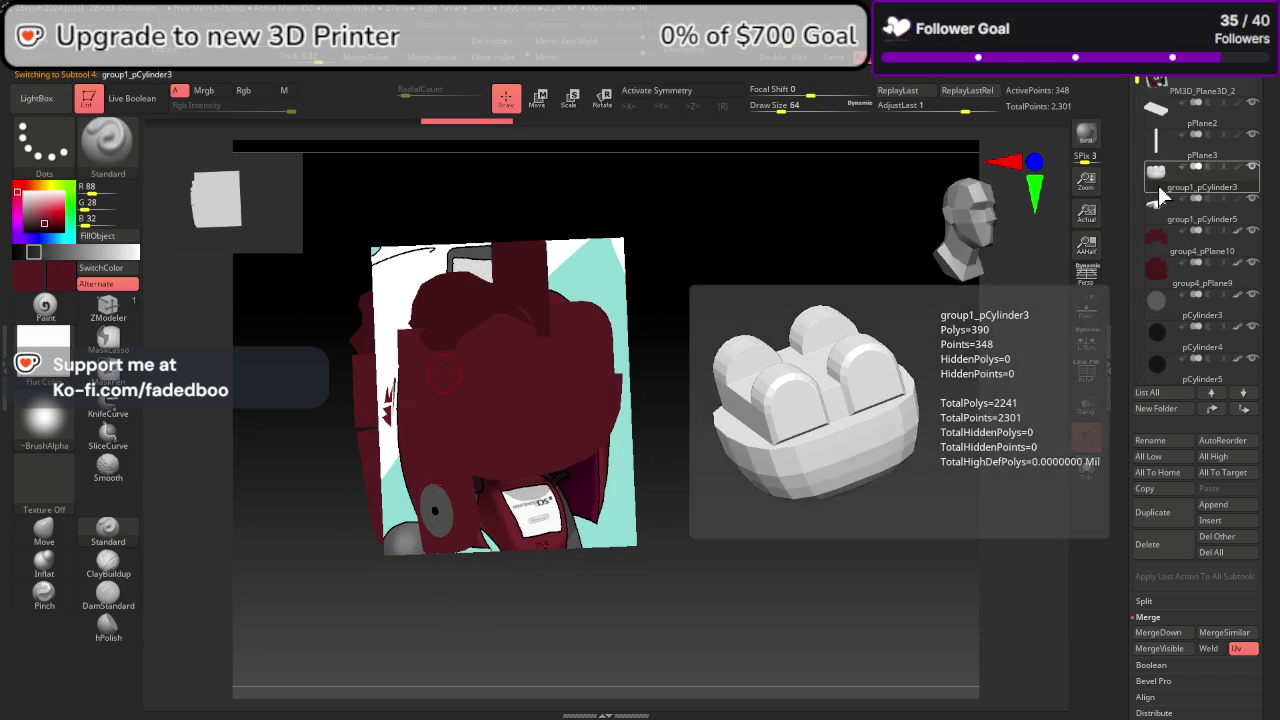
pyautogui.click(1086, 372)
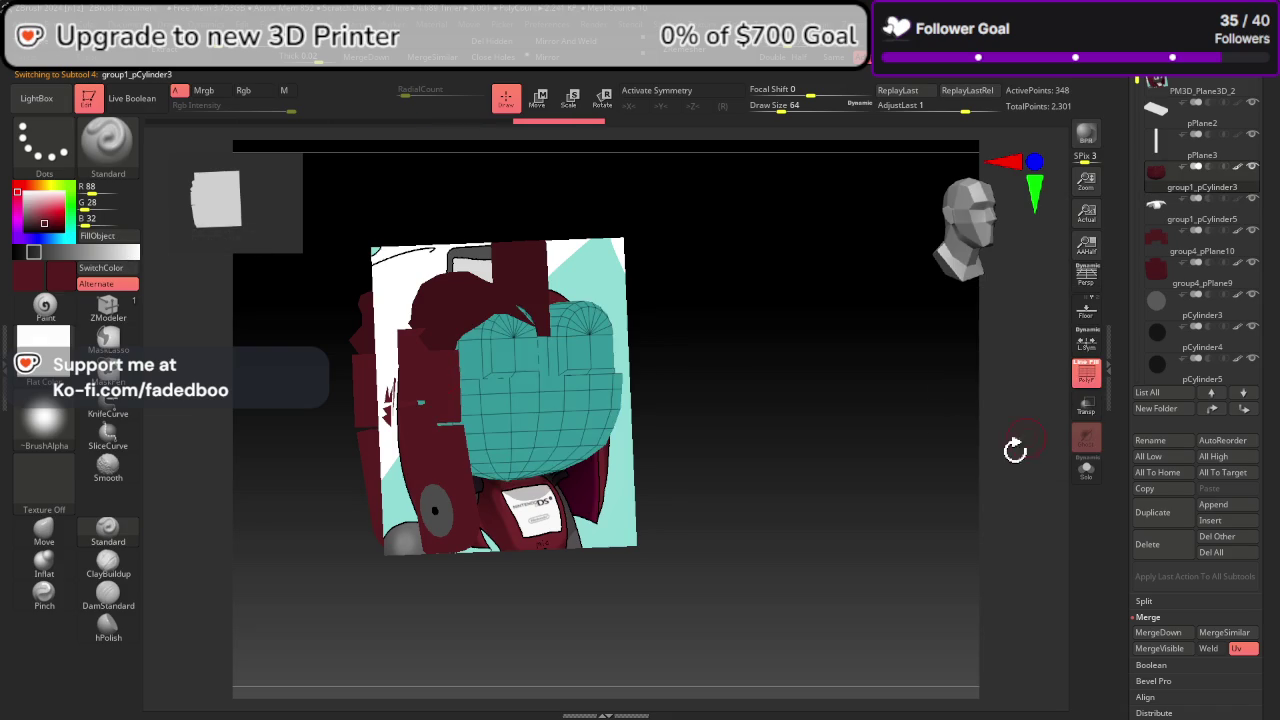
pyautogui.moveTo(1014, 449); pyautogui.dragTo(986, 494)
pyautogui.hotkey('shift', 'f')
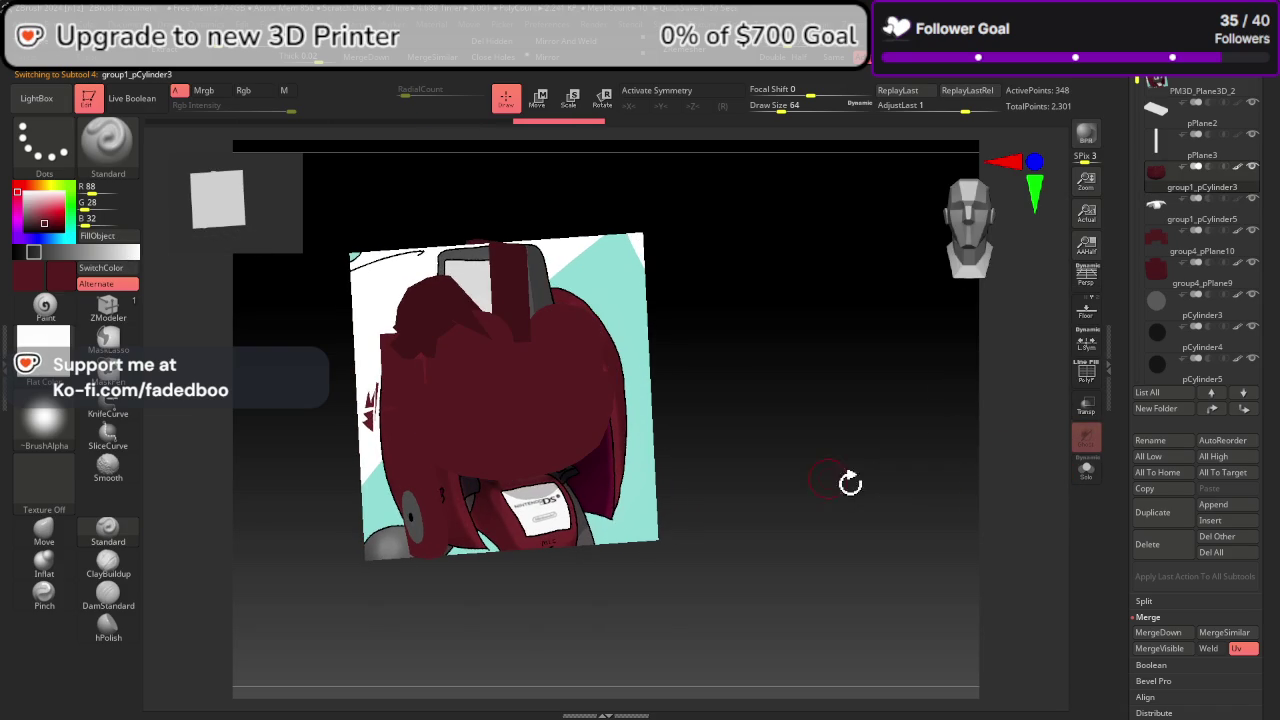
pyautogui.moveTo(850, 483); pyautogui.dragTo(881, 458)
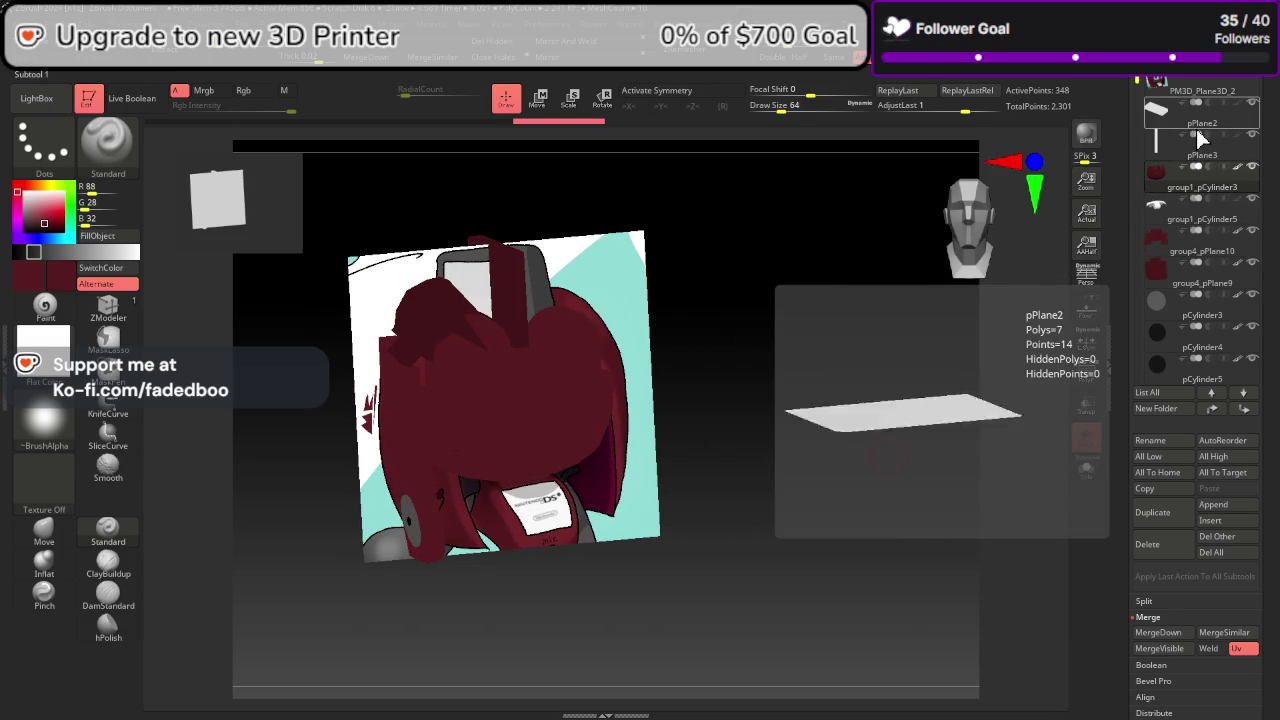
# Step: Select pPlane3, sample a grey from the reference, and isolate the plane with Solo
pyautogui.click(1195, 153)
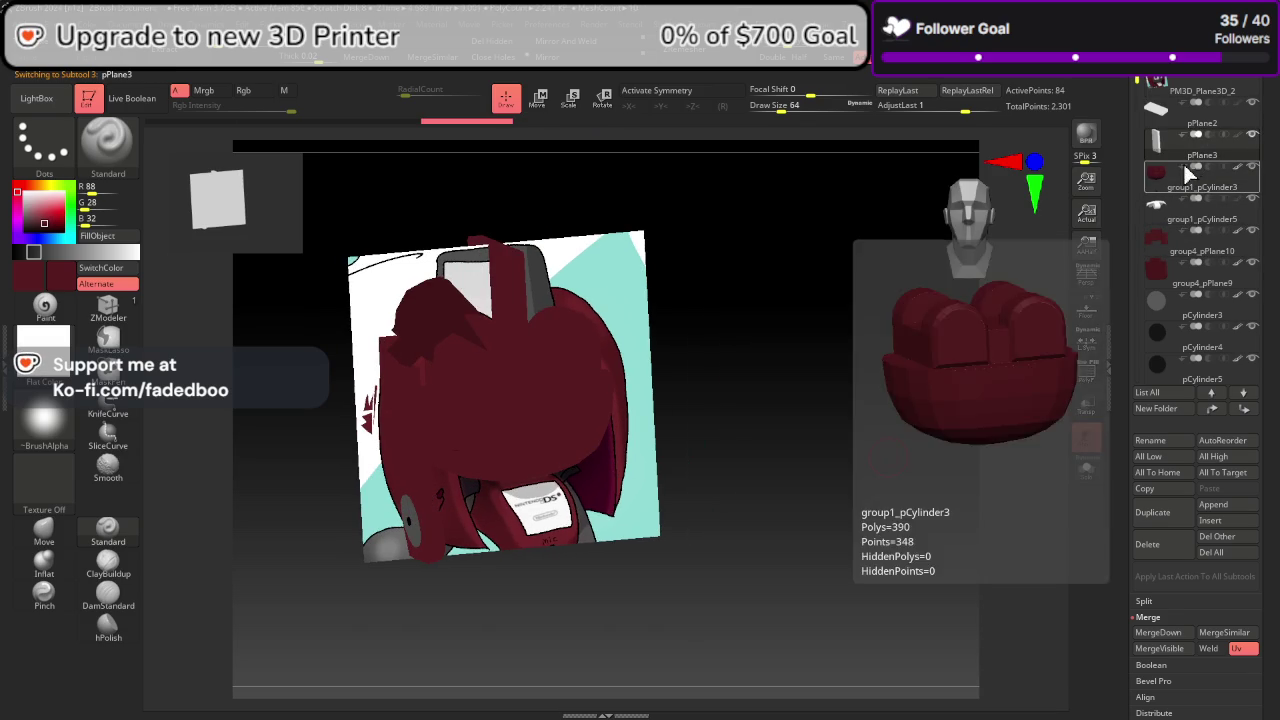
pyautogui.moveTo(926, 417)
pyautogui.mouseDown()
pyautogui.moveTo(944, 427)
pyautogui.moveTo(933, 432)
pyautogui.mouseUp()
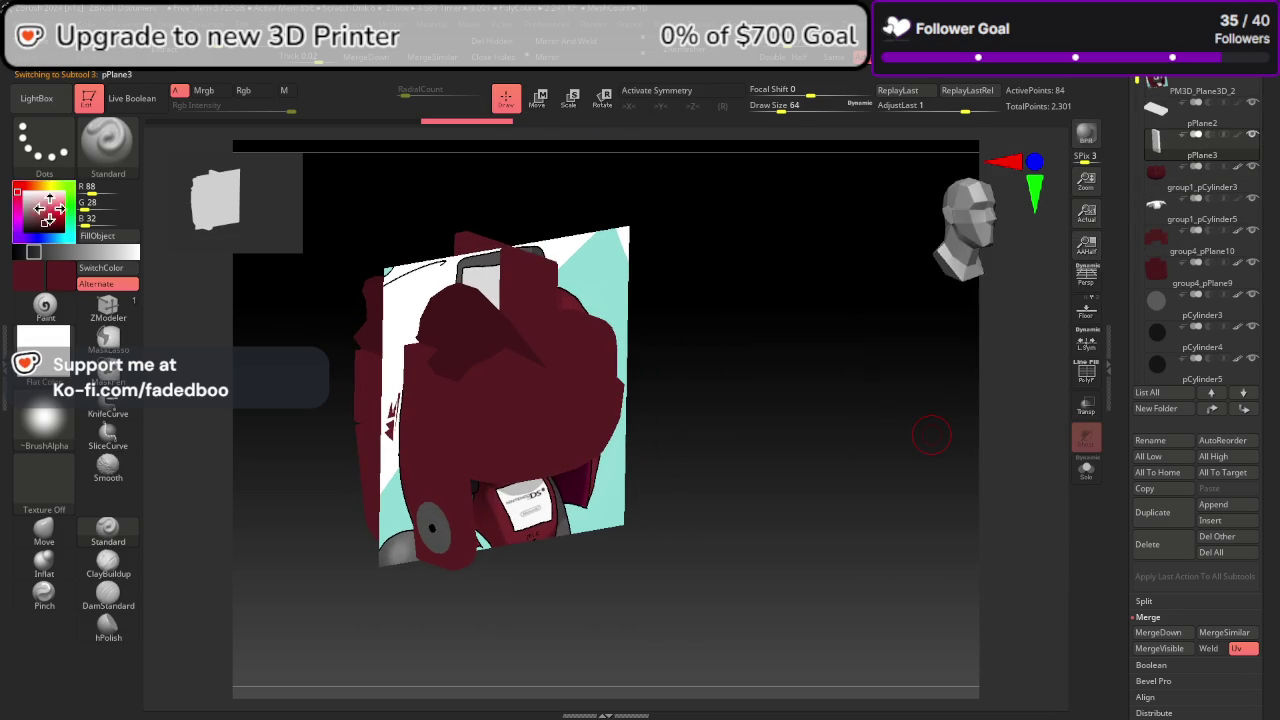
pyautogui.keyDown('alt'); pyautogui.click(482, 262); pyautogui.keyUp('alt')
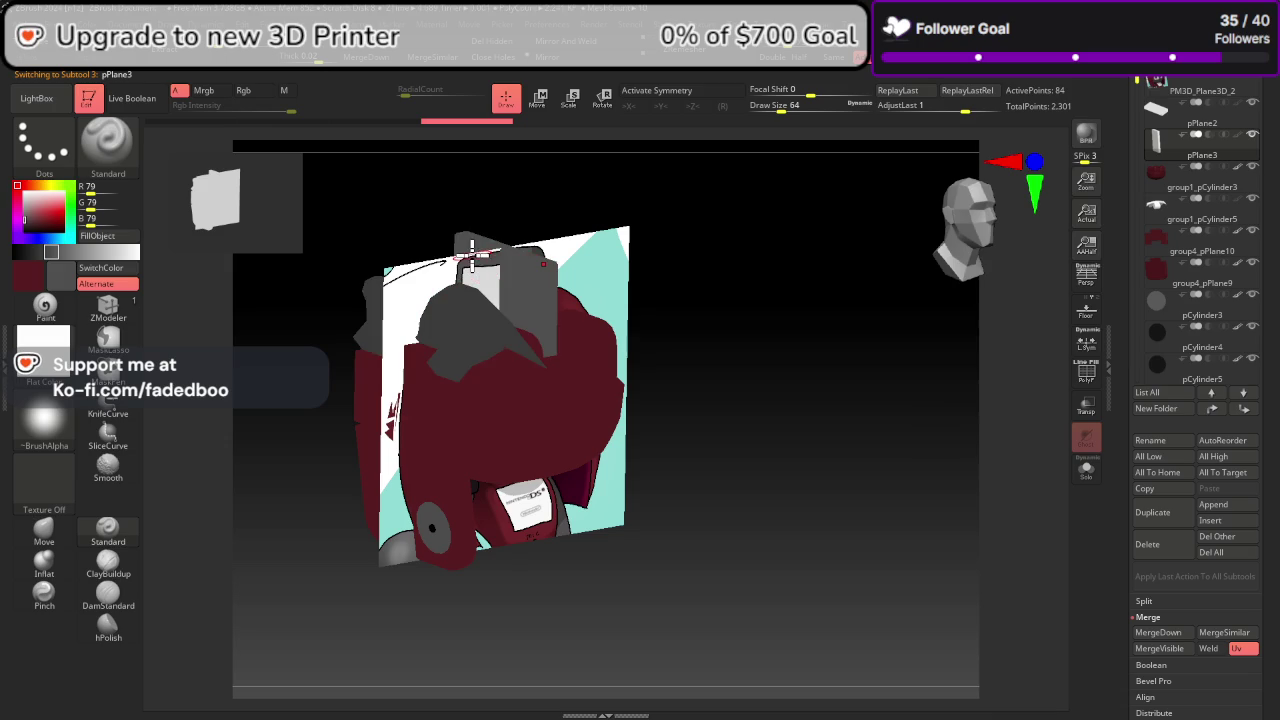
pyautogui.moveTo(915, 478)
pyautogui.mouseDown()
pyautogui.moveTo(900, 457)
pyautogui.moveTo(950, 448)
pyautogui.mouseUp()
pyautogui.click(1085, 475)
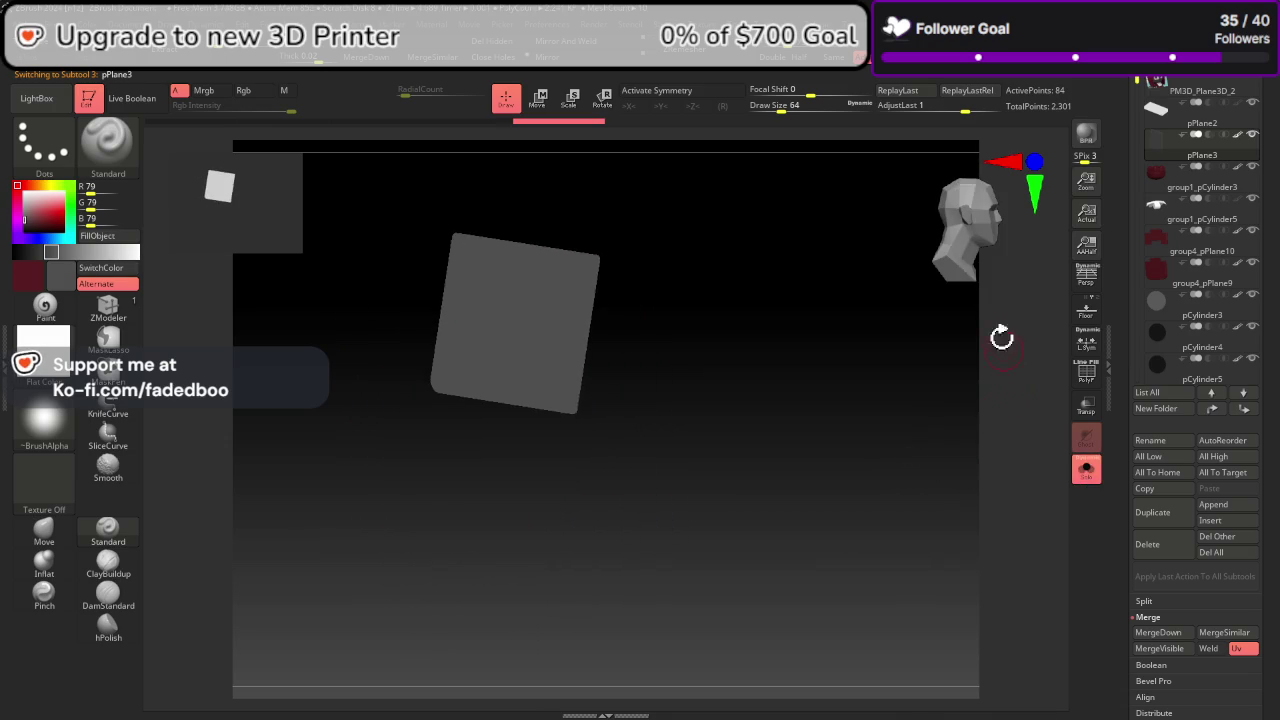
pyautogui.keyDown('shift'); pyautogui.moveTo(1001, 338); pyautogui.dragTo(964, 248); pyautogui.keyUp('shift')
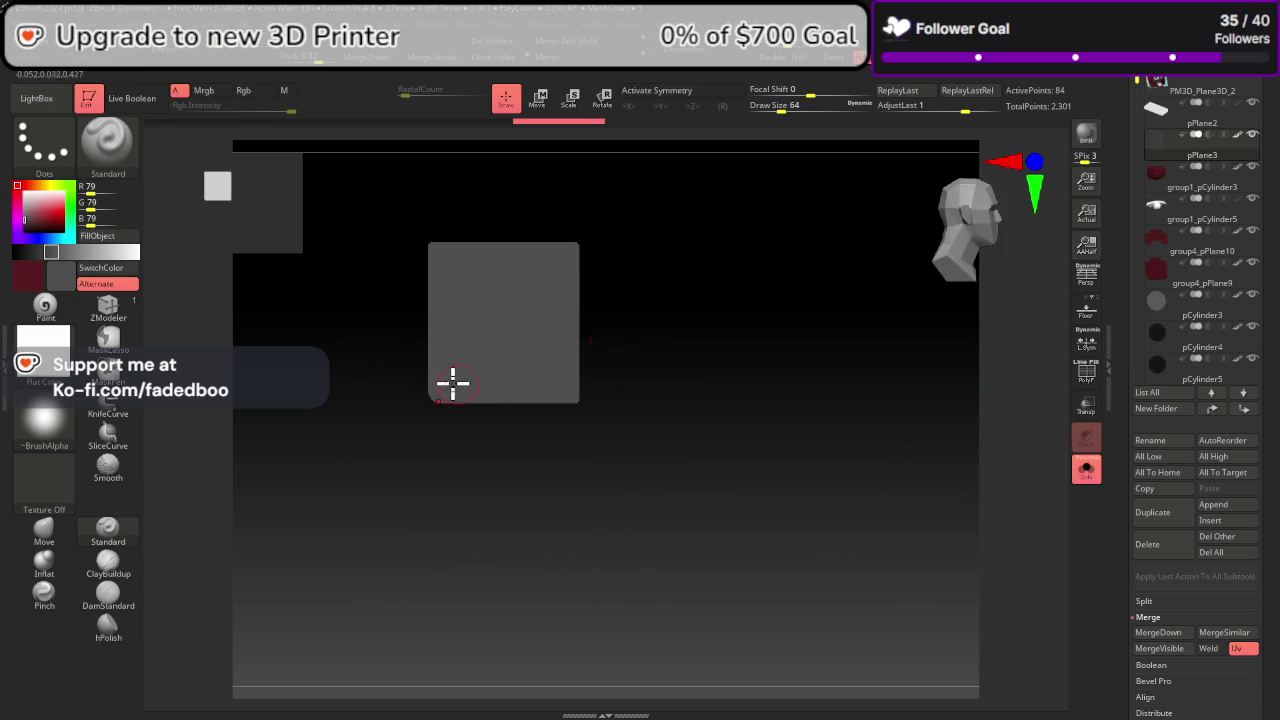
pyautogui.keyDown('alt'); pyautogui.moveTo(453, 382); pyautogui.dragTo(568, 431, button='right'); pyautogui.keyUp('alt')
pyautogui.scroll(3, 614, 449)
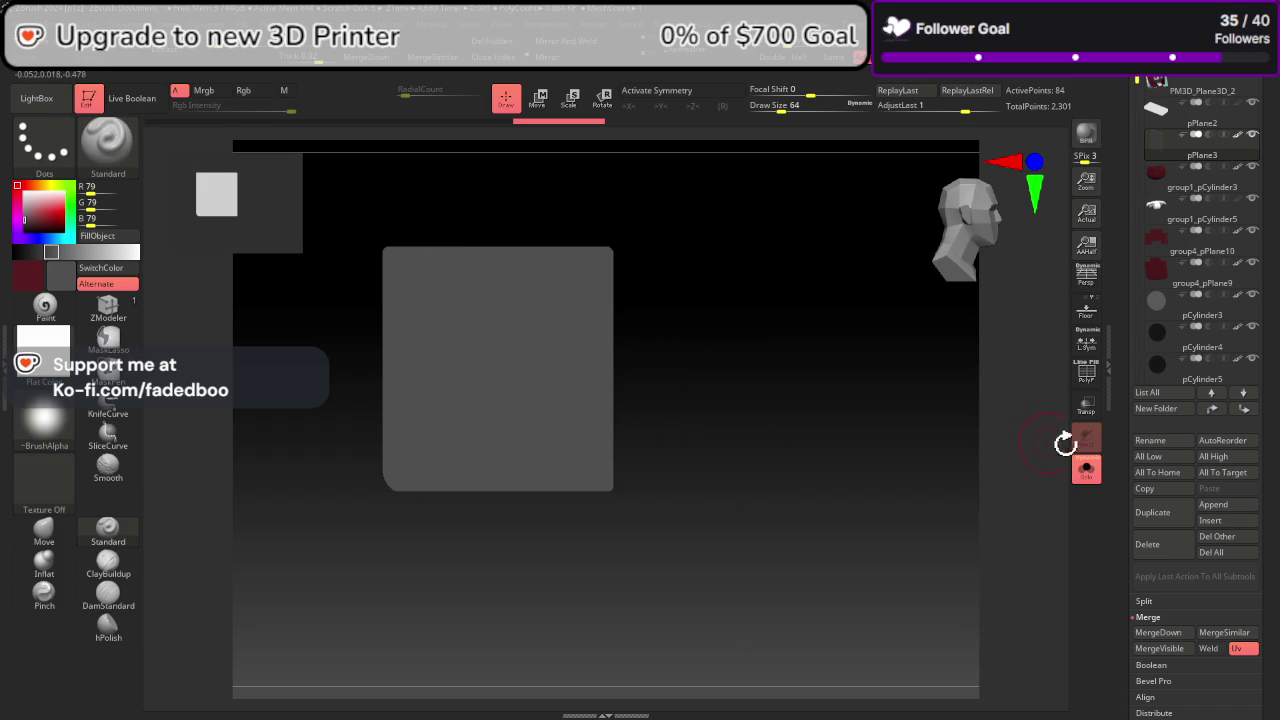
pyautogui.click(1082, 386)
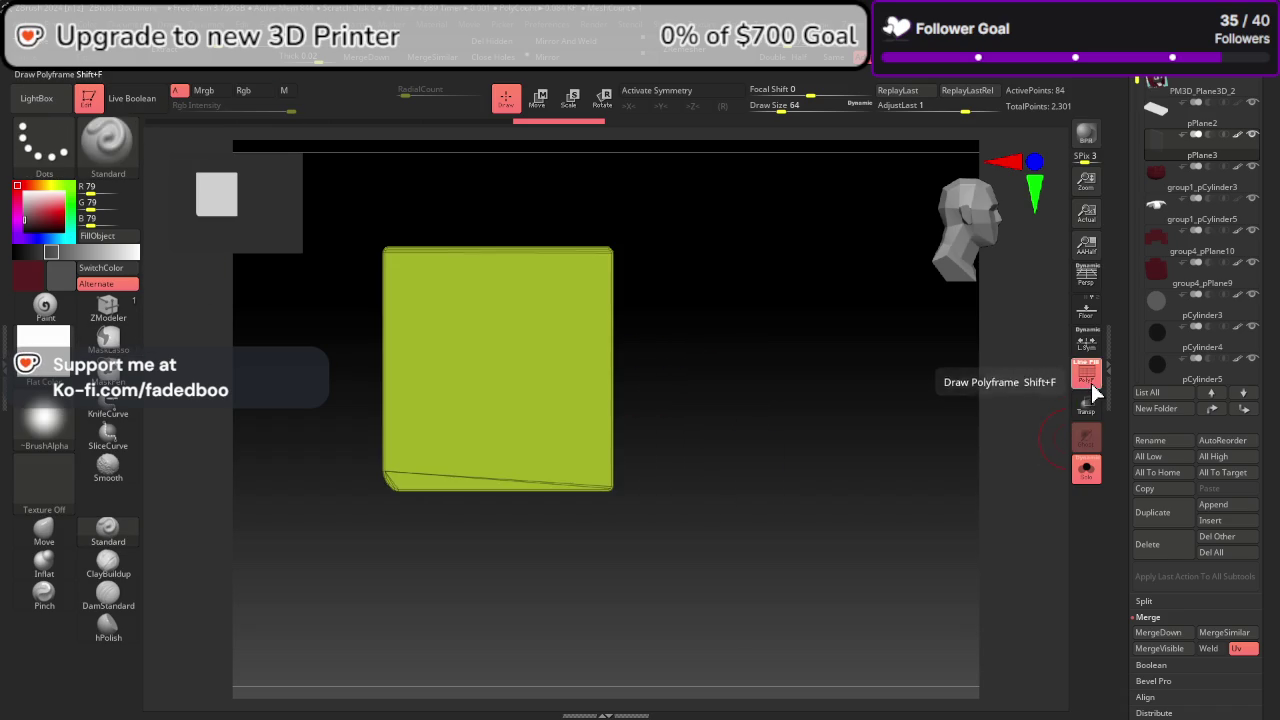
pyautogui.click(1093, 393)
pyautogui.scroll(-5, 1243, 414)
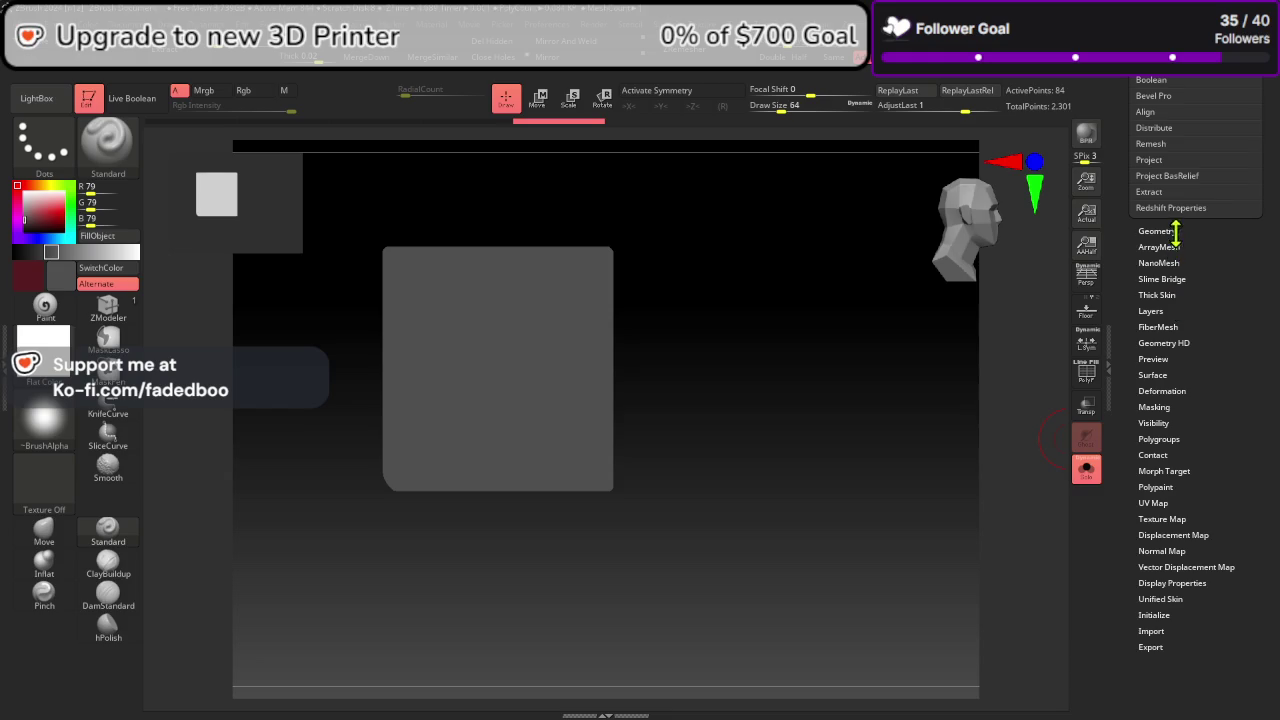
# Step: Divide the plane twice (84 to 334 points), then undo a test sculpt stroke
pyautogui.click(1155, 231)
pyautogui.click(1162, 112)
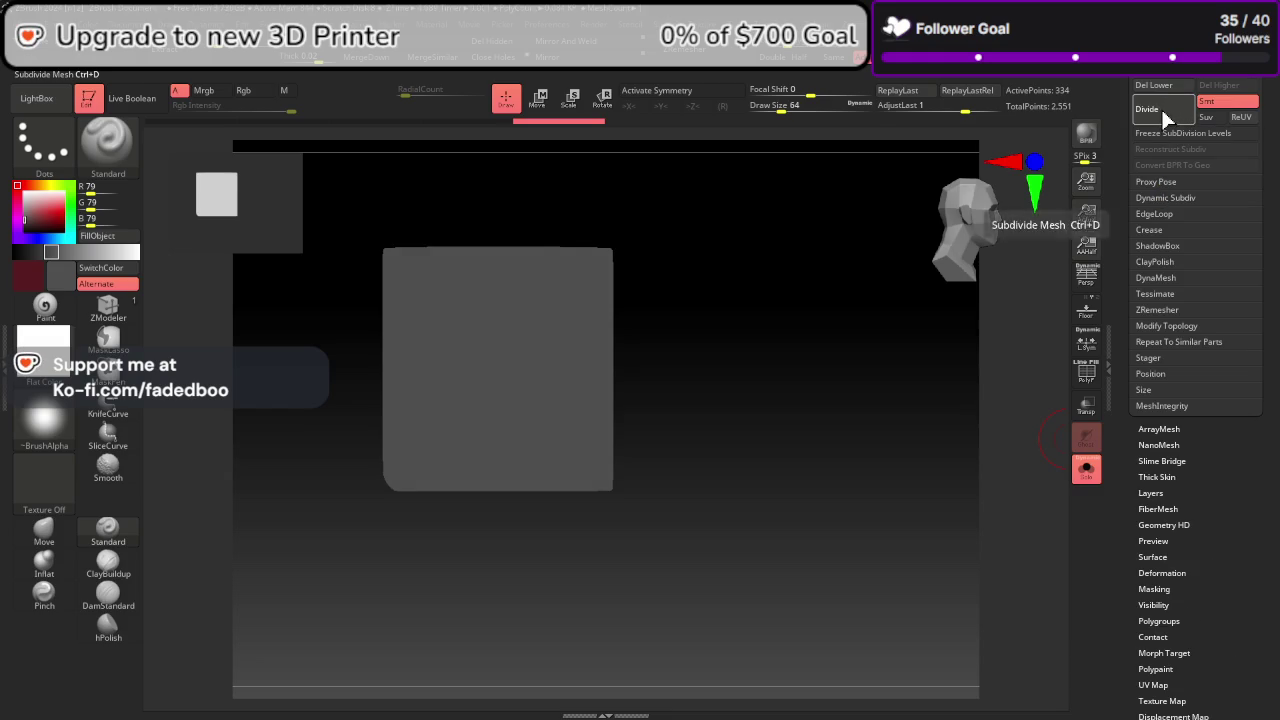
pyautogui.click(1162, 112)
pyautogui.click(1162, 112)
pyautogui.click(1087, 385)
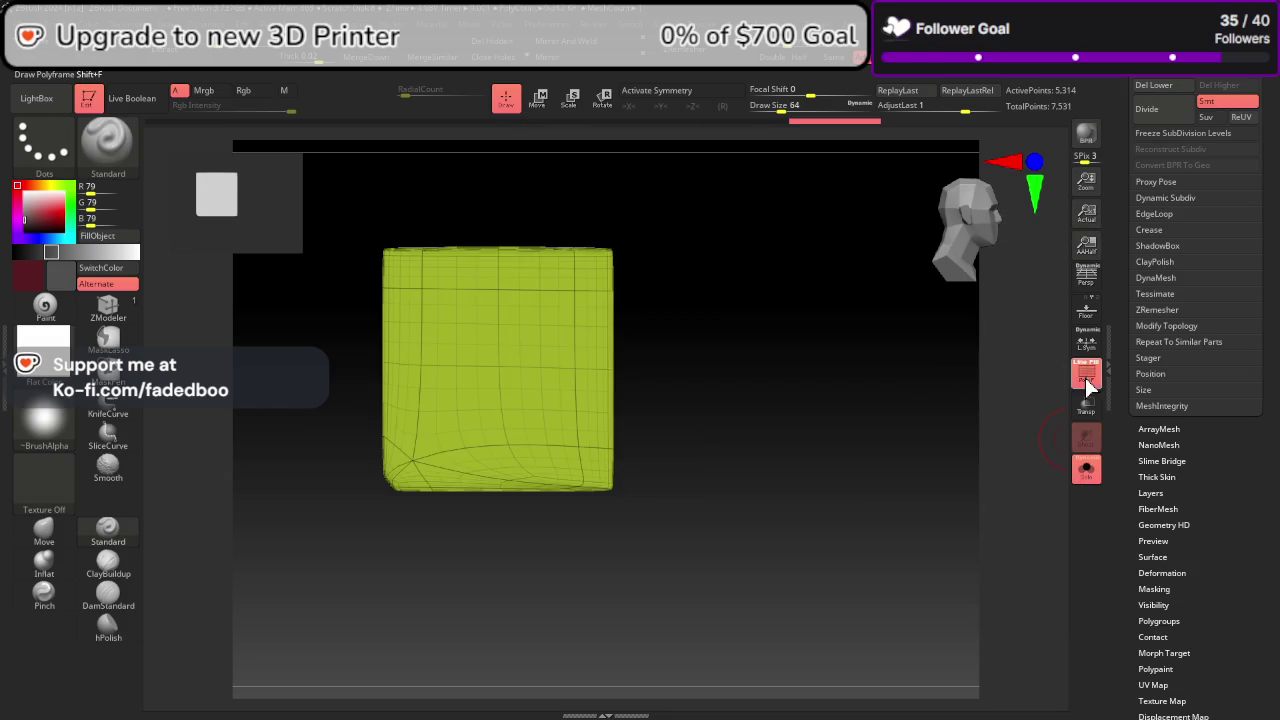
pyautogui.click(1088, 385)
pyautogui.moveTo(400, 277); pyautogui.dragTo(614, 460)
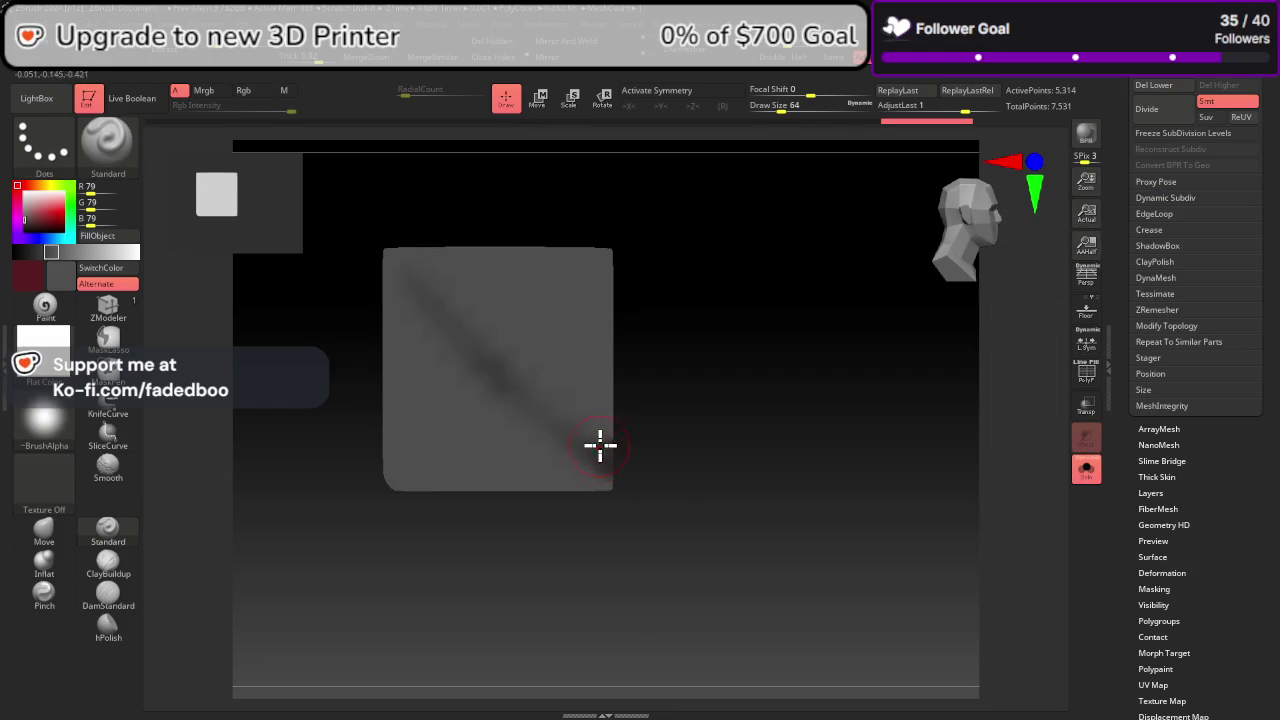
pyautogui.hotkey('ctrl', 'z')
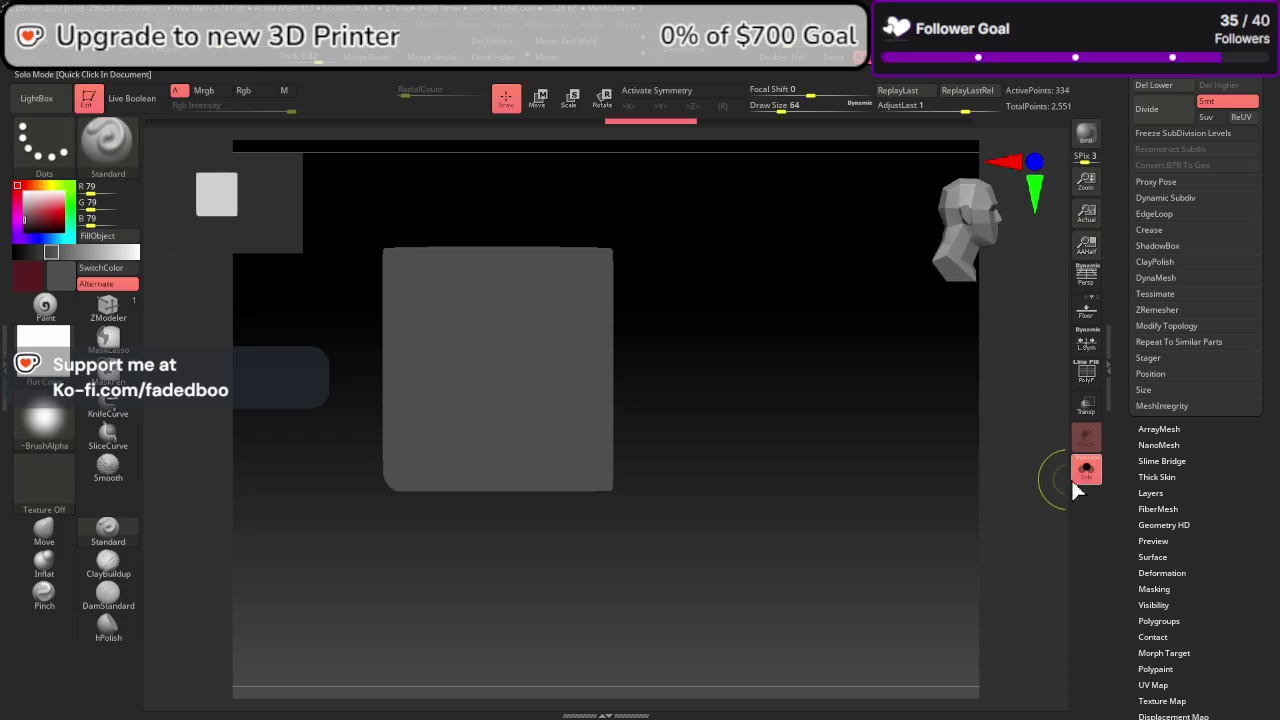
# Step: Show all subtools, duplicate the plane as pPlane4 and reposition it with Move
pyautogui.click(1086, 470)
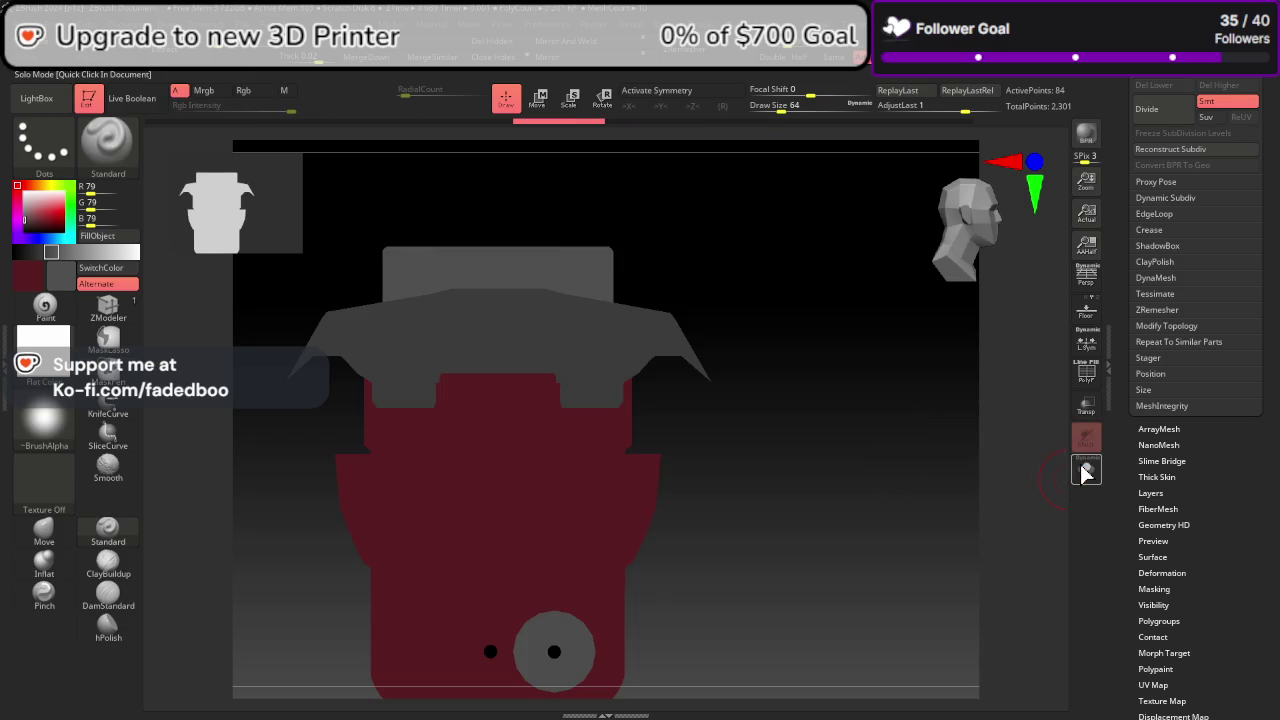
pyautogui.moveTo(1266, 203); pyautogui.dragTo(1220, 430)
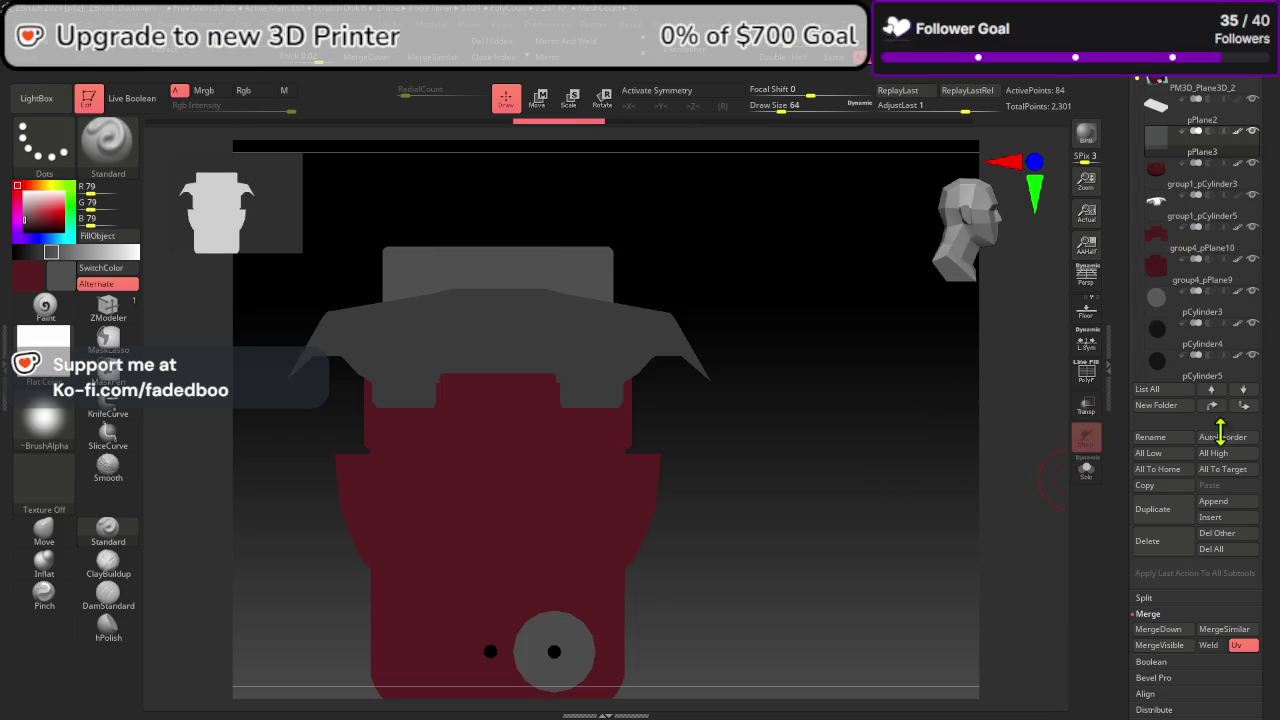
pyautogui.click(1163, 518)
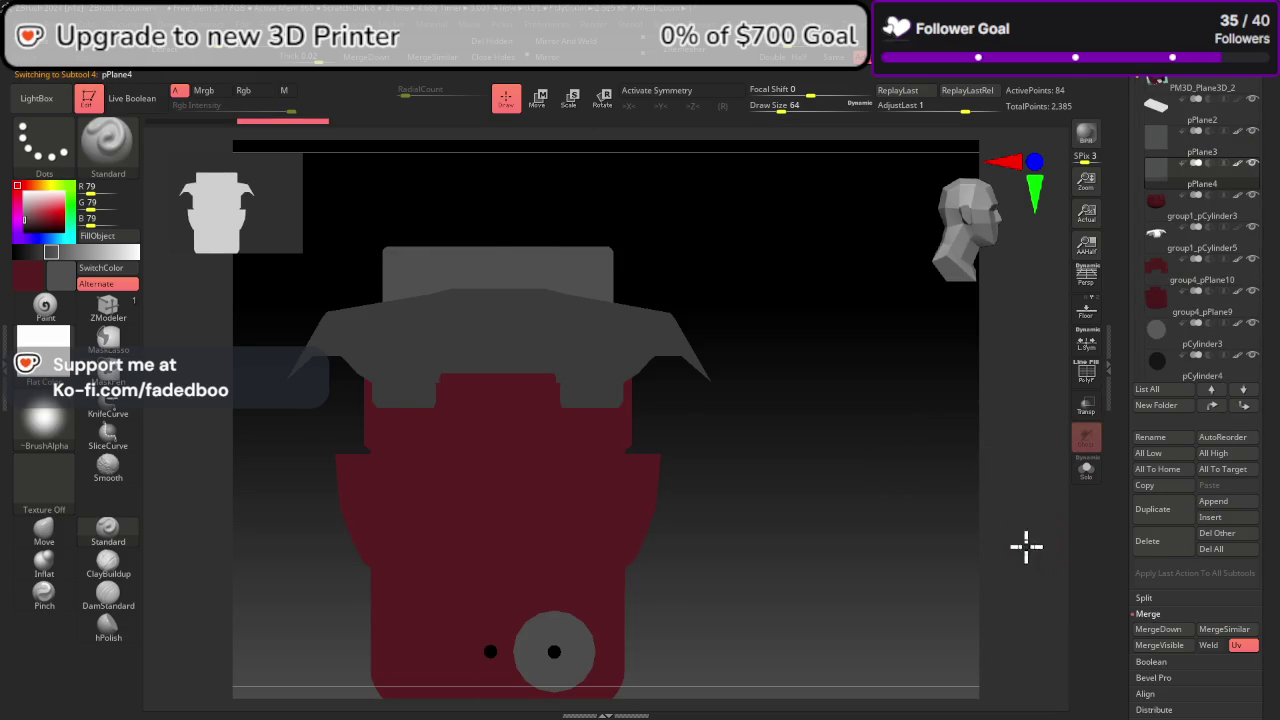
pyautogui.moveTo(1023, 543); pyautogui.dragTo(974, 557)
pyautogui.click(535, 113)
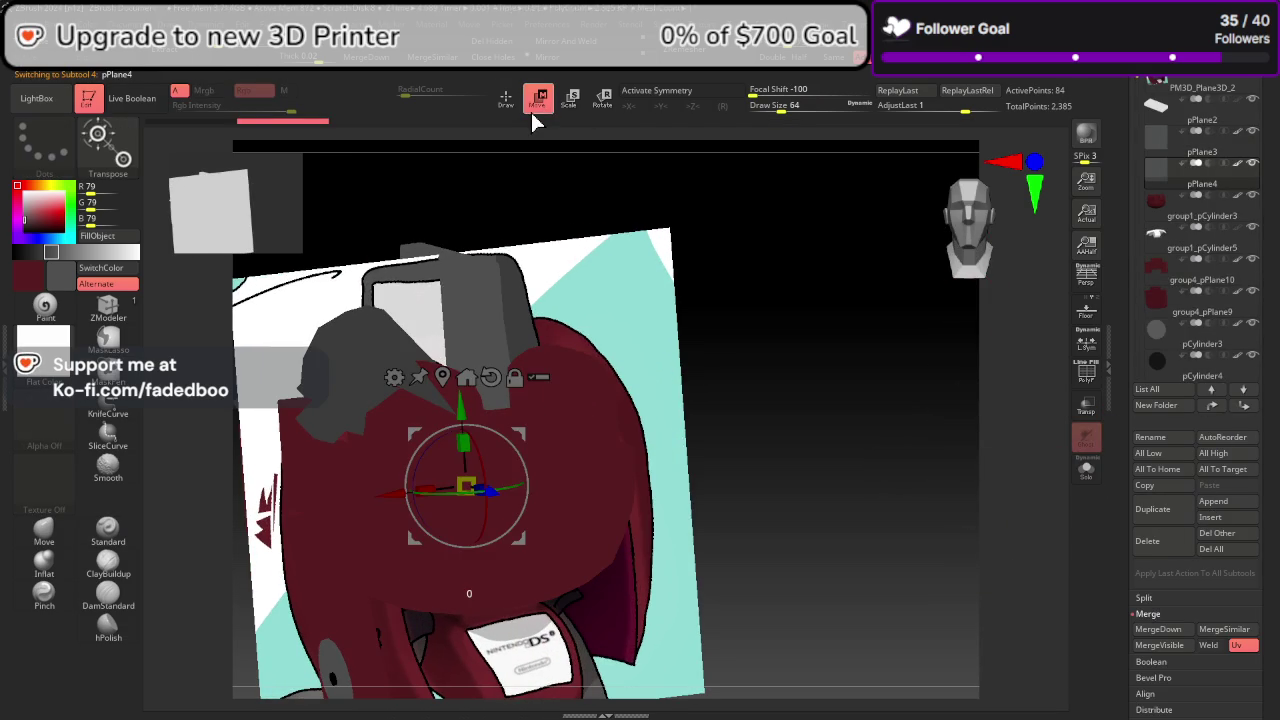
pyautogui.click(443, 378)
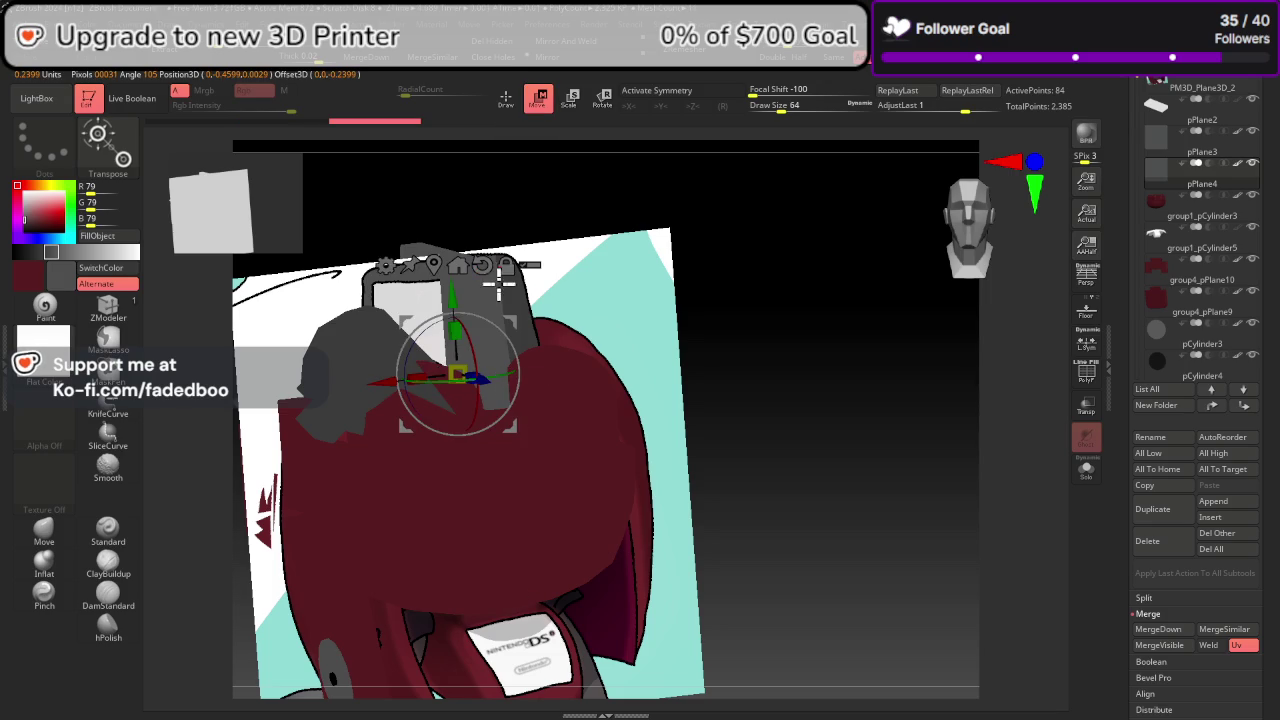
pyautogui.moveTo(378, 388); pyautogui.dragTo(374, 387)
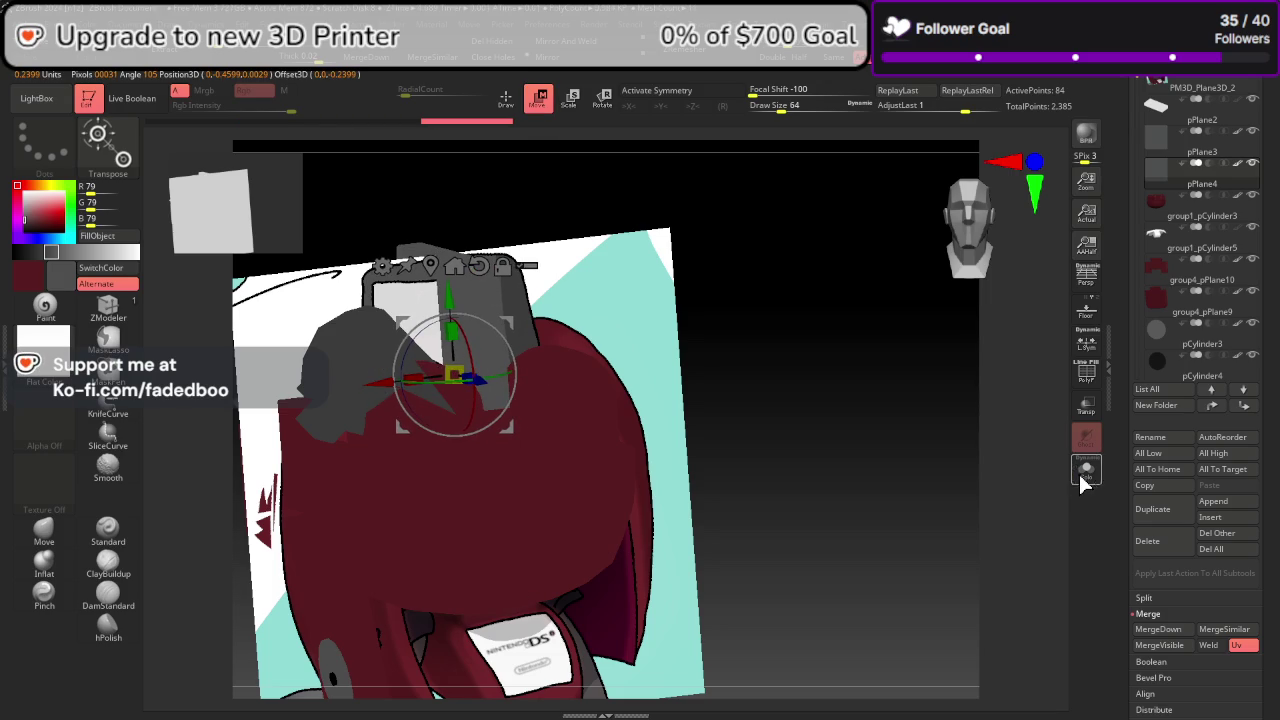
pyautogui.click(992, 245)
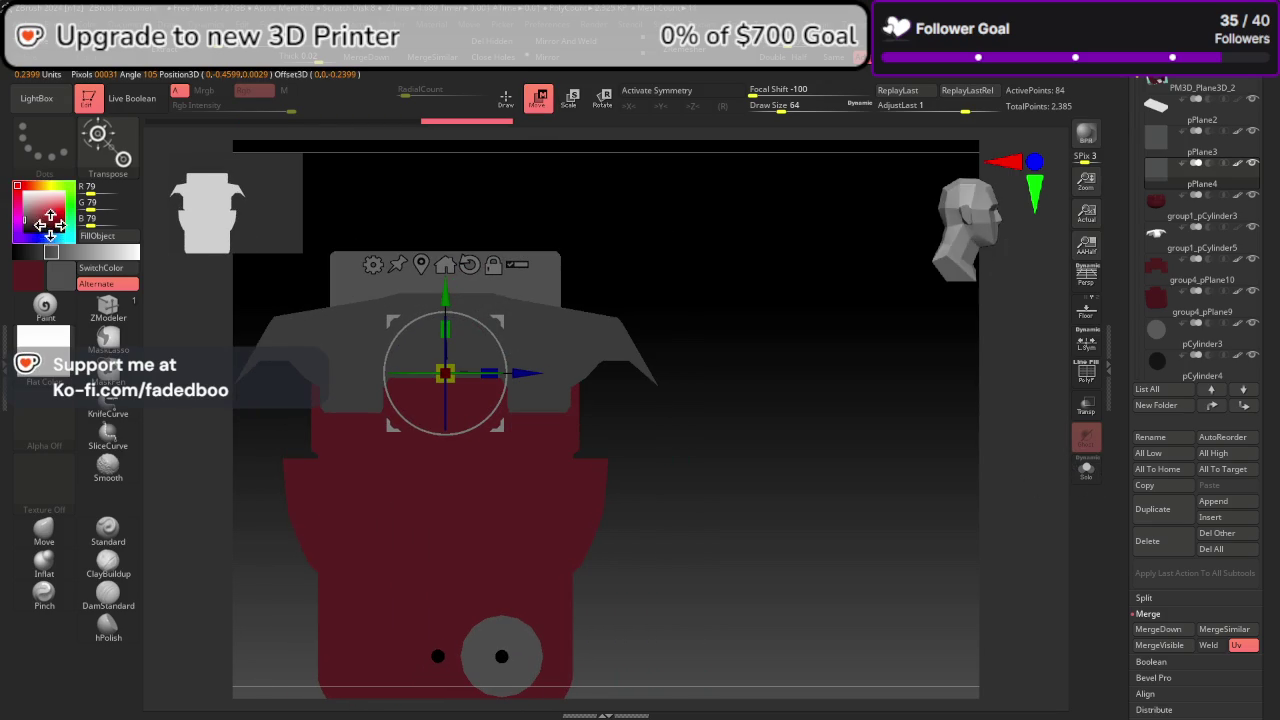
# Step: Fill the duplicated plane solid white
pyautogui.moveTo(24, 197); pyautogui.dragTo(20, 190)
pyautogui.click(105, 238)
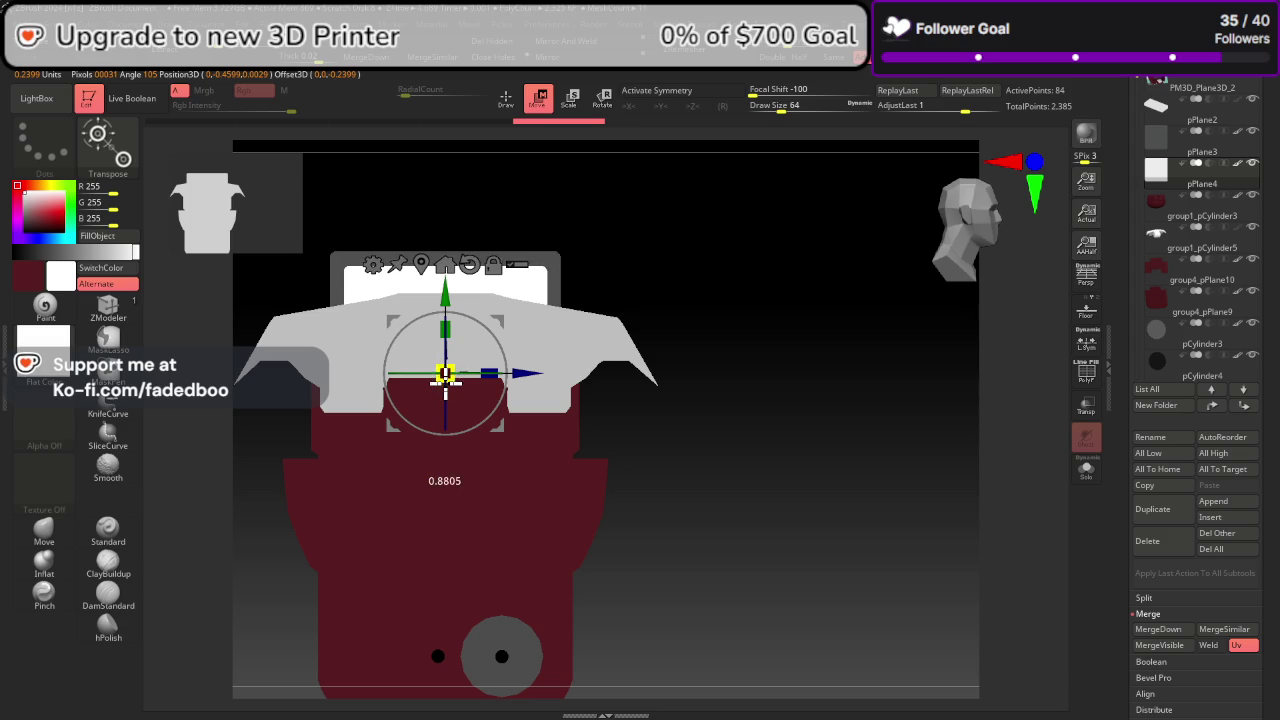
pyautogui.moveTo(766, 494); pyautogui.dragTo(727, 481)
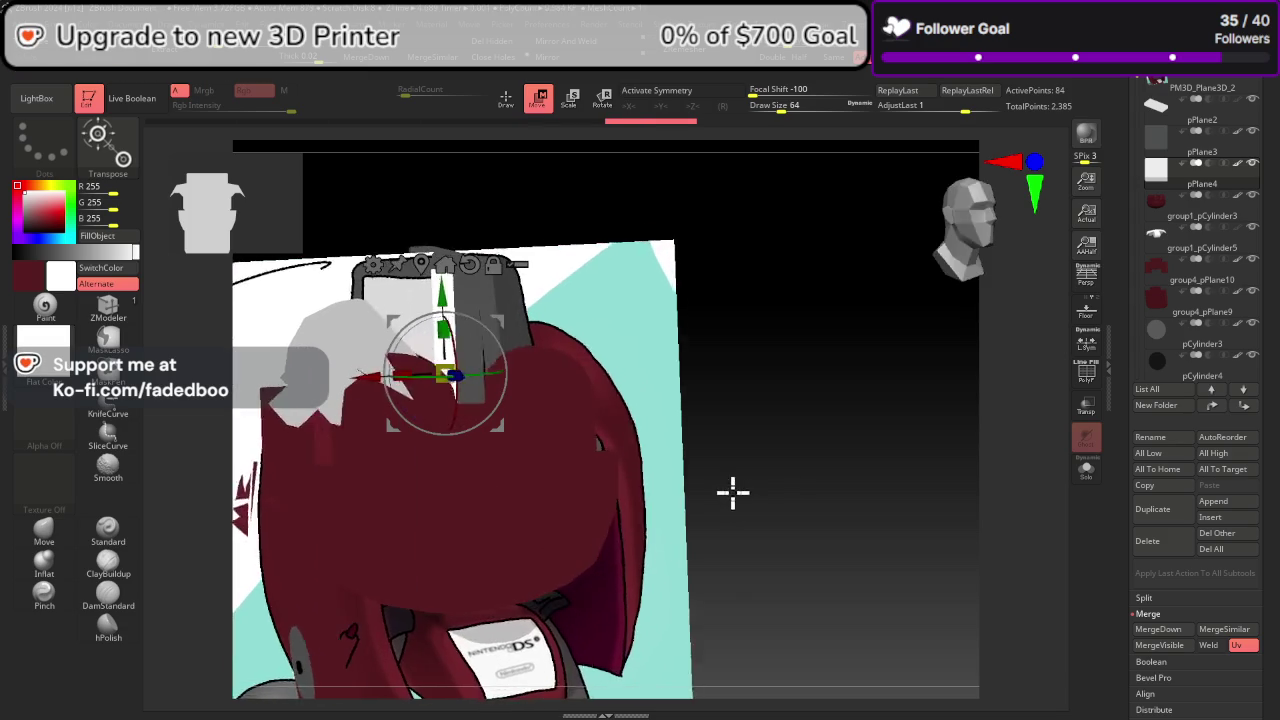
pyautogui.moveTo(722, 480)
pyautogui.mouseDown()
pyautogui.moveTo(1000, 471)
pyautogui.moveTo(991, 434)
pyautogui.moveTo(990, 474)
pyautogui.moveTo(894, 395)
pyautogui.mouseUp()
pyautogui.click(129, 278)
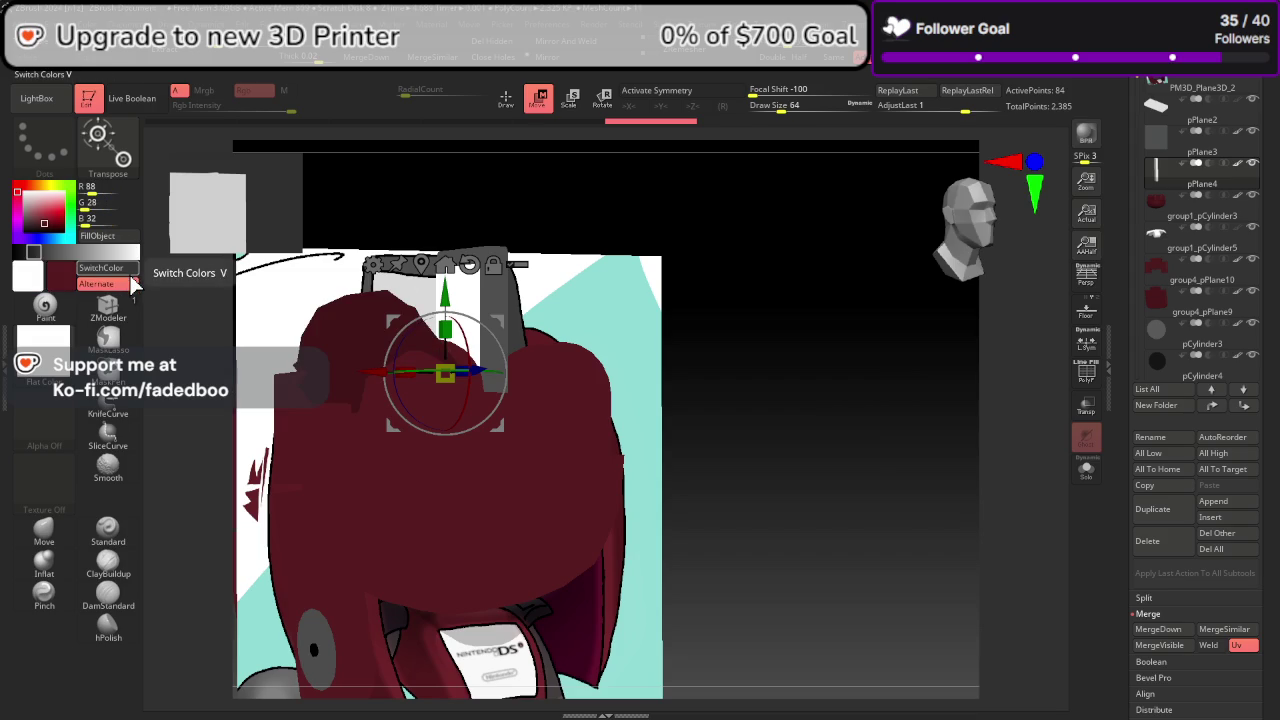
# Step: Give the group1_pCylinder5 subtool the SkinShade4 material
pyautogui.click(1200, 245)
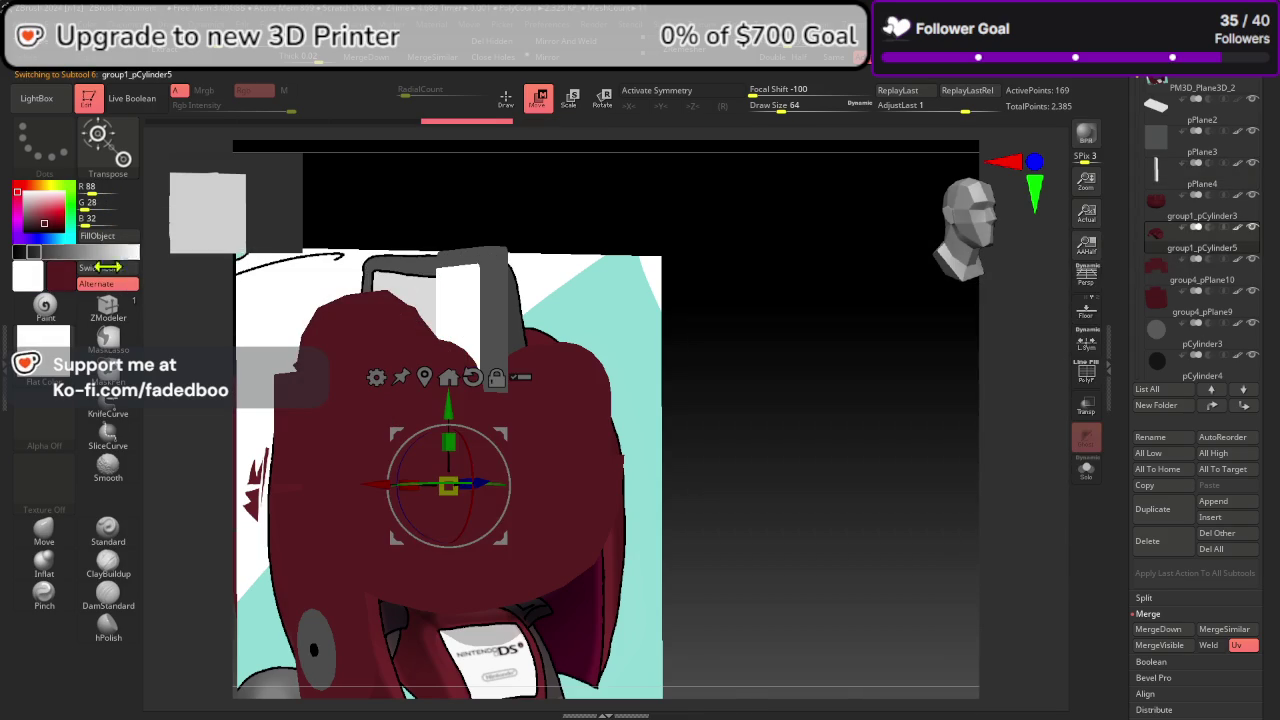
pyautogui.click(60, 370)
pyautogui.click(415, 285)
pyautogui.moveTo(848, 443)
pyautogui.mouseDown()
pyautogui.moveTo(880, 489)
pyautogui.moveTo(885, 463)
pyautogui.moveTo(749, 523)
pyautogui.moveTo(803, 471)
pyautogui.moveTo(744, 486)
pyautogui.mouseUp()
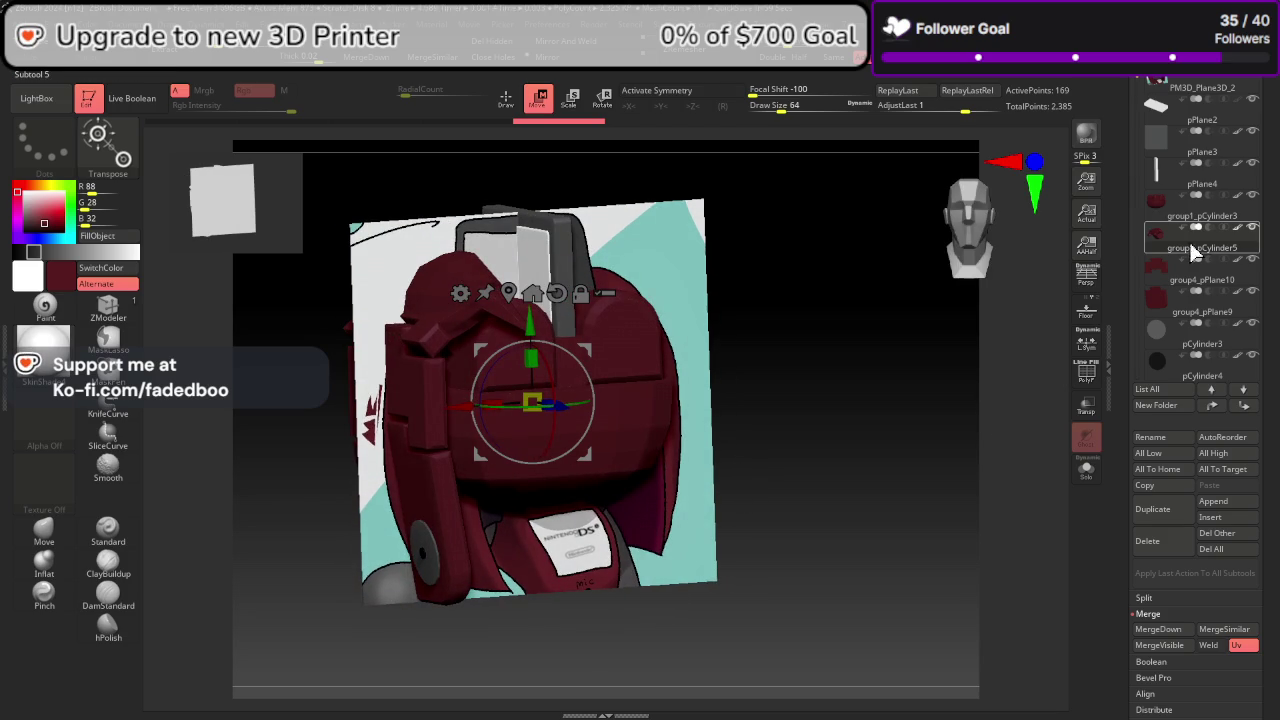
# Step: Select group1_pCylinder3, show its polyframe and isolate it with Solo
pyautogui.click(1184, 213)
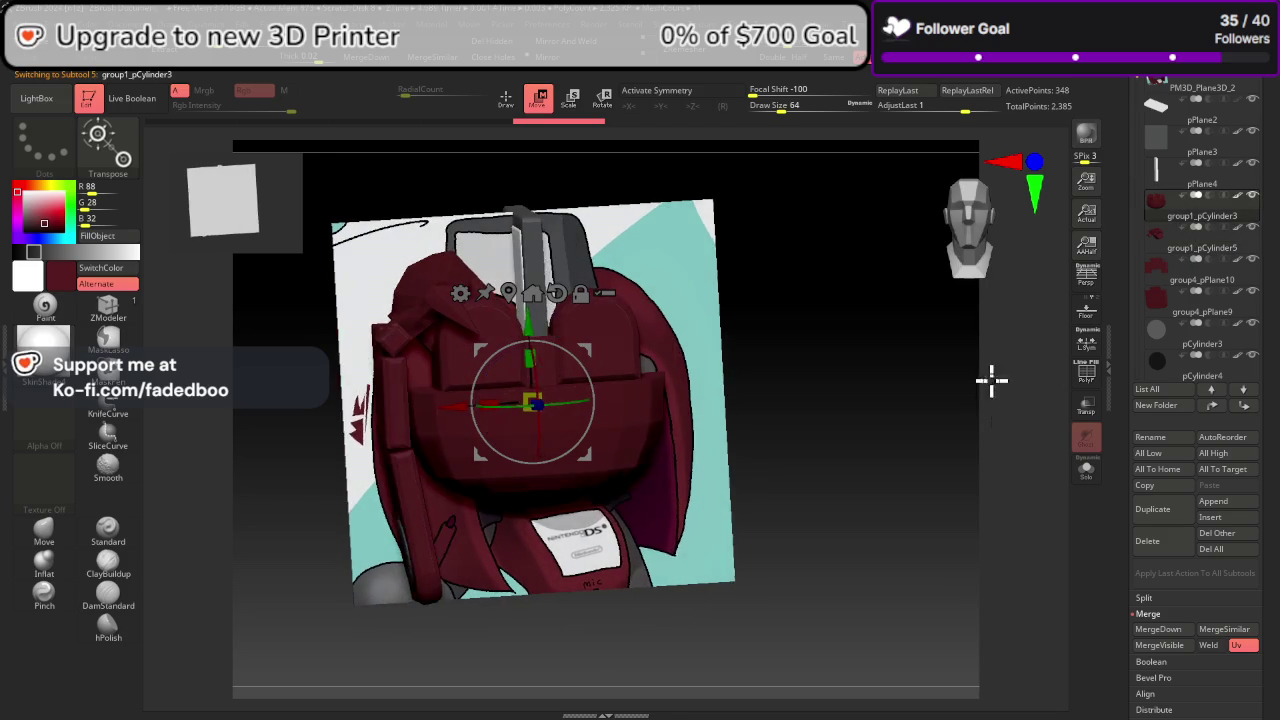
pyautogui.click(1082, 378)
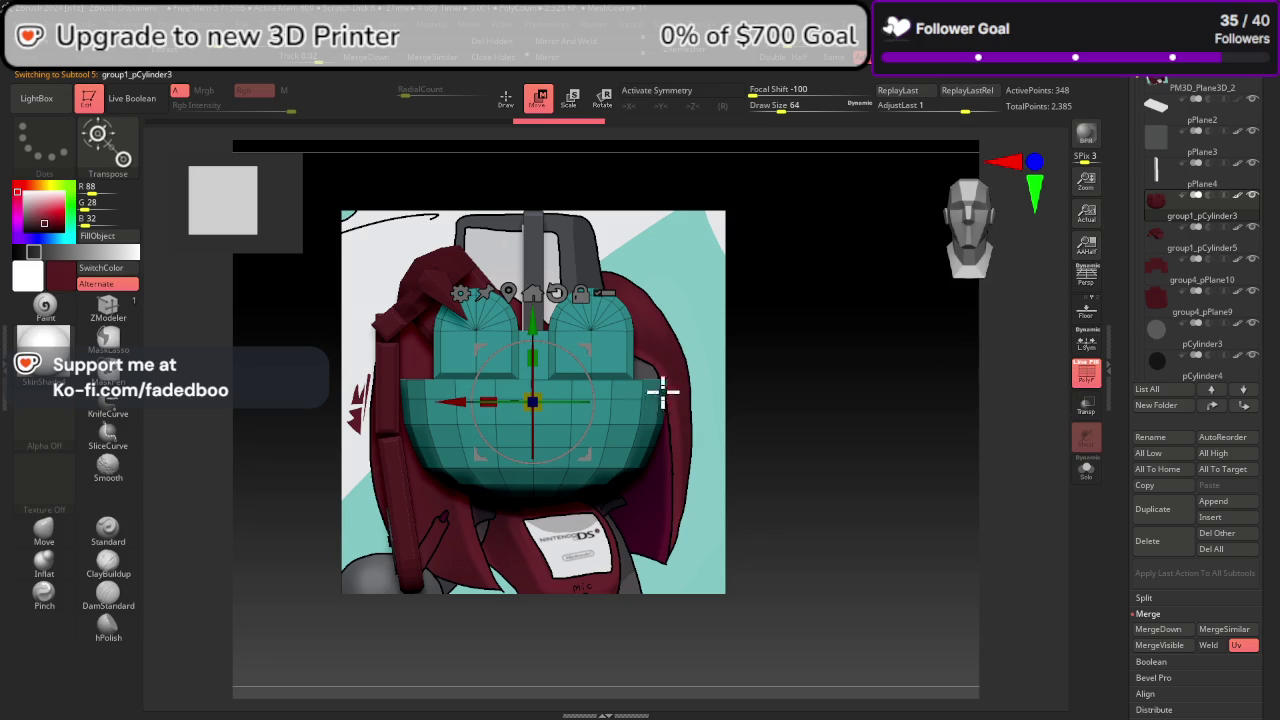
pyautogui.scroll(3, 609, 457)
pyautogui.keyDown('alt'); pyautogui.moveTo(656, 316); pyautogui.dragTo(714, 388); pyautogui.keyUp('alt')
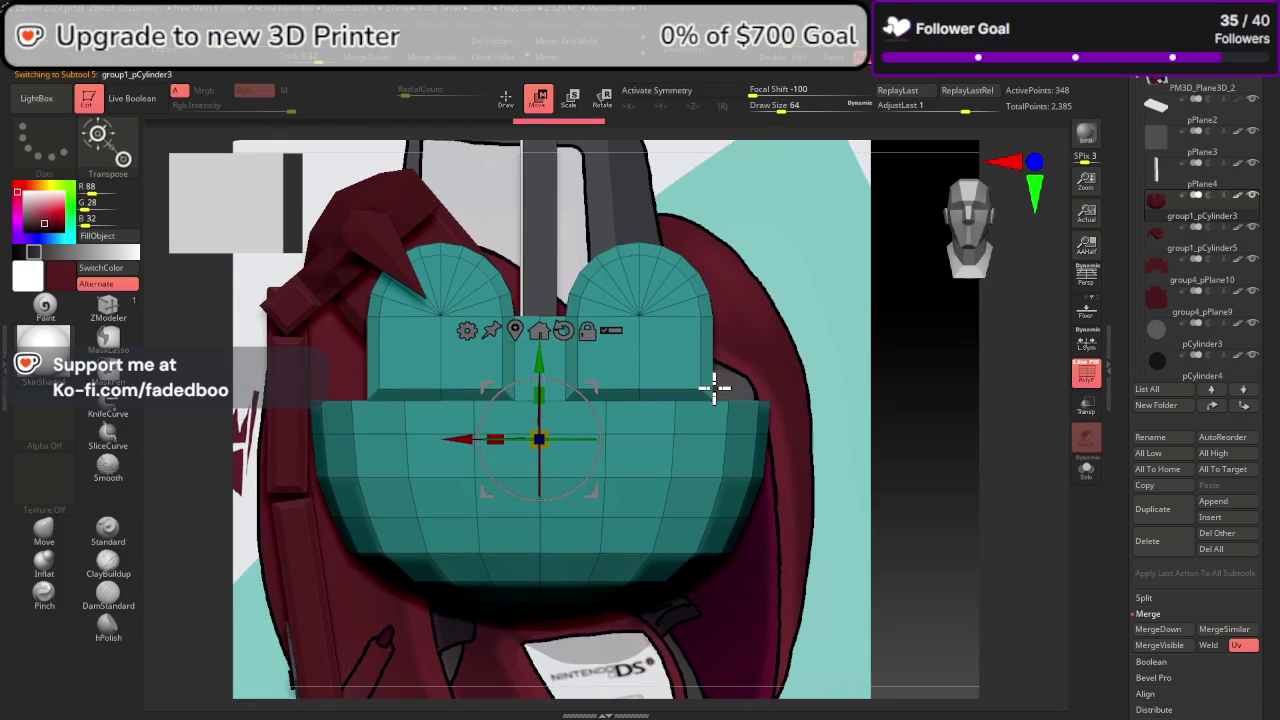
pyautogui.click(1086, 468)
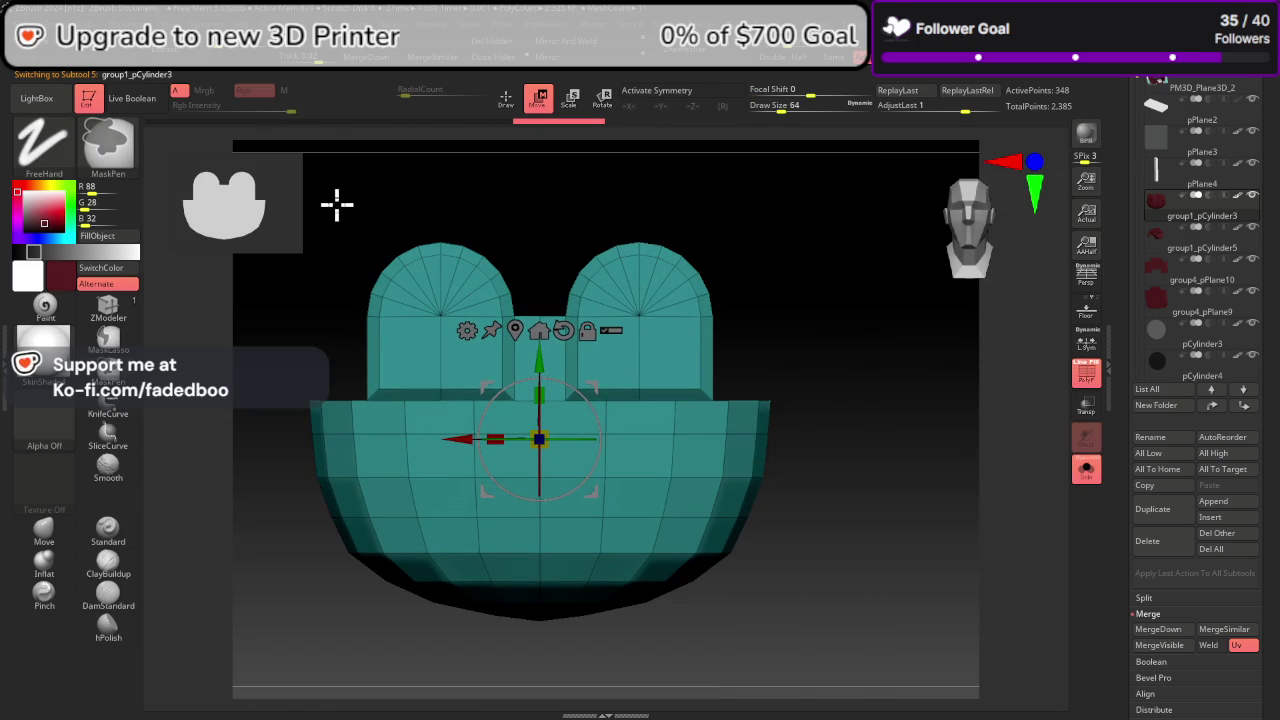
# Step: Rectangle-mask the eye piece's two upper domes
pyautogui.press('q')
pyautogui.moveTo(337, 212)
pyautogui.keyDown('ctrl'); pyautogui.mouseDown()
pyautogui.moveTo(787, 396)
pyautogui.moveTo(920, 397)
pyautogui.moveTo(920, 437)
pyautogui.moveTo(891, 426)
pyautogui.moveTo(977, 429)
pyautogui.moveTo(889, 453)
pyautogui.moveTo(943, 271)
pyautogui.mouseUp(); pyautogui.keyUp('ctrl')
pyautogui.keyDown('ctrl'); pyautogui.moveTo(306, 278); pyautogui.dragTo(799, 458); pyautogui.keyUp('ctrl')
# Step: Group the masked domes into their own polygroup and hide them
pyautogui.moveTo(714, 366); pyautogui.dragTo(760, 420)
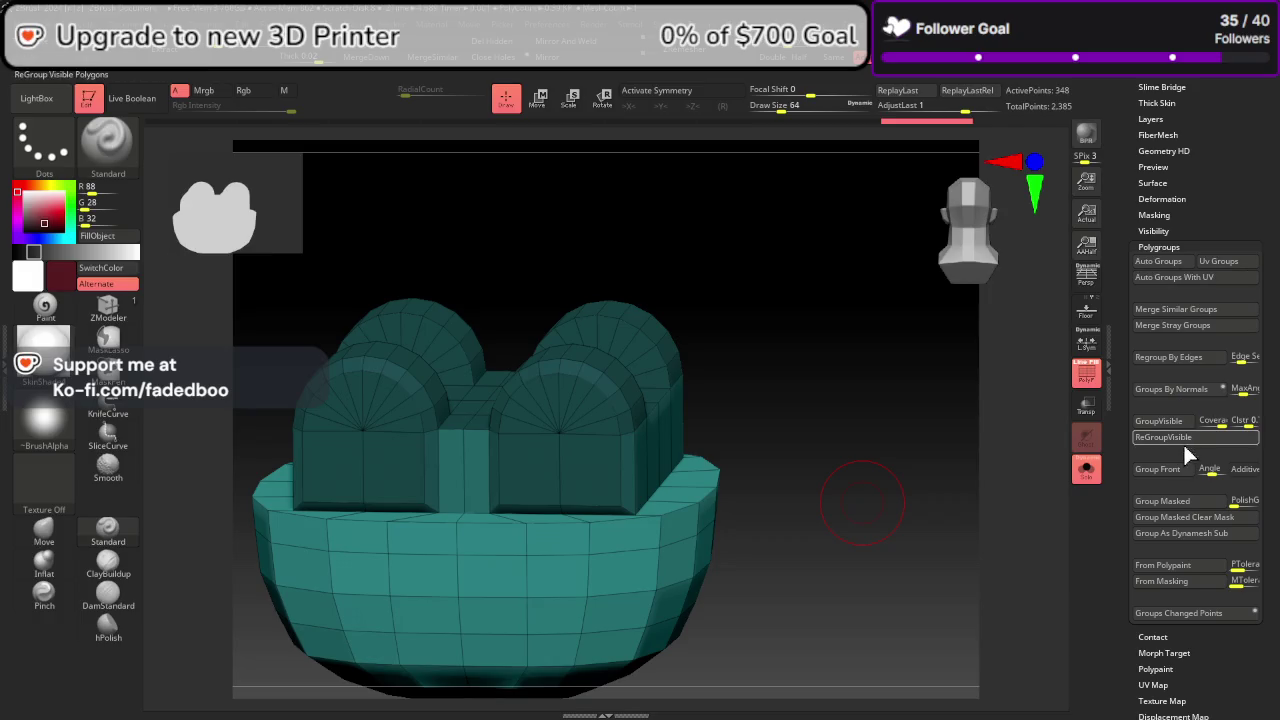
pyautogui.click(1168, 501)
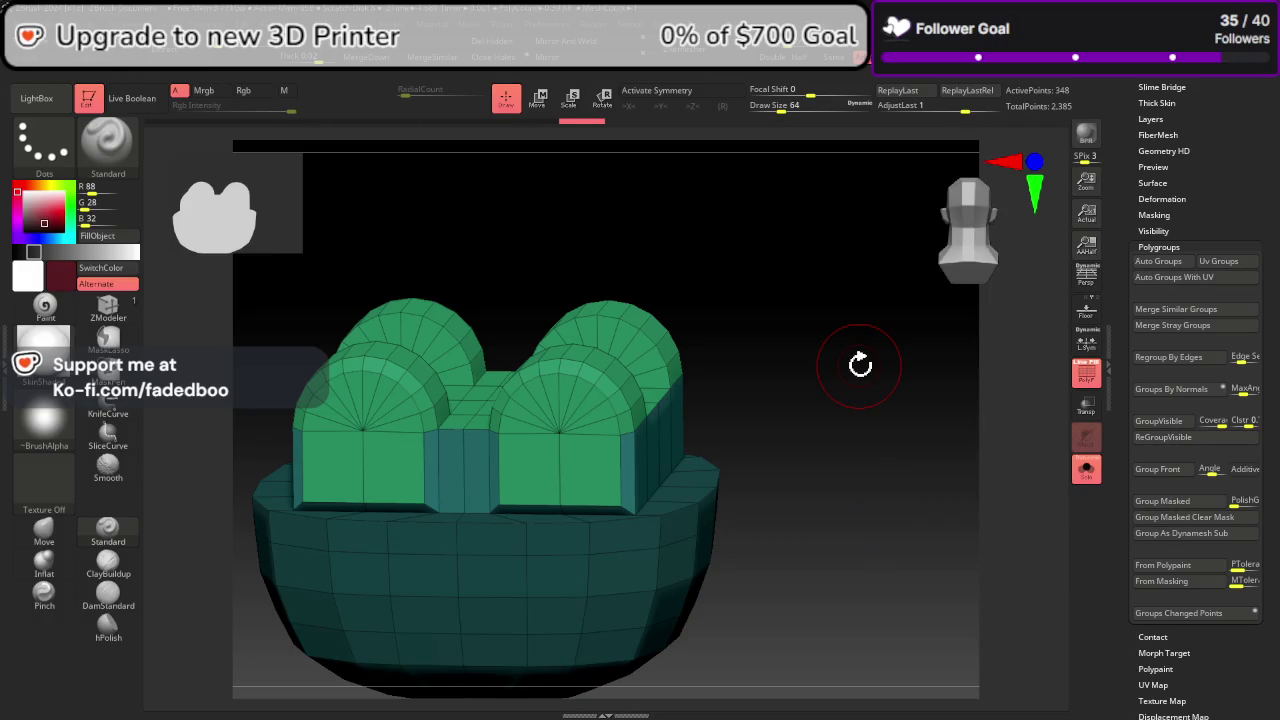
pyautogui.keyDown('ctrl'); pyautogui.keyDown('shift'); pyautogui.click(560, 393); pyautogui.keyUp('shift'); pyautogui.keyUp('ctrl')
pyautogui.keyDown('ctrl'); pyautogui.keyDown('shift'); pyautogui.click(565, 399); pyautogui.keyUp('shift'); pyautogui.keyUp('ctrl')
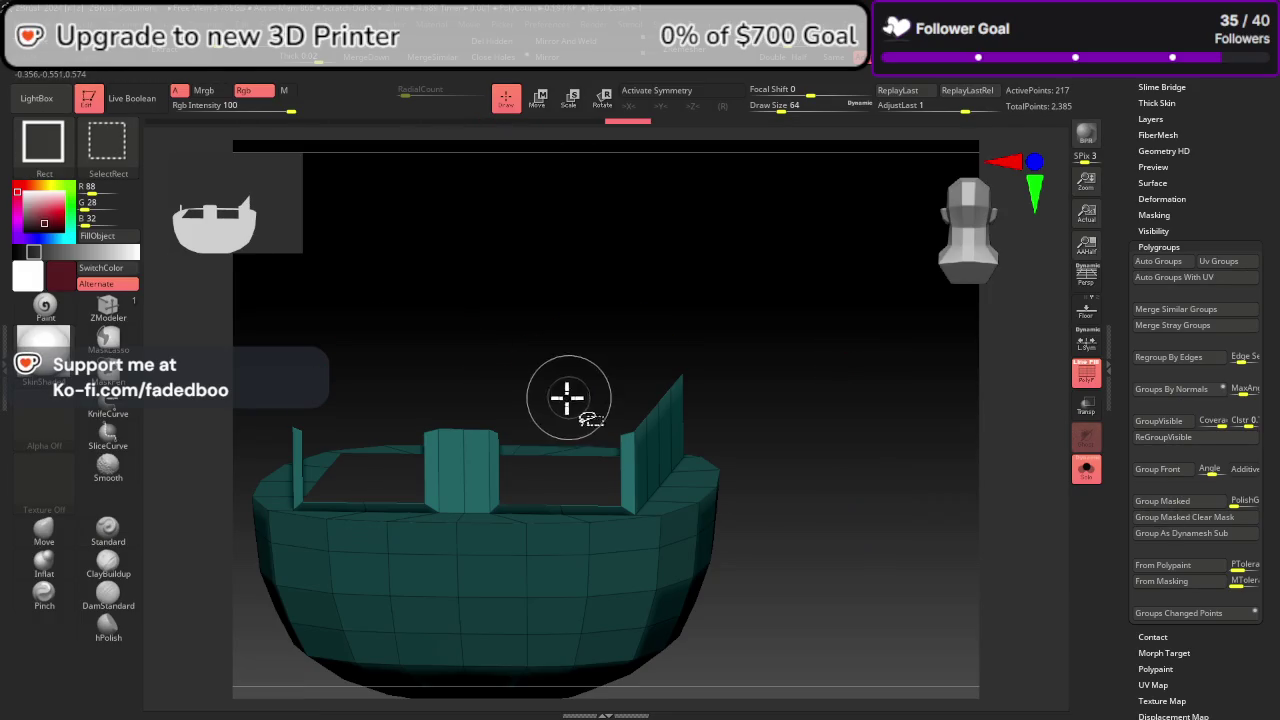
# Step: With ZModeler, give the middle pillar and deck strip their own polygroups, undoing earlier attempts
pyautogui.click(110, 318)
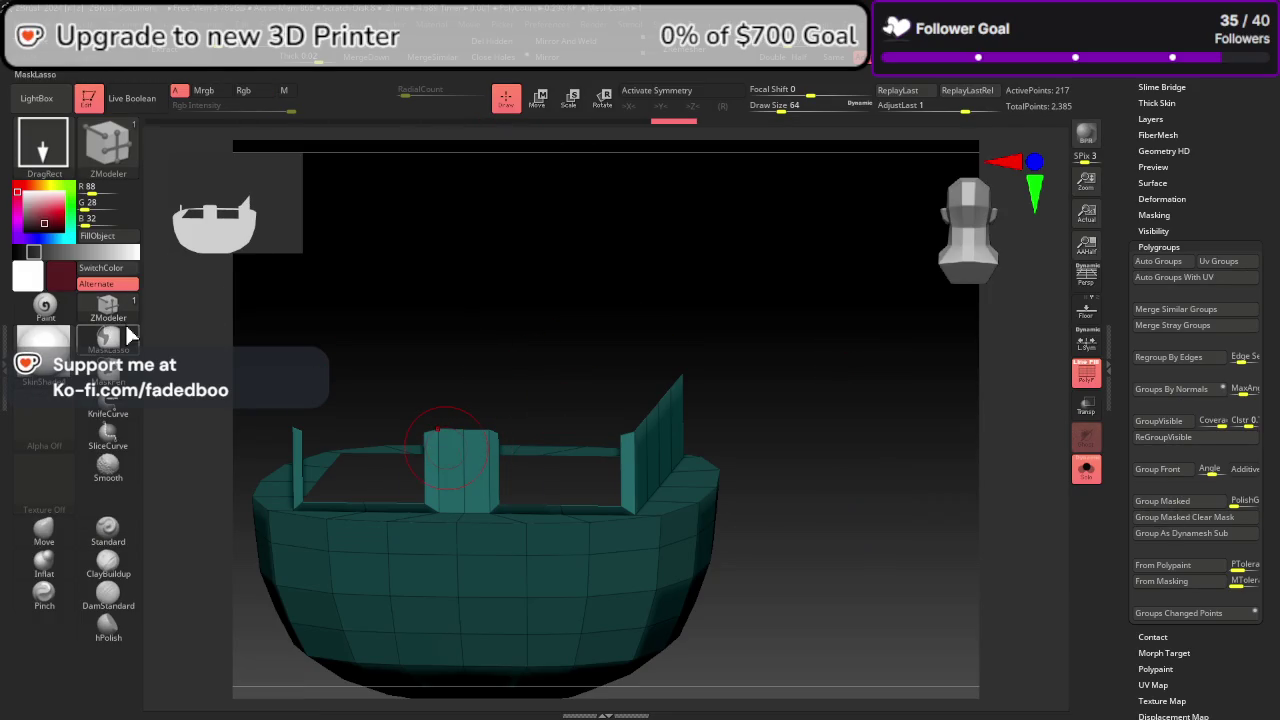
pyautogui.click(470, 462)
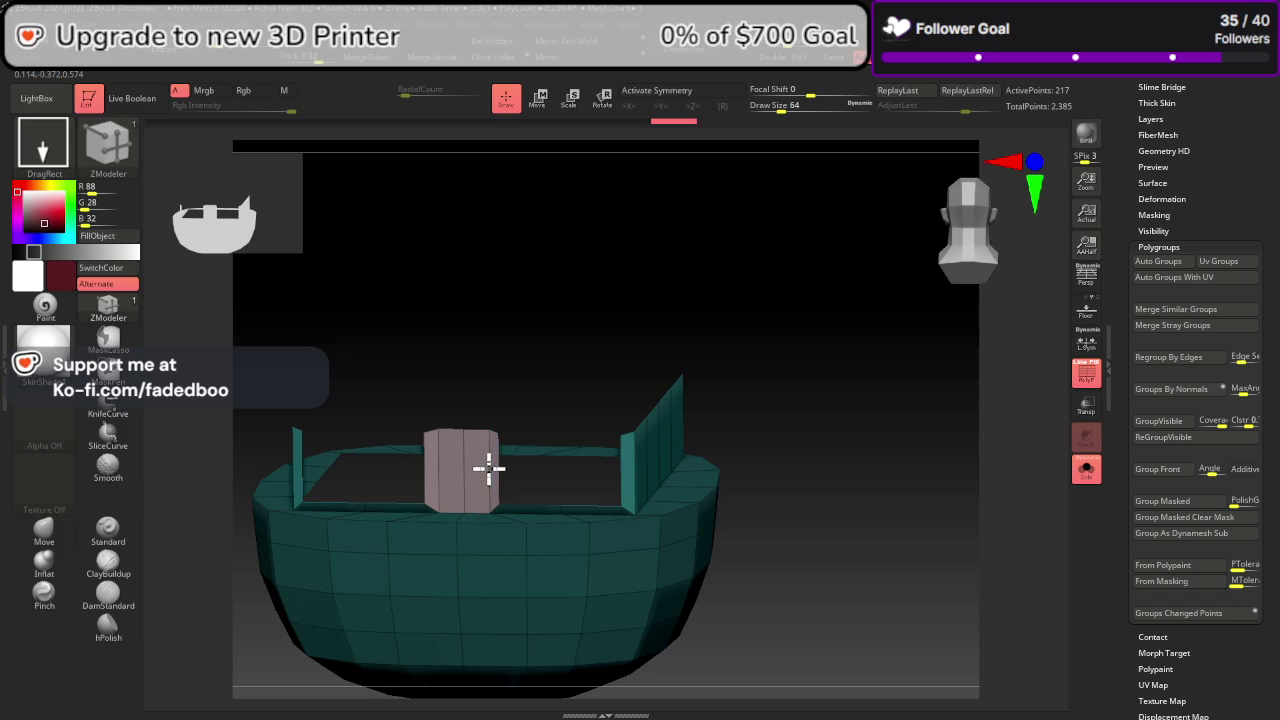
pyautogui.moveTo(735, 470)
pyautogui.mouseDown()
pyautogui.moveTo(775, 473)
pyautogui.moveTo(752, 472)
pyautogui.mouseUp()
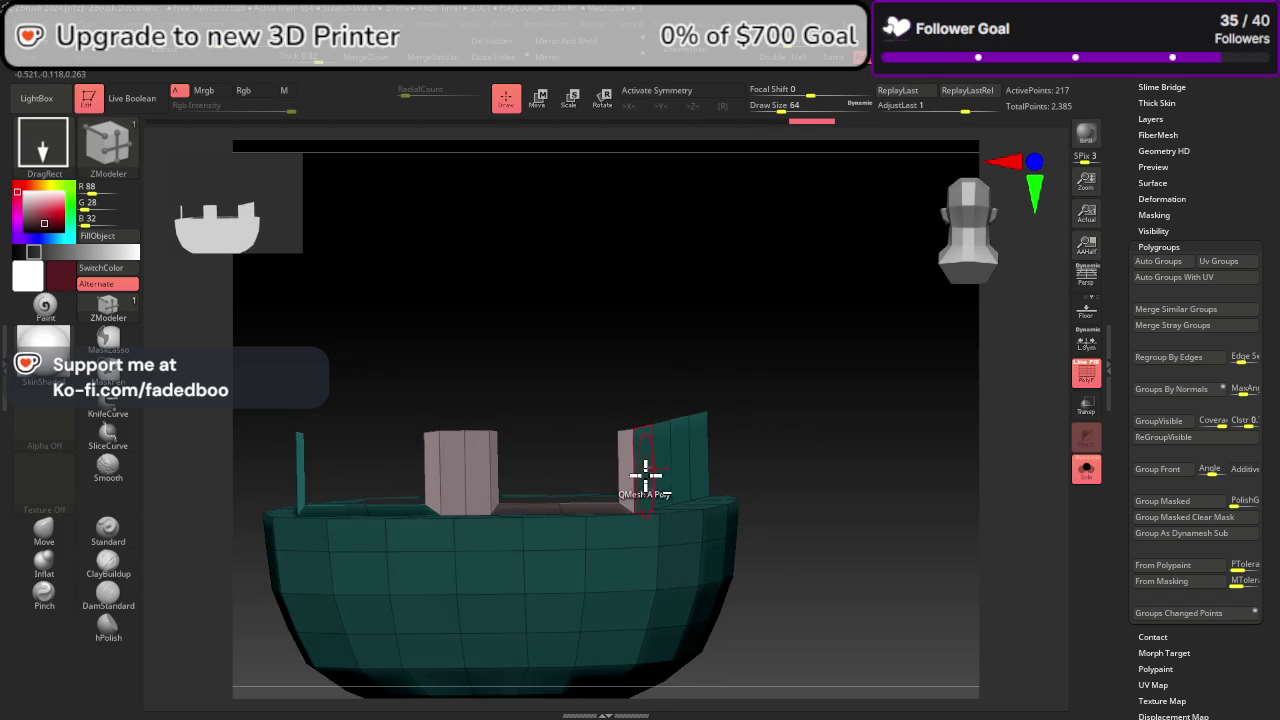
pyautogui.hotkey('ctrl', 'z')
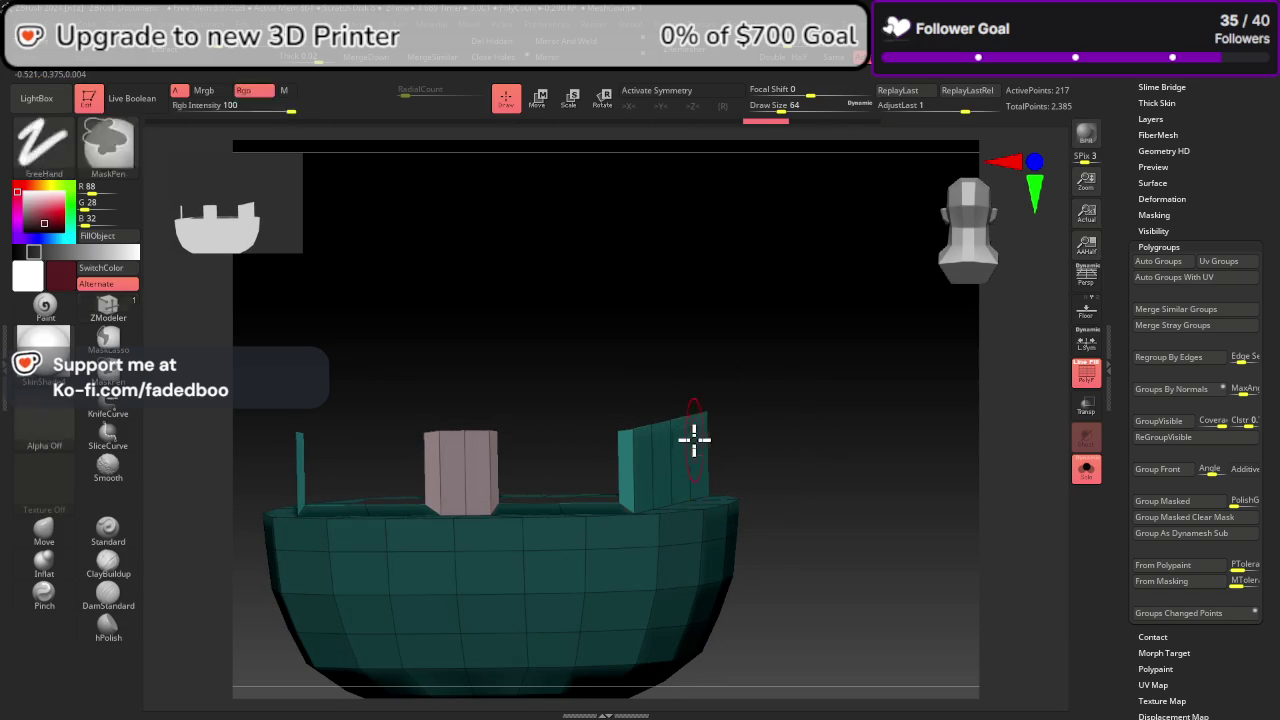
pyautogui.hotkey('ctrl', 'z')
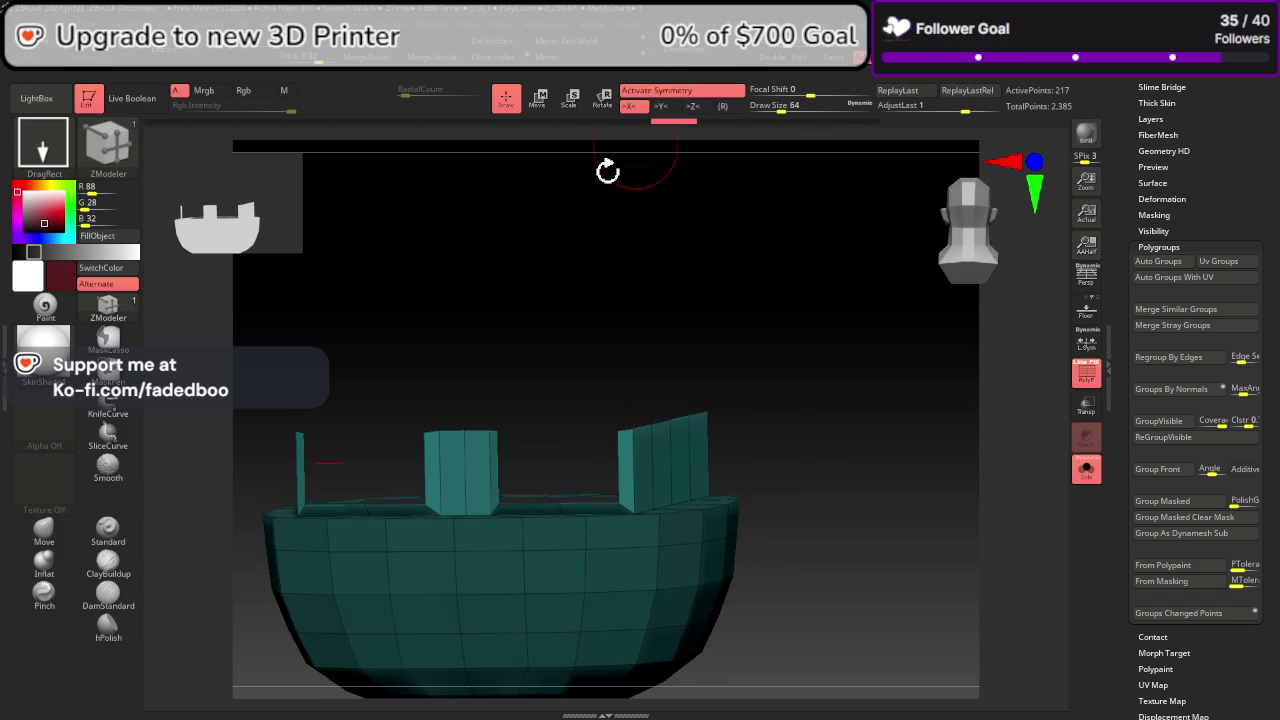
pyautogui.click(446, 457)
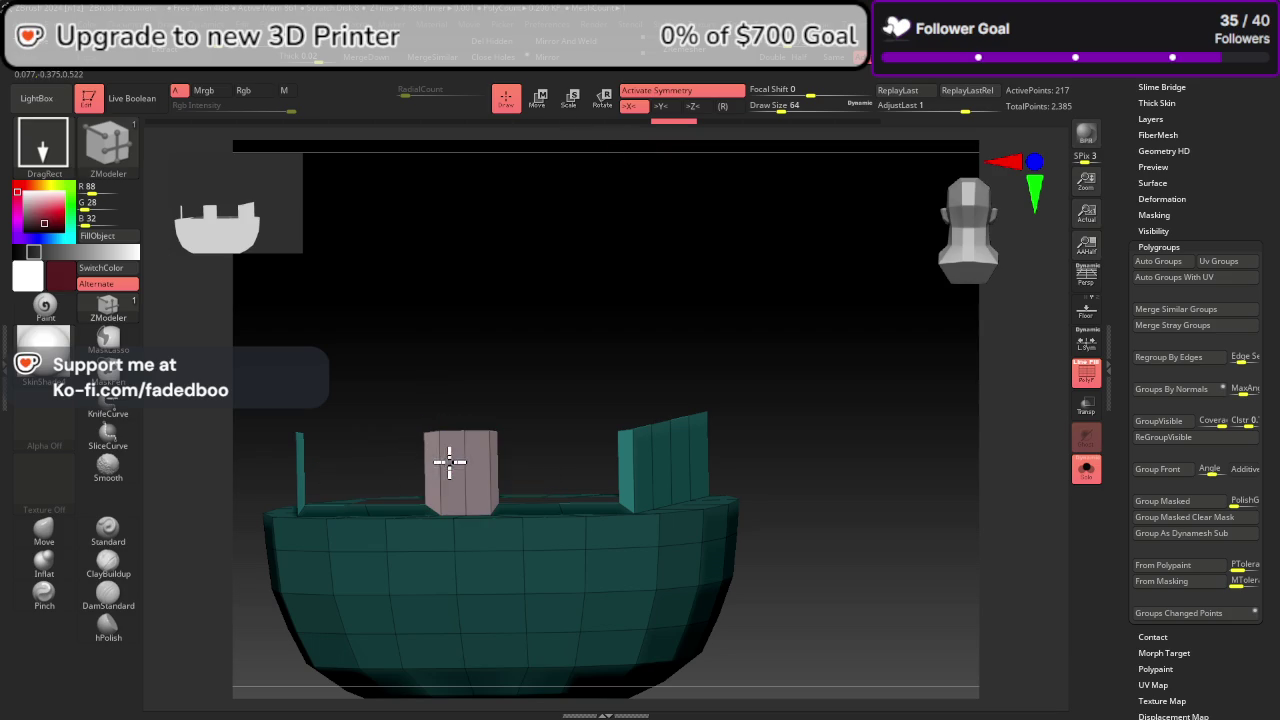
pyautogui.click(524, 506)
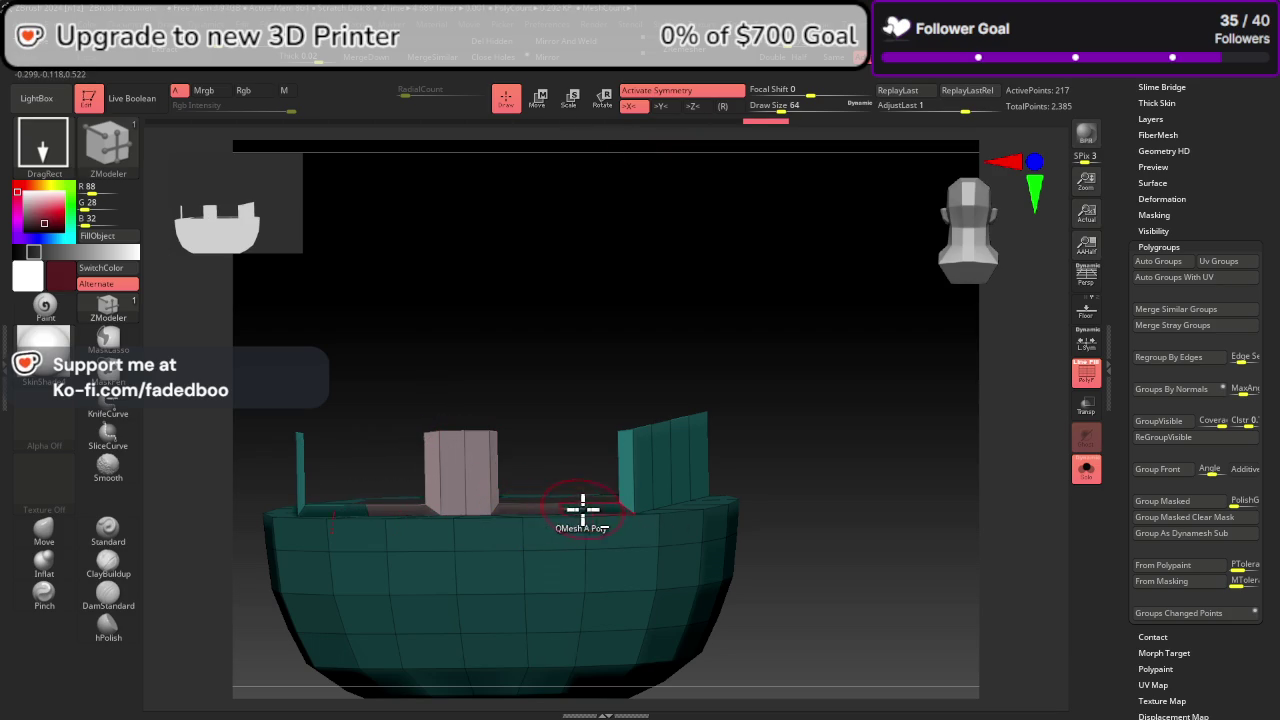
pyautogui.press('space')
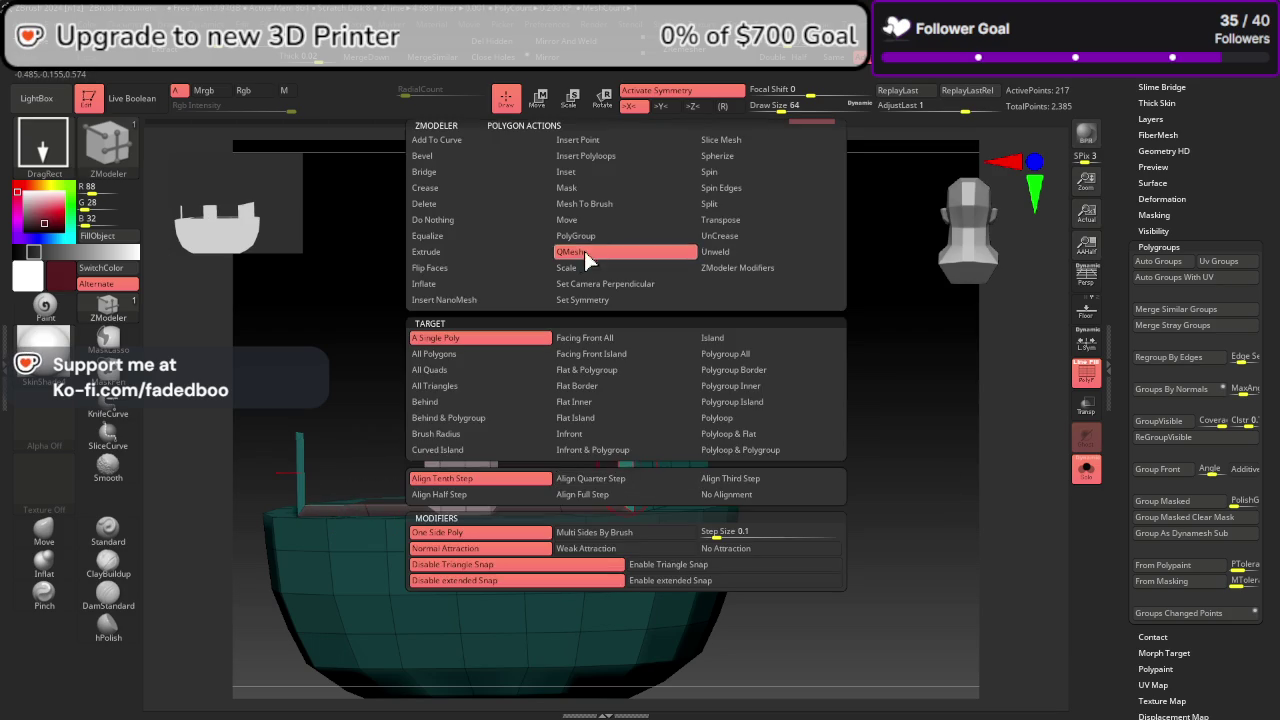
# Step: Polygroup the right pillar, long wall, its end, upright piece and top rim with ZModeler
pyautogui.click(586, 250)
pyautogui.click(625, 477)
pyautogui.moveTo(760, 475); pyautogui.dragTo(778, 491)
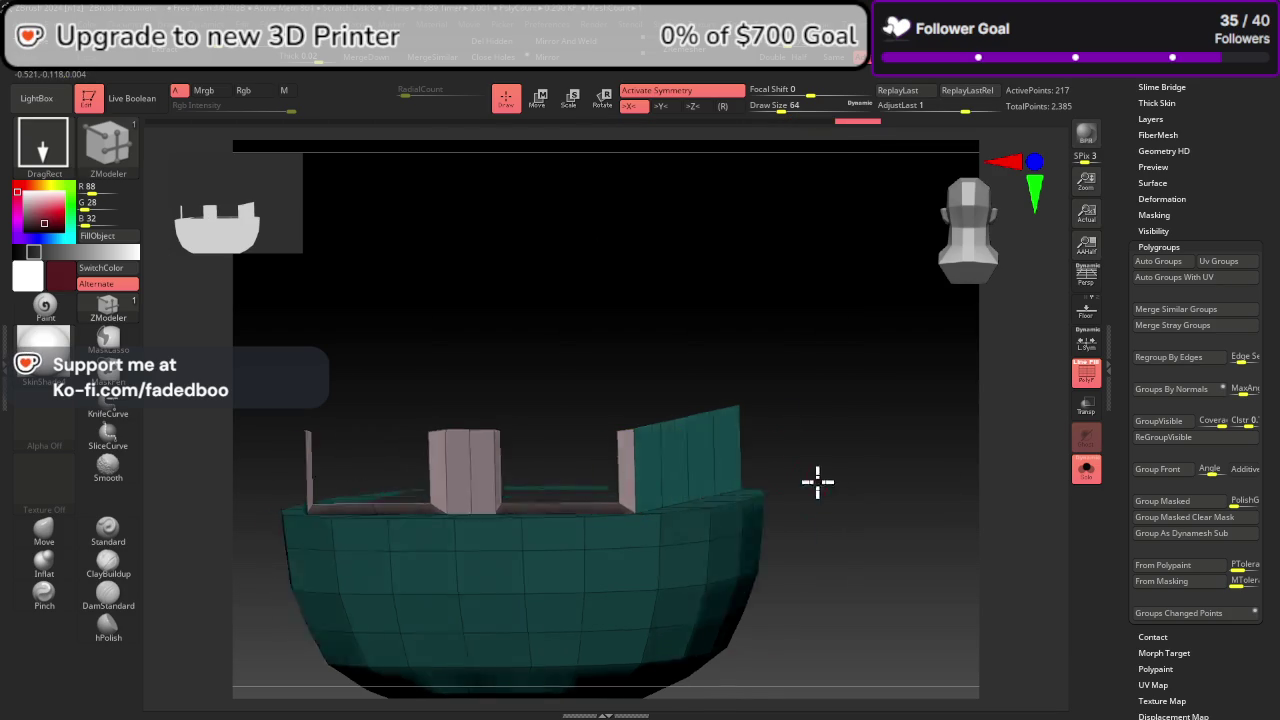
pyautogui.click(775, 488)
pyautogui.moveTo(860, 517)
pyautogui.mouseDown()
pyautogui.moveTo(974, 523)
pyautogui.moveTo(850, 422)
pyautogui.mouseUp()
pyautogui.click(850, 422)
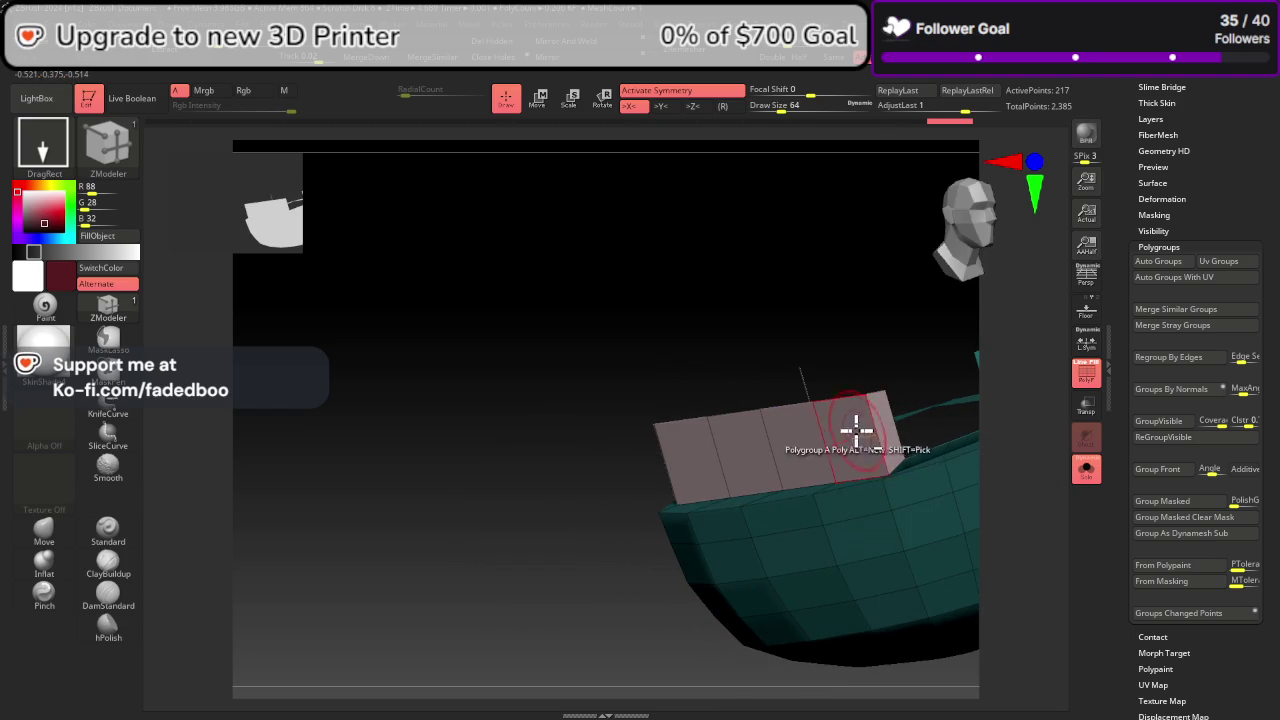
pyautogui.moveTo(686, 466)
pyautogui.mouseDown()
pyautogui.moveTo(420, 494)
pyautogui.moveTo(586, 452)
pyautogui.moveTo(717, 526)
pyautogui.mouseUp()
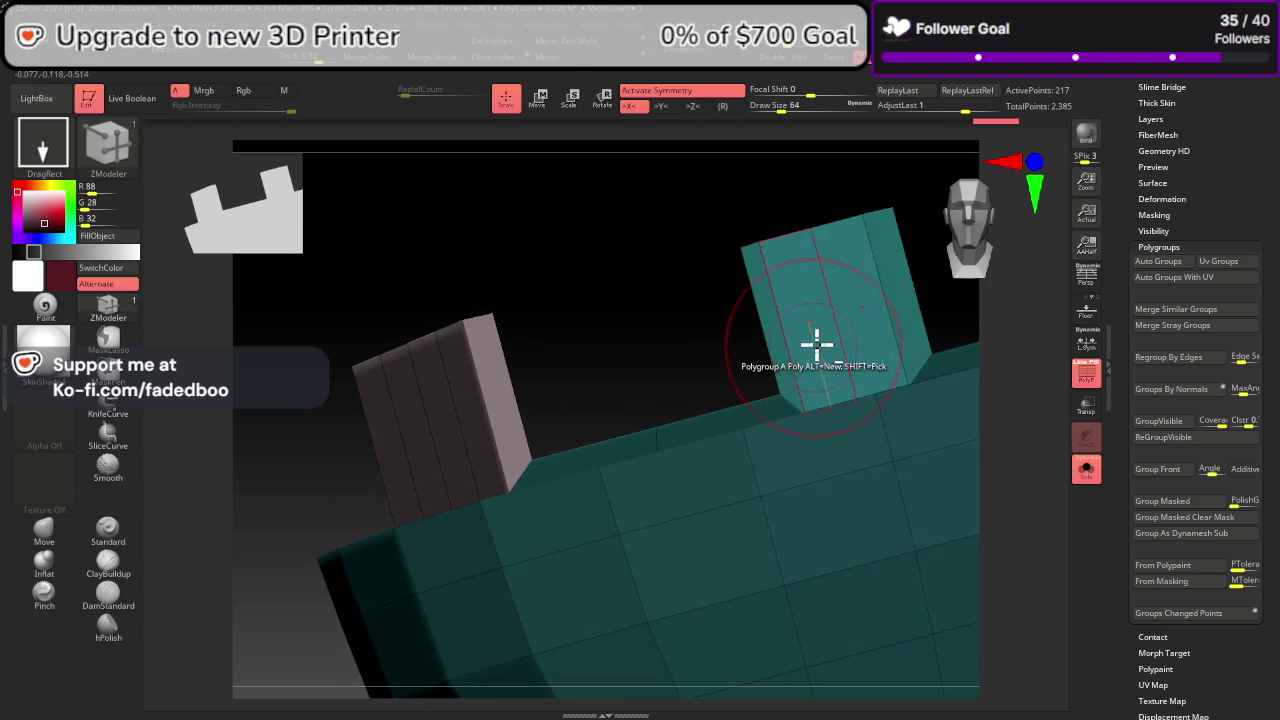
pyautogui.click(781, 362)
pyautogui.click(743, 414)
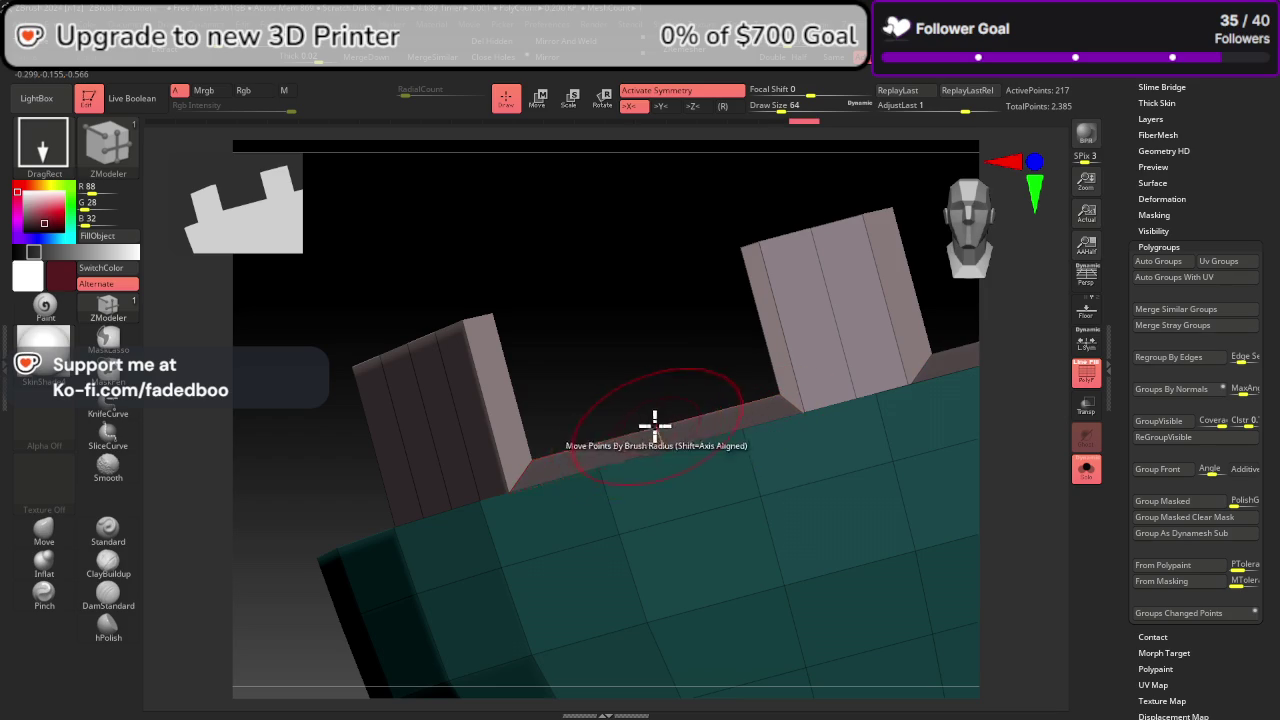
# Step: Hide the dark-teal hull and merge all visible polygons with GroupVisible
pyautogui.click(630, 441)
pyautogui.moveTo(630, 441); pyautogui.dragTo(766, 314)
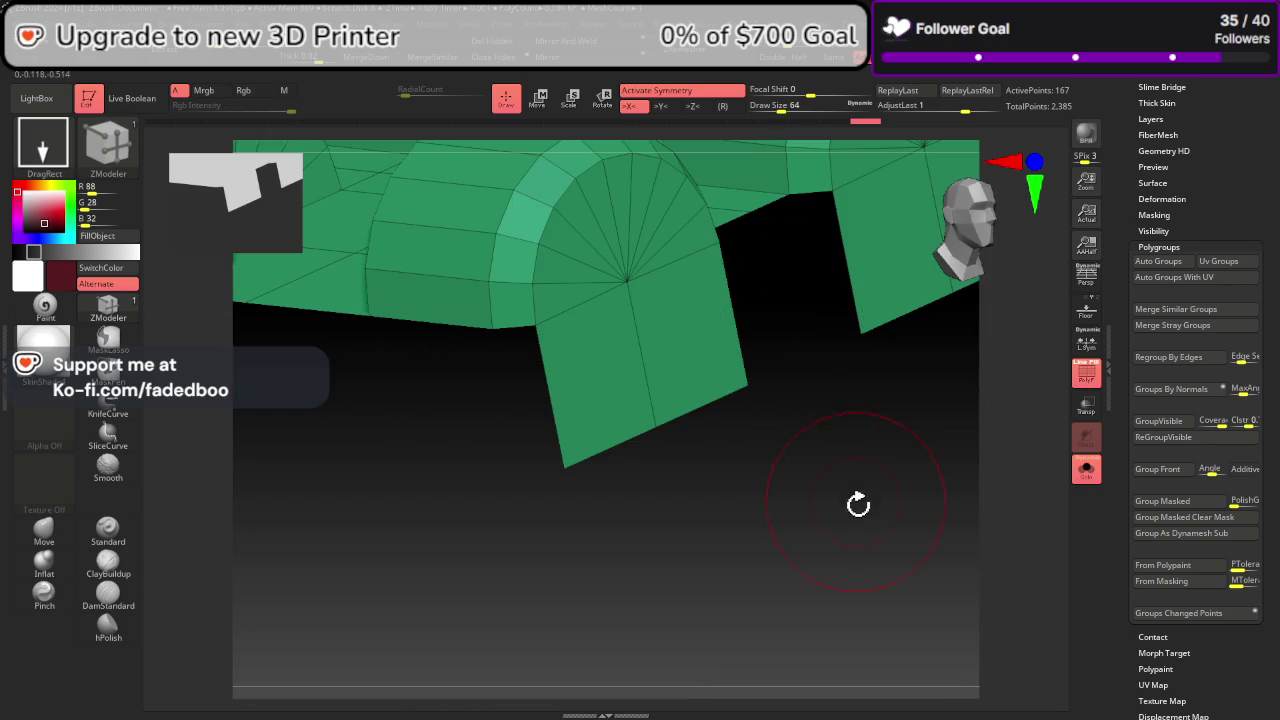
pyautogui.moveTo(857, 503); pyautogui.dragTo(926, 534)
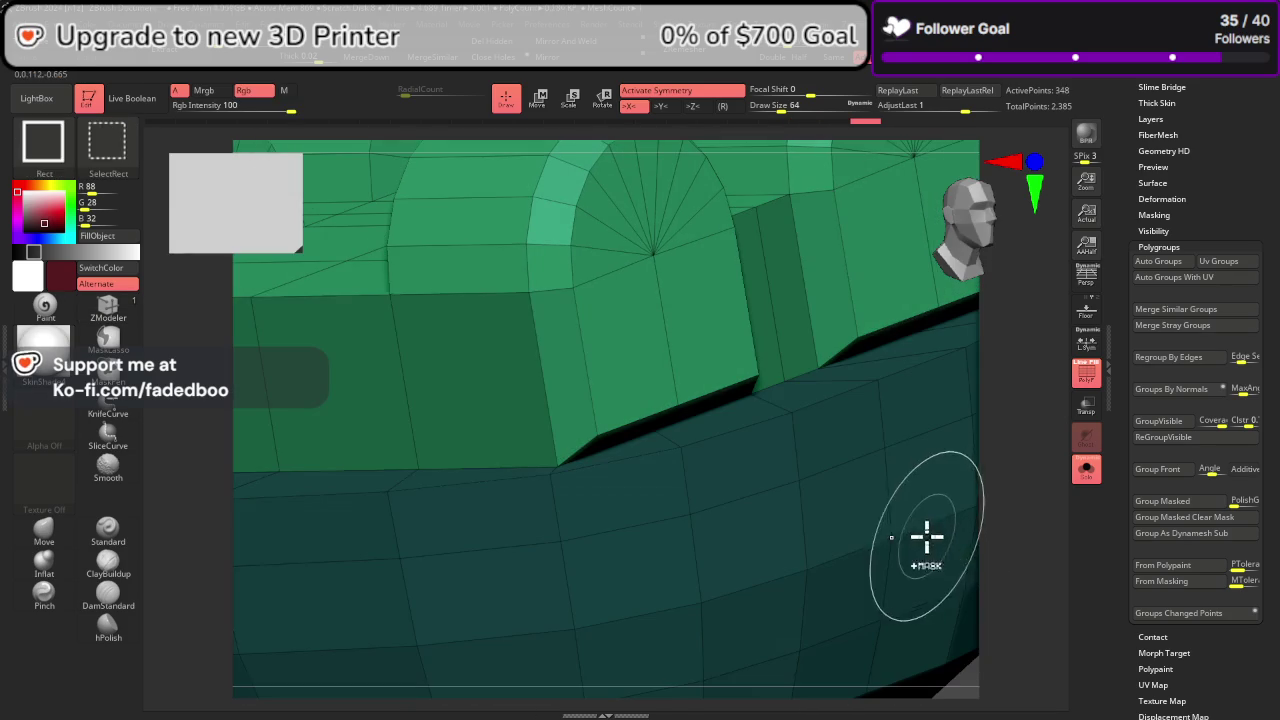
pyautogui.keyDown('ctrl'); pyautogui.keyDown('alt'); pyautogui.keyDown('shift'); pyautogui.click(862, 522); pyautogui.keyUp('shift'); pyautogui.keyUp('alt'); pyautogui.keyUp('ctrl')
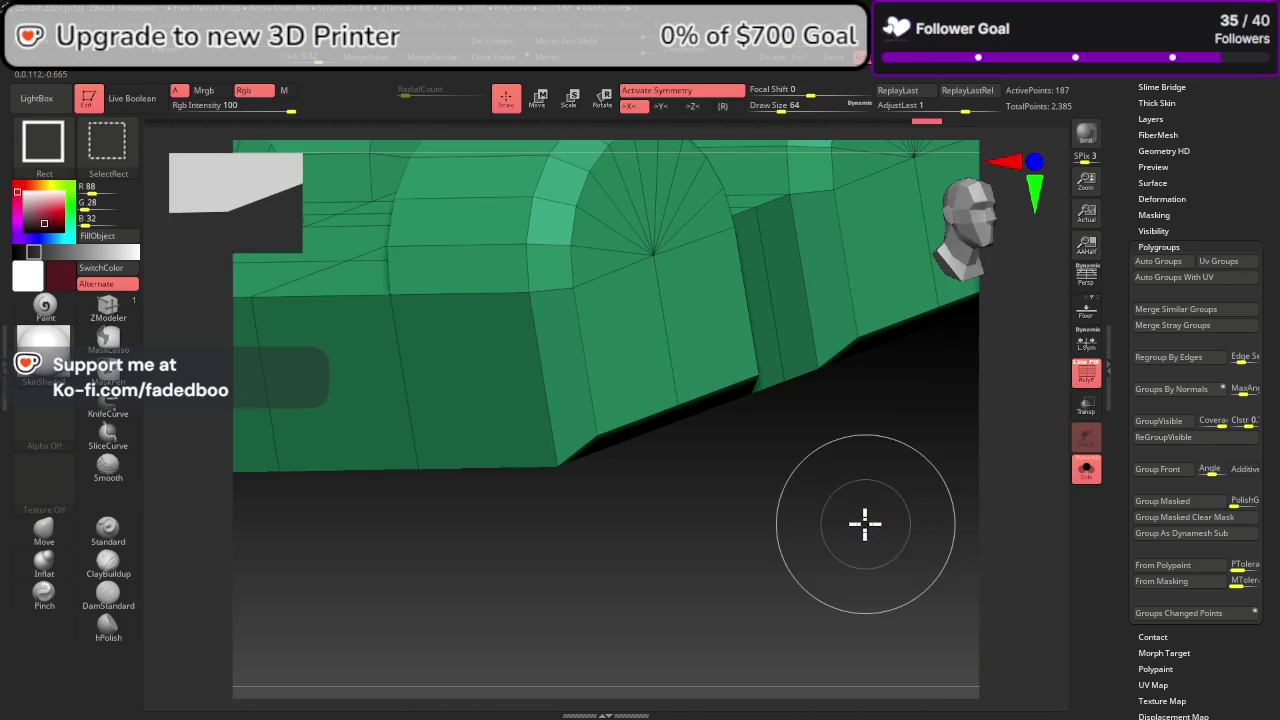
pyautogui.click(1187, 424)
# Step: Frame the model, unhide the teal hull and orbit to a raised front view
pyautogui.press('f')
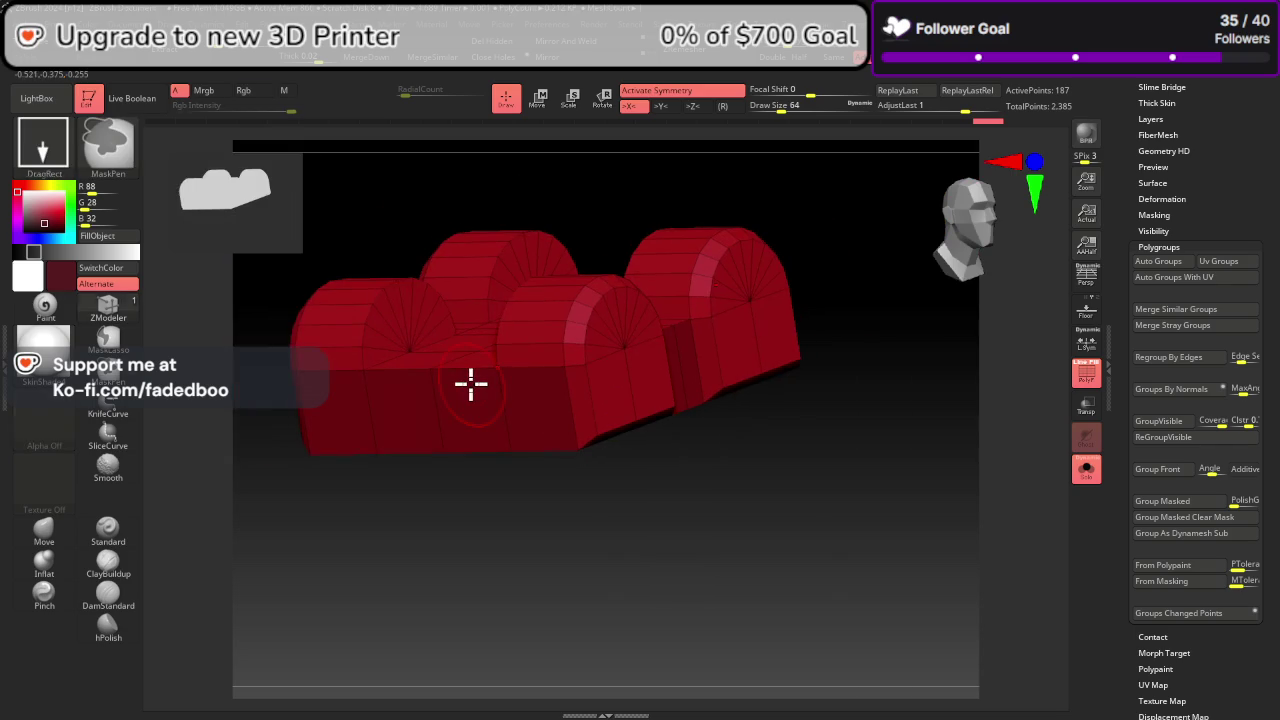
pyautogui.keyDown('ctrl'); pyautogui.keyDown('shift'); pyautogui.click(840, 514); pyautogui.keyUp('shift'); pyautogui.keyUp('ctrl')
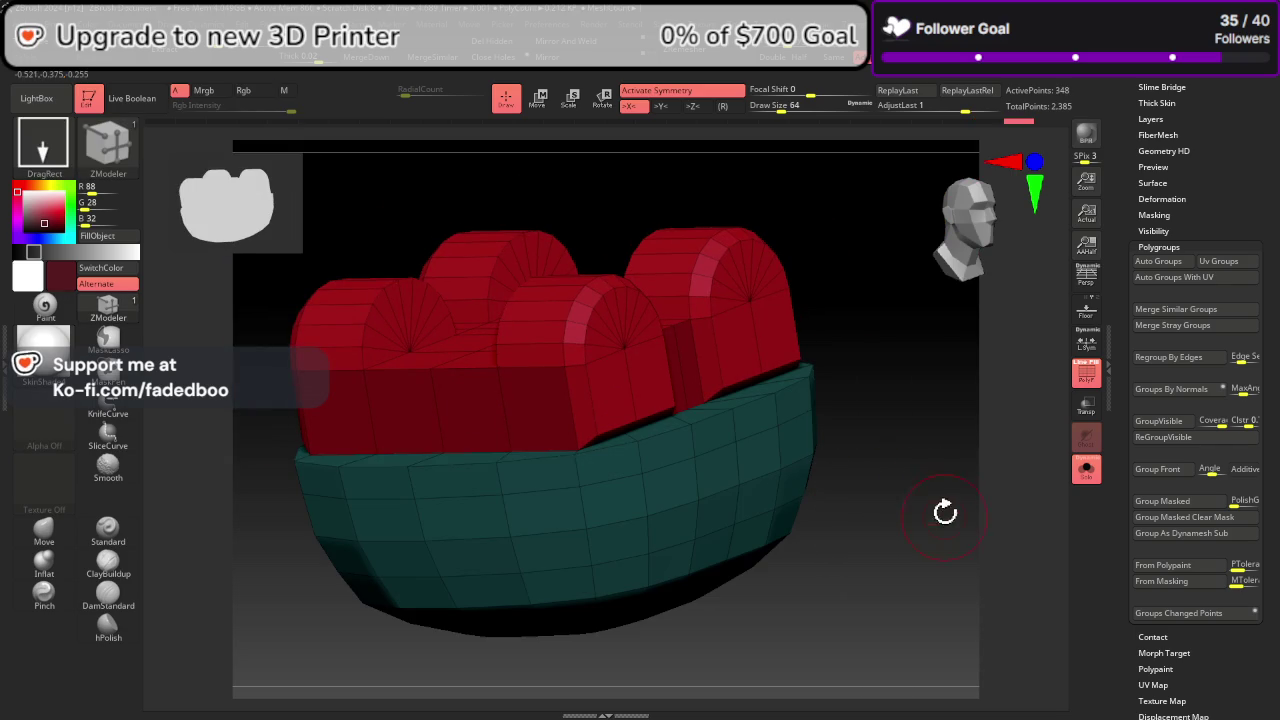
pyautogui.moveTo(945, 512)
pyautogui.mouseDown()
pyautogui.moveTo(1000, 489)
pyautogui.moveTo(963, 500)
pyautogui.mouseUp()
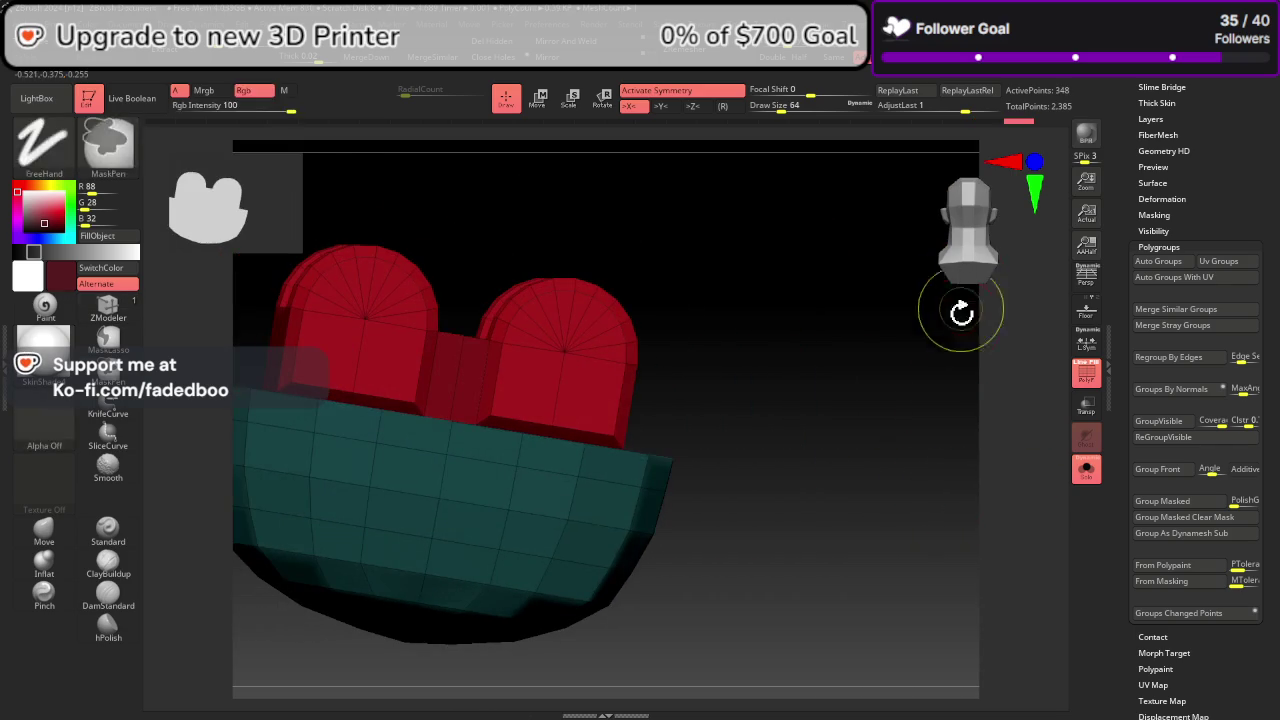
pyautogui.moveTo(961, 312)
pyautogui.mouseDown()
pyautogui.moveTo(963, 280)
pyautogui.moveTo(951, 459)
pyautogui.mouseUp()
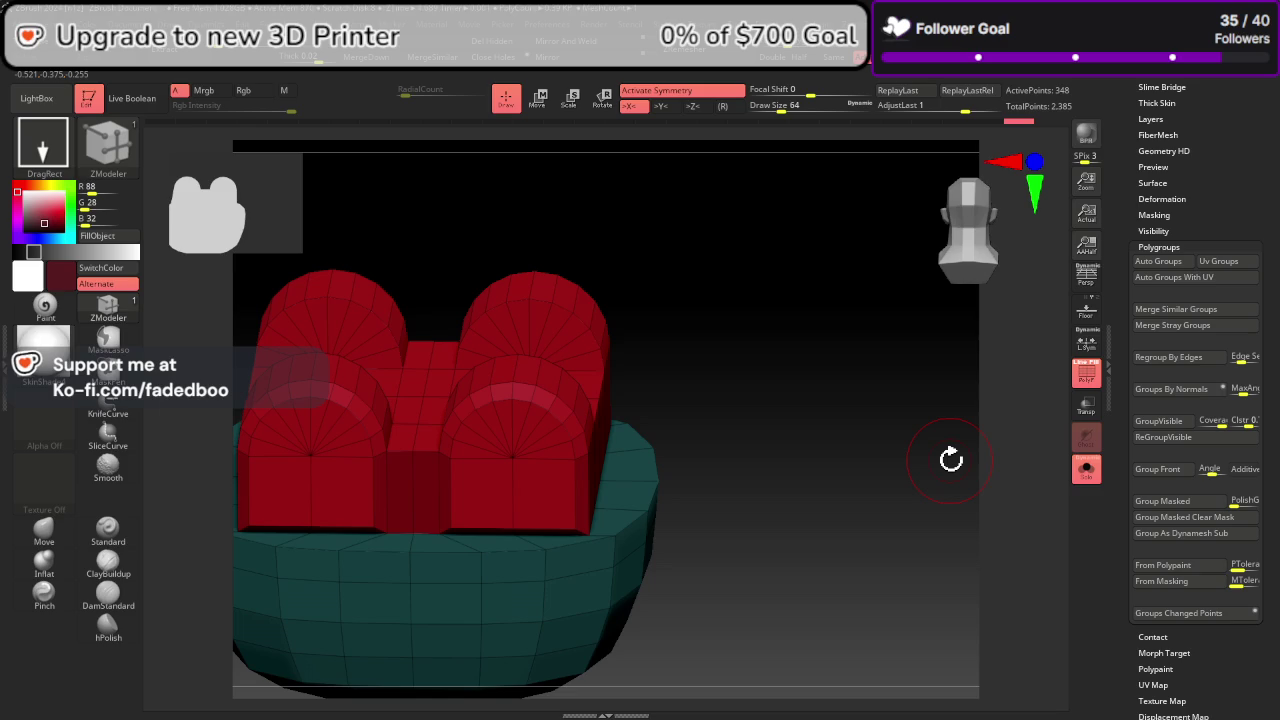
pyautogui.moveTo(949, 458)
pyautogui.mouseDown()
pyautogui.moveTo(846, 520)
pyautogui.moveTo(863, 521)
pyautogui.mouseUp()
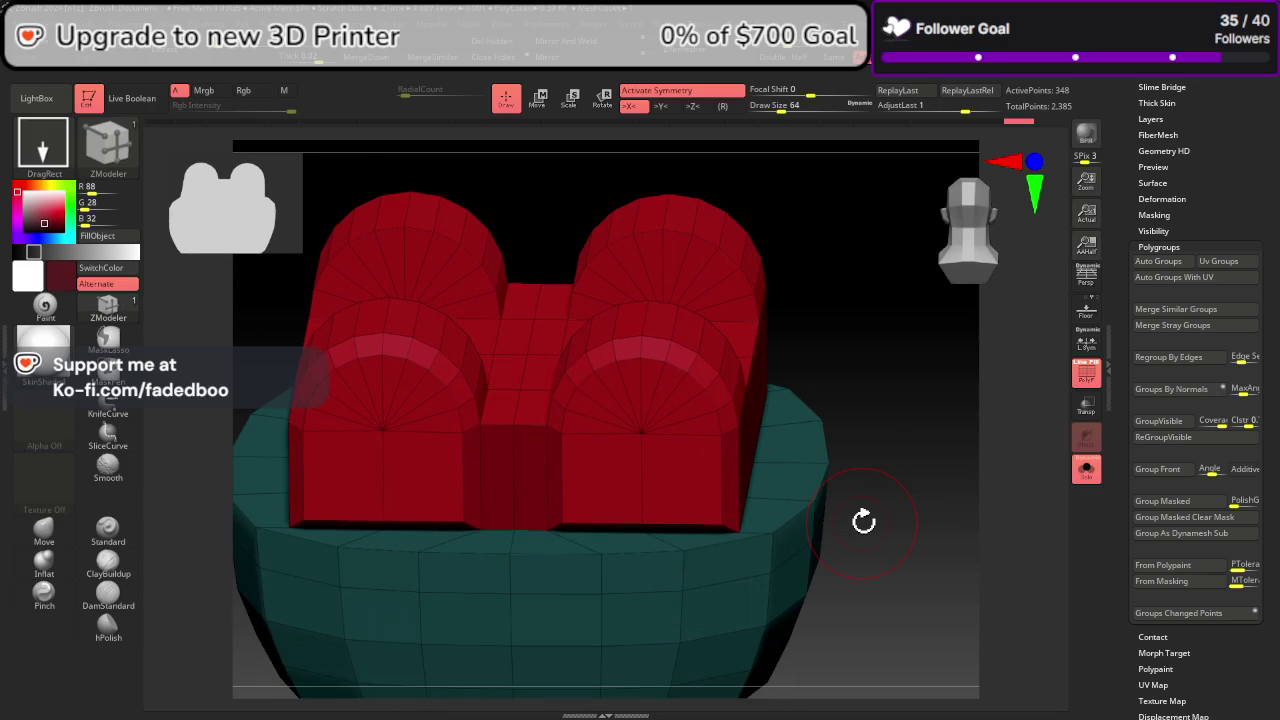
# Step: Set the ZModeler edge action to Bevel and turn off symmetry
pyautogui.press('space')
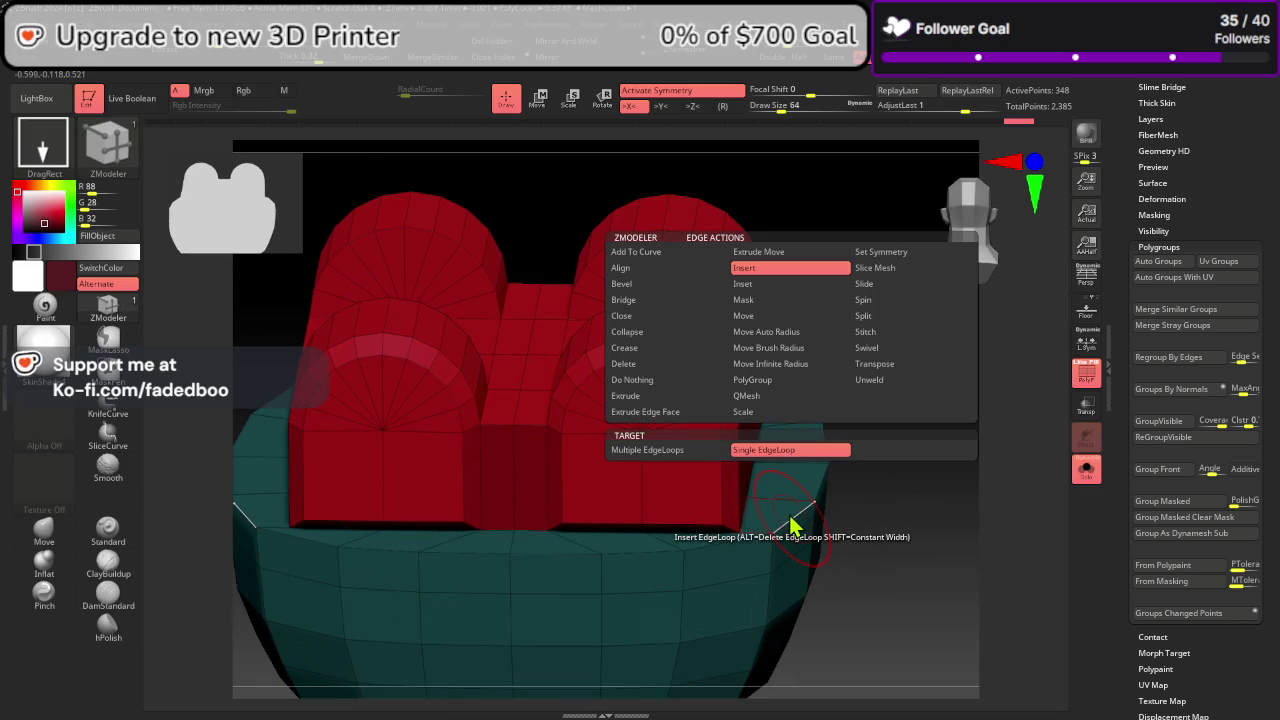
pyautogui.click(665, 285)
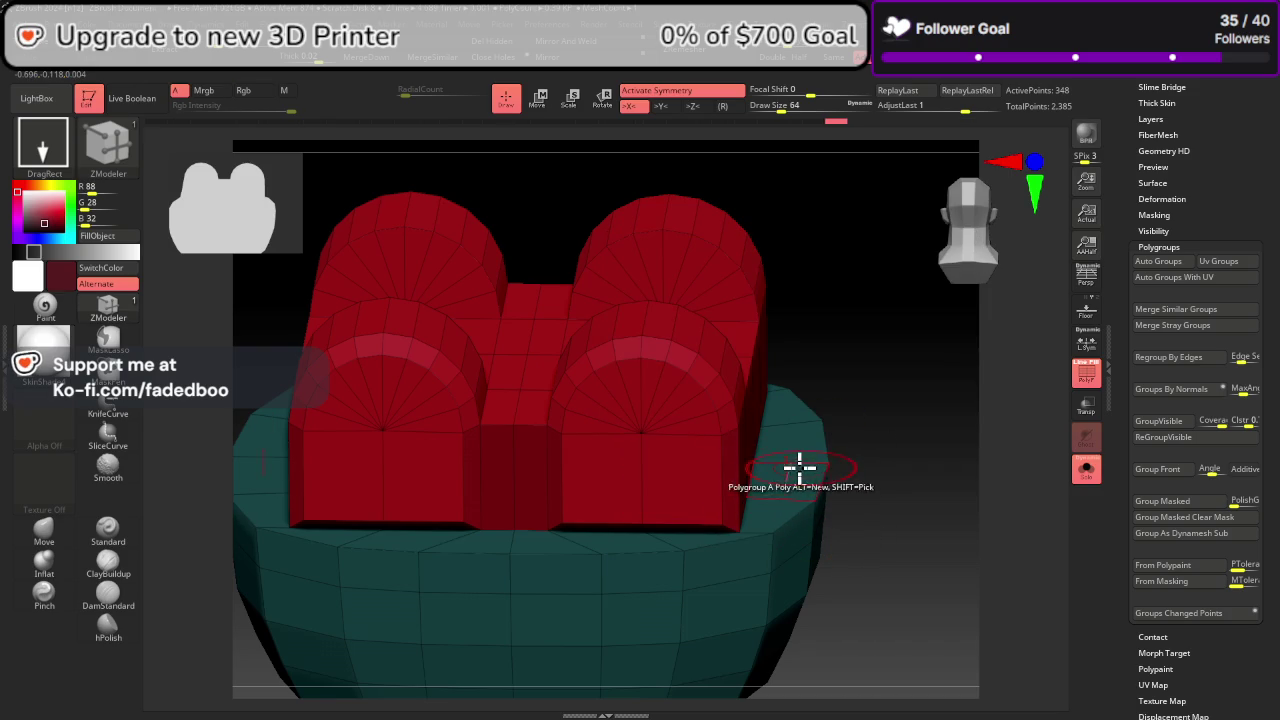
pyautogui.click(696, 92)
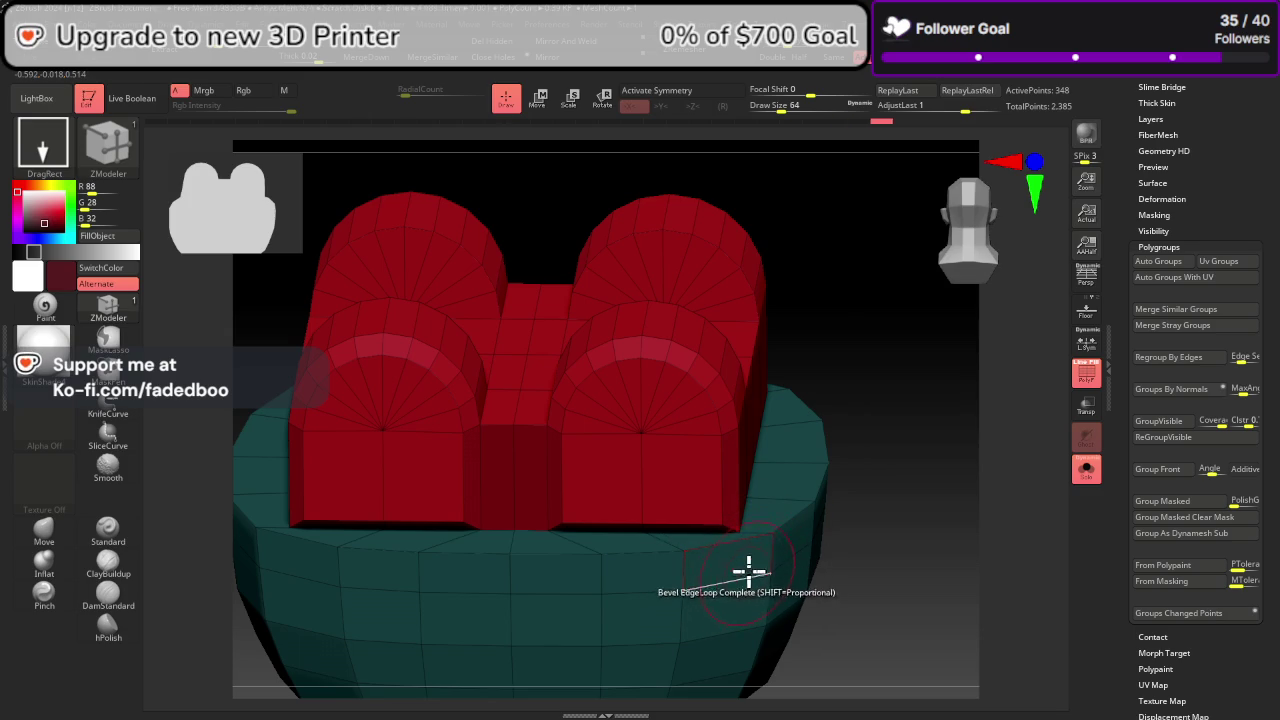
# Step: Bevel a trial edge loop around the teal base, then undo it
pyautogui.hotkey('ctrl', 'z')
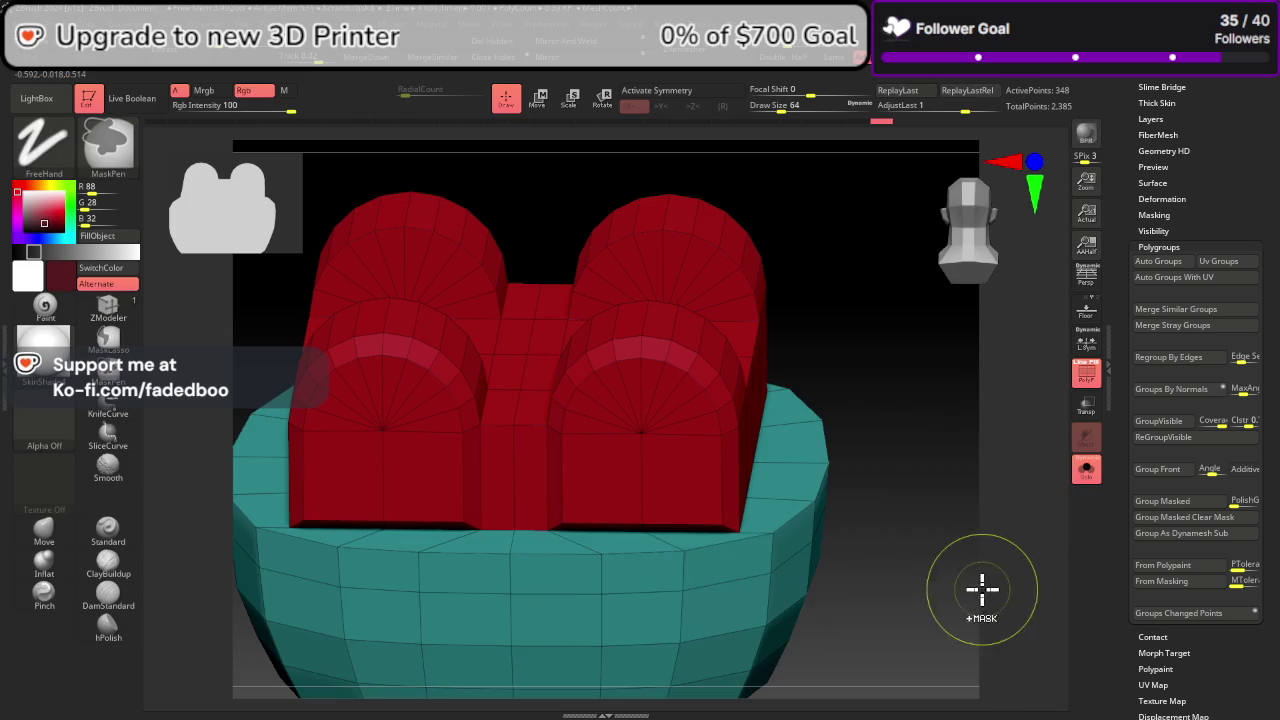
pyautogui.moveTo(727, 543); pyautogui.dragTo(736, 521)
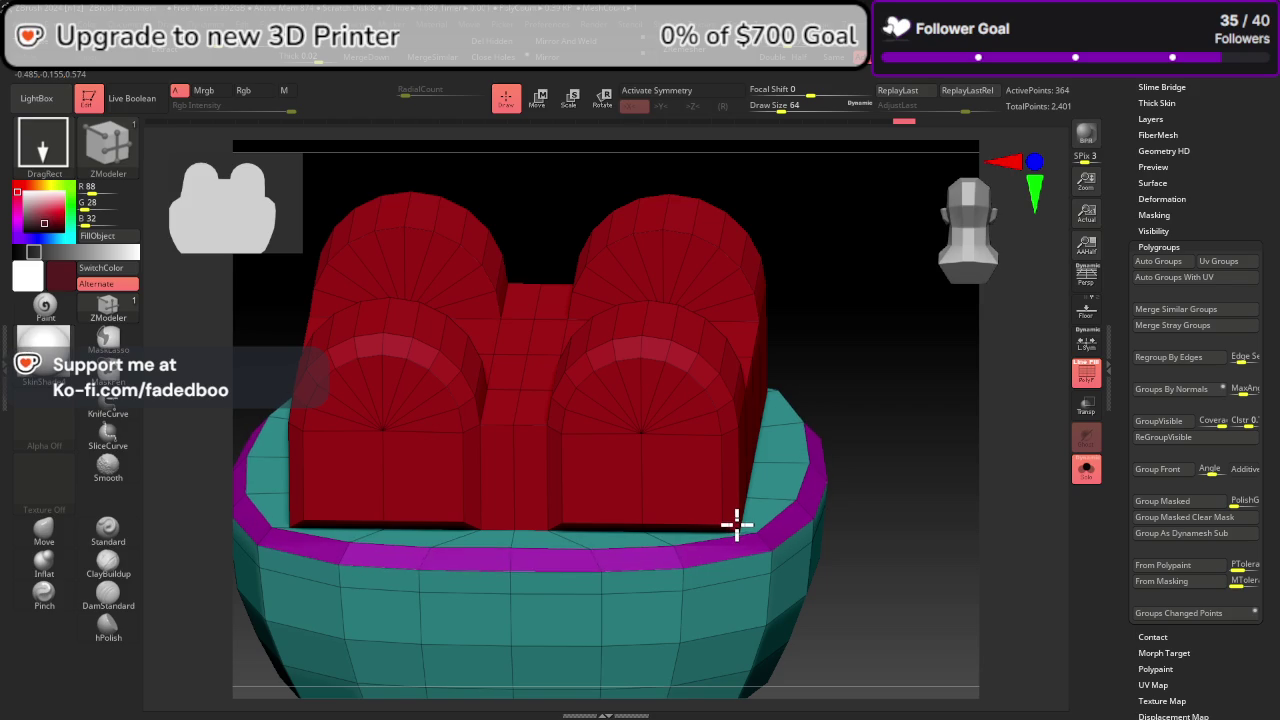
pyautogui.click(743, 512)
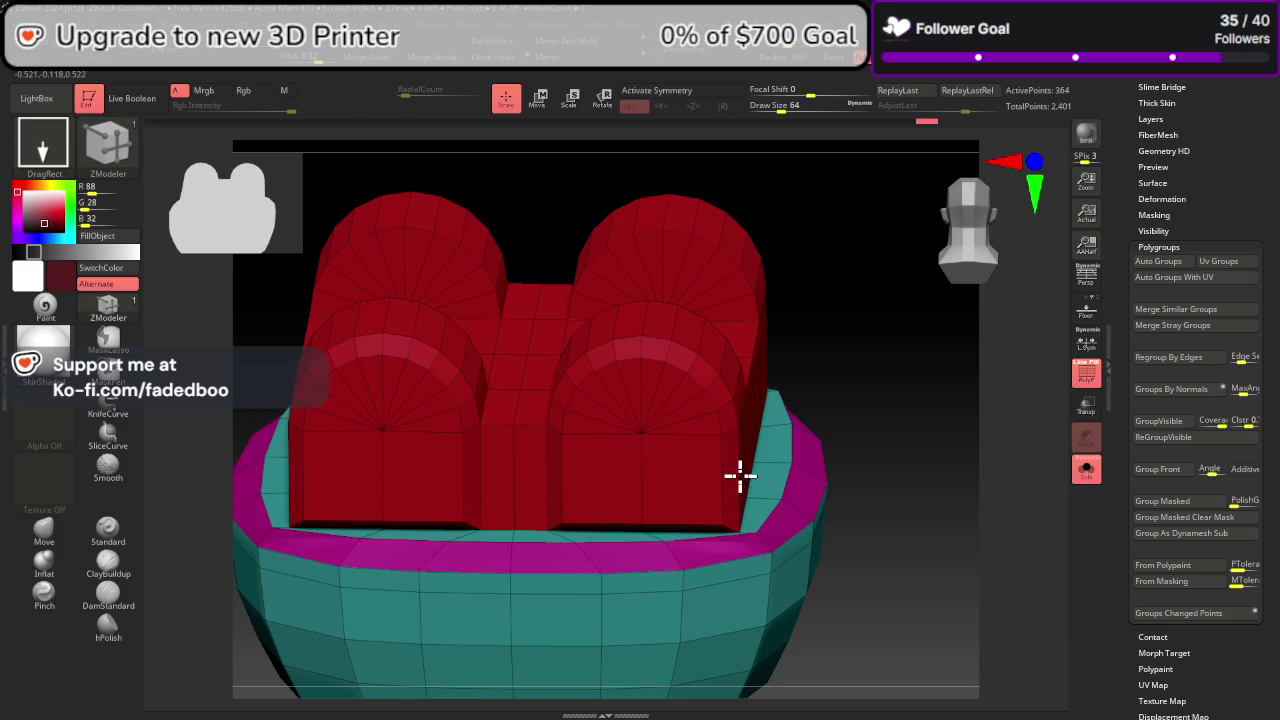
pyautogui.moveTo(800, 480)
pyautogui.mouseDown()
pyautogui.moveTo(927, 526)
pyautogui.moveTo(914, 548)
pyautogui.moveTo(918, 533)
pyautogui.mouseUp()
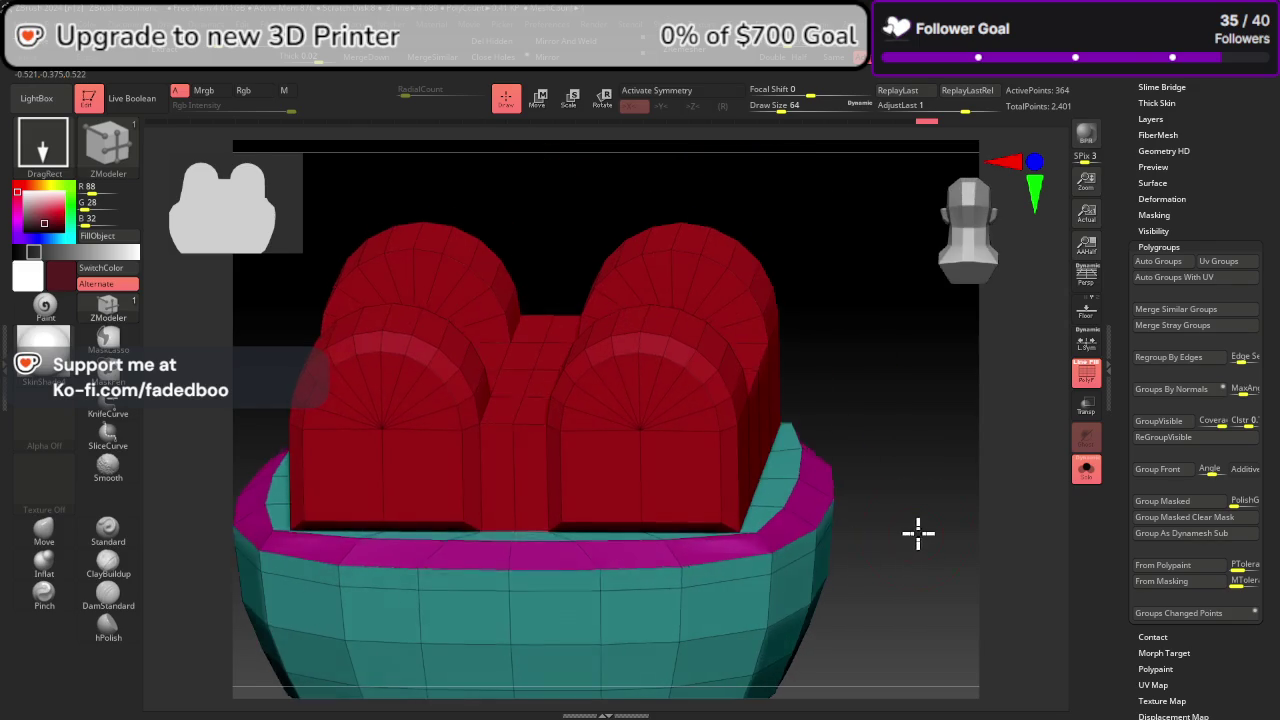
pyautogui.click(828, 530)
# Step: Hide the teal bowl, turn Solo off to show all subtools, and orbit the character
pyautogui.keyDown('ctrl'); pyautogui.keyDown('shift'); pyautogui.click(771, 435); pyautogui.keyUp('shift'); pyautogui.keyUp('ctrl')
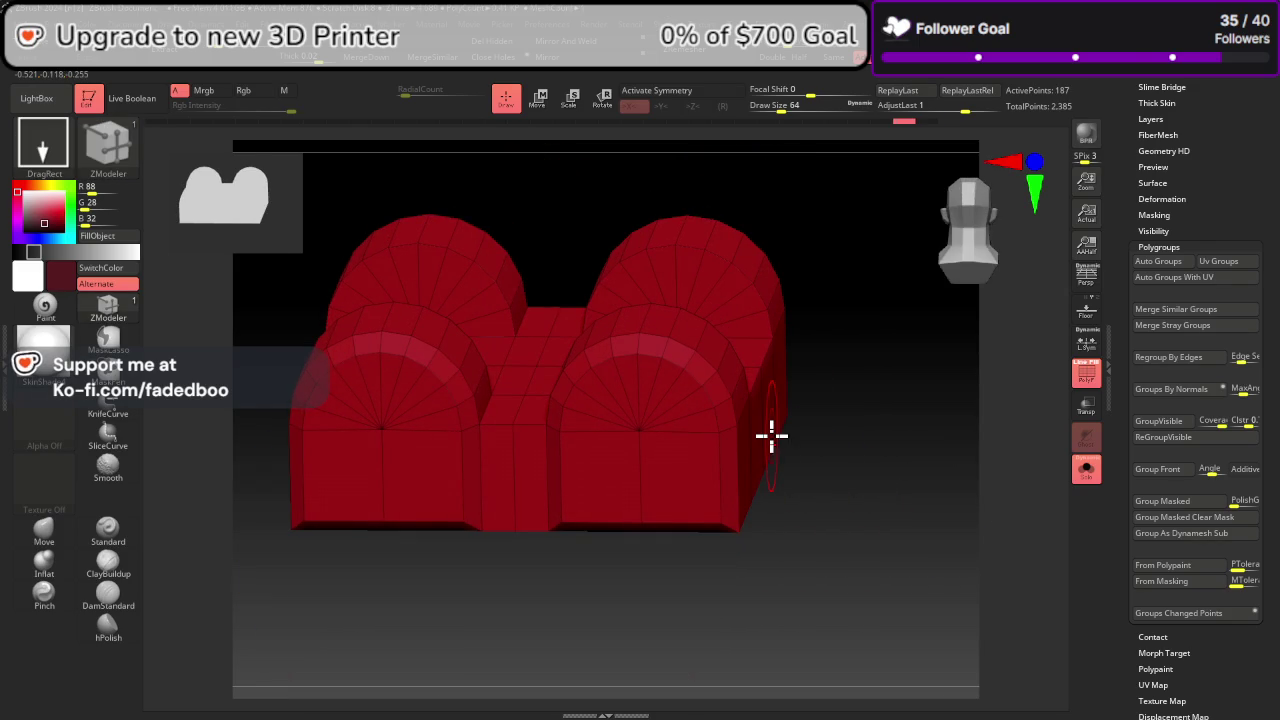
pyautogui.click(1086, 470)
pyautogui.moveTo(994, 514)
pyautogui.mouseDown()
pyautogui.moveTo(1011, 494)
pyautogui.moveTo(998, 500)
pyautogui.moveTo(1003, 520)
pyautogui.moveTo(1011, 503)
pyautogui.moveTo(1020, 526)
pyautogui.moveTo(942, 548)
pyautogui.moveTo(923, 406)
pyautogui.moveTo(818, 422)
pyautogui.mouseUp()
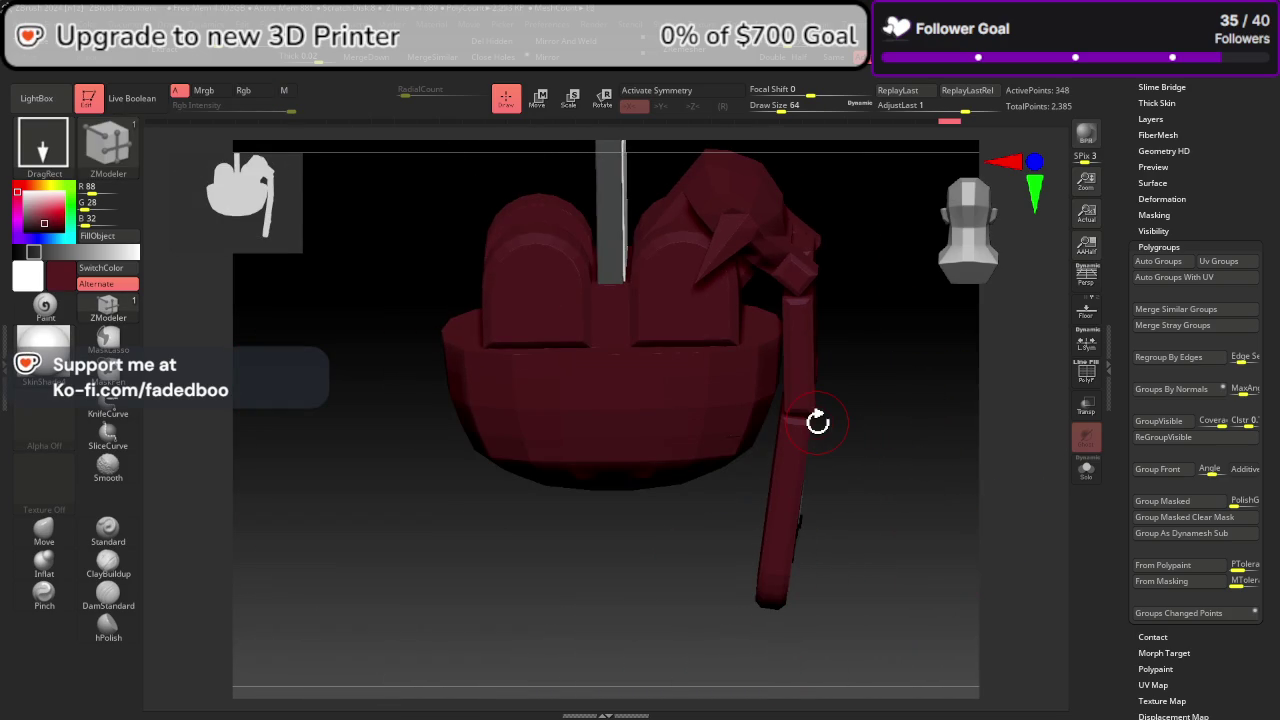
# Step: Orbit the full head, then select and solo the PM3D_Plane3D_2 reference subtool
pyautogui.scroll(10, 1262, 215)
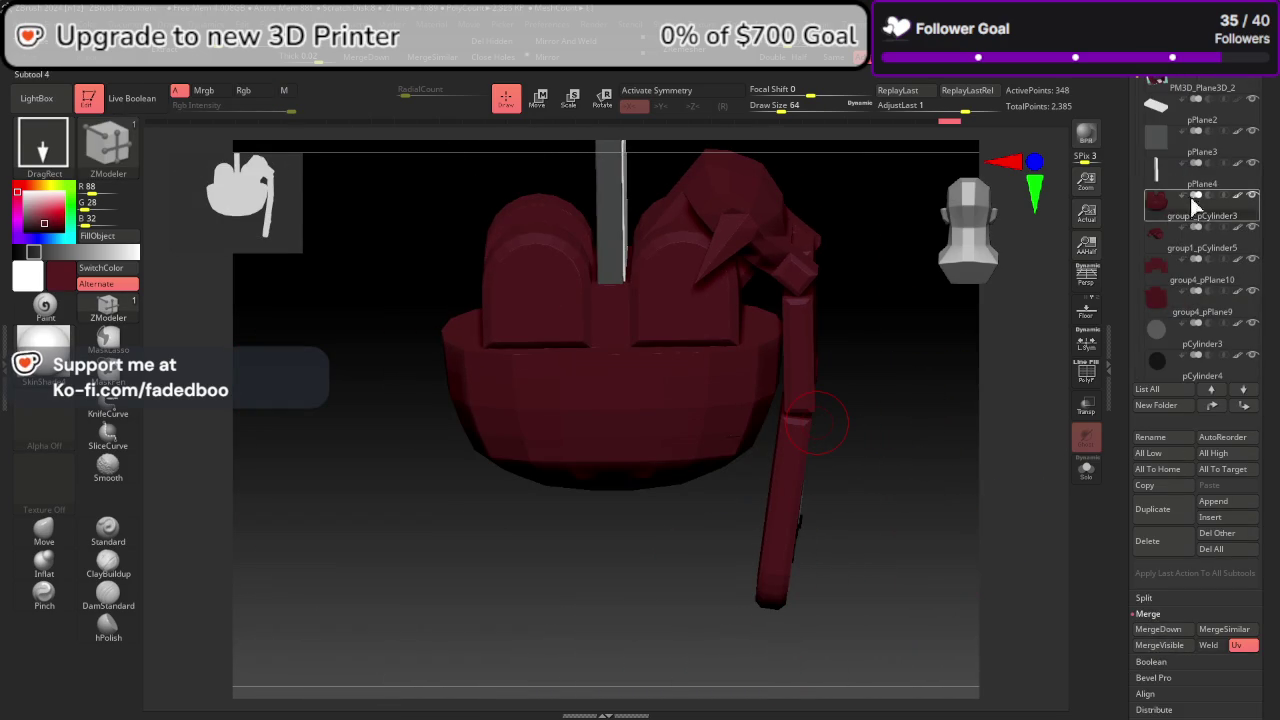
pyautogui.moveTo(1200, 112)
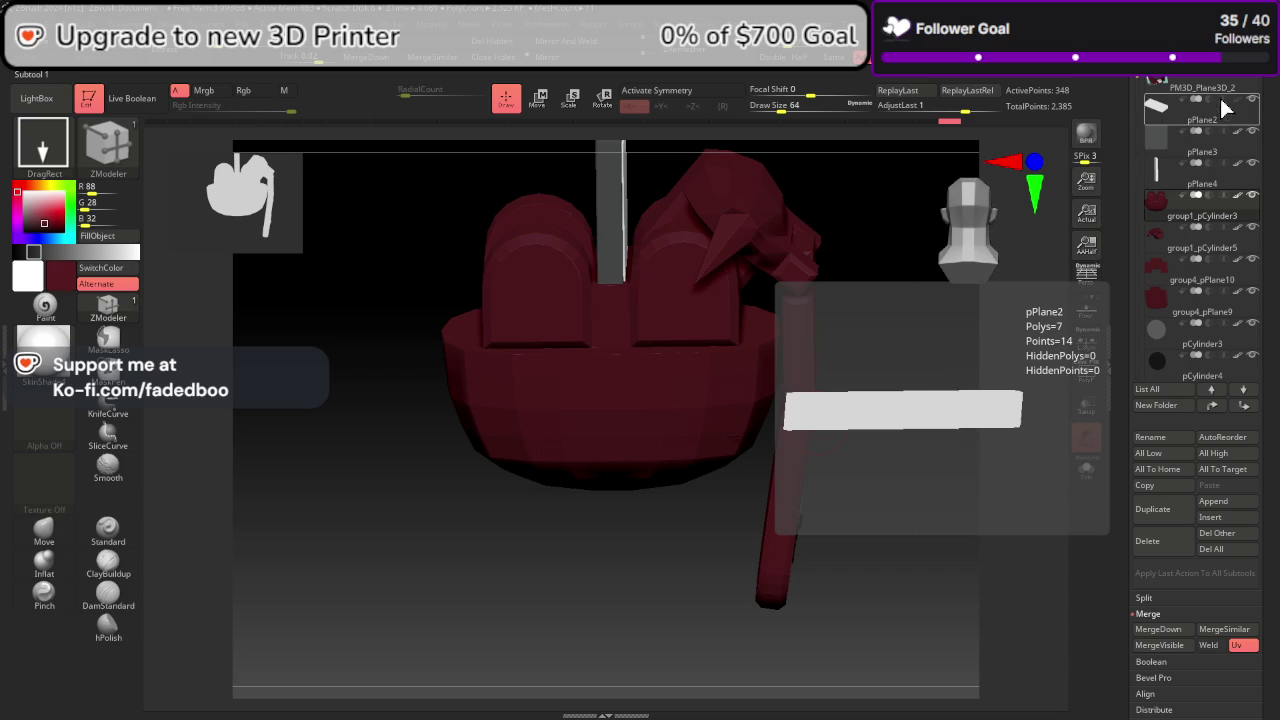
pyautogui.moveTo(817, 423); pyautogui.dragTo(991, 427)
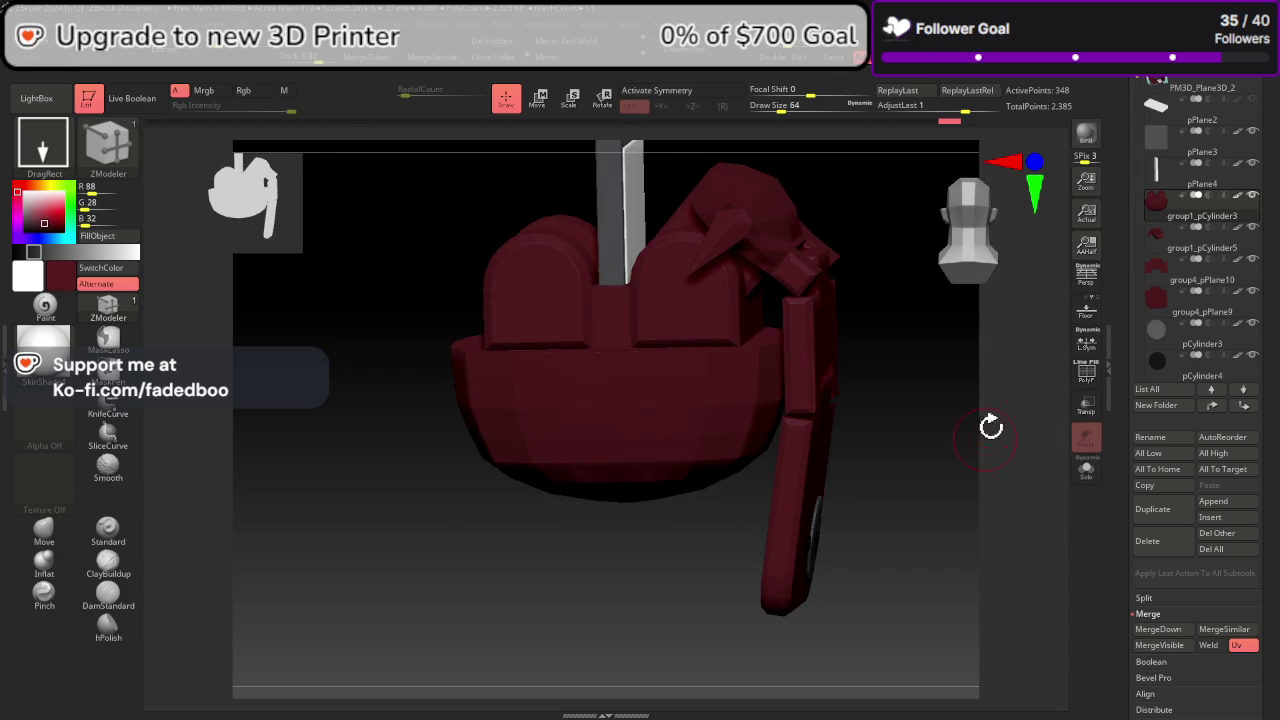
pyautogui.moveTo(1055, 470); pyautogui.dragTo(1023, 497)
pyautogui.moveTo(963, 376)
pyautogui.mouseDown()
pyautogui.moveTo(994, 514)
pyautogui.moveTo(949, 509)
pyautogui.moveTo(1016, 588)
pyautogui.moveTo(960, 569)
pyautogui.moveTo(977, 268)
pyautogui.mouseUp()
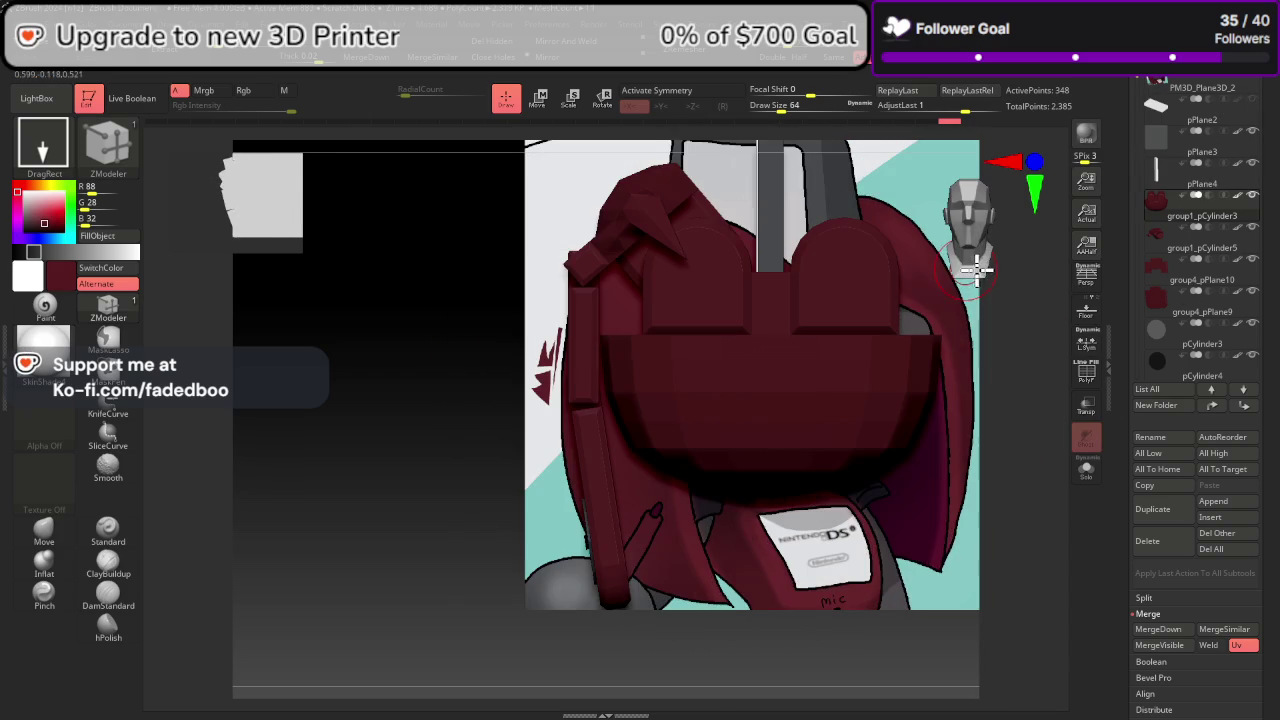
pyautogui.click(1237, 92)
pyautogui.click(1086, 468)
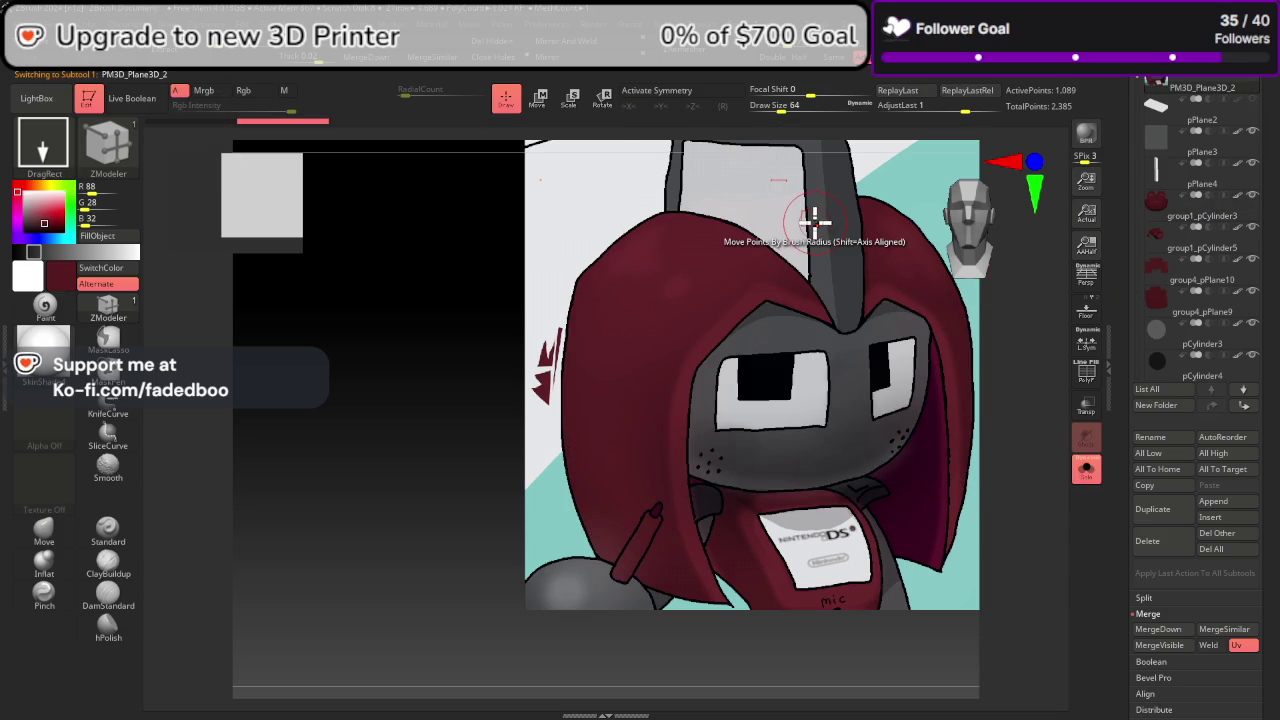
# Step: Show the other subtools again and sample grey from pPlane3 as the paint colour
pyautogui.click(1087, 470)
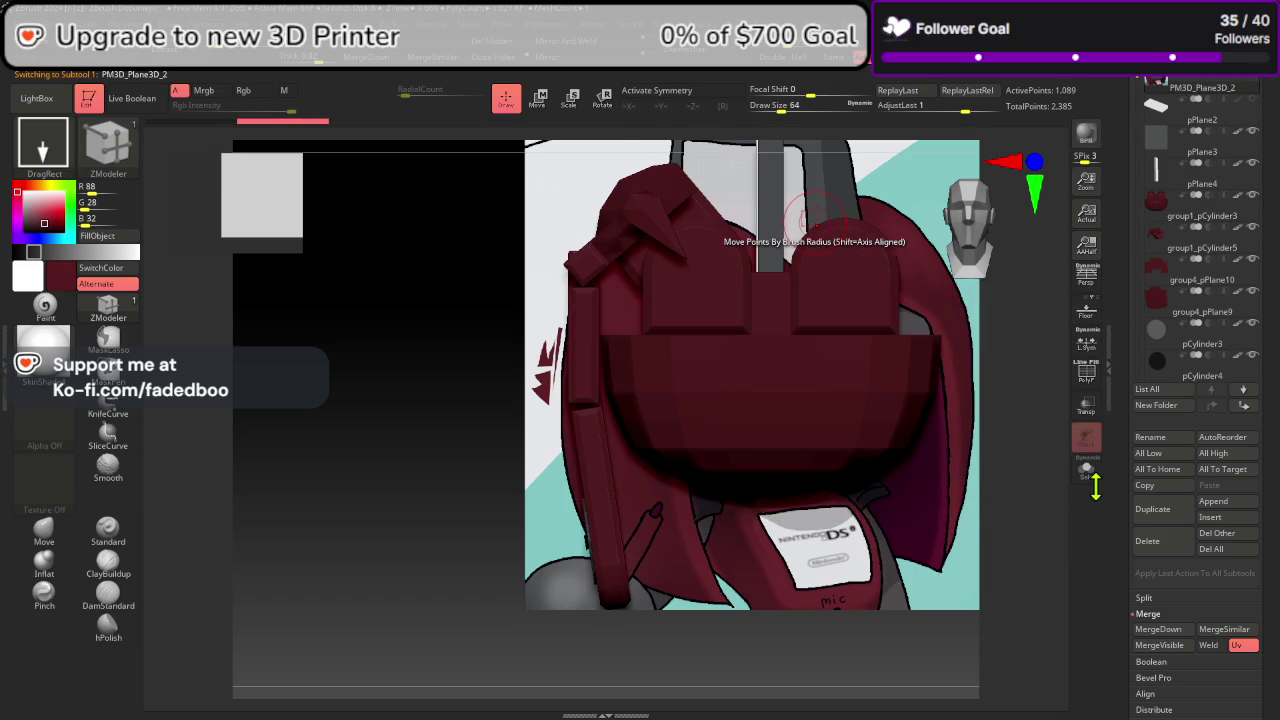
pyautogui.click(1206, 155)
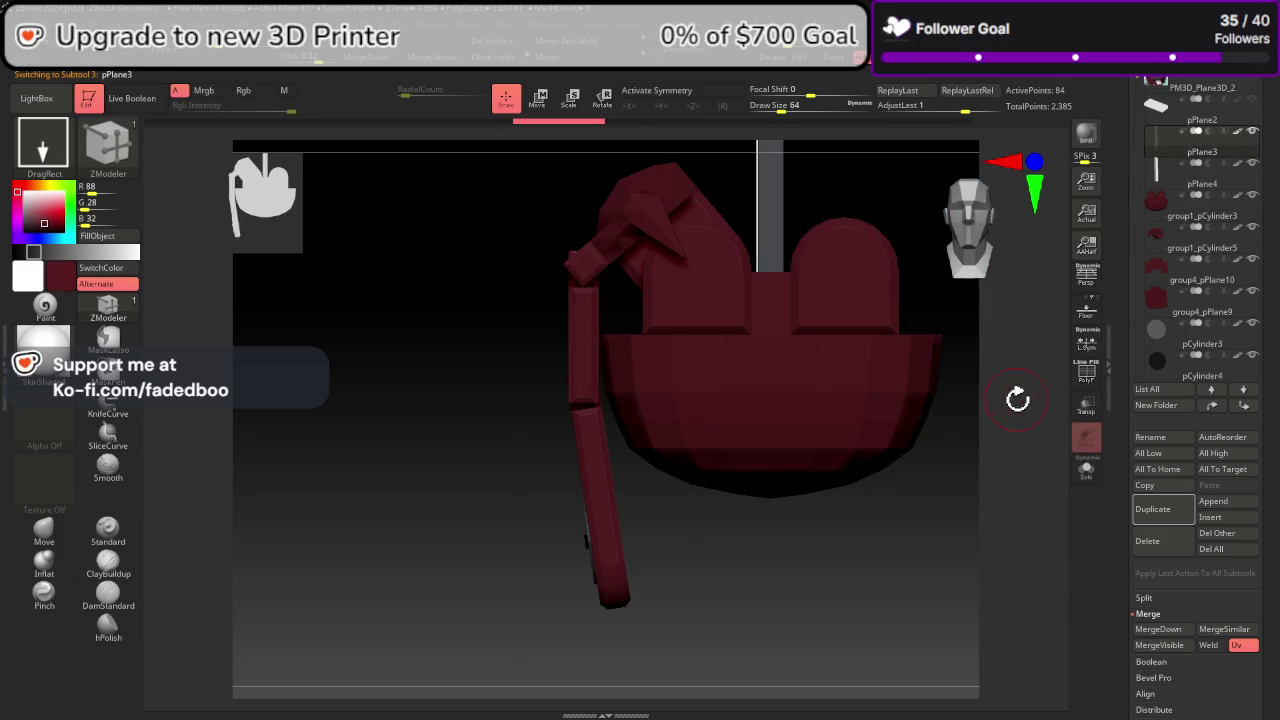
pyautogui.moveTo(1017, 399); pyautogui.dragTo(1025, 406)
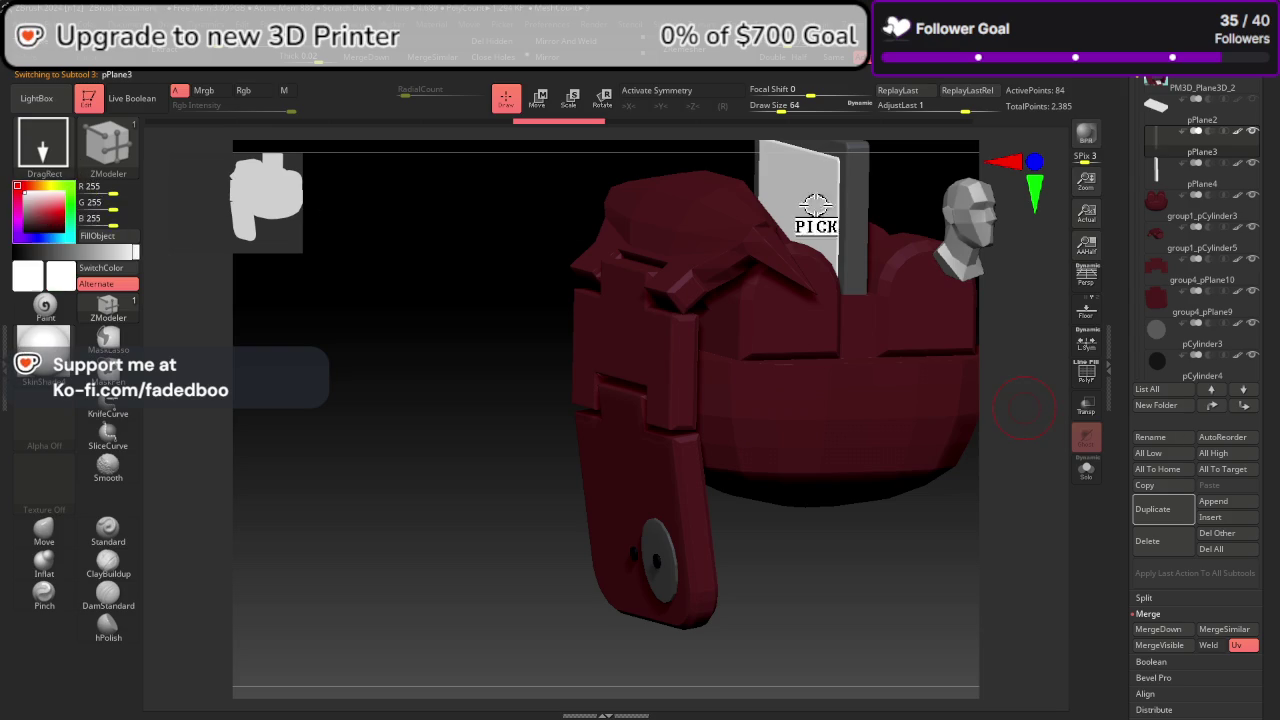
pyautogui.moveTo(60, 225); pyautogui.dragTo(852, 228)
# Step: Hide group1_pCylinder3's top blocks, fill its base grey, then unhide and reselect dark red
pyautogui.click(1190, 224)
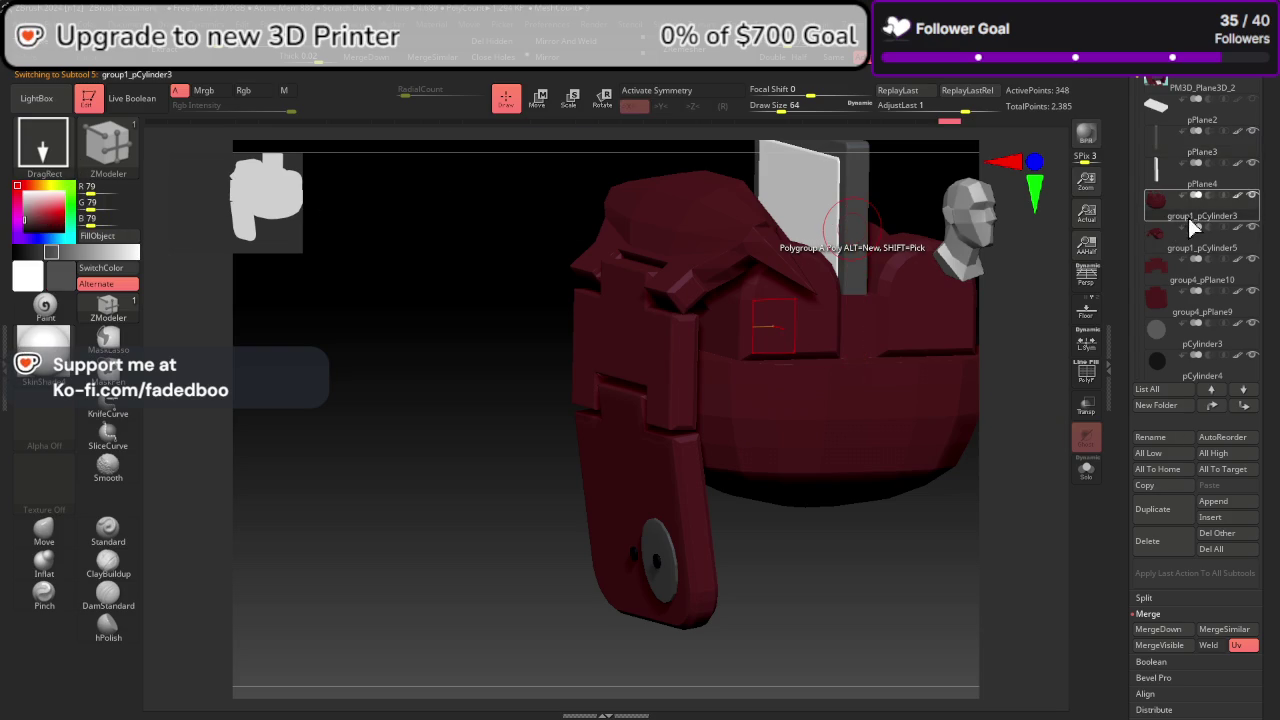
pyautogui.keyDown('ctrl'); pyautogui.keyDown('shift'); pyautogui.click(867, 446); pyautogui.keyUp('shift'); pyautogui.keyUp('ctrl')
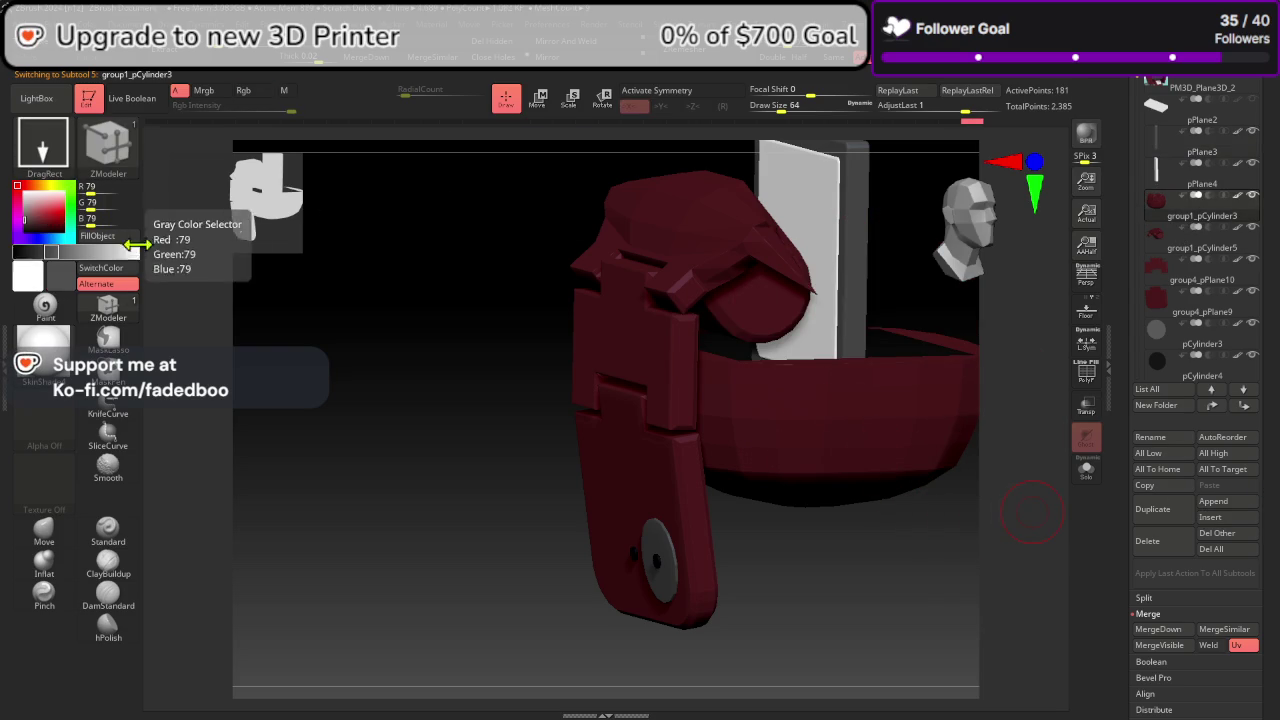
pyautogui.click(99, 236)
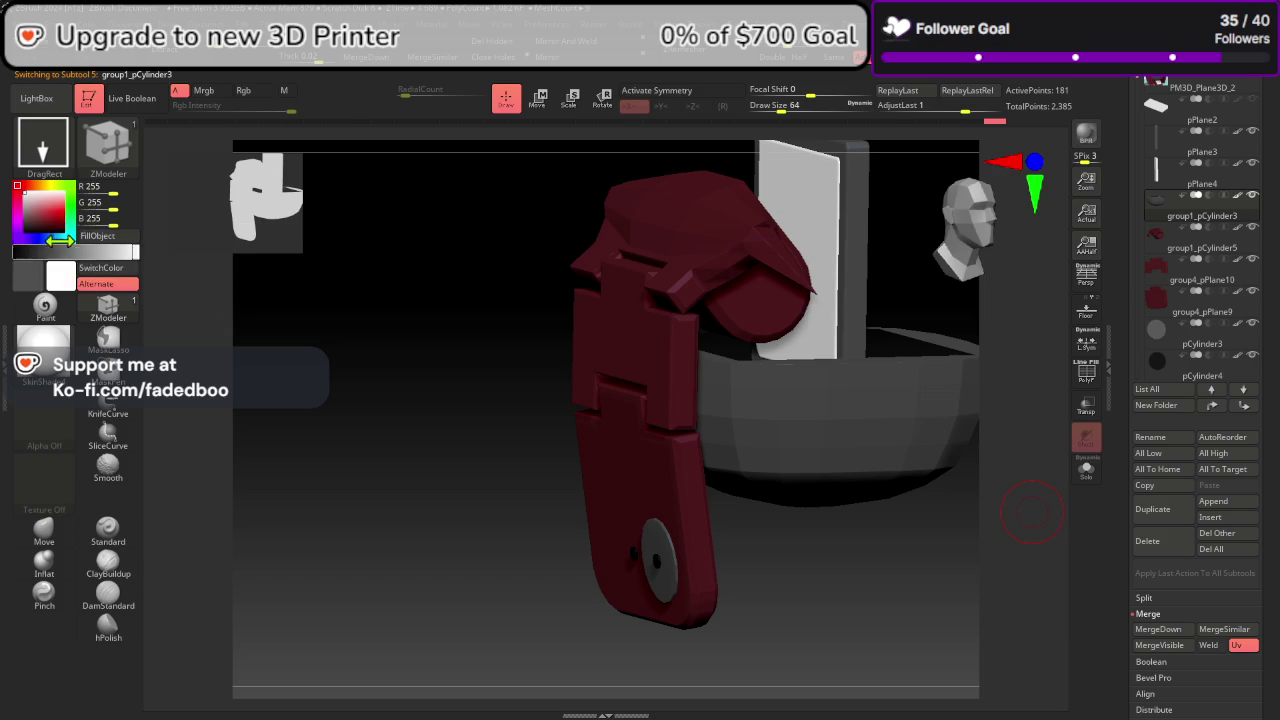
pyautogui.moveTo(87, 280)
pyautogui.mouseDown()
pyautogui.moveTo(701, 375)
pyautogui.moveTo(672, 348)
pyautogui.mouseUp()
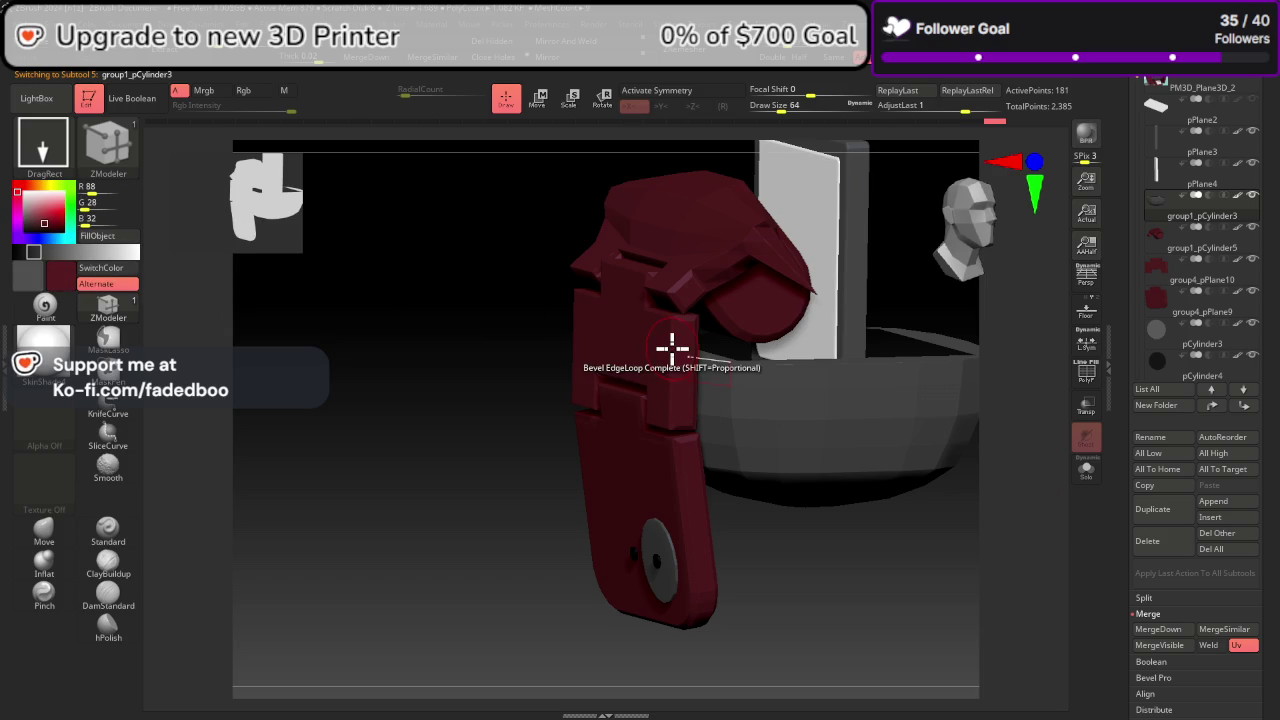
pyautogui.keyDown('ctrl'); pyautogui.keyDown('shift'); pyautogui.click(958, 597); pyautogui.keyUp('shift'); pyautogui.keyUp('ctrl')
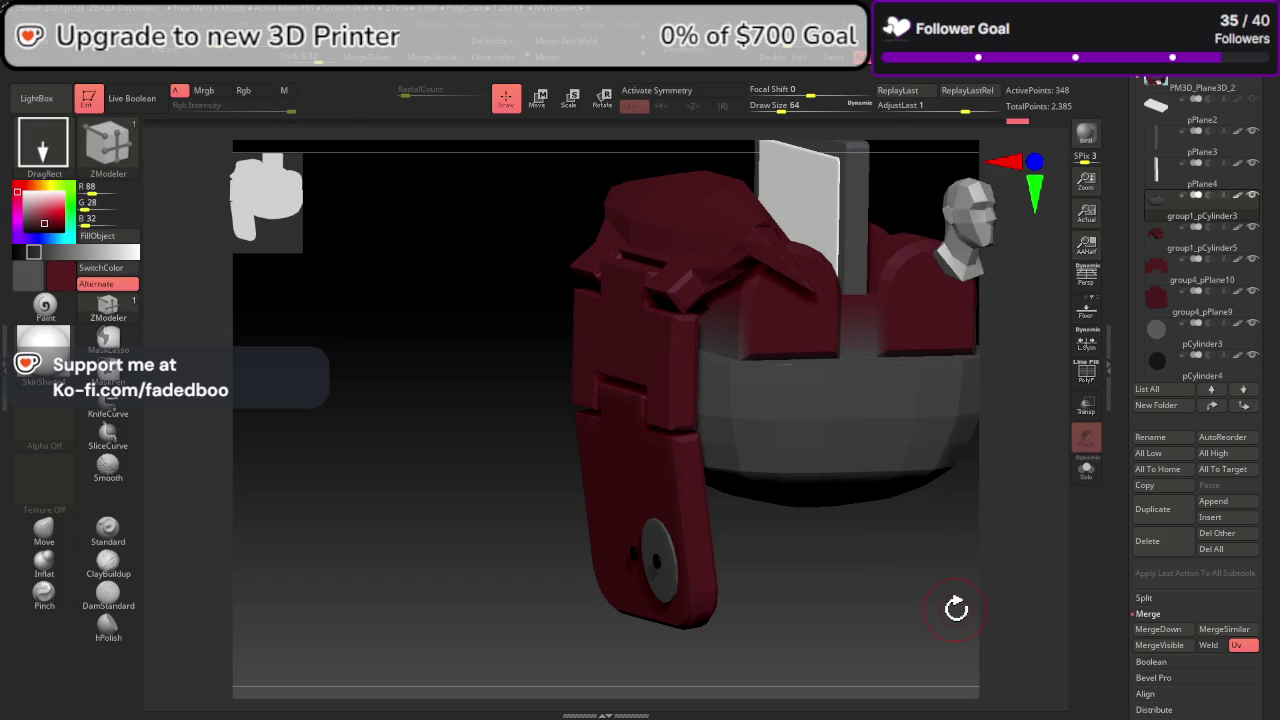
pyautogui.moveTo(944, 603)
pyautogui.mouseDown()
pyautogui.moveTo(689, 580)
pyautogui.moveTo(752, 603)
pyautogui.mouseUp()
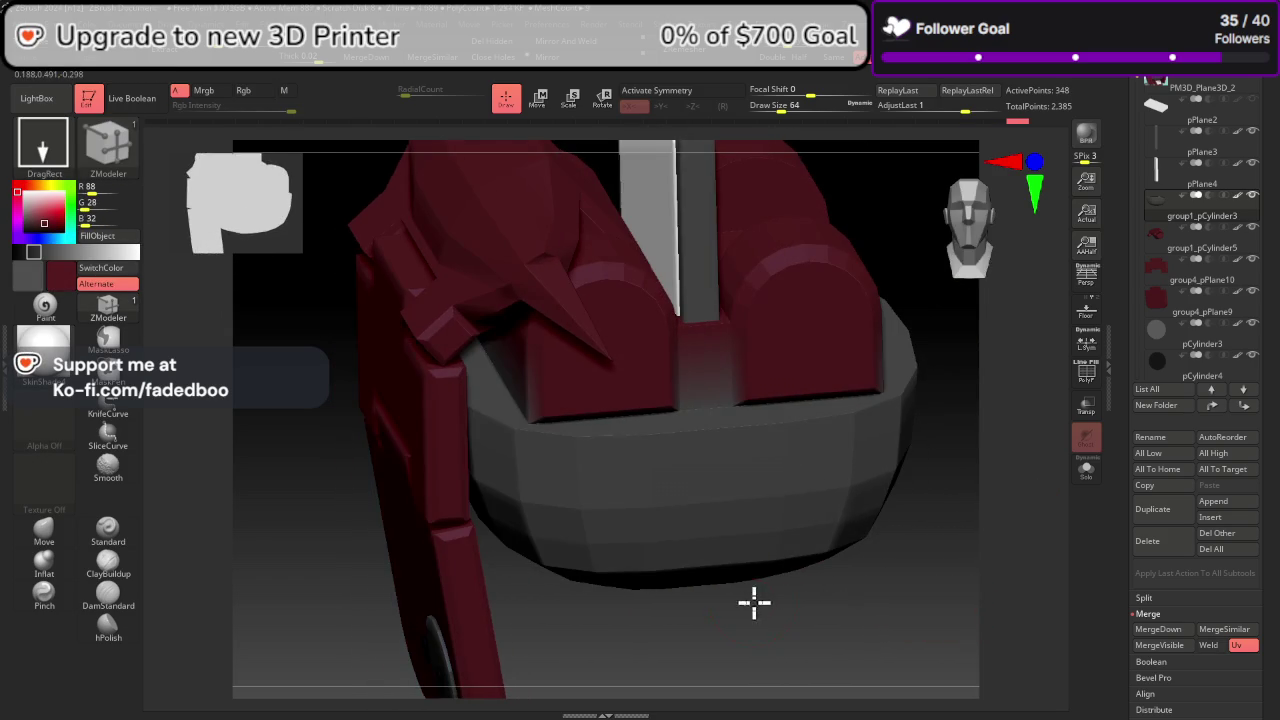
# Step: Solo the bowl with PolyF on, insert a single edge loop on its rim, then undo one loop
pyautogui.click(1086, 470)
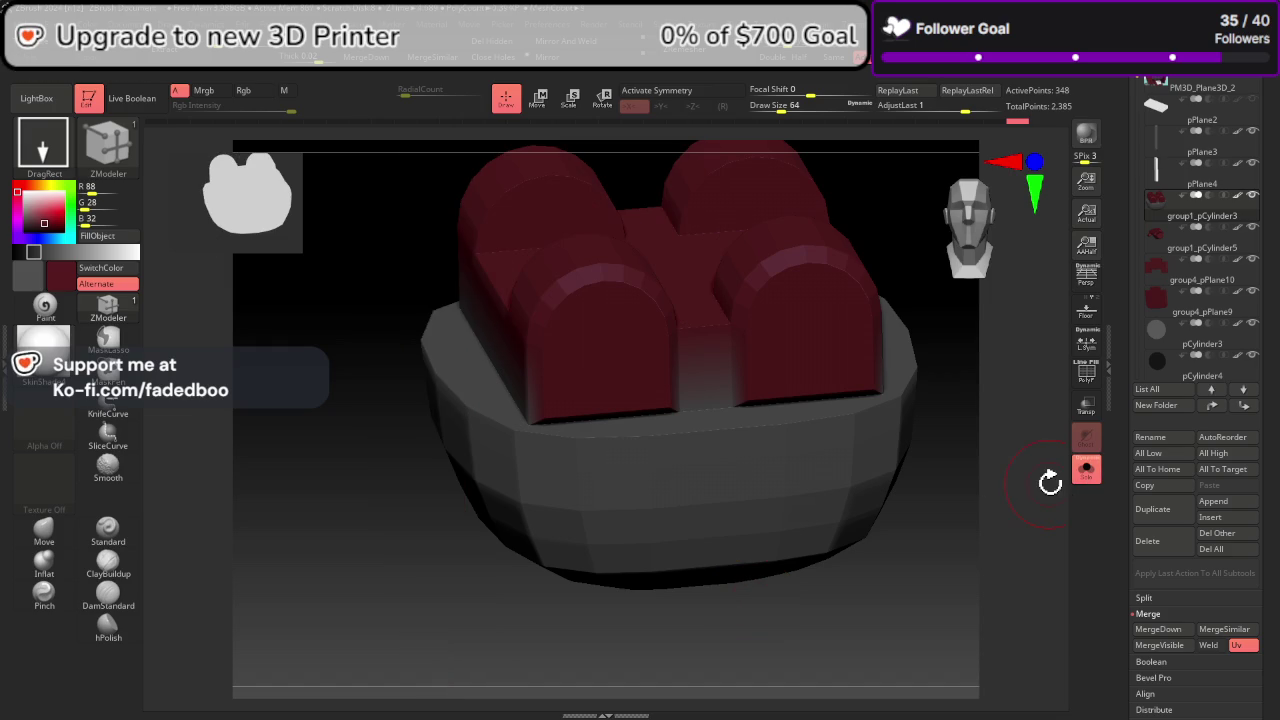
pyautogui.click(1082, 377)
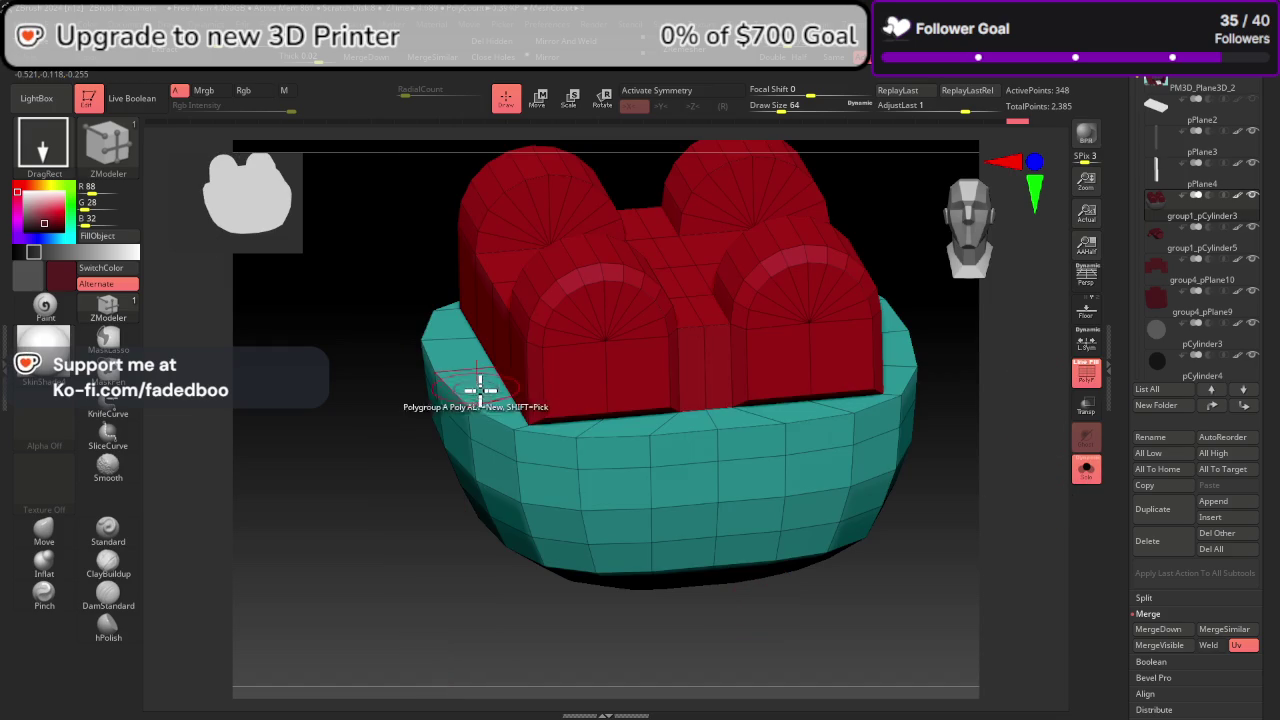
pyautogui.press('space')
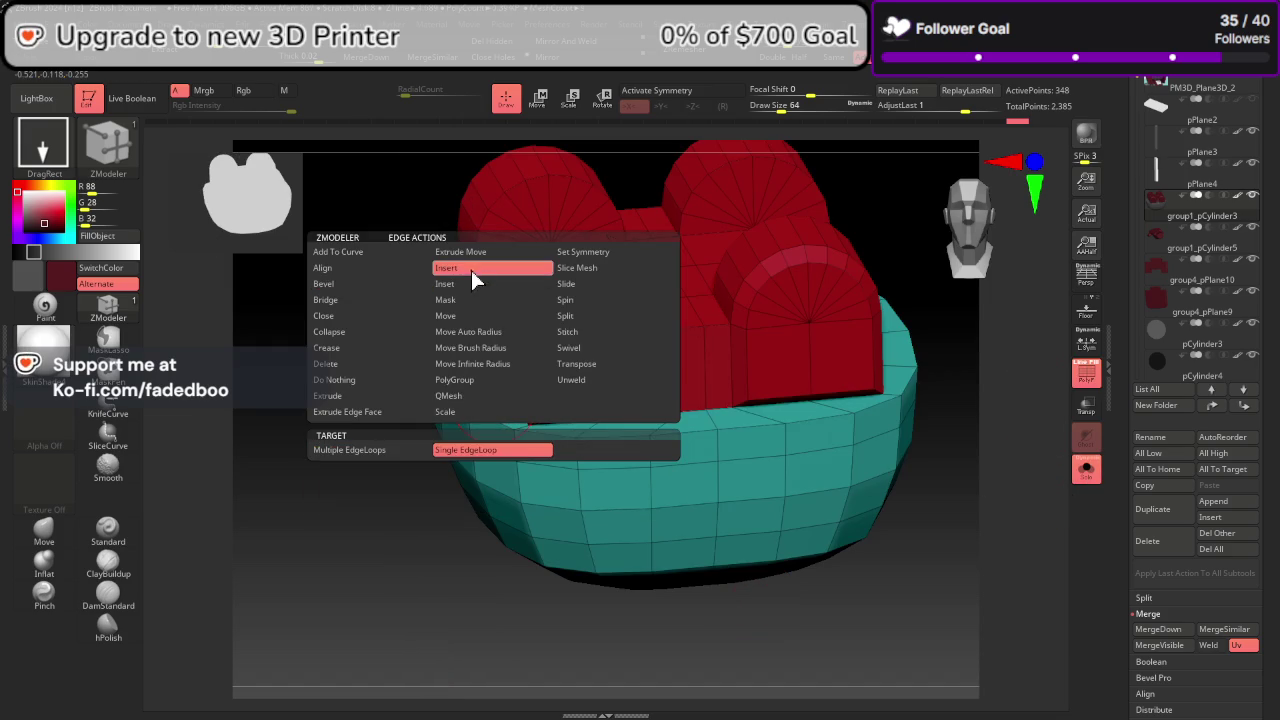
pyautogui.click(471, 270)
pyautogui.click(487, 386)
pyautogui.click(490, 401)
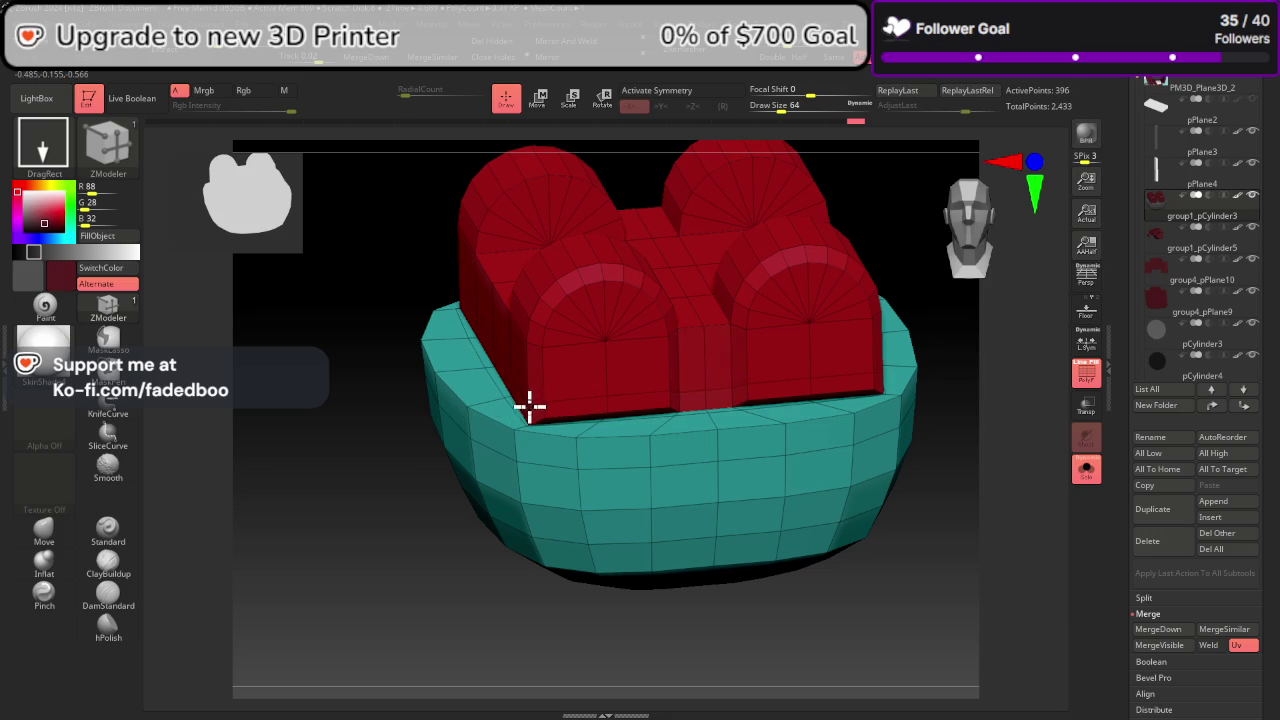
pyautogui.hotkey('ctrl', 'z')
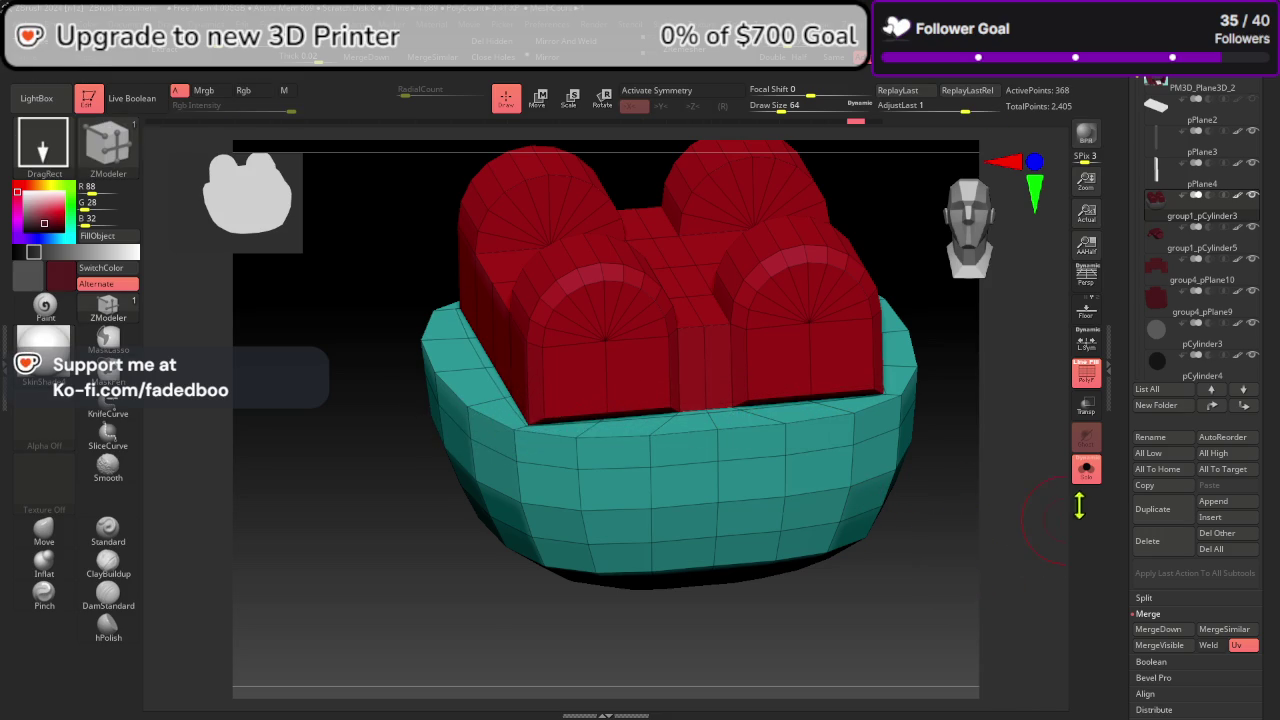
# Step: Restore the other subtools, turn PolyF off, and fill the whole bowl piece grey
pyautogui.click(1086, 470)
pyautogui.hotkey('shift', 'f')
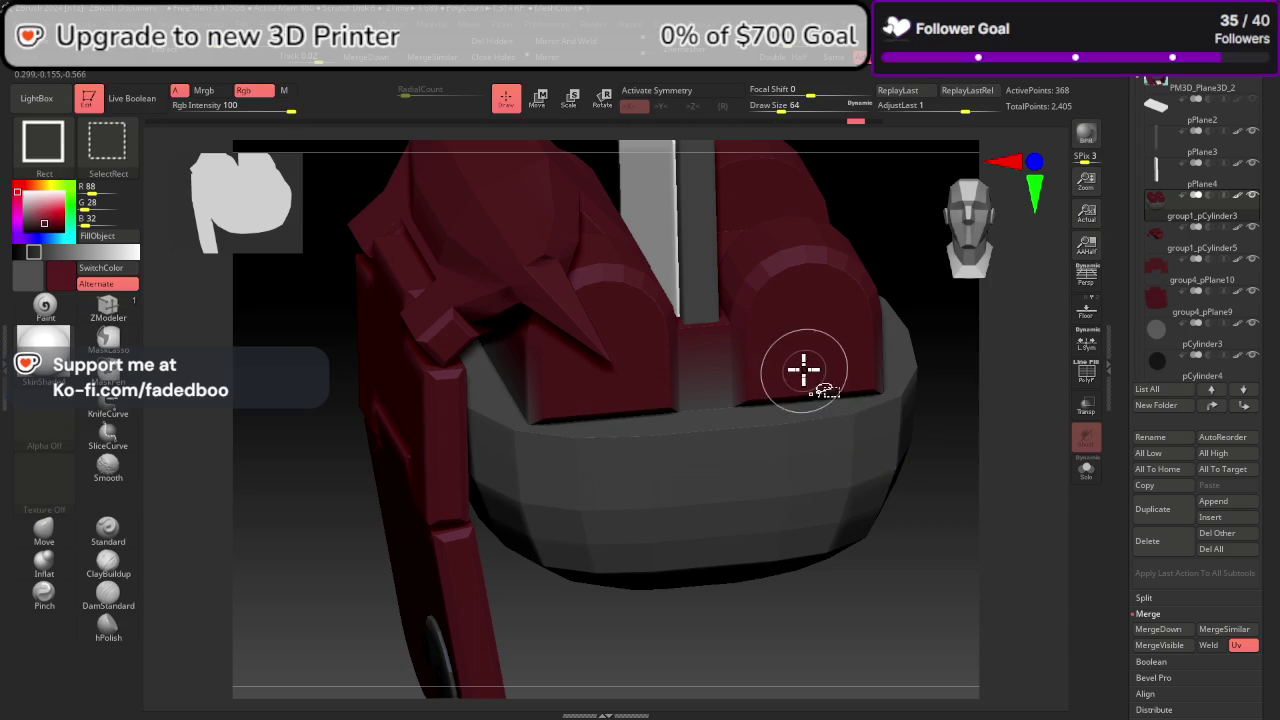
pyautogui.hotkey('ctrl', 'z')
pyautogui.click(132, 263)
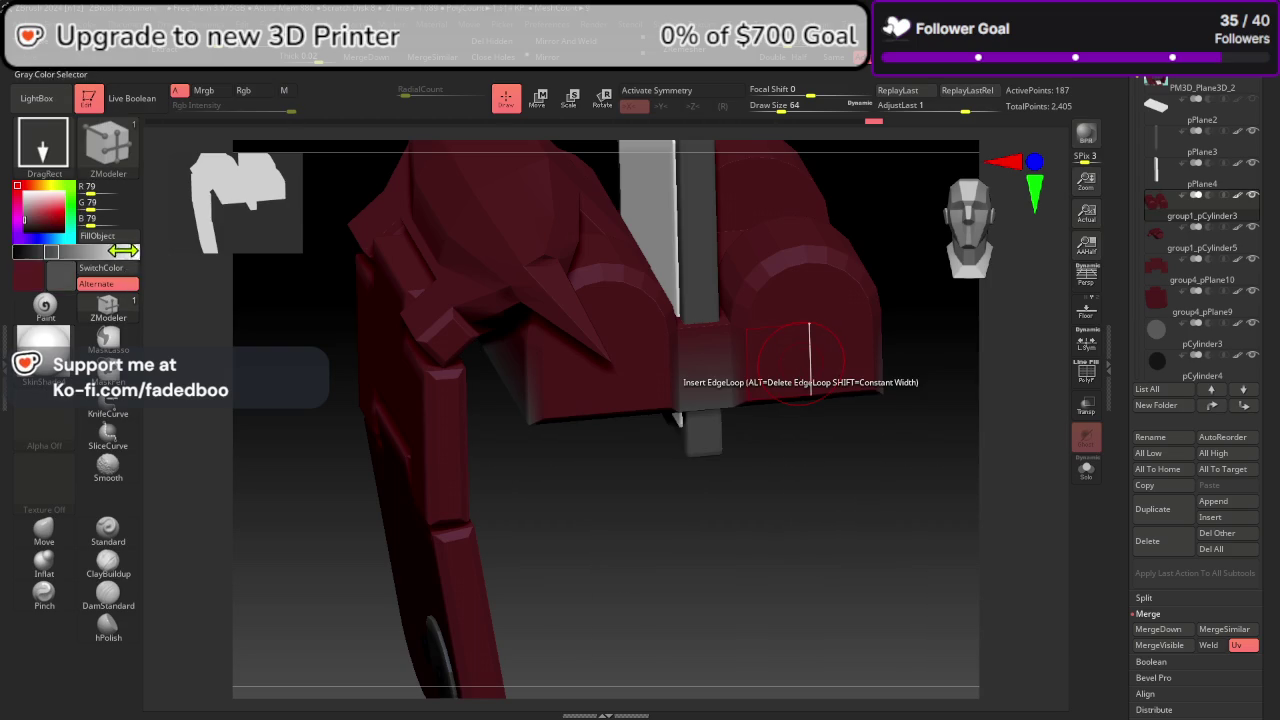
pyautogui.click(125, 245)
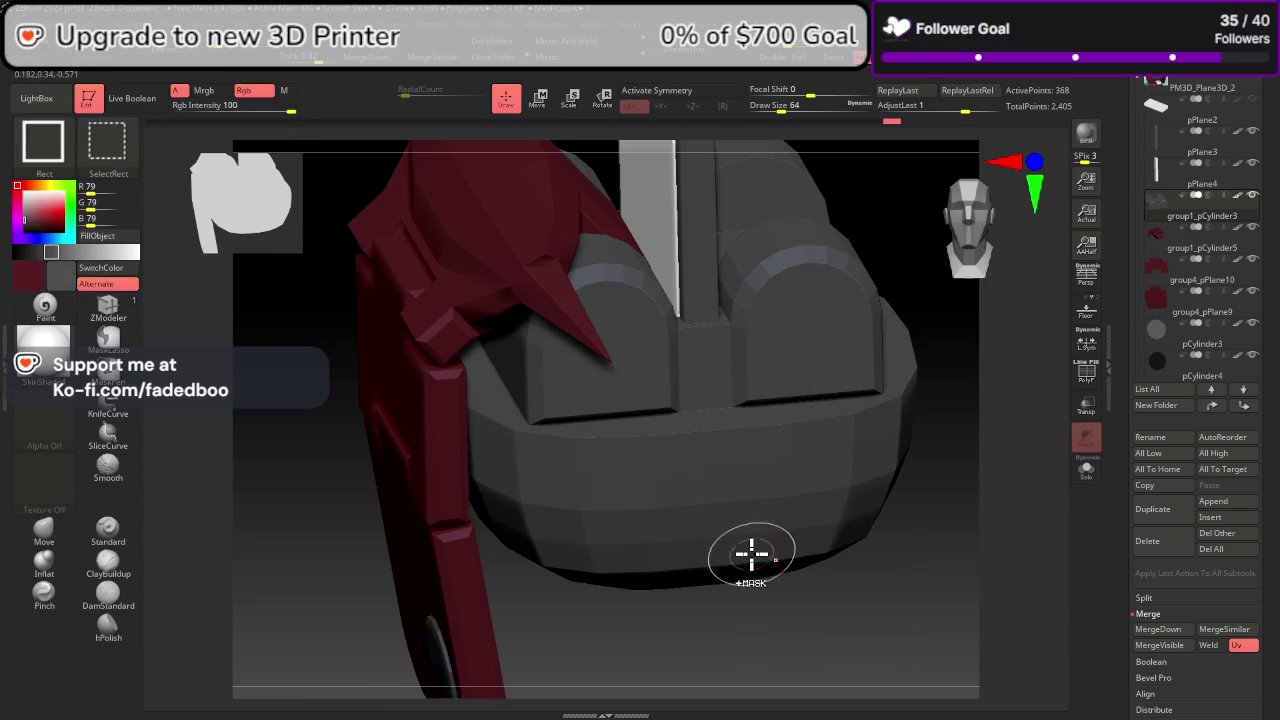
# Step: Hide the grey base, fill the rounded blocks dark red, then unhide the base
pyautogui.keyDown('ctrl'); pyautogui.keyDown('shift'); pyautogui.click(609, 476); pyautogui.keyUp('shift'); pyautogui.keyUp('ctrl')
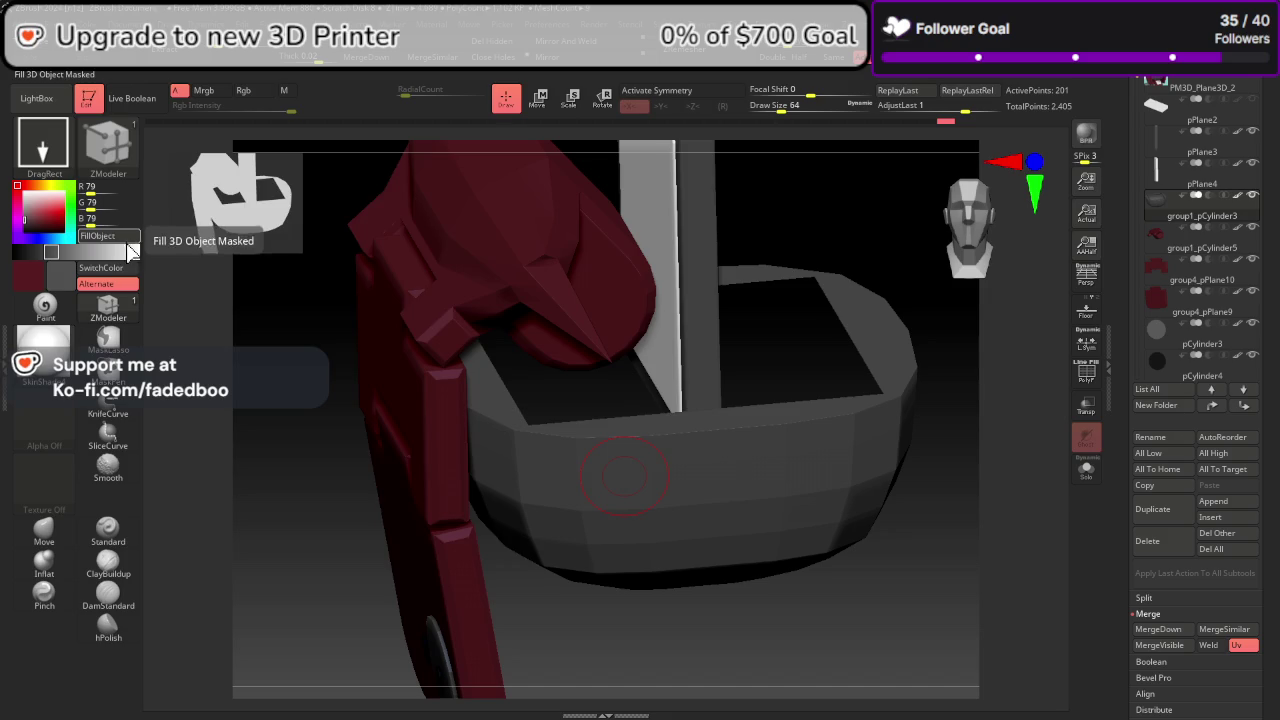
pyautogui.keyDown('ctrl'); pyautogui.keyDown('shift'); pyautogui.click(651, 614); pyautogui.keyUp('shift'); pyautogui.keyUp('ctrl')
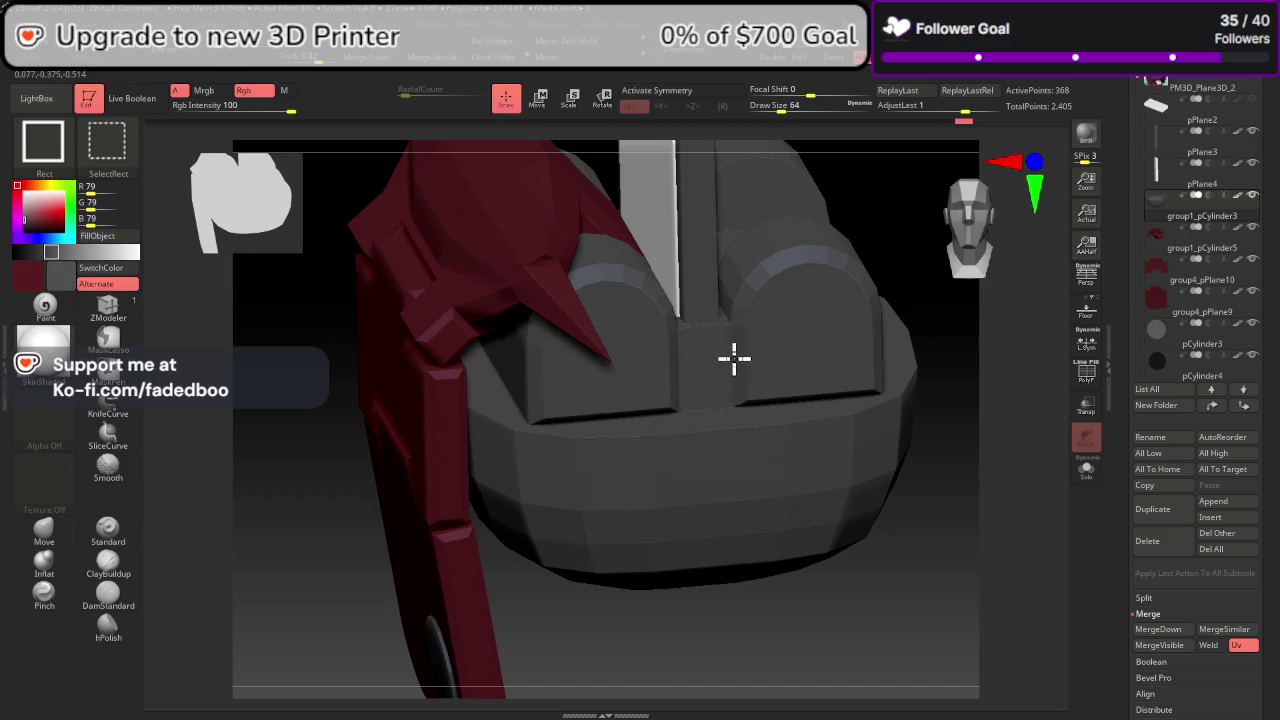
pyautogui.keyDown('ctrl'); pyautogui.keyDown('shift'); pyautogui.click(734, 358); pyautogui.keyUp('shift'); pyautogui.keyUp('ctrl')
pyautogui.click(125, 268)
pyautogui.click(127, 248)
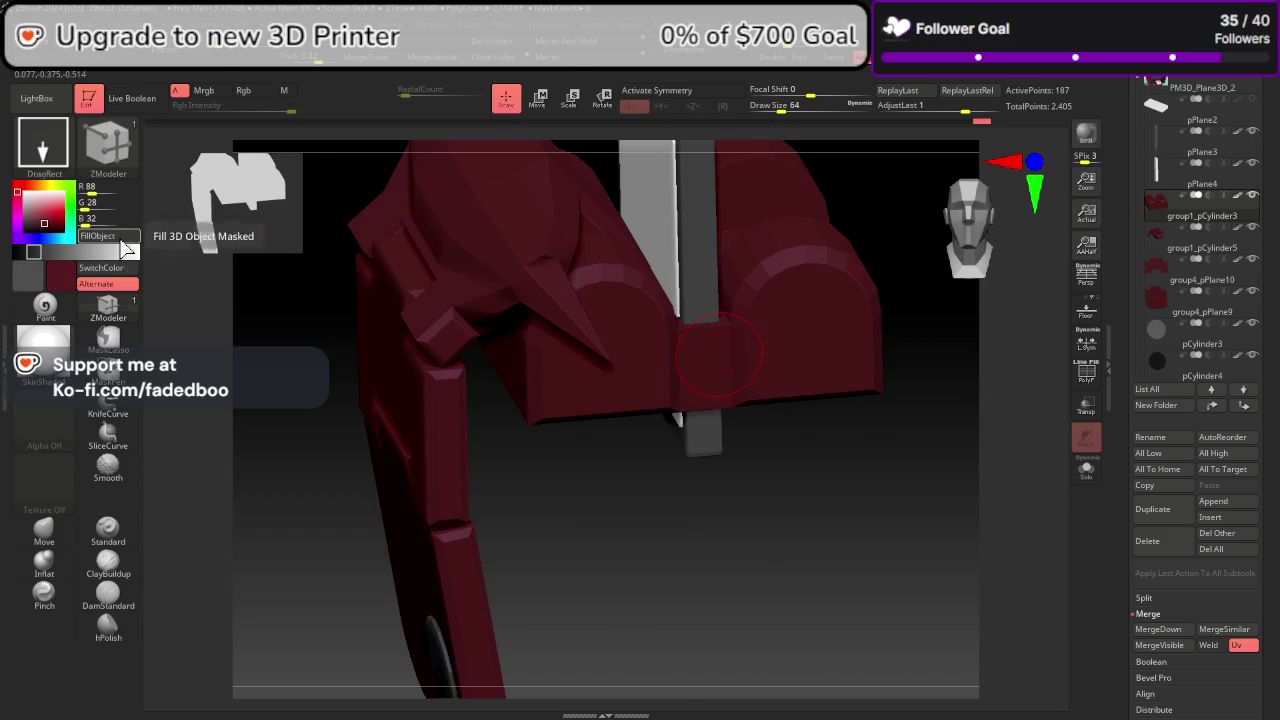
pyautogui.keyDown('ctrl'); pyautogui.keyDown('shift'); pyautogui.click(930, 548); pyautogui.keyUp('shift'); pyautogui.keyUp('ctrl')
pyautogui.moveTo(959, 590); pyautogui.dragTo(952, 547)
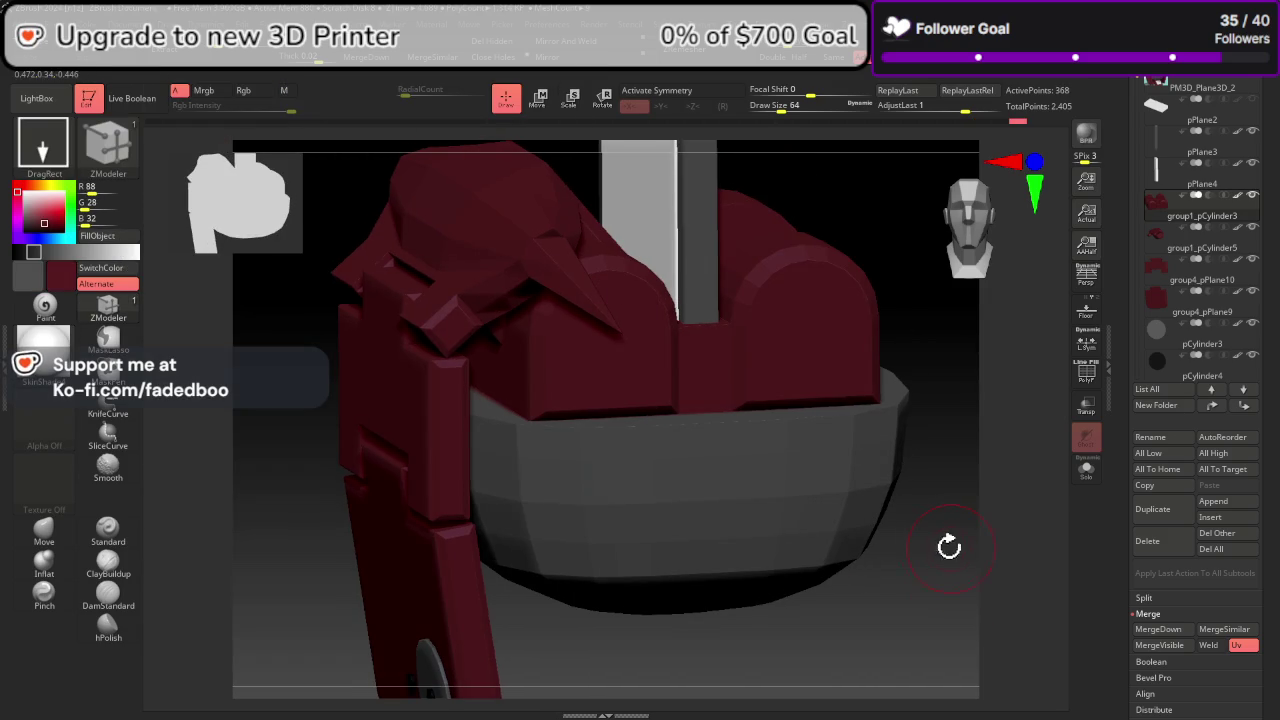
pyautogui.moveTo(948, 546)
pyautogui.keyDown('ctrl'); pyautogui.mouseDown(button='right')
pyautogui.moveTo(771, 517)
pyautogui.moveTo(829, 523)
pyautogui.mouseUp(button='right'); pyautogui.keyUp('ctrl')
pyautogui.moveTo(852, 509)
pyautogui.mouseDown()
pyautogui.moveTo(863, 506)
pyautogui.moveTo(837, 514)
pyautogui.moveTo(807, 499)
pyautogui.mouseUp()
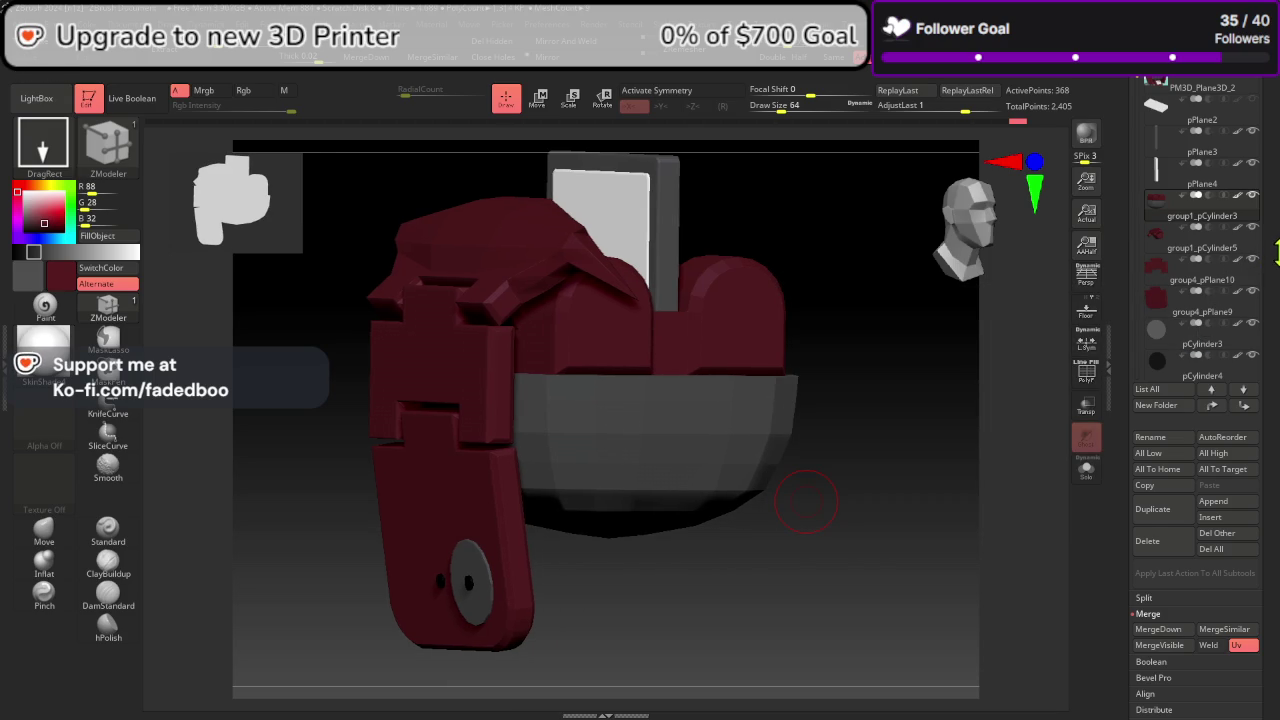
pyautogui.moveTo(1277, 254); pyautogui.dragTo(1247, 310)
# Step: Snap to a front view, show PolyF, and subdivide the mesh three times in Geometry
pyautogui.click(988, 252)
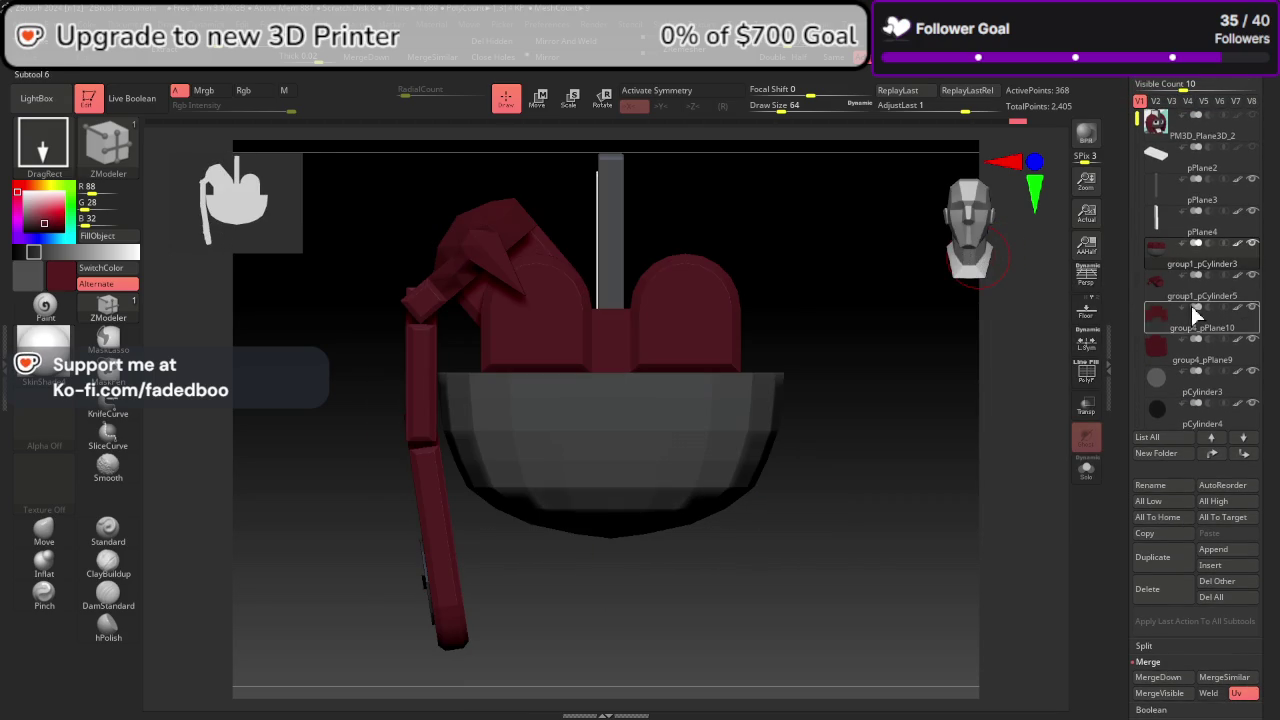
pyautogui.moveTo(1266, 322); pyautogui.dragTo(1262, 217)
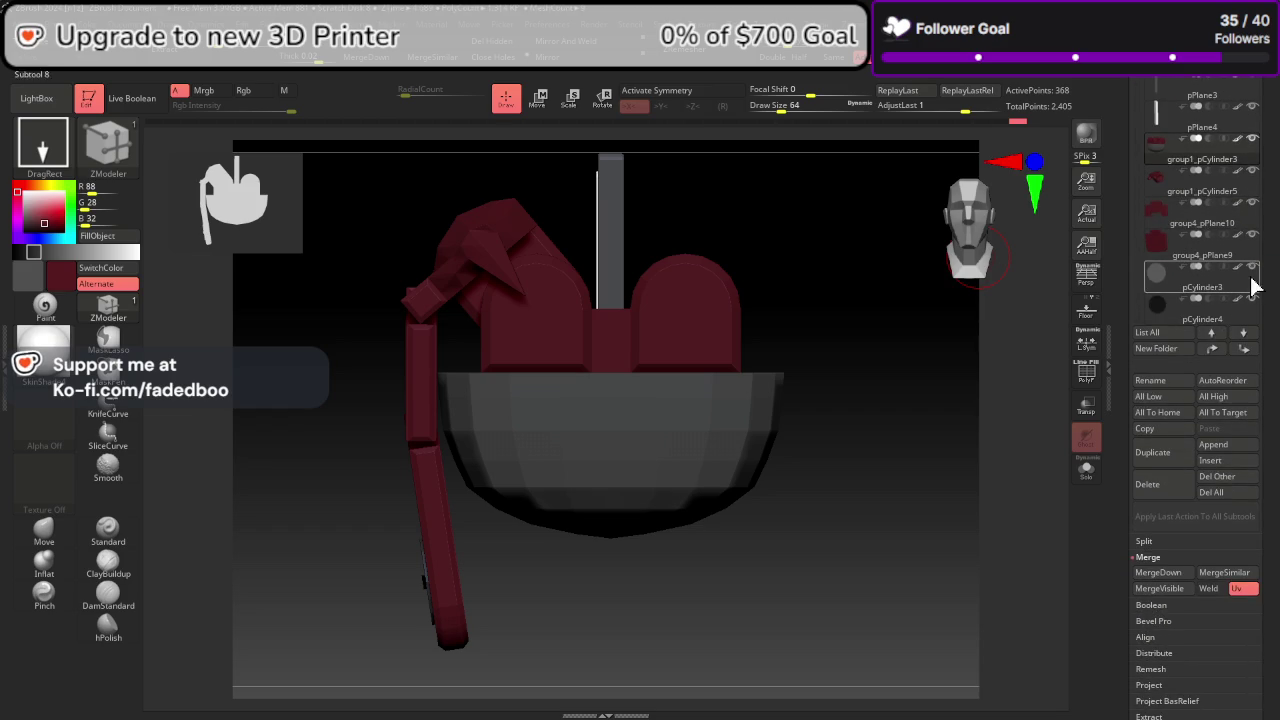
pyautogui.moveTo(990, 420); pyautogui.dragTo(993, 490)
pyautogui.click(1085, 378)
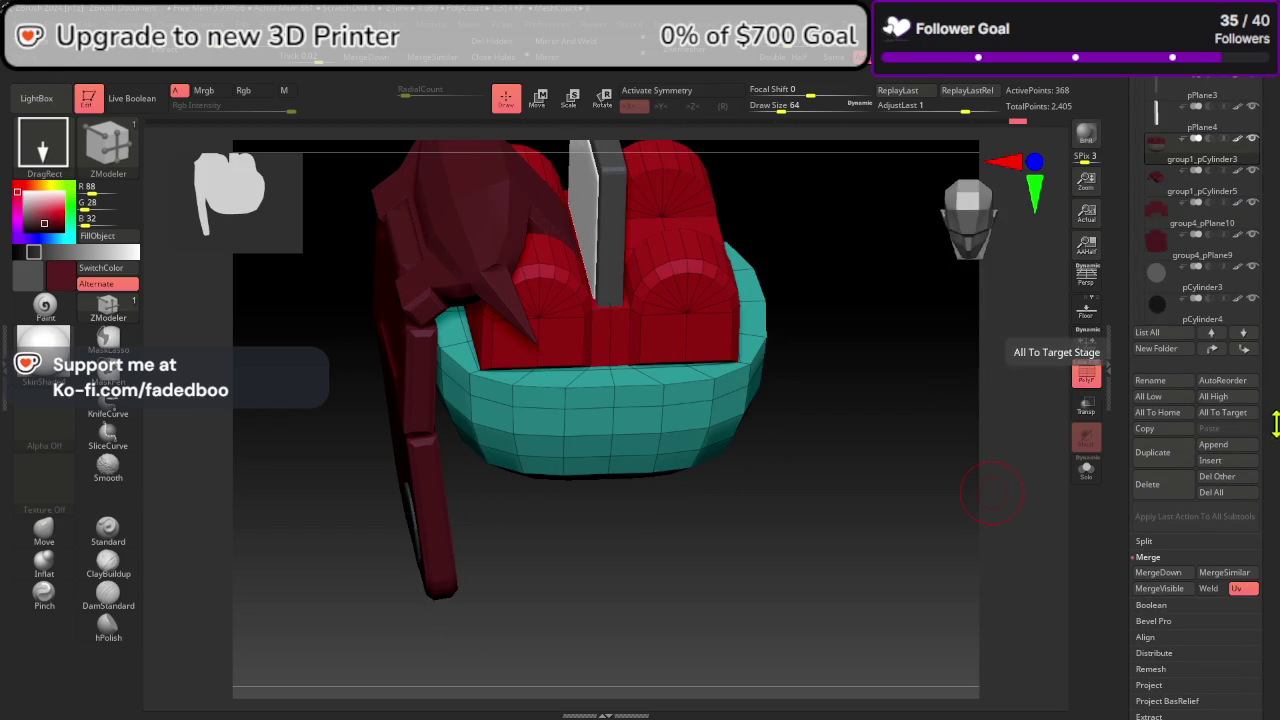
pyautogui.moveTo(1256, 657); pyautogui.dragTo(1256, 305)
pyautogui.click(1170, 404)
pyautogui.click(1150, 109)
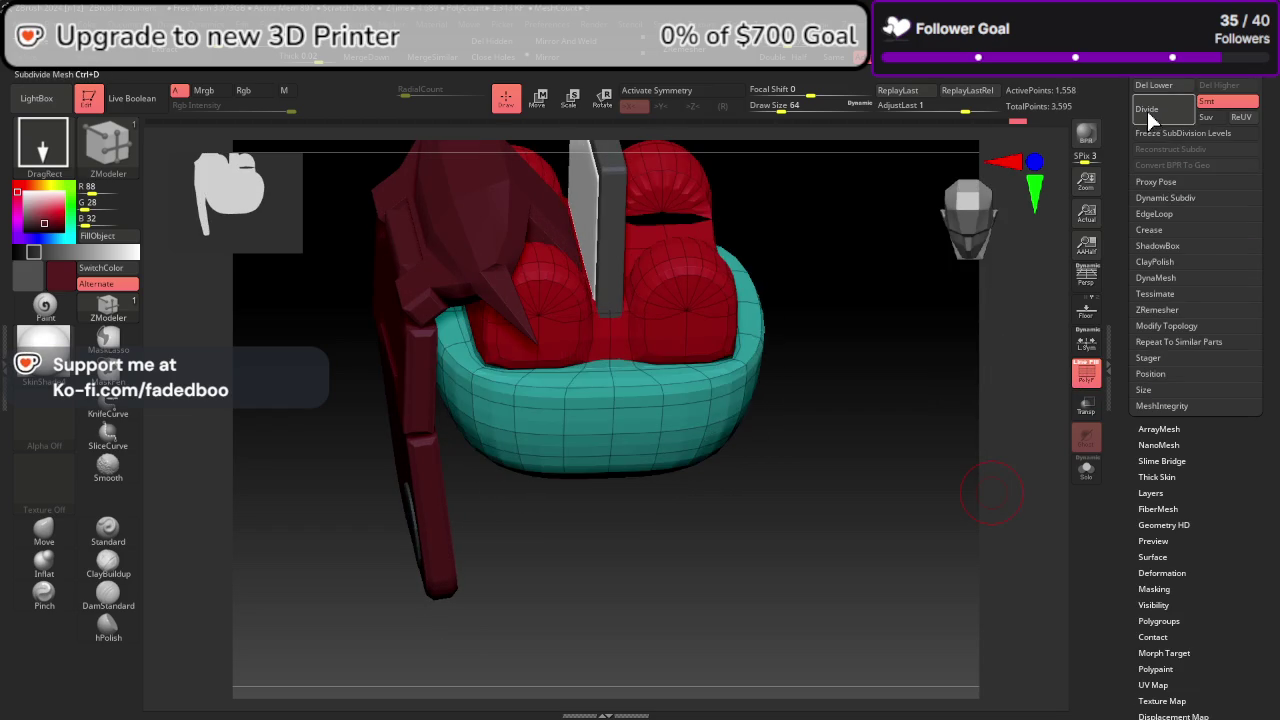
pyautogui.click(1150, 109)
pyautogui.click(1150, 109)
# Step: Return to the lowest subdivision level with PolyF on and zoom in on the red cylinders
pyautogui.moveTo(992, 490); pyautogui.dragTo(933, 425)
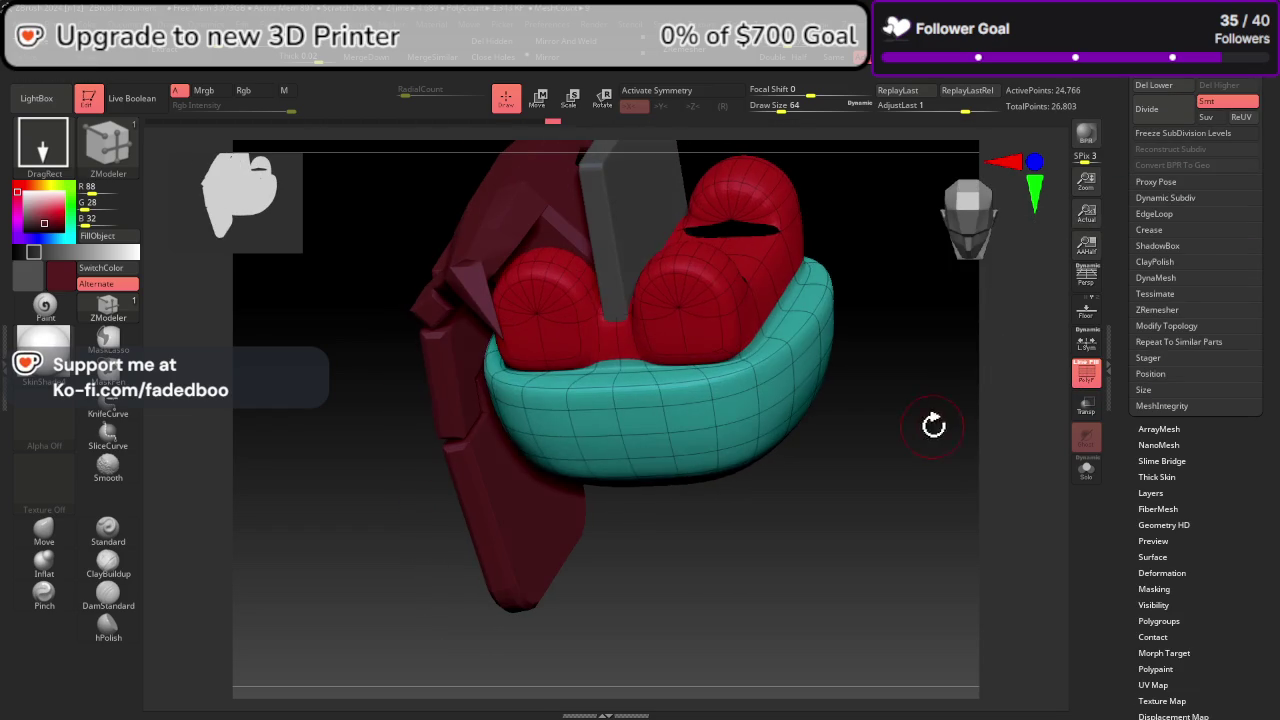
pyautogui.click(1085, 378)
pyautogui.moveTo(1006, 443); pyautogui.dragTo(1035, 413)
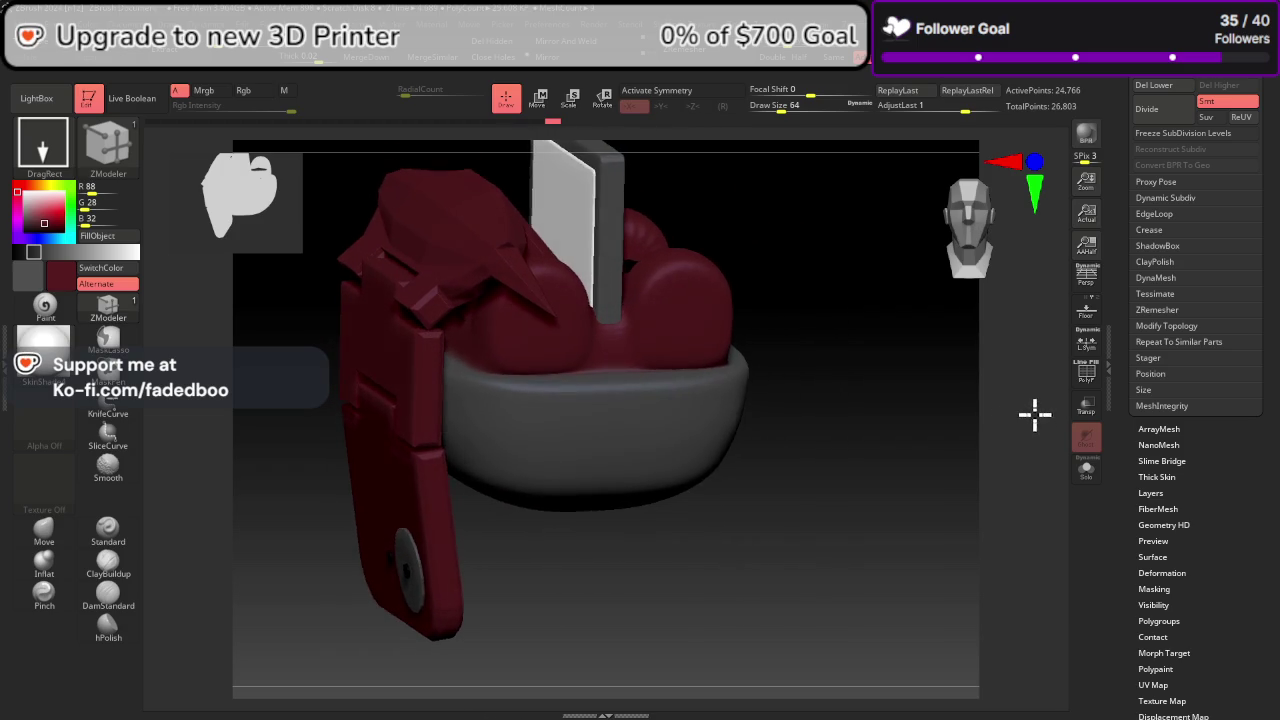
pyautogui.hotkey('ctrl', 'z')
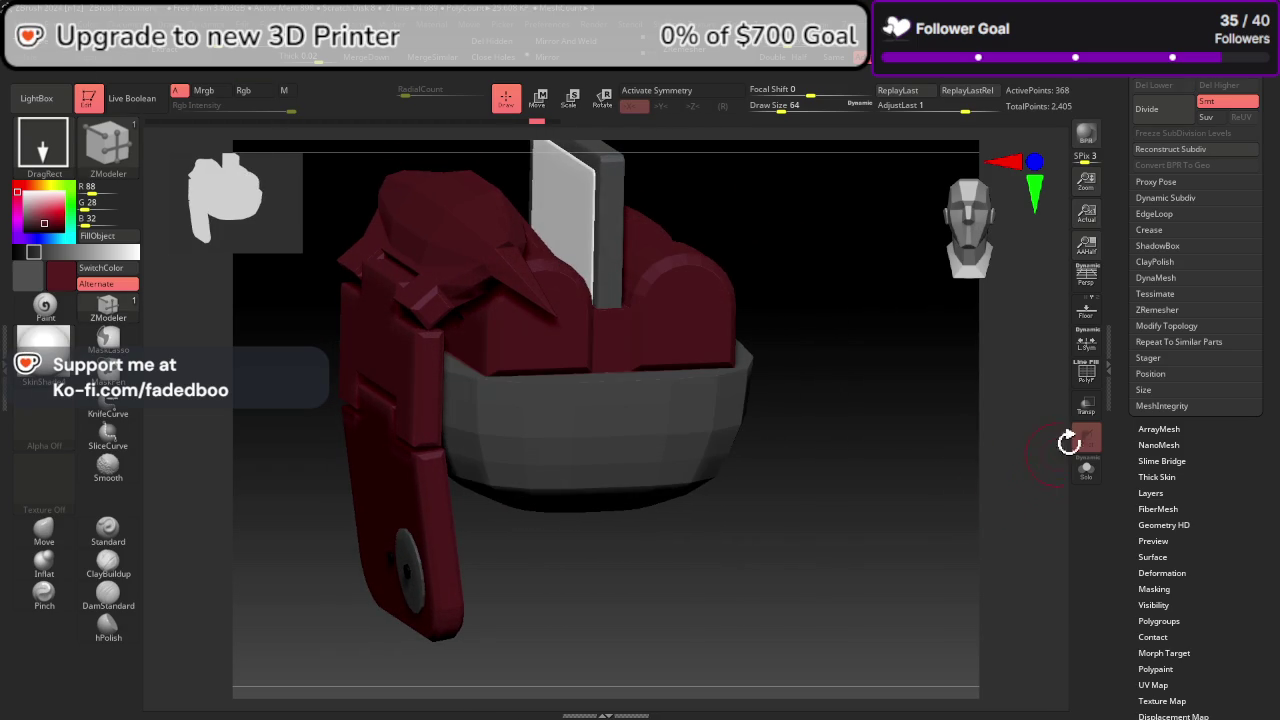
pyautogui.click(1082, 378)
pyautogui.moveTo(1063, 391); pyautogui.dragTo(983, 497)
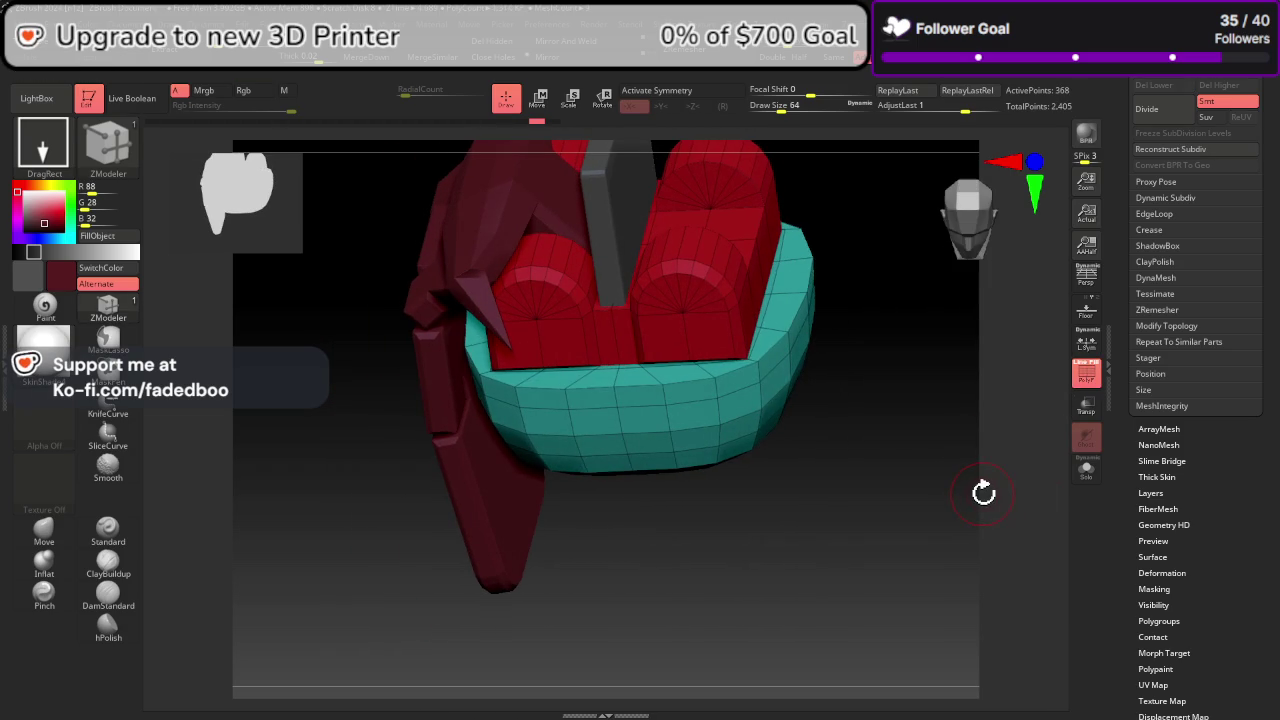
pyautogui.moveTo(863, 352)
pyautogui.mouseDown()
pyautogui.moveTo(705, 460)
pyautogui.moveTo(837, 514)
pyautogui.moveTo(566, 543)
pyautogui.mouseUp()
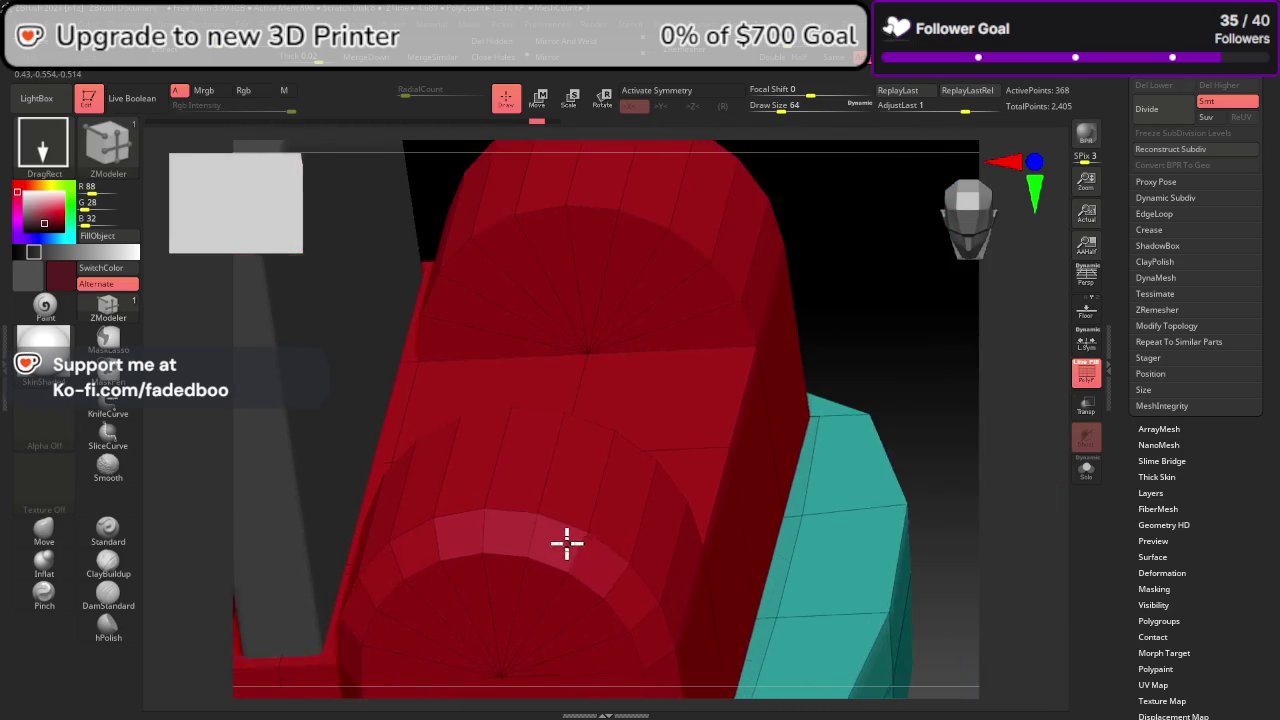
# Step: Switch to the ZModeler brush and adjust the fan centre point on the red cylinder cap
pyautogui.press('b')
pyautogui.press('z')
pyautogui.press('m')
pyautogui.moveTo(596, 470)
pyautogui.keyDown('alt'); pyautogui.mouseDown()
pyautogui.moveTo(634, 391)
pyautogui.moveTo(634, 431)
pyautogui.mouseUp(); pyautogui.keyUp('alt')
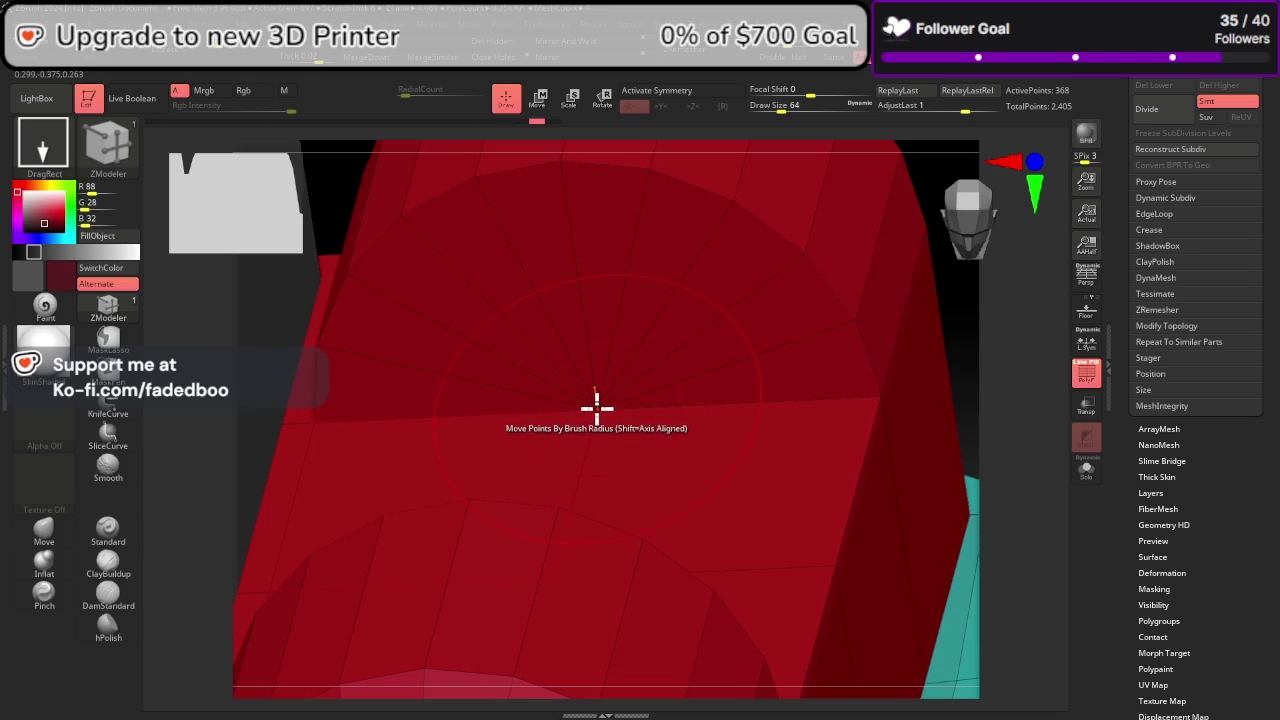
pyautogui.click(628, 380)
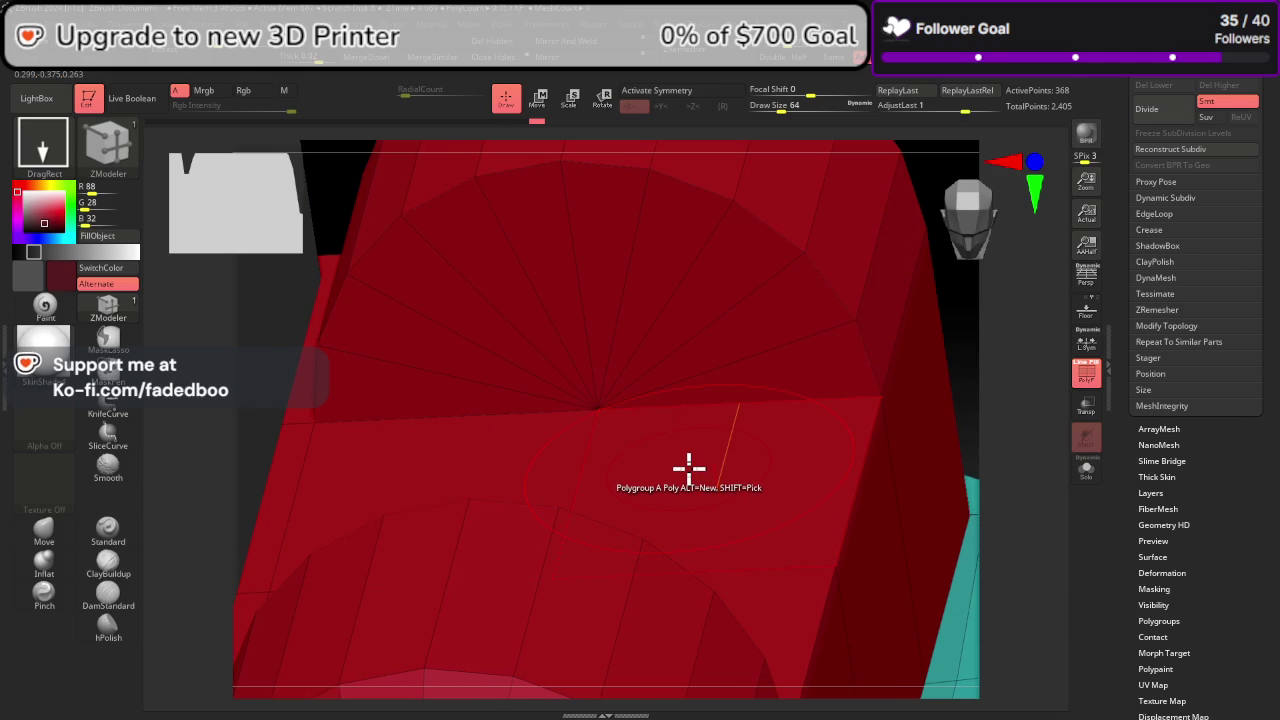
# Step: Preview the mesh subdivided with Ctrl+D, then step back down to the low-poly mesh
pyautogui.hotkey('ctrl', 'd')
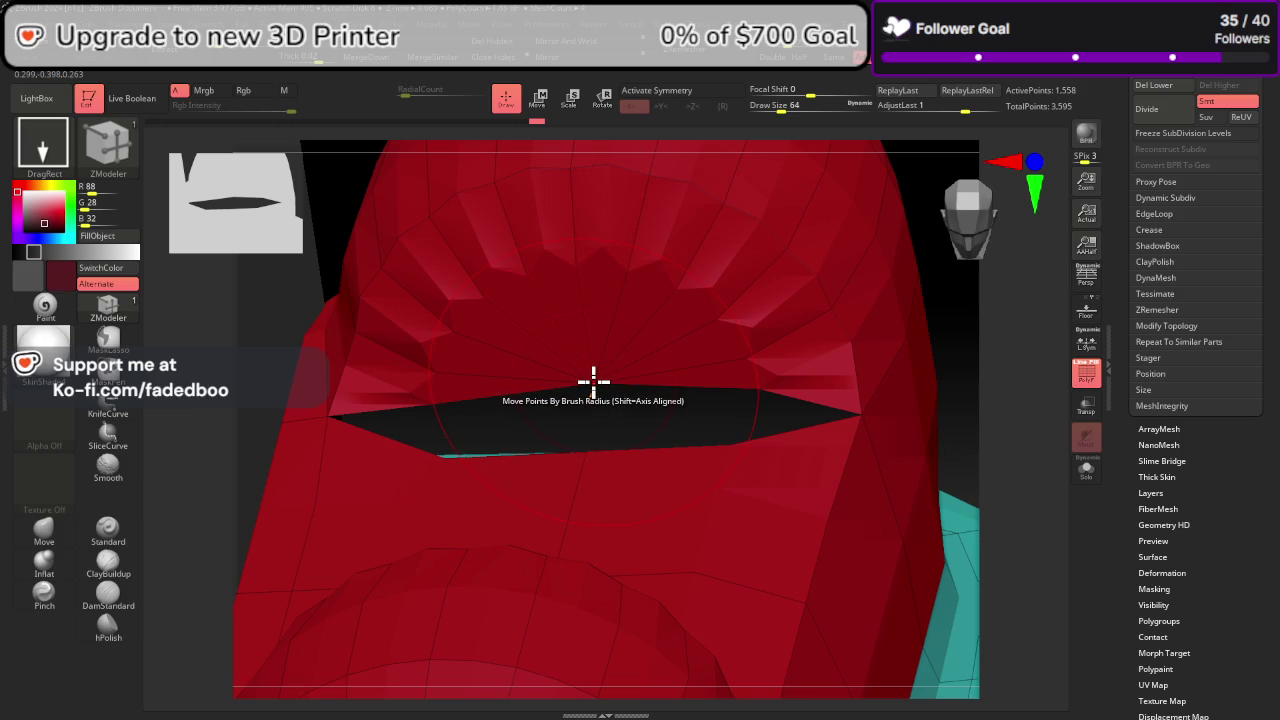
pyautogui.press('space')
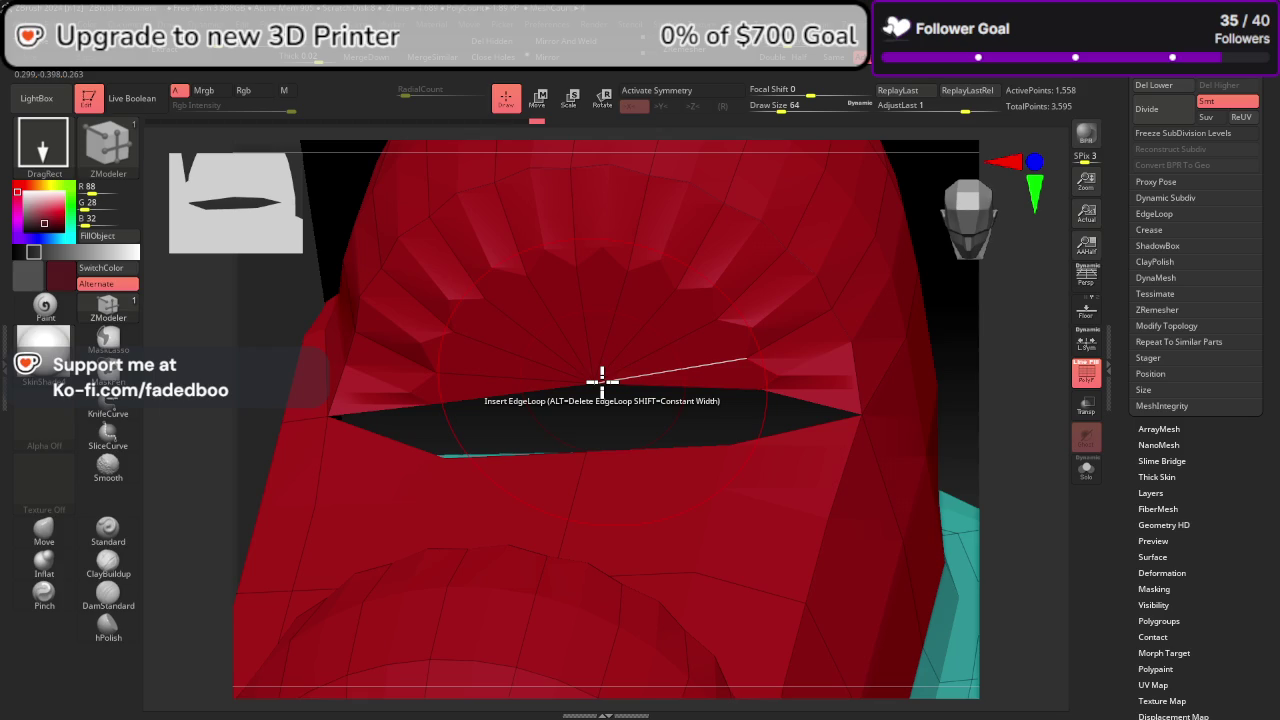
pyautogui.keyDown('ctrl'); pyautogui.moveTo(663, 374); pyautogui.dragTo(503, 430, button='right'); pyautogui.keyUp('ctrl')
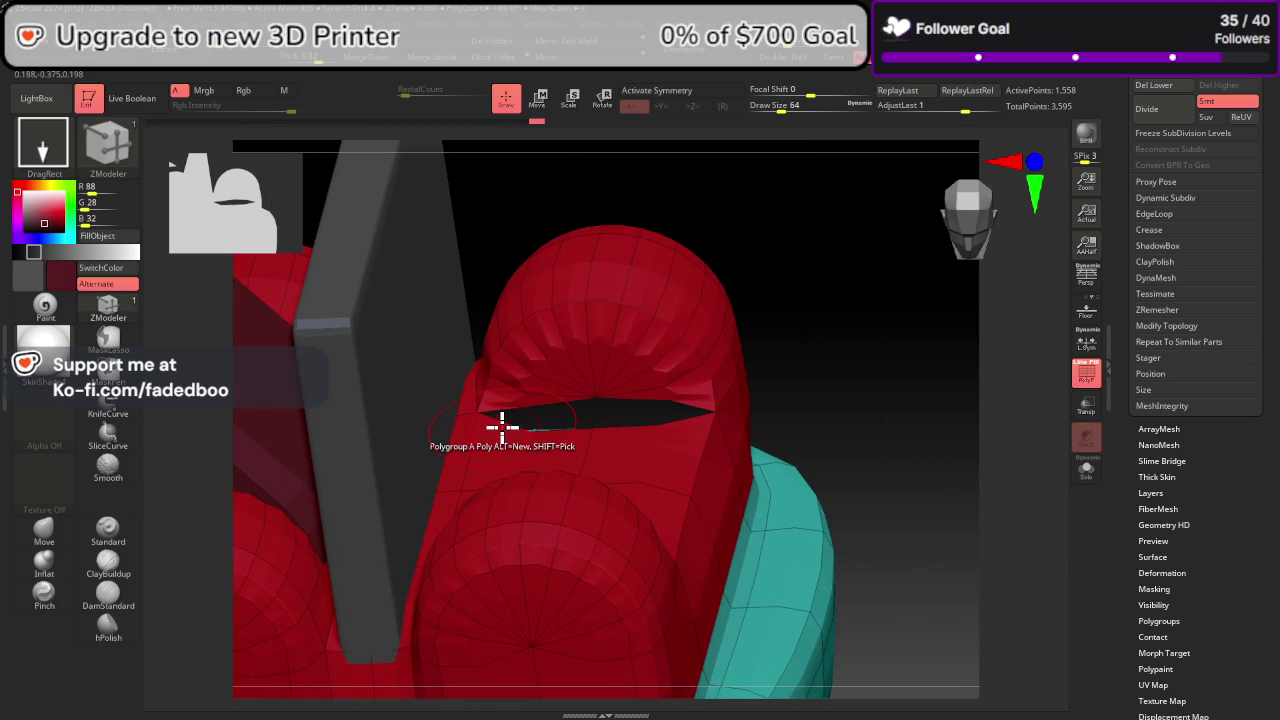
pyautogui.hotkey('ctrl', 'z')
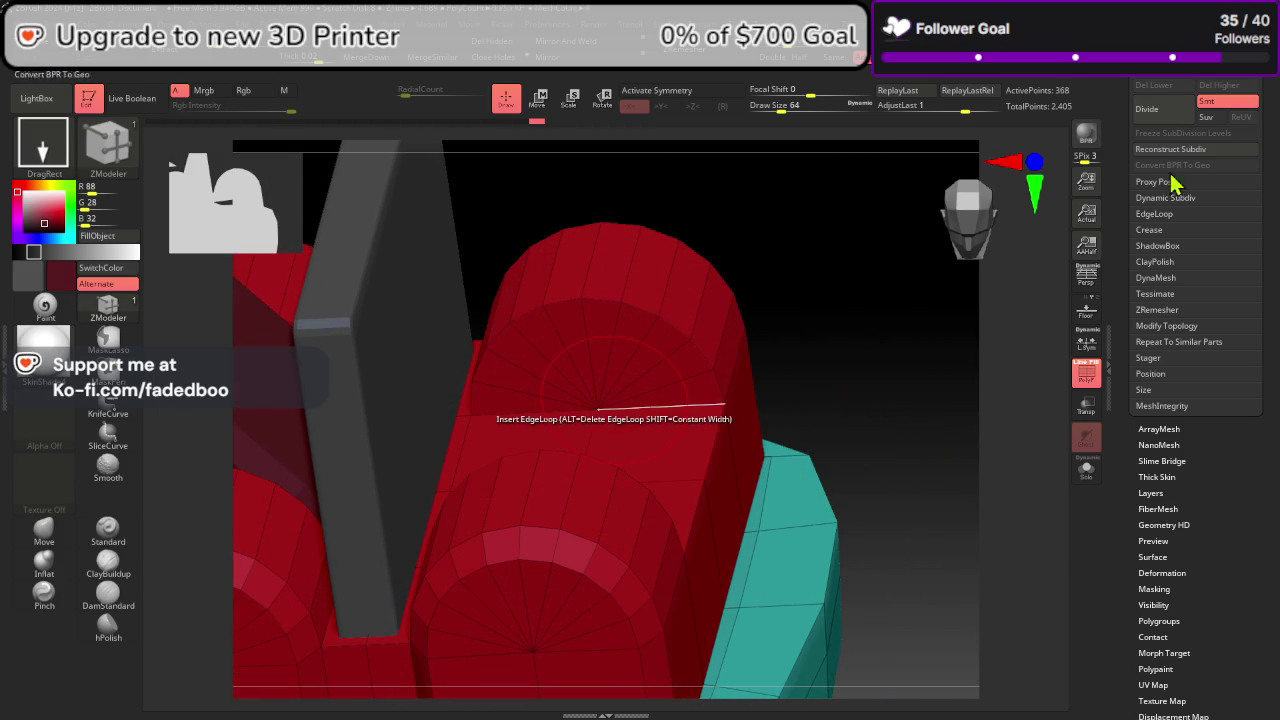
# Step: Delete the lower subdivision levels and try a point stitch across the eye slot, then undo it
pyautogui.click(595, 395)
pyautogui.press('space')
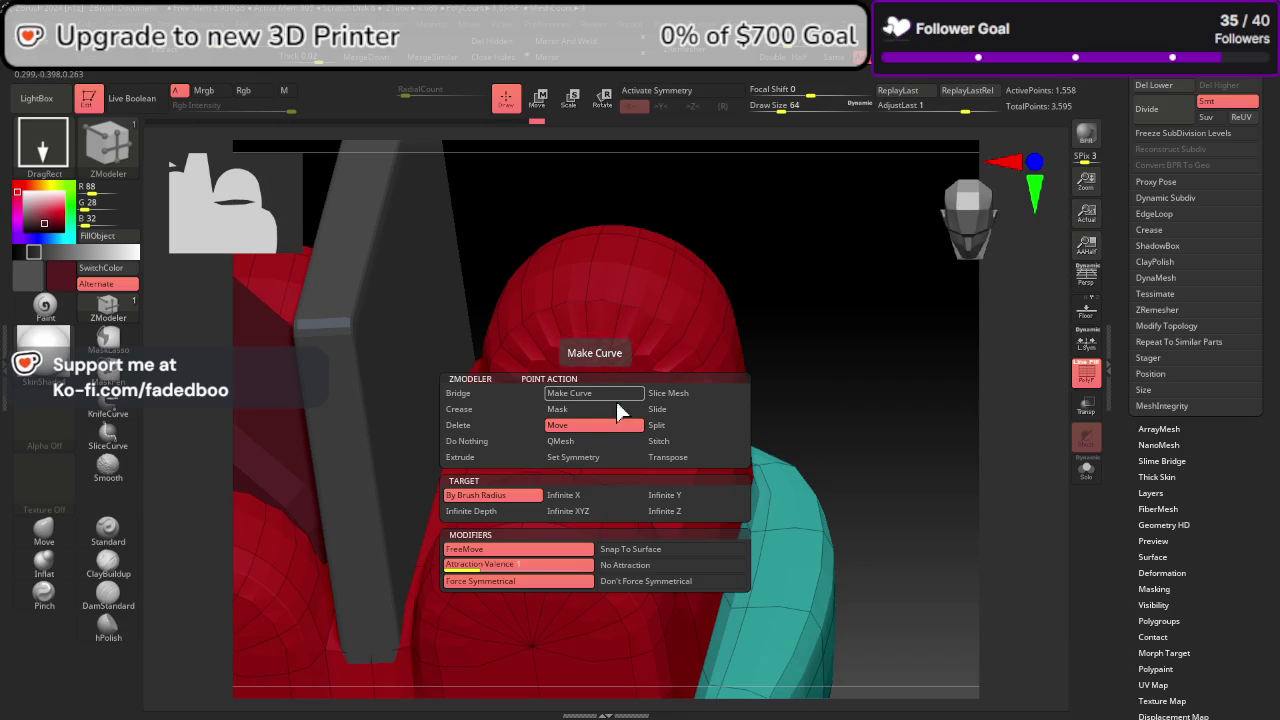
pyautogui.click(665, 427)
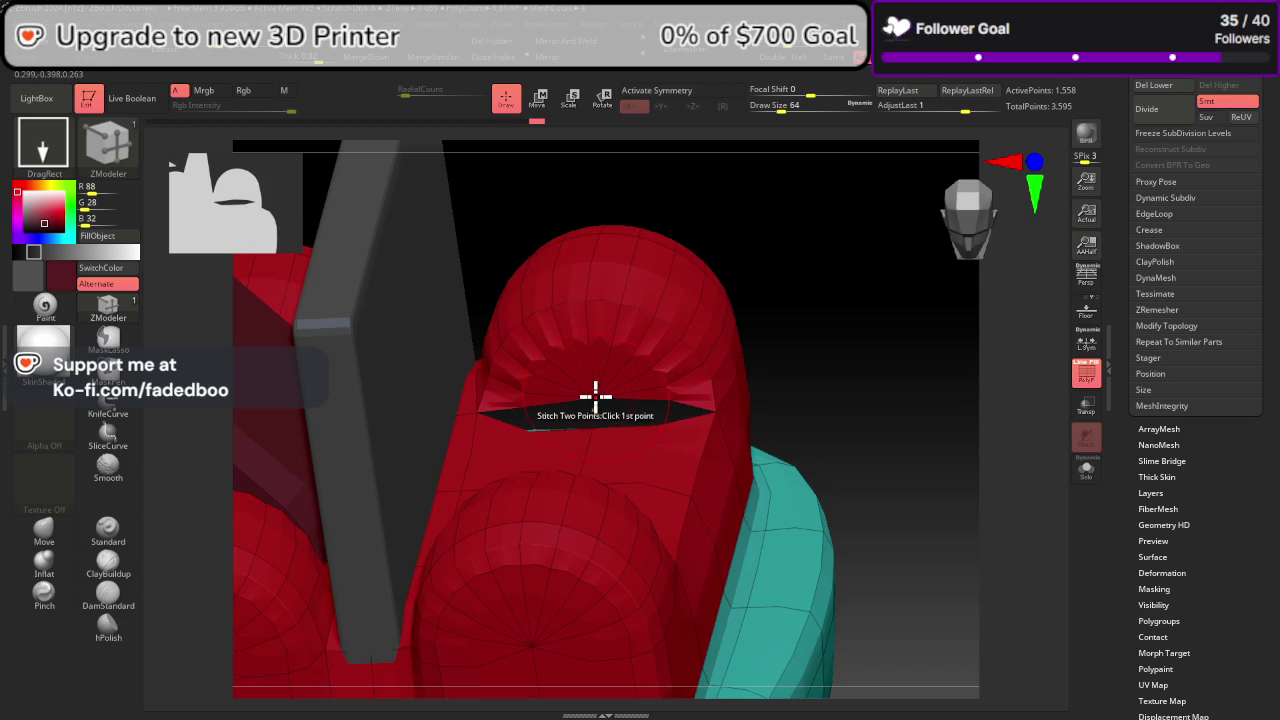
pyautogui.click(1152, 89)
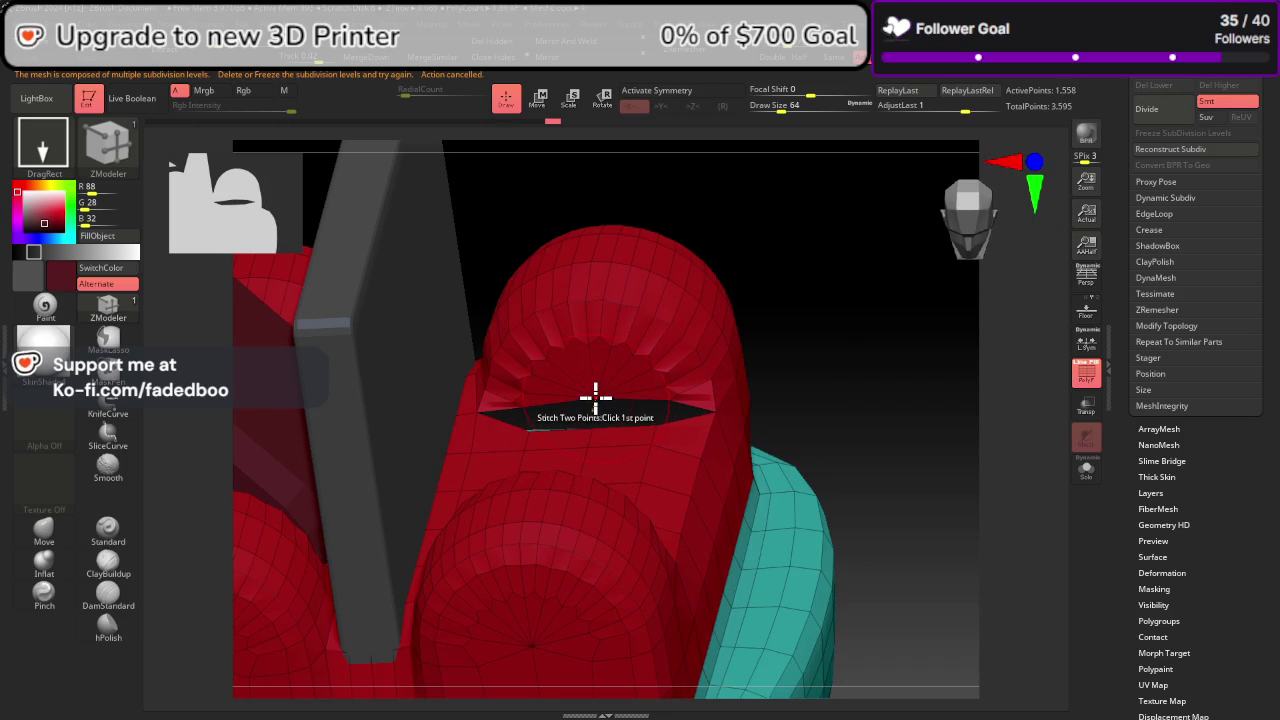
pyautogui.click(592, 427)
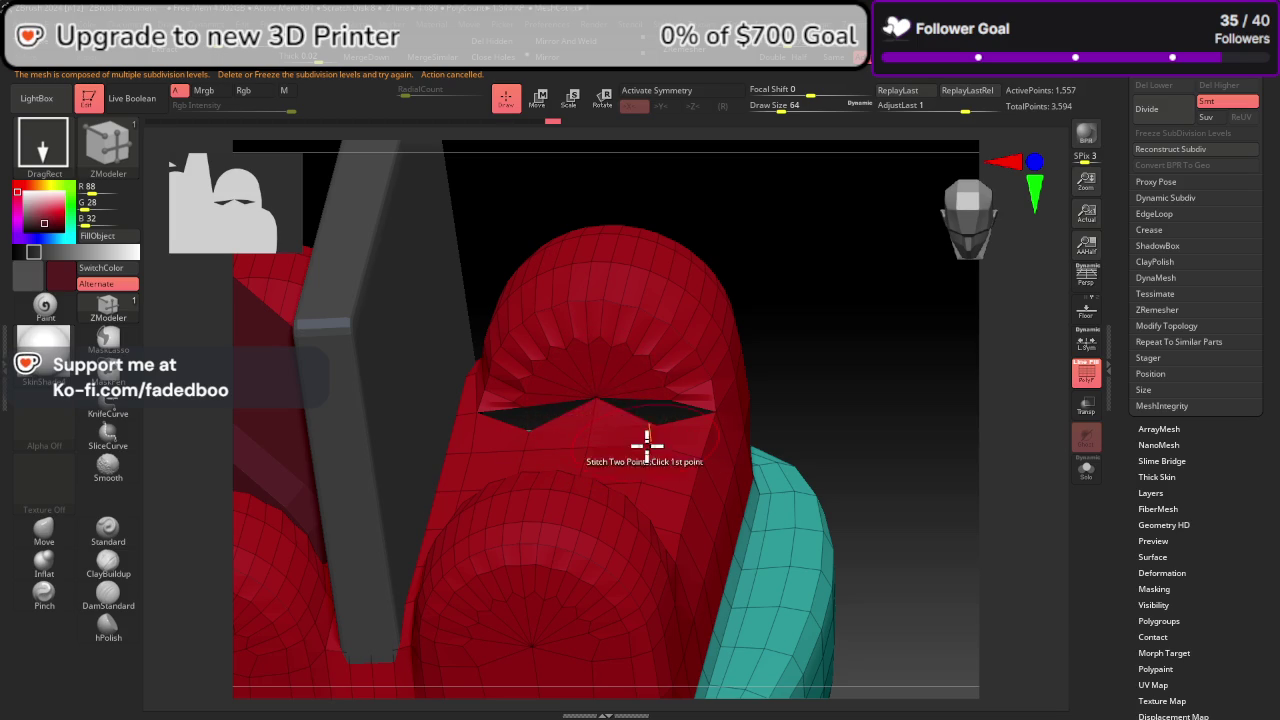
pyautogui.hotkey('ctrl', 'z')
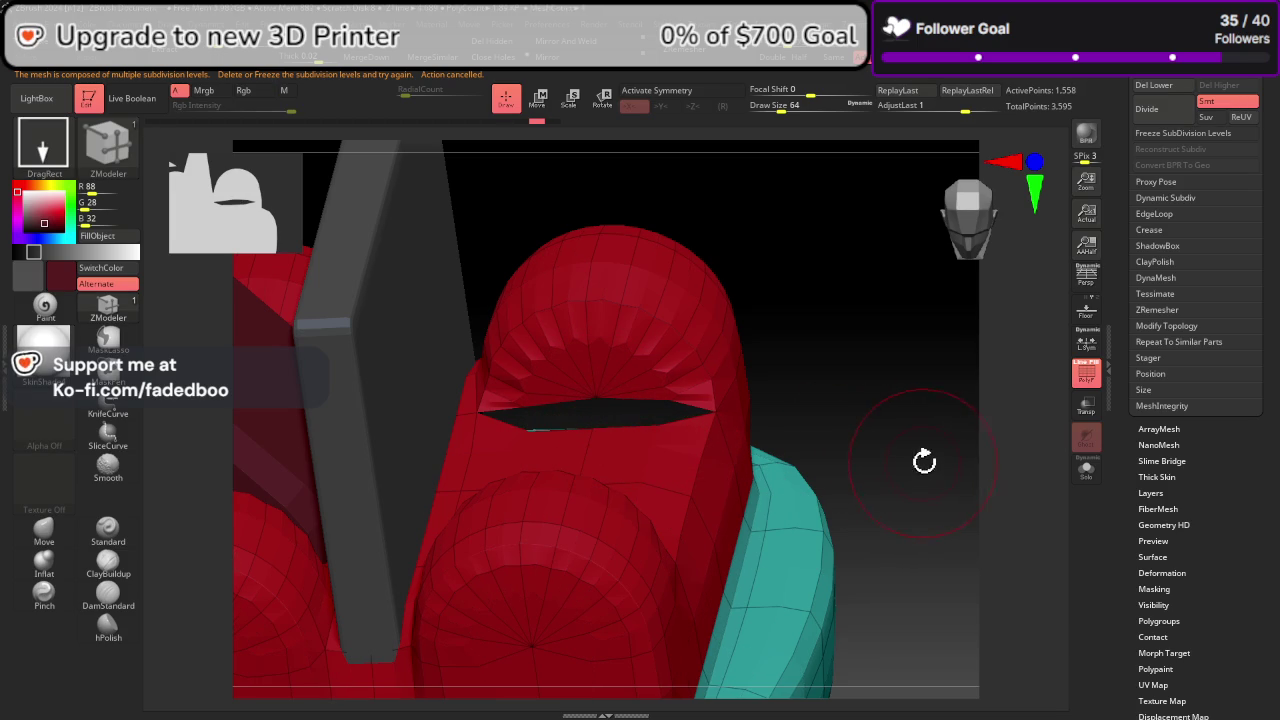
pyautogui.hotkey('shift', 'd')
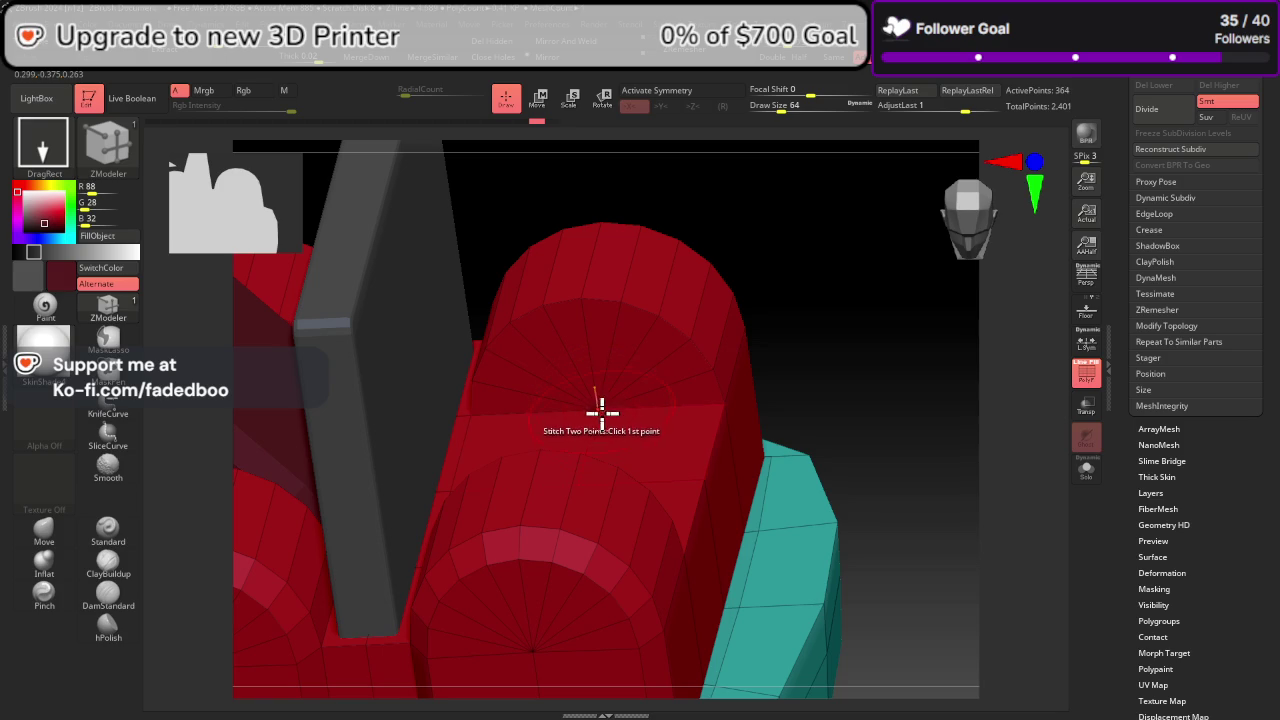
# Step: Subdivide twice to check the smoothing, then return the mesh to its low-poly state
pyautogui.click(1159, 106)
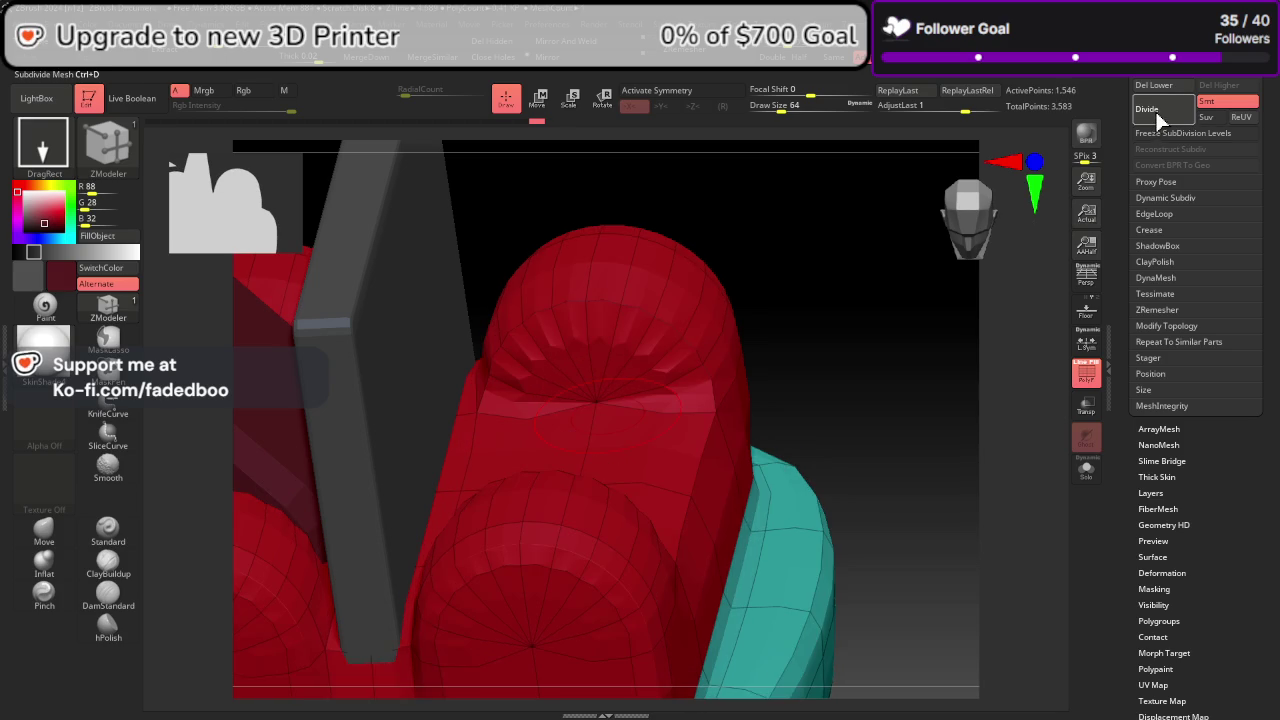
pyautogui.click(1159, 106)
pyautogui.hotkey('ctrl', 'z')
pyautogui.hotkey('ctrl', 'z')
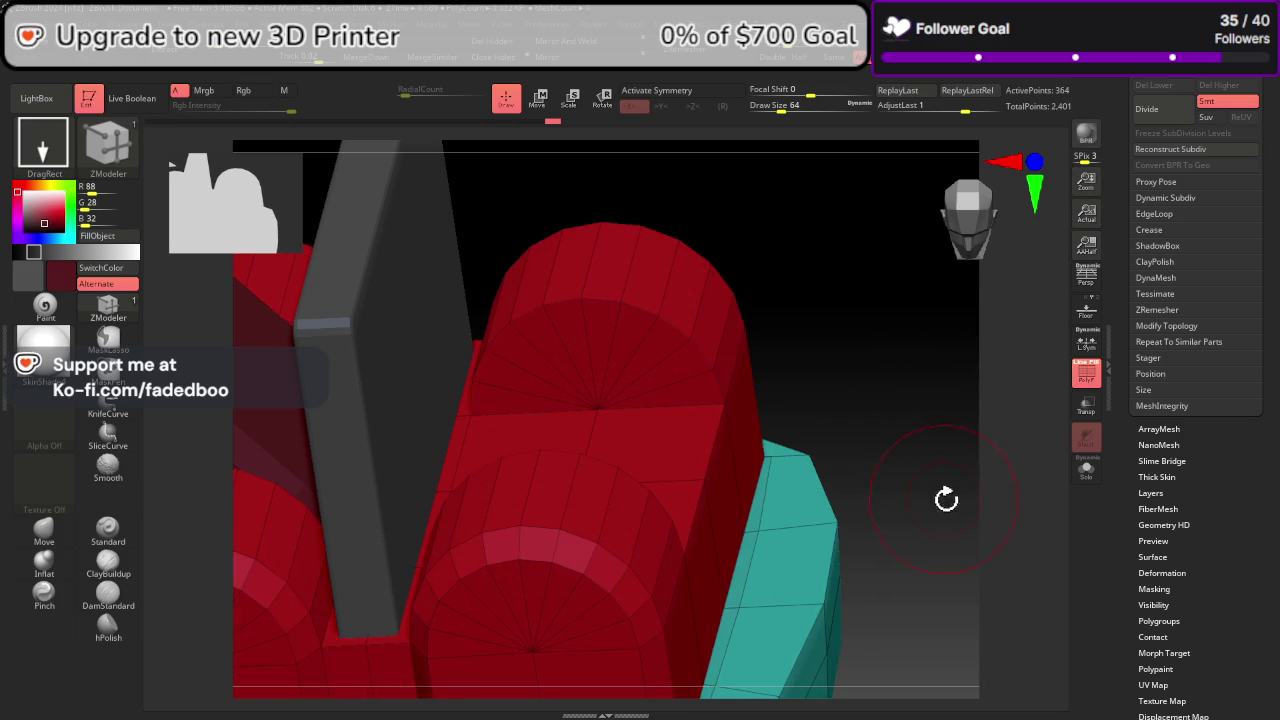
pyautogui.moveTo(946, 499)
pyautogui.mouseDown()
pyautogui.moveTo(974, 537)
pyautogui.moveTo(934, 554)
pyautogui.moveTo(917, 525)
pyautogui.moveTo(920, 574)
pyautogui.moveTo(903, 577)
pyautogui.mouseUp()
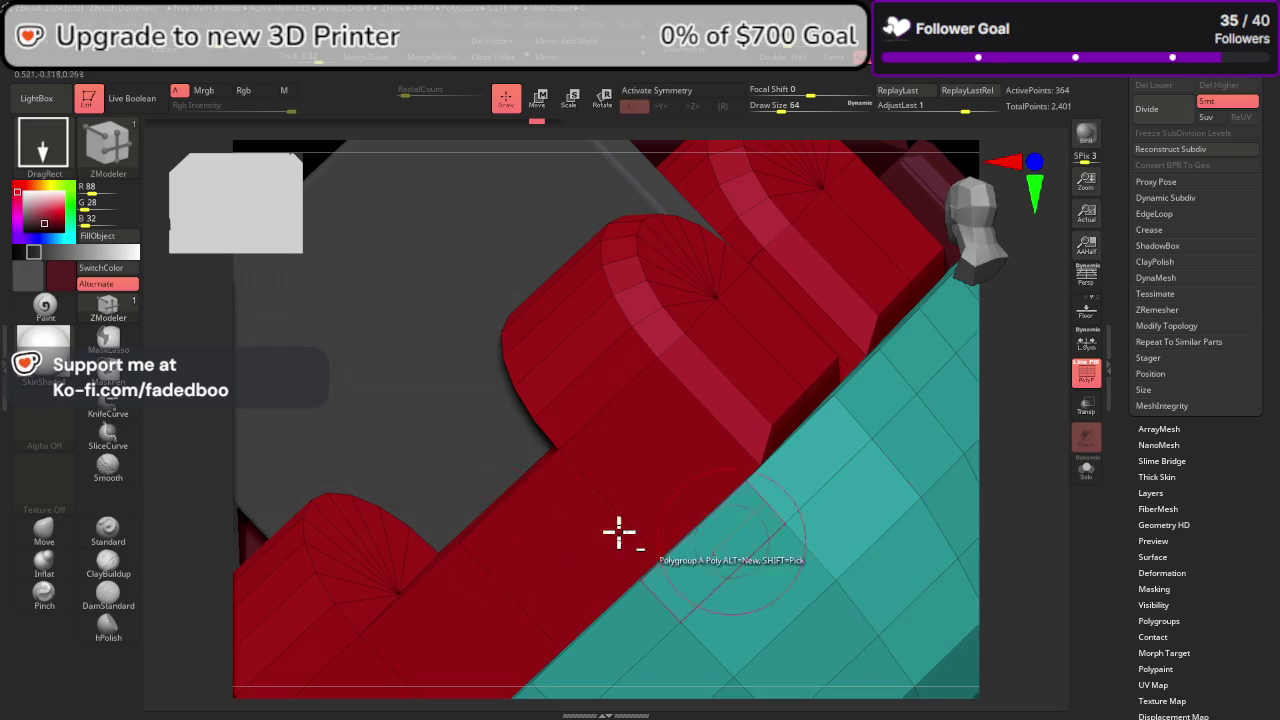
pyautogui.moveTo(503, 520)
pyautogui.mouseDown()
pyautogui.moveTo(600, 486)
pyautogui.moveTo(641, 447)
pyautogui.mouseUp()
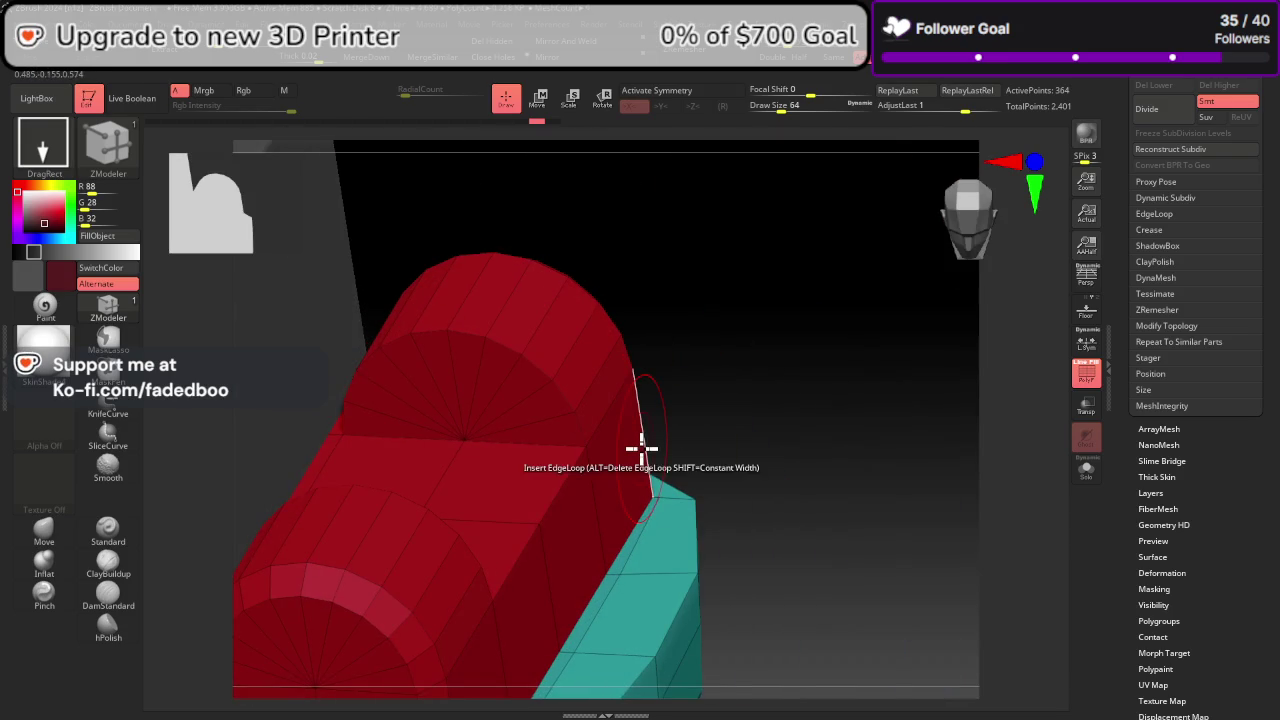
# Step: Hide and restore the teal part of the mesh, briefly previewing the smoothed shape
pyautogui.keyDown('ctrl'); pyautogui.keyDown('alt'); pyautogui.keyDown('shift'); pyautogui.click(663, 523); pyautogui.keyUp('shift'); pyautogui.keyUp('alt'); pyautogui.keyUp('ctrl')
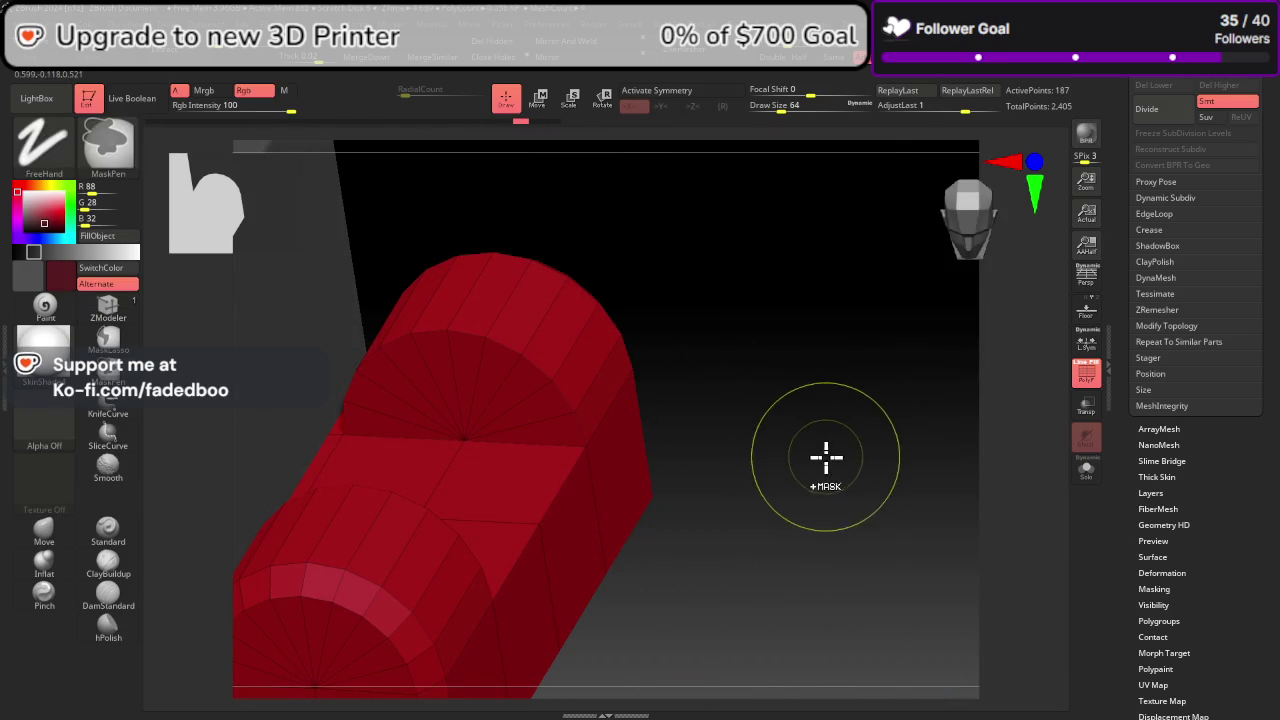
pyautogui.moveTo(515, 130); pyautogui.dragTo(533, 130)
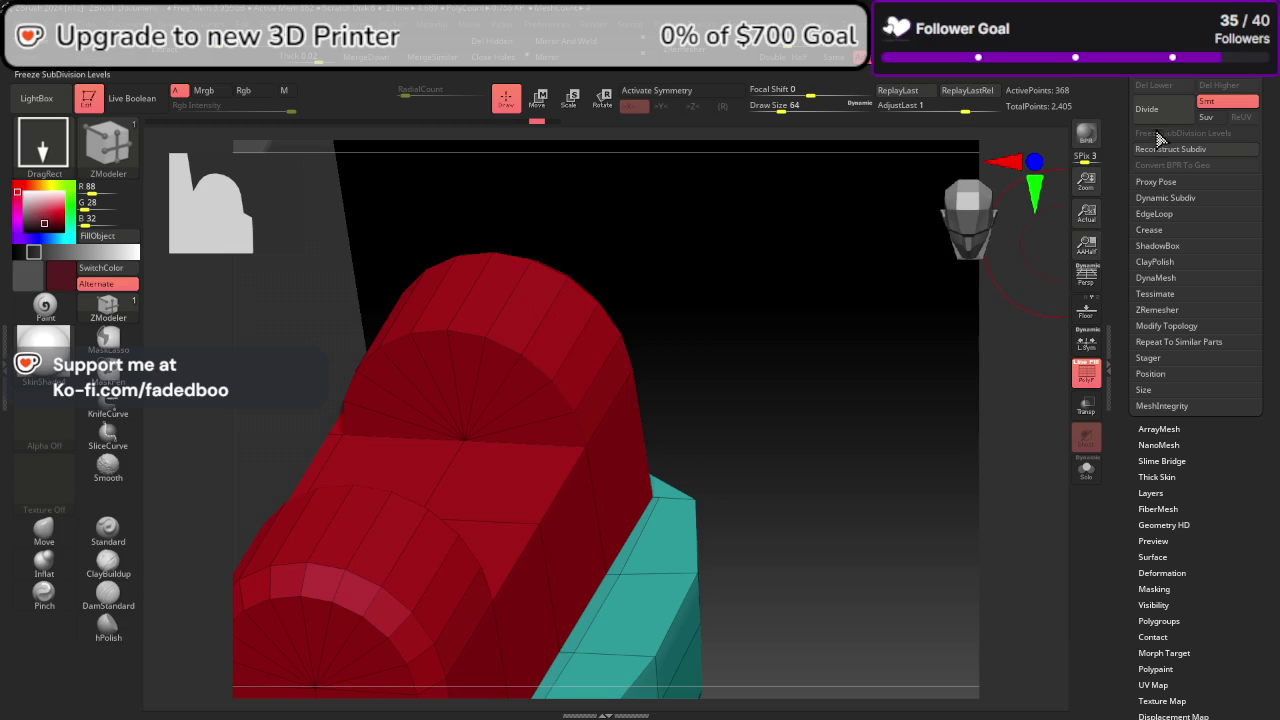
pyautogui.press('d')
pyautogui.hotkey('shift', 'd')
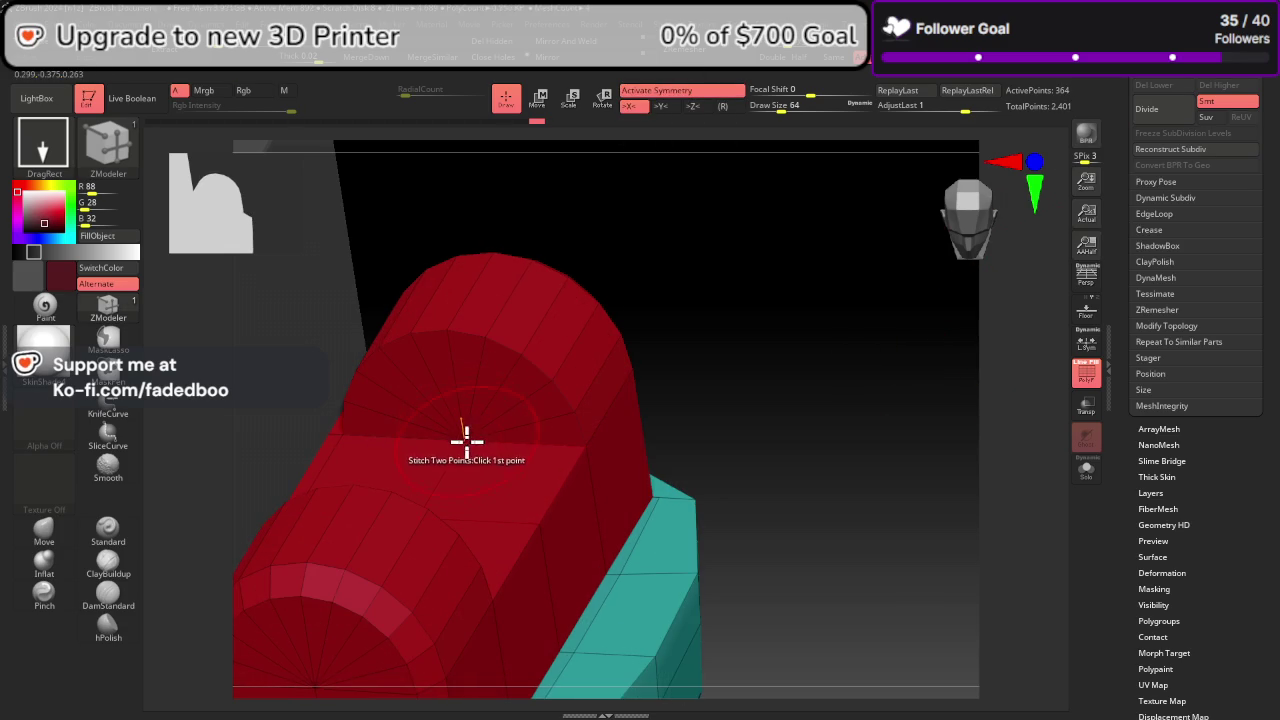
pyautogui.hotkey('ctrl', 'shift', 'z')
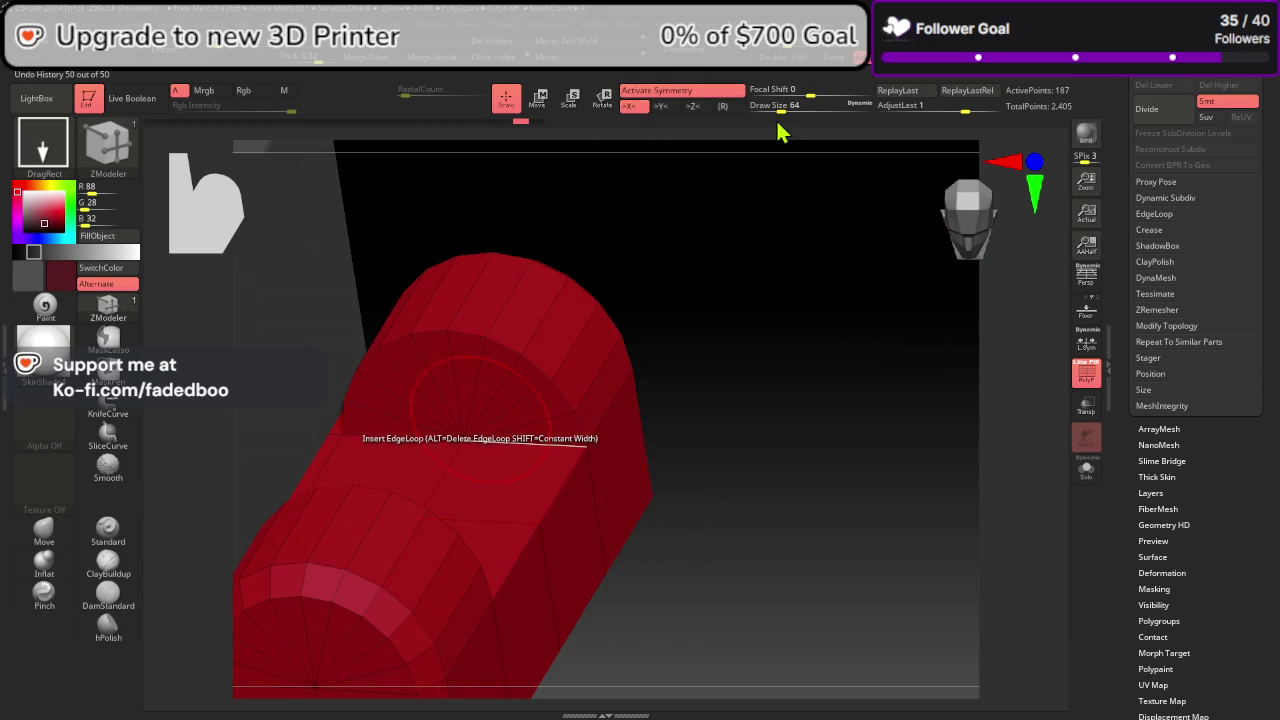
pyautogui.click(530, 124)
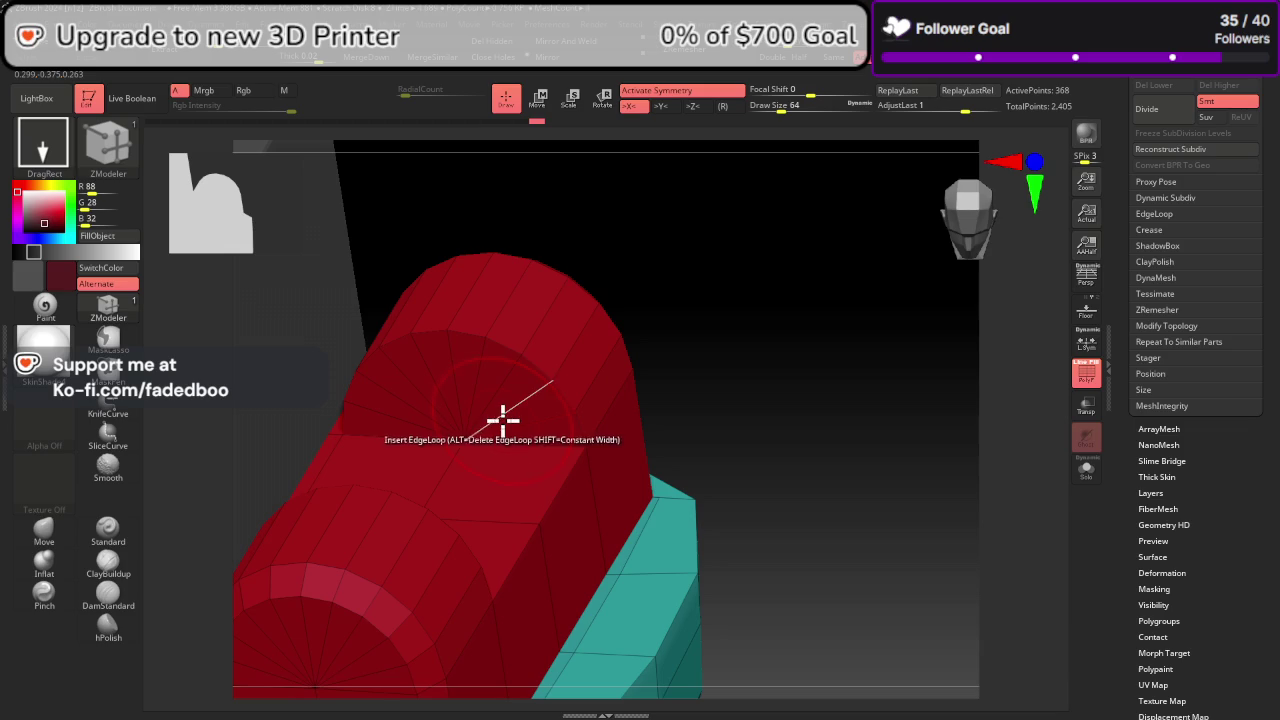
# Step: Turn off the current polygon action and choose the edge stitch action in ZModeler
pyautogui.press('space')
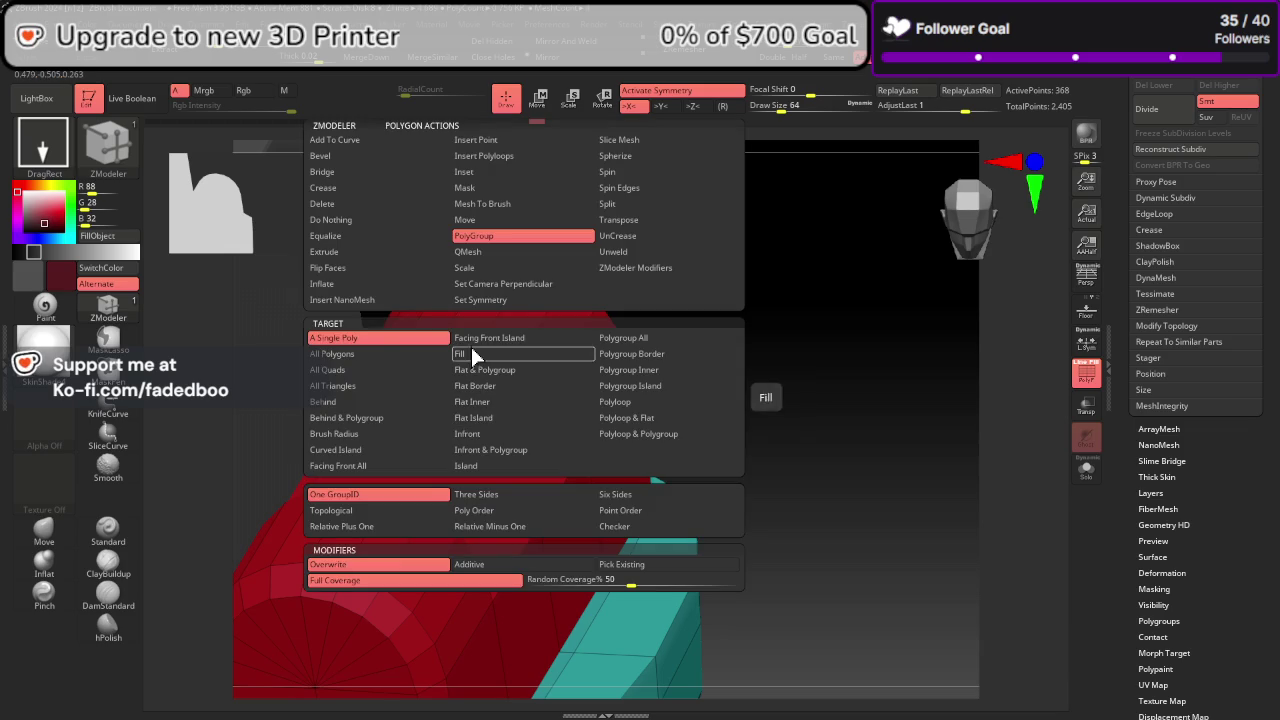
pyautogui.click(362, 230)
pyautogui.press('space')
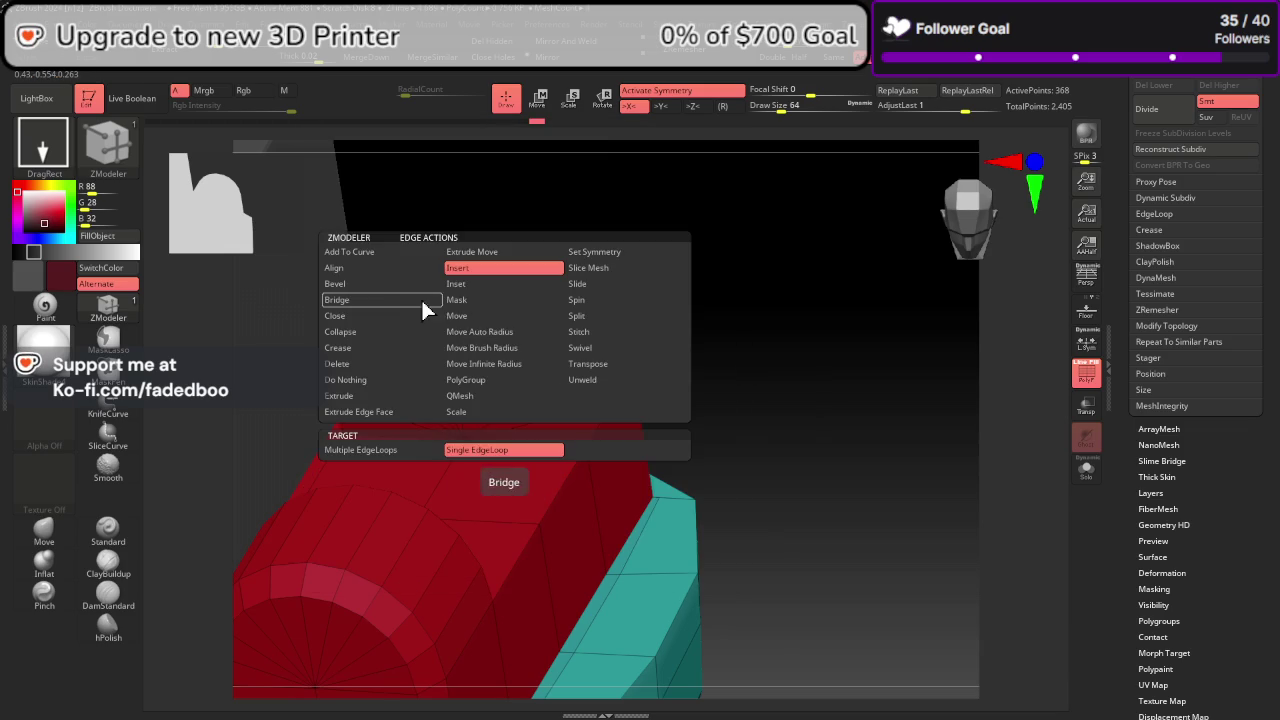
pyautogui.click(578, 331)
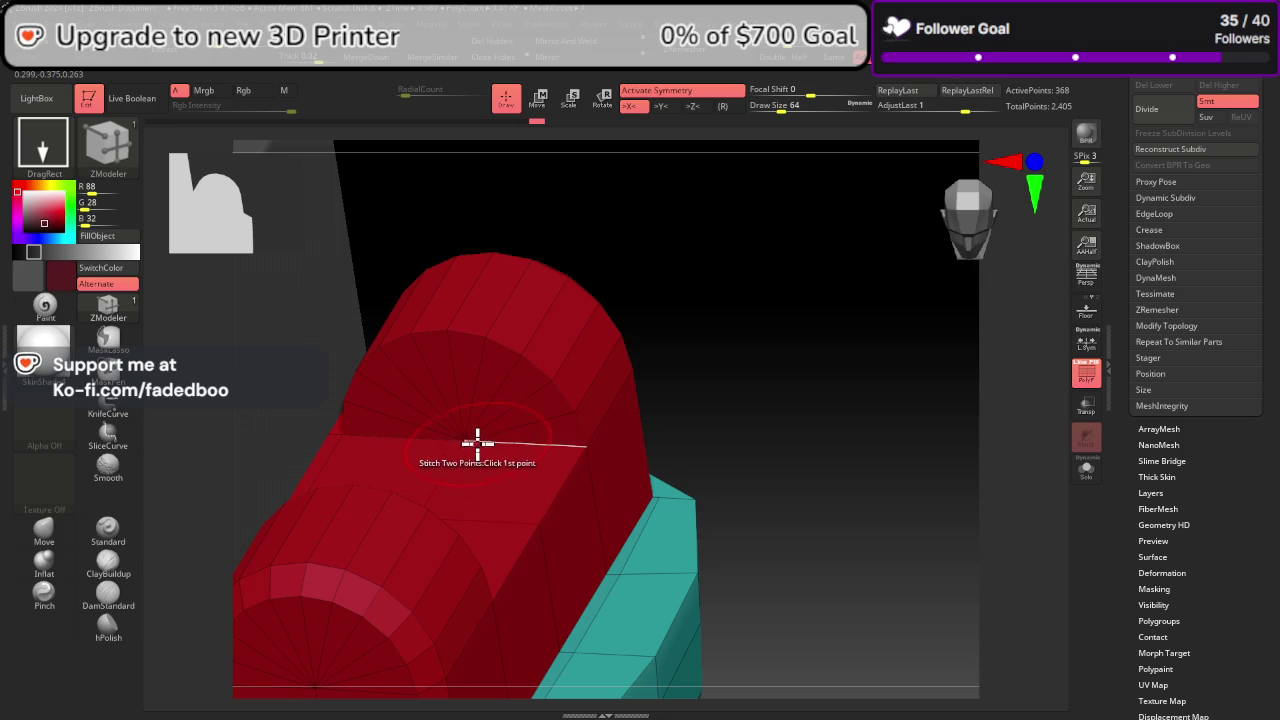
pyautogui.moveTo(509, 472); pyautogui.dragTo(824, 557, button='right')
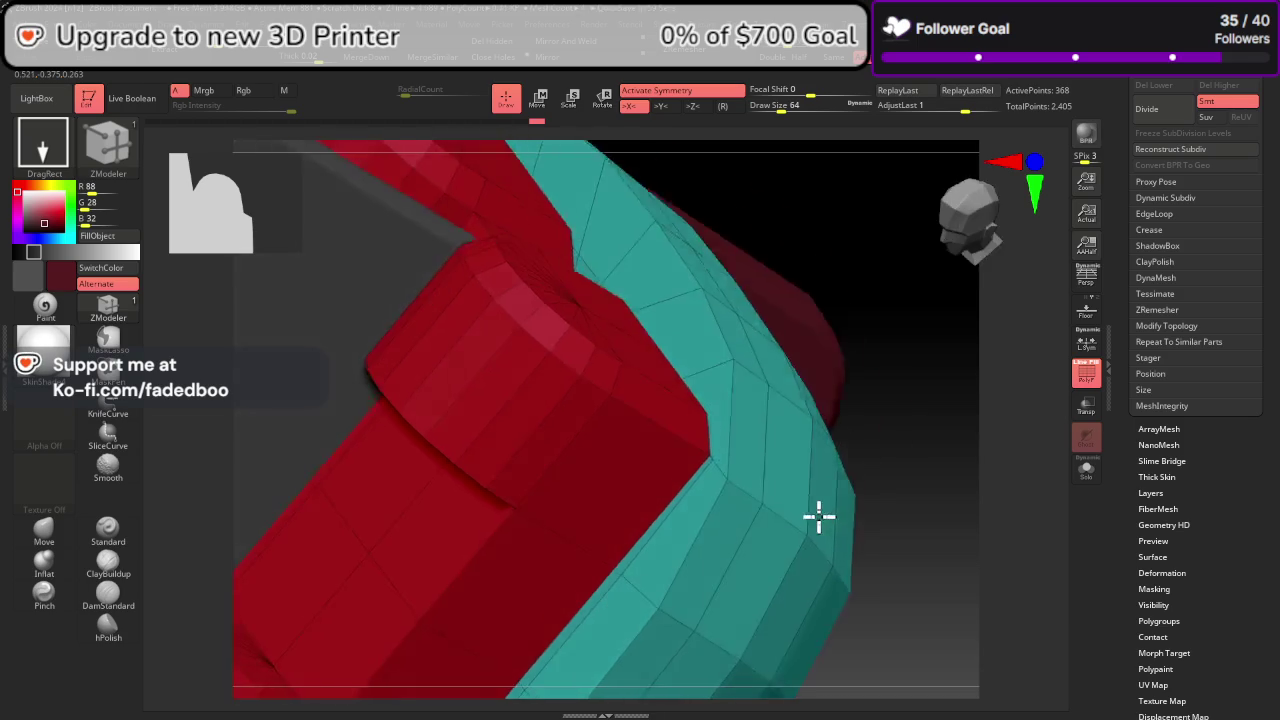
pyautogui.moveTo(671, 514)
pyautogui.mouseDown(button='right')
pyautogui.moveTo(860, 543)
pyautogui.moveTo(838, 428)
pyautogui.mouseUp(button='right')
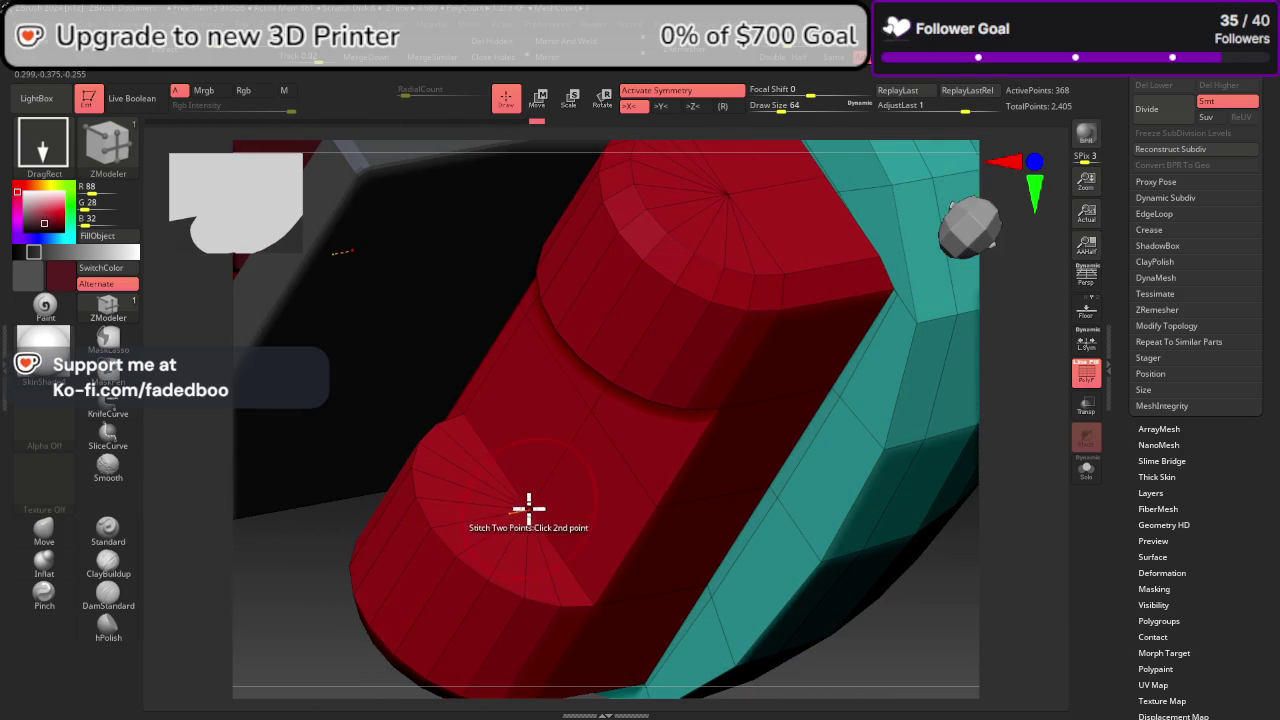
# Step: Subdivide once, inspect the red mesh solo, then zoom in on the cylinders for Polygon Actions
pyautogui.hotkey('ctrl', 'd')
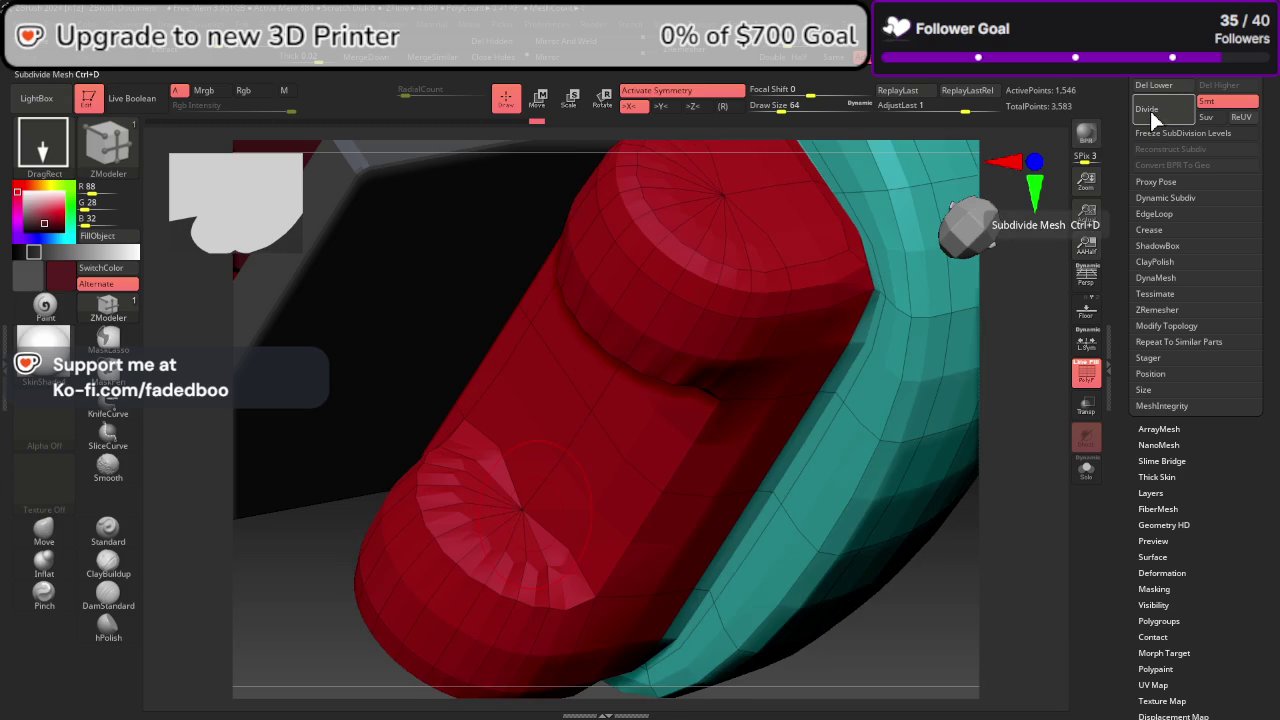
pyautogui.moveTo(986, 542); pyautogui.dragTo(1018, 453, button='right')
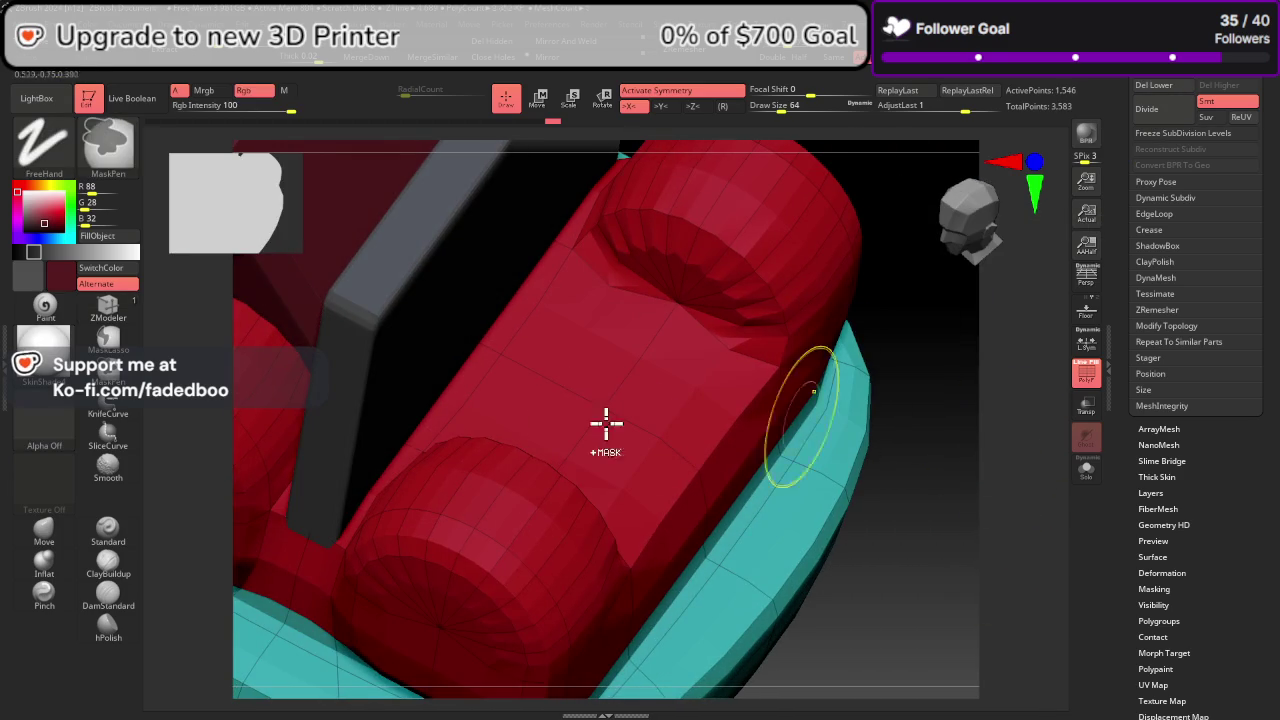
pyautogui.moveTo(606, 423)
pyautogui.mouseDown(button='right')
pyautogui.moveTo(534, 417)
pyautogui.moveTo(571, 389)
pyautogui.moveTo(583, 453)
pyautogui.moveTo(557, 493)
pyautogui.mouseUp(button='right')
pyautogui.click(1089, 470)
pyautogui.moveTo(1046, 486)
pyautogui.mouseDown(button='right')
pyautogui.moveTo(986, 466)
pyautogui.moveTo(963, 520)
pyautogui.moveTo(986, 474)
pyautogui.moveTo(1057, 477)
pyautogui.mouseUp(button='right')
pyautogui.click(1086, 470)
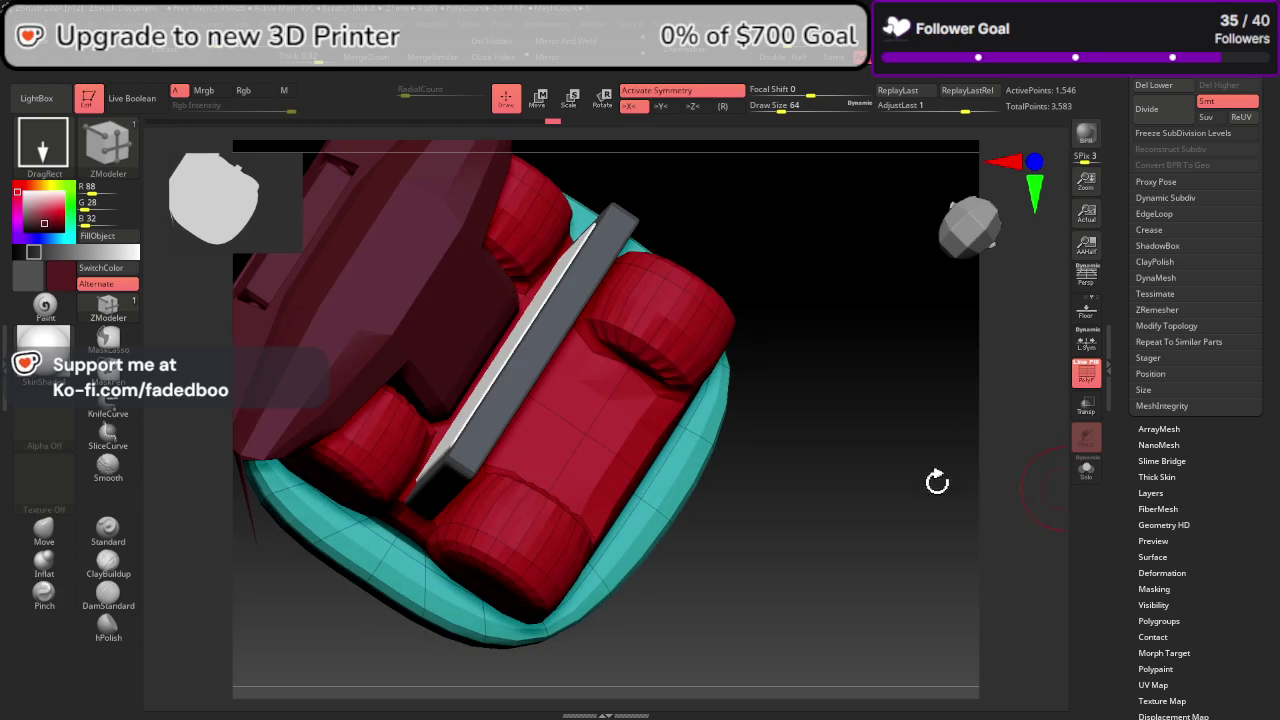
pyautogui.moveTo(937, 480)
pyautogui.mouseDown(button='right')
pyautogui.moveTo(898, 527)
pyautogui.moveTo(924, 413)
pyautogui.mouseUp(button='right')
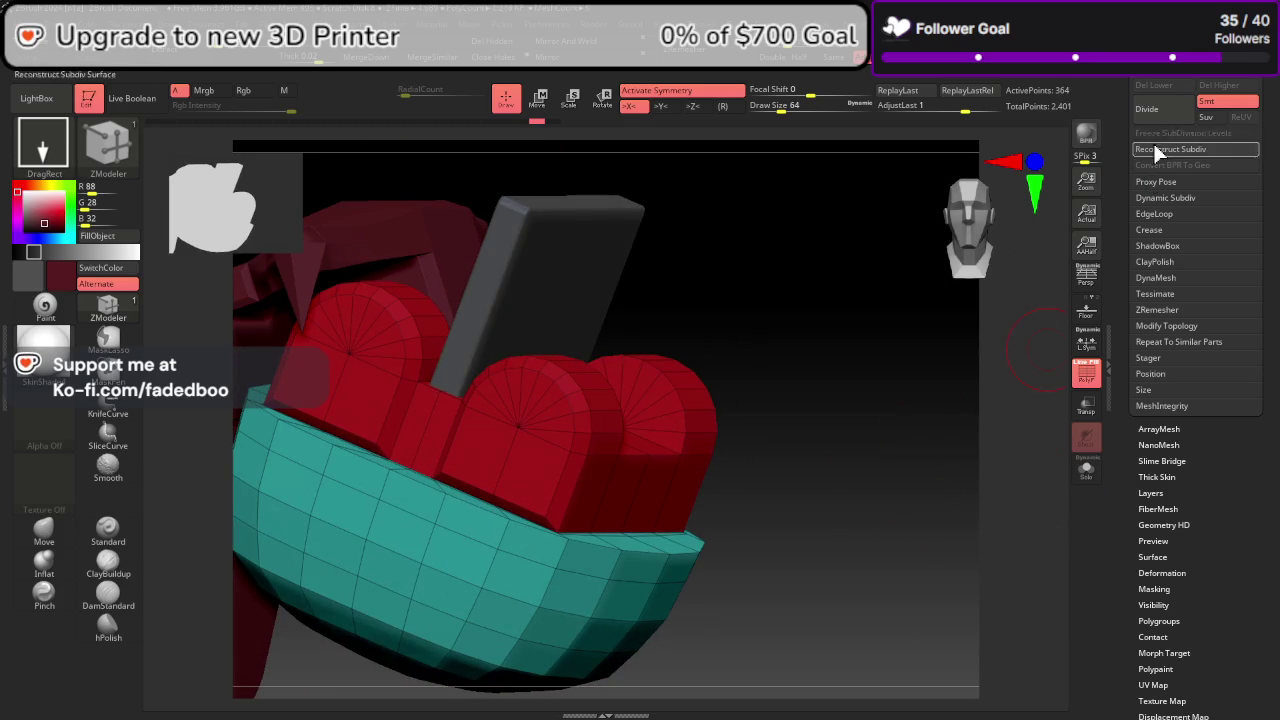
pyautogui.moveTo(1040, 348); pyautogui.dragTo(959, 466, button='right')
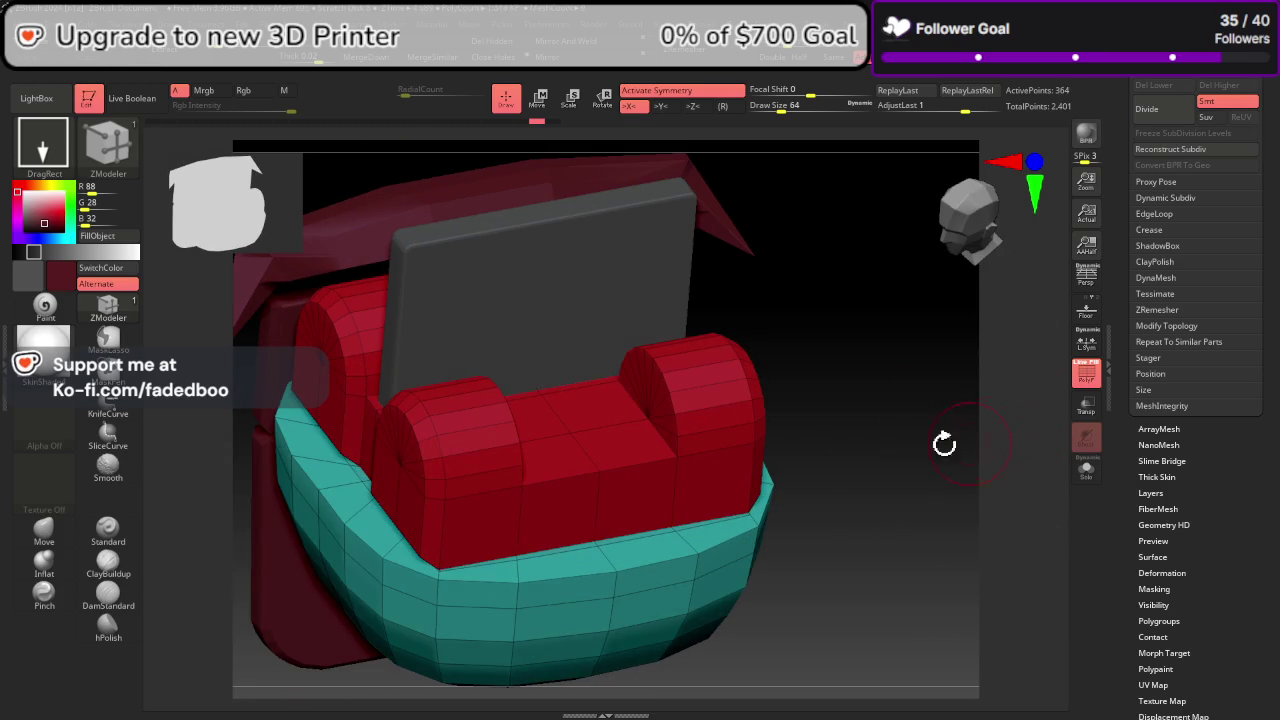
pyautogui.moveTo(944, 444)
pyautogui.mouseDown(button='right')
pyautogui.moveTo(829, 423)
pyautogui.moveTo(780, 457)
pyautogui.moveTo(735, 462)
pyautogui.mouseUp(button='right')
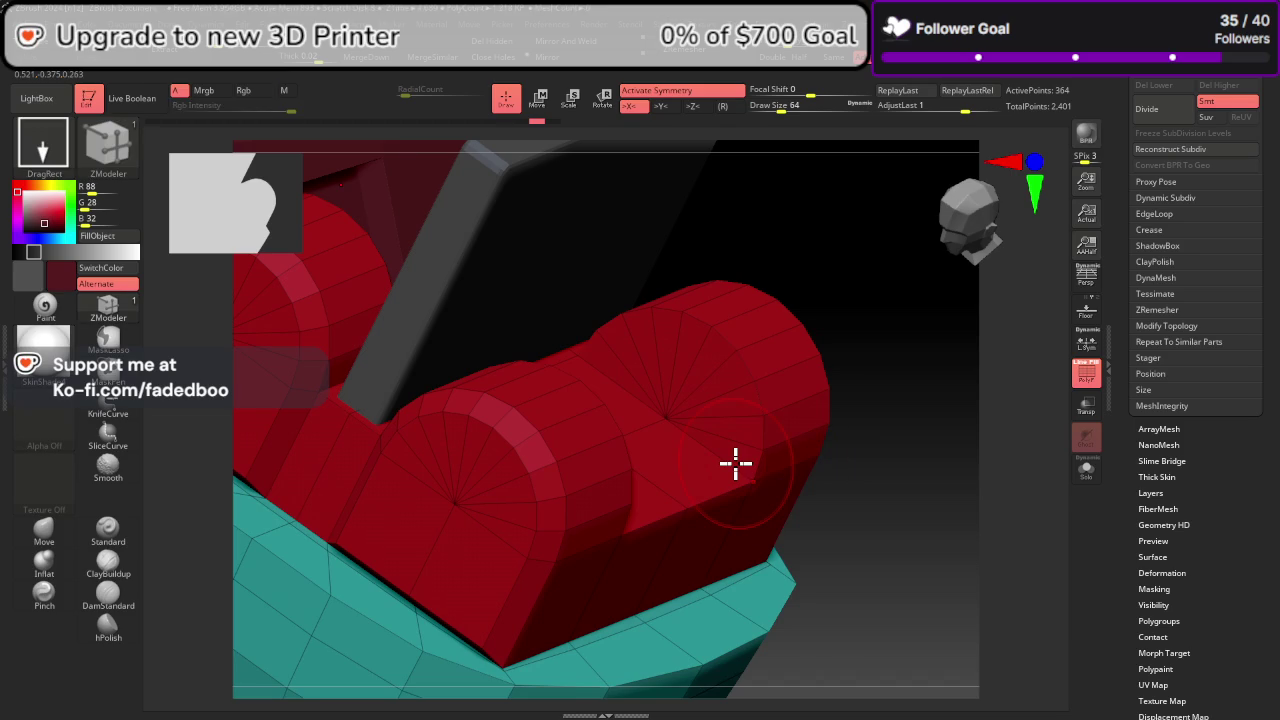
pyautogui.press('space')
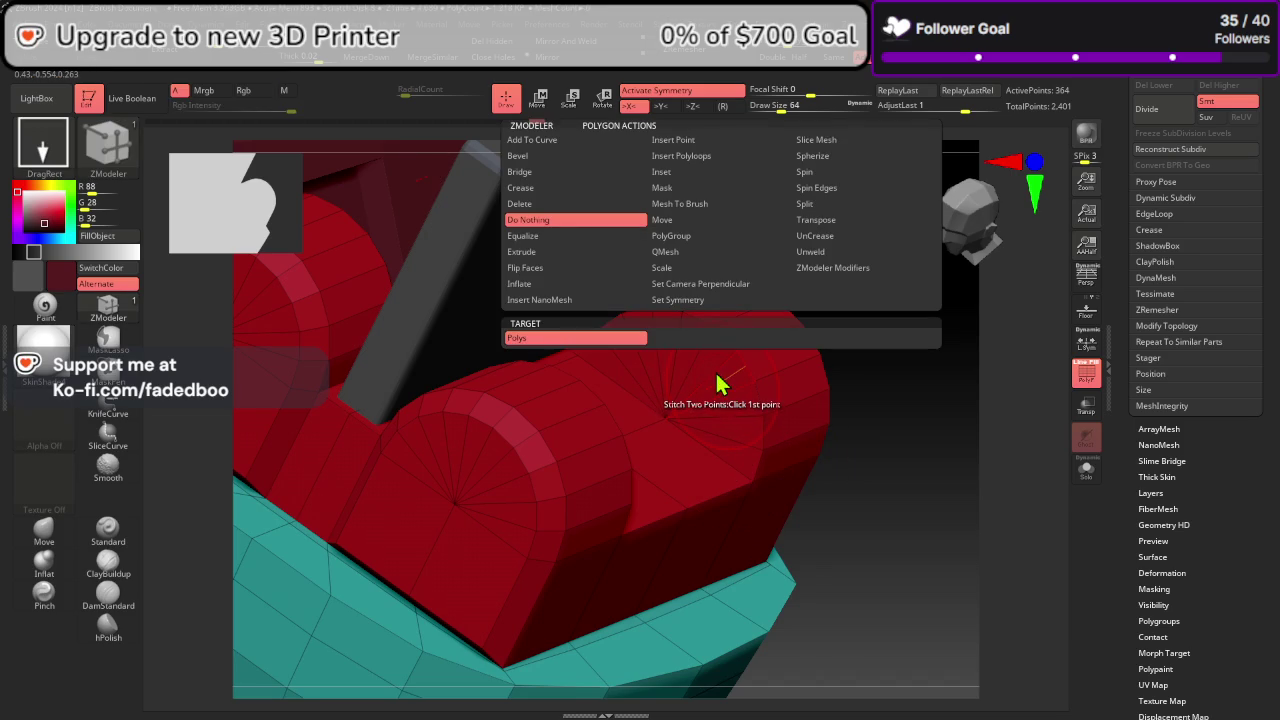
# Step: Set ZModeler to polygroup painting and regroup a fan of faces on the first cylinder cap
pyautogui.click(520, 283)
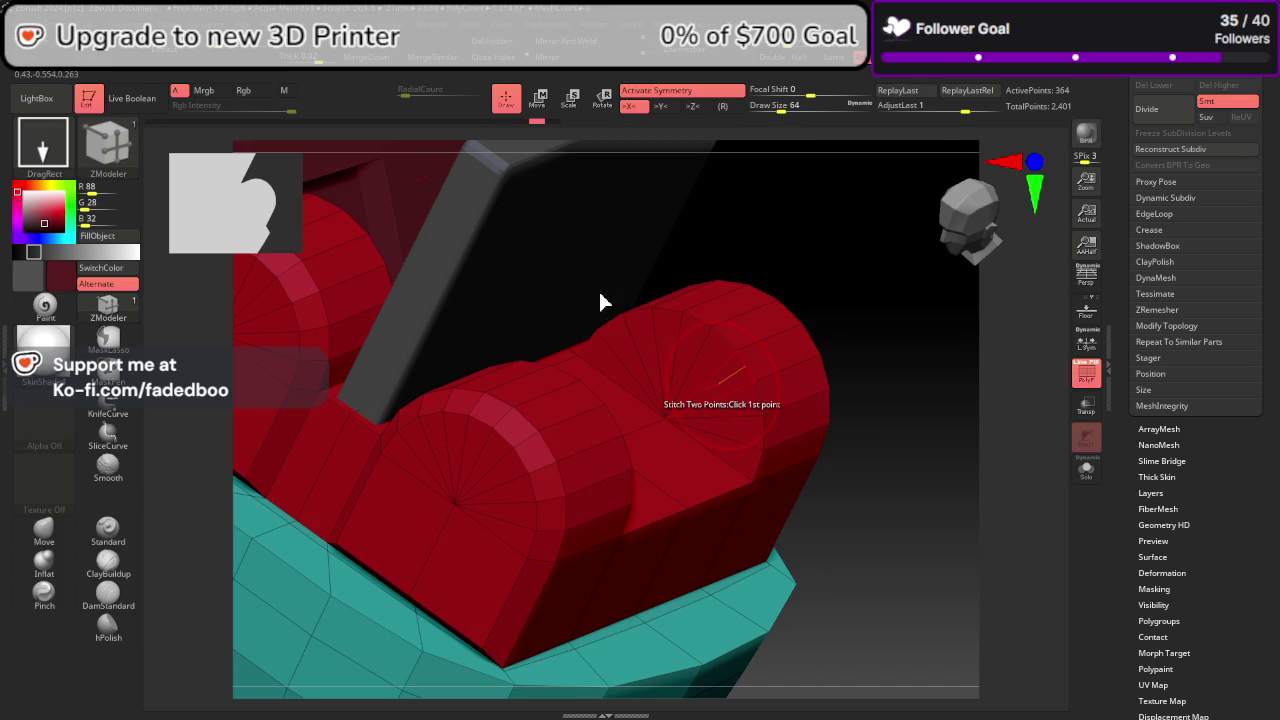
pyautogui.press('space')
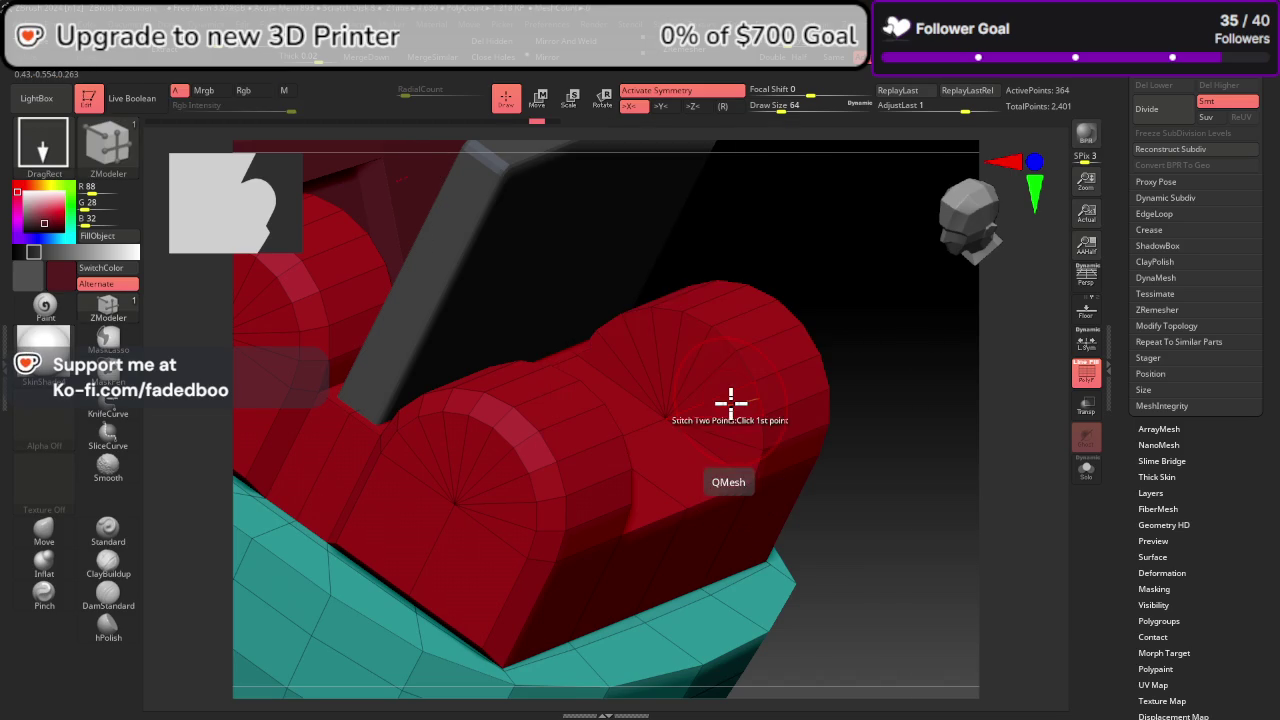
pyautogui.press('space')
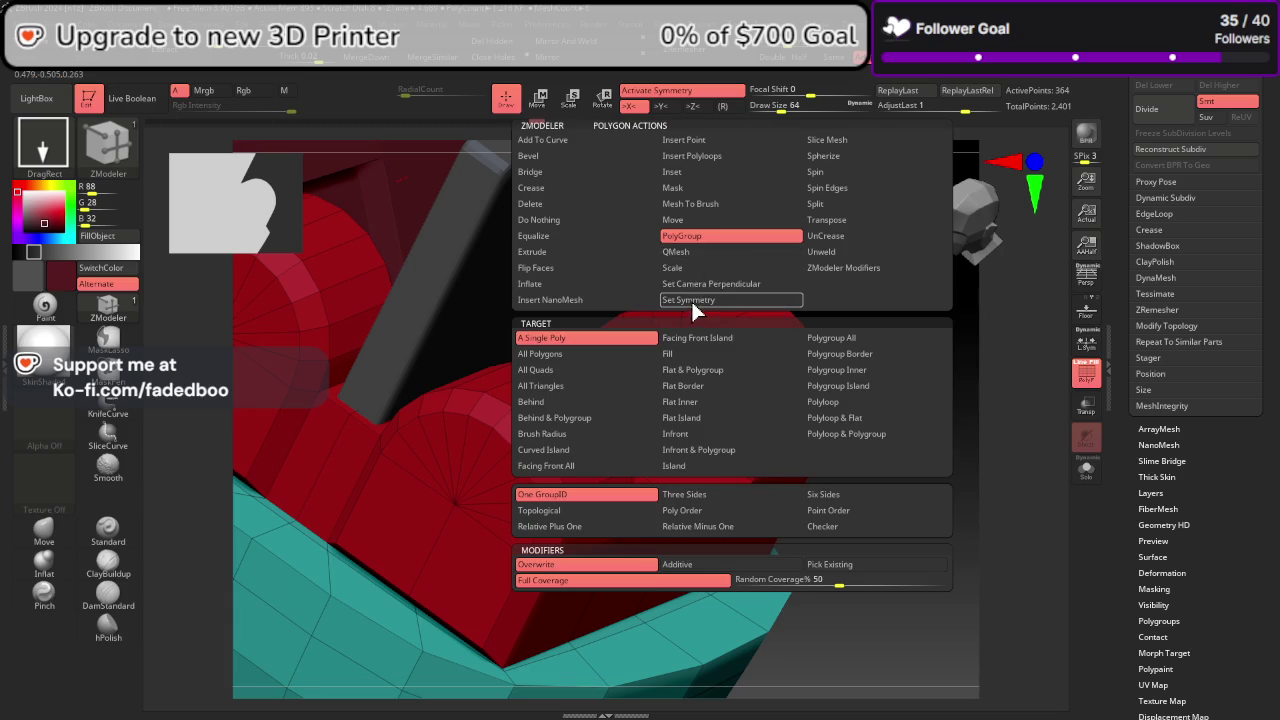
pyautogui.moveTo(729, 425); pyautogui.dragTo(700, 357)
pyautogui.moveTo(940, 420); pyautogui.dragTo(926, 414)
pyautogui.moveTo(735, 390)
pyautogui.mouseDown()
pyautogui.moveTo(720, 366)
pyautogui.moveTo(737, 419)
pyautogui.mouseUp()
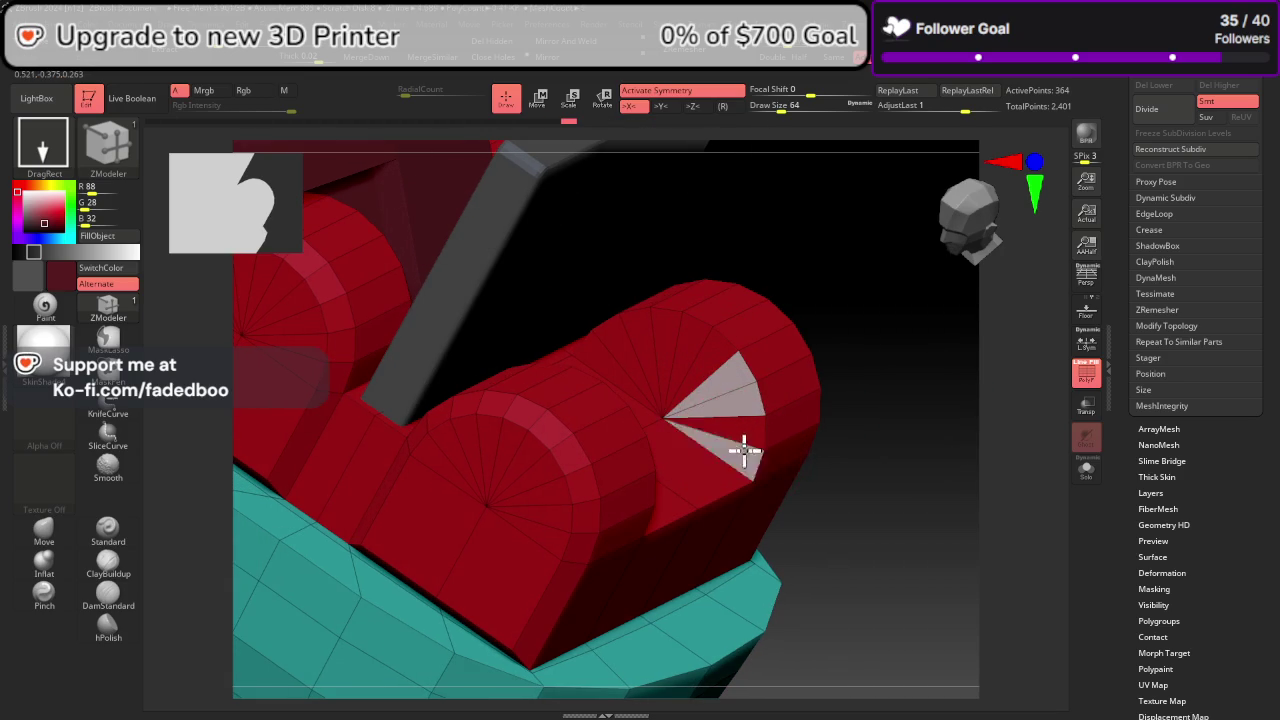
pyautogui.moveTo(736, 452)
pyautogui.mouseDown()
pyautogui.moveTo(662, 340)
pyautogui.moveTo(628, 343)
pyautogui.moveTo(640, 323)
pyautogui.moveTo(592, 350)
pyautogui.mouseUp()
# Step: Group the other rear cylinder cap's faces, then merge both cap fans into one green polygroup
pyautogui.moveTo(800, 560)
pyautogui.mouseDown()
pyautogui.moveTo(837, 580)
pyautogui.moveTo(808, 597)
pyautogui.mouseUp()
pyautogui.moveTo(407, 414); pyautogui.dragTo(382, 420)
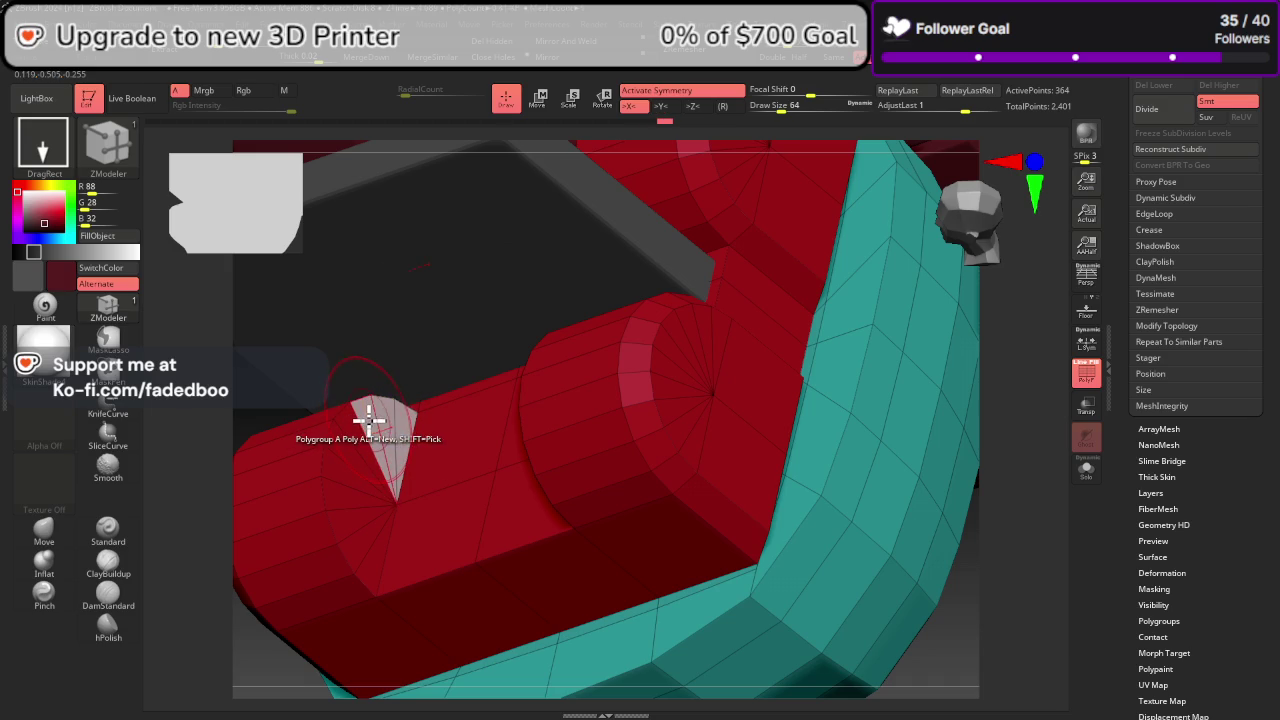
pyautogui.moveTo(877, 580)
pyautogui.mouseDown()
pyautogui.moveTo(1057, 480)
pyautogui.moveTo(1020, 526)
pyautogui.moveTo(1039, 507)
pyautogui.moveTo(654, 500)
pyautogui.mouseUp()
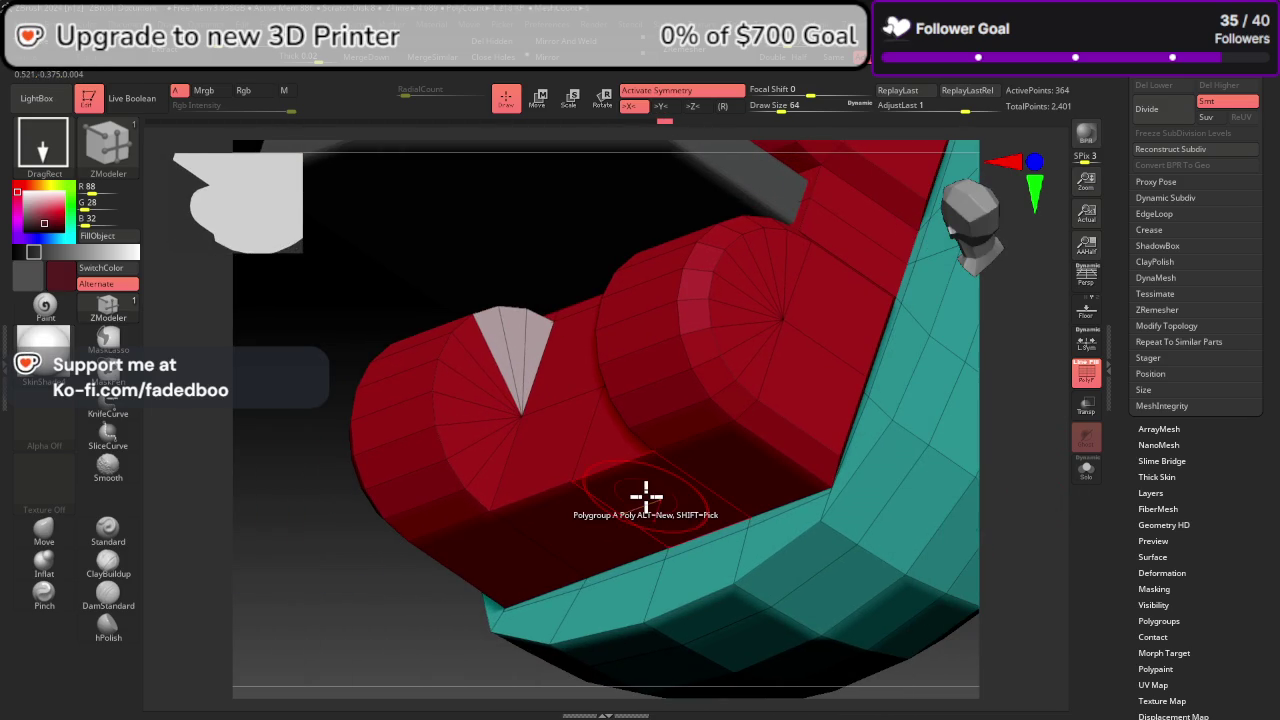
pyautogui.moveTo(470, 340)
pyautogui.mouseDown()
pyautogui.moveTo(463, 433)
pyautogui.moveTo(484, 486)
pyautogui.mouseUp()
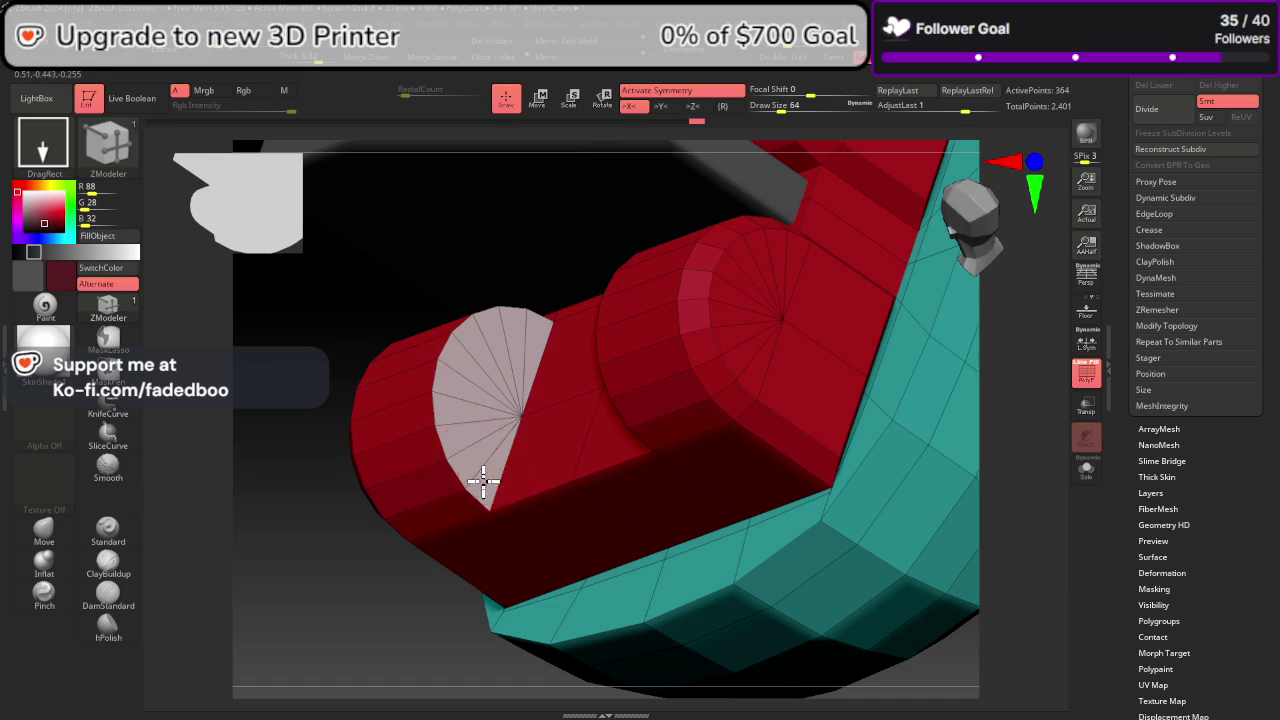
pyautogui.moveTo(955, 585)
pyautogui.mouseDown()
pyautogui.moveTo(997, 591)
pyautogui.moveTo(1057, 573)
pyautogui.moveTo(1054, 583)
pyautogui.moveTo(1026, 560)
pyautogui.moveTo(1032, 571)
pyautogui.moveTo(957, 437)
pyautogui.moveTo(966, 457)
pyautogui.moveTo(1086, 468)
pyautogui.mouseUp()
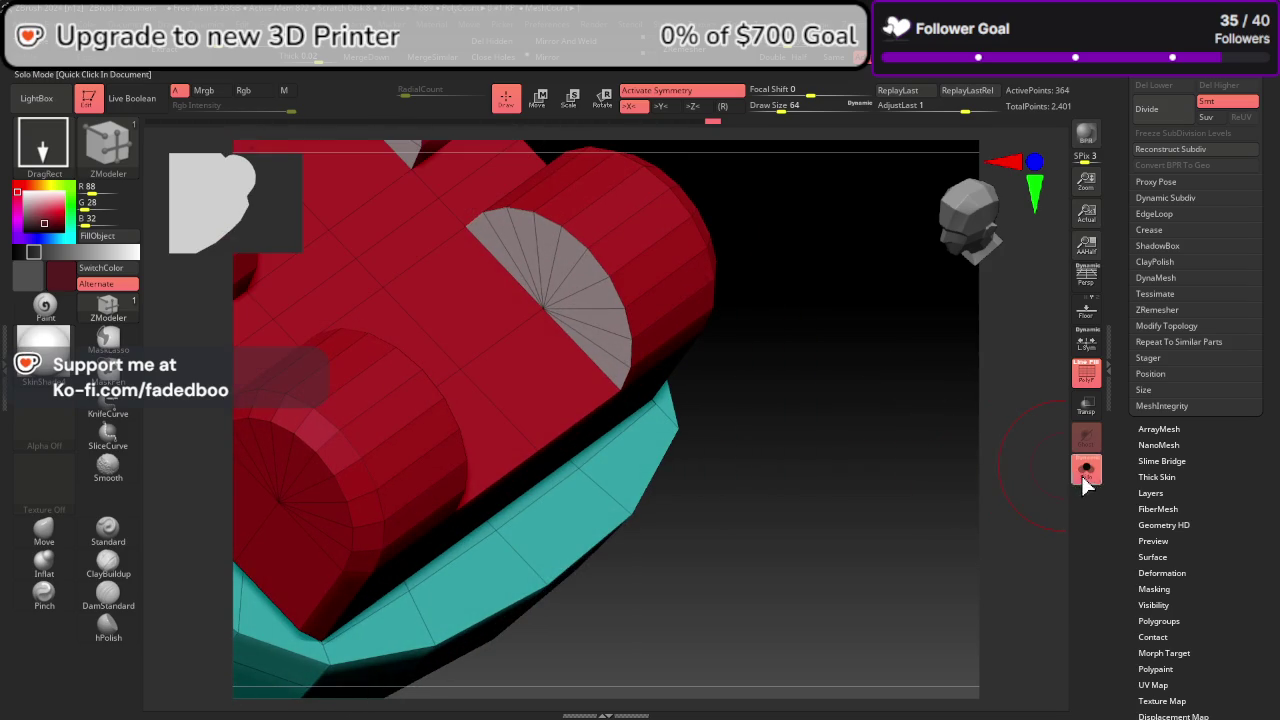
pyautogui.click(1086, 468)
pyautogui.moveTo(614, 463)
pyautogui.mouseDown()
pyautogui.moveTo(737, 500)
pyautogui.moveTo(694, 486)
pyautogui.moveTo(692, 462)
pyautogui.mouseUp()
pyautogui.moveTo(692, 462); pyautogui.dragTo(686, 449, button='right')
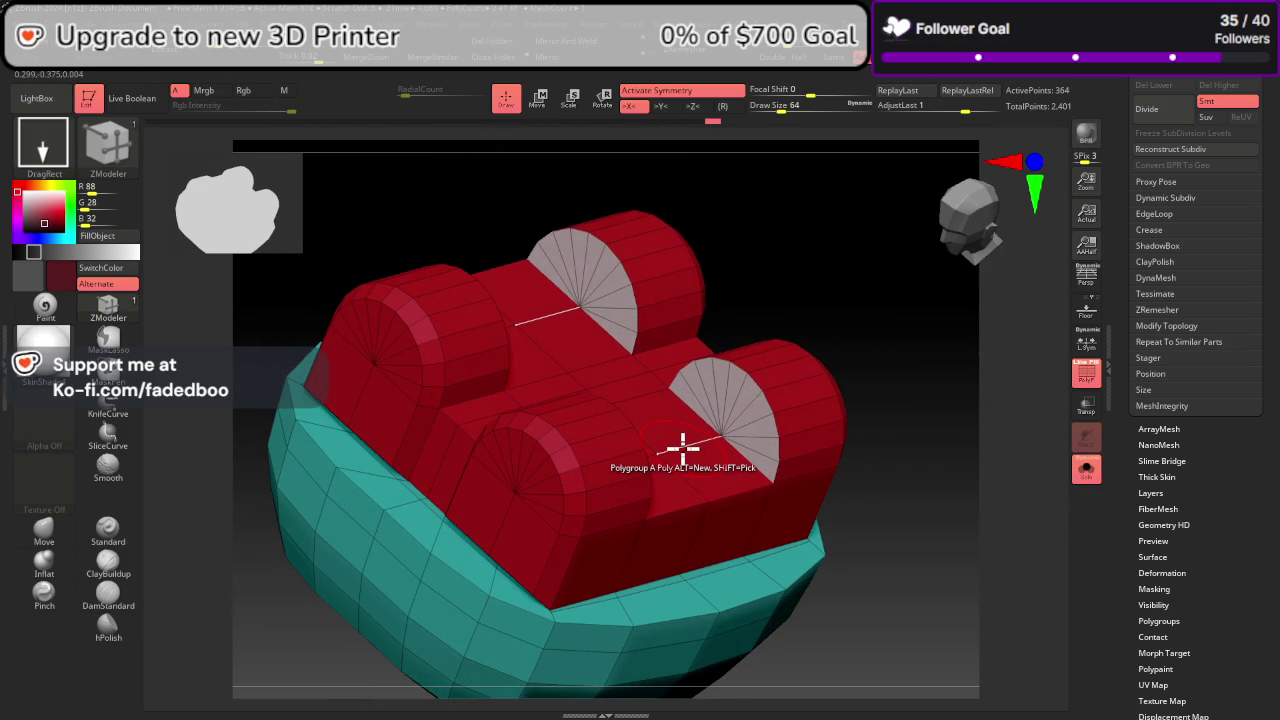
pyautogui.click(757, 418)
pyautogui.moveTo(757, 423)
pyautogui.mouseDown(button='right')
pyautogui.moveTo(923, 557)
pyautogui.moveTo(931, 550)
pyautogui.mouseUp(button='right')
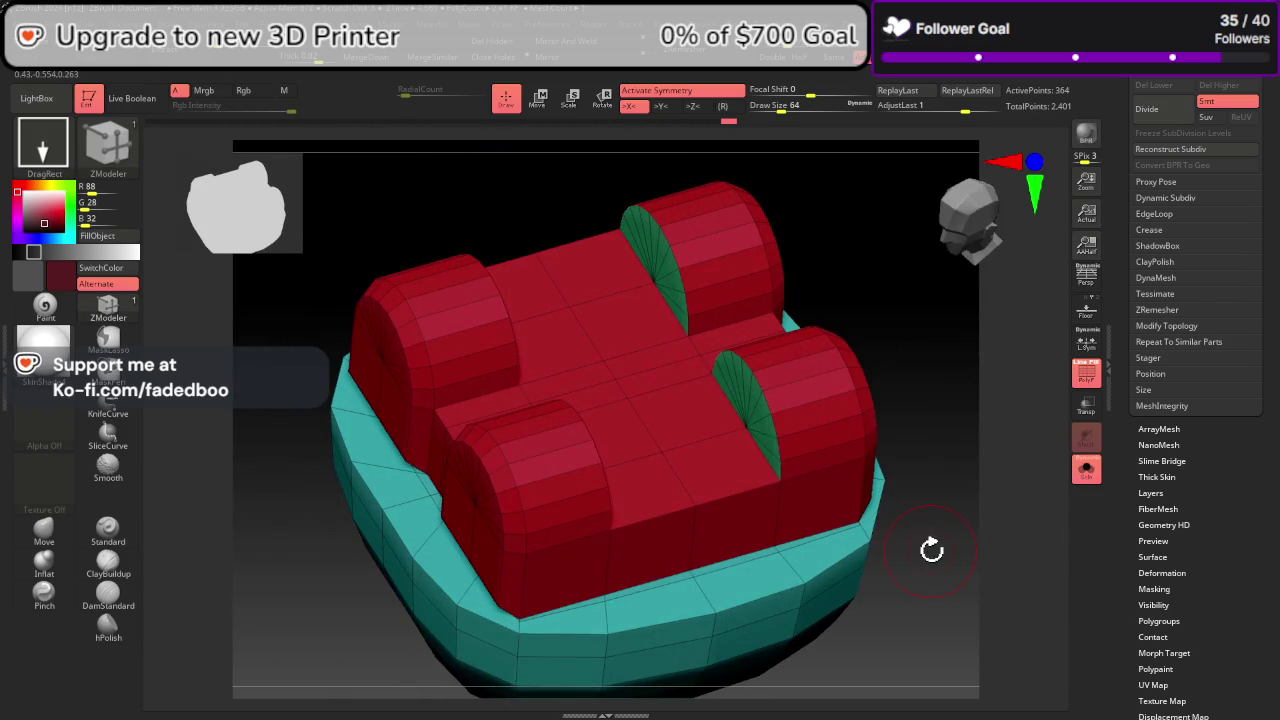
# Step: Set CreaseLvl to 2 and turn on Dynamic Subdiv with SmoothSubdiv 4
pyautogui.click(1164, 230)
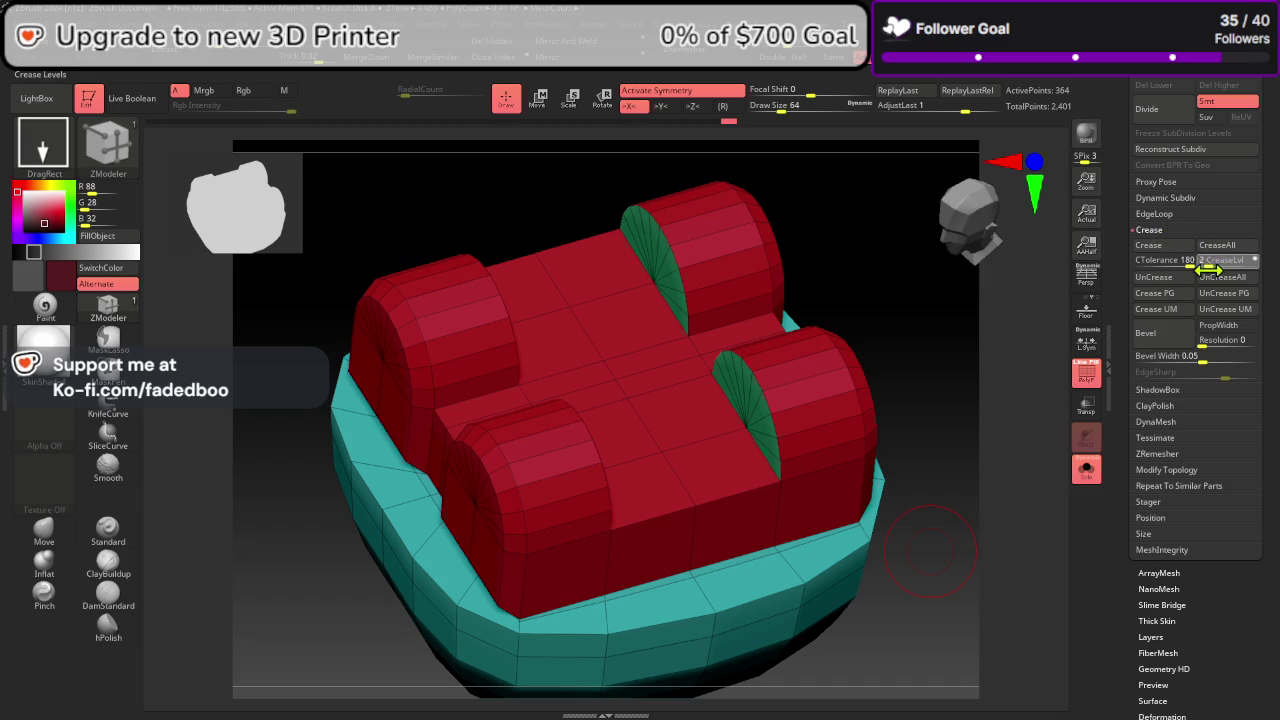
pyautogui.click(1177, 297)
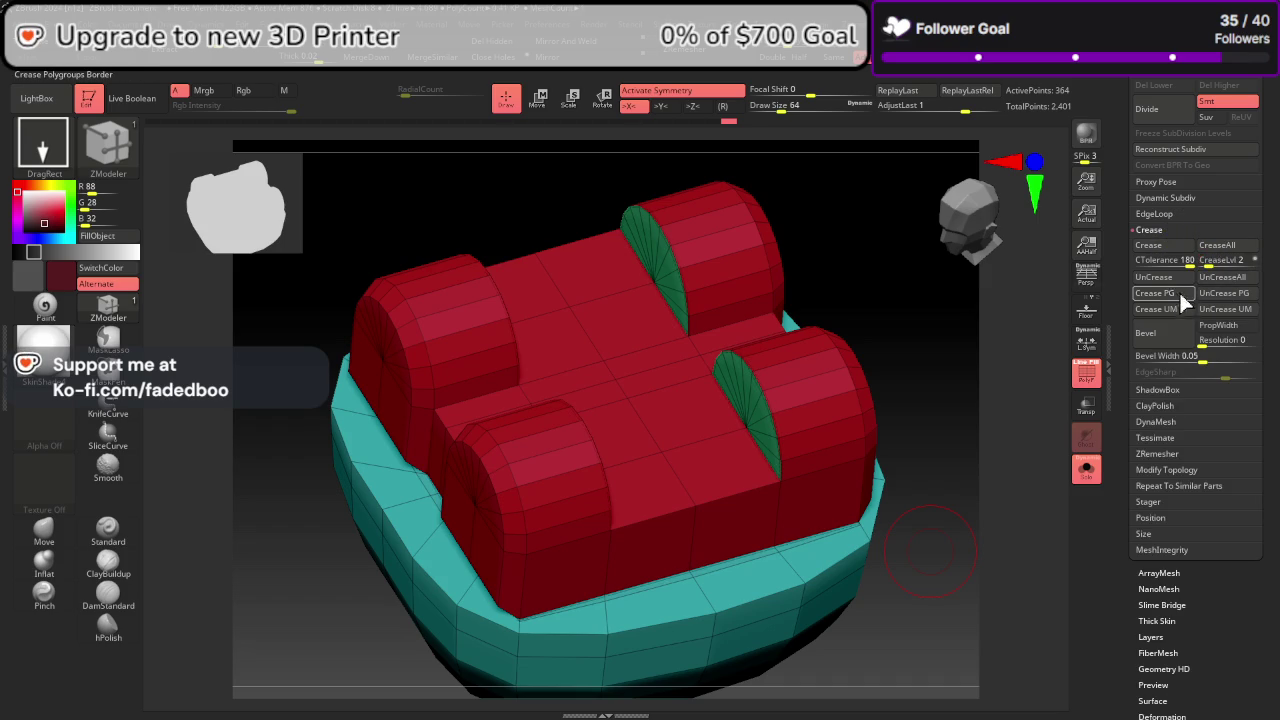
pyautogui.click(1170, 199)
pyautogui.click(1168, 214)
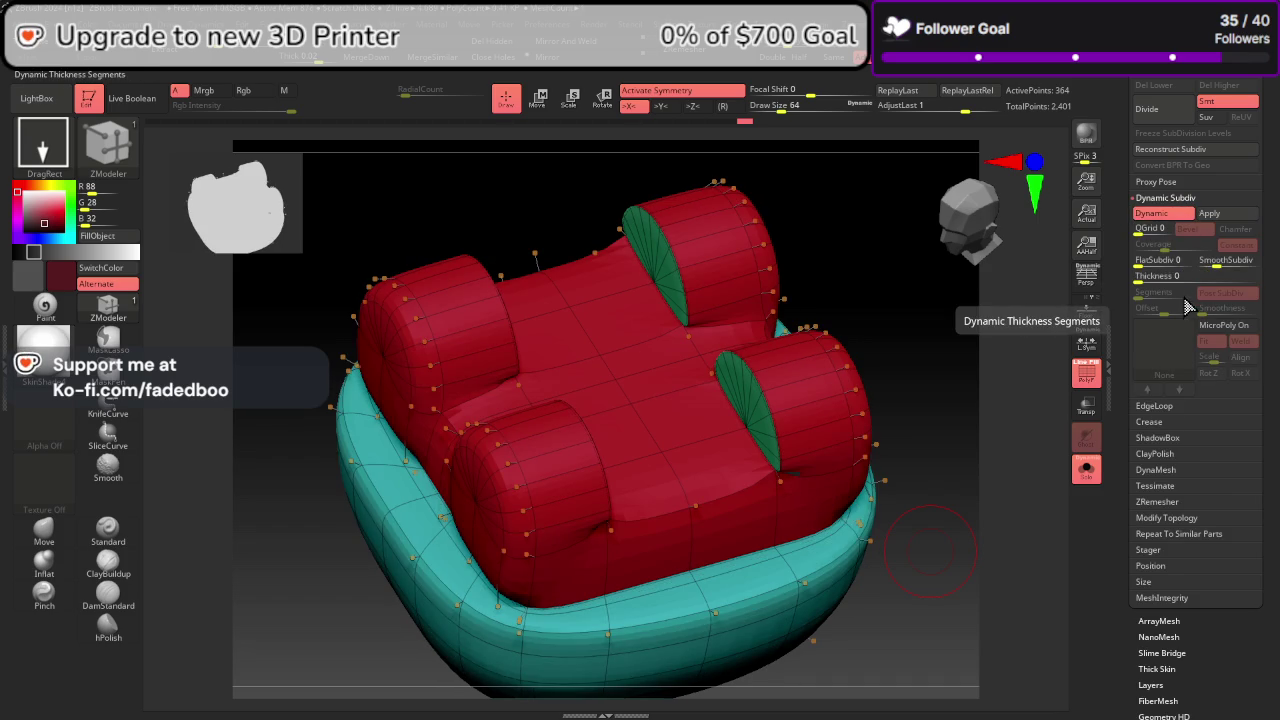
pyautogui.click(1222, 262)
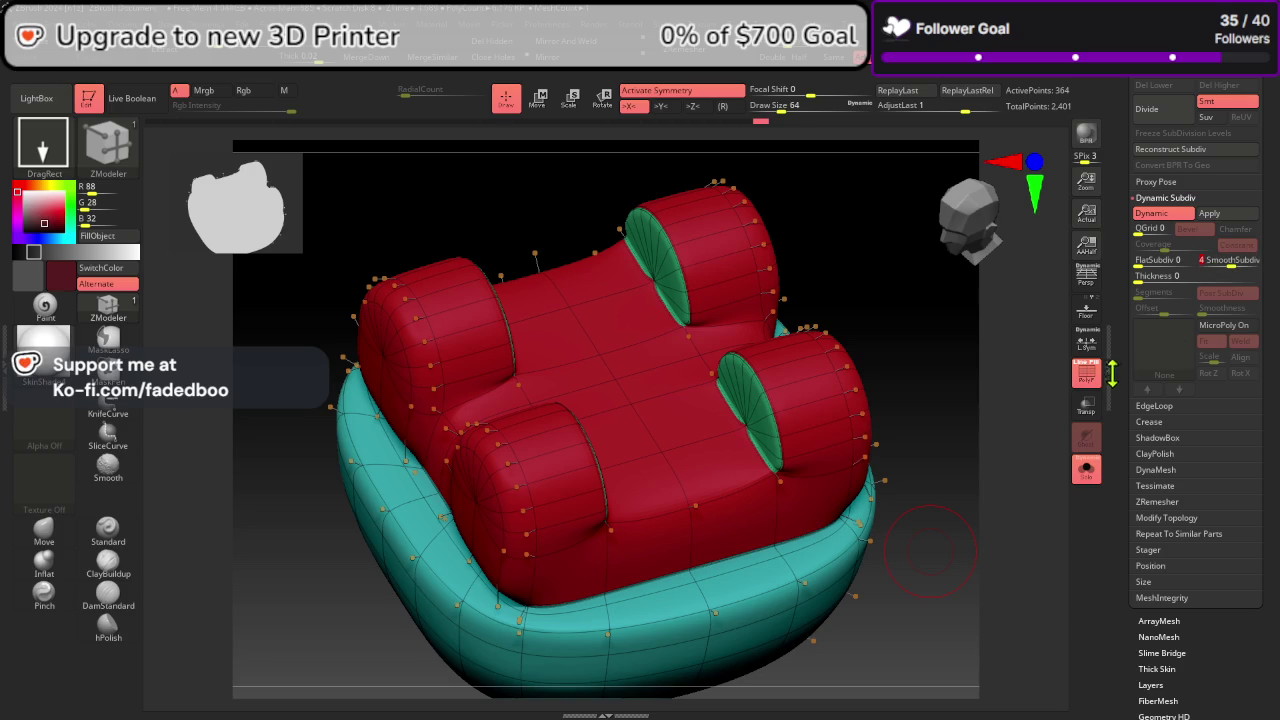
# Step: Inspect the smoothed model, then turn Dynamic Subdiv off and reopen the Crease settings
pyautogui.moveTo(1004, 492)
pyautogui.mouseDown()
pyautogui.moveTo(1023, 486)
pyautogui.moveTo(986, 449)
pyautogui.moveTo(1003, 477)
pyautogui.mouseUp()
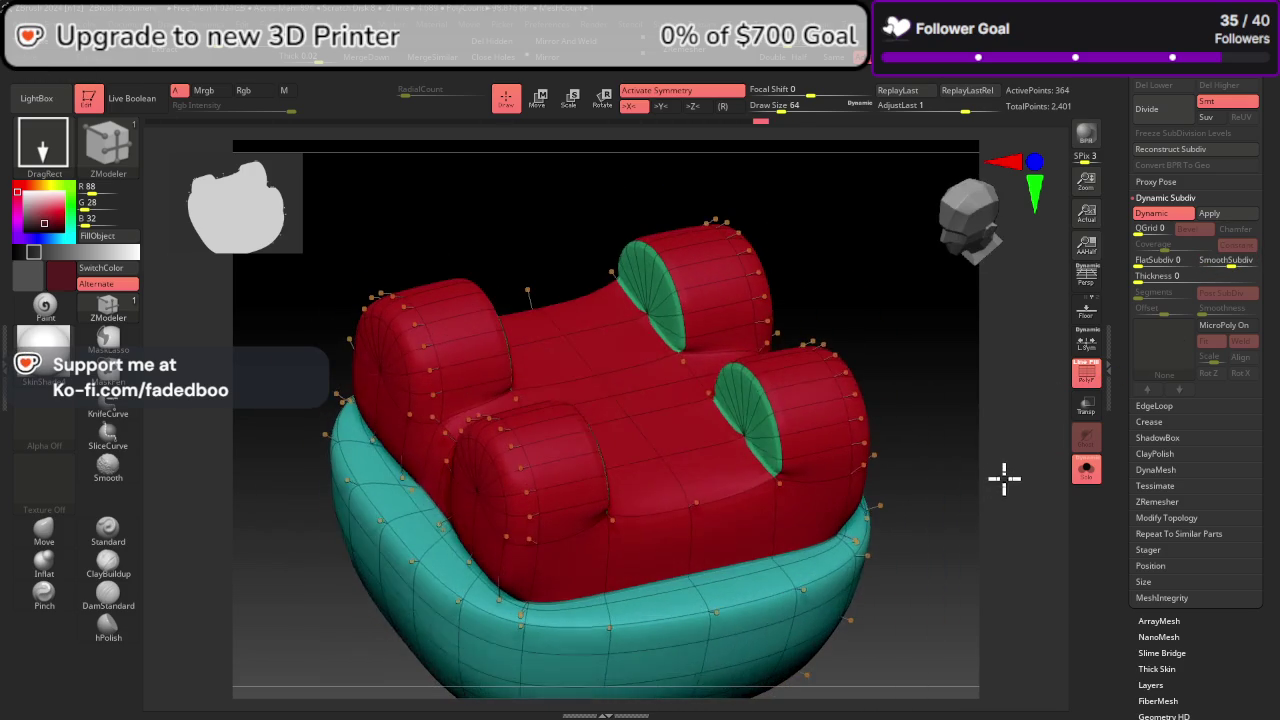
pyautogui.click(1168, 220)
pyautogui.click(1174, 421)
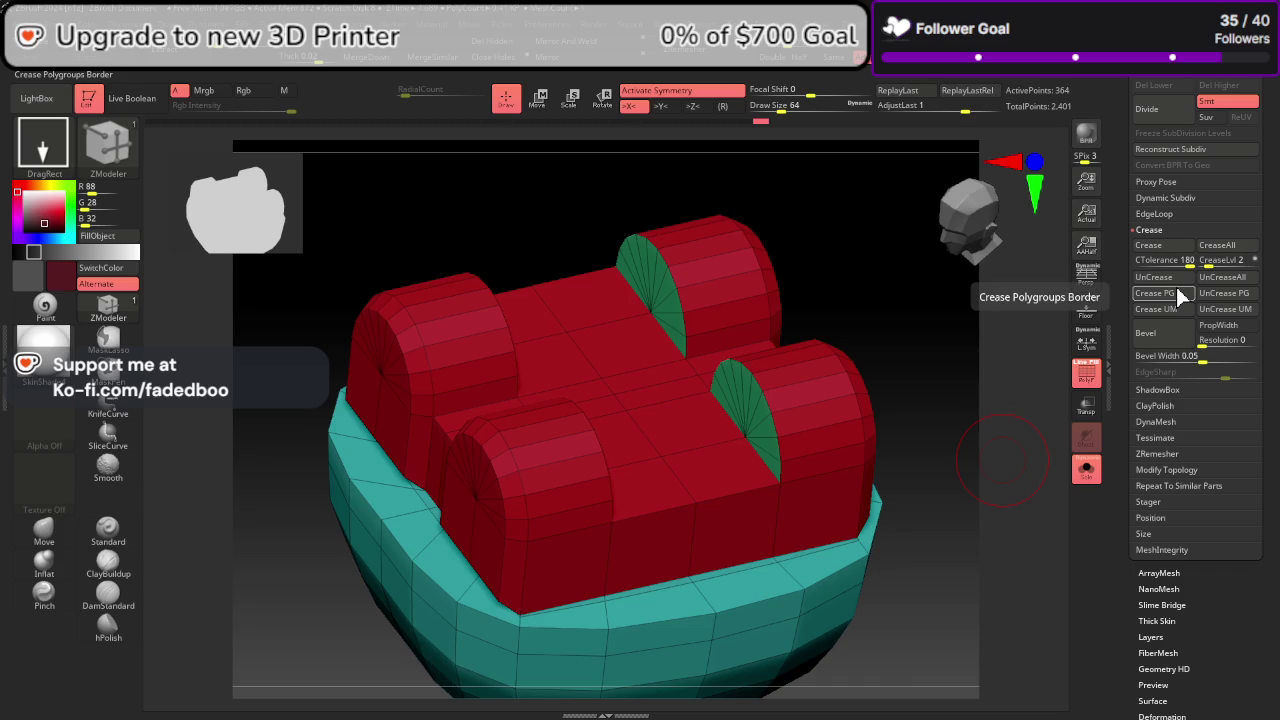
pyautogui.moveTo(1000, 505)
pyautogui.mouseDown()
pyautogui.moveTo(957, 506)
pyautogui.moveTo(960, 487)
pyautogui.mouseUp()
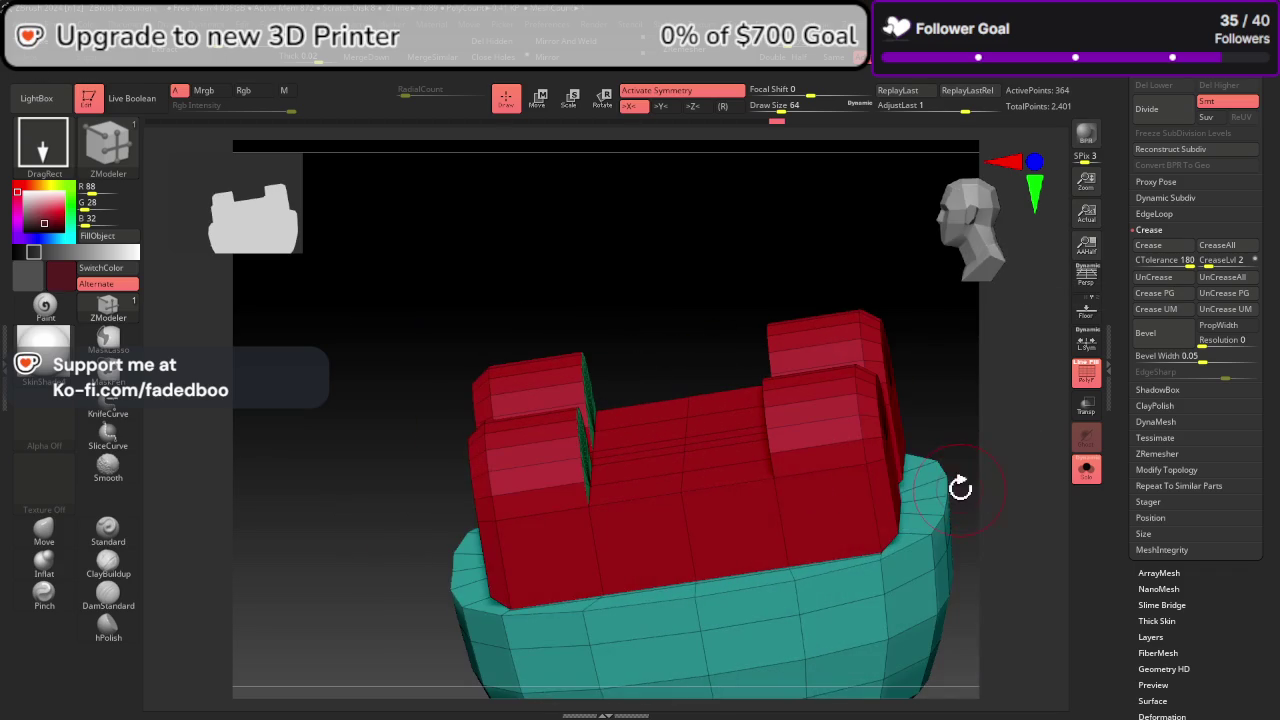
# Step: Add the red block's side faces to the green polygroup
pyautogui.moveTo(827, 515)
pyautogui.mouseDown()
pyautogui.moveTo(640, 537)
pyautogui.moveTo(563, 527)
pyautogui.mouseUp()
pyautogui.moveTo(700, 330)
pyautogui.mouseDown()
pyautogui.moveTo(774, 289)
pyautogui.moveTo(760, 286)
pyautogui.mouseUp()
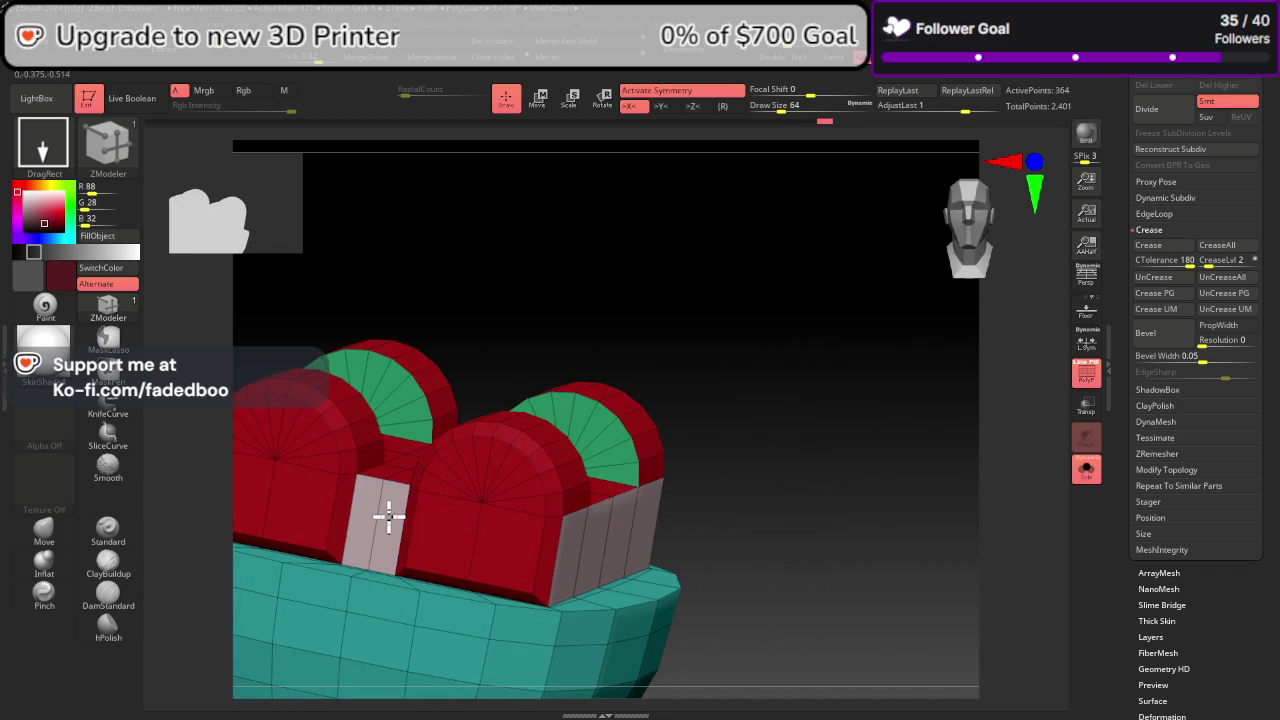
pyautogui.moveTo(392, 517)
pyautogui.mouseDown(button='right')
pyautogui.moveTo(766, 620)
pyautogui.moveTo(729, 614)
pyautogui.mouseUp(button='right')
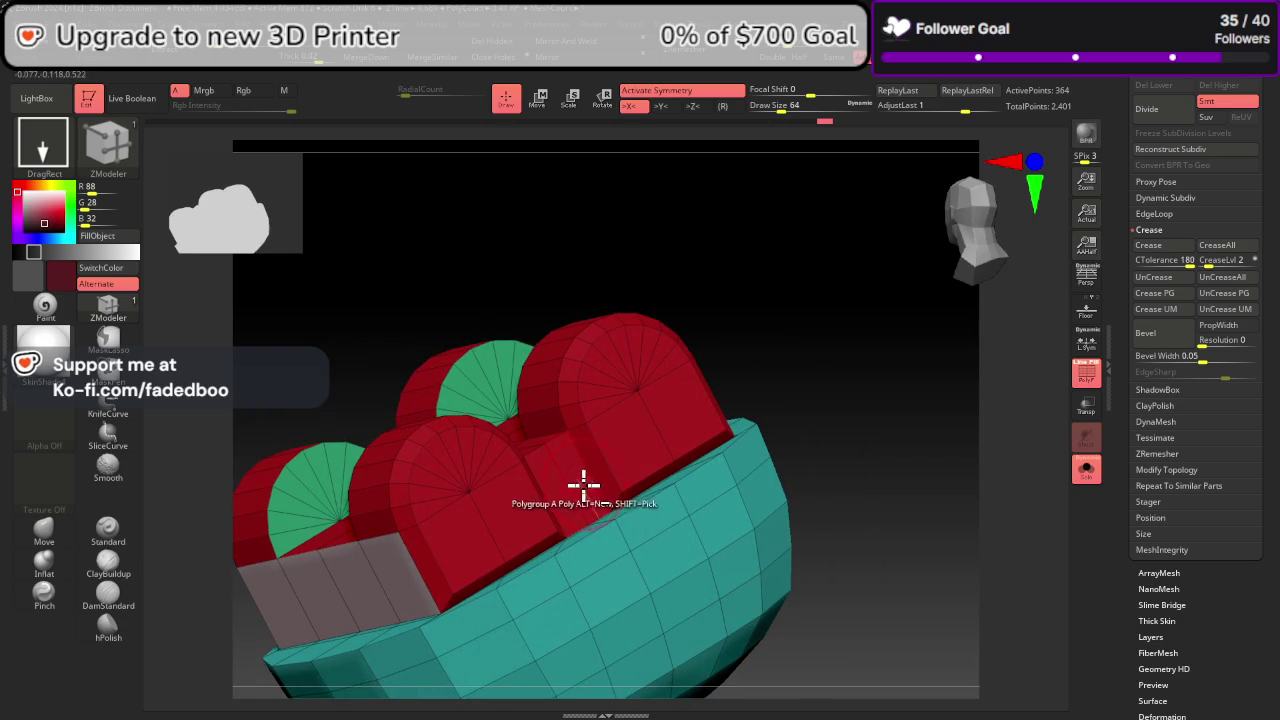
pyautogui.moveTo(578, 486)
pyautogui.mouseDown(button='right')
pyautogui.moveTo(866, 571)
pyautogui.moveTo(889, 551)
pyautogui.moveTo(923, 563)
pyautogui.moveTo(978, 534)
pyautogui.mouseUp(button='right')
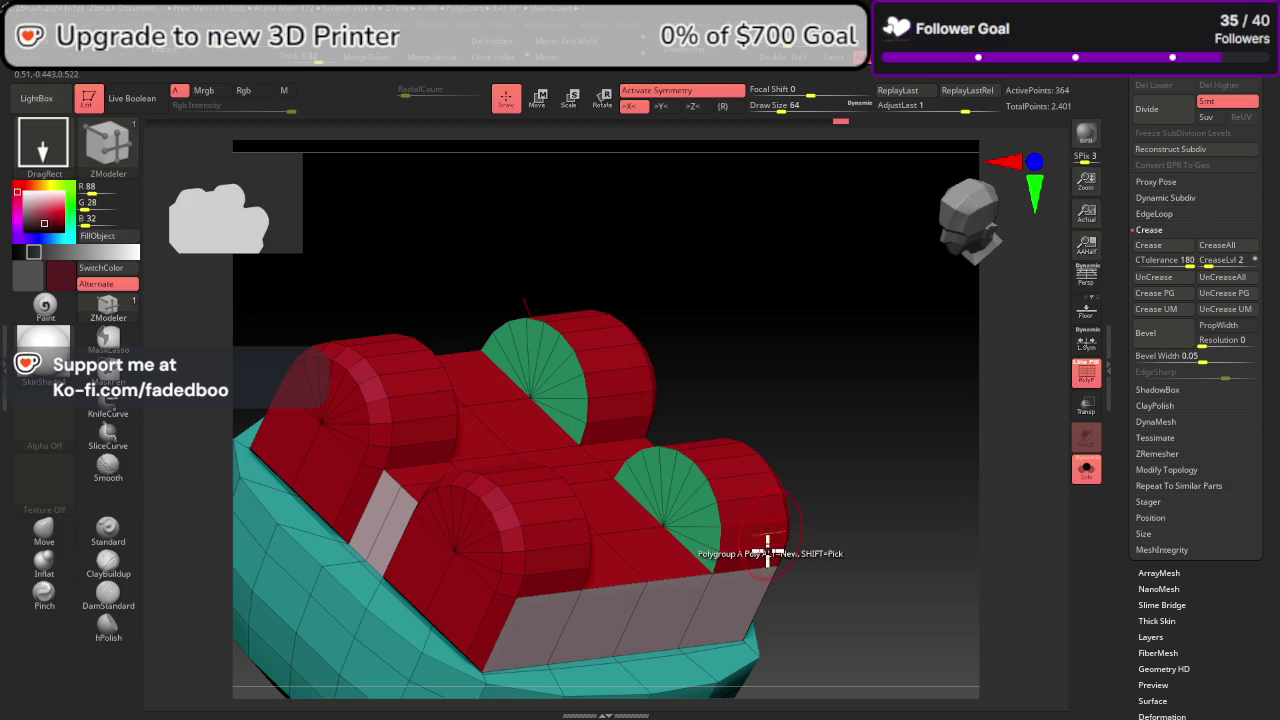
pyautogui.click(733, 597)
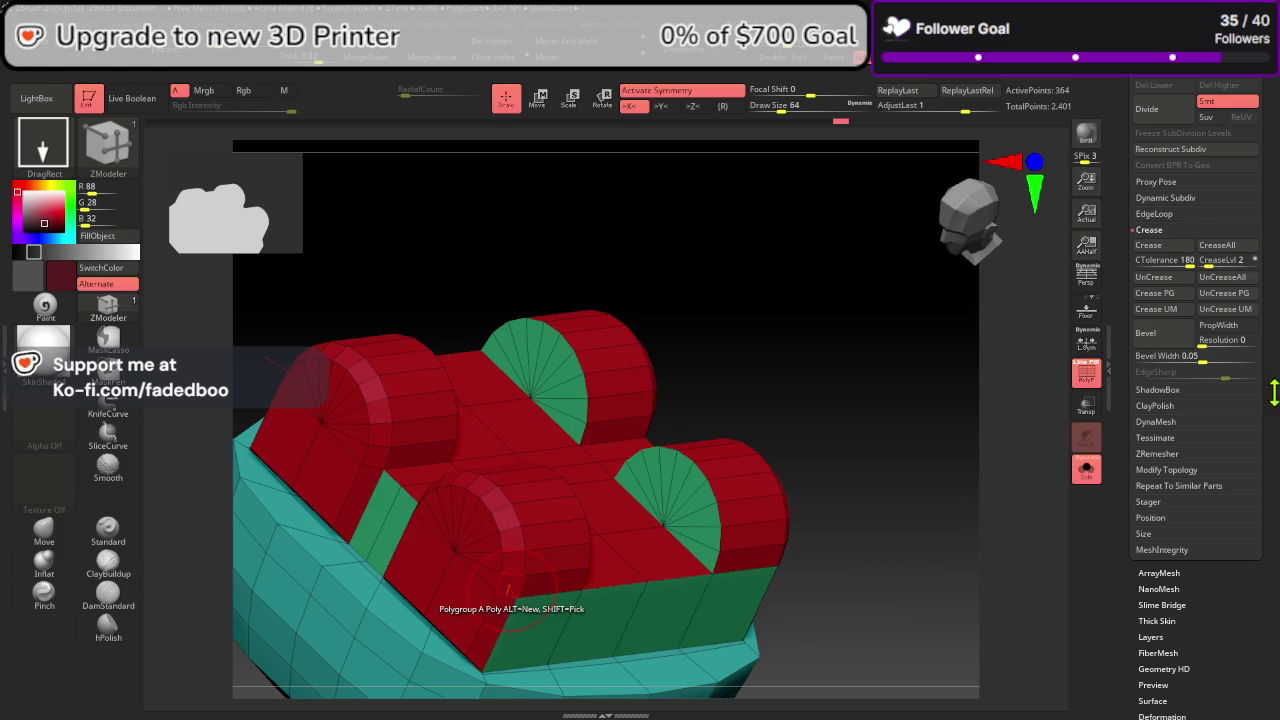
# Step: Run Polygroups > ReGroupVisible to recolour the groups magenta and green, and frame the model
pyautogui.moveTo(1274, 393); pyautogui.dragTo(1268, 250)
pyautogui.click(1159, 231)
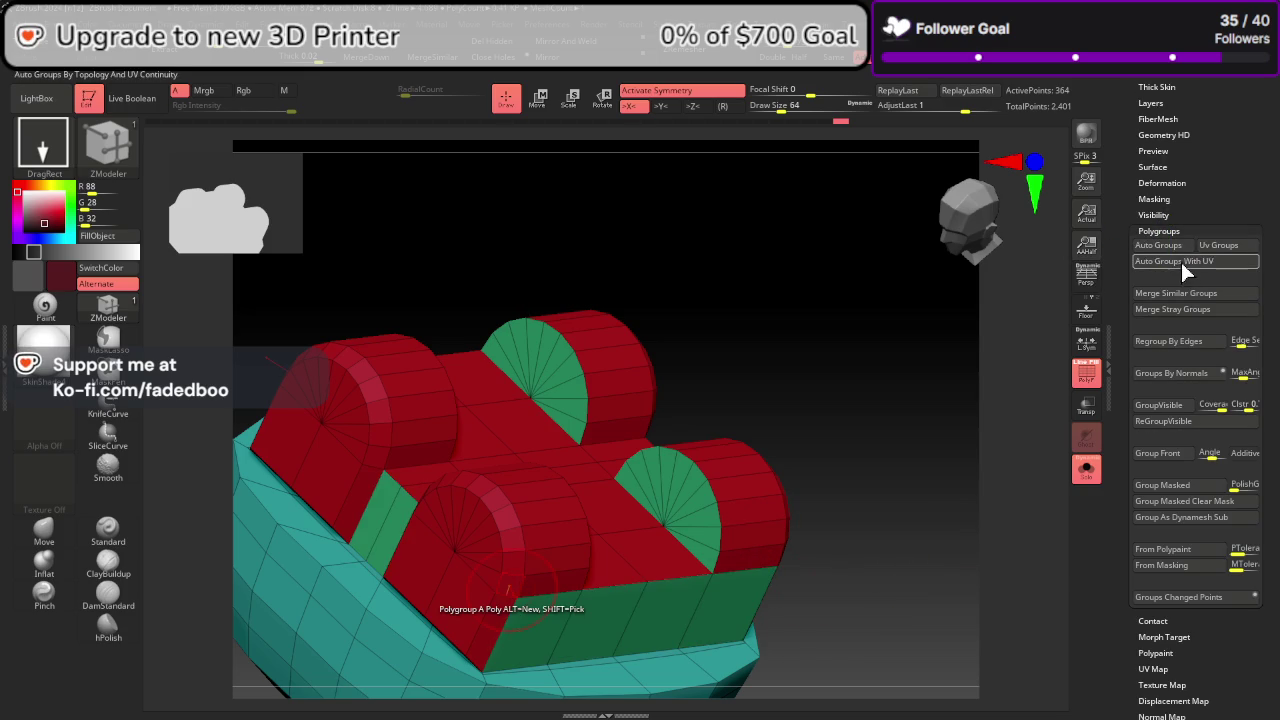
pyautogui.click(1170, 421)
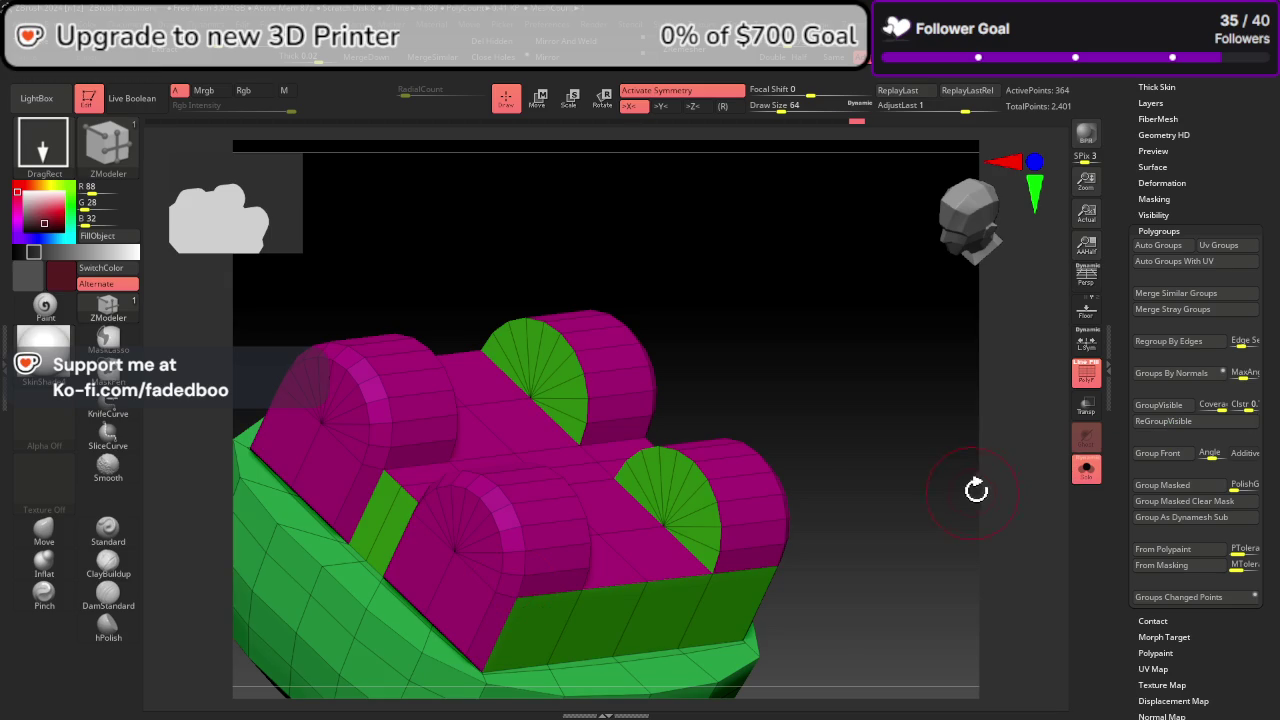
pyautogui.moveTo(982, 507); pyautogui.dragTo(978, 513)
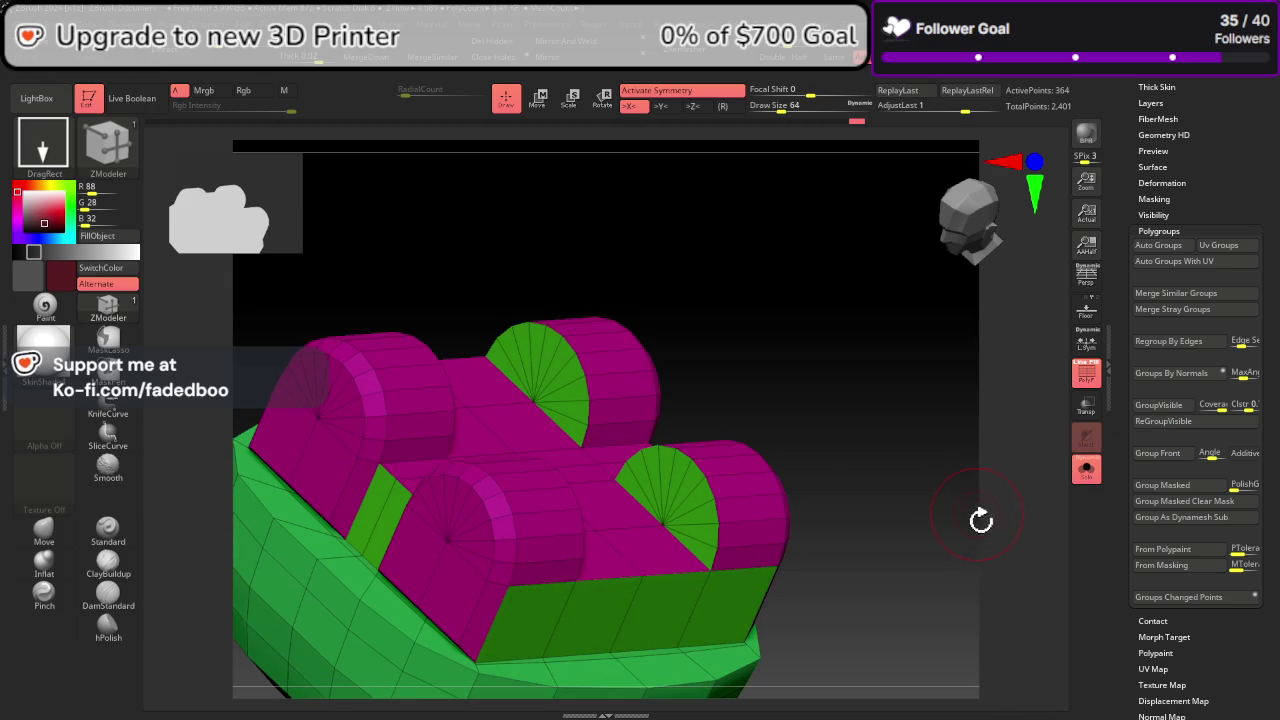
pyautogui.press('f')
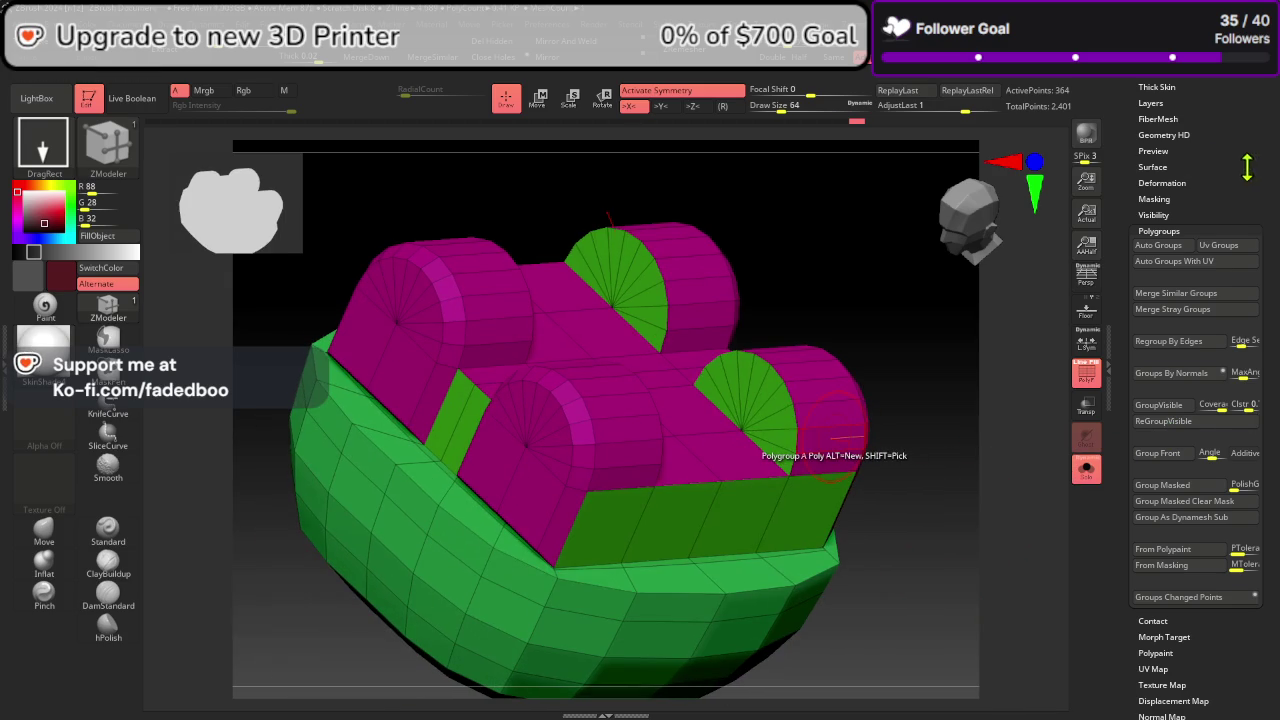
pyautogui.scroll(3, 1247, 167)
pyautogui.click(1181, 93)
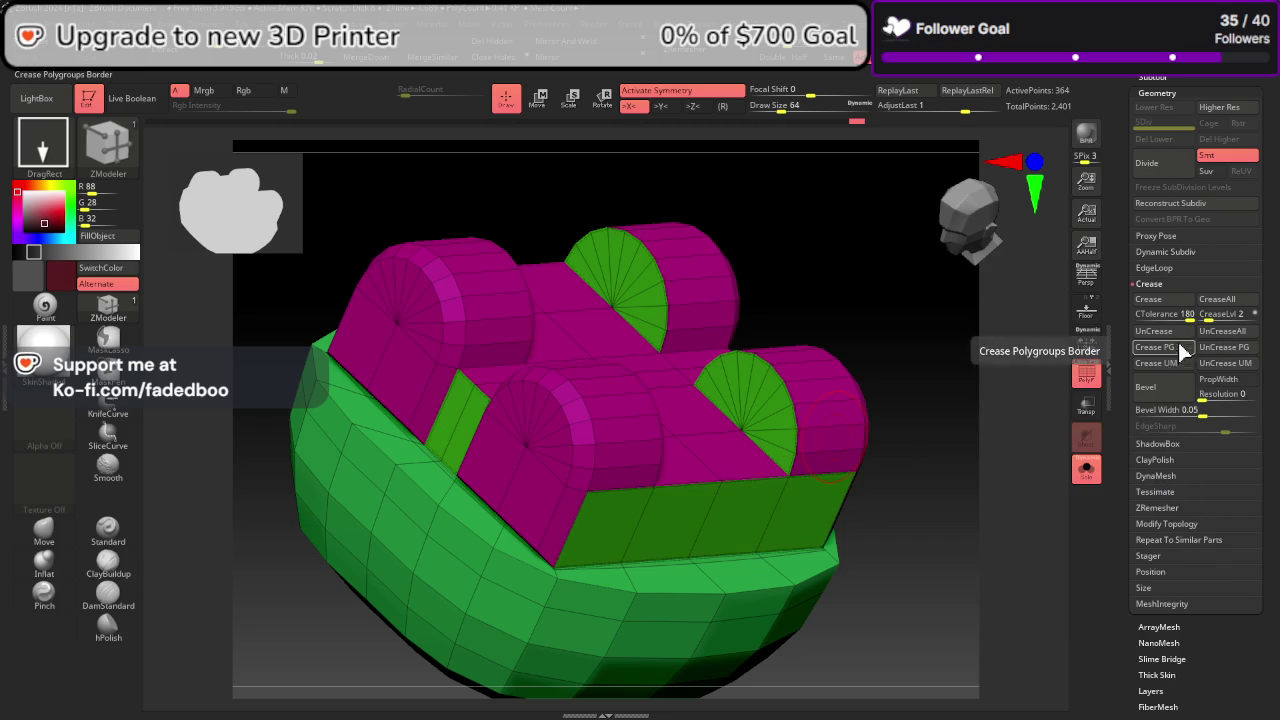
# Step: Preview Dynamic Subdiv while toggling PolyF to judge the smooth shape, then turn Dynamic off
pyautogui.click(1182, 255)
pyautogui.click(1160, 267)
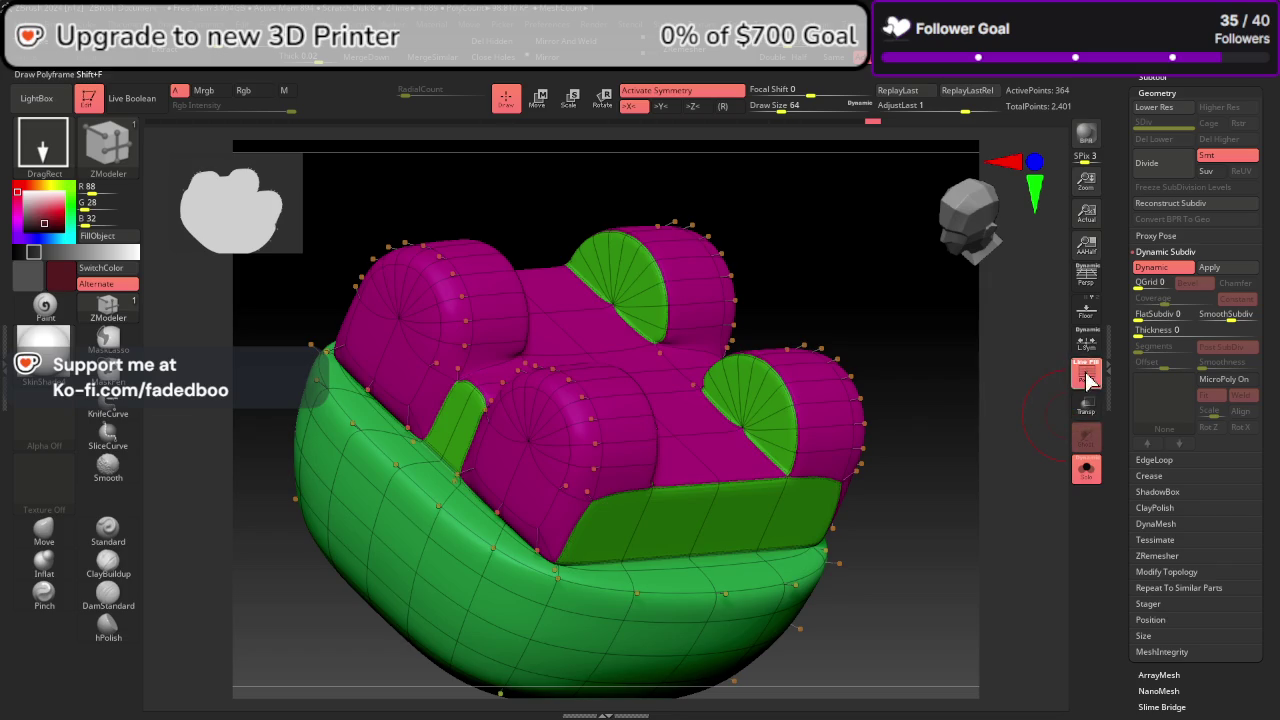
pyautogui.click(1087, 377)
pyautogui.click(1087, 377)
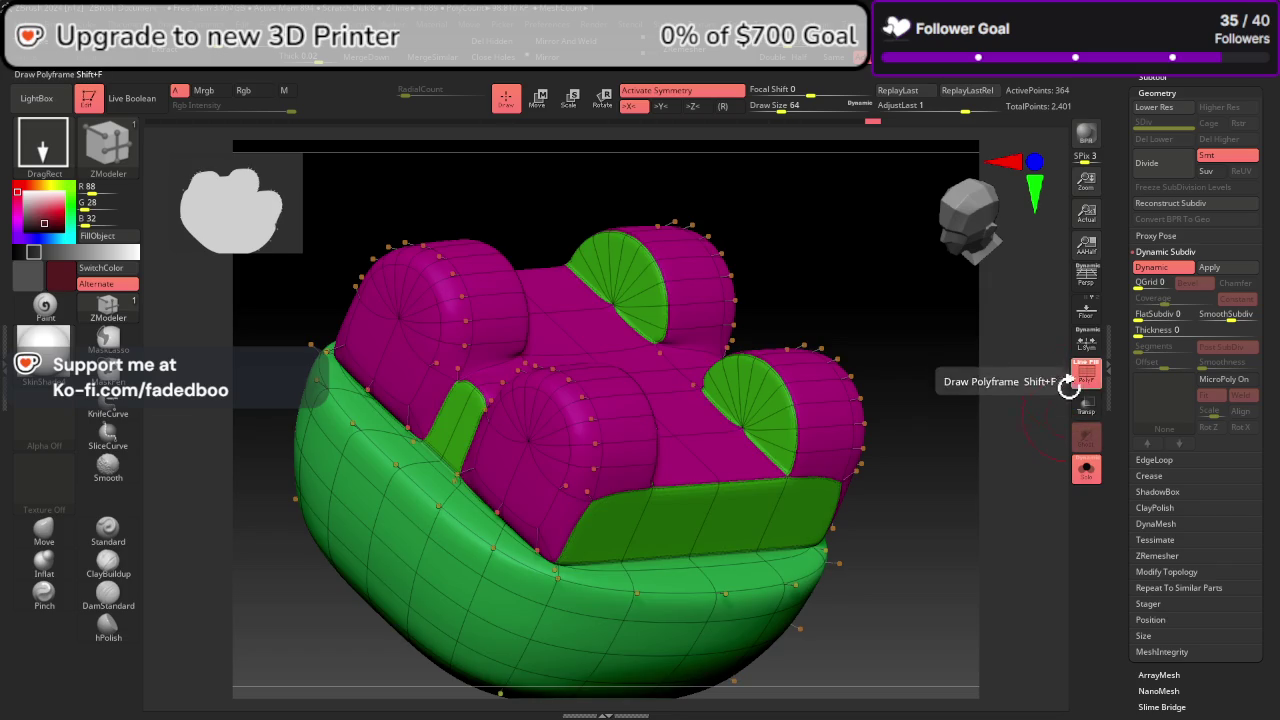
pyautogui.moveTo(1030, 420)
pyautogui.mouseDown()
pyautogui.moveTo(1000, 460)
pyautogui.moveTo(1040, 440)
pyautogui.mouseUp()
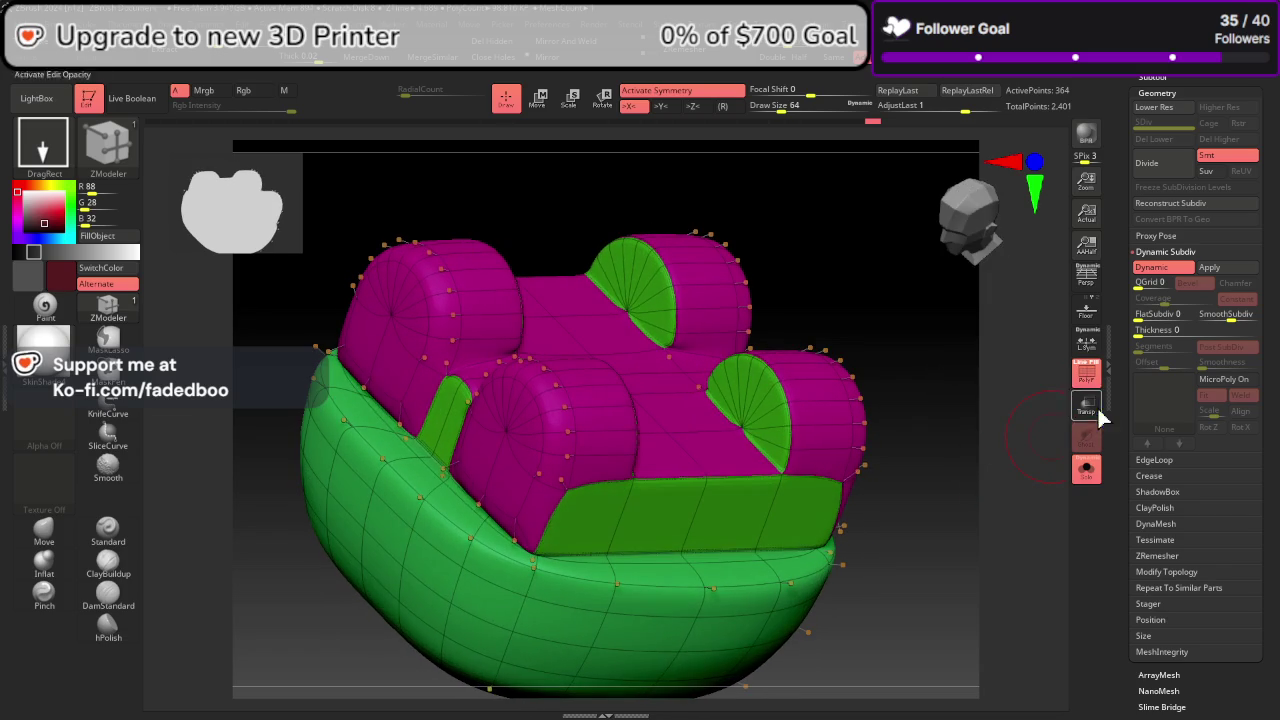
pyautogui.click(1084, 377)
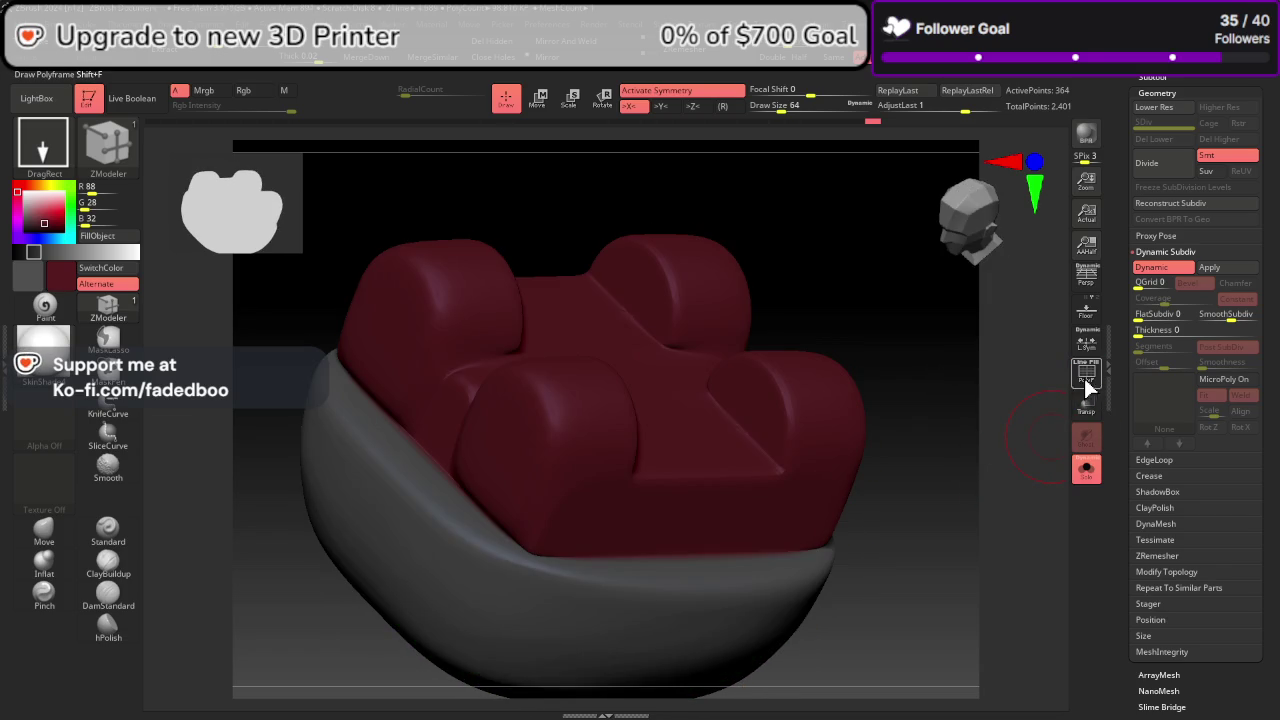
pyautogui.hotkey('shift', 'd')
pyautogui.click(1087, 374)
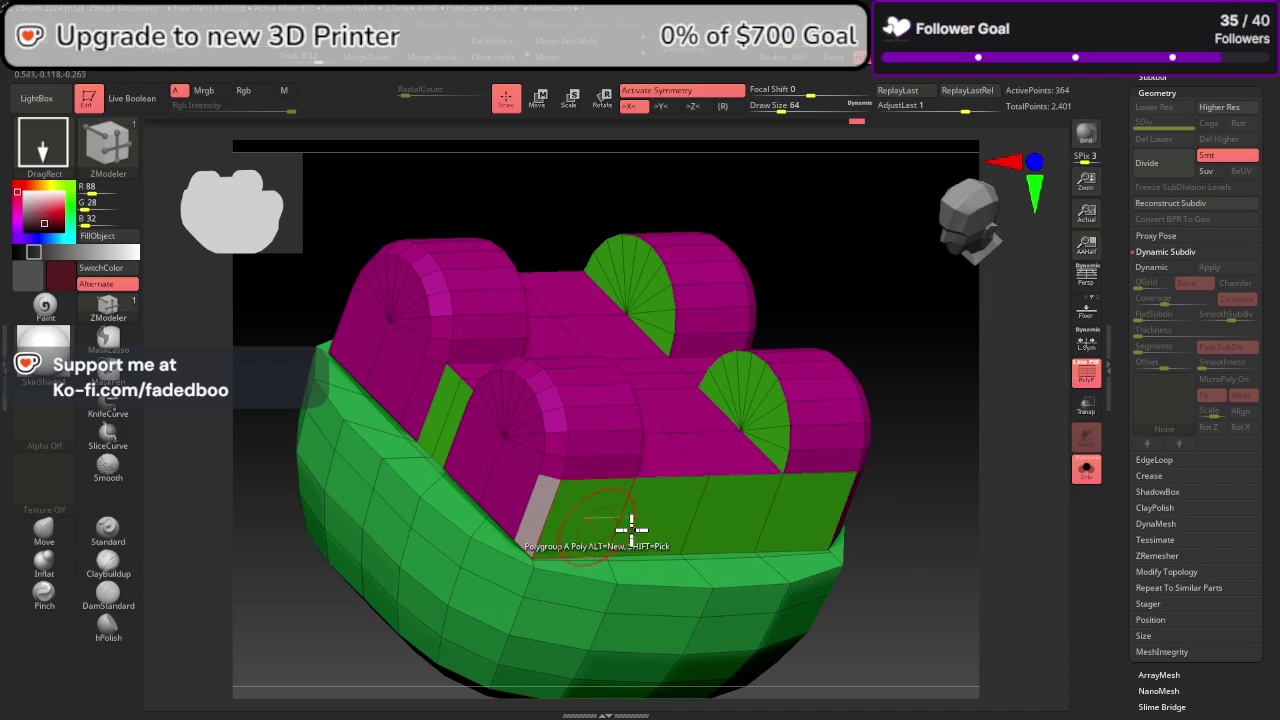
# Step: Orbit to the front cylinder rims and run ReGroupVisible so they show as their own teal polygroup
pyautogui.moveTo(868, 563); pyautogui.dragTo(918, 563)
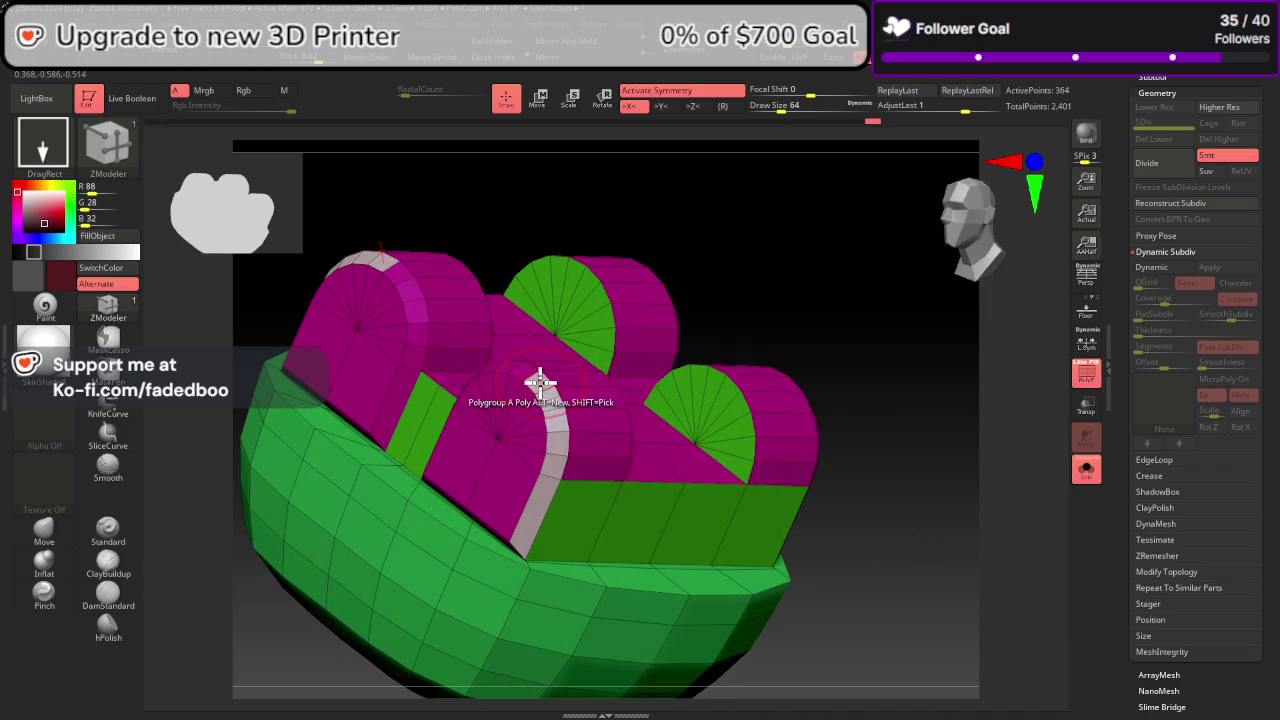
pyautogui.moveTo(880, 560); pyautogui.dragTo(943, 523)
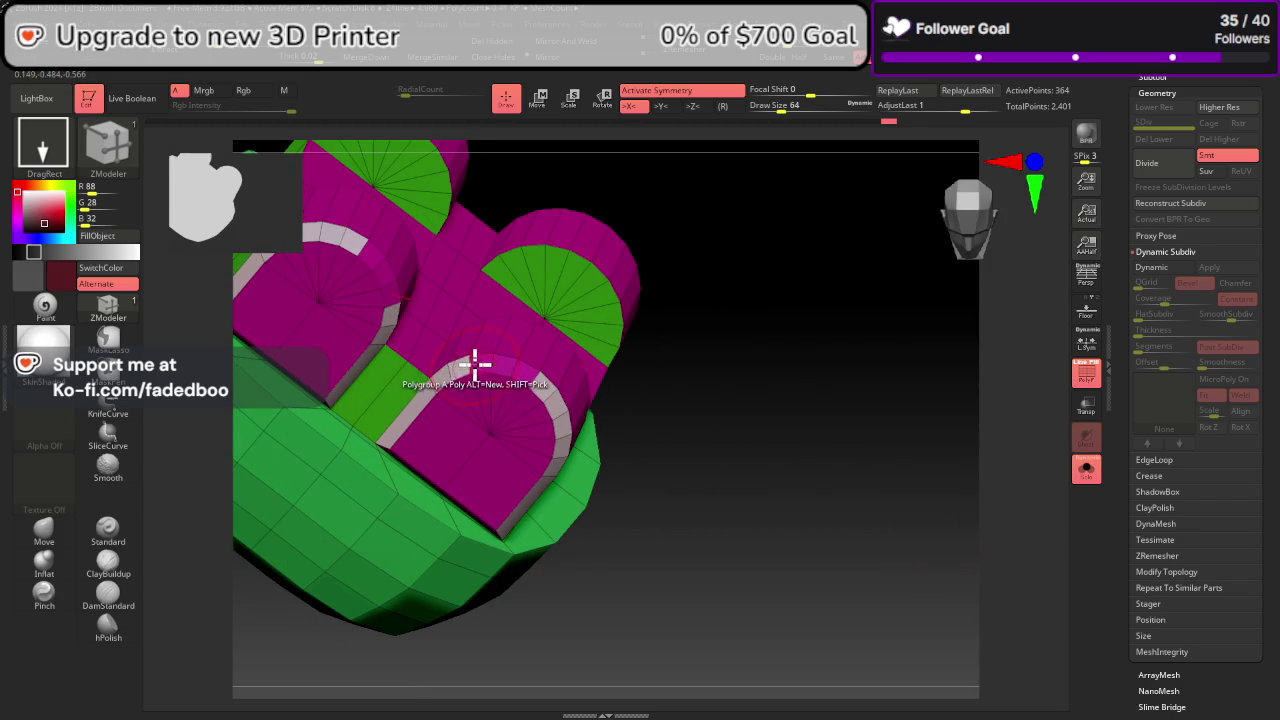
pyautogui.moveTo(509, 380)
pyautogui.mouseDown(button='right')
pyautogui.moveTo(749, 514)
pyautogui.moveTo(703, 543)
pyautogui.moveTo(694, 537)
pyautogui.moveTo(880, 617)
pyautogui.moveTo(740, 414)
pyautogui.mouseUp(button='right')
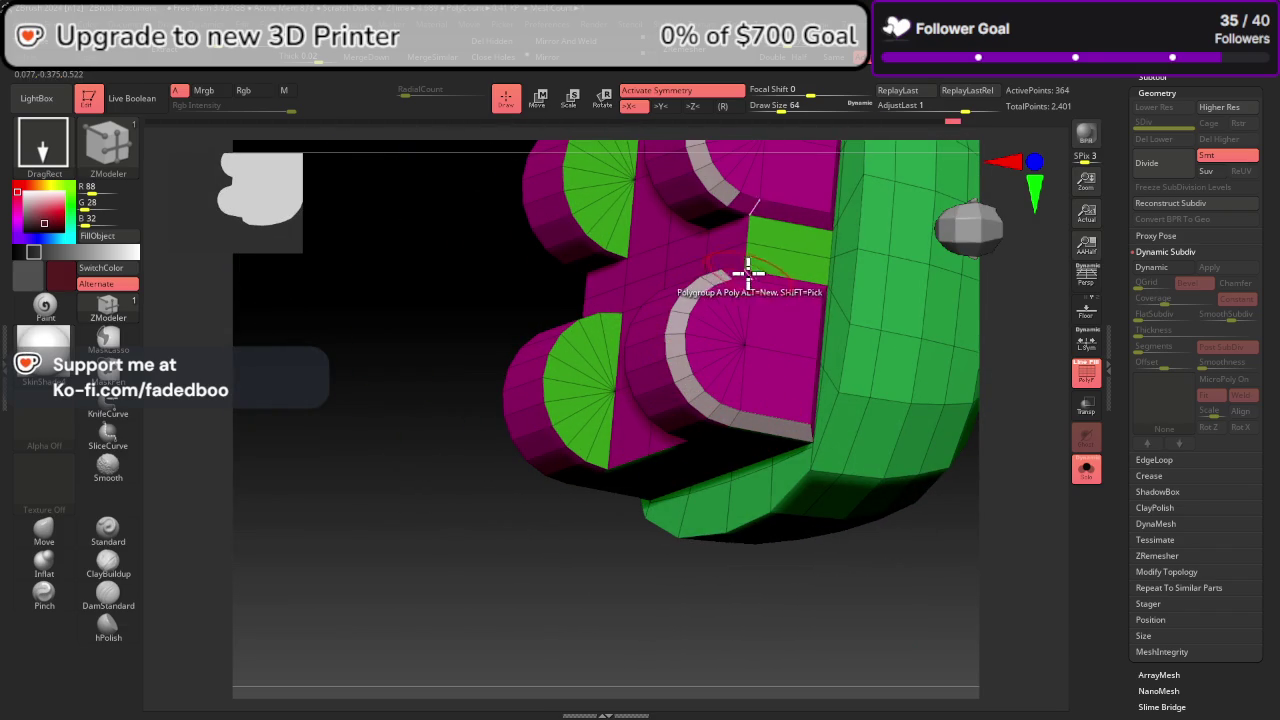
pyautogui.moveTo(831, 586)
pyautogui.mouseDown()
pyautogui.moveTo(932, 565)
pyautogui.moveTo(910, 550)
pyautogui.mouseUp()
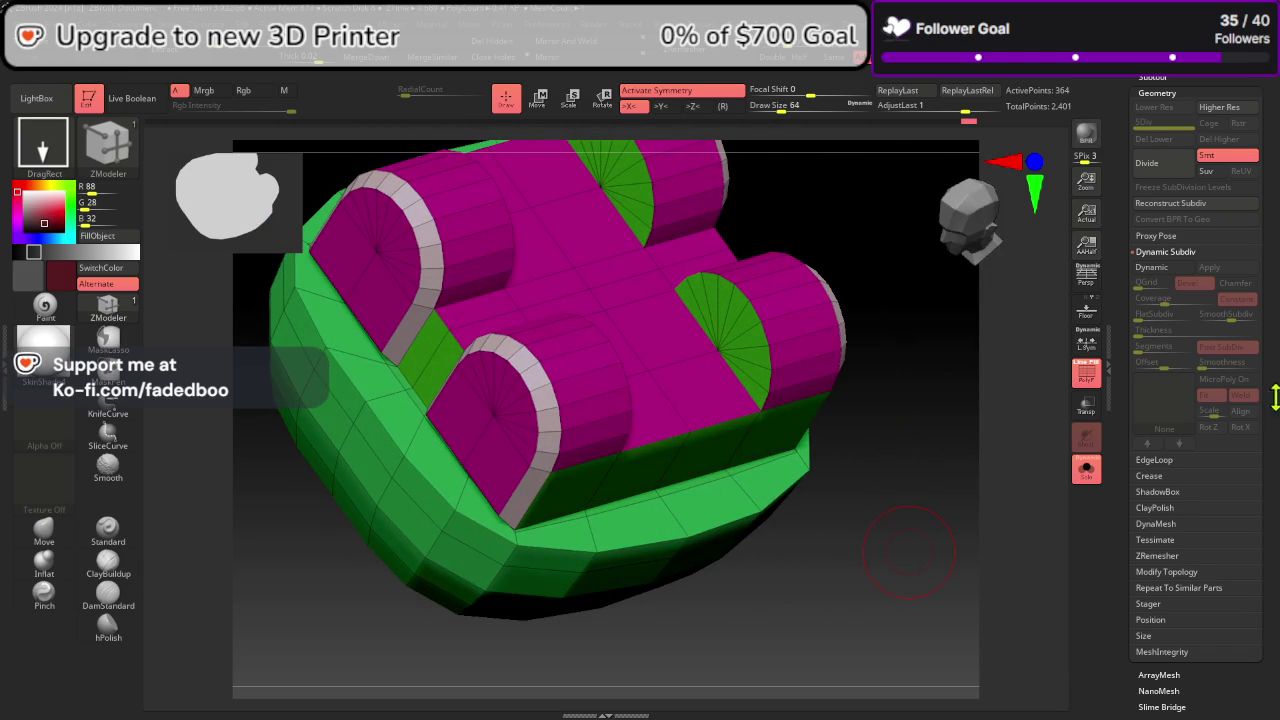
pyautogui.scroll(-3, 1230, 313)
pyautogui.moveTo(560, 428)
pyautogui.mouseDown()
pyautogui.moveTo(869, 574)
pyautogui.moveTo(853, 613)
pyautogui.mouseUp()
pyautogui.moveTo(996, 483); pyautogui.dragTo(986, 573)
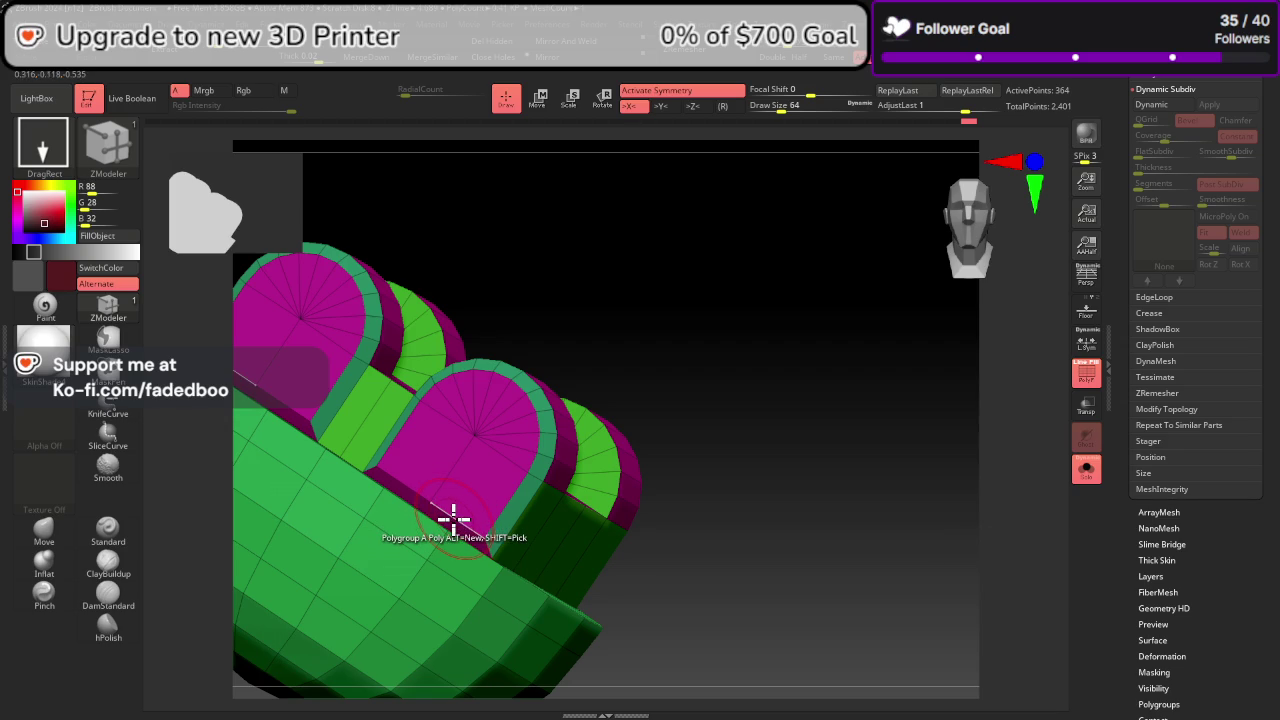
pyautogui.scroll(-5, 1268, 364)
pyautogui.click(1168, 419)
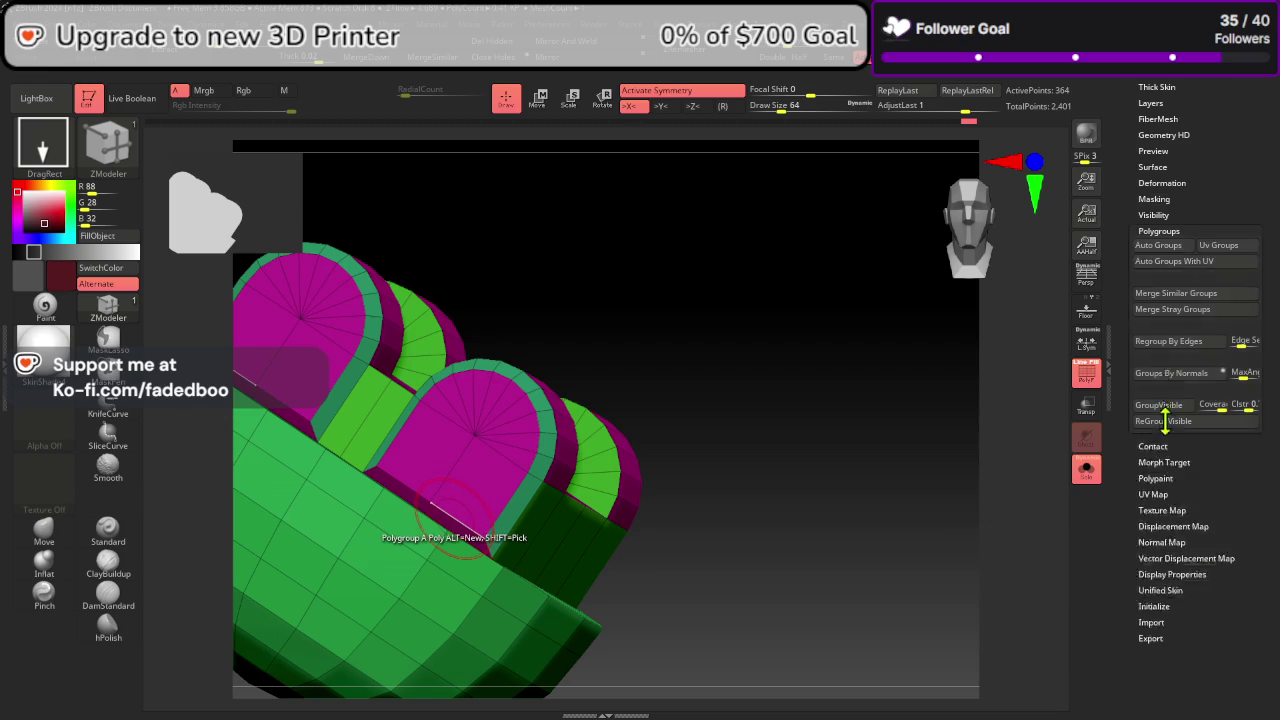
pyautogui.click(1167, 427)
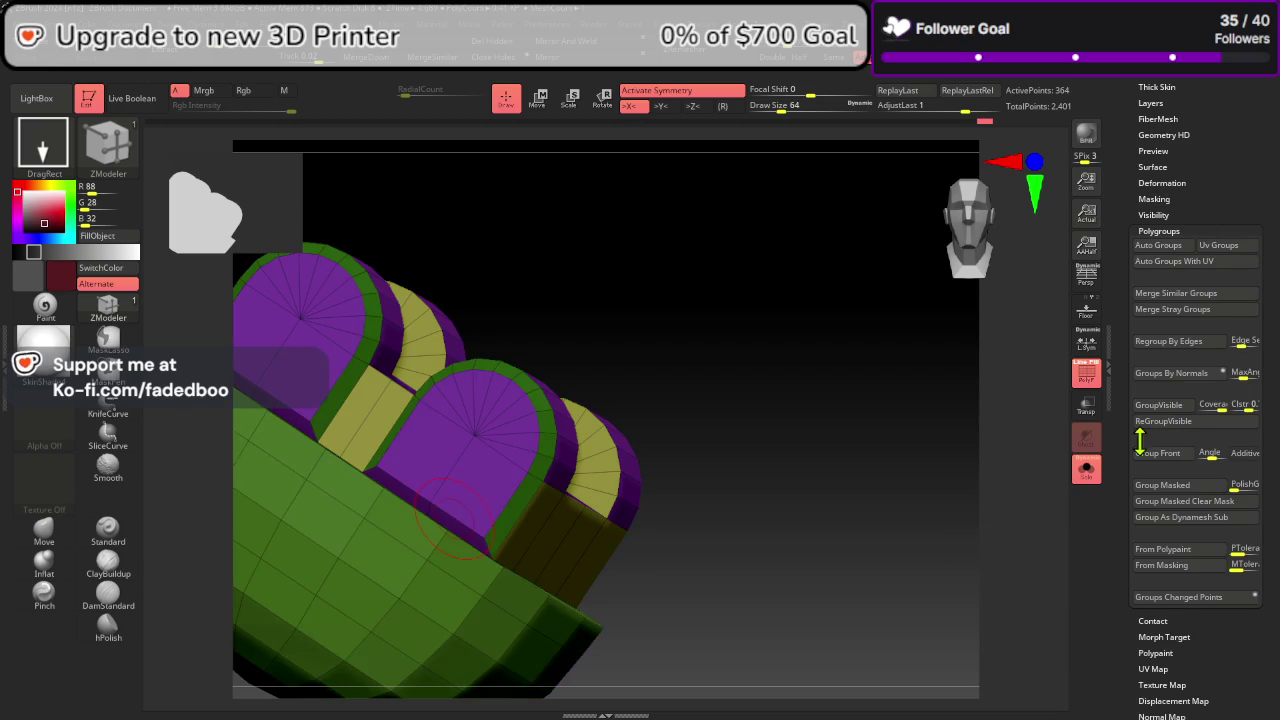
# Step: Put the central floor faces between the cylinders into a new orange polygroup
pyautogui.moveTo(932, 502)
pyautogui.mouseDown()
pyautogui.moveTo(911, 534)
pyautogui.moveTo(917, 514)
pyautogui.mouseUp()
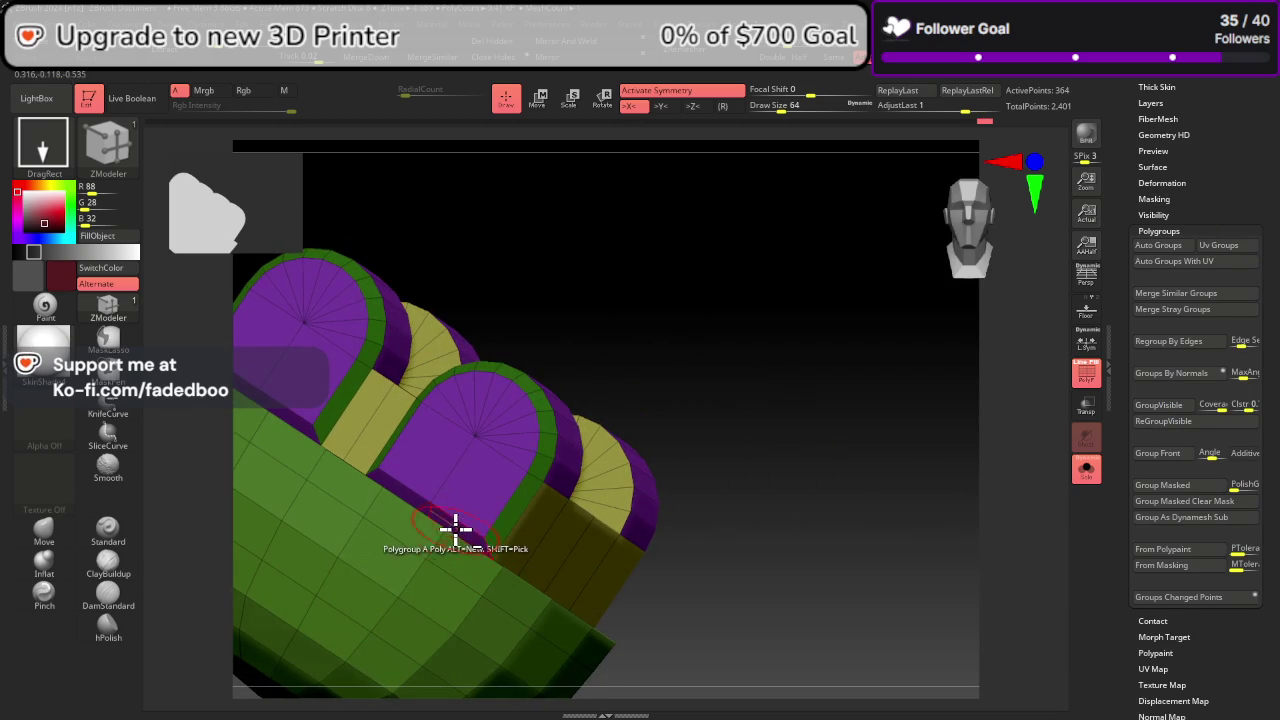
pyautogui.moveTo(417, 503)
pyautogui.mouseDown()
pyautogui.moveTo(831, 580)
pyautogui.moveTo(771, 549)
pyautogui.moveTo(831, 603)
pyautogui.moveTo(785, 612)
pyautogui.moveTo(843, 600)
pyautogui.moveTo(863, 574)
pyautogui.moveTo(811, 640)
pyautogui.mouseUp()
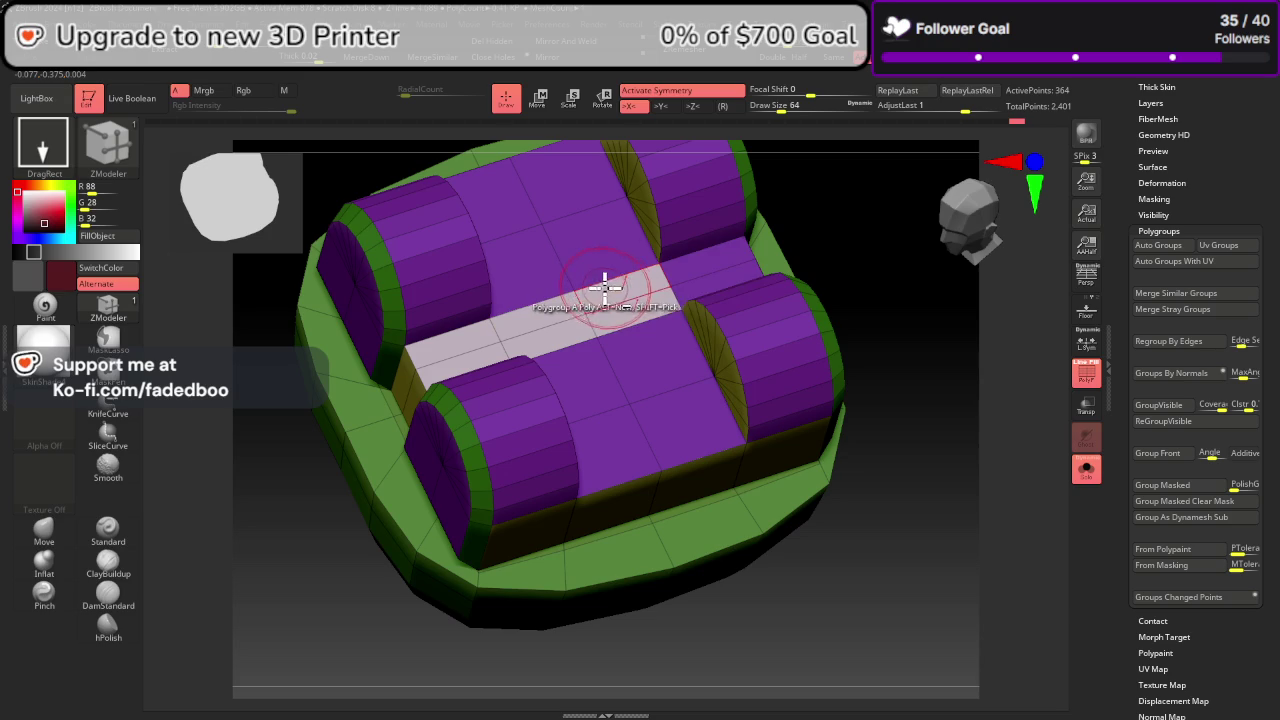
pyautogui.moveTo(694, 257)
pyautogui.mouseDown()
pyautogui.moveTo(608, 243)
pyautogui.moveTo(523, 206)
pyautogui.moveTo(519, 258)
pyautogui.mouseUp()
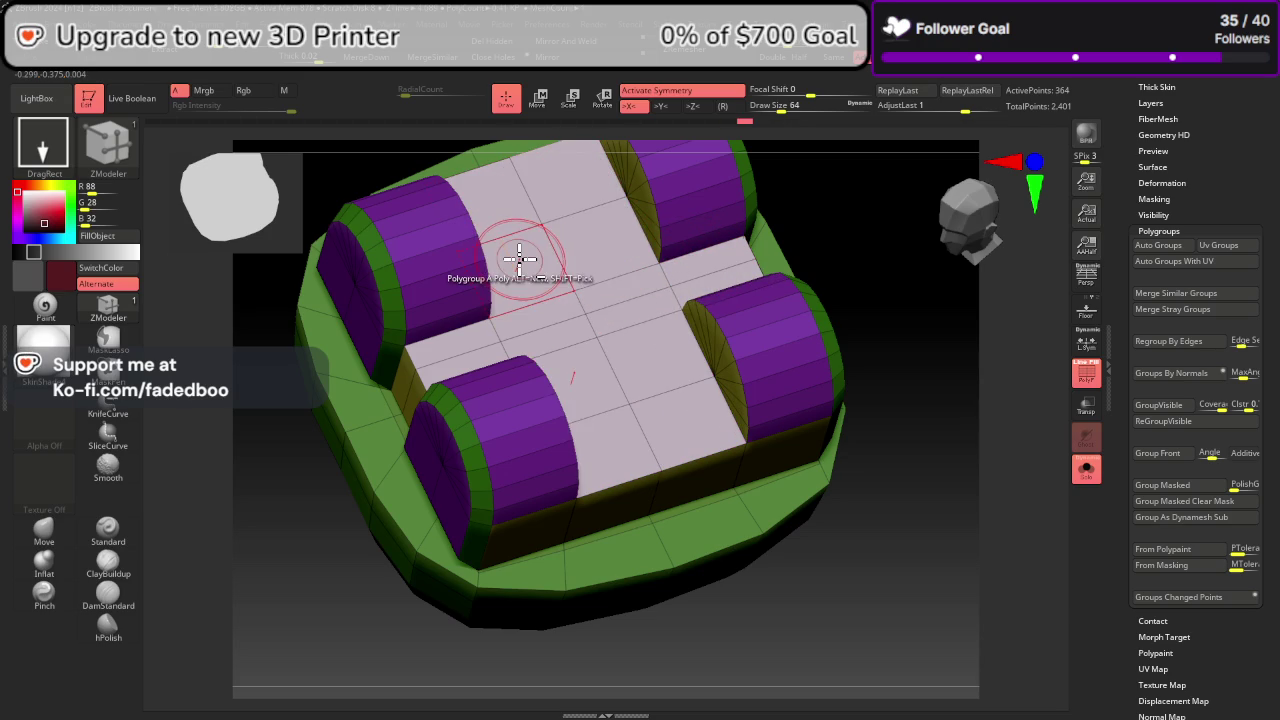
pyautogui.click(658, 350)
pyautogui.moveTo(900, 430)
pyautogui.mouseDown()
pyautogui.moveTo(991, 517)
pyautogui.moveTo(985, 507)
pyautogui.mouseUp()
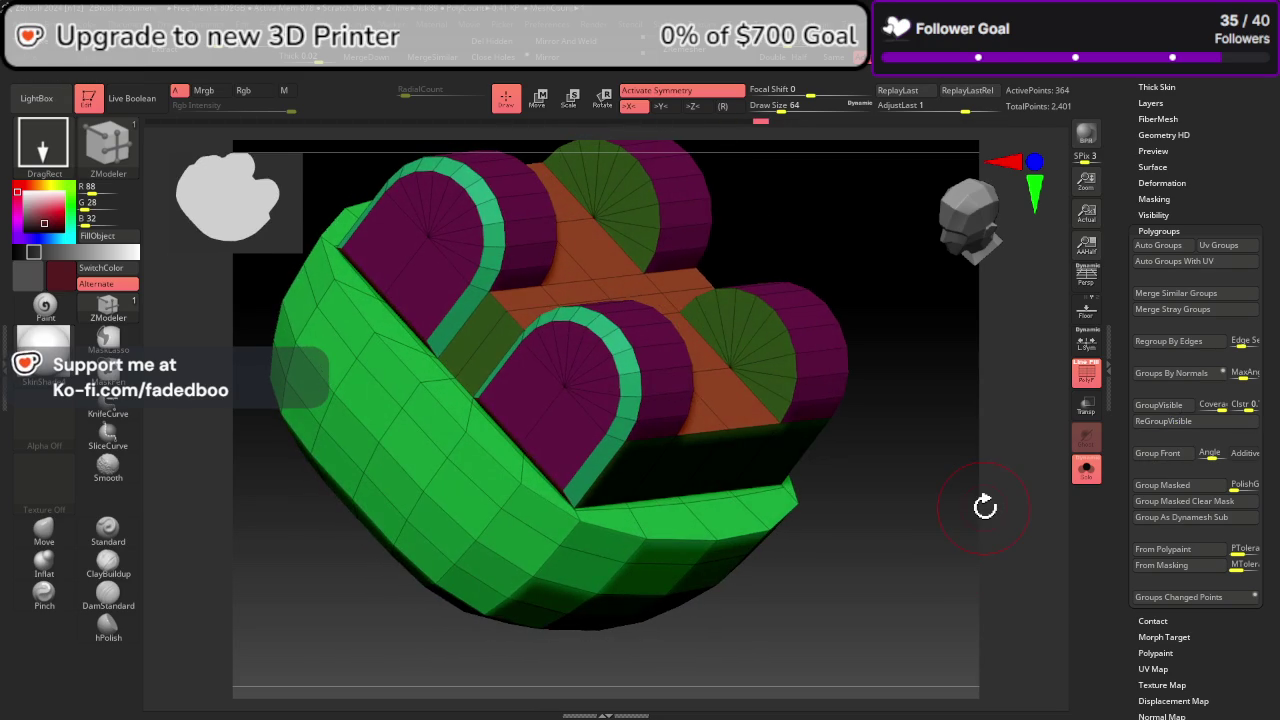
pyautogui.moveTo(586, 523); pyautogui.dragTo(651, 557, button='right')
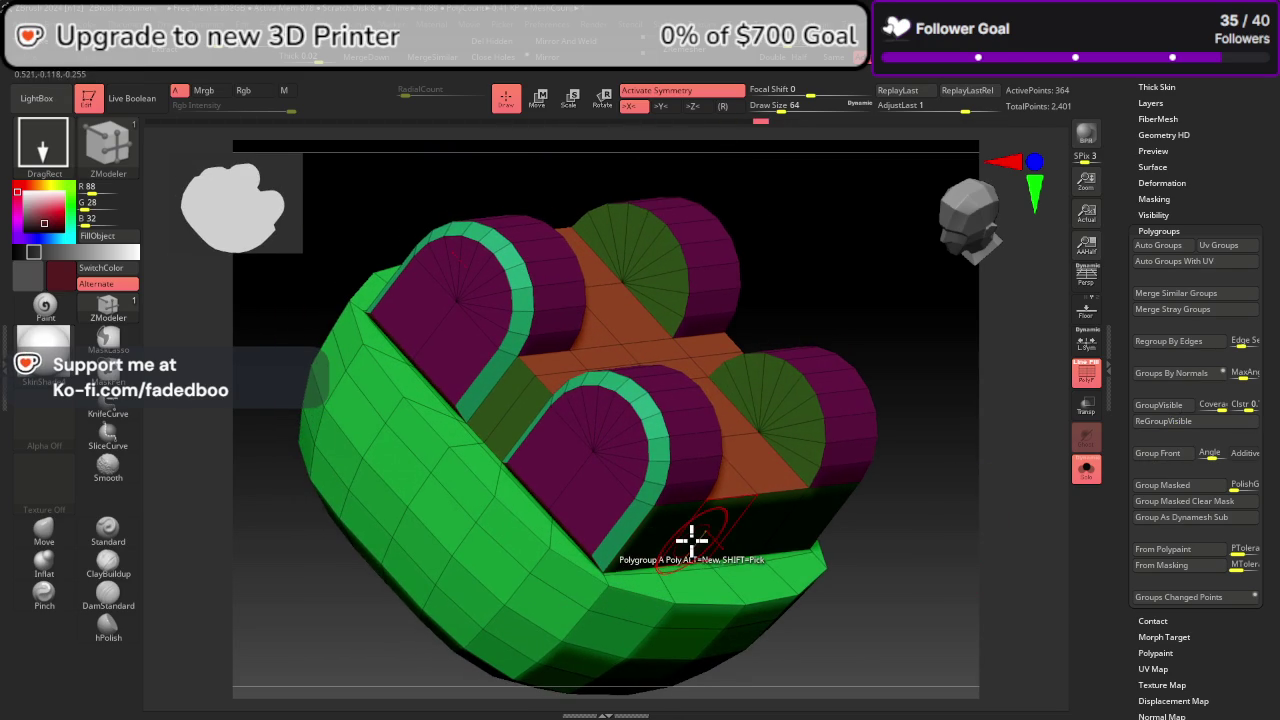
pyautogui.moveTo(1273, 187); pyautogui.dragTo(1273, 235)
# Step: Turn on Dynamic subdivision smoothing for the base and switch off the PolyF wireframe
pyautogui.click(1166, 84)
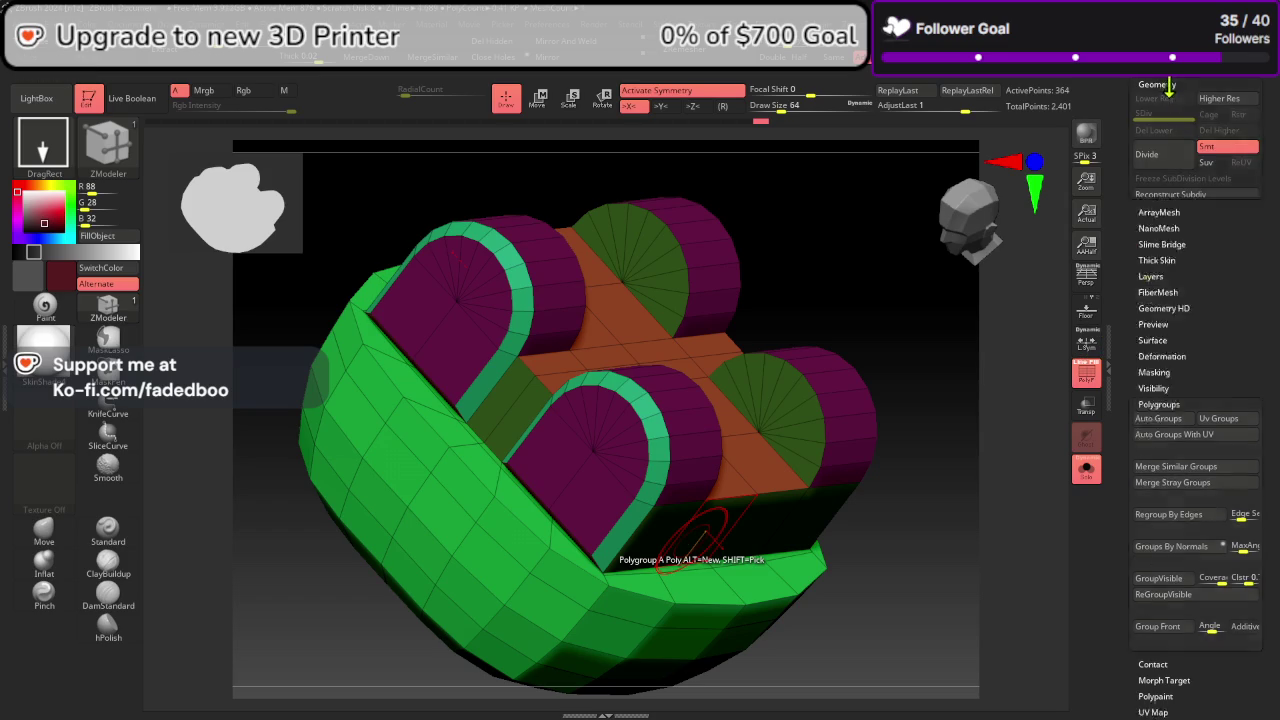
pyautogui.click(1169, 470)
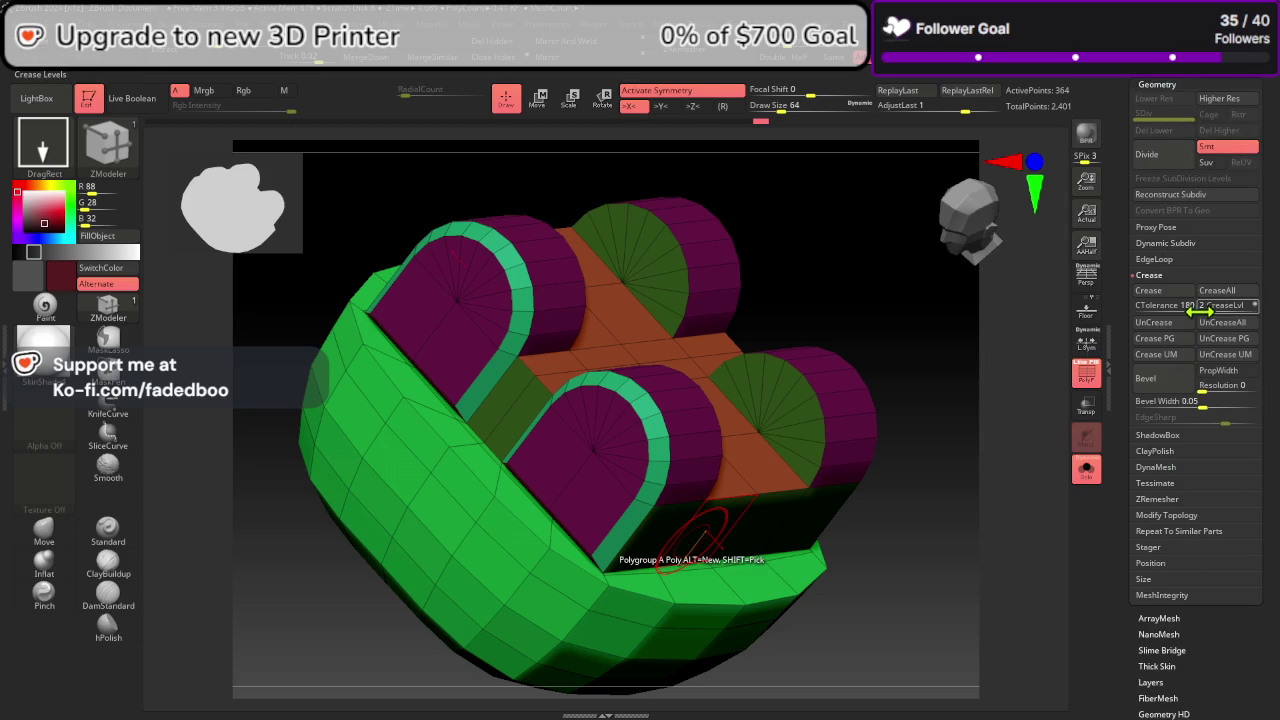
pyautogui.click(1177, 242)
pyautogui.click(1179, 262)
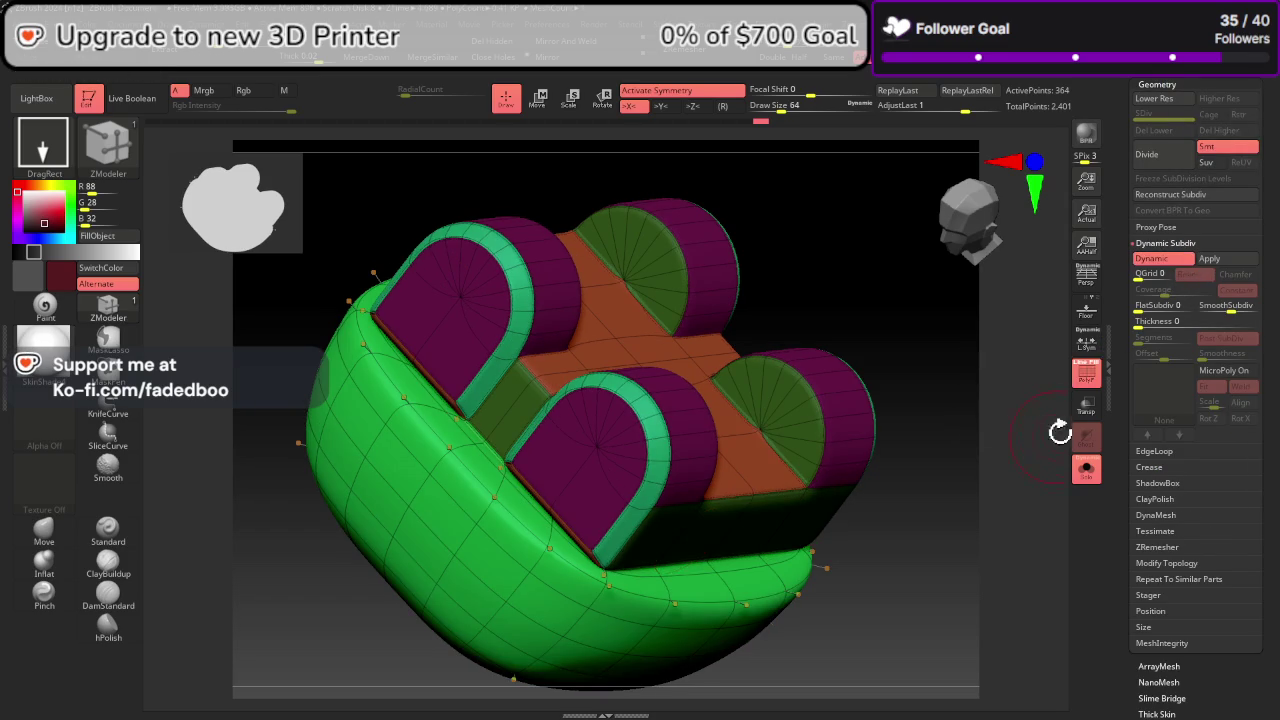
pyautogui.click(1085, 375)
pyautogui.moveTo(993, 490)
pyautogui.mouseDown()
pyautogui.moveTo(977, 449)
pyautogui.moveTo(983, 526)
pyautogui.moveTo(1023, 540)
pyautogui.moveTo(1006, 580)
pyautogui.moveTo(945, 570)
pyautogui.moveTo(1003, 511)
pyautogui.moveTo(997, 498)
pyautogui.moveTo(1017, 525)
pyautogui.mouseUp()
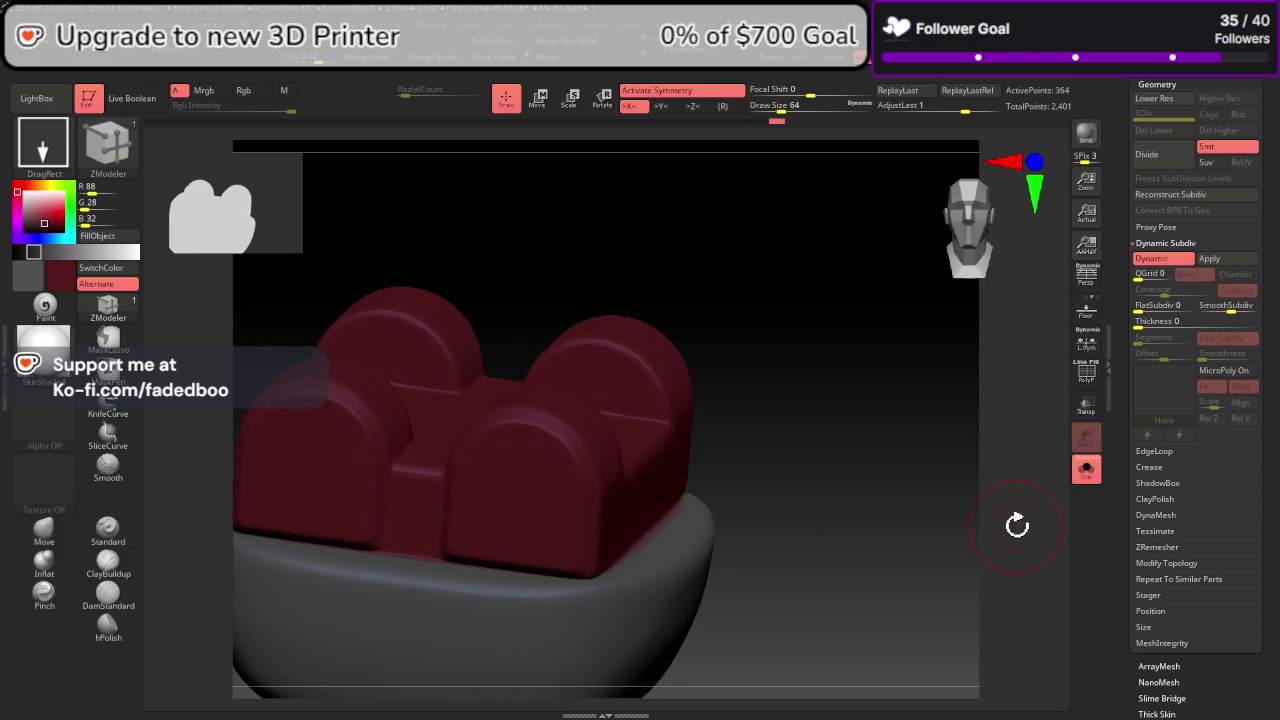
# Step: Turn off Solo to show the other subtools and turn the head to a three-quarter view
pyautogui.keyDown('alt'); pyautogui.moveTo(647, 518); pyautogui.dragTo(739, 455, button='right'); pyautogui.keyUp('alt')
pyautogui.click(1077, 484)
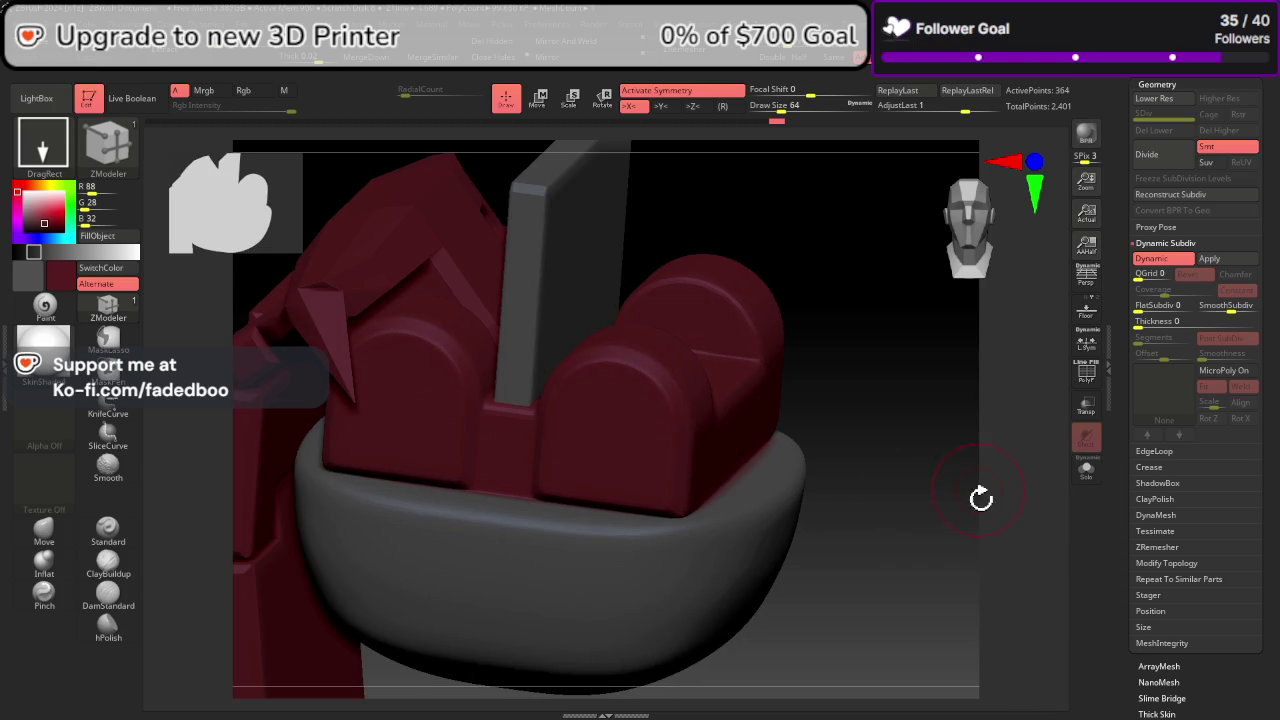
pyautogui.moveTo(980, 500); pyautogui.dragTo(1020, 534)
pyautogui.click(968, 265)
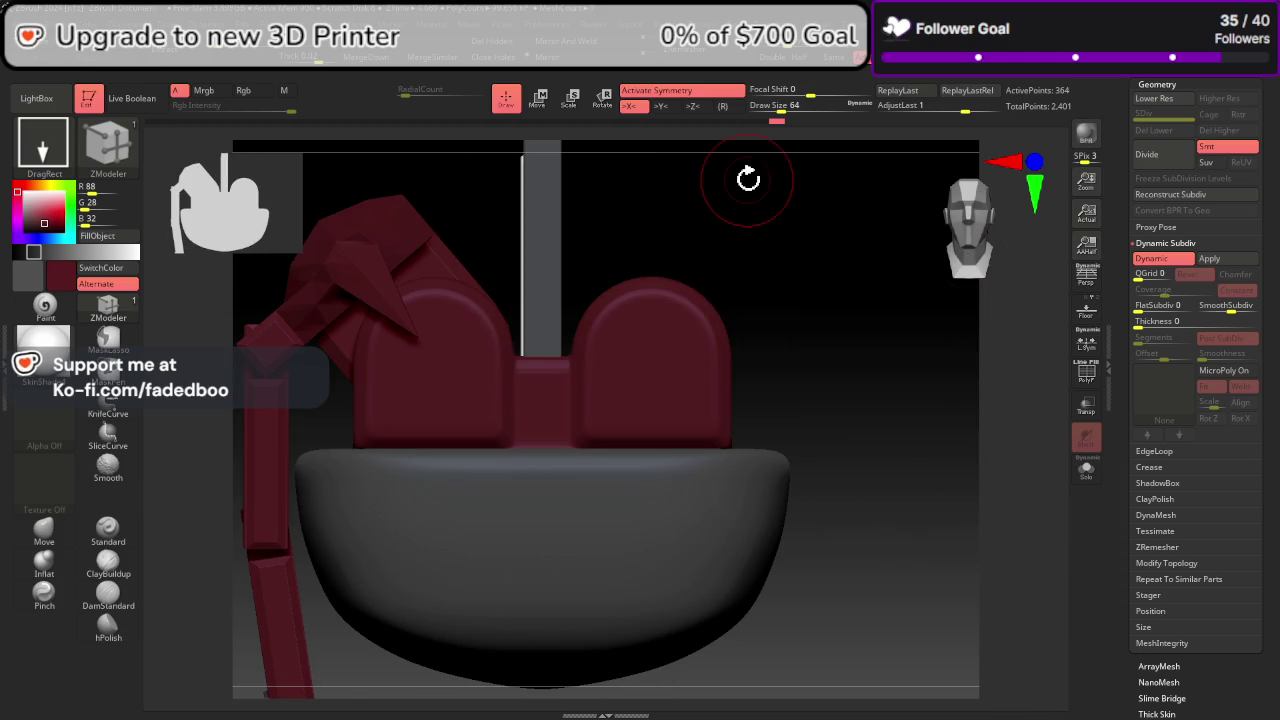
pyautogui.moveTo(597, 397)
pyautogui.mouseDown(button='right')
pyautogui.moveTo(714, 397)
pyautogui.moveTo(671, 391)
pyautogui.moveTo(700, 415)
pyautogui.moveTo(689, 423)
pyautogui.moveTo(681, 385)
pyautogui.moveTo(713, 420)
pyautogui.mouseUp(button='right')
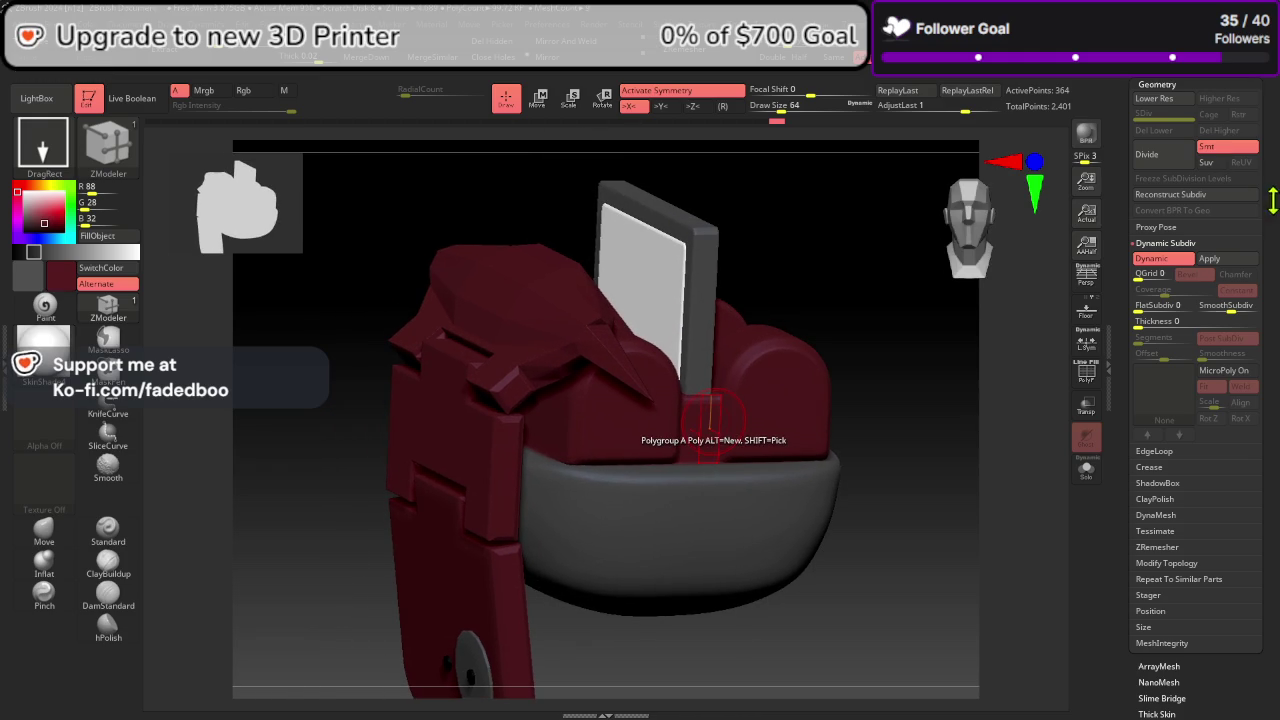
pyautogui.scroll(3, 1200, 190)
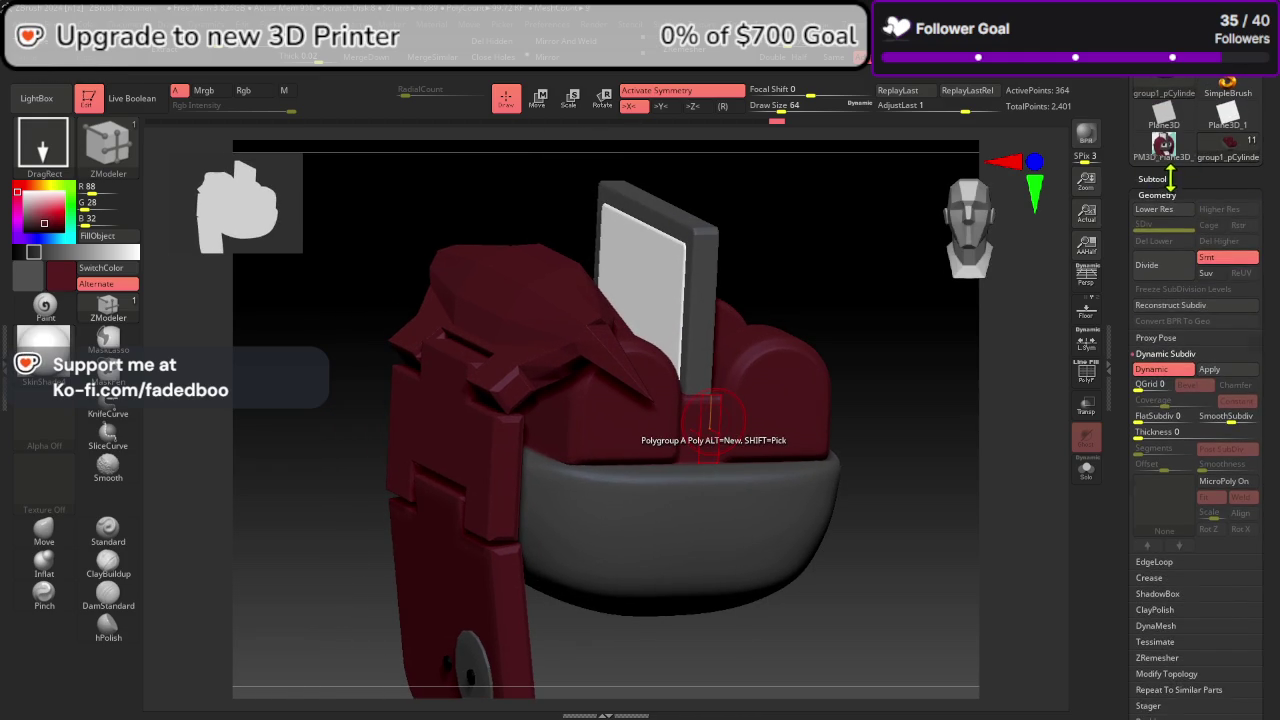
# Step: Select group1_pCylinder5 and try a subdivision preview, undoing back to the base level
pyautogui.click(1170, 178)
pyautogui.moveTo(1200, 250)
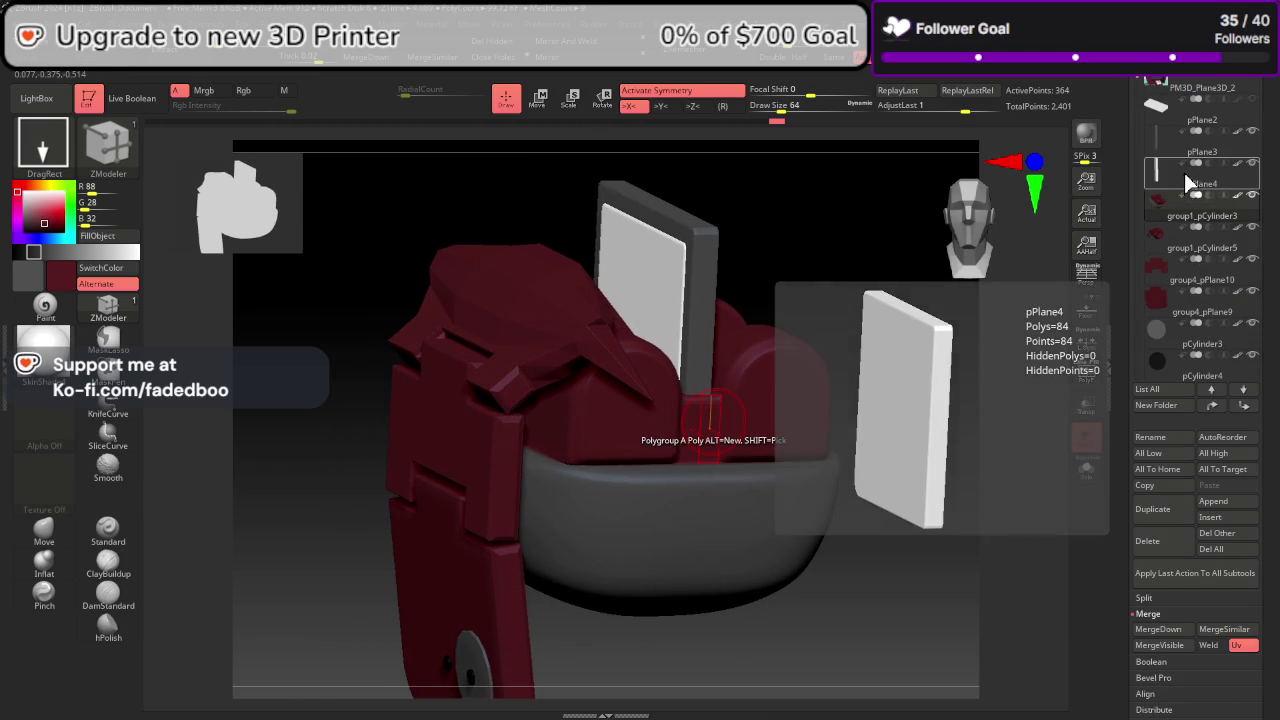
pyautogui.click(1197, 248)
pyautogui.scroll(-5, 1170, 330)
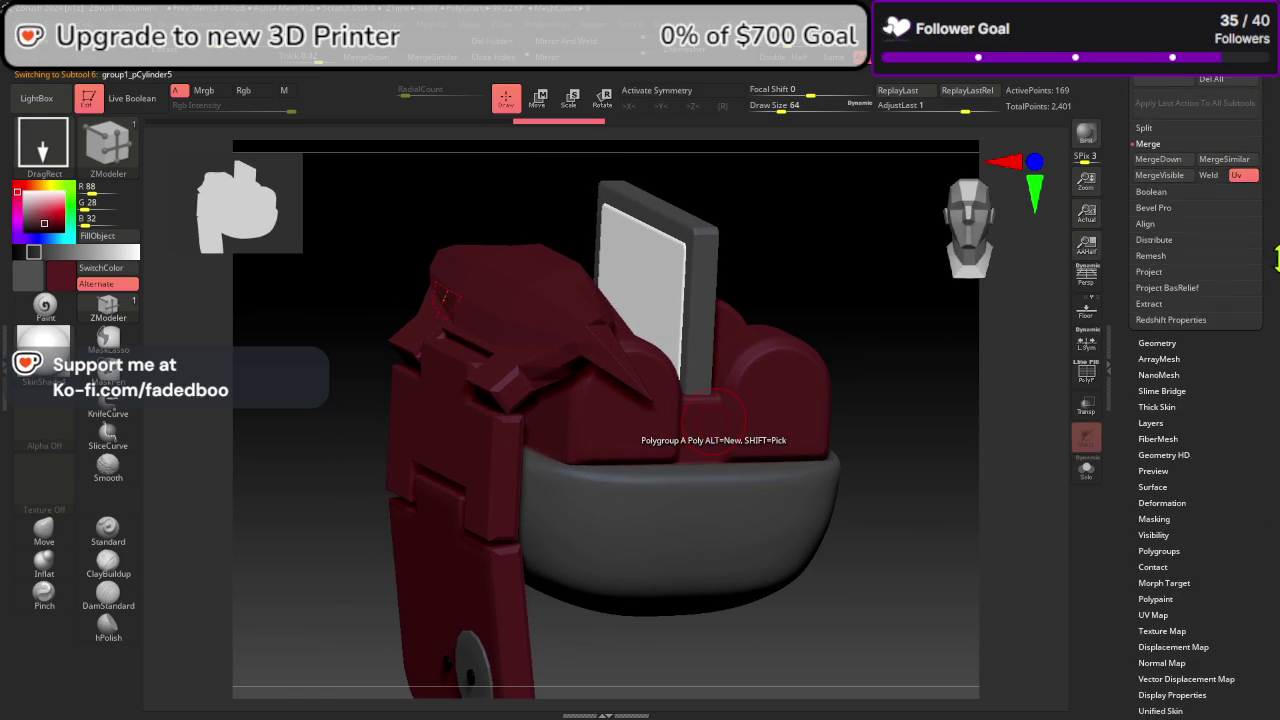
pyautogui.click(1157, 339)
pyautogui.click(1161, 109)
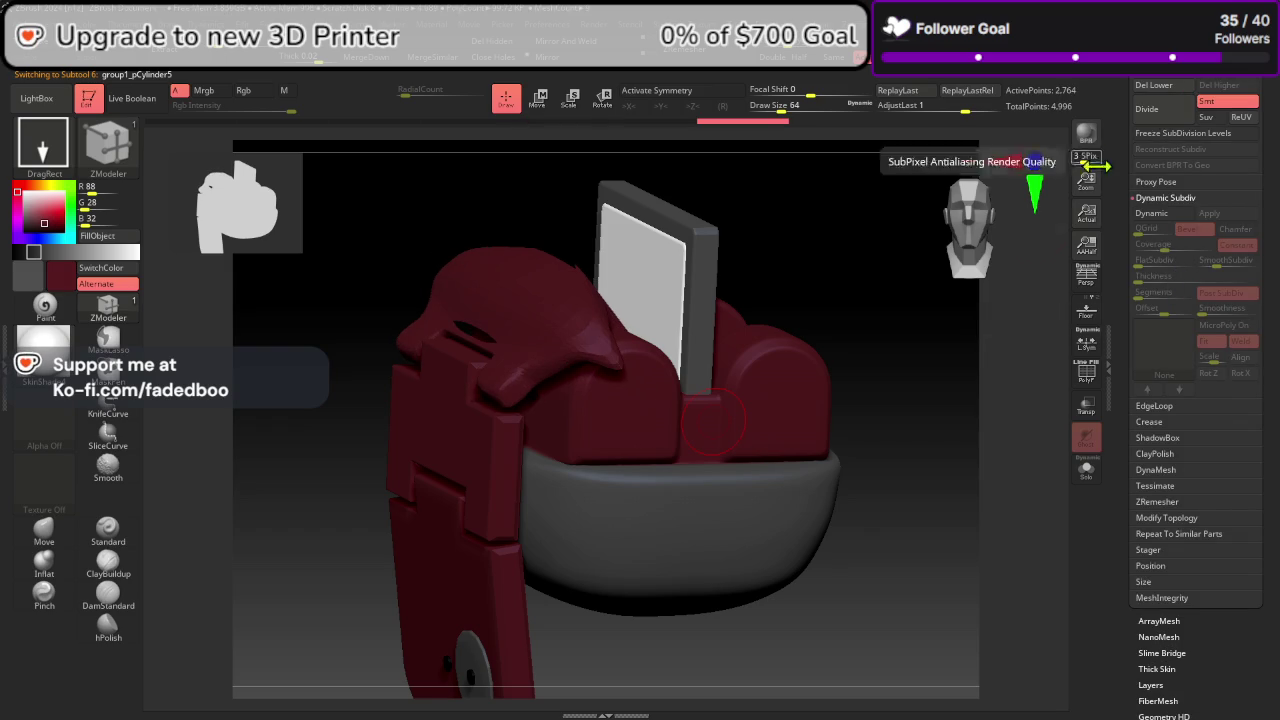
pyautogui.moveTo(1030, 430); pyautogui.dragTo(1006, 463)
pyautogui.click(1086, 372)
pyautogui.hotkey('ctrl', 'z')
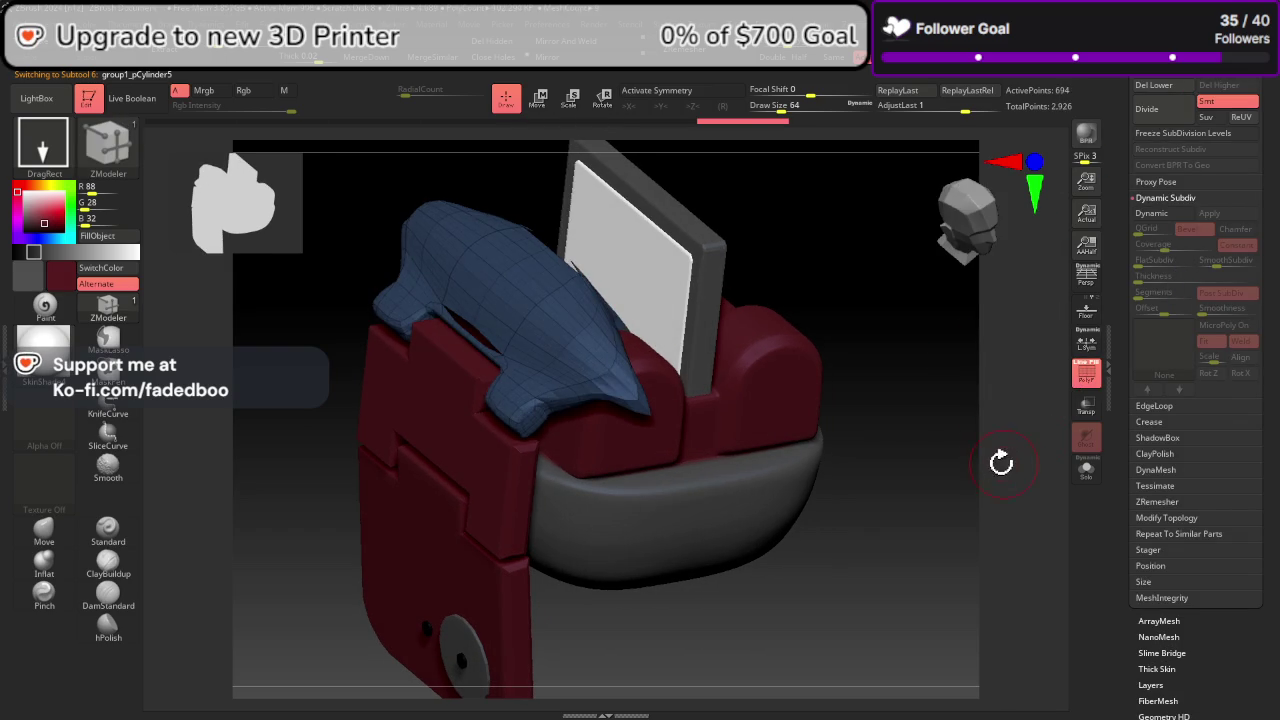
pyautogui.hotkey('ctrl', 'z')
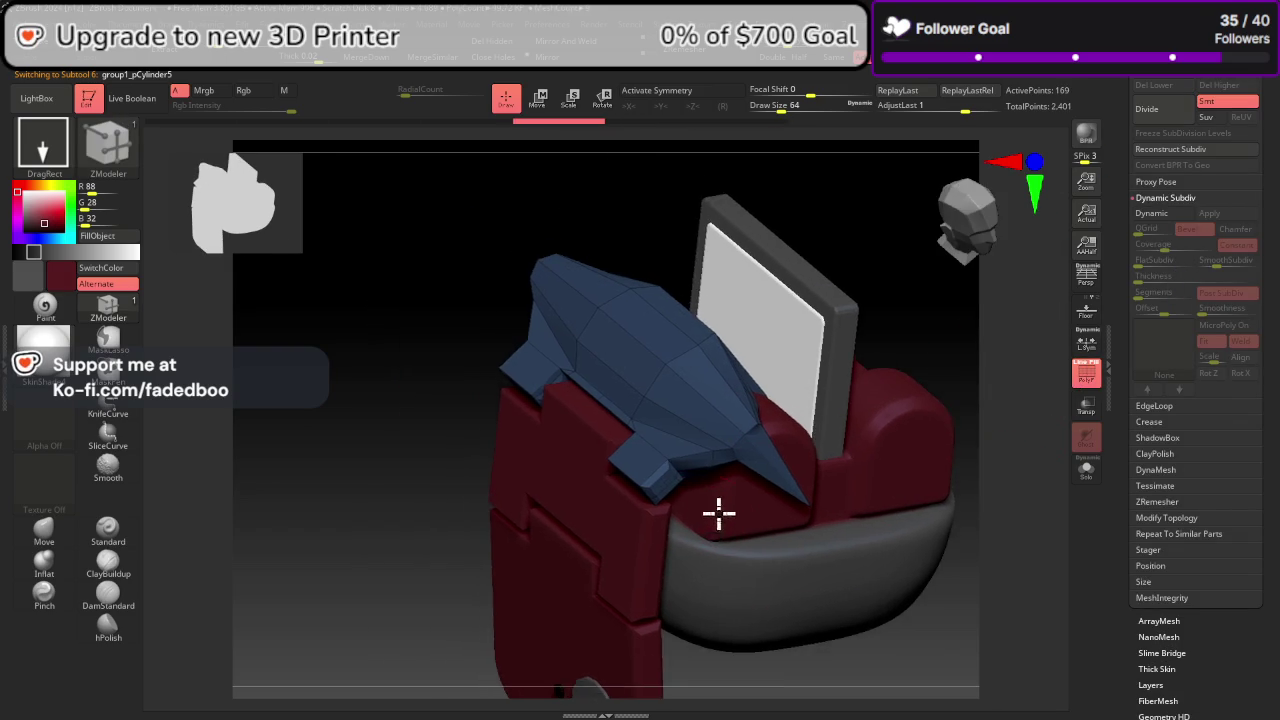
pyautogui.keyDown('ctrl'); pyautogui.moveTo(651, 514); pyautogui.dragTo(630, 423, button='right'); pyautogui.keyUp('ctrl')
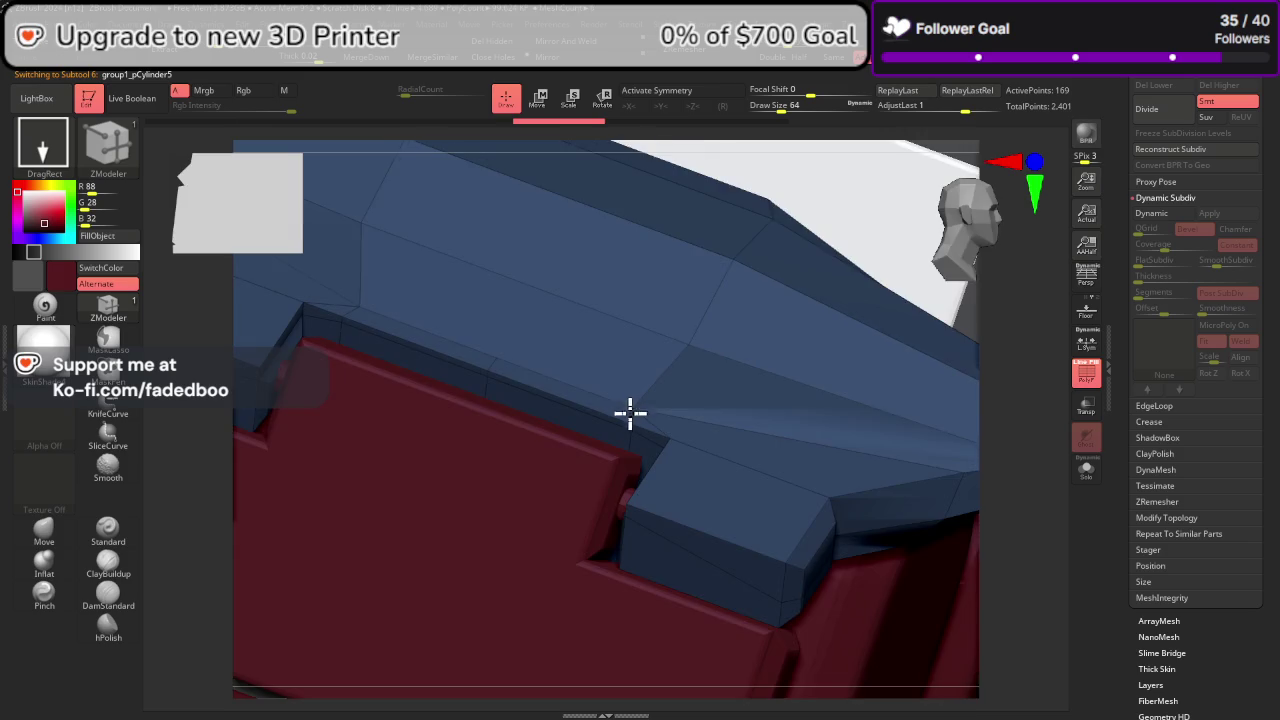
# Step: Solo the blue cylinder piece and briefly preview its subdivision before undoing it
pyautogui.click(1086, 470)
pyautogui.moveTo(1005, 551)
pyautogui.mouseDown()
pyautogui.moveTo(1003, 480)
pyautogui.moveTo(976, 449)
pyautogui.moveTo(737, 380)
pyautogui.moveTo(617, 420)
pyautogui.mouseUp()
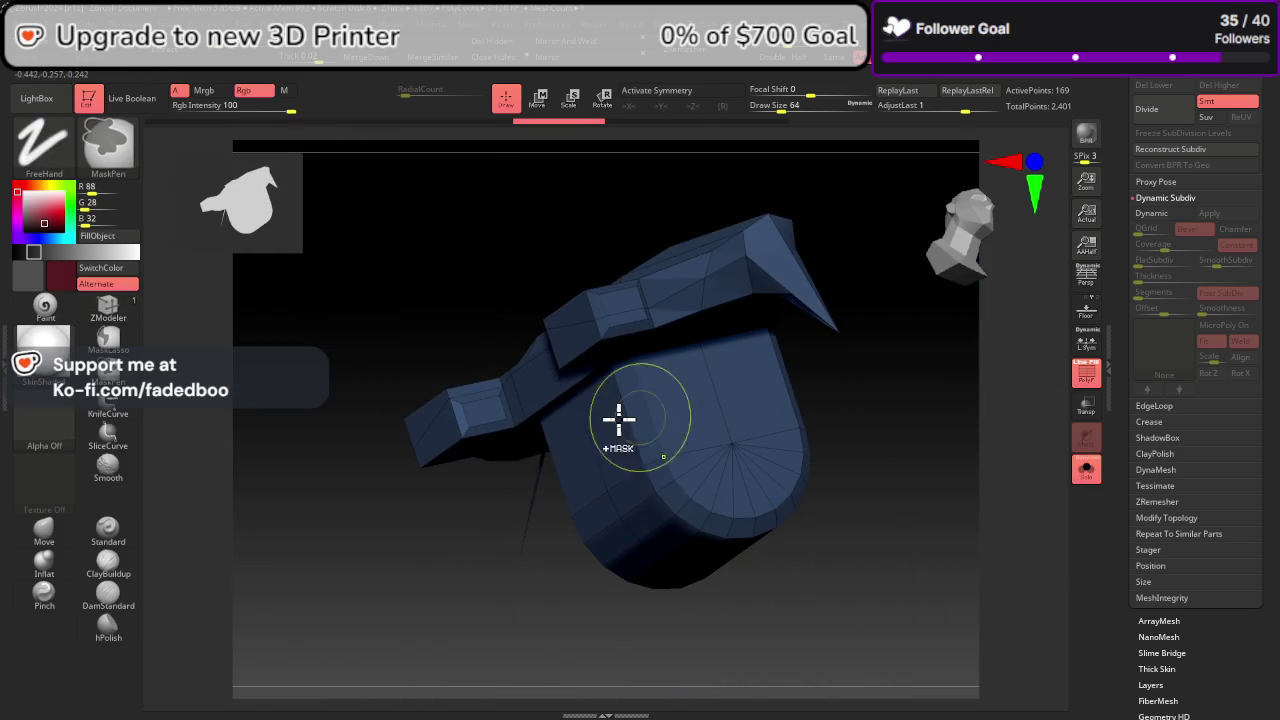
pyautogui.click(1170, 111)
pyautogui.moveTo(985, 385)
pyautogui.mouseDown()
pyautogui.moveTo(977, 471)
pyautogui.moveTo(1006, 409)
pyautogui.moveTo(990, 392)
pyautogui.moveTo(857, 417)
pyautogui.mouseUp()
pyautogui.hotkey('ctrl', 'z')
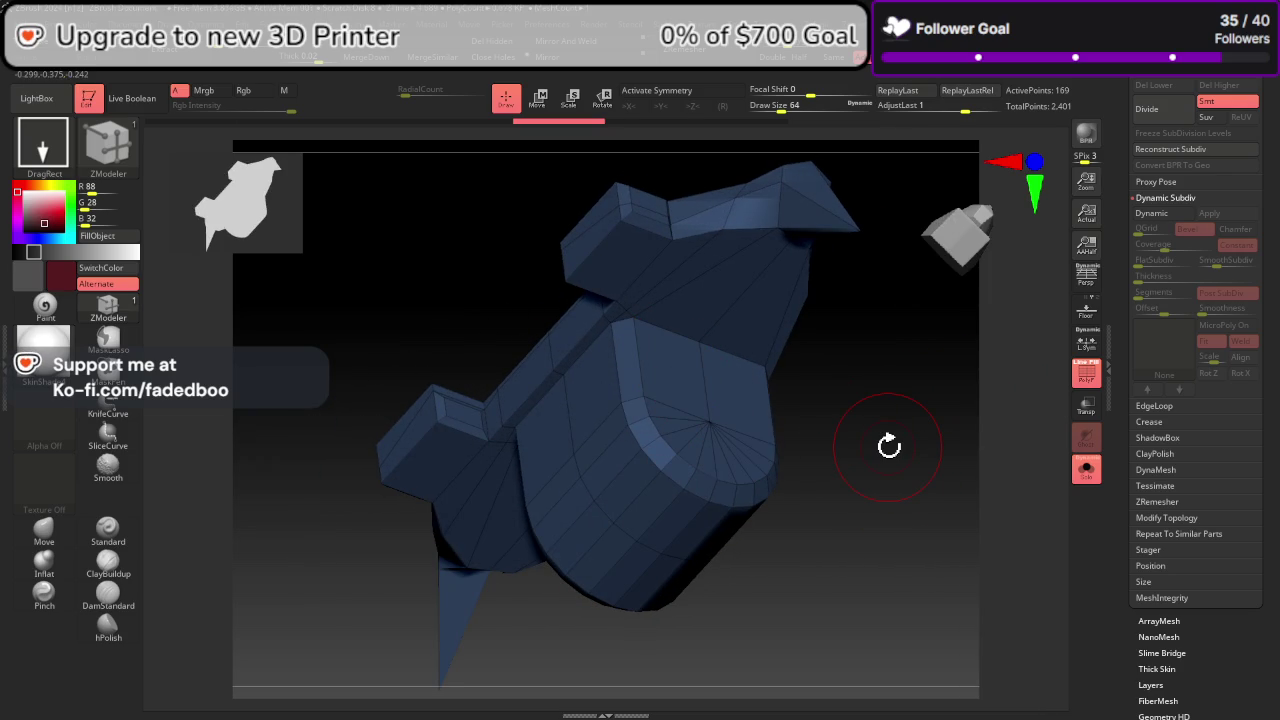
pyautogui.moveTo(889, 446)
pyautogui.mouseDown()
pyautogui.moveTo(894, 411)
pyautogui.moveTo(939, 406)
pyautogui.moveTo(969, 429)
pyautogui.moveTo(966, 500)
pyautogui.moveTo(919, 549)
pyautogui.moveTo(931, 577)
pyautogui.moveTo(971, 551)
pyautogui.moveTo(931, 514)
pyautogui.moveTo(951, 449)
pyautogui.moveTo(924, 464)
pyautogui.mouseUp()
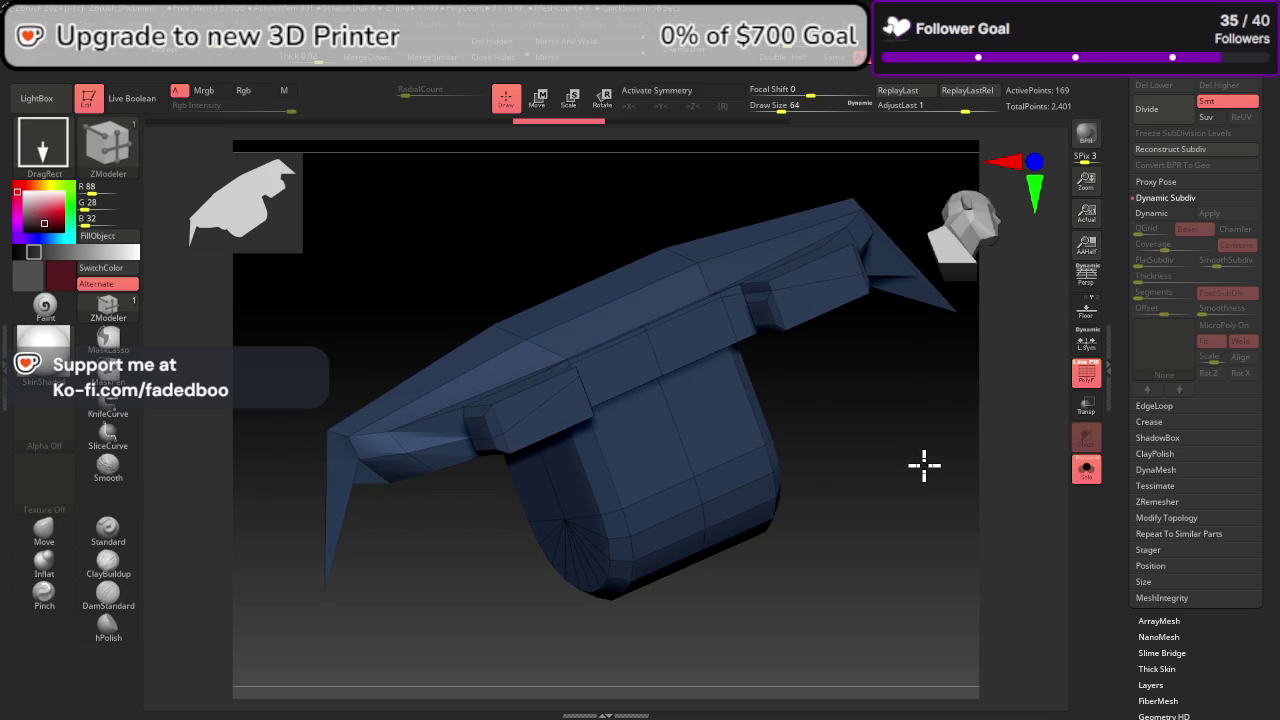
pyautogui.moveTo(924, 465); pyautogui.dragTo(923, 466)
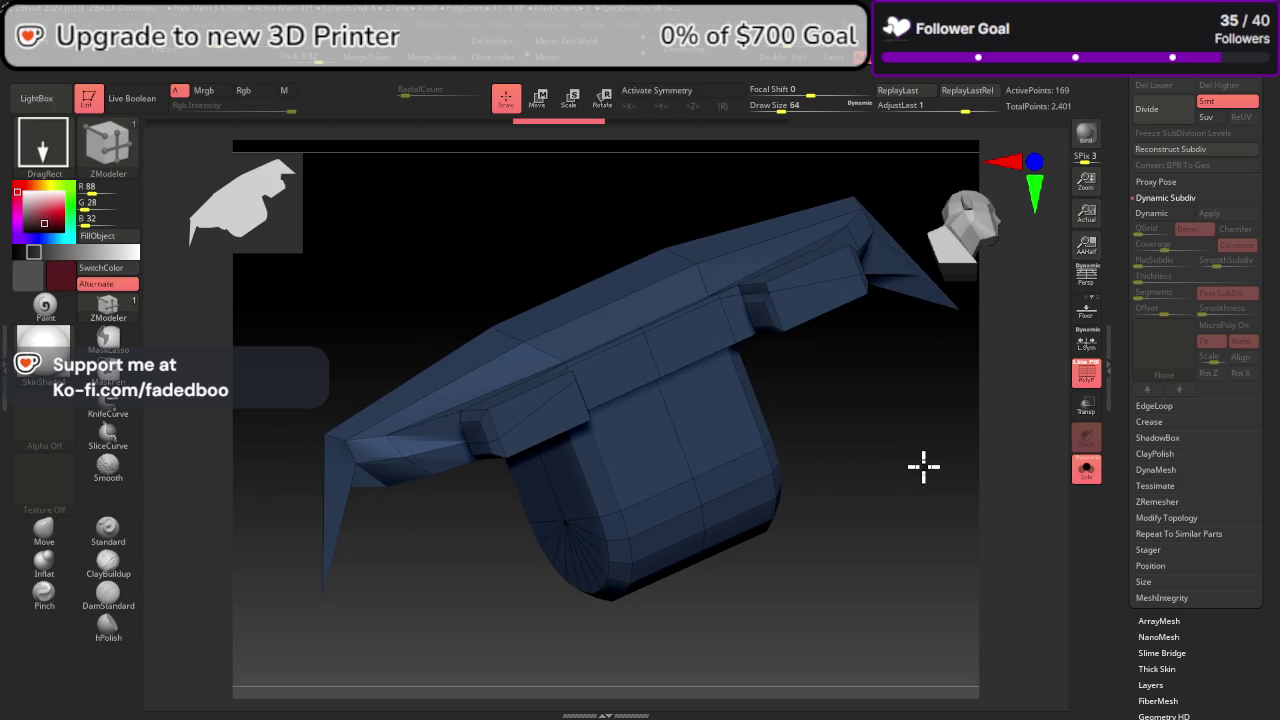
pyautogui.moveTo(923, 465)
pyautogui.mouseDown()
pyautogui.moveTo(874, 489)
pyautogui.moveTo(927, 484)
pyautogui.moveTo(989, 451)
pyautogui.moveTo(934, 488)
pyautogui.moveTo(897, 386)
pyautogui.moveTo(874, 391)
pyautogui.mouseUp()
# Step: Give the top quad and its fan triangles a new polygroup
pyautogui.click(754, 378)
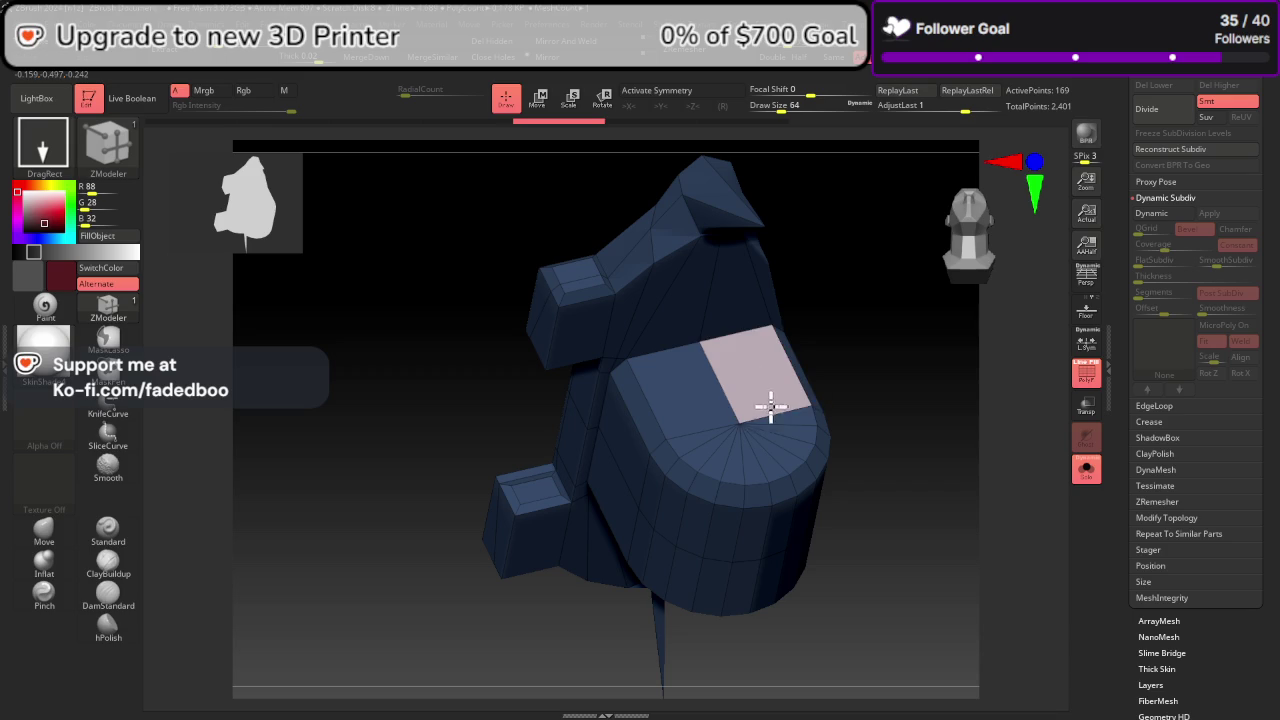
pyautogui.click(786, 433)
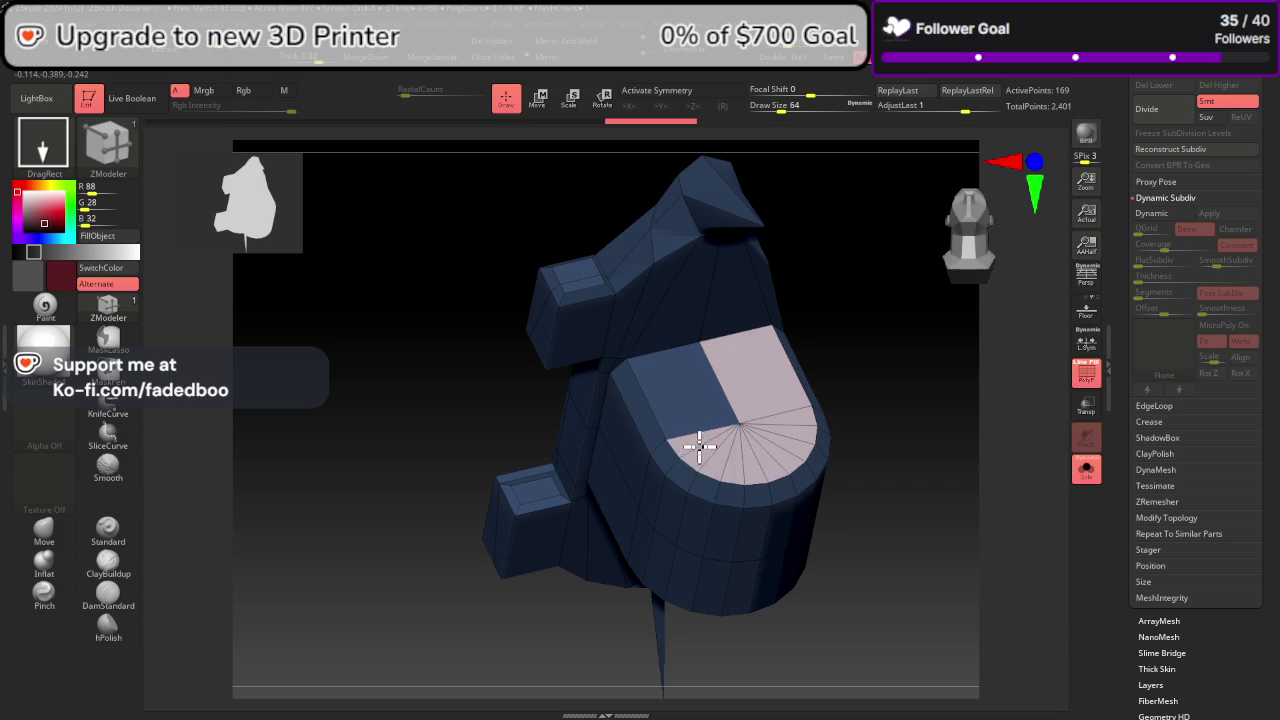
pyautogui.moveTo(940, 440)
pyautogui.mouseDown()
pyautogui.moveTo(994, 349)
pyautogui.moveTo(991, 337)
pyautogui.moveTo(966, 451)
pyautogui.moveTo(940, 374)
pyautogui.moveTo(951, 251)
pyautogui.mouseUp()
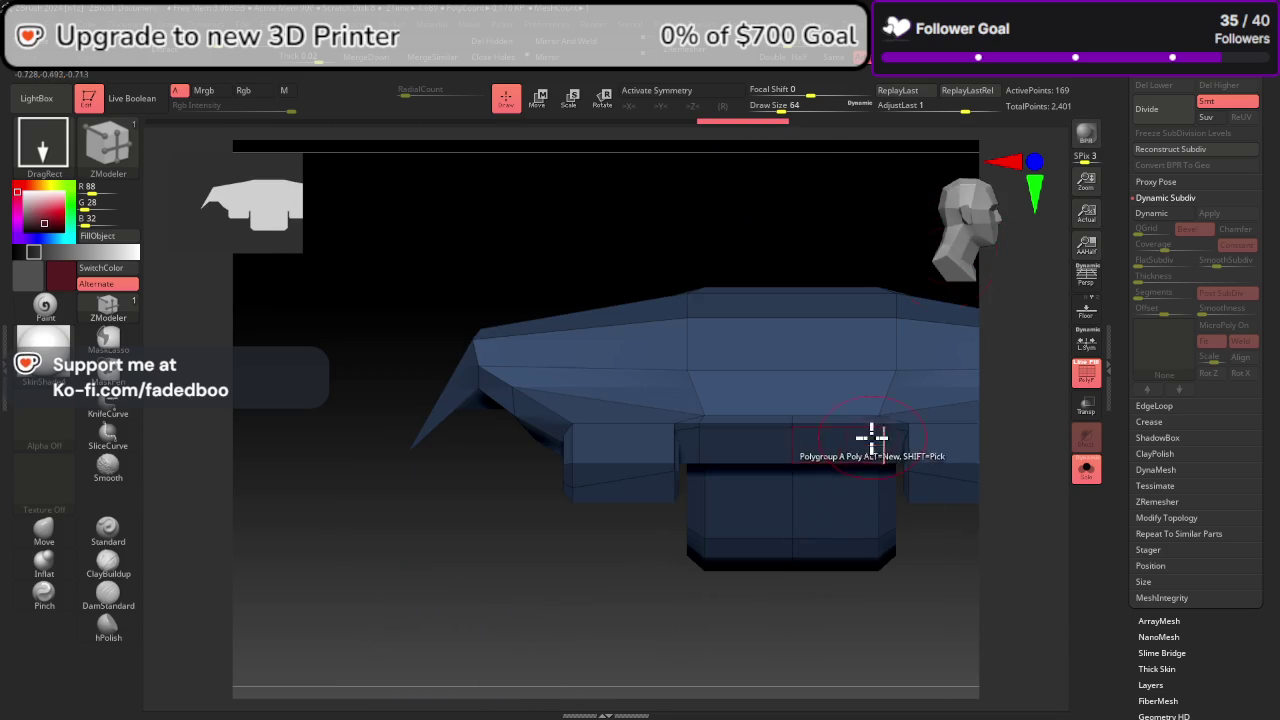
pyautogui.moveTo(878, 490); pyautogui.dragTo(717, 489)
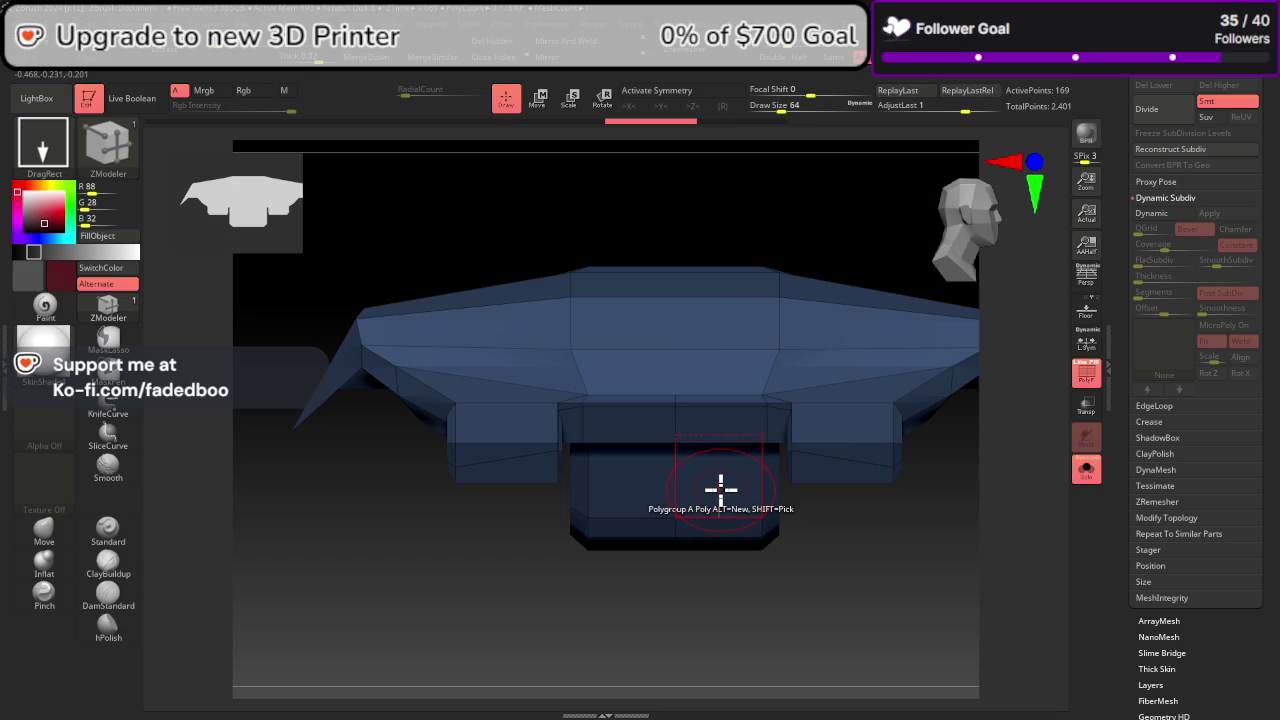
# Step: With Z-axis symmetry on, group the rounded end face's panels into a new polygroup
pyautogui.click(690, 91)
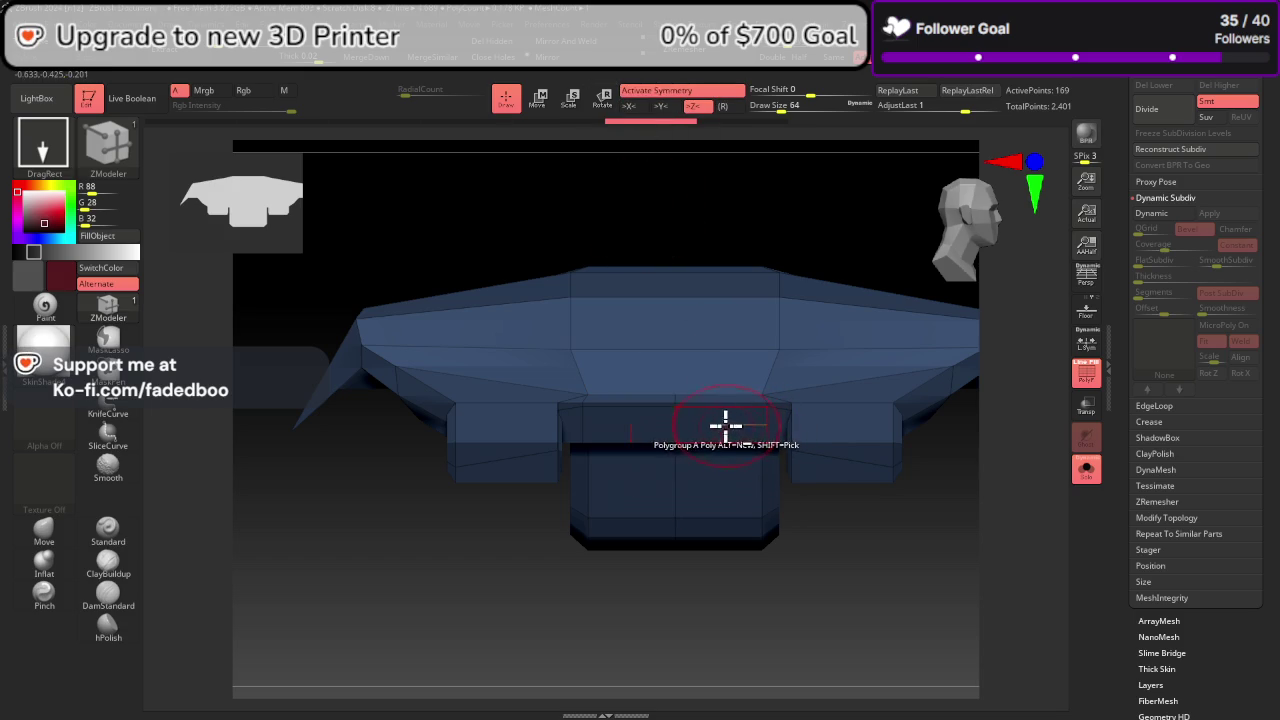
pyautogui.moveTo(931, 549)
pyautogui.mouseDown()
pyautogui.moveTo(971, 509)
pyautogui.moveTo(904, 477)
pyautogui.moveTo(828, 466)
pyautogui.mouseUp()
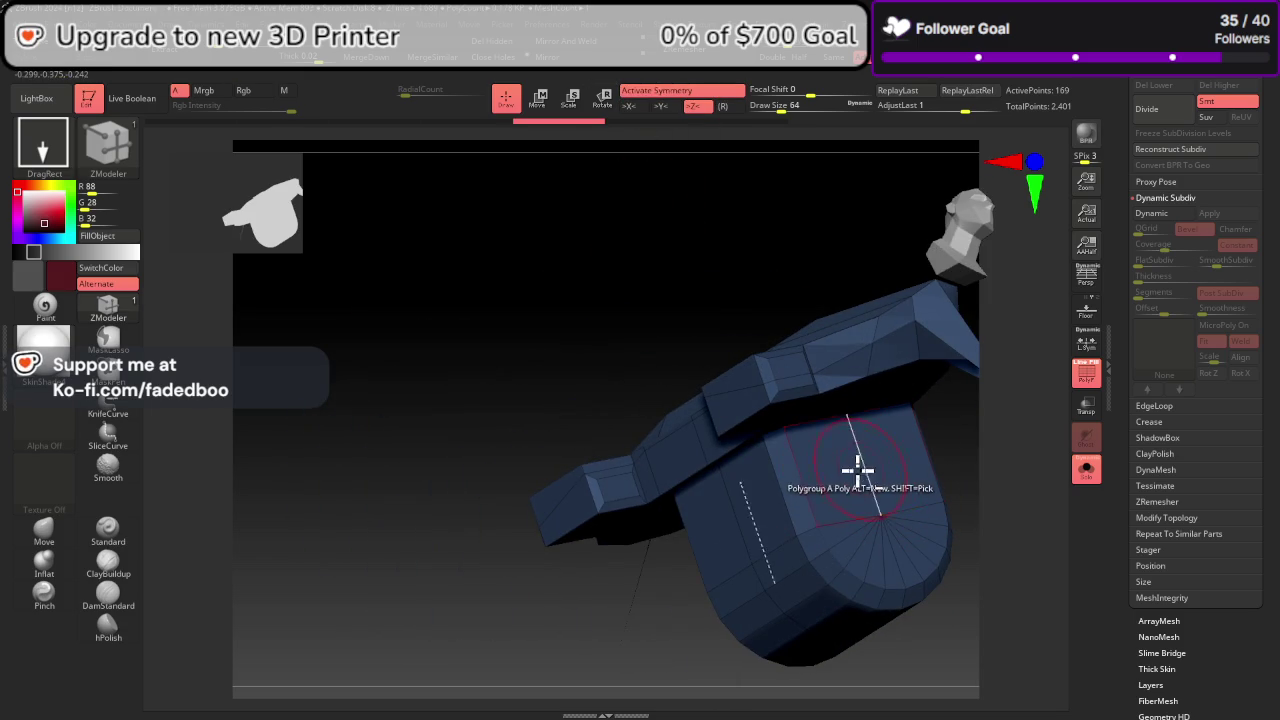
pyautogui.click(862, 505)
pyautogui.click(900, 530)
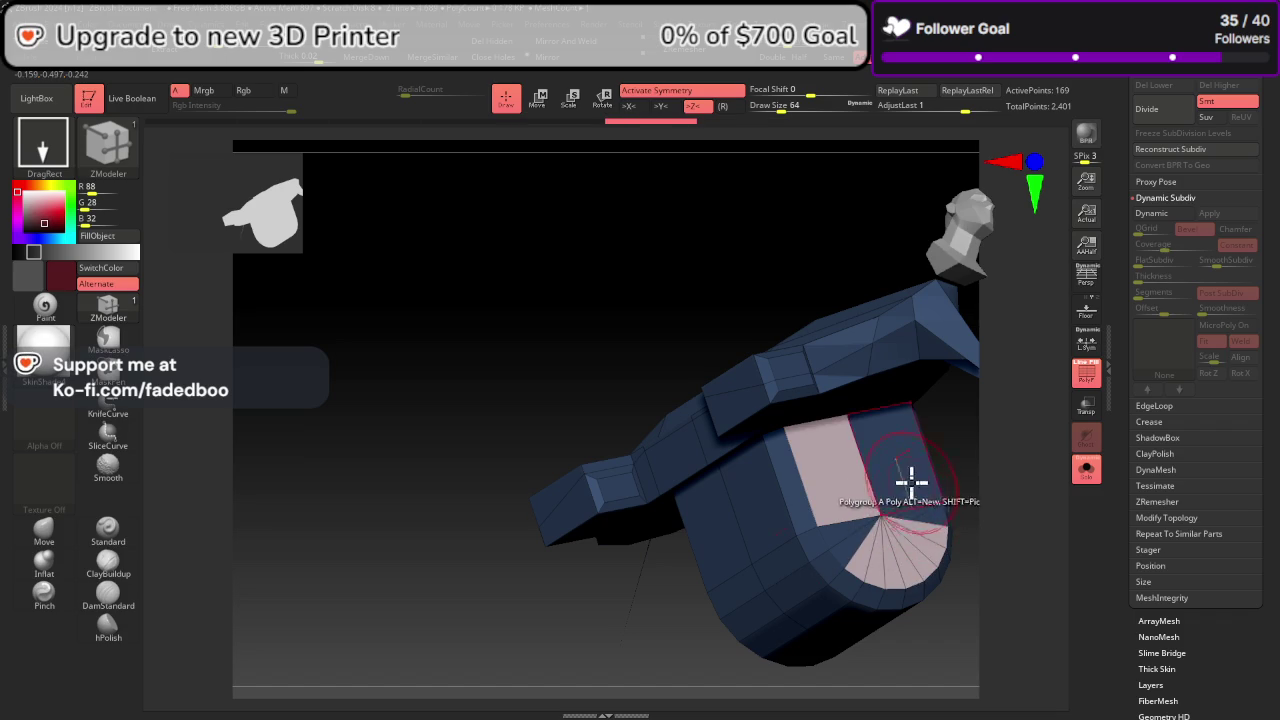
pyautogui.click(910, 482)
pyautogui.moveTo(995, 505)
pyautogui.mouseDown()
pyautogui.moveTo(1046, 463)
pyautogui.moveTo(1036, 488)
pyautogui.moveTo(983, 457)
pyautogui.moveTo(903, 500)
pyautogui.mouseUp()
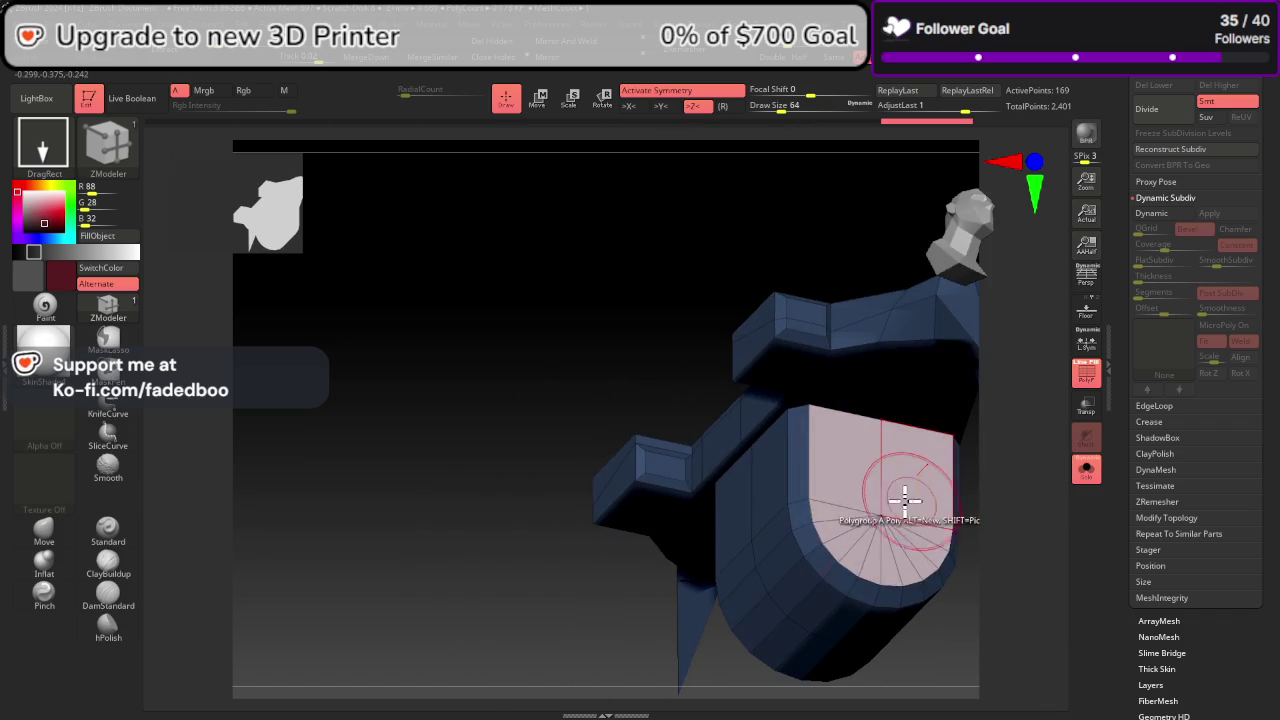
pyautogui.click(905, 490)
# Step: Refresh colours with ReGroupVisible and make a green polygroup strip around the purple end's rim
pyautogui.scroll(-3, 1180, 400)
pyautogui.scroll(-2, 1222, 382)
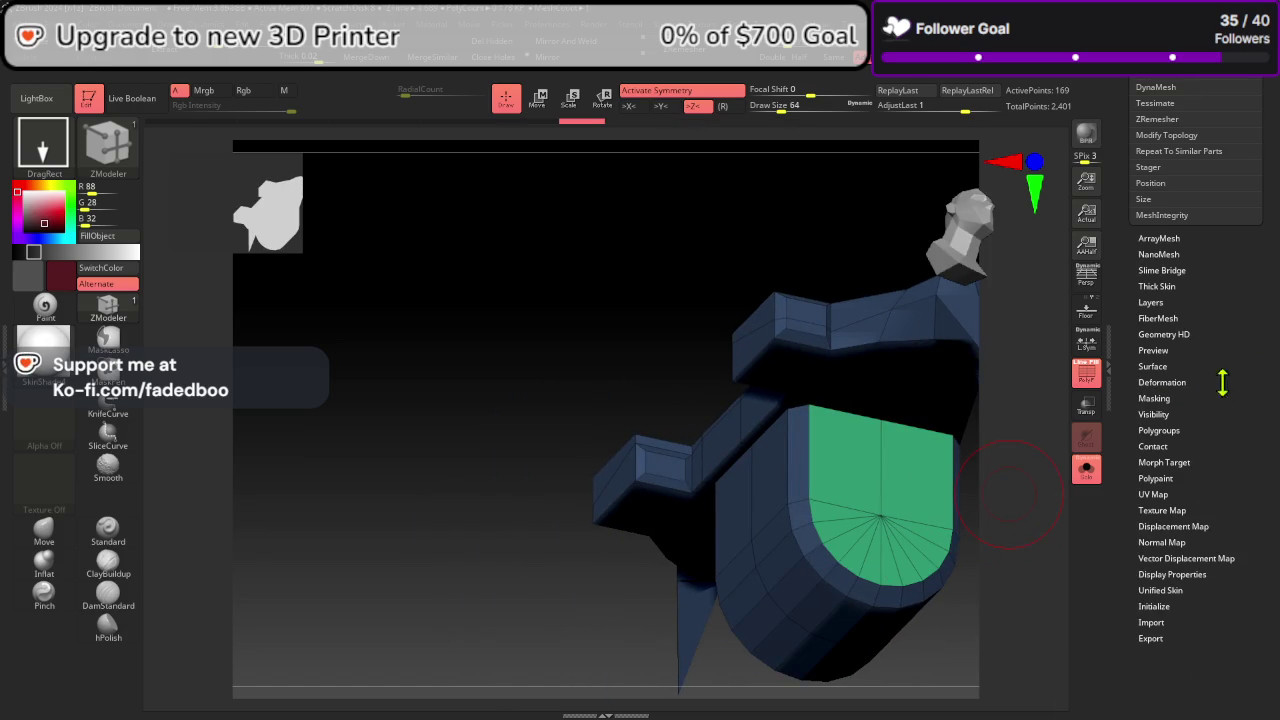
pyautogui.click(1159, 430)
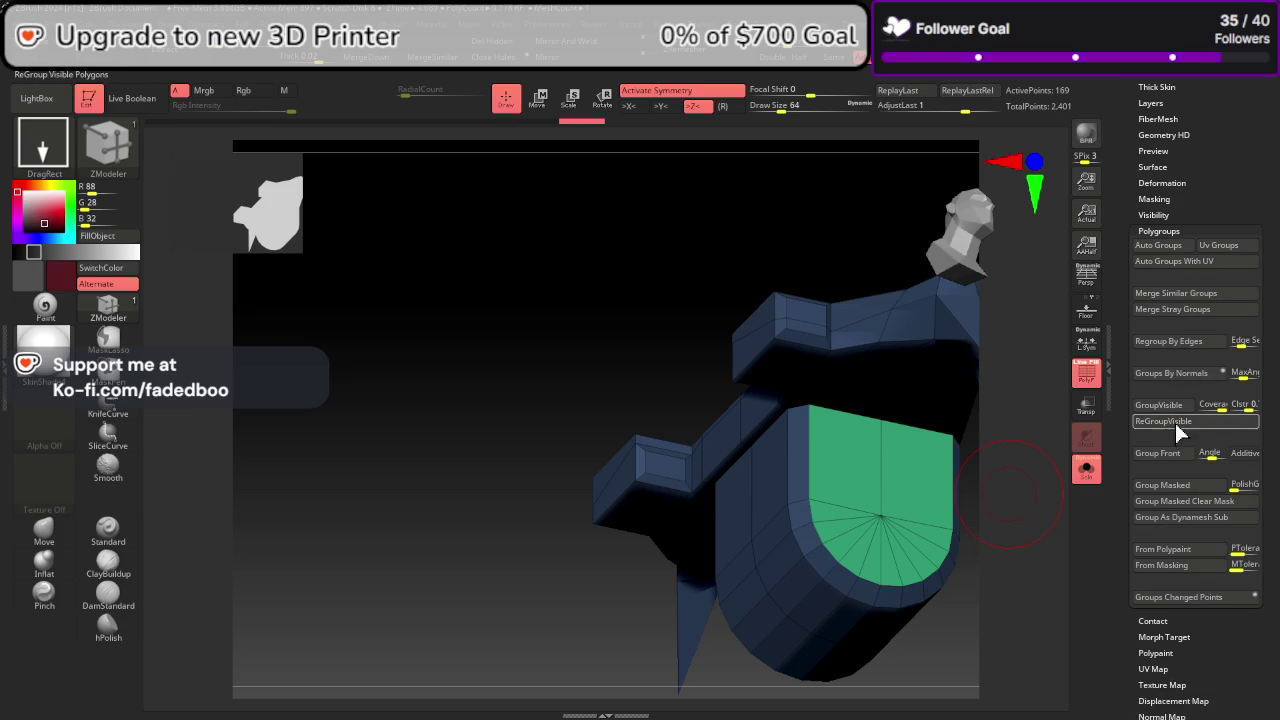
pyautogui.click(1164, 421)
pyautogui.moveTo(1067, 482); pyautogui.dragTo(1017, 491)
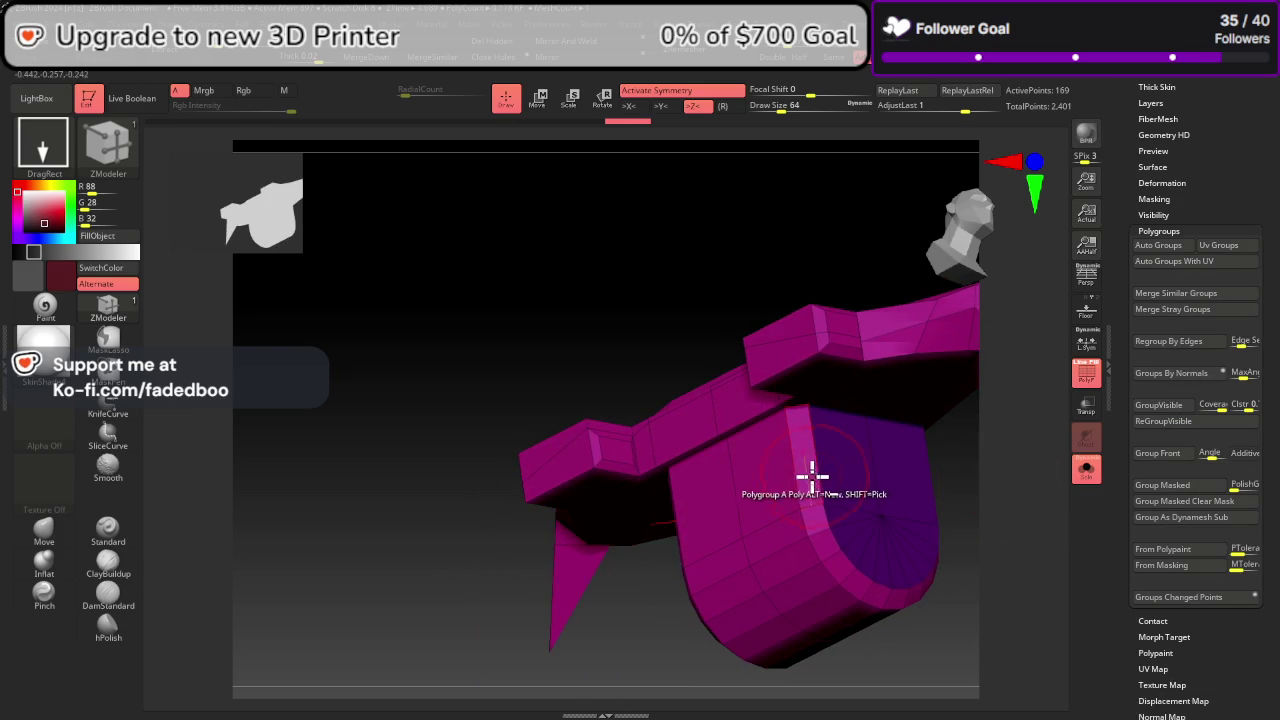
pyautogui.moveTo(818, 521); pyautogui.dragTo(842, 567)
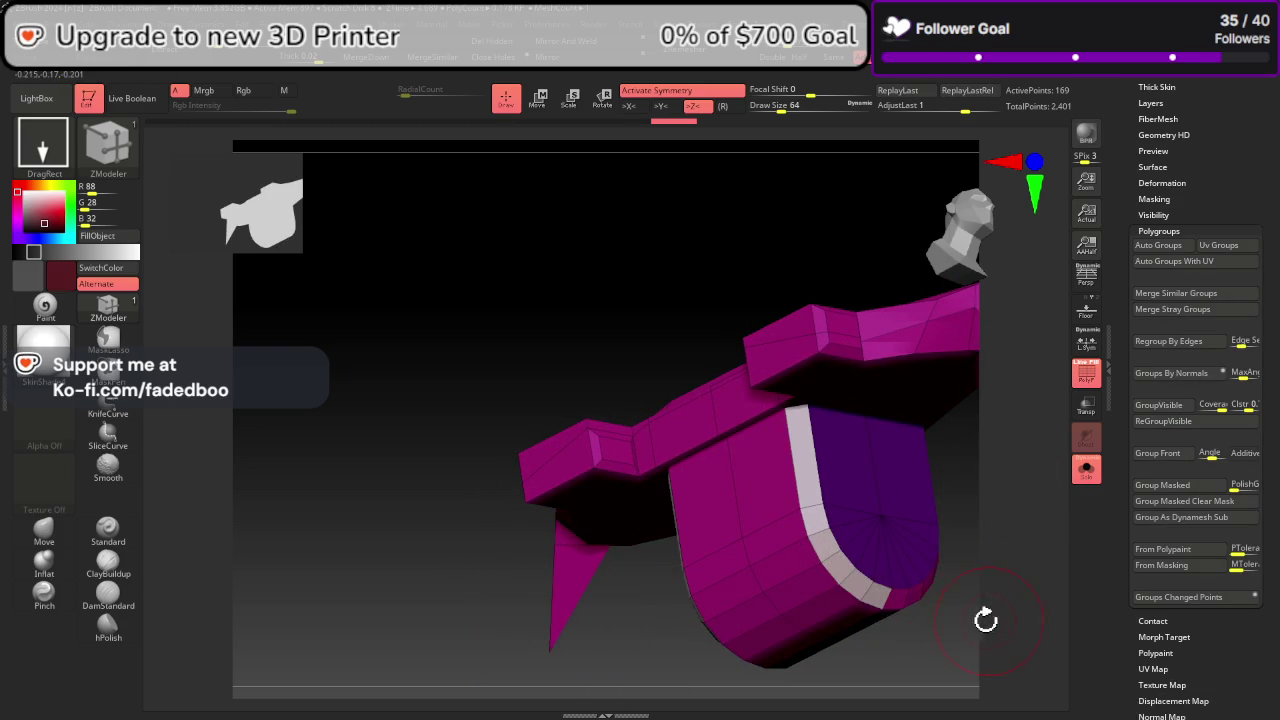
pyautogui.moveTo(986, 614)
pyautogui.mouseDown()
pyautogui.moveTo(931, 609)
pyautogui.moveTo(921, 505)
pyautogui.mouseUp()
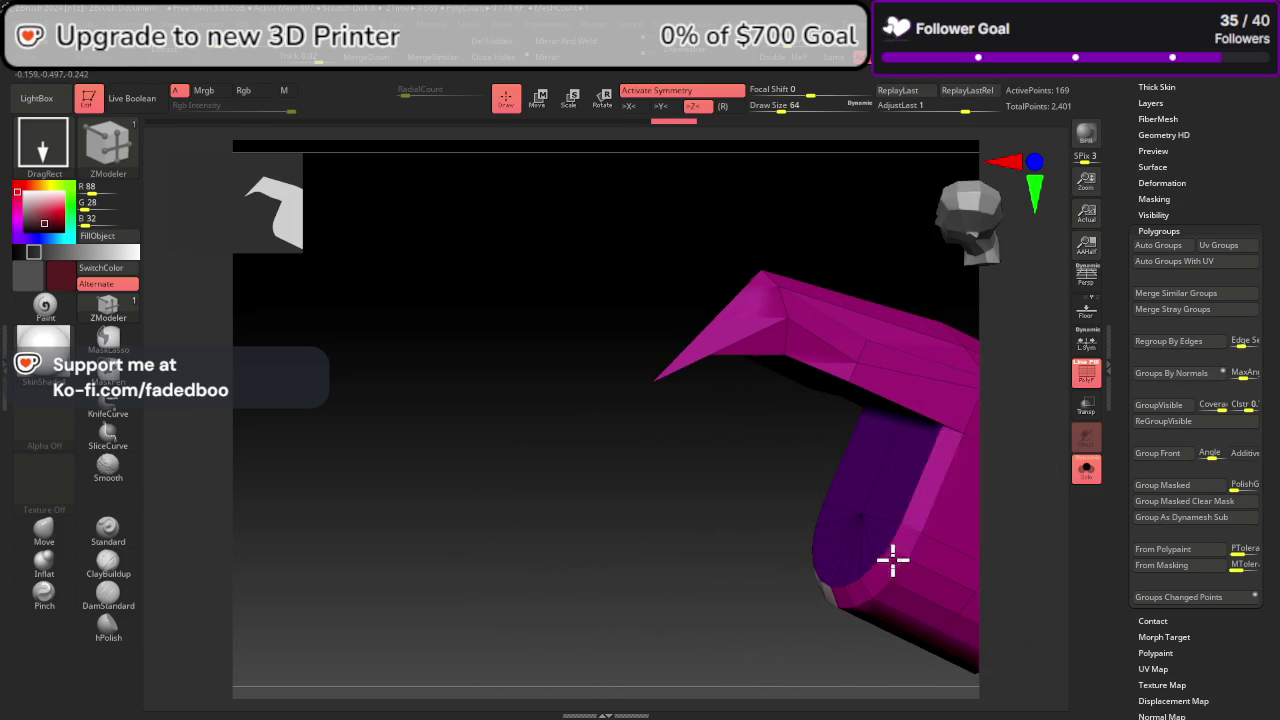
pyautogui.moveTo(893, 560)
pyautogui.mouseDown()
pyautogui.moveTo(851, 591)
pyautogui.moveTo(889, 663)
pyautogui.moveTo(841, 608)
pyautogui.mouseUp()
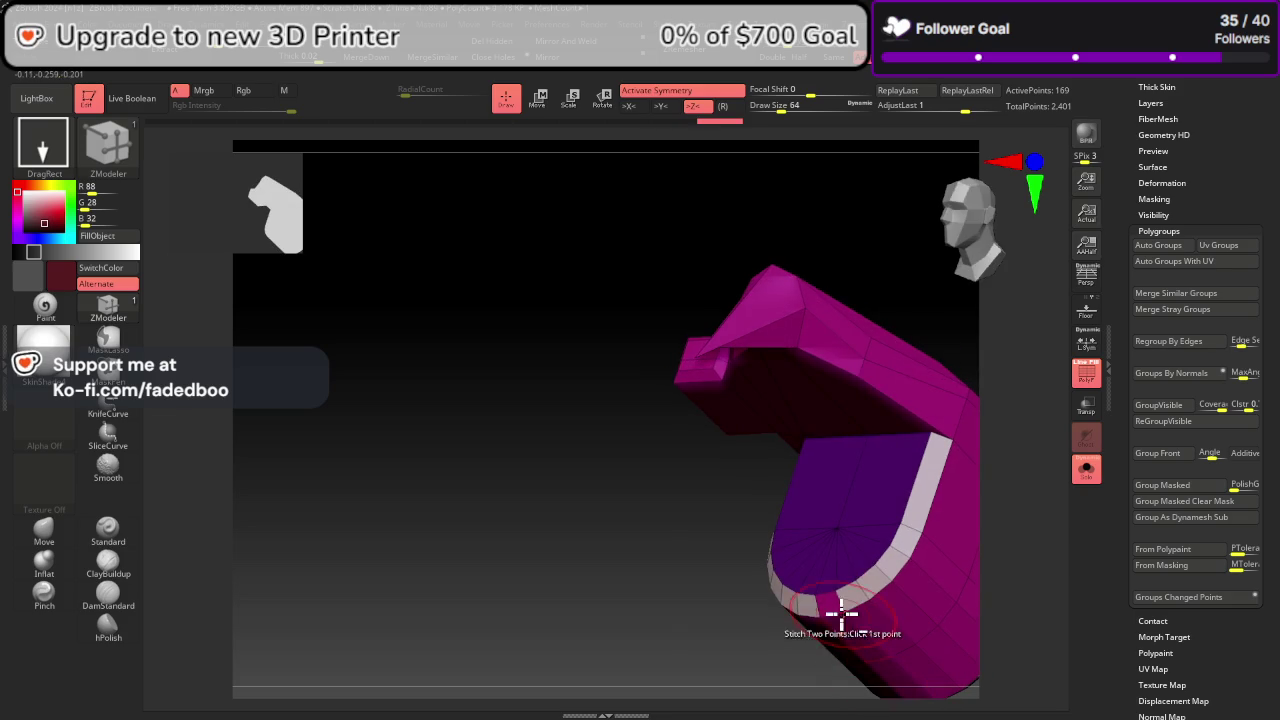
pyautogui.click(846, 602)
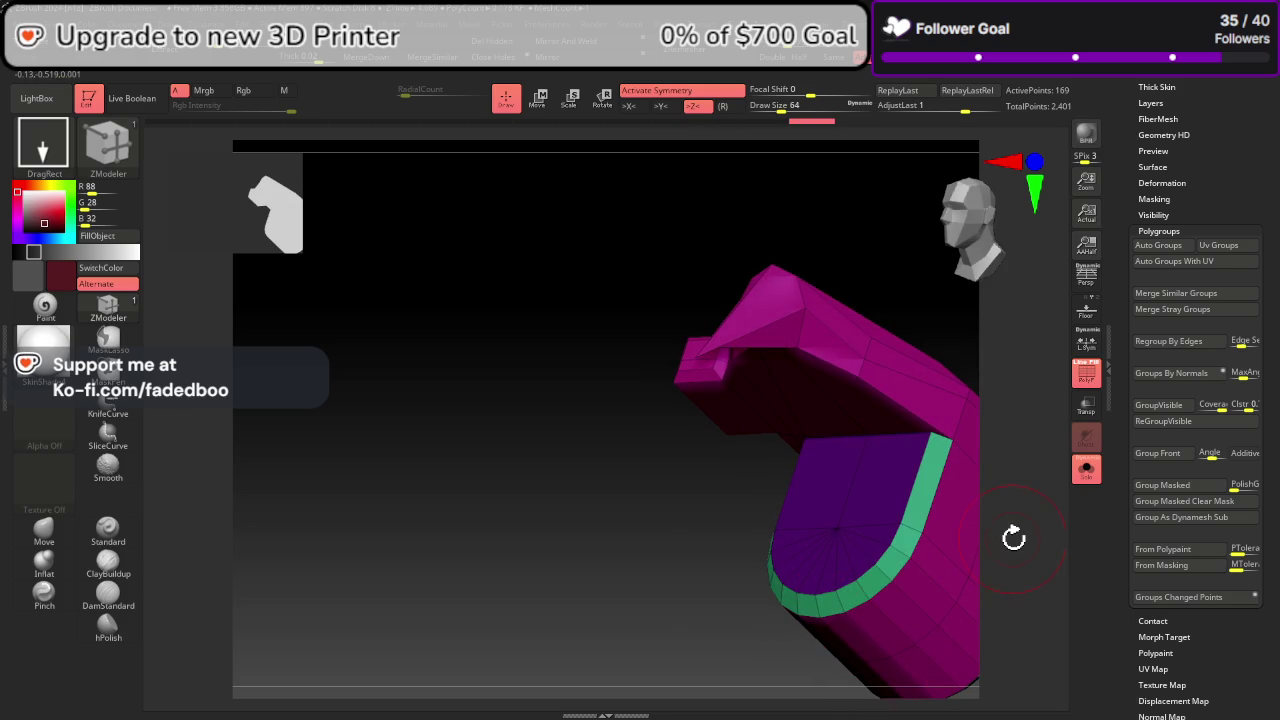
pyautogui.moveTo(794, 549)
pyautogui.mouseDown()
pyautogui.moveTo(494, 431)
pyautogui.moveTo(562, 405)
pyautogui.moveTo(617, 423)
pyautogui.moveTo(320, 306)
pyautogui.moveTo(465, 317)
pyautogui.moveTo(463, 251)
pyautogui.moveTo(535, 355)
pyautogui.moveTo(551, 427)
pyautogui.mouseUp()
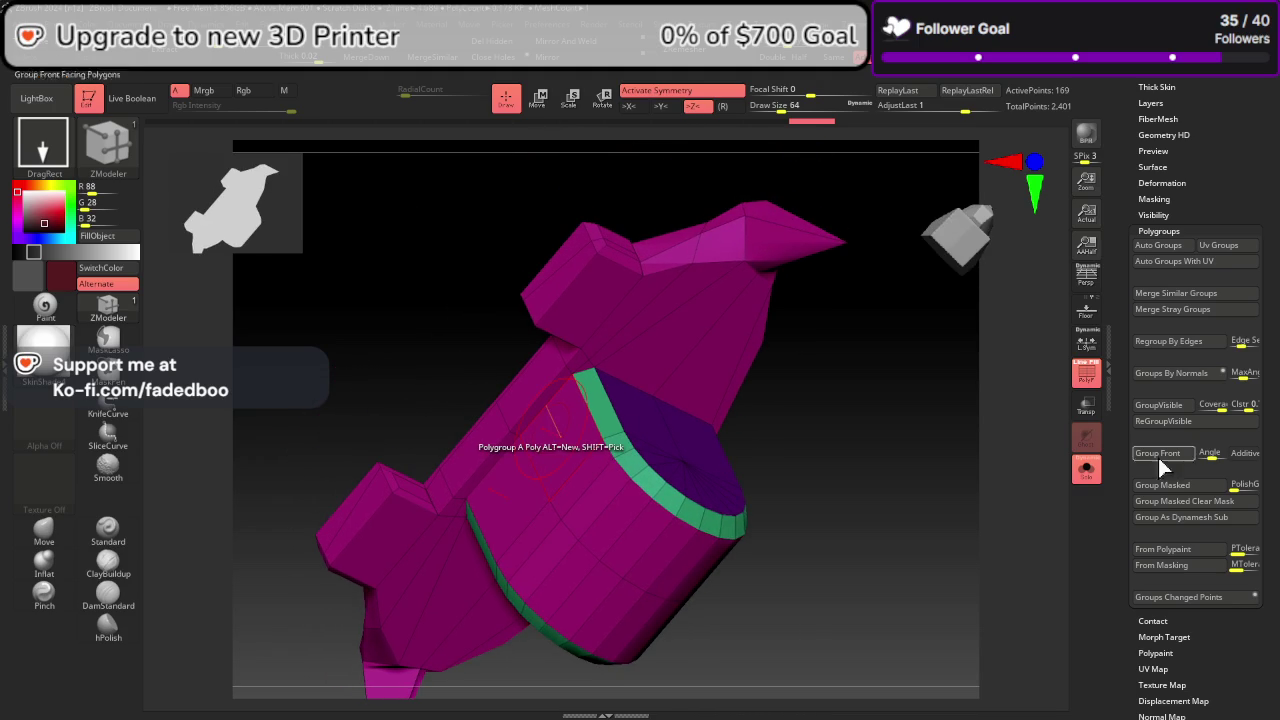
# Step: Regroup the visible mesh, then spread a grey polygroup across the piece's side faces
pyautogui.click(1175, 424)
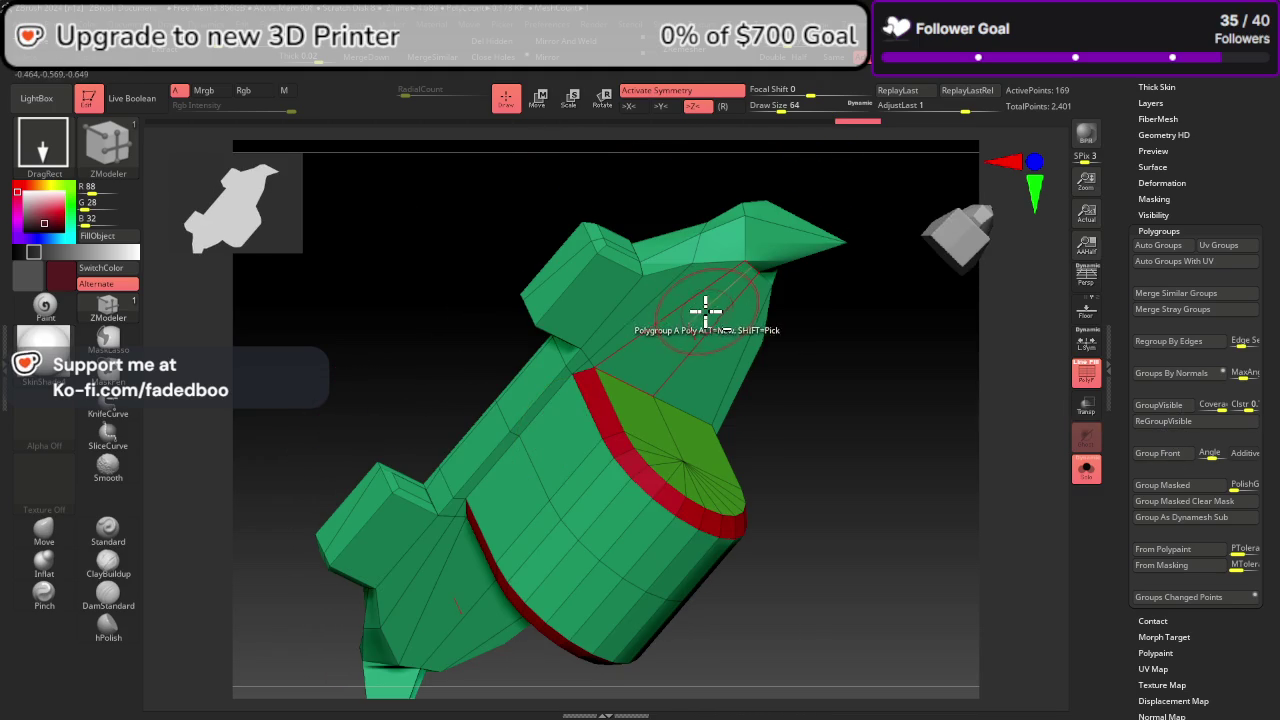
pyautogui.click(710, 323)
pyautogui.click(727, 334)
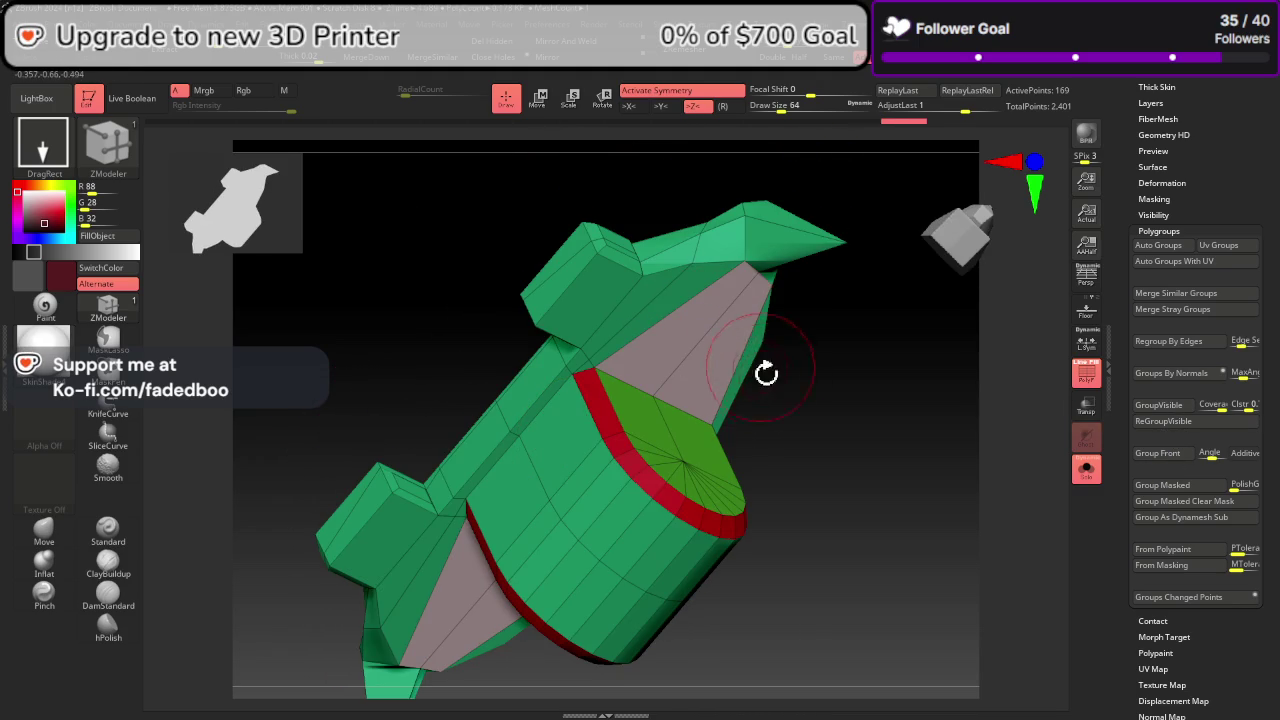
pyautogui.moveTo(766, 373)
pyautogui.mouseDown()
pyautogui.moveTo(800, 360)
pyautogui.moveTo(777, 337)
pyautogui.moveTo(754, 356)
pyautogui.mouseUp()
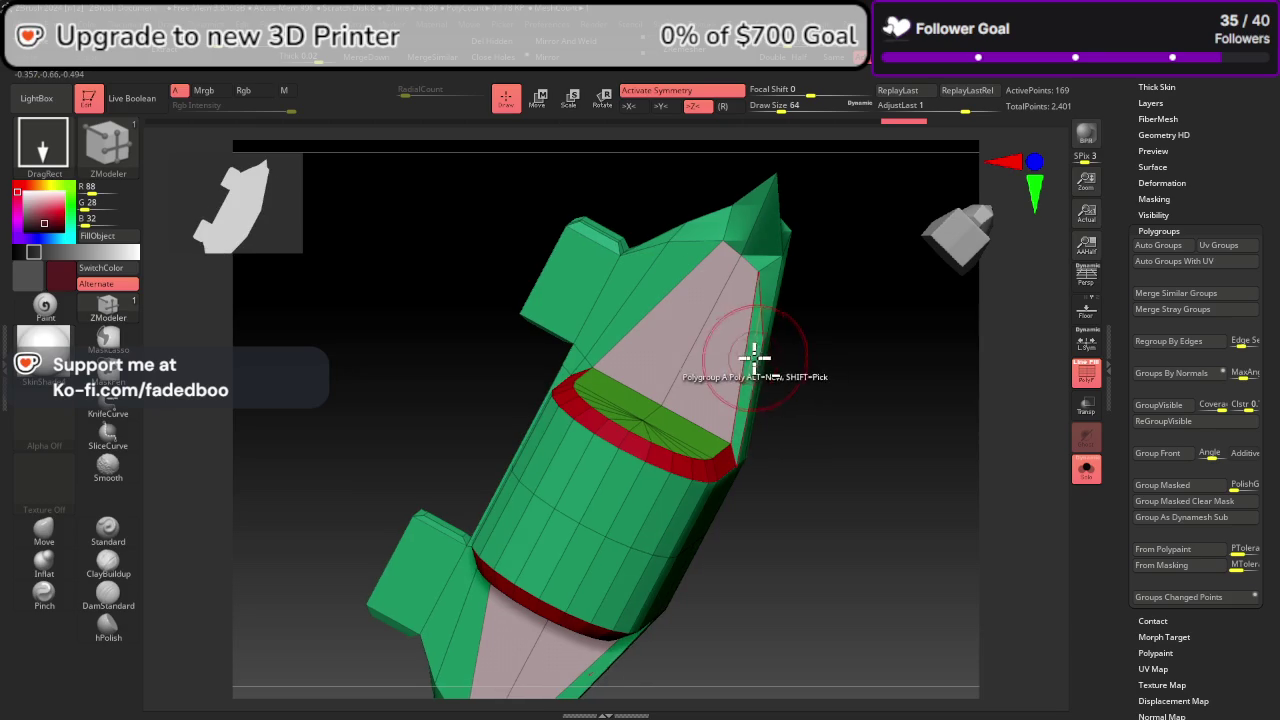
pyautogui.click(750, 300)
pyautogui.click(660, 282)
pyautogui.click(632, 288)
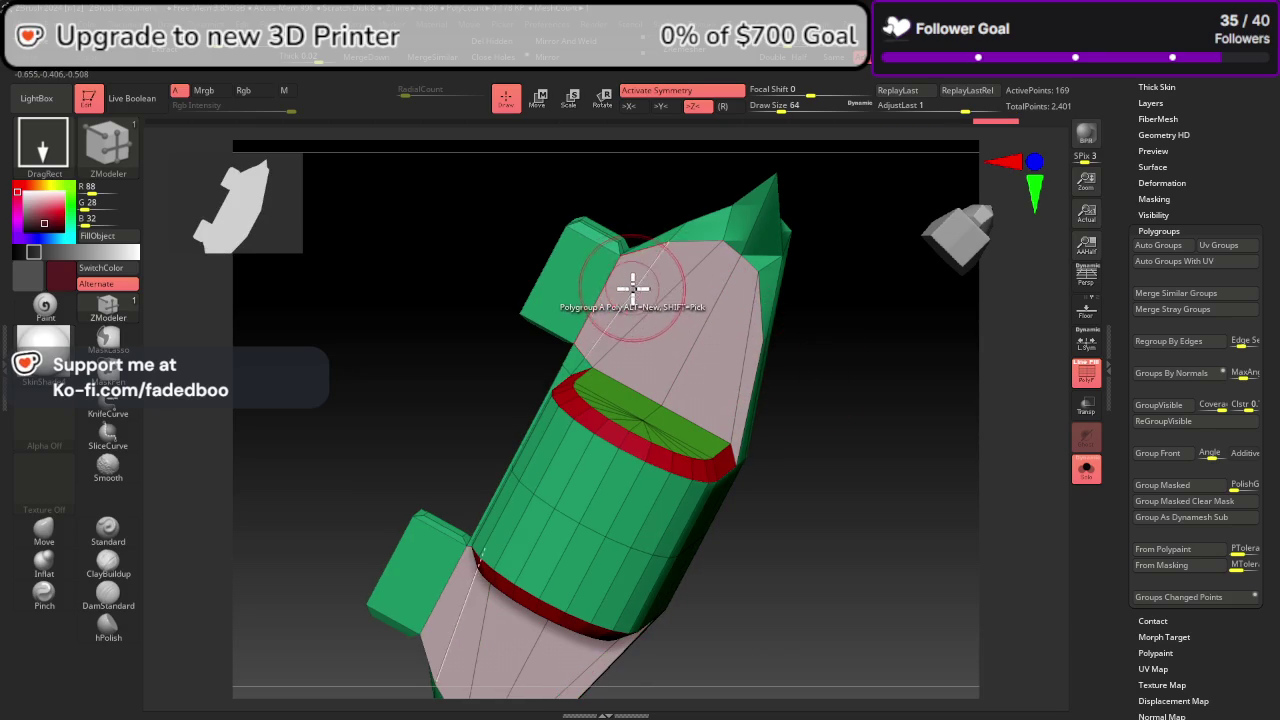
pyautogui.moveTo(830, 330); pyautogui.dragTo(851, 391)
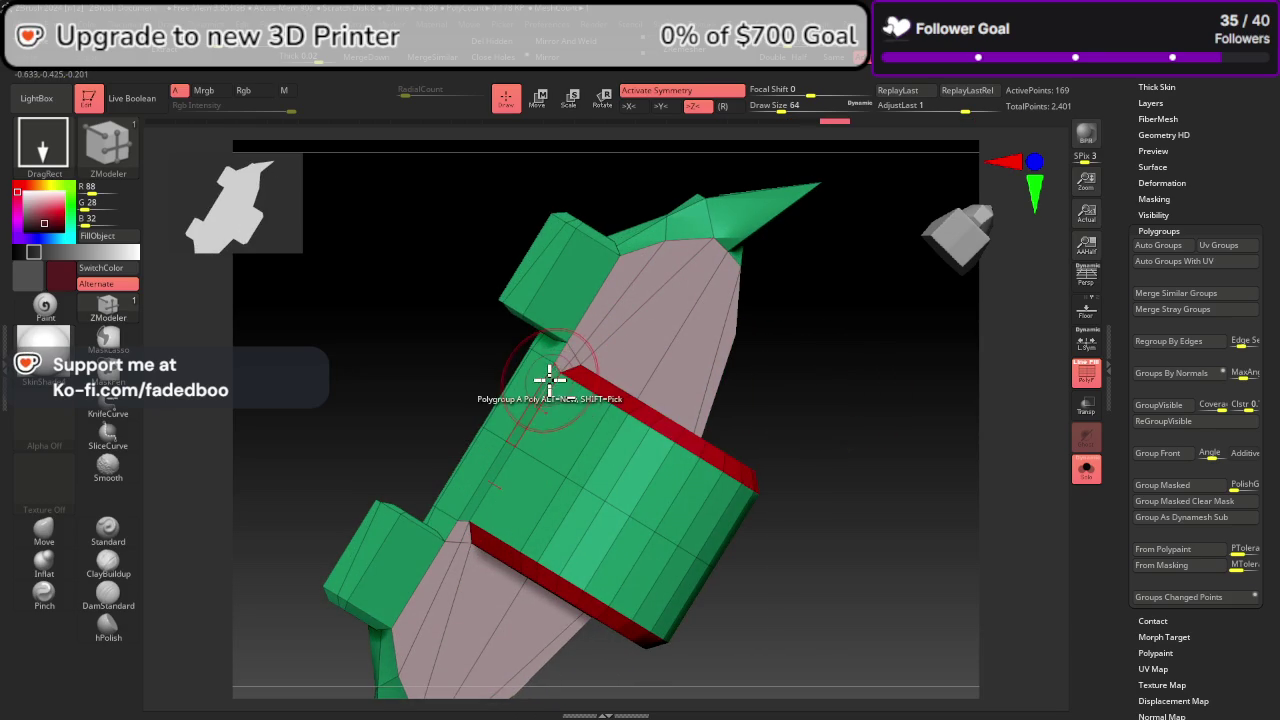
# Step: Inspect the capped end and make the grey side faces their own polygroup
pyautogui.moveTo(874, 528)
pyautogui.mouseDown()
pyautogui.moveTo(835, 443)
pyautogui.moveTo(857, 514)
pyautogui.moveTo(834, 607)
pyautogui.moveTo(834, 569)
pyautogui.moveTo(828, 578)
pyautogui.mouseUp()
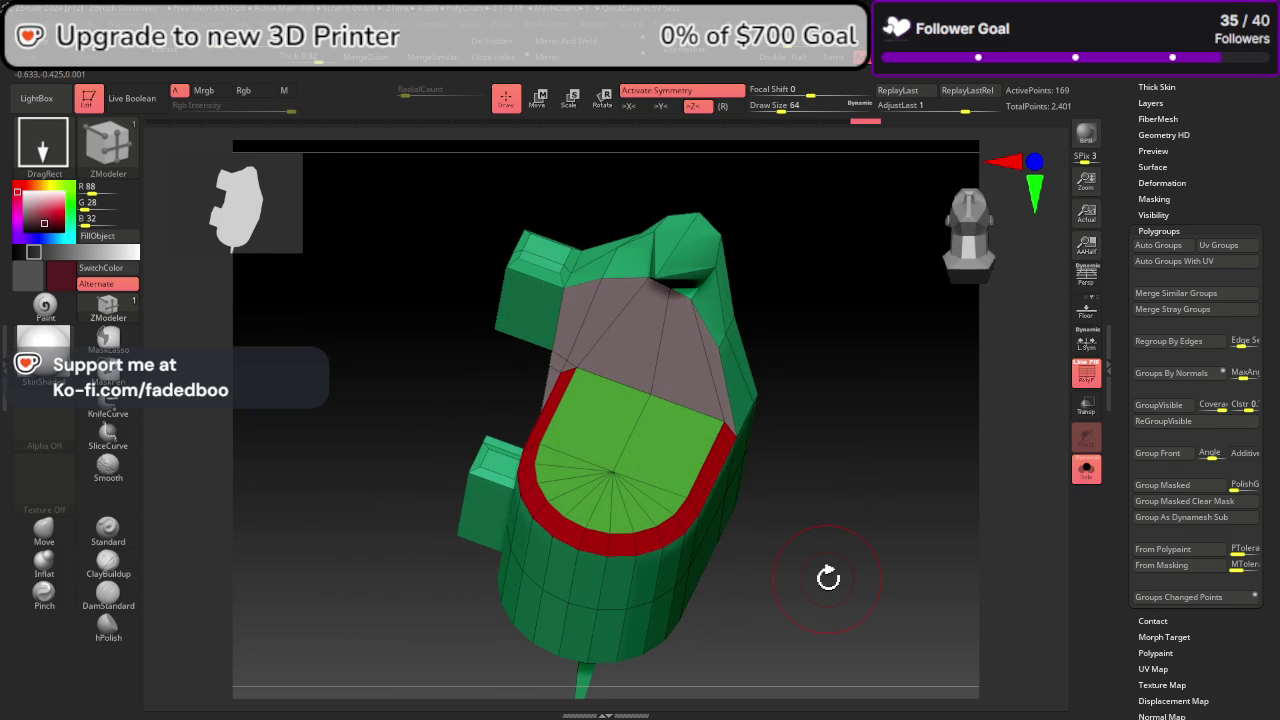
pyautogui.moveTo(926, 418)
pyautogui.mouseDown()
pyautogui.moveTo(943, 329)
pyautogui.moveTo(986, 477)
pyautogui.moveTo(951, 489)
pyautogui.moveTo(946, 509)
pyautogui.moveTo(982, 520)
pyautogui.moveTo(951, 480)
pyautogui.moveTo(963, 449)
pyautogui.moveTo(952, 403)
pyautogui.mouseUp()
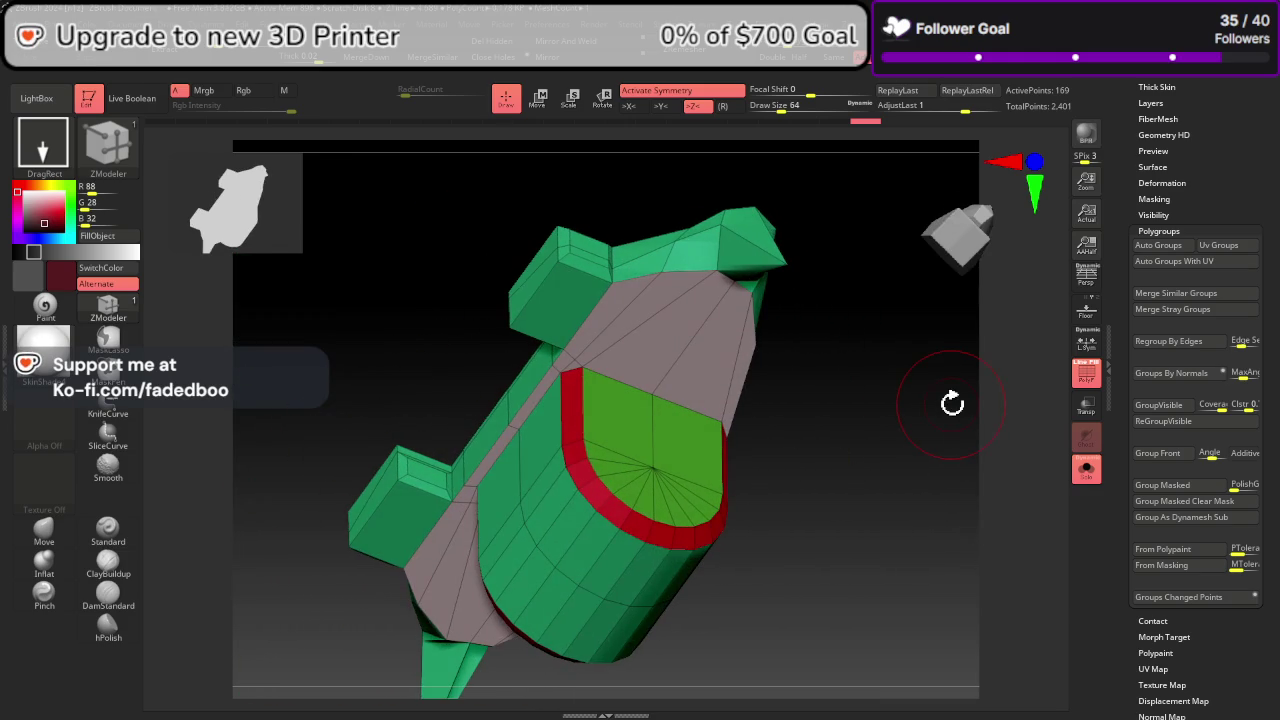
pyautogui.click(1169, 453)
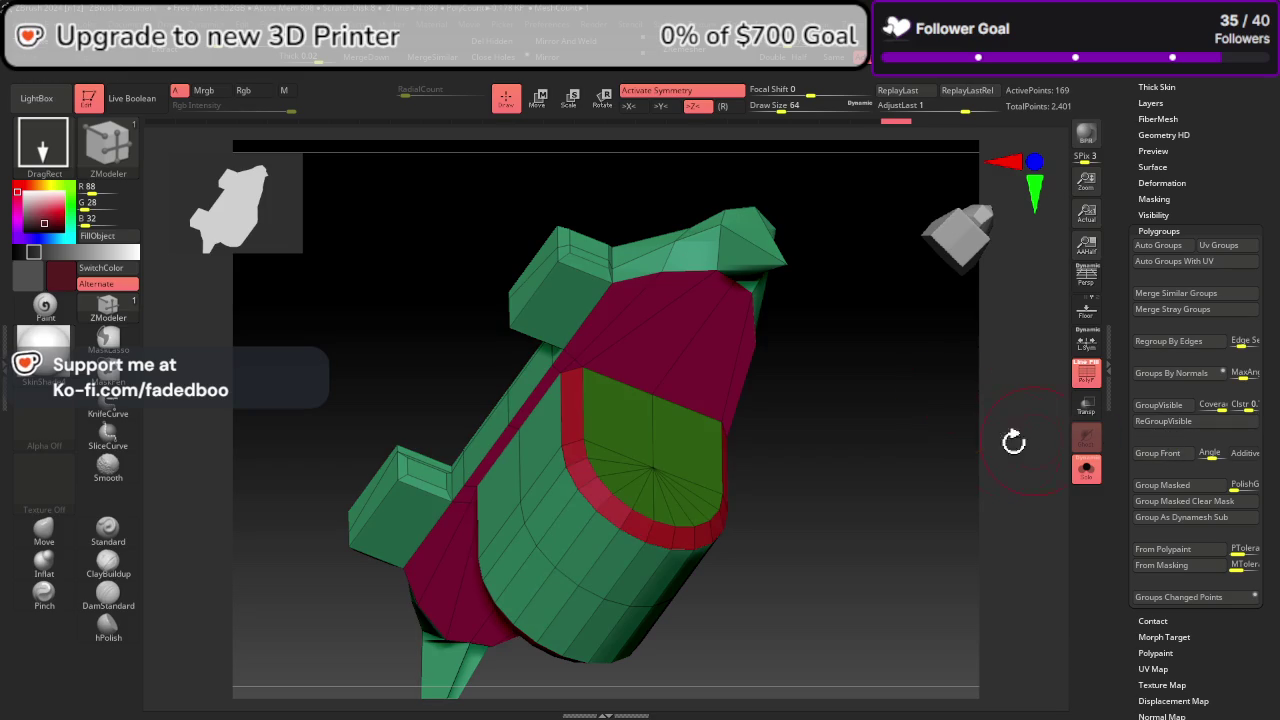
pyautogui.moveTo(1014, 440)
pyautogui.mouseDown()
pyautogui.moveTo(973, 489)
pyautogui.moveTo(951, 569)
pyautogui.moveTo(903, 523)
pyautogui.moveTo(931, 583)
pyautogui.moveTo(951, 544)
pyautogui.mouseUp()
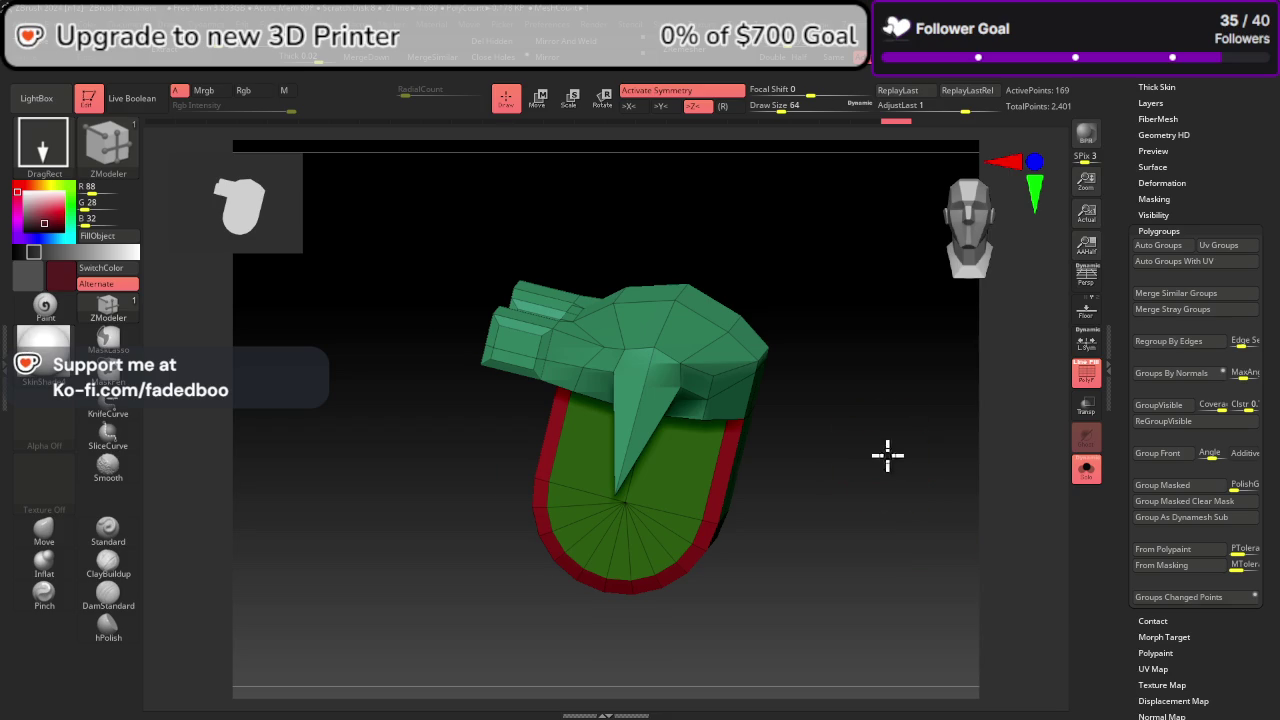
pyautogui.moveTo(887, 455)
pyautogui.mouseDown()
pyautogui.moveTo(934, 471)
pyautogui.moveTo(974, 563)
pyautogui.moveTo(961, 566)
pyautogui.moveTo(871, 451)
pyautogui.mouseUp()
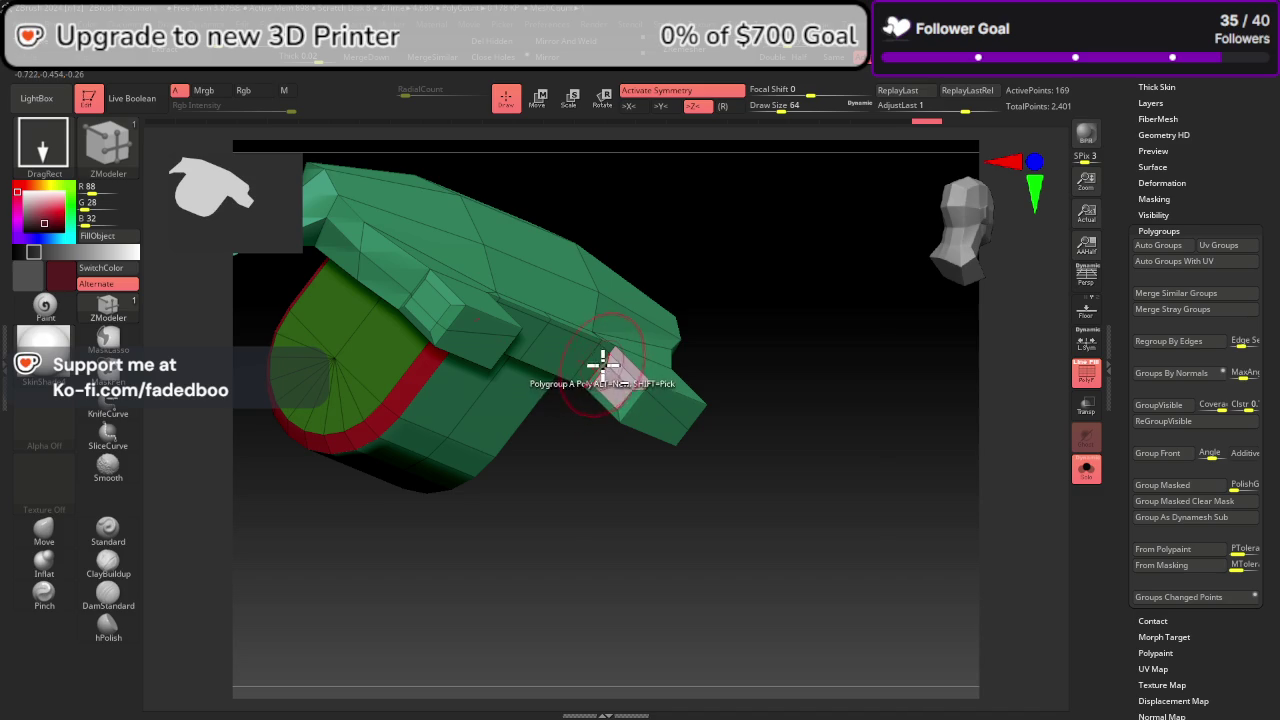
pyautogui.moveTo(628, 463)
pyautogui.mouseDown()
pyautogui.moveTo(686, 509)
pyautogui.moveTo(714, 451)
pyautogui.moveTo(666, 465)
pyautogui.moveTo(663, 391)
pyautogui.mouseUp()
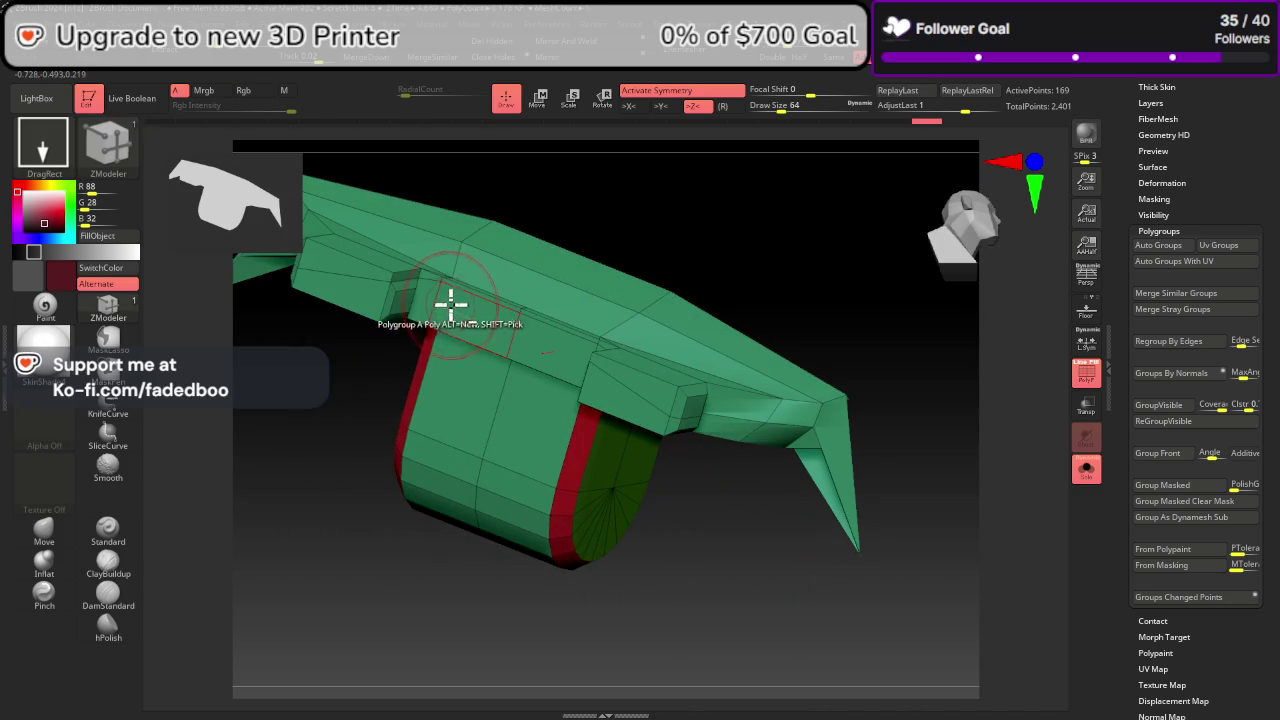
# Step: Group the band under the brim and recolour all visible polygroups
pyautogui.click(436, 279)
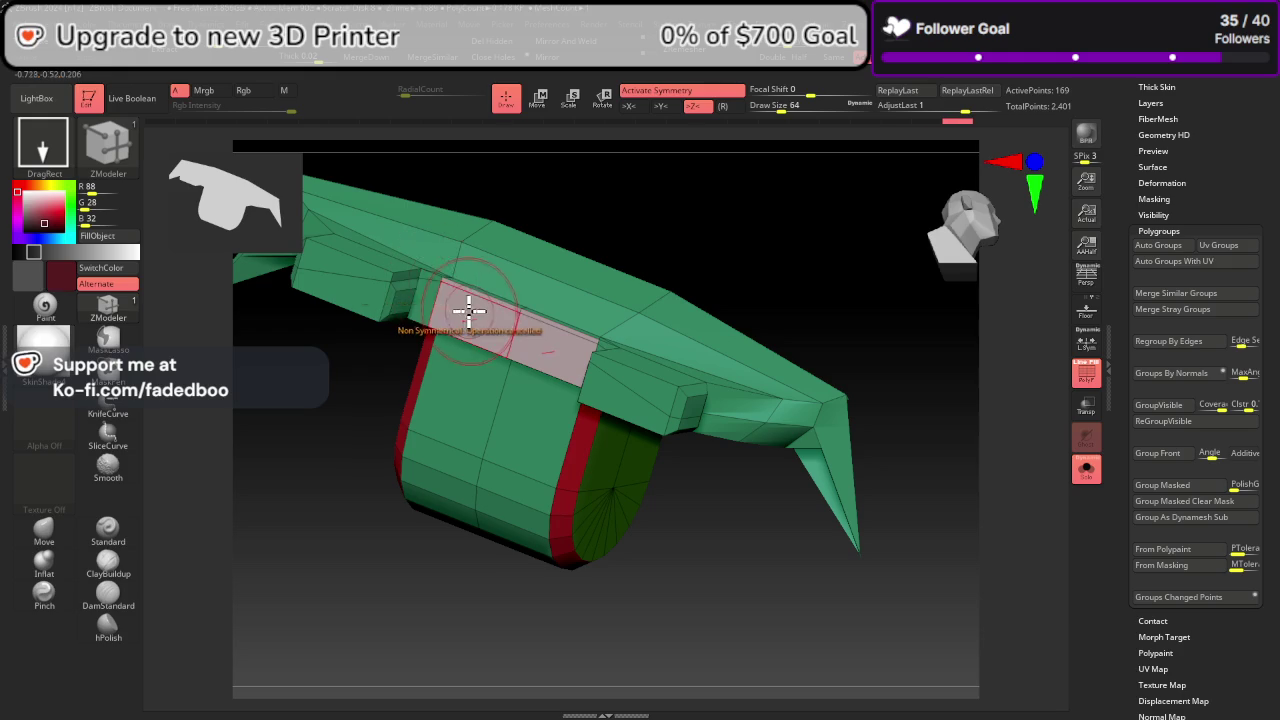
pyautogui.moveTo(431, 280)
pyautogui.mouseDown()
pyautogui.moveTo(751, 591)
pyautogui.moveTo(710, 521)
pyautogui.moveTo(737, 544)
pyautogui.mouseUp()
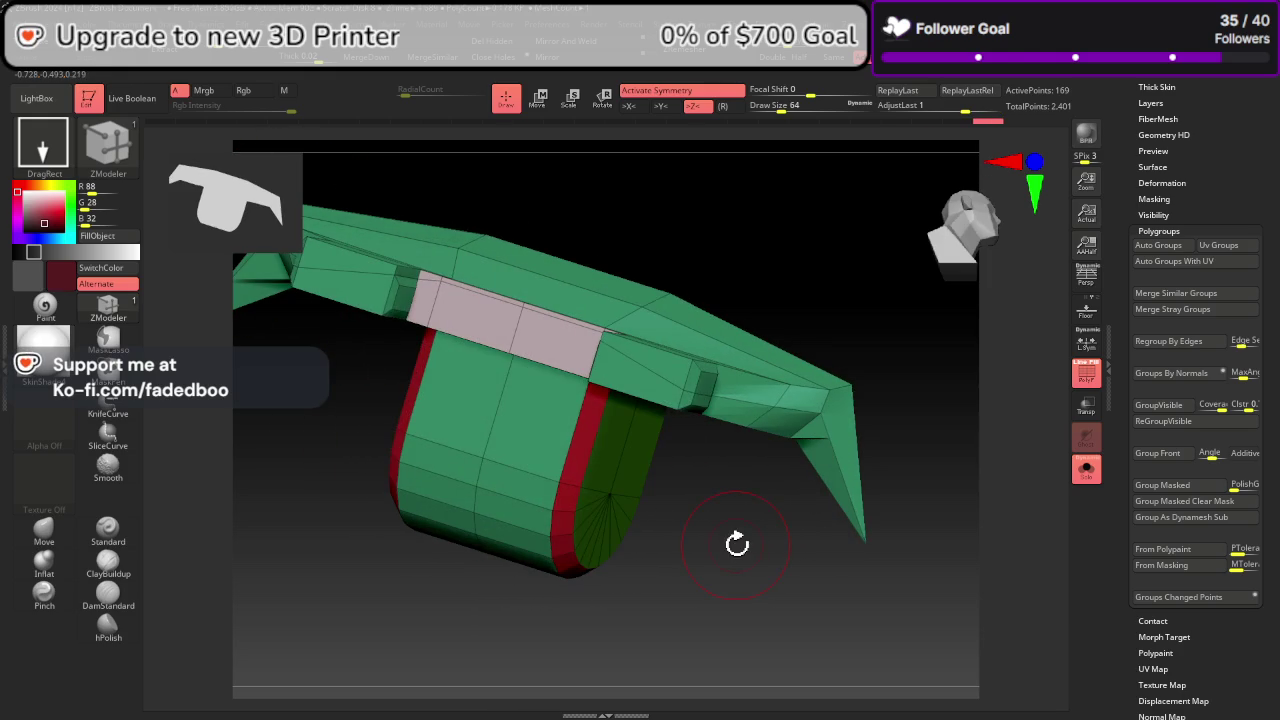
pyautogui.click(1171, 425)
pyautogui.moveTo(990, 500)
pyautogui.mouseDown()
pyautogui.moveTo(923, 514)
pyautogui.moveTo(947, 567)
pyautogui.moveTo(929, 537)
pyautogui.moveTo(920, 551)
pyautogui.mouseUp()
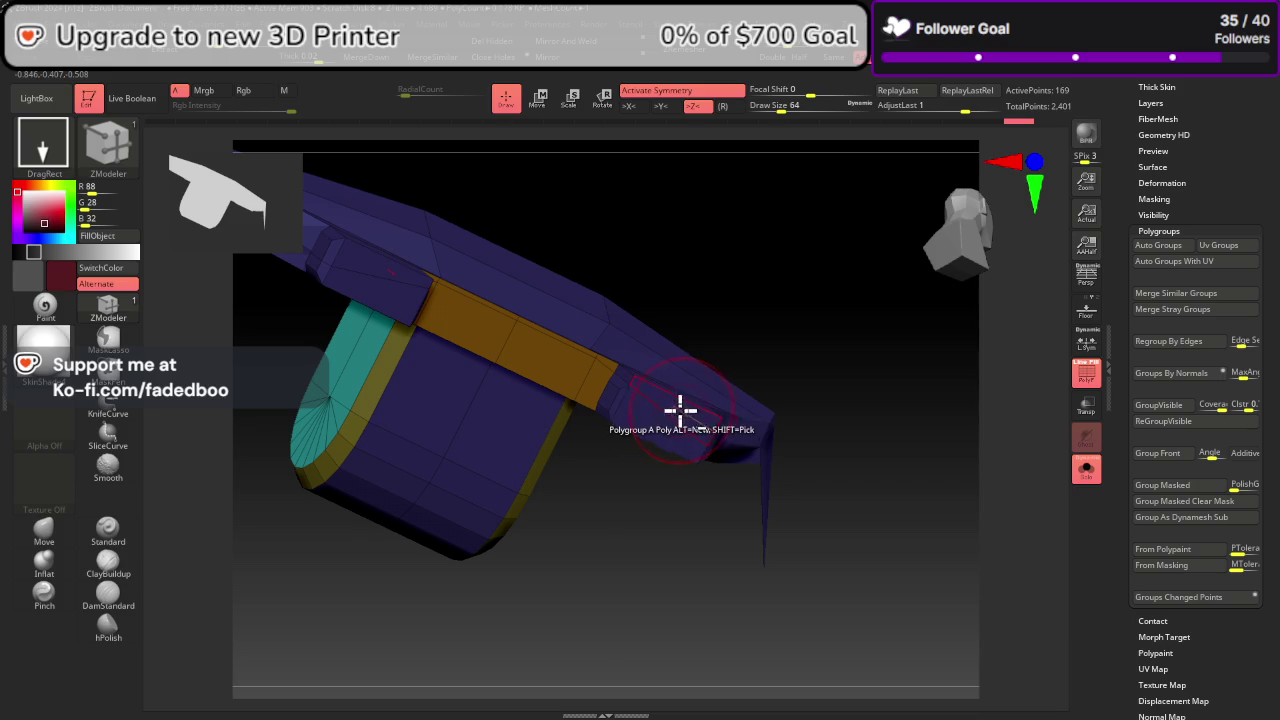
pyautogui.moveTo(760, 510)
pyautogui.mouseDown()
pyautogui.moveTo(837, 580)
pyautogui.moveTo(826, 529)
pyautogui.mouseUp()
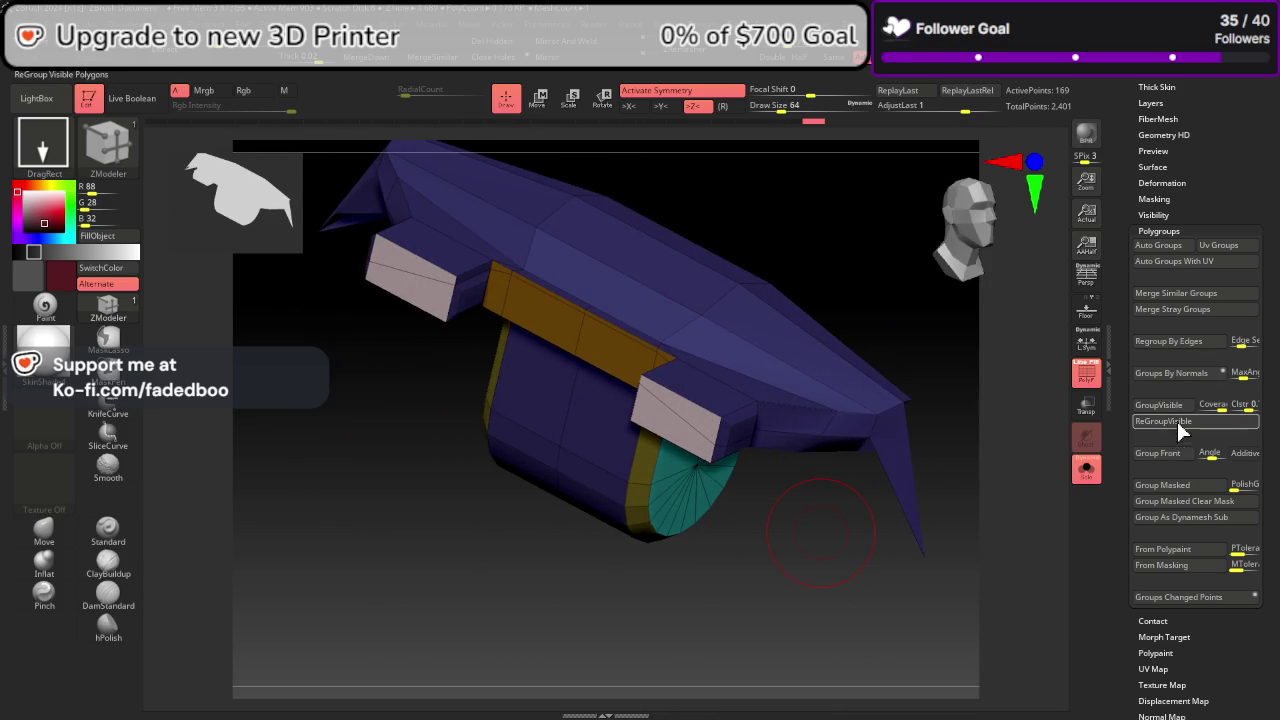
# Step: Group the upper-right faces and a pink band along the top, then recolour the groups
pyautogui.click(1165, 421)
pyautogui.moveTo(980, 533)
pyautogui.mouseDown()
pyautogui.moveTo(991, 460)
pyautogui.moveTo(966, 580)
pyautogui.moveTo(928, 538)
pyautogui.moveTo(946, 591)
pyautogui.moveTo(954, 528)
pyautogui.mouseUp()
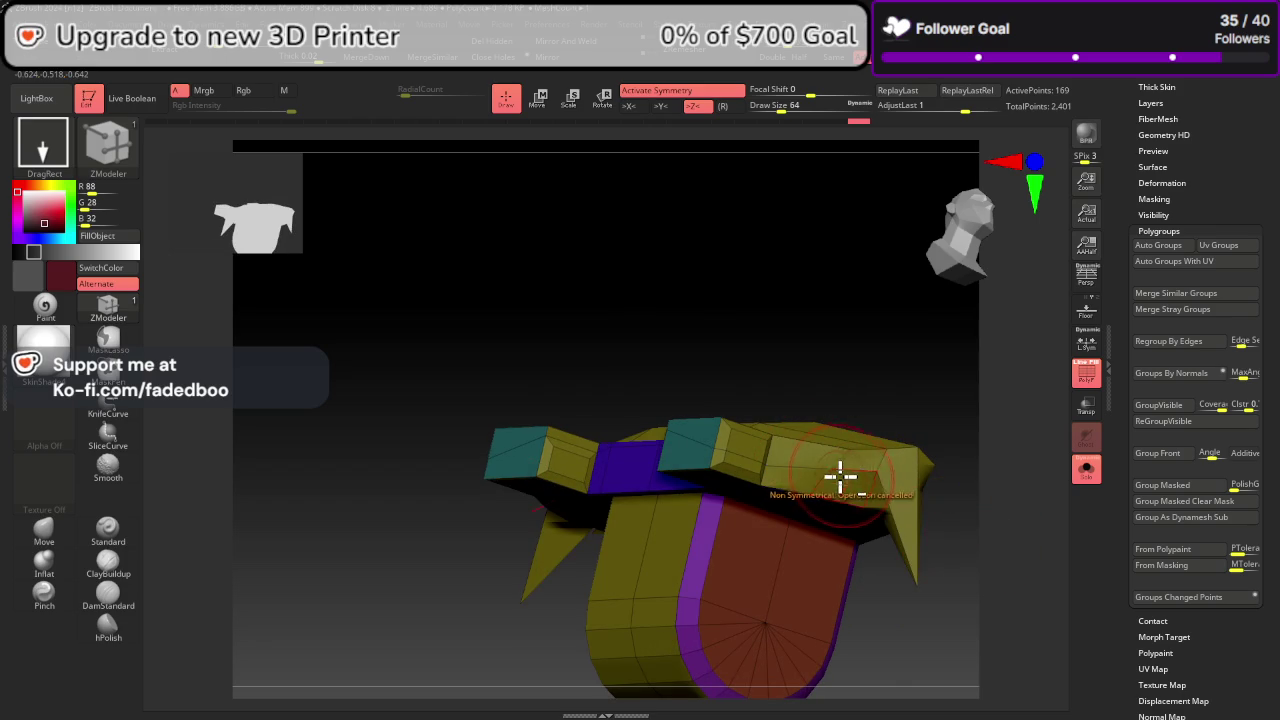
pyautogui.click(810, 458)
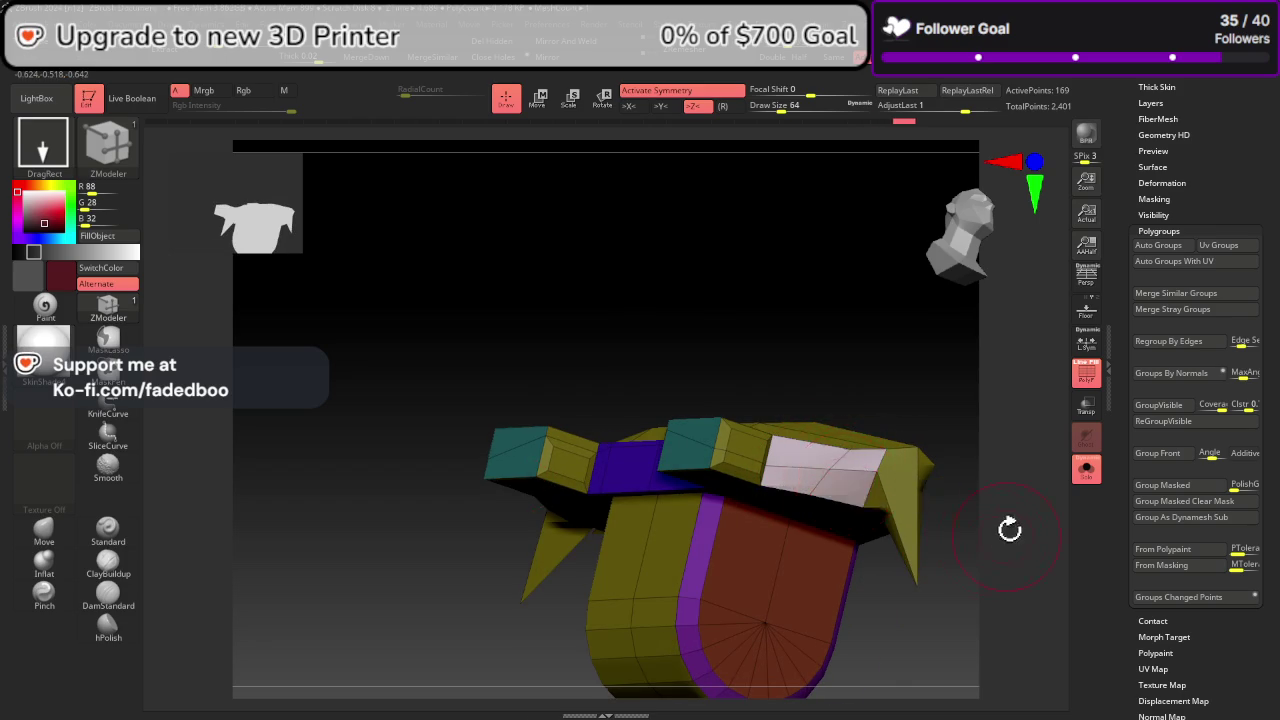
pyautogui.moveTo(1010, 530)
pyautogui.mouseDown()
pyautogui.moveTo(814, 471)
pyautogui.moveTo(652, 400)
pyautogui.mouseUp()
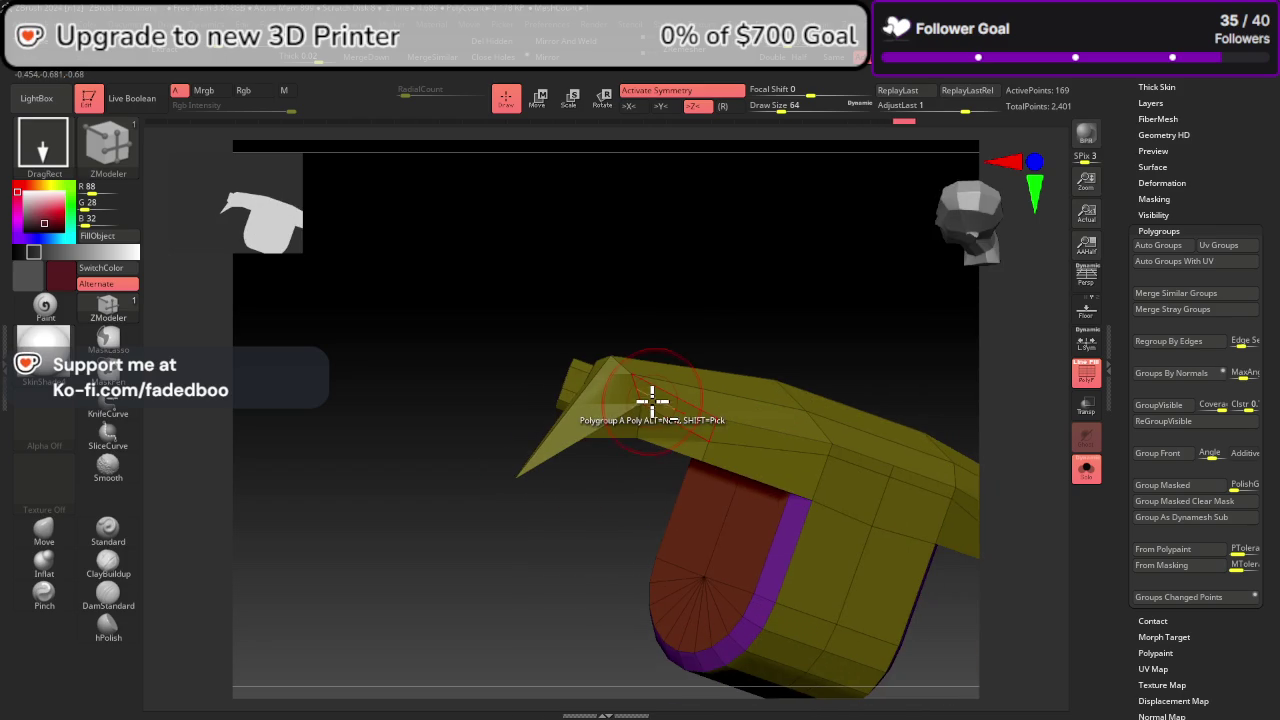
pyautogui.click(688, 424)
pyautogui.click(746, 434)
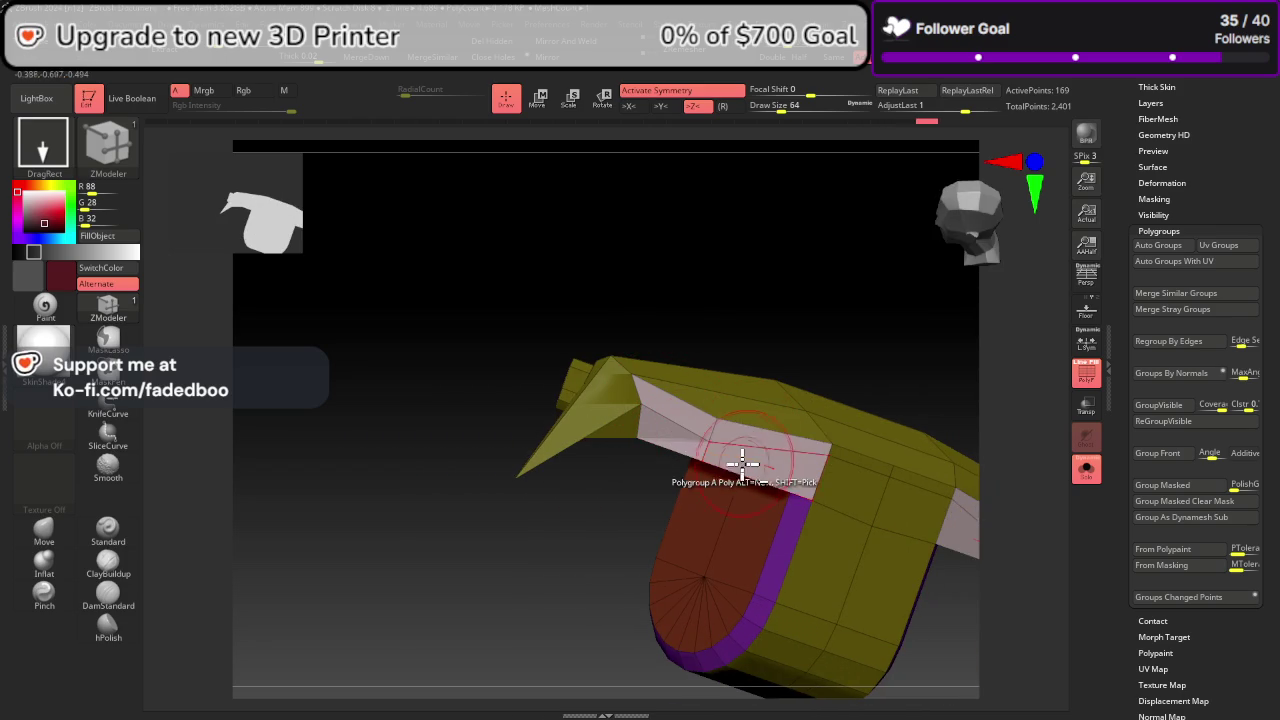
pyautogui.moveTo(992, 603)
pyautogui.mouseDown()
pyautogui.moveTo(960, 560)
pyautogui.moveTo(1037, 600)
pyautogui.moveTo(1034, 588)
pyautogui.mouseUp()
pyautogui.click(1188, 424)
# Step: Group two front faces, add the faces above to the pink group, and ReGroupVisible for fresh colours
pyautogui.moveTo(996, 470)
pyautogui.mouseDown()
pyautogui.moveTo(1109, 531)
pyautogui.moveTo(1090, 560)
pyautogui.moveTo(1120, 600)
pyautogui.moveTo(1145, 563)
pyautogui.moveTo(1016, 568)
pyautogui.mouseUp()
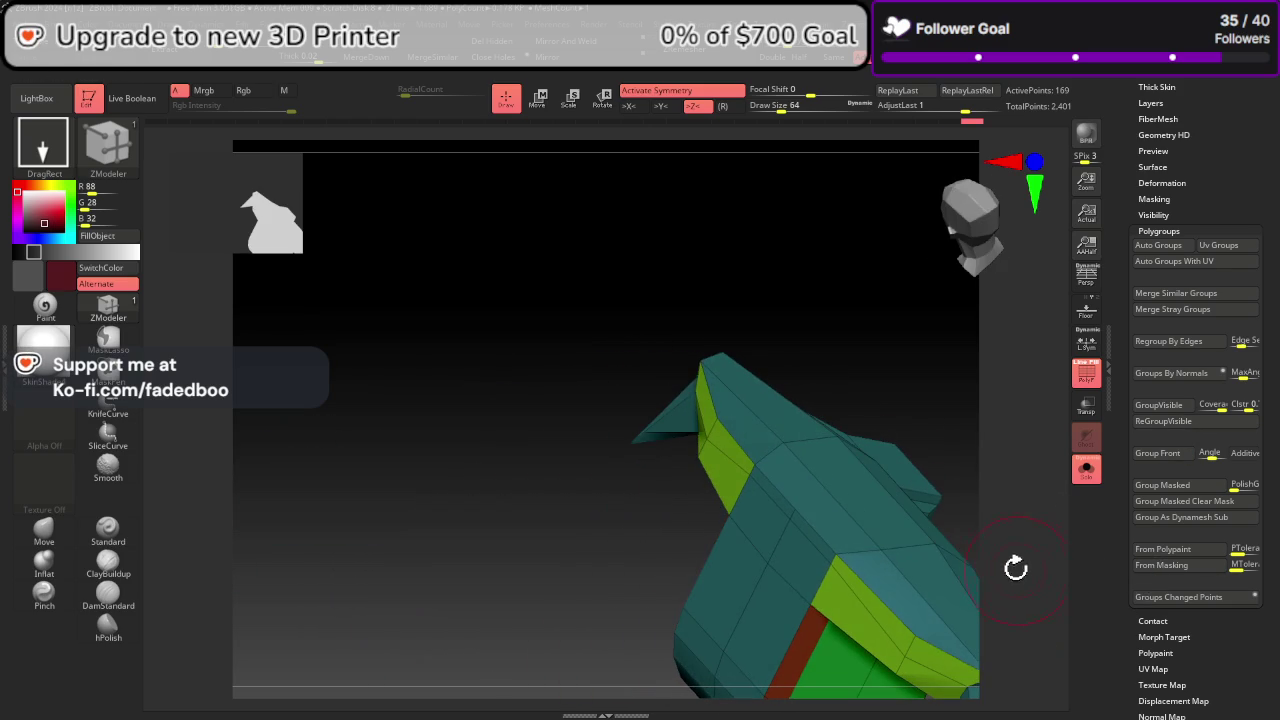
pyautogui.moveTo(711, 617)
pyautogui.mouseDown()
pyautogui.moveTo(546, 466)
pyautogui.moveTo(583, 489)
pyautogui.moveTo(586, 366)
pyautogui.mouseUp()
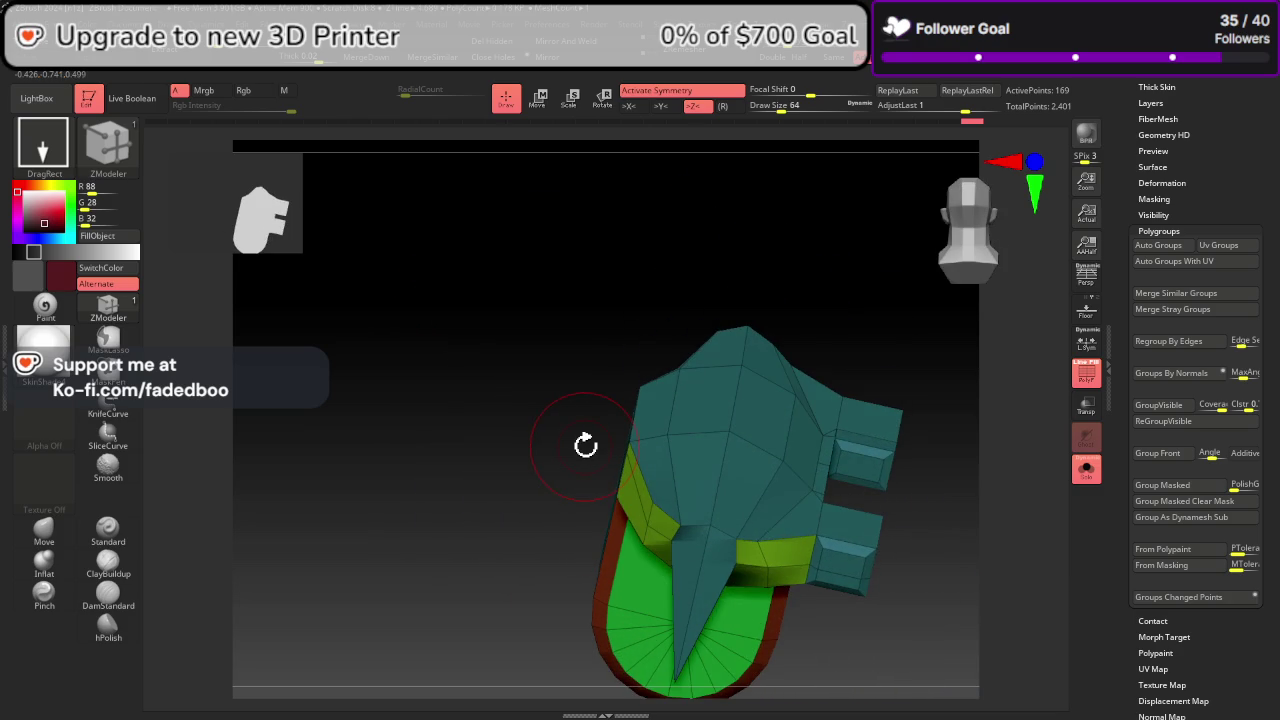
pyautogui.click(709, 485)
pyautogui.click(739, 410)
pyautogui.moveTo(921, 524)
pyautogui.mouseDown()
pyautogui.moveTo(986, 594)
pyautogui.moveTo(943, 571)
pyautogui.mouseUp()
pyautogui.moveTo(982, 484)
pyautogui.mouseDown()
pyautogui.moveTo(929, 514)
pyautogui.moveTo(851, 420)
pyautogui.mouseUp()
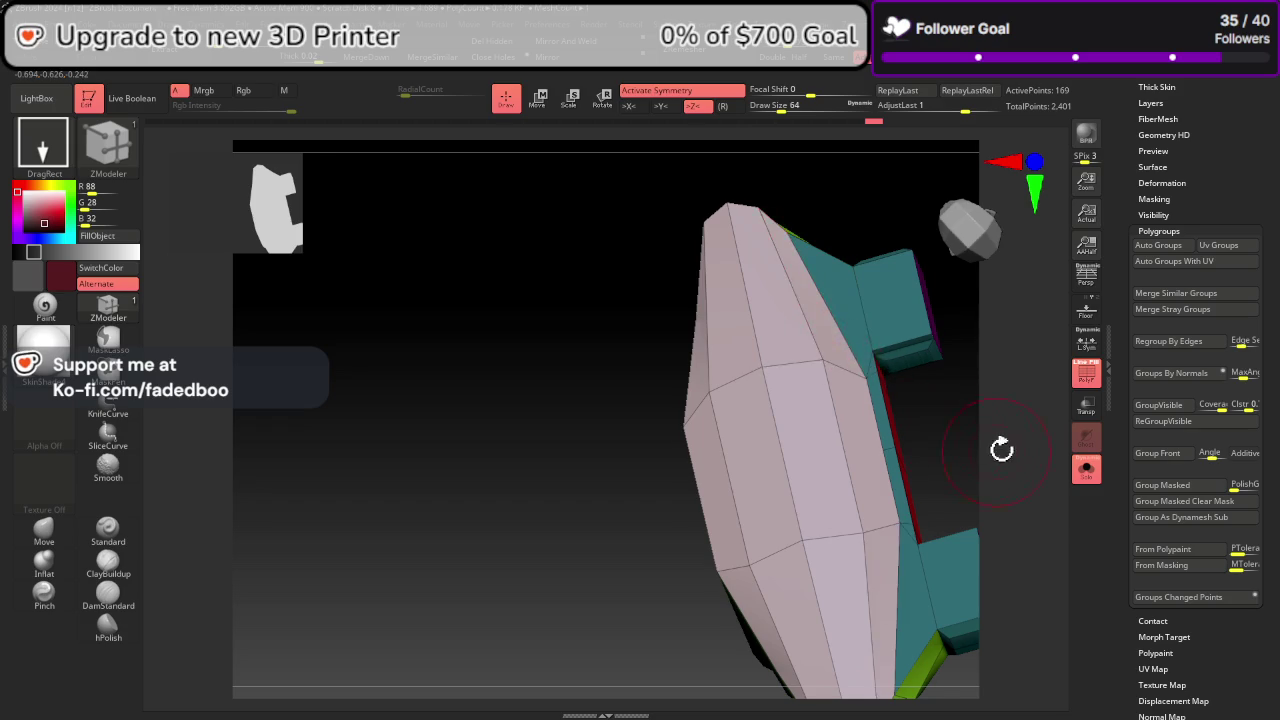
pyautogui.moveTo(1003, 449)
pyautogui.mouseDown()
pyautogui.moveTo(974, 534)
pyautogui.moveTo(974, 506)
pyautogui.moveTo(1020, 434)
pyautogui.moveTo(751, 426)
pyautogui.moveTo(940, 486)
pyautogui.moveTo(737, 320)
pyautogui.moveTo(938, 410)
pyautogui.mouseUp()
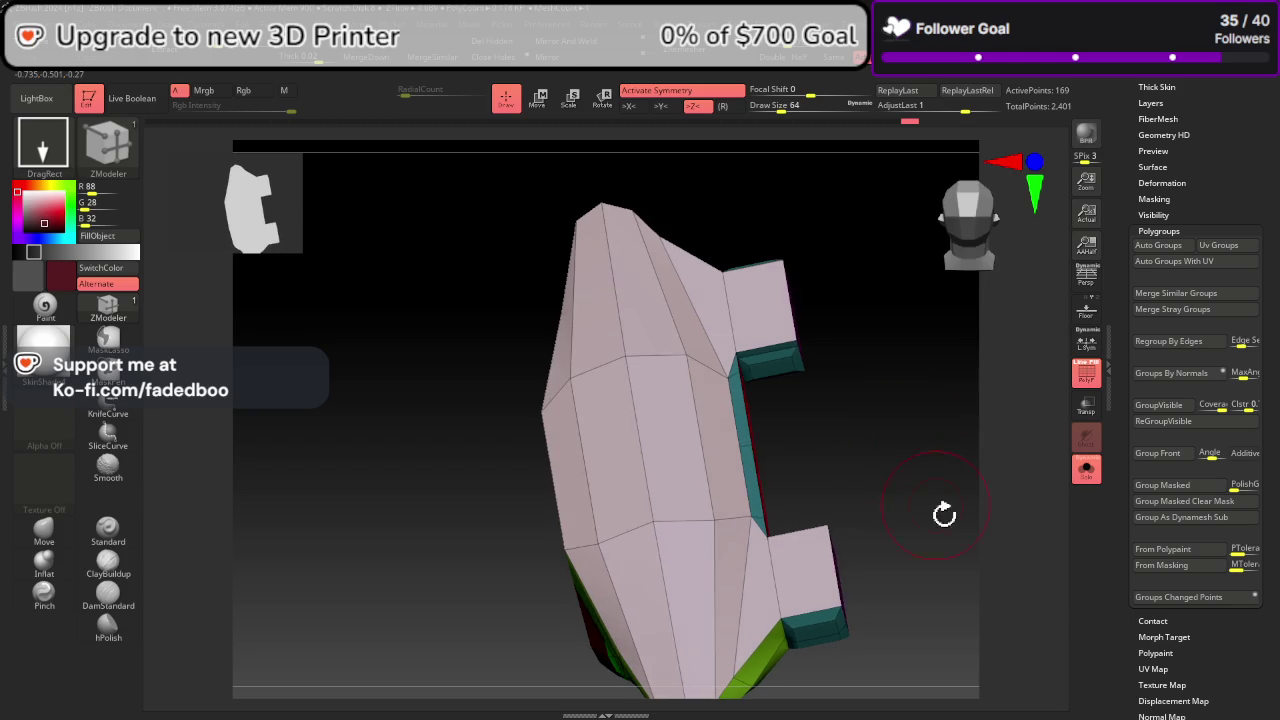
pyautogui.moveTo(930, 486)
pyautogui.mouseDown()
pyautogui.moveTo(954, 429)
pyautogui.moveTo(985, 440)
pyautogui.moveTo(809, 463)
pyautogui.moveTo(886, 497)
pyautogui.moveTo(888, 514)
pyautogui.mouseUp()
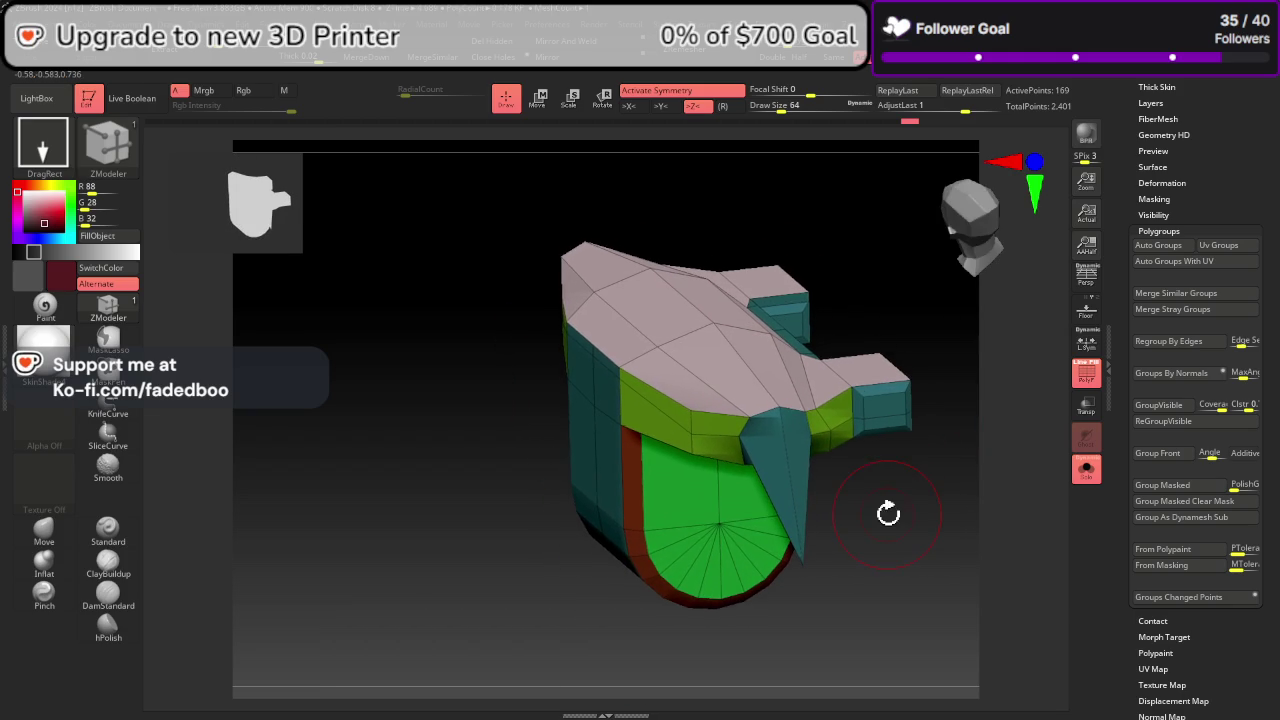
pyautogui.click(1159, 424)
pyautogui.moveTo(950, 470)
pyautogui.mouseDown()
pyautogui.moveTo(951, 549)
pyautogui.moveTo(991, 591)
pyautogui.mouseUp()
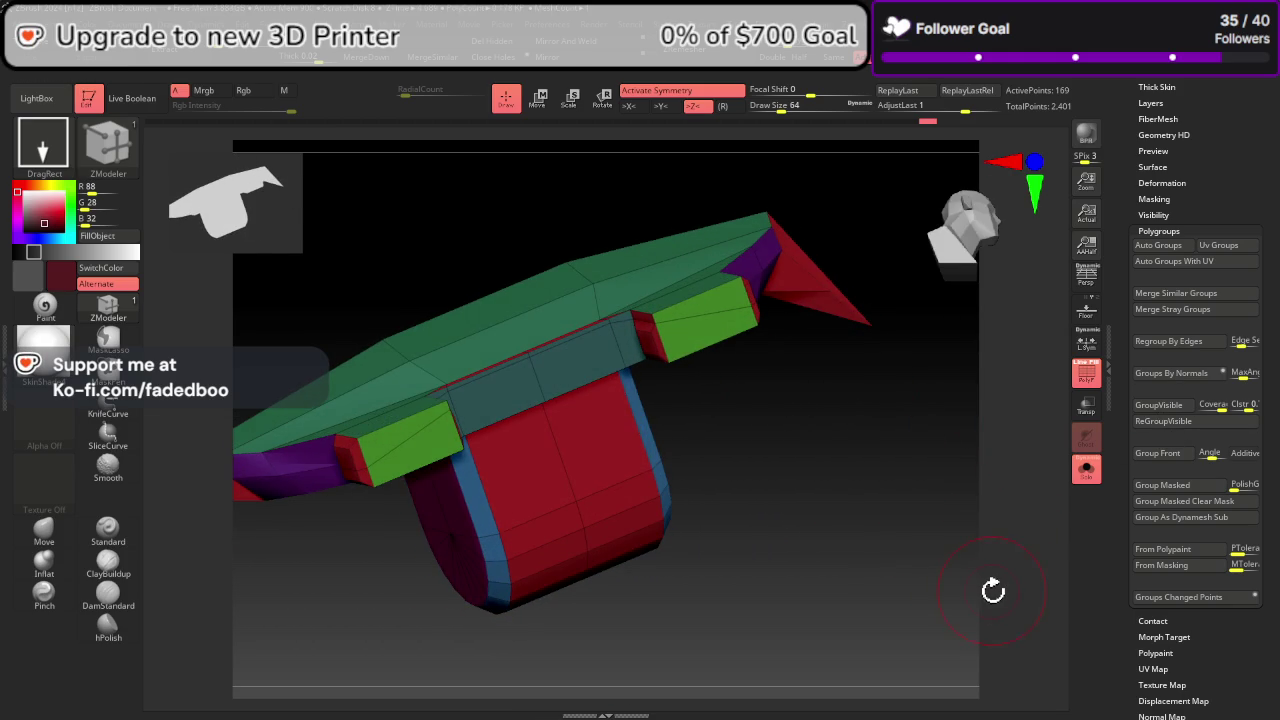
pyautogui.moveTo(451, 509)
pyautogui.mouseDown(button='right')
pyautogui.moveTo(757, 466)
pyautogui.moveTo(716, 405)
pyautogui.moveTo(720, 471)
pyautogui.moveTo(643, 480)
pyautogui.moveTo(666, 449)
pyautogui.mouseUp(button='right')
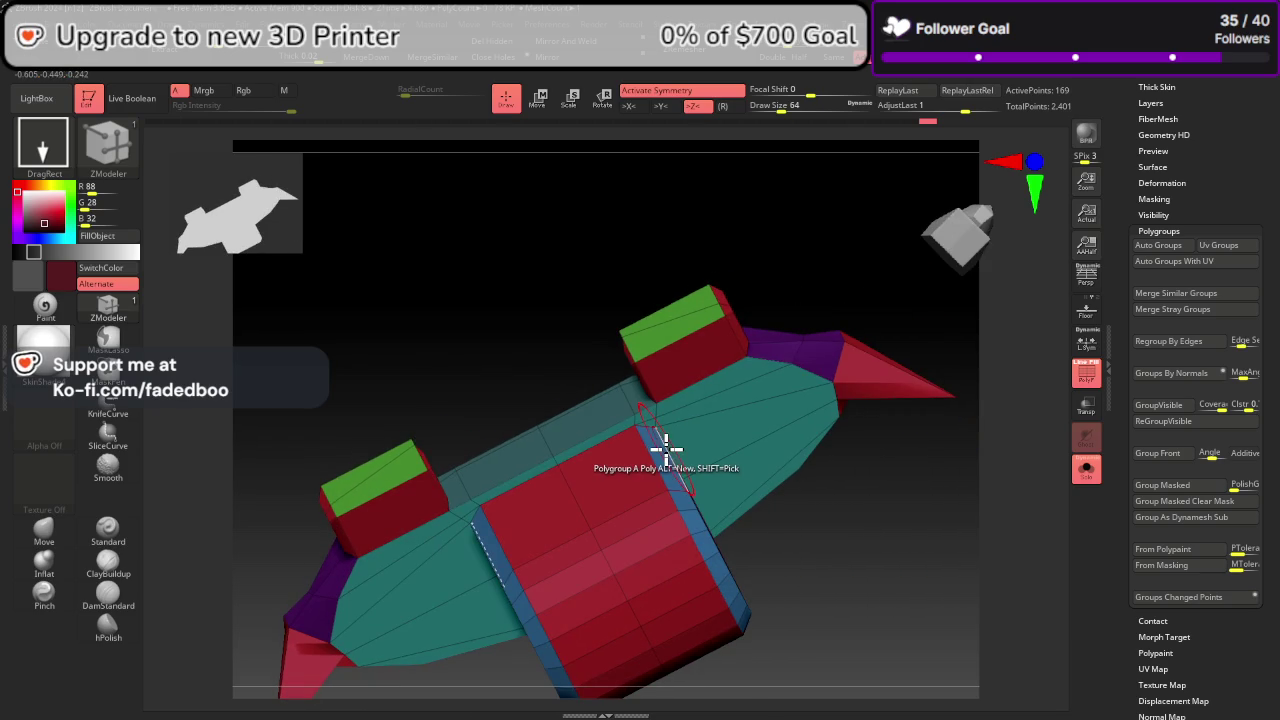
# Step: Crease the polygroup borders, test the Dynamic subdivision preview, then switch it off with Shift+D
pyautogui.scroll(3, 1188, 188)
pyautogui.click(1170, 152)
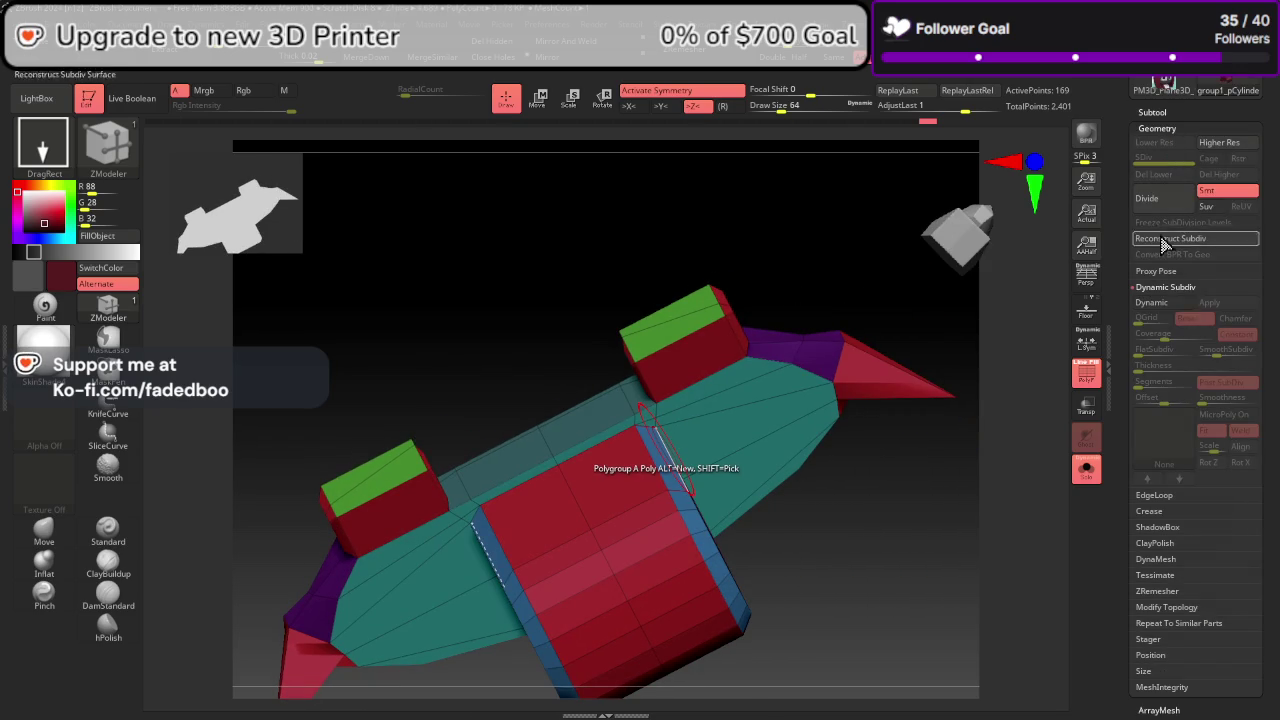
pyautogui.click(1165, 513)
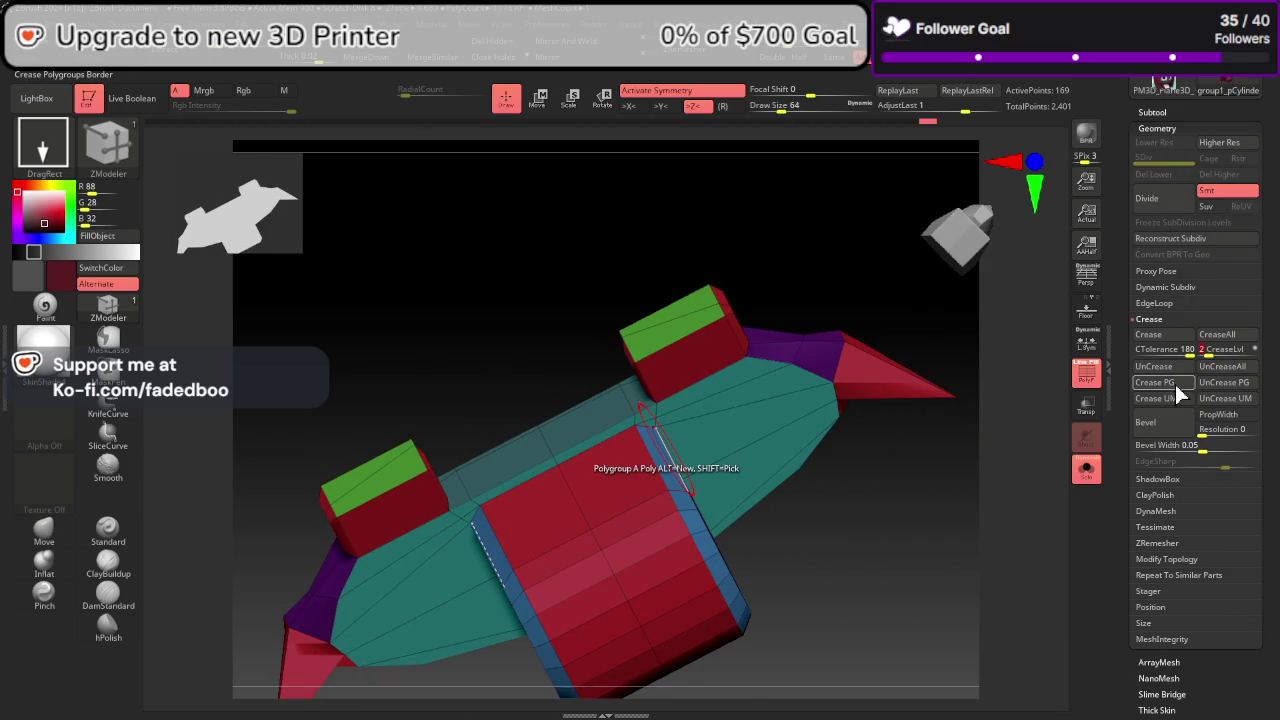
pyautogui.click(1170, 289)
pyautogui.click(1165, 304)
pyautogui.moveTo(950, 480)
pyautogui.mouseDown()
pyautogui.moveTo(960, 534)
pyautogui.moveTo(942, 574)
pyautogui.mouseUp()
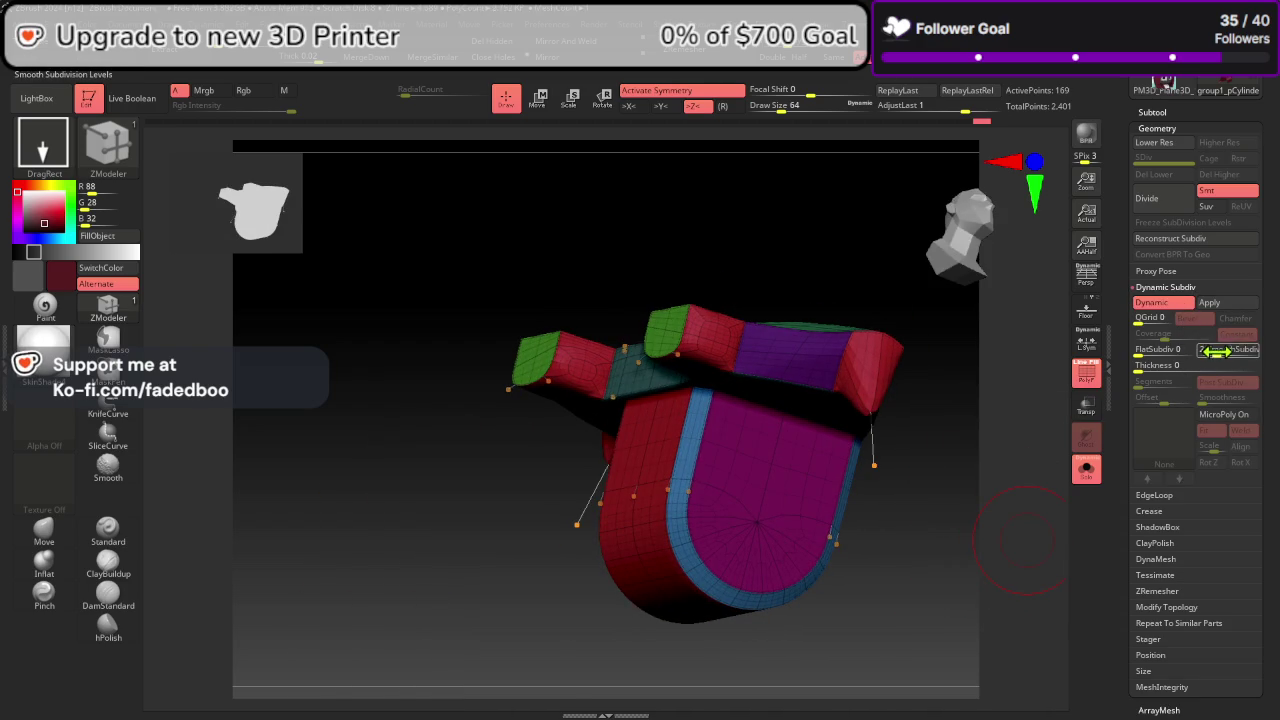
pyautogui.moveTo(996, 467)
pyautogui.mouseDown()
pyautogui.moveTo(1046, 431)
pyautogui.moveTo(1100, 543)
pyautogui.moveTo(1011, 543)
pyautogui.moveTo(1023, 509)
pyautogui.mouseUp()
pyautogui.hotkey('shift', 'd')
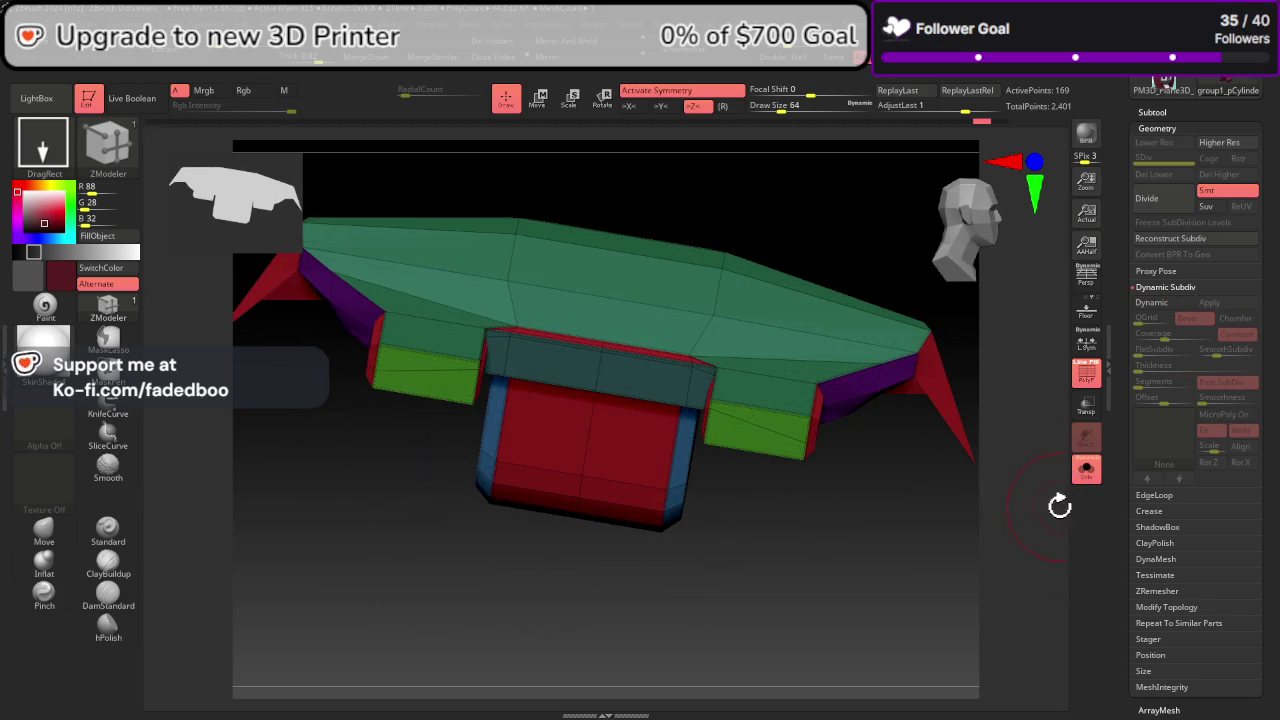
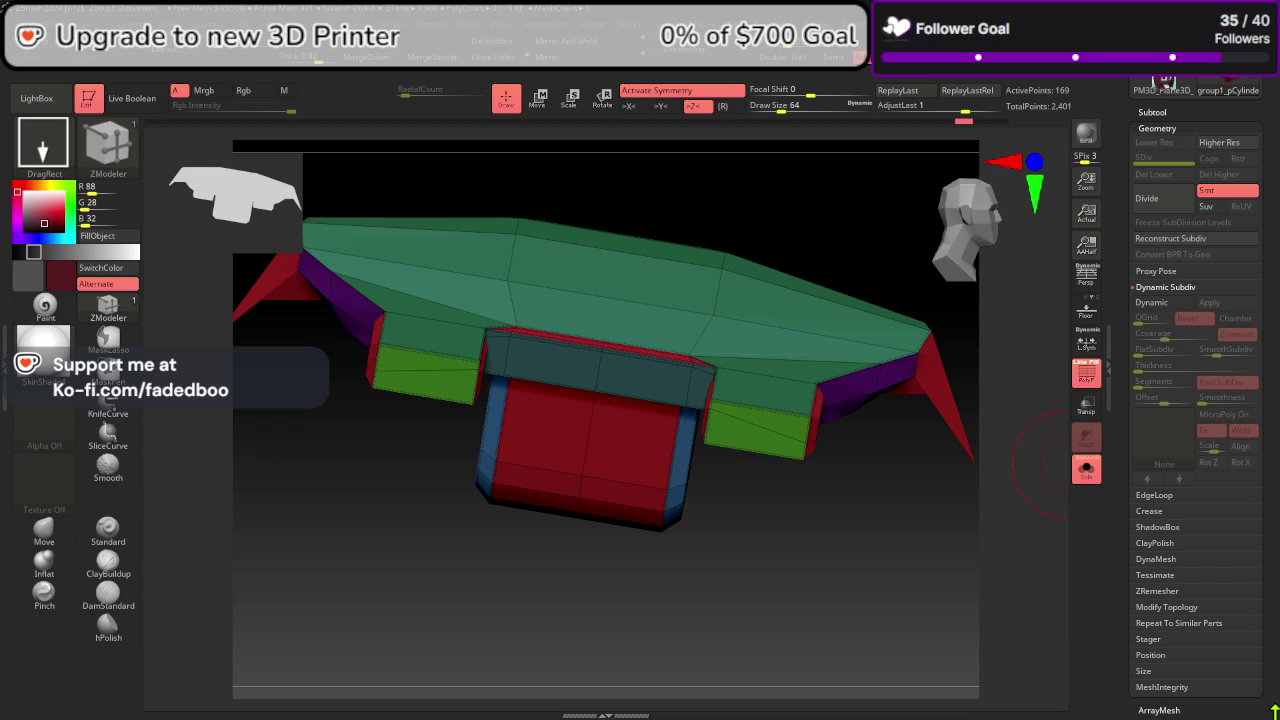
# Step: Turn off Solo to show the whole character and hide polygroup colours and wireframe
pyautogui.moveTo(935, 552)
pyautogui.mouseDown()
pyautogui.moveTo(886, 540)
pyautogui.moveTo(909, 569)
pyautogui.moveTo(894, 571)
pyautogui.moveTo(1053, 411)
pyautogui.moveTo(1030, 450)
pyautogui.moveTo(1080, 475)
pyautogui.mouseUp()
pyautogui.click(1086, 470)
pyautogui.click(1093, 375)
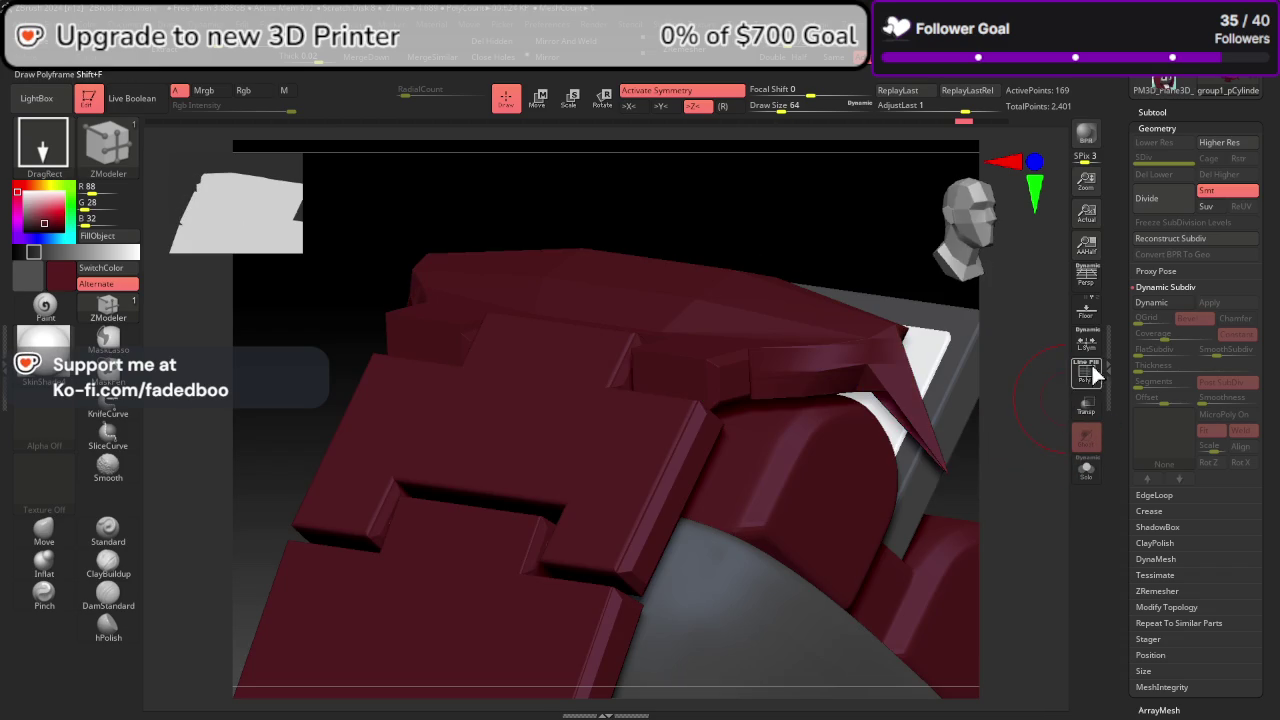
pyautogui.moveTo(991, 468); pyautogui.dragTo(974, 500)
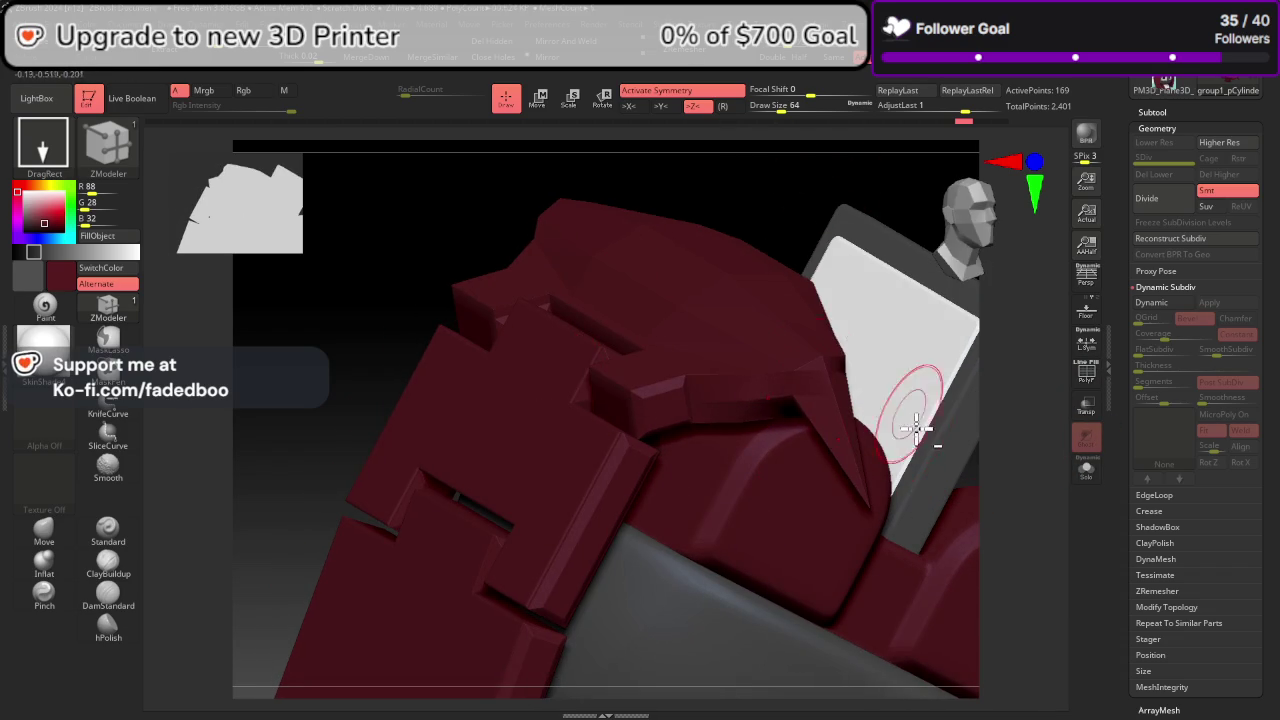
pyautogui.moveTo(914, 429)
pyautogui.mouseDown()
pyautogui.moveTo(814, 523)
pyautogui.moveTo(818, 437)
pyautogui.moveTo(689, 460)
pyautogui.moveTo(803, 486)
pyautogui.moveTo(779, 468)
pyautogui.mouseUp()
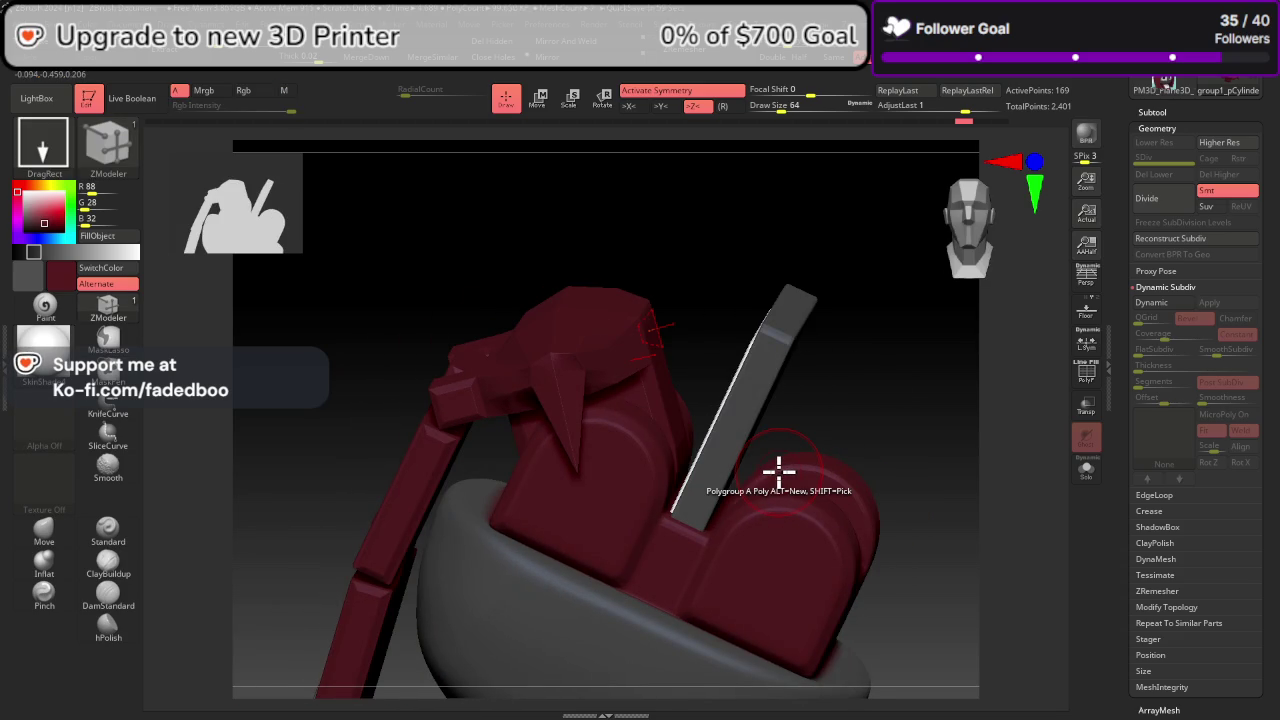
# Step: Preview the piece with Dynamic Subdiv, switch it off, and restore PolyF
pyautogui.click(1158, 302)
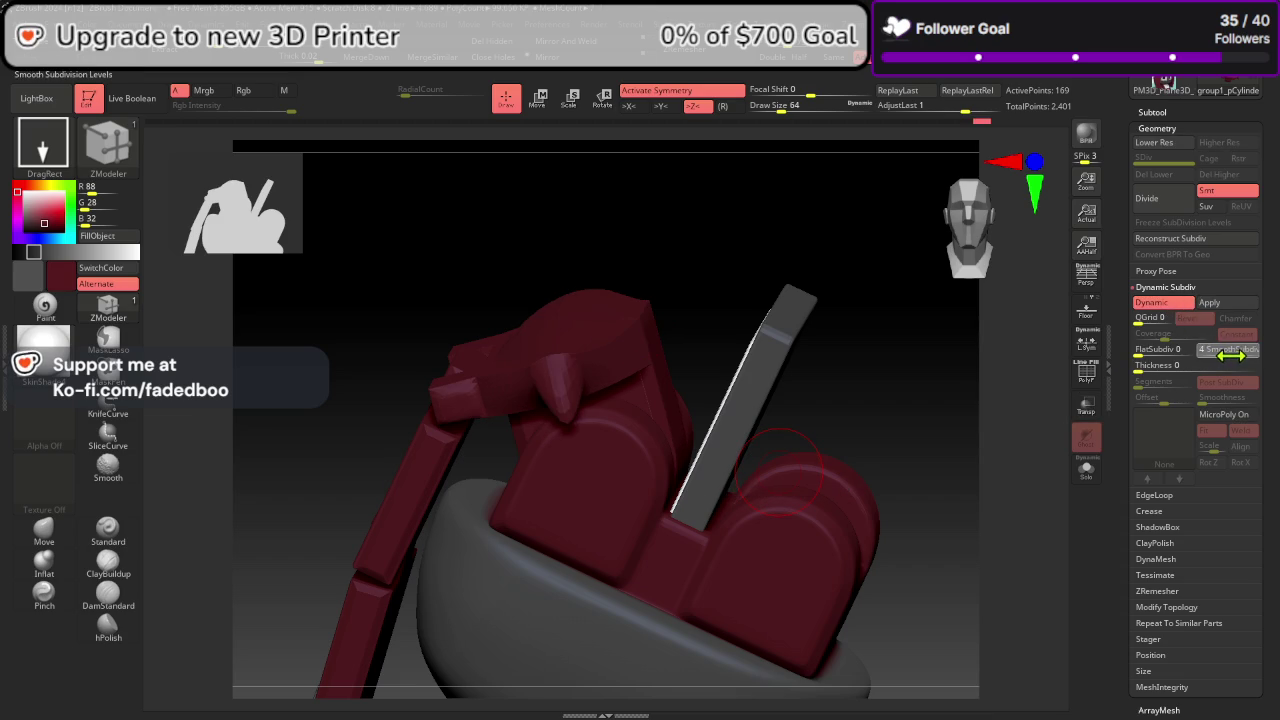
pyautogui.moveTo(1040, 480); pyautogui.dragTo(1020, 532)
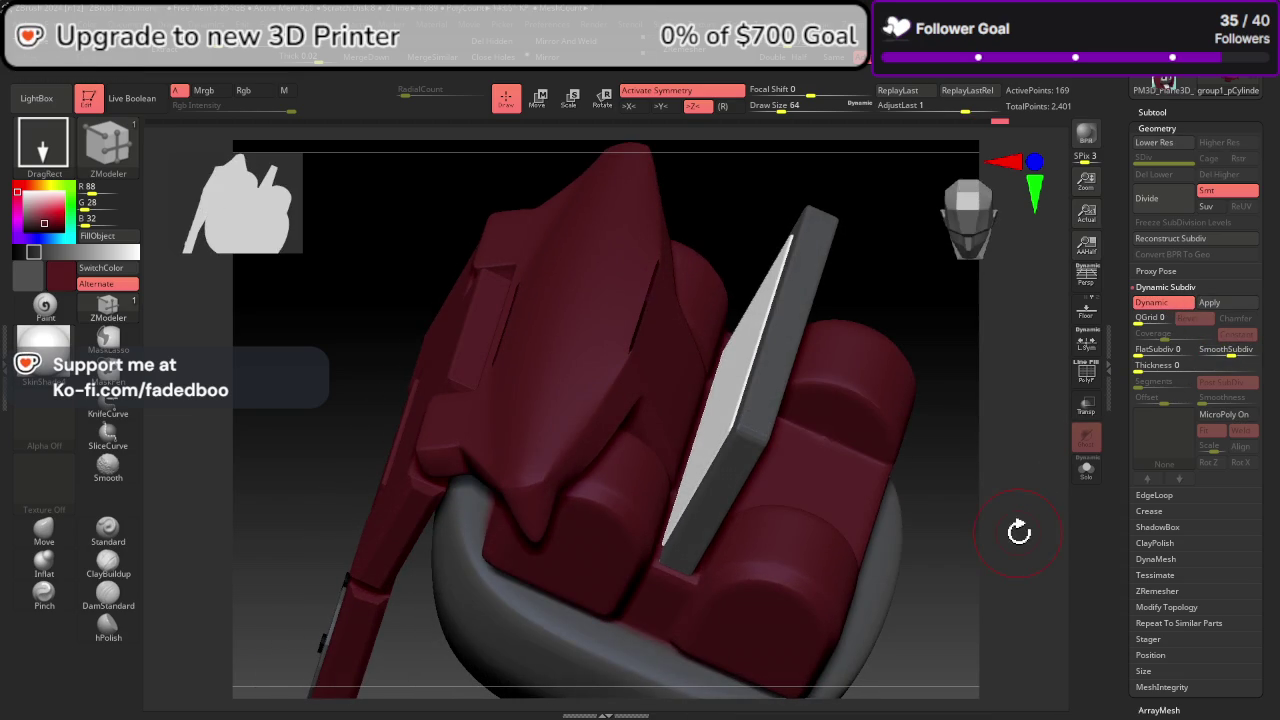
pyautogui.moveTo(763, 376)
pyautogui.mouseDown(button='right')
pyautogui.moveTo(703, 434)
pyautogui.moveTo(740, 467)
pyautogui.mouseUp(button='right')
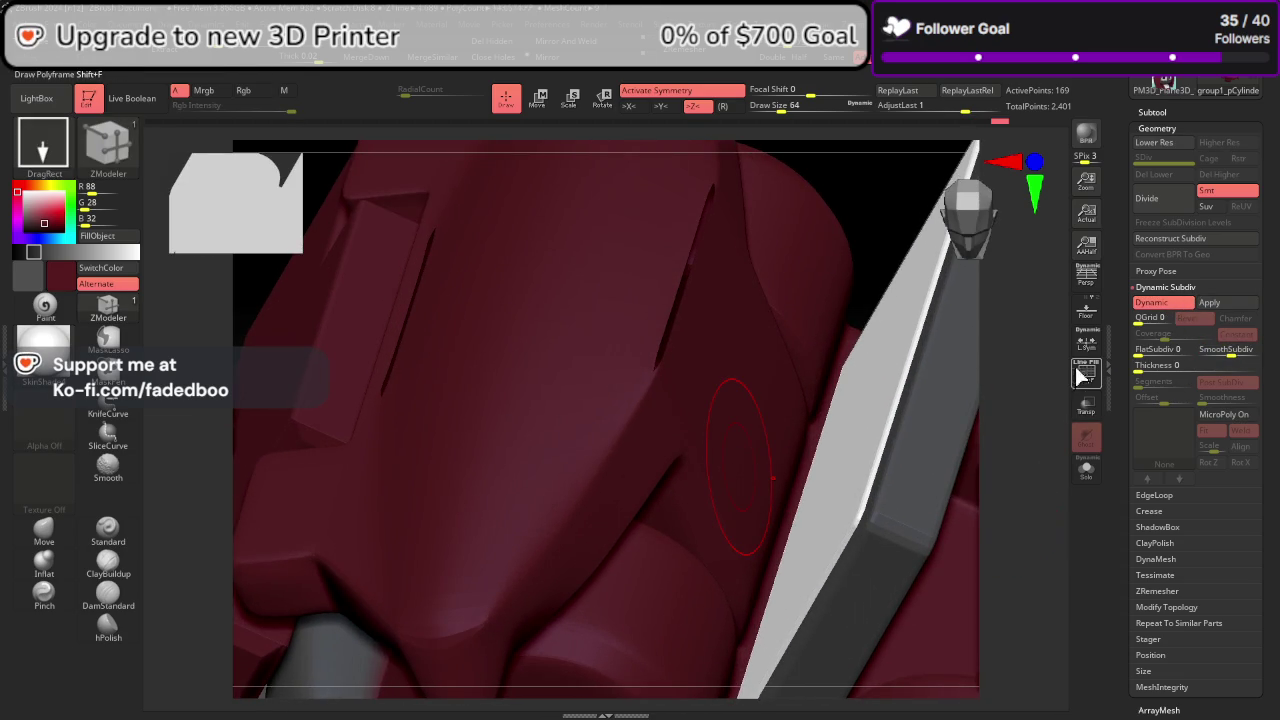
pyautogui.click(1163, 302)
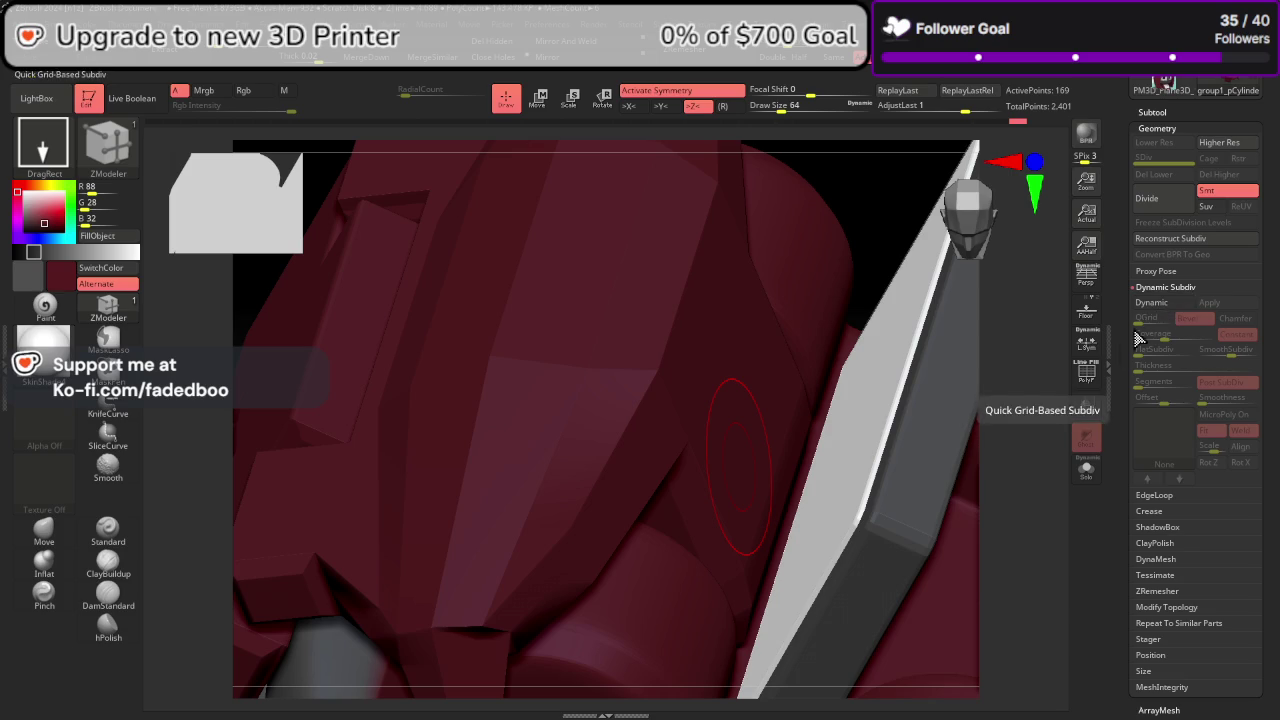
pyautogui.click(1085, 378)
pyautogui.moveTo(1023, 451); pyautogui.dragTo(999, 486)
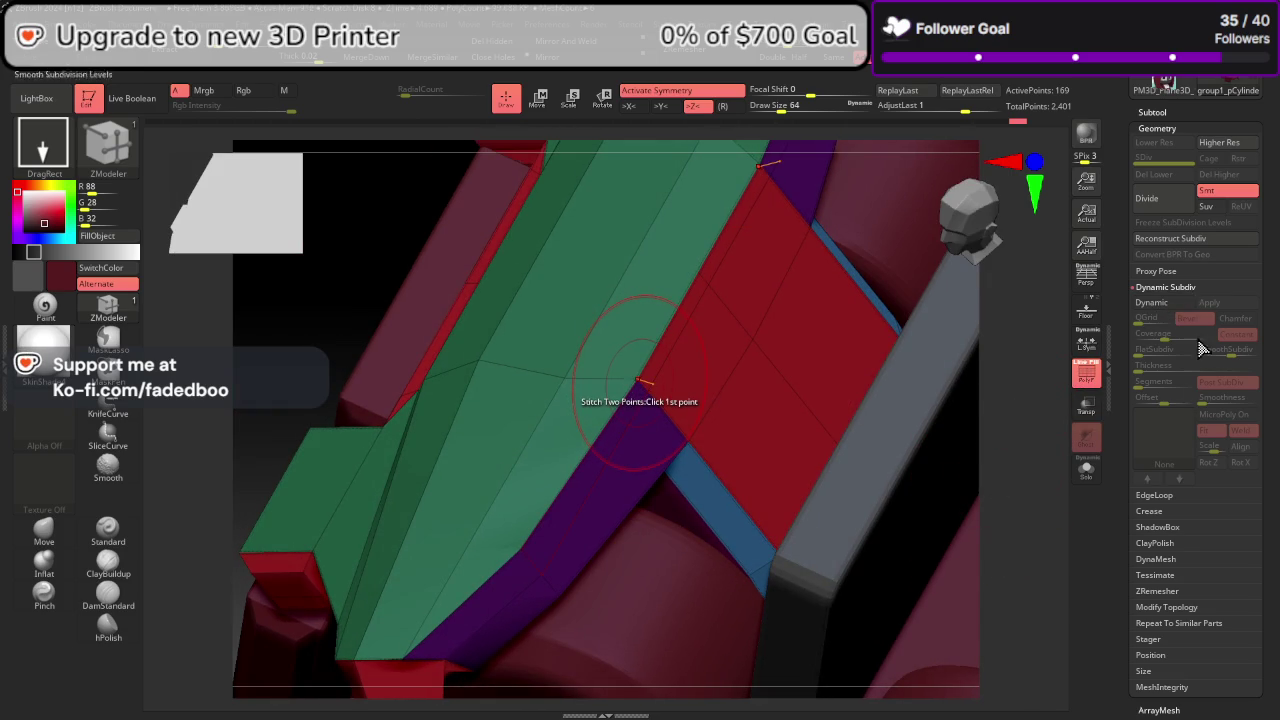
# Step: Open the Crease settings and test one Divide before stepping back down
pyautogui.click(1170, 288)
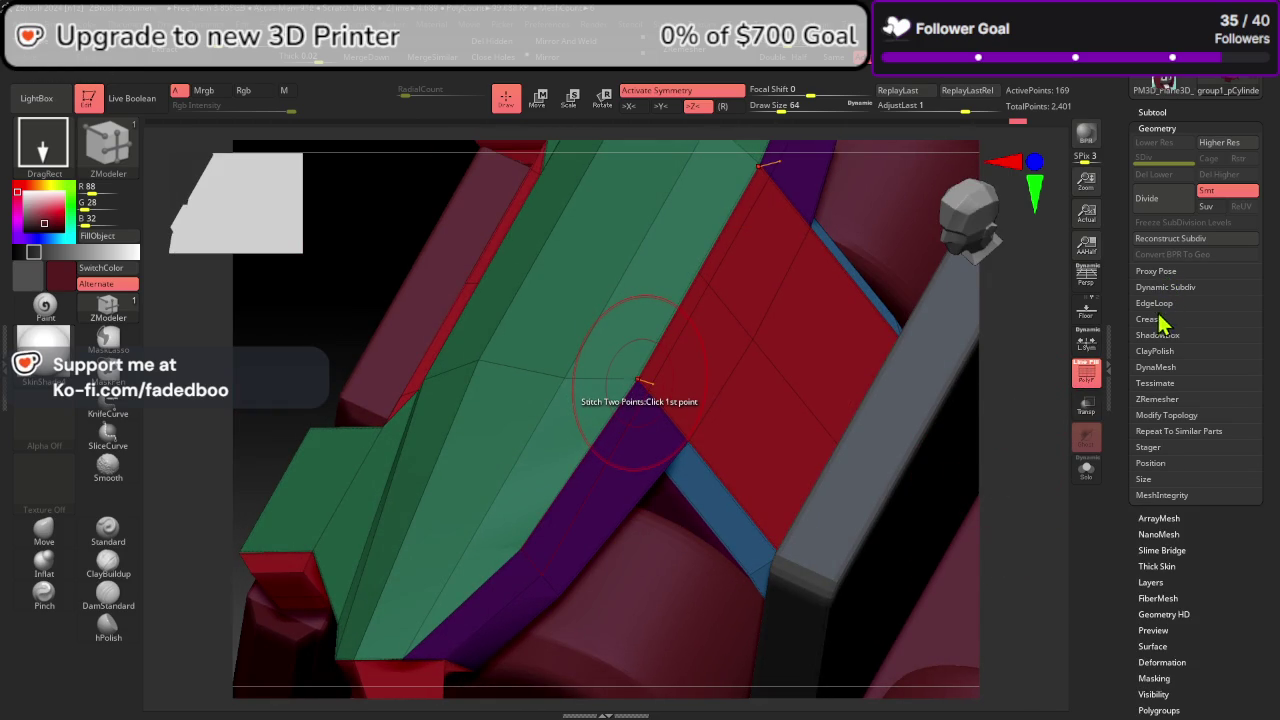
pyautogui.click(1150, 319)
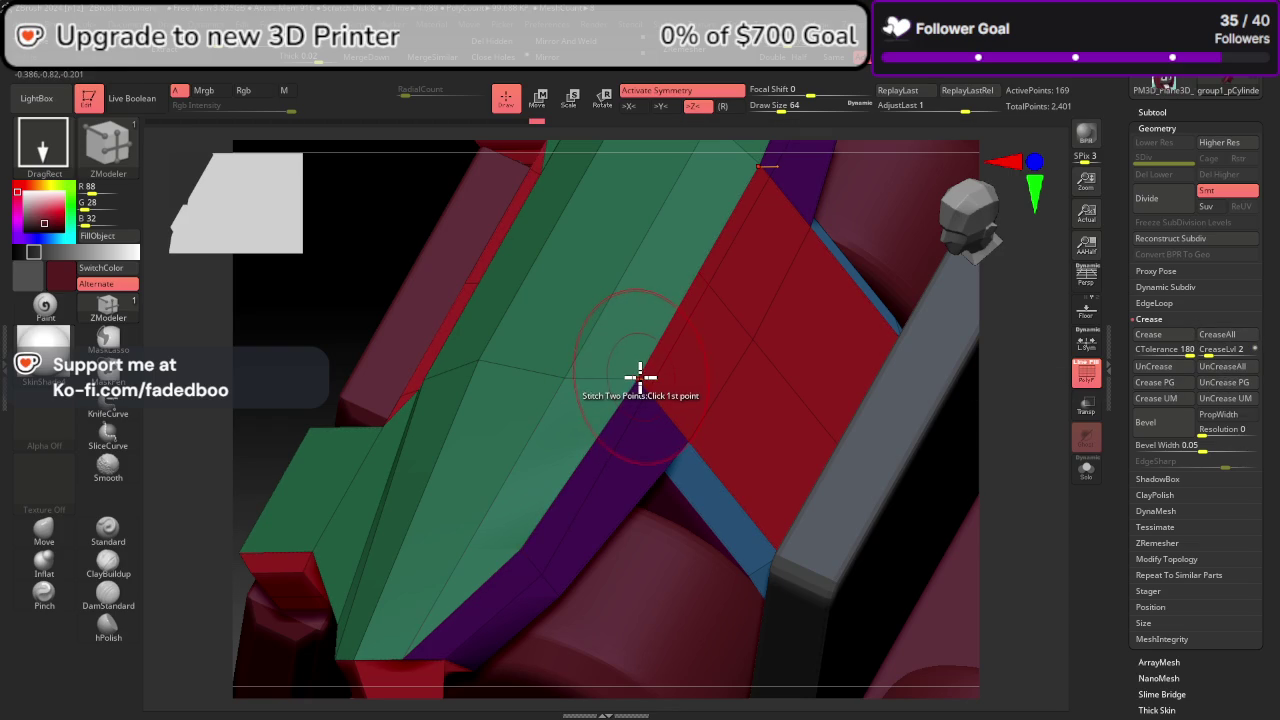
pyautogui.click(1150, 196)
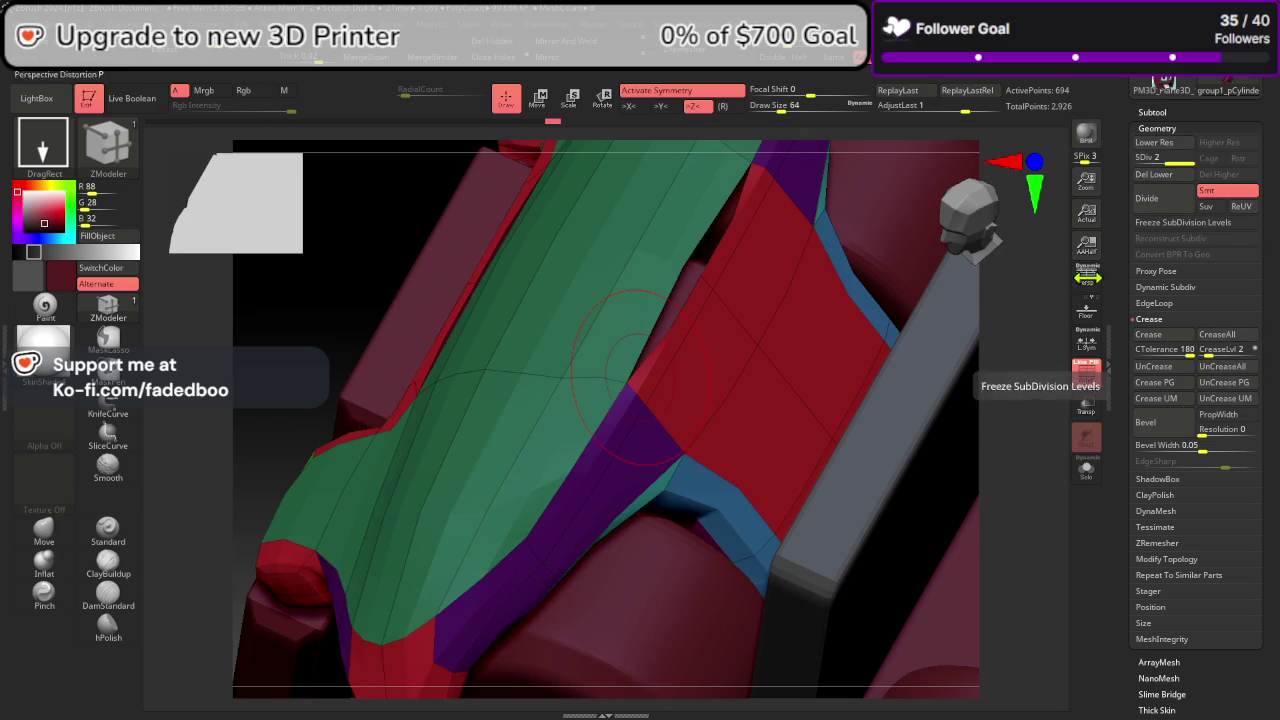
pyautogui.hotkey('shift', 'd')
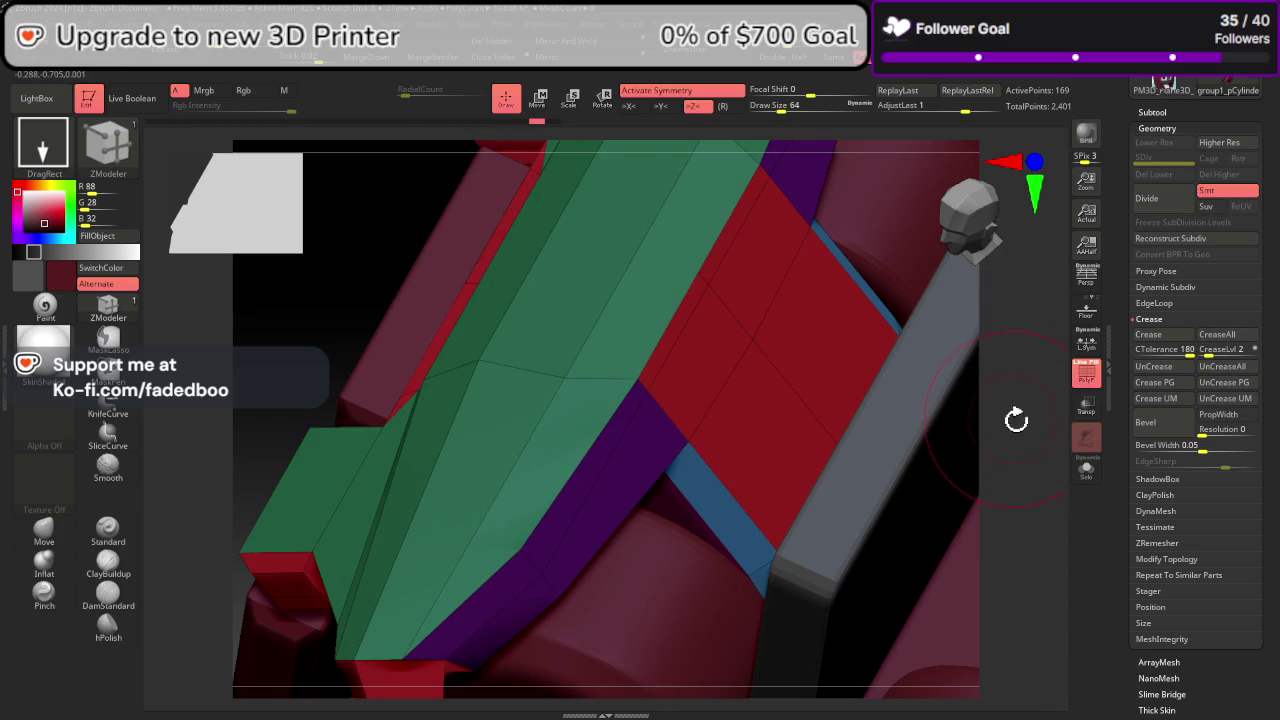
pyautogui.moveTo(1016, 420); pyautogui.dragTo(1060, 482)
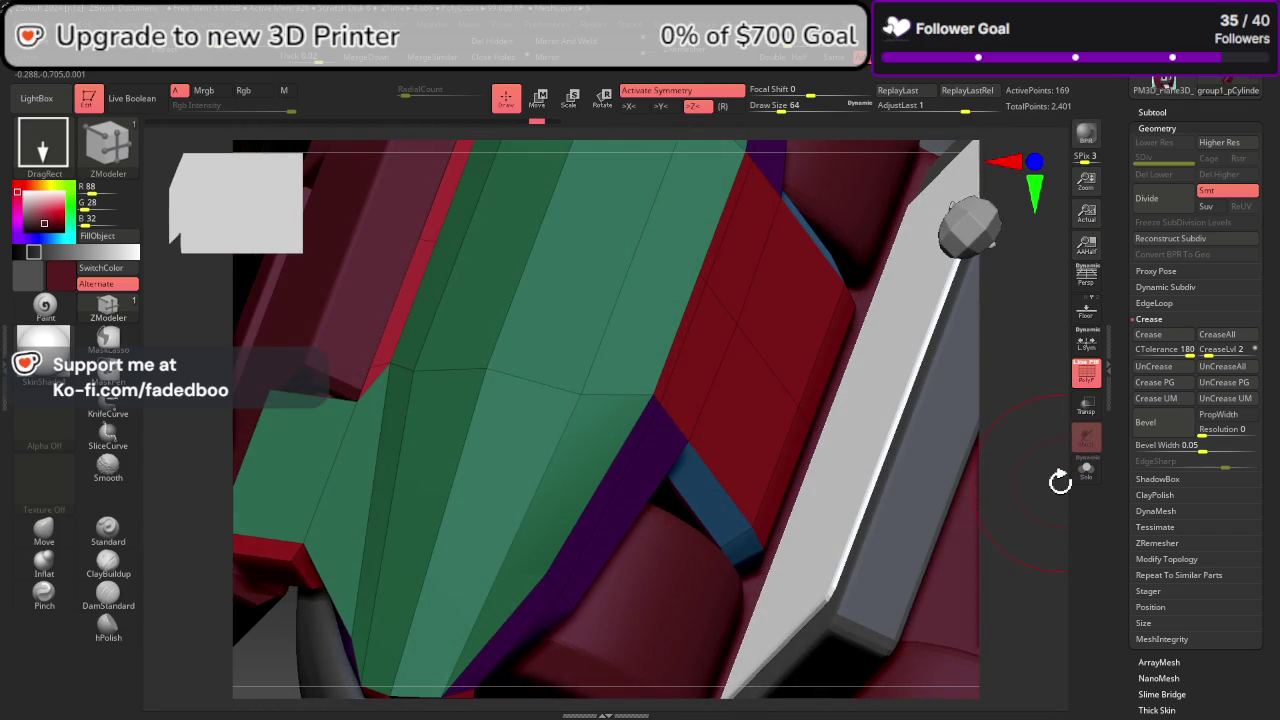
# Step: Insert multiple edge loops across the red faces with ZModeler
pyautogui.press('space')
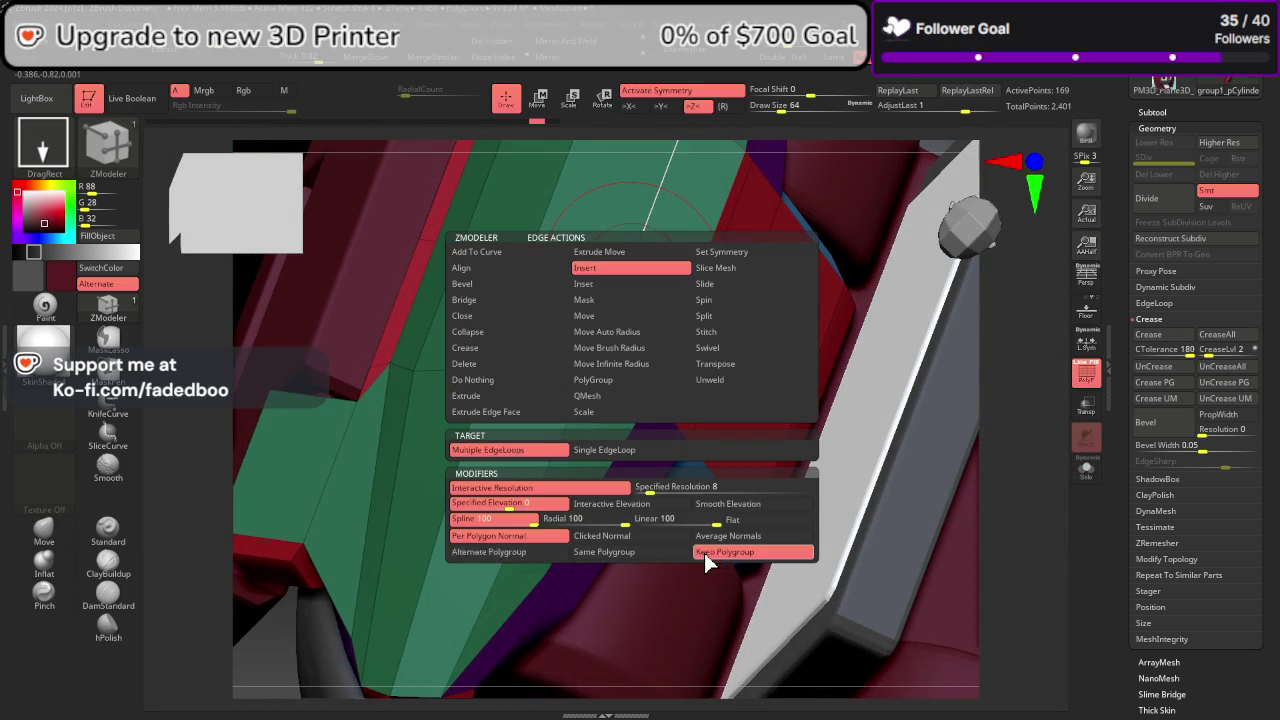
pyautogui.click(709, 554)
pyautogui.click(642, 237)
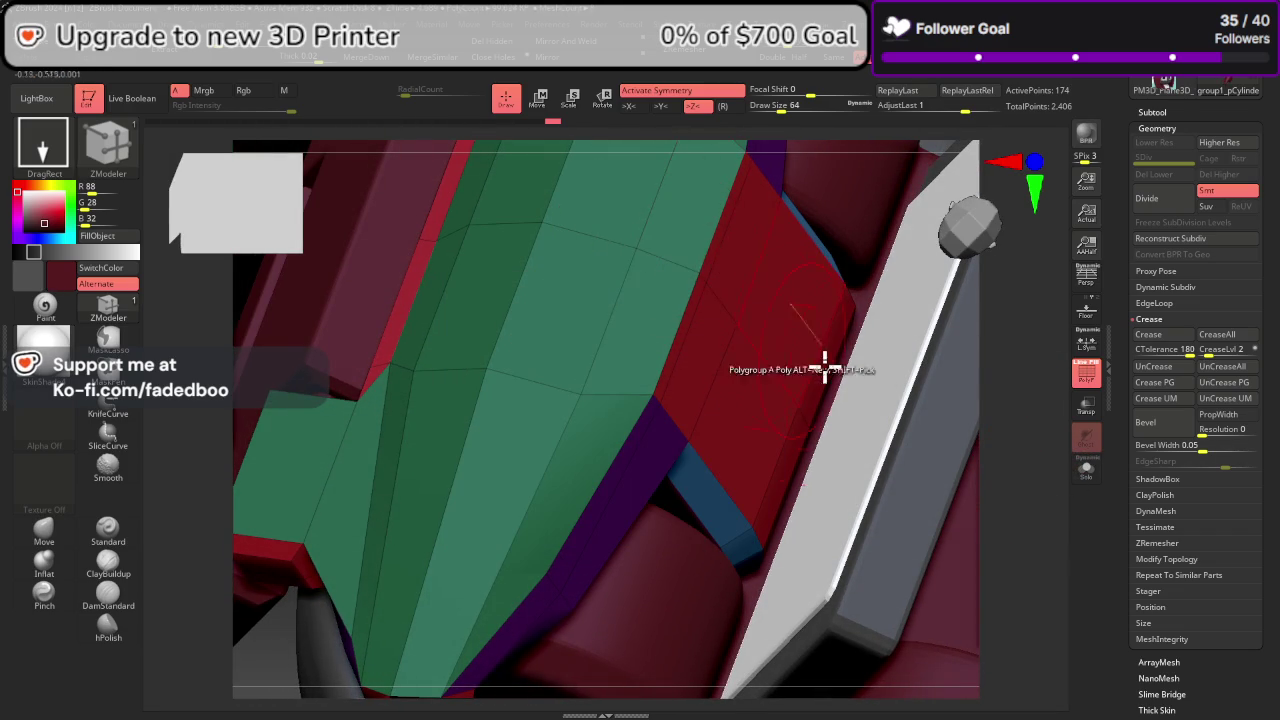
pyautogui.moveTo(823, 366)
pyautogui.mouseDown()
pyautogui.moveTo(978, 480)
pyautogui.moveTo(963, 491)
pyautogui.mouseUp()
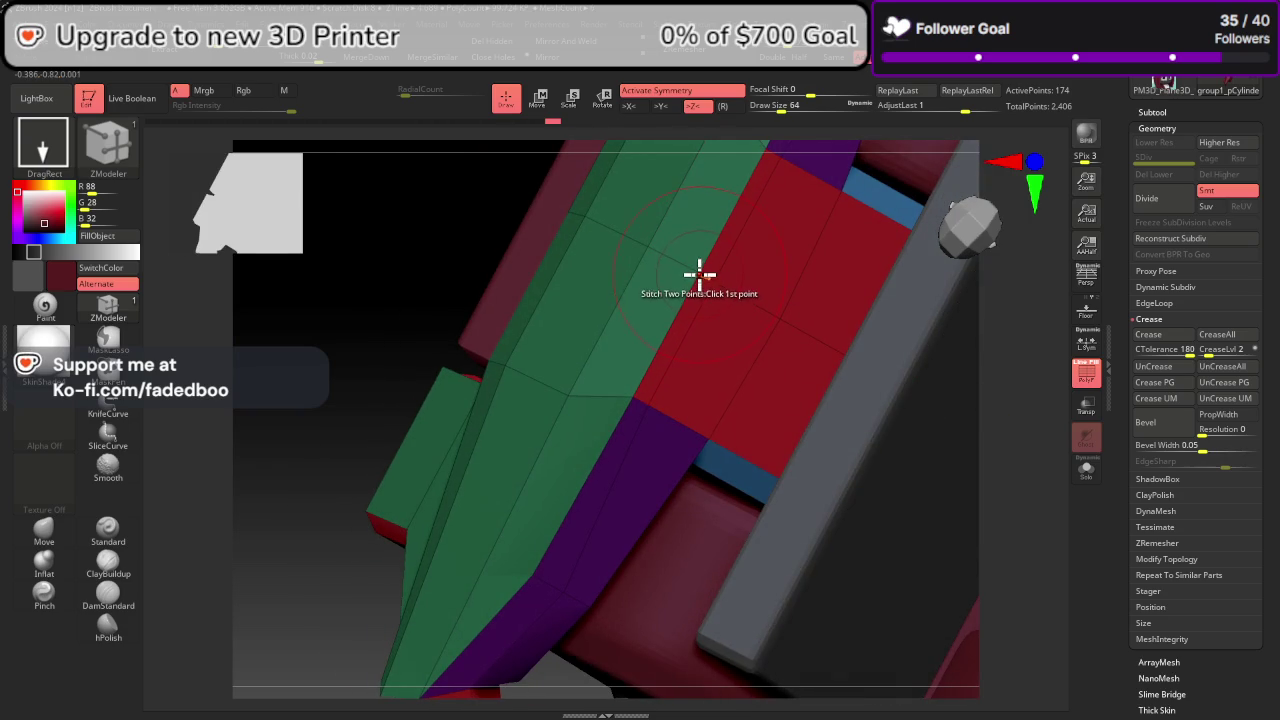
# Step: Turn off Activate Symmetry and set up the two-point stitch action
pyautogui.press('space')
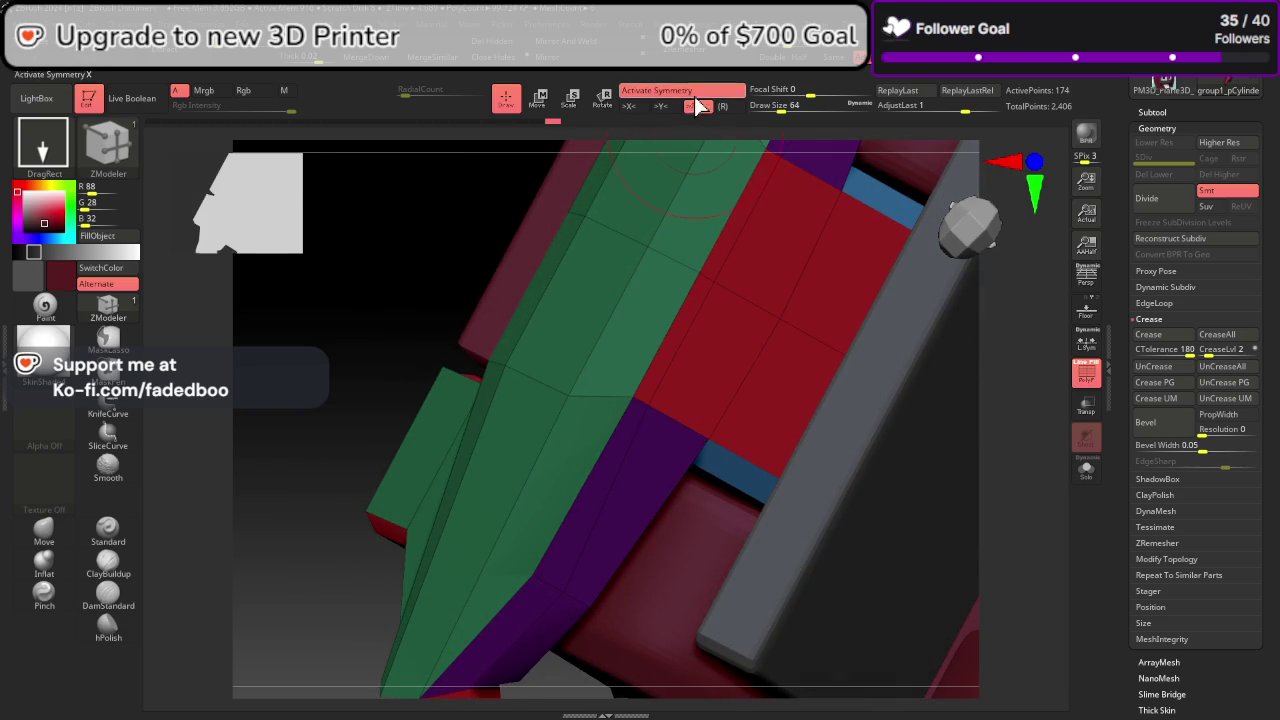
pyautogui.press('x')
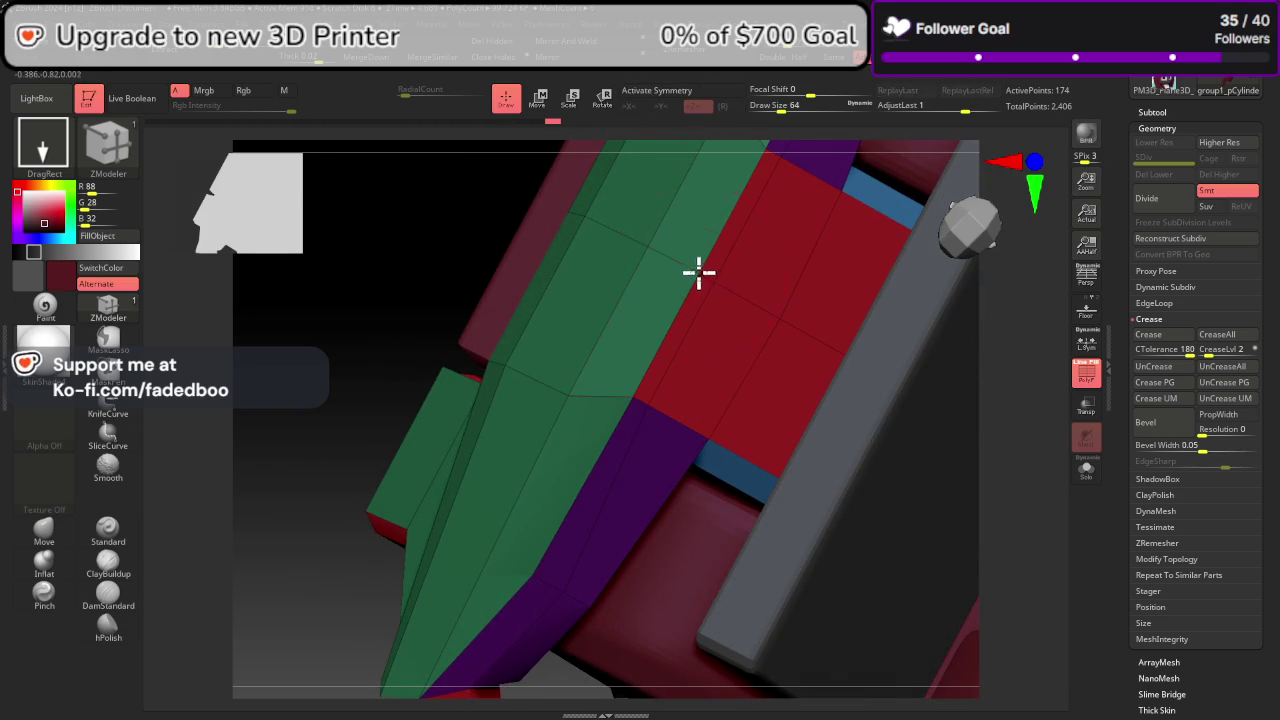
pyautogui.moveTo(975, 460)
pyautogui.mouseDown()
pyautogui.moveTo(1066, 486)
pyautogui.moveTo(980, 474)
pyautogui.moveTo(949, 451)
pyautogui.moveTo(994, 460)
pyautogui.moveTo(980, 455)
pyautogui.mouseUp()
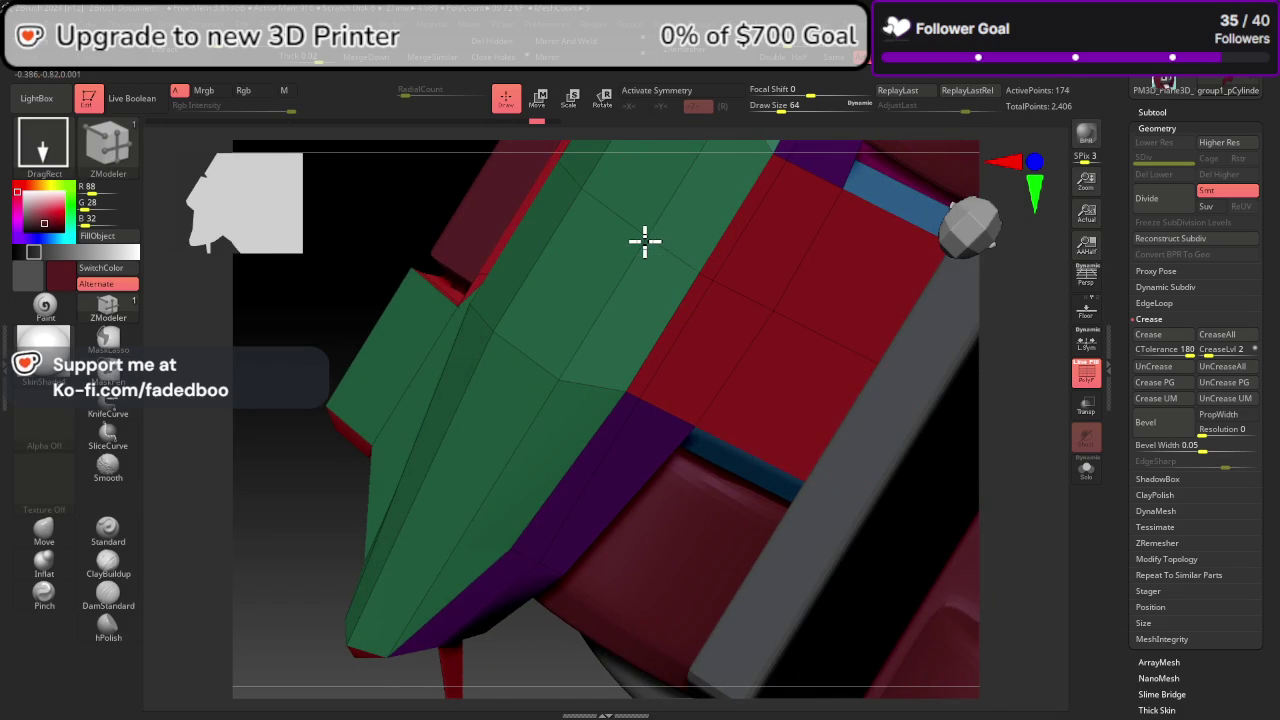
pyautogui.moveTo(648, 238); pyautogui.dragTo(692, 270)
pyautogui.press('space')
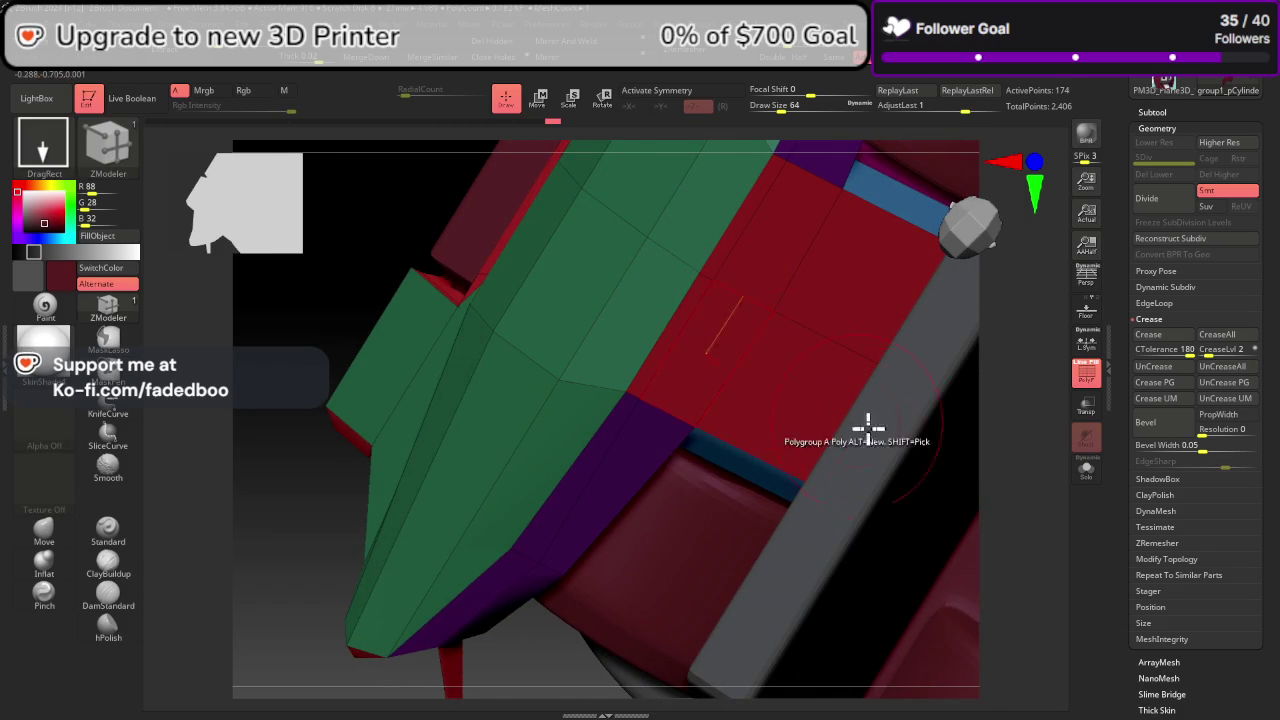
pyautogui.moveTo(950, 470)
pyautogui.mouseDown()
pyautogui.moveTo(1063, 523)
pyautogui.moveTo(955, 505)
pyautogui.mouseUp()
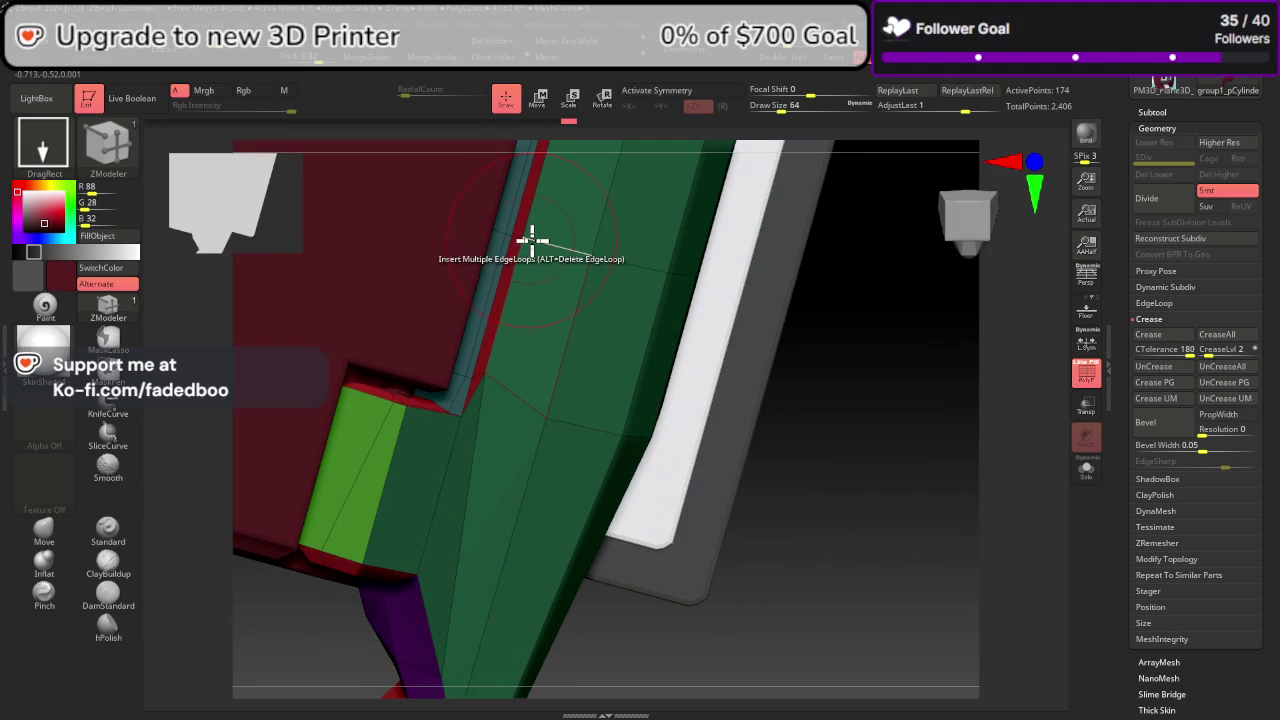
# Step: Divide the mesh to preview smoothing, then drop back to the lowest level
pyautogui.click(1159, 199)
pyautogui.click(1159, 199)
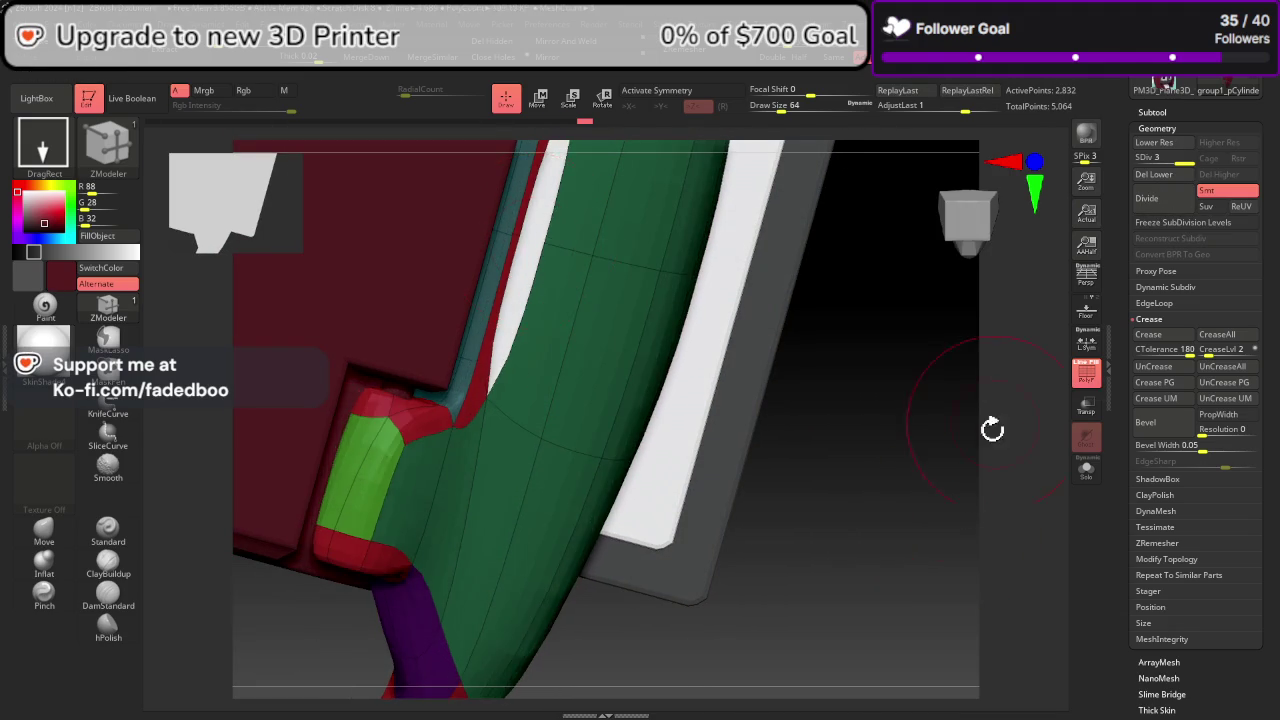
pyautogui.moveTo(986, 428)
pyautogui.mouseDown()
pyautogui.moveTo(920, 389)
pyautogui.moveTo(991, 446)
pyautogui.moveTo(1011, 446)
pyautogui.moveTo(1000, 449)
pyautogui.mouseUp()
pyautogui.hotkey('shift', 'd')
pyautogui.hotkey('shift', 'd')
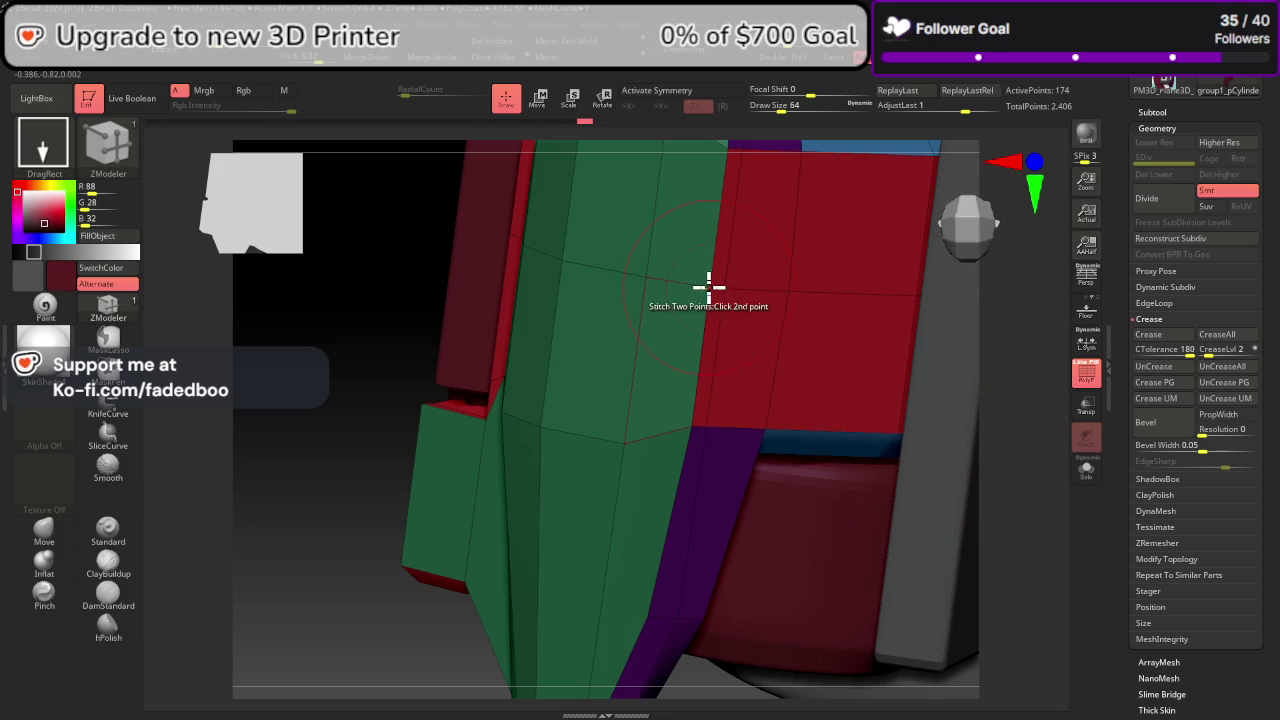
pyautogui.moveTo(1000, 434); pyautogui.dragTo(1063, 286)
# Step: Preview one Divide, return to low-poly, and trial a Move brush resize before undoing
pyautogui.click(1146, 198)
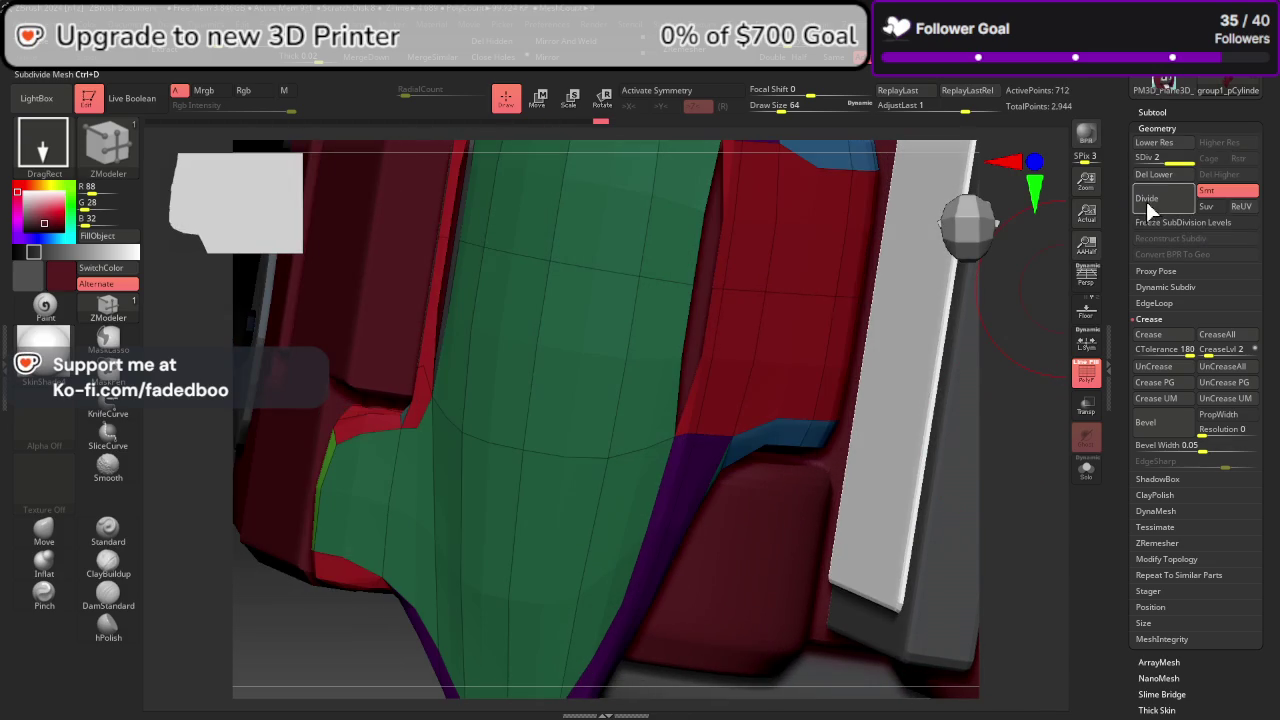
pyautogui.hotkey('shift', 'd')
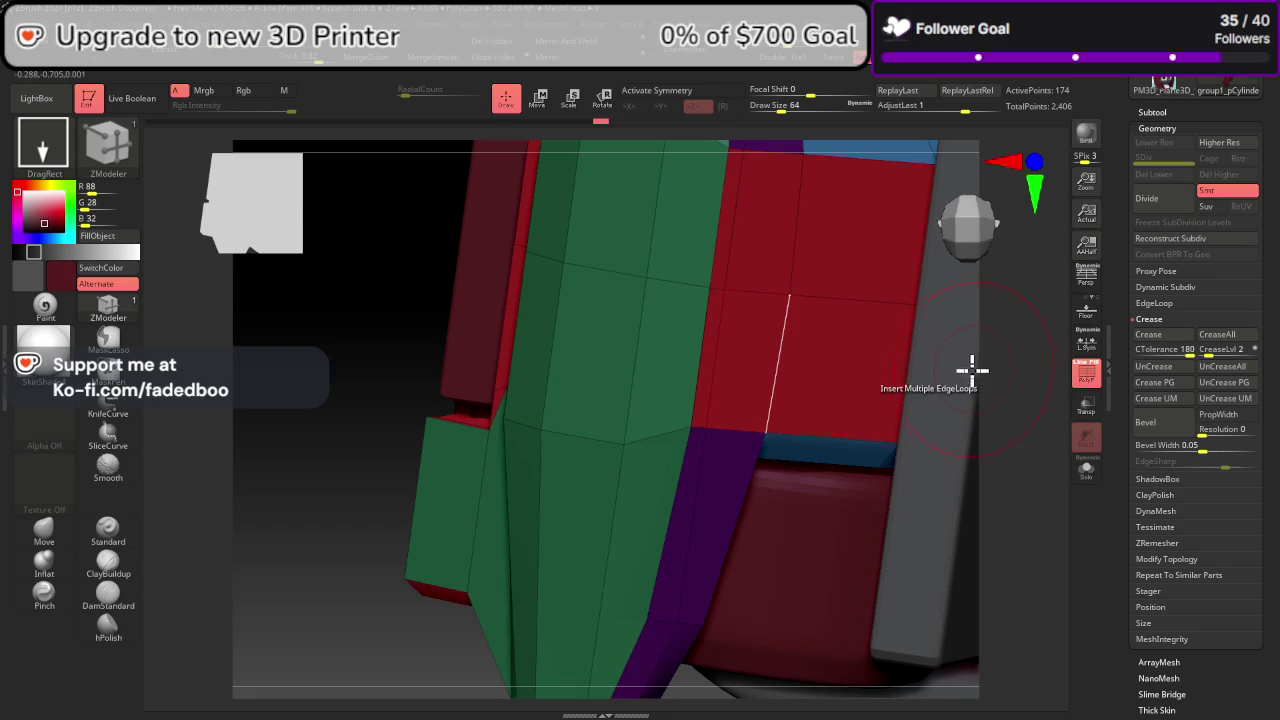
pyautogui.moveTo(791, 391)
pyautogui.mouseDown(button='right')
pyautogui.moveTo(710, 497)
pyautogui.moveTo(981, 478)
pyautogui.mouseUp(button='right')
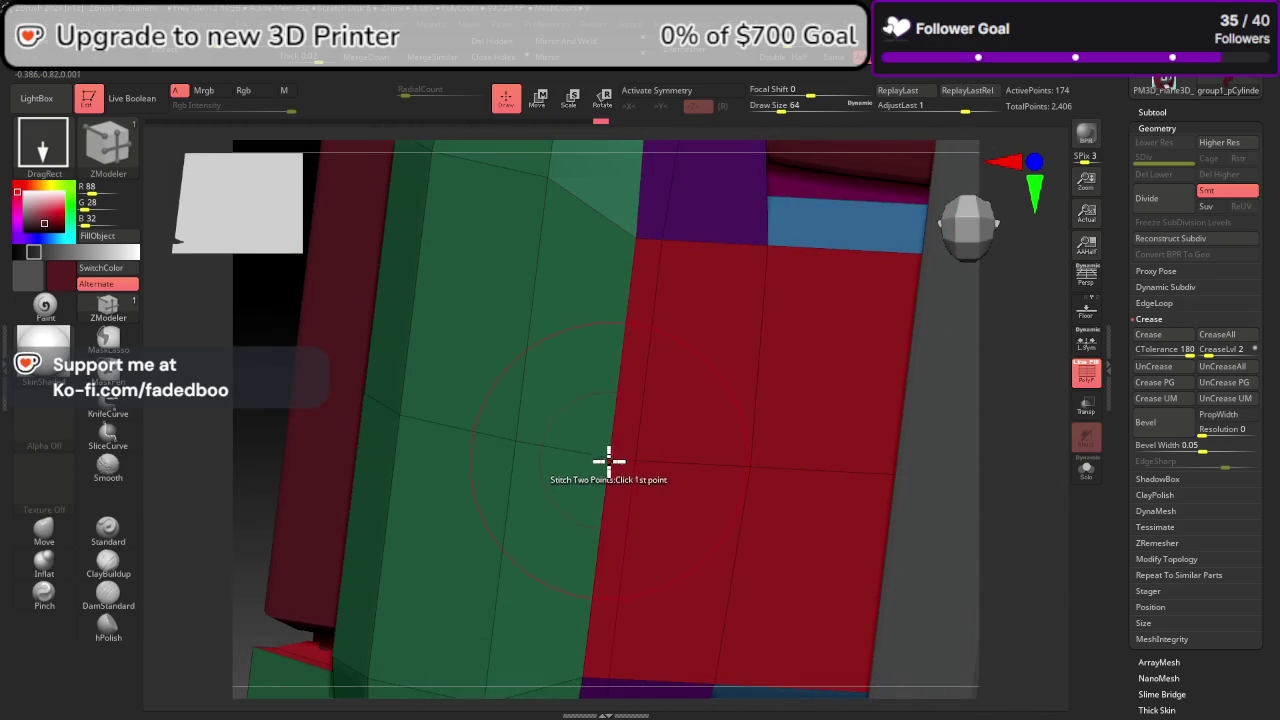
pyautogui.click(44, 527)
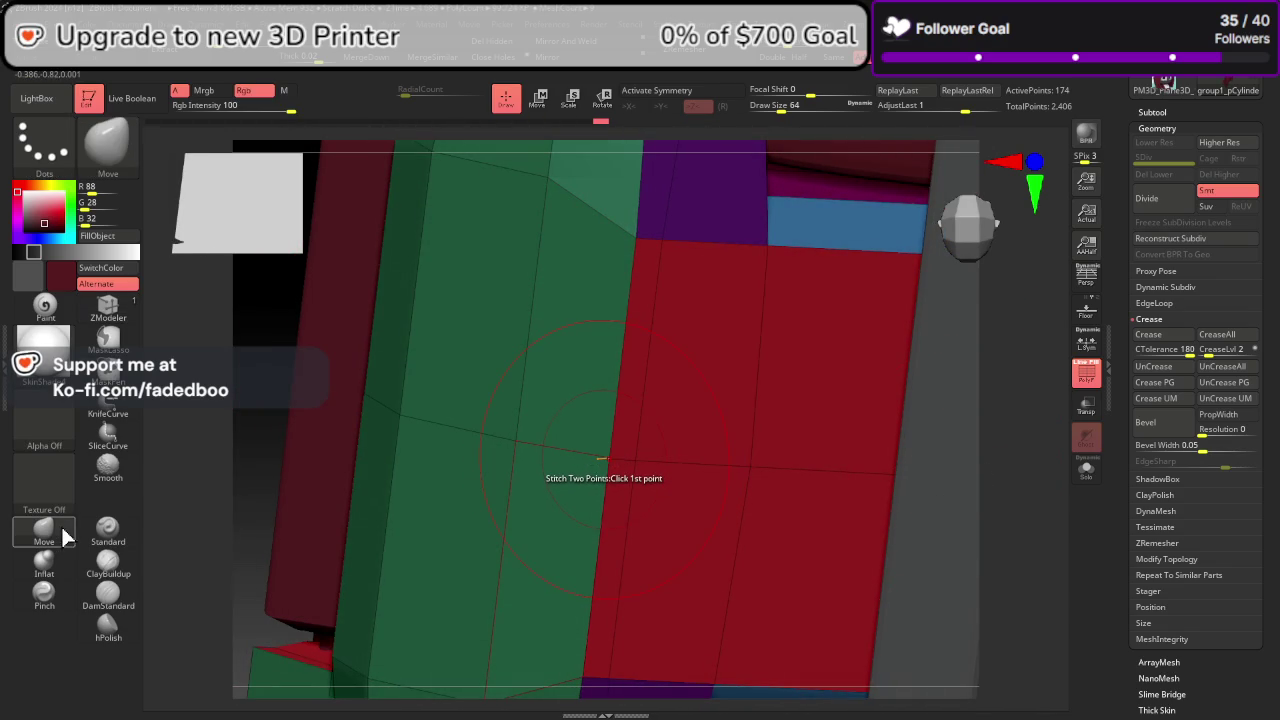
pyautogui.rightClick(612, 438)
pyautogui.moveTo(612, 438); pyautogui.dragTo(570, 437)
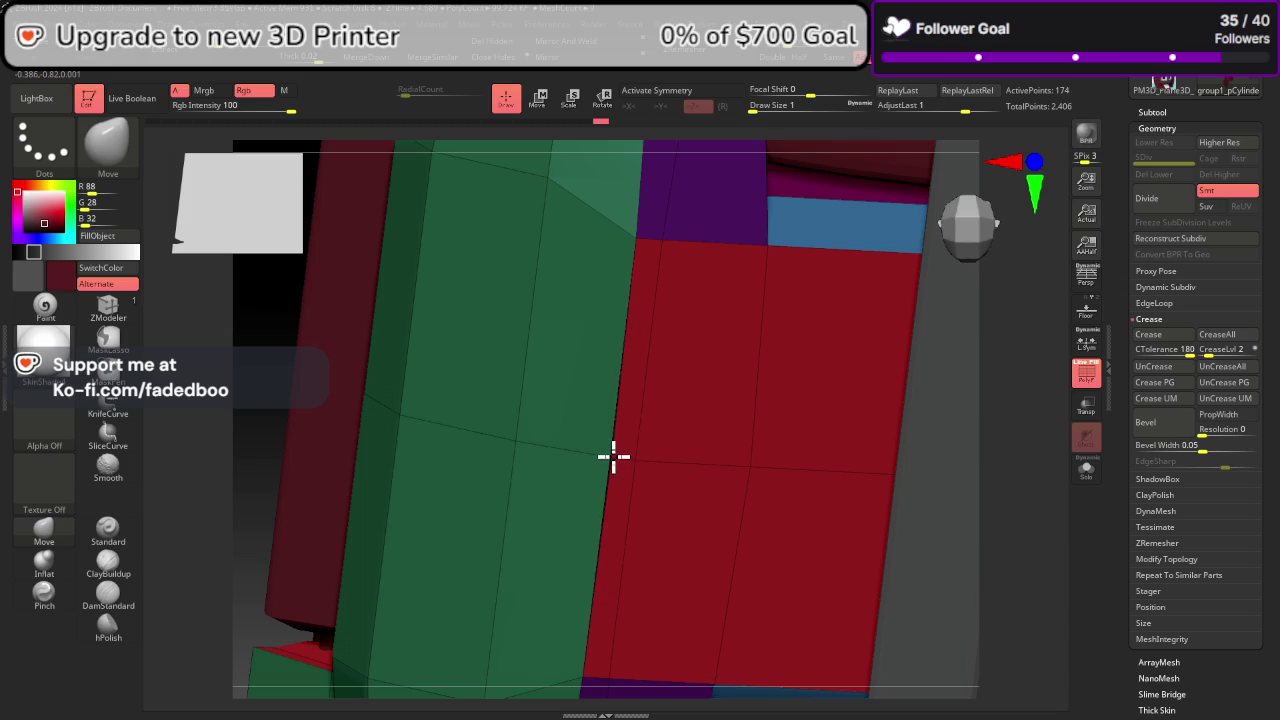
pyautogui.hotkey('ctrl', 'z')
pyautogui.moveTo(1033, 521)
pyautogui.mouseDown()
pyautogui.moveTo(1046, 503)
pyautogui.moveTo(677, 491)
pyautogui.moveTo(891, 523)
pyautogui.moveTo(1008, 491)
pyautogui.mouseUp()
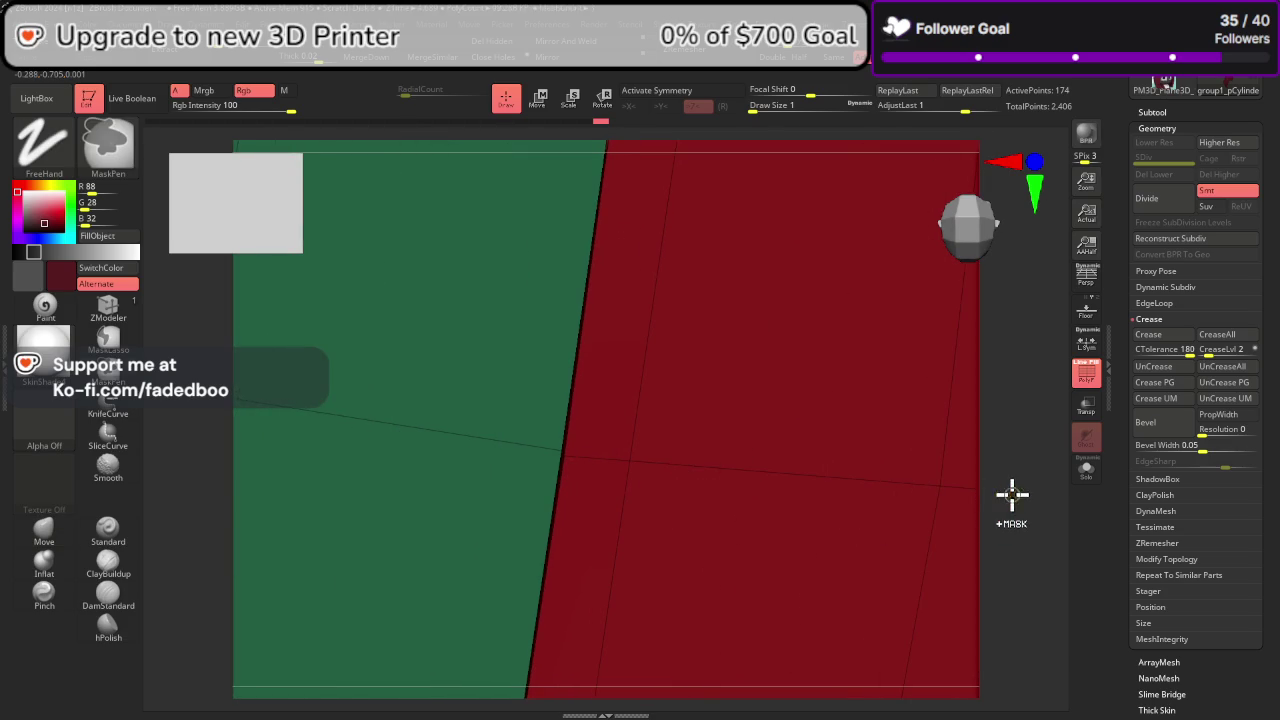
# Step: Stitch the stray point pairs with Stitch Two Points, then subdivide the hood to SDiv 4
pyautogui.click(108, 308)
pyautogui.click(563, 456)
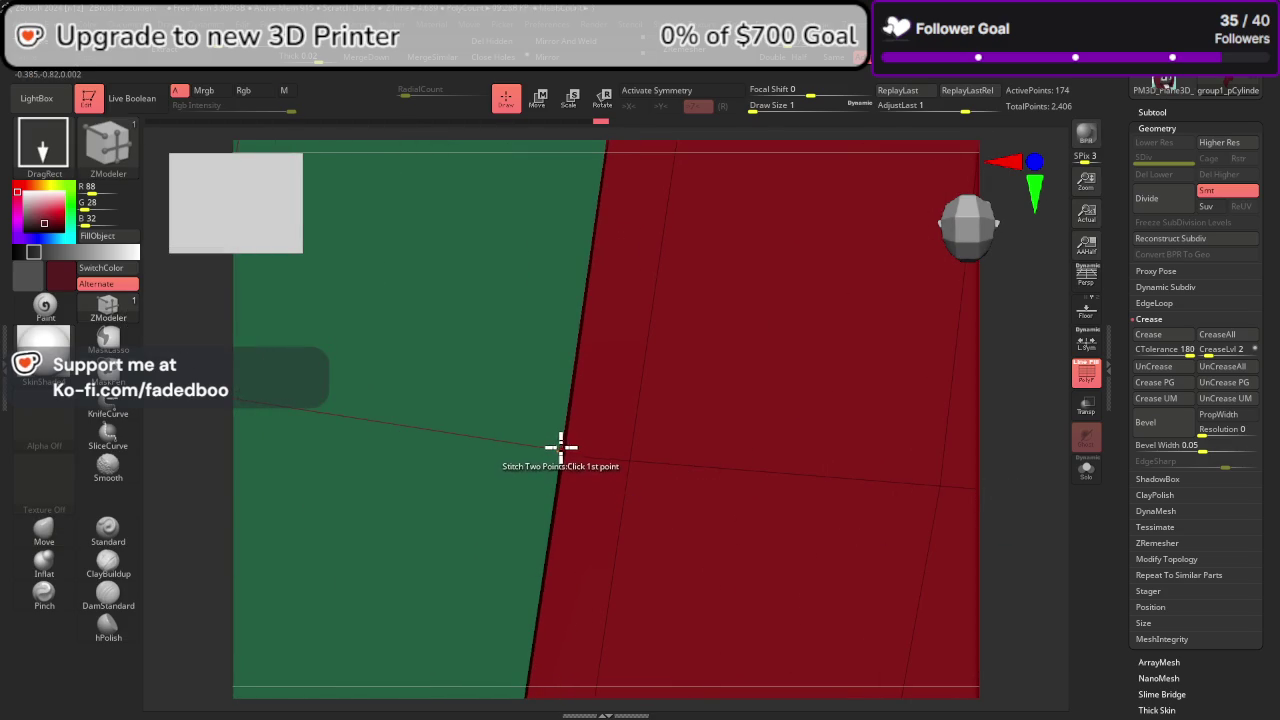
pyautogui.click(565, 455)
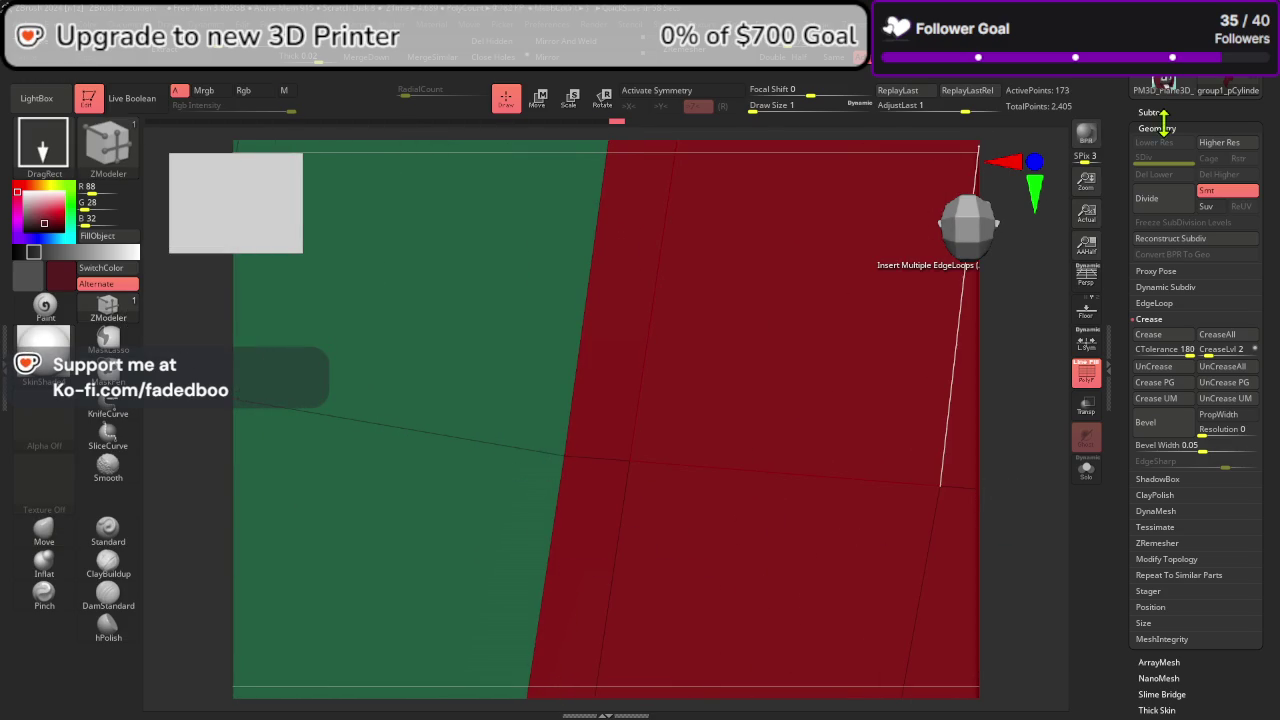
pyautogui.moveTo(714, 417)
pyautogui.mouseDown(button='right')
pyautogui.moveTo(360, 437)
pyautogui.moveTo(695, 424)
pyautogui.moveTo(560, 414)
pyautogui.moveTo(486, 443)
pyautogui.moveTo(606, 543)
pyautogui.mouseUp(button='right')
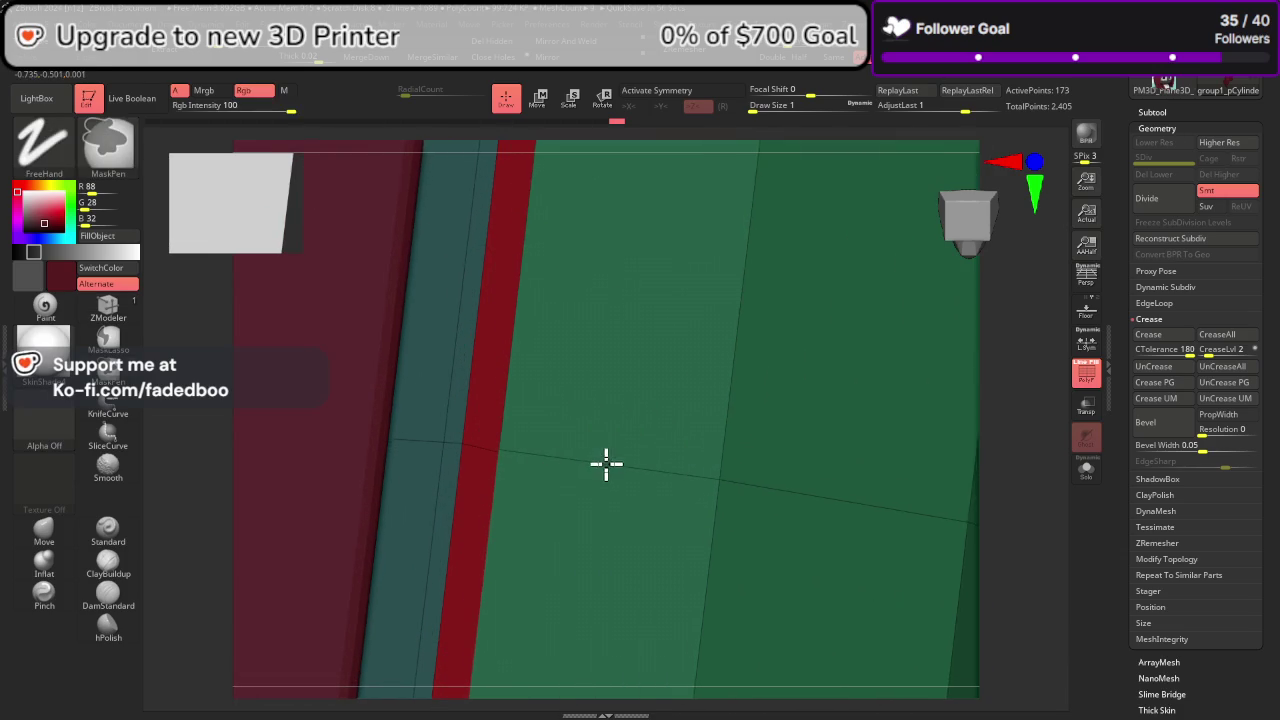
pyautogui.click(57, 545)
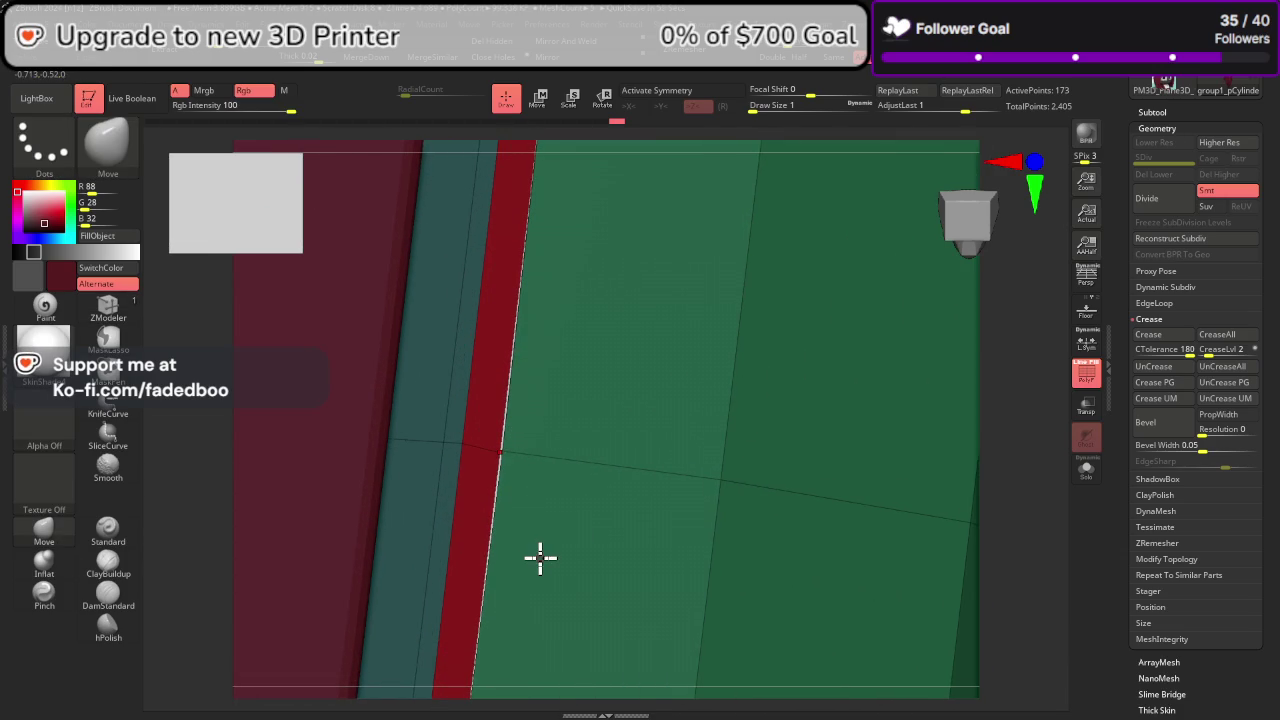
pyautogui.click(108, 305)
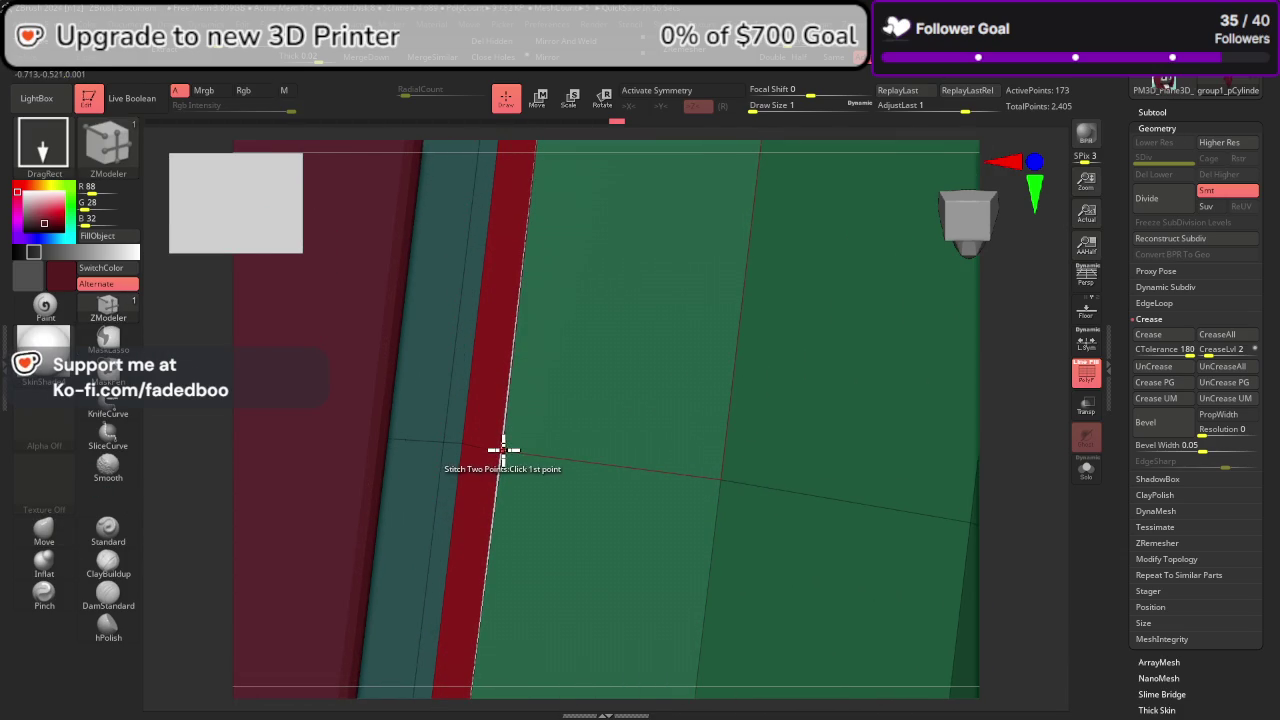
pyautogui.click(597, 562)
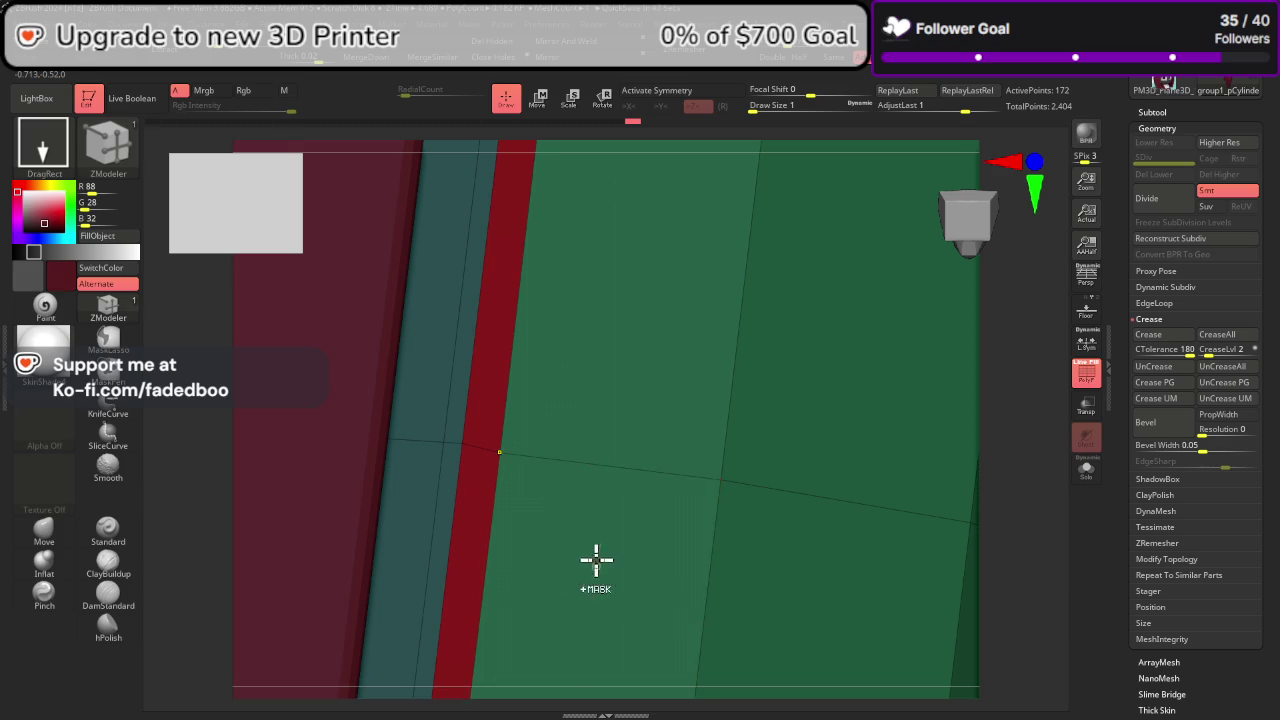
pyautogui.moveTo(198, 397)
pyautogui.mouseDown(button='right')
pyautogui.moveTo(729, 491)
pyautogui.moveTo(694, 417)
pyautogui.moveTo(666, 434)
pyautogui.moveTo(975, 478)
pyautogui.moveTo(1020, 400)
pyautogui.moveTo(1049, 409)
pyautogui.moveTo(1029, 443)
pyautogui.moveTo(998, 449)
pyautogui.moveTo(983, 434)
pyautogui.moveTo(997, 514)
pyautogui.moveTo(786, 403)
pyautogui.moveTo(906, 461)
pyautogui.mouseUp(button='right')
pyautogui.hotkey('ctrl', 'd')
pyautogui.hotkey('ctrl', 'd')
pyautogui.hotkey('ctrl', 'd')
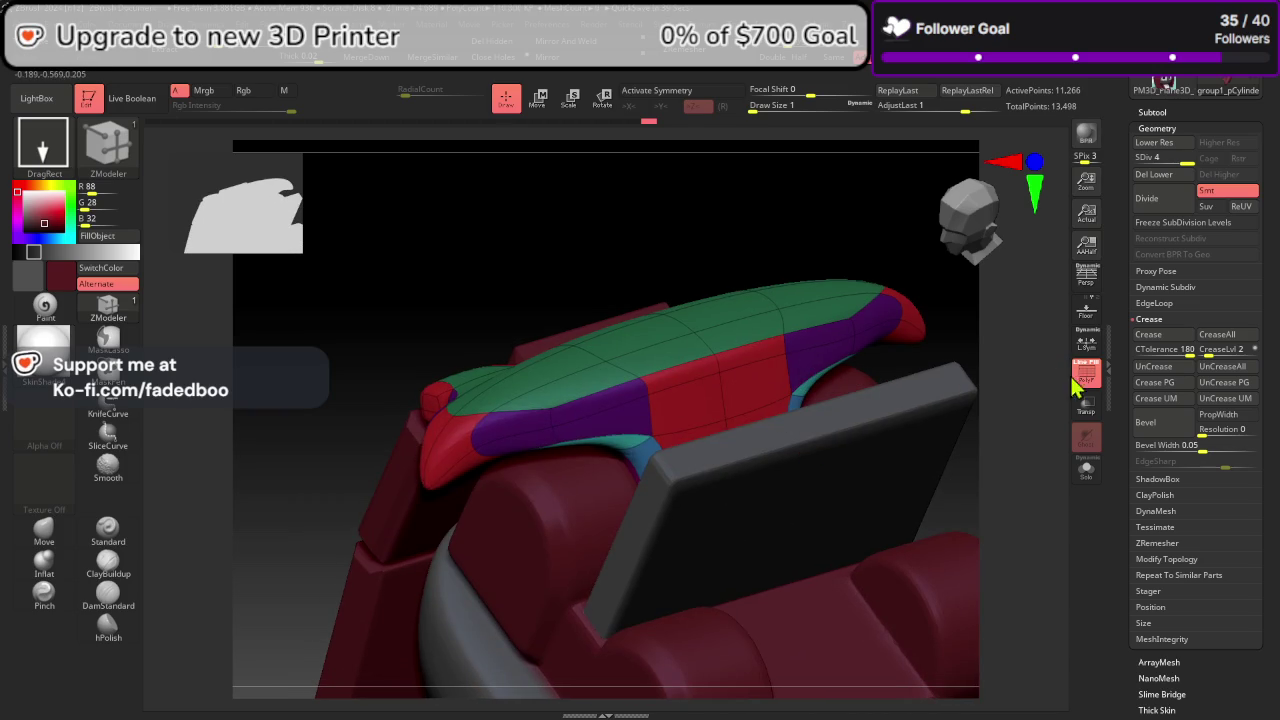
# Step: Hide polygroups and freeze the hood's subdivision levels
pyautogui.click(1070, 374)
pyautogui.moveTo(1068, 480)
pyautogui.mouseDown(button='right')
pyautogui.moveTo(1063, 543)
pyautogui.moveTo(1032, 527)
pyautogui.moveTo(800, 500)
pyautogui.moveTo(623, 422)
pyautogui.mouseUp(button='right')
pyautogui.click(1150, 222)
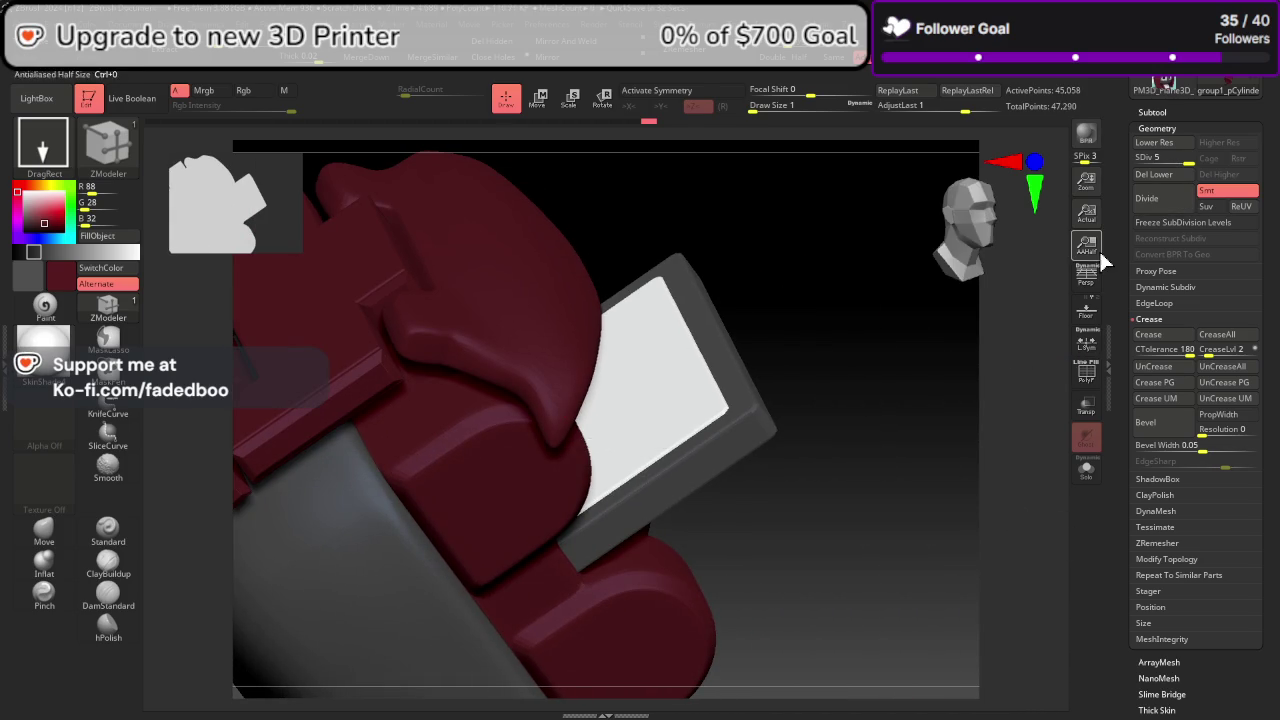
pyautogui.moveTo(1010, 469)
pyautogui.mouseDown(button='right')
pyautogui.moveTo(991, 508)
pyautogui.moveTo(600, 500)
pyautogui.mouseUp(button='right')
# Step: Select the Move brush and turn on X symmetry
pyautogui.click(44, 530)
pyautogui.press('space')
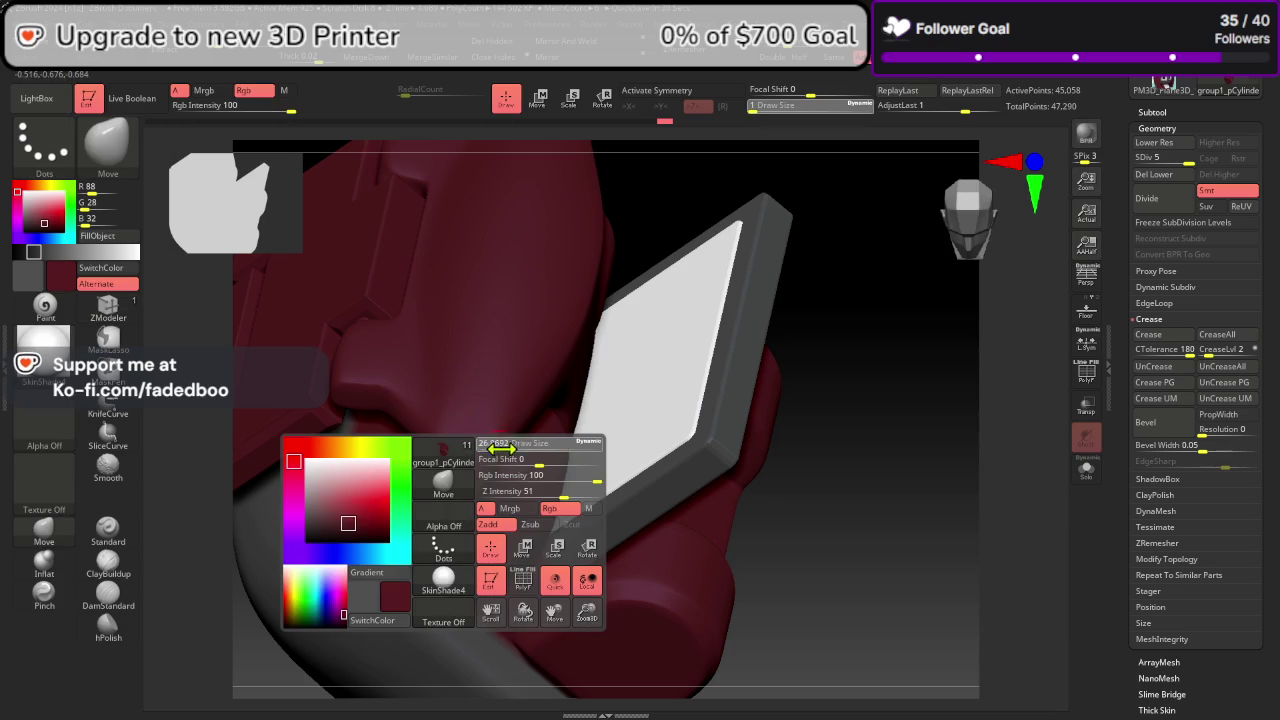
pyautogui.moveTo(514, 451); pyautogui.dragTo(874, 528, button='right')
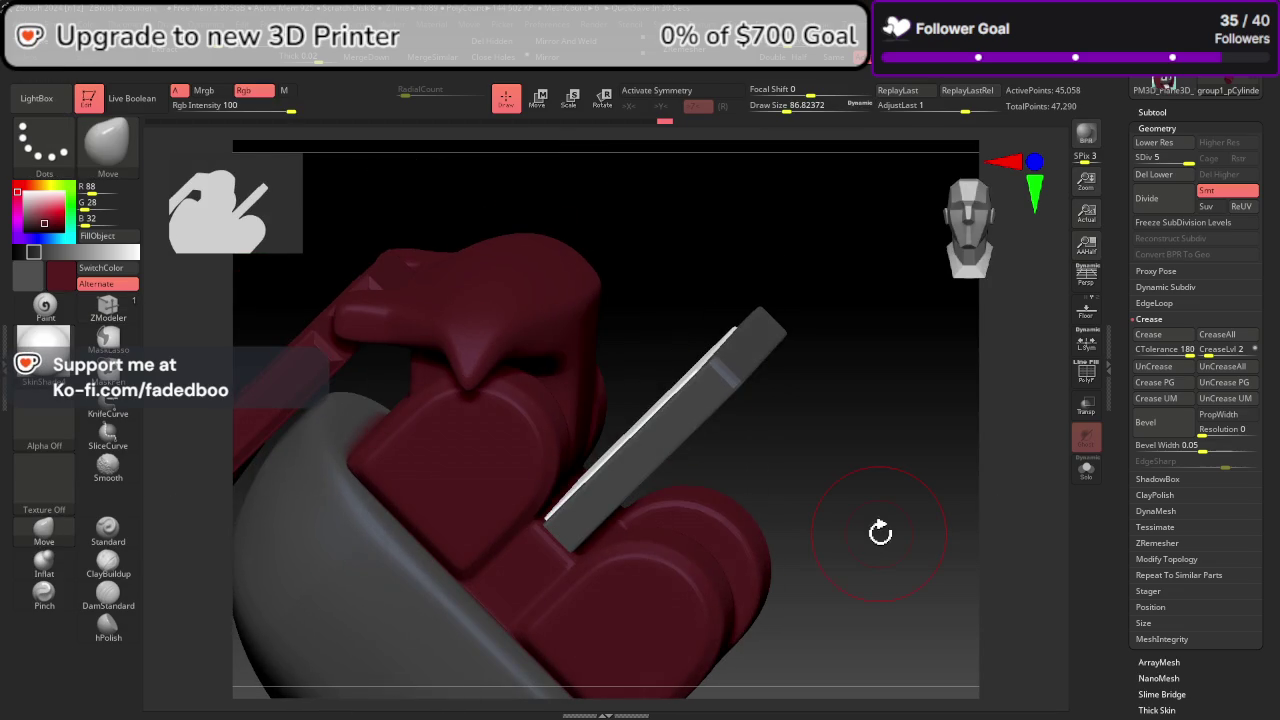
pyautogui.click(680, 92)
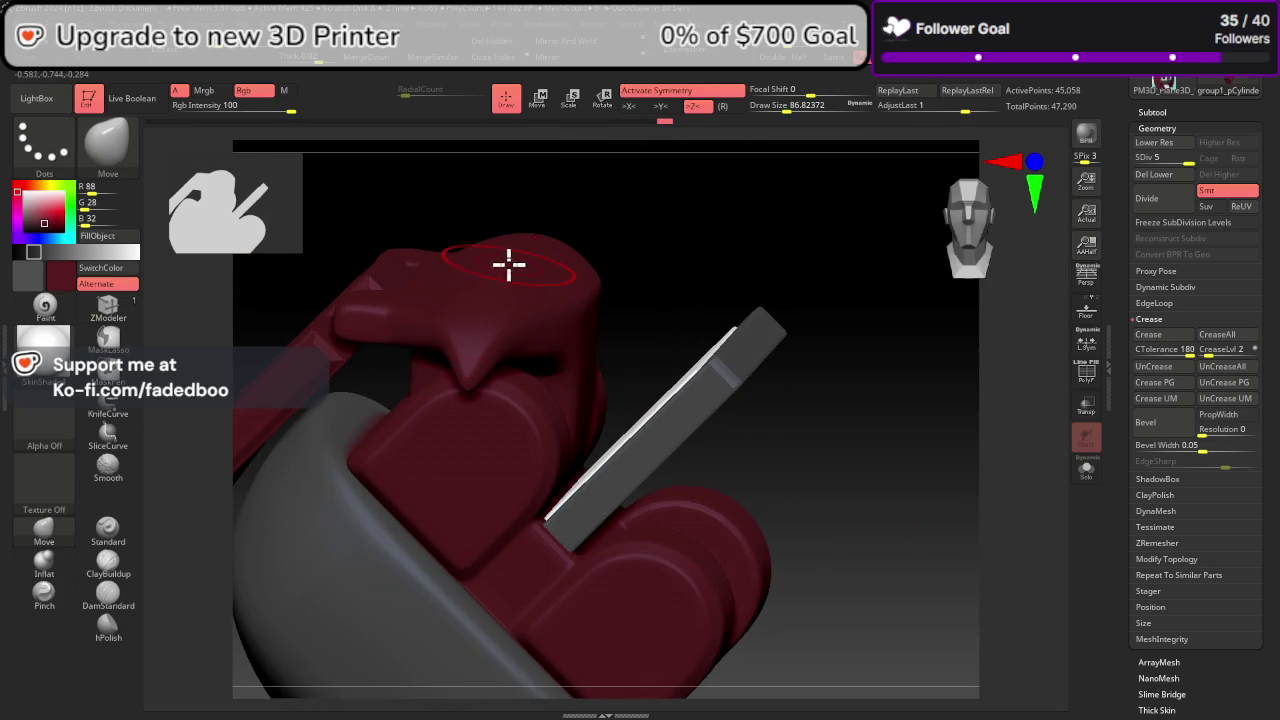
# Step: In front view, drag both hood ends downward over the sides
pyautogui.moveTo(517, 262)
pyautogui.mouseDown(button='right')
pyautogui.moveTo(863, 480)
pyautogui.moveTo(857, 449)
pyautogui.mouseUp(button='right')
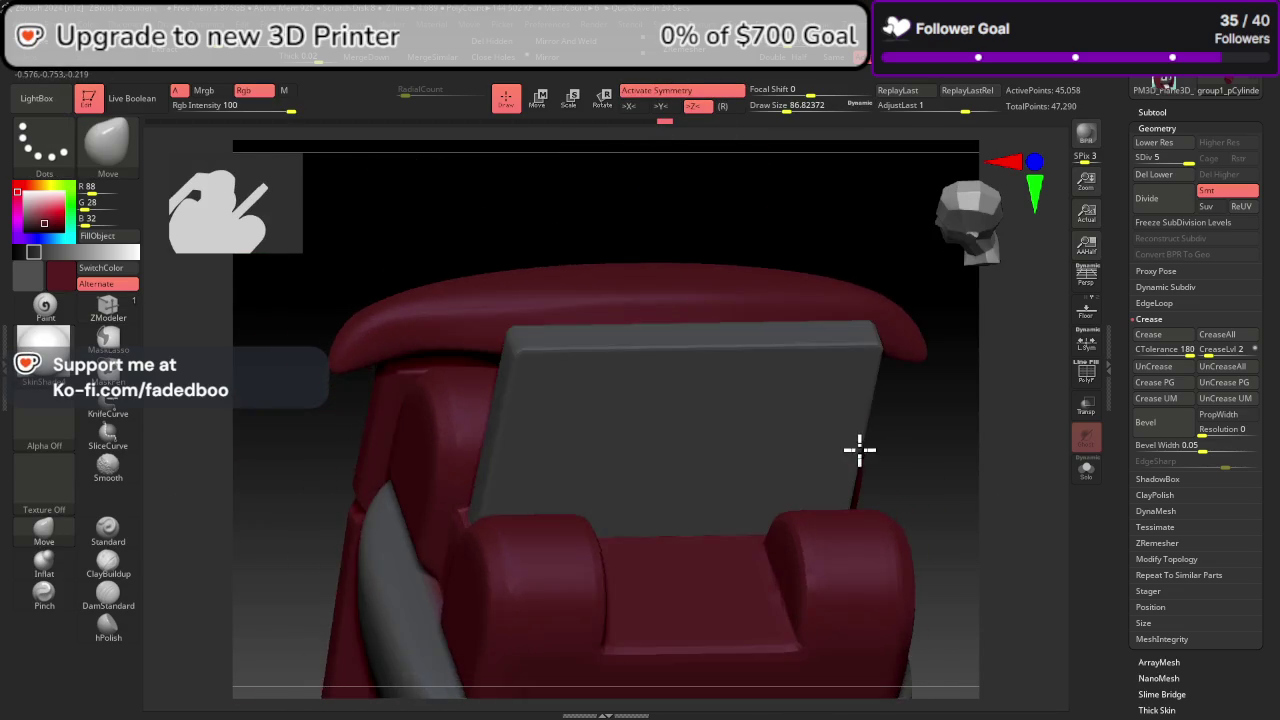
pyautogui.click(970, 232)
pyautogui.moveTo(320, 383)
pyautogui.mouseDown()
pyautogui.moveTo(291, 451)
pyautogui.moveTo(283, 537)
pyautogui.mouseUp()
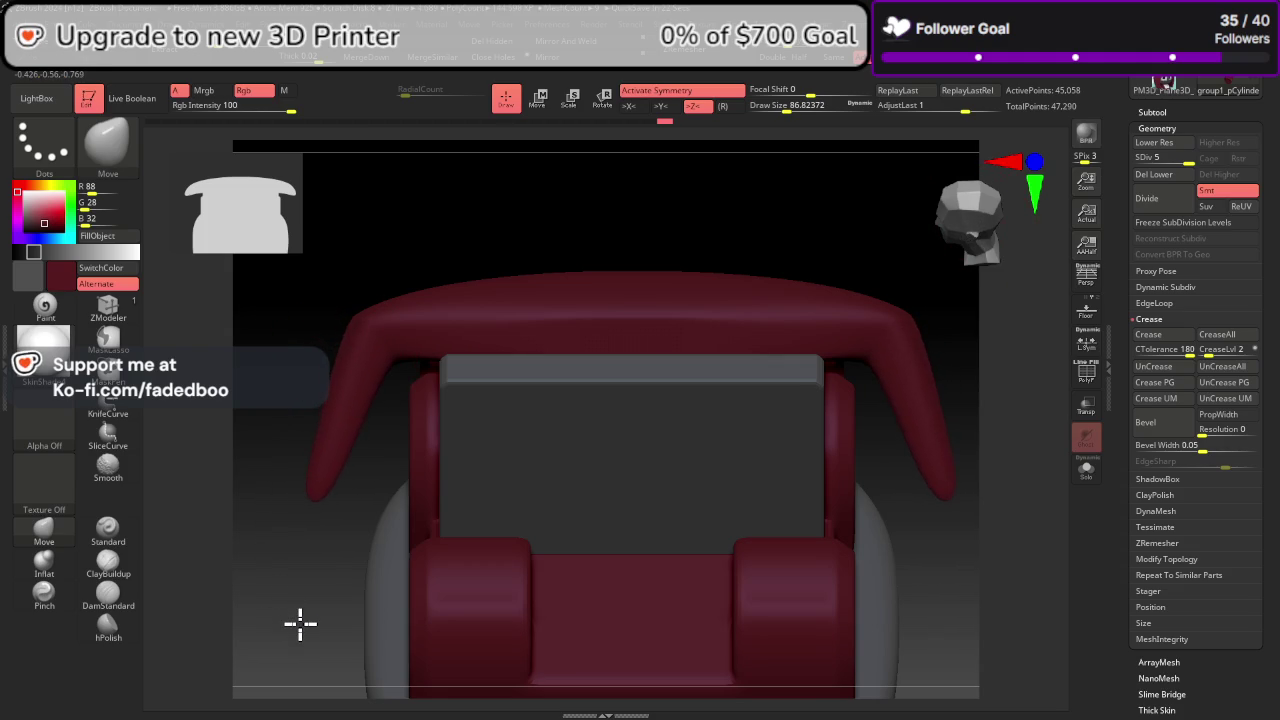
pyautogui.moveTo(350, 377); pyautogui.dragTo(343, 370, button='right')
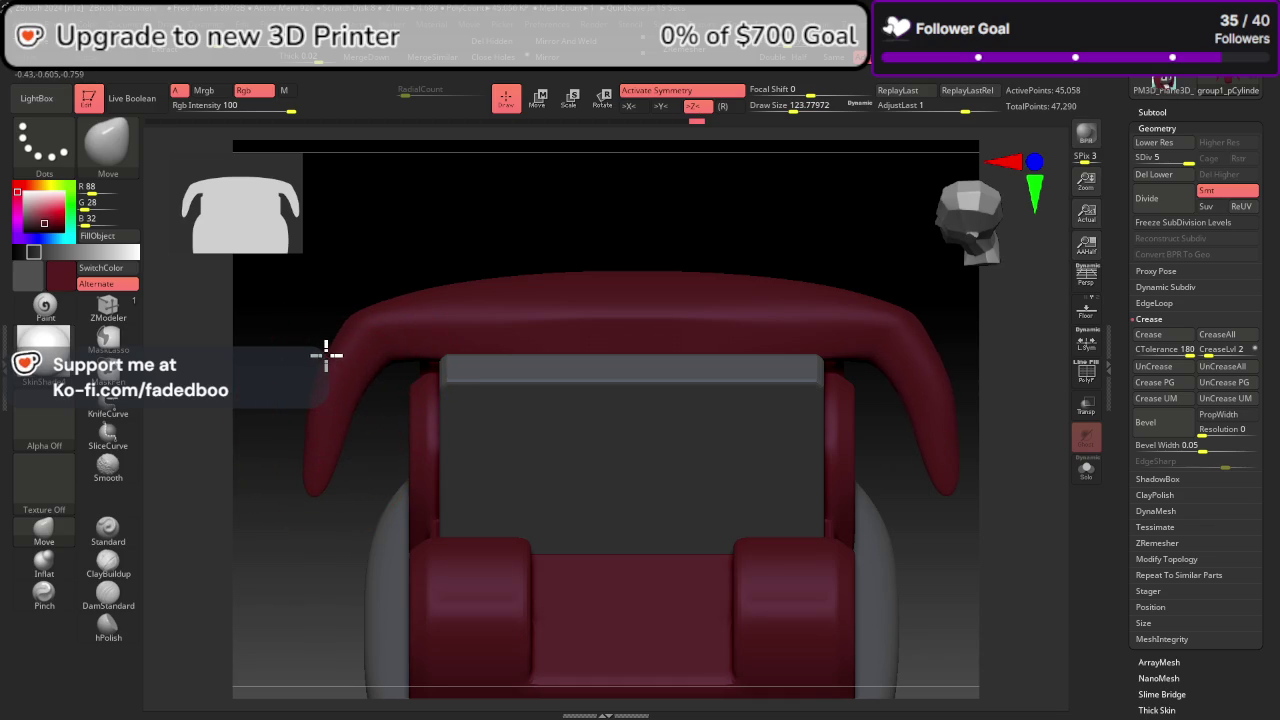
pyautogui.moveTo(329, 354)
pyautogui.mouseDown()
pyautogui.moveTo(634, 186)
pyautogui.moveTo(606, 249)
pyautogui.moveTo(625, 278)
pyautogui.moveTo(606, 274)
pyautogui.moveTo(632, 277)
pyautogui.moveTo(521, 399)
pyautogui.moveTo(760, 400)
pyautogui.moveTo(677, 397)
pyautogui.moveTo(660, 420)
pyautogui.moveTo(693, 428)
pyautogui.mouseUp()
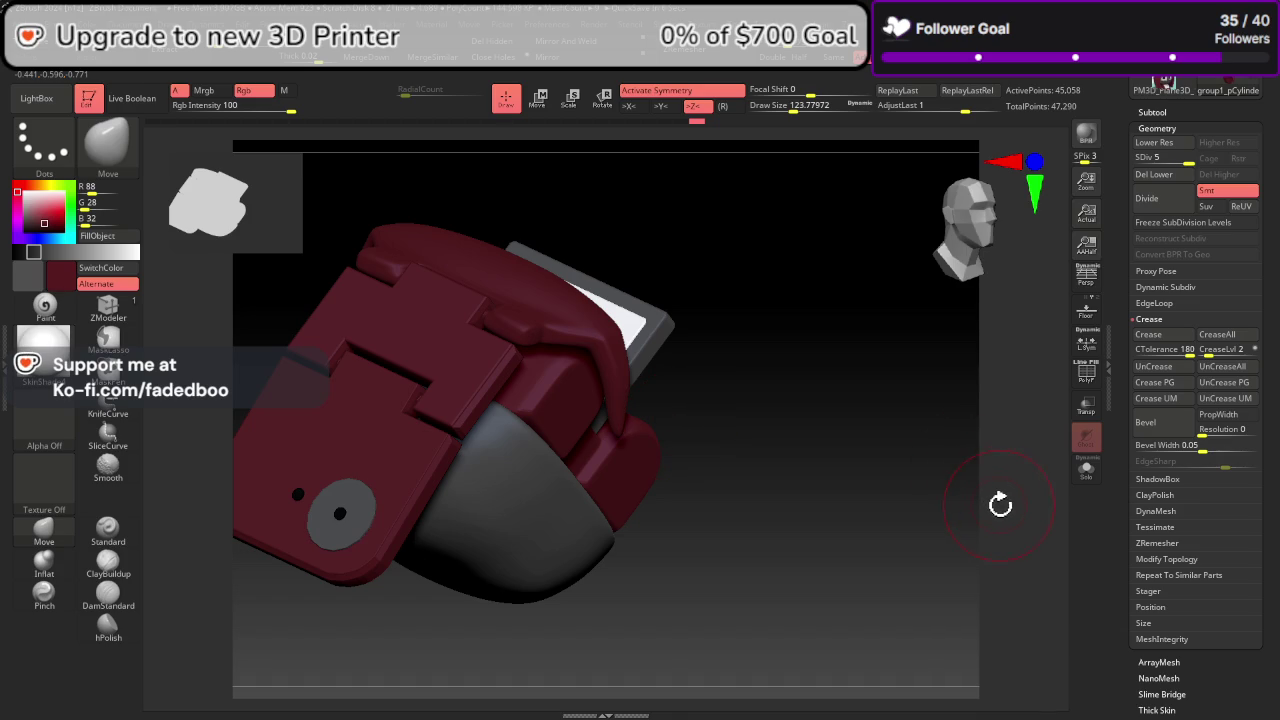
pyautogui.click(1086, 380)
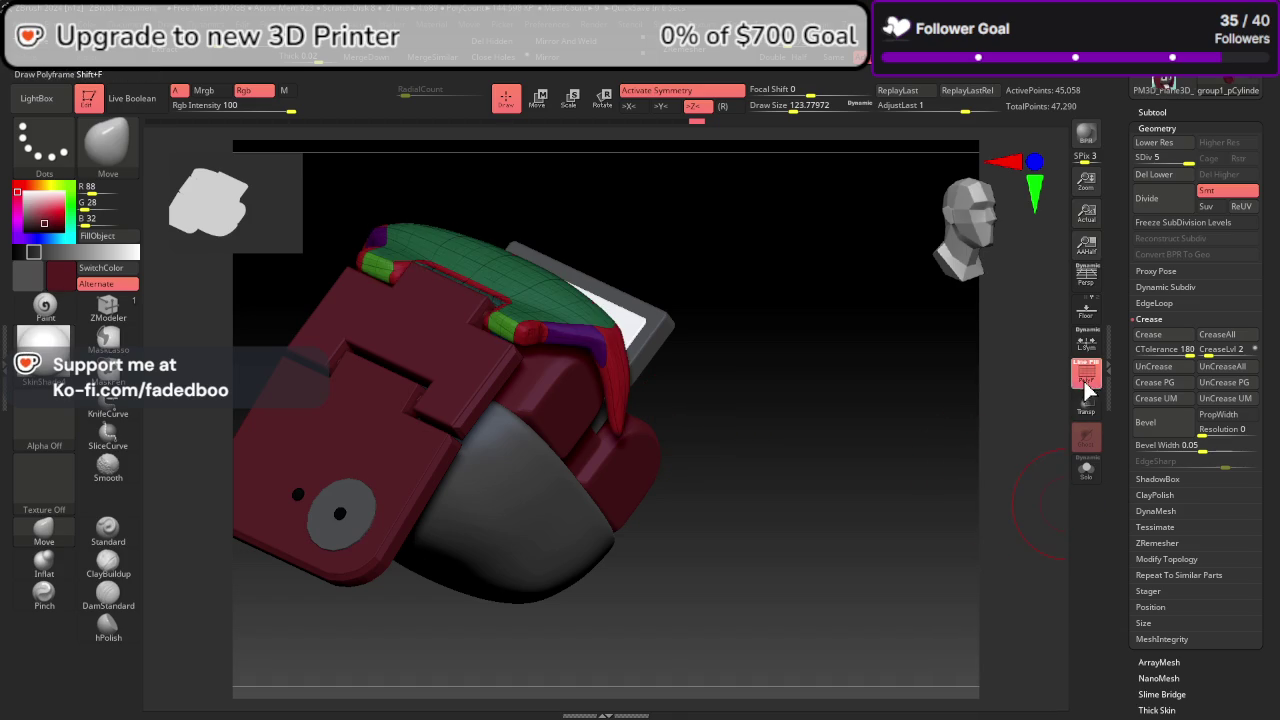
pyautogui.moveTo(977, 481); pyautogui.dragTo(951, 514)
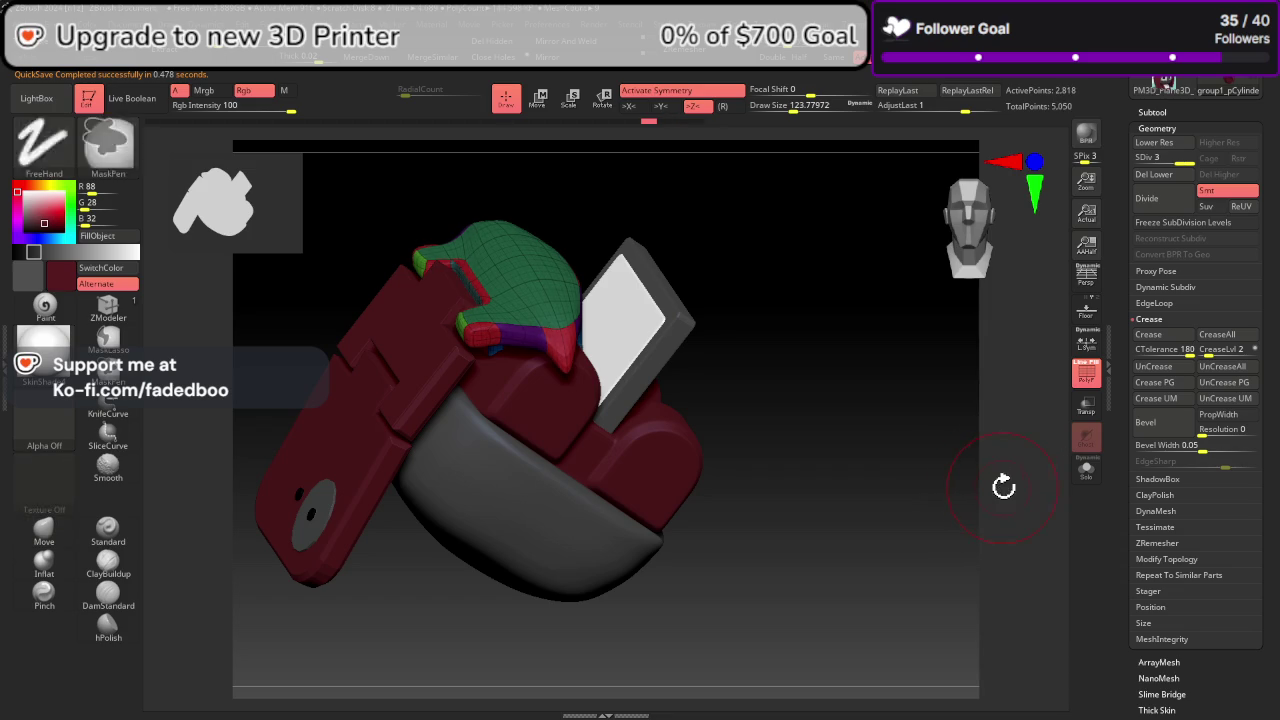
pyautogui.hotkey('shift', 'd')
pyautogui.hotkey('shift', 'd')
pyautogui.hotkey('shift', 'd')
pyautogui.hotkey('shift', 'd')
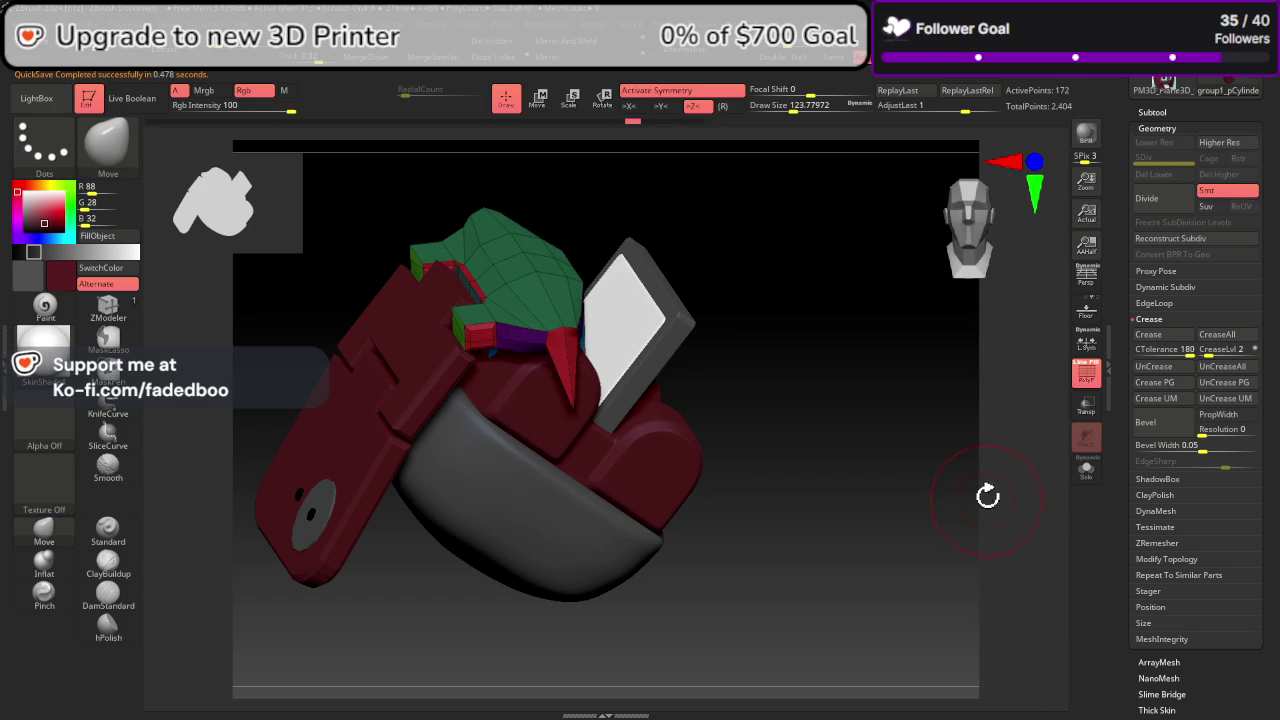
pyautogui.press('d')
pyautogui.moveTo(980, 457); pyautogui.dragTo(998, 242)
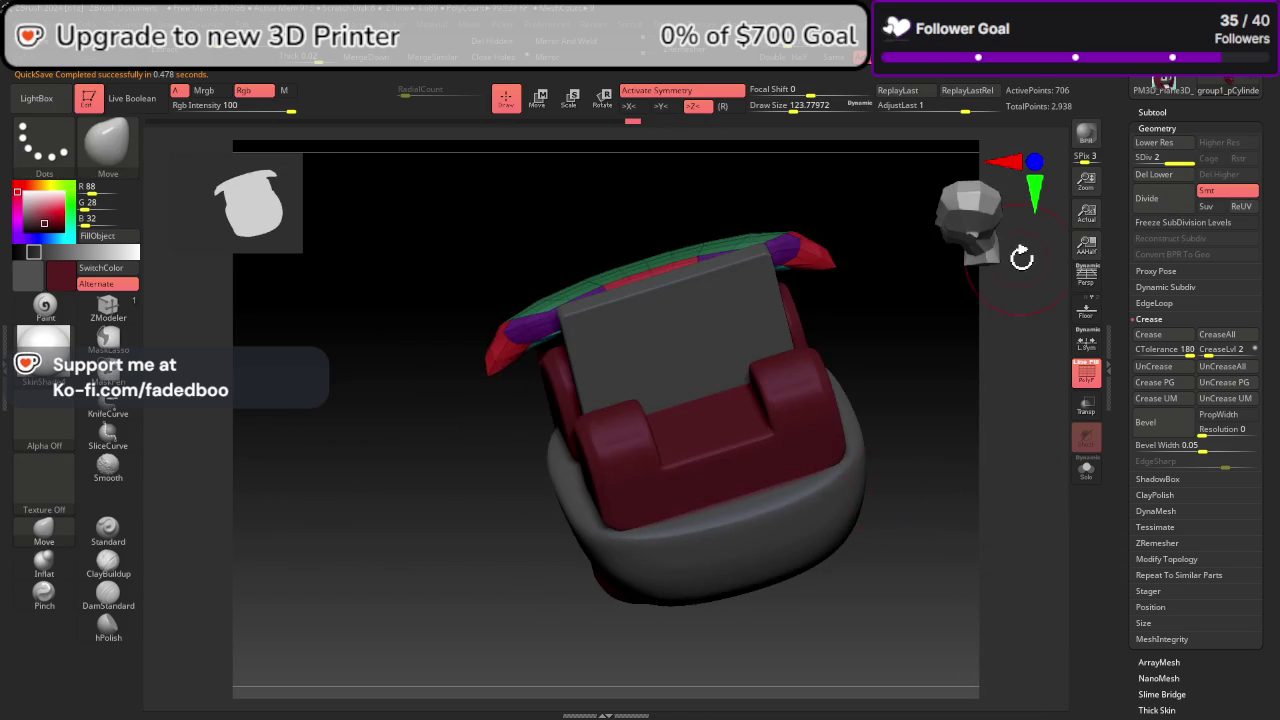
pyautogui.moveTo(903, 328); pyautogui.dragTo(935, 374)
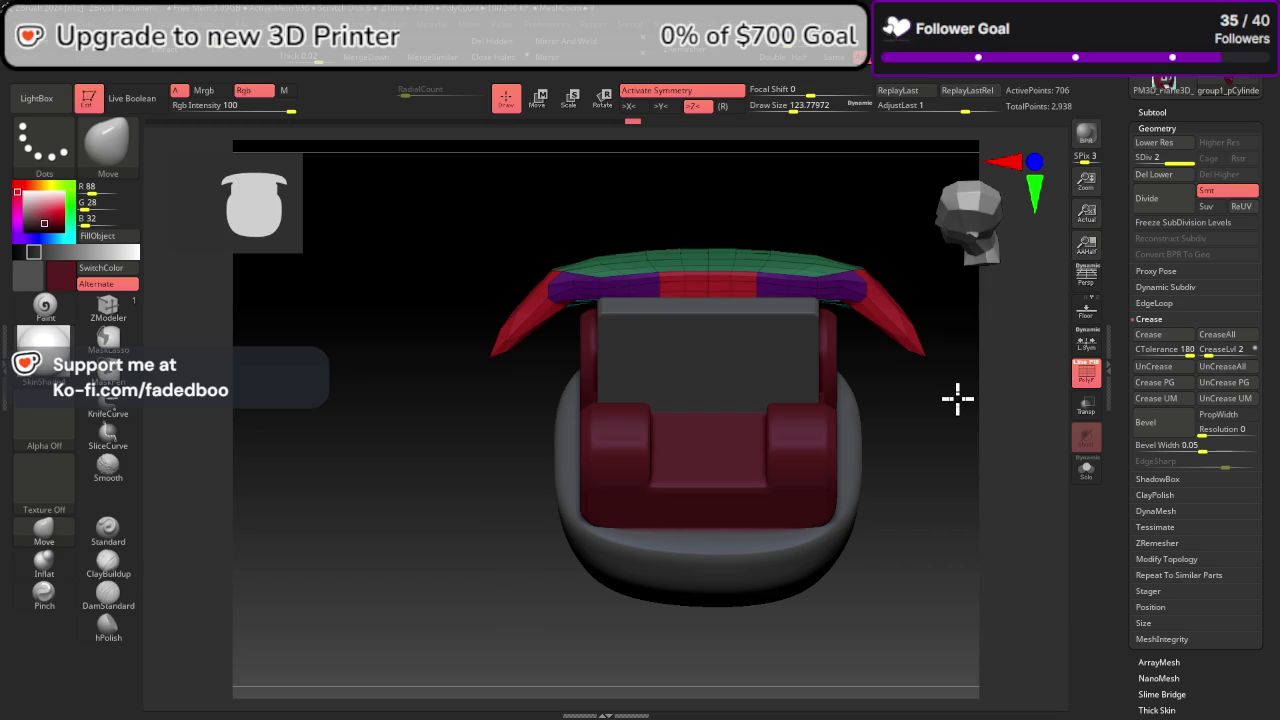
pyautogui.click(1160, 205)
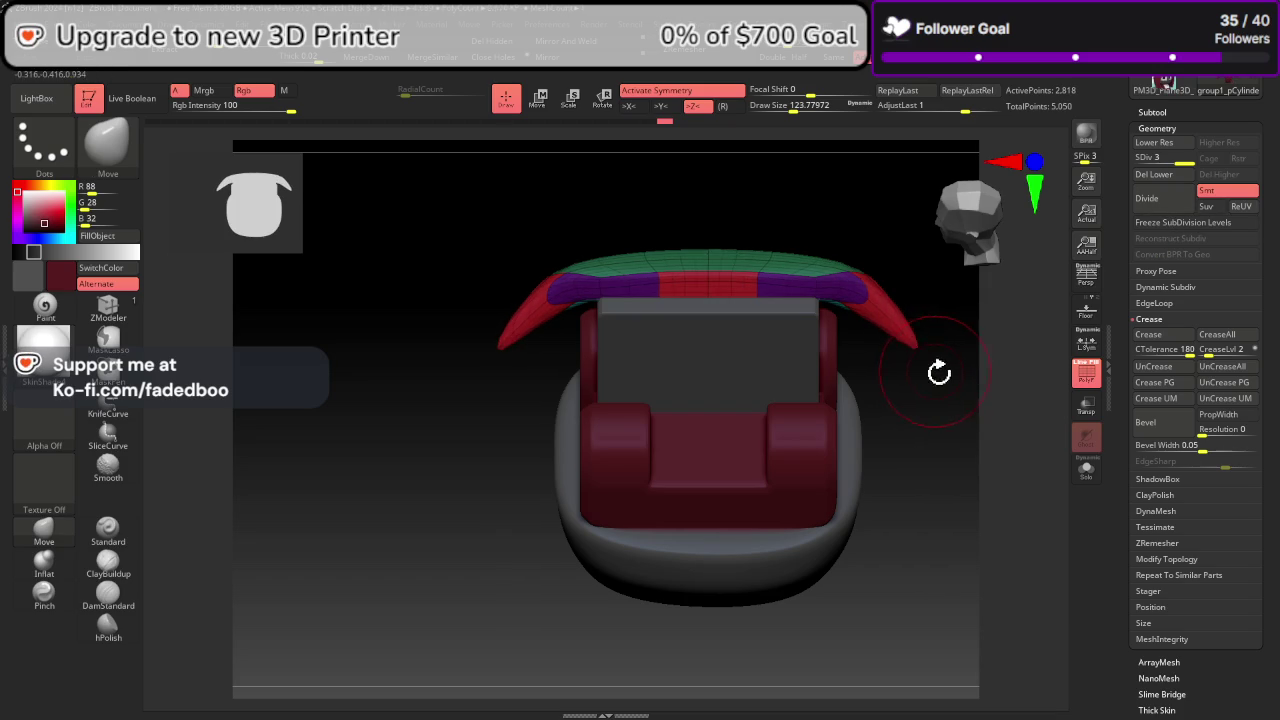
pyautogui.moveTo(930, 372)
pyautogui.mouseDown()
pyautogui.moveTo(1031, 403)
pyautogui.moveTo(982, 388)
pyautogui.mouseUp()
pyautogui.moveTo(982, 460)
pyautogui.mouseDown()
pyautogui.moveTo(1040, 491)
pyautogui.moveTo(957, 617)
pyautogui.moveTo(955, 603)
pyautogui.mouseUp()
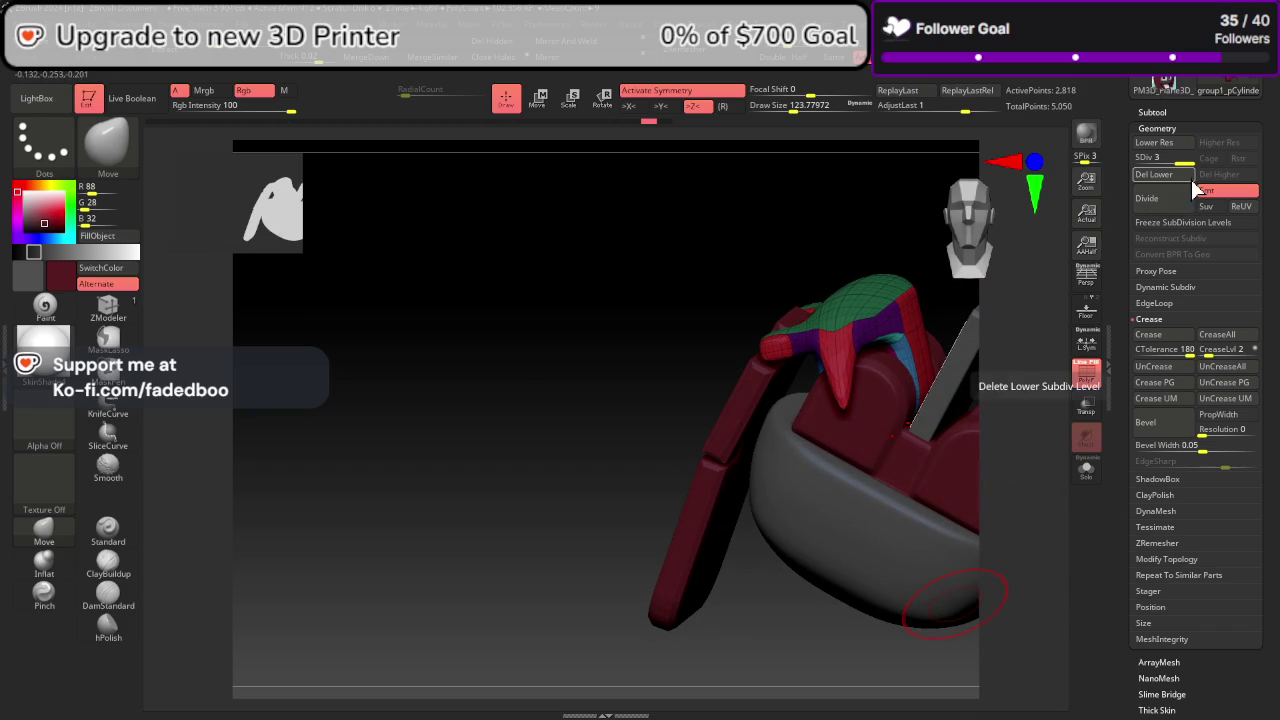
pyautogui.moveTo(949, 286); pyautogui.dragTo(771, 391)
pyautogui.hotkey('shift', 'f')
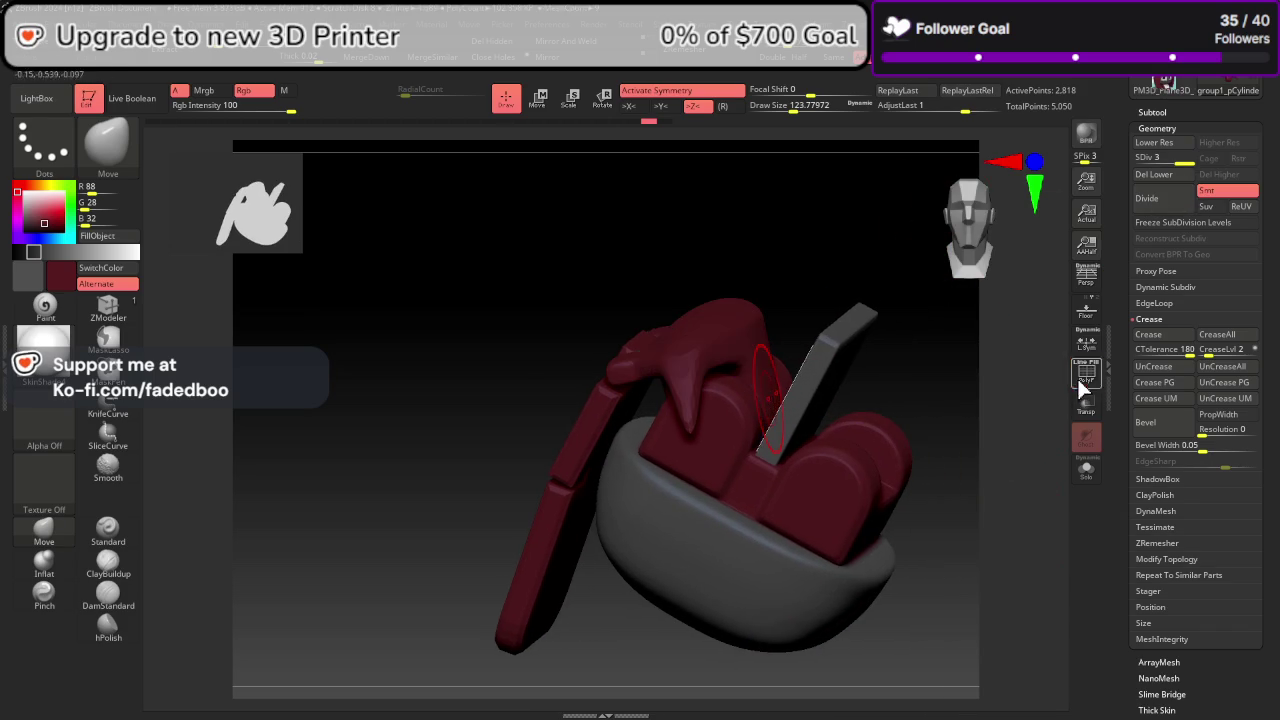
pyautogui.moveTo(1006, 463); pyautogui.dragTo(1015, 445)
pyautogui.click(1151, 200)
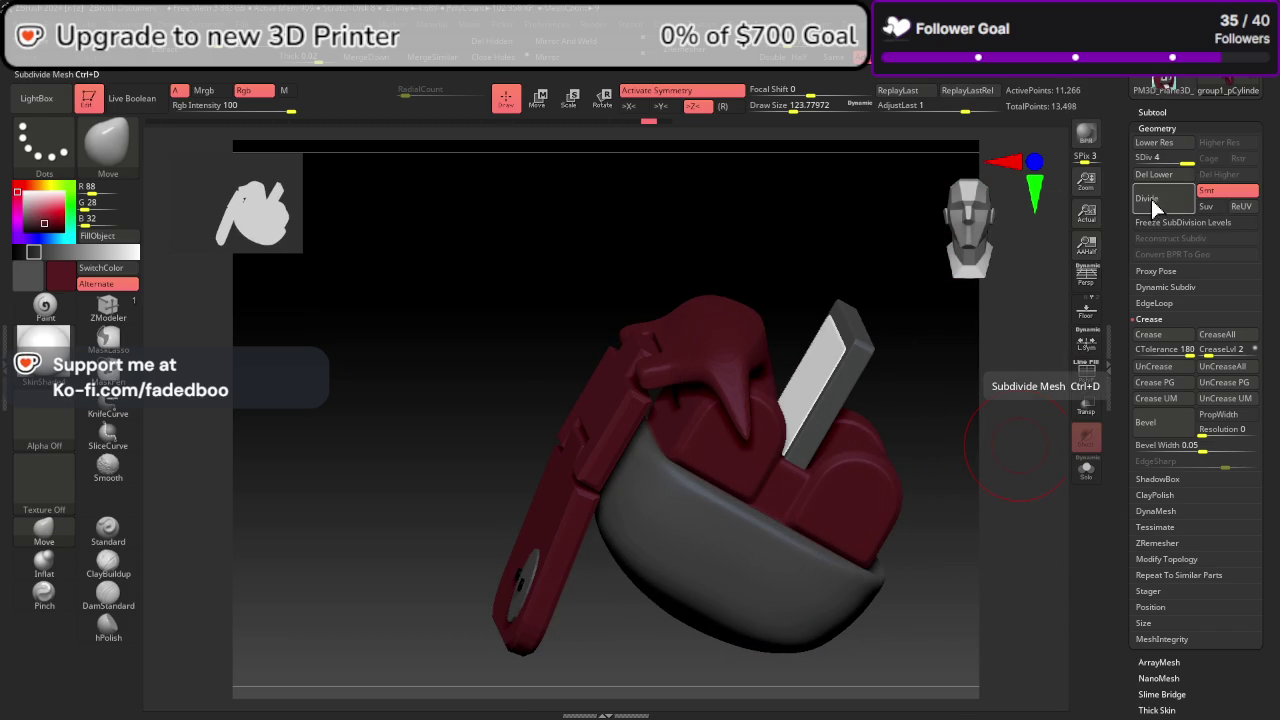
pyautogui.click(1152, 199)
pyautogui.moveTo(983, 490)
pyautogui.mouseDown()
pyautogui.moveTo(1029, 531)
pyautogui.moveTo(1005, 277)
pyautogui.mouseUp()
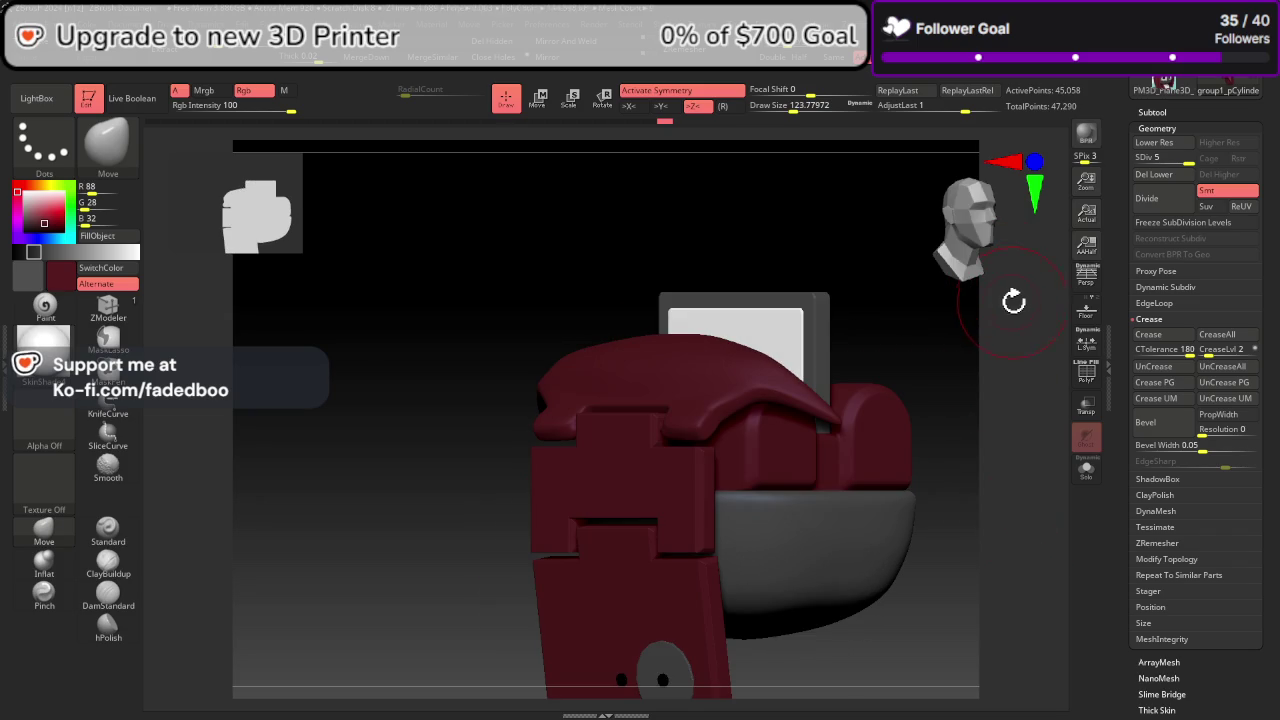
pyautogui.moveTo(886, 457)
pyautogui.mouseDown()
pyautogui.moveTo(903, 506)
pyautogui.moveTo(877, 529)
pyautogui.moveTo(918, 547)
pyautogui.moveTo(886, 466)
pyautogui.moveTo(971, 500)
pyautogui.mouseUp()
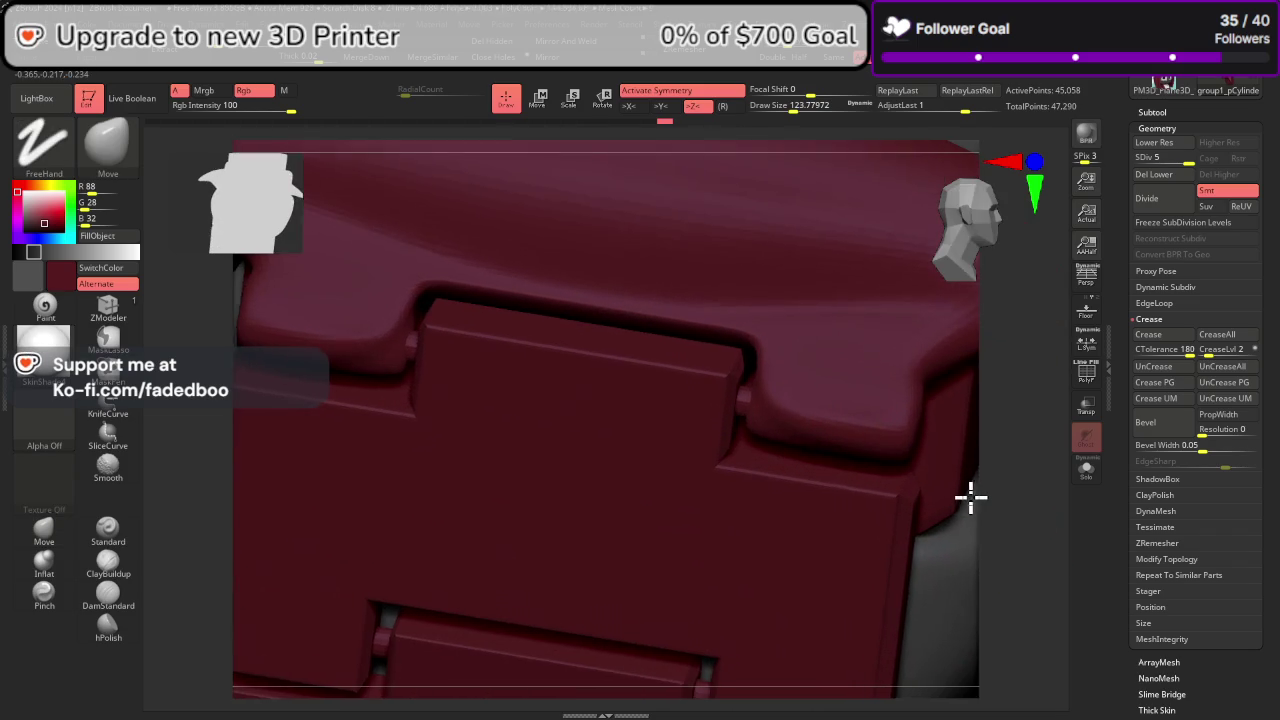
pyautogui.click(1089, 374)
pyautogui.click(1088, 376)
pyautogui.moveTo(966, 423)
pyautogui.mouseDown()
pyautogui.moveTo(1003, 517)
pyautogui.moveTo(982, 508)
pyautogui.mouseUp()
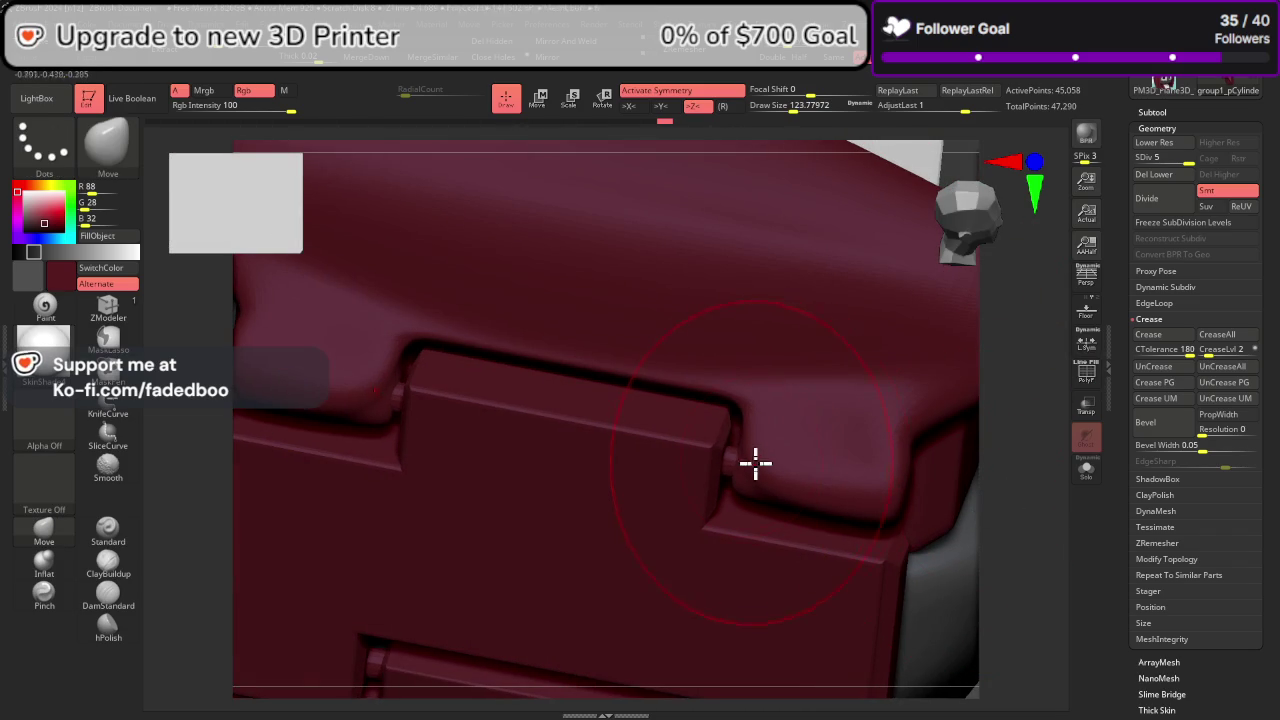
pyautogui.press('space')
pyautogui.moveTo(771, 458); pyautogui.dragTo(760, 460)
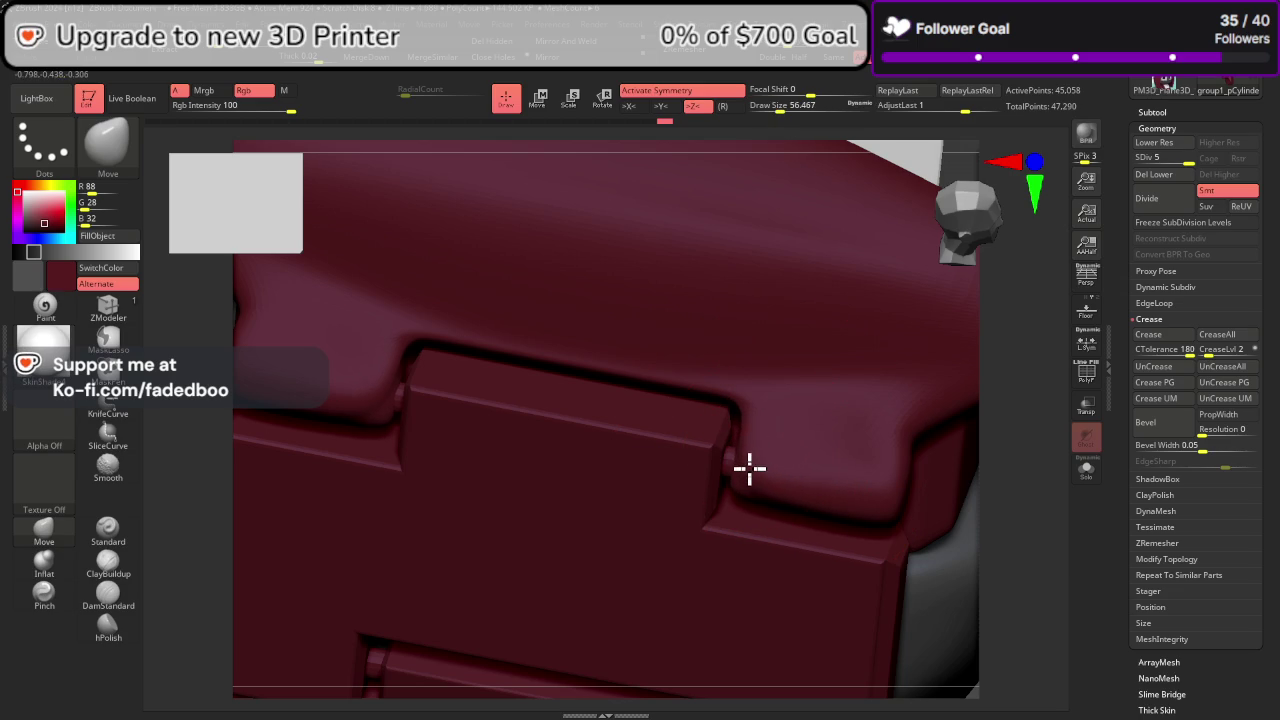
pyautogui.moveTo(987, 586)
pyautogui.mouseDown()
pyautogui.moveTo(1006, 566)
pyautogui.moveTo(1006, 537)
pyautogui.moveTo(995, 537)
pyautogui.mouseUp()
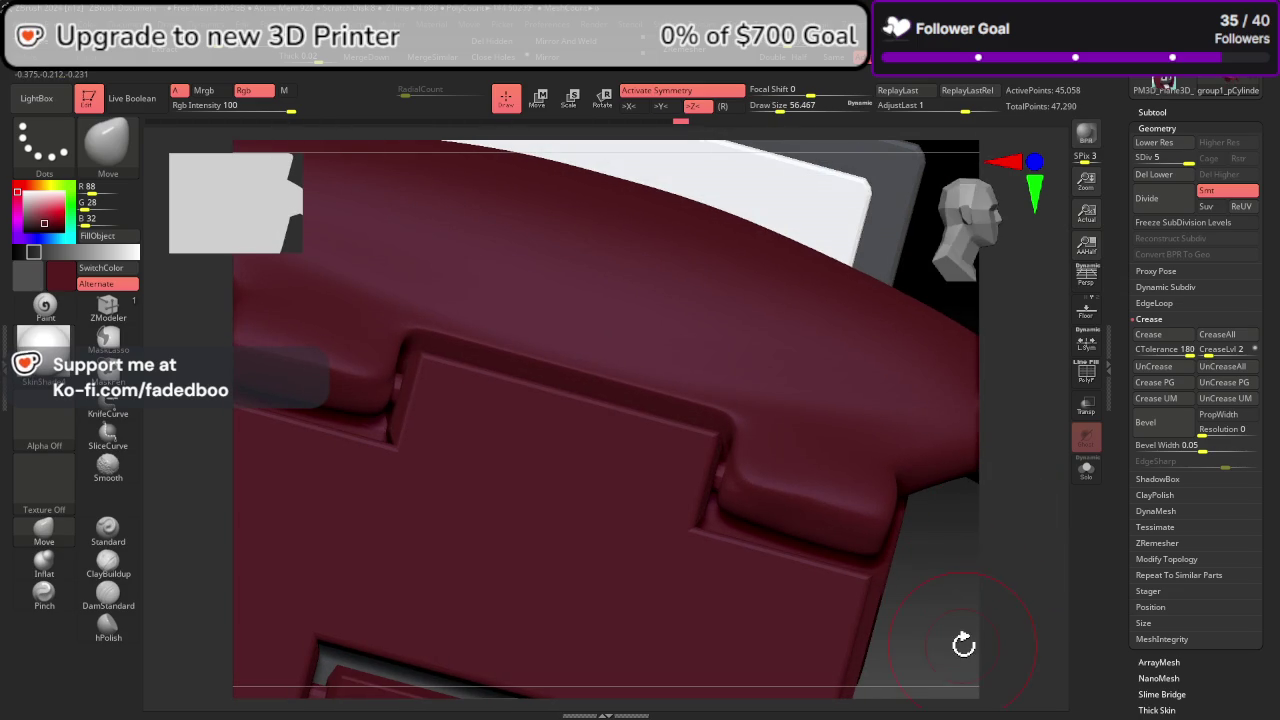
pyautogui.moveTo(717, 538)
pyautogui.mouseDown()
pyautogui.moveTo(726, 574)
pyautogui.moveTo(551, 514)
pyautogui.mouseUp()
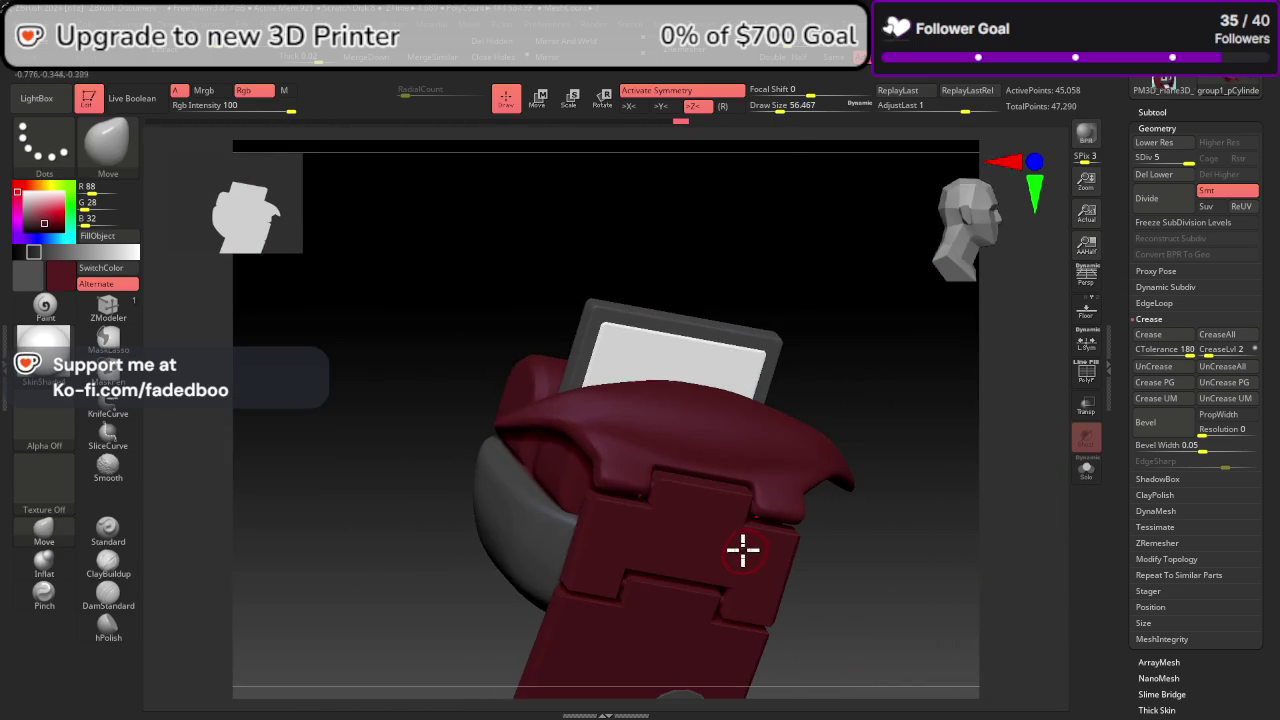
pyautogui.moveTo(740, 546)
pyautogui.mouseDown()
pyautogui.moveTo(729, 481)
pyautogui.moveTo(835, 370)
pyautogui.mouseUp()
pyautogui.moveTo(918, 515)
pyautogui.mouseDown()
pyautogui.moveTo(917, 586)
pyautogui.moveTo(734, 474)
pyautogui.moveTo(751, 489)
pyautogui.moveTo(760, 444)
pyautogui.moveTo(709, 506)
pyautogui.moveTo(763, 437)
pyautogui.moveTo(742, 465)
pyautogui.mouseUp()
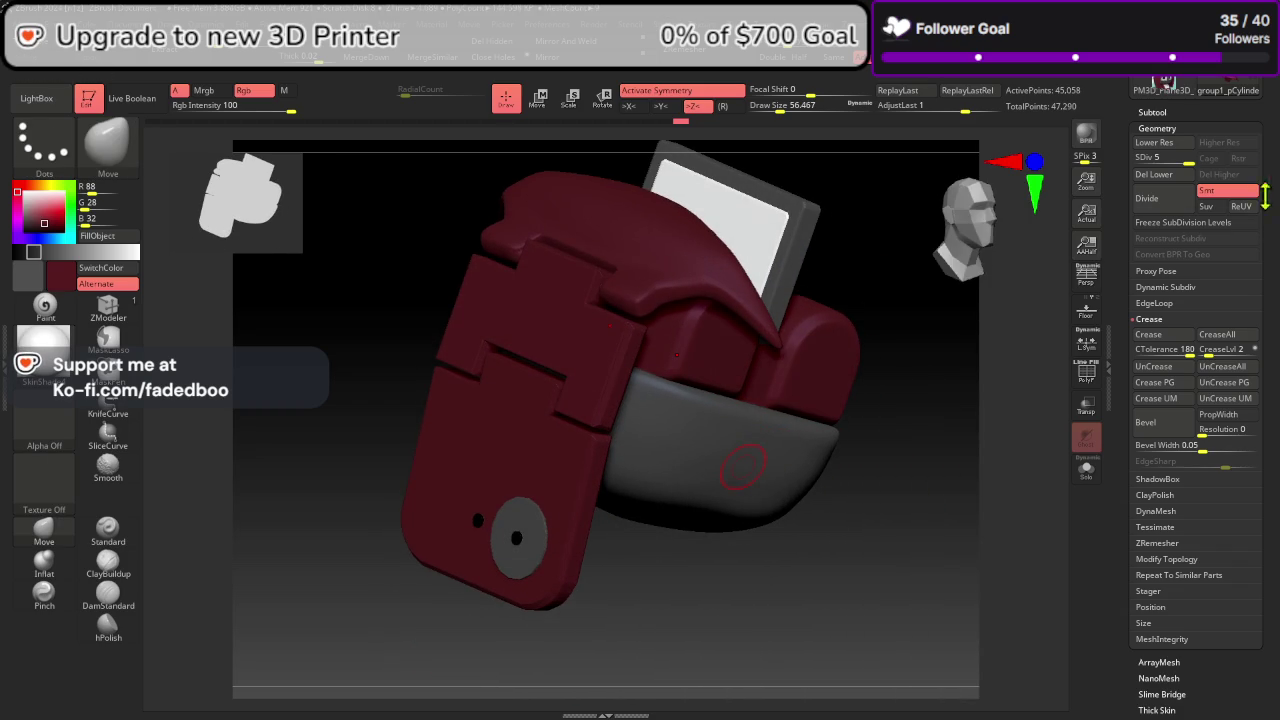
# Step: Select group4_pPlane10, trial two Divides, then undo back down
pyautogui.scroll(5, 1160, 112)
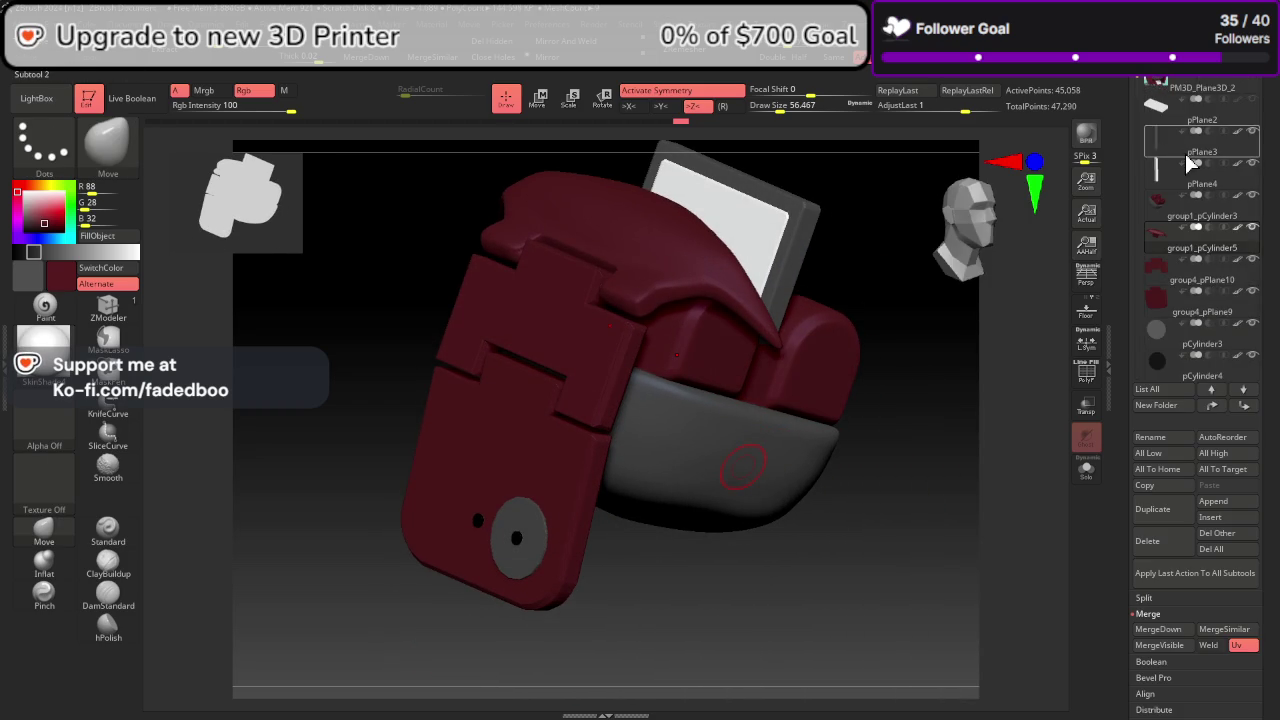
pyautogui.click(1210, 272)
pyautogui.scroll(-5, 1147, 440)
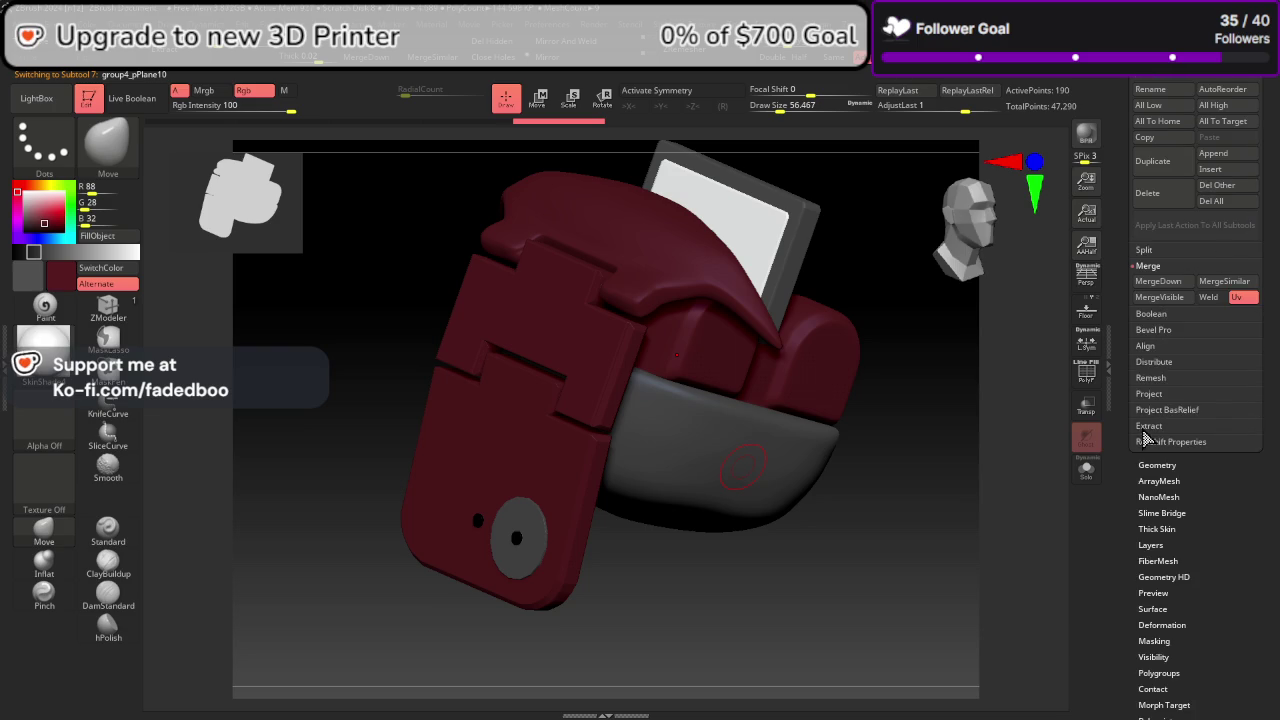
pyautogui.click(1158, 465)
pyautogui.click(1163, 112)
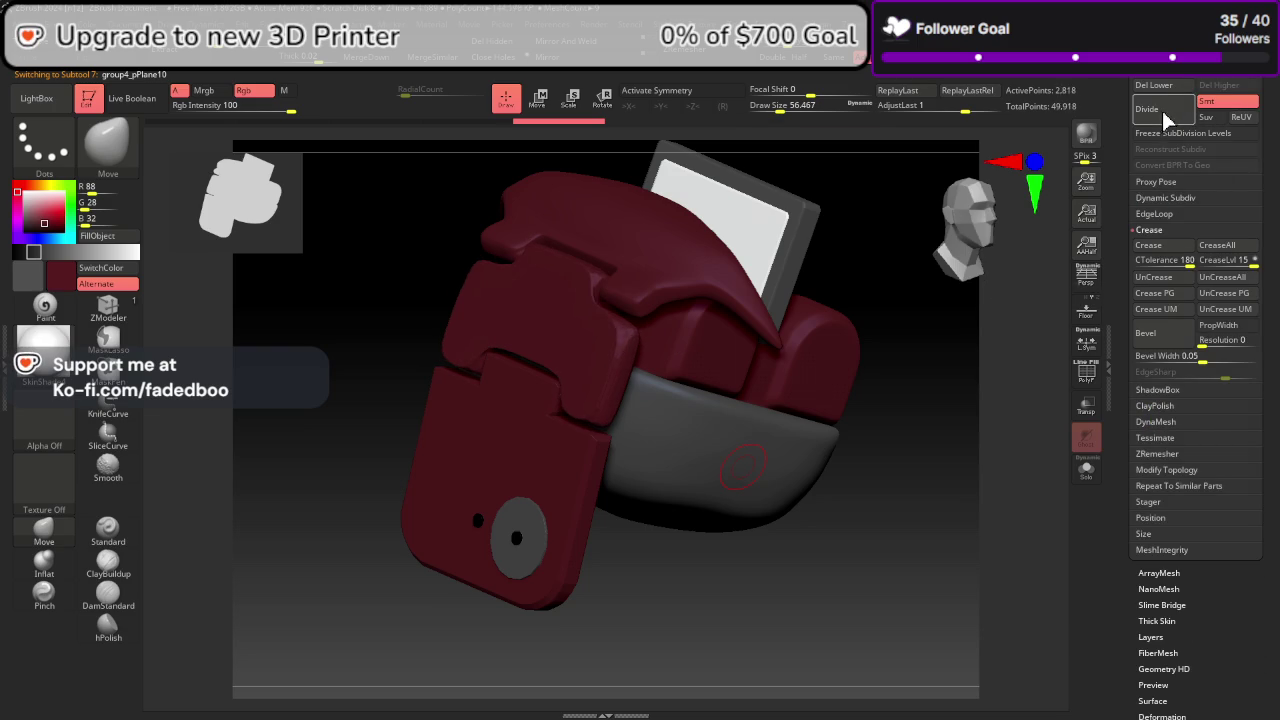
pyautogui.hotkey('ctrl', 'z')
pyautogui.hotkey('ctrl', 'z')
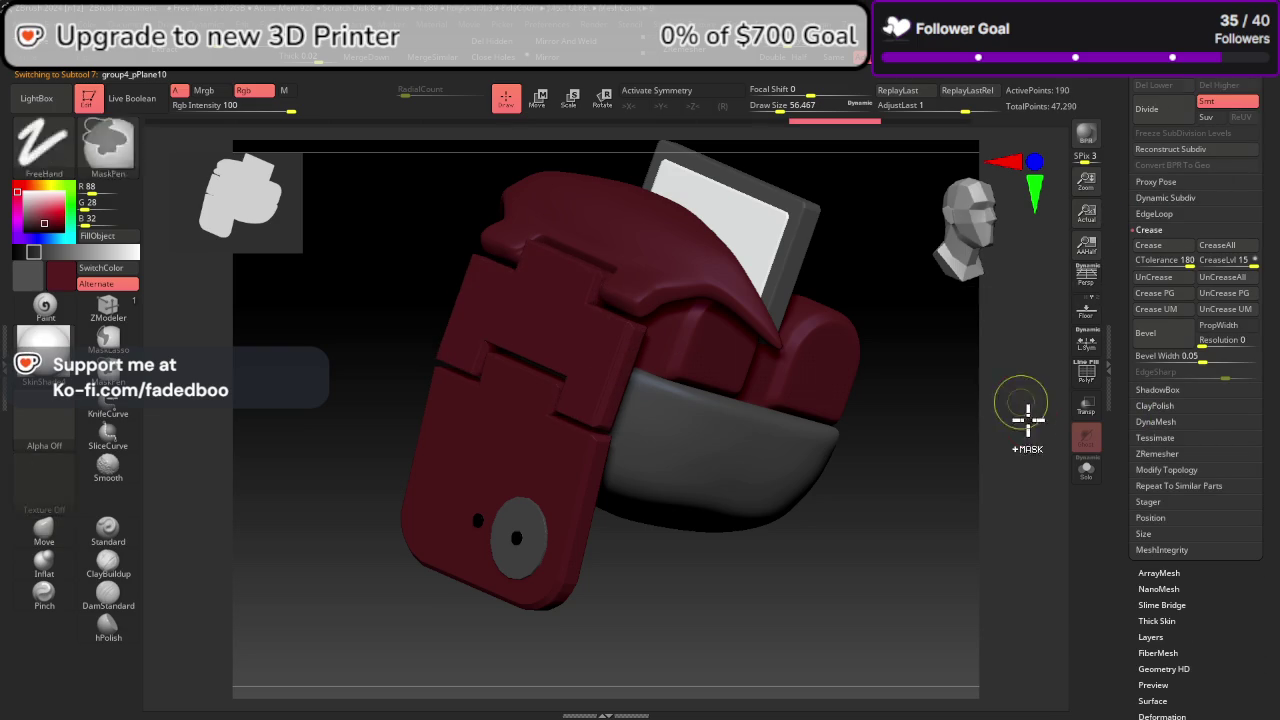
# Step: Solo the plate and give all its faces one new polygroup with ZModeler
pyautogui.click(1084, 378)
pyautogui.moveTo(1025, 431); pyautogui.dragTo(1047, 447)
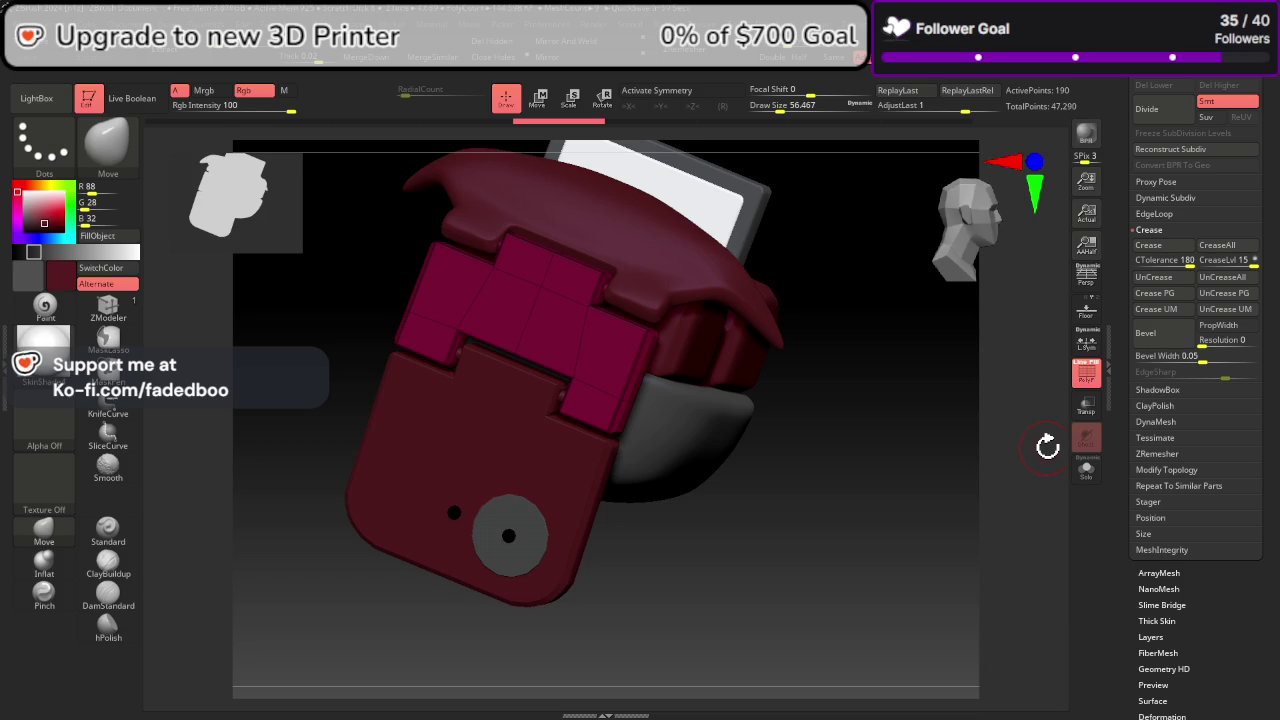
pyautogui.scroll(3, 1225, 198)
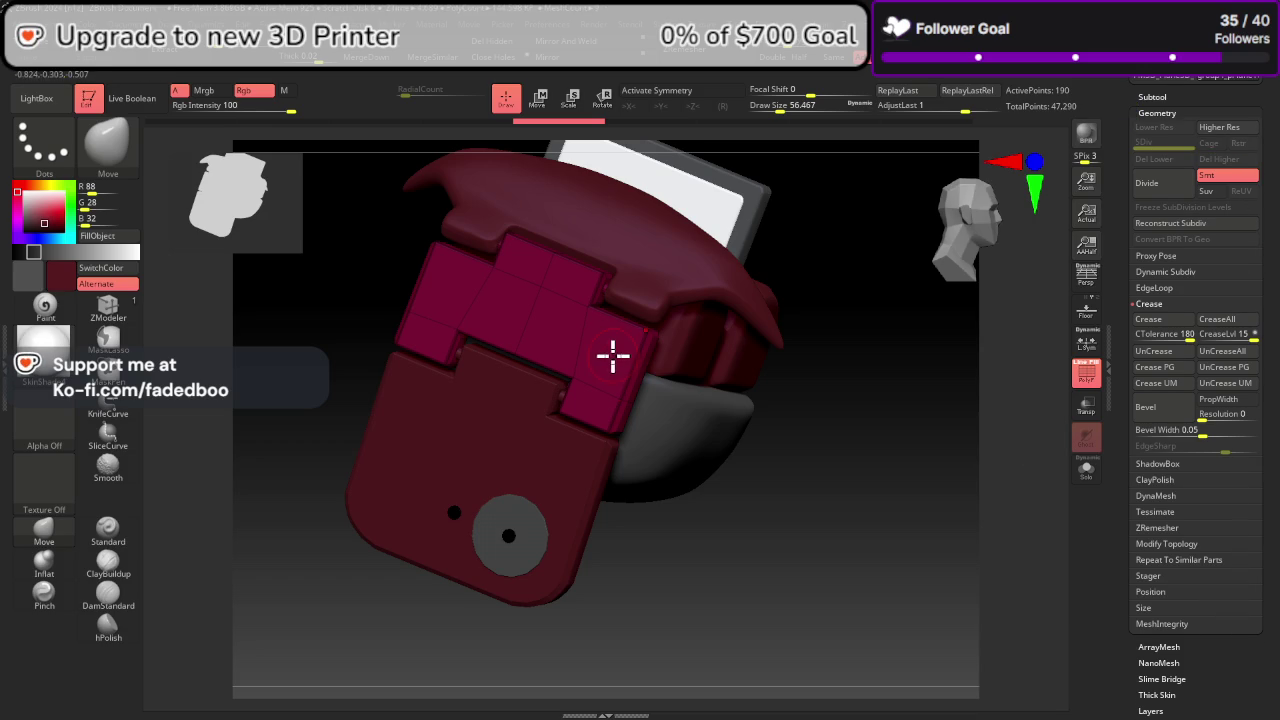
pyautogui.click(108, 310)
pyautogui.click(1086, 467)
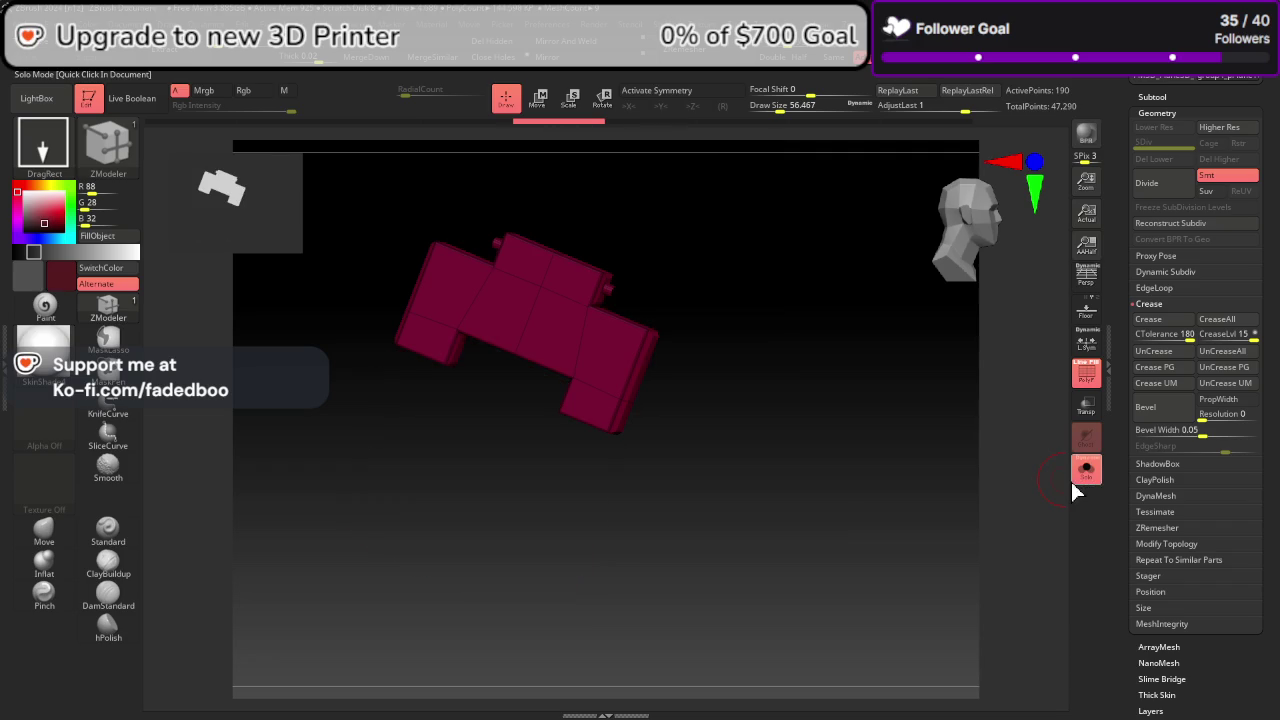
pyautogui.moveTo(608, 354); pyautogui.dragTo(487, 302)
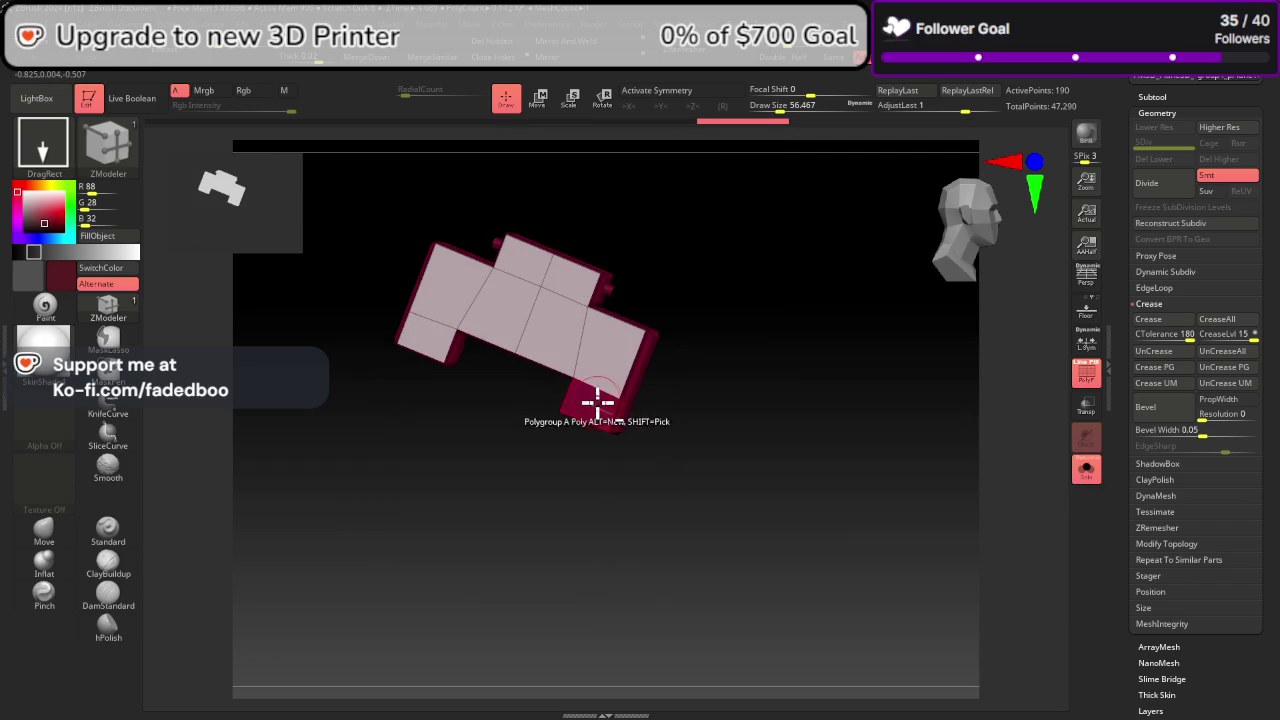
pyautogui.moveTo(760, 474)
pyautogui.keyDown('shift'); pyautogui.mouseDown()
pyautogui.moveTo(657, 414)
pyautogui.moveTo(771, 317)
pyautogui.moveTo(828, 367)
pyautogui.mouseUp(); pyautogui.keyUp('shift')
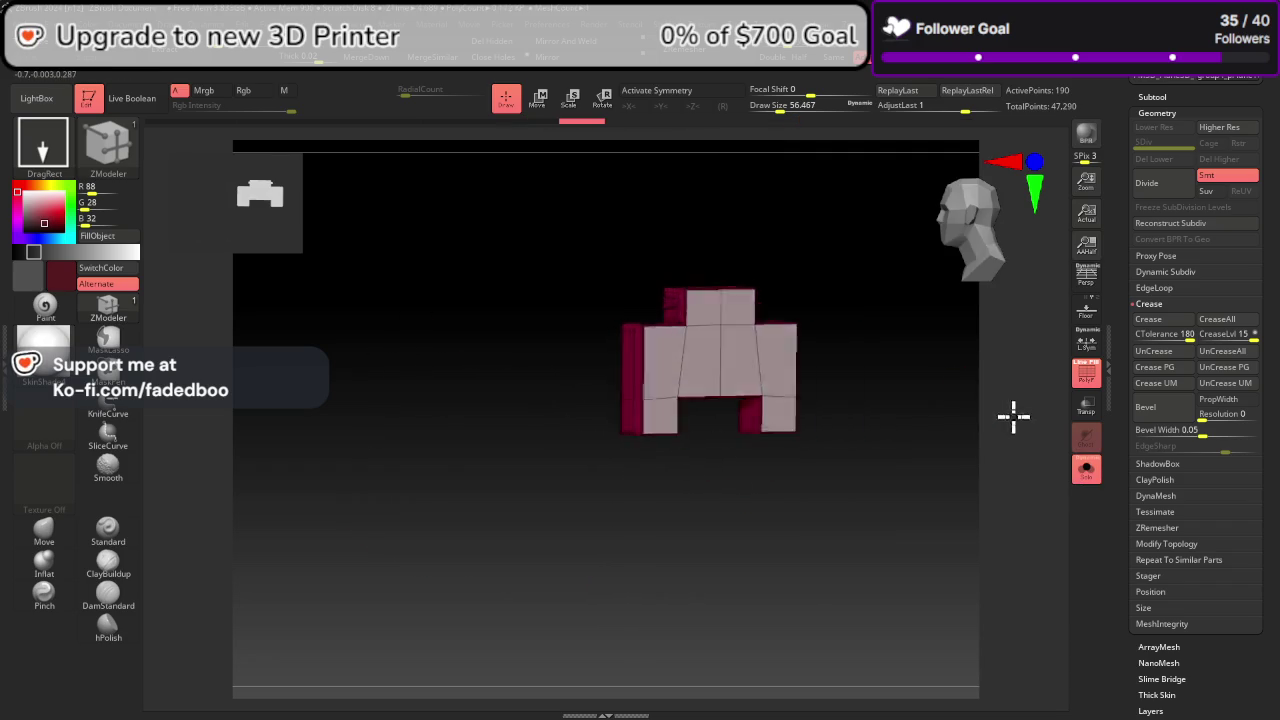
pyautogui.moveTo(1011, 417)
pyautogui.mouseDown()
pyautogui.moveTo(1086, 434)
pyautogui.moveTo(1008, 452)
pyautogui.mouseUp()
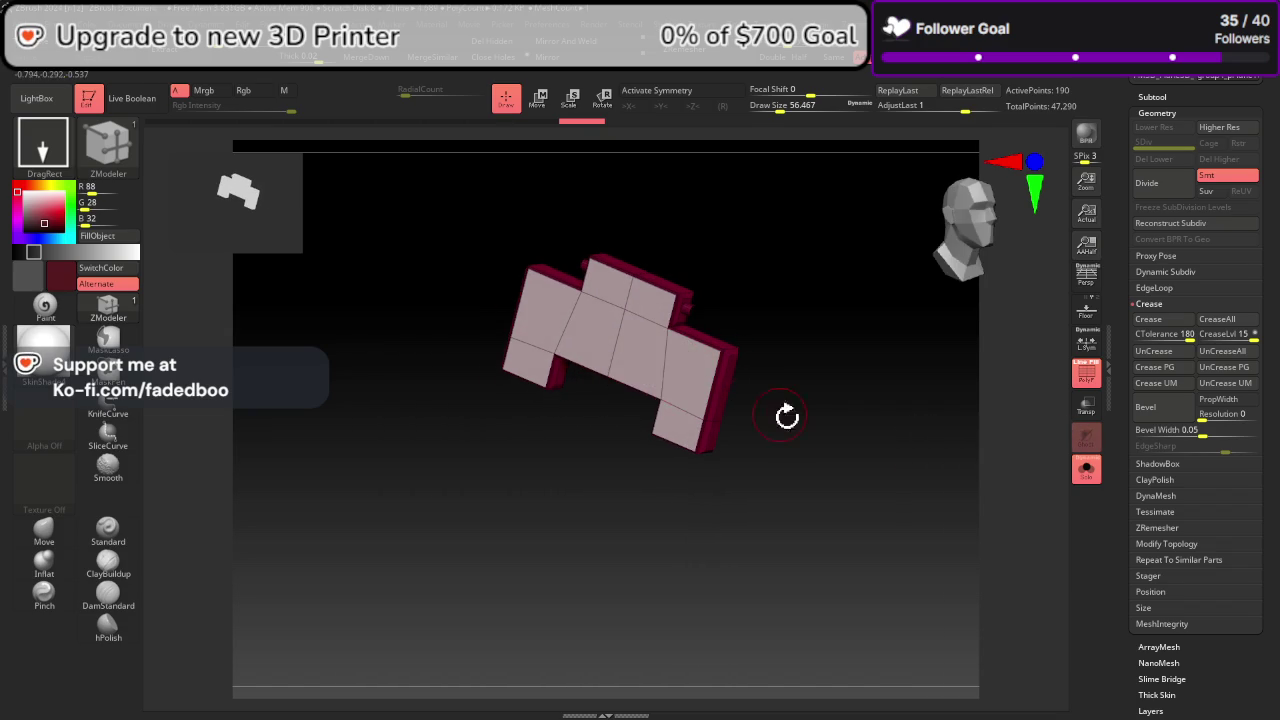
pyautogui.moveTo(786, 414); pyautogui.dragTo(771, 429)
pyautogui.click(696, 370)
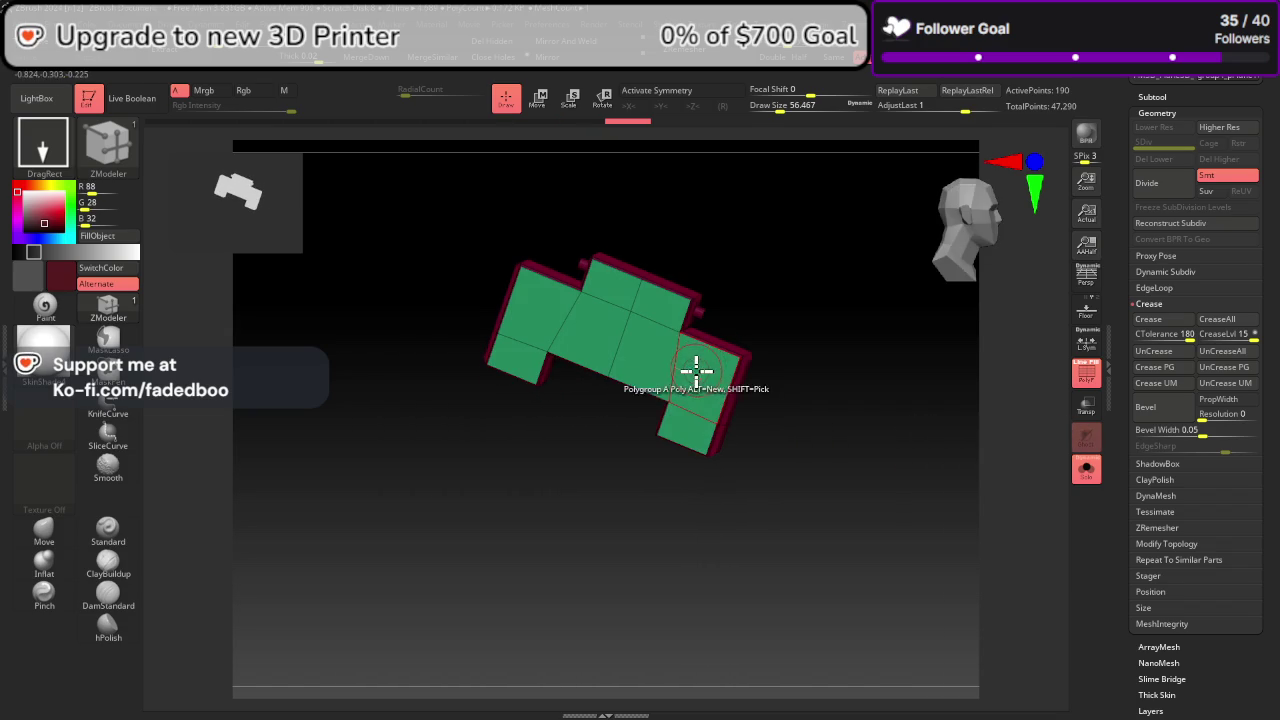
# Step: Preview the plate with Dynamic Subdiv at level 4, check Crease, and re-enable it
pyautogui.click(1171, 276)
pyautogui.click(1173, 290)
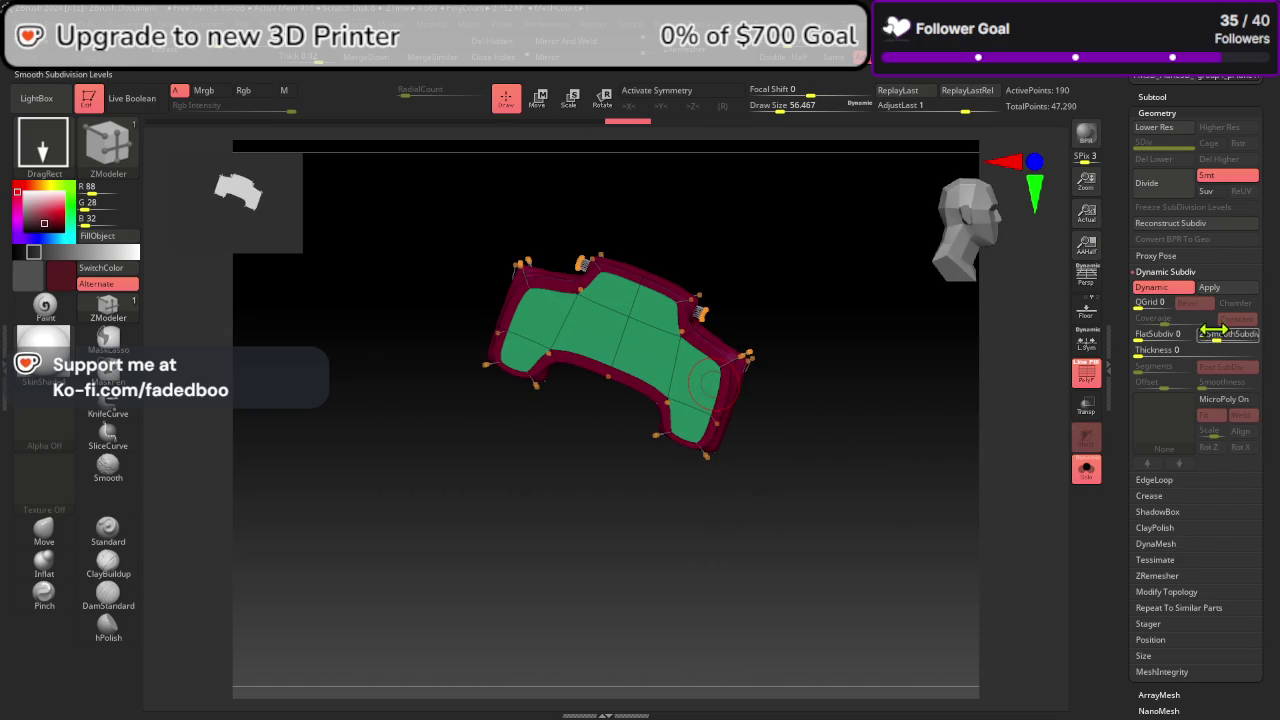
pyautogui.moveTo(1232, 339); pyautogui.dragTo(1228, 343)
pyautogui.click(1169, 289)
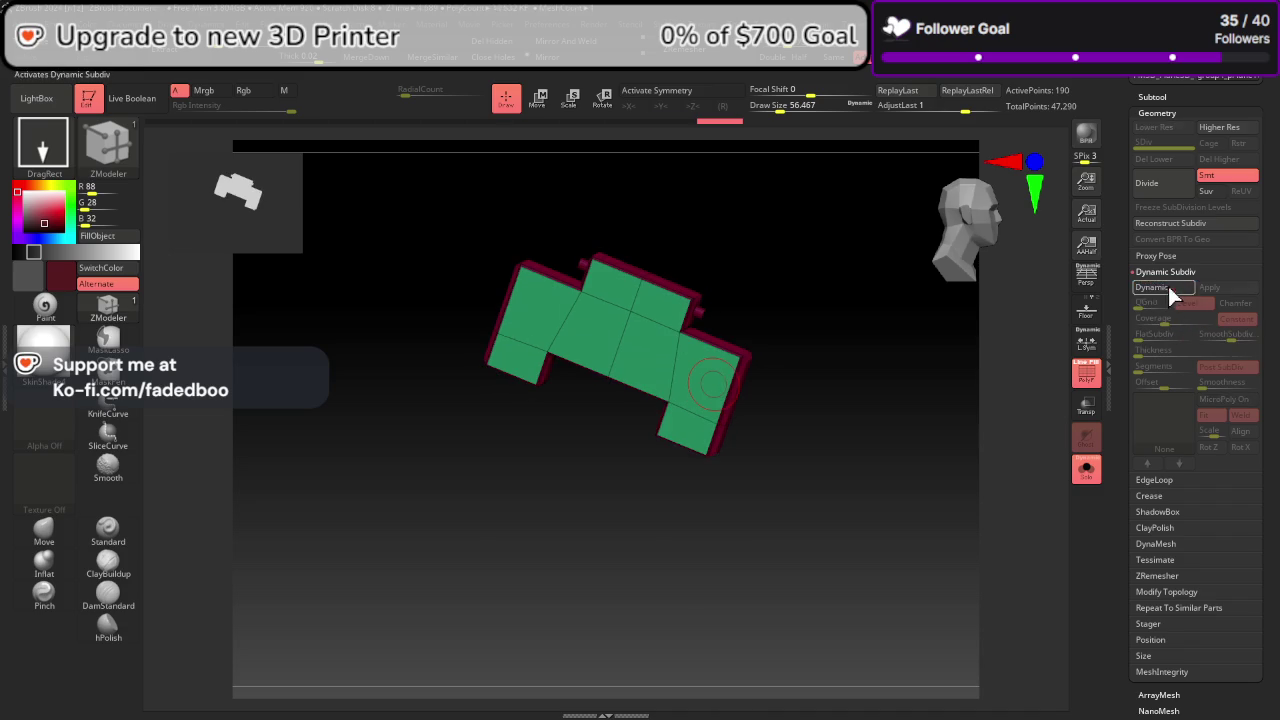
pyautogui.click(1165, 272)
pyautogui.click(1152, 304)
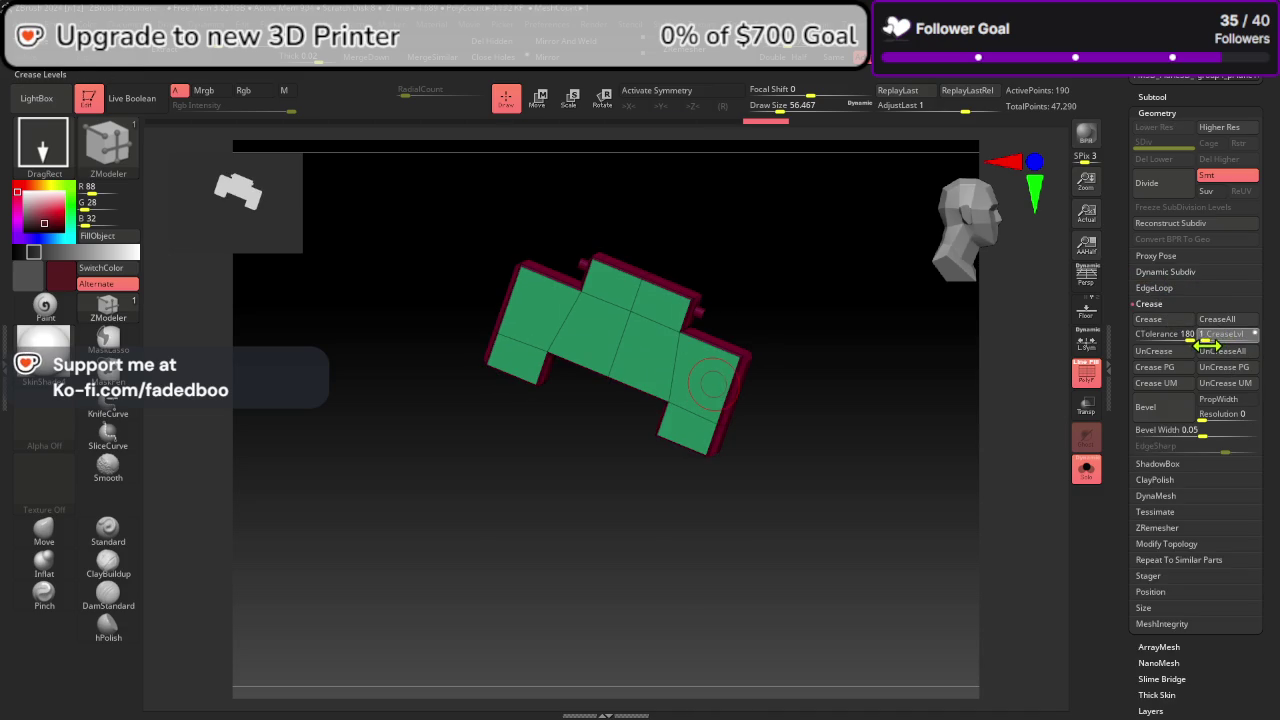
pyautogui.click(1165, 273)
pyautogui.click(1163, 287)
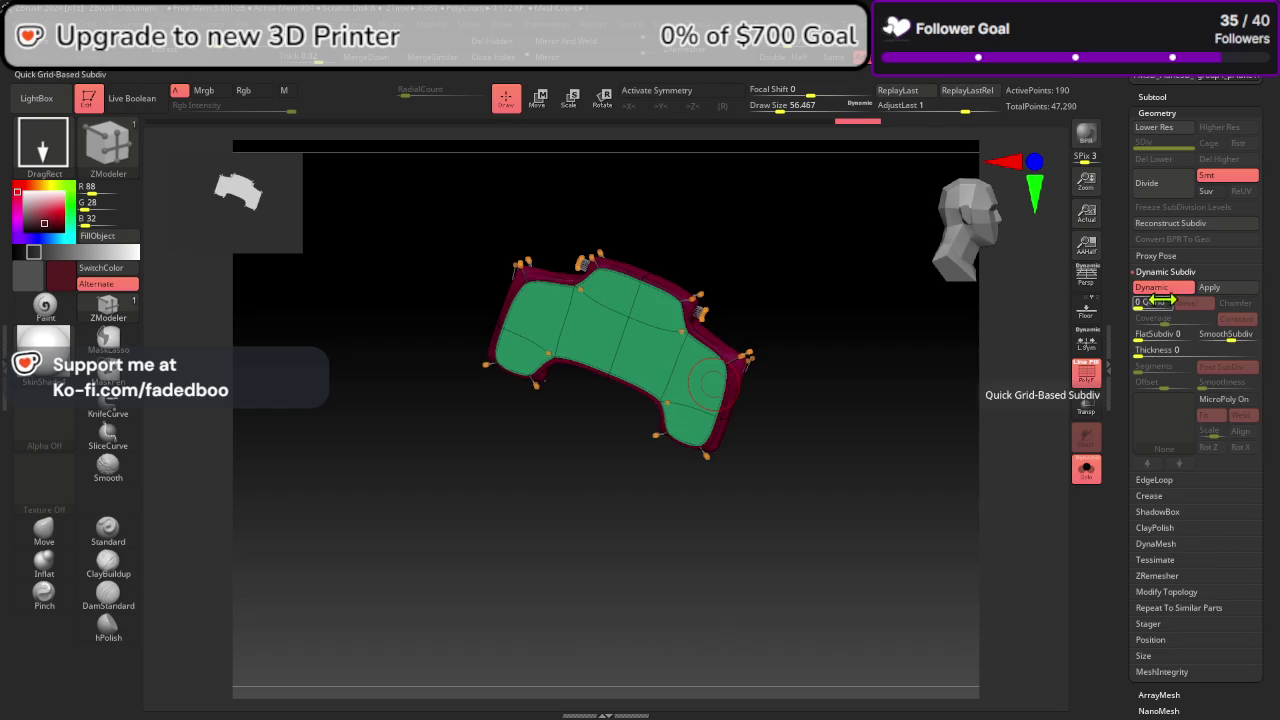
# Step: Hide the wireframe, show all parts again, and switch off the dynamic subdivision preview
pyautogui.click(1070, 385)
pyautogui.click(1086, 468)
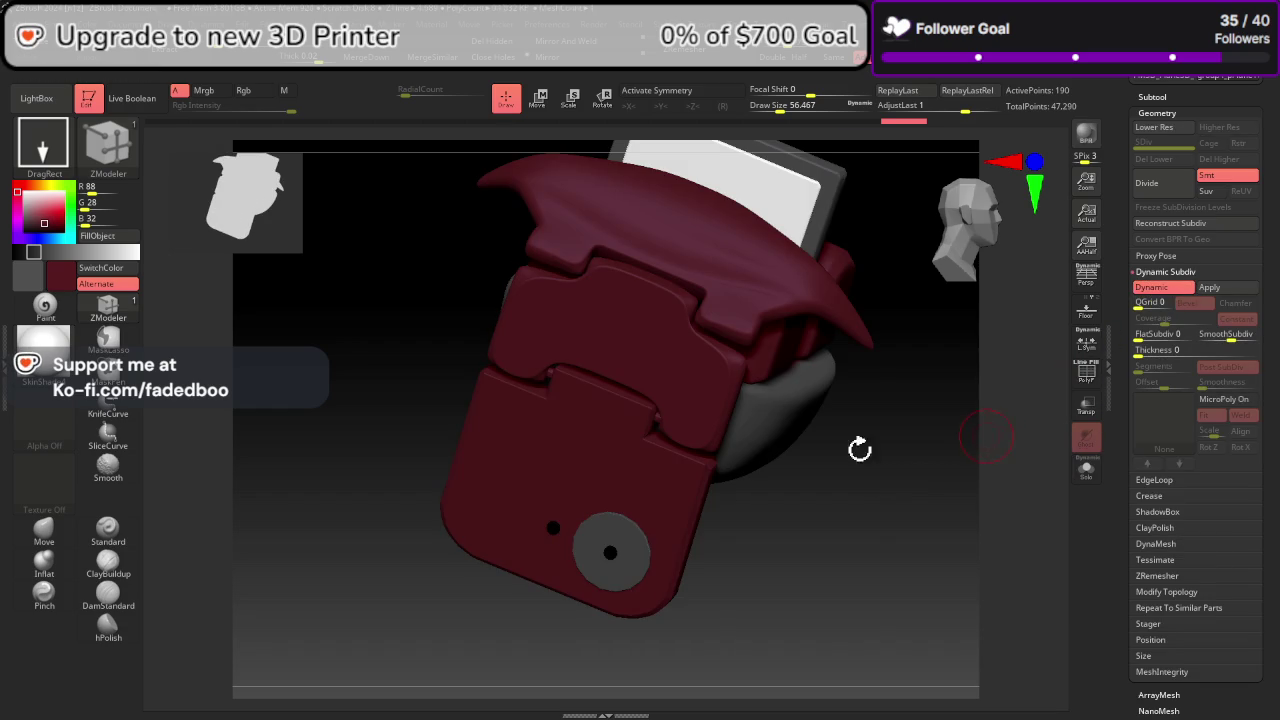
pyautogui.hotkey('shift', 'd')
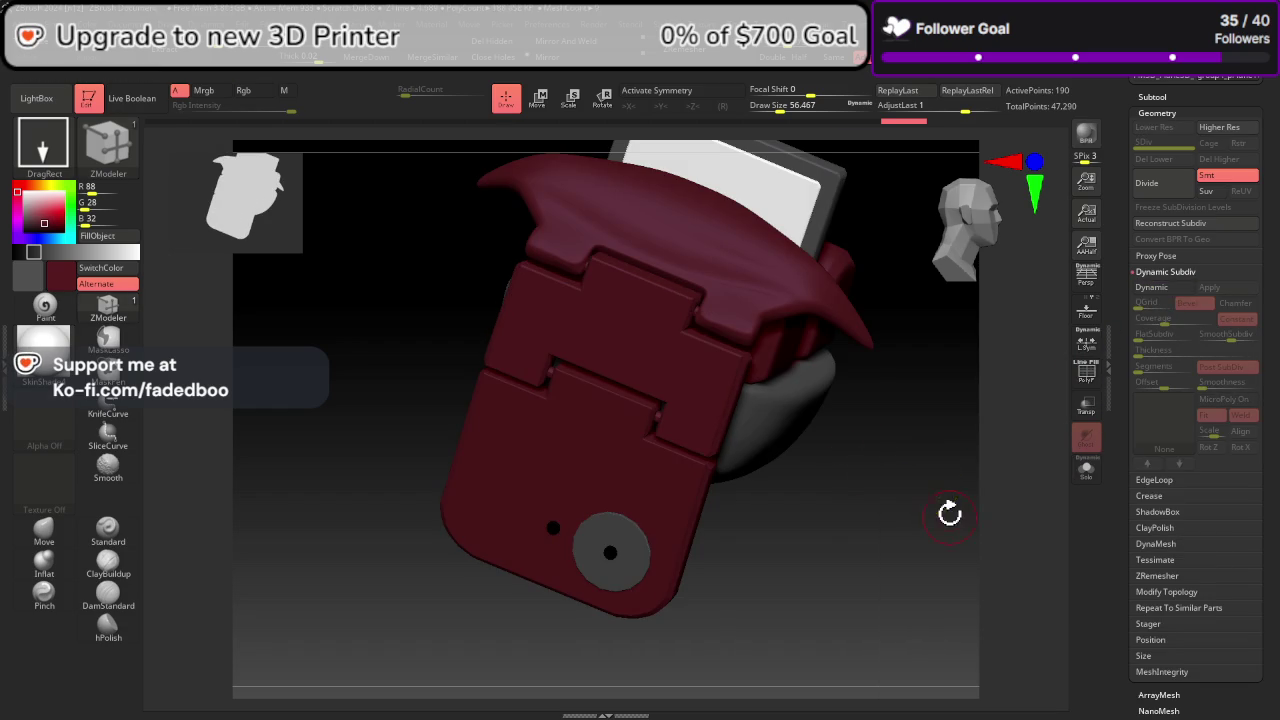
pyautogui.moveTo(955, 511)
pyautogui.mouseDown()
pyautogui.moveTo(934, 551)
pyautogui.moveTo(941, 536)
pyautogui.mouseUp()
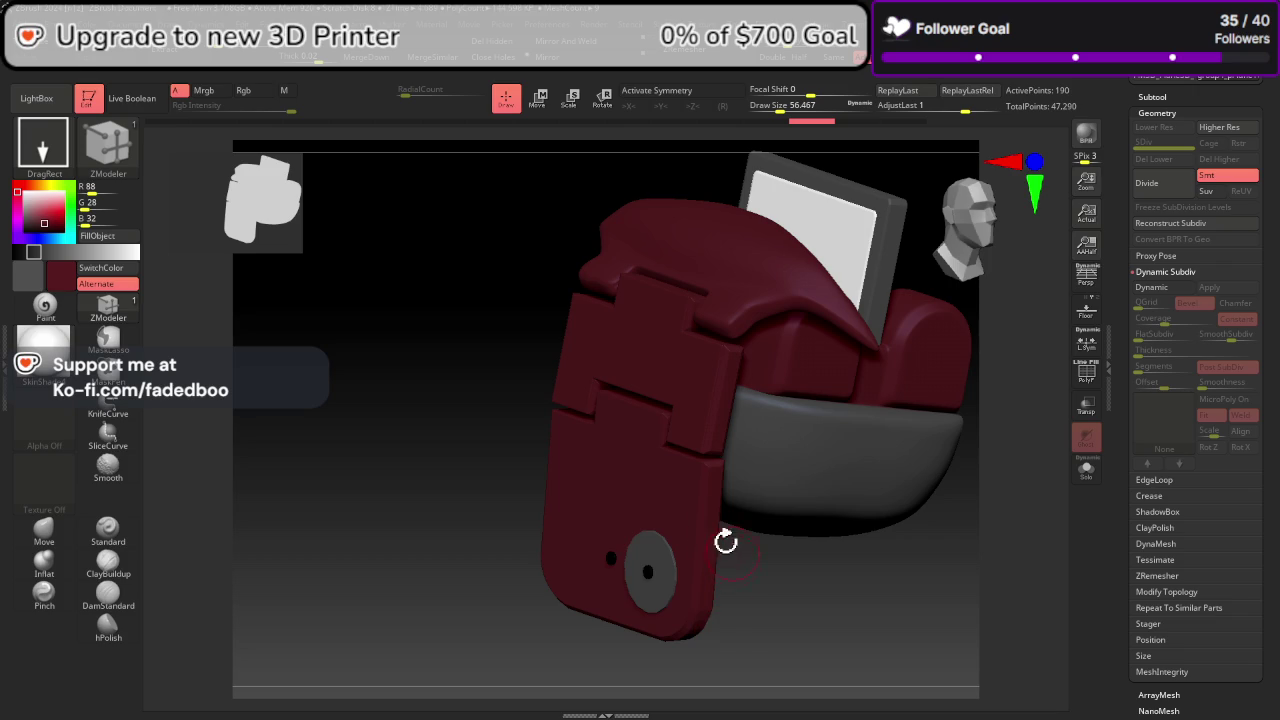
pyautogui.scroll(3, 766, 551)
pyautogui.scroll(2, 794, 554)
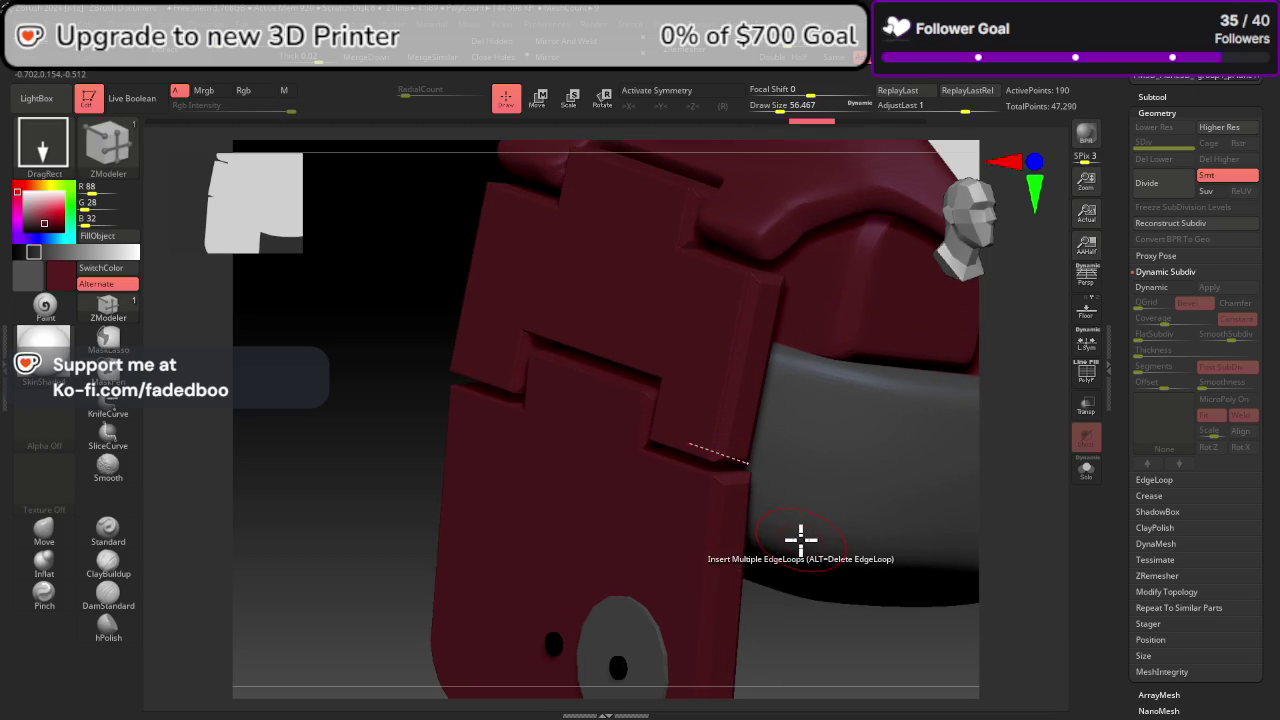
pyautogui.click(1086, 373)
pyautogui.click(1086, 373)
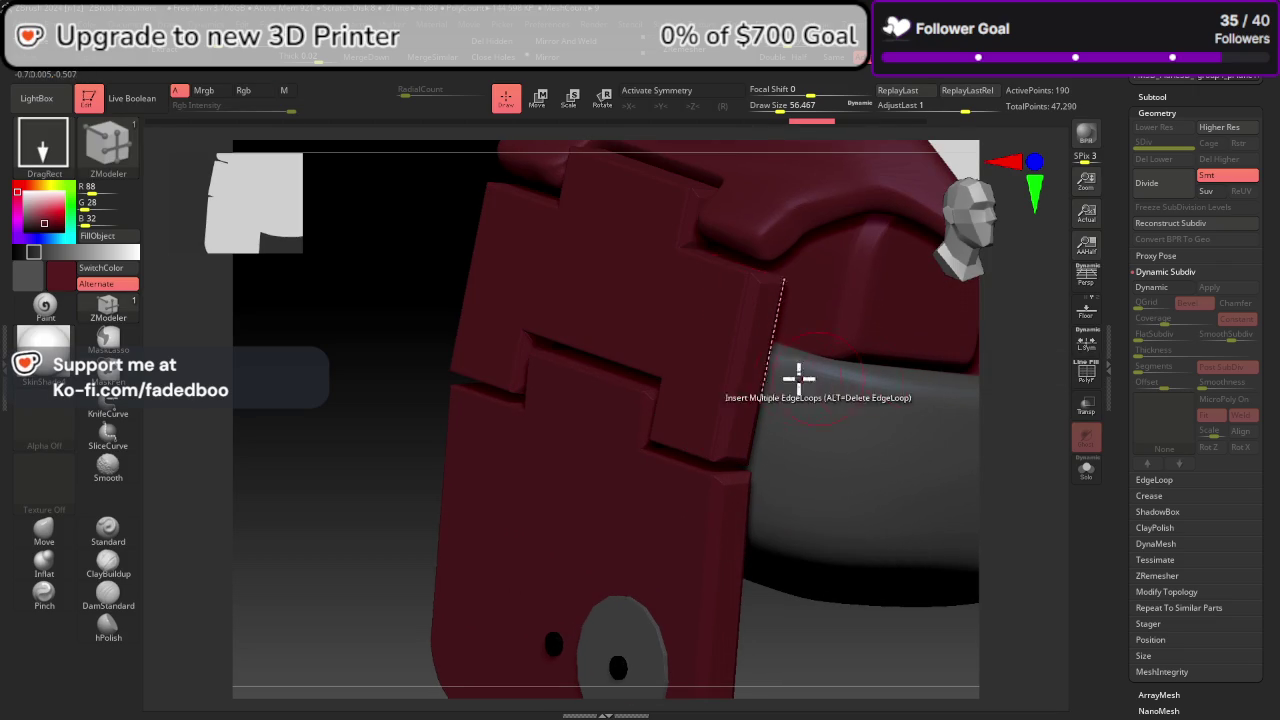
pyautogui.moveTo(797, 377); pyautogui.dragTo(778, 437, button='right')
pyautogui.scroll(-5, 745, 428)
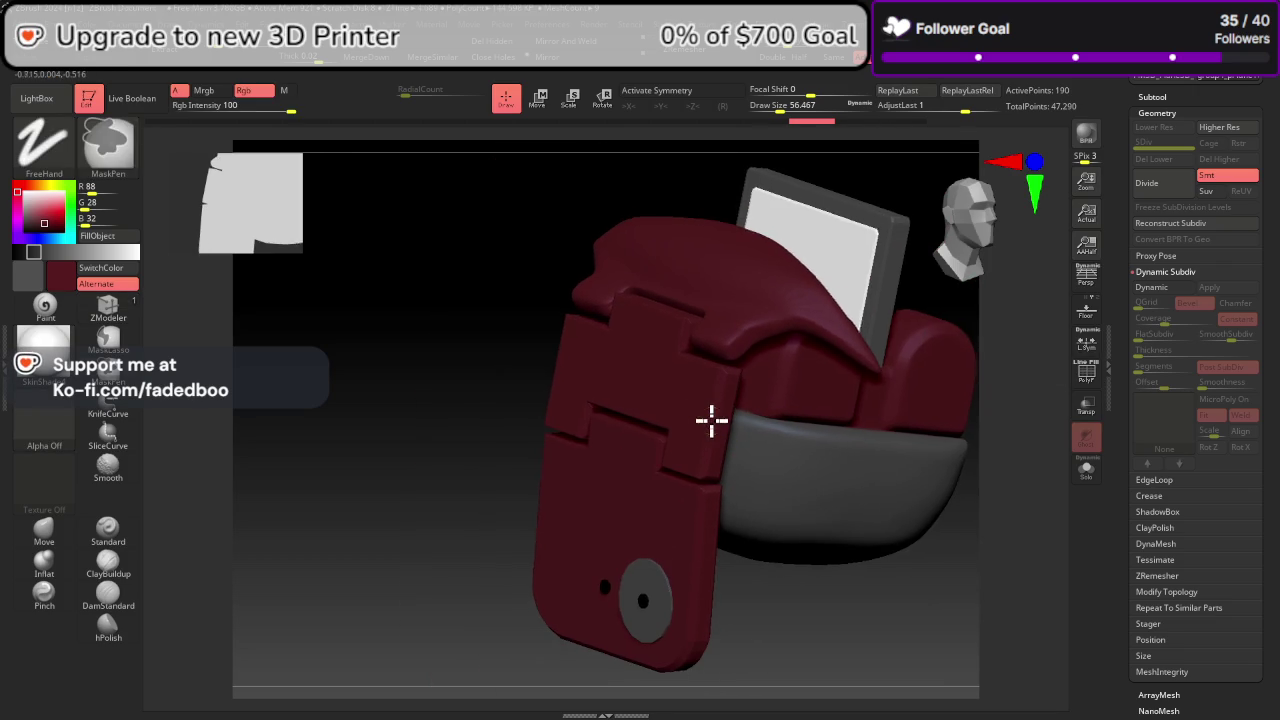
# Step: Select group1_pCylinder5 and return it to its highest subdivision level
pyautogui.click(1155, 97)
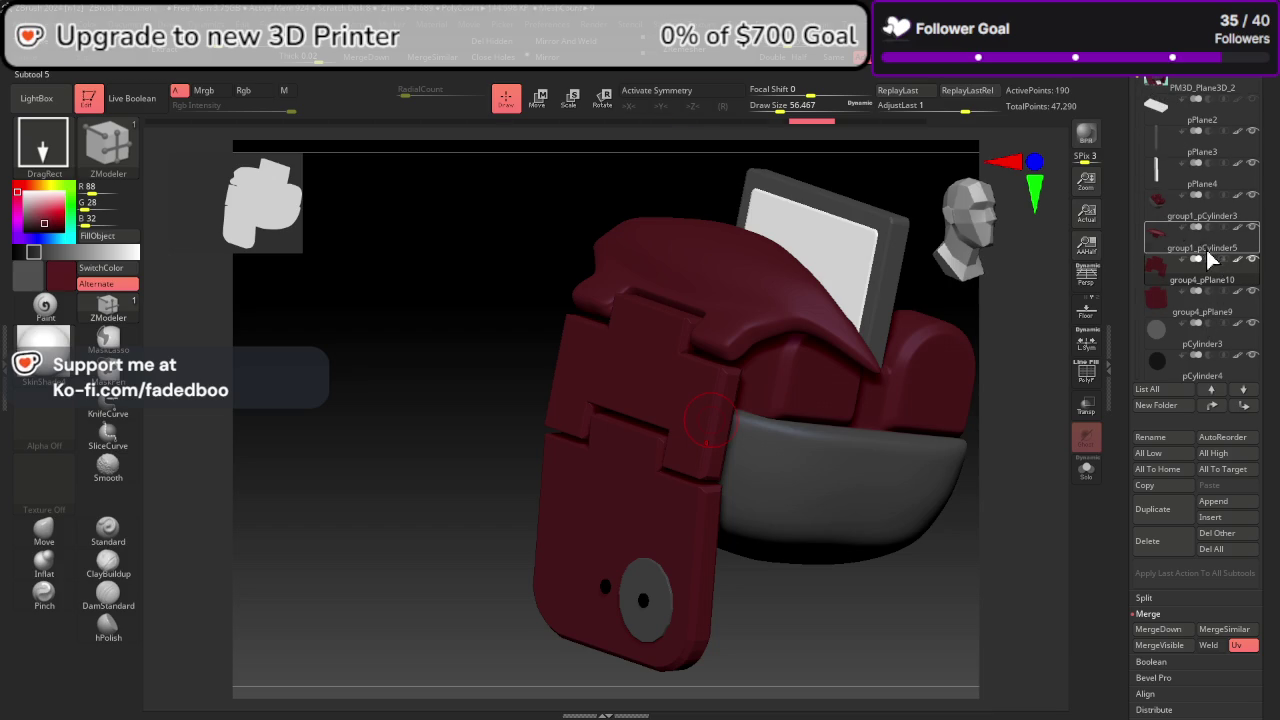
pyautogui.click(1208, 256)
pyautogui.hotkey('shift', 'd')
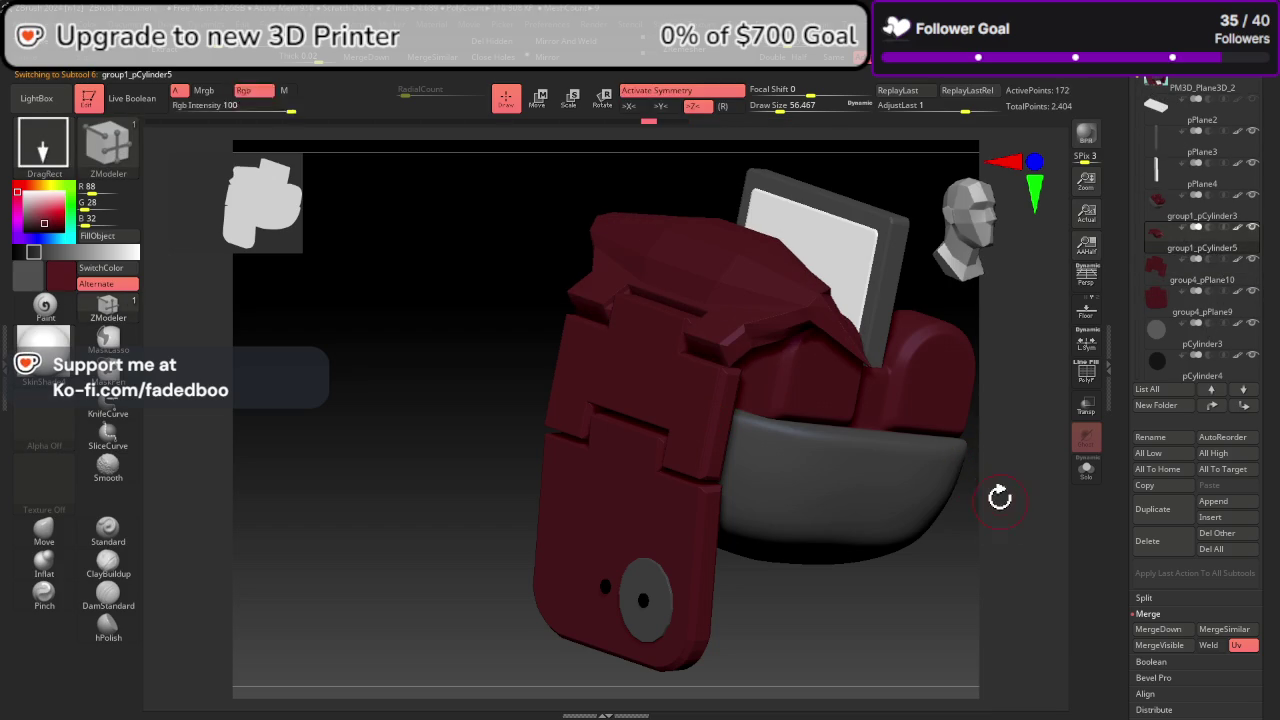
pyautogui.moveTo(1005, 496)
pyautogui.mouseDown()
pyautogui.moveTo(1031, 517)
pyautogui.moveTo(1046, 503)
pyautogui.moveTo(1042, 516)
pyautogui.moveTo(983, 529)
pyautogui.moveTo(1014, 533)
pyautogui.mouseUp()
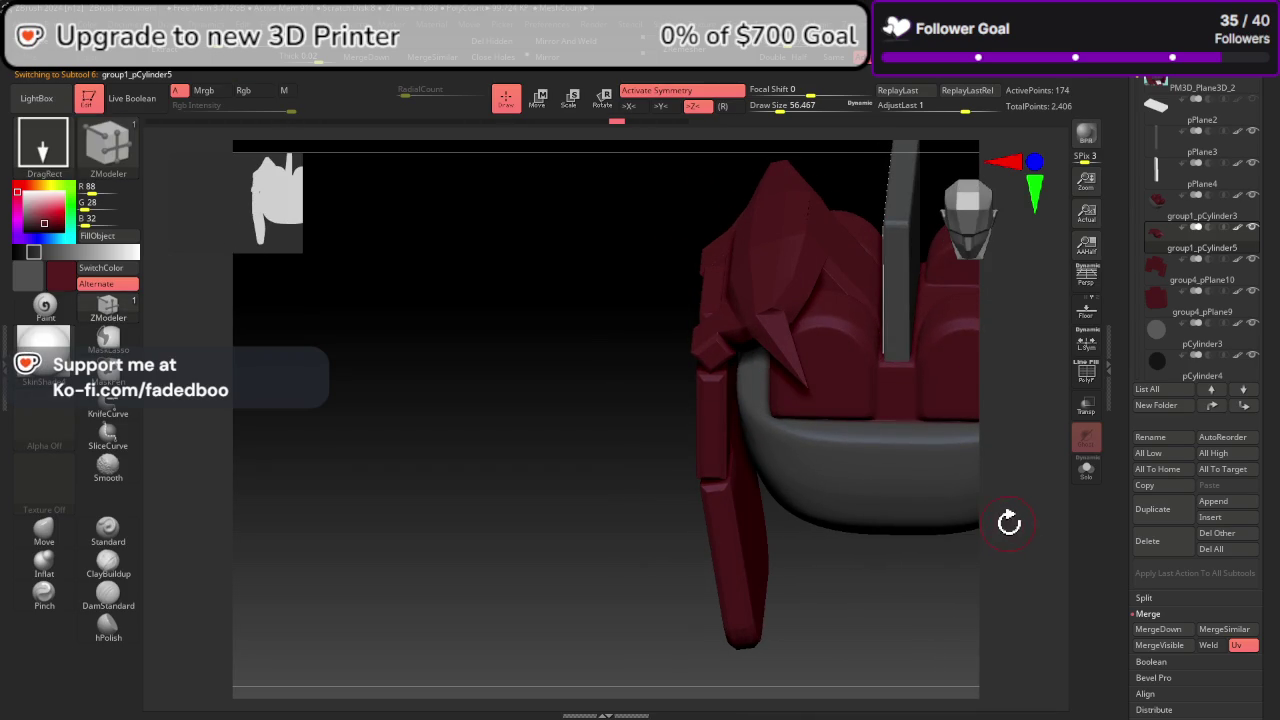
pyautogui.hotkey('ctrl', 'd')
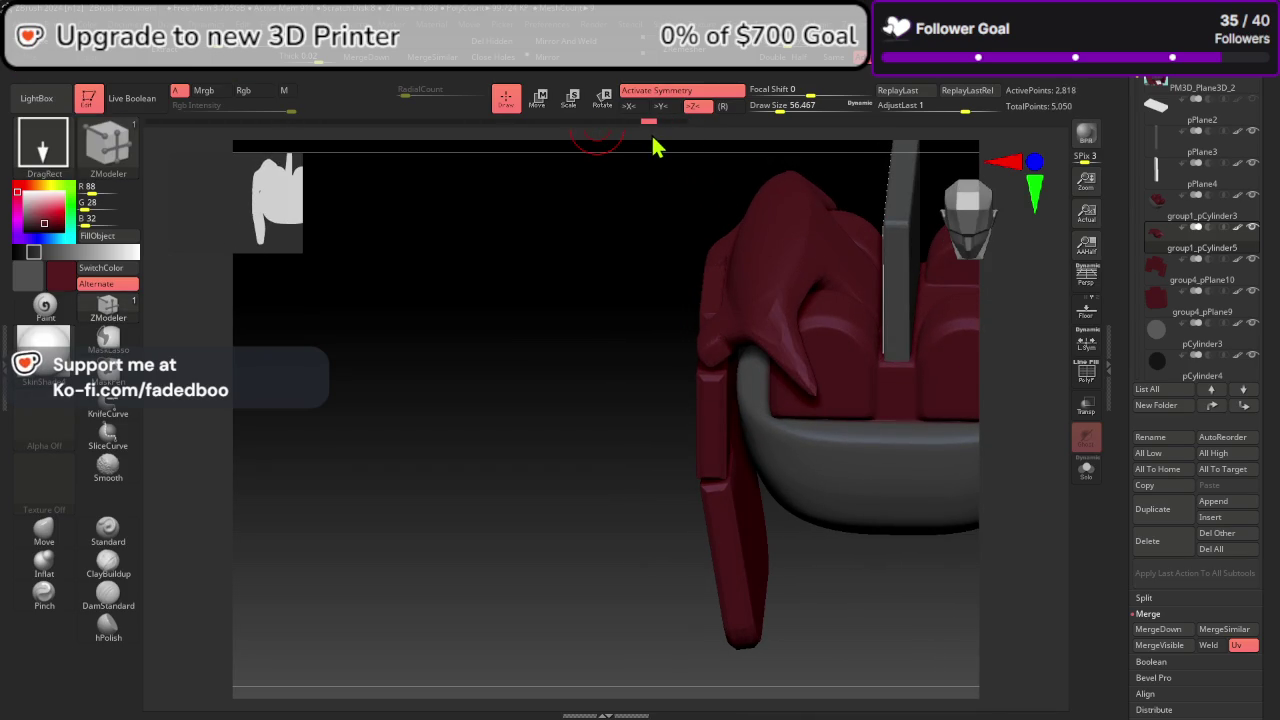
pyautogui.hotkey('ctrl', 'd')
pyautogui.hotkey('ctrl', 'd')
# Step: Face the model front-on and set the Move brush draw size to about 202
pyautogui.moveTo(687, 144)
pyautogui.mouseDown()
pyautogui.moveTo(1006, 583)
pyautogui.moveTo(903, 537)
pyautogui.moveTo(884, 444)
pyautogui.mouseUp()
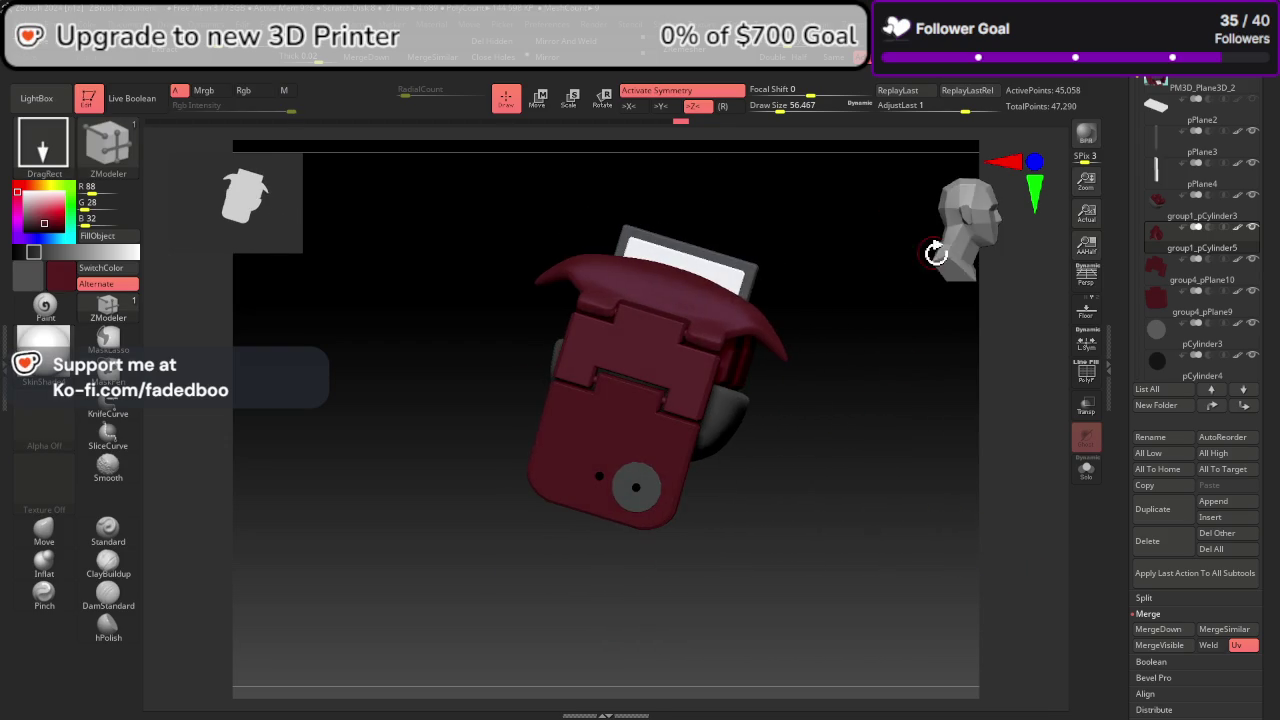
pyautogui.keyDown('shift'); pyautogui.moveTo(935, 252); pyautogui.dragTo(928, 252); pyautogui.keyUp('shift')
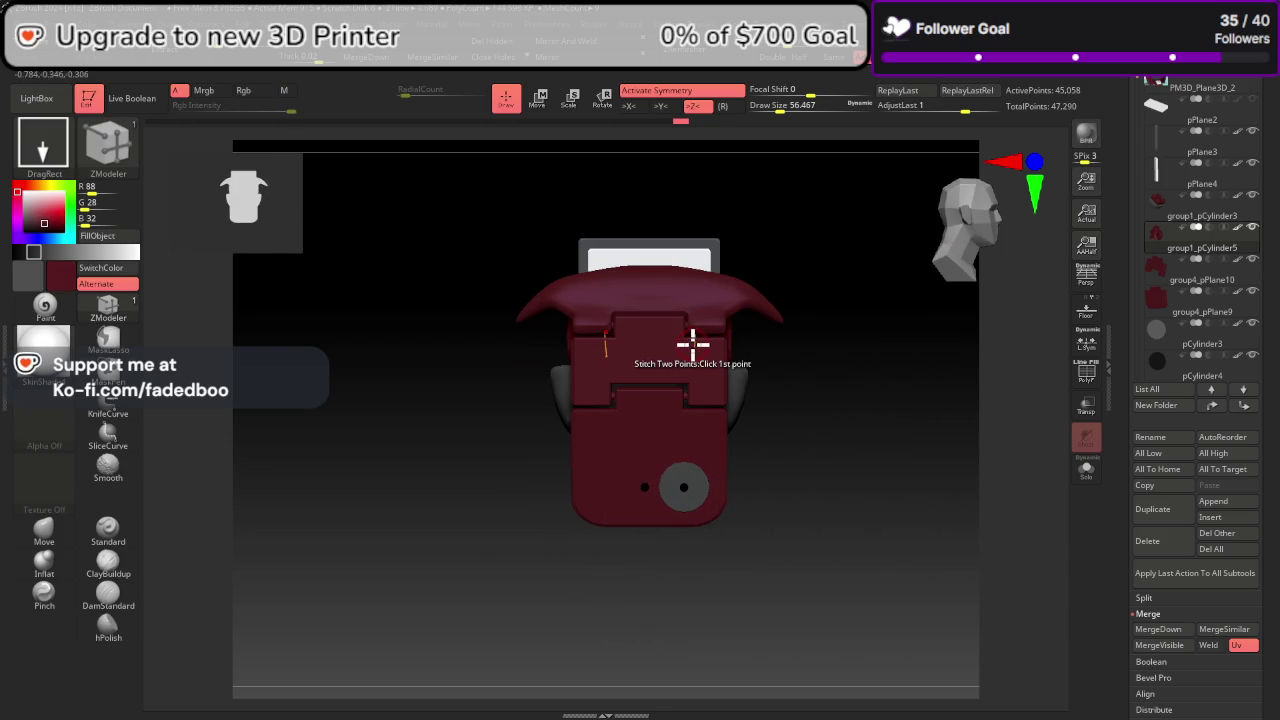
pyautogui.click(44, 525)
pyautogui.rightClick(771, 323)
pyautogui.moveTo(771, 318)
pyautogui.mouseDown()
pyautogui.moveTo(790, 318)
pyautogui.moveTo(755, 332)
pyautogui.moveTo(966, 263)
pyautogui.moveTo(901, 408)
pyautogui.moveTo(737, 460)
pyautogui.mouseUp()
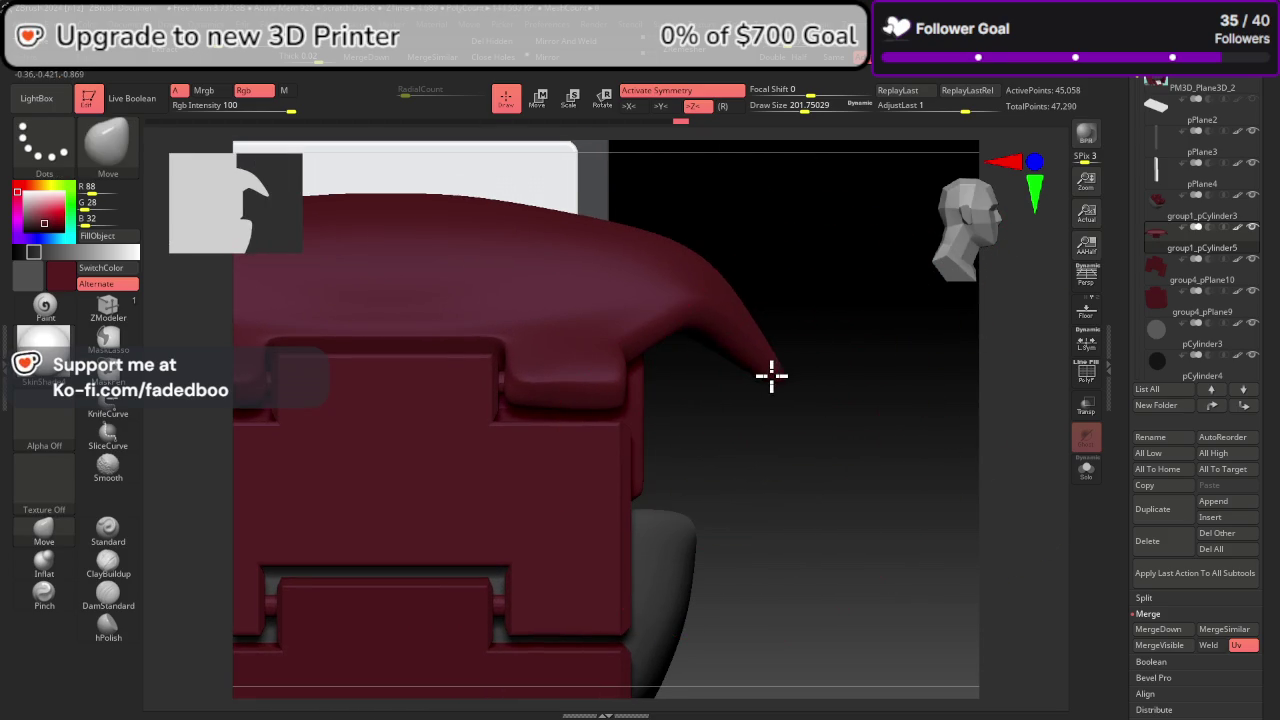
# Step: Drag the brim tip down and left, shrink the brush to about 37, and smooth it
pyautogui.moveTo(771, 376); pyautogui.dragTo(750, 388)
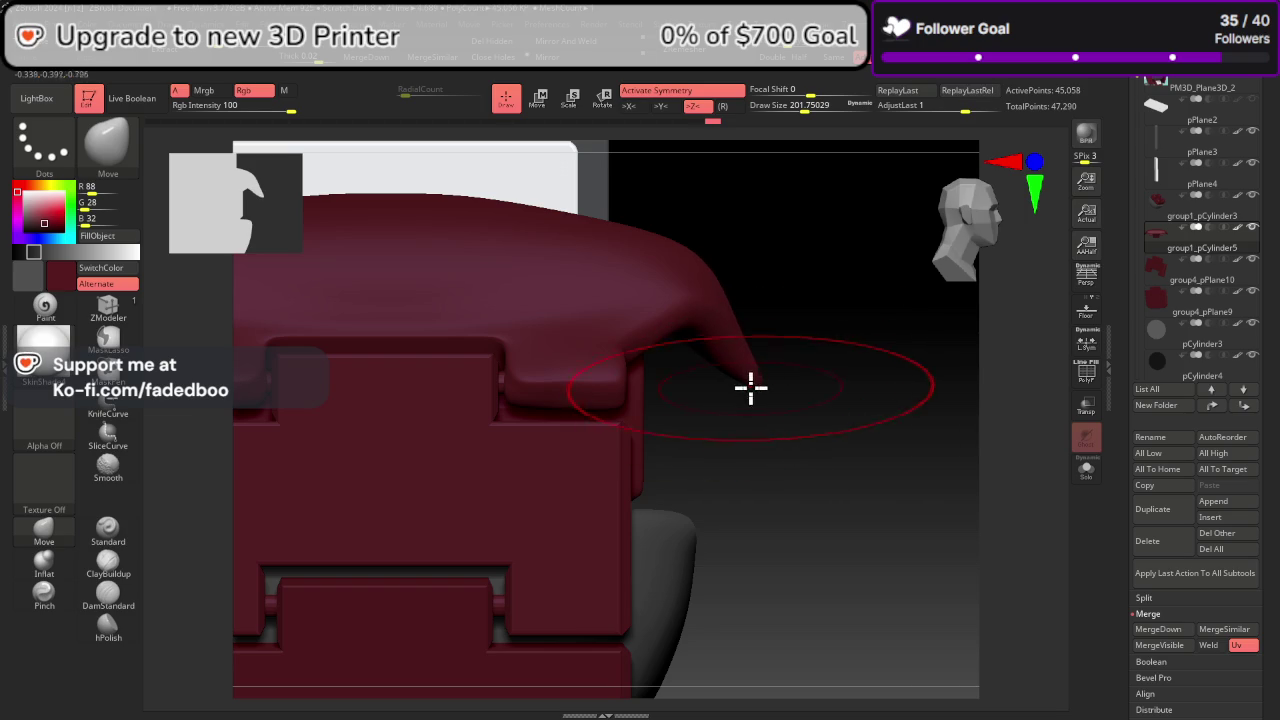
pyautogui.moveTo(743, 386)
pyautogui.mouseDown()
pyautogui.moveTo(725, 403)
pyautogui.moveTo(963, 270)
pyautogui.mouseUp()
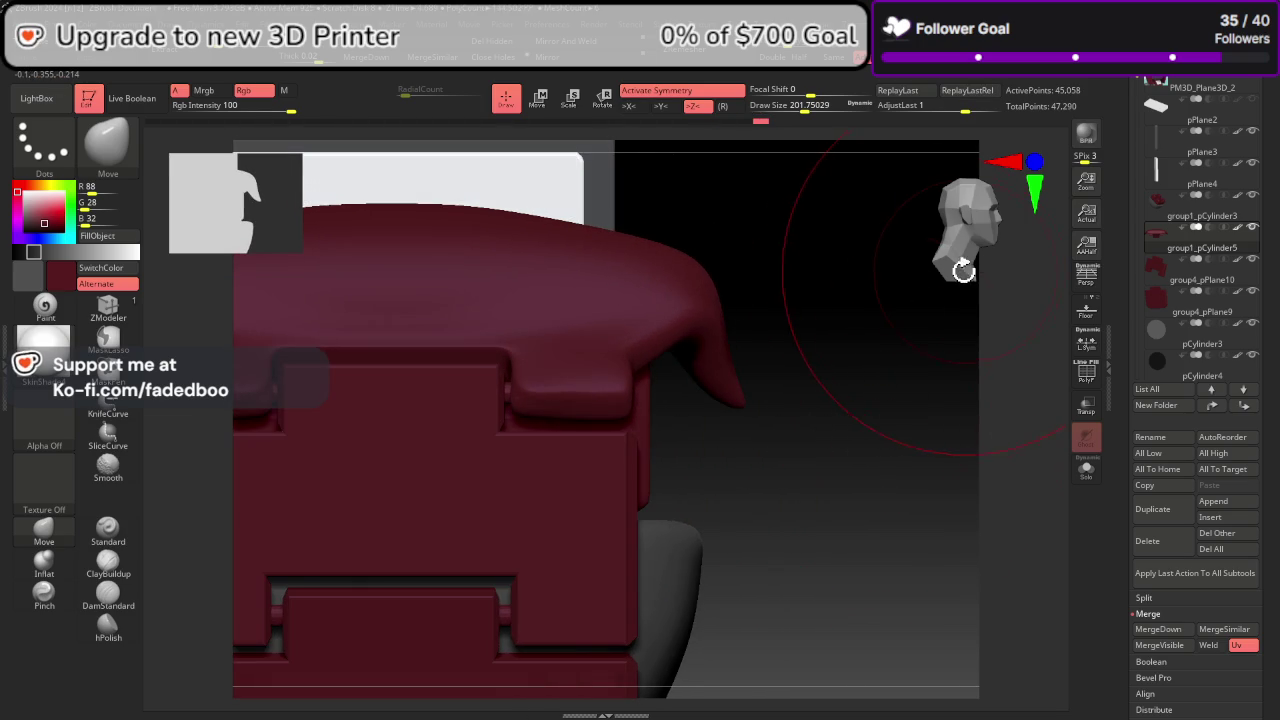
pyautogui.press('space')
pyautogui.moveTo(745, 365); pyautogui.dragTo(725, 365)
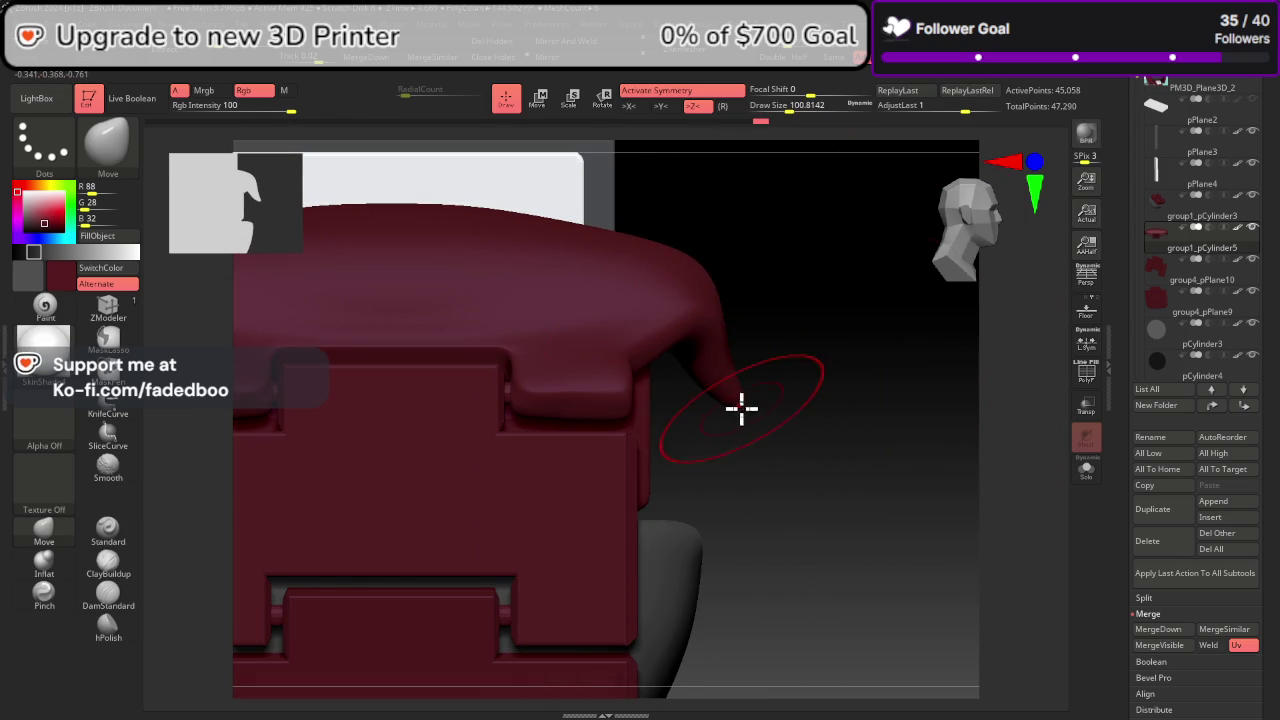
pyautogui.press('space')
pyautogui.moveTo(725, 415); pyautogui.dragTo(705, 415)
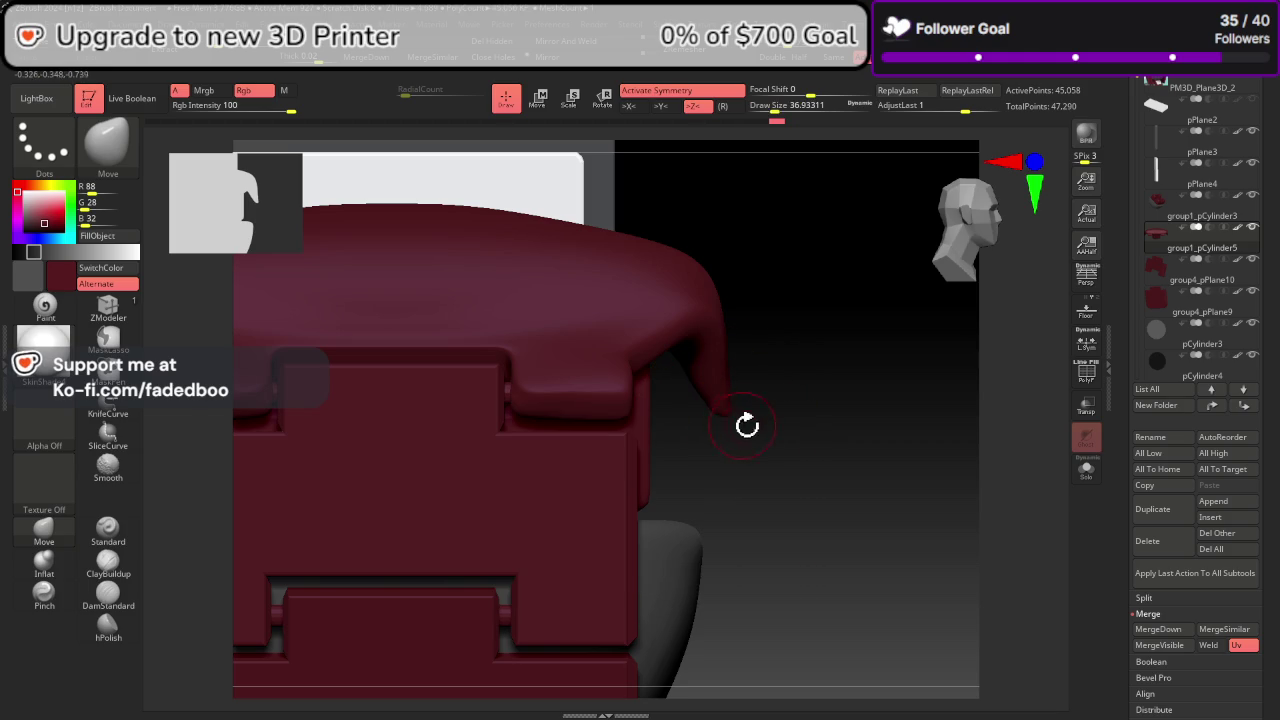
pyautogui.press('shift')
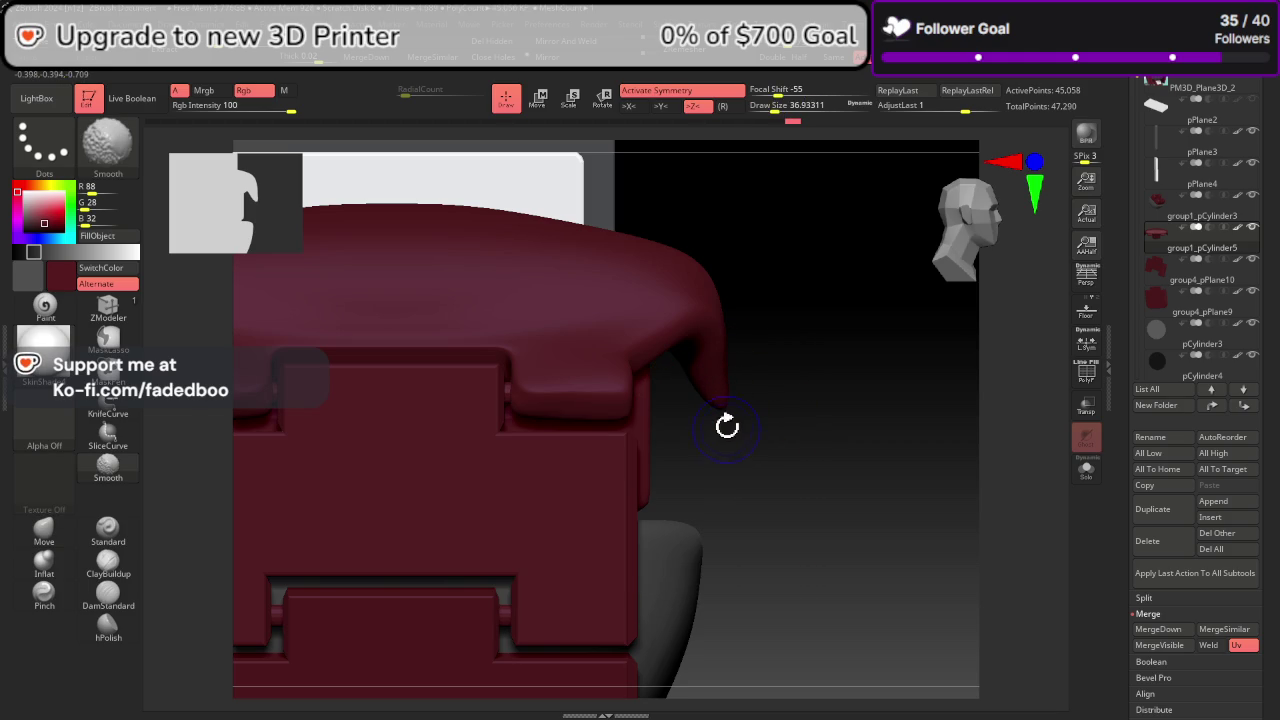
pyautogui.moveTo(714, 414)
pyautogui.mouseDown()
pyautogui.moveTo(905, 422)
pyautogui.moveTo(869, 386)
pyautogui.moveTo(829, 423)
pyautogui.mouseUp()
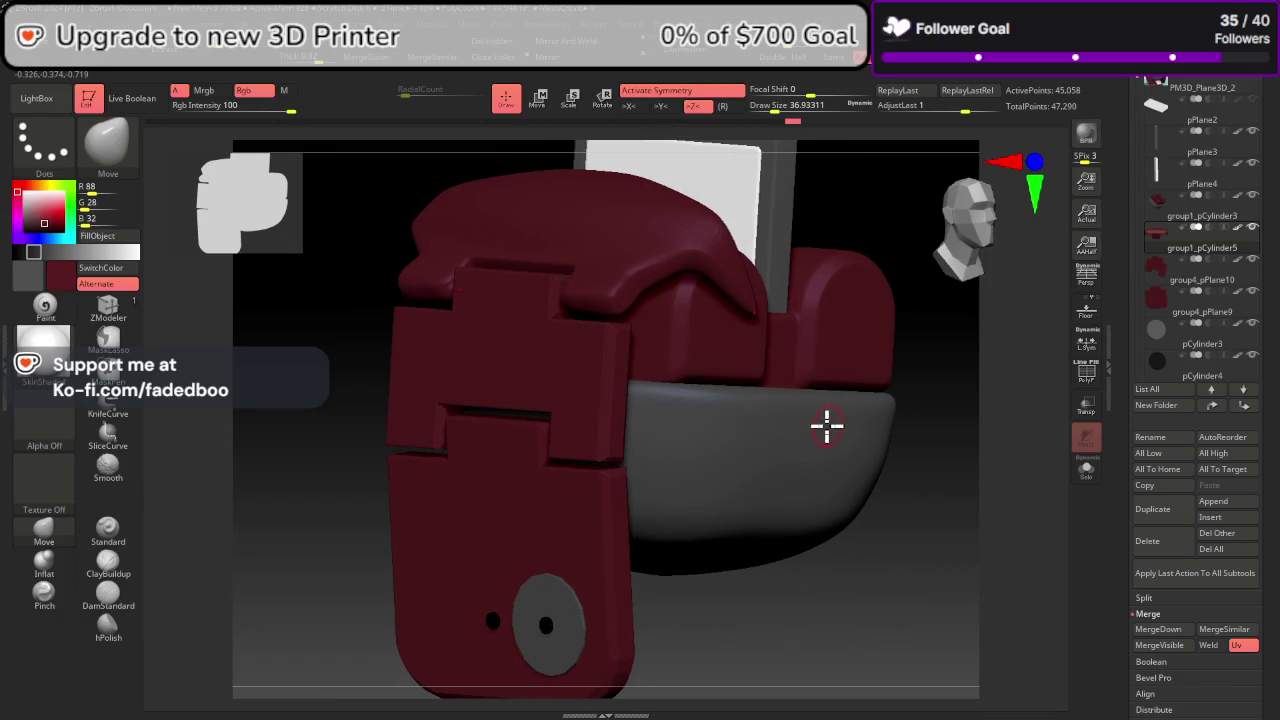
# Step: Select pCylinder3 and Divide it twice from the Geometry menu
pyautogui.click(1190, 347)
pyautogui.moveTo(1188, 340); pyautogui.dragTo(1184, 260)
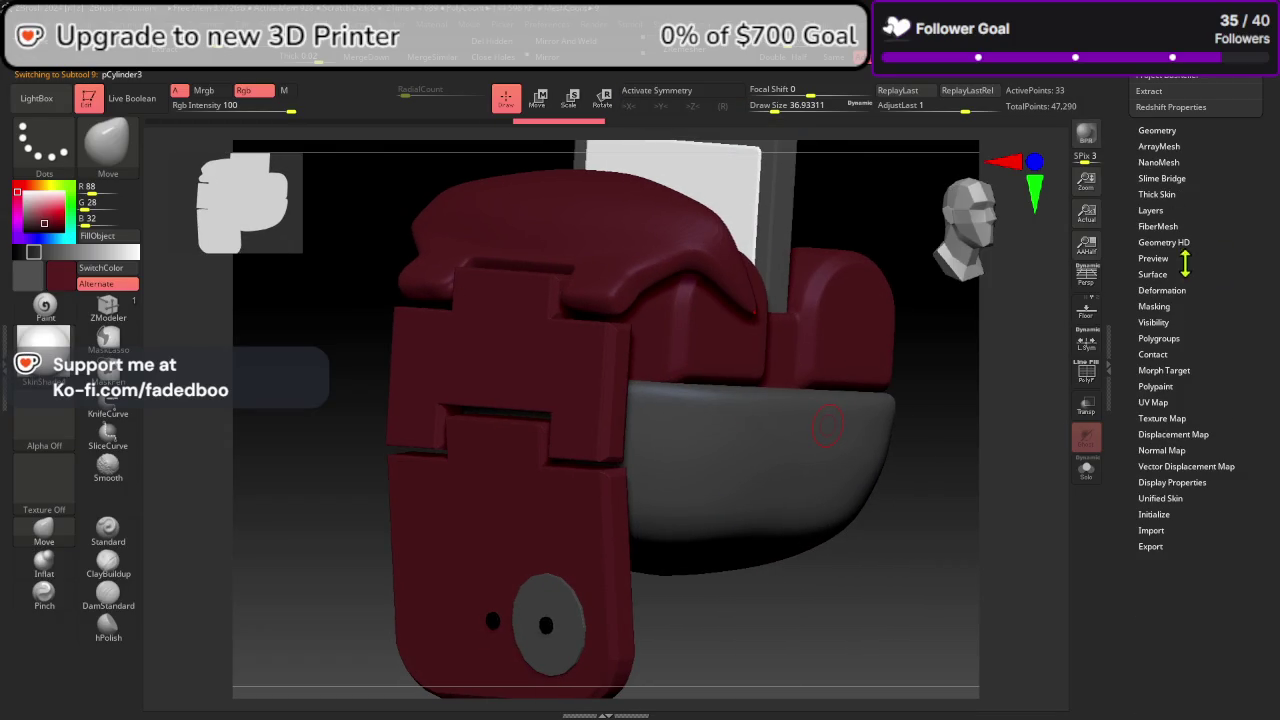
pyautogui.click(1173, 130)
pyautogui.click(1163, 112)
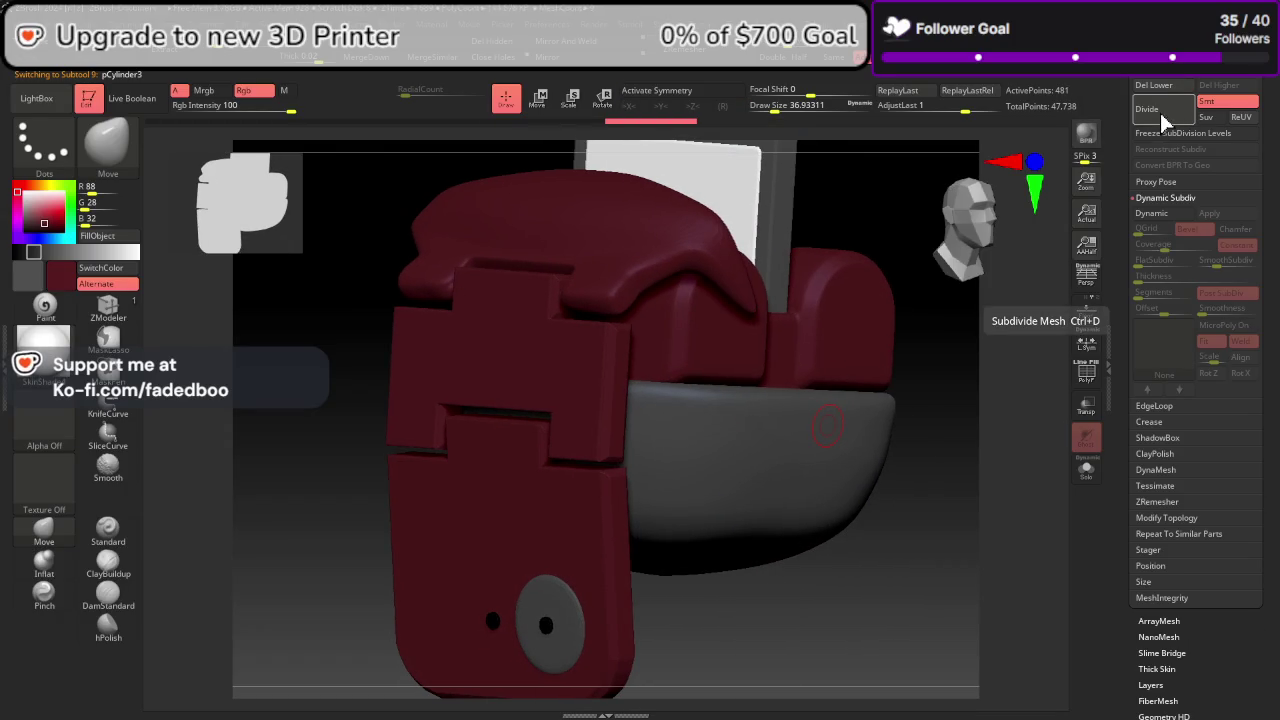
pyautogui.click(1164, 116)
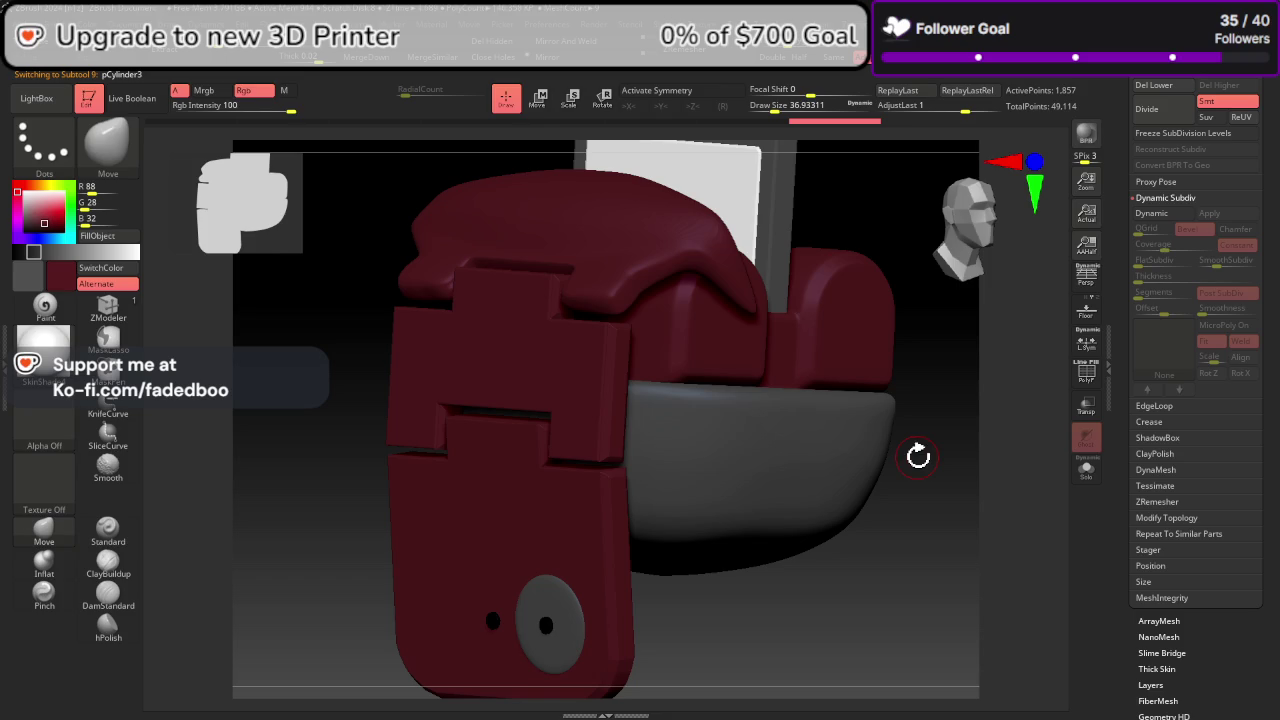
# Step: Nudge the part along X with the gizmo, then undo back to its low-poly mesh
pyautogui.press('w')
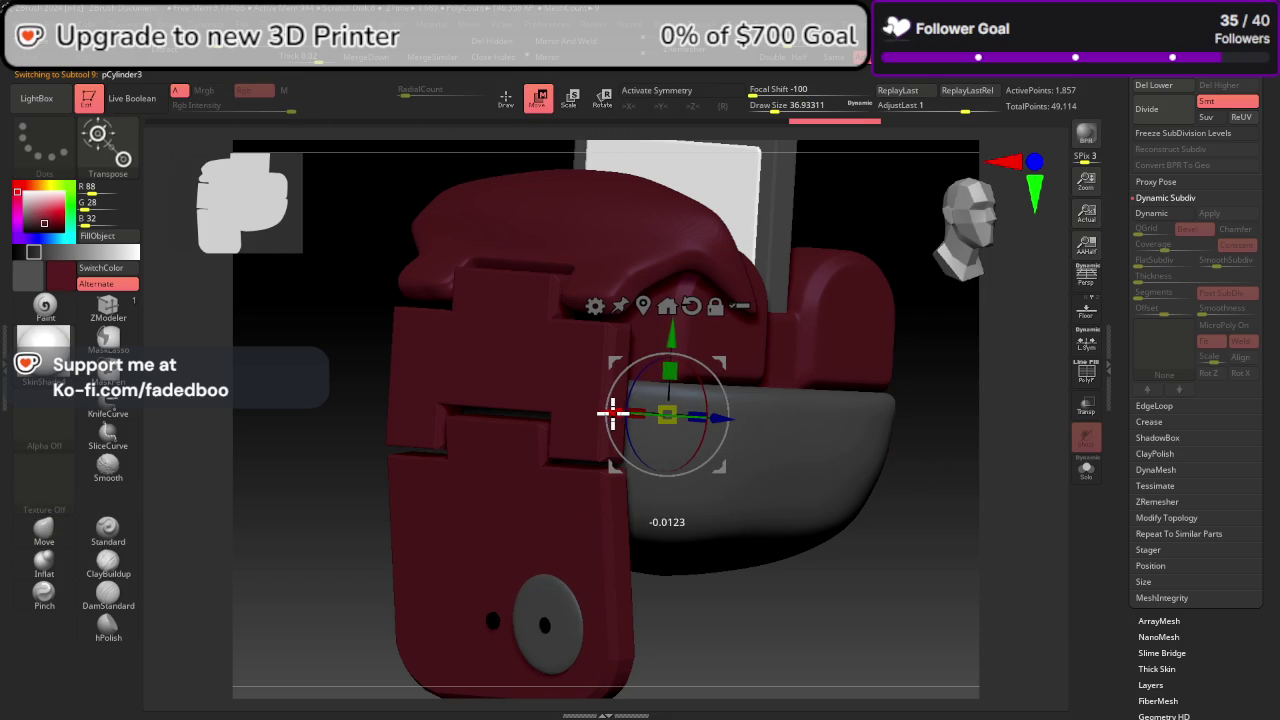
pyautogui.moveTo(613, 412); pyautogui.dragTo(654, 444)
pyautogui.hotkey('ctrl', 'z')
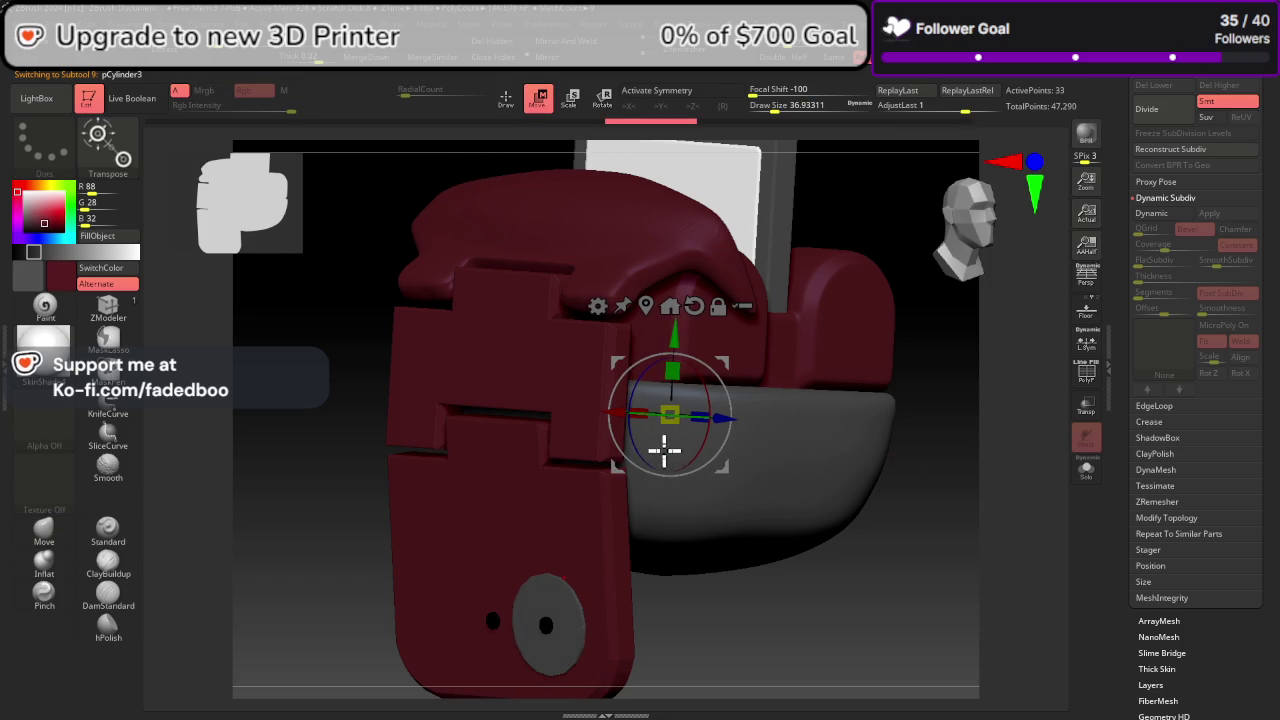
pyautogui.moveTo(776, 583)
pyautogui.mouseDown()
pyautogui.moveTo(790, 560)
pyautogui.moveTo(794, 577)
pyautogui.moveTo(776, 585)
pyautogui.moveTo(711, 523)
pyautogui.moveTo(771, 534)
pyautogui.moveTo(720, 528)
pyautogui.moveTo(750, 520)
pyautogui.moveTo(857, 426)
pyautogui.moveTo(643, 527)
pyautogui.mouseUp()
pyautogui.scroll(5, 1258, 198)
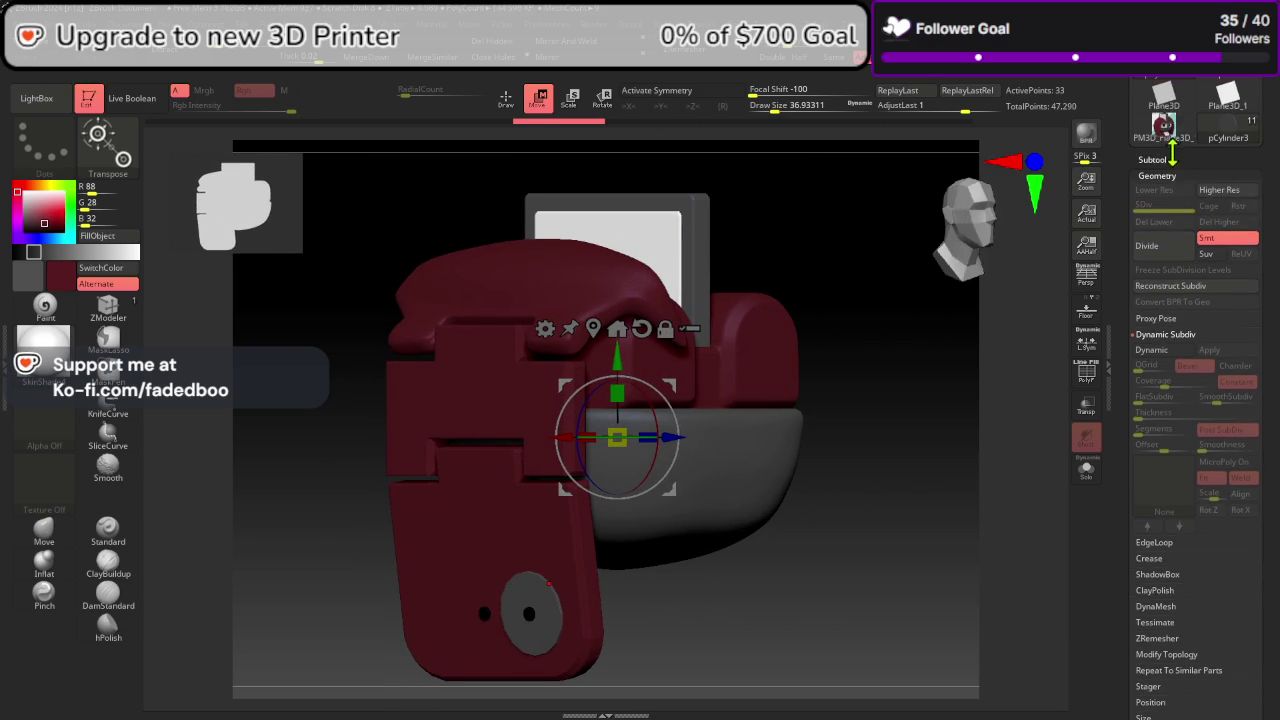
# Step: Select group1_pCylinder5 and create a new subtool folder named ea
pyautogui.scroll(5, 1200, 220)
pyautogui.click(1199, 247)
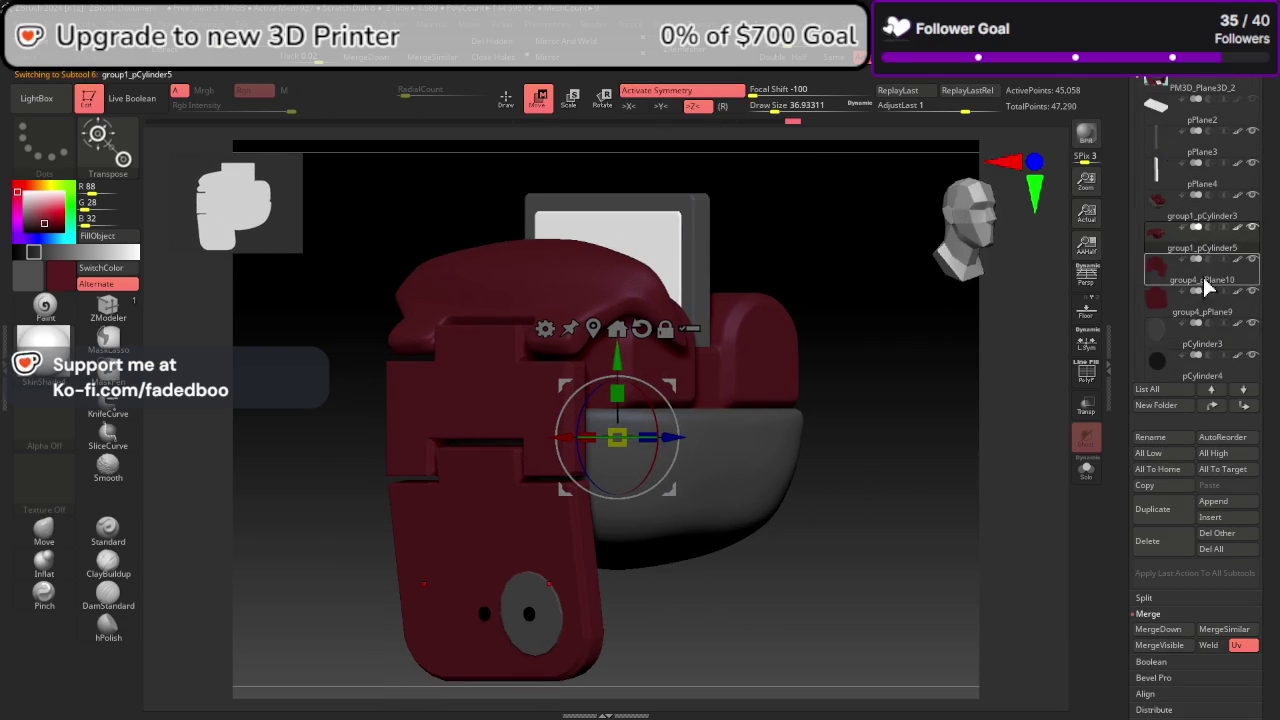
pyautogui.click(1160, 406)
pyautogui.write('ca')
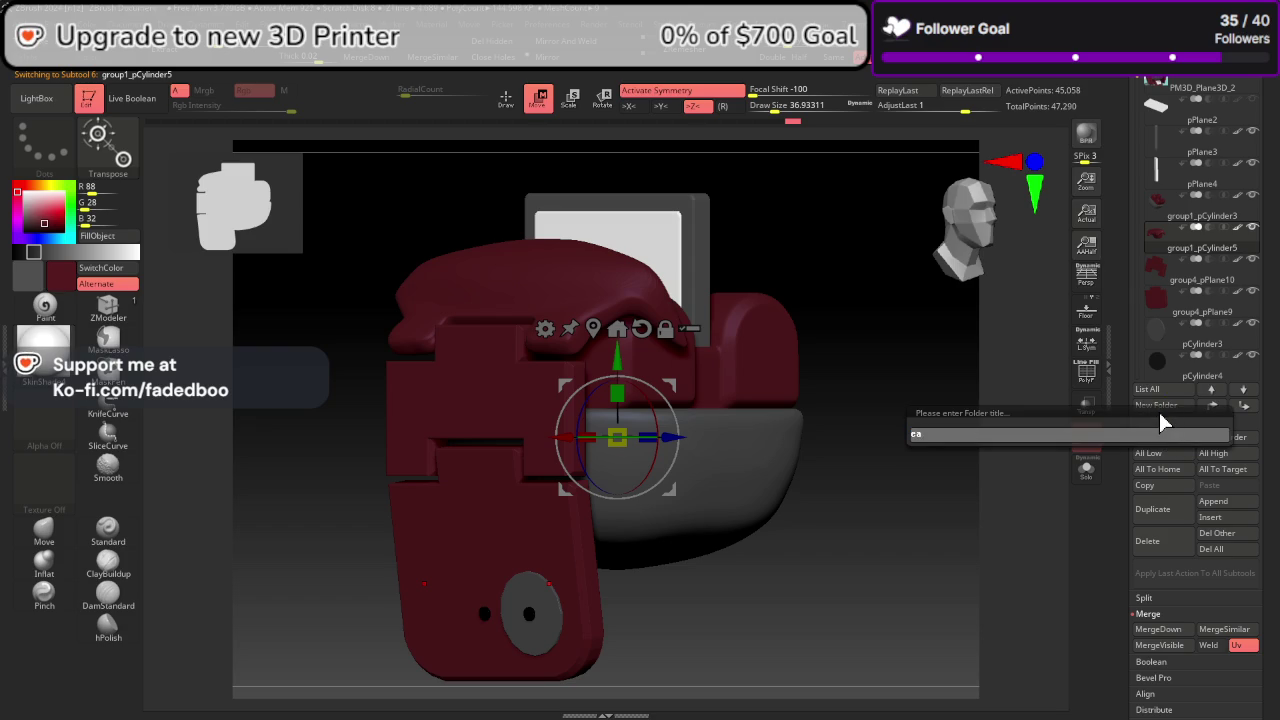
pyautogui.press('Return')
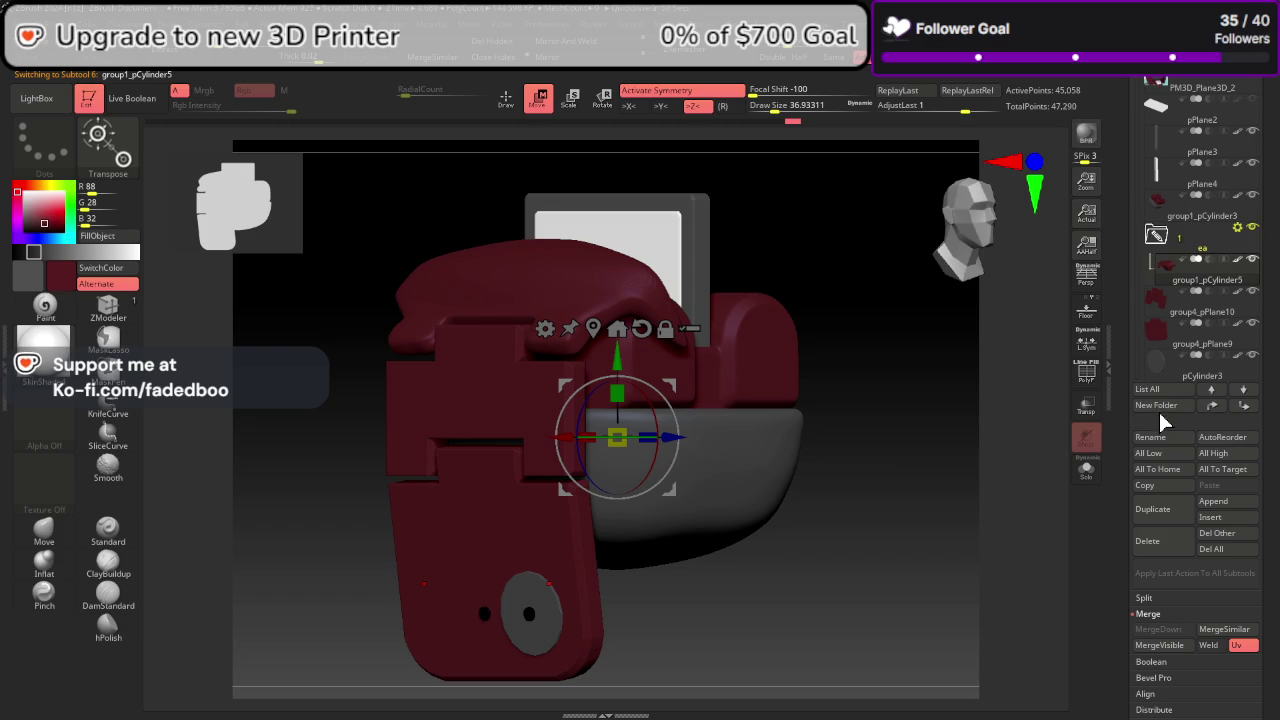
pyautogui.moveTo(1133, 105); pyautogui.dragTo(1133, 163)
# Step: Move group4_pPlane10, group4_pPlane9 and three cylinders into ea and merge them into Merged_group1_pCylinder5
pyautogui.moveTo(1205, 251); pyautogui.dragTo(1205, 220)
pyautogui.moveTo(1205, 283); pyautogui.dragTo(1205, 250)
pyautogui.moveTo(1210, 349); pyautogui.dragTo(1200, 250)
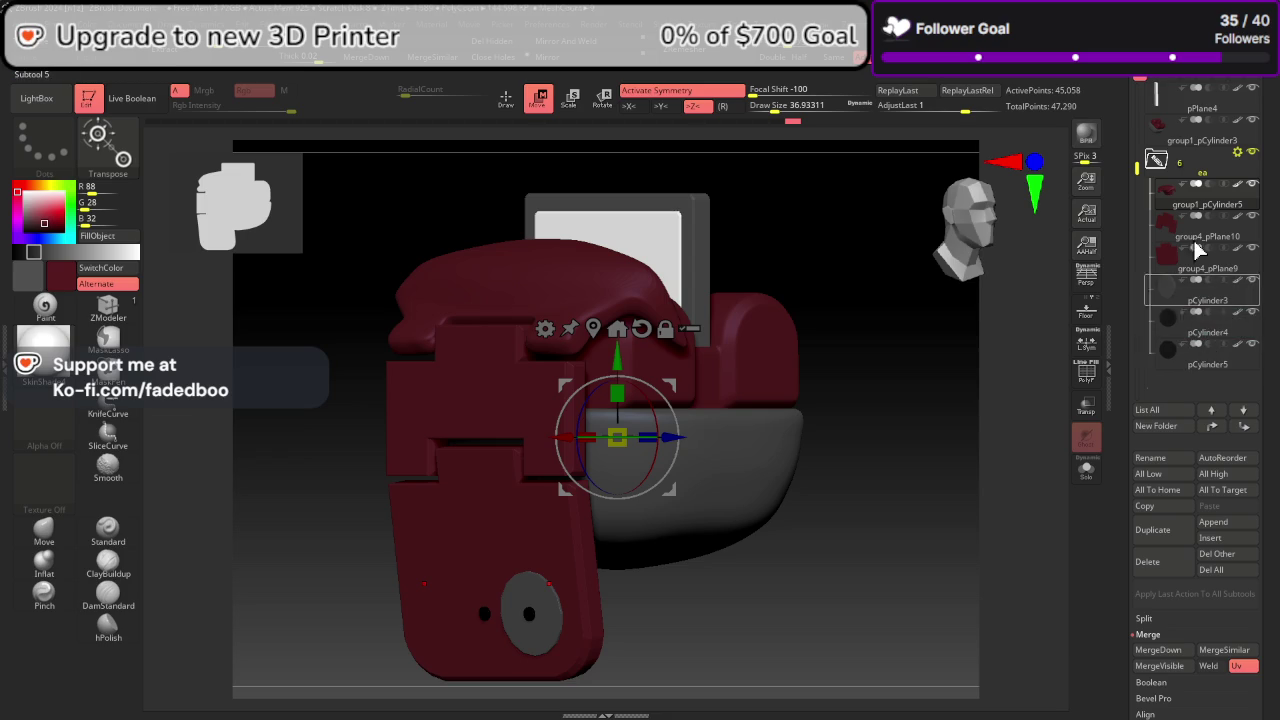
pyautogui.click(1156, 160)
pyautogui.click(1182, 390)
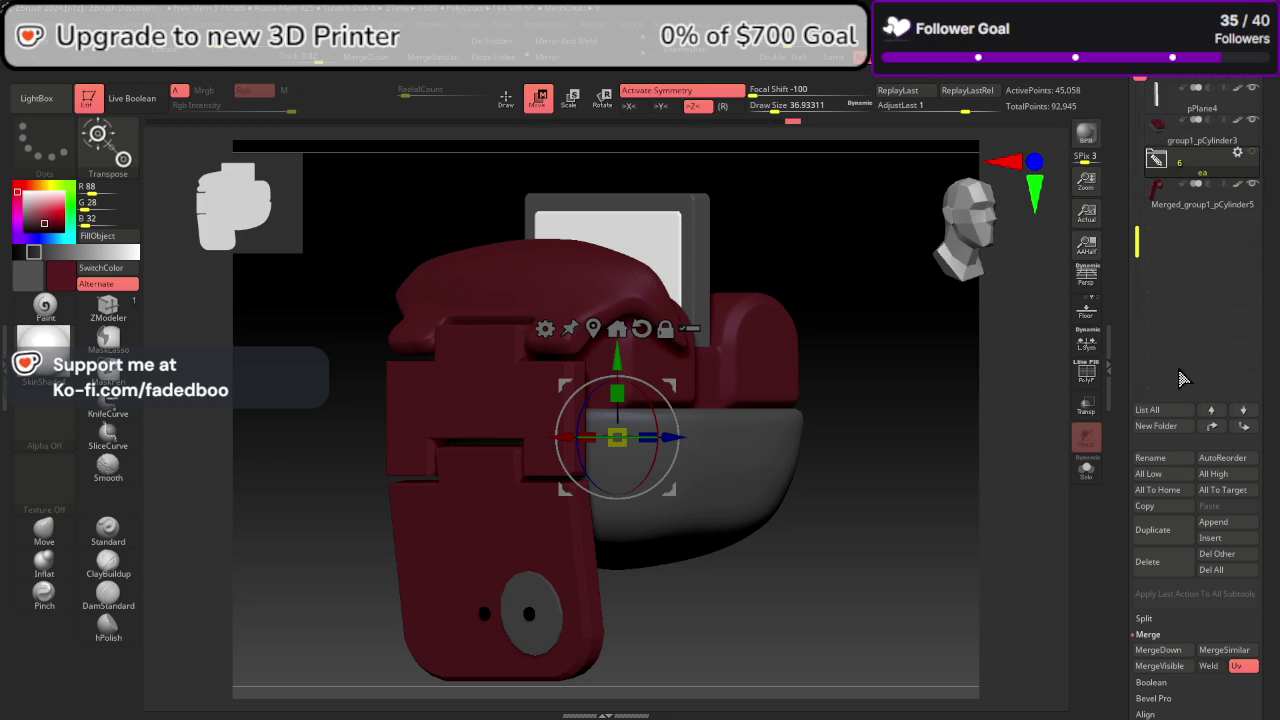
pyautogui.click(1188, 196)
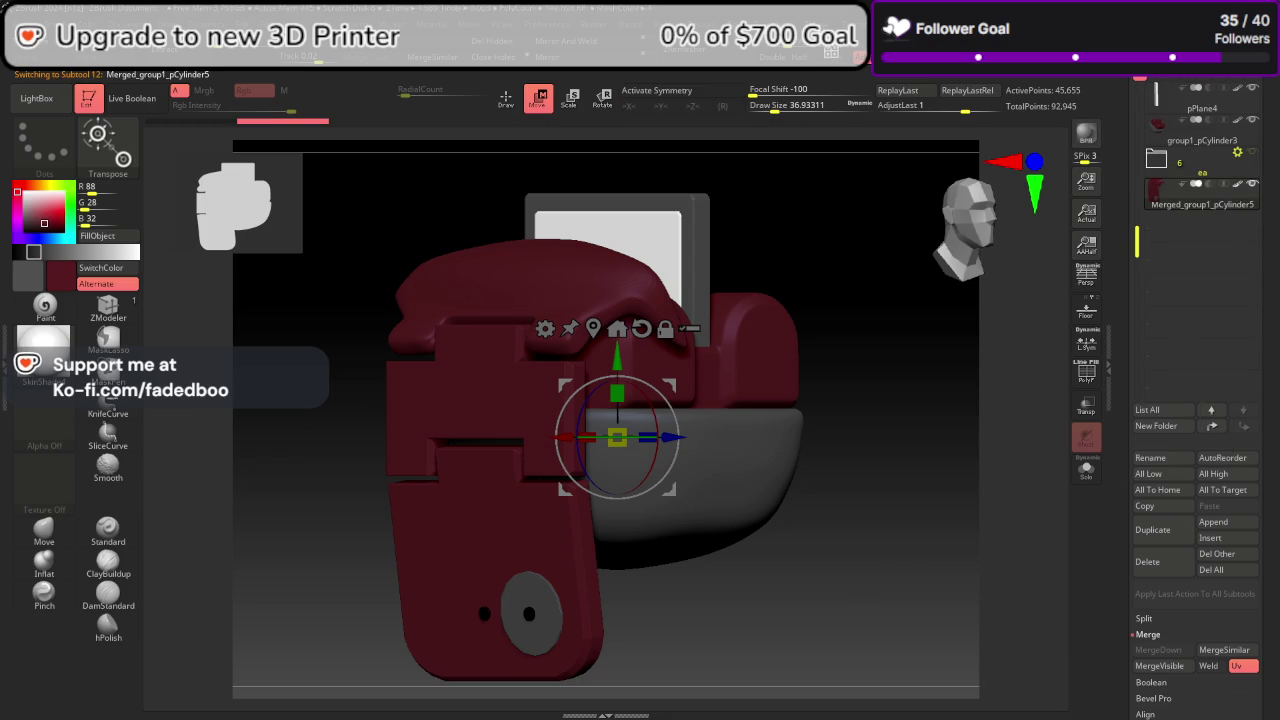
pyautogui.click(845, 22)
pyautogui.click(862, 241)
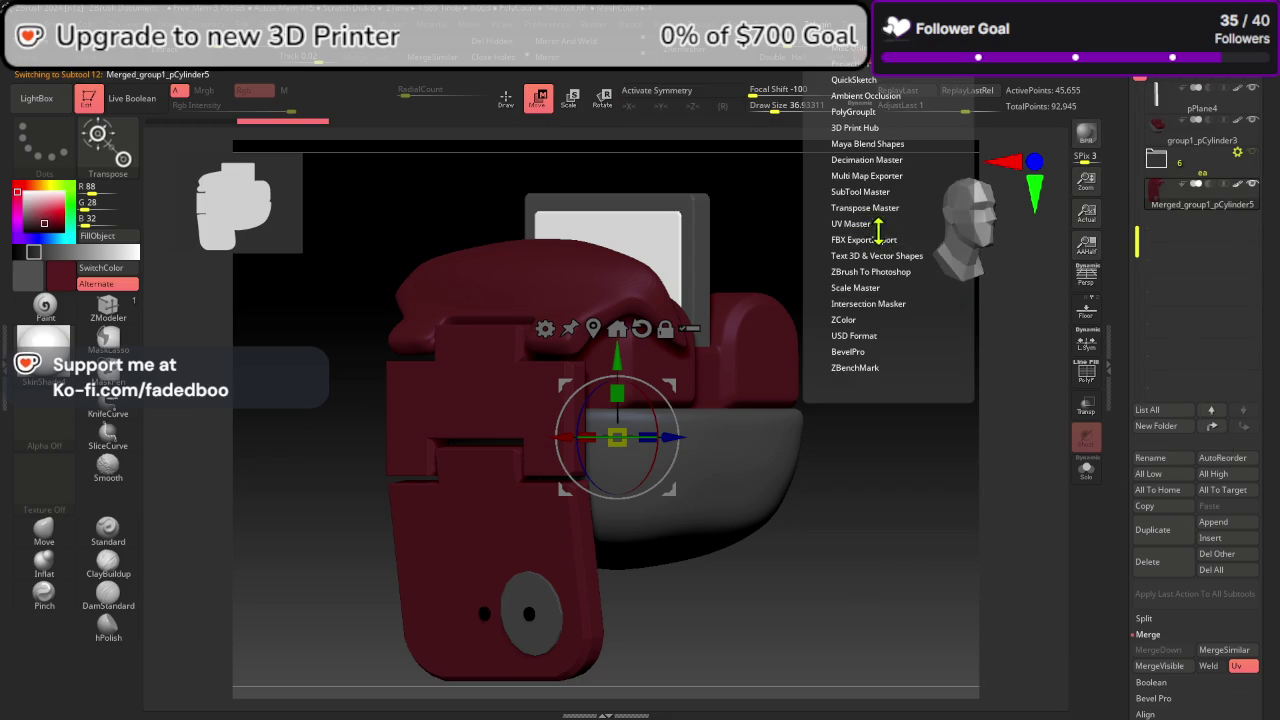
# Step: Mirror the merged hood across X as new subtool Merged_group1_pCylinder6 with SubTool Master
pyautogui.click(862, 191)
pyautogui.click(891, 256)
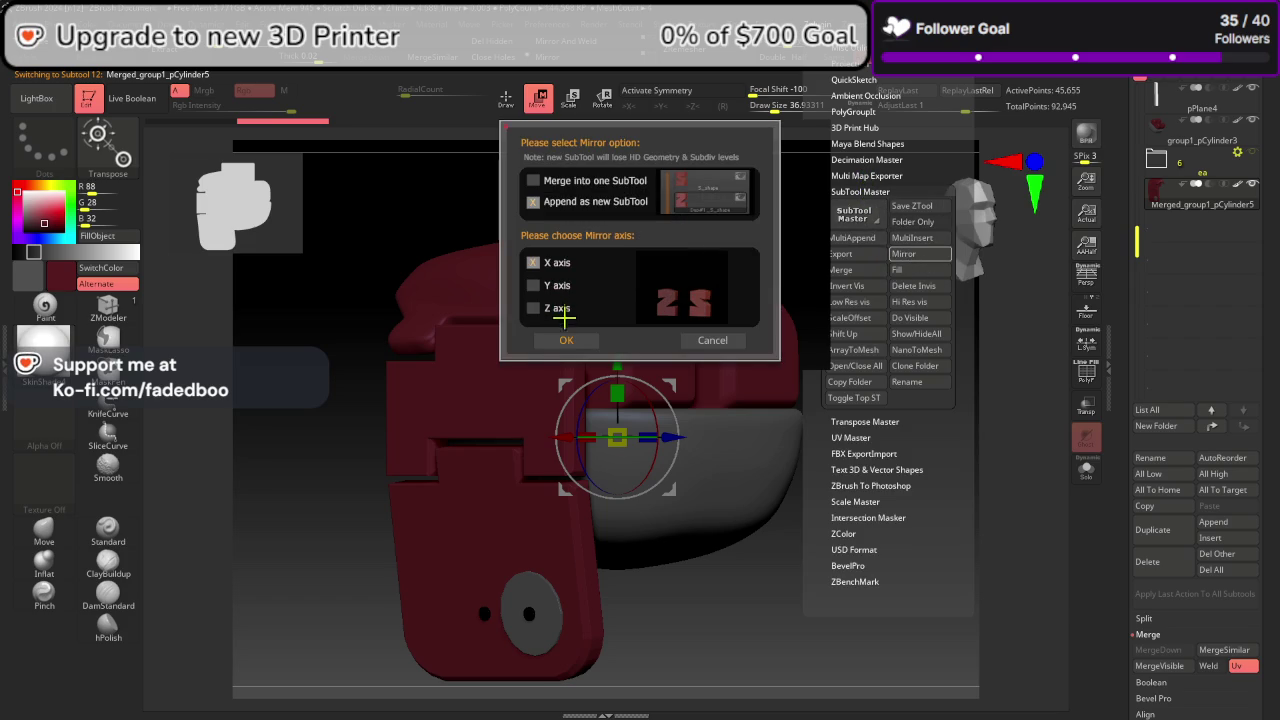
pyautogui.click(573, 343)
# Step: Orbit and snap the view to inspect the mirrored hood from front and below
pyautogui.moveTo(953, 532)
pyautogui.mouseDown()
pyautogui.moveTo(865, 517)
pyautogui.moveTo(911, 537)
pyautogui.moveTo(937, 531)
pyautogui.mouseUp()
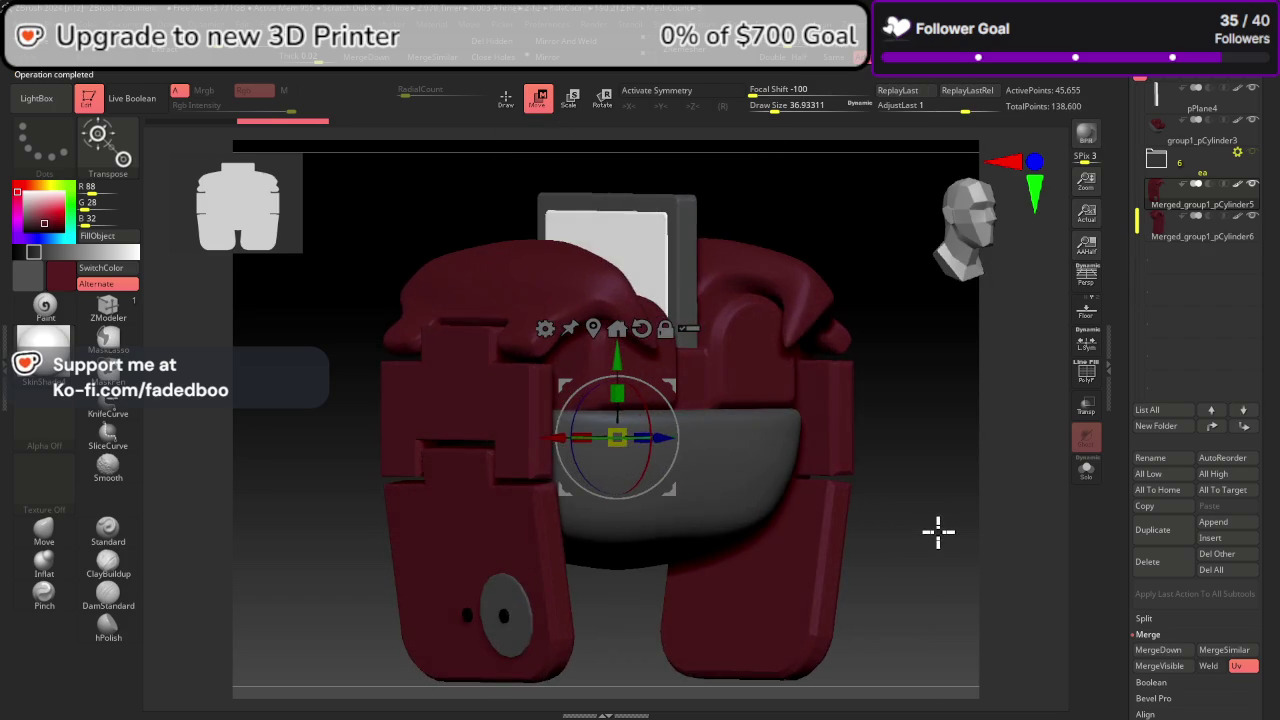
pyautogui.click(968, 237)
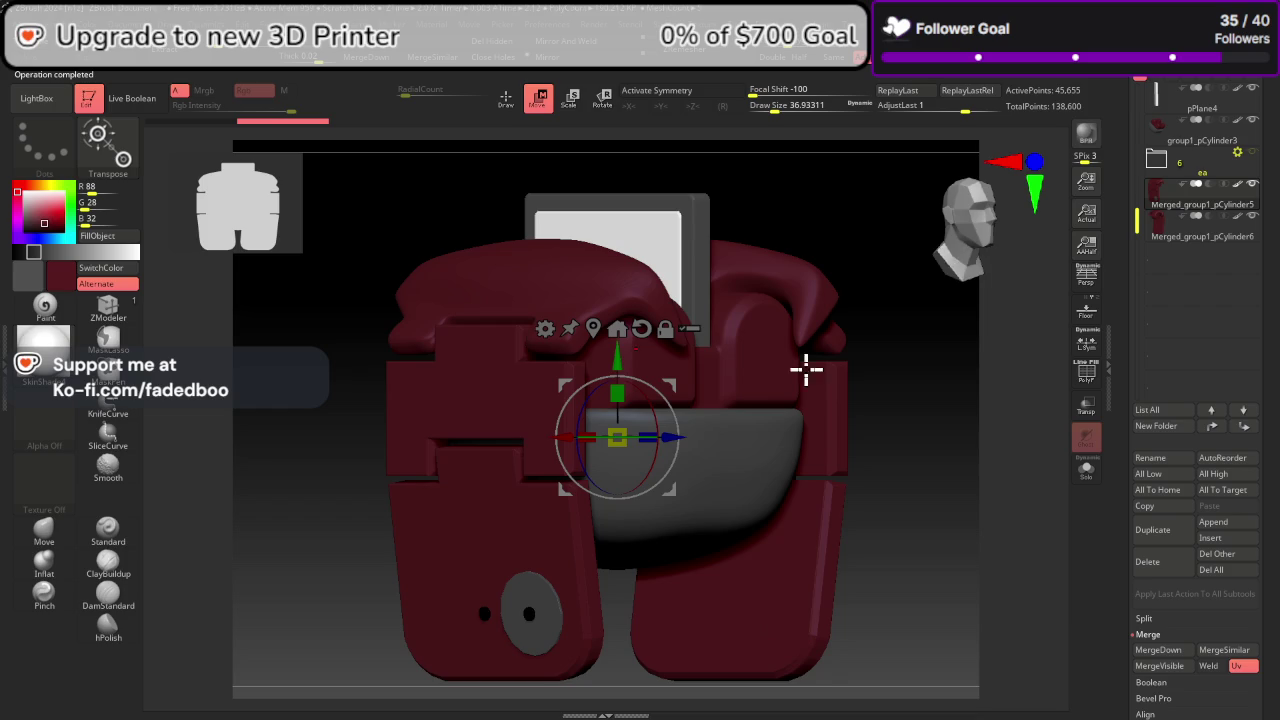
pyautogui.moveTo(806, 369); pyautogui.dragTo(789, 426)
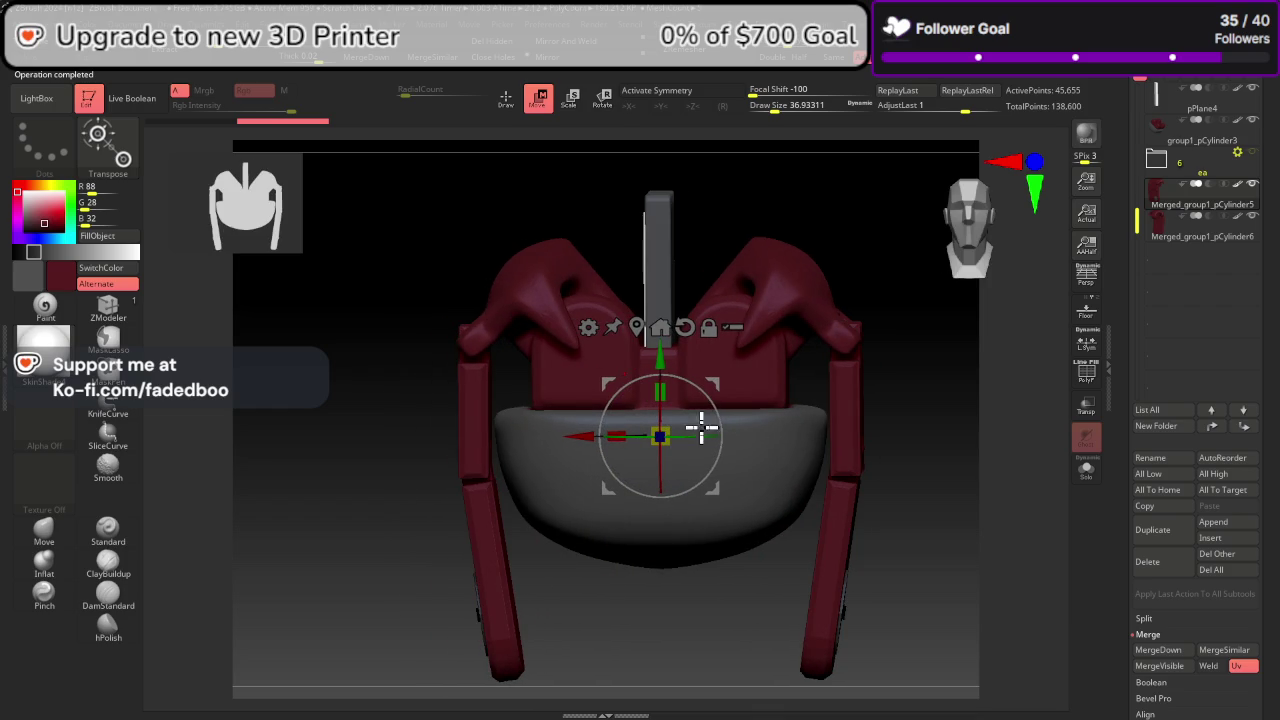
pyautogui.press('space')
pyautogui.click(836, 378)
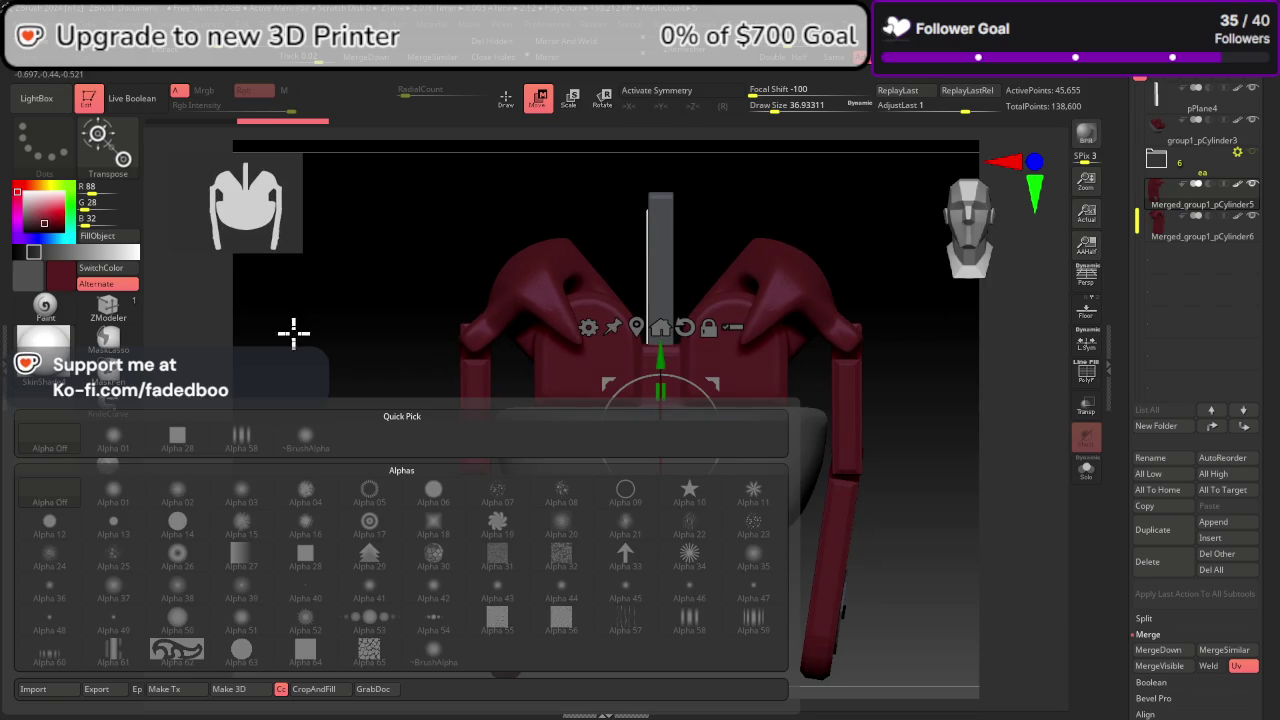
pyautogui.moveTo(559, 416); pyautogui.dragTo(677, 385, button='right')
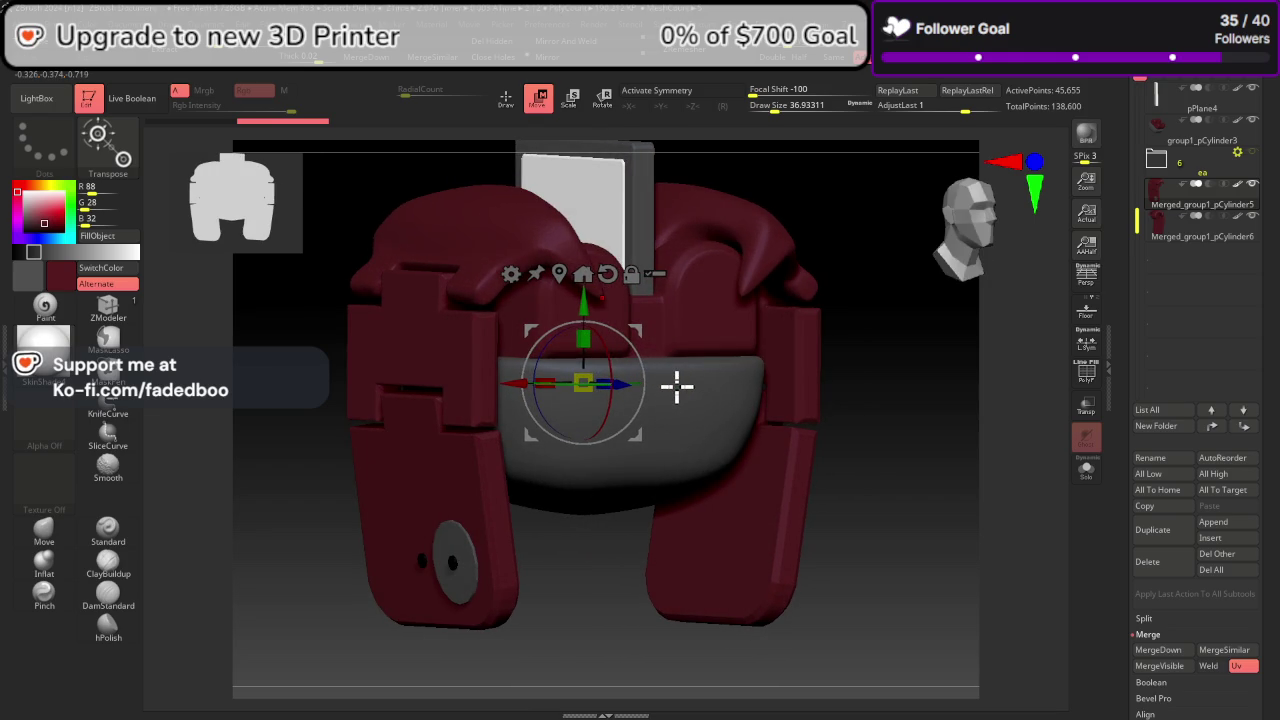
# Step: Append a cube as a new PolyCube subtool and solo it
pyautogui.click(1226, 527)
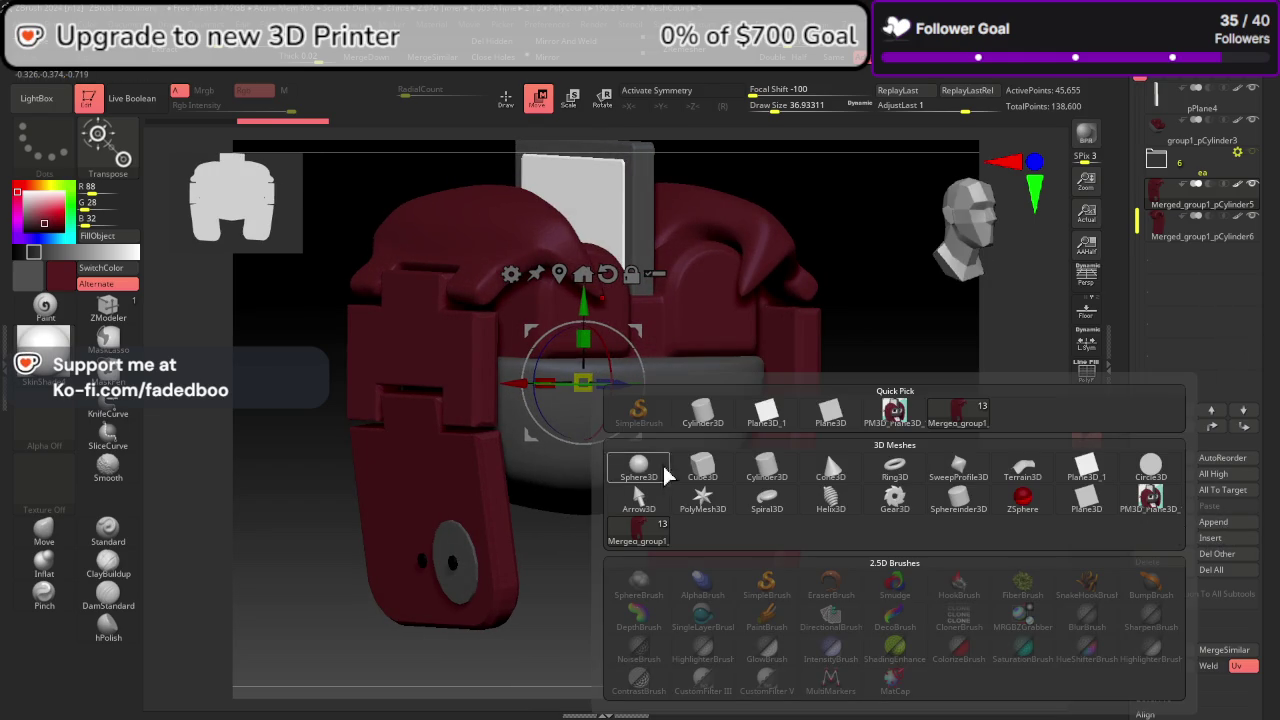
pyautogui.click(703, 468)
pyautogui.click(511, 274)
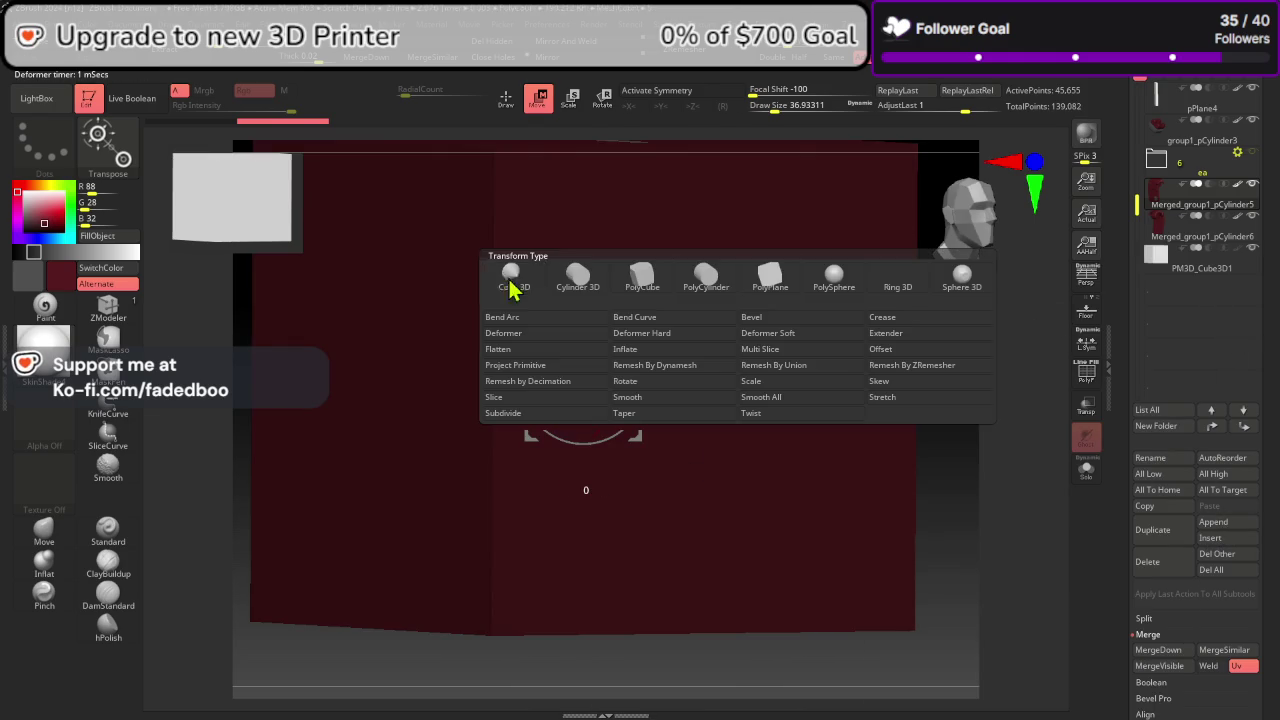
pyautogui.click(644, 283)
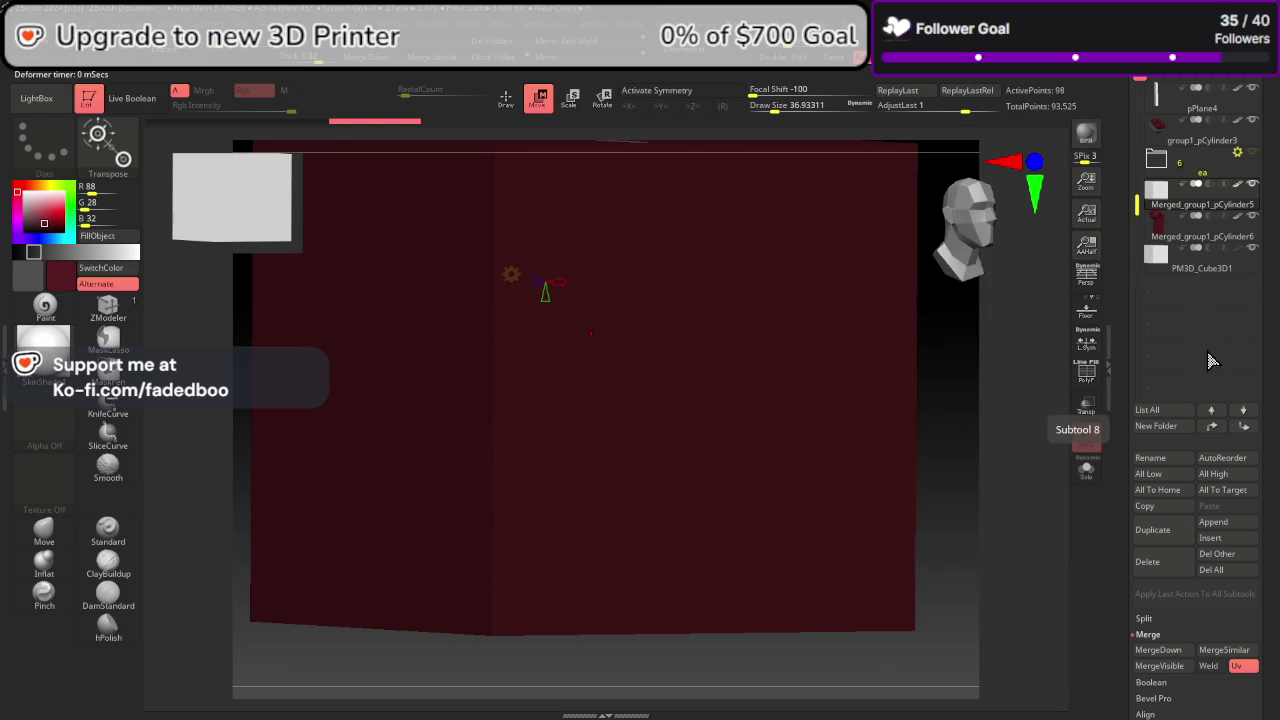
pyautogui.click(1086, 468)
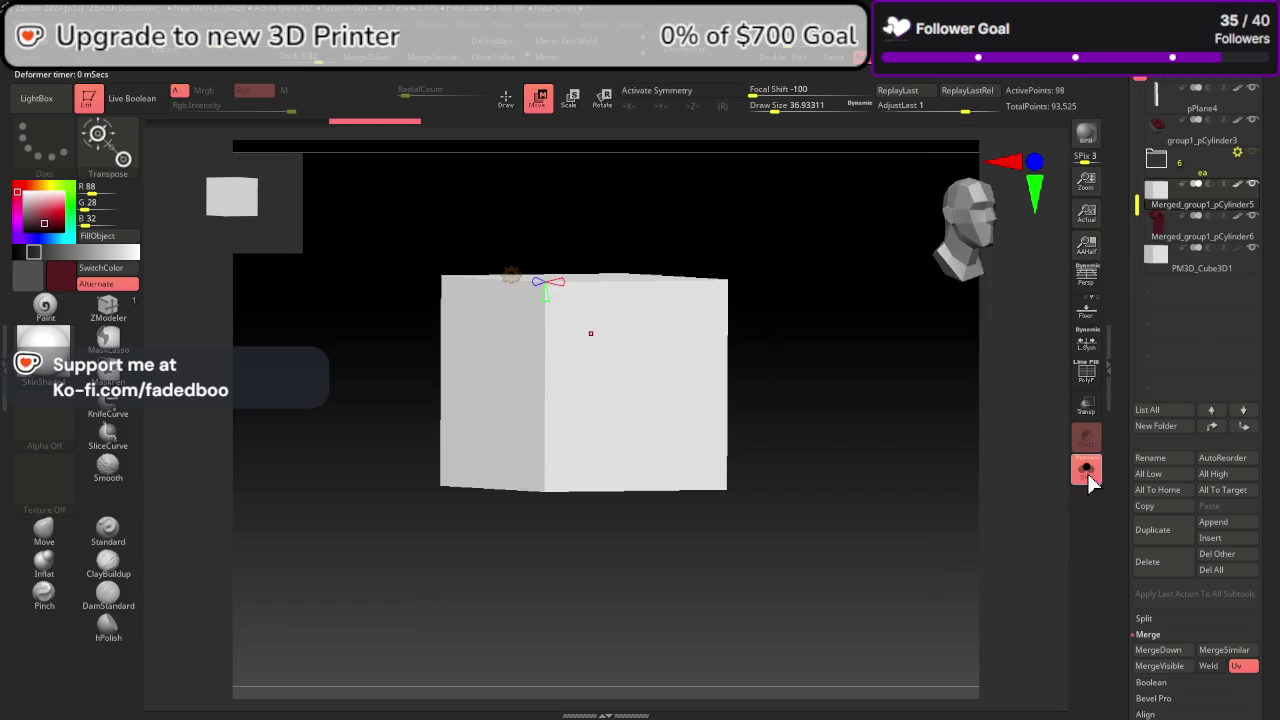
# Step: Activate the cube with the move gizmo and frame the view on the bowl's front
pyautogui.click(533, 280)
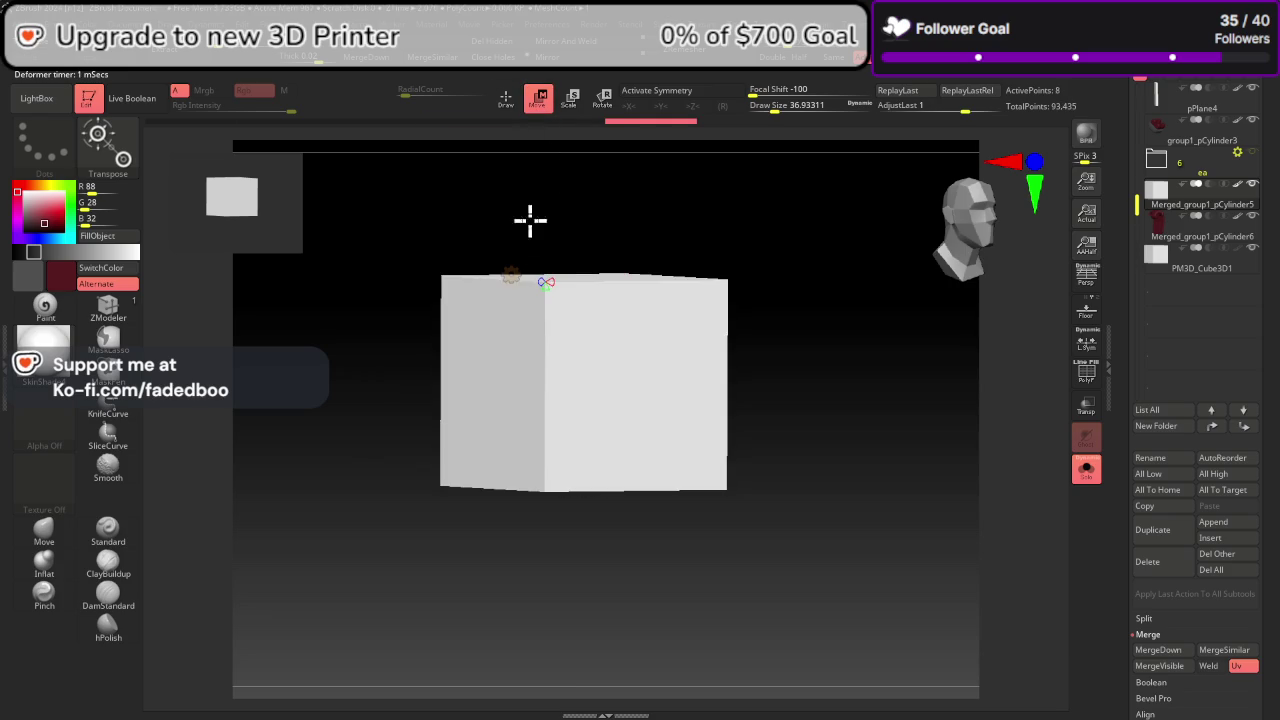
pyautogui.click(510, 273)
pyautogui.click(511, 283)
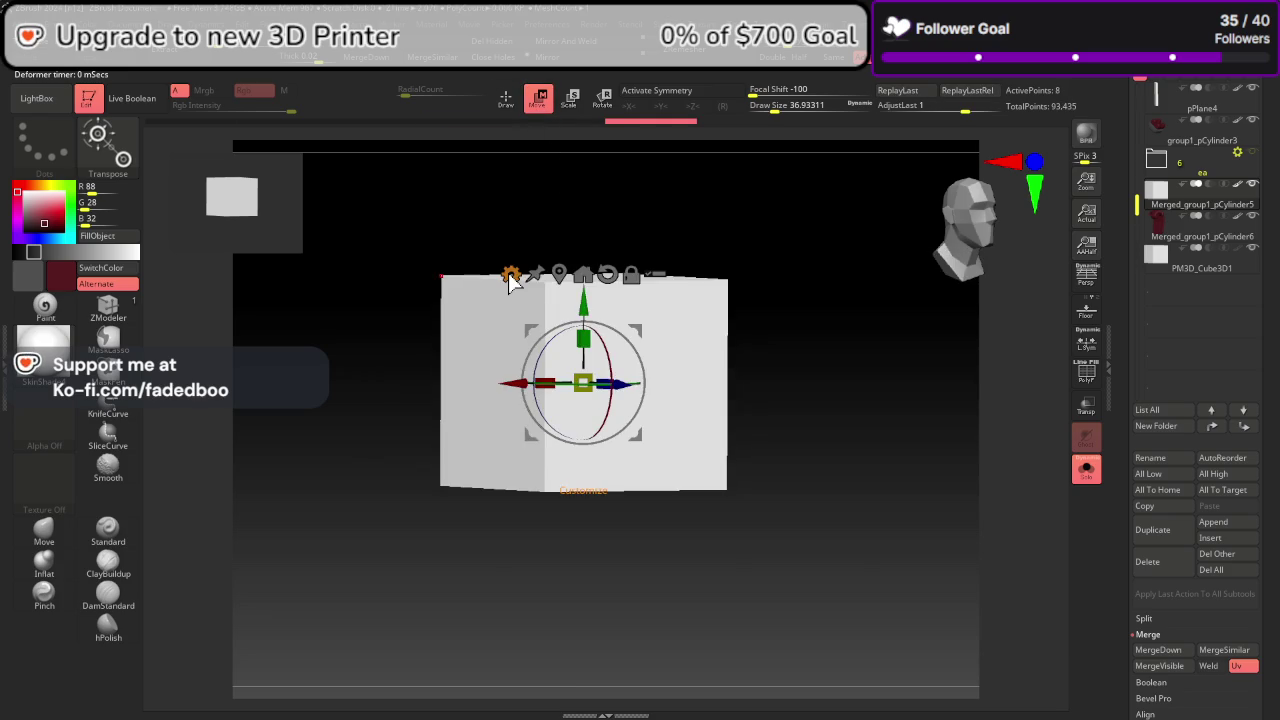
pyautogui.click(1087, 470)
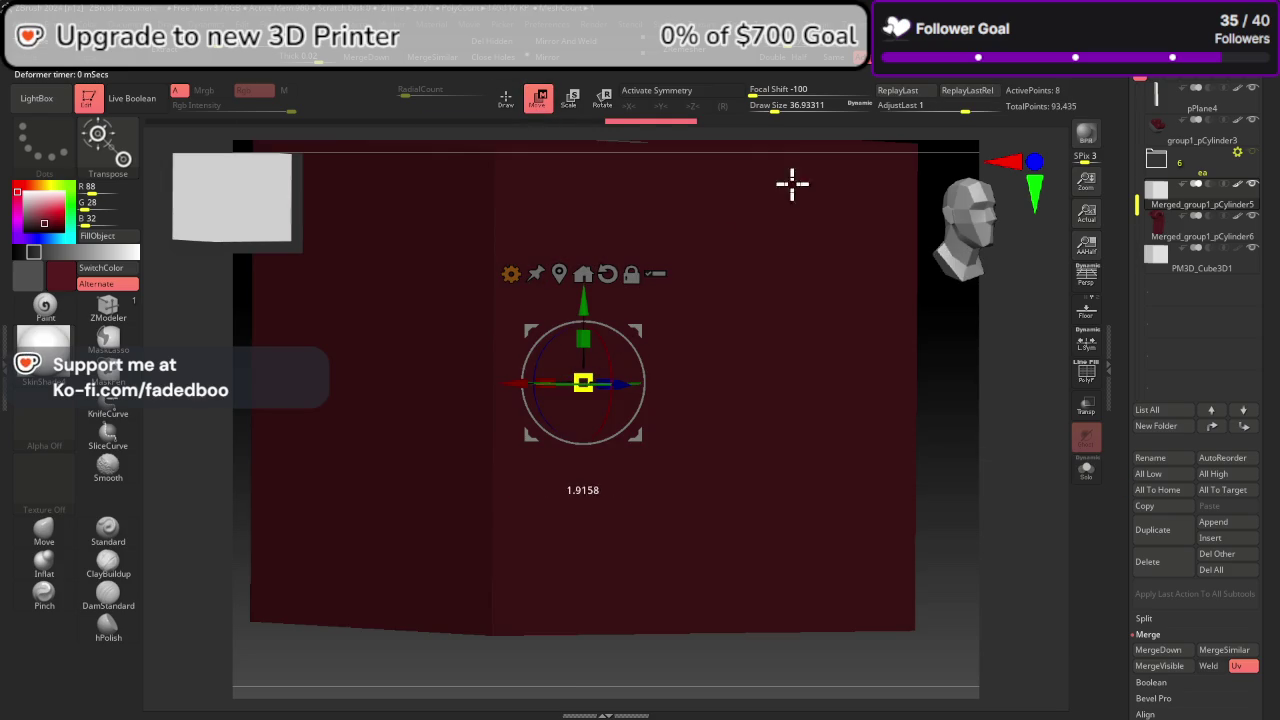
pyautogui.press('f')
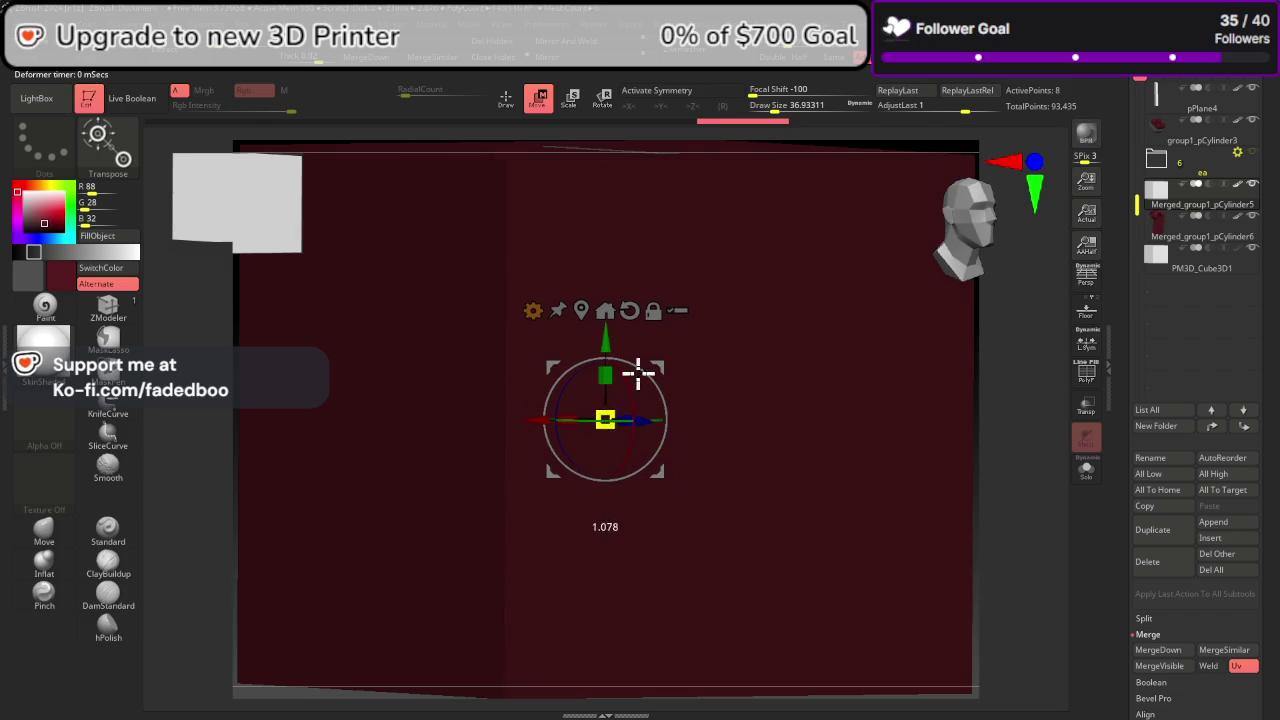
pyautogui.click(767, 271)
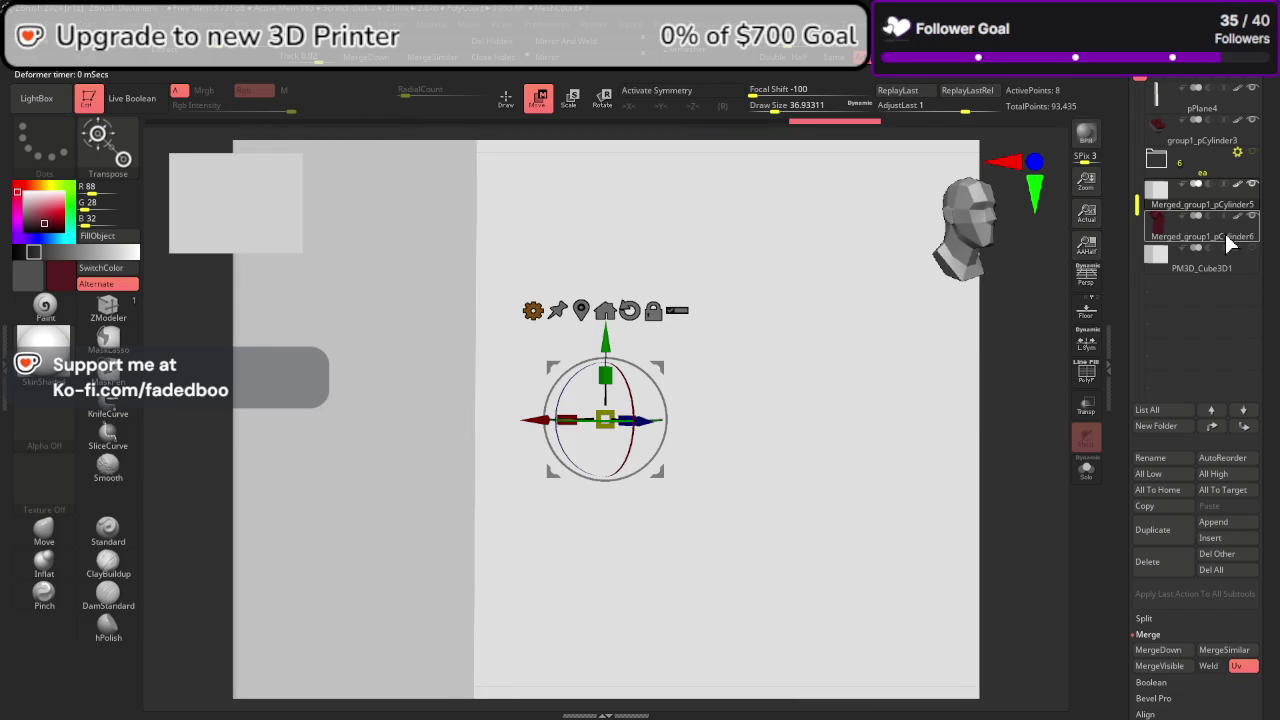
pyautogui.moveTo(608, 415); pyautogui.dragTo(309, 643)
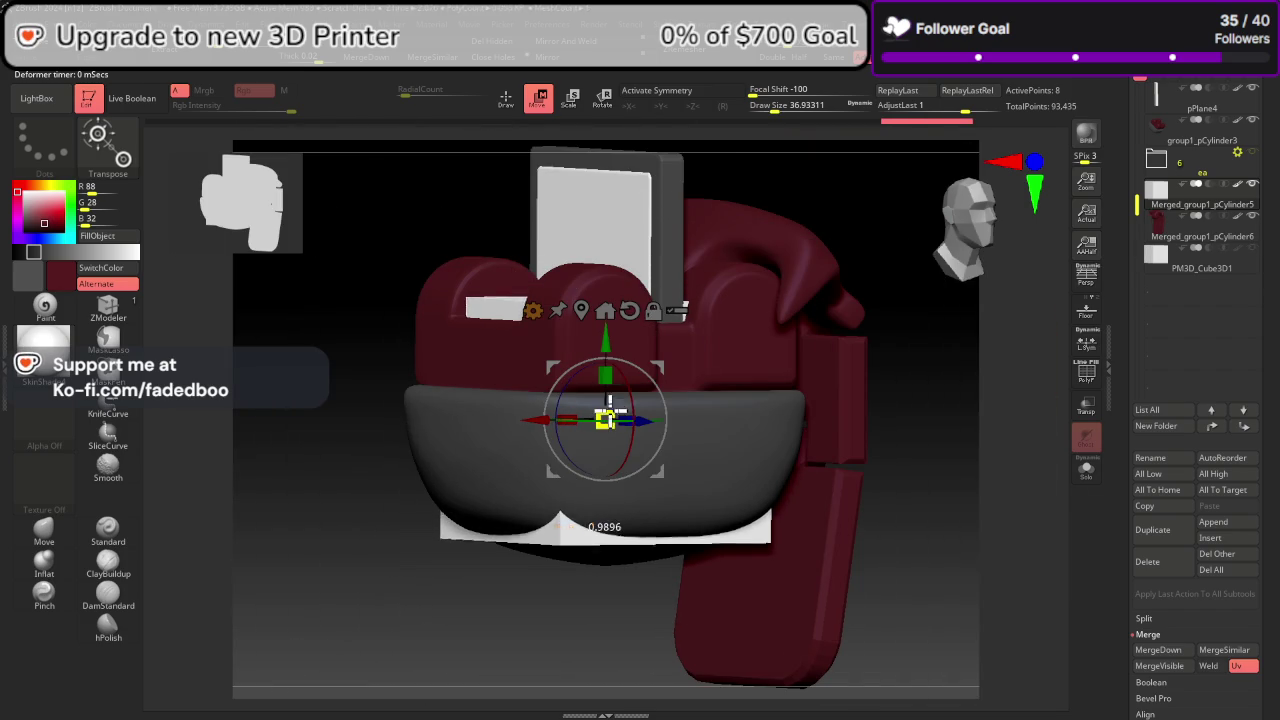
pyautogui.moveTo(608, 414); pyautogui.dragTo(525, 531)
pyautogui.moveTo(914, 486)
pyautogui.mouseDown()
pyautogui.moveTo(977, 429)
pyautogui.moveTo(943, 271)
pyautogui.mouseUp()
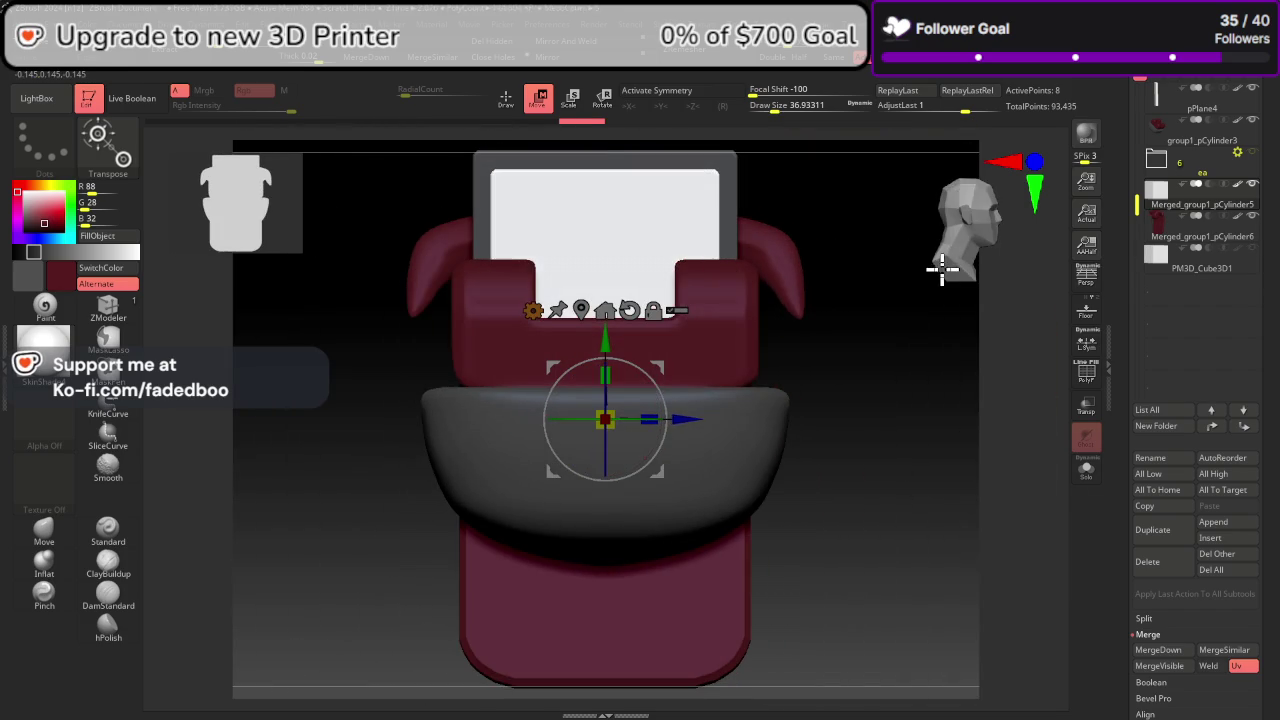
pyautogui.moveTo(683, 425)
pyautogui.mouseDown()
pyautogui.moveTo(894, 449)
pyautogui.moveTo(903, 529)
pyautogui.mouseUp()
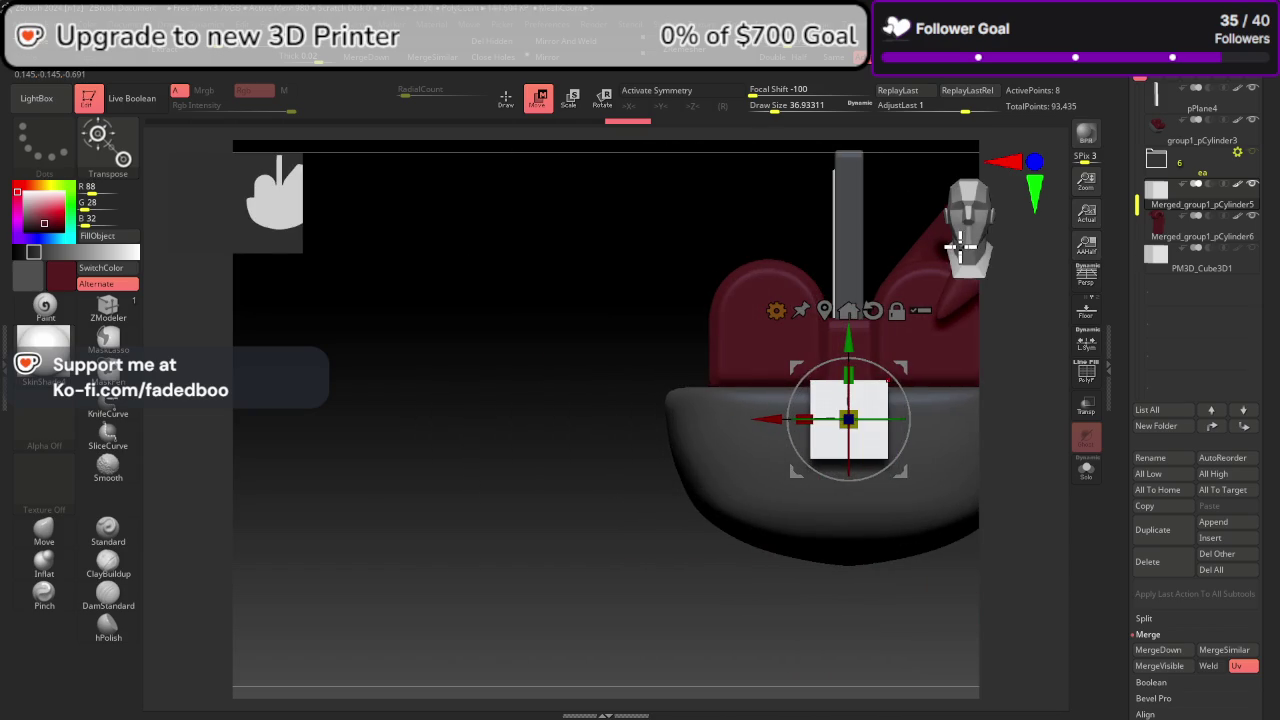
pyautogui.keyDown('alt'); pyautogui.moveTo(830, 490); pyautogui.dragTo(574, 458, button='right'); pyautogui.keyUp('alt')
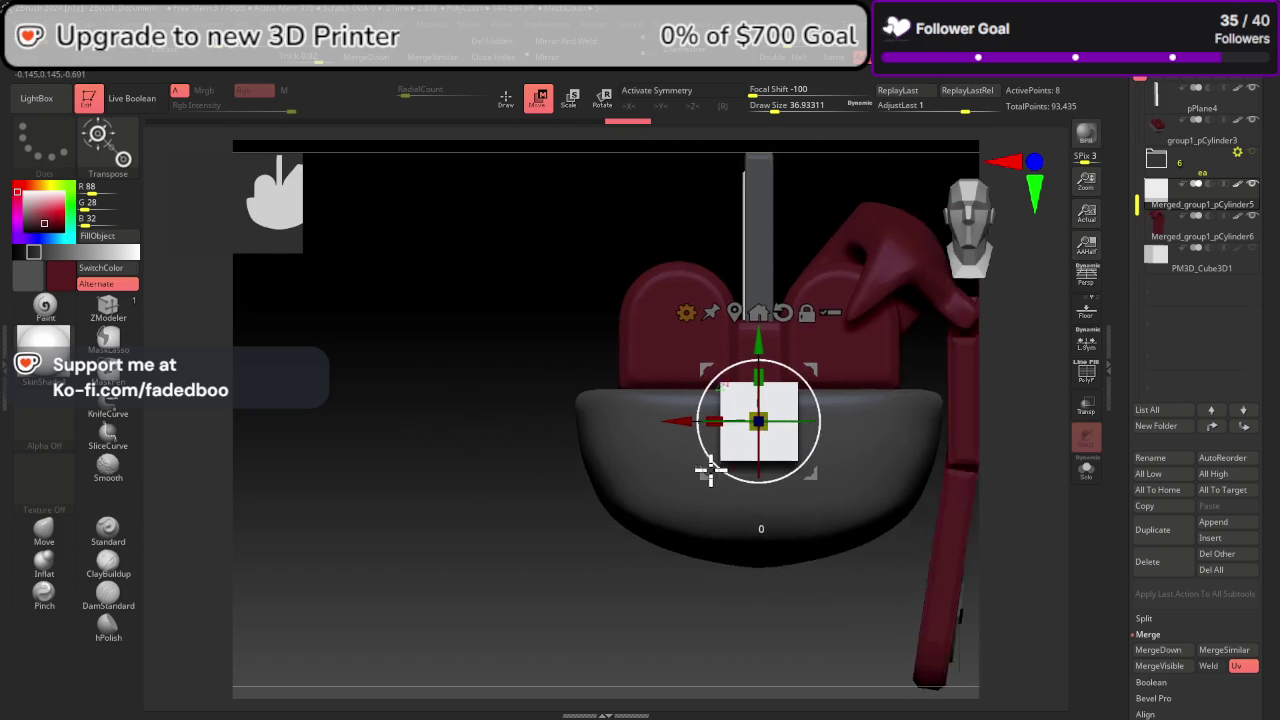
pyautogui.scroll(2, 575, 458)
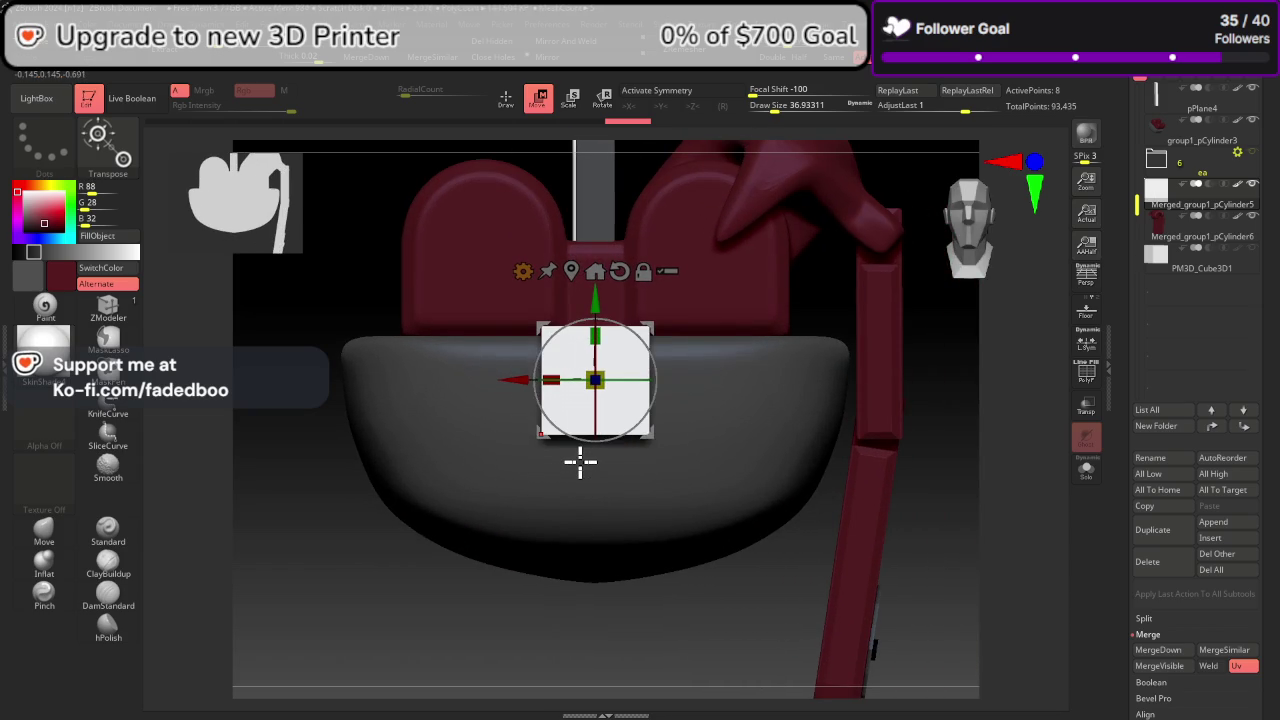
# Step: Move the white cube onto the bowl's front and stretch it wider than tall
pyautogui.moveTo(646, 330); pyautogui.dragTo(564, 378)
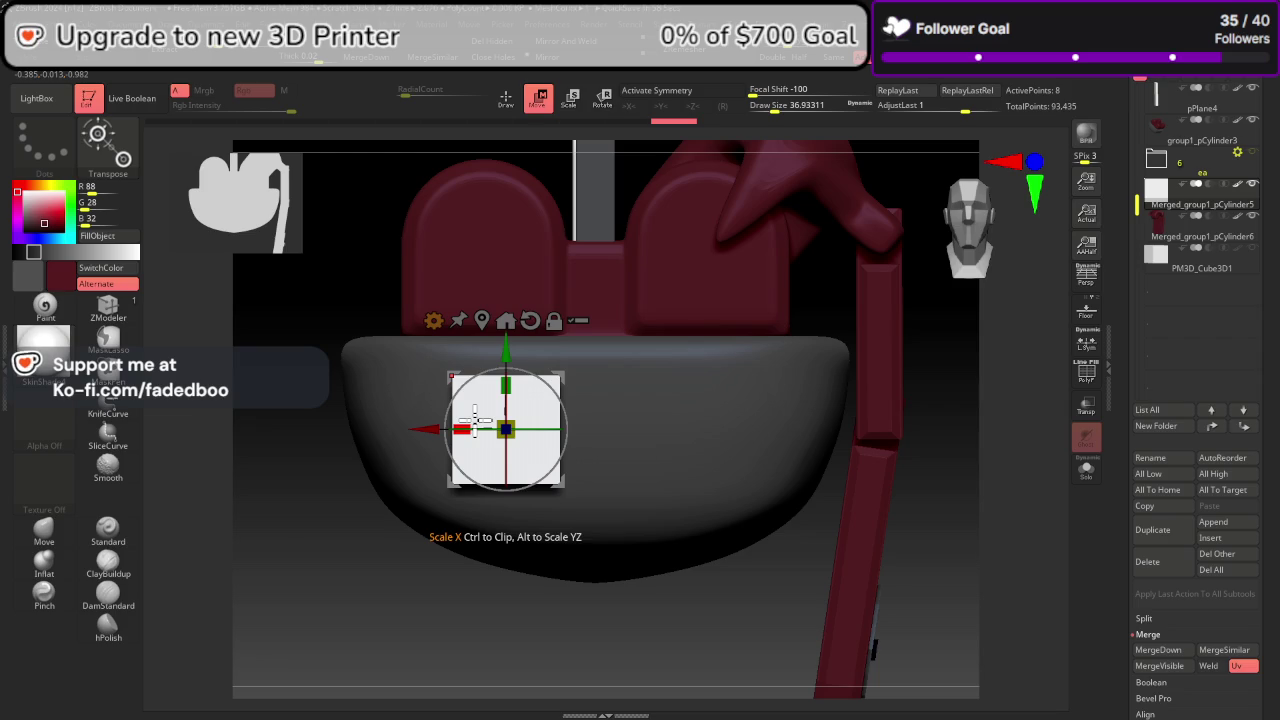
pyautogui.moveTo(475, 420); pyautogui.dragTo(410, 388)
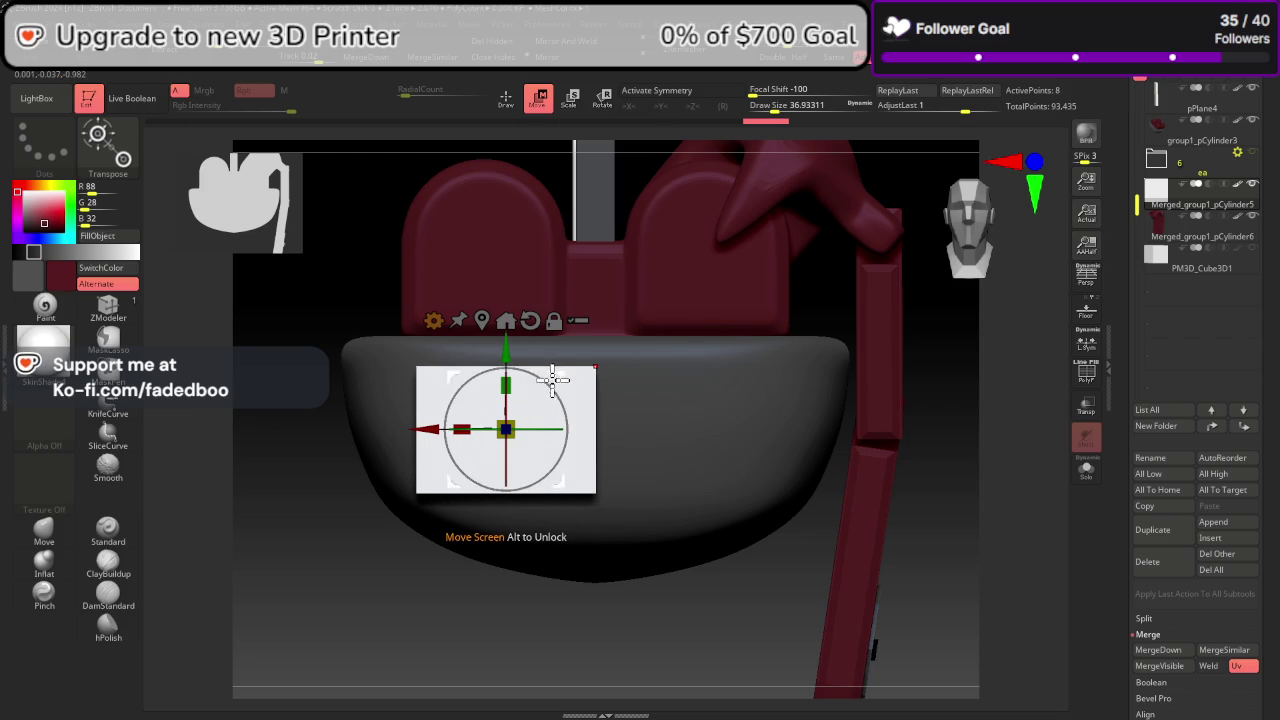
pyautogui.hotkey('ctrl', 'z')
pyautogui.moveTo(470, 425); pyautogui.dragTo(427, 368)
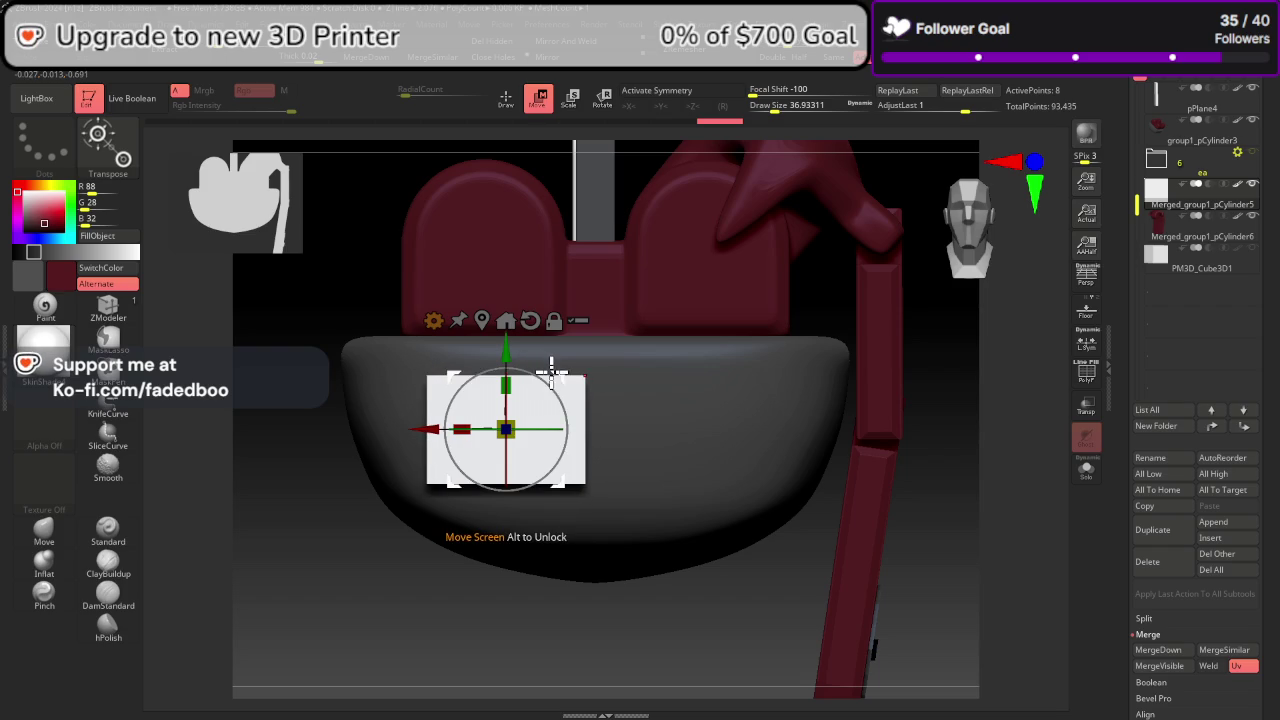
pyautogui.moveTo(557, 373); pyautogui.dragTo(555, 370)
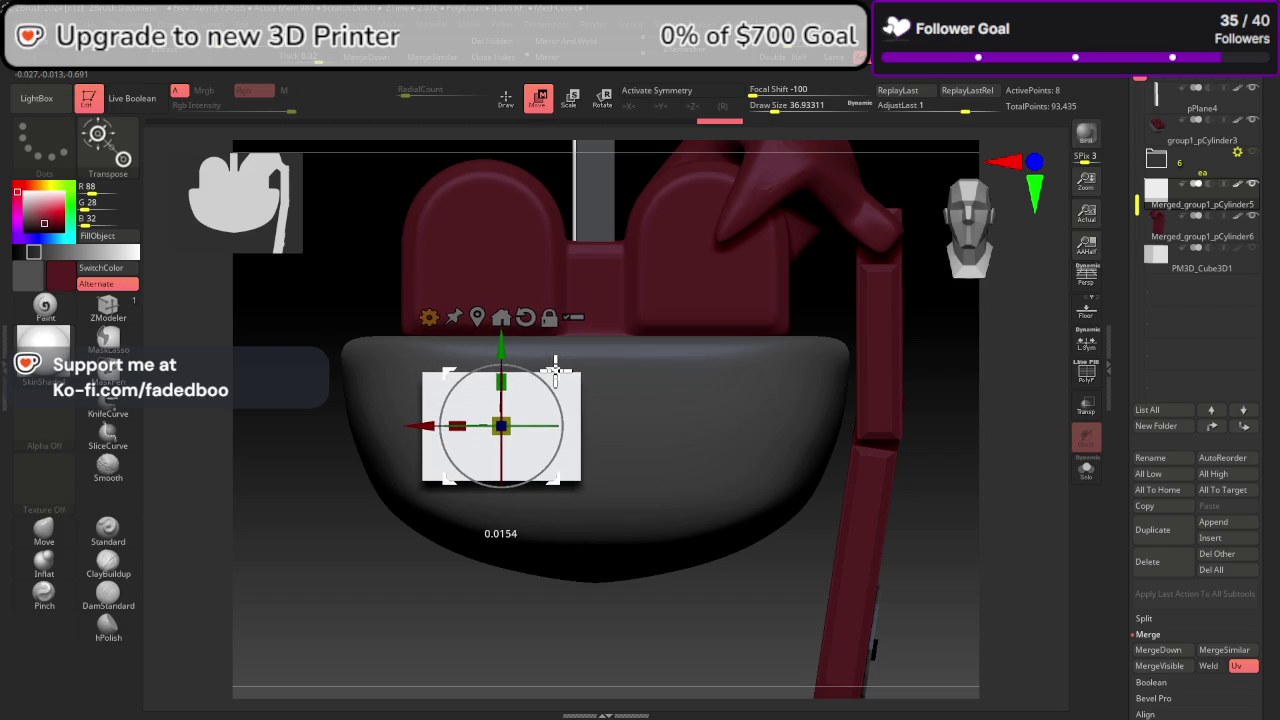
pyautogui.moveTo(954, 537); pyautogui.dragTo(934, 418)
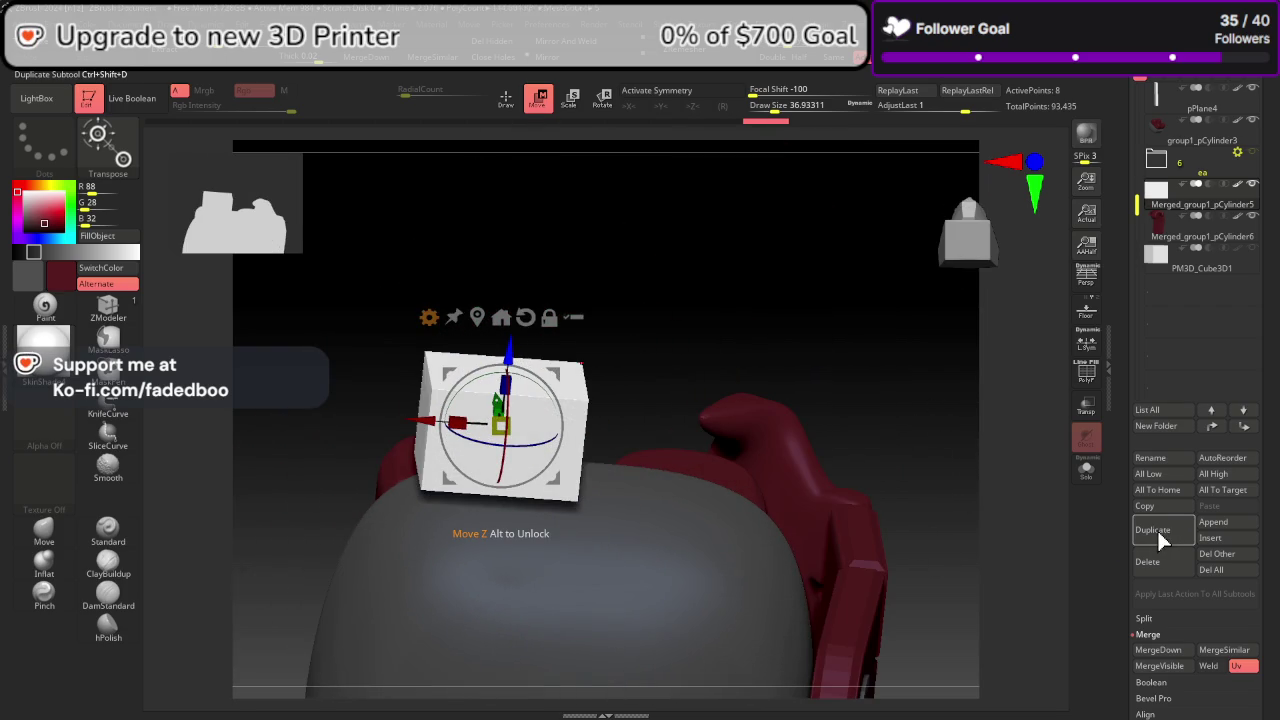
# Step: Duplicate the white cube and lift the copy above the original
pyautogui.click(1154, 531)
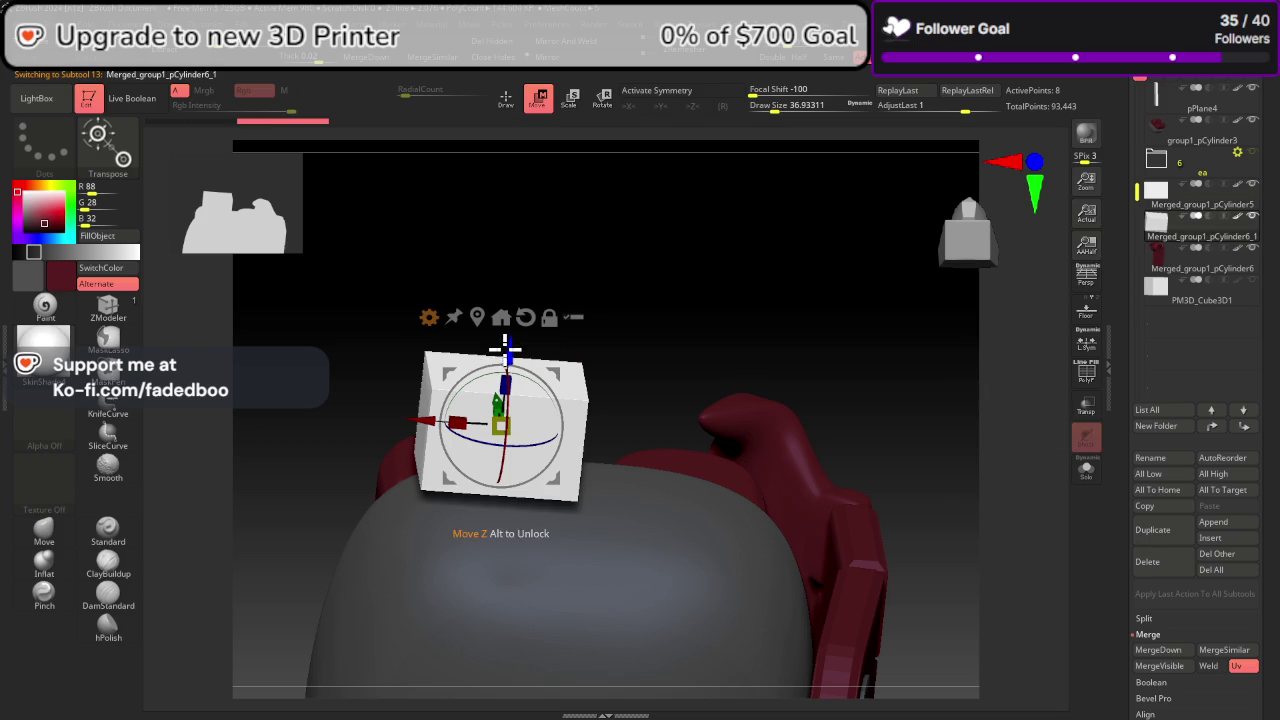
pyautogui.moveTo(505, 345); pyautogui.dragTo(557, 210)
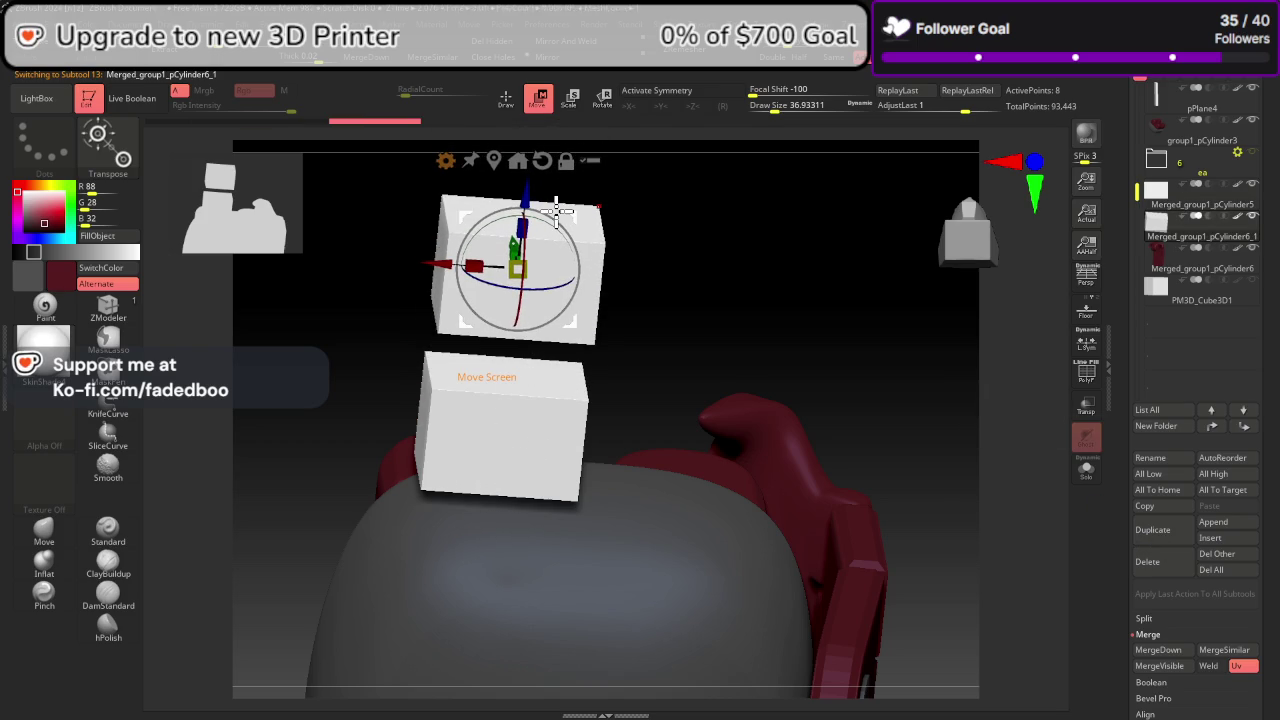
pyautogui.click(137, 251)
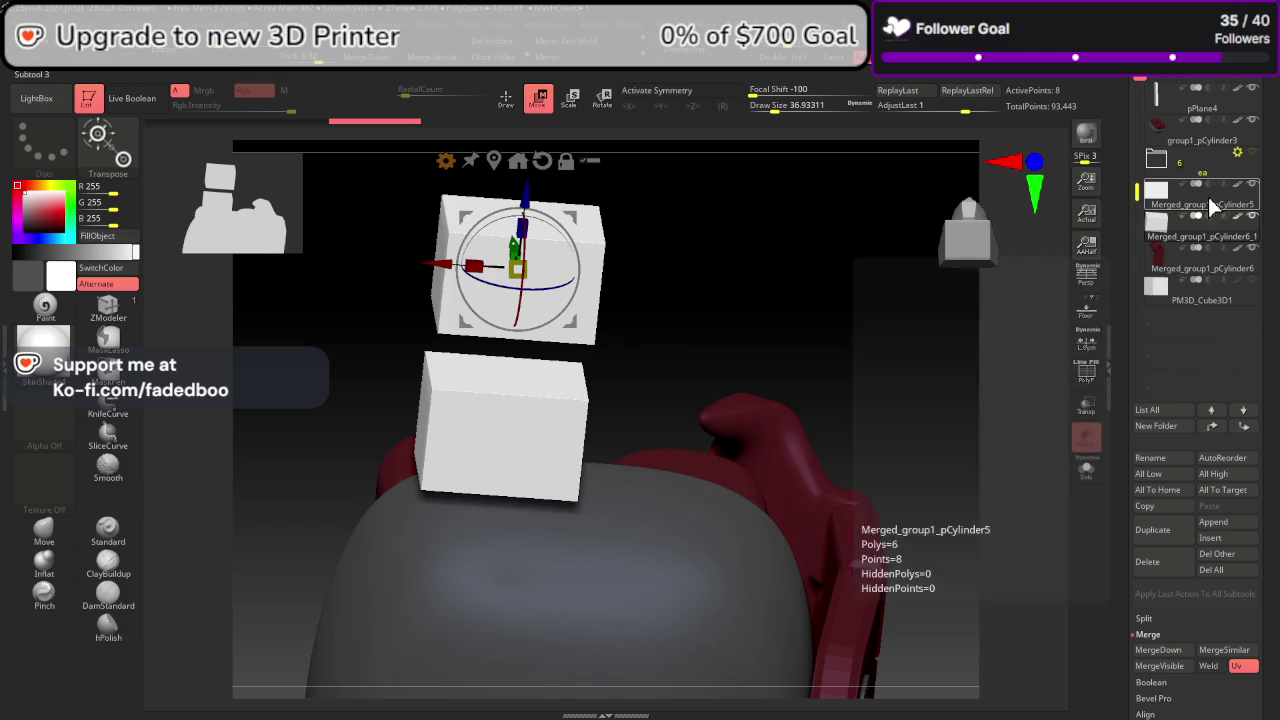
pyautogui.click(1190, 196)
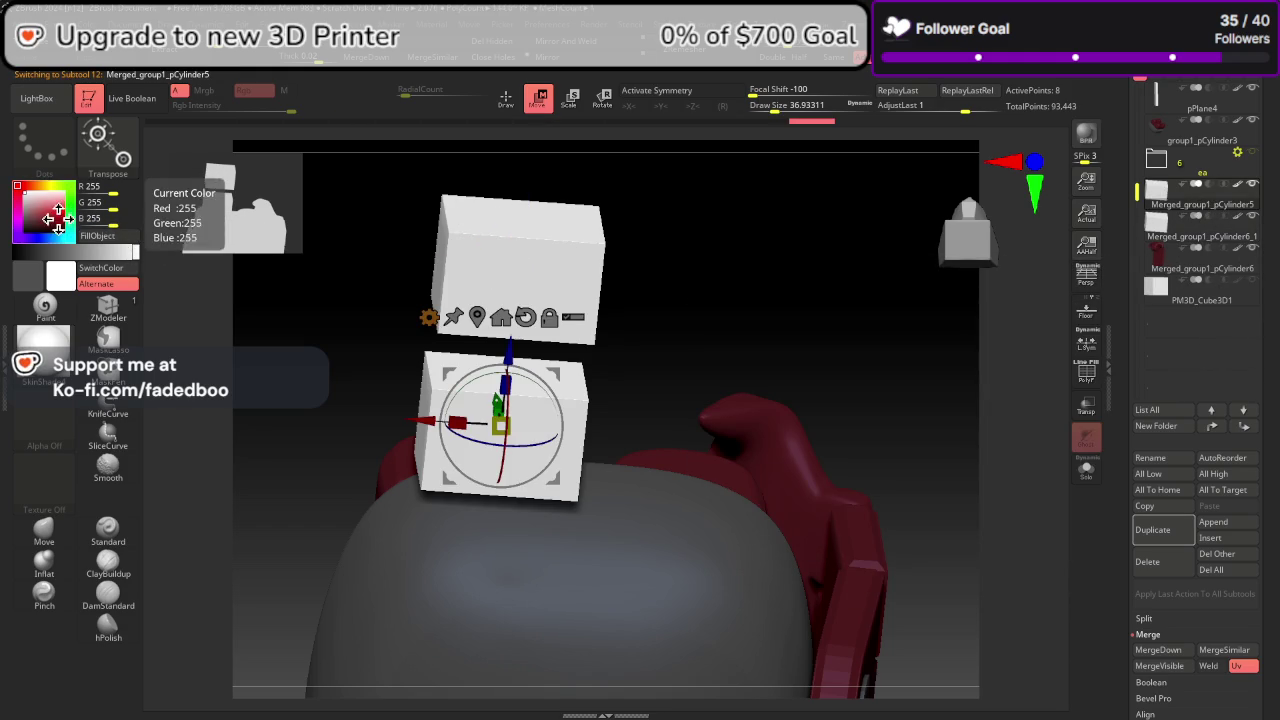
# Step: Set the colour to black and fill the upper cube copy with it
pyautogui.click(14, 251)
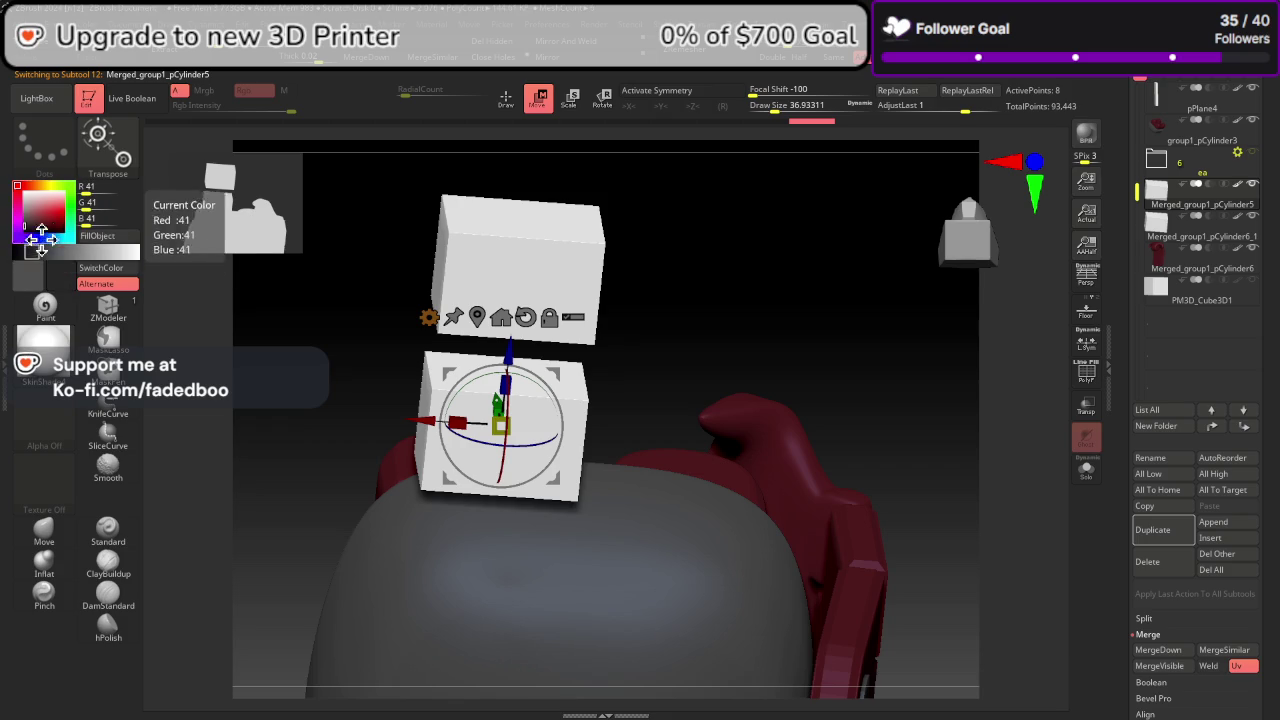
pyautogui.click(16, 252)
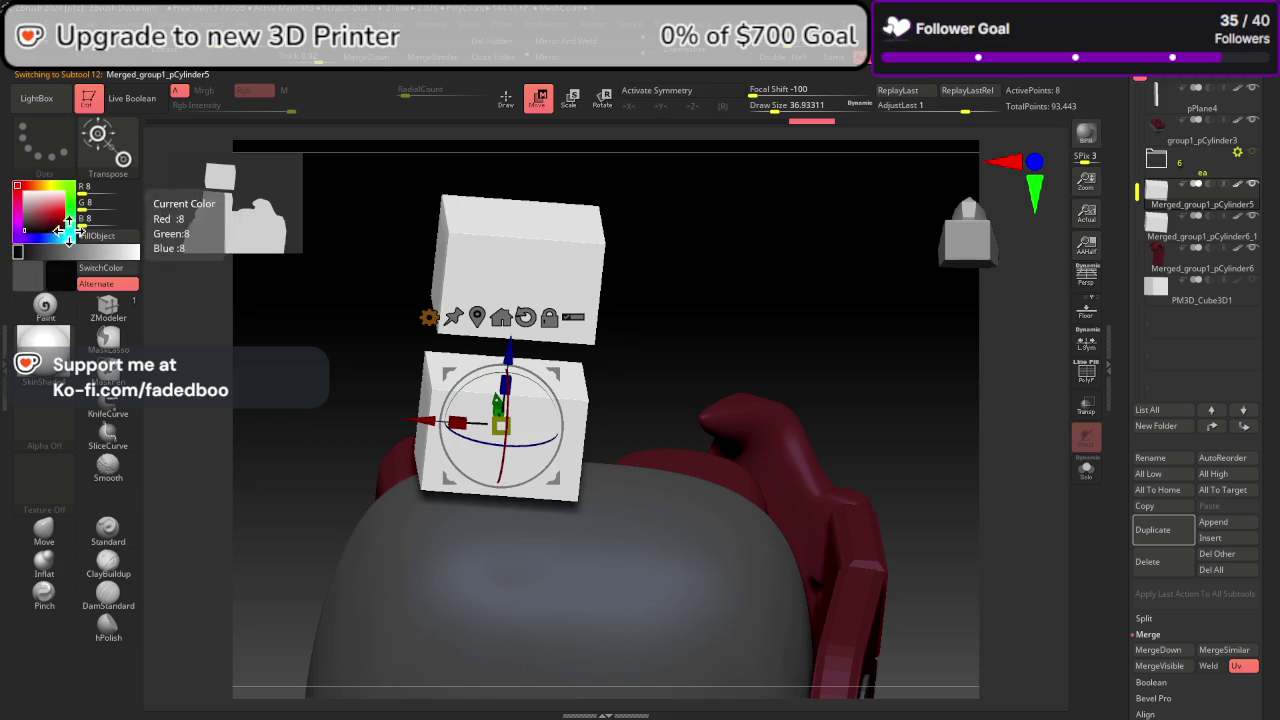
pyautogui.click(12, 250)
pyautogui.click(14, 251)
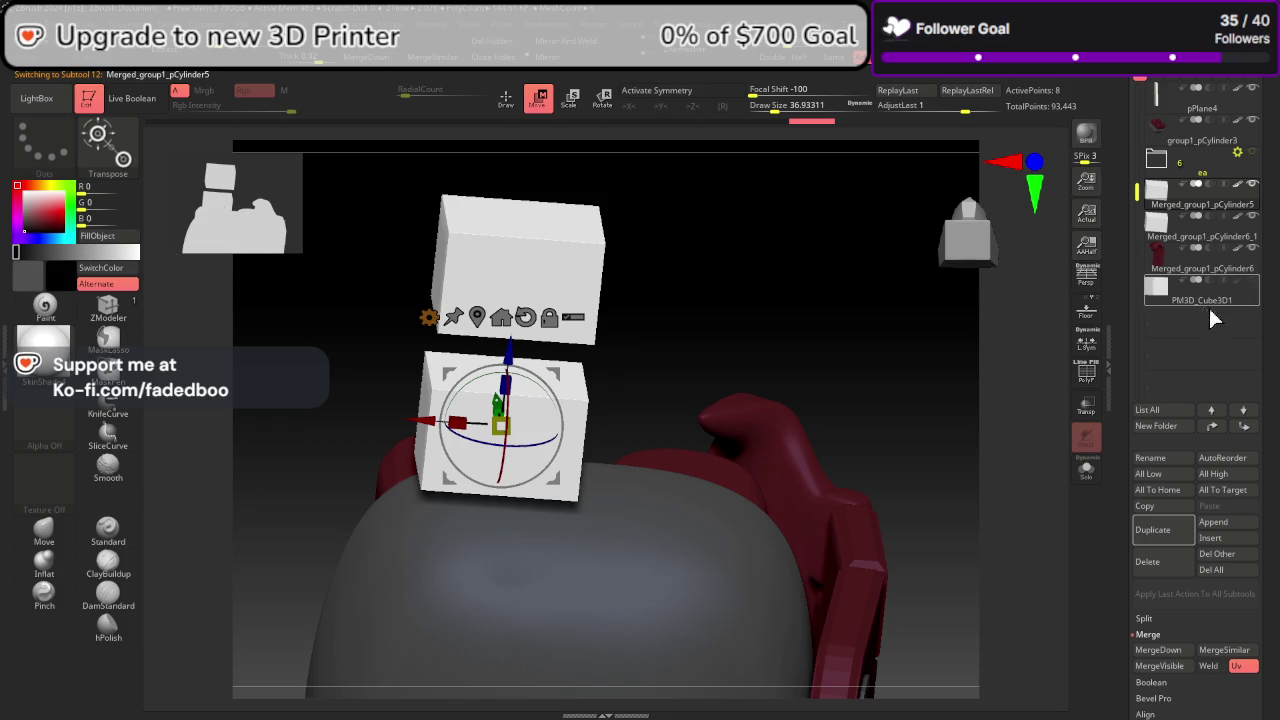
pyautogui.click(1089, 478)
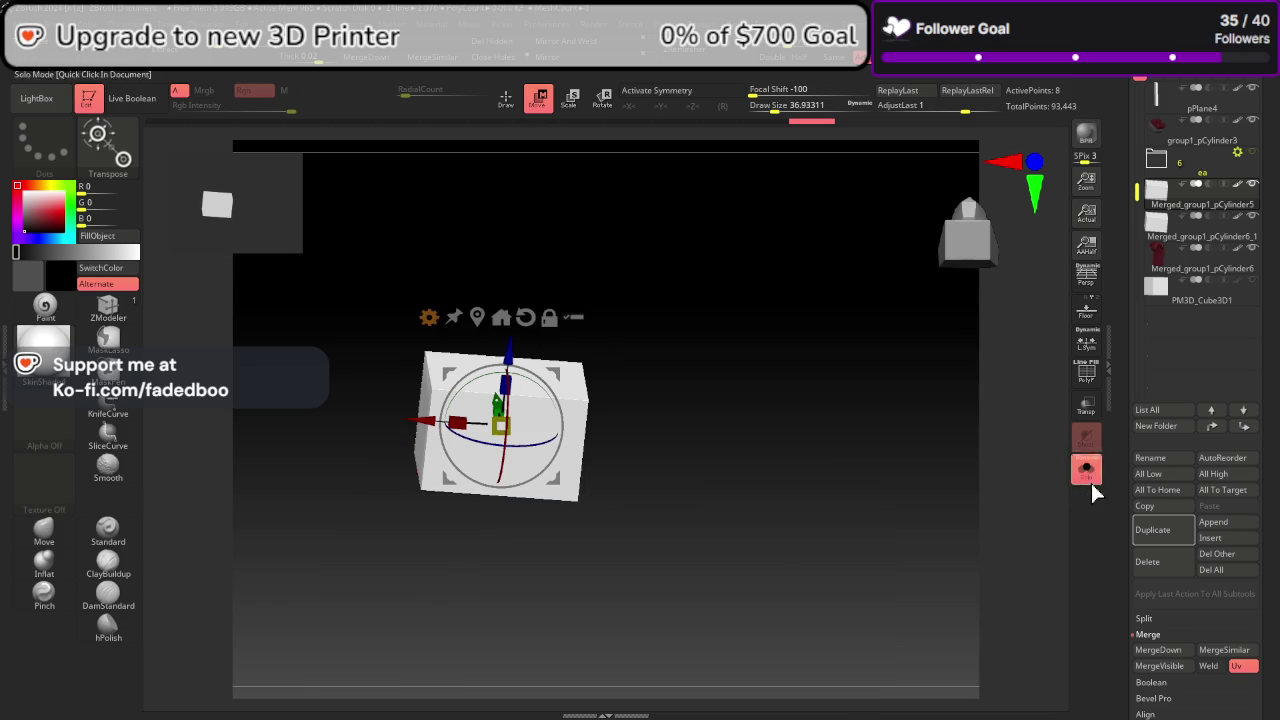
pyautogui.click(1091, 481)
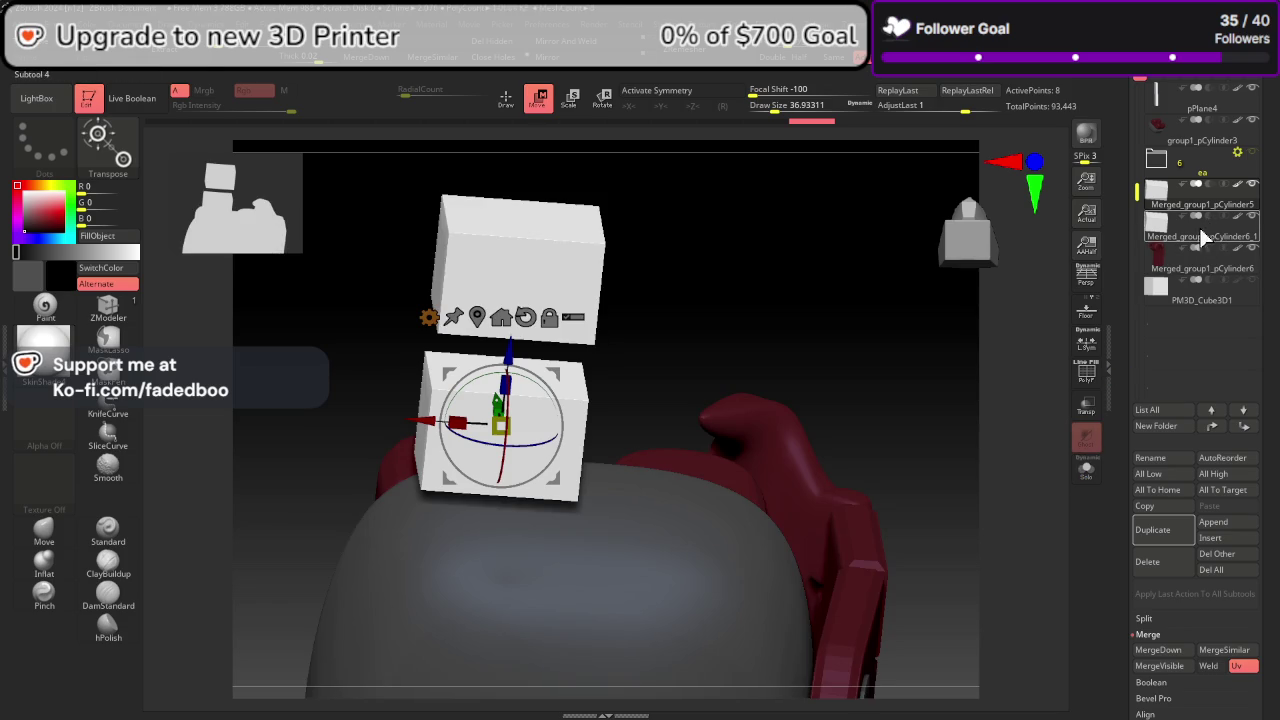
pyautogui.click(1200, 236)
pyautogui.click(111, 242)
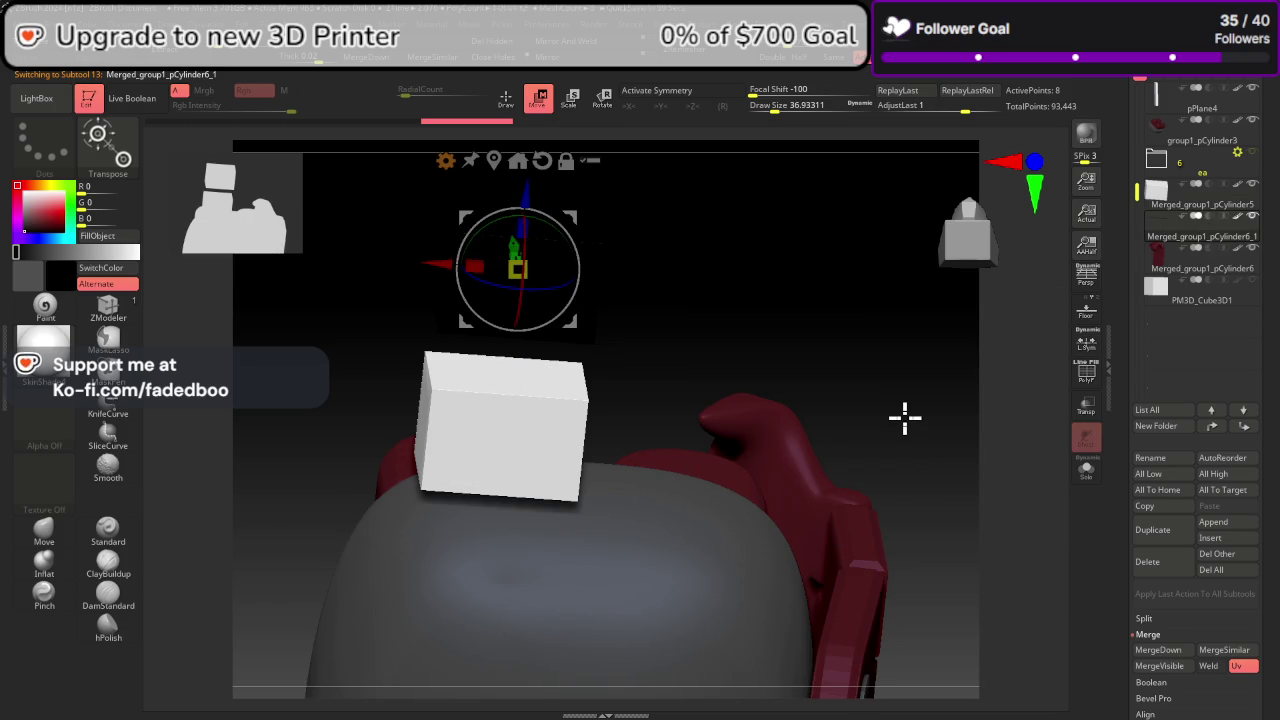
# Step: Resize the black cube to sit within the white one
pyautogui.moveTo(971, 461)
pyautogui.mouseDown()
pyautogui.moveTo(980, 563)
pyautogui.moveTo(962, 254)
pyautogui.mouseUp()
pyautogui.keyDown('ctrl'); pyautogui.moveTo(472, 398); pyautogui.dragTo(477, 462); pyautogui.keyUp('ctrl')
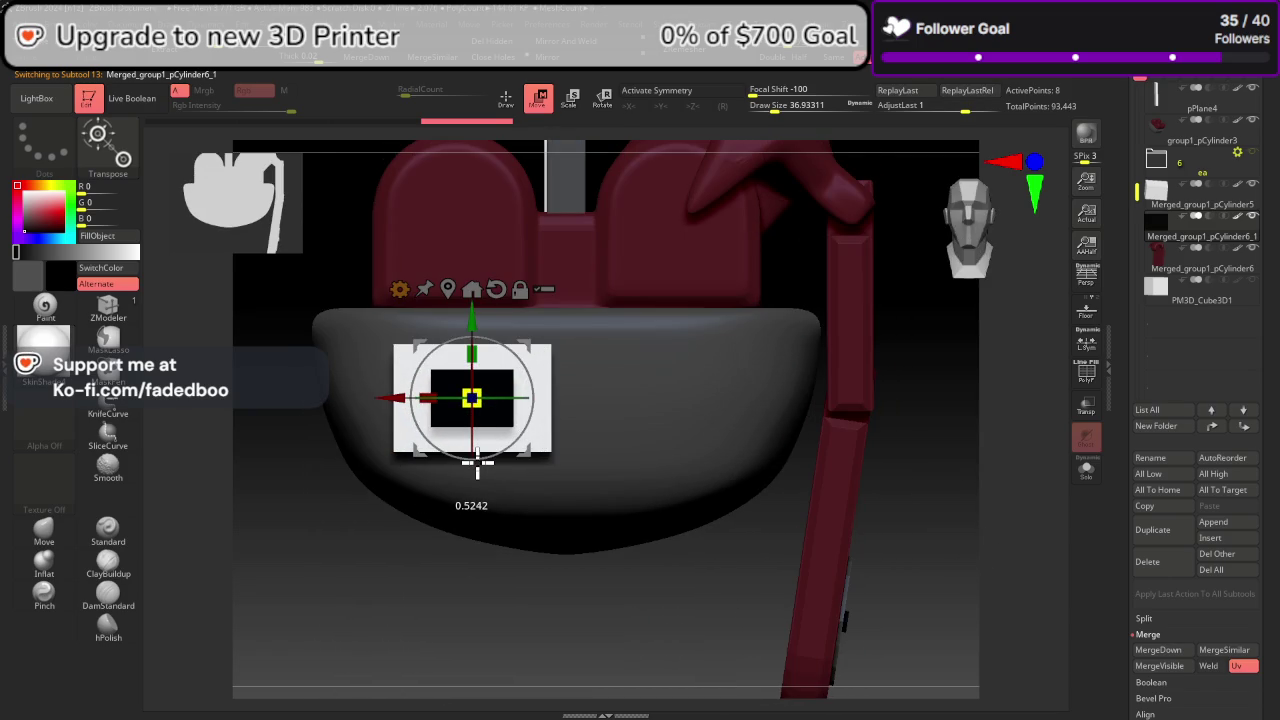
pyautogui.moveTo(477, 462)
pyautogui.keyDown('ctrl'); pyautogui.mouseDown()
pyautogui.moveTo(481, 333)
pyautogui.moveTo(484, 386)
pyautogui.mouseUp(); pyautogui.keyUp('ctrl')
pyautogui.moveTo(994, 546); pyautogui.dragTo(1015, 563)
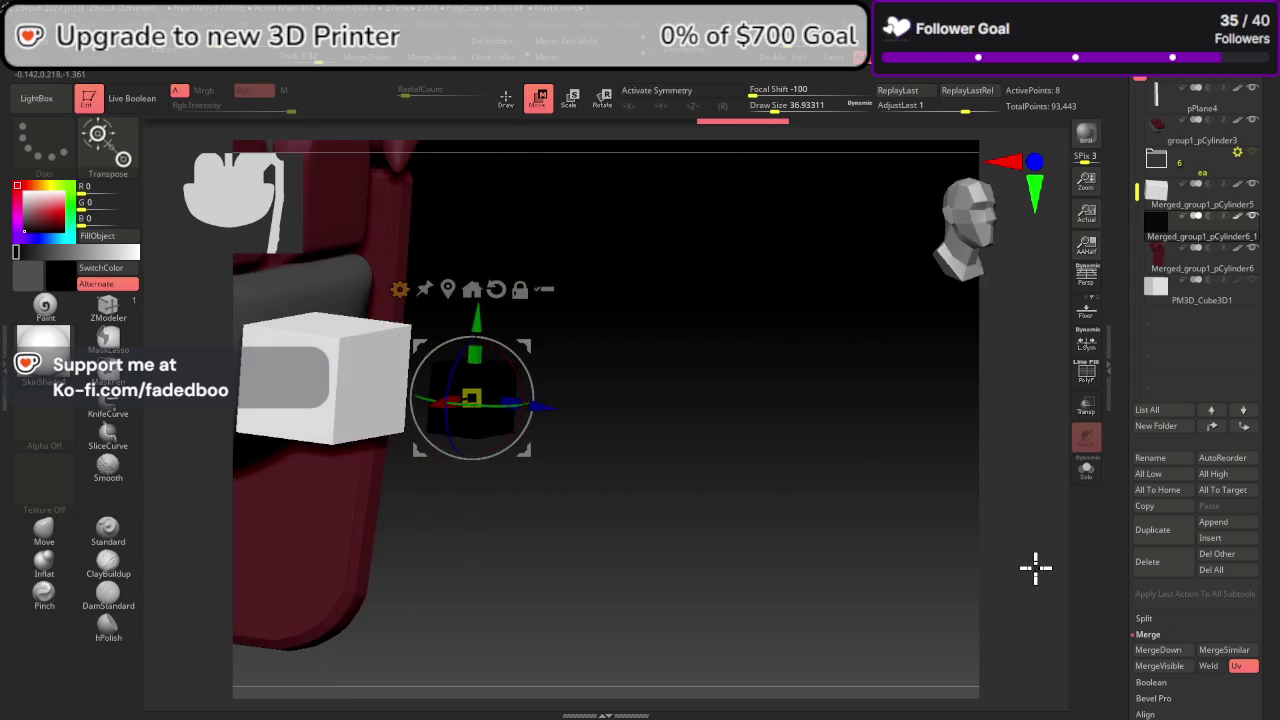
# Step: Select the white cube and move the ea folder directly under pPlane4
pyautogui.click(1199, 196)
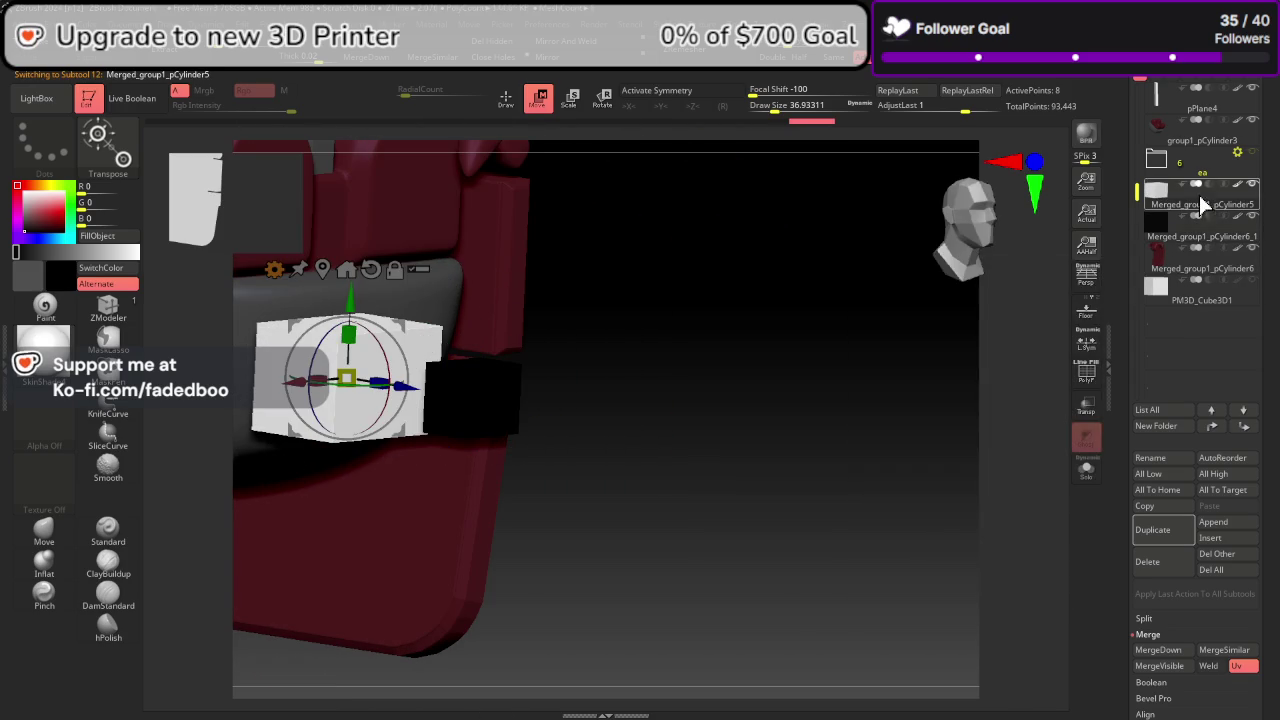
pyautogui.moveTo(1024, 232)
pyautogui.mouseDown()
pyautogui.moveTo(886, 429)
pyautogui.moveTo(855, 444)
pyautogui.mouseUp()
pyautogui.moveTo(1213, 133); pyautogui.dragTo(1216, 195)
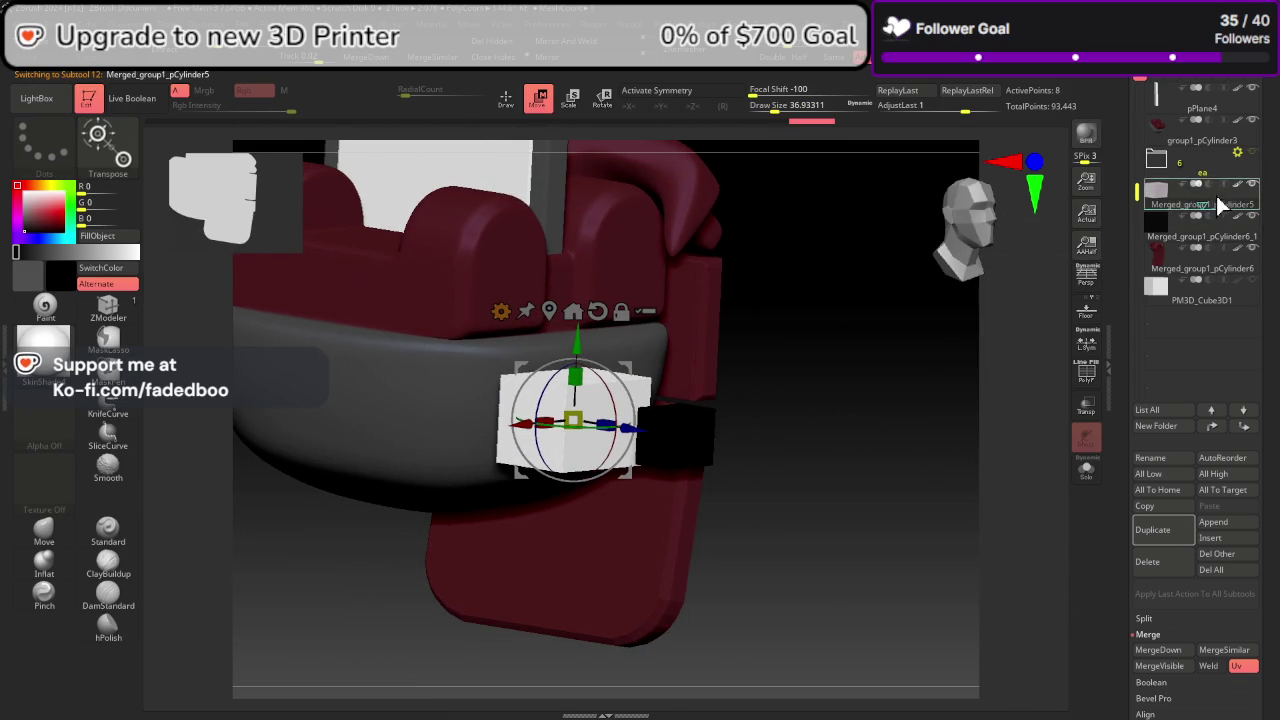
# Step: Create a subtool folder named 'he' and move the white cube into it
pyautogui.click(1197, 176)
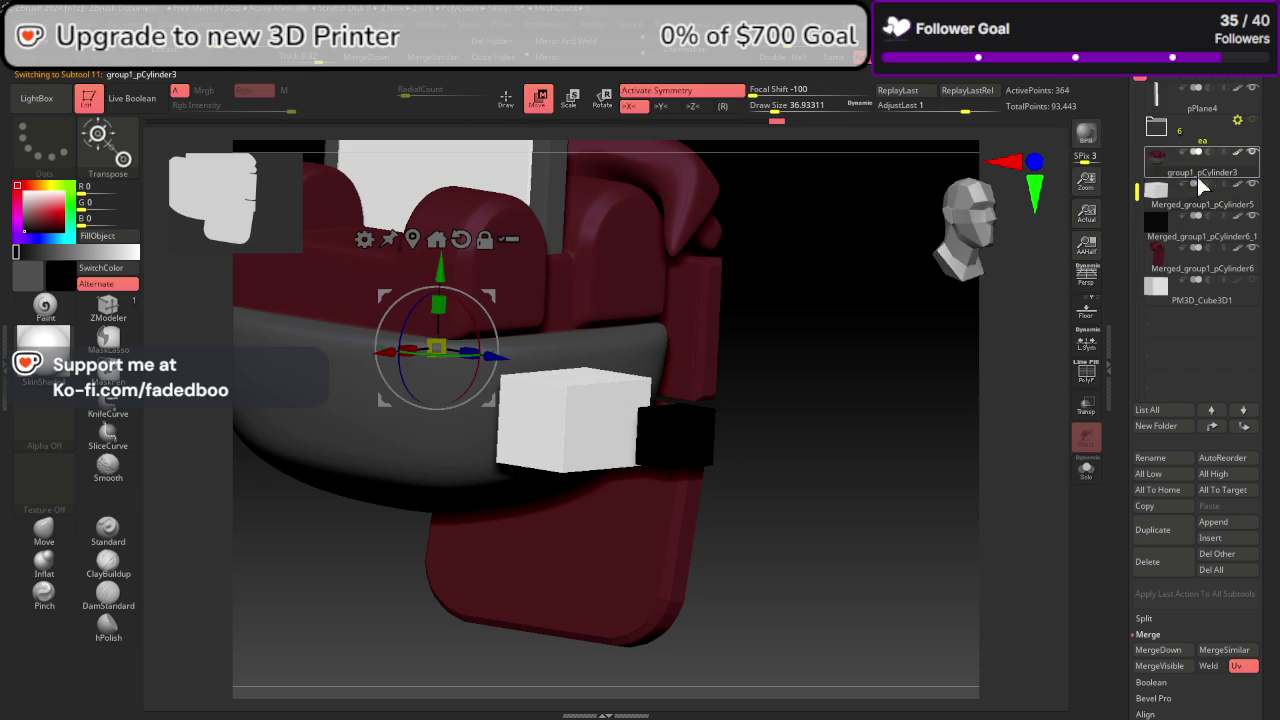
pyautogui.click(1158, 424)
pyautogui.write('he')
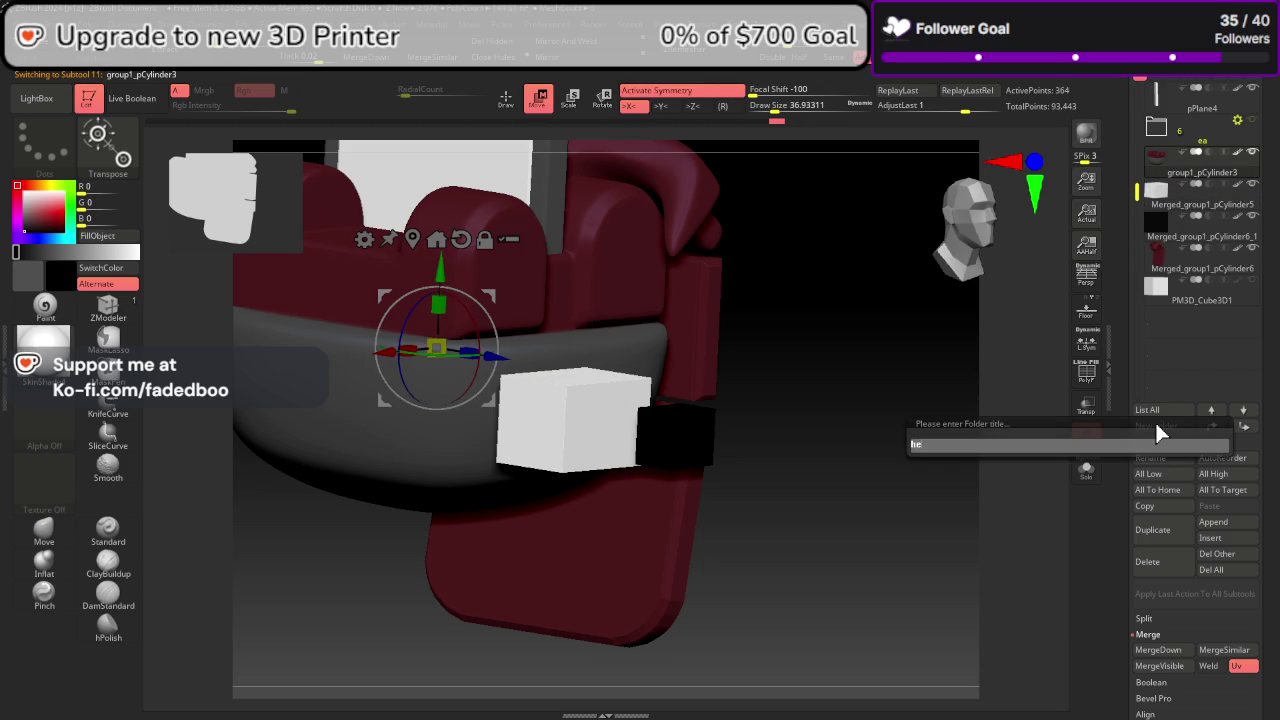
pyautogui.press('Return')
pyautogui.moveTo(1137, 94); pyautogui.dragTo(1137, 141)
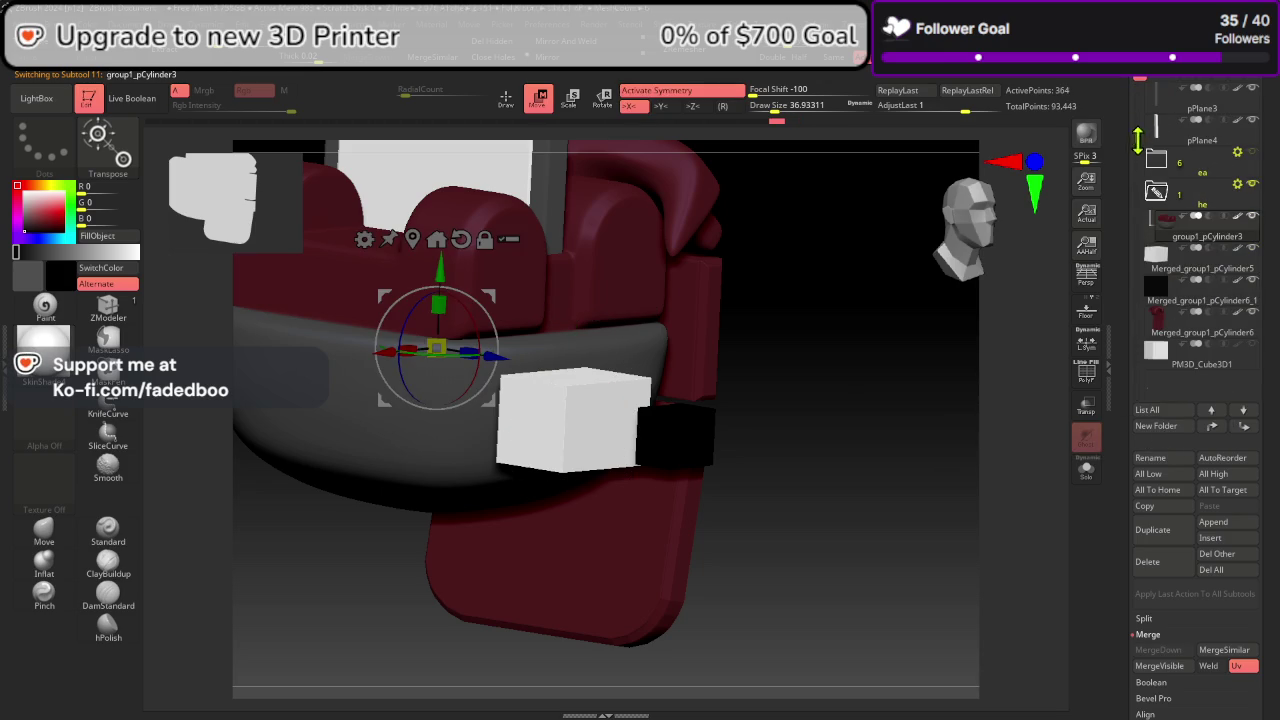
pyautogui.moveTo(1190, 272); pyautogui.dragTo(1192, 250)
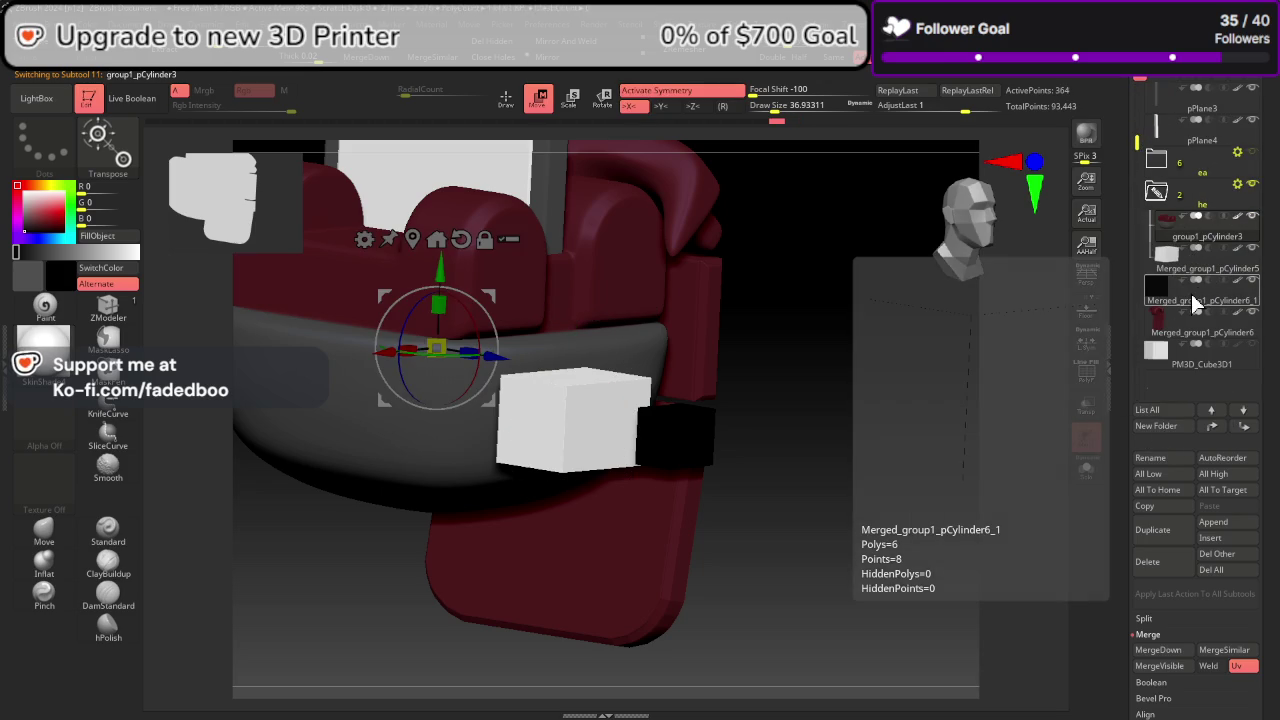
# Step: Enable Live Boolean and push the white cube along Z into the grey band
pyautogui.click(132, 98)
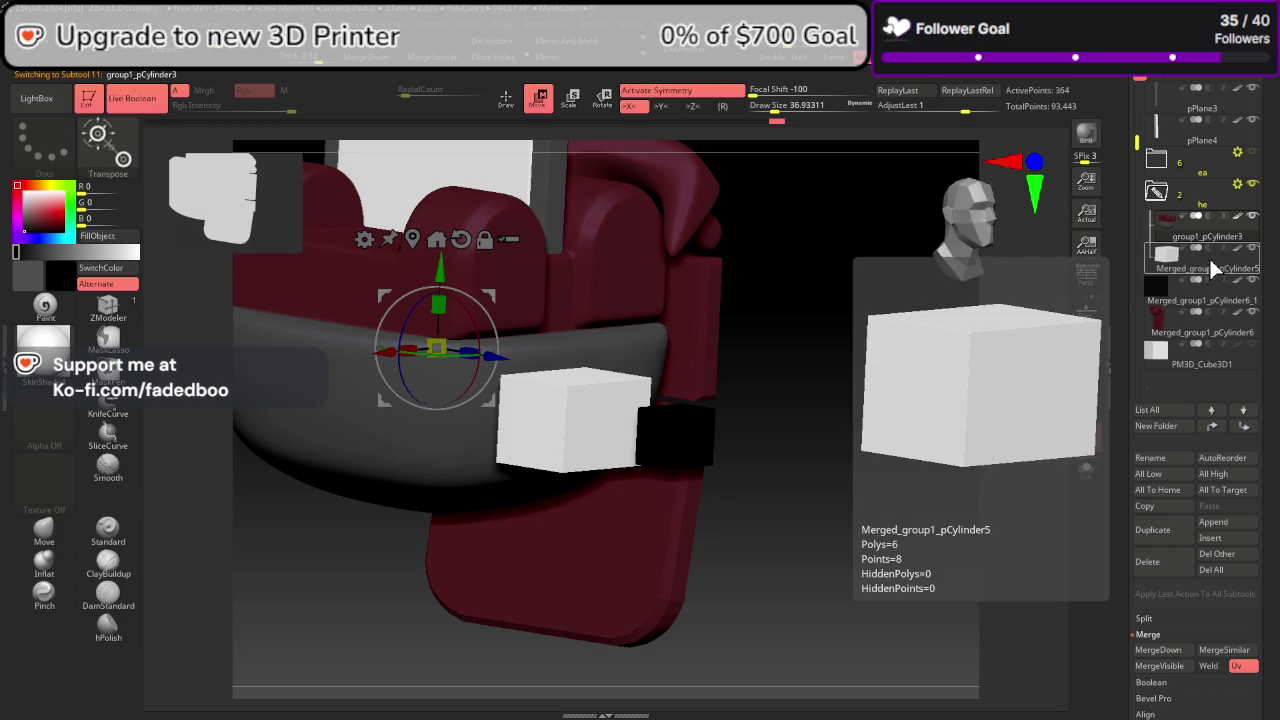
pyautogui.click(1208, 268)
pyautogui.click(1208, 266)
pyautogui.moveTo(1040, 340); pyautogui.dragTo(914, 414)
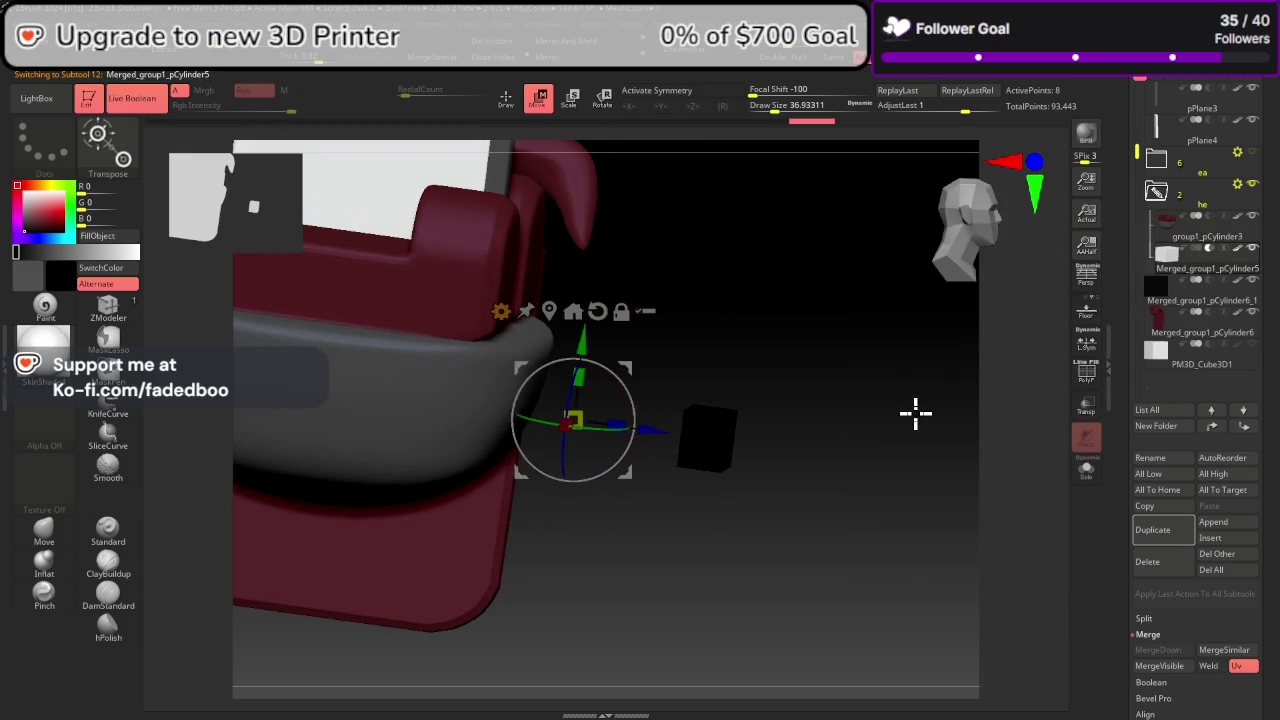
pyautogui.moveTo(614, 422)
pyautogui.mouseDown()
pyautogui.moveTo(634, 428)
pyautogui.moveTo(561, 421)
pyautogui.mouseUp()
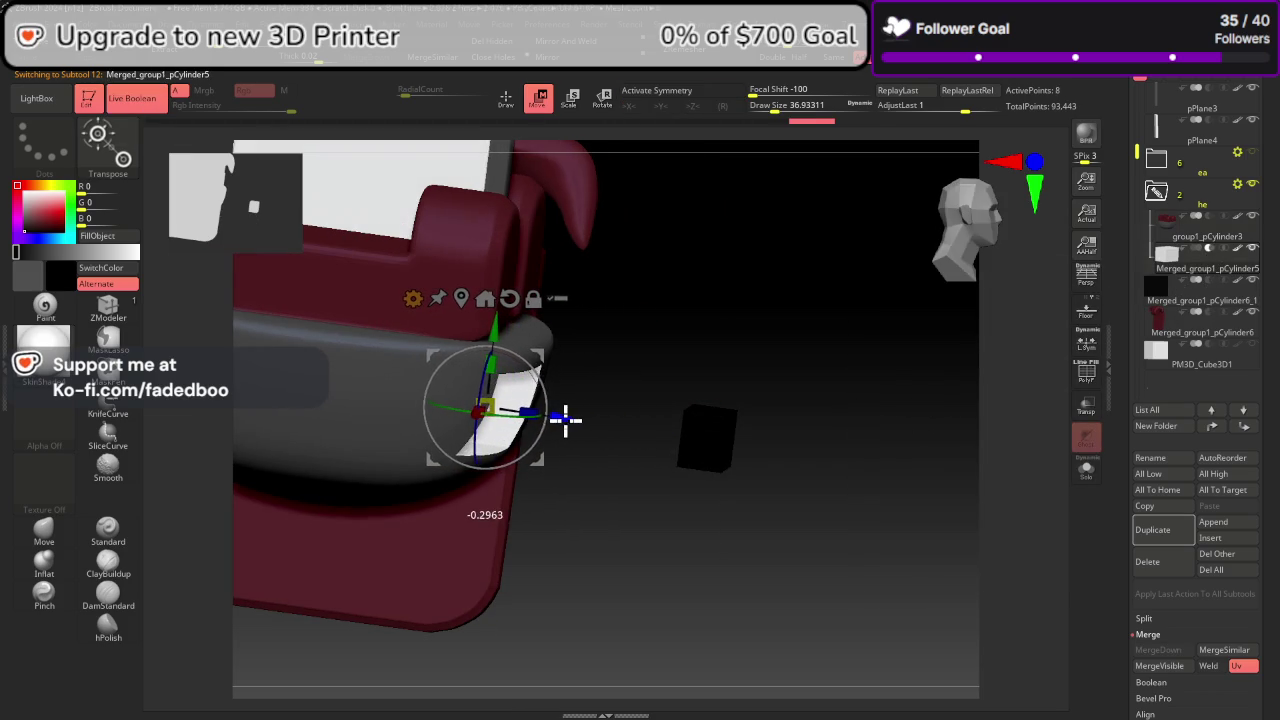
pyautogui.moveTo(691, 527); pyautogui.dragTo(651, 509)
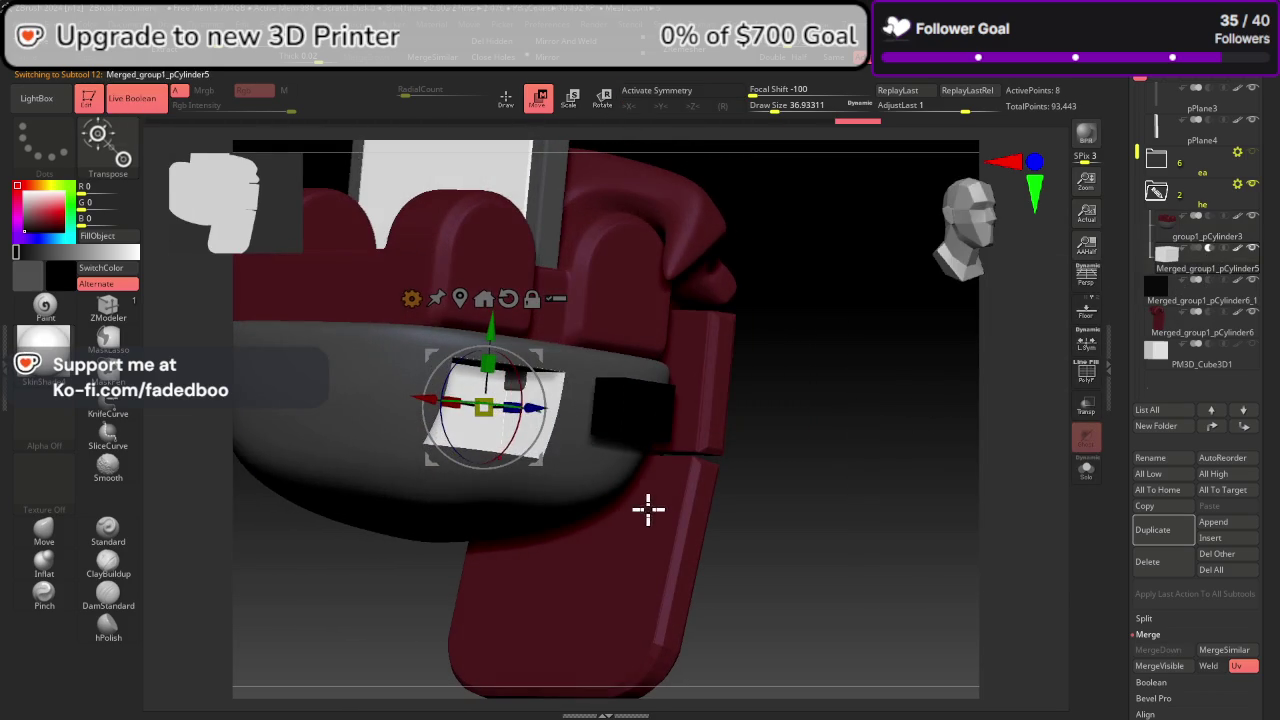
pyautogui.moveTo(536, 408); pyautogui.dragTo(561, 408)
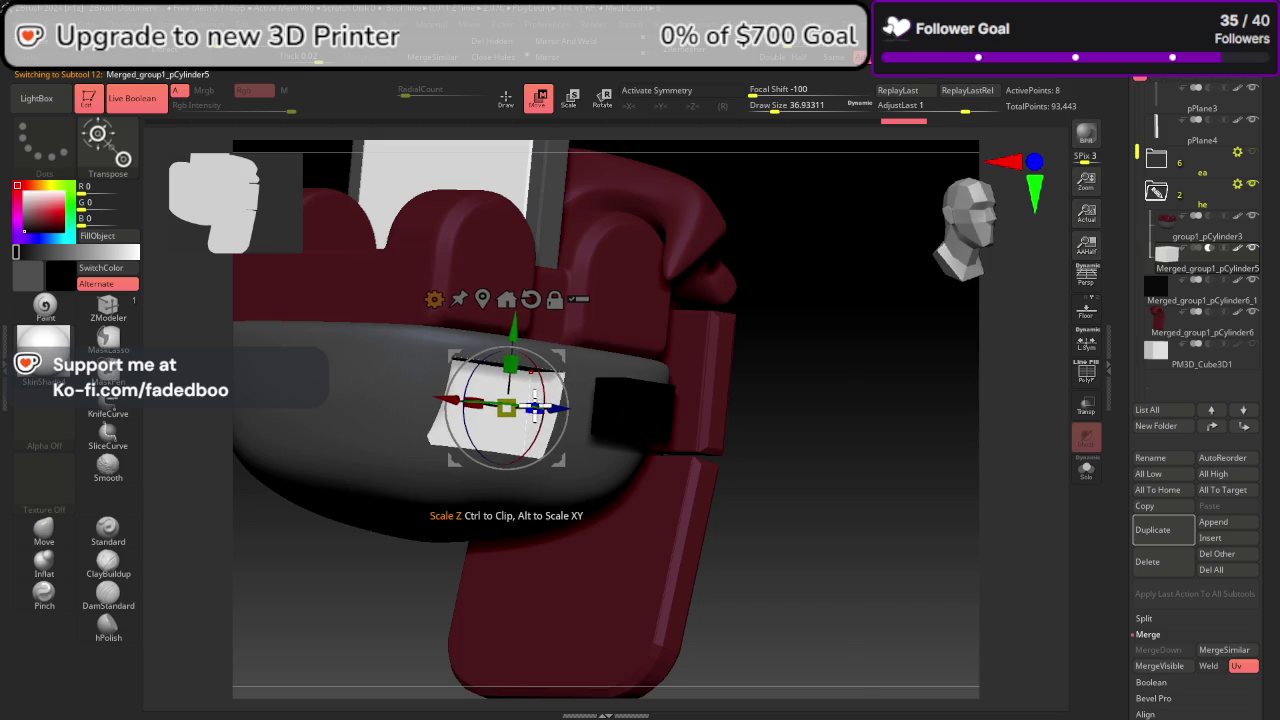
pyautogui.moveTo(800, 510)
pyautogui.mouseDown()
pyautogui.moveTo(819, 507)
pyautogui.moveTo(760, 480)
pyautogui.mouseUp()
pyautogui.moveTo(560, 412); pyautogui.dragTo(567, 423)
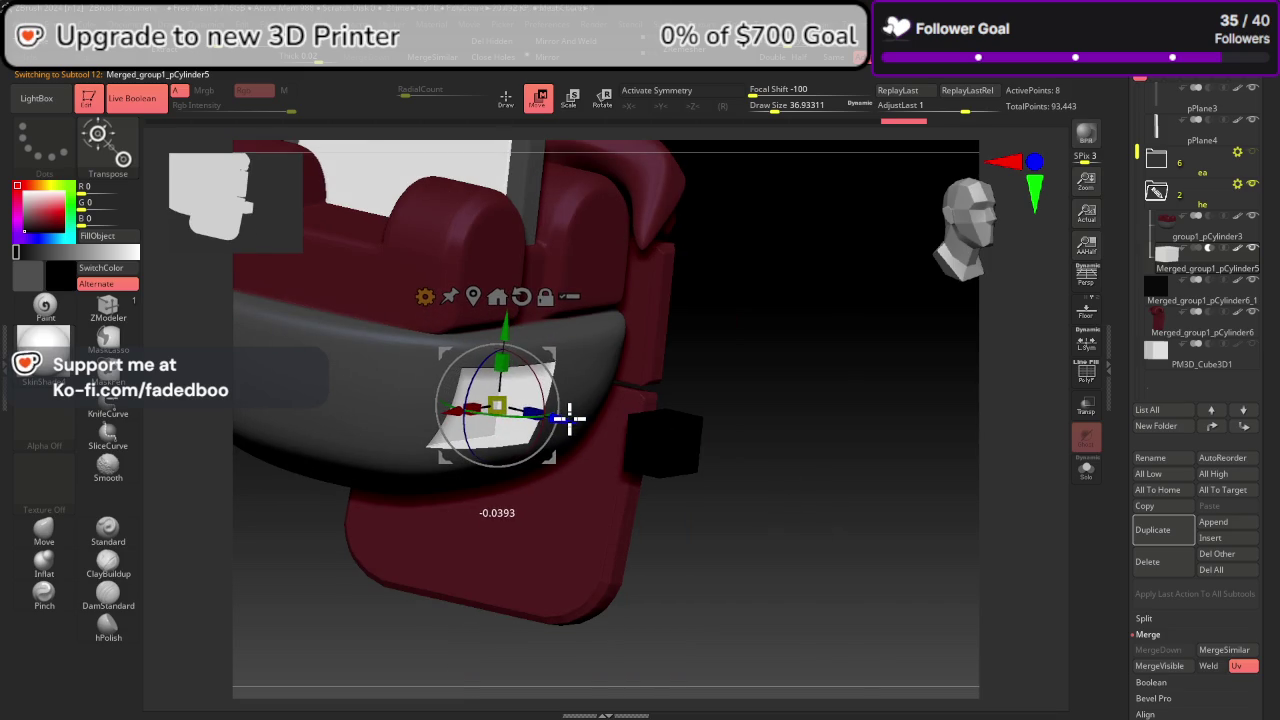
pyautogui.scroll(2, 943, 509)
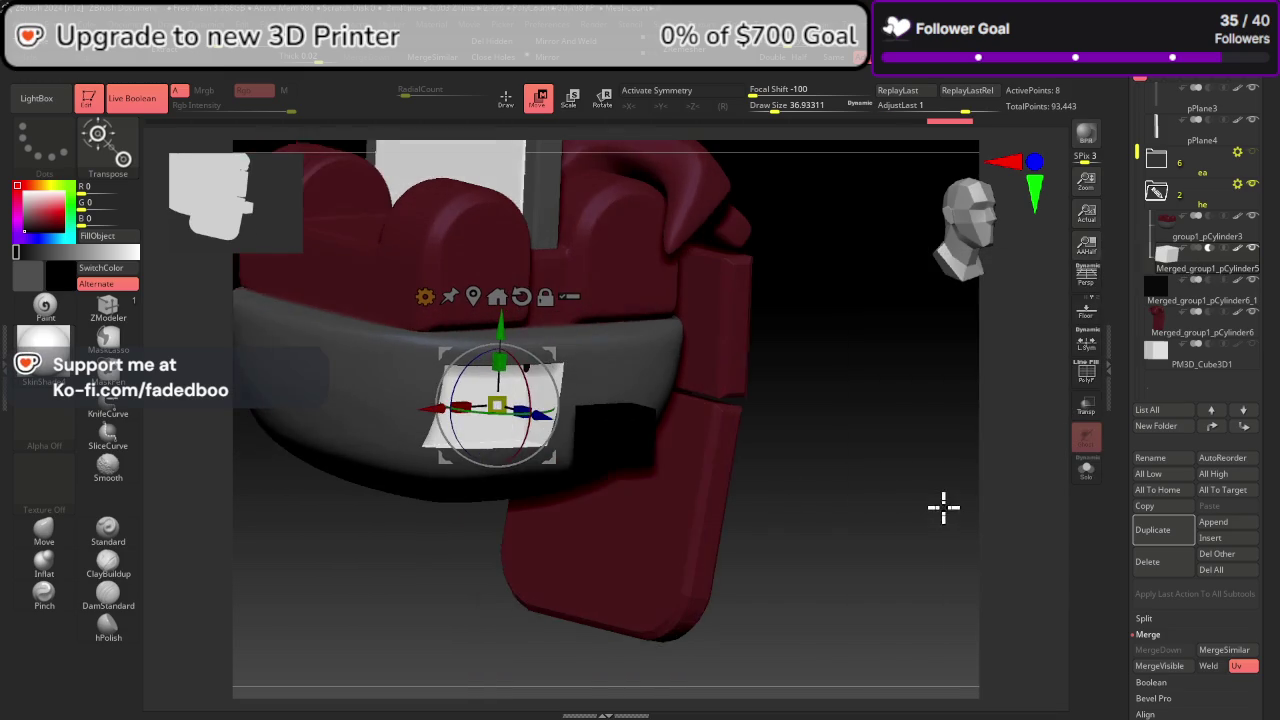
# Step: Mirror the white cutter cube across X as a new subtool
pyautogui.click(826, 54)
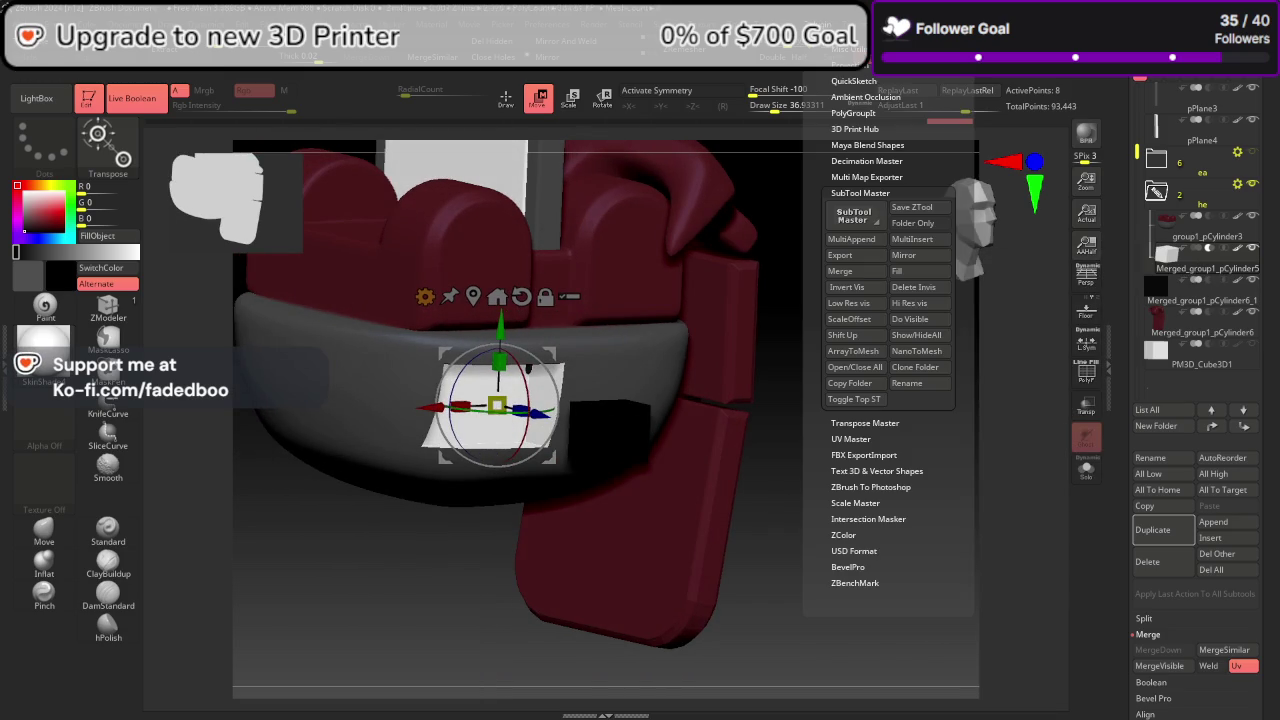
pyautogui.click(918, 256)
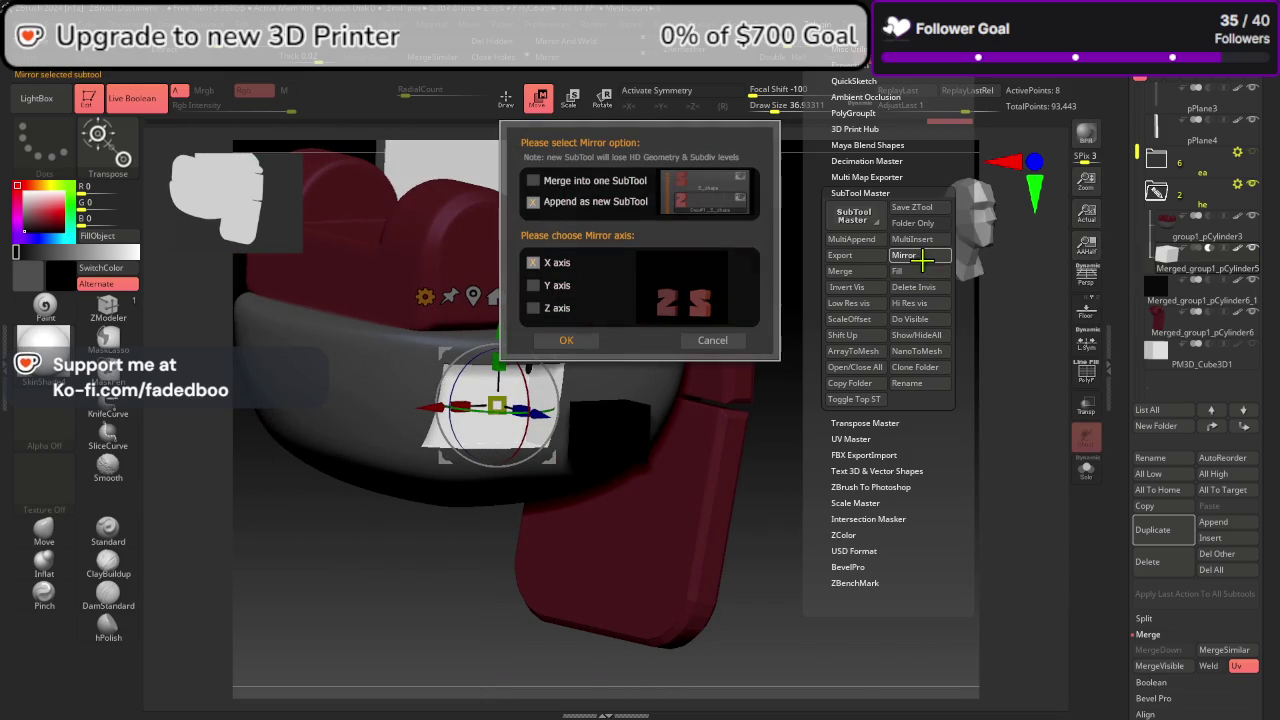
pyautogui.click(578, 340)
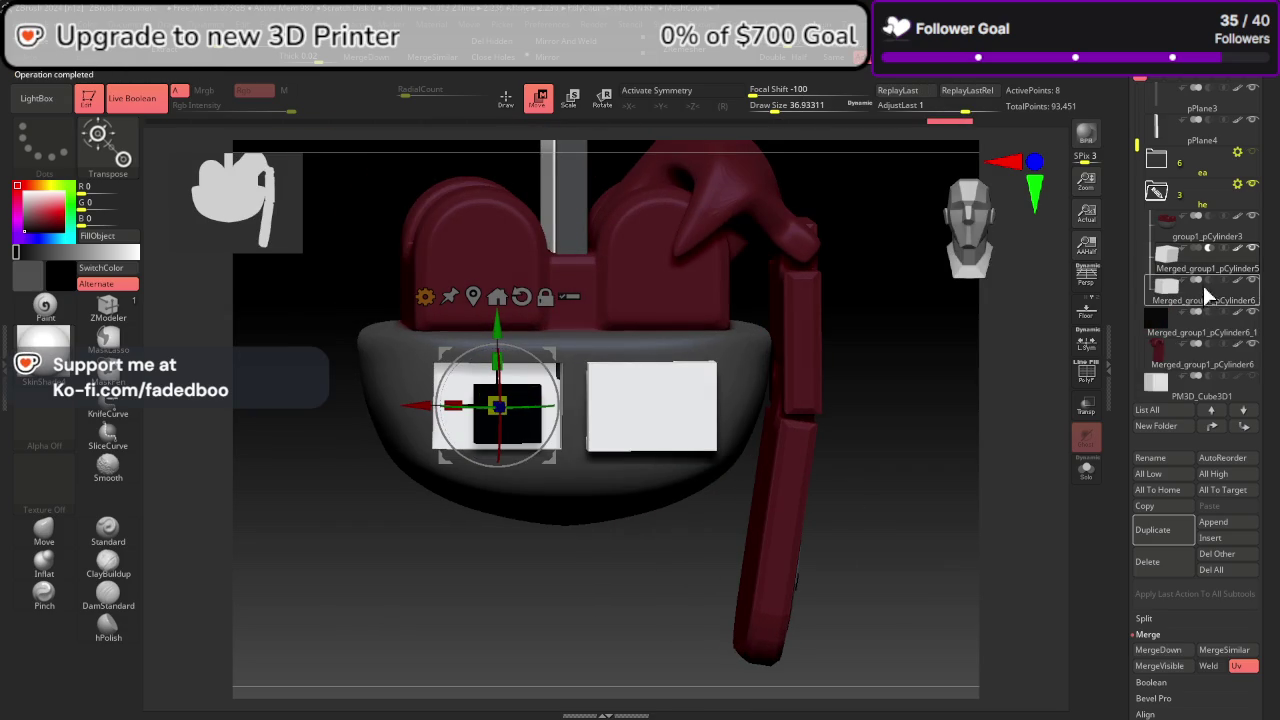
pyautogui.moveTo(980, 443)
pyautogui.mouseDown()
pyautogui.moveTo(966, 486)
pyautogui.moveTo(1011, 520)
pyautogui.moveTo(1009, 503)
pyautogui.moveTo(1031, 494)
pyautogui.moveTo(970, 493)
pyautogui.moveTo(1006, 497)
pyautogui.mouseUp()
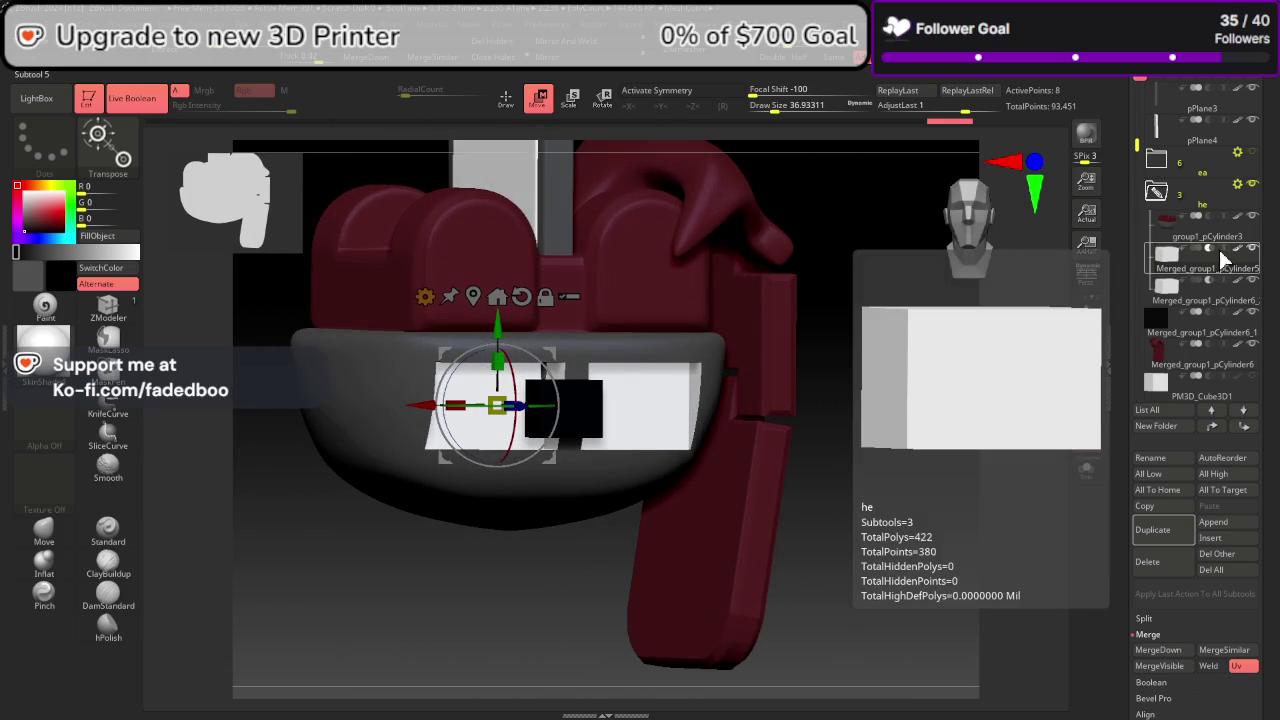
# Step: Merge the mirrored cube down into the original cutter
pyautogui.click(1211, 268)
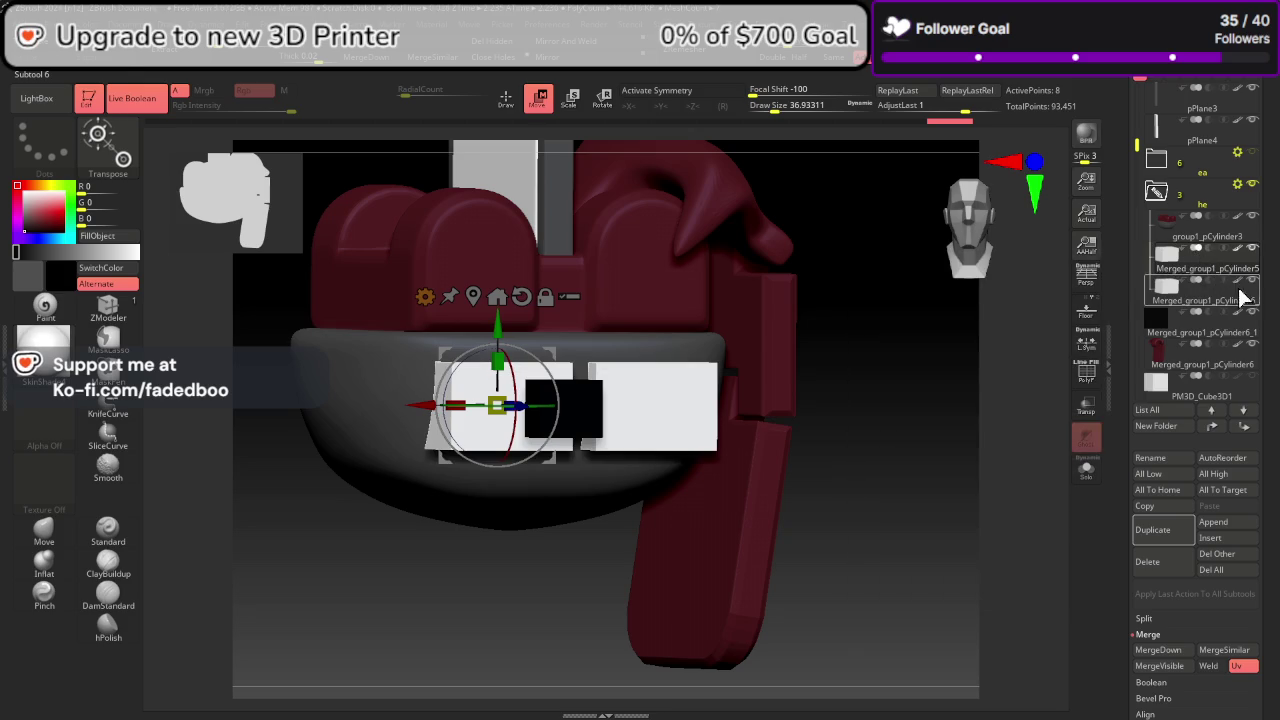
pyautogui.click(1170, 654)
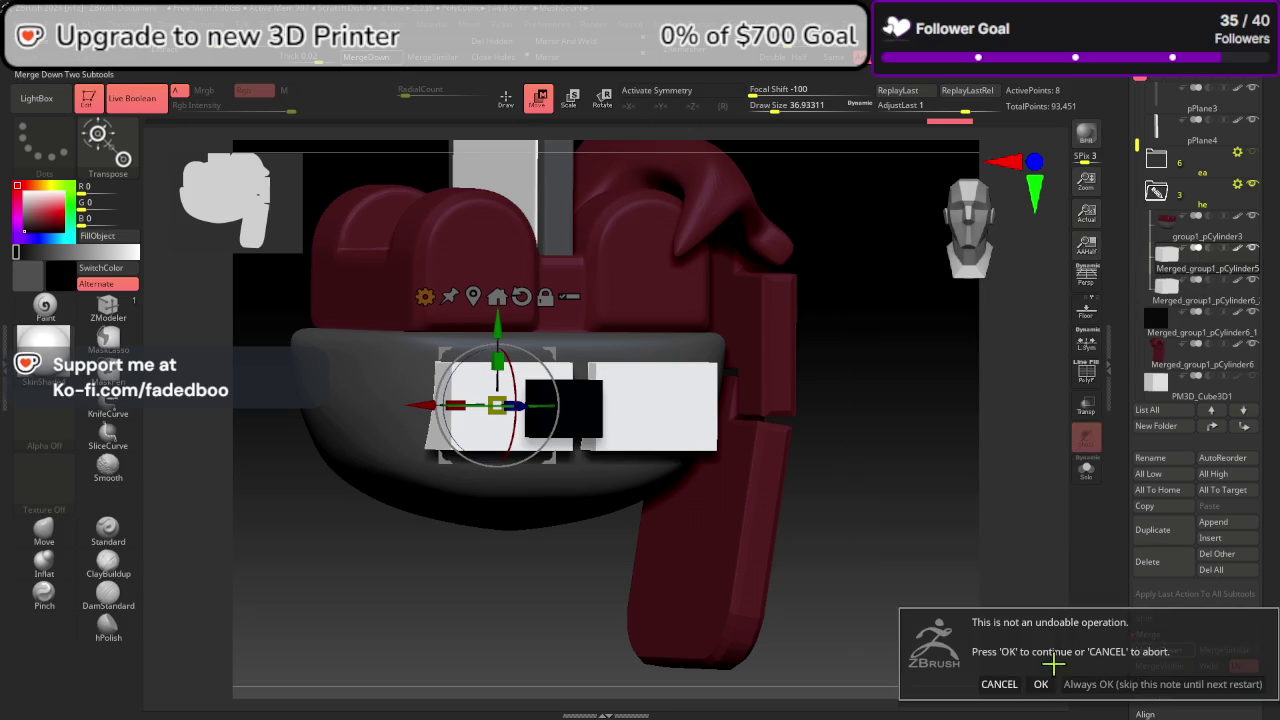
pyautogui.click(1044, 683)
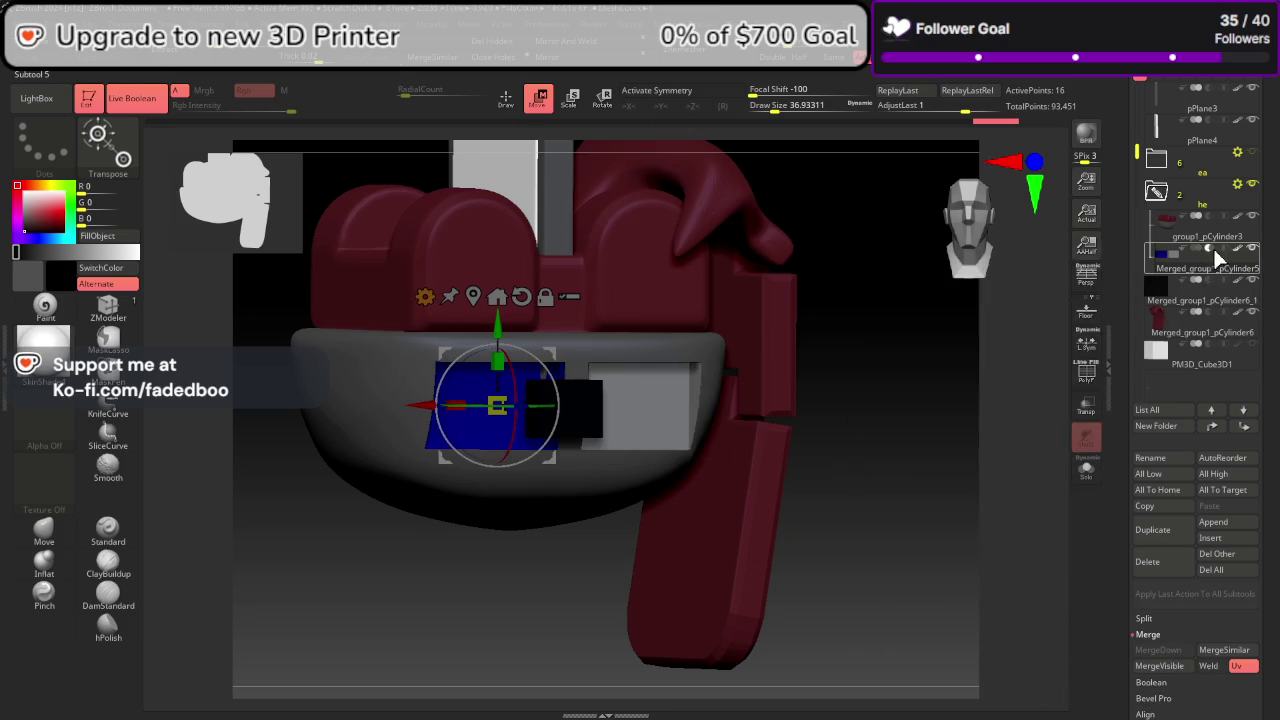
# Step: Boolean the he folder into UMesh_group1_pCylinder3 and solo the result
pyautogui.click(1215, 360)
pyautogui.click(1222, 292)
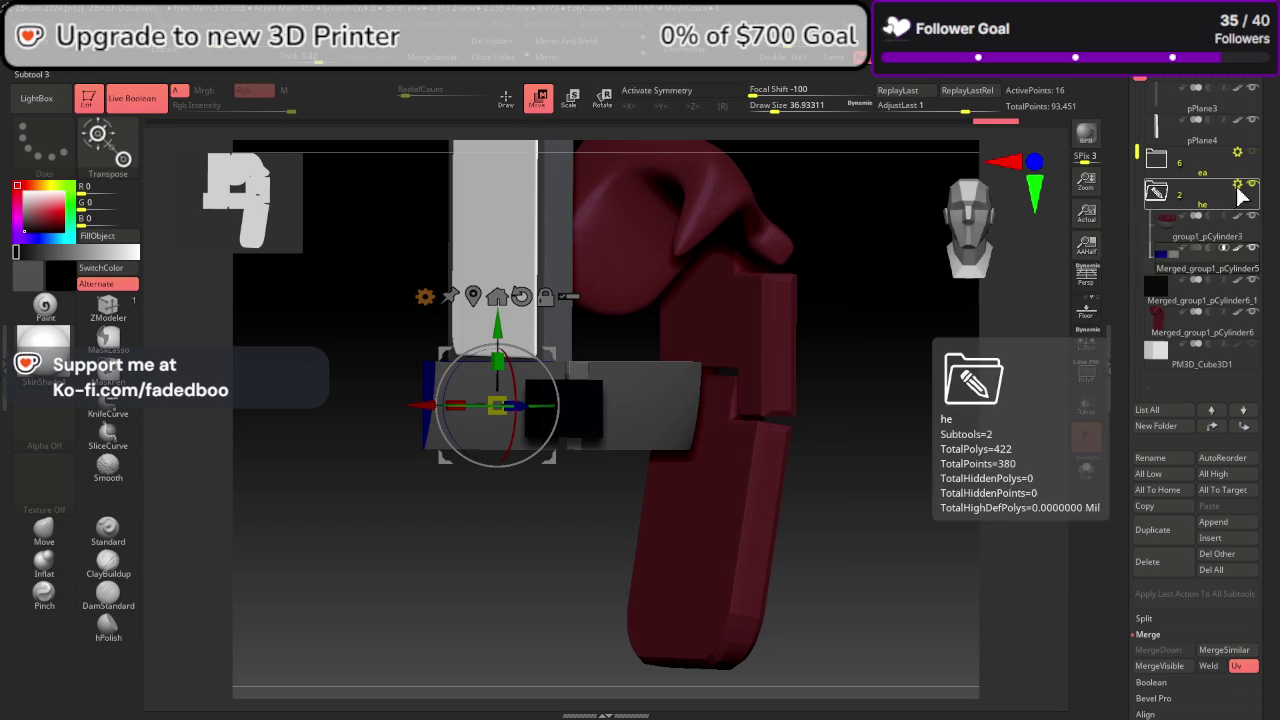
pyautogui.click(1238, 152)
pyautogui.click(1190, 377)
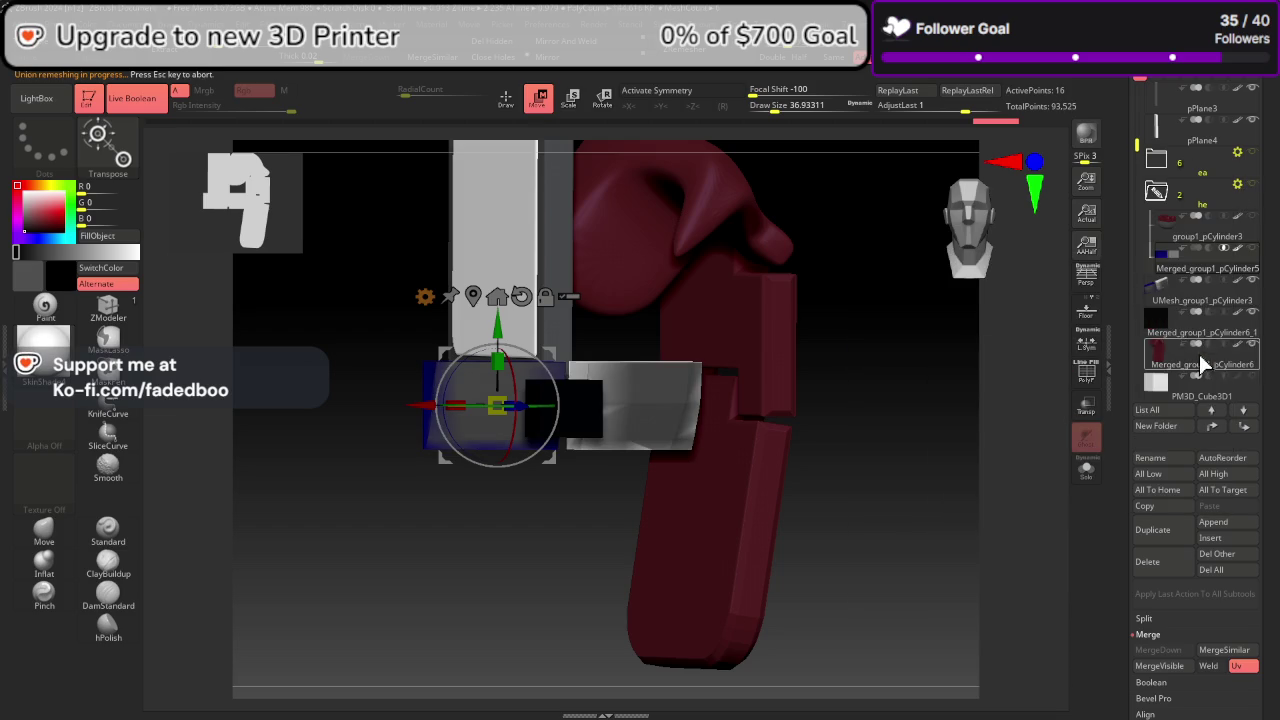
pyautogui.click(1198, 298)
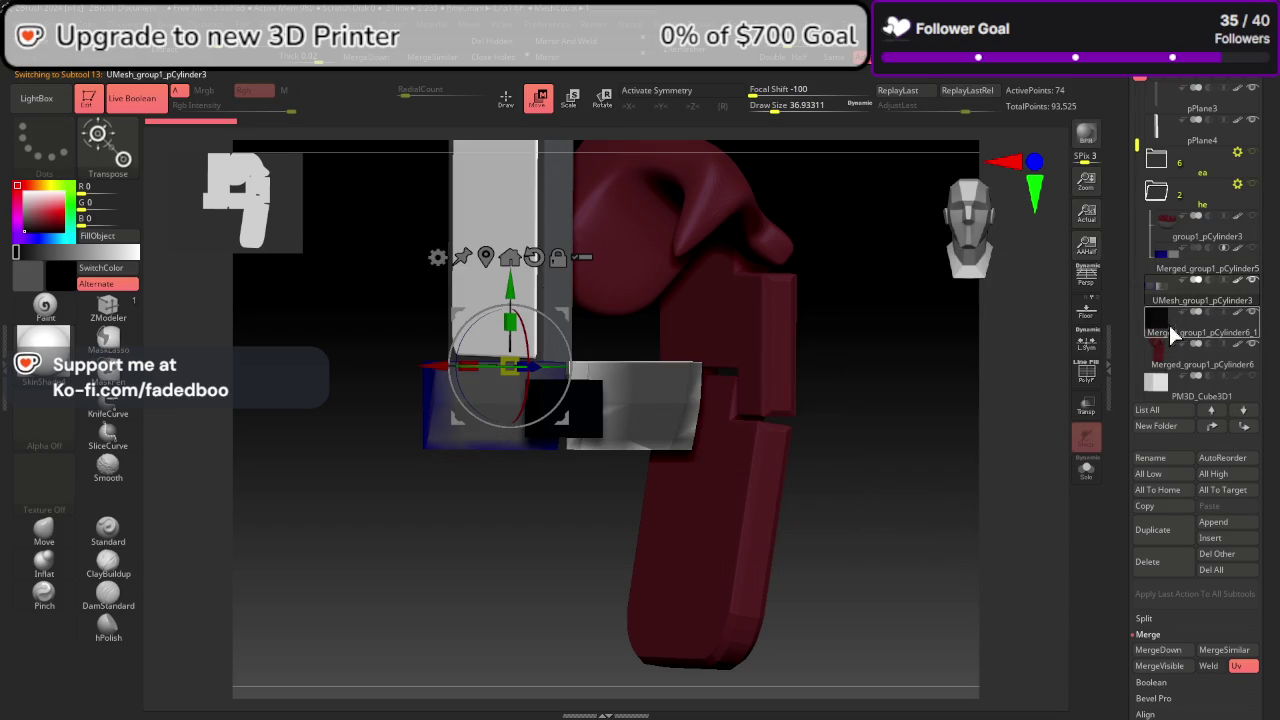
pyautogui.click(1085, 469)
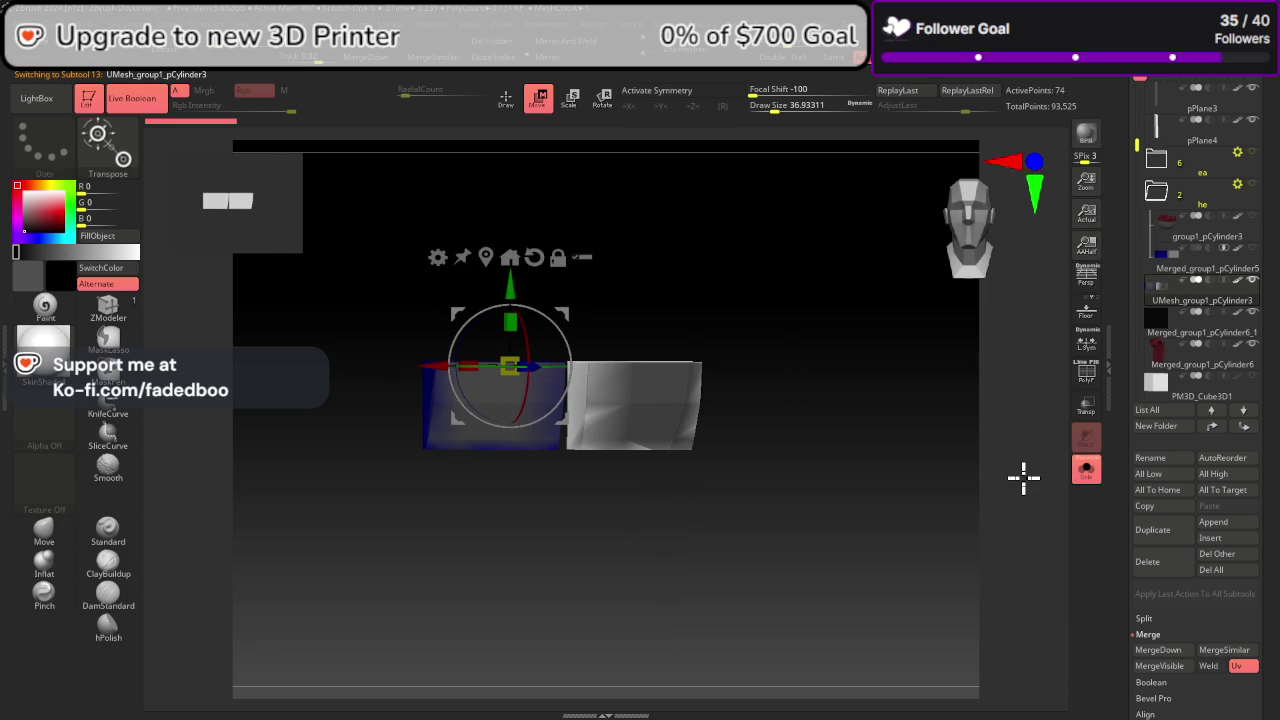
# Step: Fill the mesh white, unhide all subtools, select group1_pCylinder3, and disable Live Boolean
pyautogui.moveTo(76, 246); pyautogui.dragTo(144, 242)
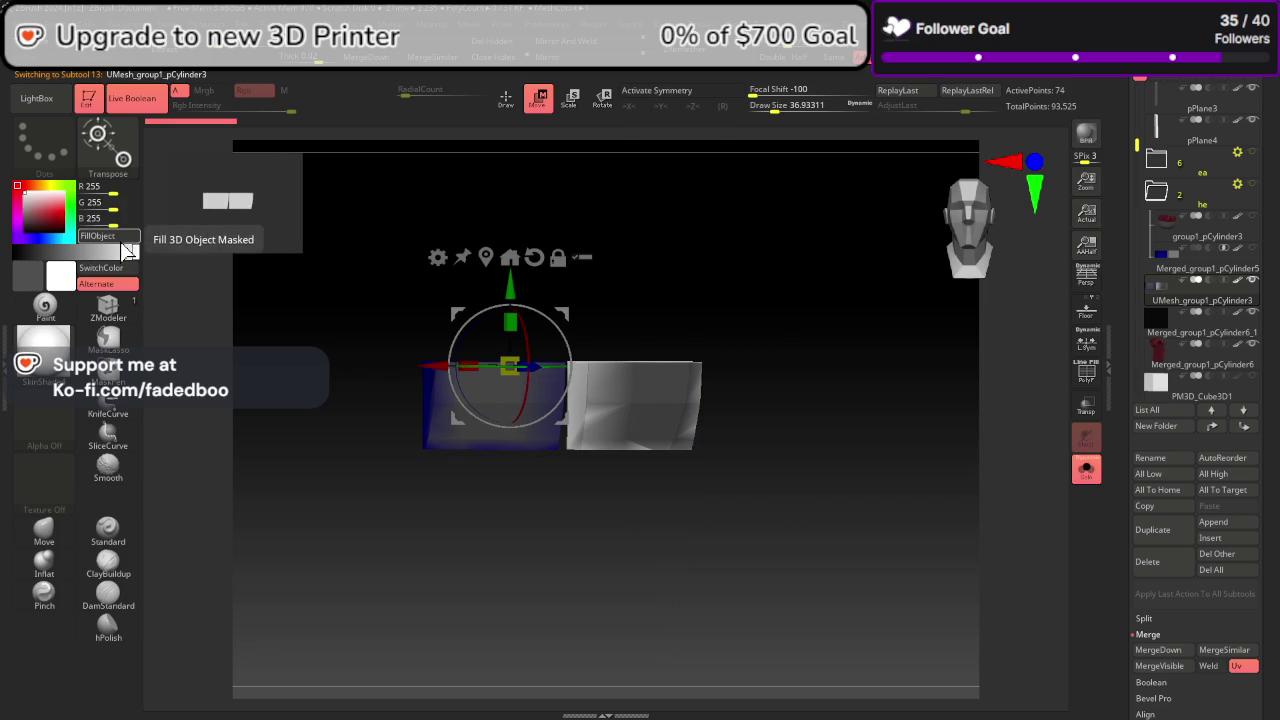
pyautogui.click(117, 239)
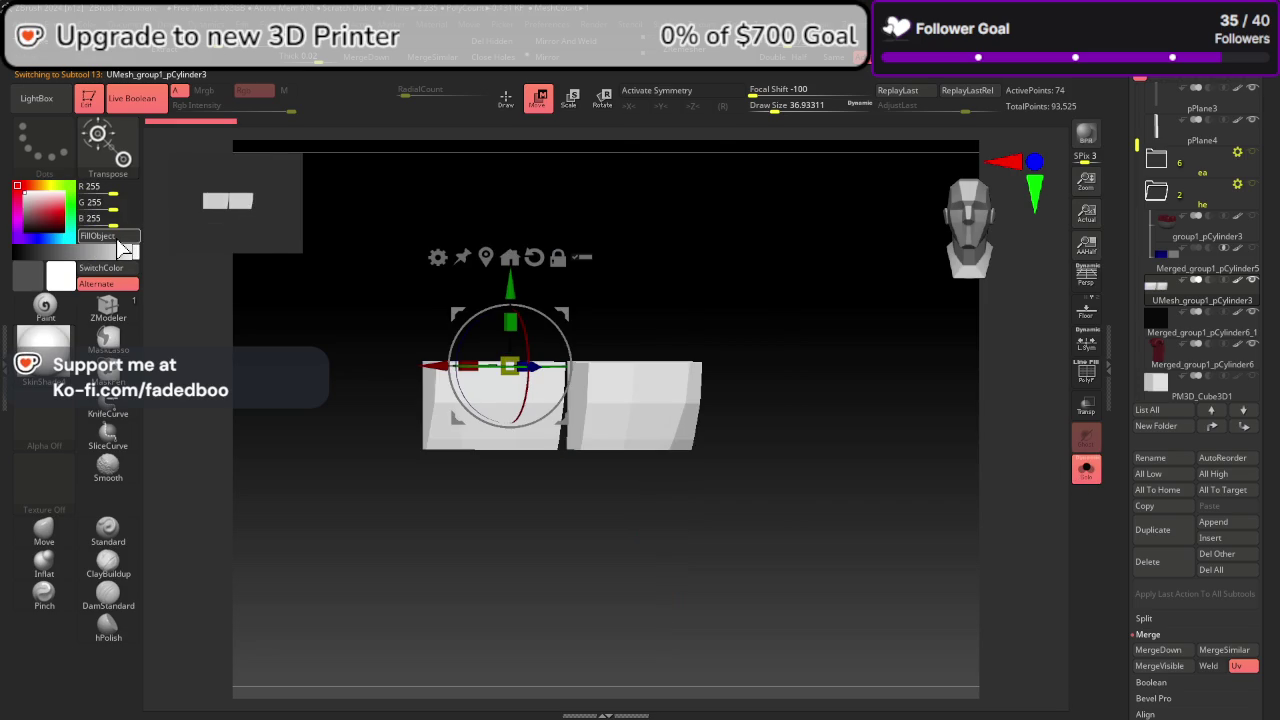
pyautogui.click(1086, 468)
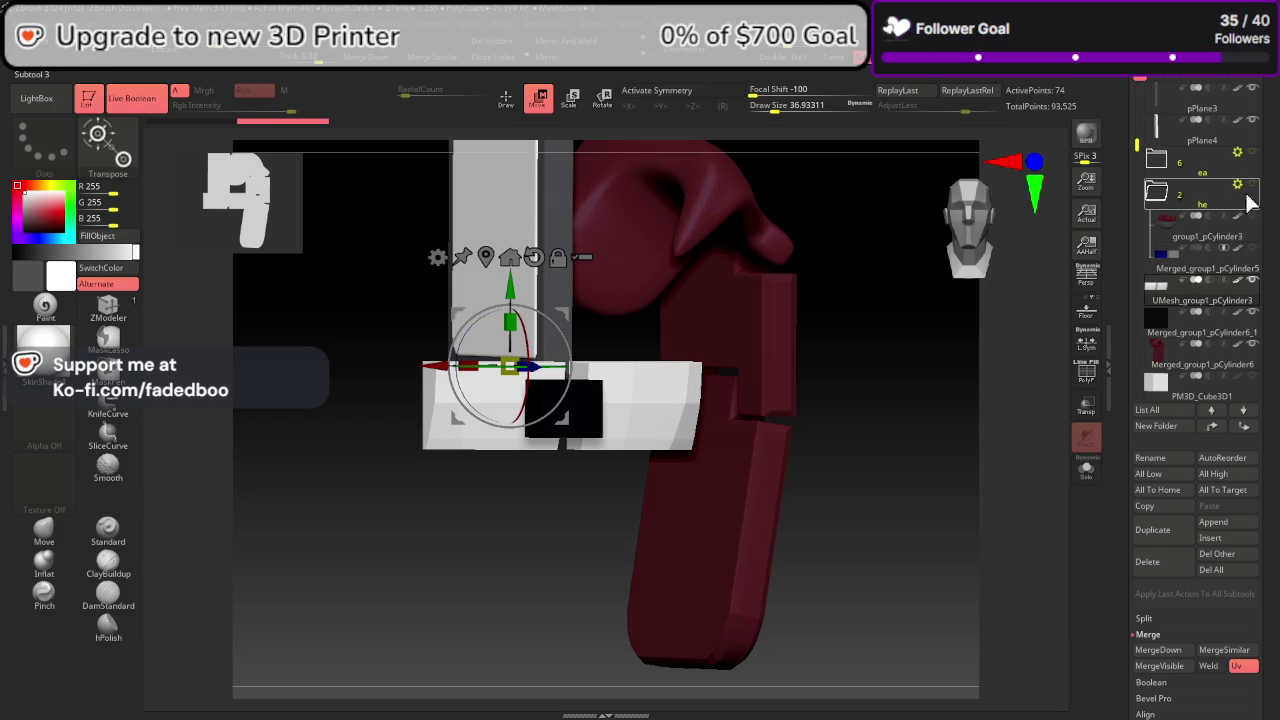
pyautogui.click(1252, 248)
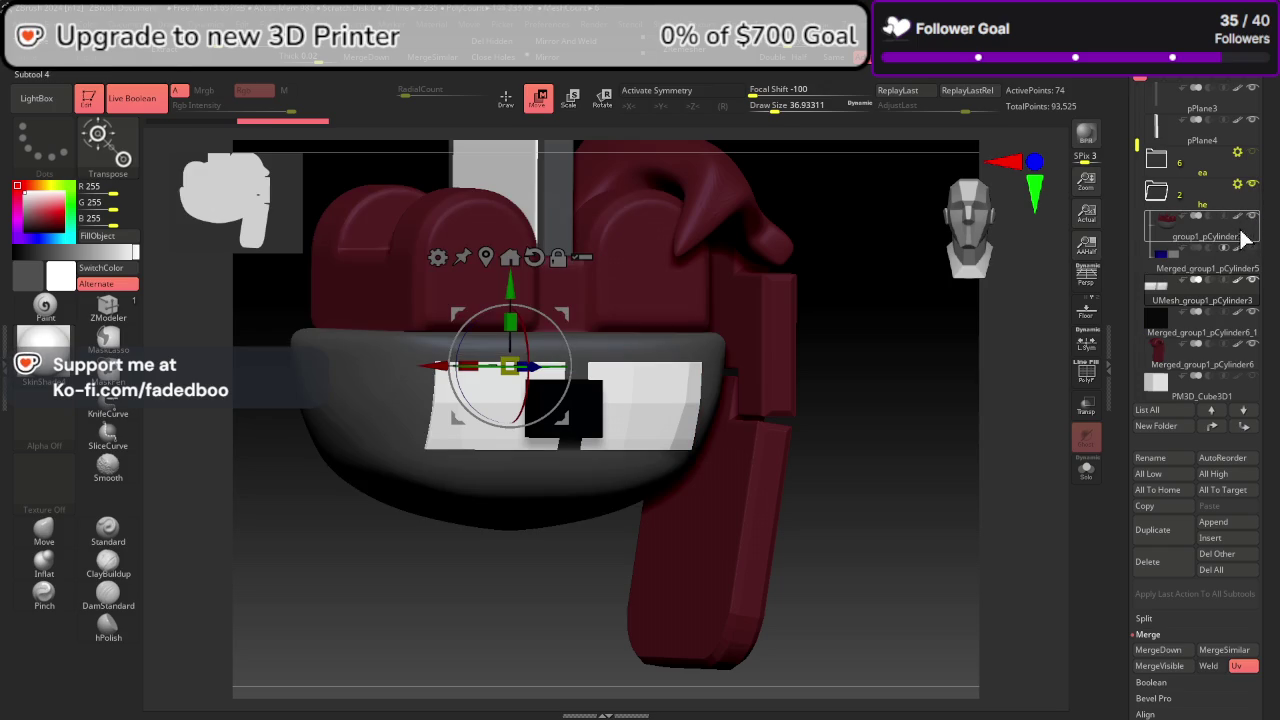
pyautogui.click(1242, 238)
pyautogui.click(135, 98)
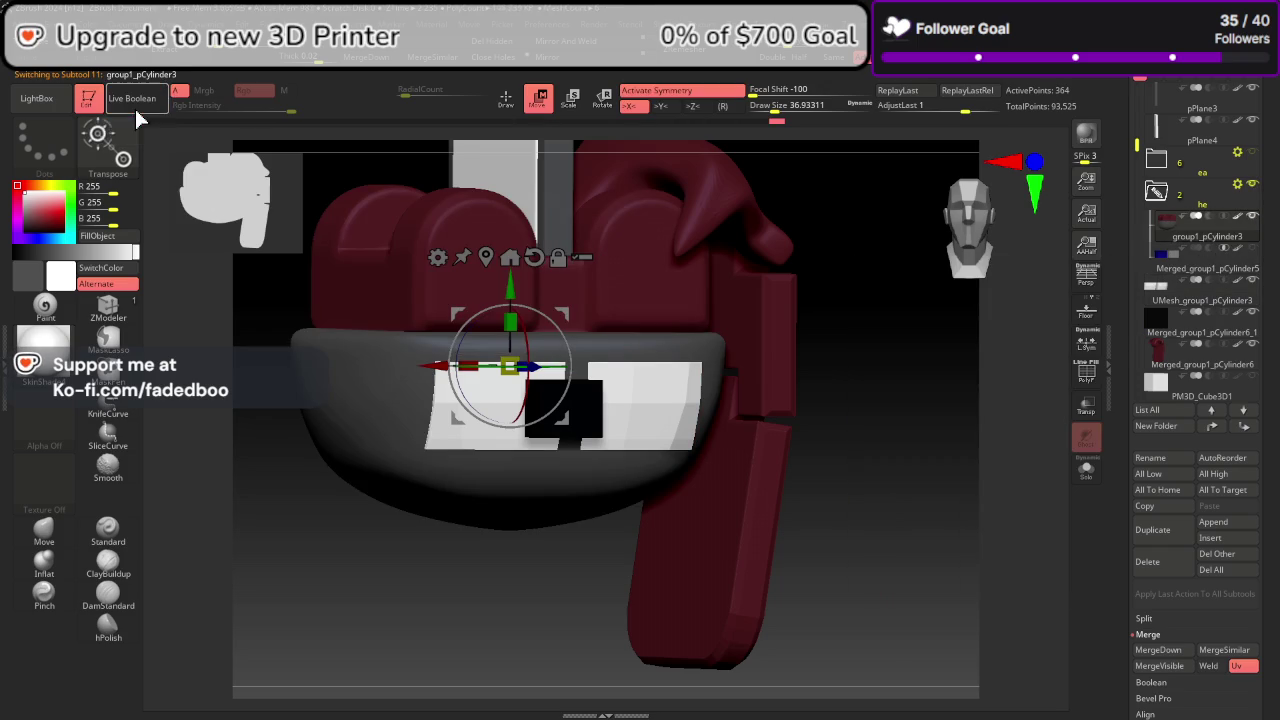
# Step: Subdivide the active piece's geometry once with Divide
pyautogui.moveTo(860, 495); pyautogui.dragTo(940, 495)
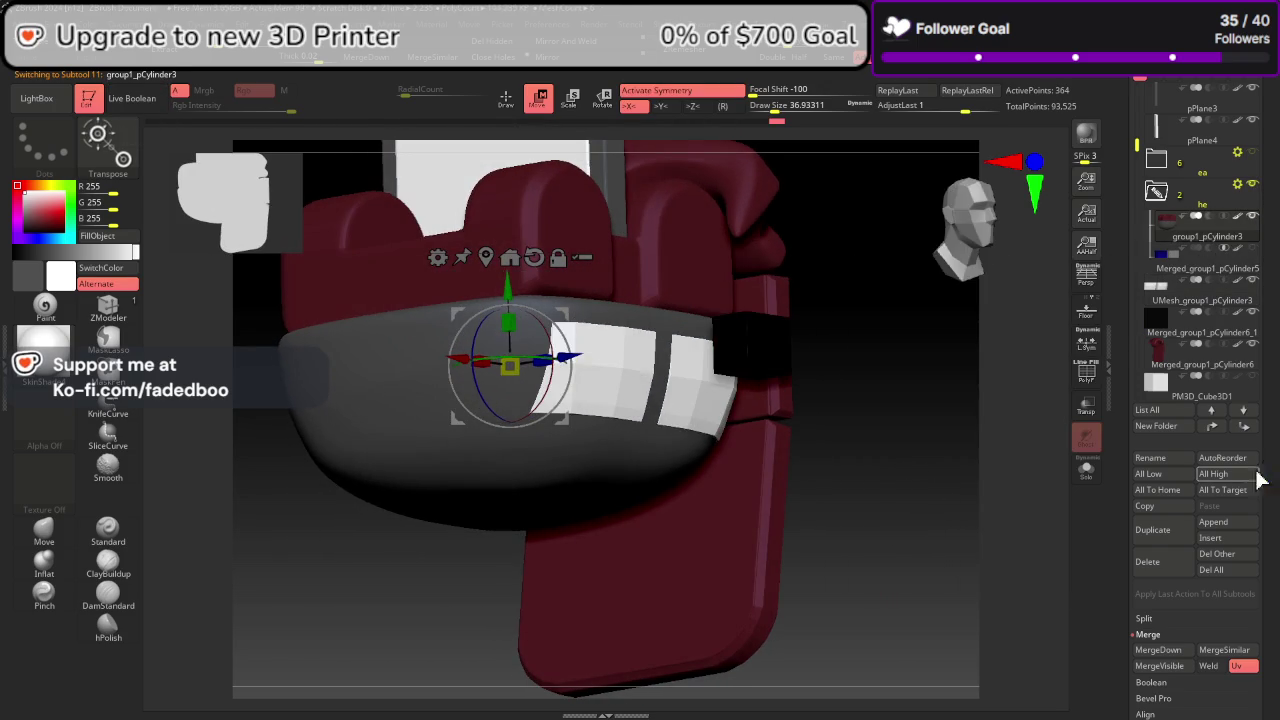
pyautogui.moveTo(1275, 645); pyautogui.dragTo(1275, 335)
pyautogui.click(1157, 522)
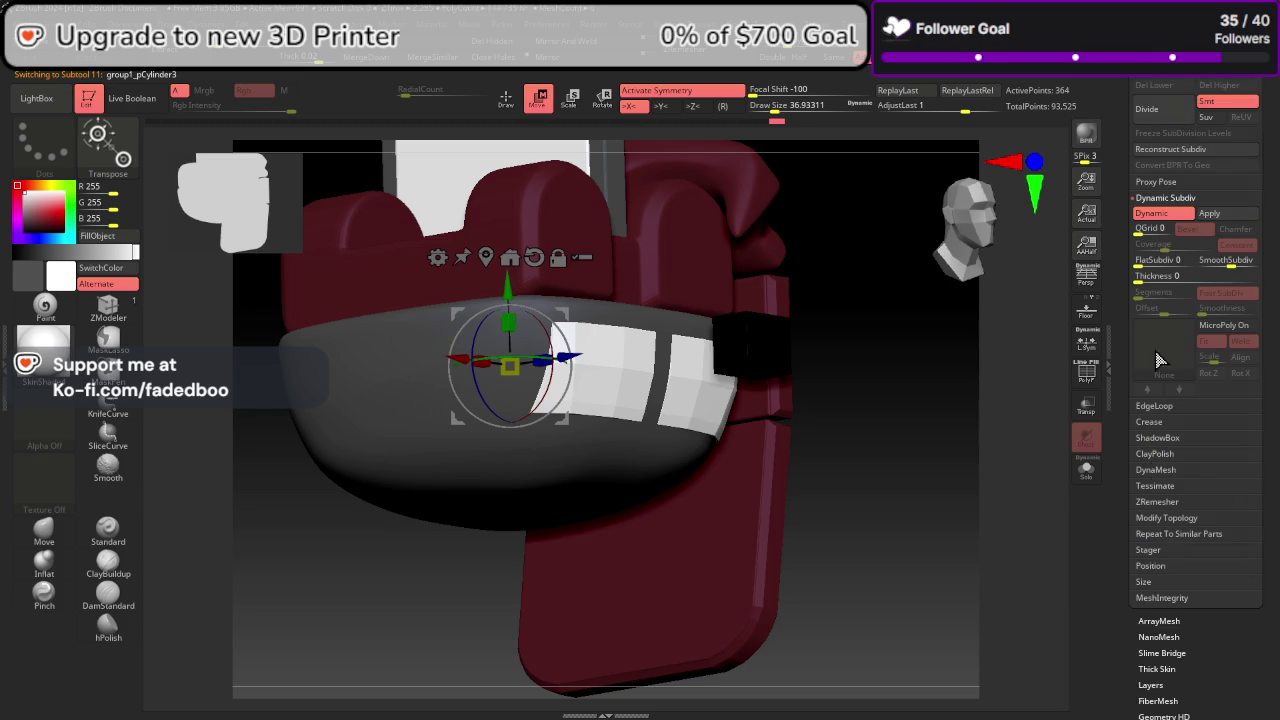
pyautogui.click(1172, 110)
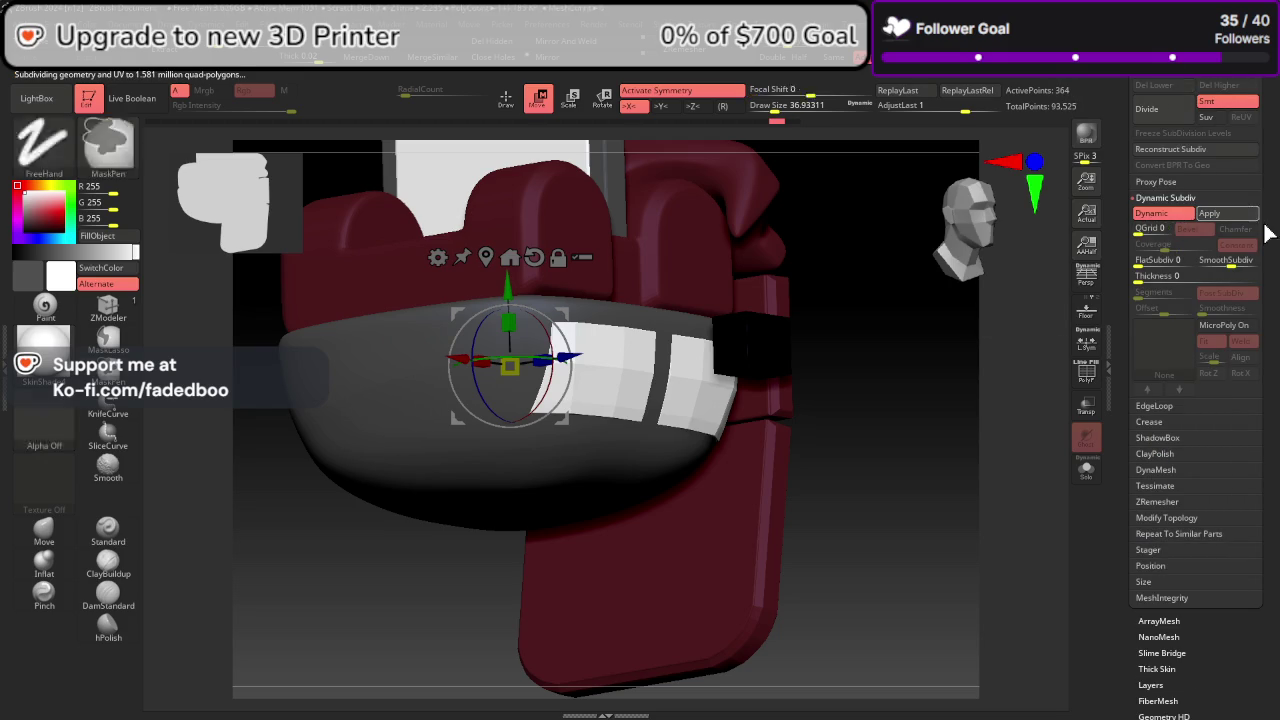
pyautogui.scroll(5, 1240, 280)
pyautogui.scroll(2, 1230, 300)
pyautogui.scroll(4, 1215, 320)
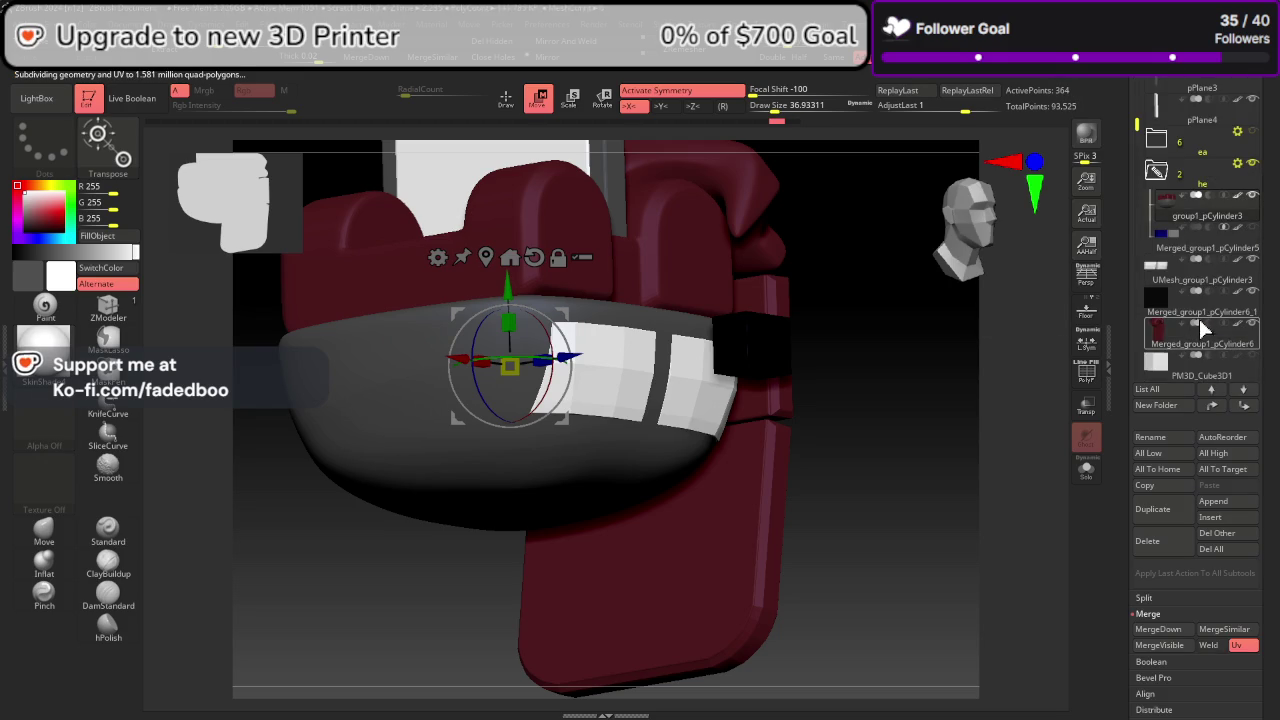
# Step: Select the eye plates, show the PolyF wireframe, and turn on X symmetry
pyautogui.click(1225, 283)
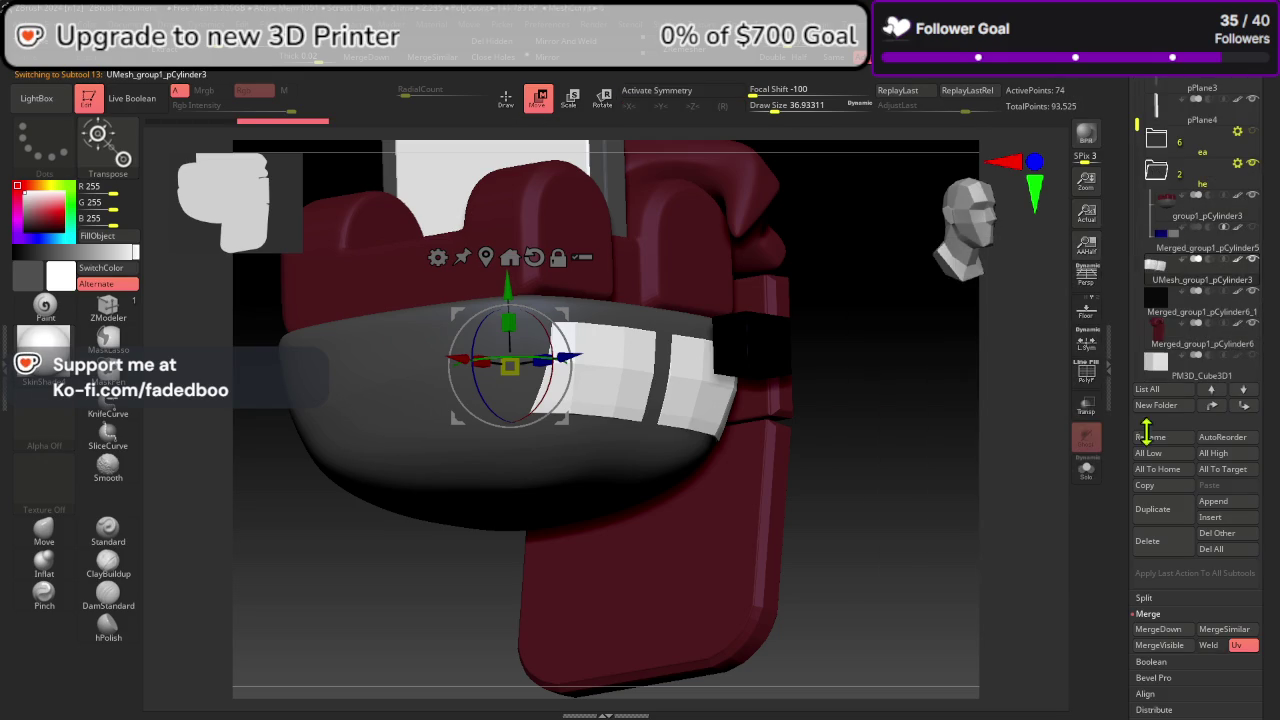
pyautogui.click(1087, 373)
pyautogui.scroll(-3, 1240, 325)
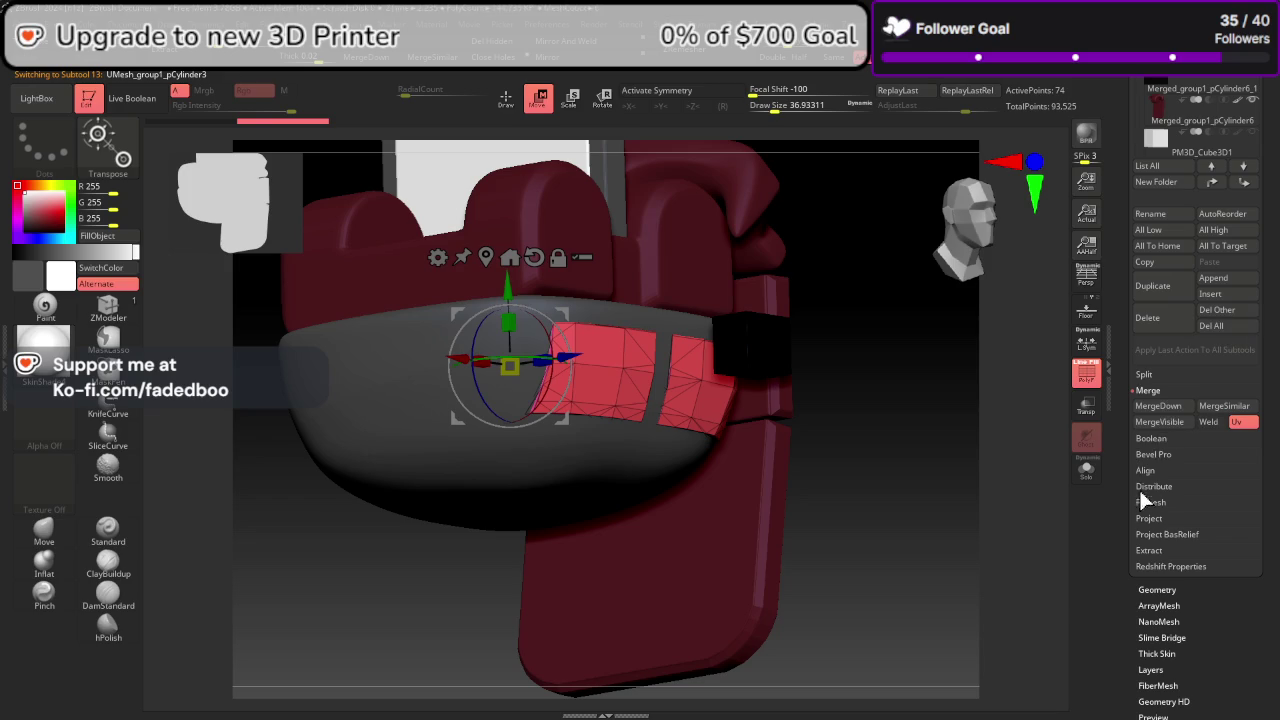
pyautogui.click(1157, 590)
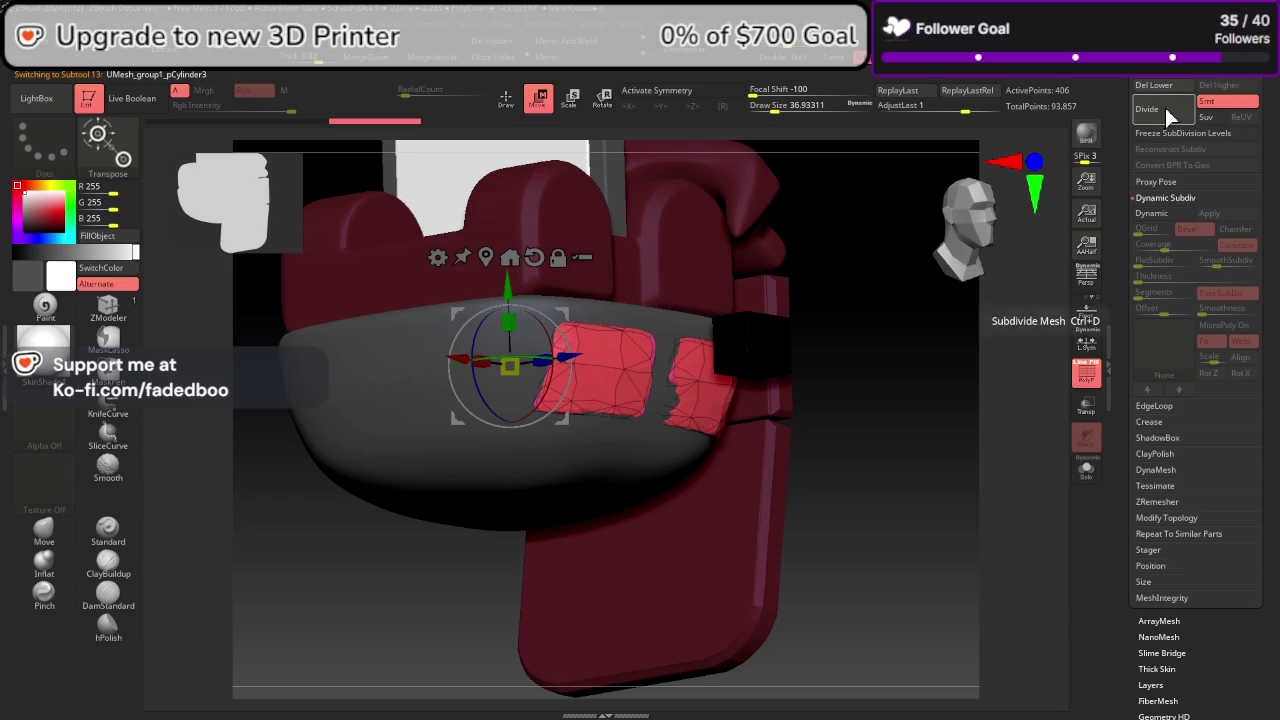
pyautogui.moveTo(1063, 399)
pyautogui.mouseDown()
pyautogui.moveTo(980, 377)
pyautogui.moveTo(993, 273)
pyautogui.mouseUp()
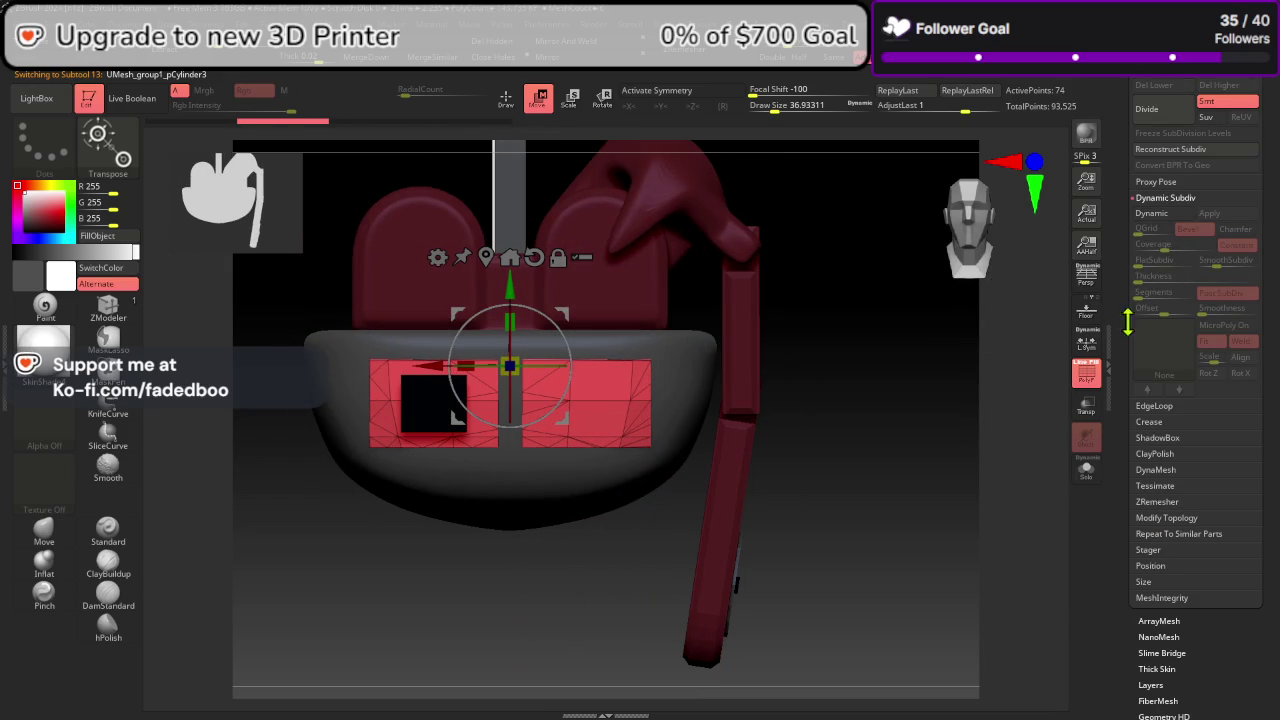
pyautogui.click(679, 90)
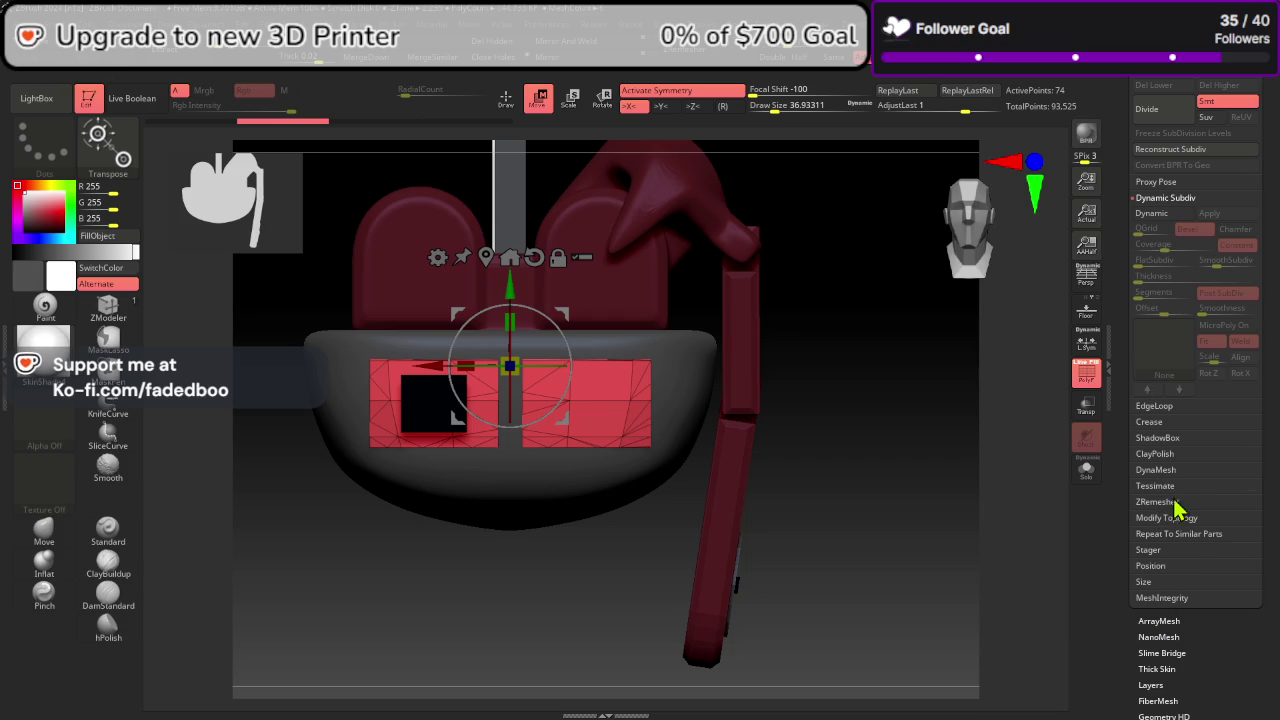
# Step: ZRemesh the eye plates with KeepPolypaint and Same, reaching 29,664 points
pyautogui.click(1175, 503)
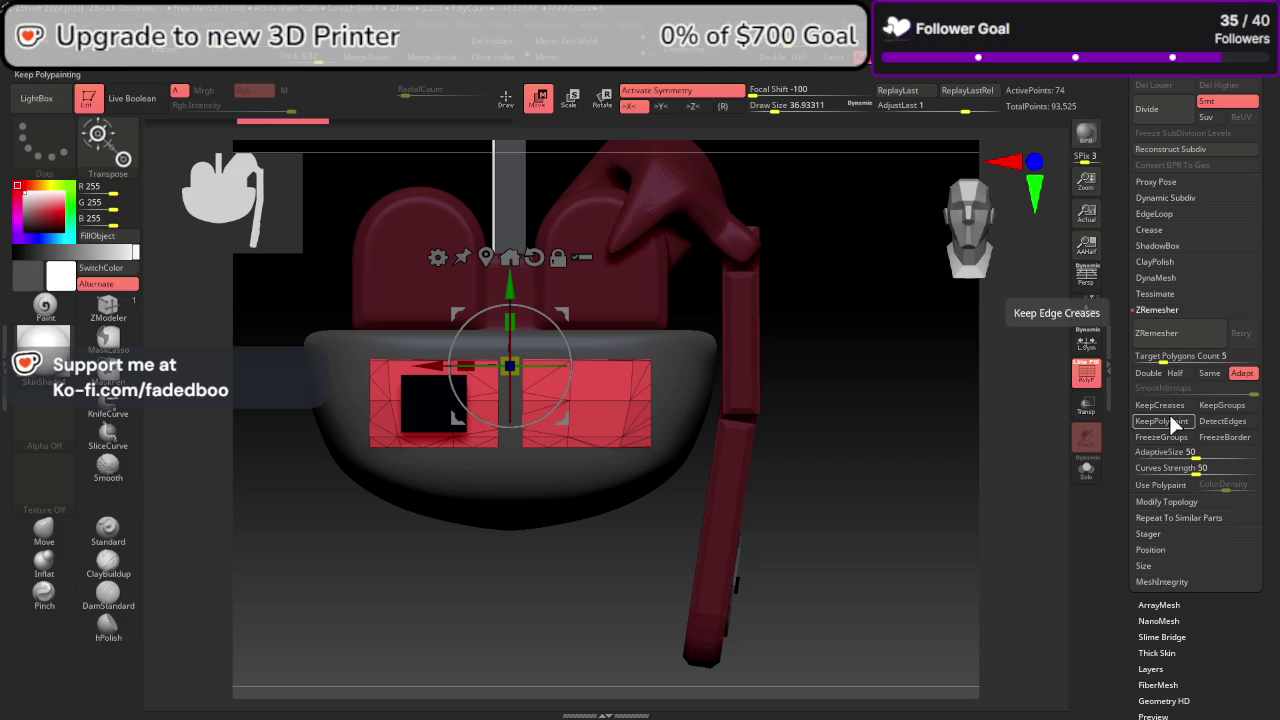
pyautogui.click(1162, 421)
pyautogui.click(1203, 374)
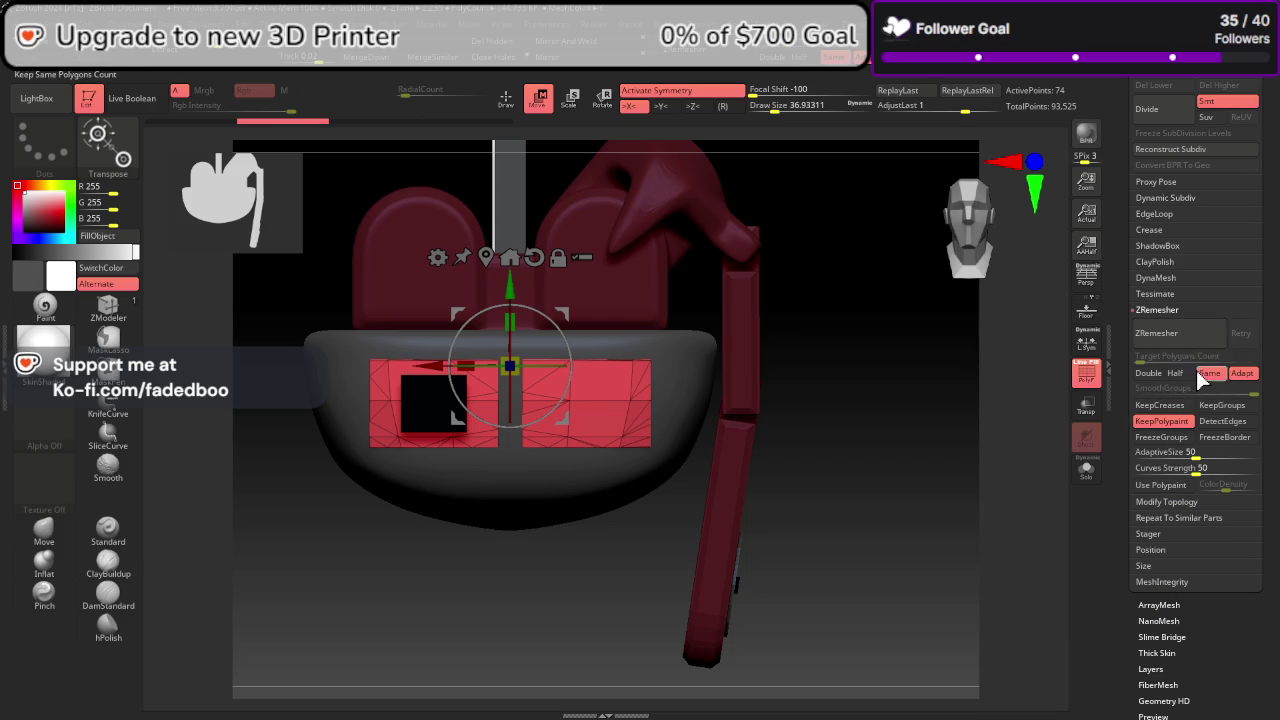
pyautogui.click(1185, 335)
pyautogui.hotkey('ctrl', 'z')
pyautogui.write('5')
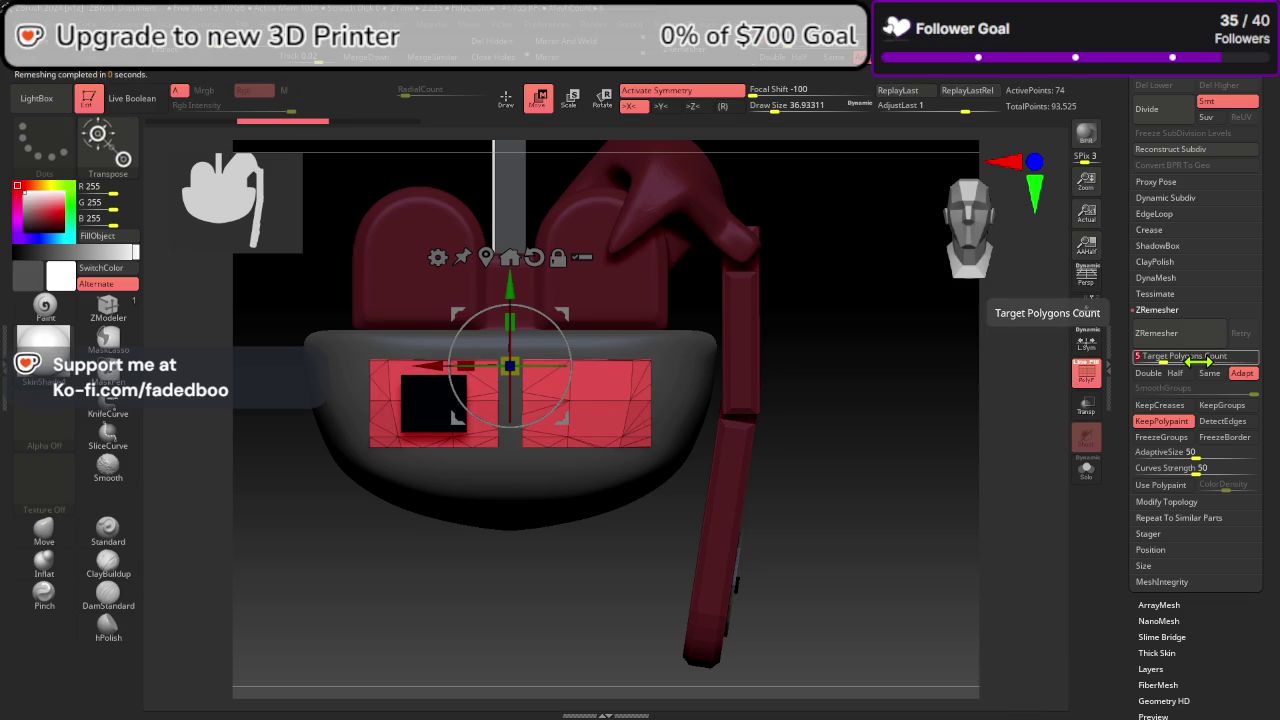
pyautogui.click(1178, 333)
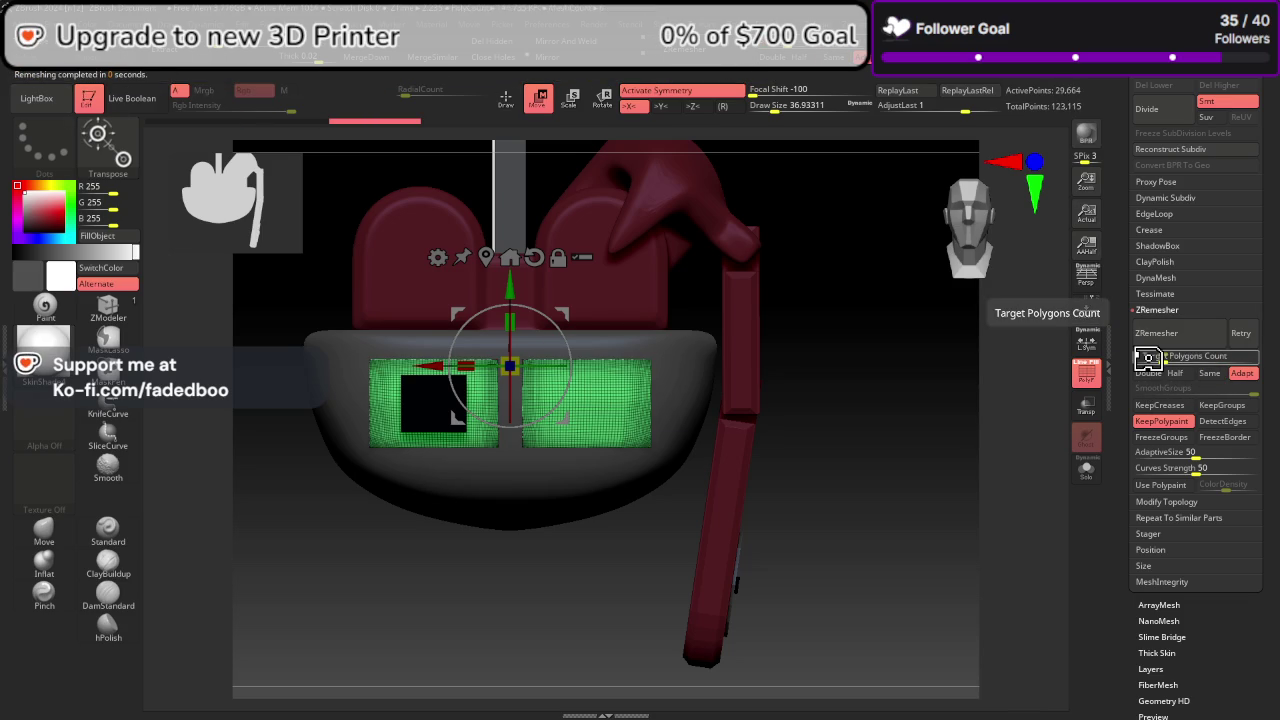
pyautogui.click(1086, 372)
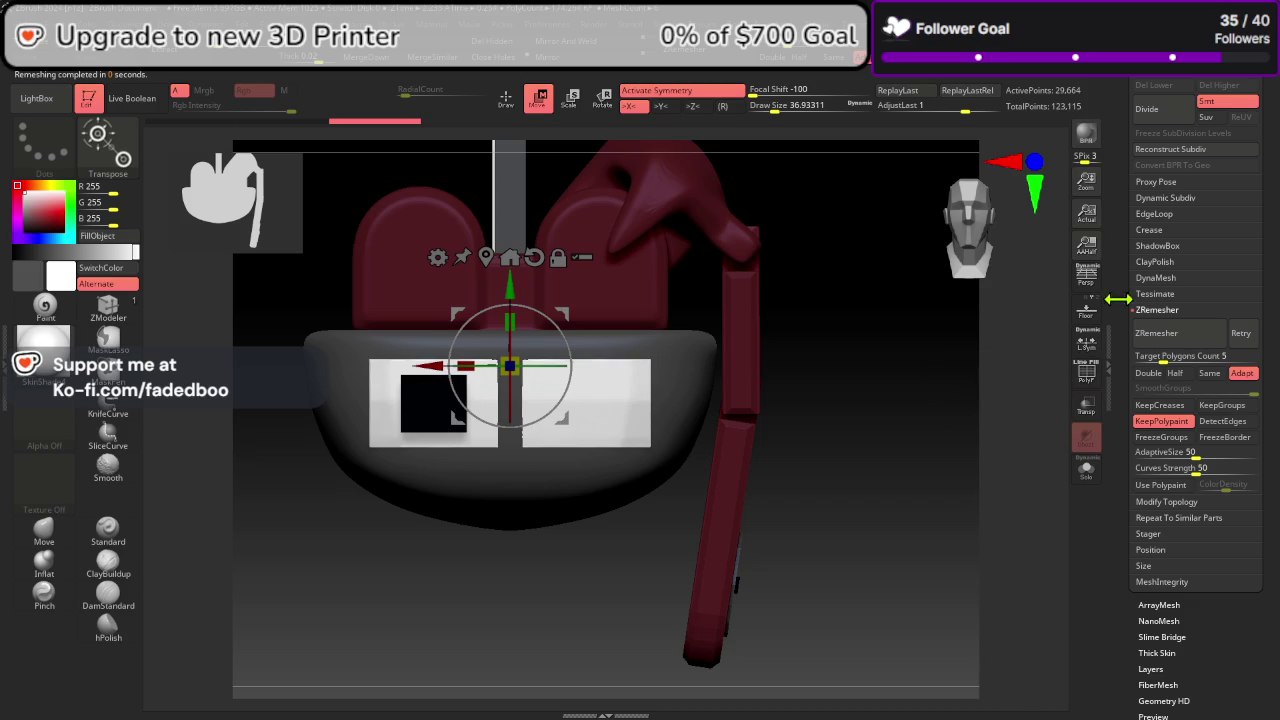
# Step: Orbit the plates, open Deformation, snap to front view, and reopen the Subtool list
pyautogui.moveTo(966, 429)
pyautogui.mouseDown()
pyautogui.moveTo(994, 403)
pyautogui.moveTo(986, 418)
pyautogui.mouseUp()
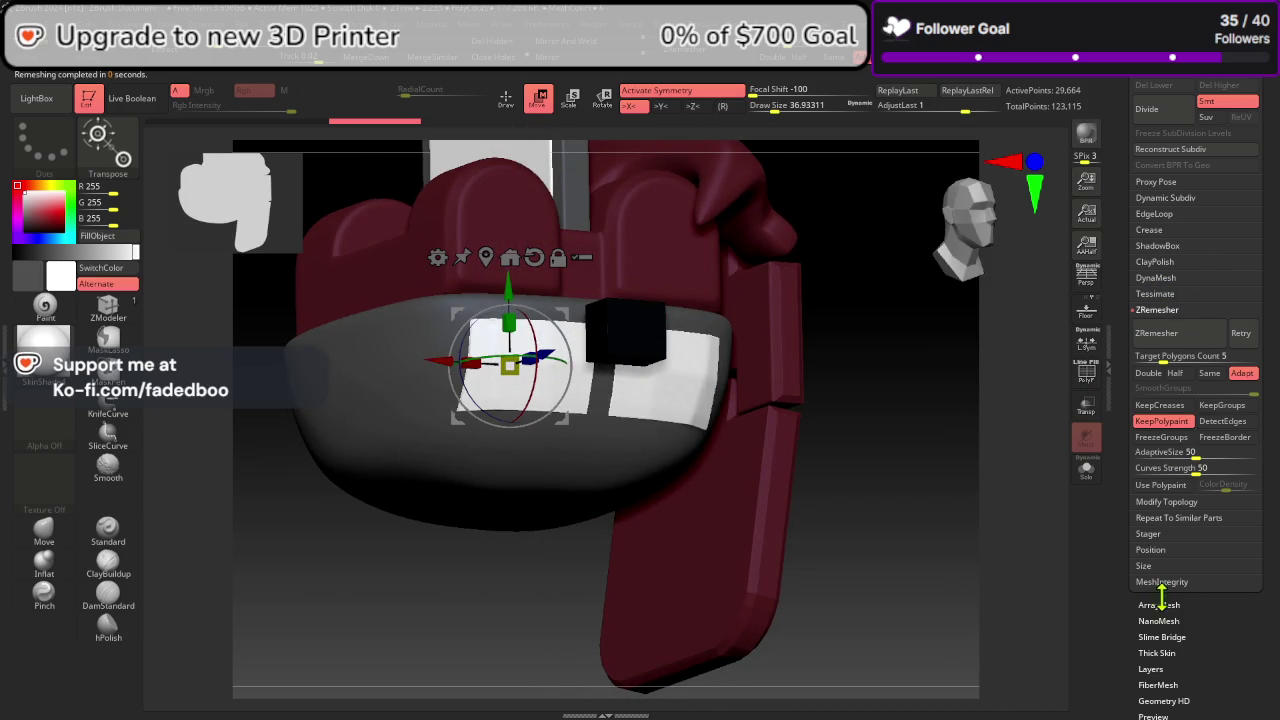
pyautogui.moveTo(1260, 575); pyautogui.dragTo(1258, 455)
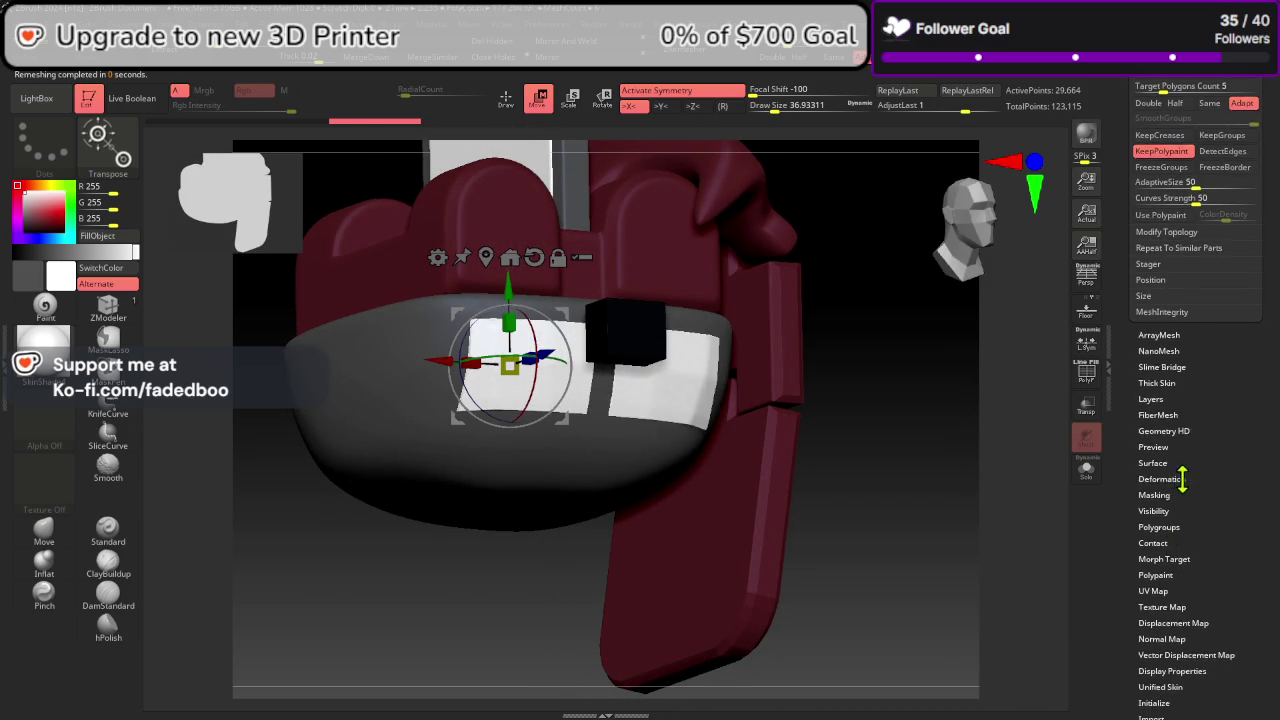
pyautogui.click(1163, 478)
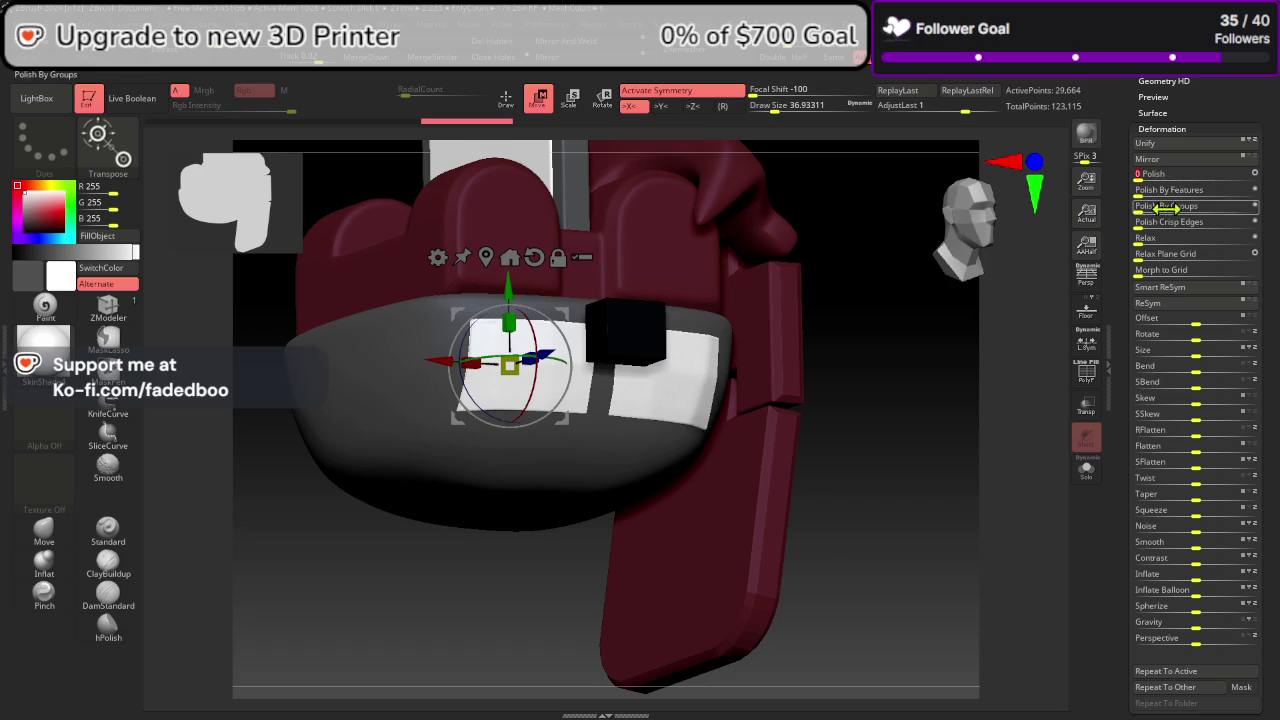
pyautogui.moveTo(1000, 437)
pyautogui.mouseDown()
pyautogui.moveTo(977, 429)
pyautogui.moveTo(1014, 429)
pyautogui.moveTo(982, 473)
pyautogui.mouseUp()
pyautogui.moveTo(972, 400); pyautogui.dragTo(974, 408)
pyautogui.click(986, 252)
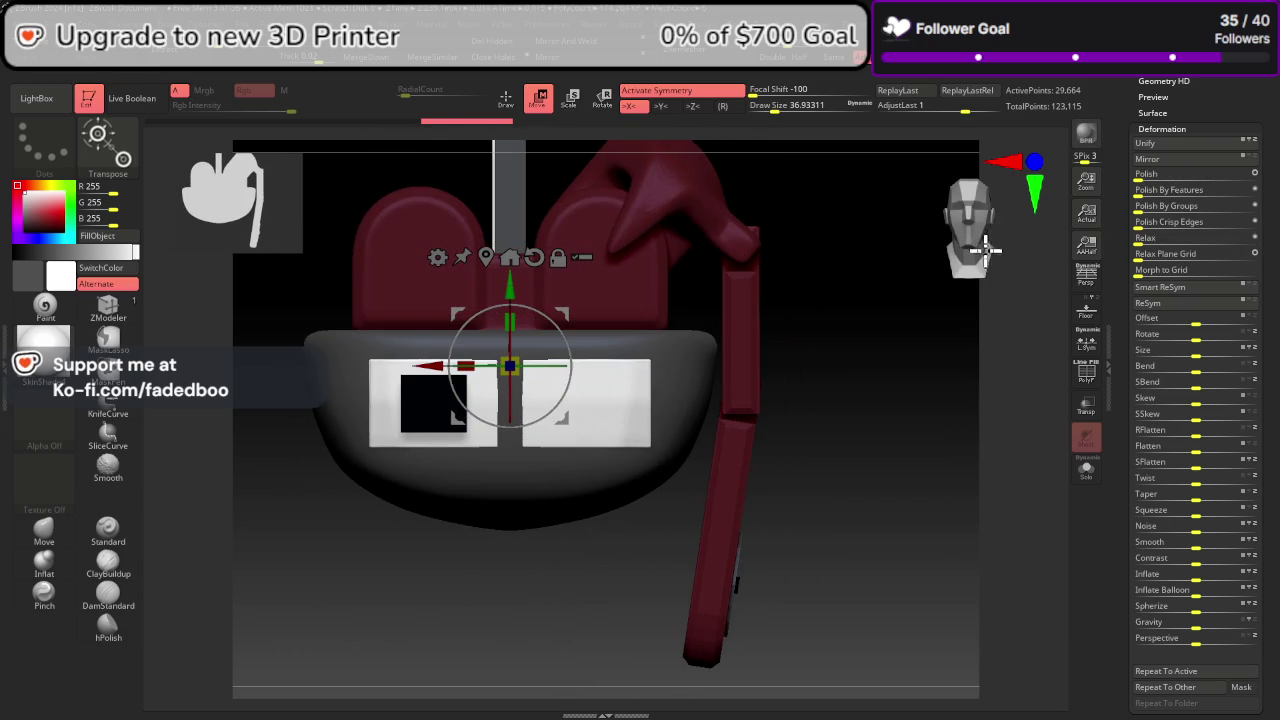
pyautogui.scroll(2, 1240, 254)
pyautogui.scroll(2, 1278, 254)
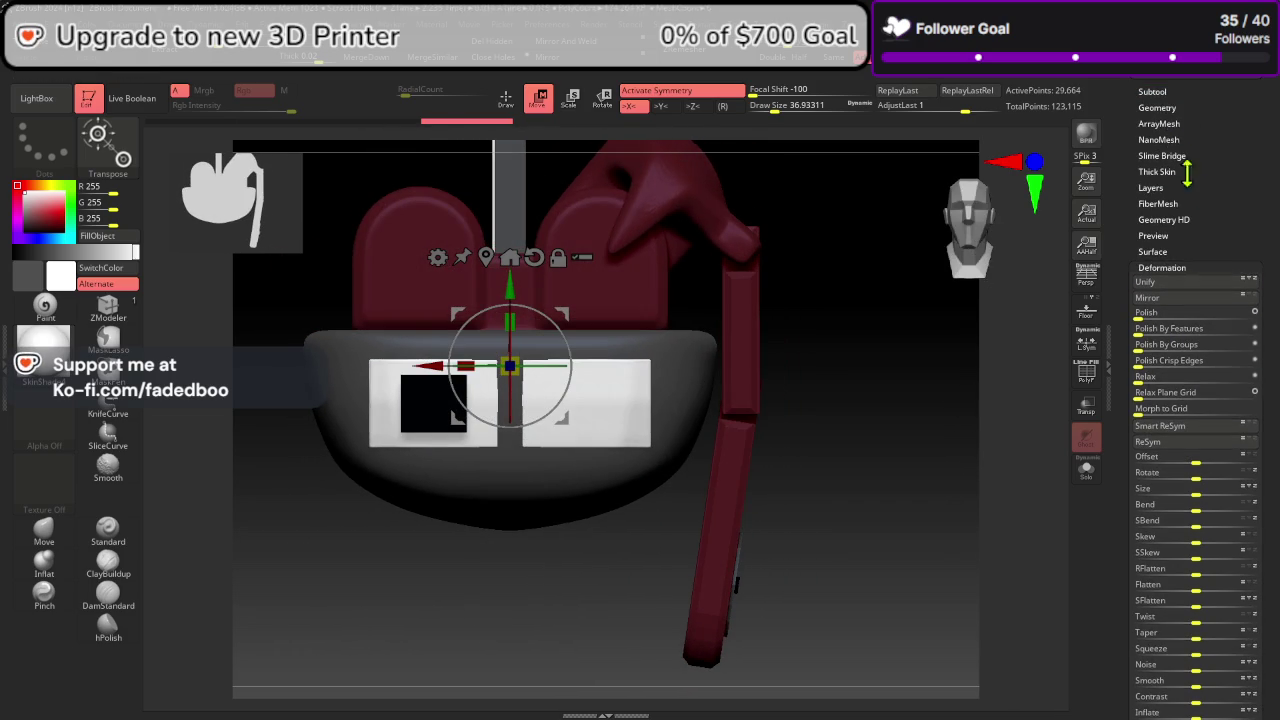
pyautogui.click(1166, 93)
pyautogui.moveTo(1200, 88)
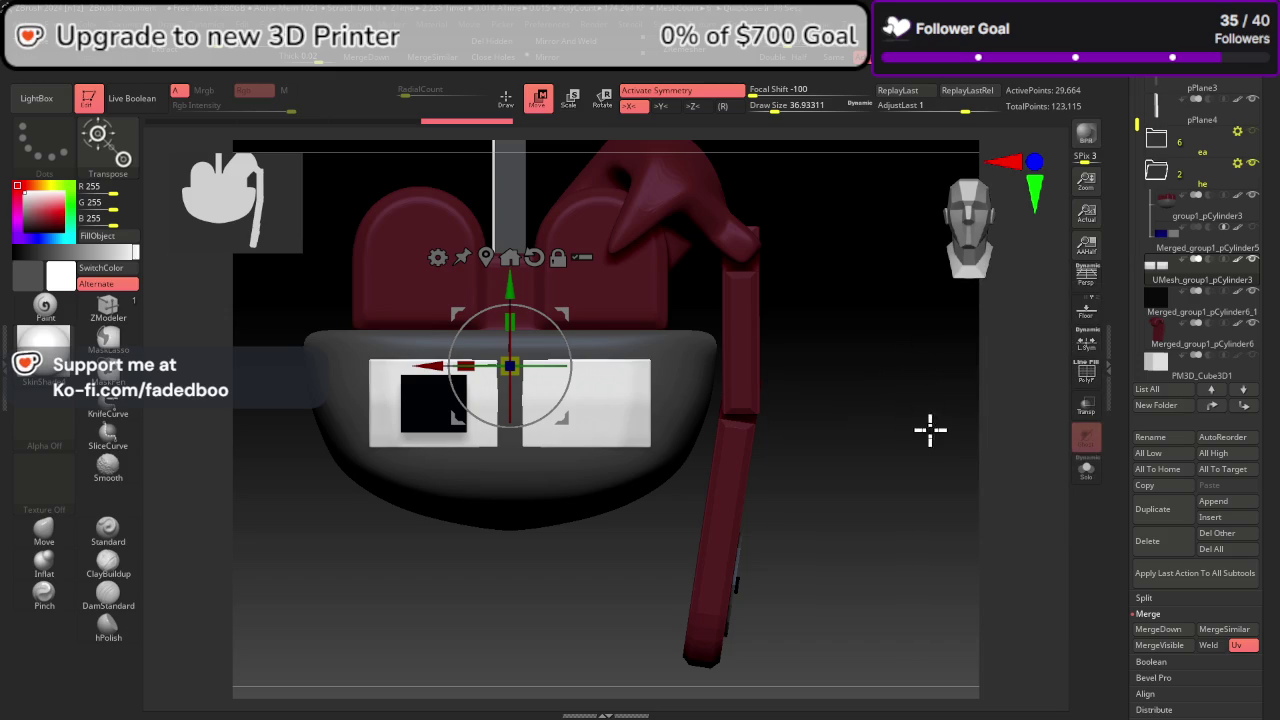
# Step: Show the box subtool, fill it white, and move it outward along Z
pyautogui.moveTo(930, 430)
pyautogui.mouseDown()
pyautogui.moveTo(963, 443)
pyautogui.moveTo(949, 449)
pyautogui.mouseUp()
pyautogui.moveTo(566, 371); pyautogui.dragTo(569, 375)
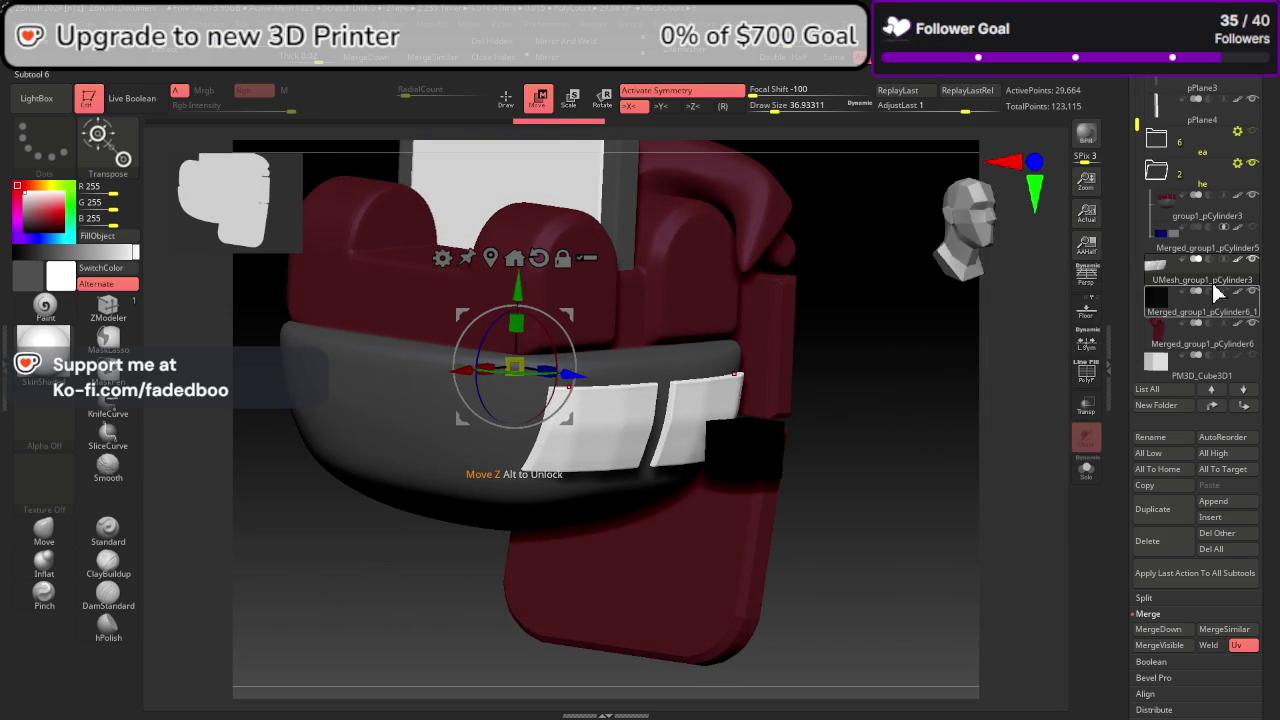
pyautogui.click(1251, 229)
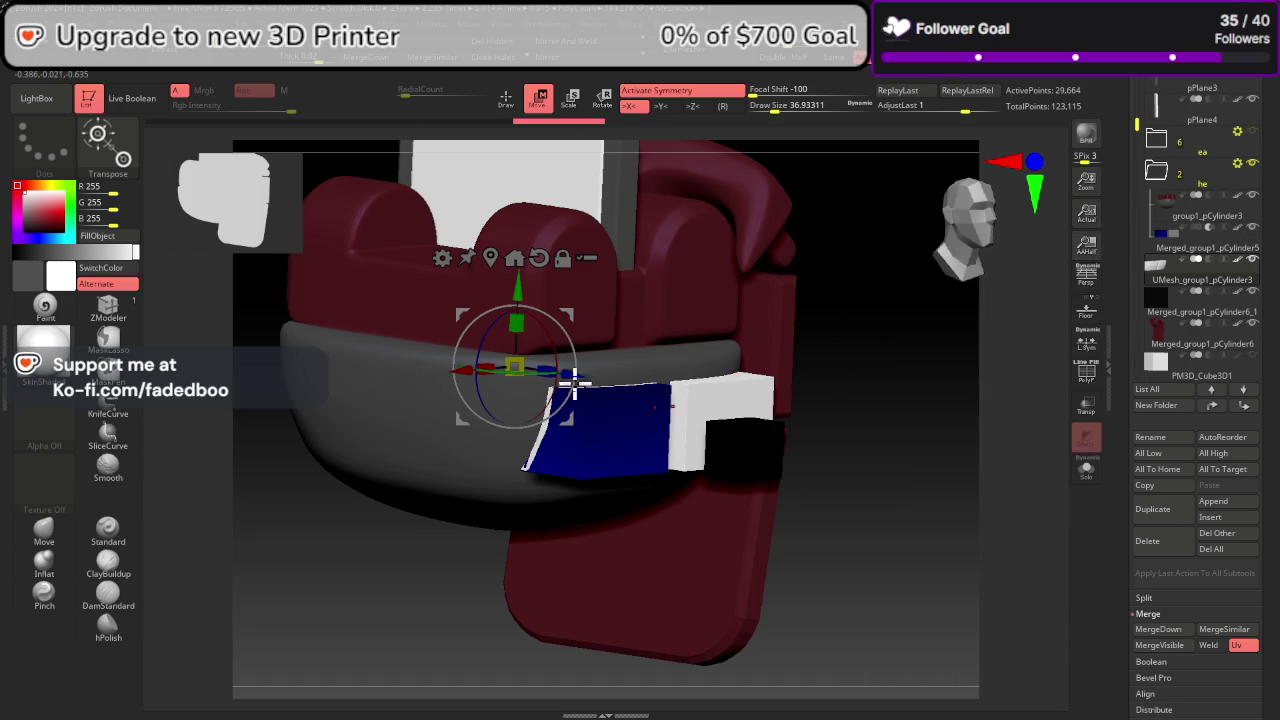
pyautogui.moveTo(573, 374); pyautogui.dragTo(558, 367)
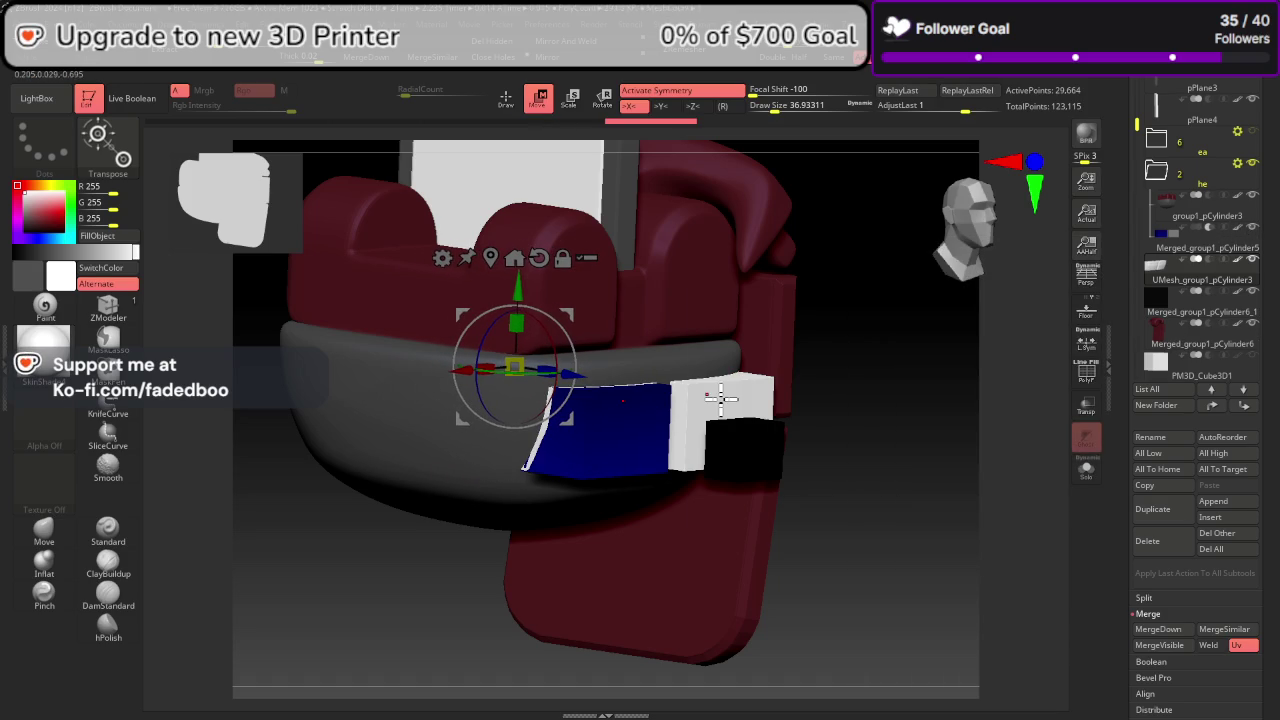
pyautogui.click(1210, 248)
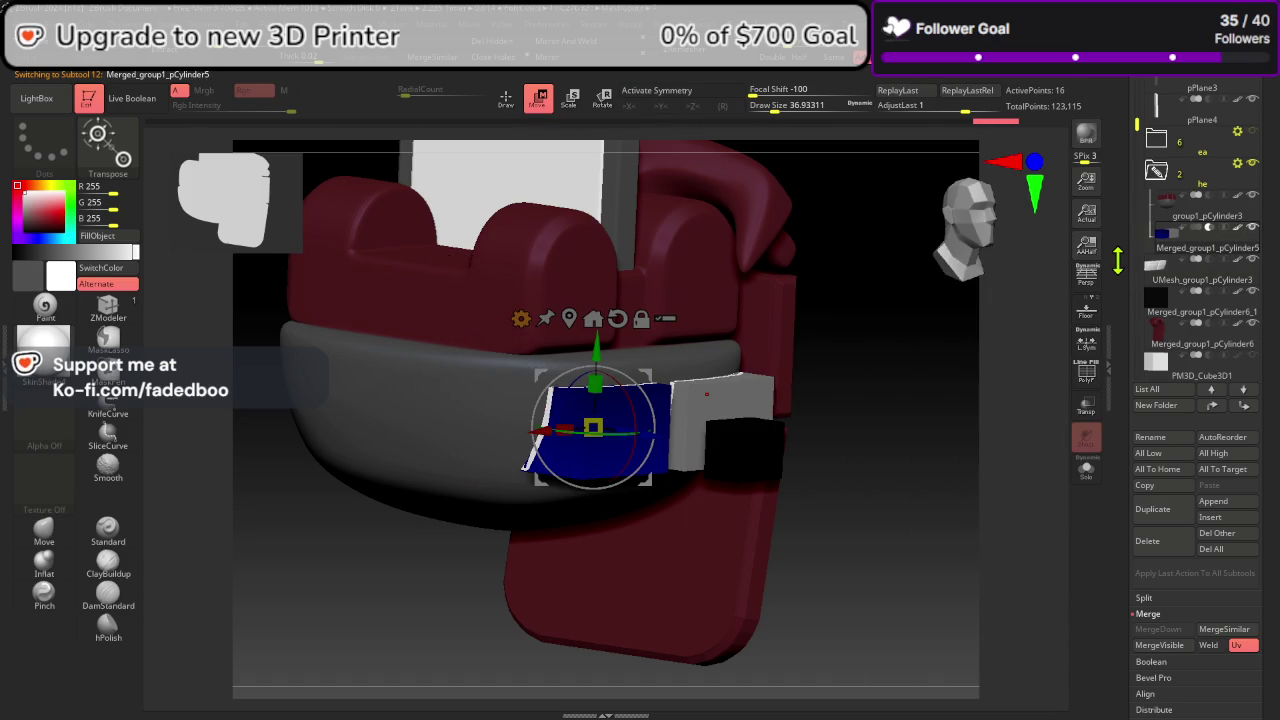
pyautogui.click(122, 241)
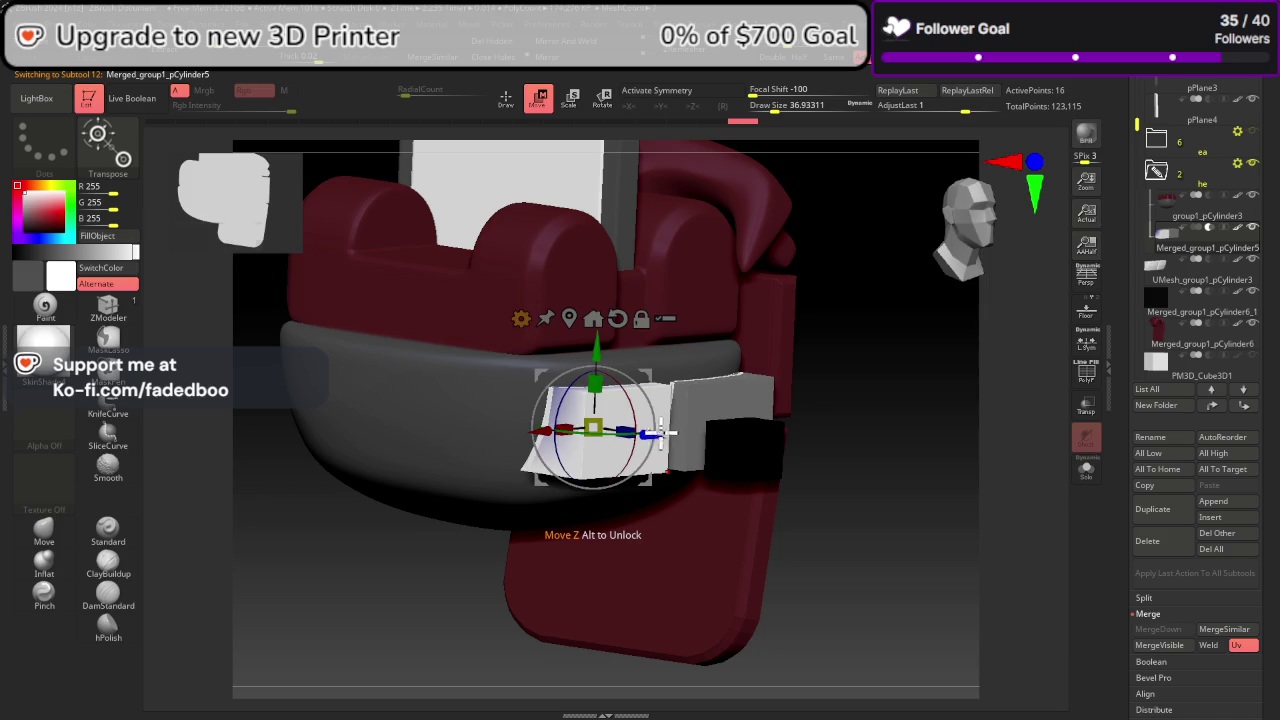
pyautogui.moveTo(655, 434); pyautogui.dragTo(790, 458)
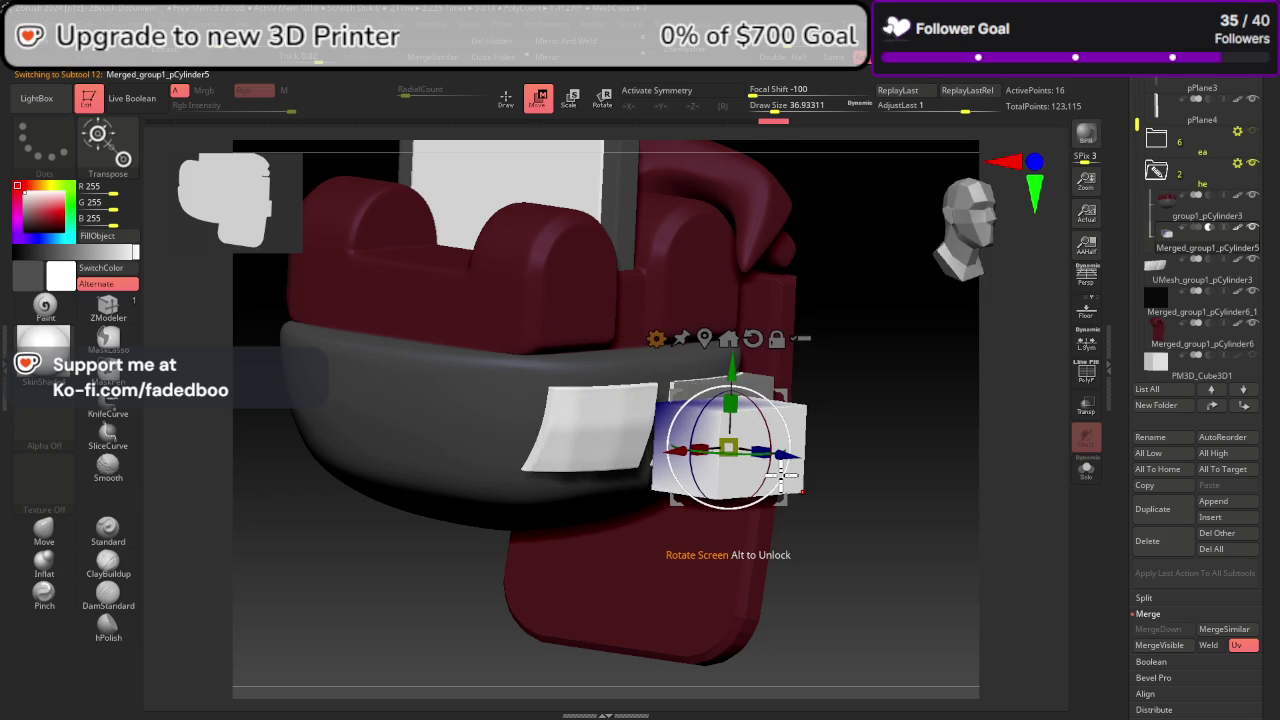
# Step: Check the eye-plate pieces, then slide the box further along Z
pyautogui.click(1210, 330)
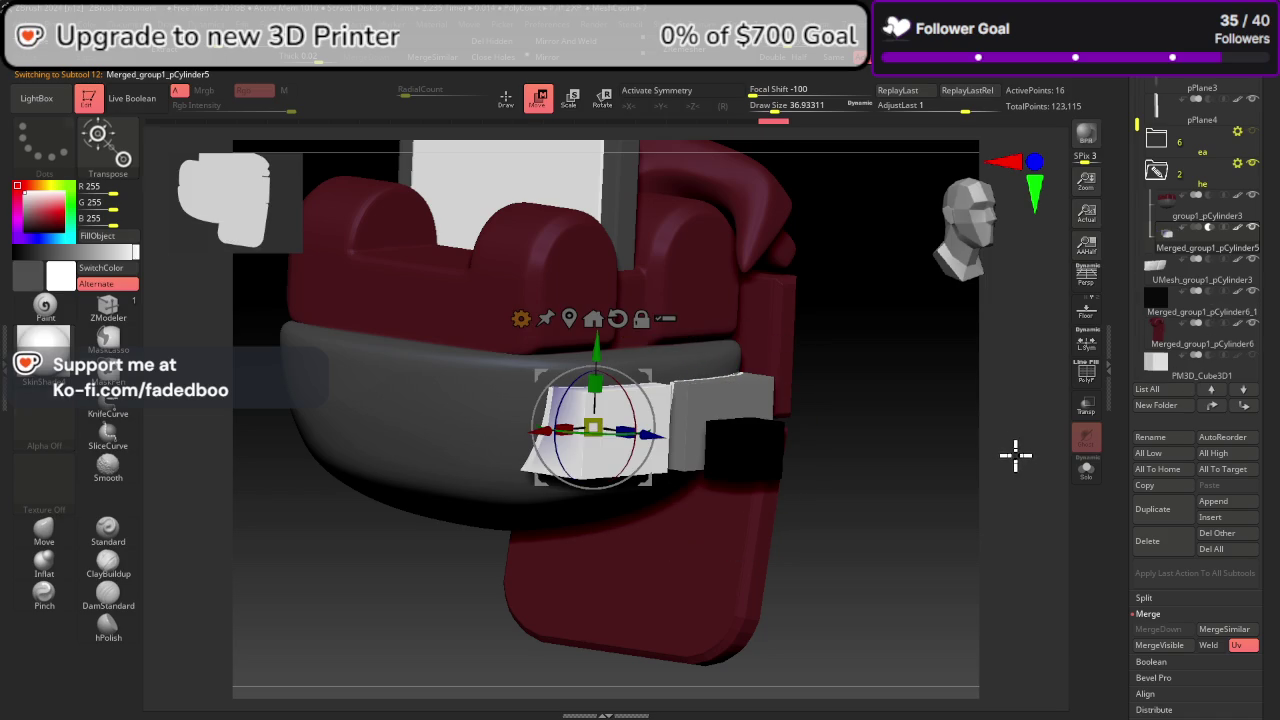
pyautogui.click(1200, 287)
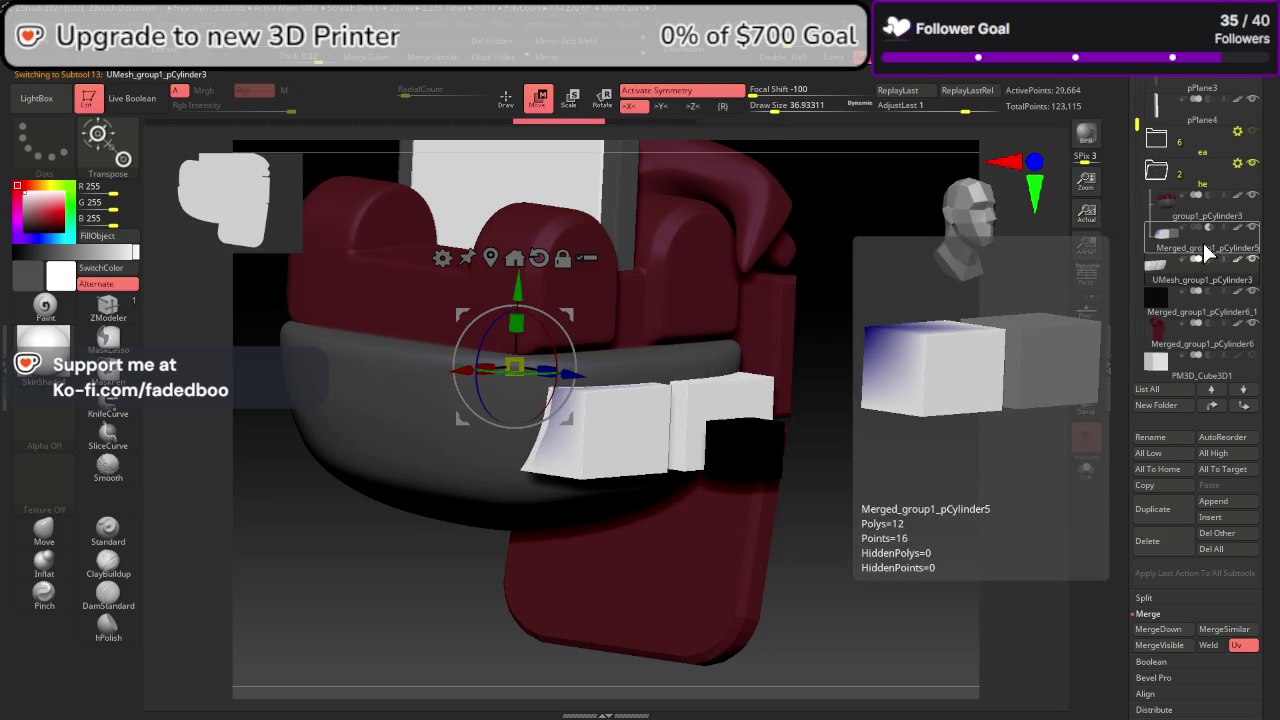
pyautogui.click(1208, 254)
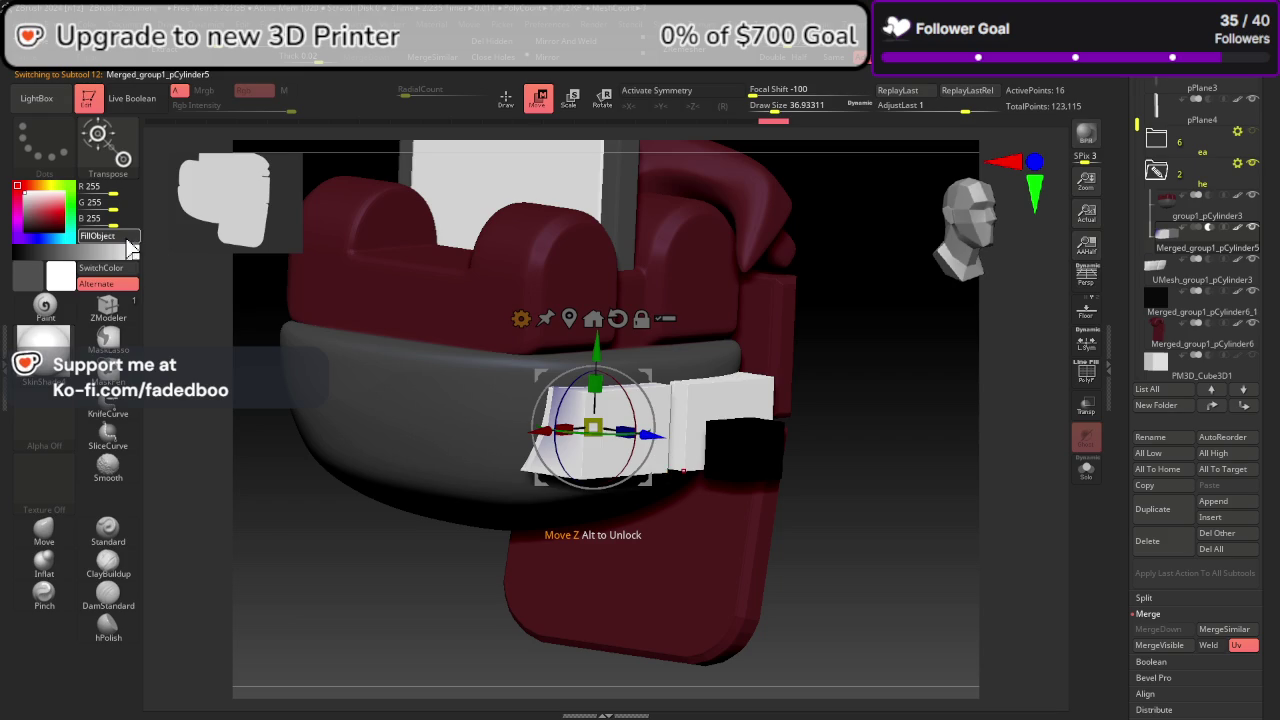
pyautogui.moveTo(658, 433); pyautogui.dragTo(832, 452)
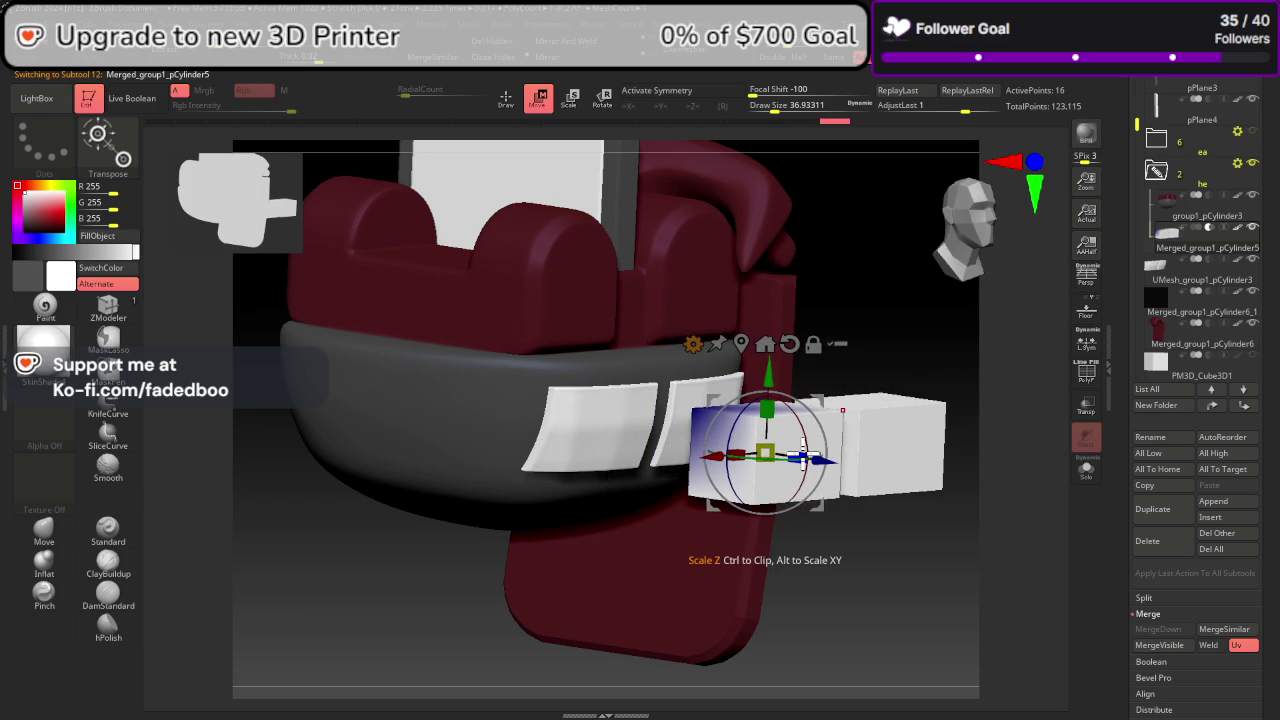
# Step: Solo the box, check its polygroups with PolyF, and stand it upright
pyautogui.click(1087, 467)
pyautogui.moveTo(1054, 500)
pyautogui.mouseDown()
pyautogui.moveTo(1030, 440)
pyautogui.moveTo(1050, 420)
pyautogui.mouseUp()
pyautogui.click(1086, 372)
pyautogui.click(1084, 375)
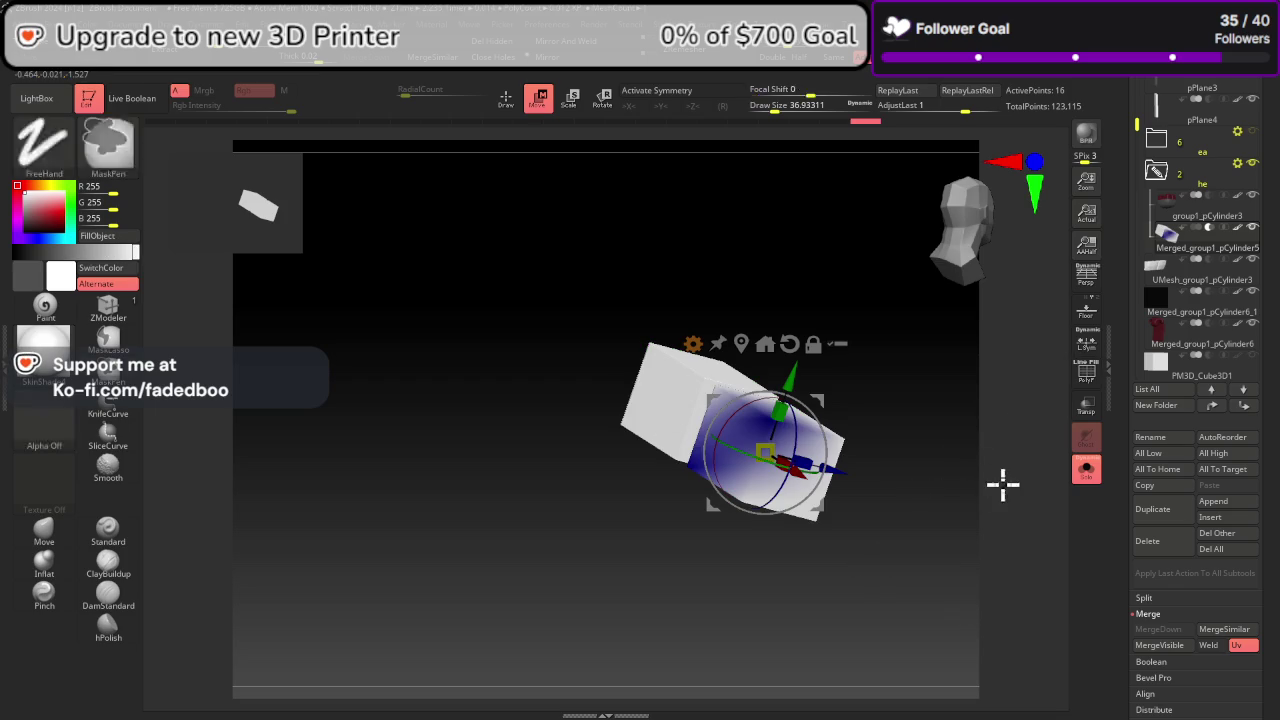
pyautogui.moveTo(1003, 483)
pyautogui.mouseDown()
pyautogui.moveTo(1034, 514)
pyautogui.moveTo(999, 533)
pyautogui.moveTo(1050, 500)
pyautogui.mouseUp()
# Step: Unsolo, enable Live Boolean, and shift UMesh_group1_pCylinder3 slightly left along X
pyautogui.click(1085, 468)
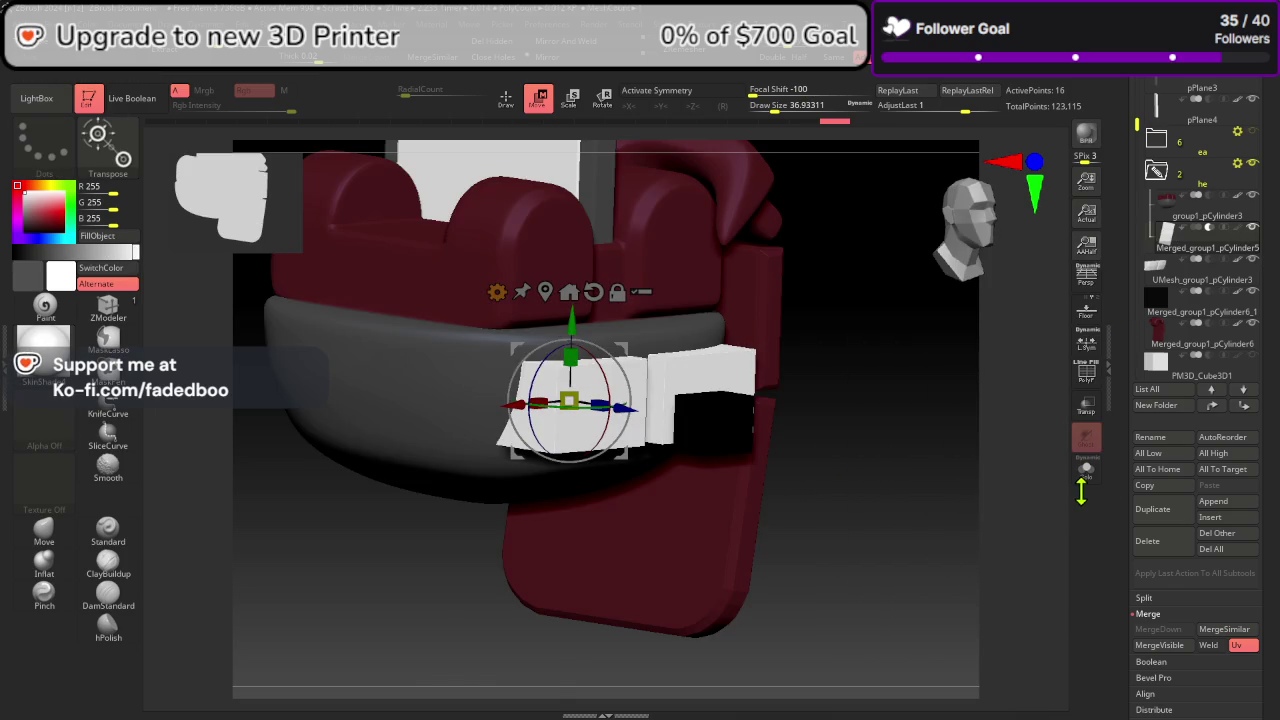
pyautogui.moveTo(632, 408); pyautogui.dragTo(611, 452)
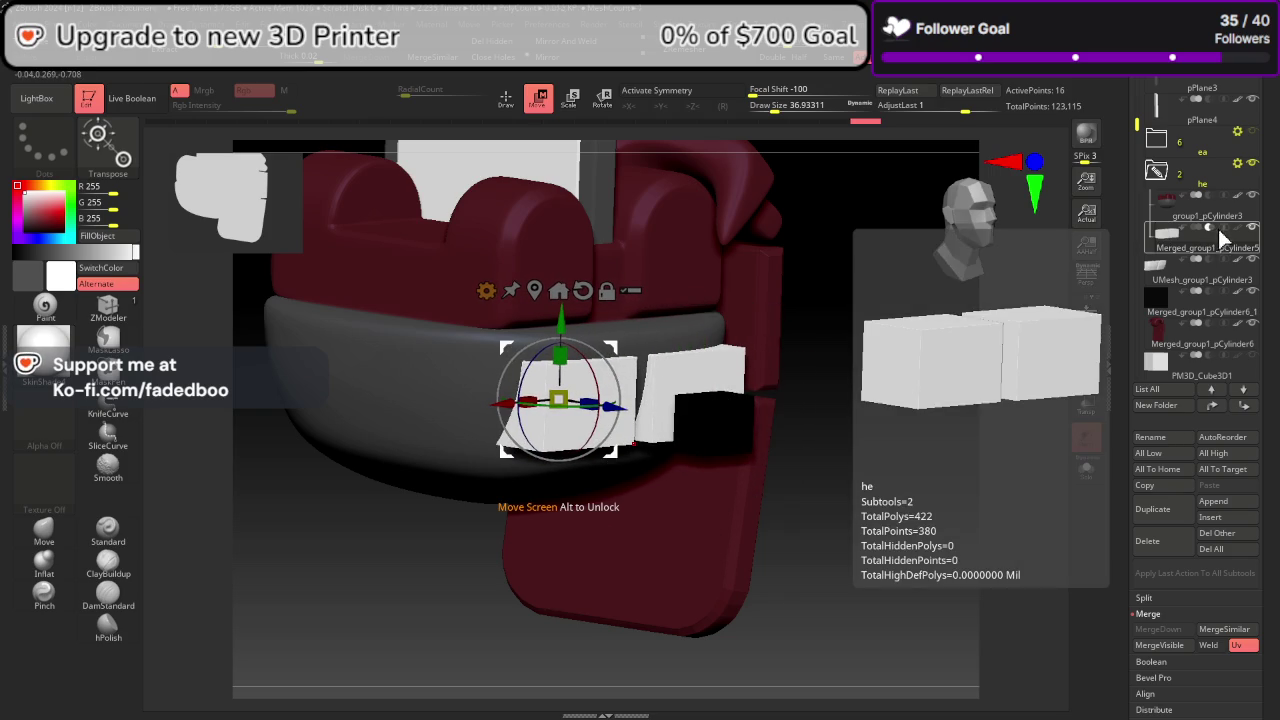
pyautogui.click(146, 98)
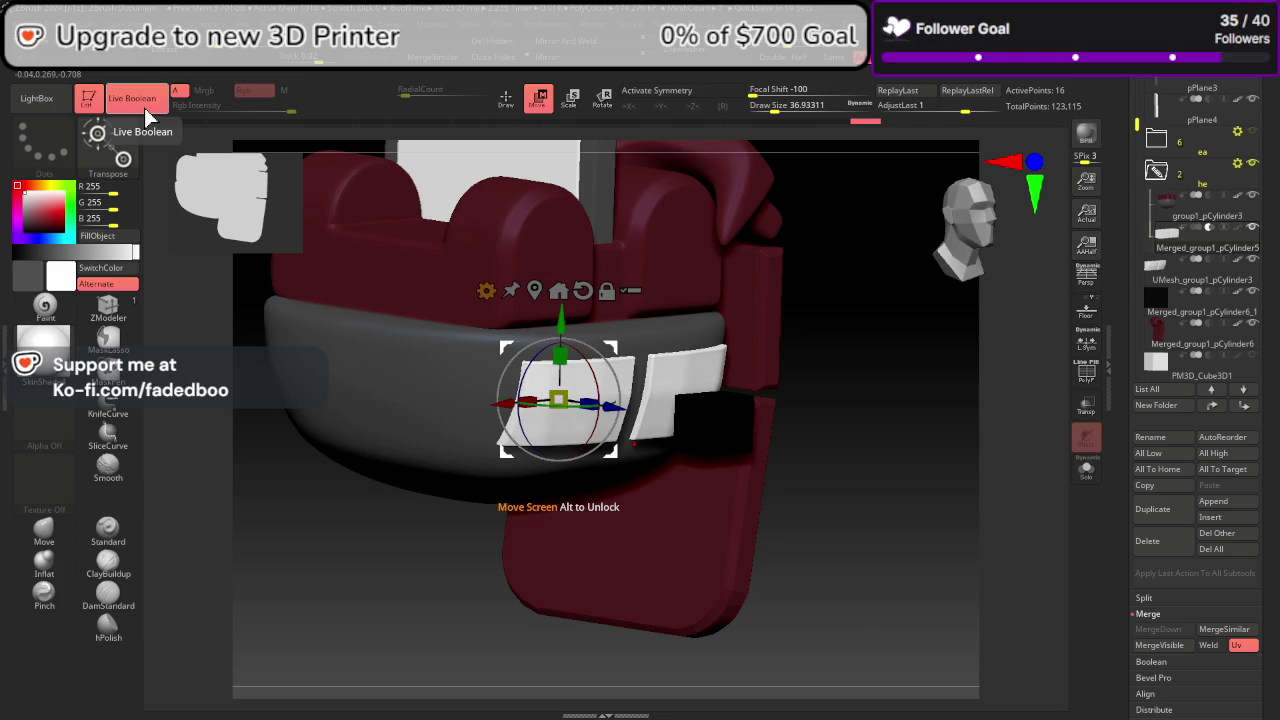
pyautogui.click(1195, 288)
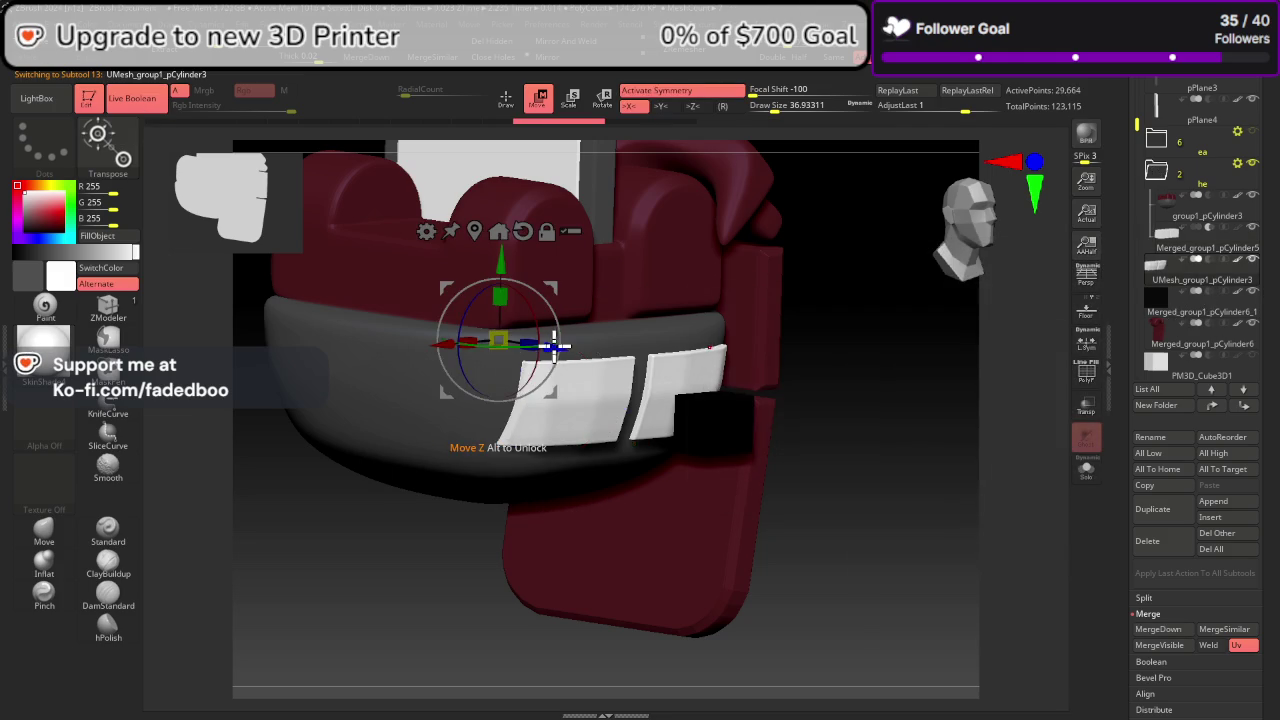
pyautogui.moveTo(552, 344); pyautogui.dragTo(541, 343)
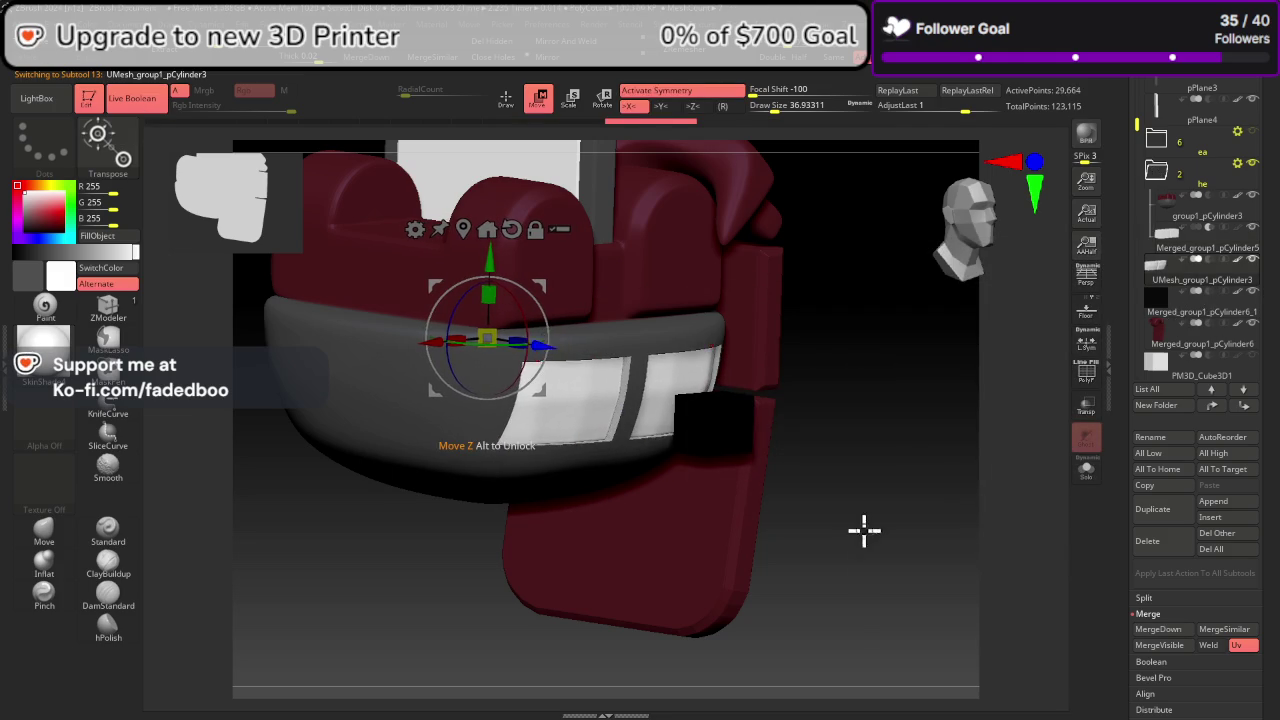
pyautogui.moveTo(864, 530)
pyautogui.mouseDown()
pyautogui.moveTo(794, 503)
pyautogui.moveTo(832, 479)
pyautogui.moveTo(860, 414)
pyautogui.moveTo(857, 374)
pyautogui.moveTo(877, 506)
pyautogui.moveTo(856, 534)
pyautogui.mouseUp()
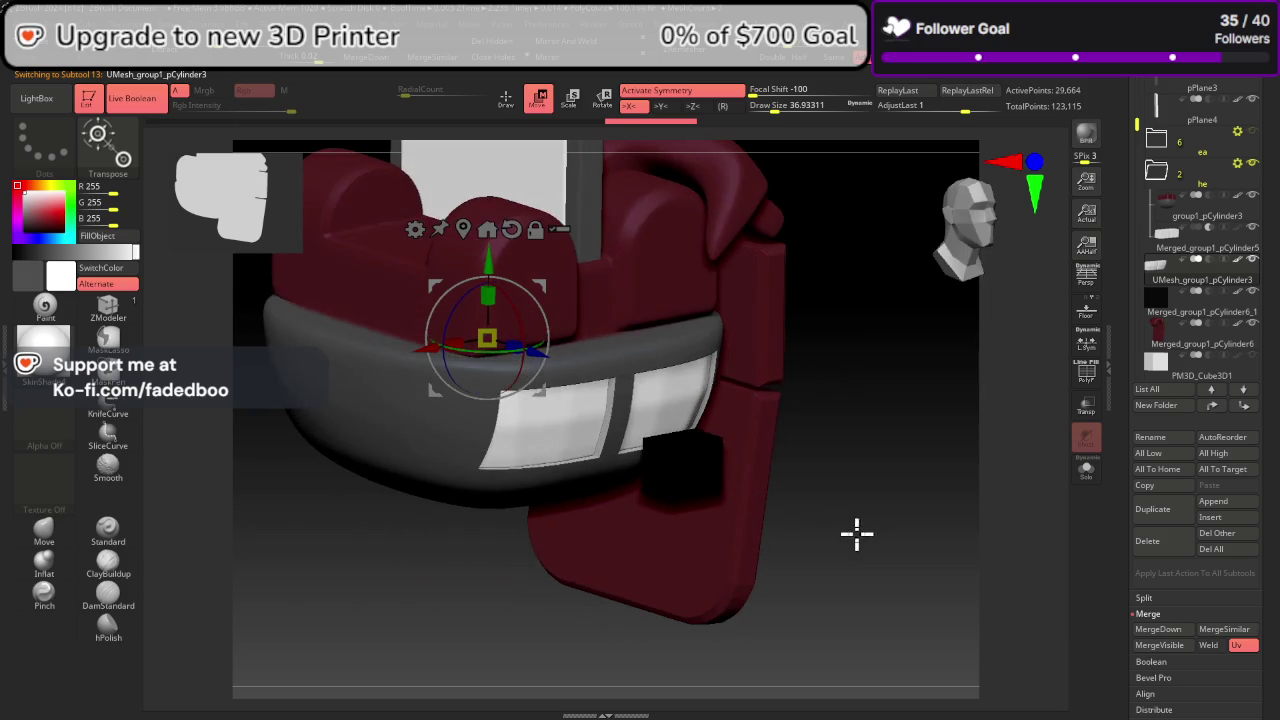
# Step: Select Merged_group1_pCylinder6_1 and slide the black cube left and up into the left eye plate
pyautogui.moveTo(528, 345)
pyautogui.mouseDown()
pyautogui.moveTo(551, 363)
pyautogui.moveTo(543, 354)
pyautogui.mouseUp()
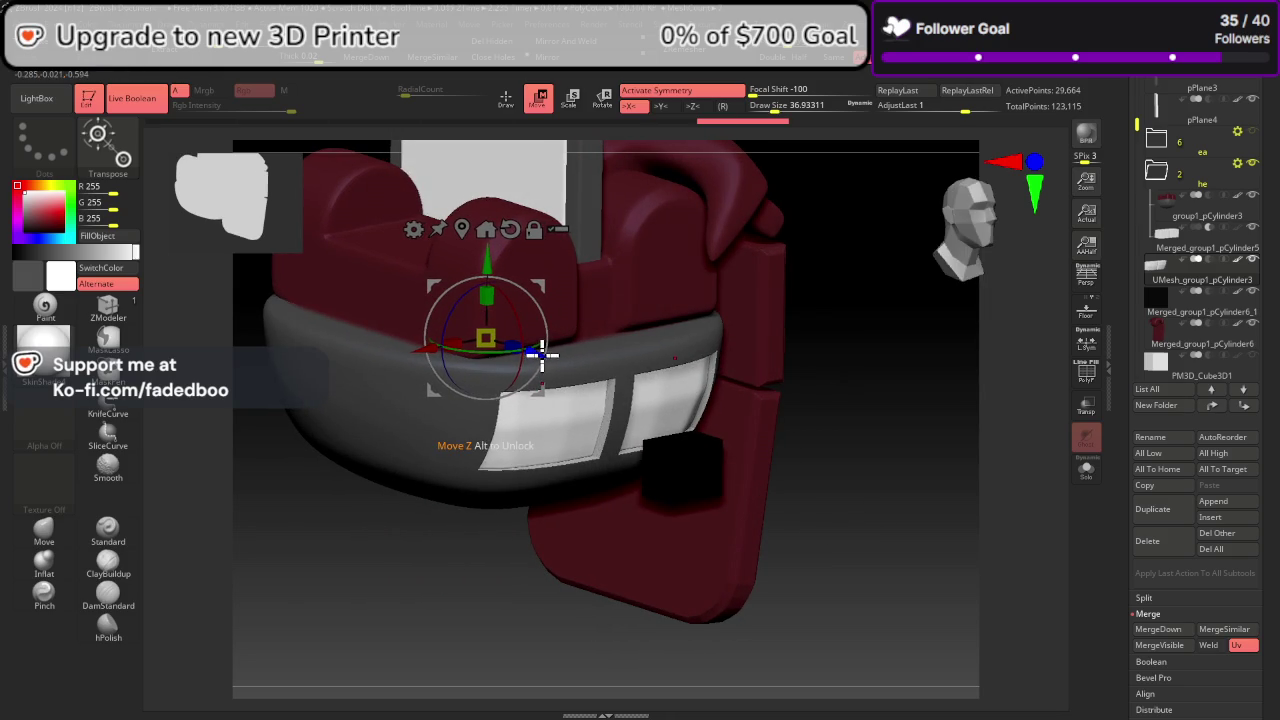
pyautogui.moveTo(852, 478)
pyautogui.mouseDown()
pyautogui.moveTo(843, 460)
pyautogui.moveTo(807, 453)
pyautogui.moveTo(860, 471)
pyautogui.mouseUp()
pyautogui.click(1200, 314)
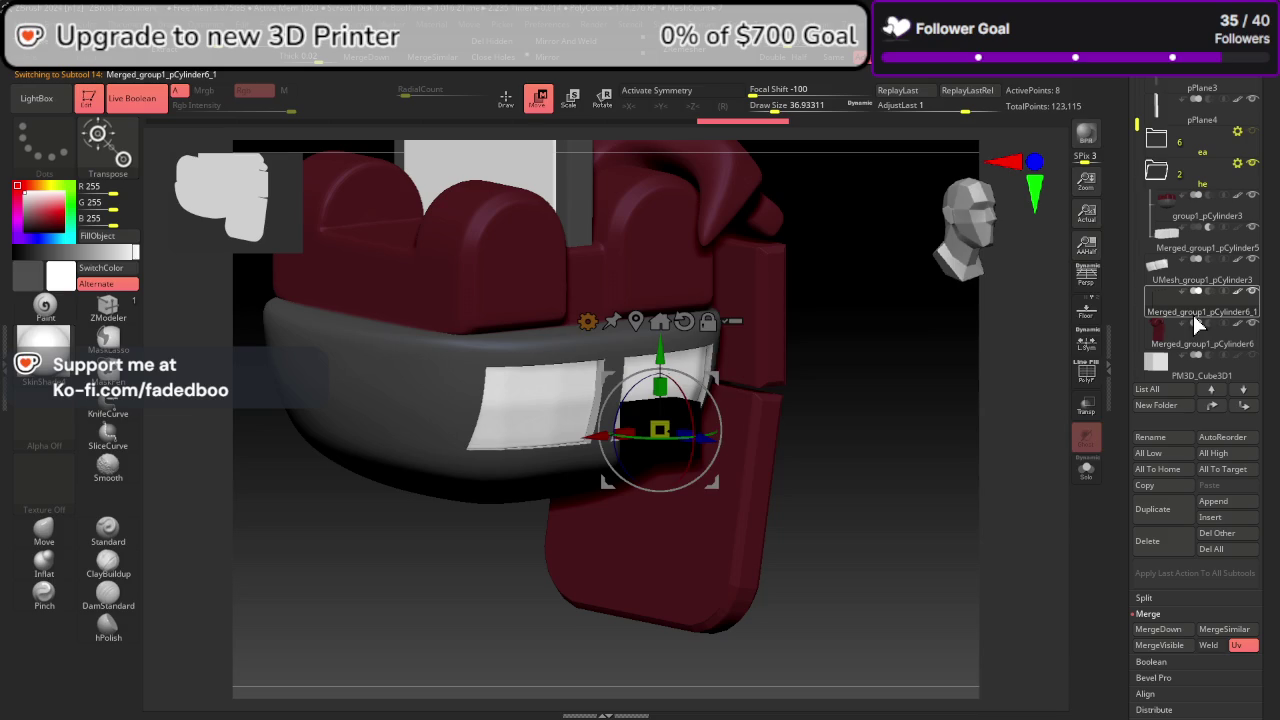
pyautogui.moveTo(689, 437)
pyautogui.mouseDown()
pyautogui.moveTo(615, 397)
pyautogui.moveTo(584, 398)
pyautogui.mouseUp()
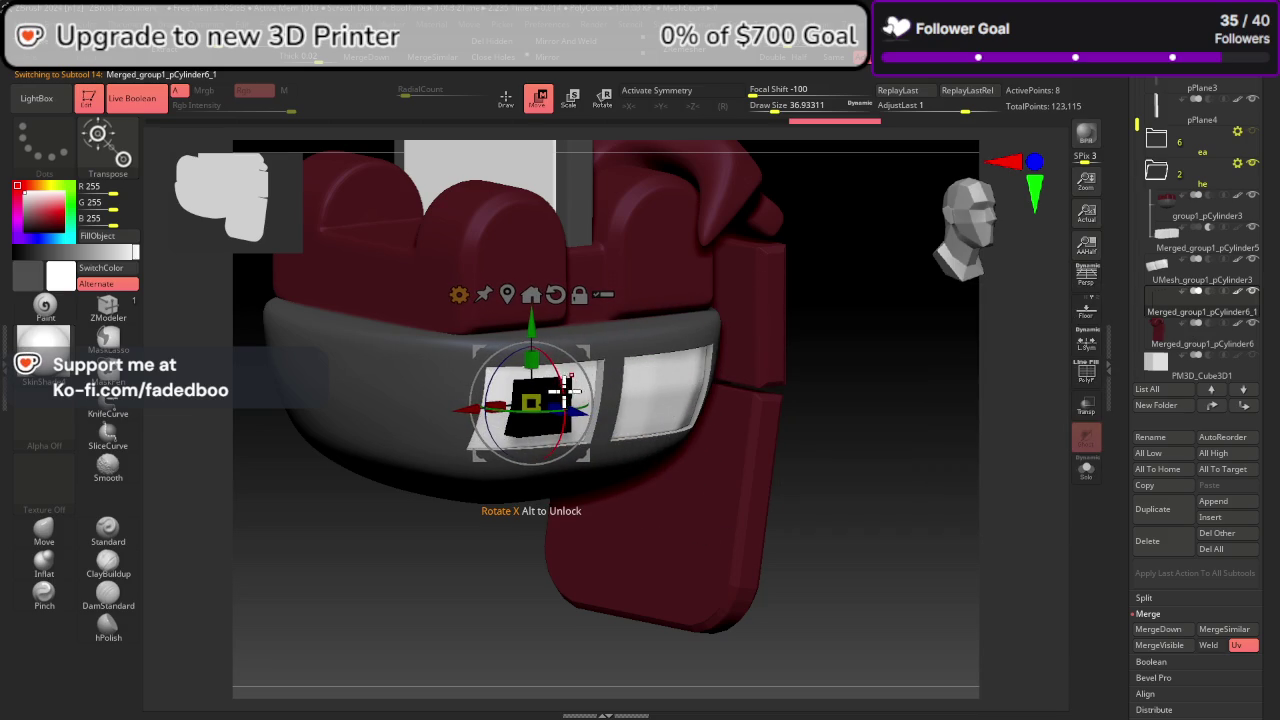
pyautogui.moveTo(820, 508)
pyautogui.mouseDown()
pyautogui.moveTo(831, 383)
pyautogui.moveTo(821, 413)
pyautogui.mouseUp()
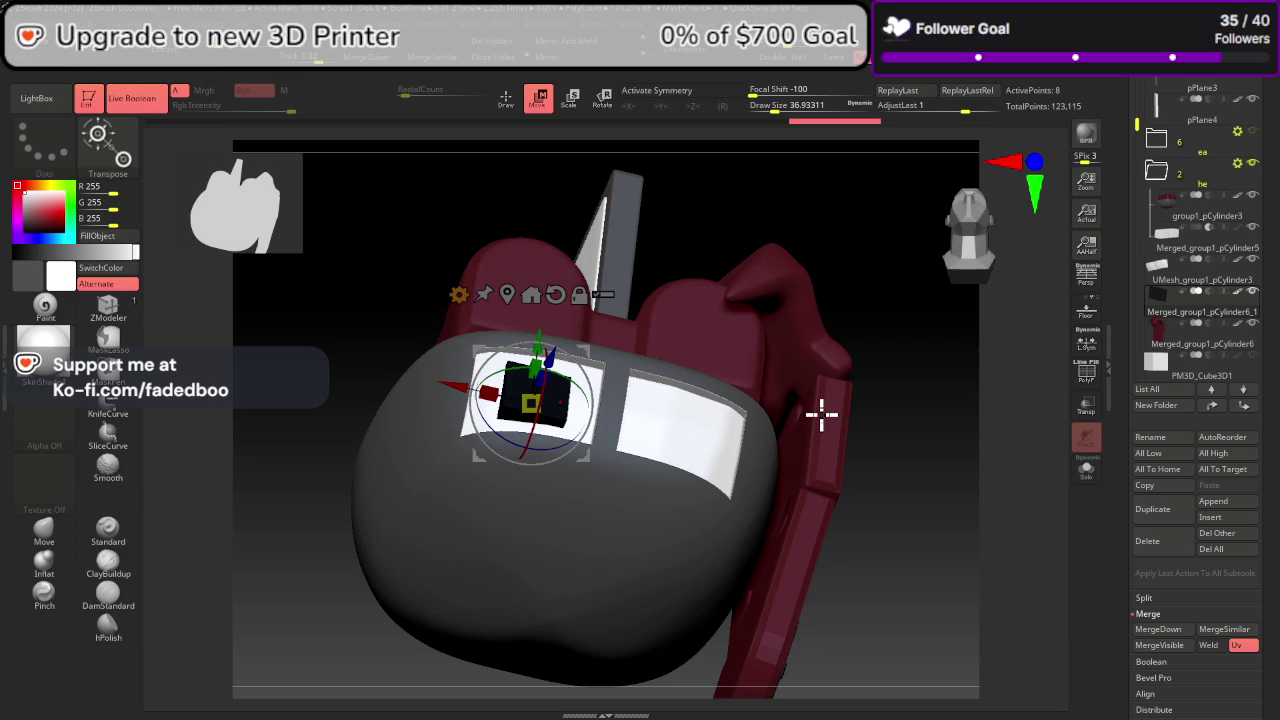
pyautogui.moveTo(540, 340)
pyautogui.mouseDown()
pyautogui.moveTo(541, 329)
pyautogui.moveTo(568, 355)
pyautogui.mouseUp()
pyautogui.moveTo(905, 600)
pyautogui.mouseDown()
pyautogui.moveTo(920, 540)
pyautogui.moveTo(958, 483)
pyautogui.mouseUp()
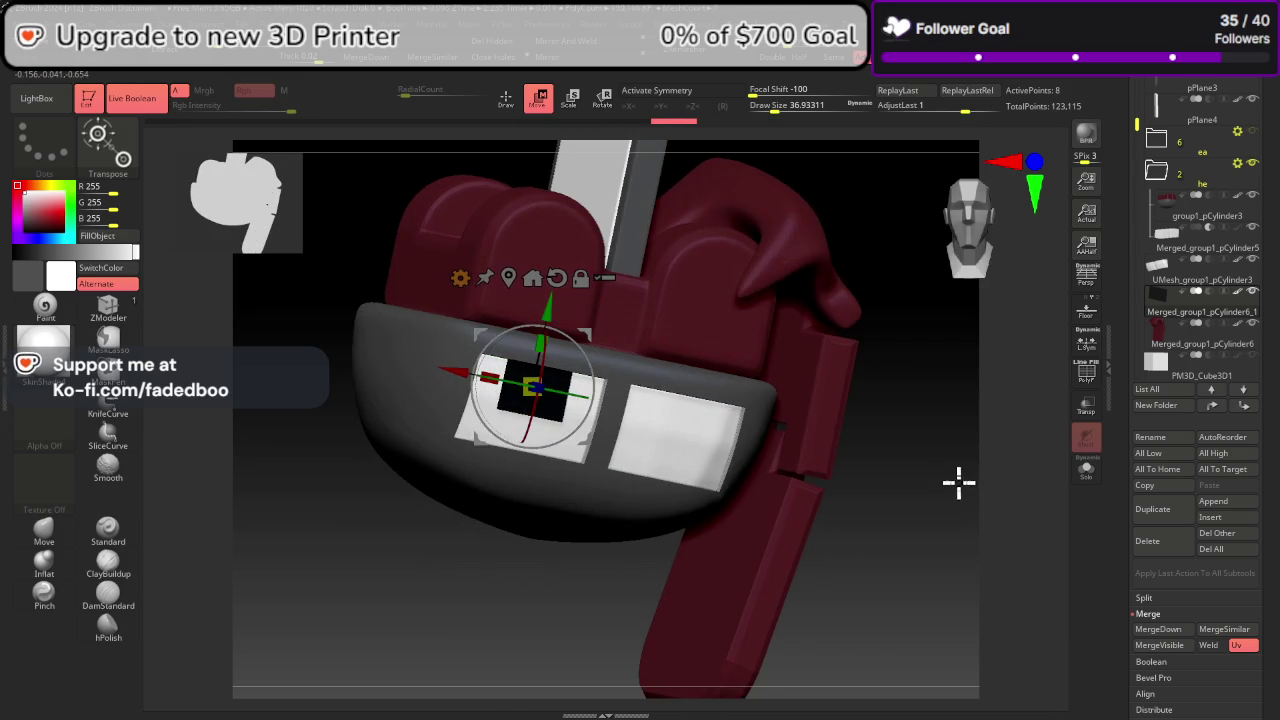
# Step: Duplicate the black cube and fit the copy, Merged_group1_pCylinder6_2, into the right eye plate
pyautogui.click(1175, 515)
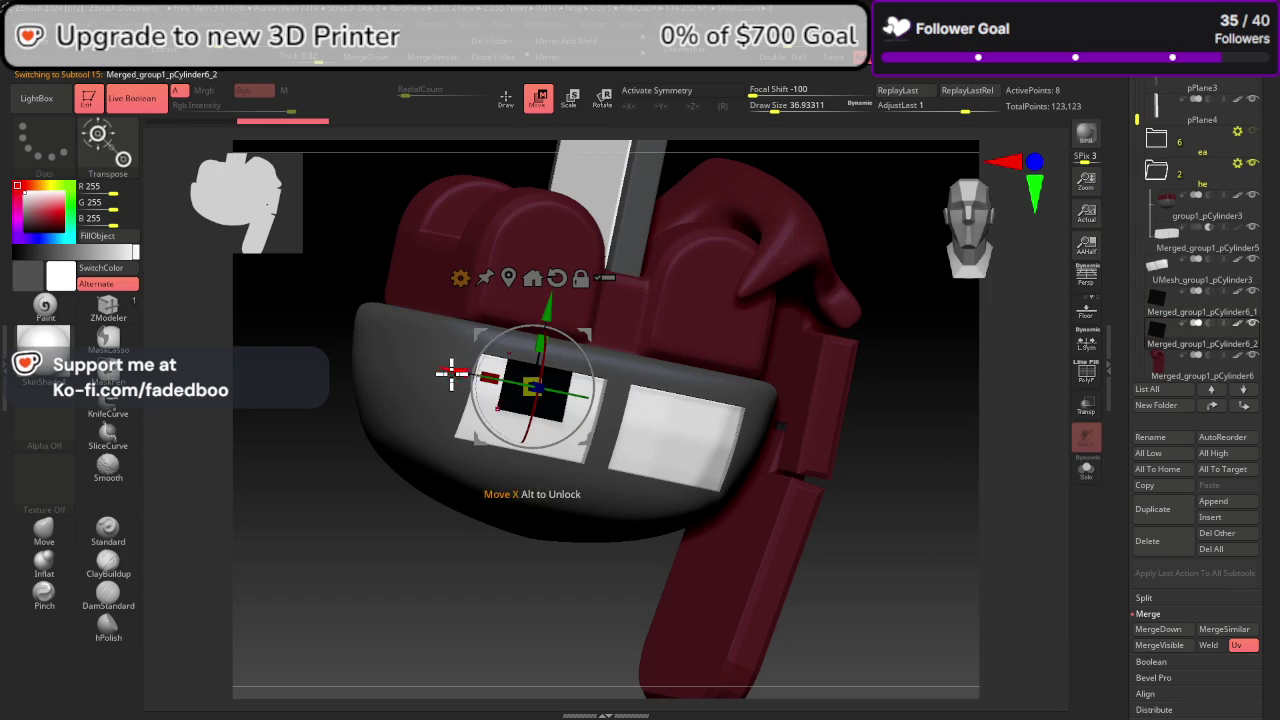
pyautogui.moveTo(445, 371); pyautogui.dragTo(587, 355)
pyautogui.moveTo(909, 486); pyautogui.dragTo(694, 349)
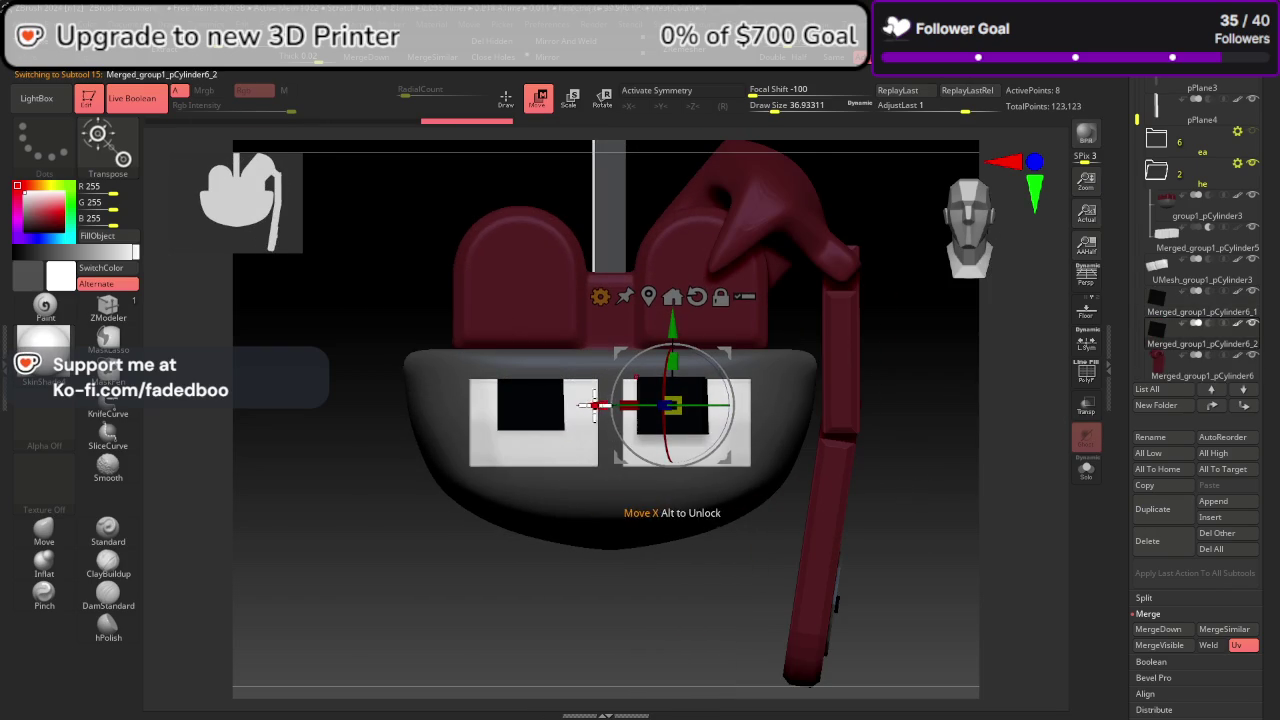
pyautogui.moveTo(593, 392); pyautogui.dragTo(580, 390)
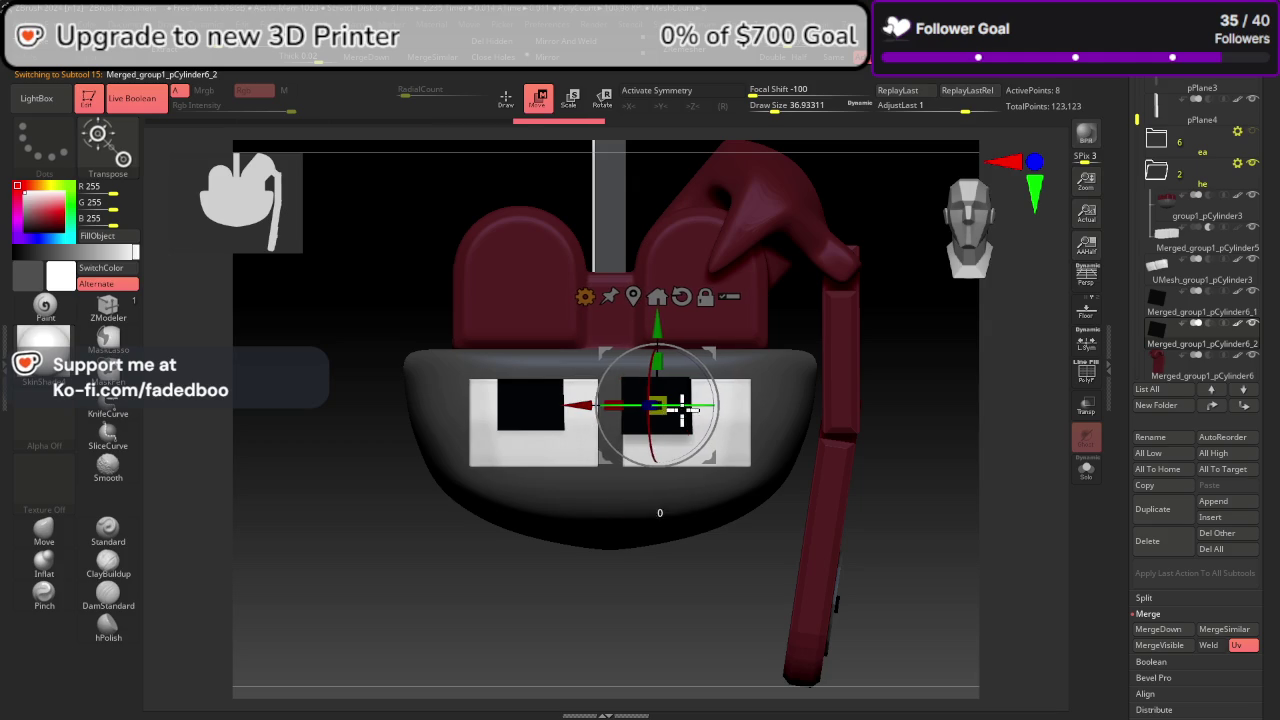
pyautogui.moveTo(660, 405); pyautogui.dragTo(697, 408)
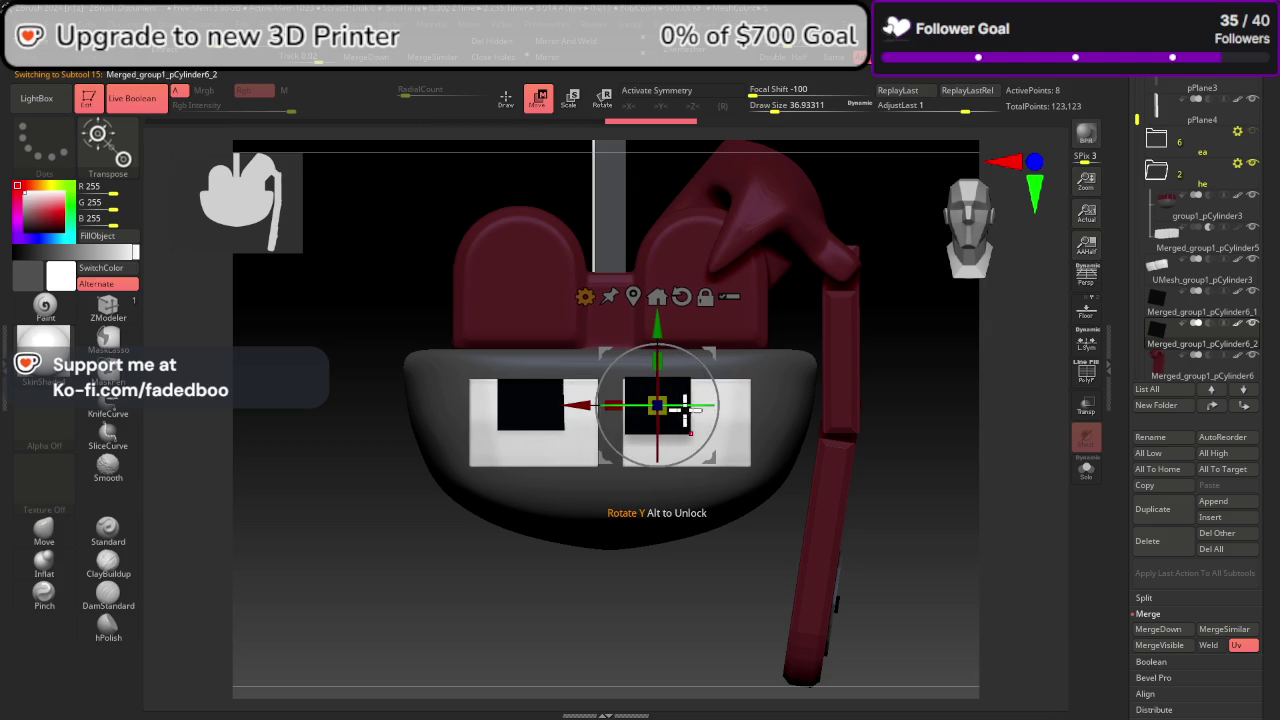
pyautogui.moveTo(782, 572); pyautogui.dragTo(730, 440)
pyautogui.moveTo(679, 361)
pyautogui.mouseDown()
pyautogui.moveTo(877, 491)
pyautogui.moveTo(931, 410)
pyautogui.mouseUp()
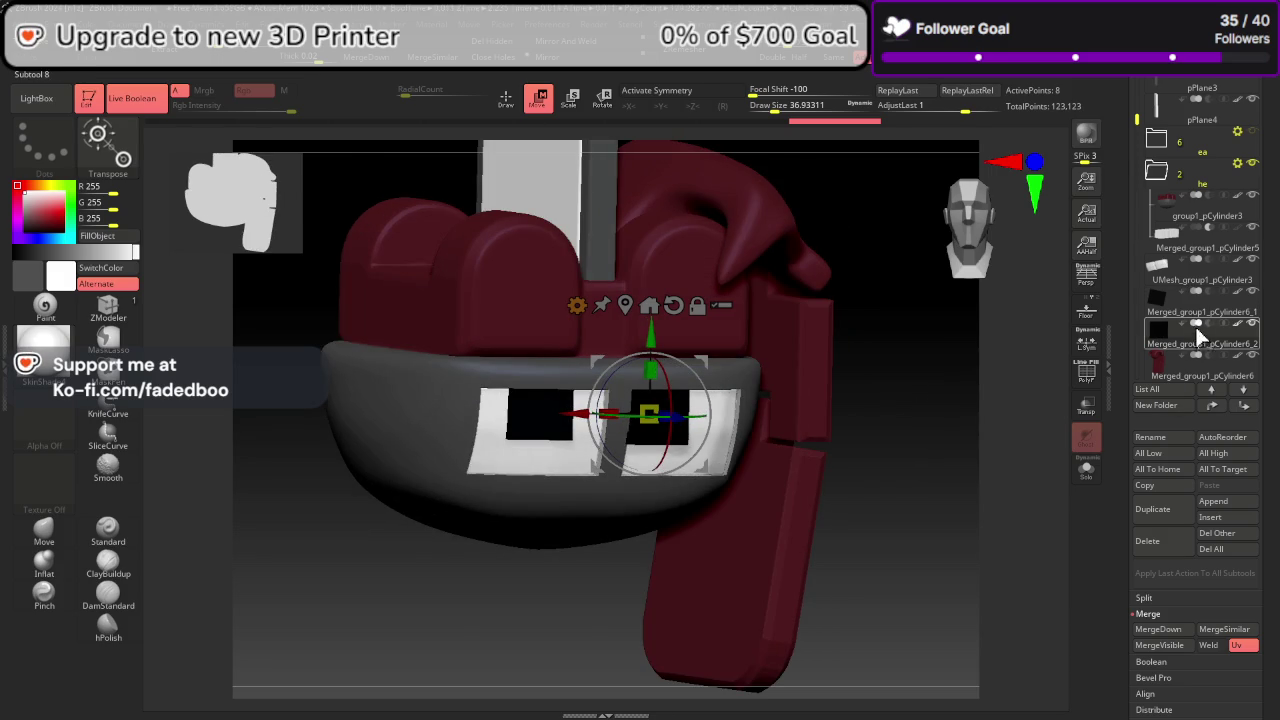
pyautogui.moveTo(1152, 509)
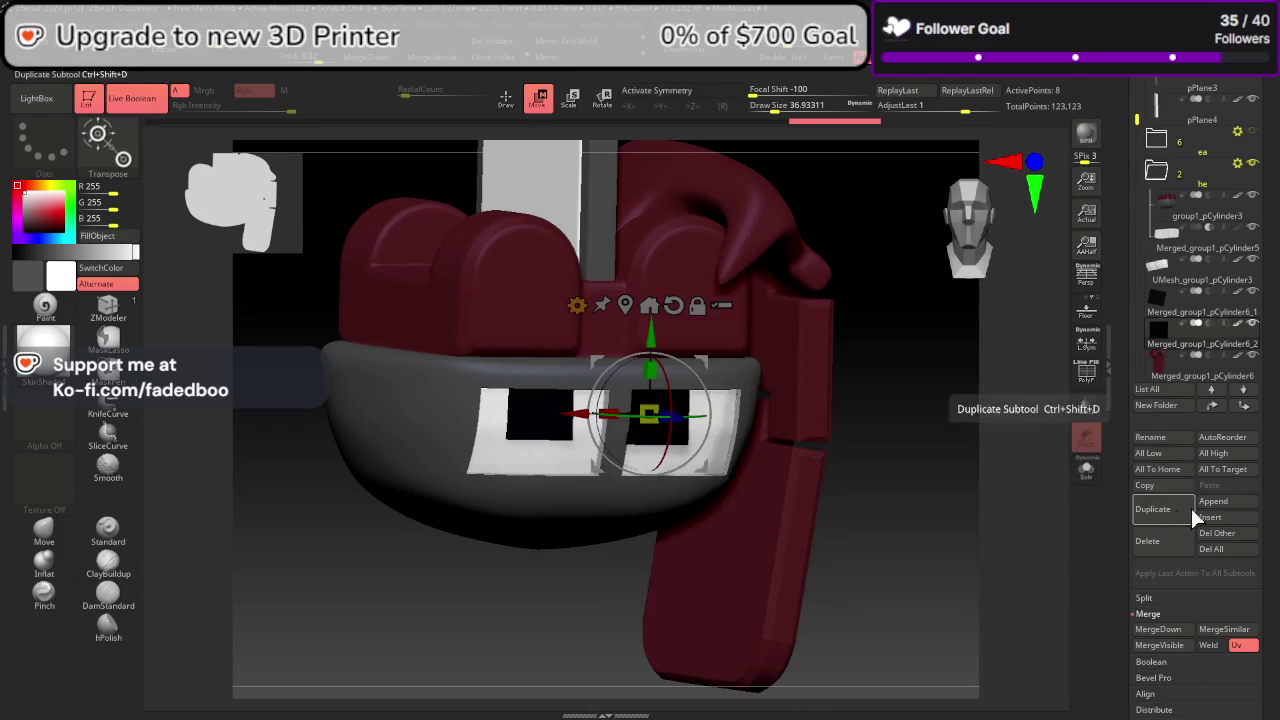
pyautogui.click(1222, 502)
# Step: Append a cylinder primitive, make PM3D_Cylinder3D1 active, and scale it down to a thin bar
pyautogui.click(1148, 505)
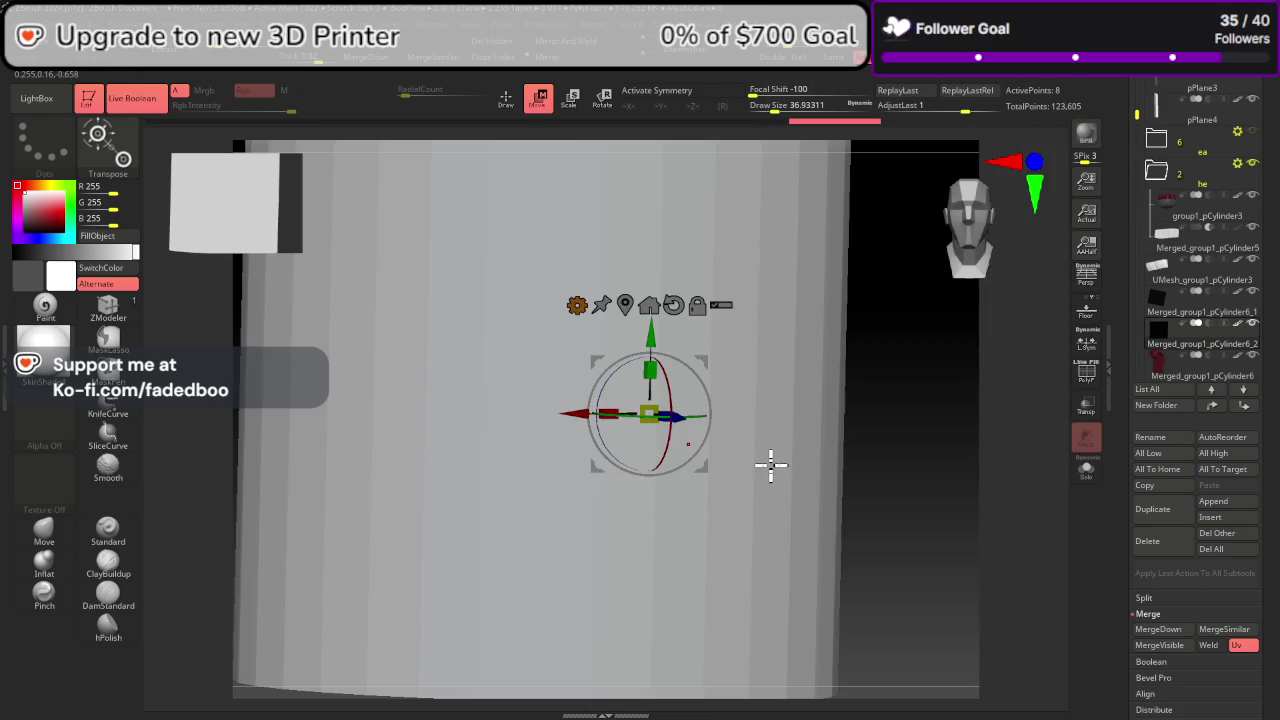
pyautogui.moveTo(1122, 150); pyautogui.dragTo(1137, 280)
pyautogui.click(1159, 216)
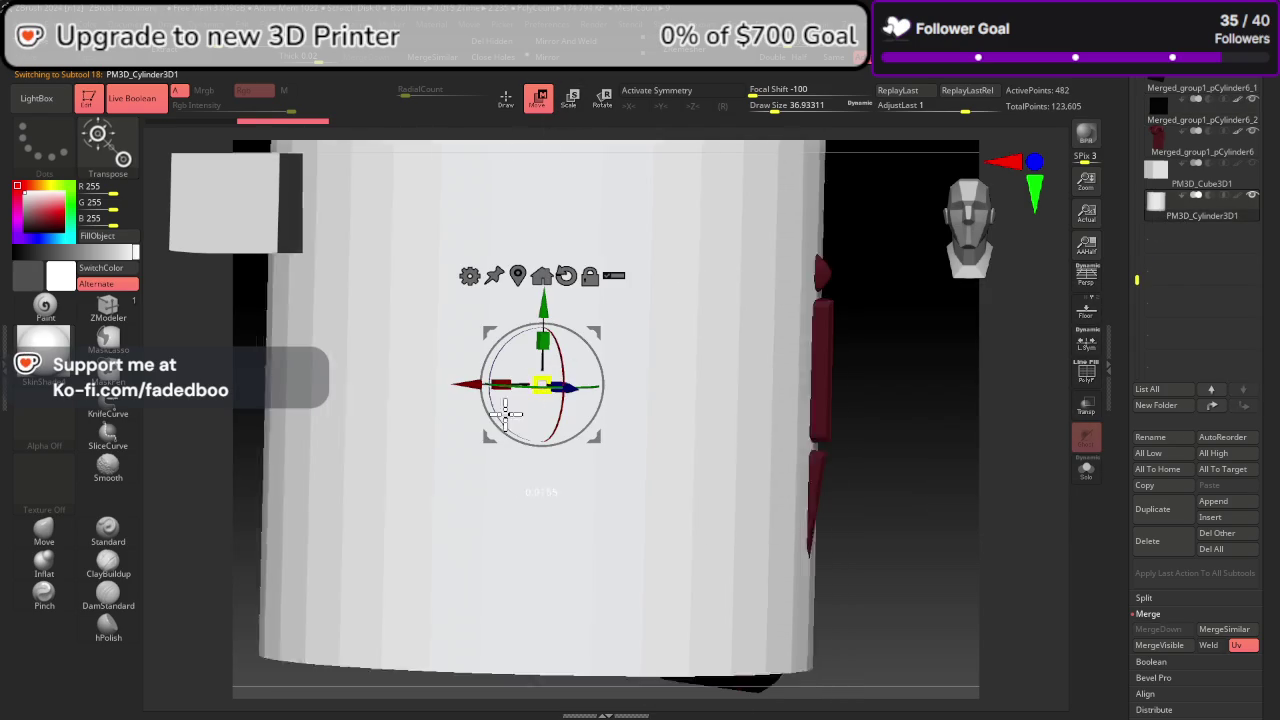
pyautogui.moveTo(551, 357); pyautogui.dragTo(271, 663)
pyautogui.moveTo(968, 318); pyautogui.dragTo(980, 240)
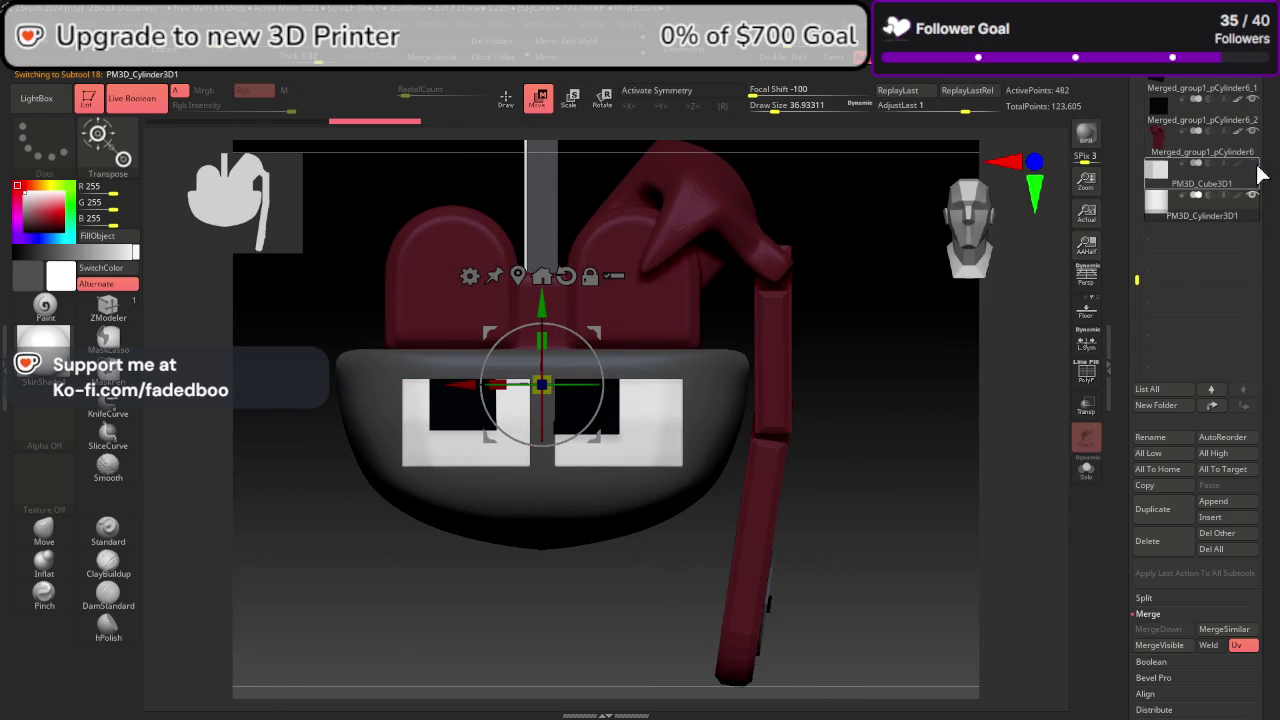
pyautogui.moveTo(1137, 335); pyautogui.dragTo(1148, 128)
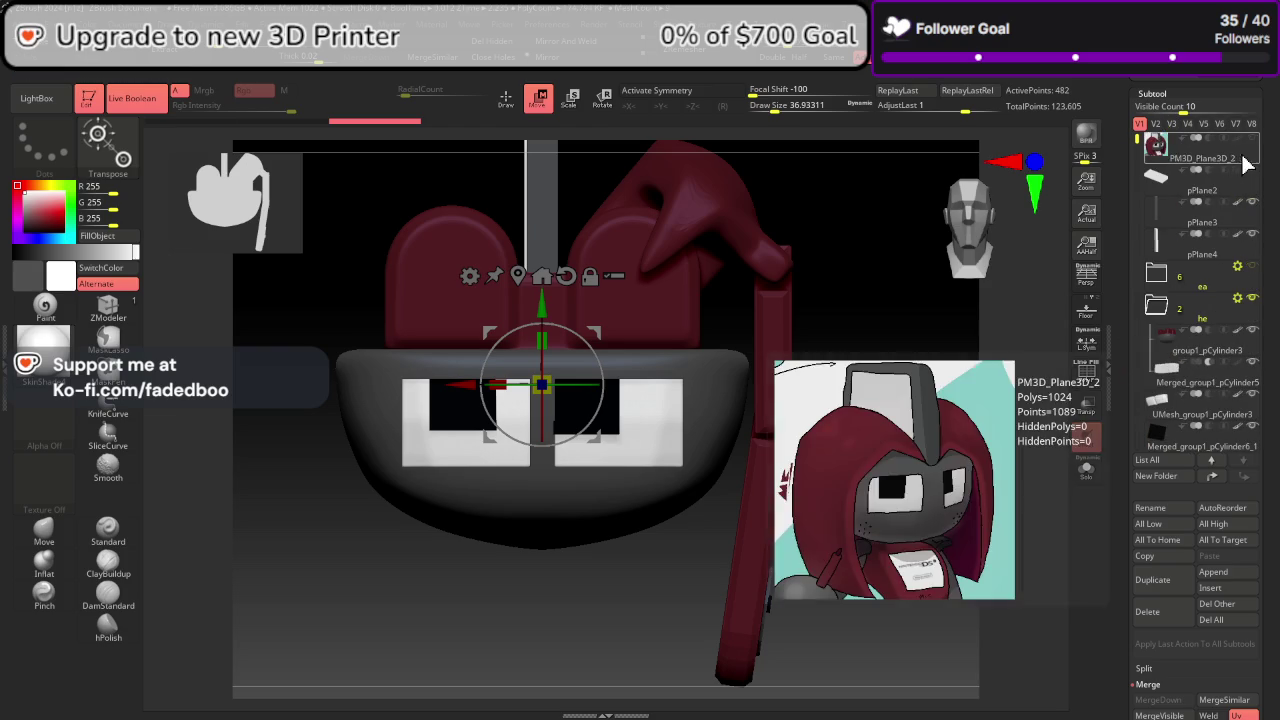
# Step: Show the second visibility set with the reference plane, and rotate the cylinder 90° about X
pyautogui.click(1156, 123)
pyautogui.click(1241, 158)
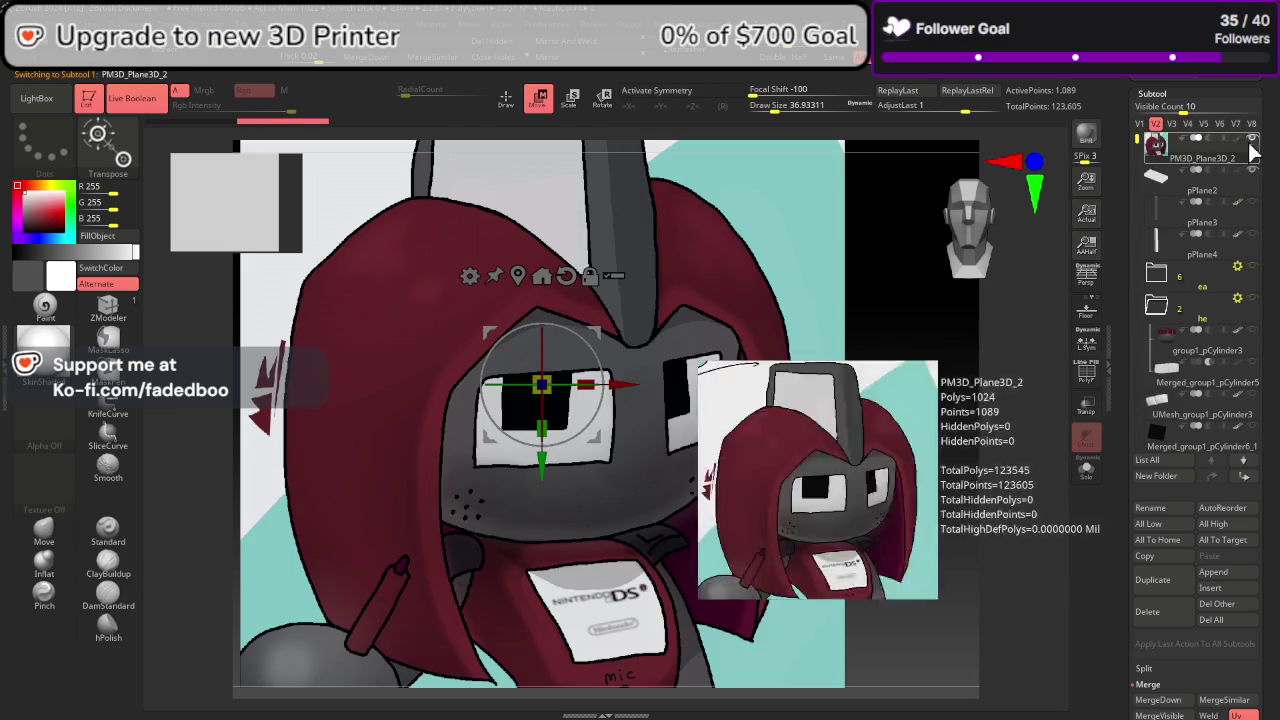
pyautogui.moveTo(1140, 220); pyautogui.dragTo(1138, 345)
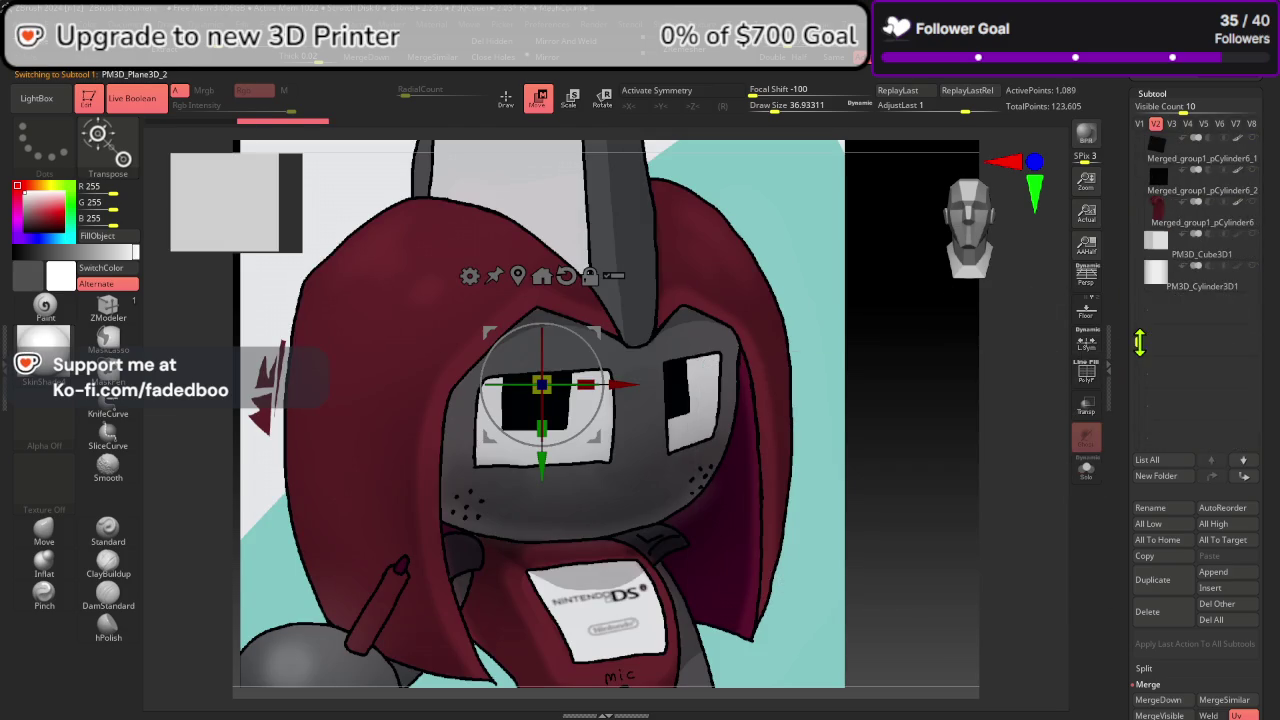
pyautogui.click(1151, 285)
pyautogui.moveTo(541, 360); pyautogui.dragTo(571, 462)
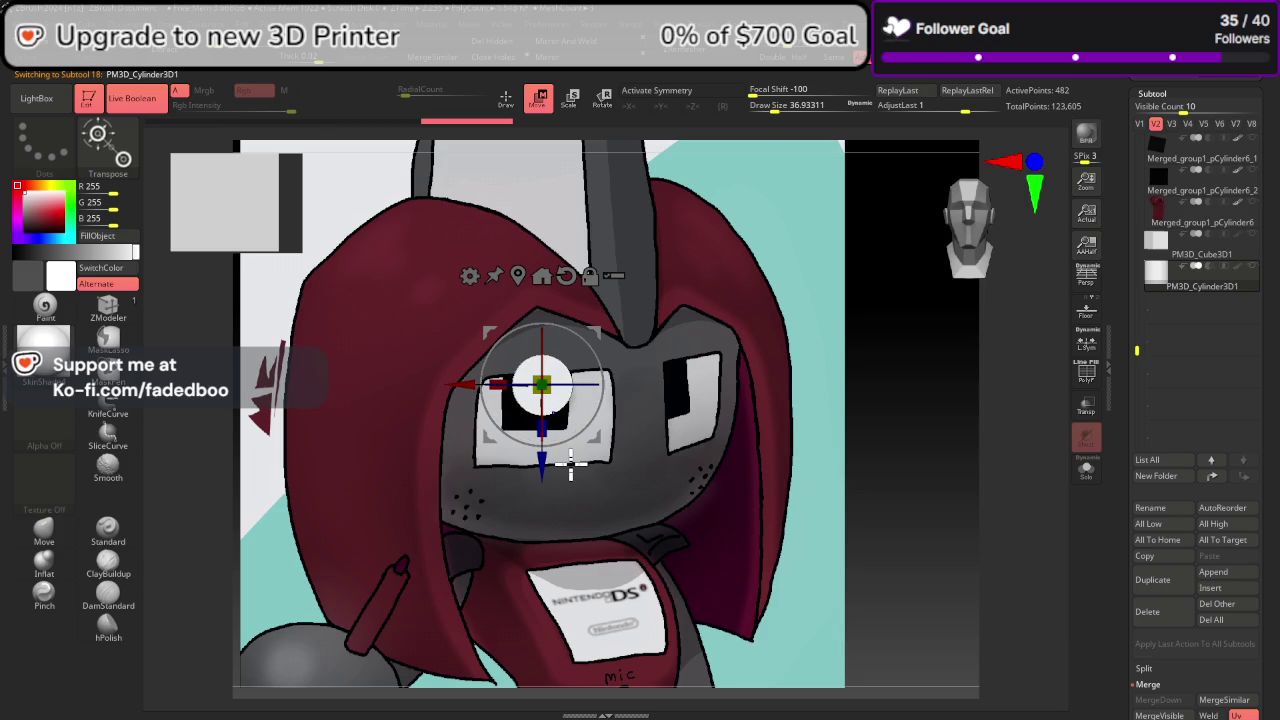
pyautogui.moveTo(490, 510)
pyautogui.mouseDown()
pyautogui.moveTo(563, 434)
pyautogui.moveTo(714, 463)
pyautogui.moveTo(984, 230)
pyautogui.moveTo(617, 503)
pyautogui.moveTo(754, 441)
pyautogui.mouseUp()
pyautogui.click(984, 230)
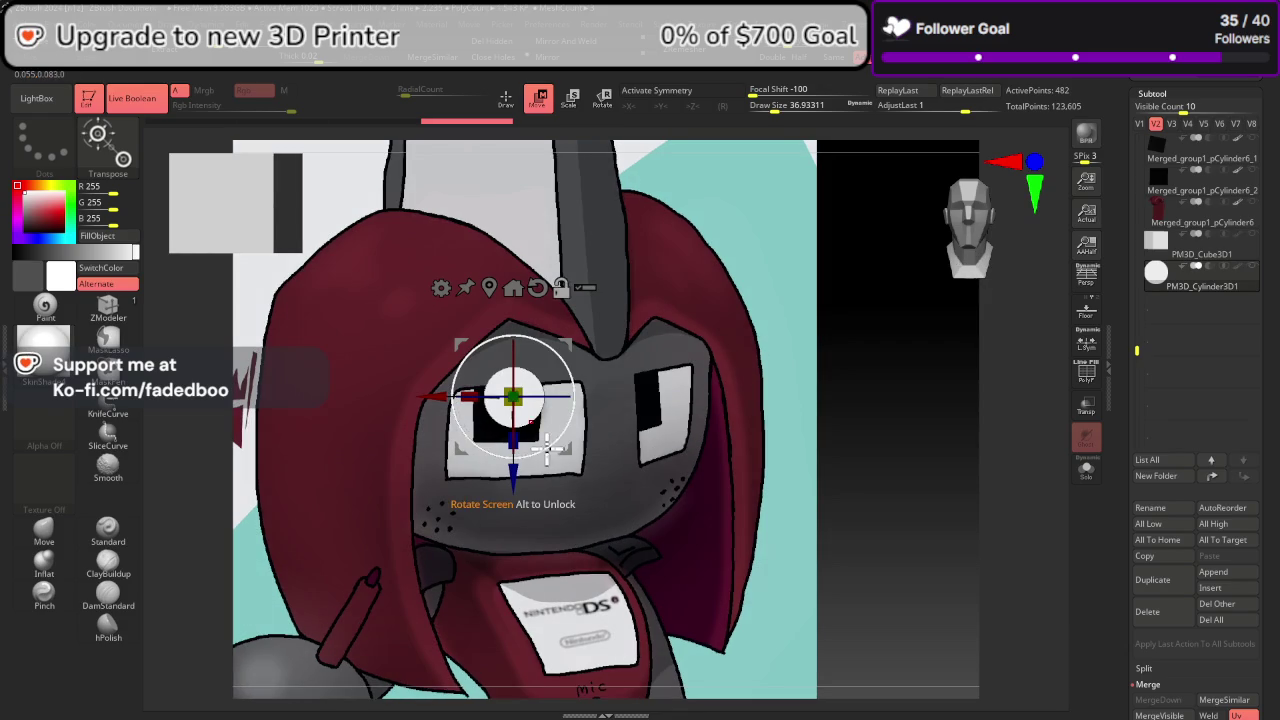
# Step: Position the white cylinder dot above the cheek freckles and duplicate it as PM3D_Cylinder3D2
pyautogui.moveTo(453, 437)
pyautogui.keyDown('alt'); pyautogui.mouseDown()
pyautogui.moveTo(697, 340)
pyautogui.moveTo(688, 398)
pyautogui.mouseUp(); pyautogui.keyUp('alt')
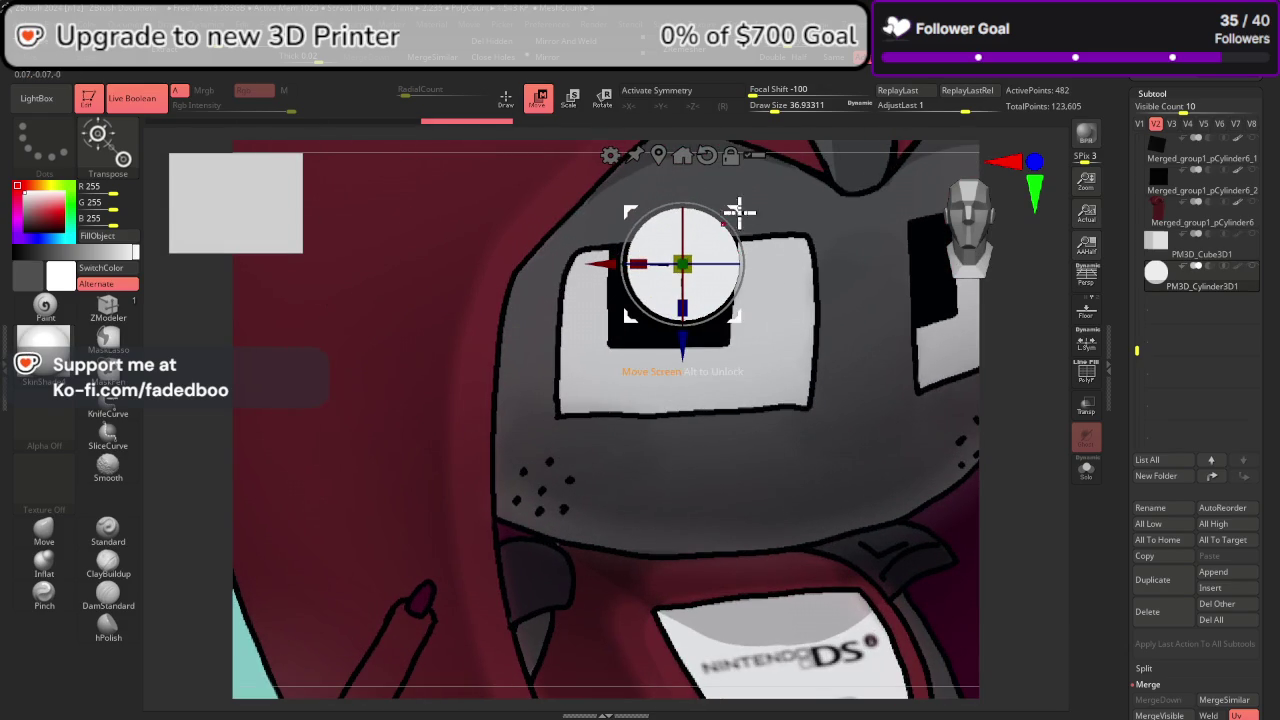
pyautogui.keyDown('alt'); pyautogui.moveTo(739, 211); pyautogui.dragTo(606, 434); pyautogui.keyUp('alt')
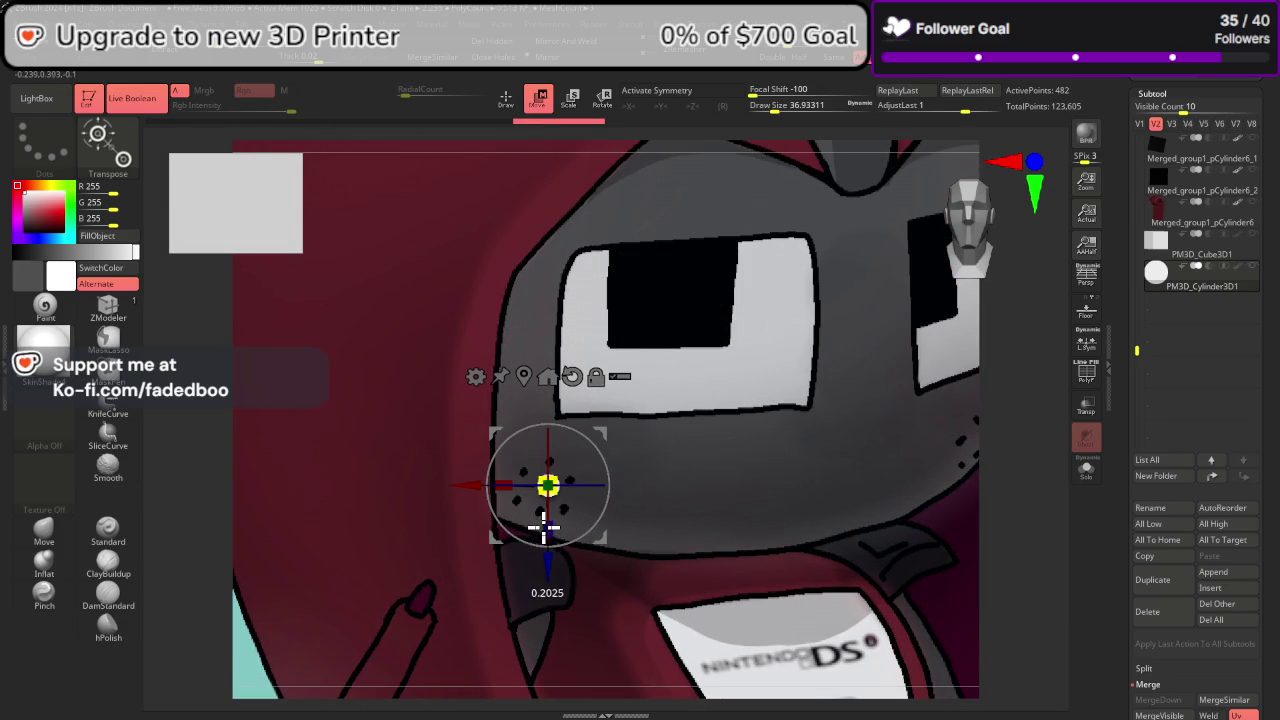
pyautogui.keyDown('alt'); pyautogui.moveTo(543, 480); pyautogui.dragTo(904, 467, button='right'); pyautogui.keyUp('alt')
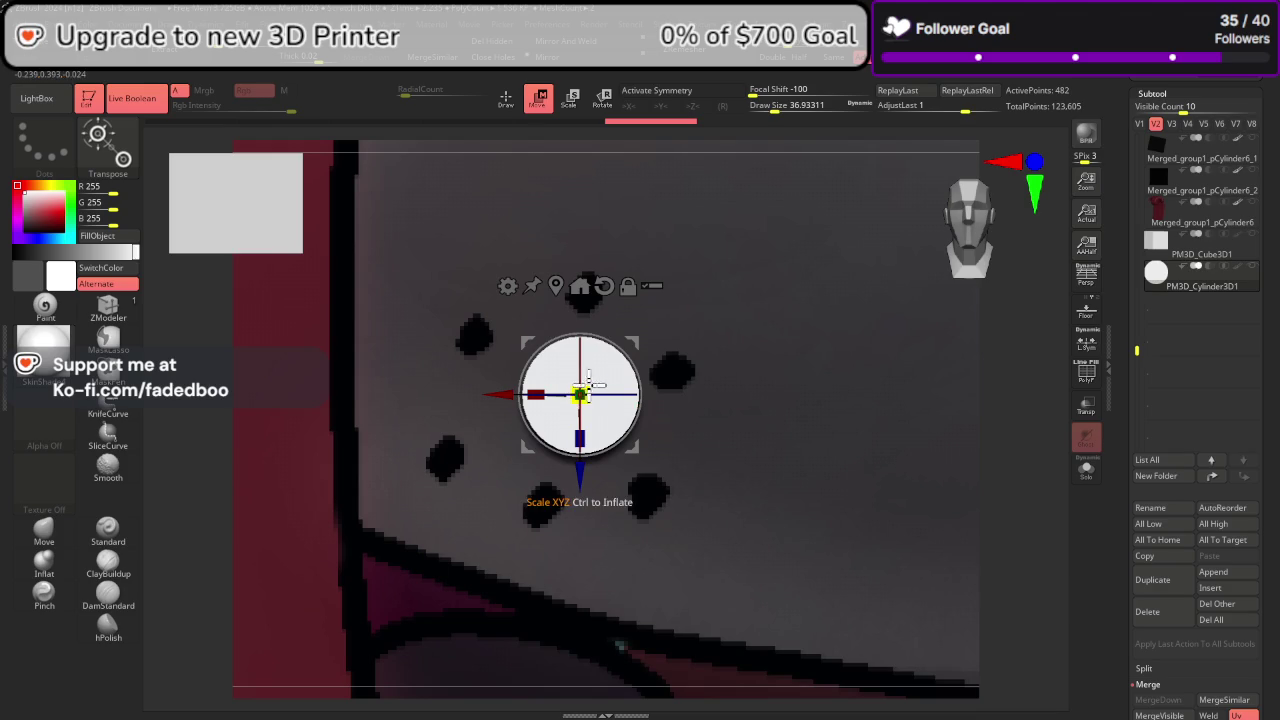
pyautogui.moveTo(592, 383); pyautogui.dragTo(574, 451)
pyautogui.keyDown('alt'); pyautogui.moveTo(634, 337); pyautogui.dragTo(640, 234); pyautogui.keyUp('alt')
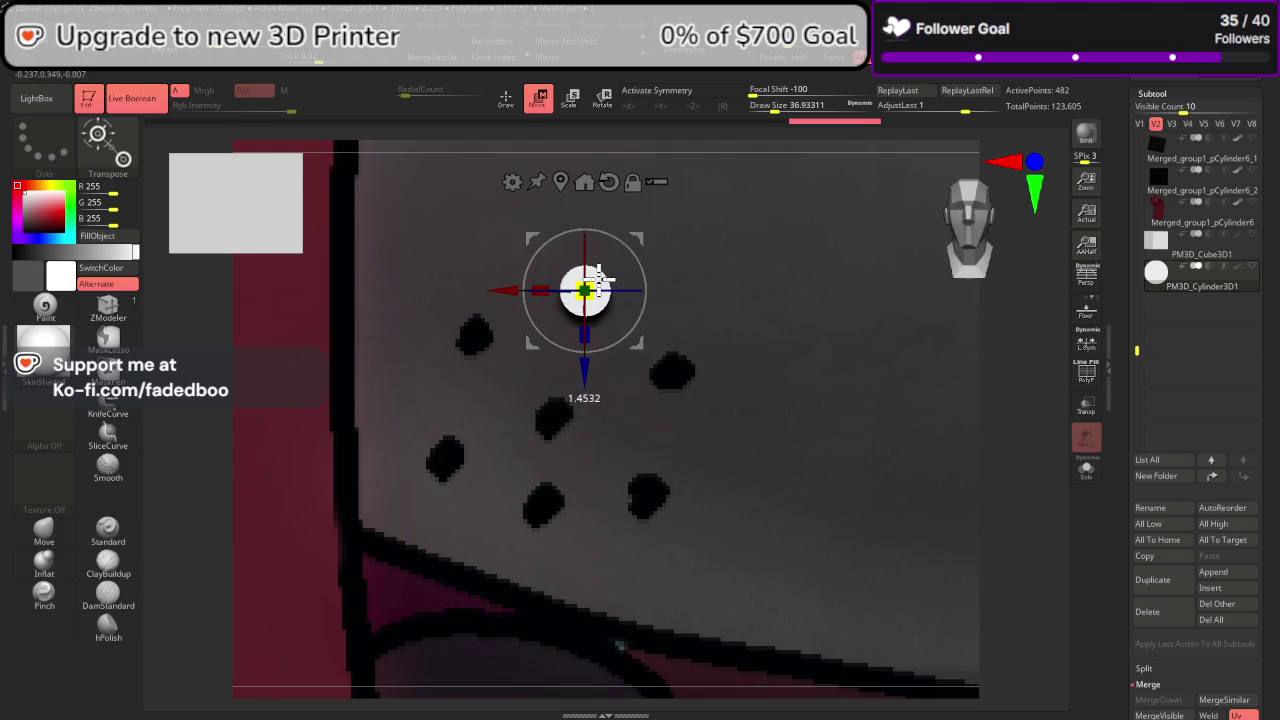
pyautogui.click(1148, 585)
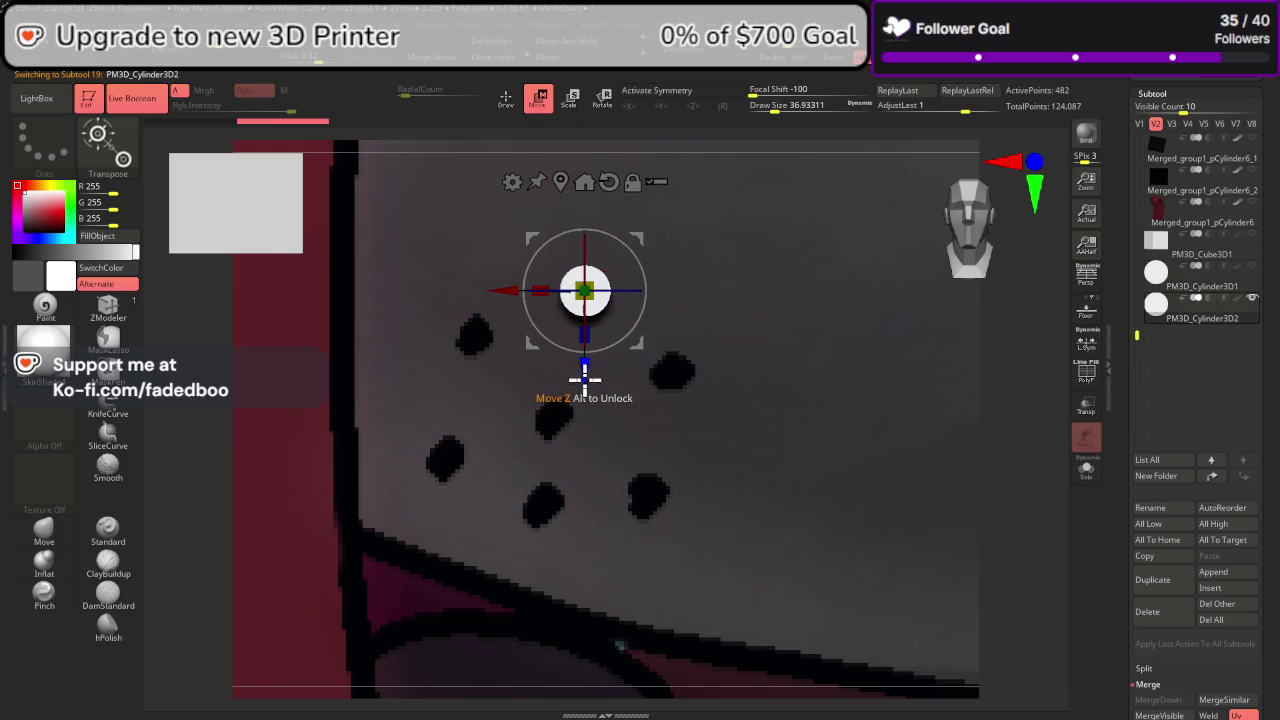
# Step: Move the first dot copy onto the next freckle and start another copy toward the right freckles
pyautogui.moveTo(586, 372)
pyautogui.mouseDown()
pyautogui.moveTo(622, 606)
pyautogui.moveTo(619, 515)
pyautogui.moveTo(610, 622)
pyautogui.mouseUp()
pyautogui.click(1135, 588)
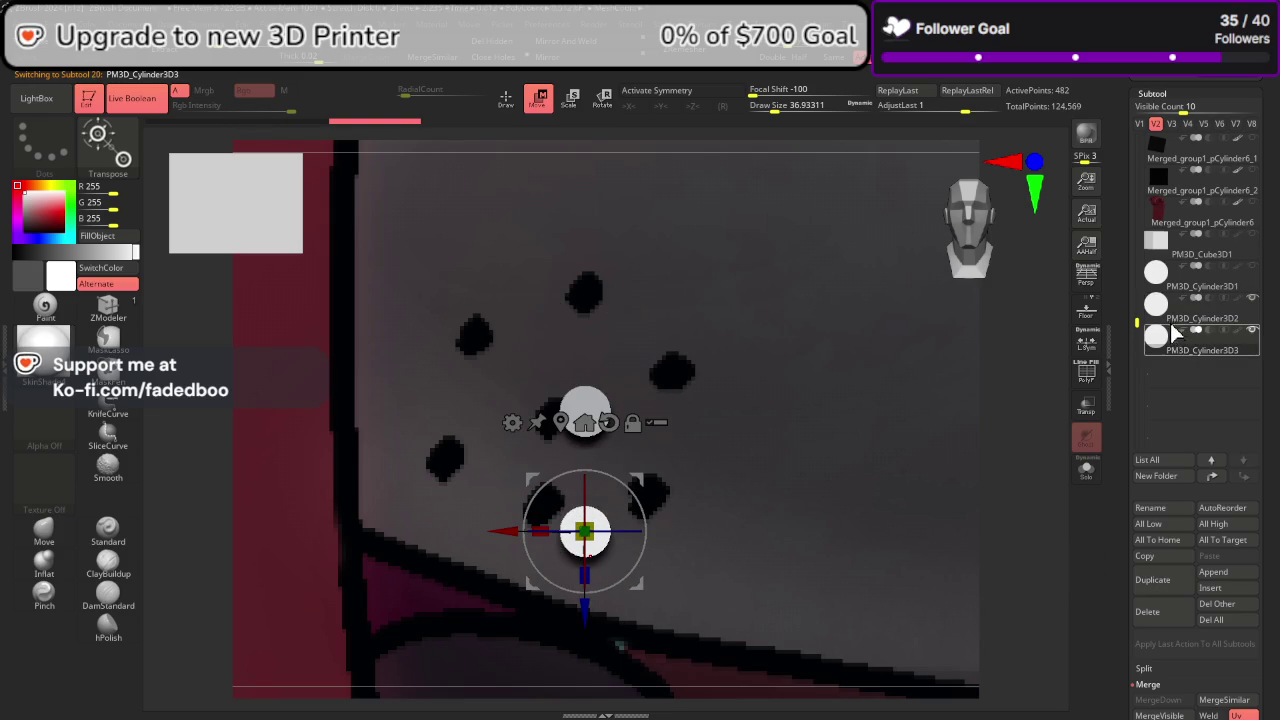
pyautogui.click(1192, 288)
pyautogui.moveTo(1168, 305)
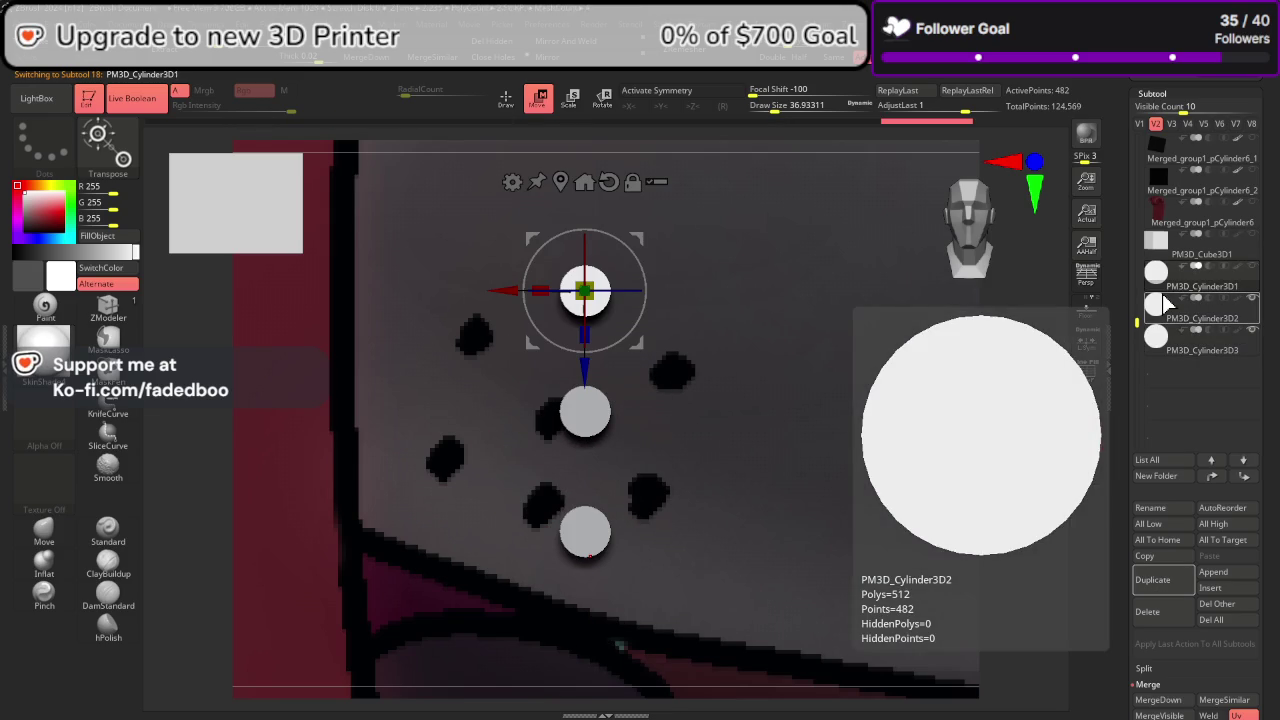
pyautogui.click(1163, 582)
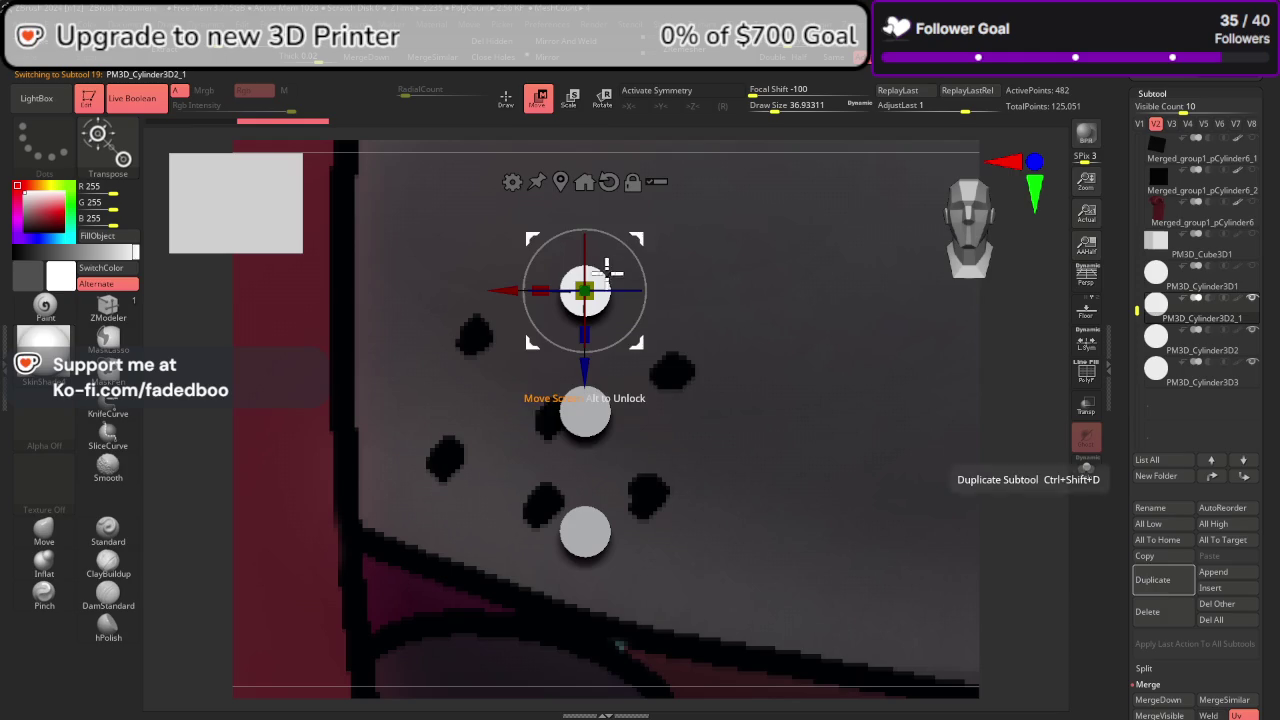
pyautogui.moveTo(654, 251)
pyautogui.mouseDown()
pyautogui.moveTo(737, 320)
pyautogui.moveTo(748, 312)
pyautogui.mouseUp()
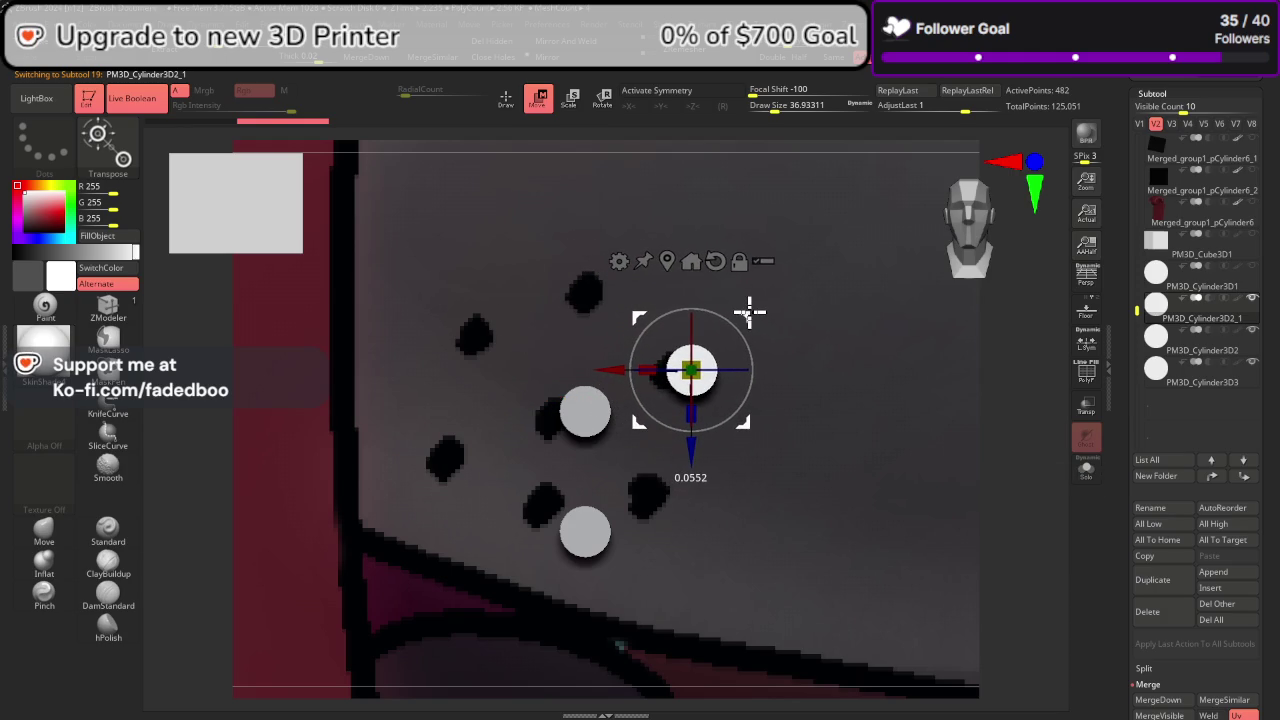
# Step: Place a dot copy on the upper right freckle, undoing one accidental move
pyautogui.click(1252, 266)
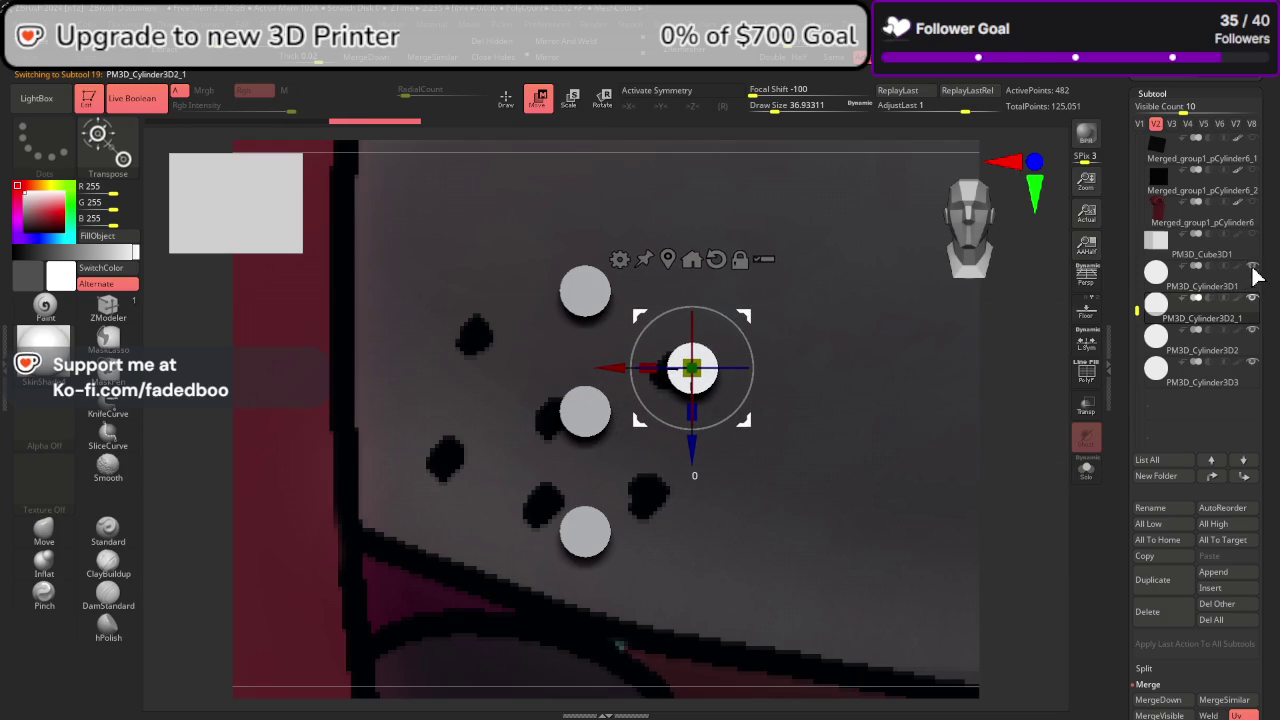
pyautogui.moveTo(749, 320); pyautogui.dragTo(745, 316)
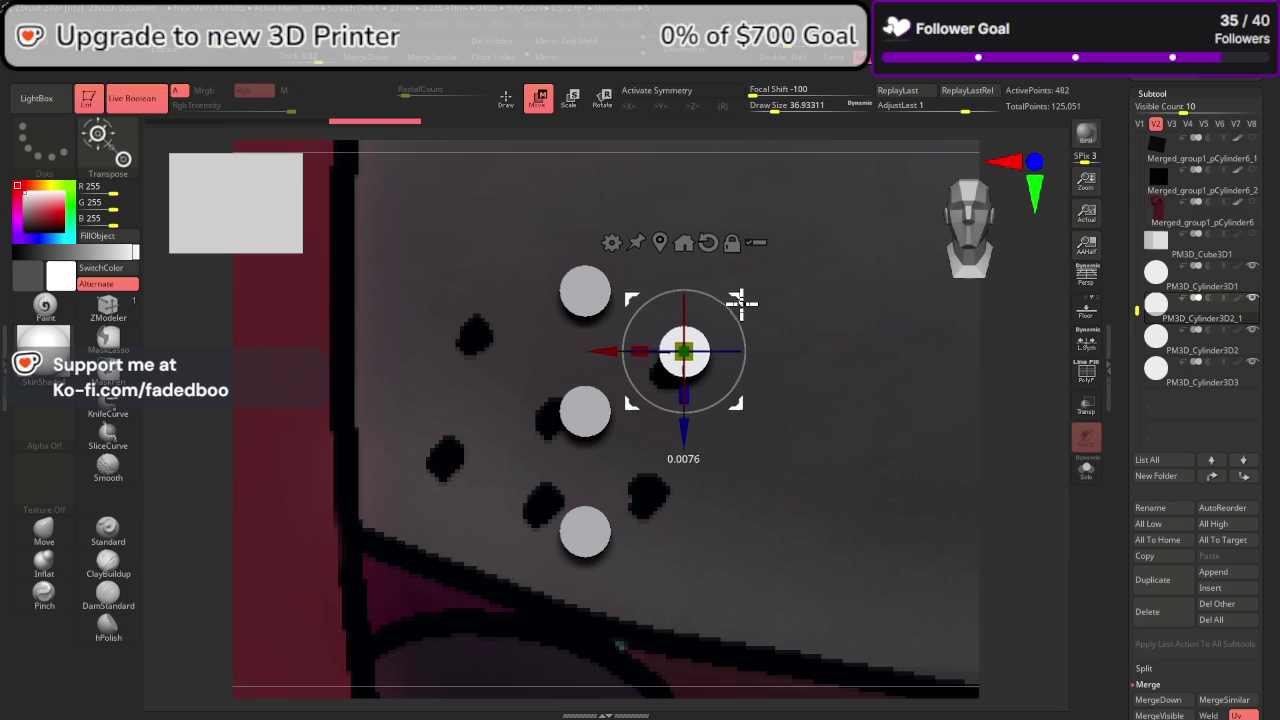
pyautogui.moveTo(740, 303); pyautogui.dragTo(737, 300)
pyautogui.hotkey('ctrl', 'z')
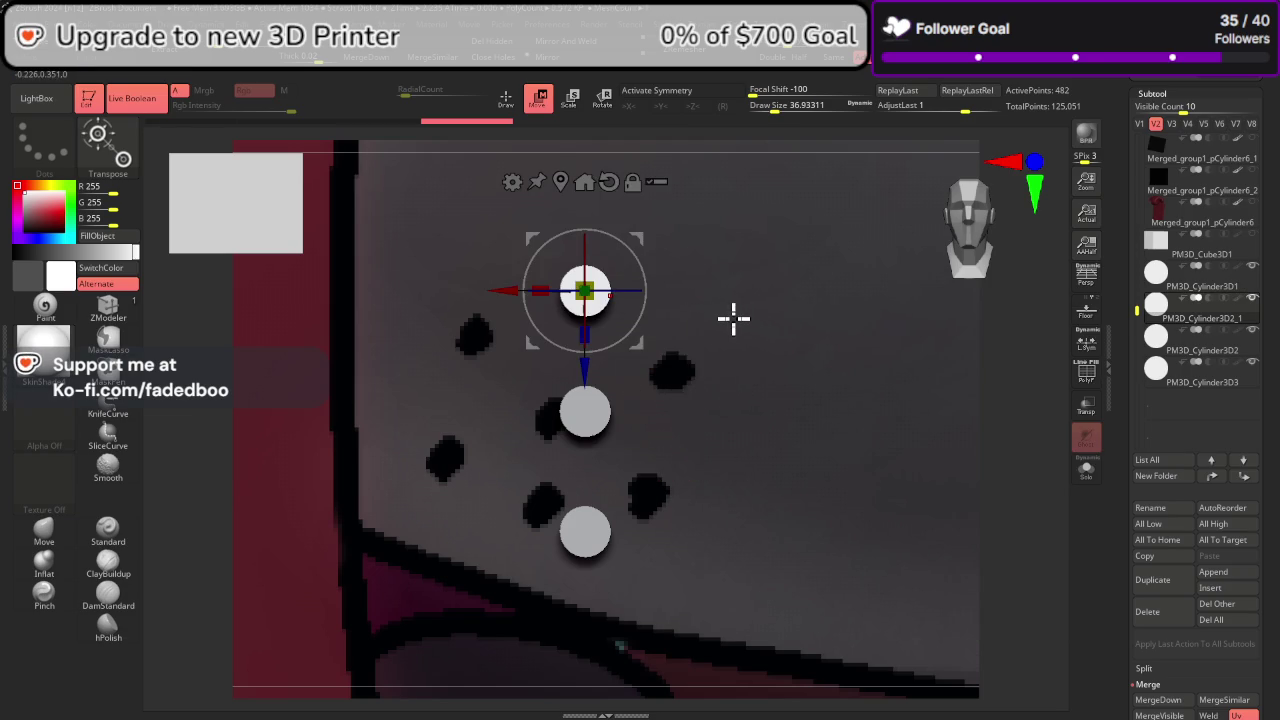
pyautogui.click(535, 99)
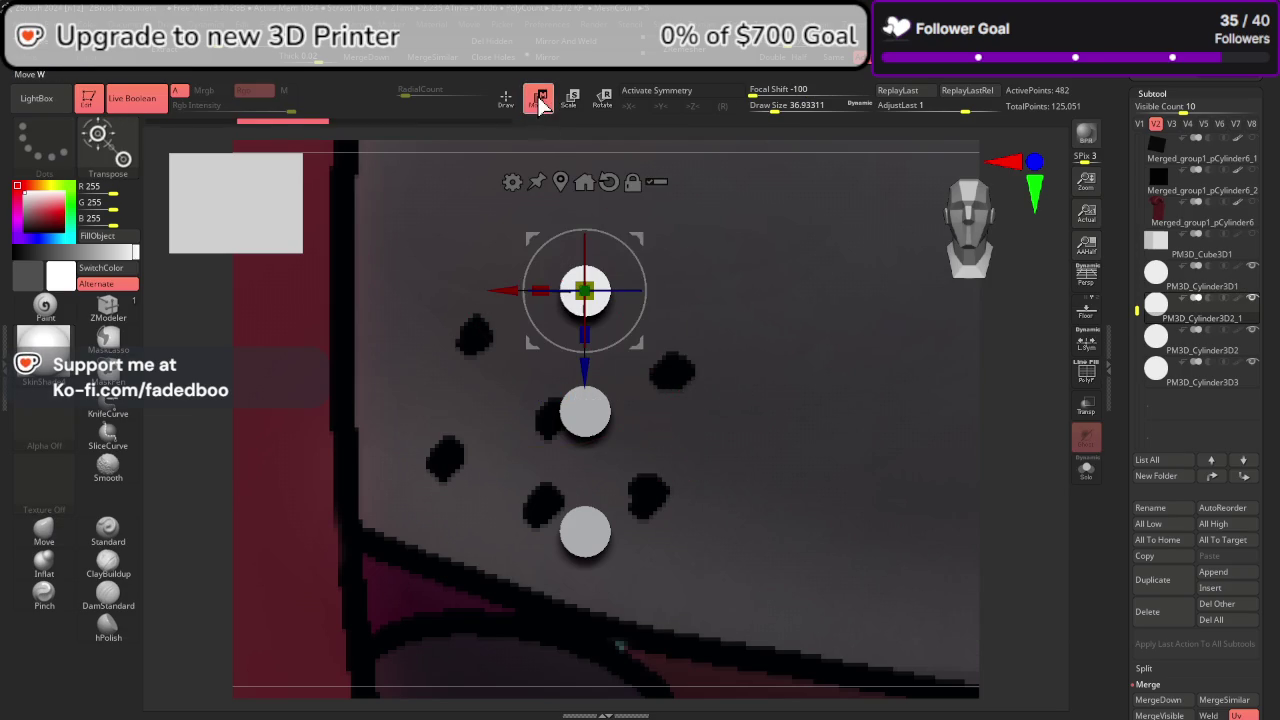
pyautogui.moveTo(509, 289)
pyautogui.keyDown('ctrl'); pyautogui.mouseDown()
pyautogui.moveTo(589, 262)
pyautogui.moveTo(645, 272)
pyautogui.mouseUp(); pyautogui.keyUp('ctrl')
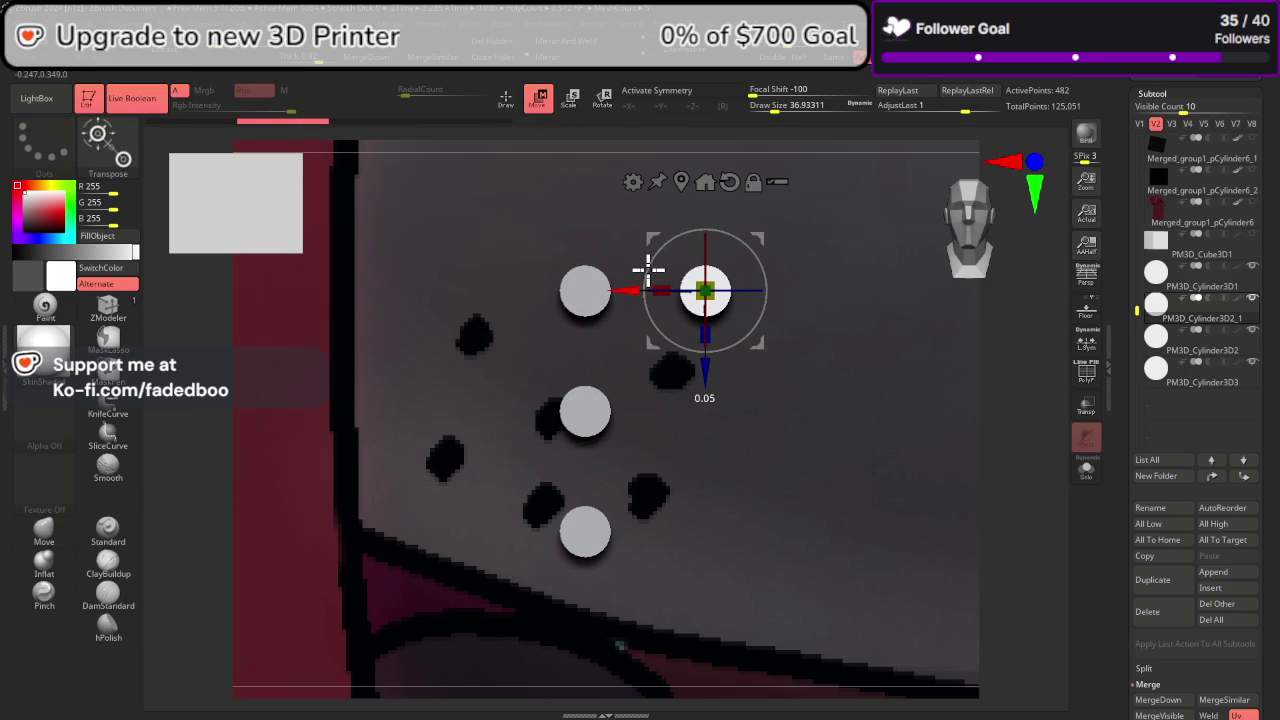
pyautogui.moveTo(704, 380); pyautogui.dragTo(715, 568)
# Step: Add dot copies on the upper left and lower left freckles
pyautogui.click(1153, 580)
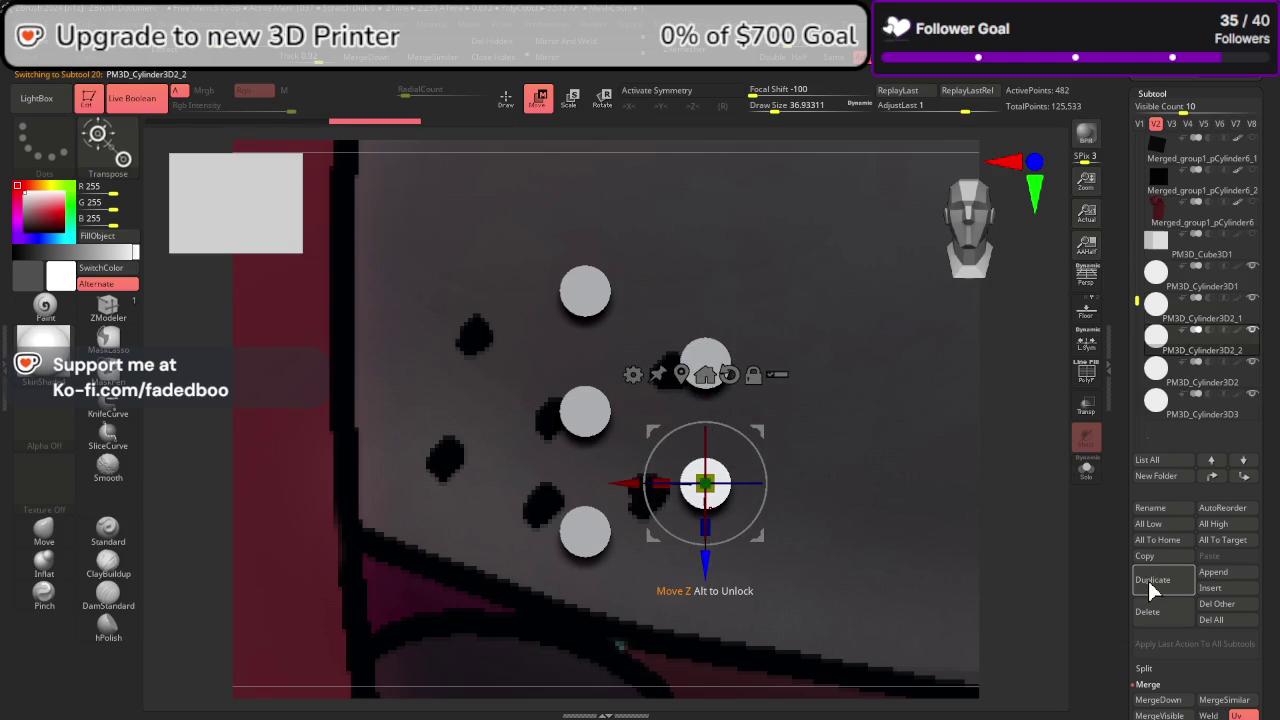
pyautogui.click(1205, 278)
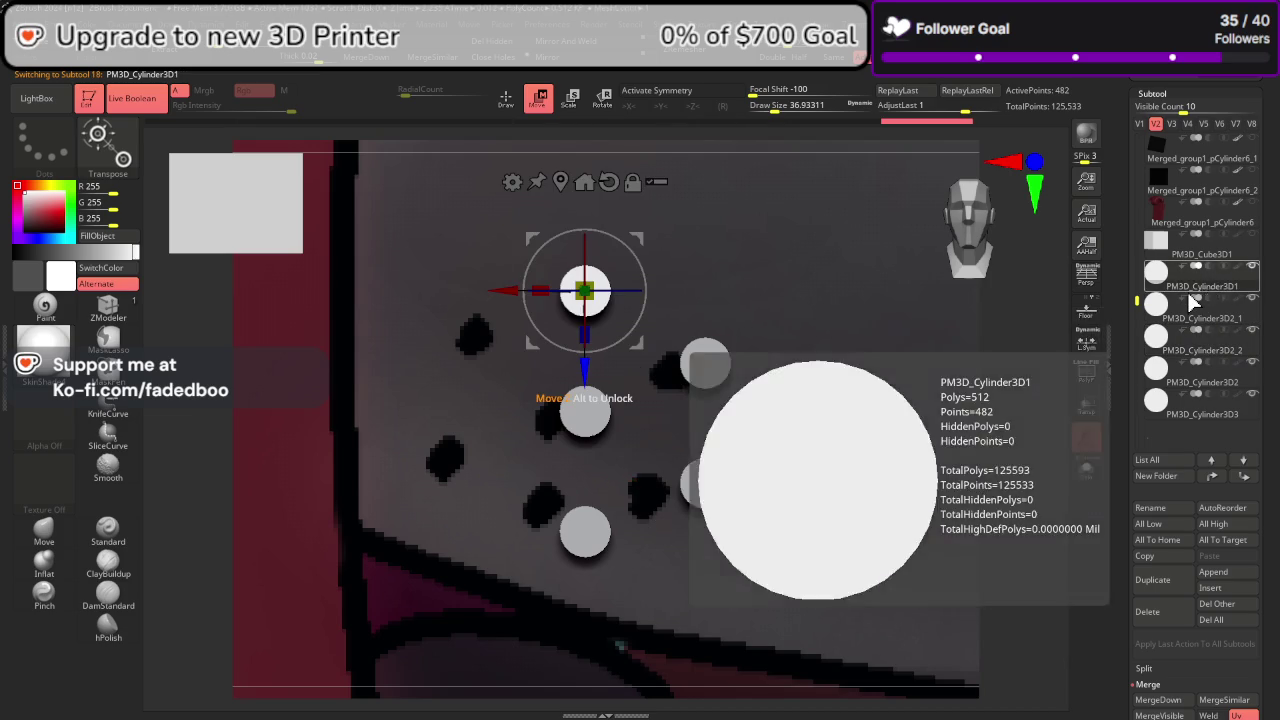
pyautogui.click(1153, 580)
pyautogui.moveTo(506, 290); pyautogui.dragTo(382, 265)
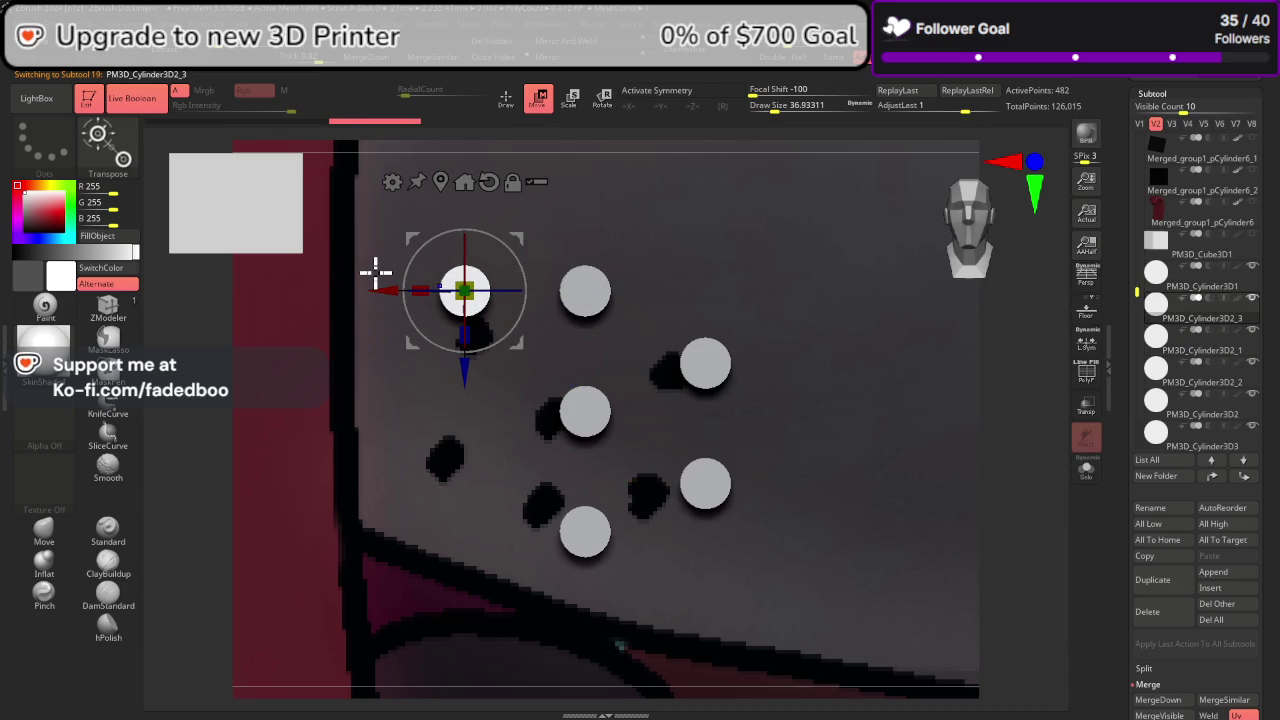
pyautogui.moveTo(463, 371)
pyautogui.mouseDown()
pyautogui.moveTo(480, 430)
pyautogui.moveTo(464, 438)
pyautogui.mouseUp()
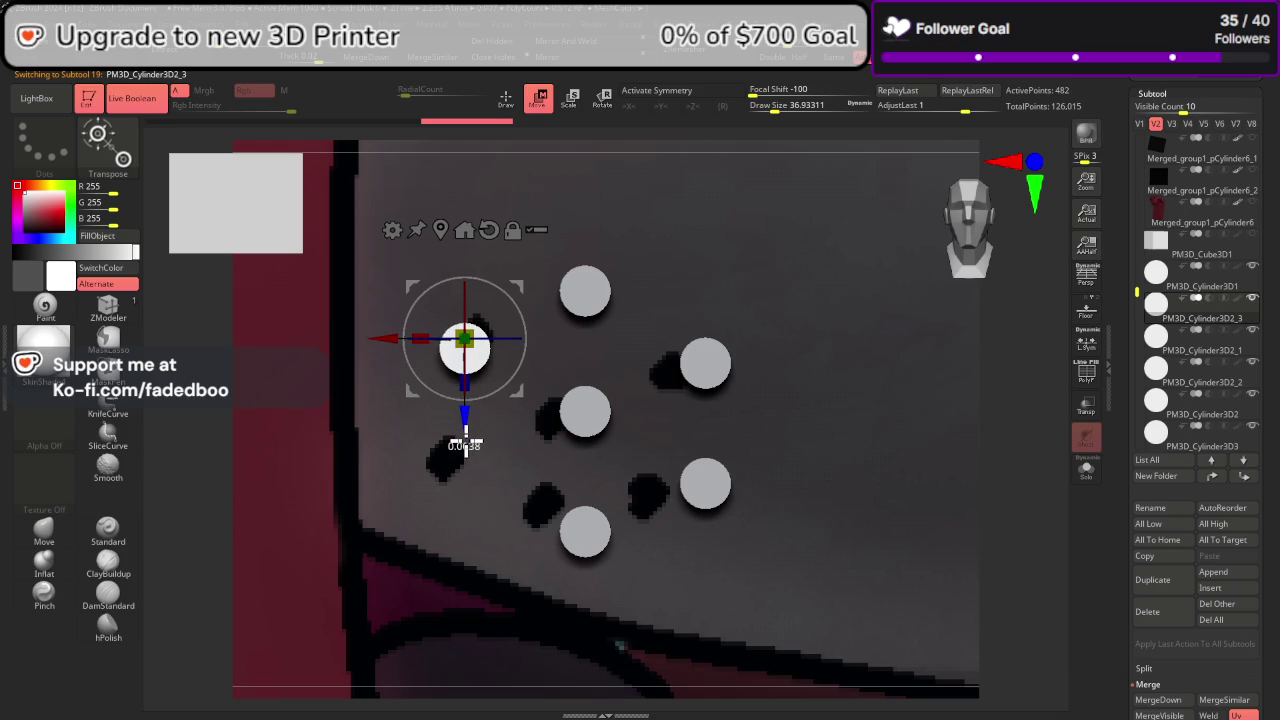
pyautogui.moveTo(463, 390); pyautogui.dragTo(463, 450)
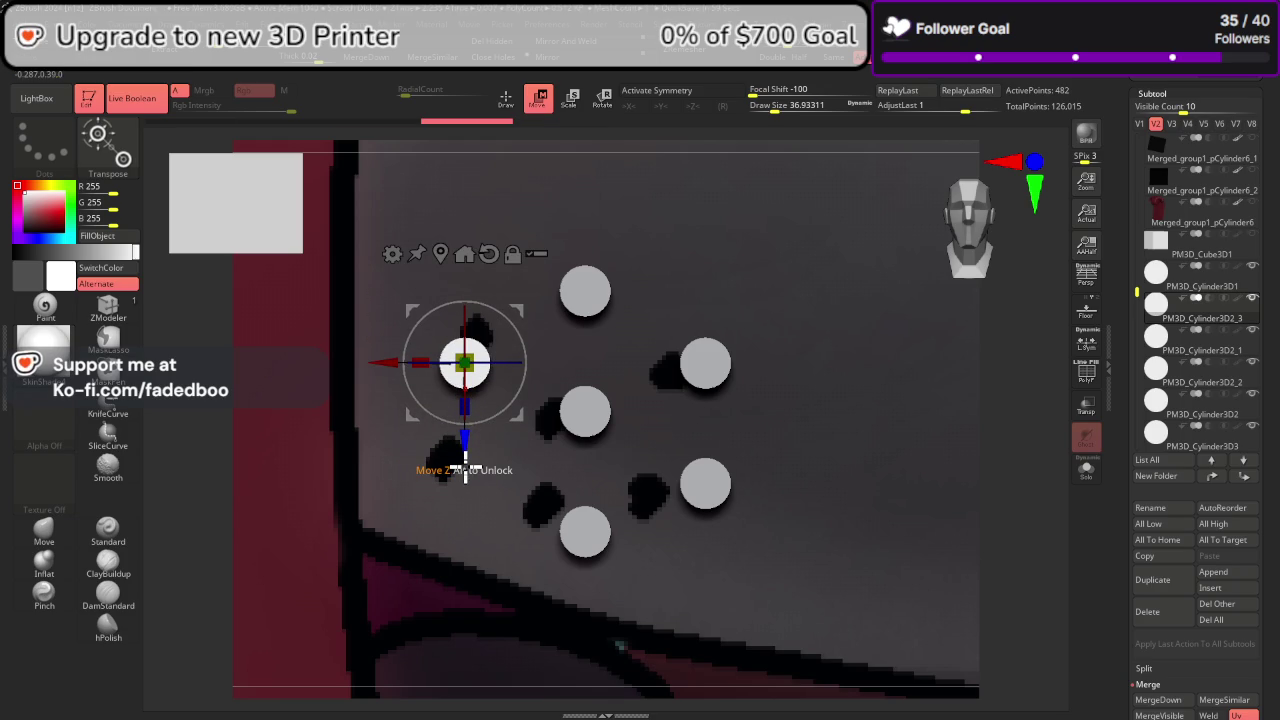
pyautogui.click(1150, 582)
pyautogui.moveTo(463, 449); pyautogui.dragTo(505, 590)
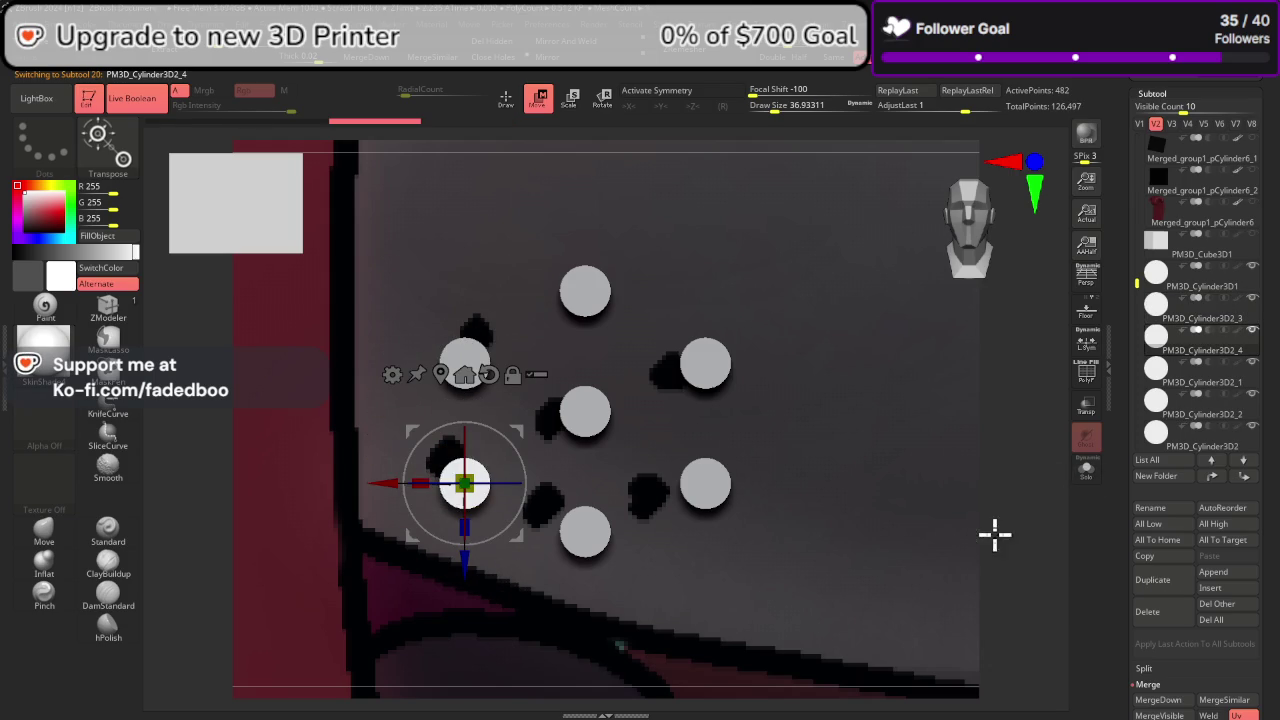
# Step: Merge Visible and MergeDown the seven dots into the single subtool PM3D_Cylinder3D1
pyautogui.click(1200, 288)
pyautogui.scroll(-3, 1275, 277)
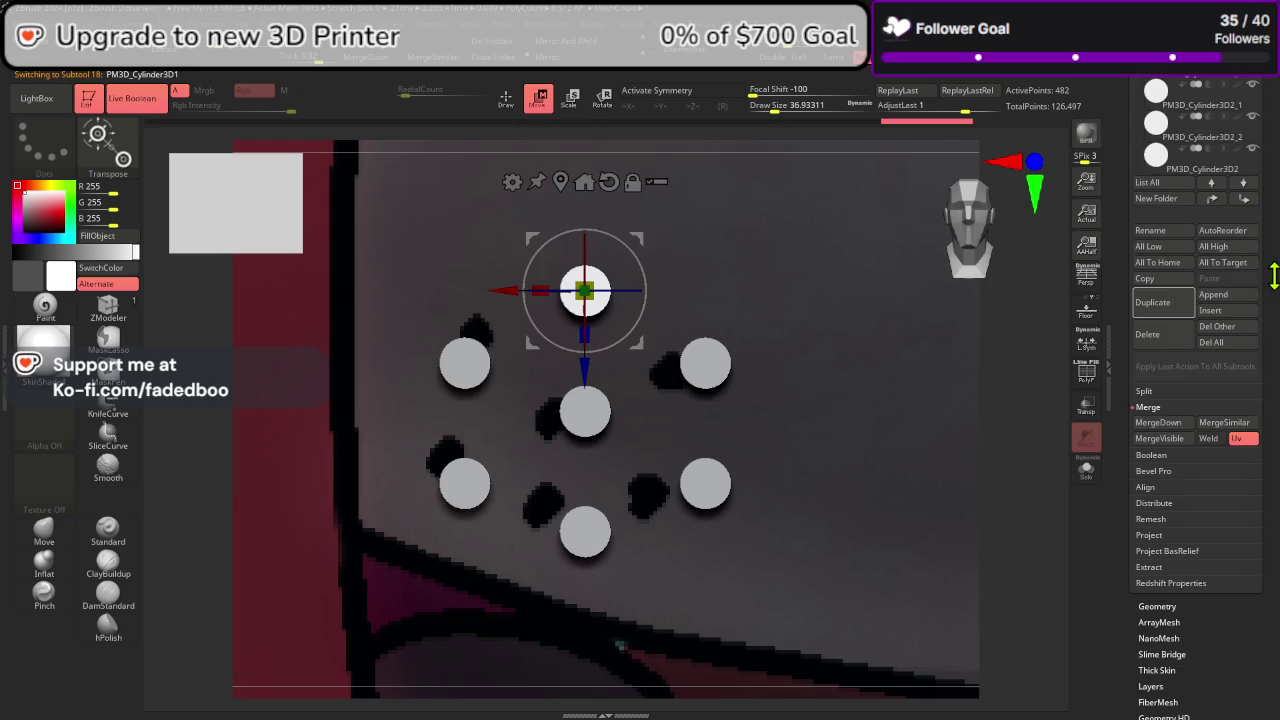
pyautogui.click(1157, 437)
pyautogui.click(1155, 438)
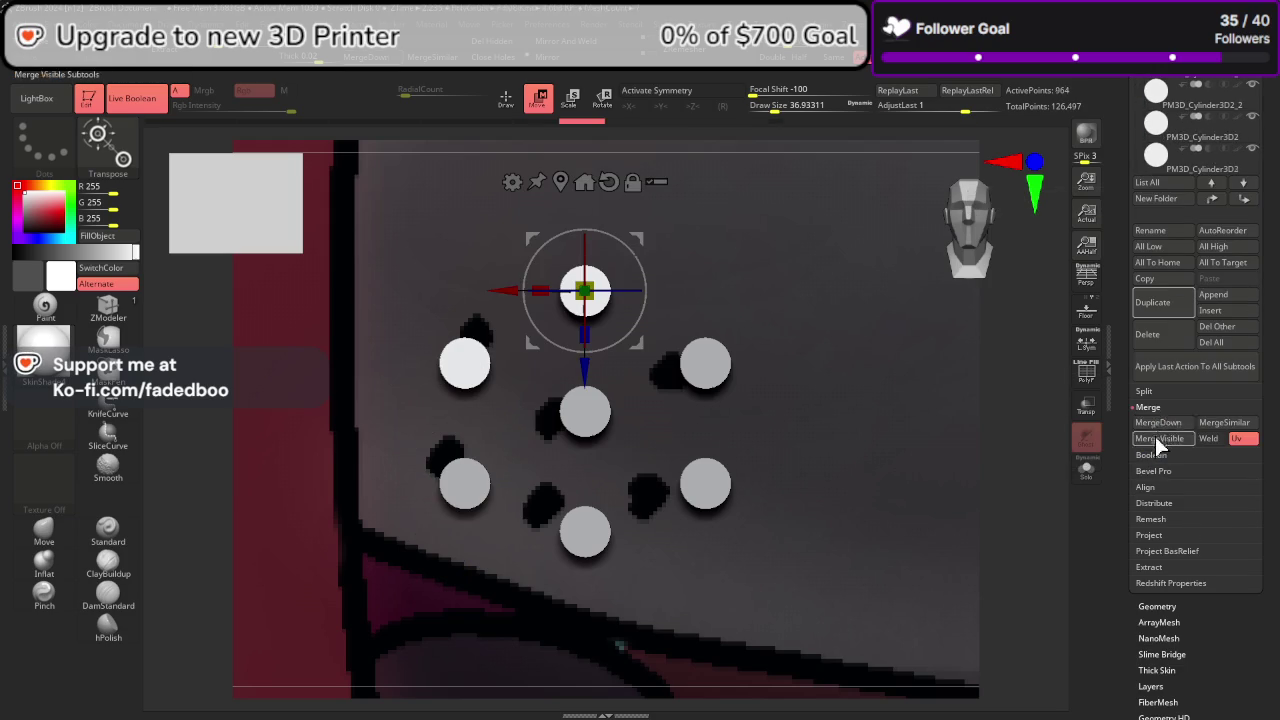
pyautogui.click(1160, 425)
pyautogui.click(1160, 425)
pyautogui.click(1162, 428)
pyautogui.click(1162, 428)
pyautogui.click(1165, 432)
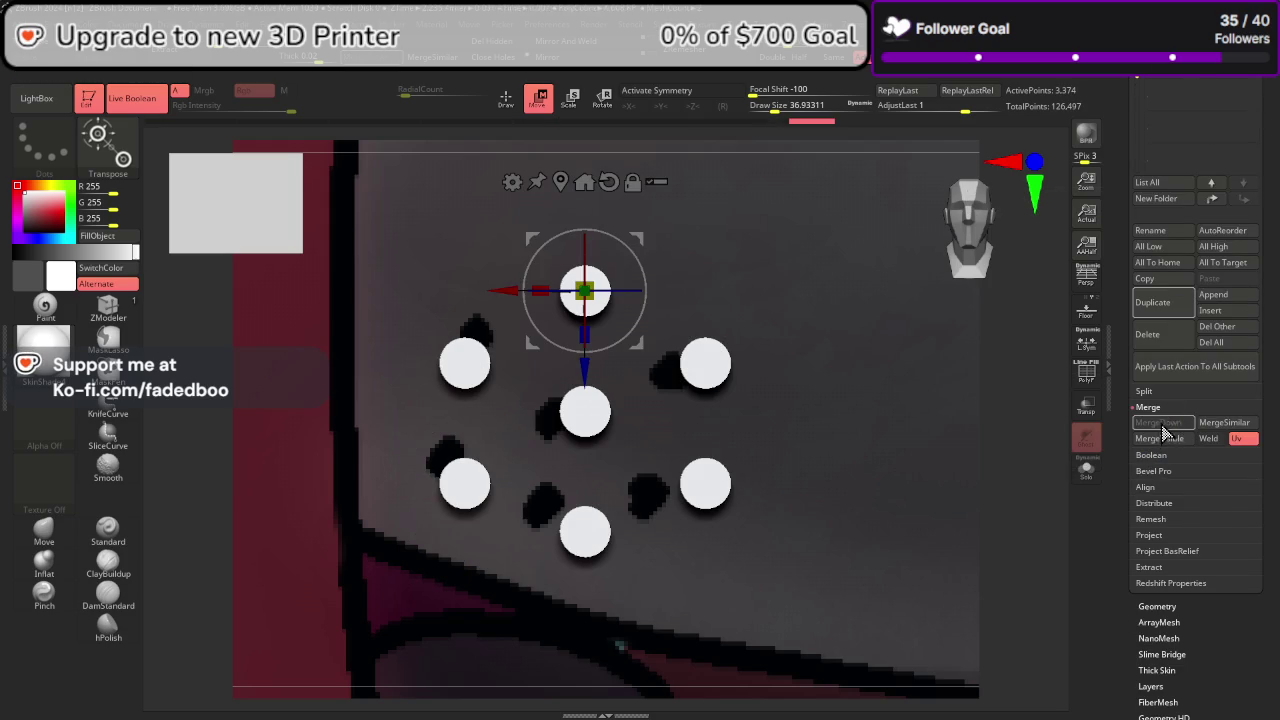
pyautogui.scroll(3, 1170, 430)
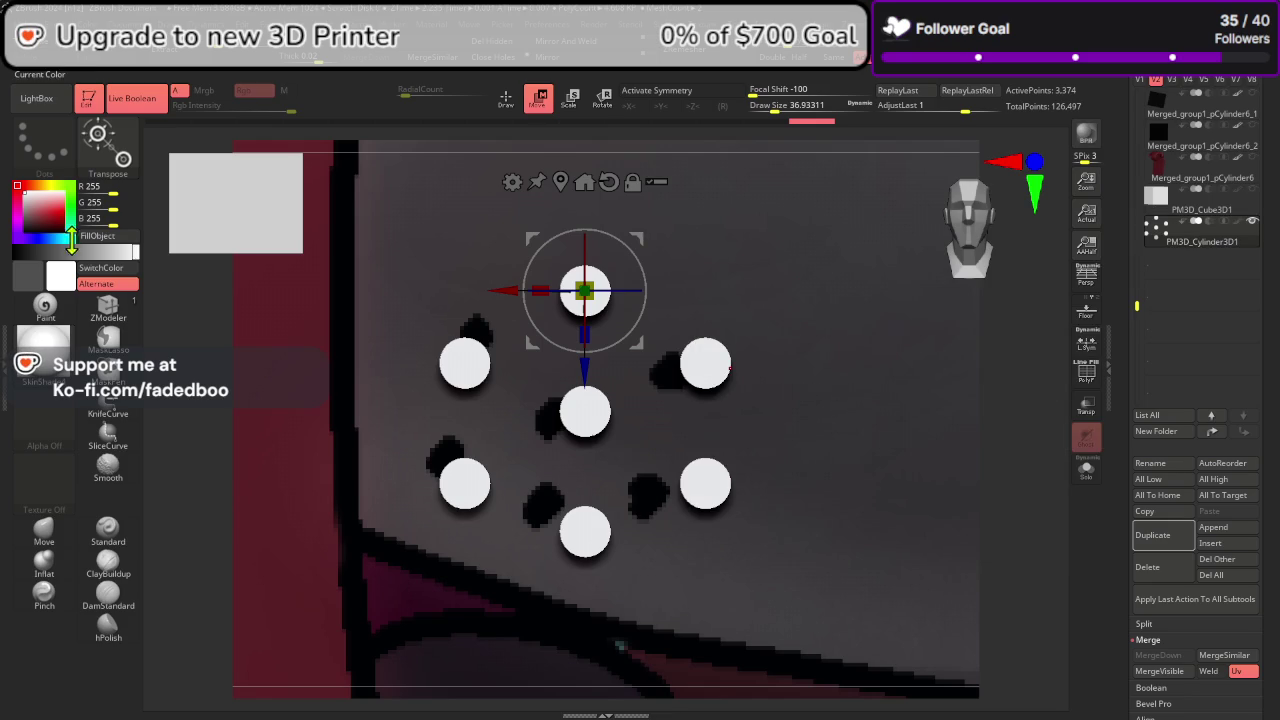
# Step: Colour the merged dots black and switch back to visibility set V1 showing the hood
pyautogui.moveTo(78, 251); pyautogui.dragTo(10, 257)
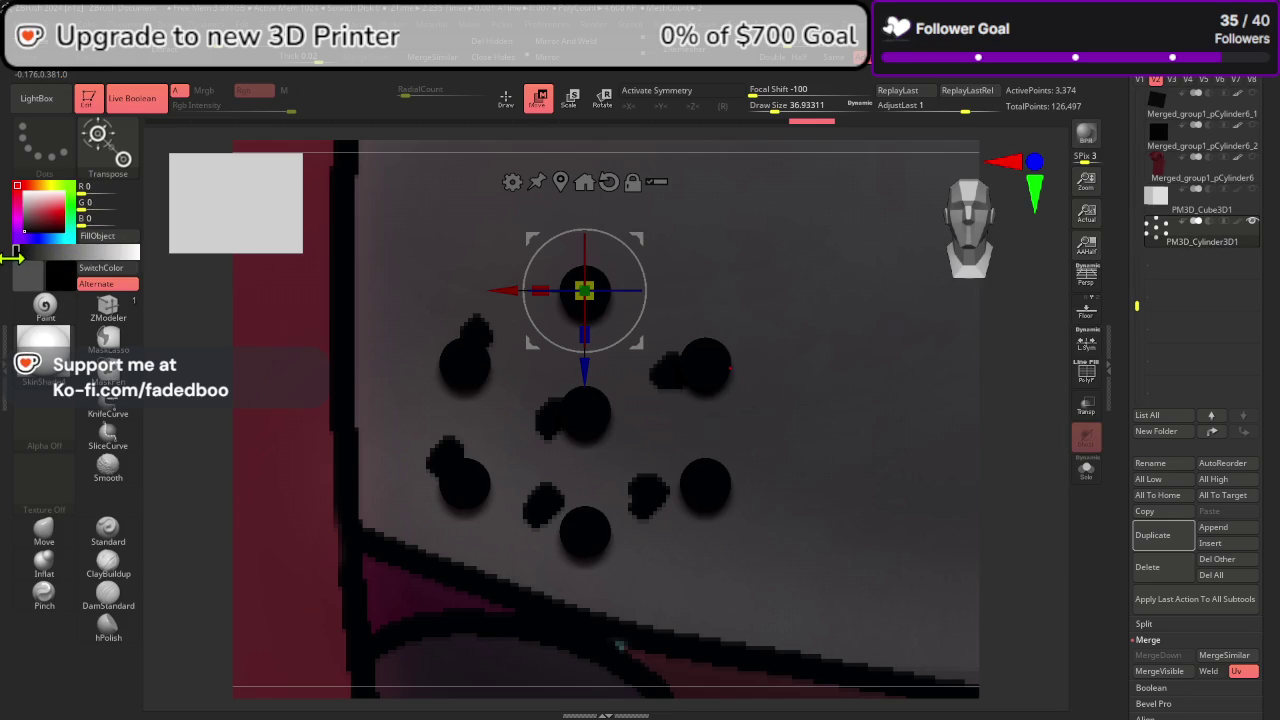
pyautogui.keyDown('alt'); pyautogui.moveTo(334, 377); pyautogui.dragTo(845, 514, button='right'); pyautogui.keyUp('alt')
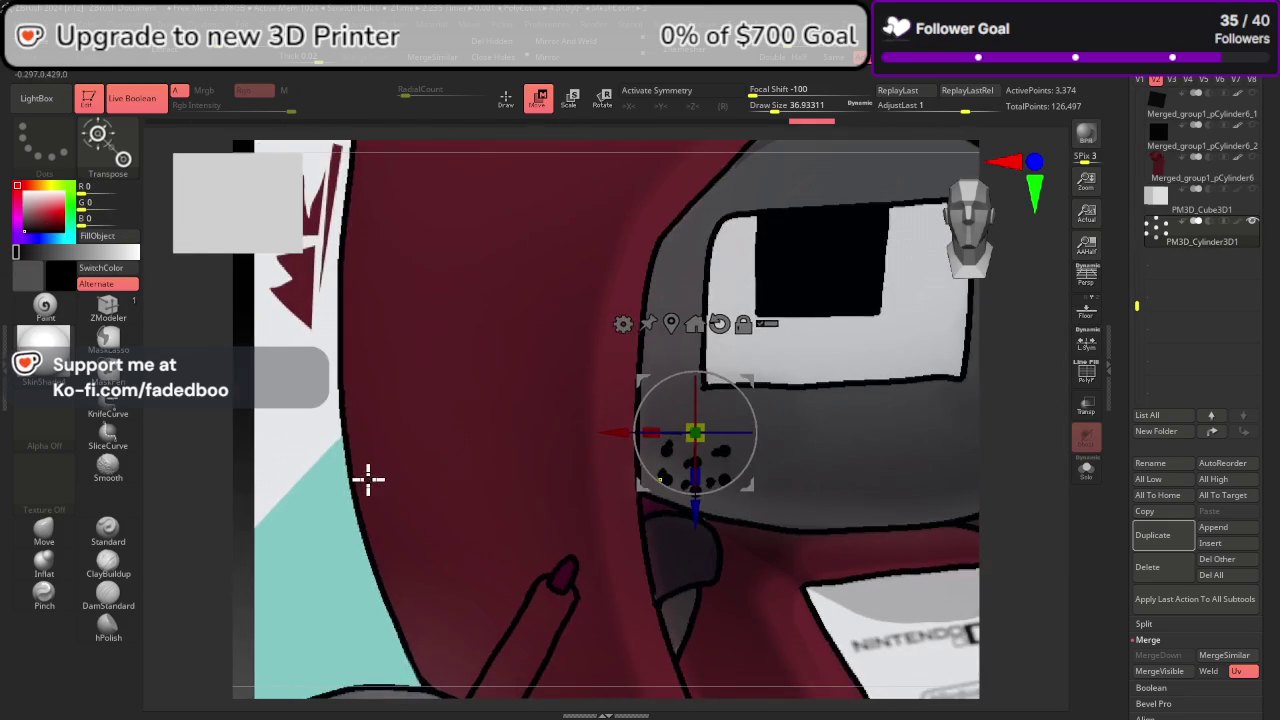
pyautogui.scroll(1, 1276, 318)
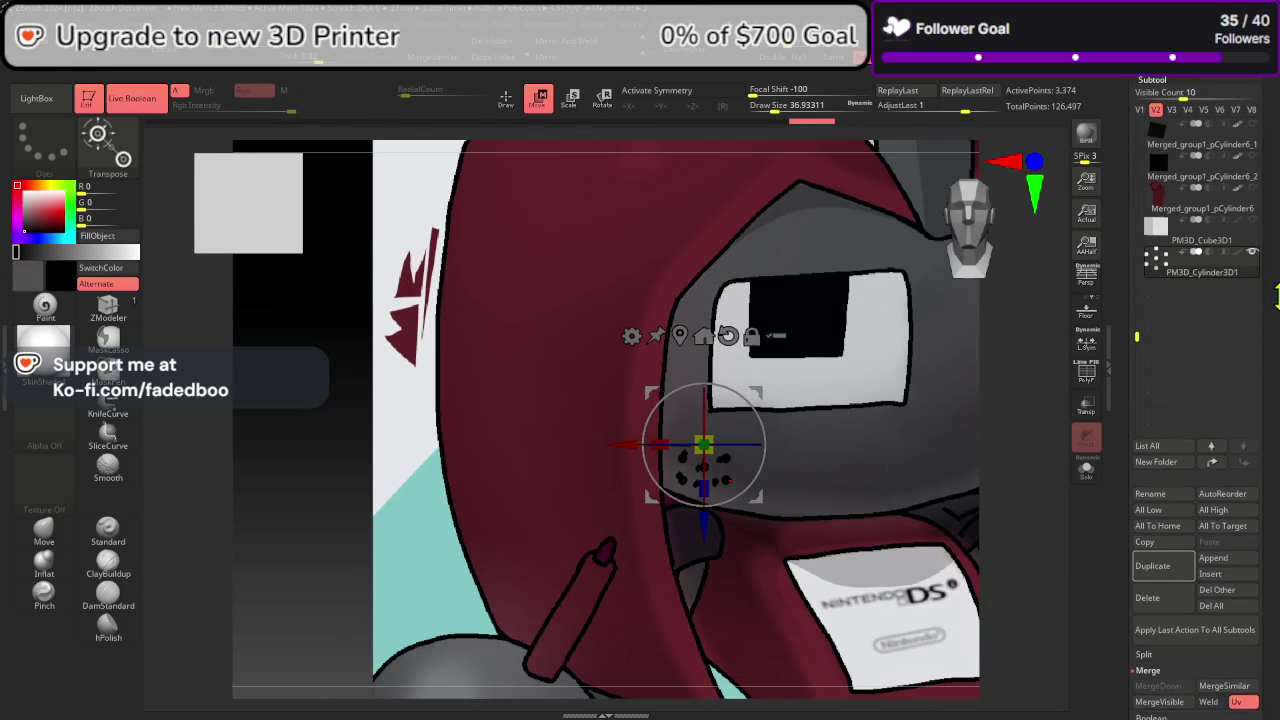
pyautogui.scroll(2, 1276, 318)
pyautogui.scroll(1, 1230, 390)
pyautogui.scroll(1, 1172, 462)
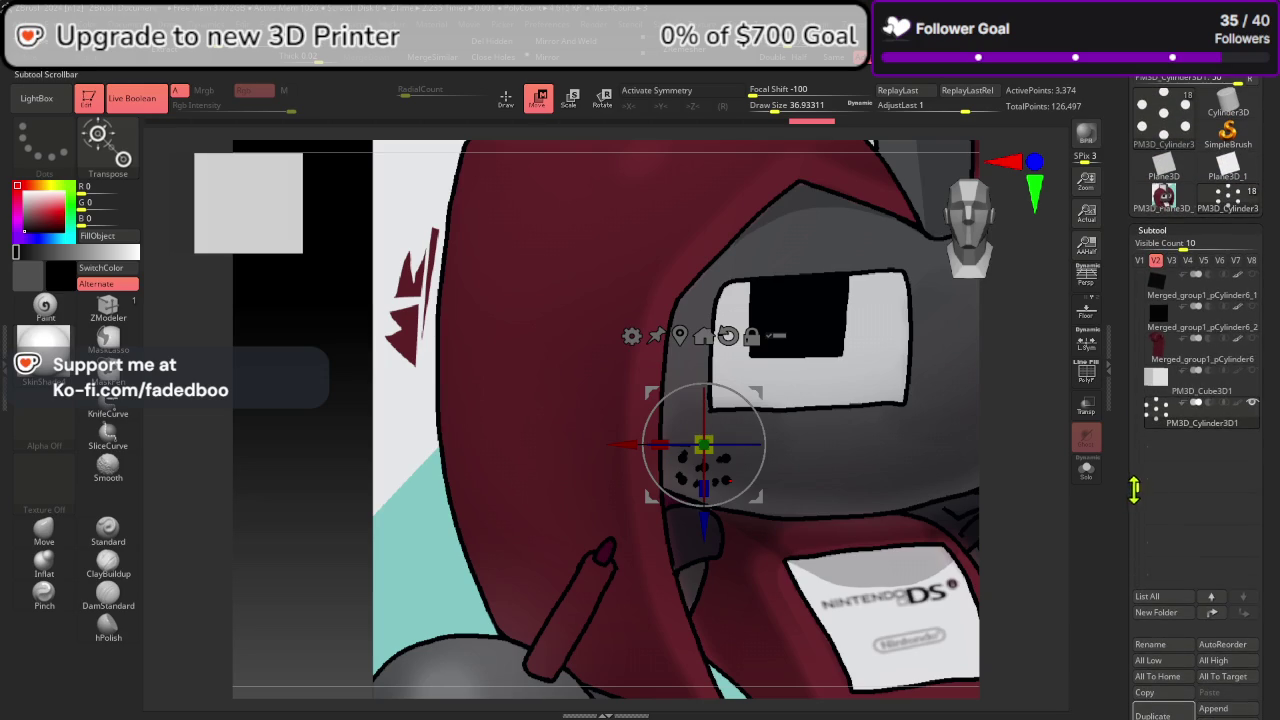
pyautogui.click(1139, 260)
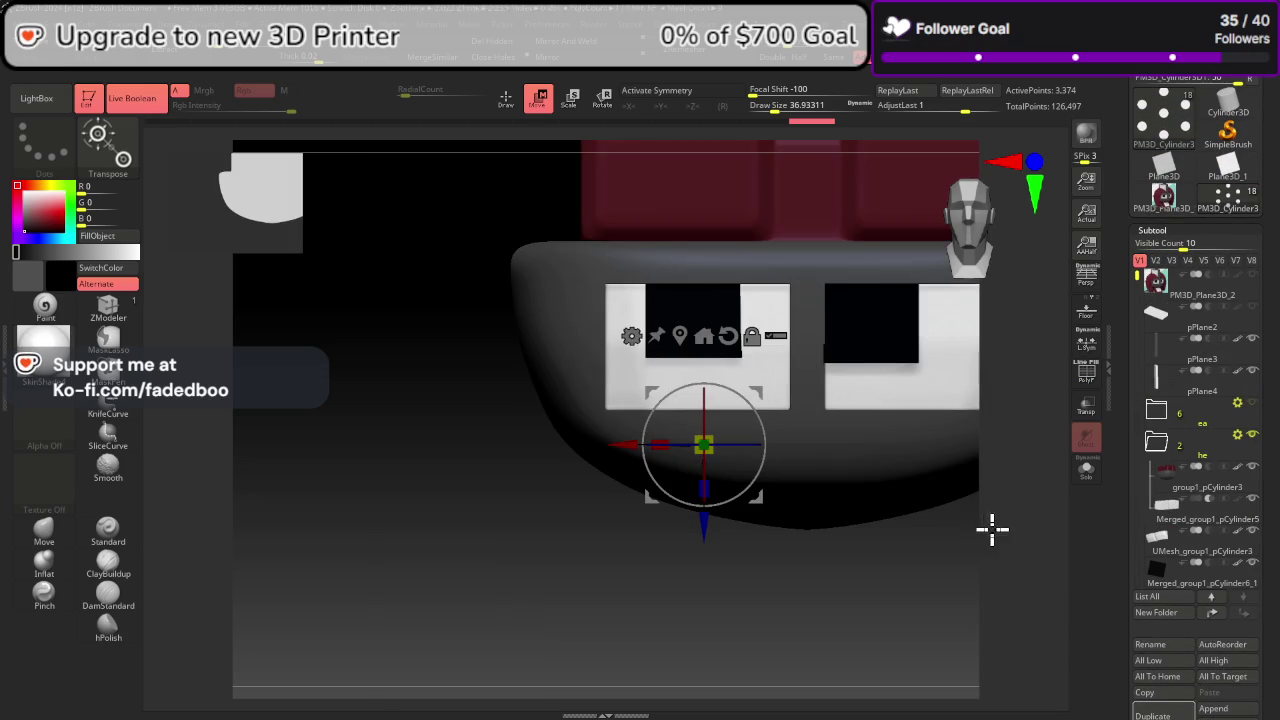
# Step: Drag the black boxes at the top of the hood with the gizmo, then square the view front-on
pyautogui.moveTo(1014, 520); pyautogui.dragTo(1014, 371)
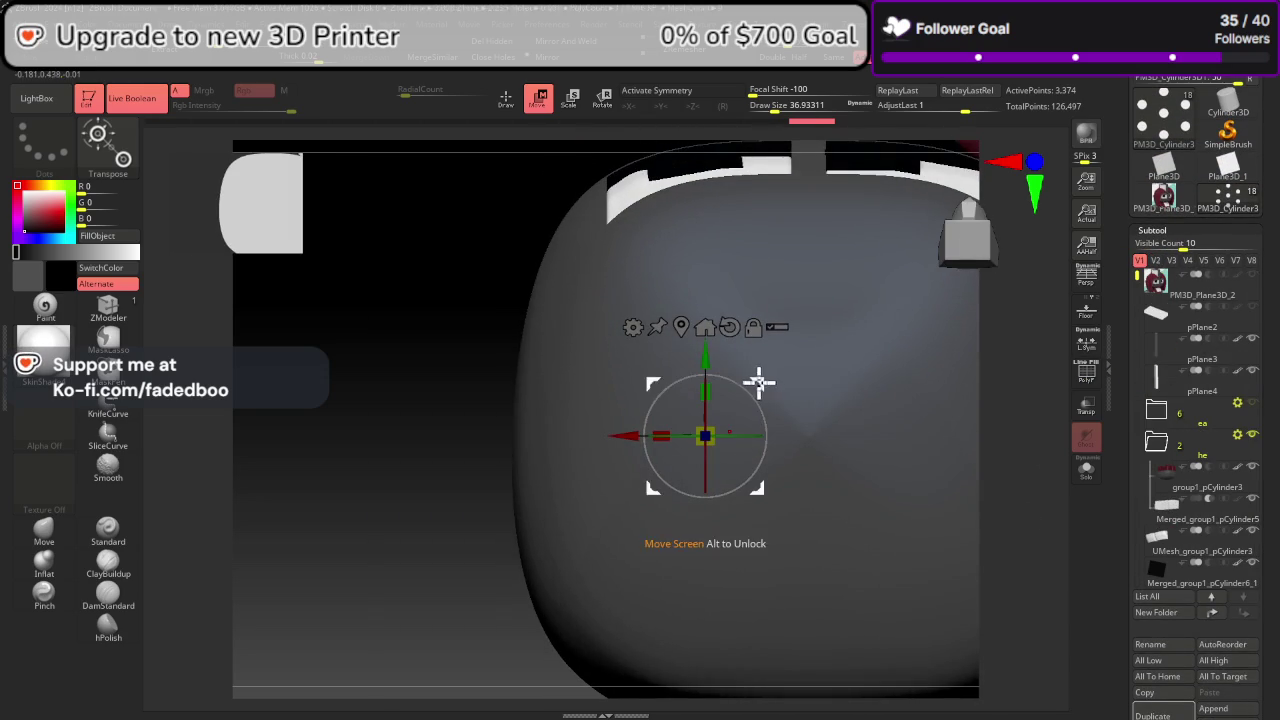
pyautogui.moveTo(758, 381)
pyautogui.mouseDown()
pyautogui.moveTo(709, 334)
pyautogui.moveTo(760, 136)
pyautogui.mouseUp()
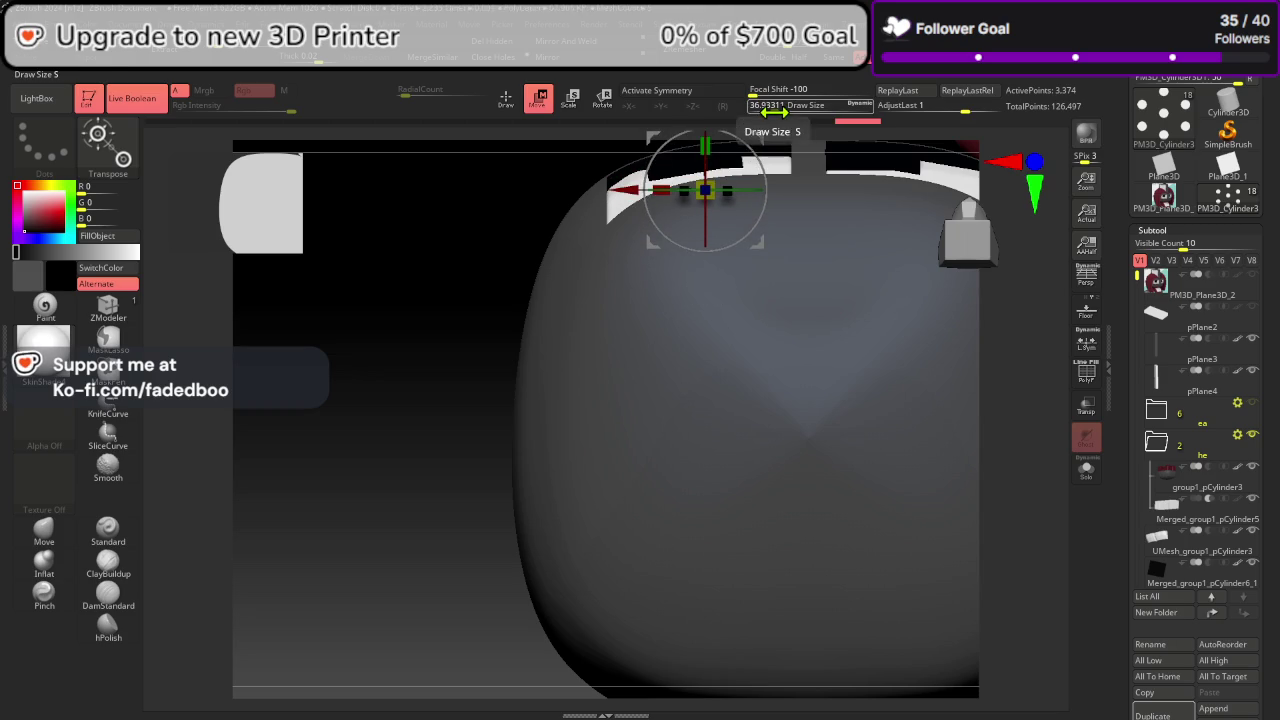
pyautogui.keyDown('ctrl'); pyautogui.moveTo(657, 249); pyautogui.dragTo(637, 496, button='right'); pyautogui.keyUp('ctrl')
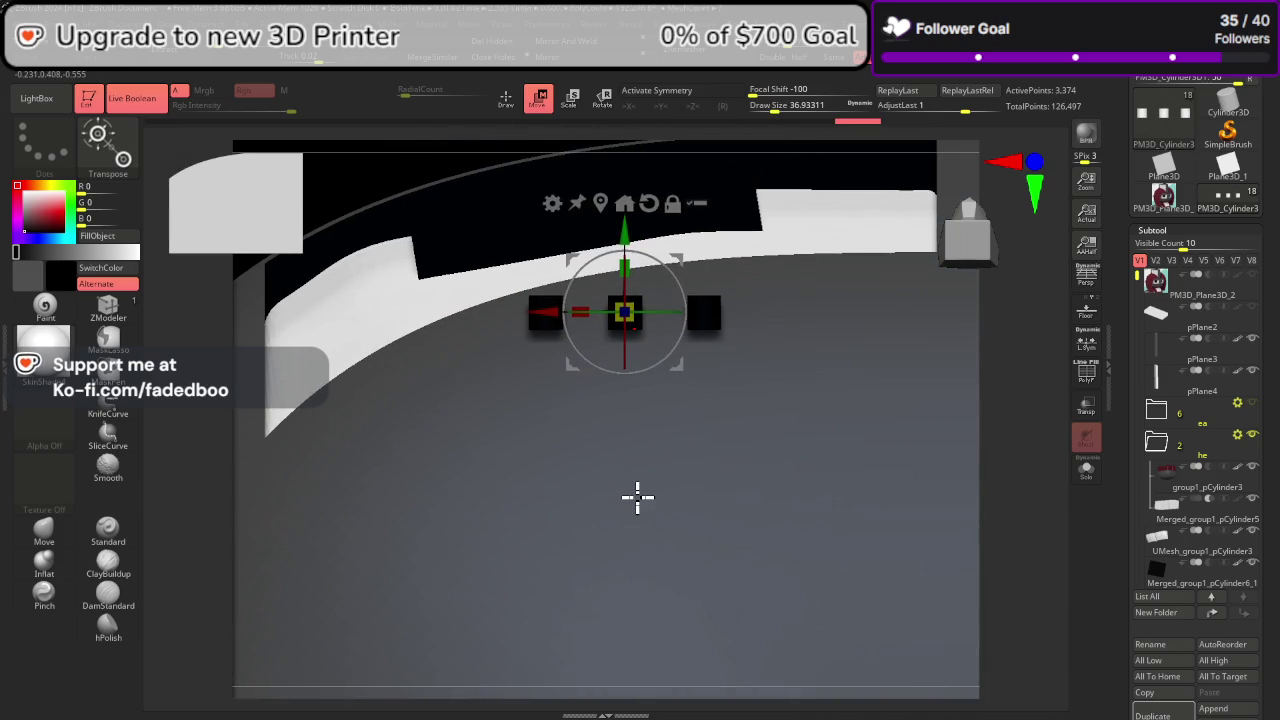
pyautogui.moveTo(627, 285); pyautogui.dragTo(670, 62)
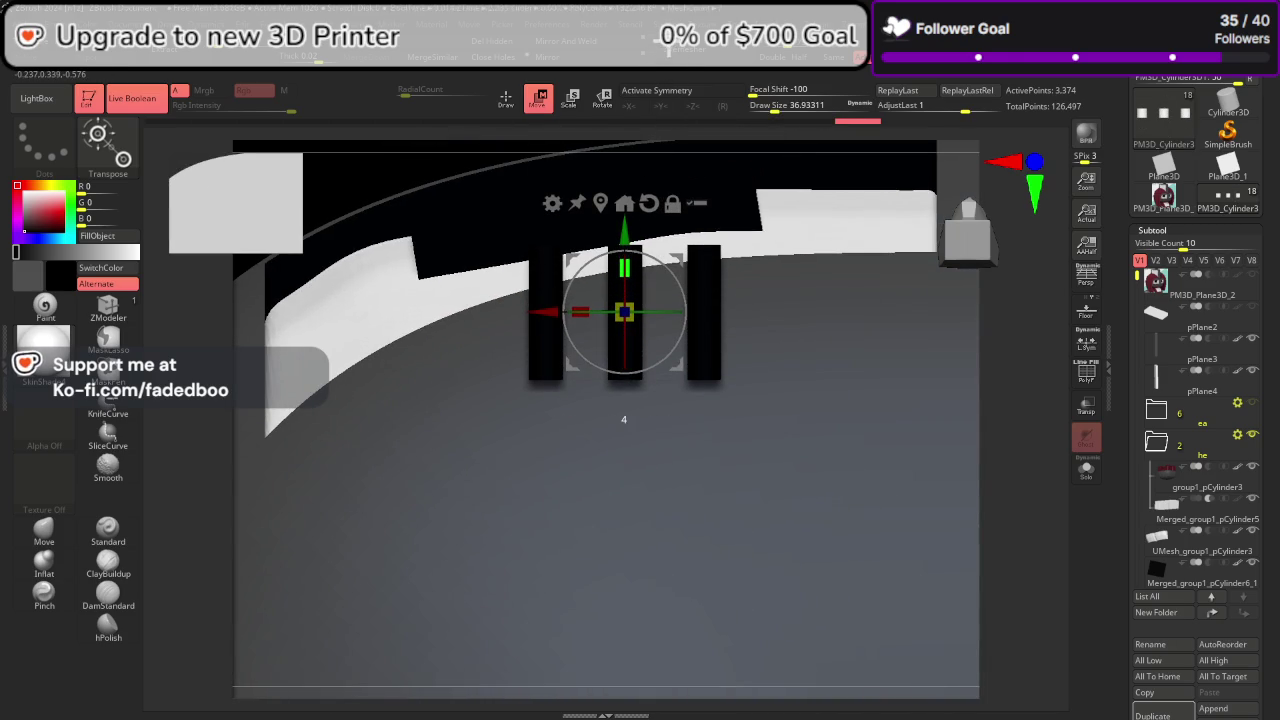
pyautogui.moveTo(1011, 446); pyautogui.dragTo(972, 243)
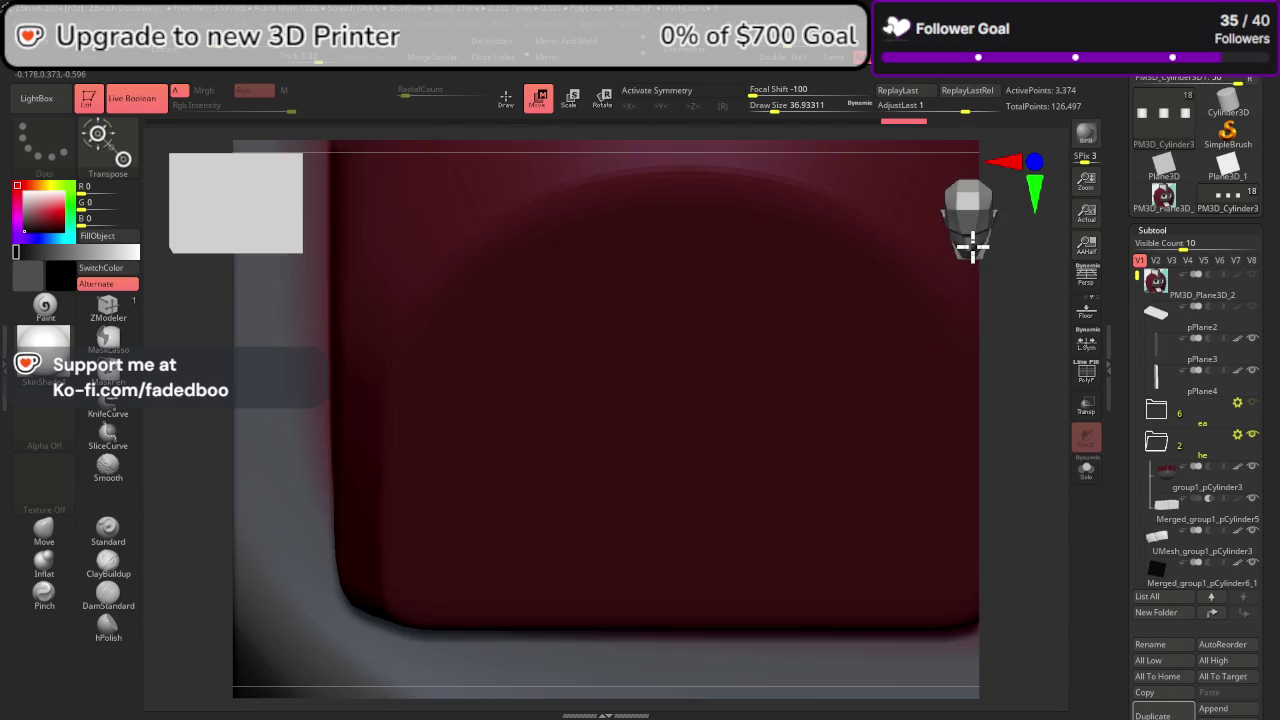
pyautogui.click(982, 232)
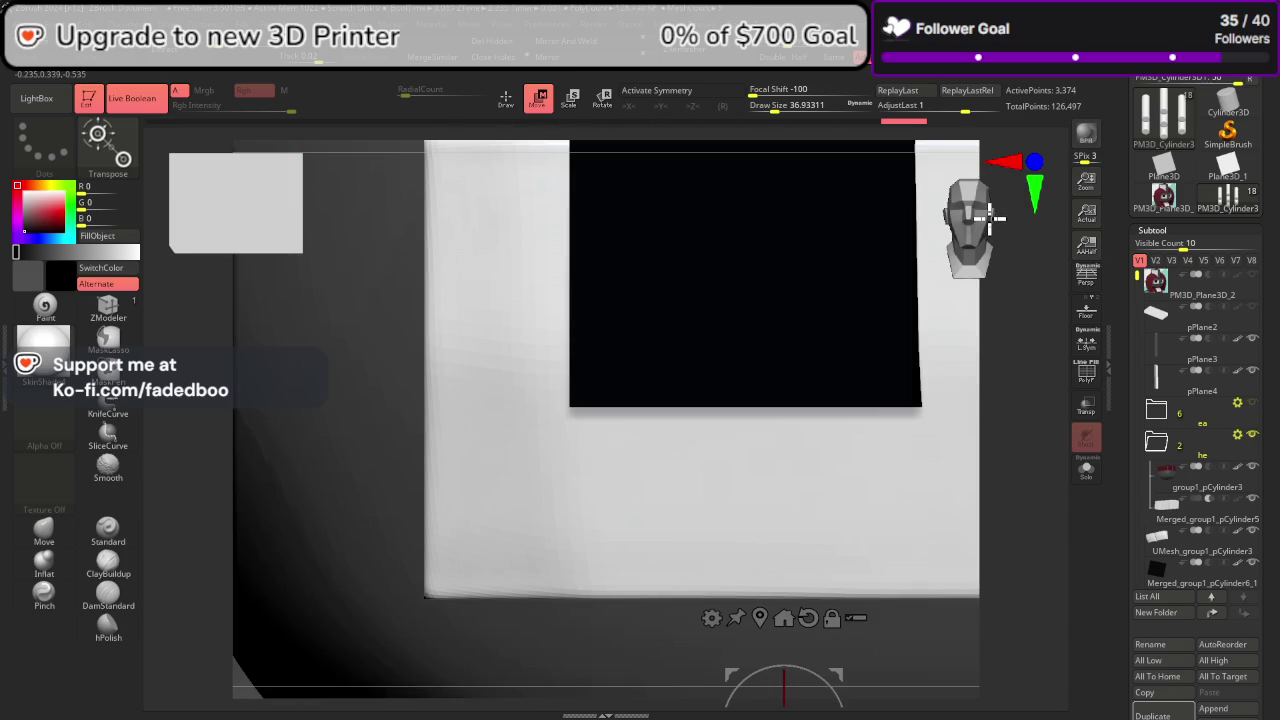
pyautogui.moveTo(800, 494)
pyautogui.keyDown('alt'); pyautogui.mouseDown()
pyautogui.moveTo(680, 380)
pyautogui.moveTo(709, 466)
pyautogui.moveTo(532, 268)
pyautogui.moveTo(889, 486)
pyautogui.mouseUp(); pyautogui.keyUp('alt')
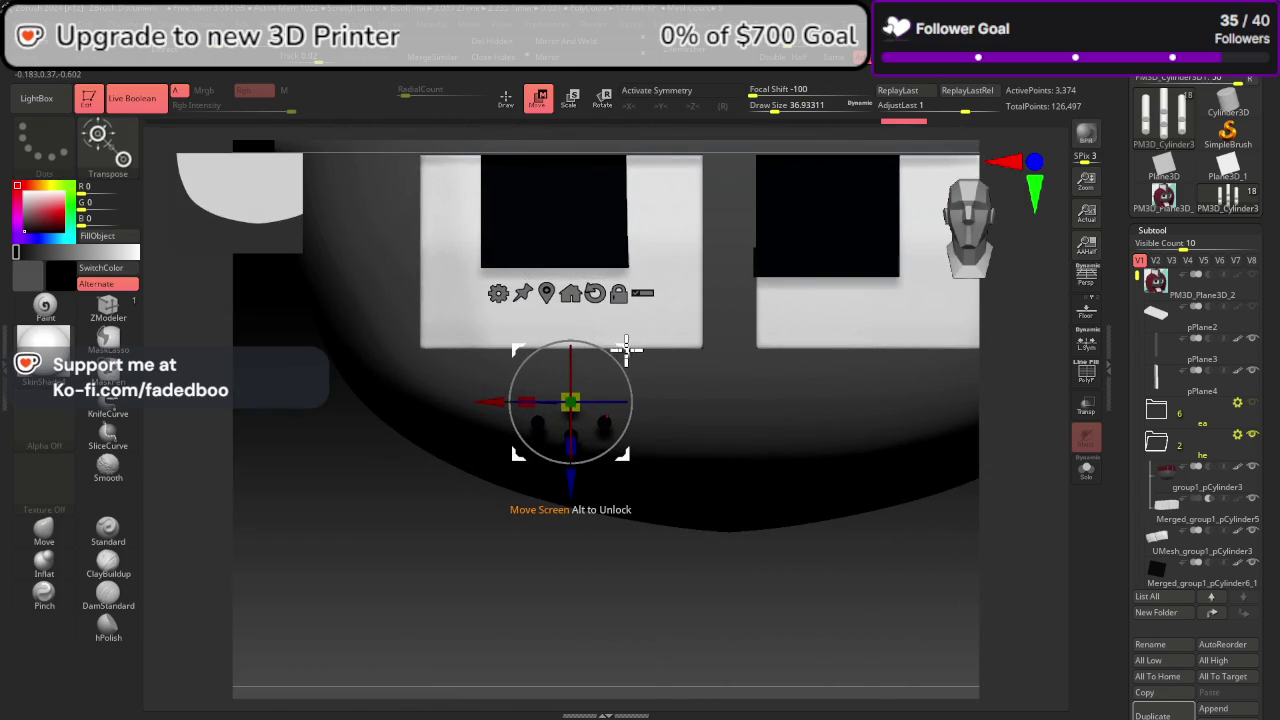
# Step: Reset the gizmo to world axes on the freckle dots and slide them left along X
pyautogui.press('q')
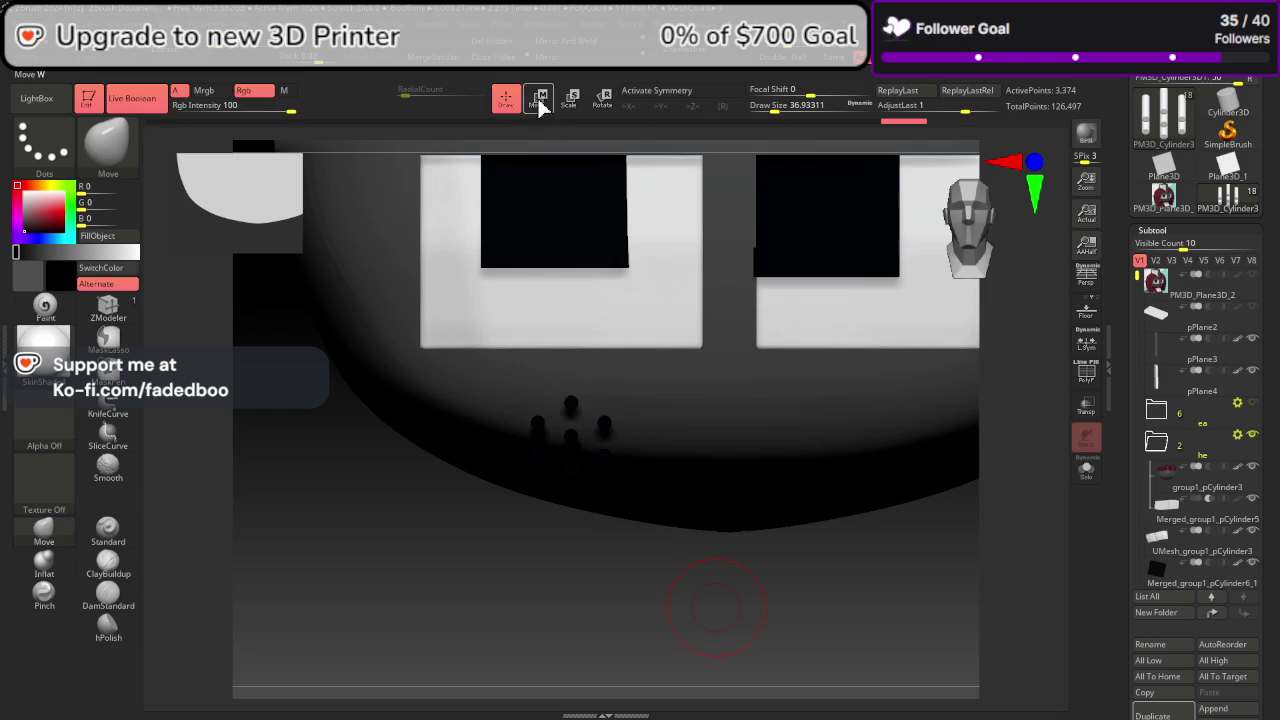
pyautogui.click(540, 100)
pyautogui.moveTo(806, 580); pyautogui.dragTo(820, 520)
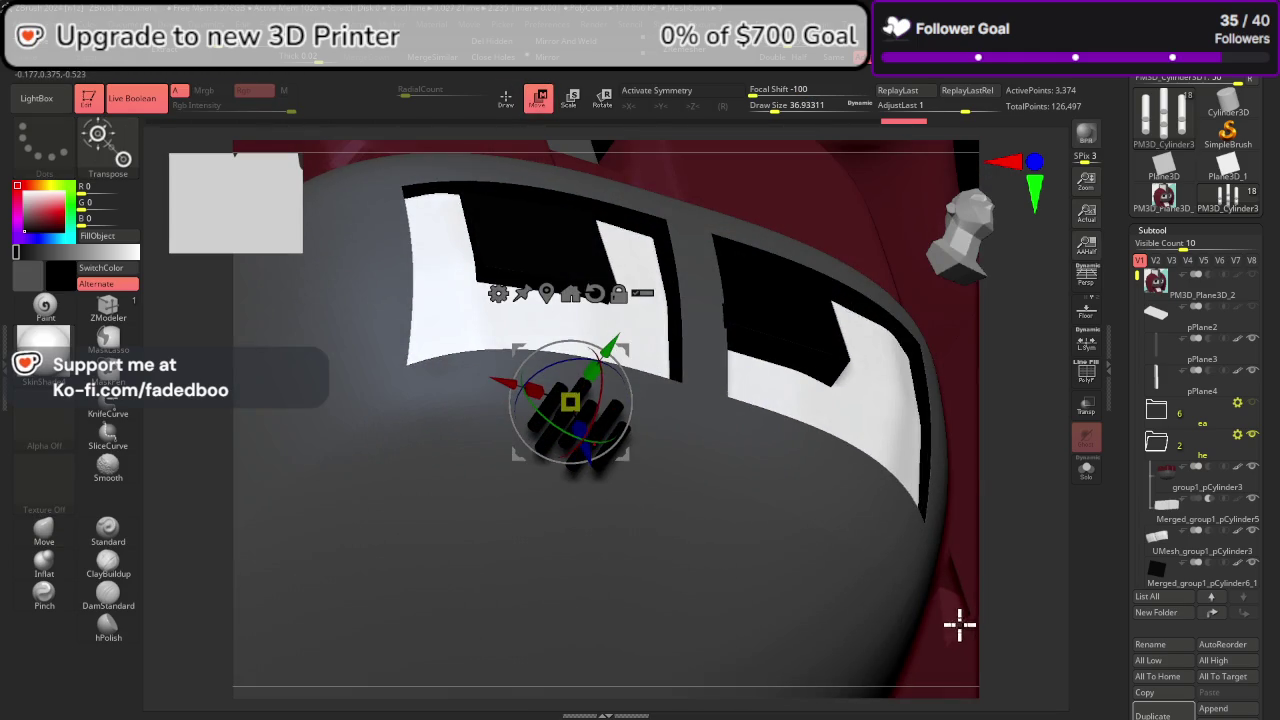
pyautogui.press('q')
pyautogui.click(538, 98)
pyautogui.keyDown('shift'); pyautogui.moveTo(1000, 480); pyautogui.dragTo(969, 305); pyautogui.keyUp('shift')
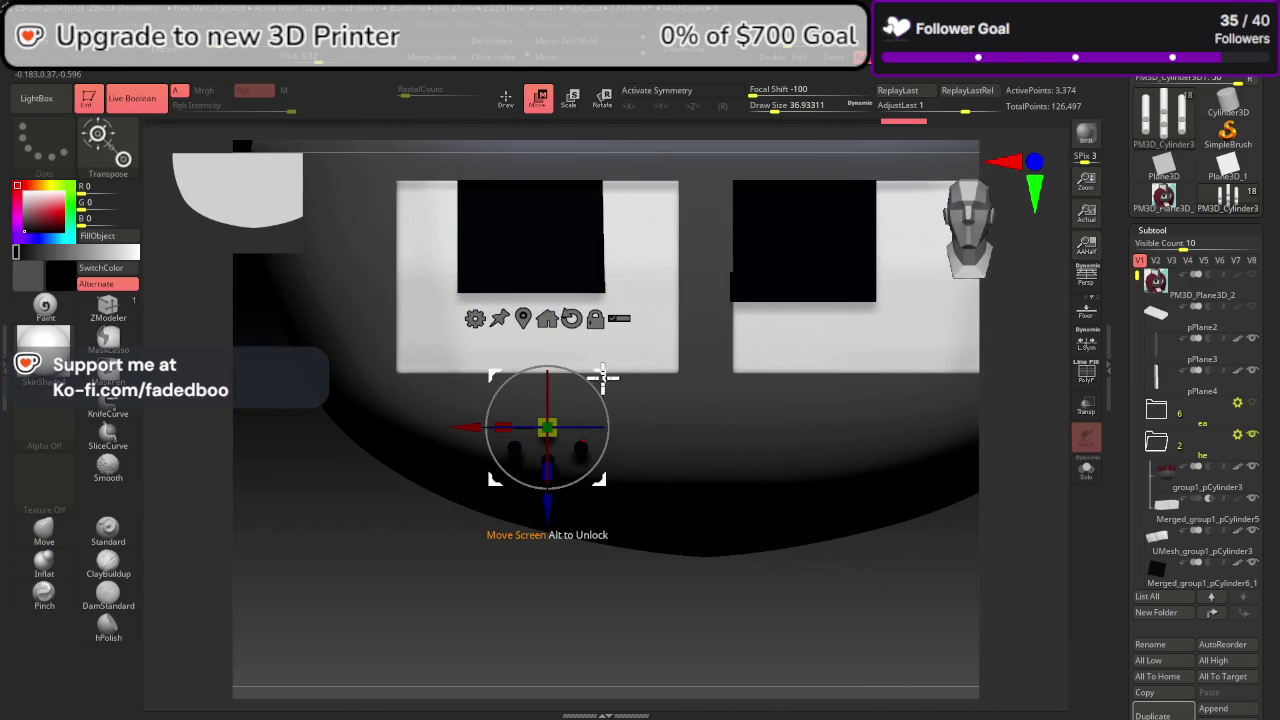
pyautogui.click(571, 318)
pyautogui.click(546, 318)
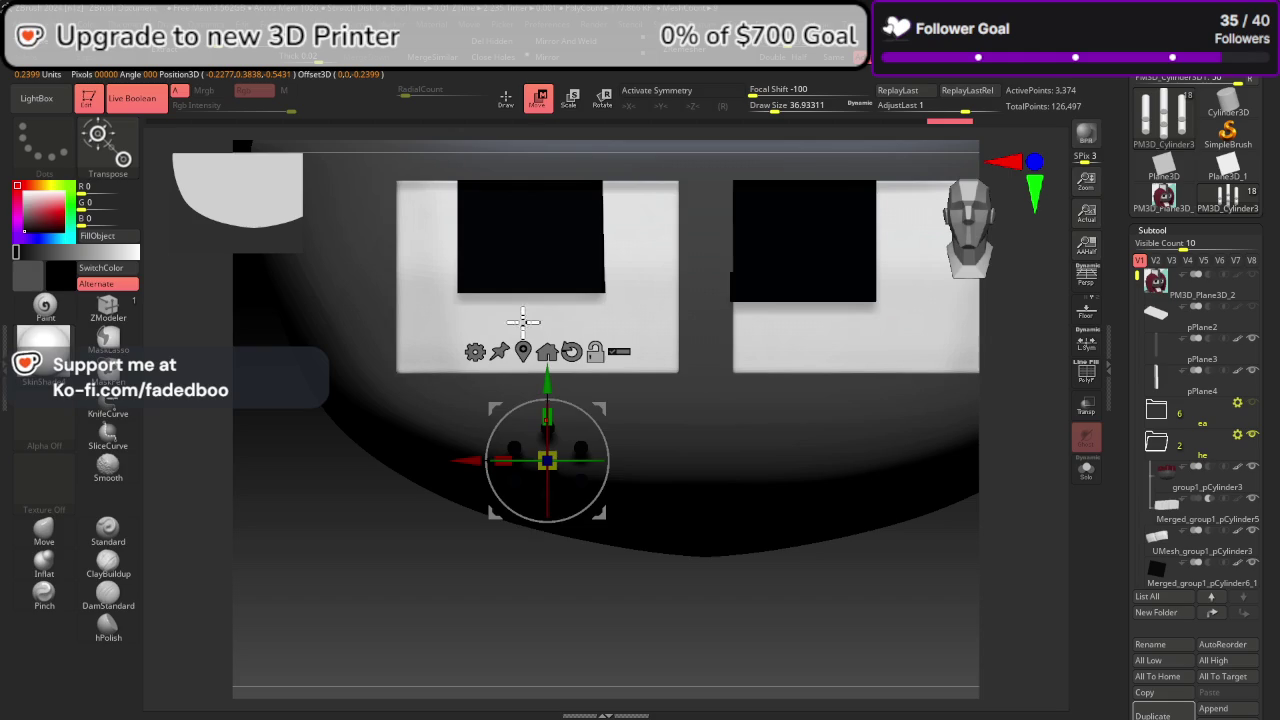
pyautogui.moveTo(590, 416); pyautogui.dragTo(586, 403)
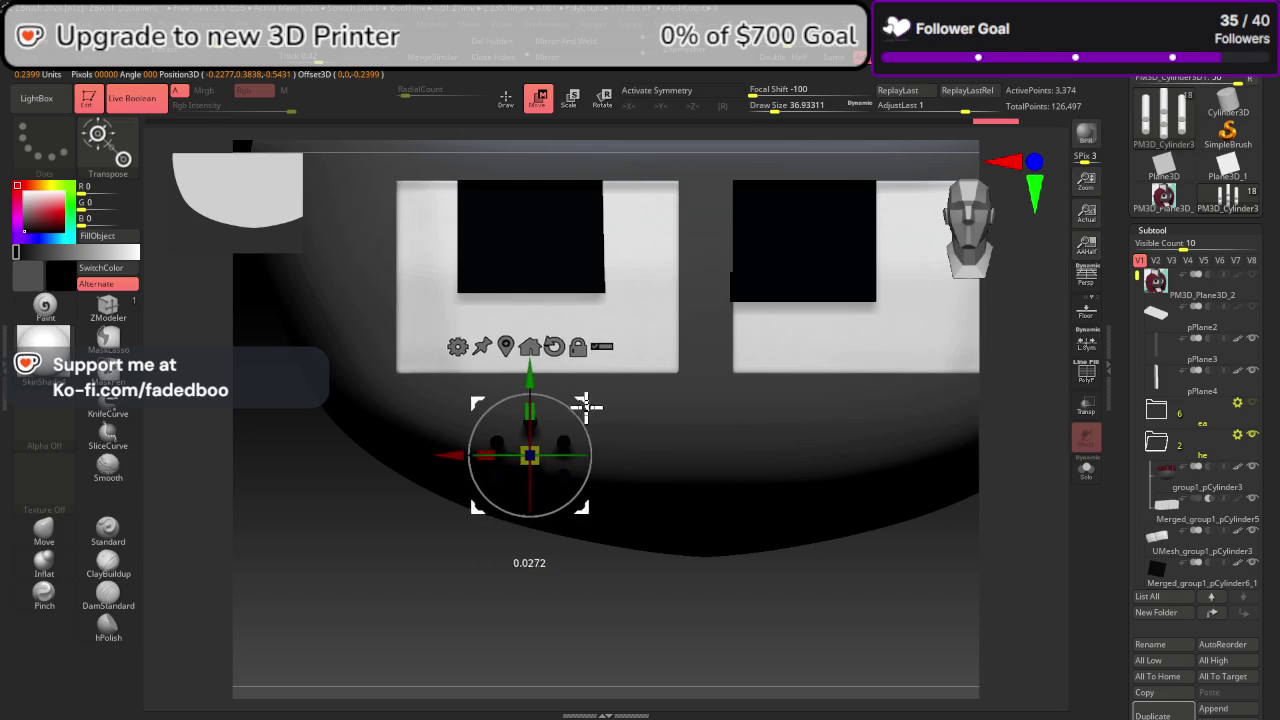
pyautogui.moveTo(469, 460)
pyautogui.mouseDown()
pyautogui.moveTo(409, 400)
pyautogui.moveTo(597, 475)
pyautogui.moveTo(586, 429)
pyautogui.moveTo(417, 451)
pyautogui.moveTo(440, 551)
pyautogui.mouseUp()
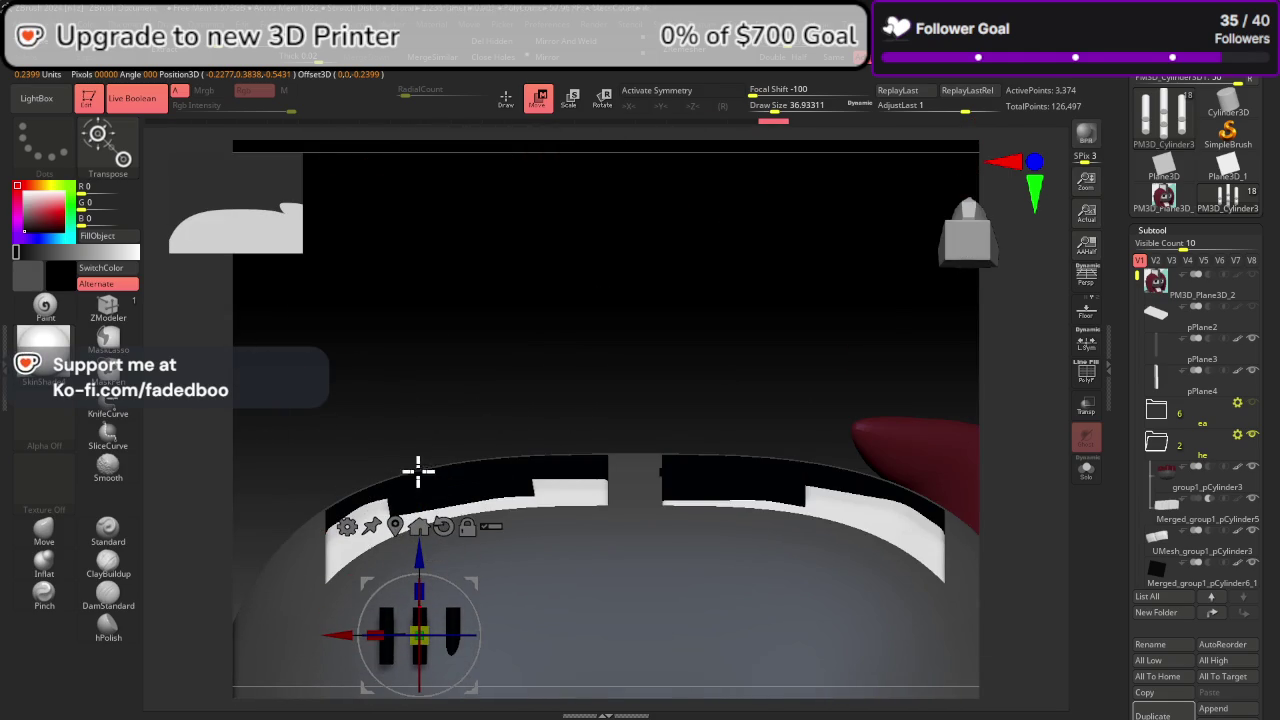
# Step: Push the freckle dots in along Z until they sit on the cheek
pyautogui.moveTo(418, 470)
pyautogui.mouseDown()
pyautogui.moveTo(531, 420)
pyautogui.moveTo(486, 463)
pyautogui.moveTo(486, 451)
pyautogui.mouseUp()
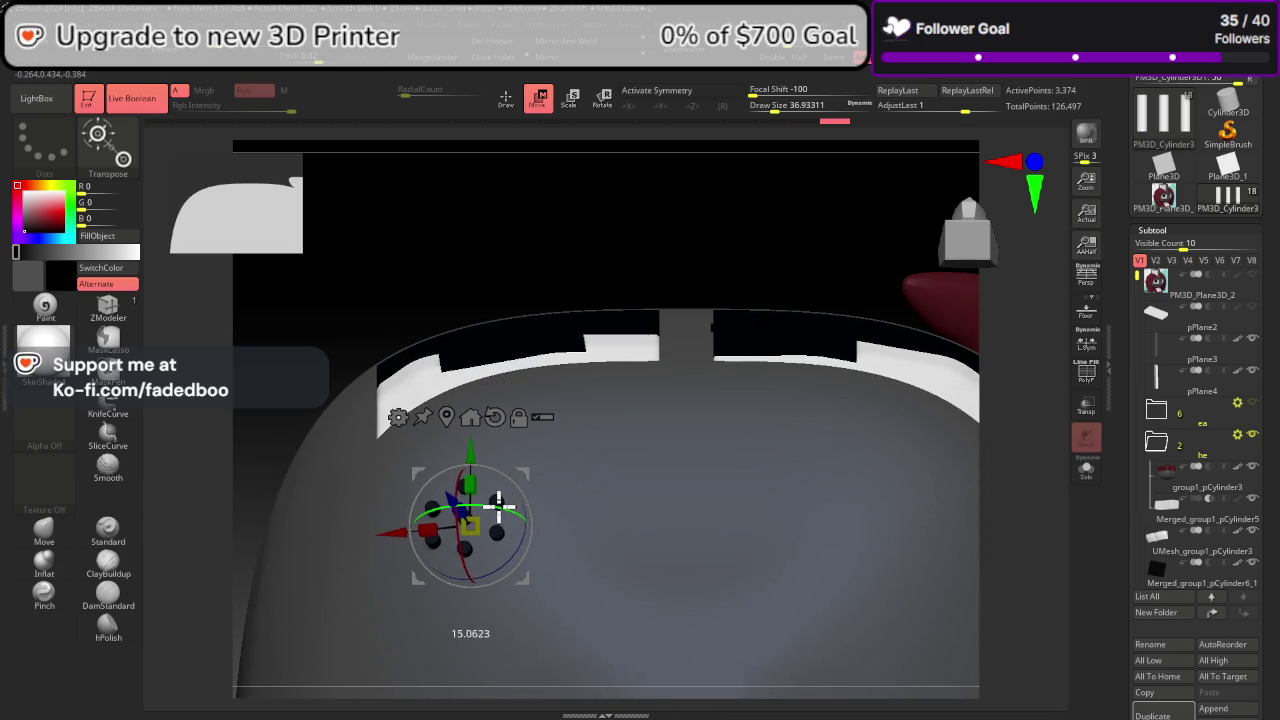
pyautogui.moveTo(586, 214)
pyautogui.mouseDown()
pyautogui.moveTo(614, 271)
pyautogui.moveTo(666, 271)
pyautogui.mouseUp()
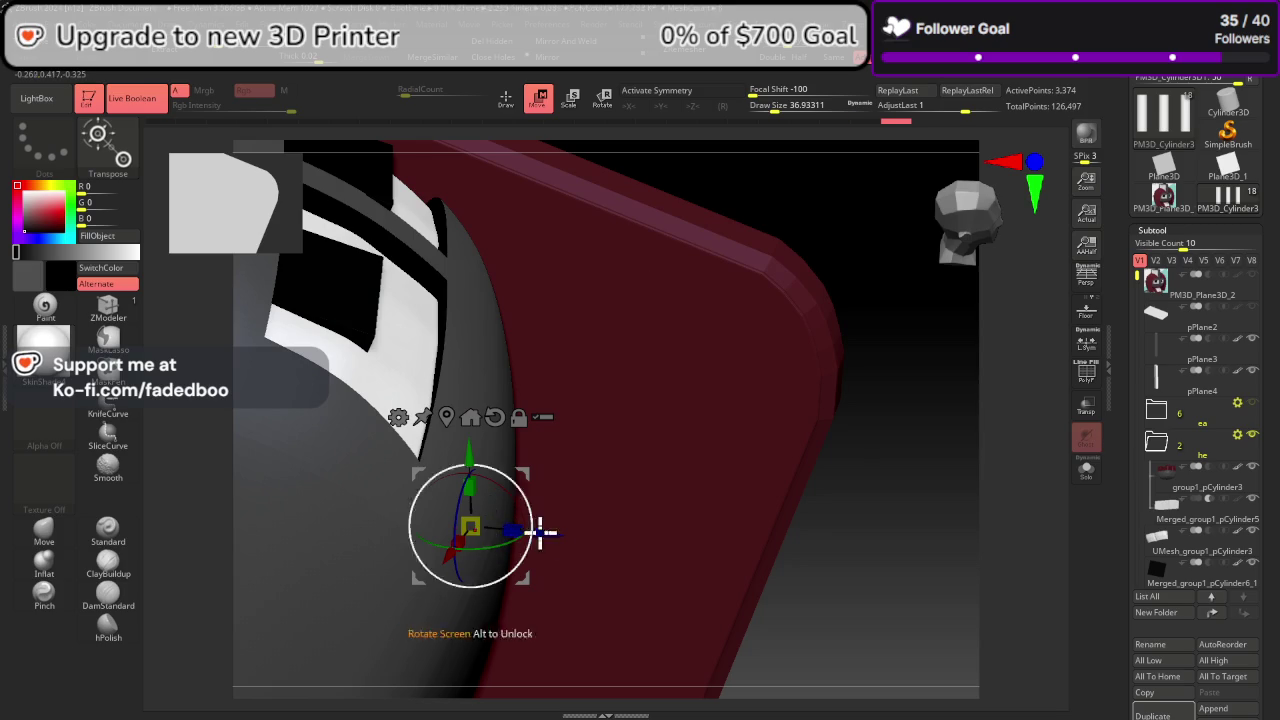
pyautogui.moveTo(537, 531)
pyautogui.mouseDown()
pyautogui.moveTo(583, 537)
pyautogui.moveTo(566, 538)
pyautogui.mouseUp()
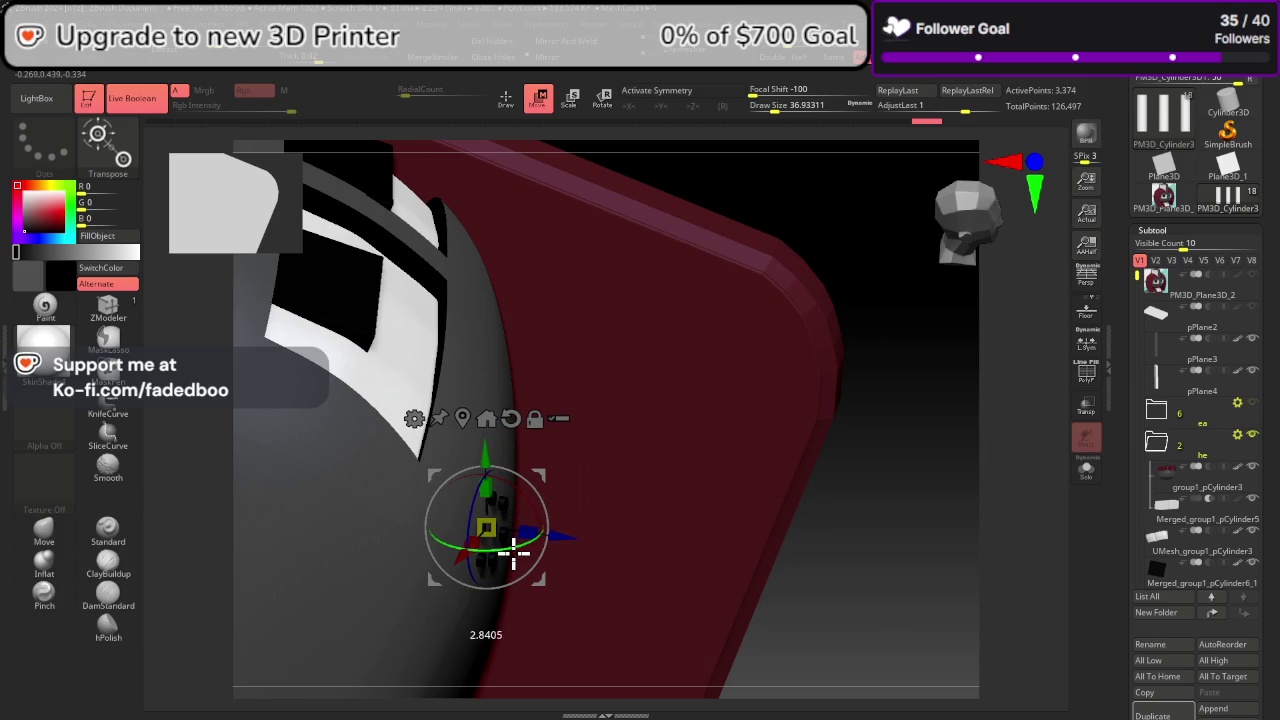
pyautogui.moveTo(893, 622)
pyautogui.mouseDown()
pyautogui.moveTo(849, 523)
pyautogui.moveTo(808, 493)
pyautogui.mouseUp()
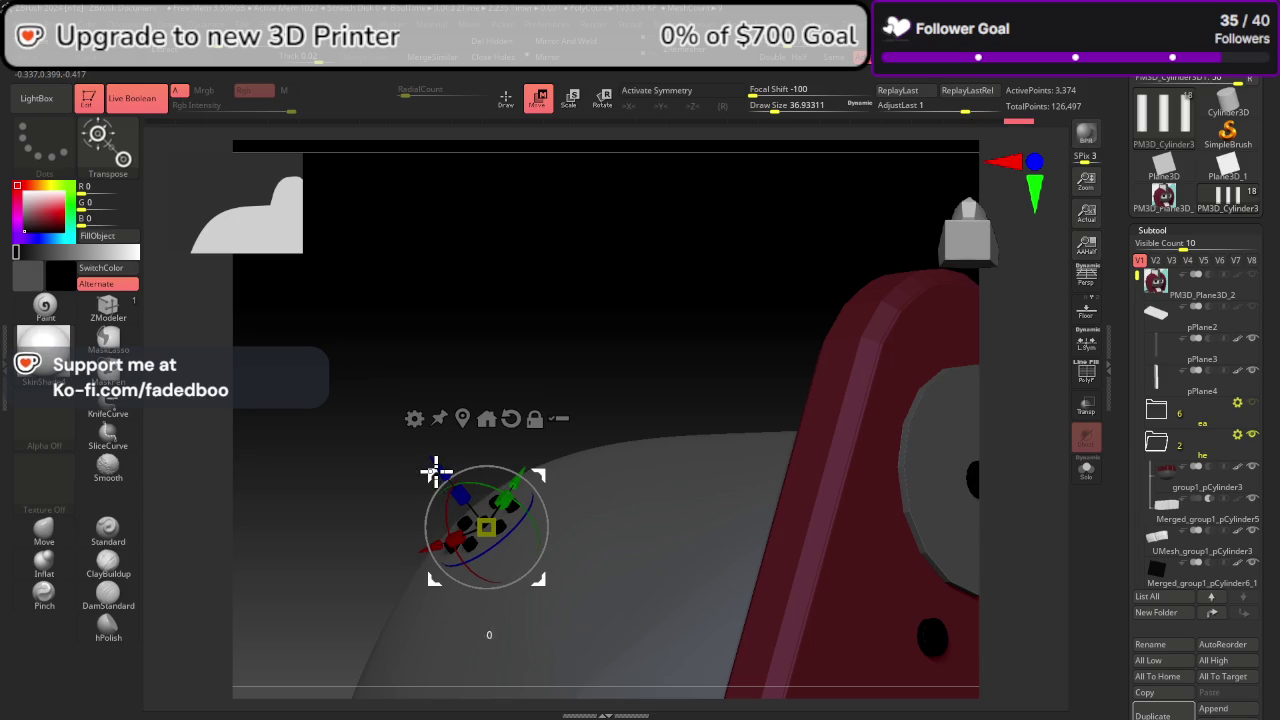
pyautogui.moveTo(581, 385)
pyautogui.mouseDown()
pyautogui.moveTo(634, 463)
pyautogui.moveTo(613, 541)
pyautogui.moveTo(508, 537)
pyautogui.mouseUp()
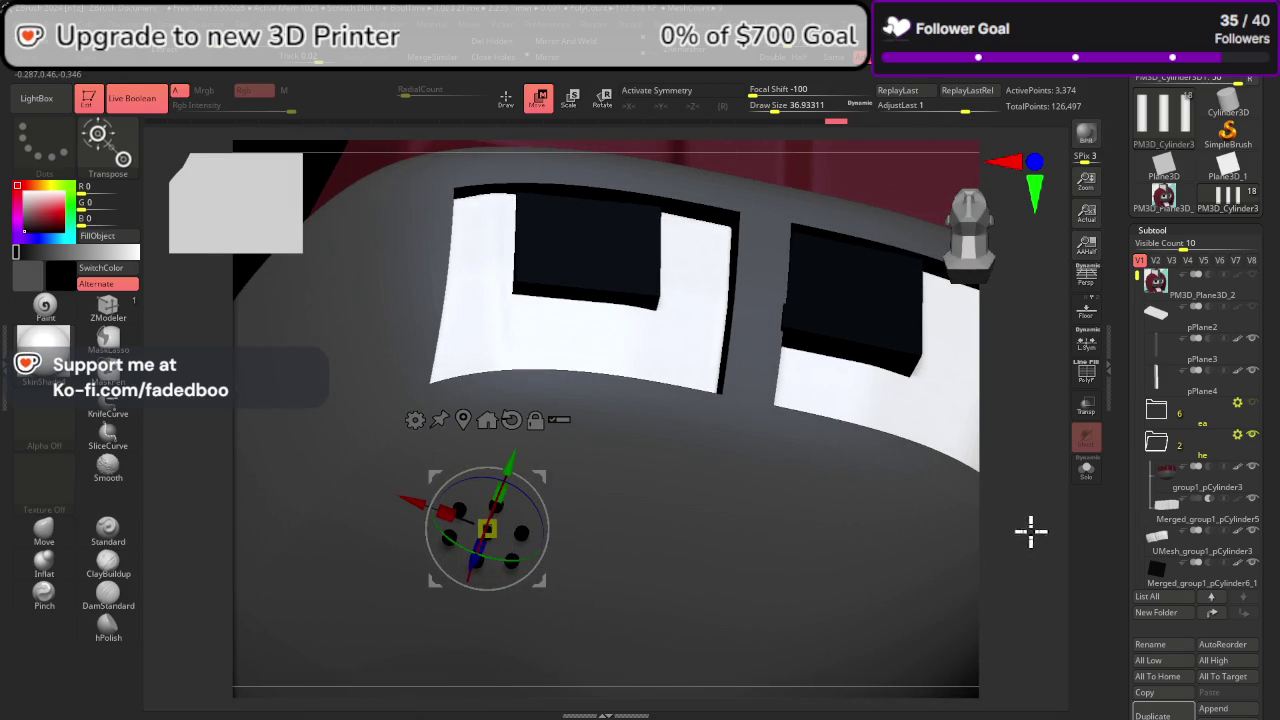
# Step: Open the SubTool Master Mirror options for the dot cluster in a front view
pyautogui.moveTo(1030, 532); pyautogui.dragTo(1000, 271)
pyautogui.click(969, 235)
pyautogui.scroll(-2, 603, 406)
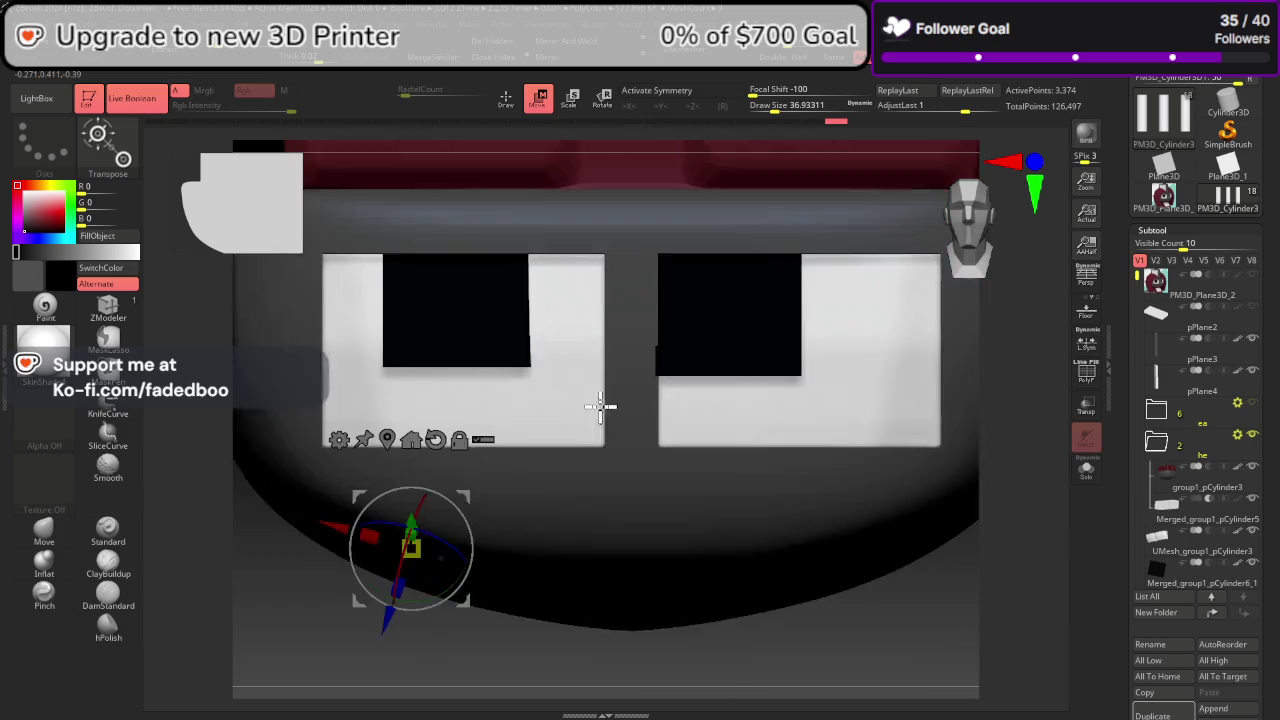
pyautogui.scroll(-3, 505, 421)
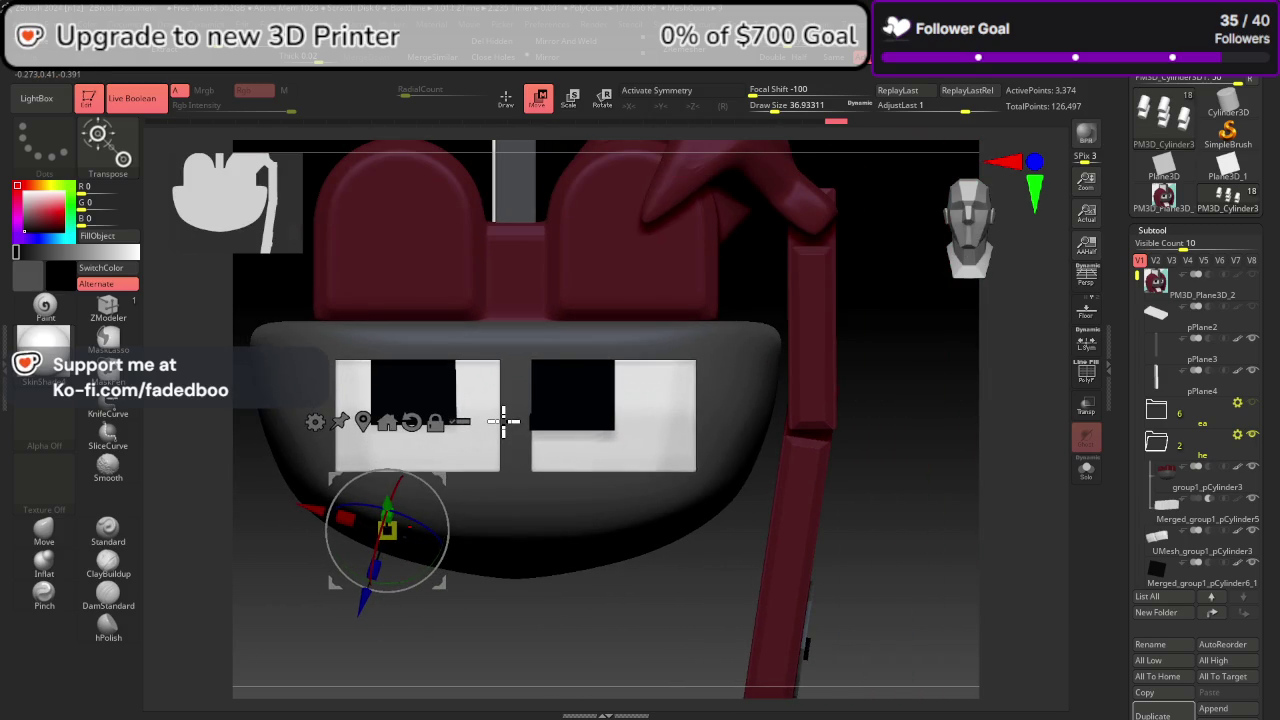
pyautogui.click(840, 20)
pyautogui.click(915, 256)
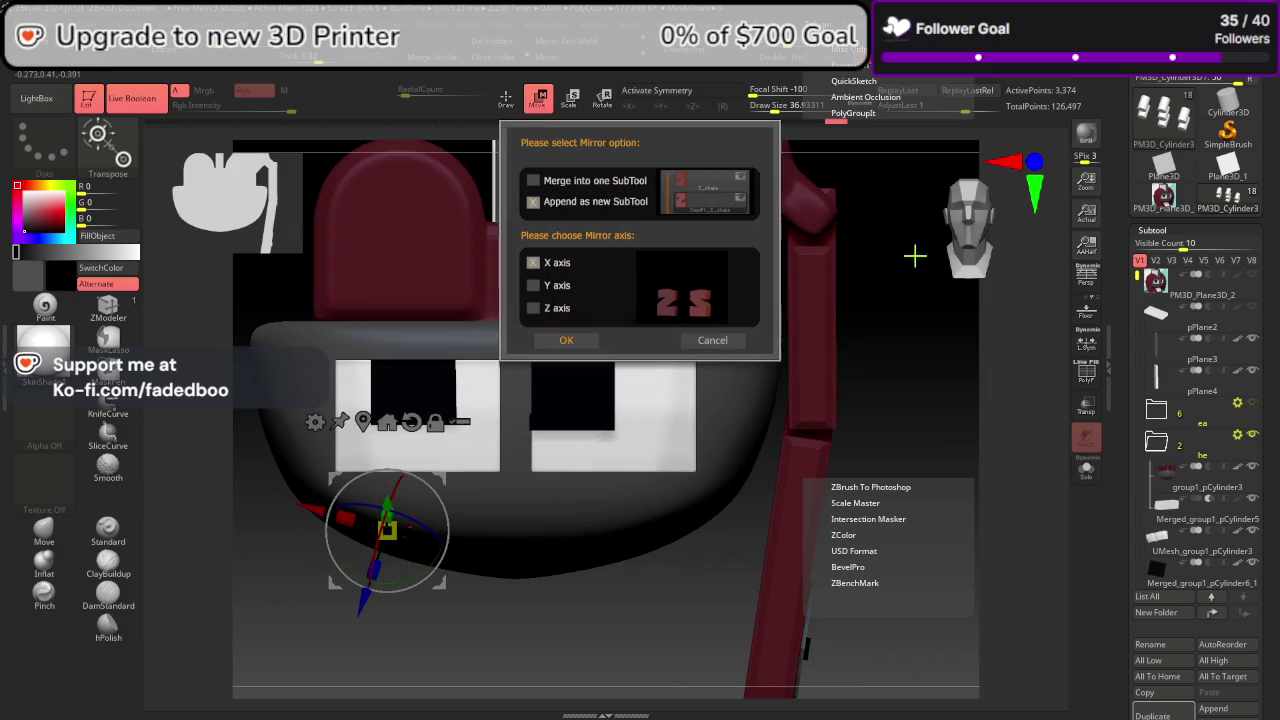
# Step: Mirror the dots across X as a new subtool and move PM3D_Cylinder3D1 into the folder
pyautogui.click(567, 339)
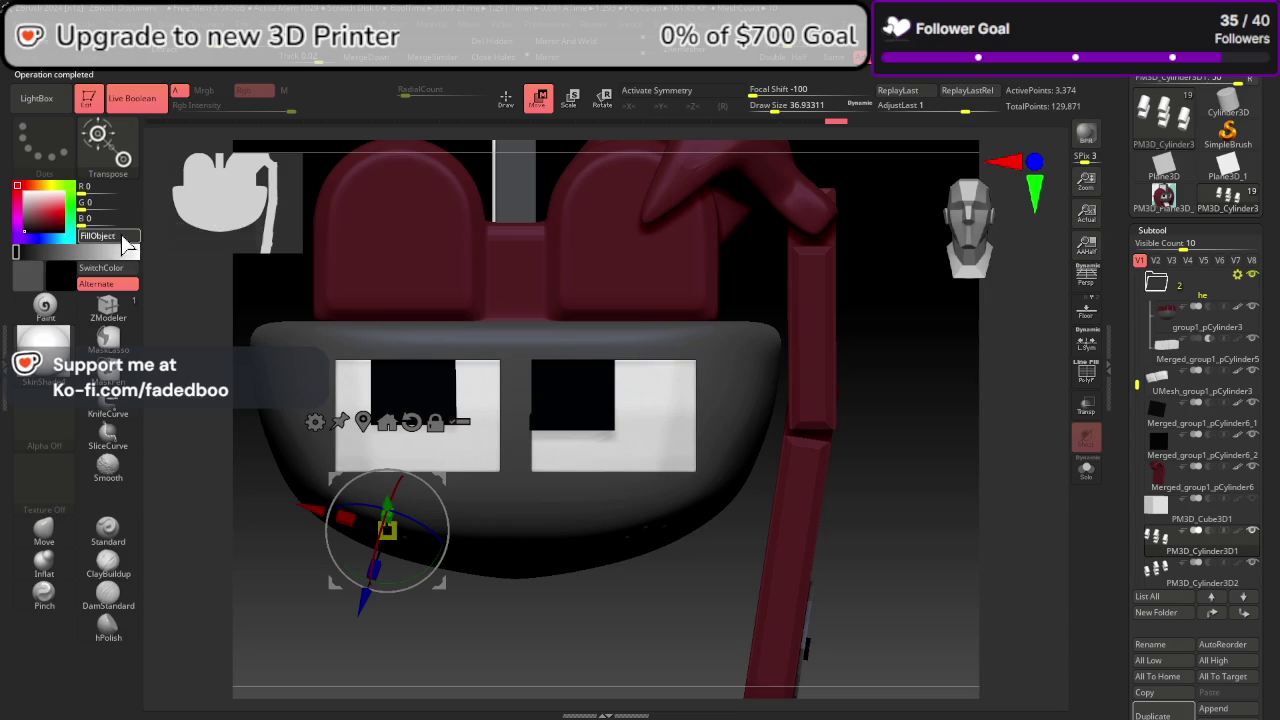
pyautogui.press('Down')
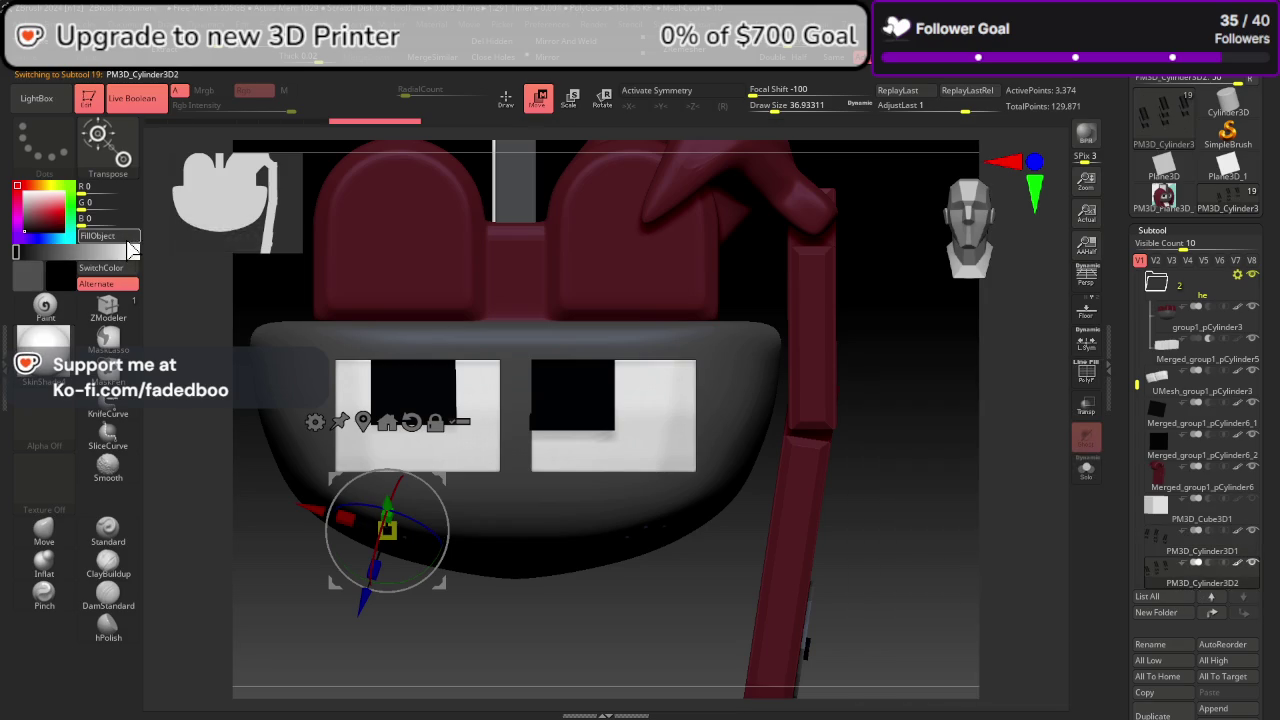
pyautogui.moveTo(1202, 437)
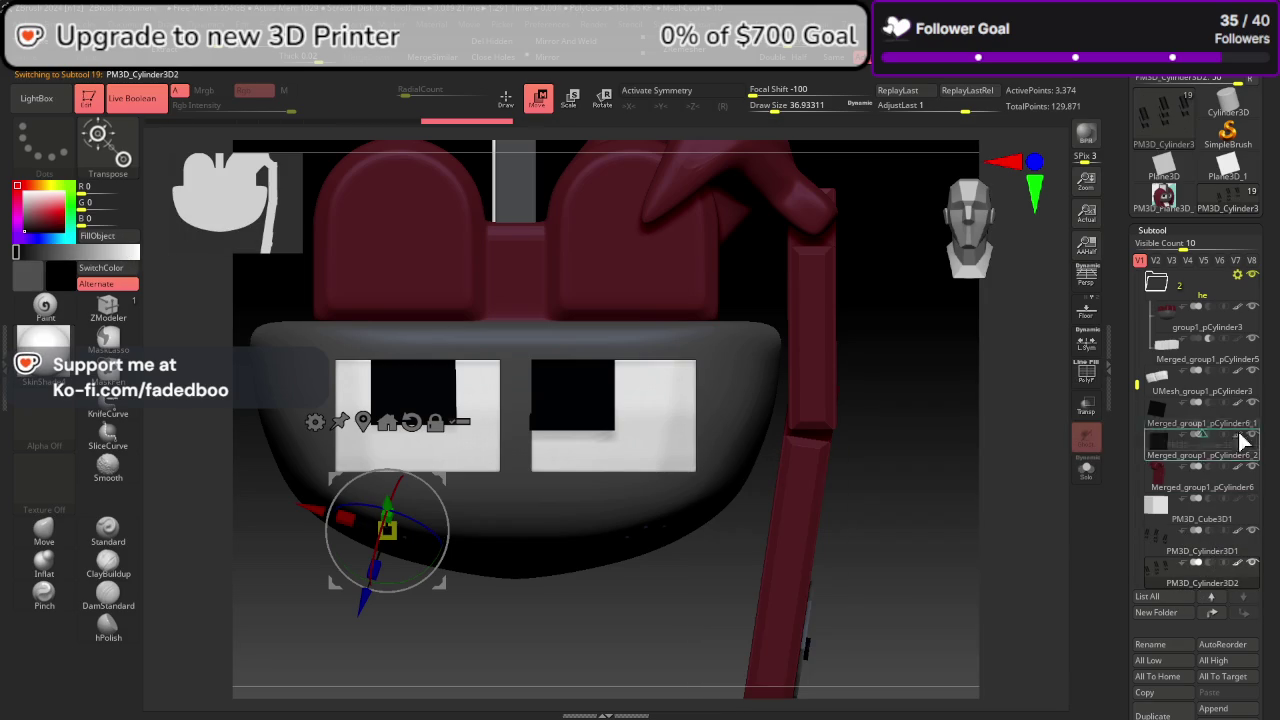
pyautogui.moveTo(1218, 566); pyautogui.dragTo(1218, 392)
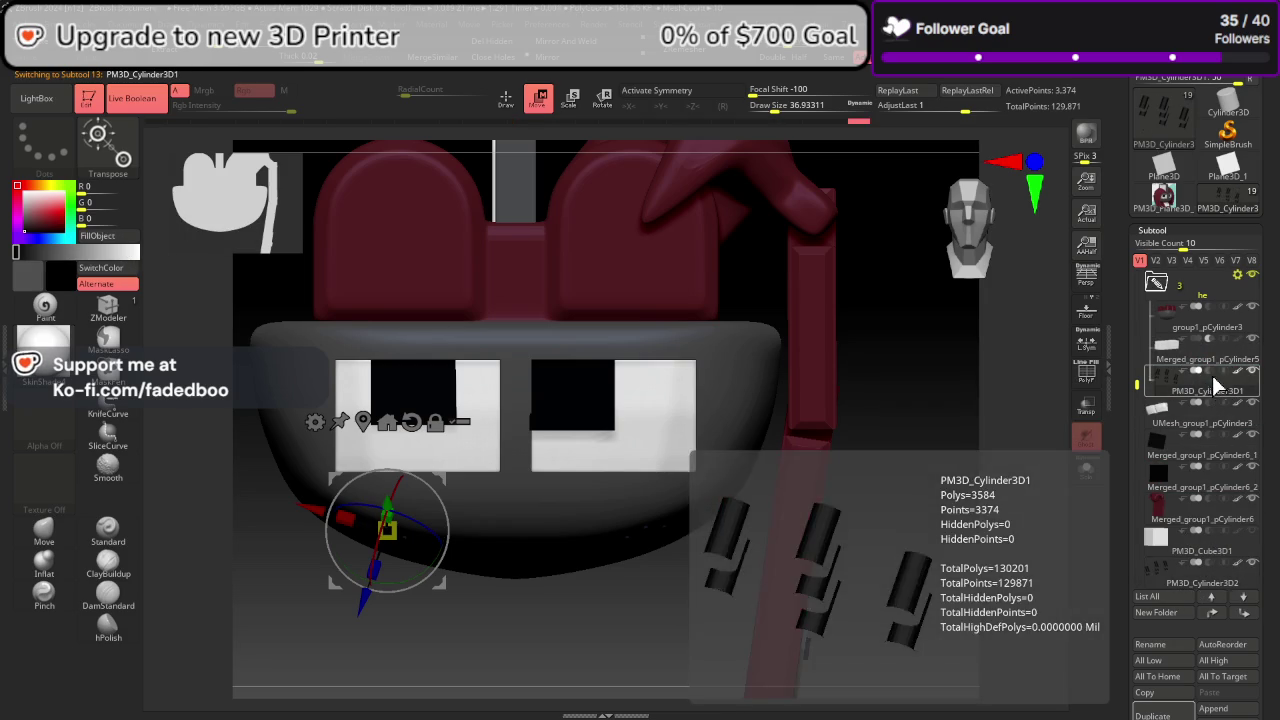
pyautogui.click(1210, 392)
pyautogui.moveTo(1137, 384); pyautogui.dragTo(1138, 428)
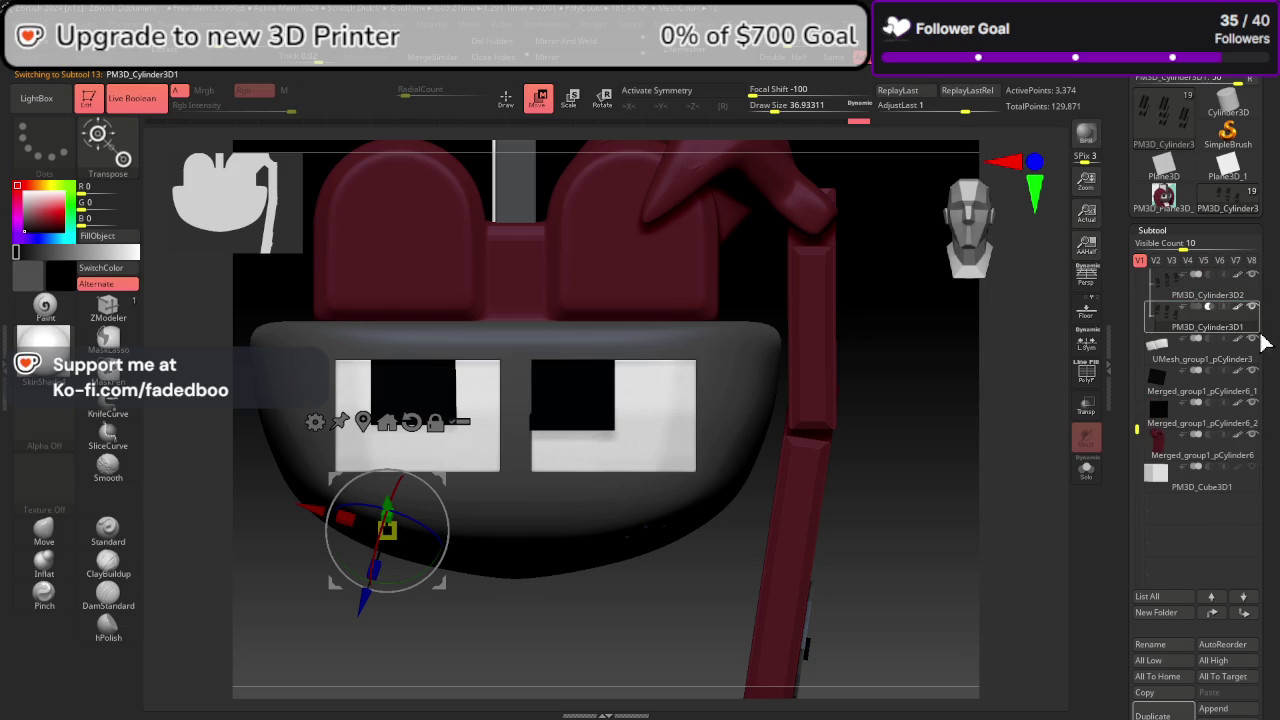
pyautogui.scroll(1, 1216, 300)
pyautogui.moveTo(910, 516)
pyautogui.mouseDown()
pyautogui.moveTo(911, 467)
pyautogui.moveTo(990, 258)
pyautogui.mouseUp()
pyautogui.keyDown('alt'); pyautogui.moveTo(677, 413); pyautogui.dragTo(837, 466); pyautogui.keyUp('alt')
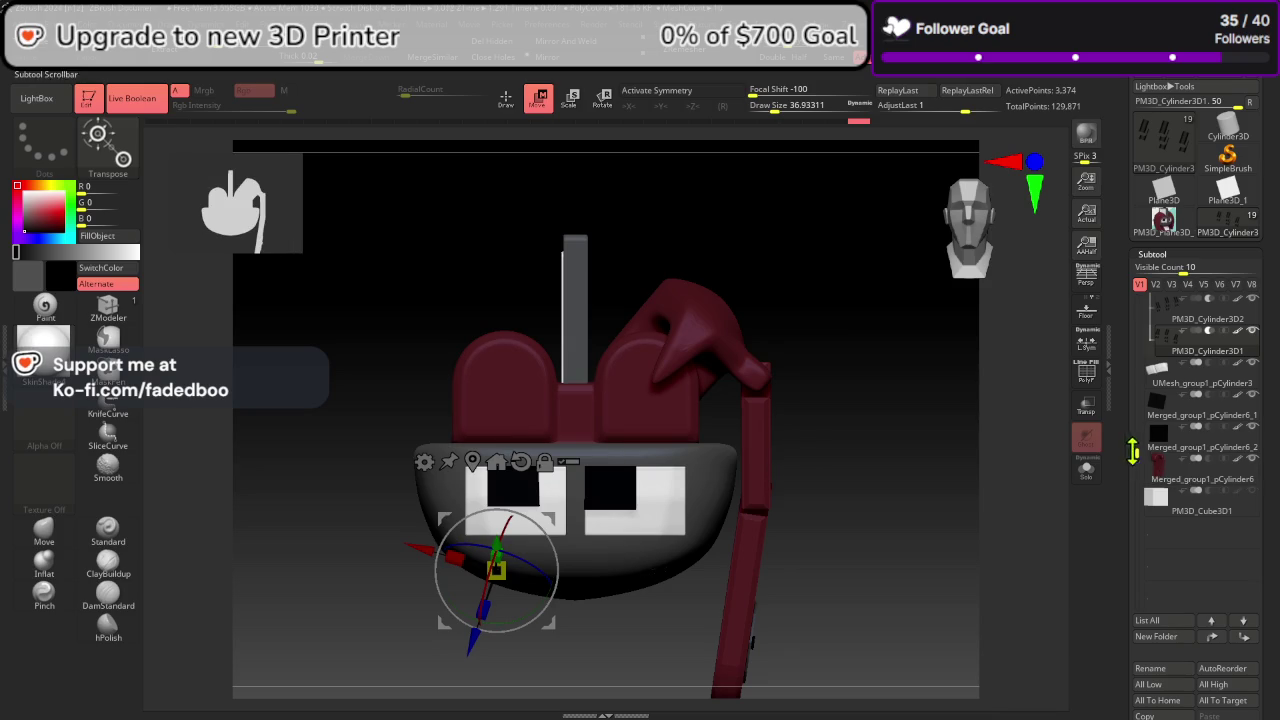
# Step: Select Merged_group1_pCylinder6 and mirror it across X as appended subtool Merged_group1_pCylinder7
pyautogui.moveTo(1137, 453); pyautogui.dragTo(1151, 319)
pyautogui.scroll(-6, 1151, 319)
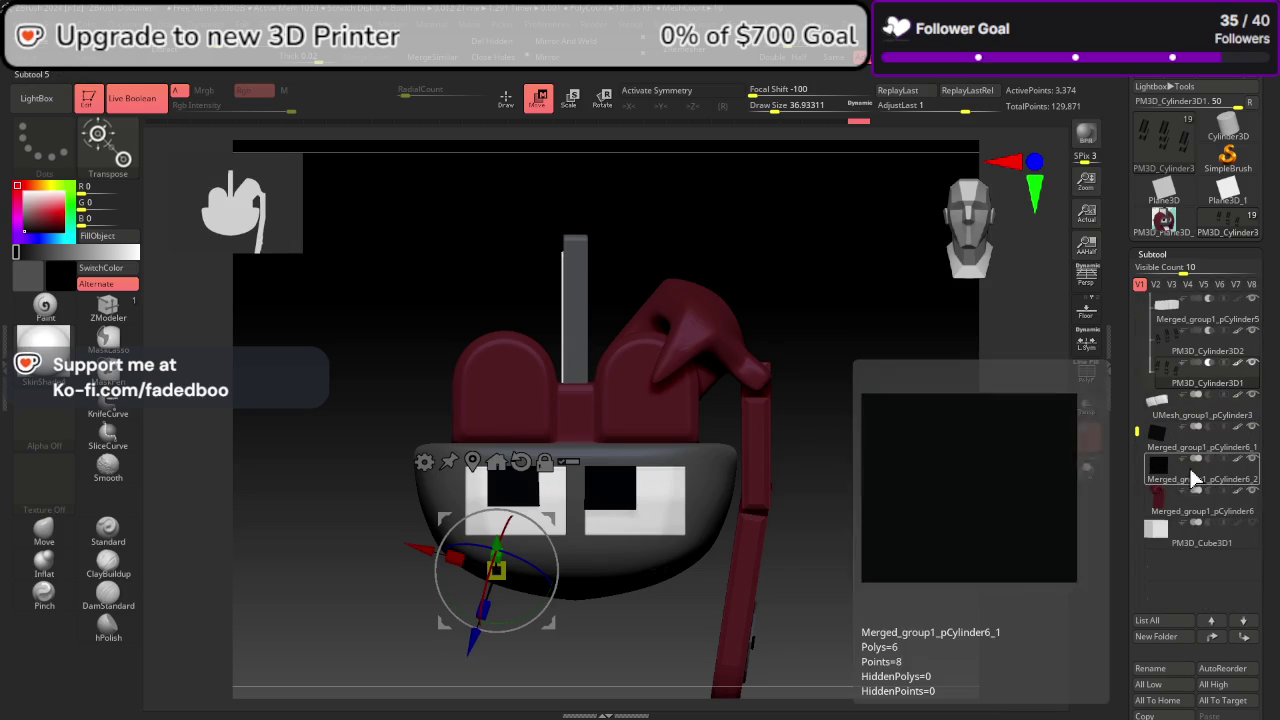
pyautogui.click(1205, 519)
pyautogui.moveTo(1050, 410)
pyautogui.mouseDown()
pyautogui.moveTo(900, 426)
pyautogui.moveTo(944, 440)
pyautogui.mouseUp()
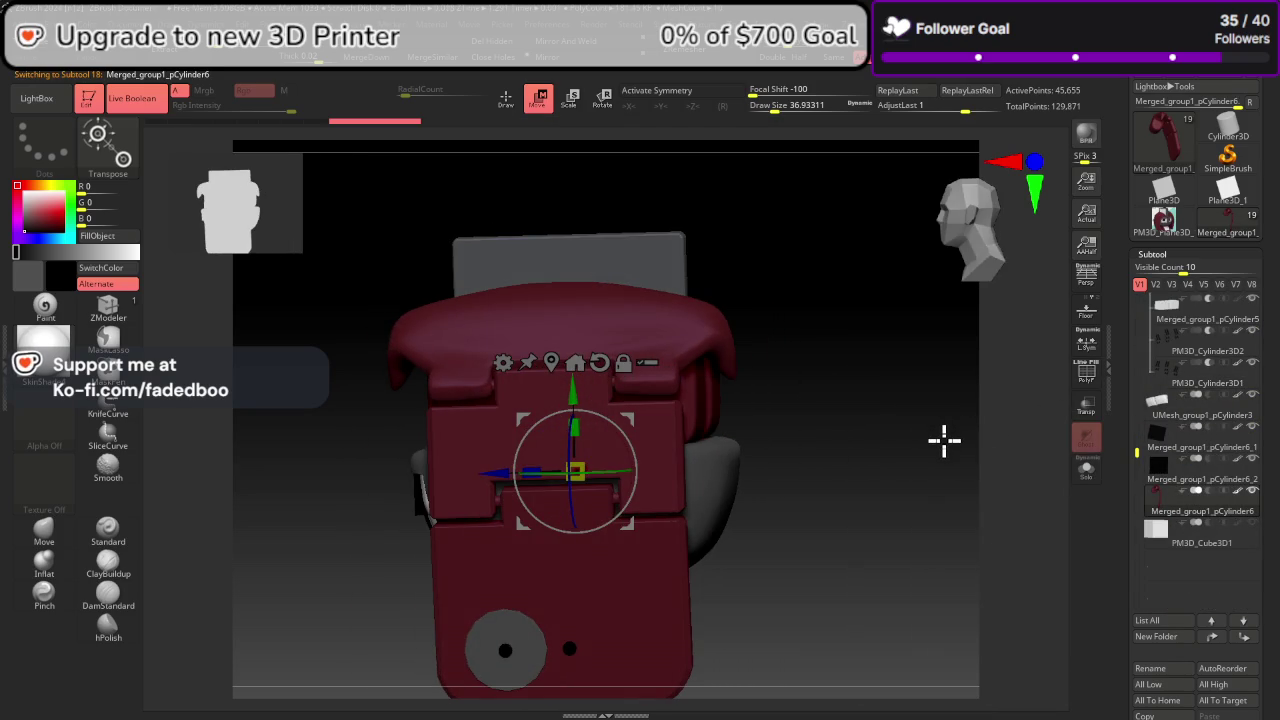
pyautogui.click(840, 51)
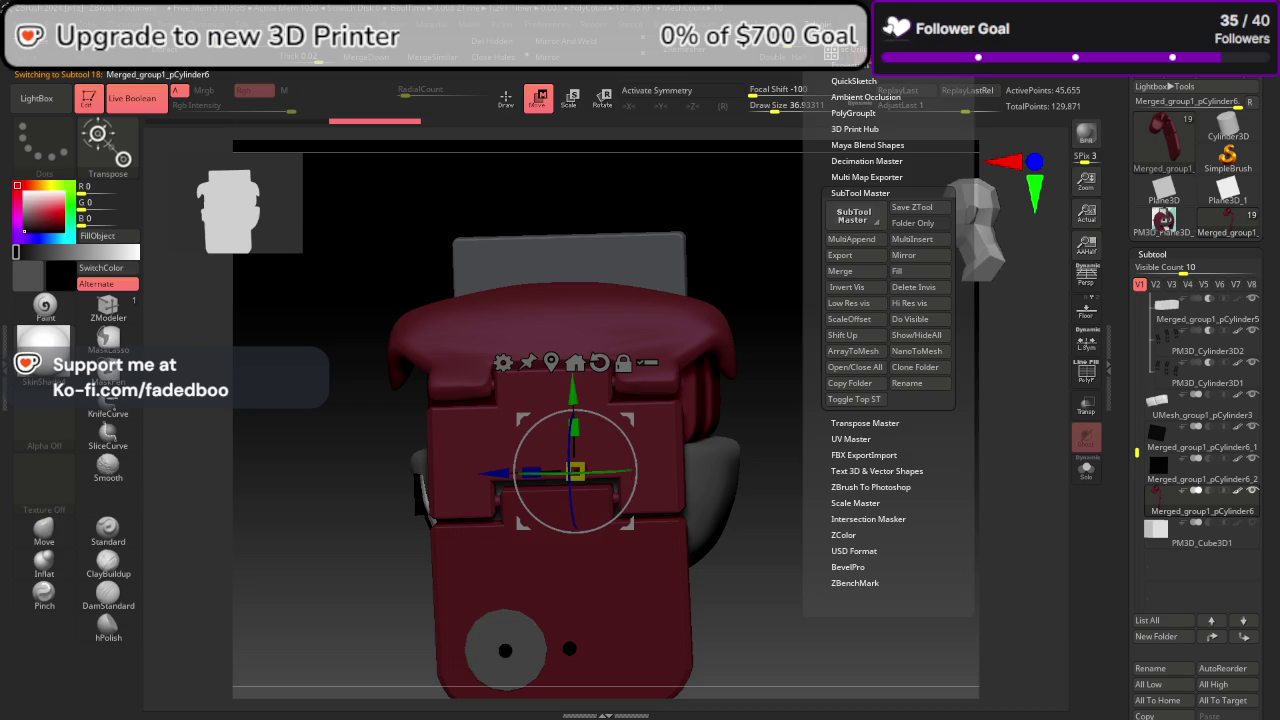
pyautogui.click(905, 256)
pyautogui.click(579, 339)
pyautogui.moveTo(577, 343)
pyautogui.mouseDown()
pyautogui.moveTo(1023, 491)
pyautogui.moveTo(1049, 480)
pyautogui.mouseUp()
pyautogui.click(975, 265)
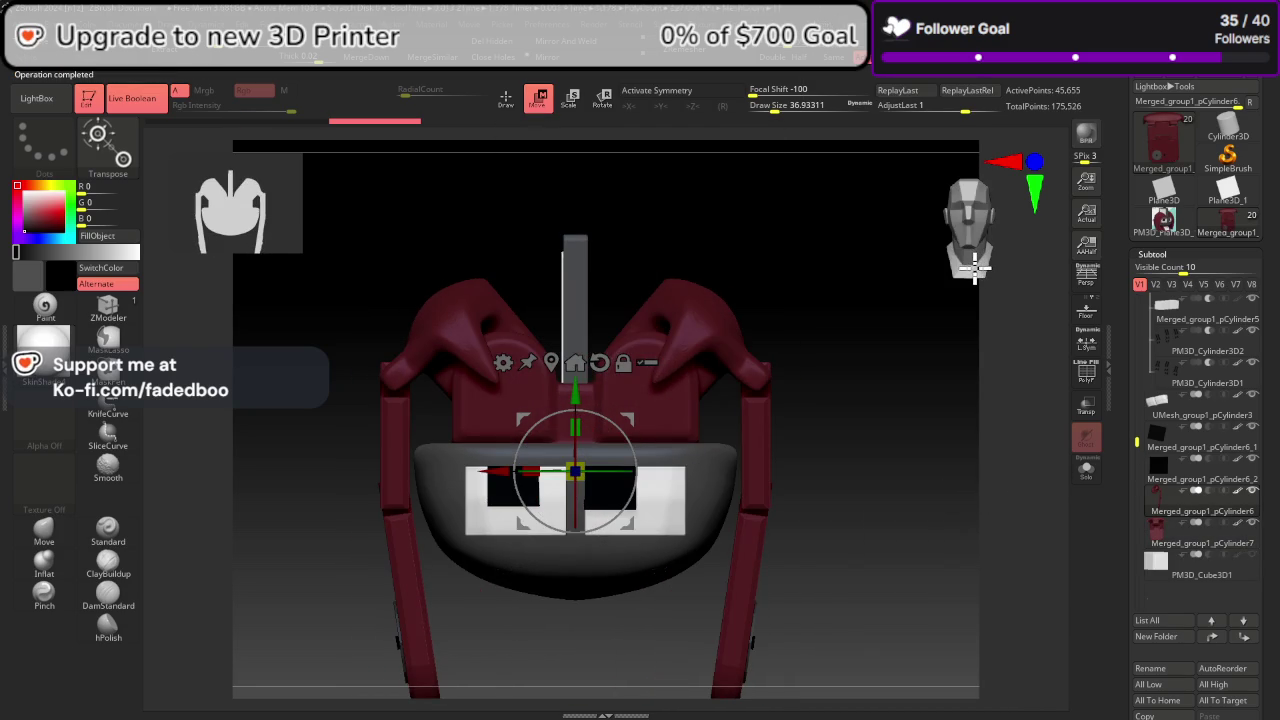
pyautogui.moveTo(774, 409)
pyautogui.mouseDown()
pyautogui.moveTo(803, 369)
pyautogui.moveTo(777, 371)
pyautogui.moveTo(826, 374)
pyautogui.mouseUp()
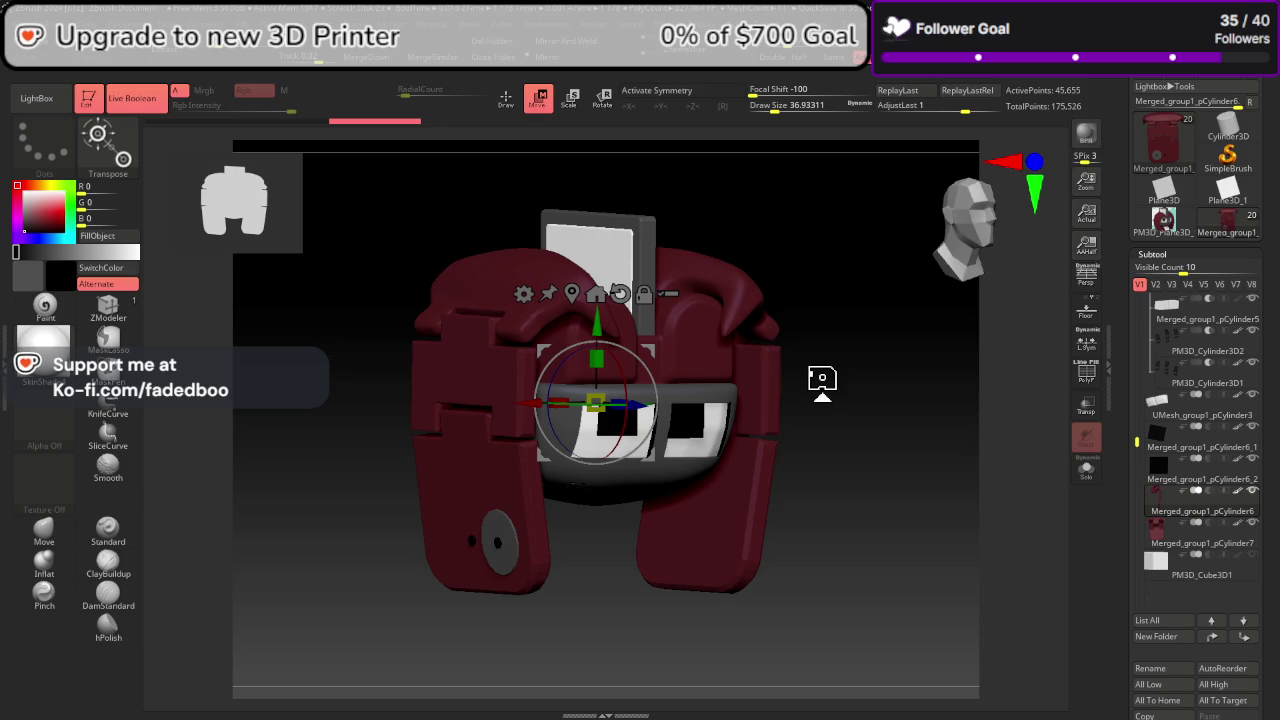
# Step: Turn the robot head to a straight front view and open Subtool's Append mesh list
pyautogui.moveTo(965, 488); pyautogui.dragTo(942, 484)
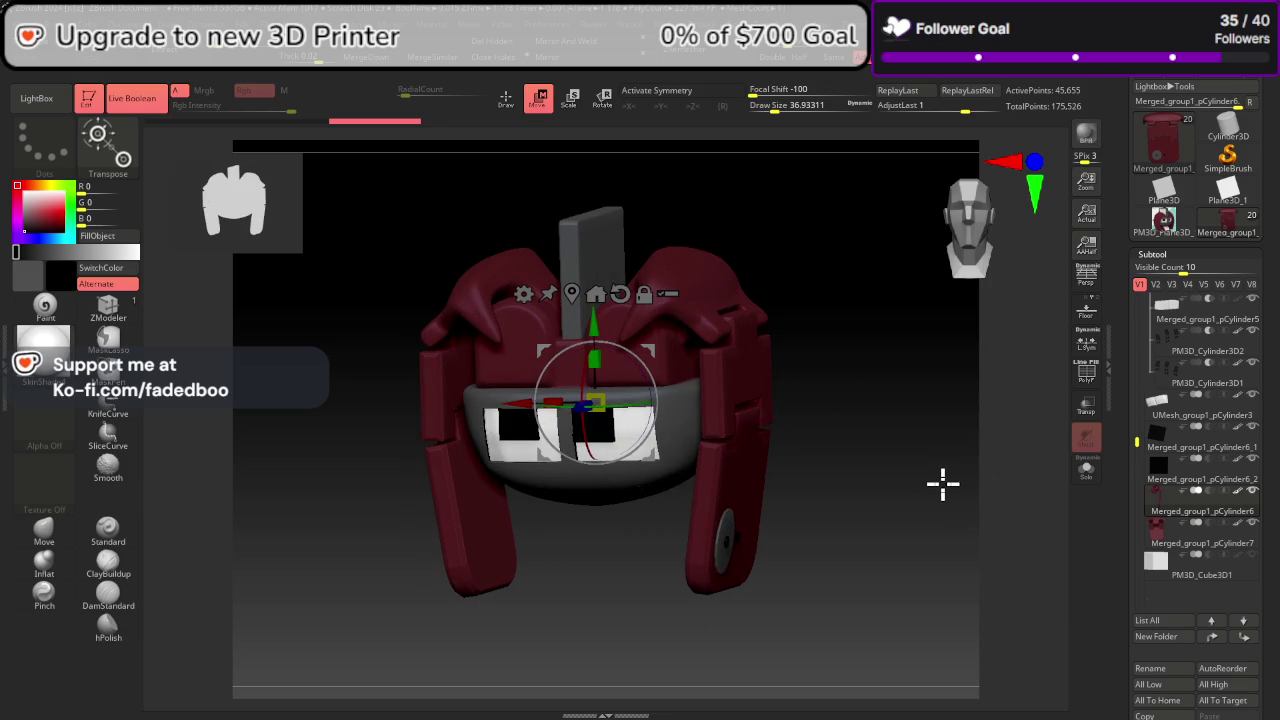
pyautogui.moveTo(942, 484)
pyautogui.mouseDown()
pyautogui.moveTo(943, 449)
pyautogui.moveTo(871, 437)
pyautogui.moveTo(930, 448)
pyautogui.moveTo(965, 255)
pyautogui.mouseUp()
pyautogui.moveTo(998, 448)
pyautogui.mouseDown()
pyautogui.moveTo(1066, 451)
pyautogui.moveTo(1020, 271)
pyautogui.mouseUp()
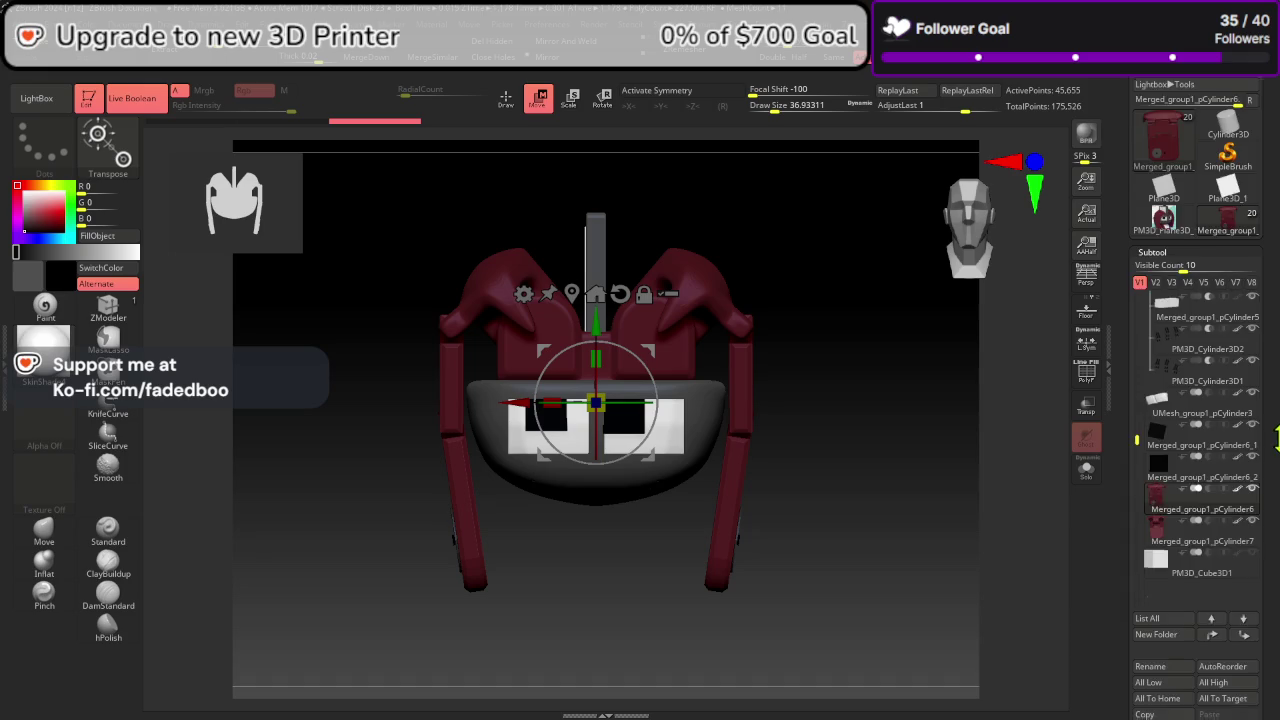
pyautogui.scroll(-3, 1276, 440)
pyautogui.click(1215, 578)
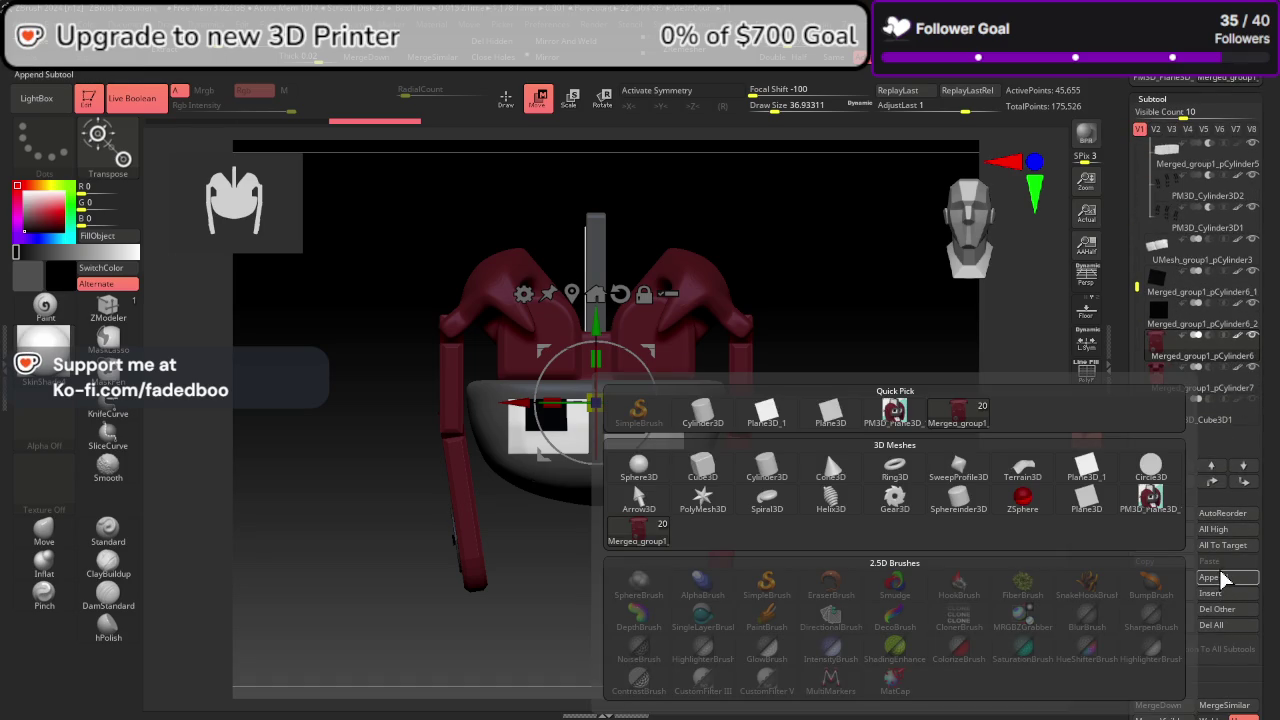
# Step: Append a Cylinder3D subtool and make it the active subtool
pyautogui.click(1221, 579)
pyautogui.click(1229, 580)
pyautogui.click(765, 475)
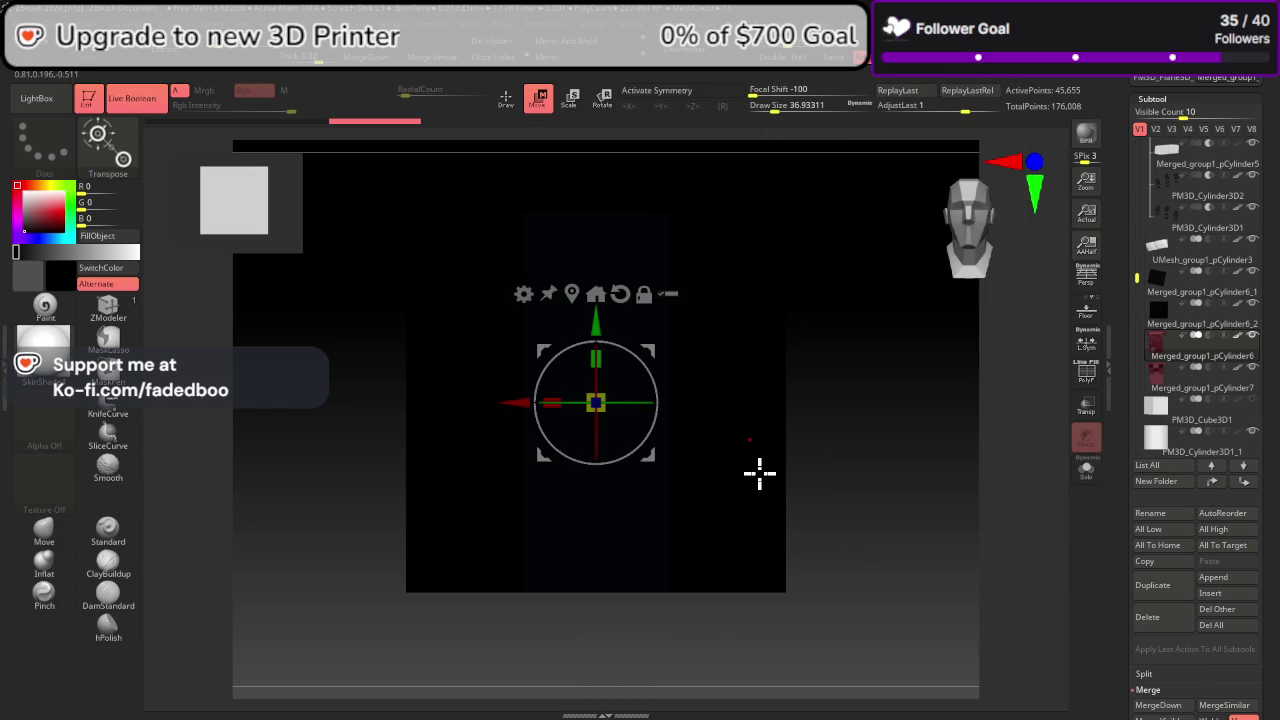
pyautogui.moveTo(1135, 267); pyautogui.dragTo(1138, 340)
pyautogui.click(1170, 262)
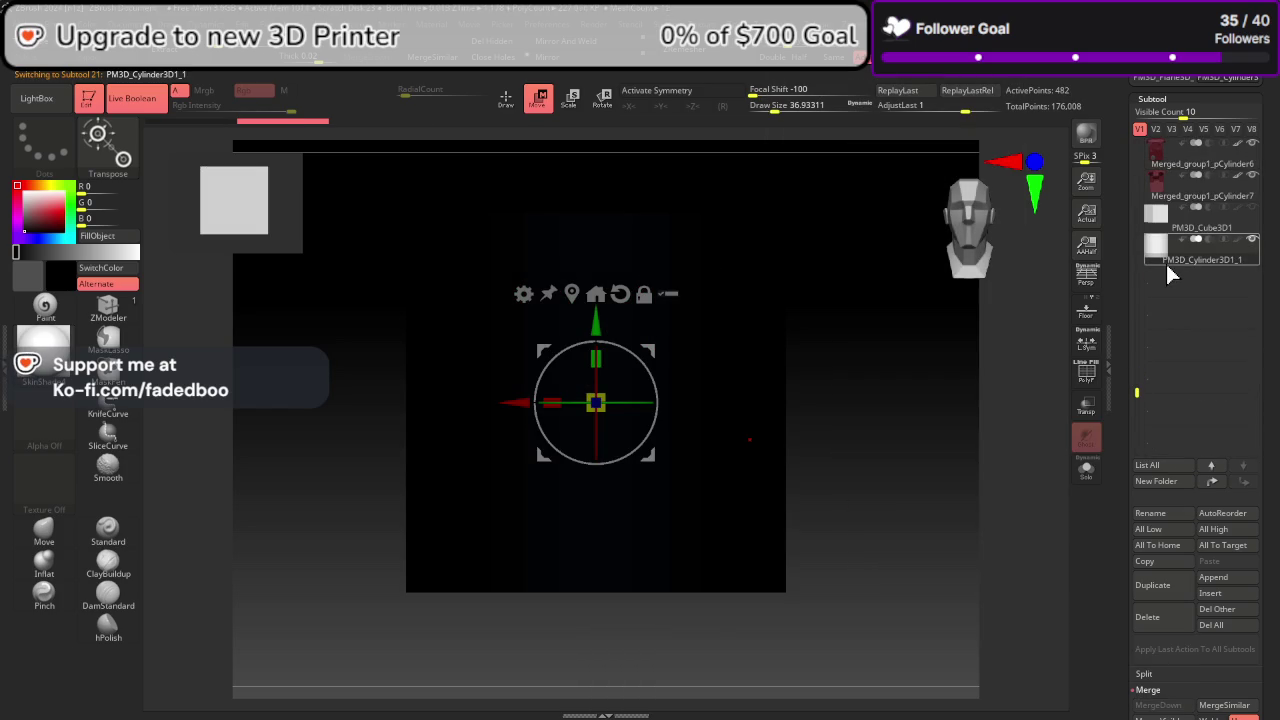
# Step: Shrink the cylinder, move it below the faceplate, and sample grey 78 from the model
pyautogui.moveTo(595, 403); pyautogui.dragTo(551, 477)
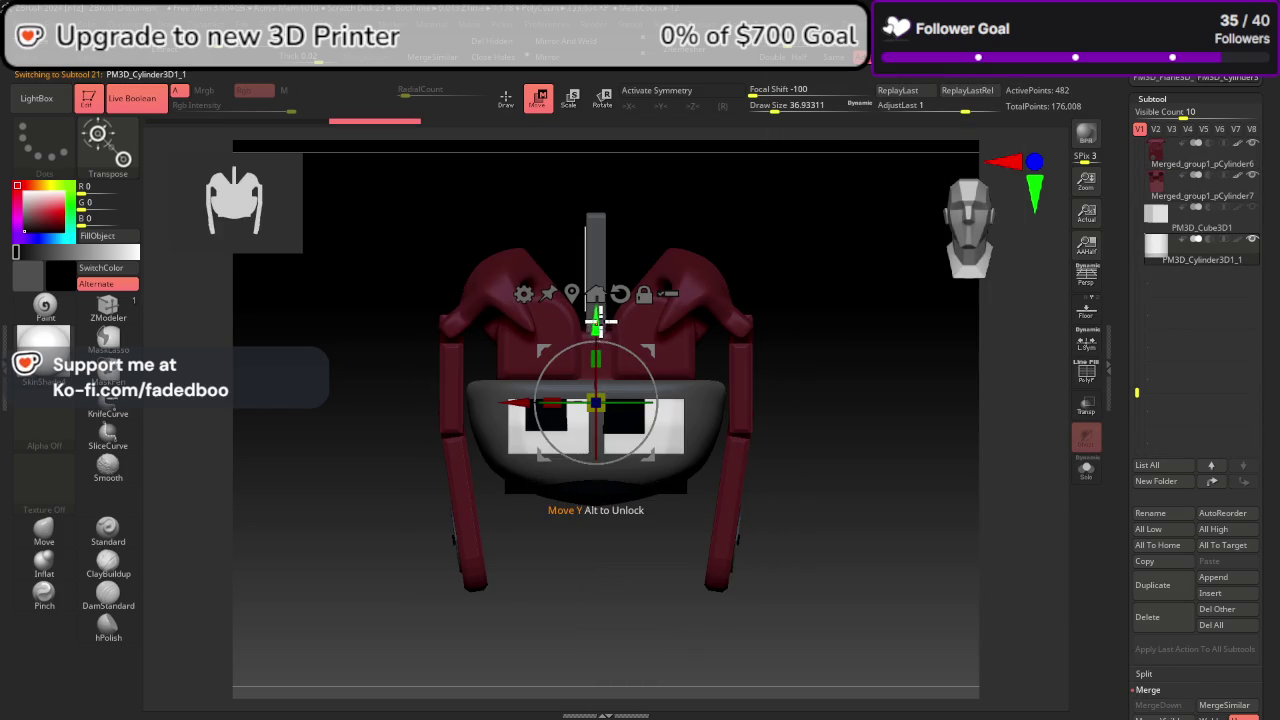
pyautogui.moveTo(595, 323)
pyautogui.mouseDown()
pyautogui.moveTo(605, 425)
pyautogui.moveTo(589, 530)
pyautogui.mouseUp()
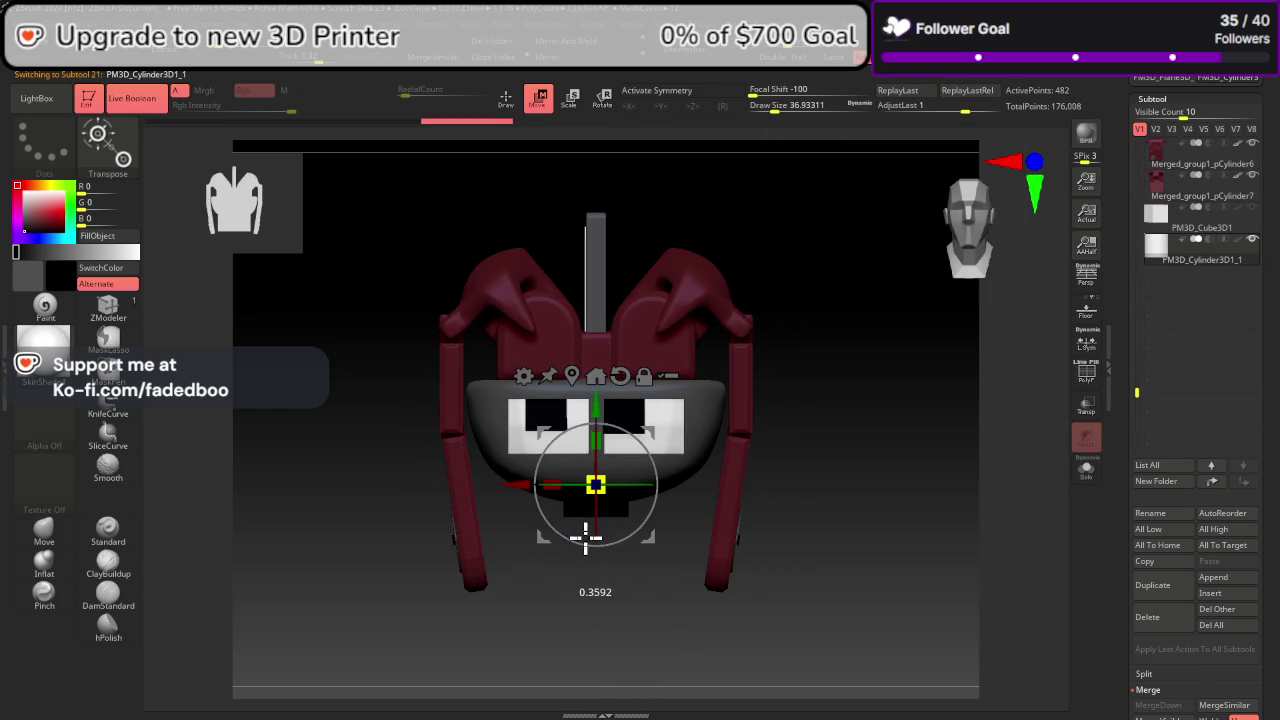
pyautogui.moveTo(44, 211); pyautogui.dragTo(492, 410)
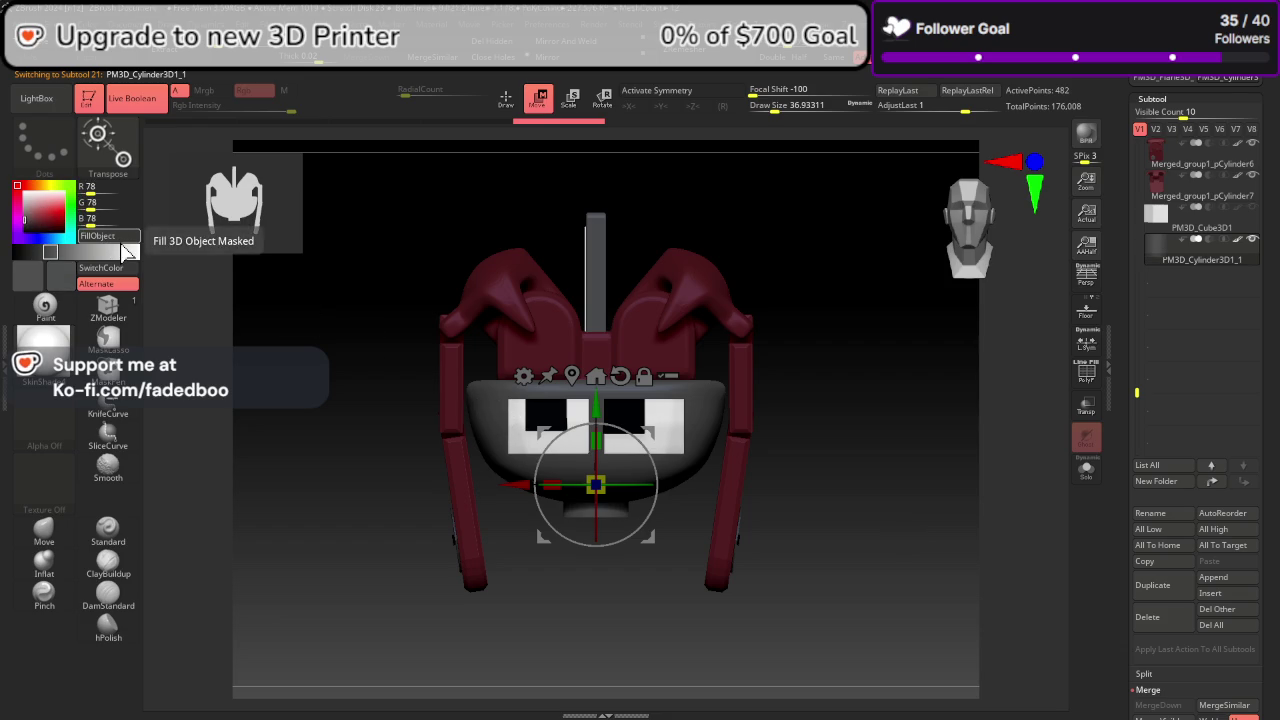
# Step: Fill the cylinder grey and slide it along its depth axis under the head
pyautogui.click(108, 236)
pyautogui.moveTo(871, 516); pyautogui.dragTo(800, 514)
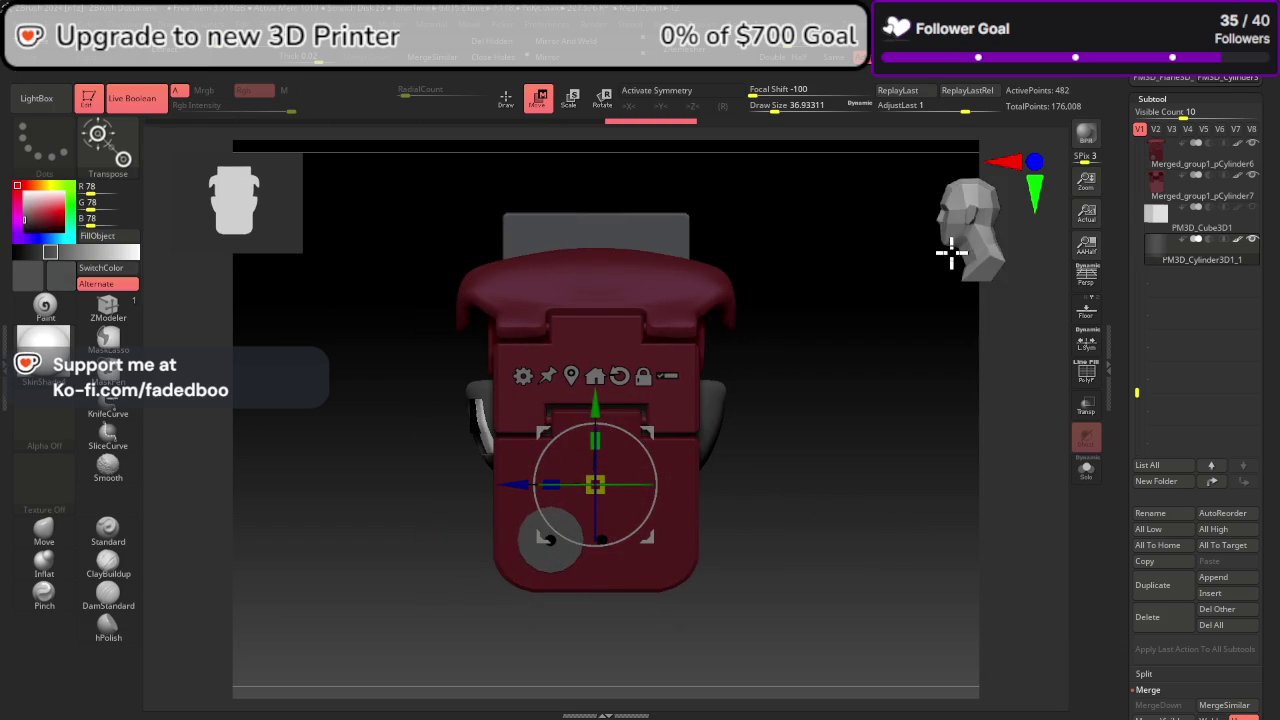
pyautogui.moveTo(916, 479); pyautogui.dragTo(916, 333)
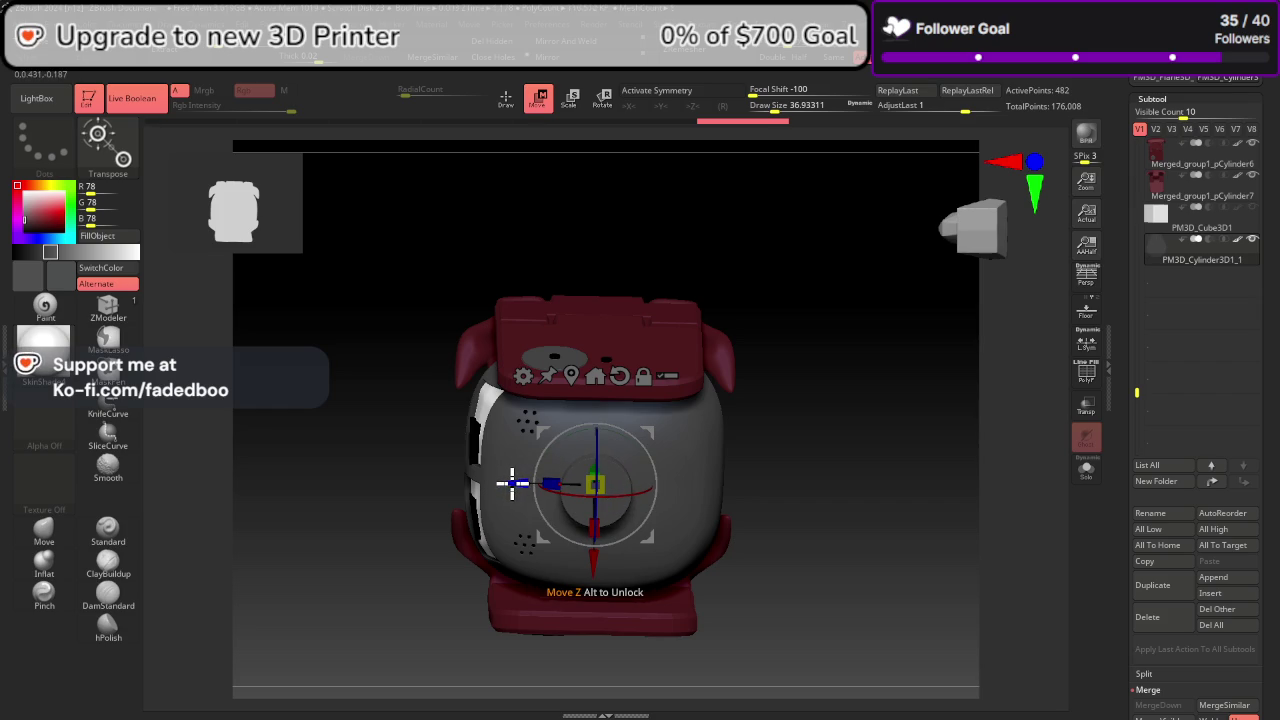
pyautogui.moveTo(511, 484); pyautogui.dragTo(571, 457)
pyautogui.moveTo(869, 498)
pyautogui.mouseDown()
pyautogui.moveTo(834, 620)
pyautogui.moveTo(877, 480)
pyautogui.moveTo(863, 463)
pyautogui.moveTo(884, 460)
pyautogui.mouseUp()
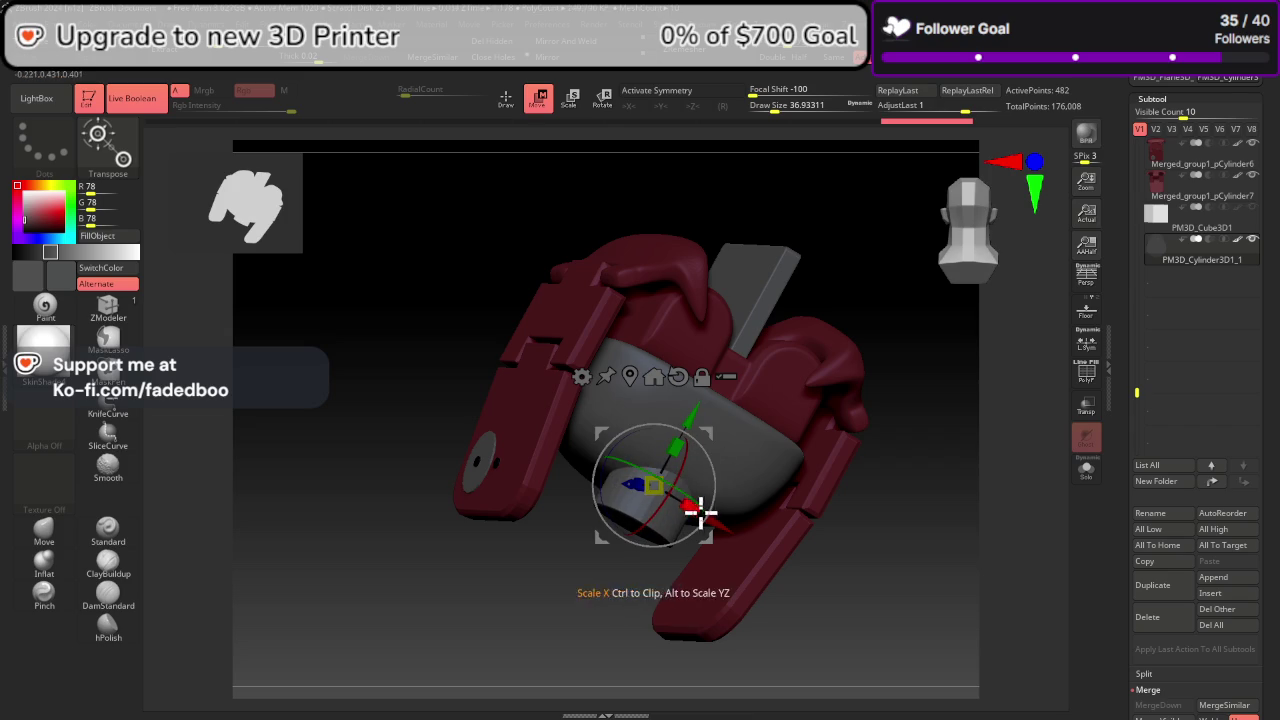
pyautogui.moveTo(833, 596)
pyautogui.mouseDown()
pyautogui.moveTo(871, 597)
pyautogui.moveTo(852, 604)
pyautogui.mouseUp()
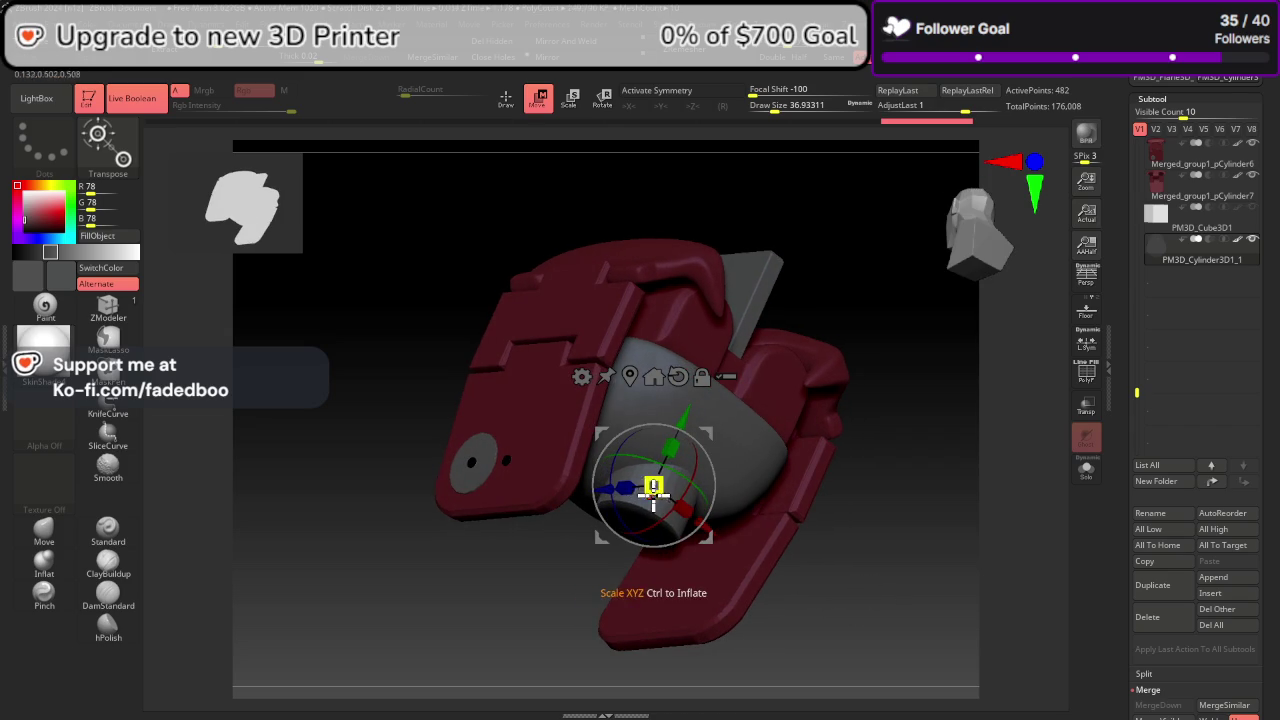
# Step: Stretch the cylinder's height and settle it under the head as a neck piece
pyautogui.moveTo(605, 488)
pyautogui.mouseDown()
pyautogui.moveTo(591, 491)
pyautogui.moveTo(566, 451)
pyautogui.mouseUp()
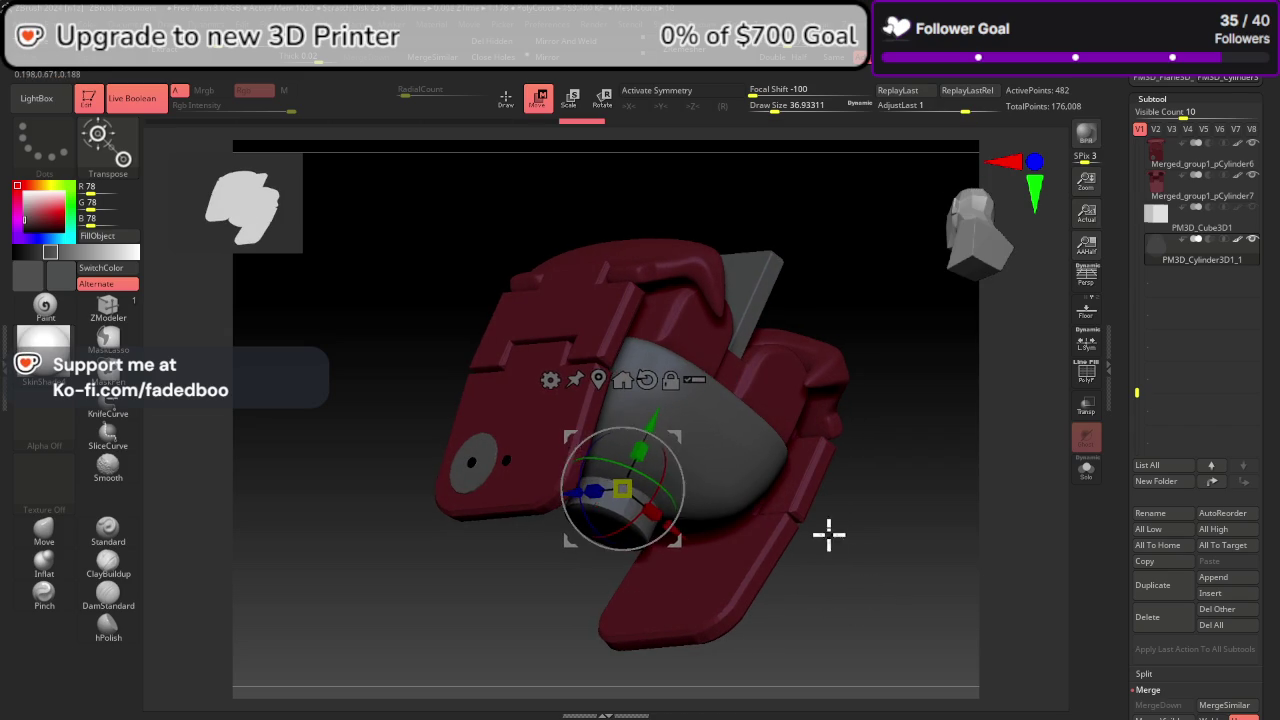
pyautogui.hotkey('ctrl', 'z')
pyautogui.moveTo(871, 531)
pyautogui.mouseDown()
pyautogui.moveTo(934, 440)
pyautogui.moveTo(915, 461)
pyautogui.mouseUp()
pyautogui.moveTo(630, 478)
pyautogui.mouseDown()
pyautogui.moveTo(593, 462)
pyautogui.moveTo(594, 500)
pyautogui.moveTo(589, 463)
pyautogui.moveTo(604, 478)
pyautogui.mouseUp()
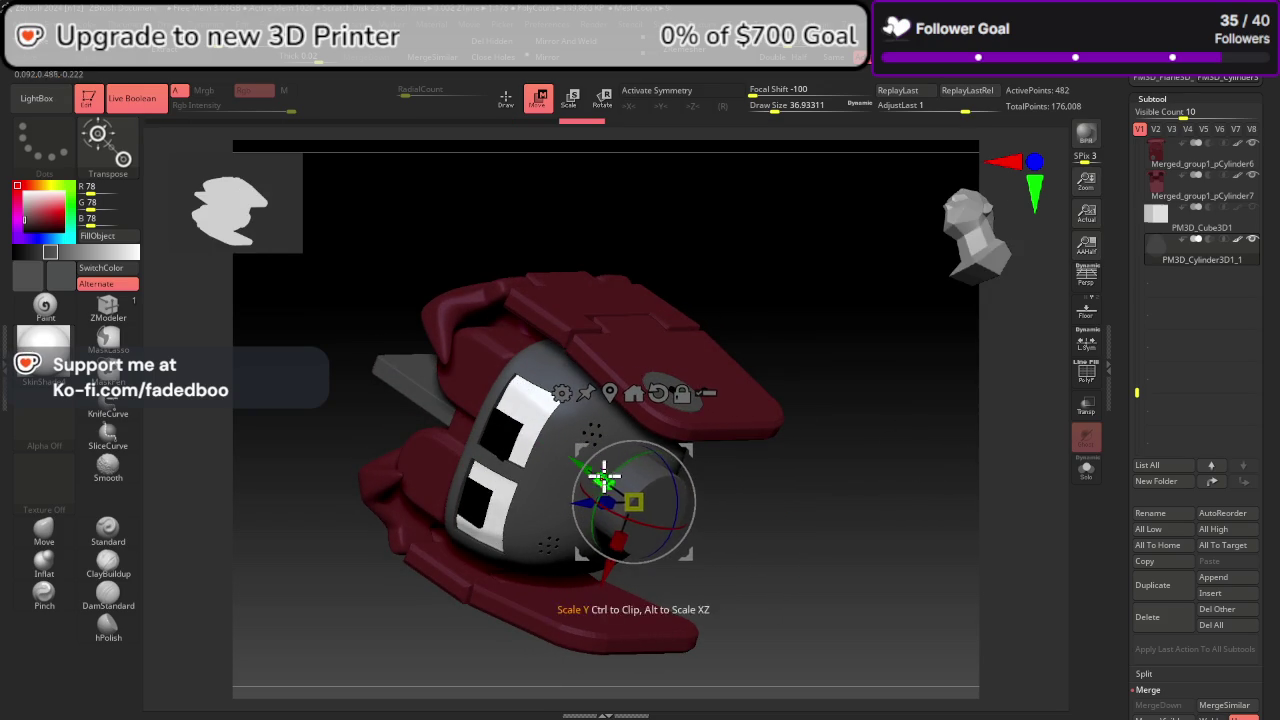
pyautogui.moveTo(609, 523); pyautogui.dragTo(578, 459)
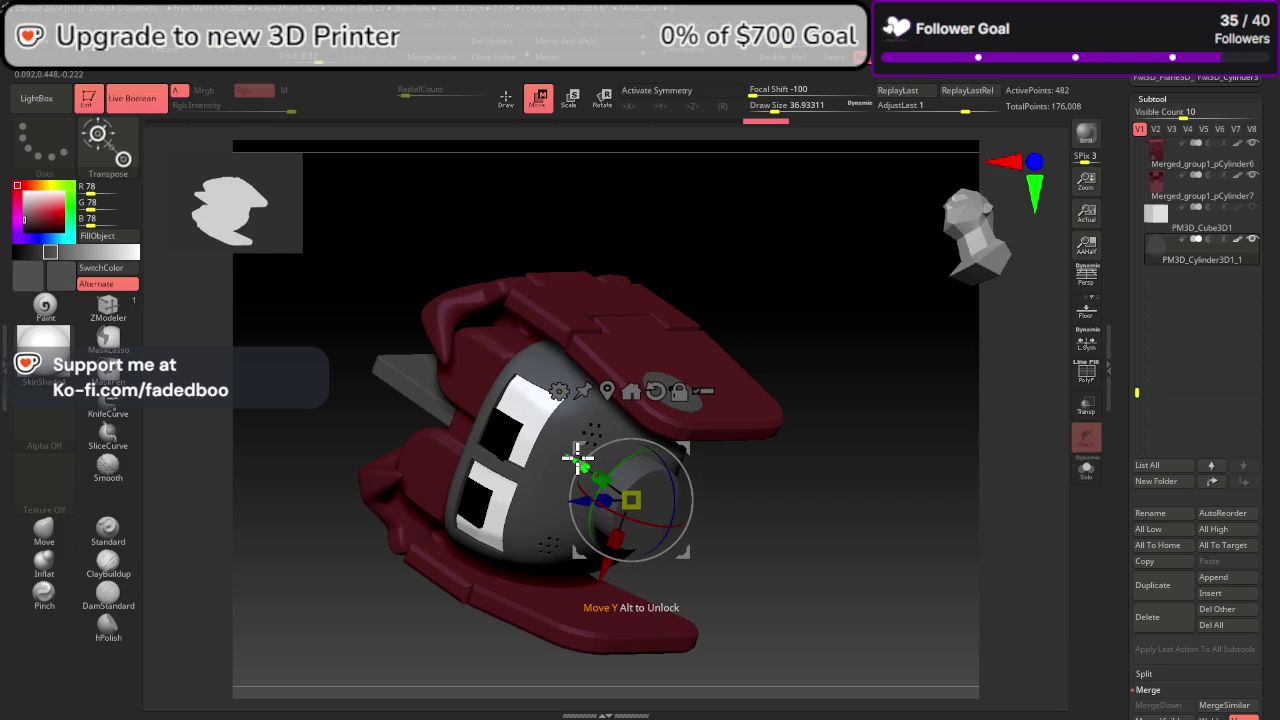
pyautogui.moveTo(1263, 520); pyautogui.dragTo(1263, 381)
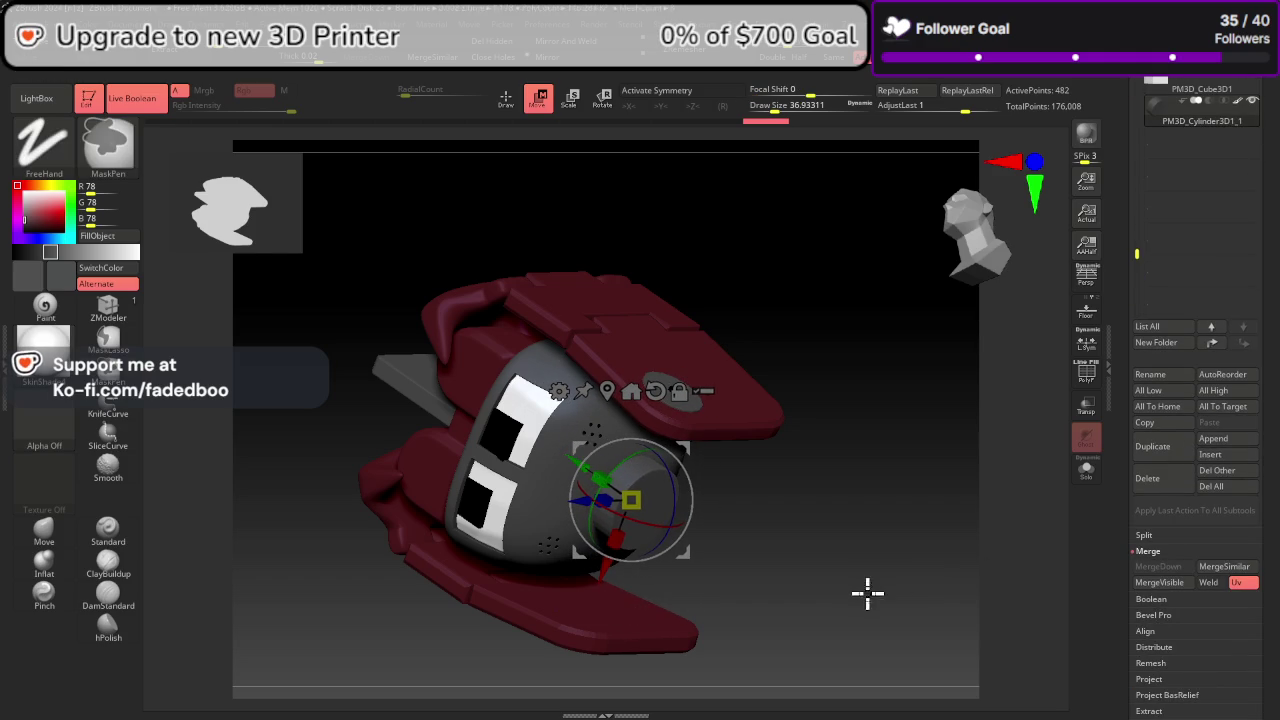
# Step: Try a Divide on the cylinder with PolyF shown, then undo it back to 482 points
pyautogui.scroll(5, 1034, 571)
pyautogui.scroll(-5, 1137, 254)
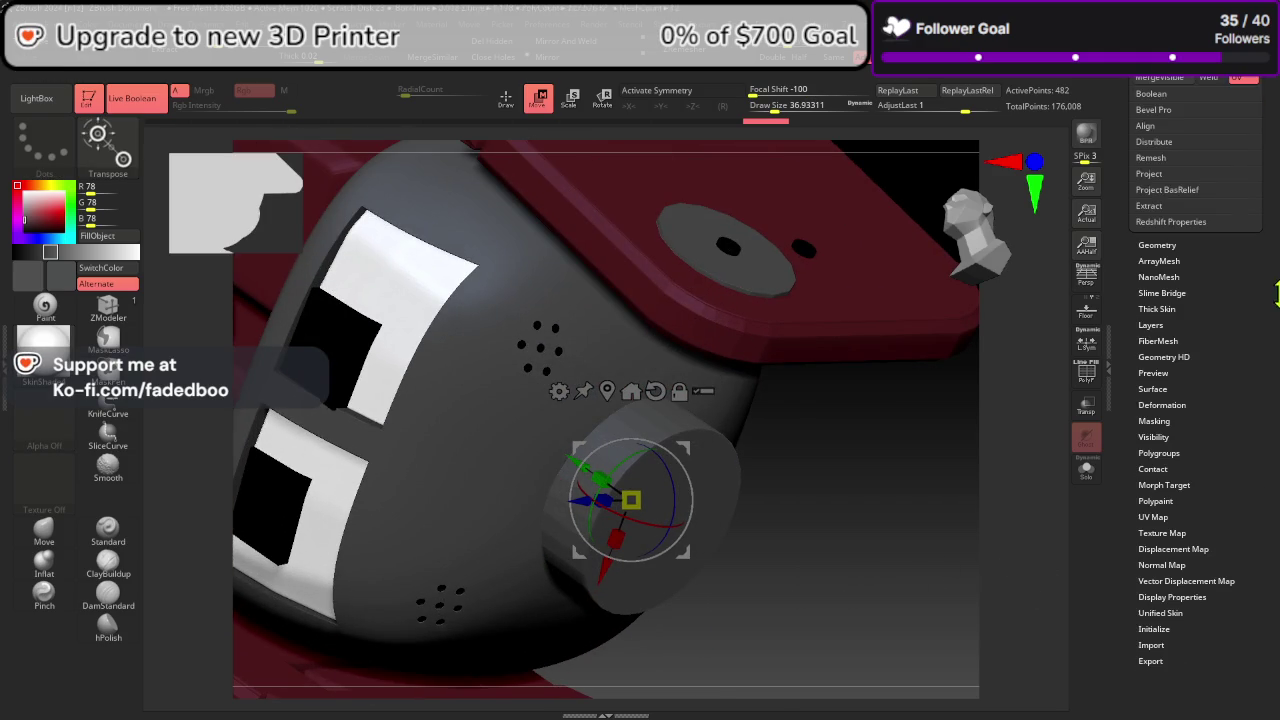
pyautogui.click(1184, 247)
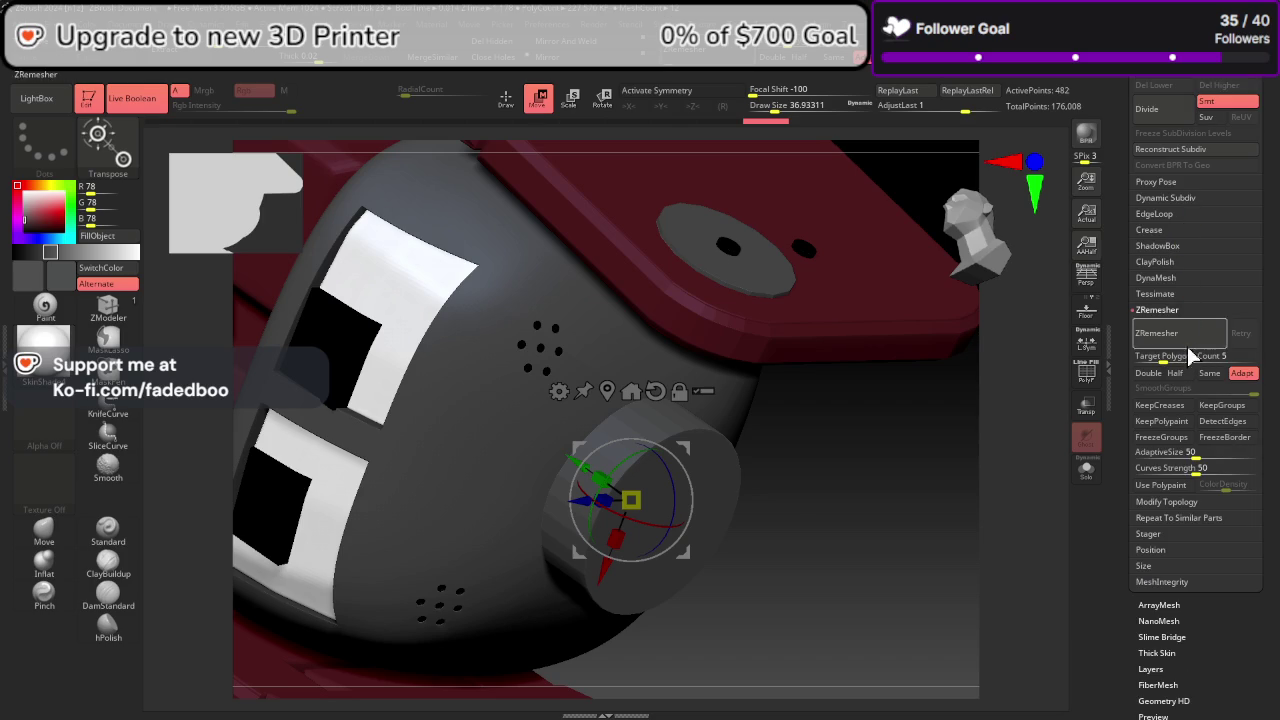
pyautogui.click(1158, 230)
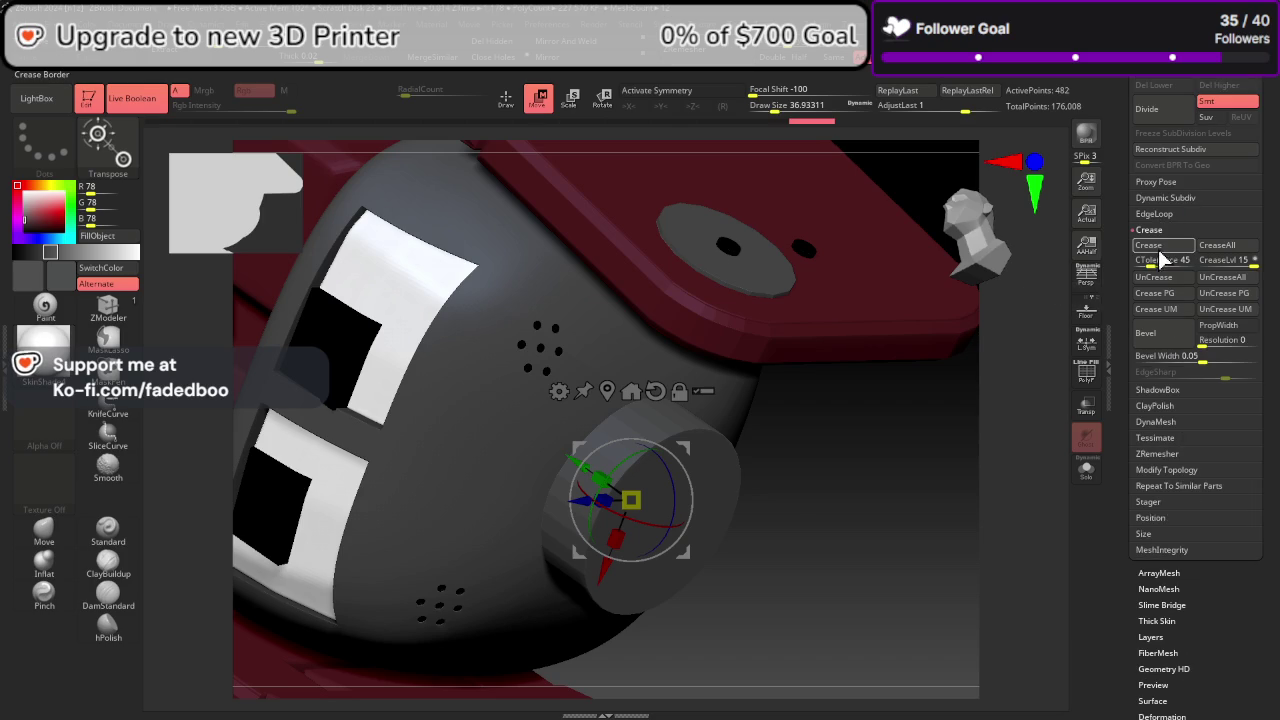
pyautogui.click(1087, 374)
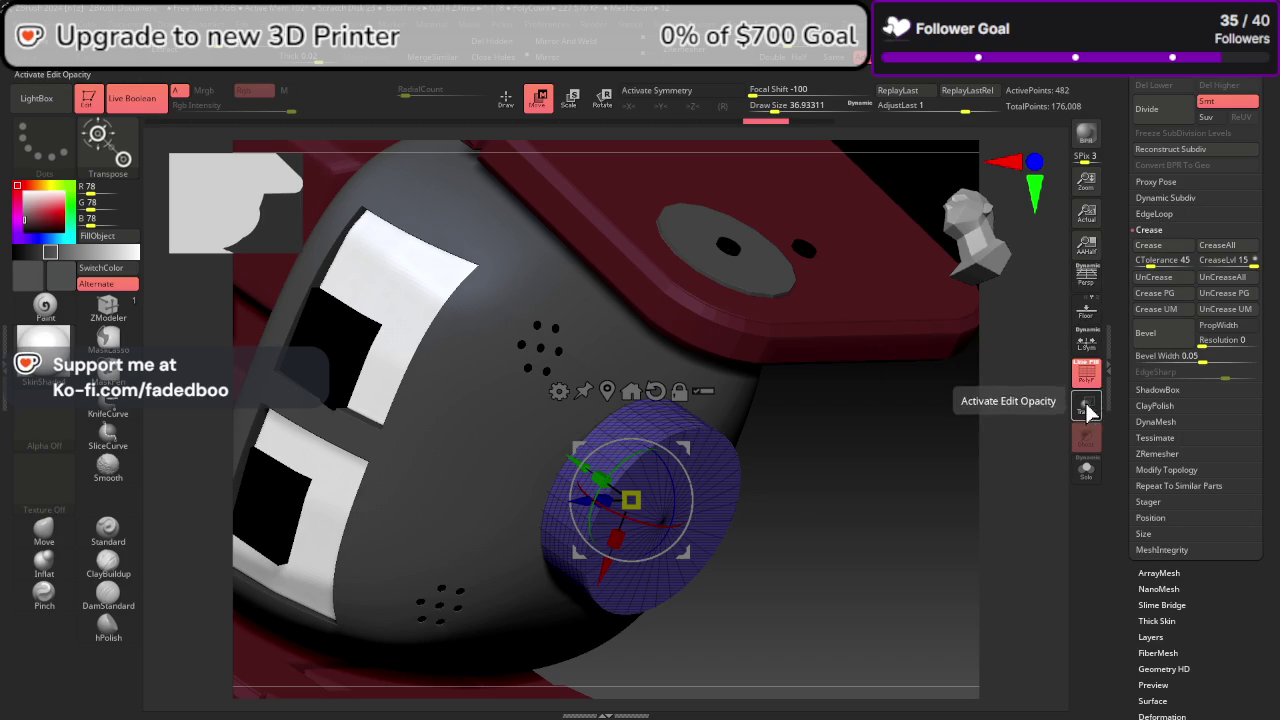
pyautogui.click(1166, 112)
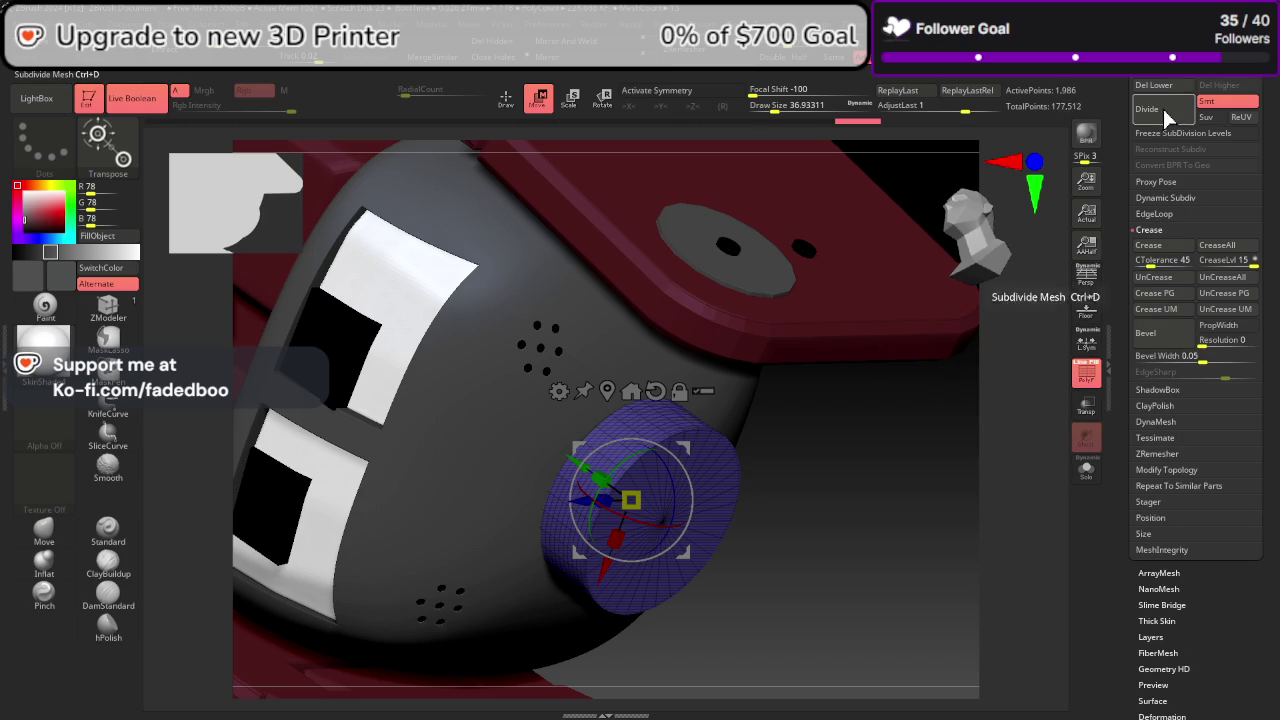
pyautogui.click(1087, 374)
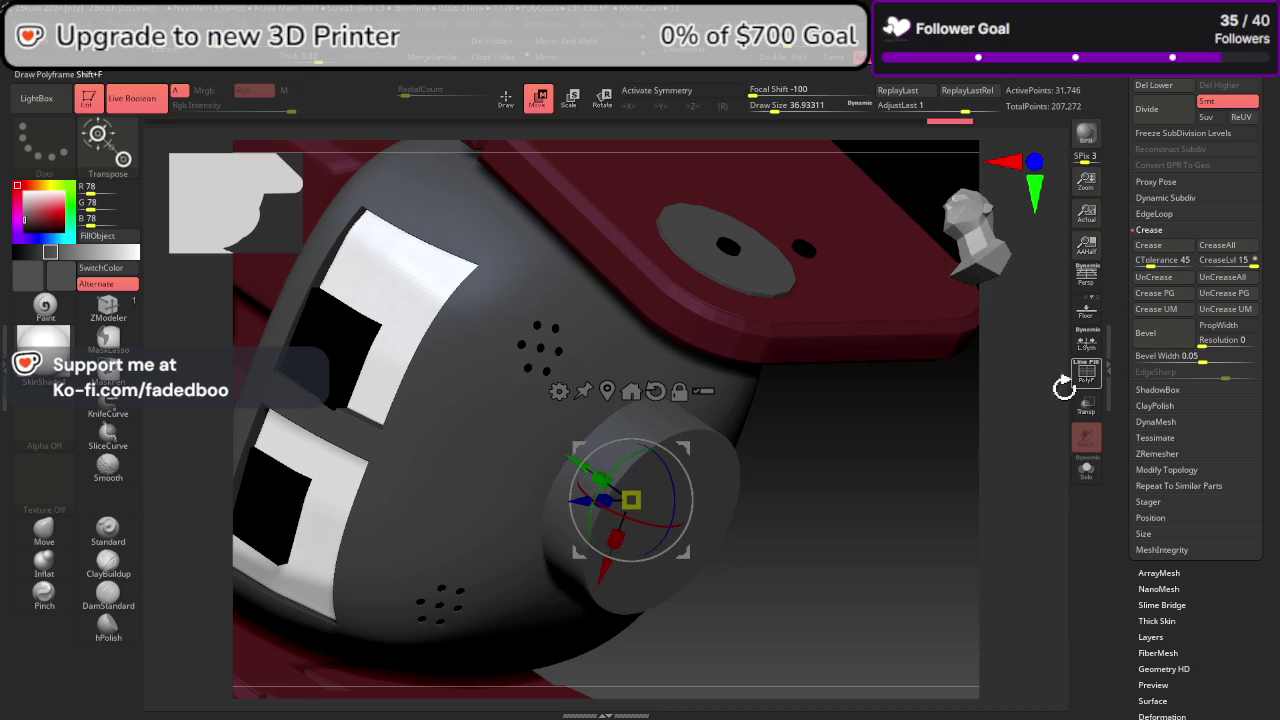
pyautogui.hotkey('ctrl', 'z')
pyautogui.hotkey('ctrl', 'z')
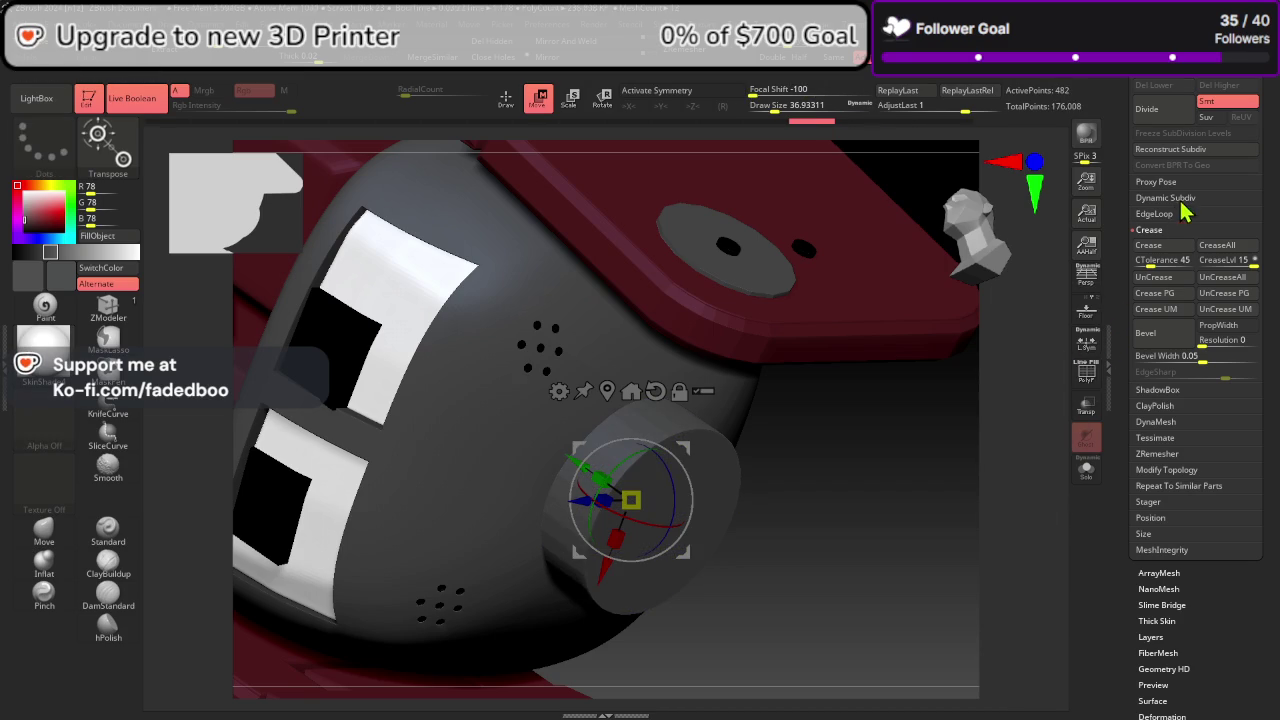
# Step: Enable Dynamic subdivision on the cylinder with SmoothSubdiv set to 4
pyautogui.click(1170, 198)
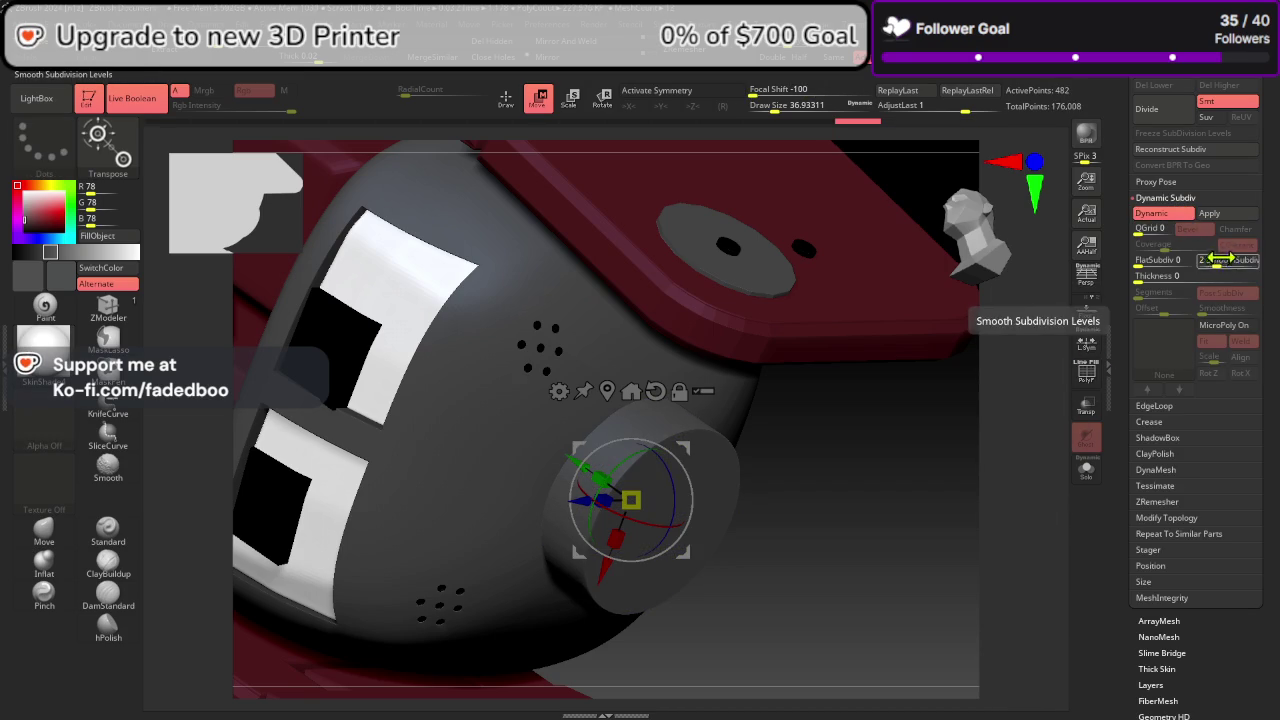
pyautogui.moveTo(1220, 258); pyautogui.dragTo(1236, 258)
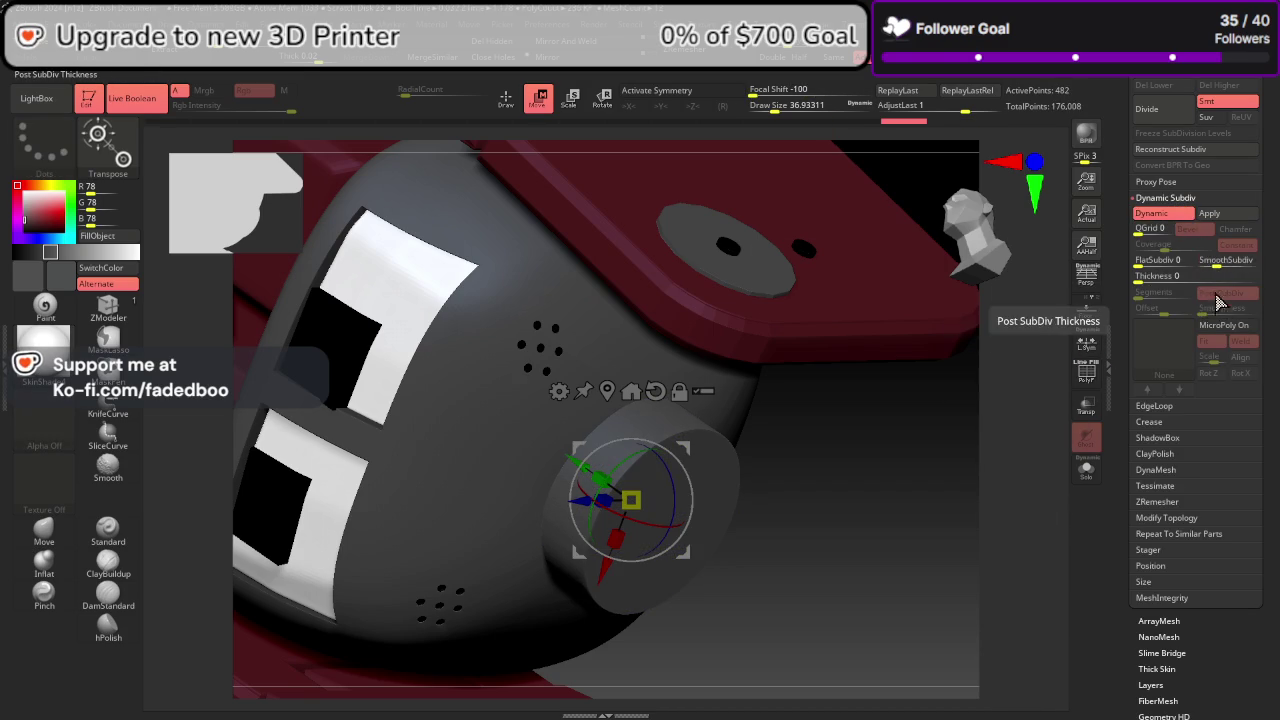
pyautogui.moveTo(985, 500)
pyautogui.mouseDown()
pyautogui.moveTo(991, 529)
pyautogui.moveTo(983, 282)
pyautogui.moveTo(1000, 272)
pyautogui.mouseUp()
# Step: Nudge the white eye plate along the gizmo's green axis inside the visor
pyautogui.scroll(-3, 711, 480)
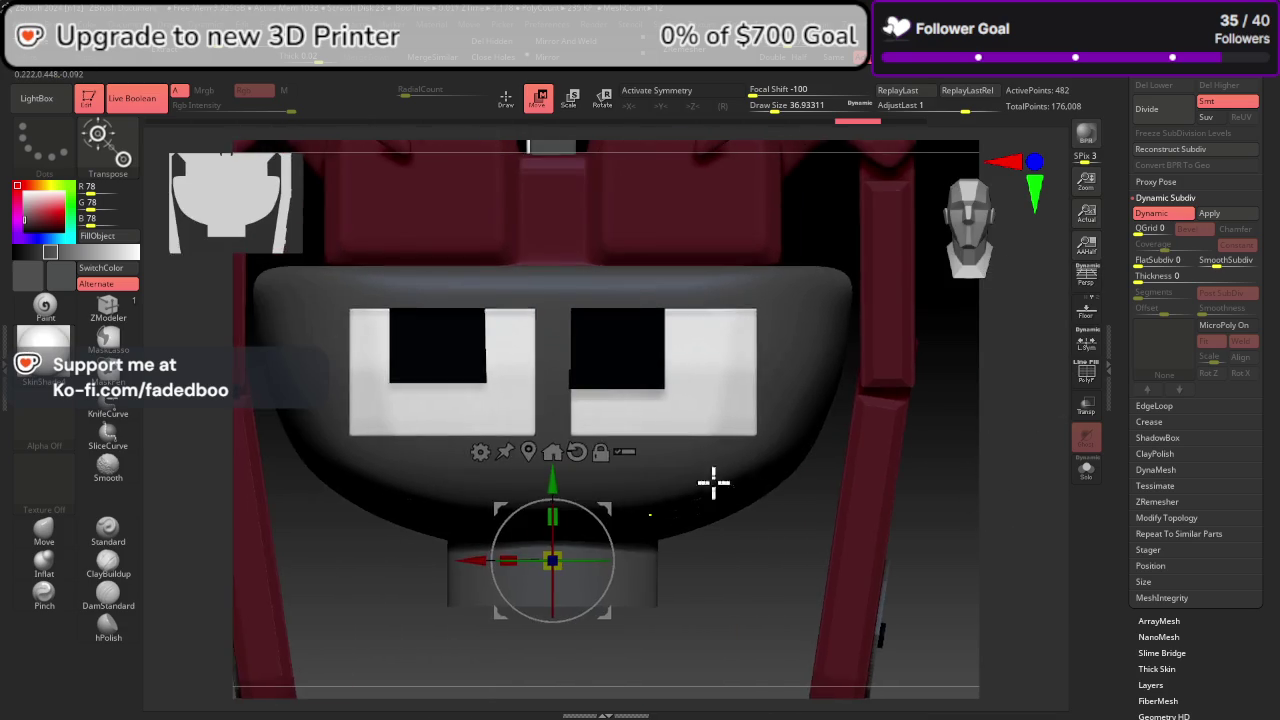
pyautogui.scroll(-3, 711, 480)
pyautogui.moveTo(711, 480); pyautogui.dragTo(697, 455)
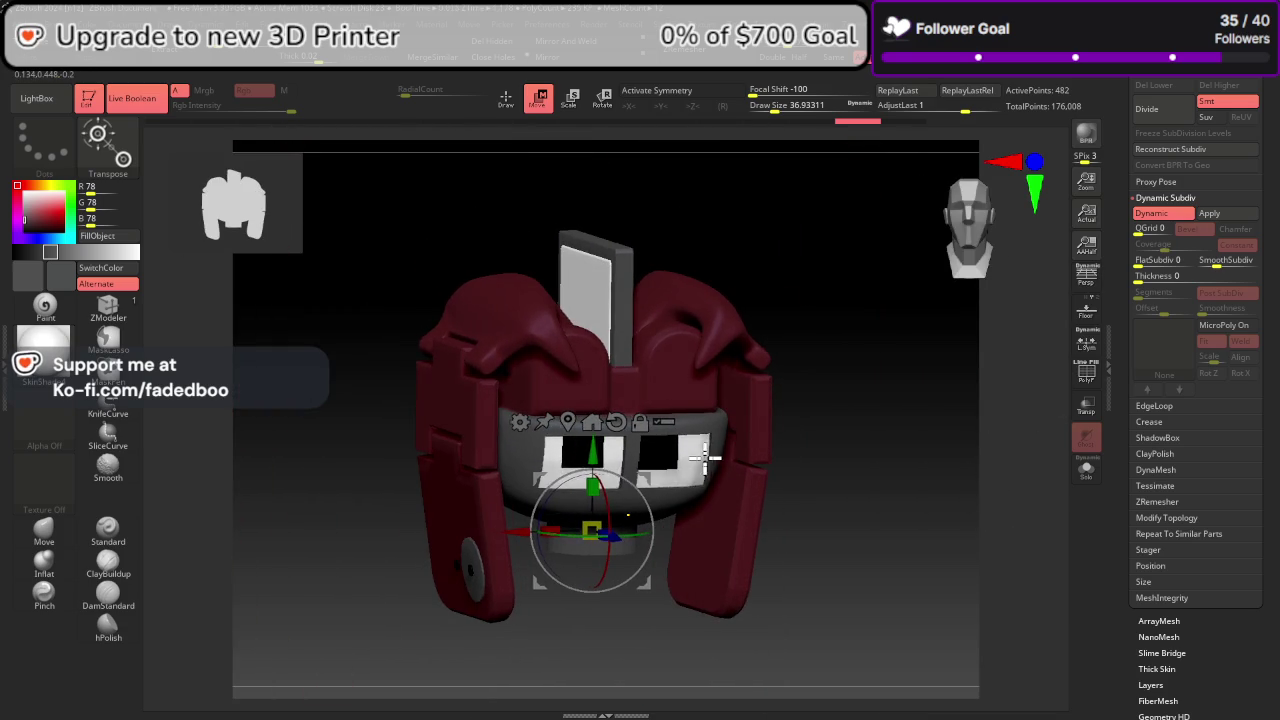
pyautogui.scroll(2, 710, 462)
pyautogui.scroll(2, 750, 455)
pyautogui.scroll(1, 775, 450)
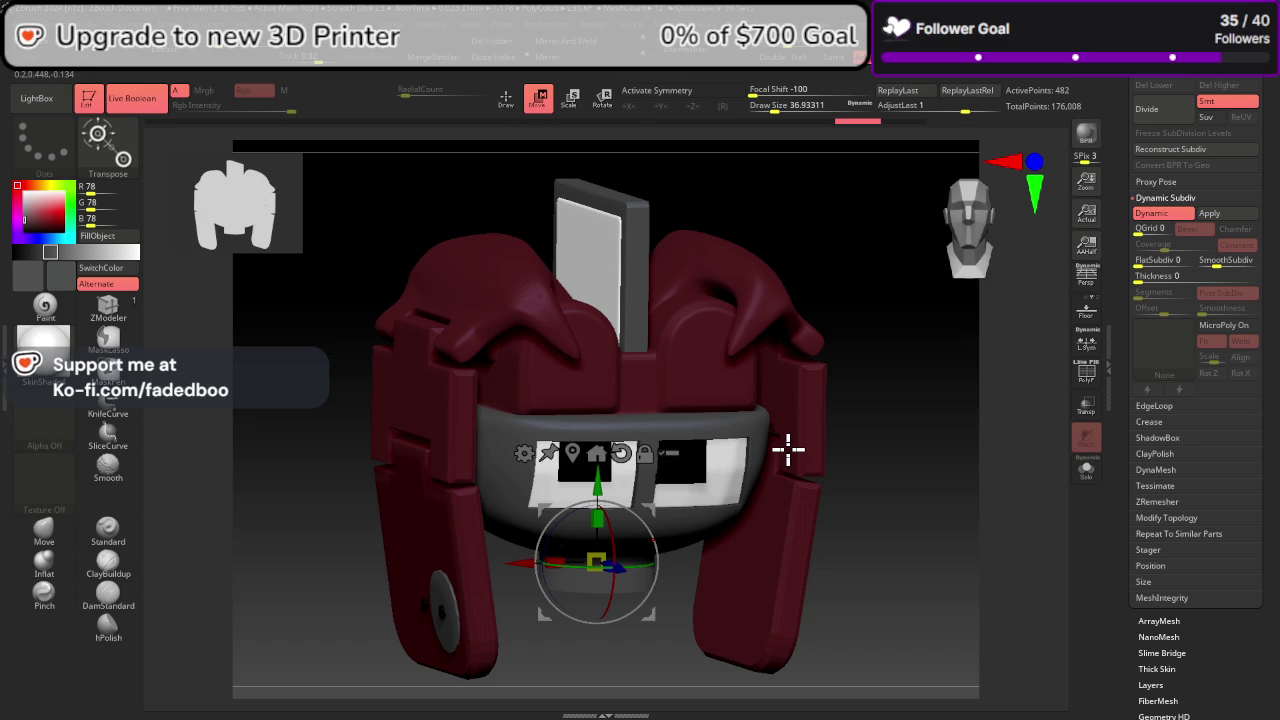
pyautogui.moveTo(597, 518); pyautogui.dragTo(598, 468)
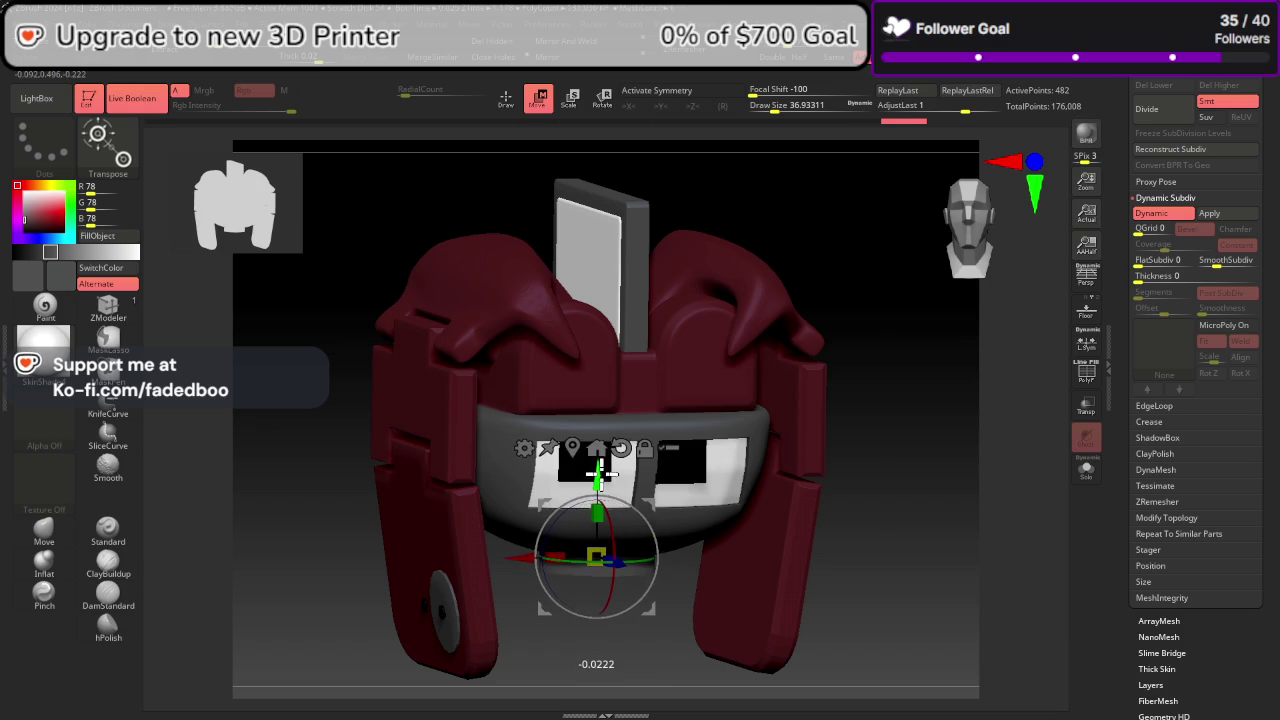
# Step: Return to Draw mode and turn the head to face straight on
pyautogui.click(505, 97)
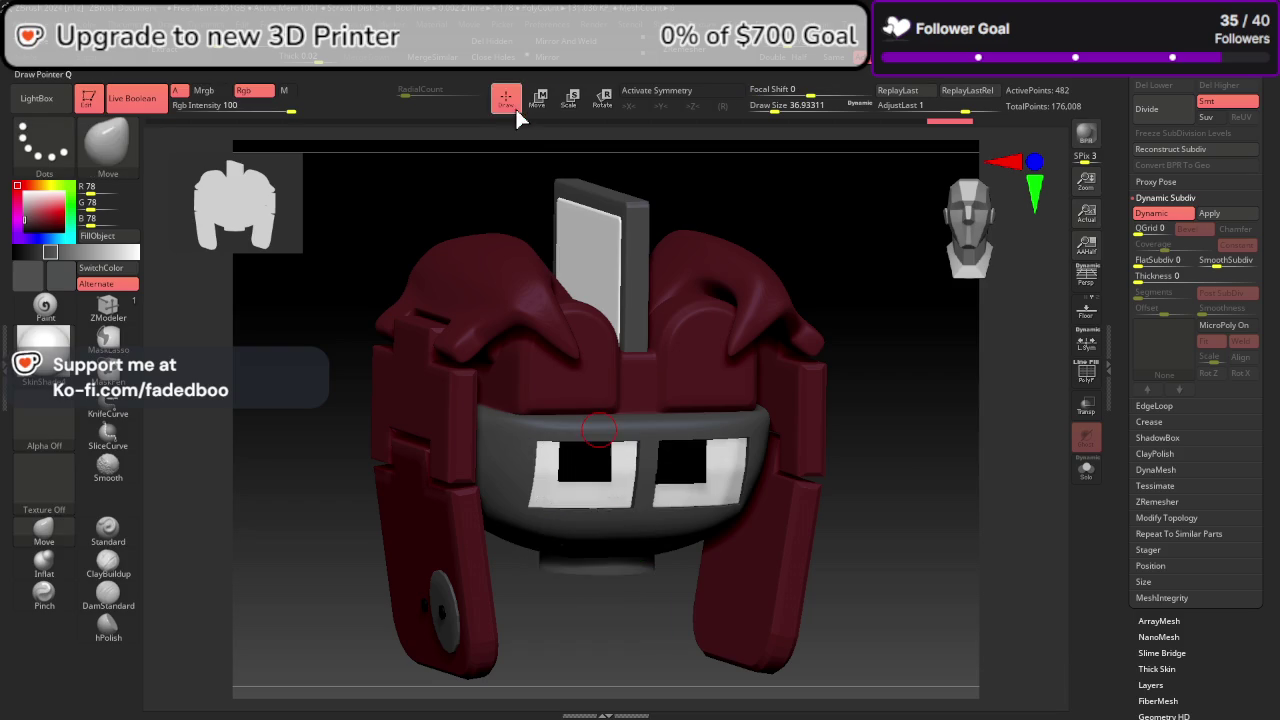
pyautogui.moveTo(930, 460)
pyautogui.mouseDown()
pyautogui.moveTo(917, 391)
pyautogui.moveTo(917, 414)
pyautogui.mouseUp()
pyautogui.moveTo(964, 455); pyautogui.dragTo(973, 473)
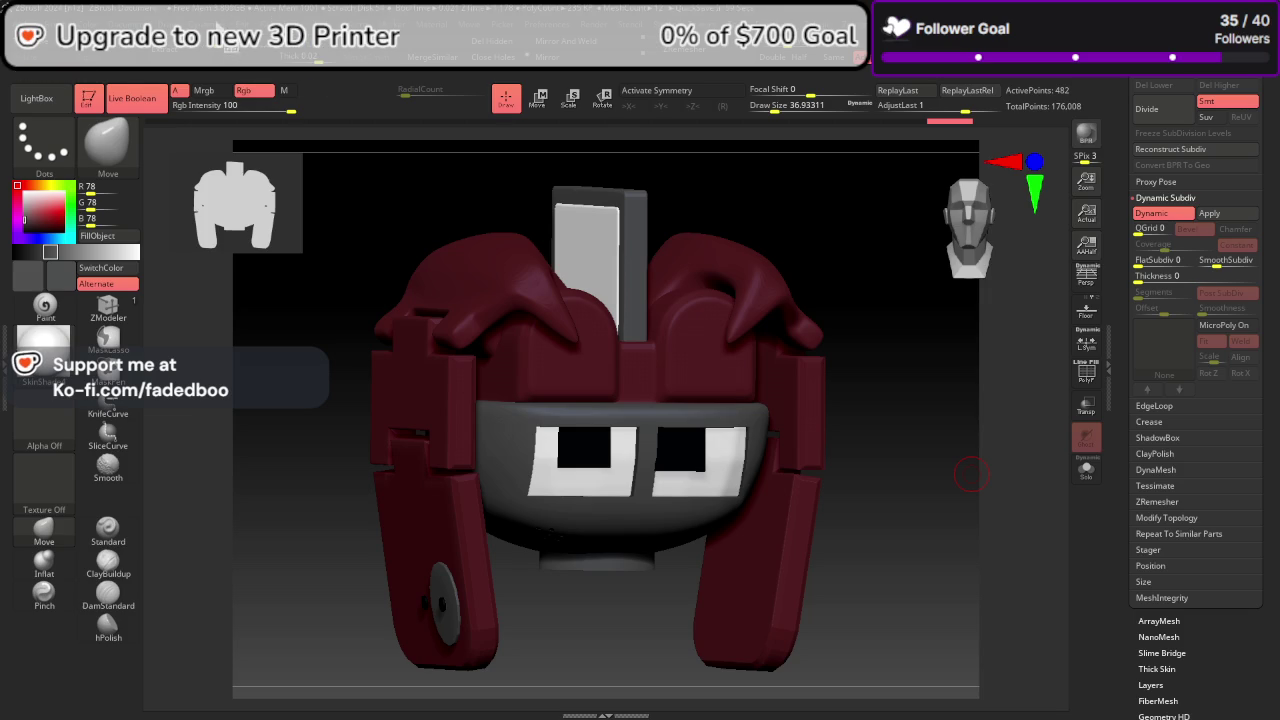
# Step: Switch on a second light and reposition it on the light sphere
pyautogui.click(333, 52)
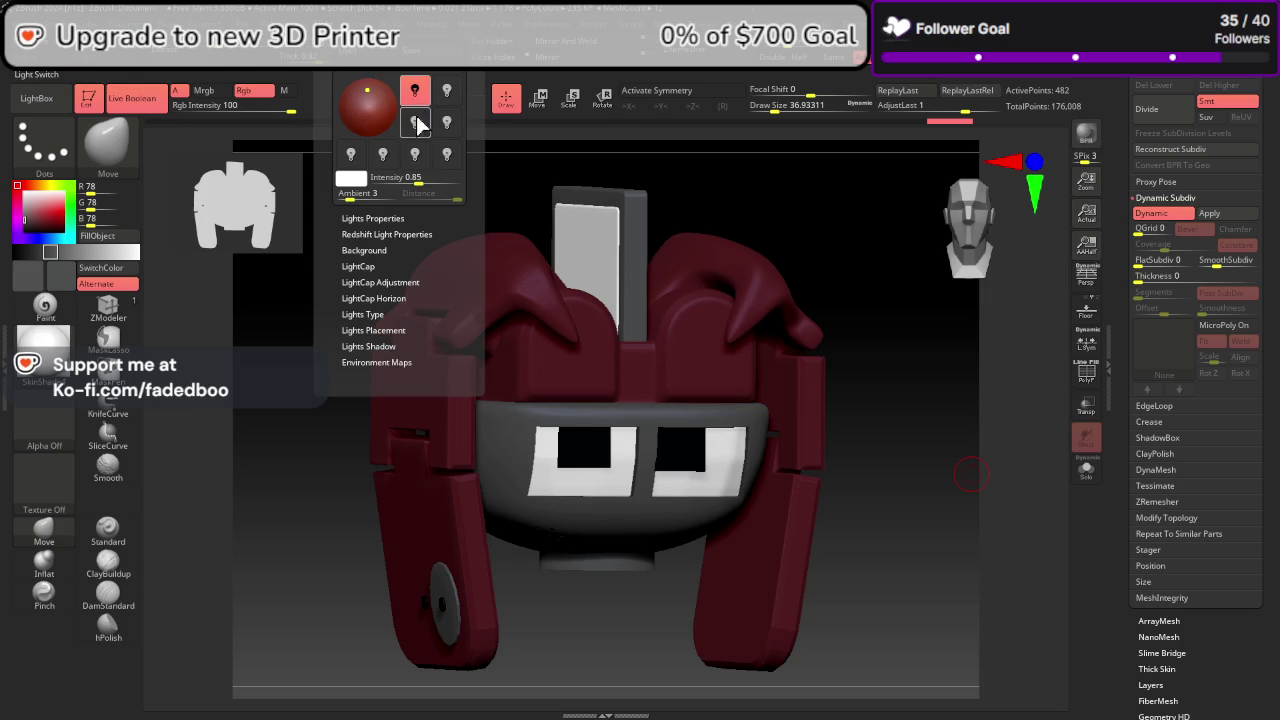
pyautogui.click(446, 93)
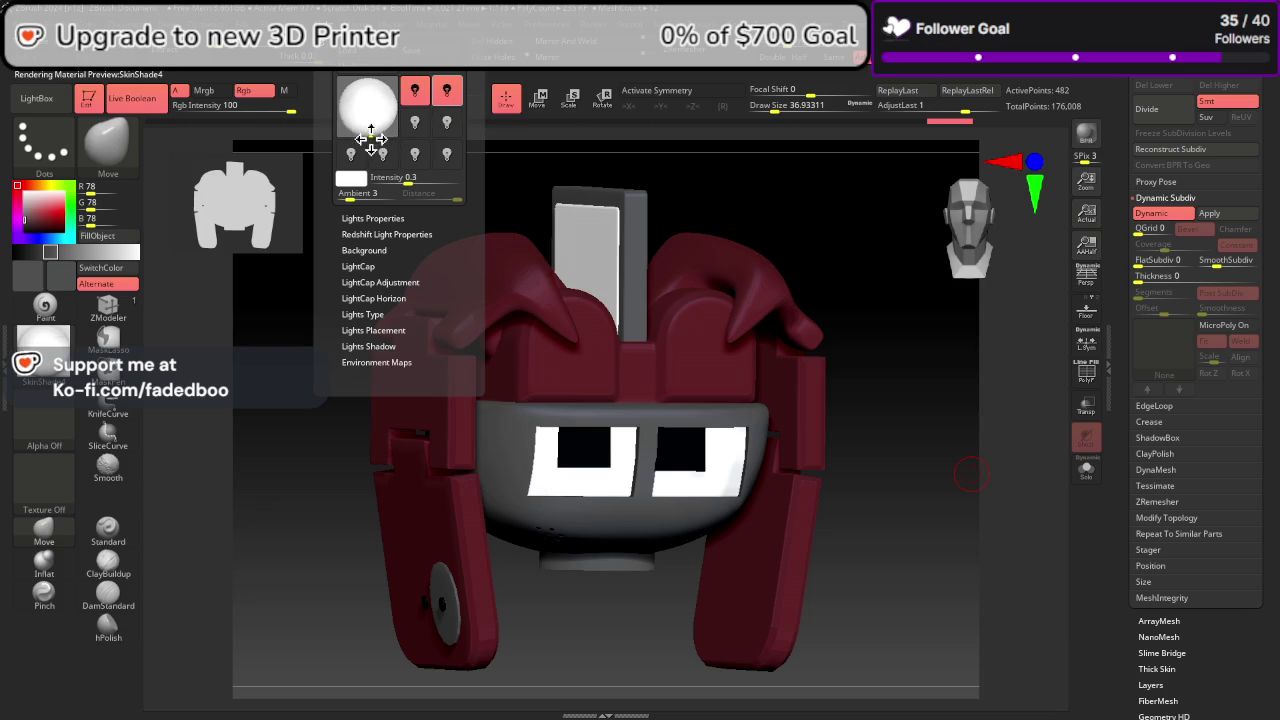
pyautogui.click(373, 139)
pyautogui.moveTo(373, 139); pyautogui.dragTo(367, 137)
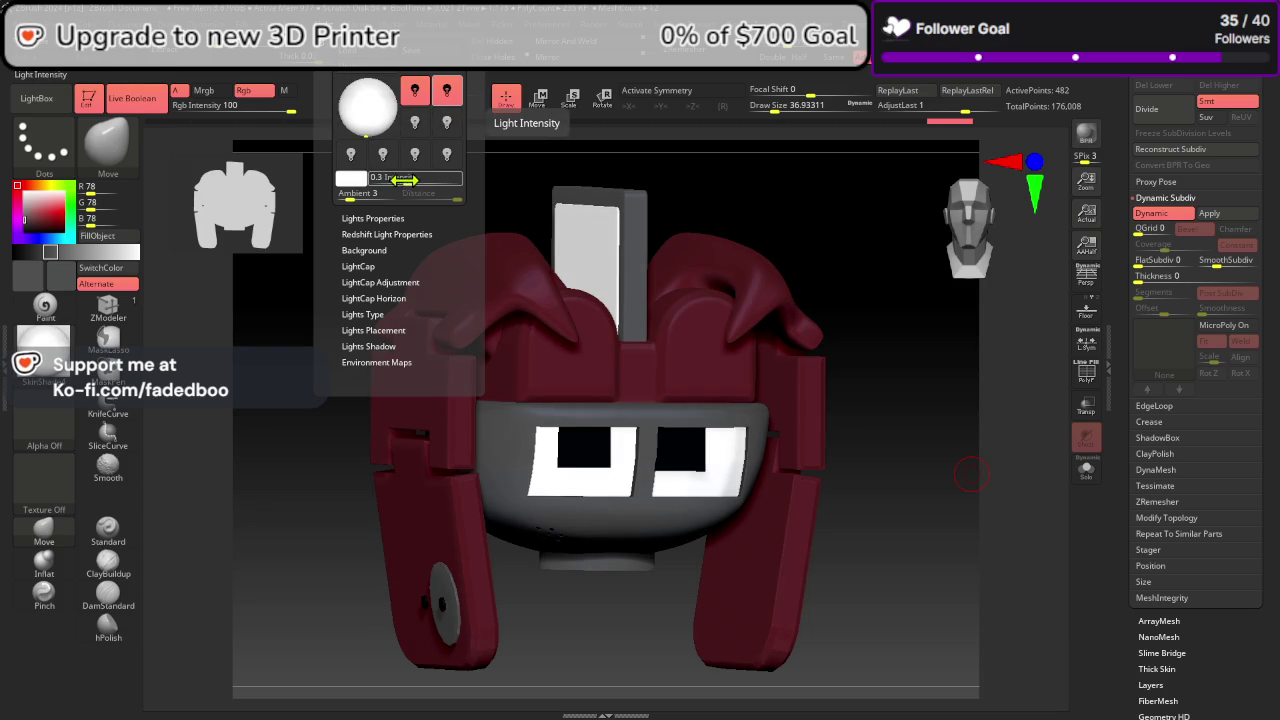
# Step: Set the second light's Intensity to about 1.0
pyautogui.moveTo(400, 179); pyautogui.dragTo(423, 178)
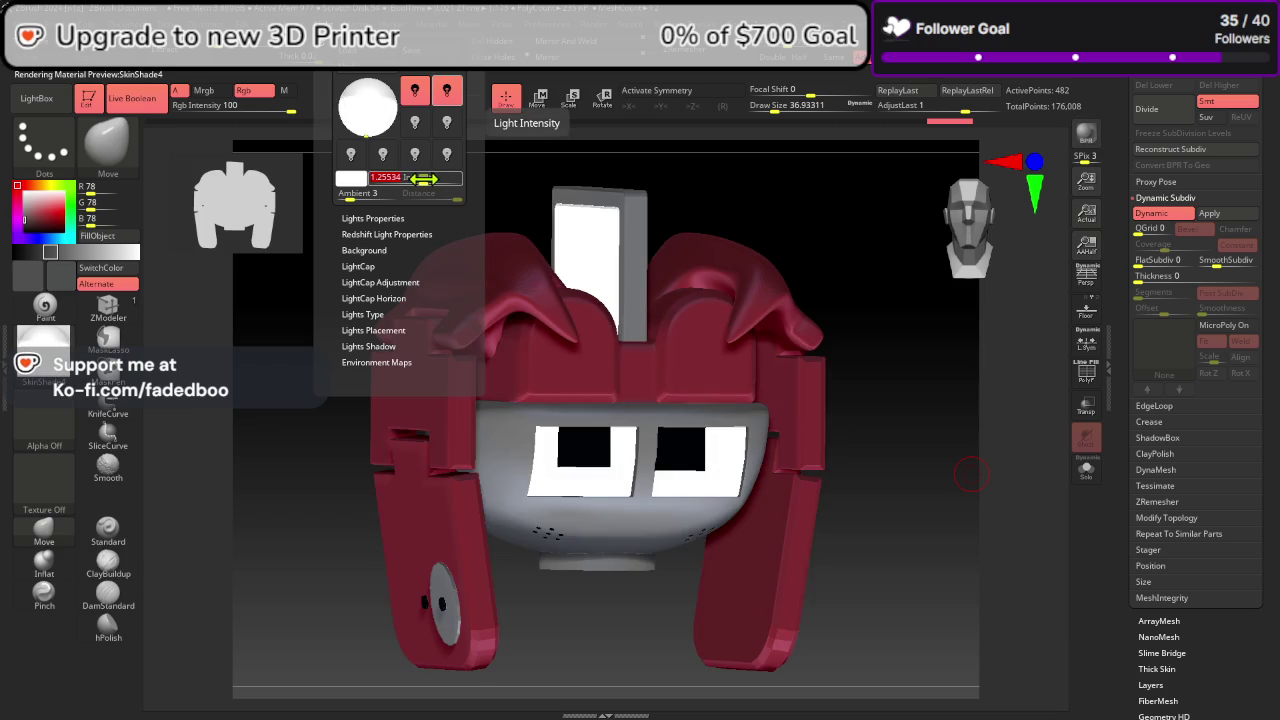
pyautogui.moveTo(423, 178); pyautogui.dragTo(416, 177)
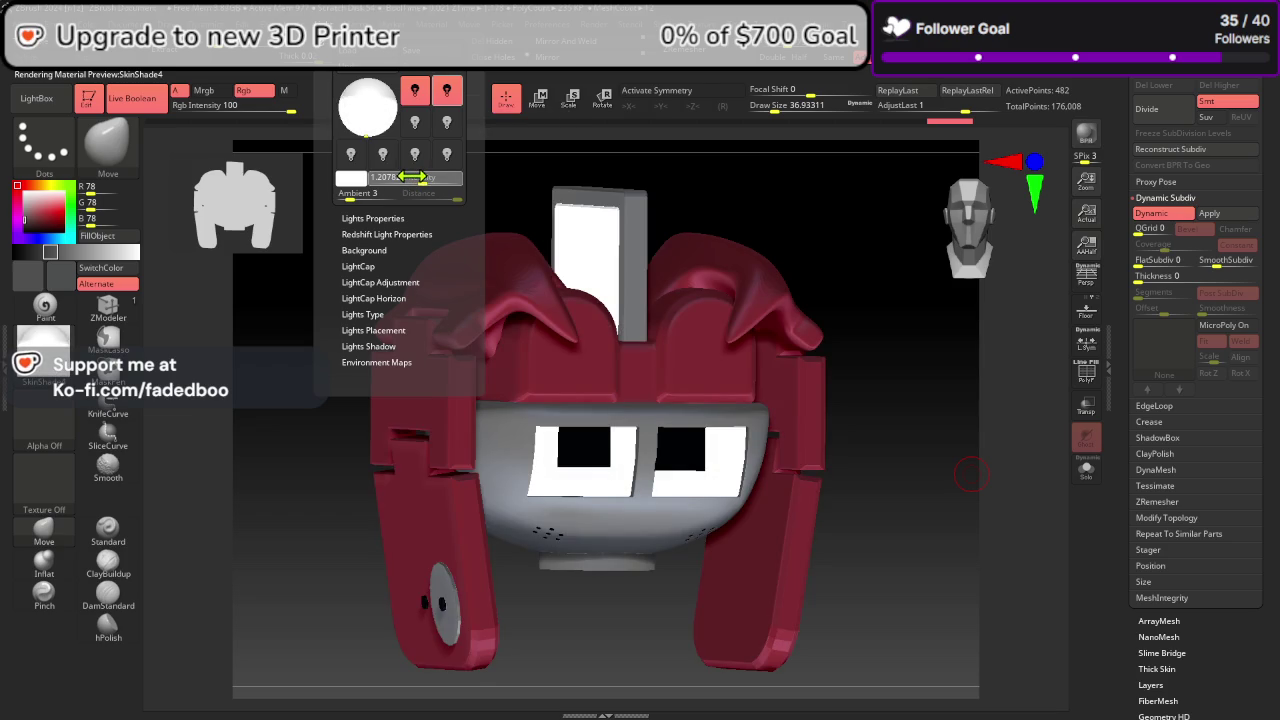
pyautogui.moveTo(415, 178)
pyautogui.mouseDown()
pyautogui.moveTo(402, 179)
pyautogui.moveTo(416, 178)
pyautogui.mouseUp()
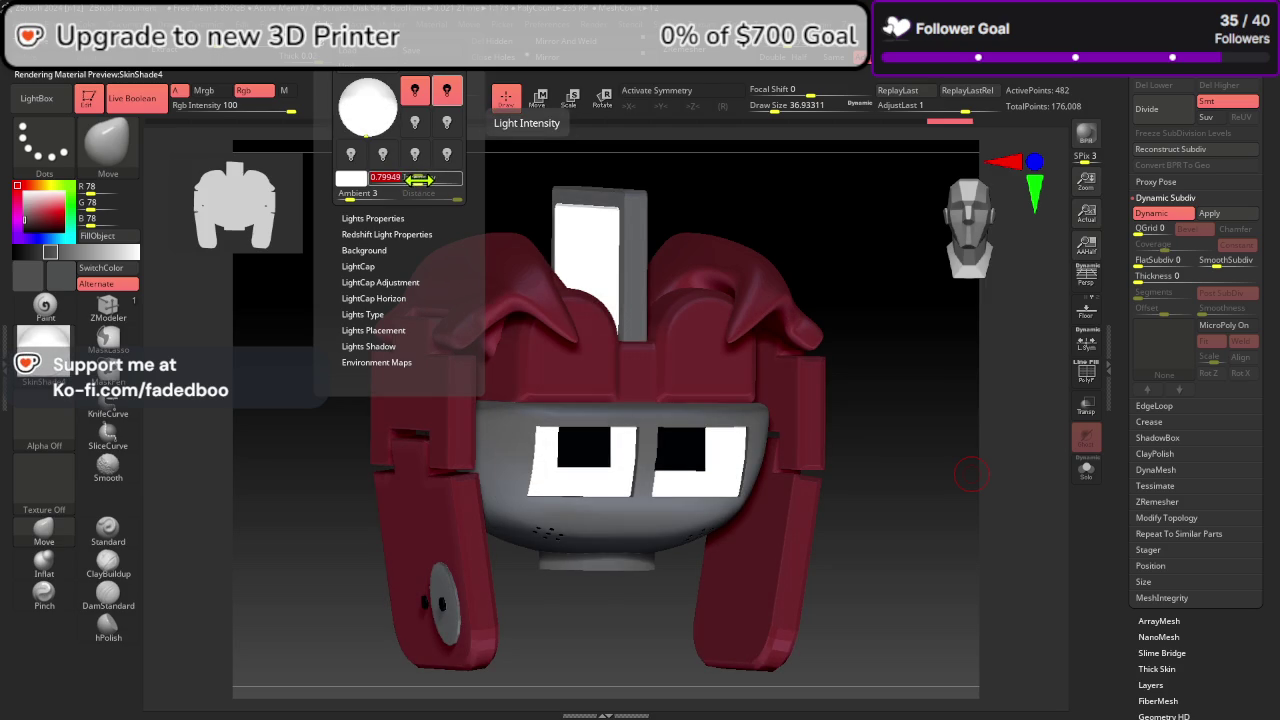
pyautogui.moveTo(419, 179); pyautogui.dragTo(423, 181)
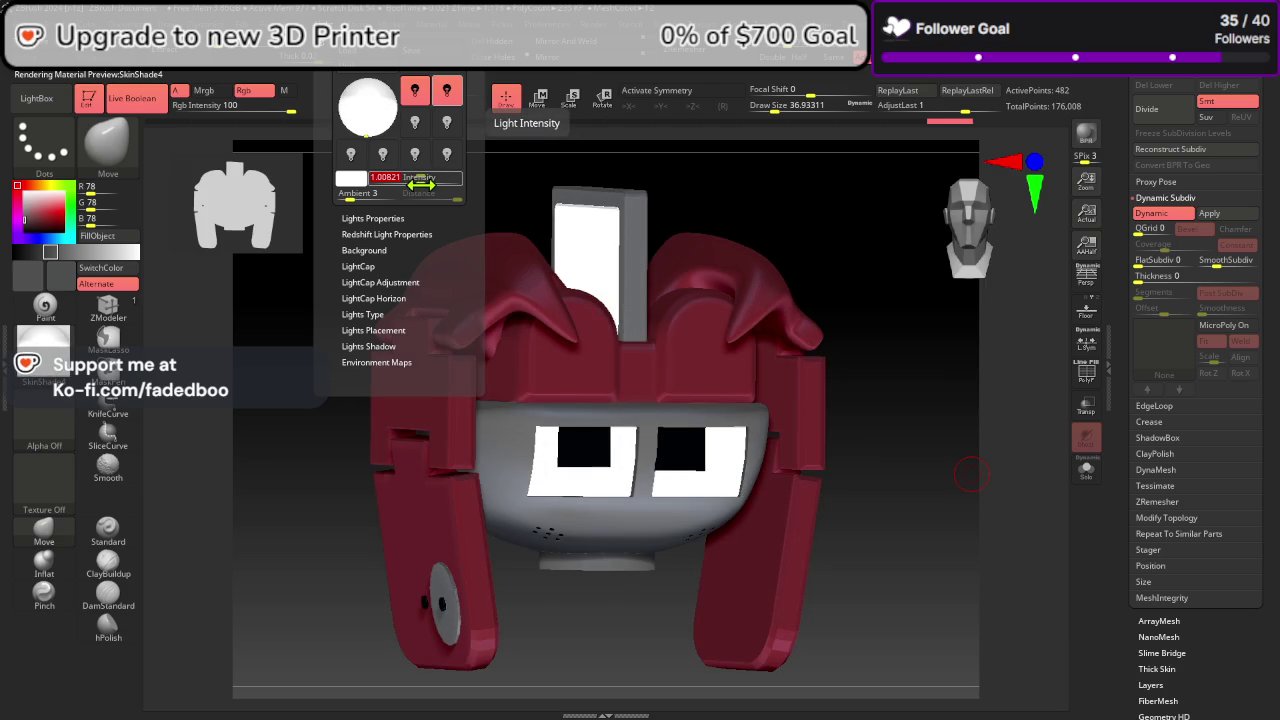
pyautogui.keyDown('shift'); pyautogui.moveTo(950, 296); pyautogui.dragTo(944, 291); pyautogui.keyUp('shift')
pyautogui.moveTo(906, 360); pyautogui.dragTo(923, 356)
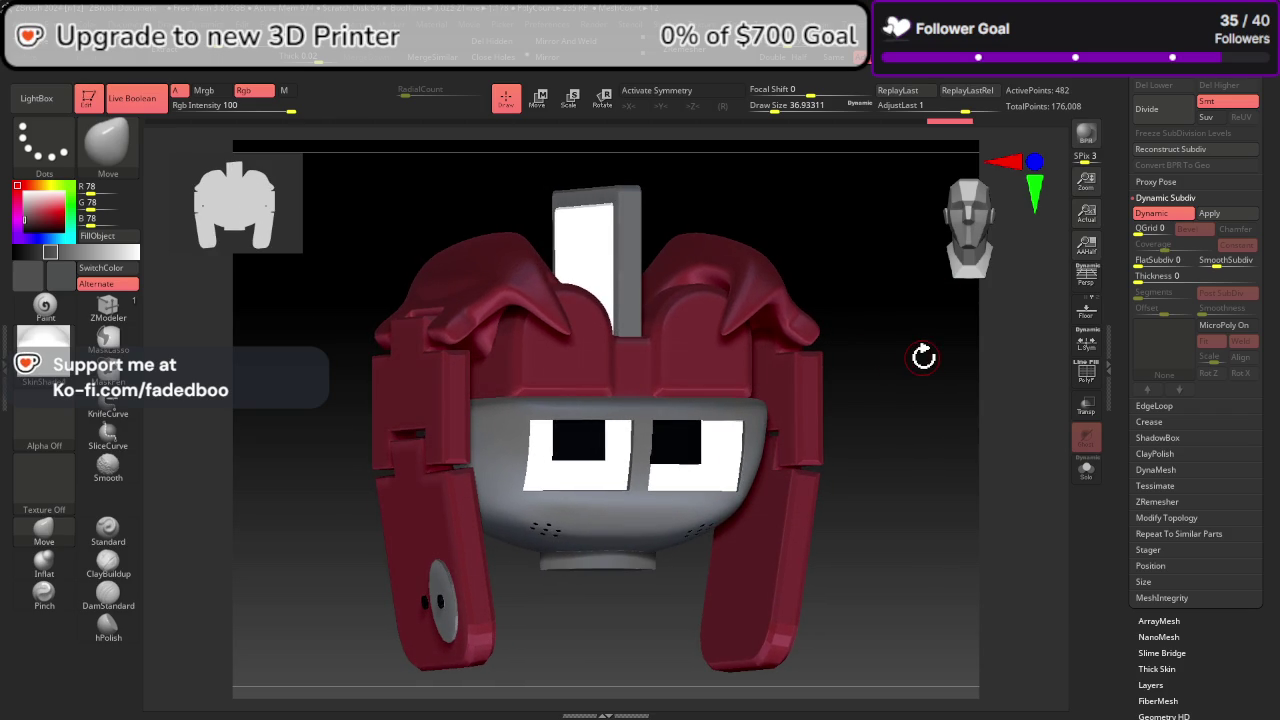
# Step: Adjust the light direction again, then open the Layer palette
pyautogui.click(343, 51)
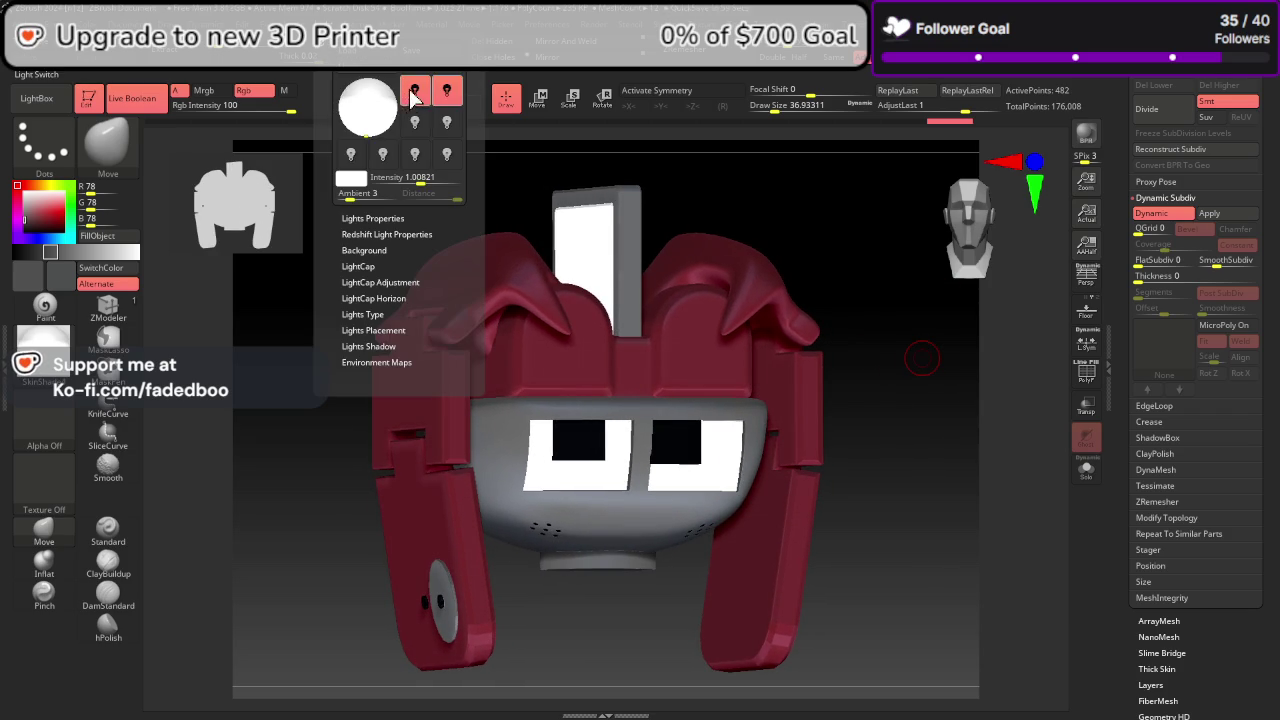
pyautogui.click(359, 90)
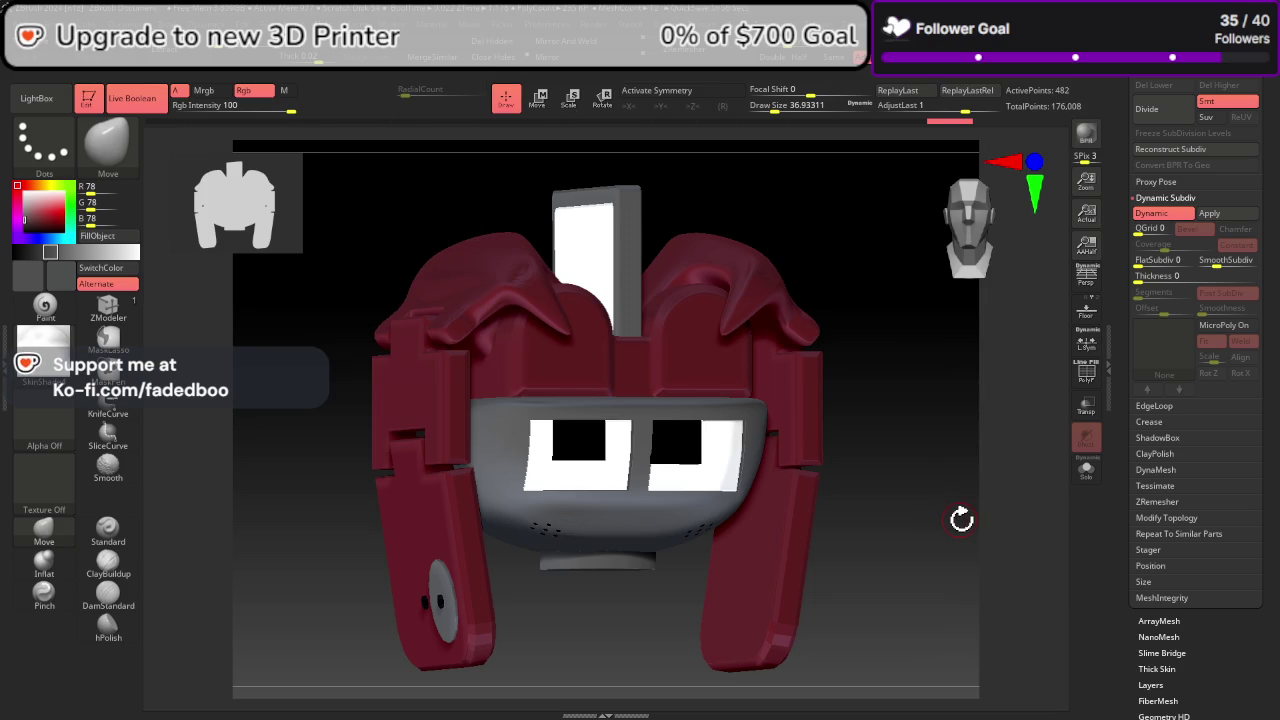
pyautogui.moveTo(973, 542); pyautogui.dragTo(980, 516)
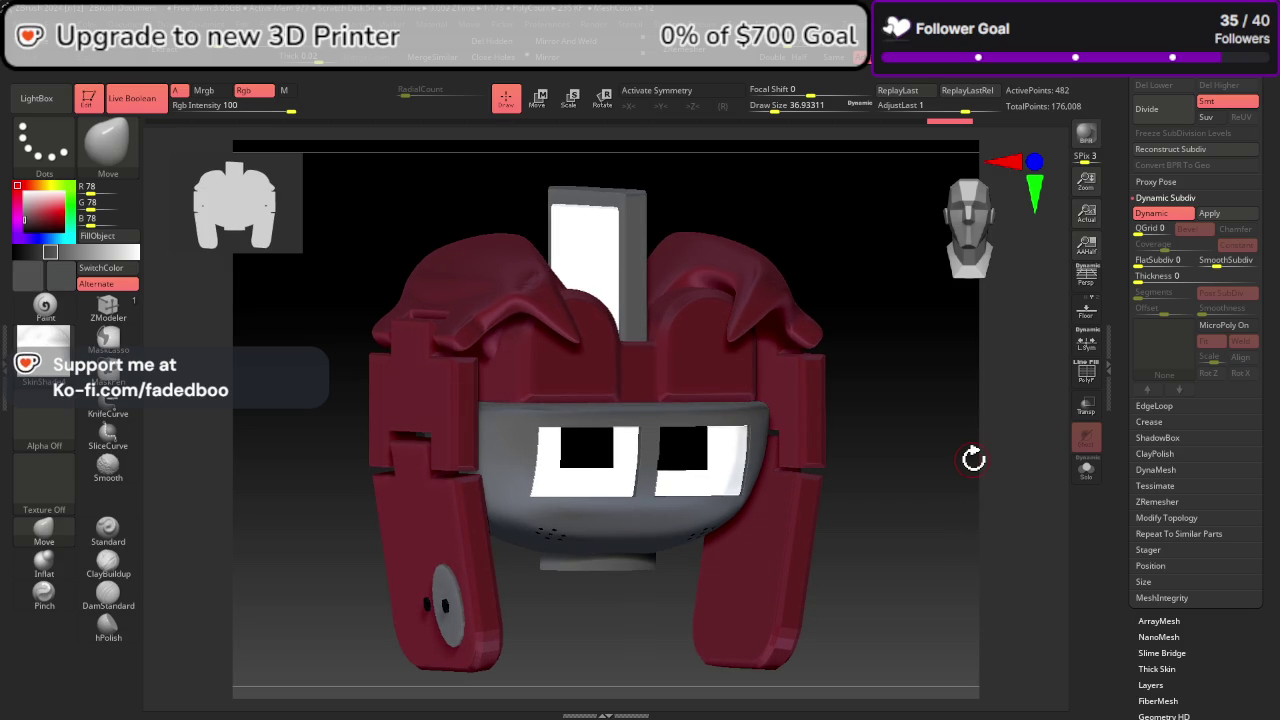
pyautogui.moveTo(997, 626)
pyautogui.keyDown('alt'); pyautogui.mouseDown()
pyautogui.moveTo(971, 447)
pyautogui.moveTo(857, 421)
pyautogui.mouseUp(); pyautogui.keyUp('alt')
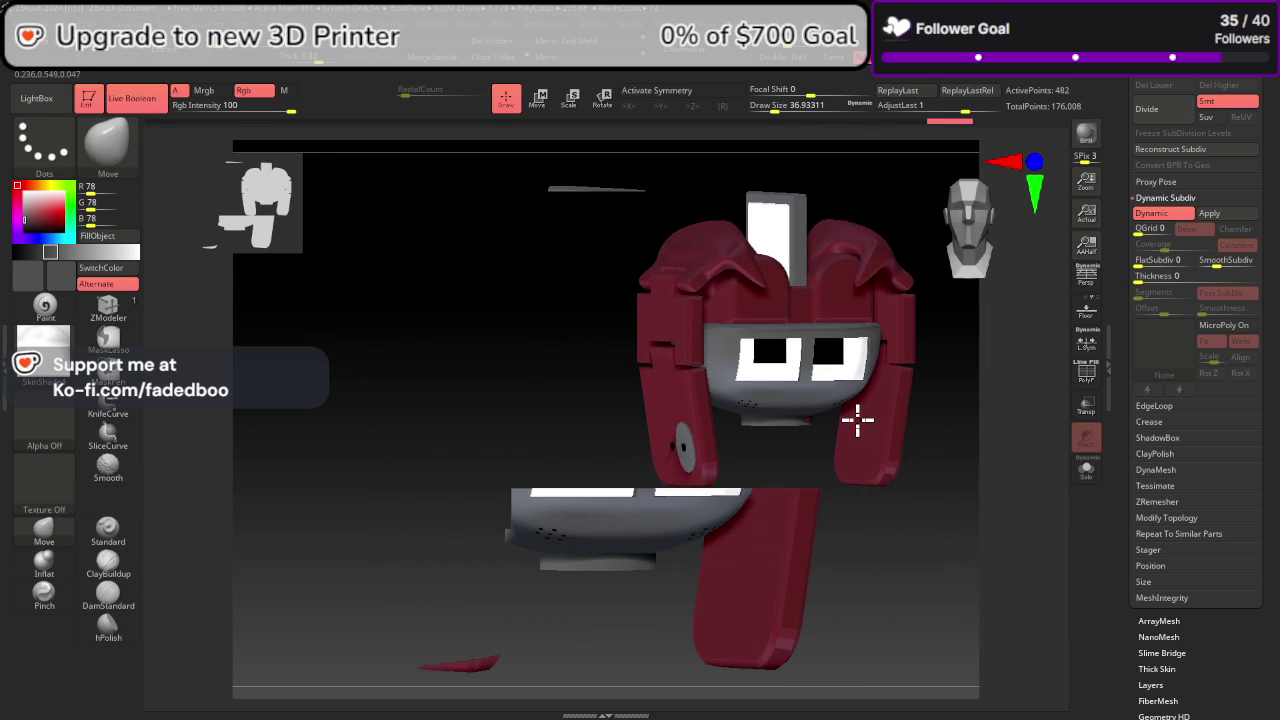
pyautogui.click(308, 50)
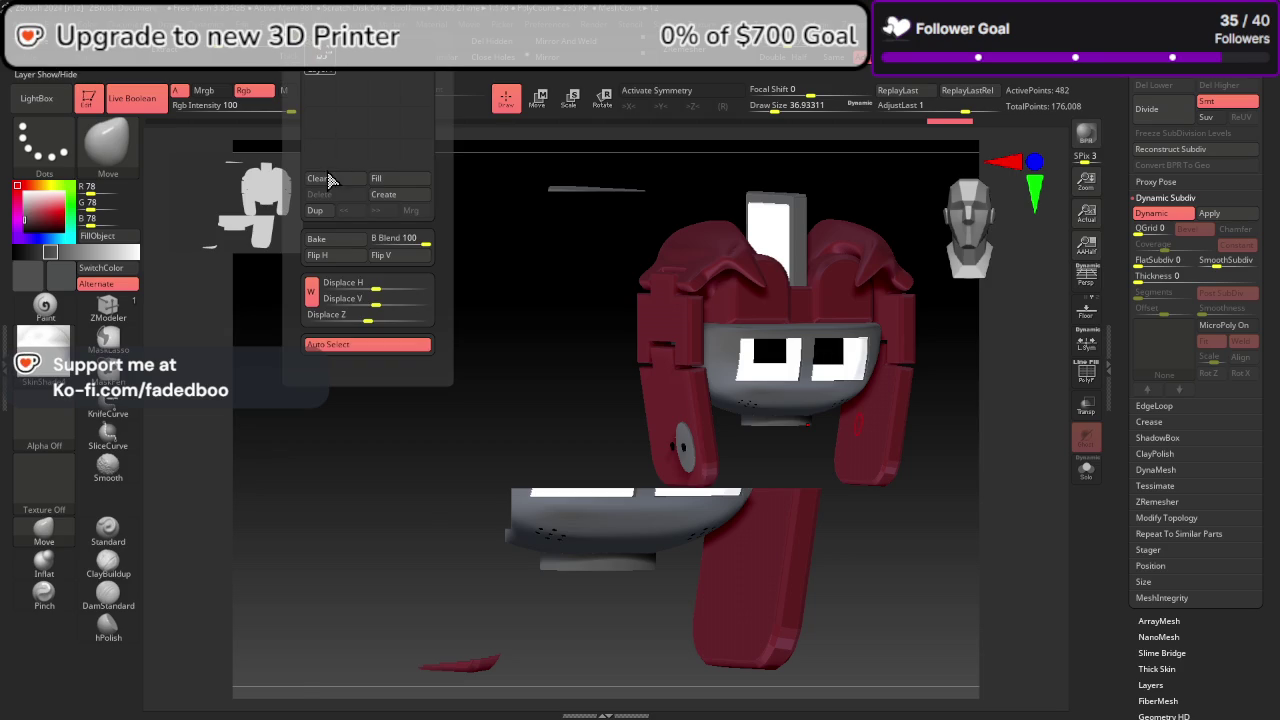
# Step: Clear the stray visor render and toggle Live Boolean off and back on
pyautogui.click(333, 183)
pyautogui.click(151, 99)
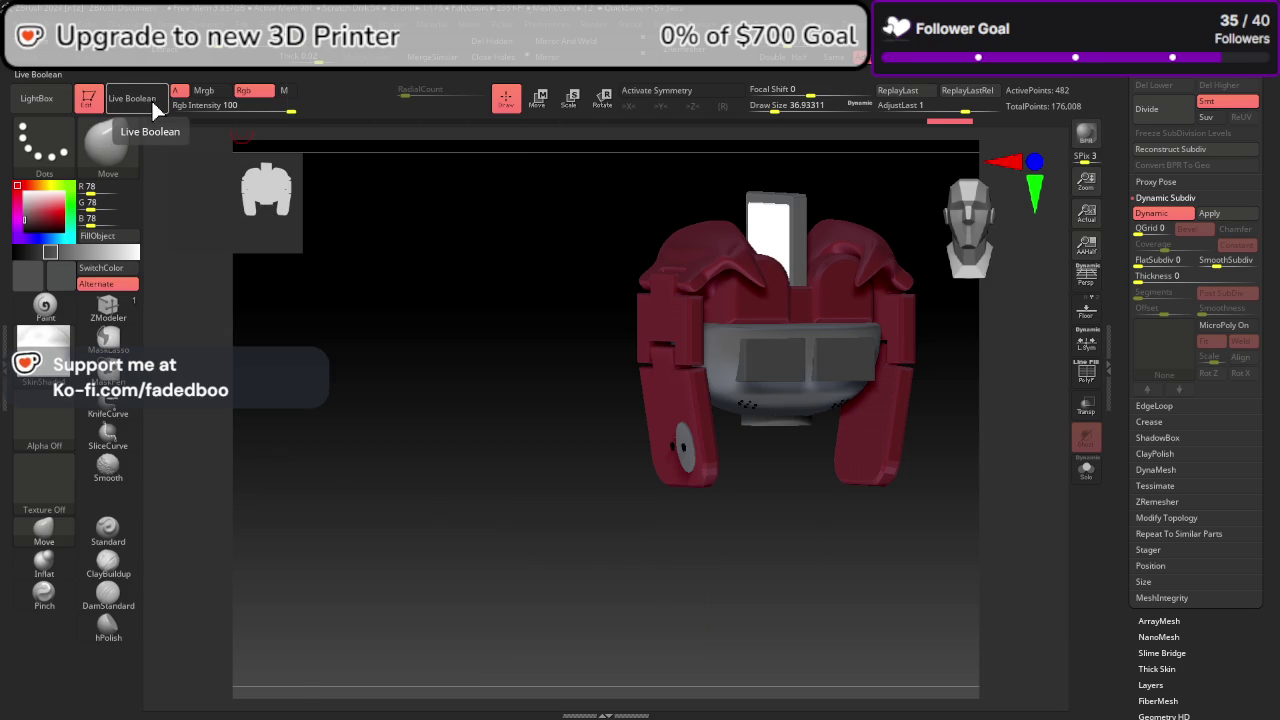
pyautogui.click(151, 98)
pyautogui.scroll(2, 1160, 107)
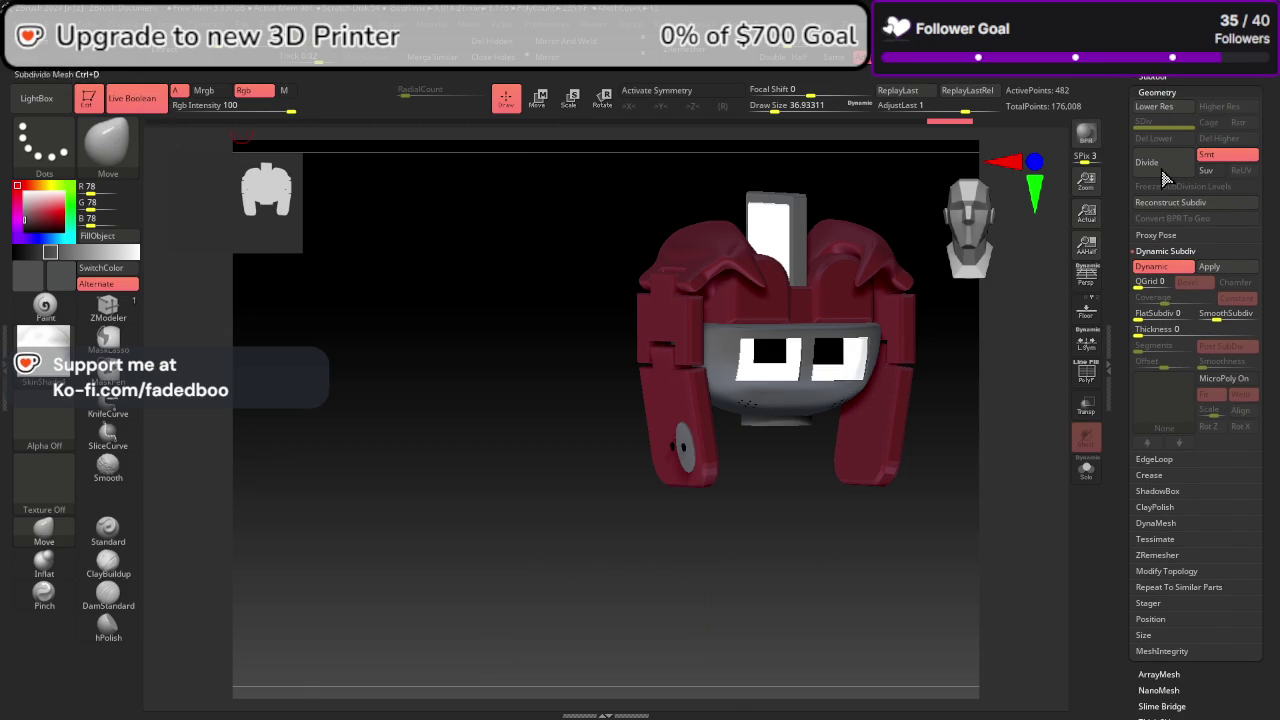
pyautogui.scroll(5, 1187, 135)
pyautogui.scroll(3, 1155, 293)
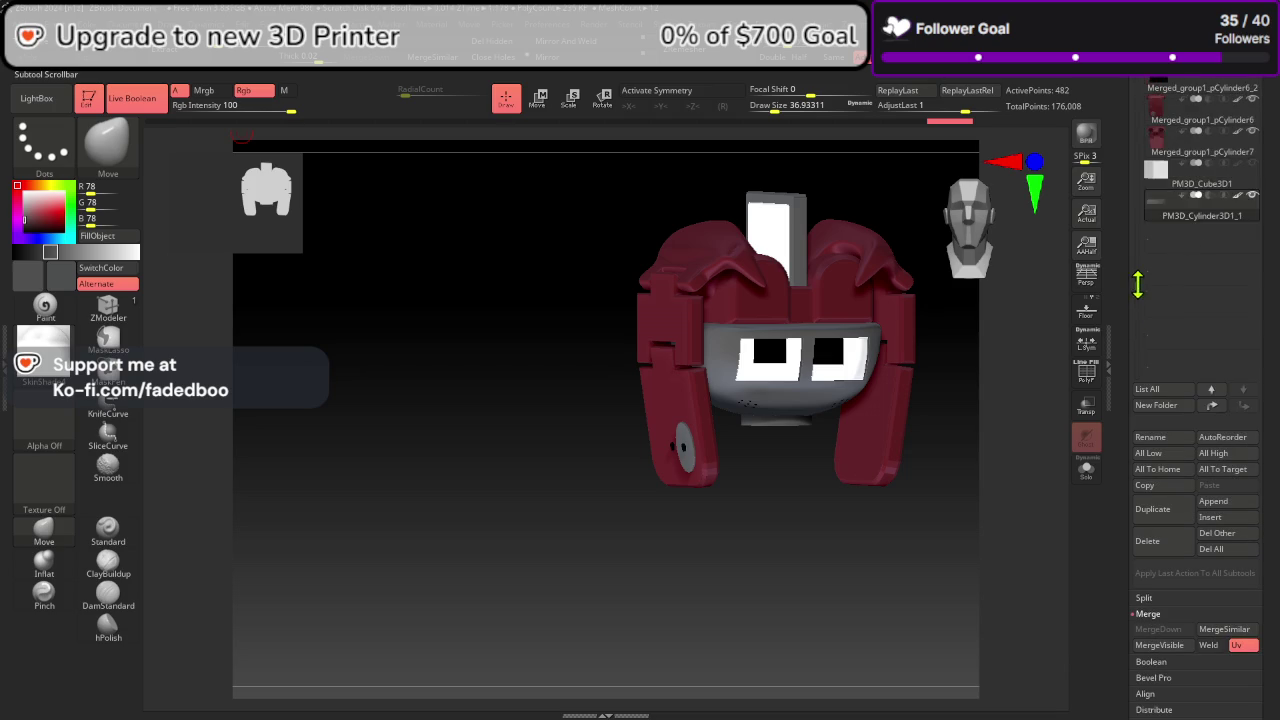
pyautogui.scroll(3, 1170, 240)
pyautogui.scroll(3, 1190, 180)
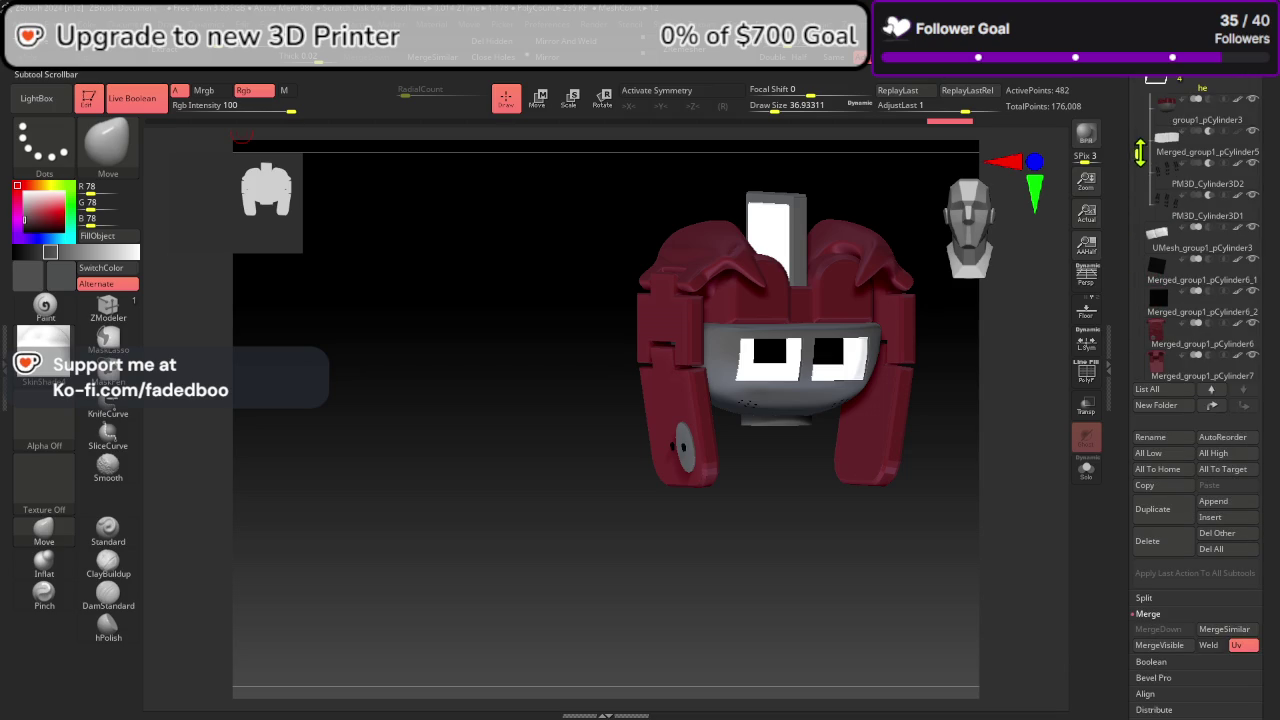
# Step: Remesh the subtool folder's boolean into one mesh and select the new visor piece
pyautogui.click(1240, 83)
pyautogui.click(1197, 270)
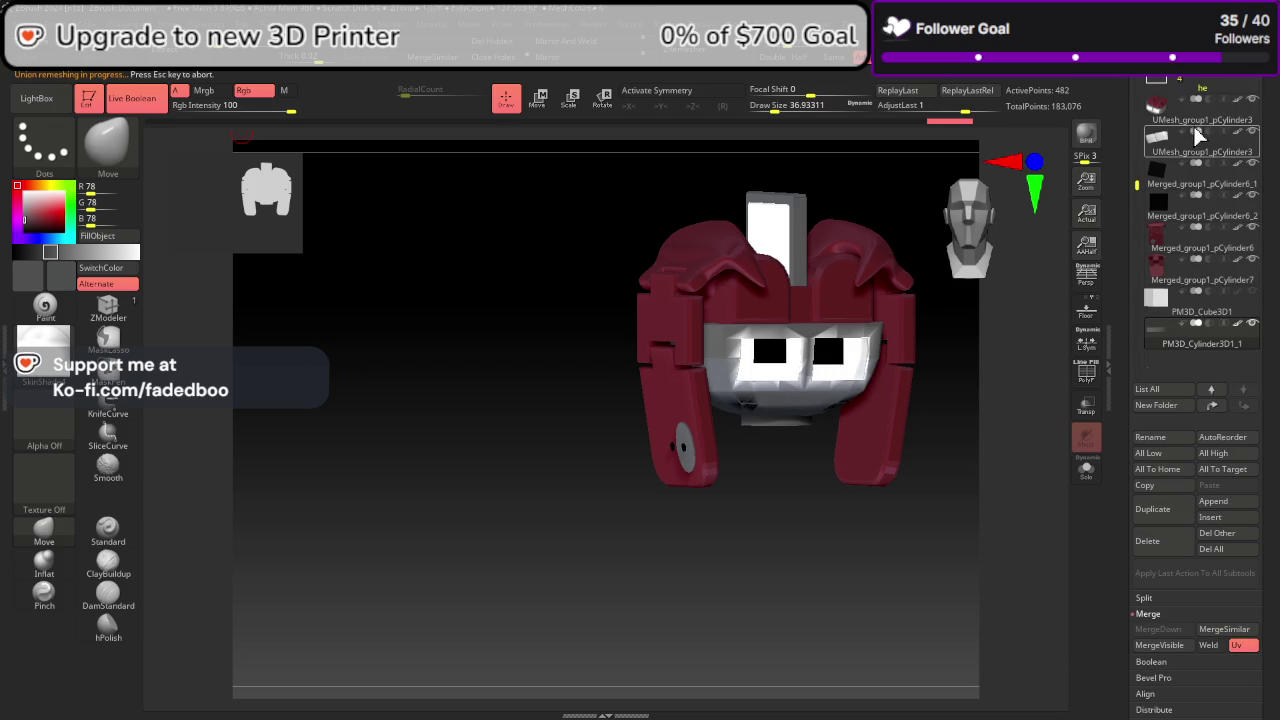
pyautogui.click(1197, 135)
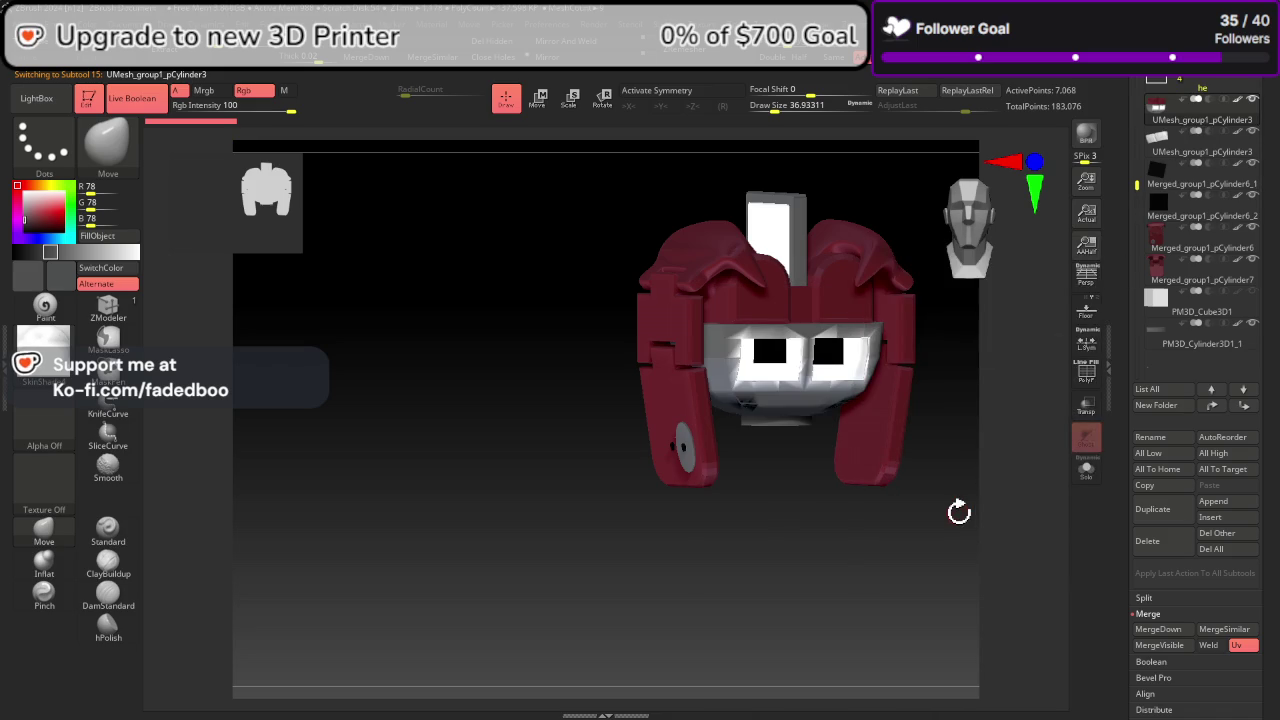
pyautogui.moveTo(799, 440)
pyautogui.mouseDown()
pyautogui.moveTo(674, 483)
pyautogui.moveTo(788, 380)
pyautogui.moveTo(614, 434)
pyautogui.moveTo(637, 453)
pyautogui.moveTo(611, 420)
pyautogui.moveTo(509, 434)
pyautogui.moveTo(755, 474)
pyautogui.moveTo(759, 397)
pyautogui.mouseUp()
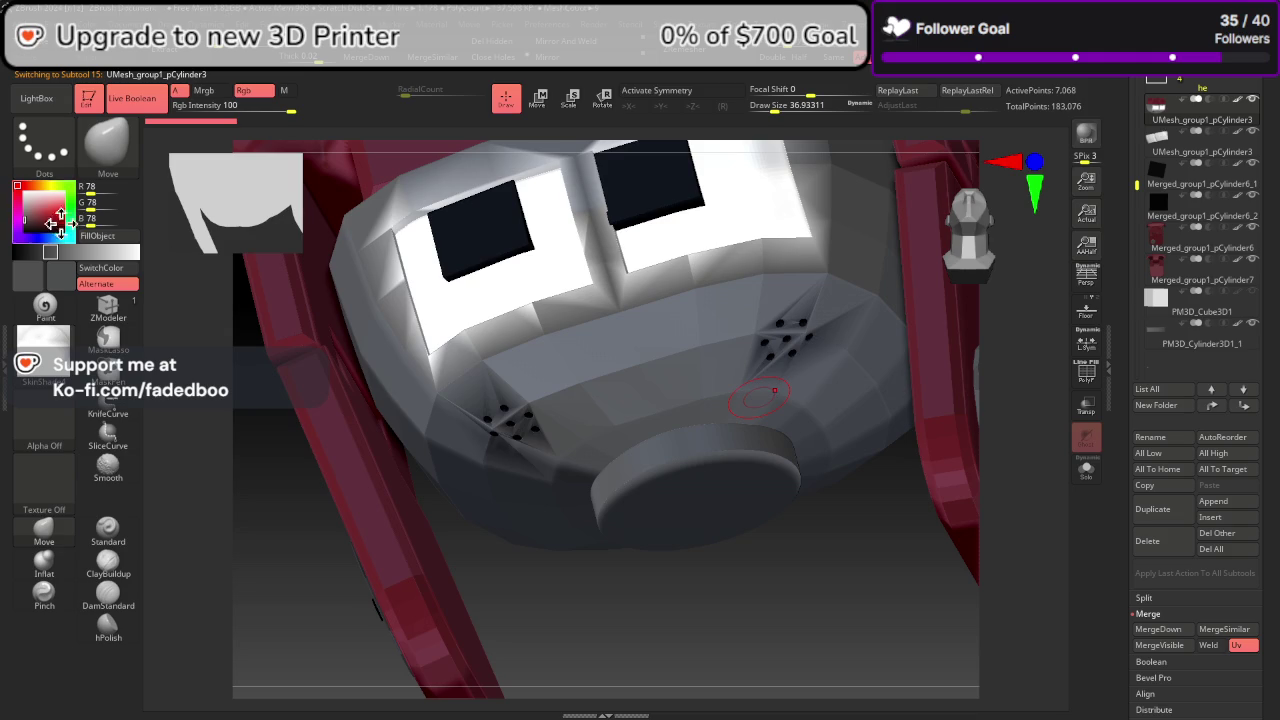
# Step: Fill the visor with sampled grey (79,79,79) and turn on Draw Polyframe
pyautogui.moveTo(55, 222)
pyautogui.mouseDown()
pyautogui.moveTo(190, 205)
pyautogui.moveTo(657, 371)
pyautogui.moveTo(686, 457)
pyautogui.moveTo(660, 408)
pyautogui.mouseUp()
pyautogui.keyDown('ctrl'); pyautogui.keyDown('shift'); pyautogui.click(670, 420); pyautogui.keyUp('shift'); pyautogui.keyUp('ctrl')
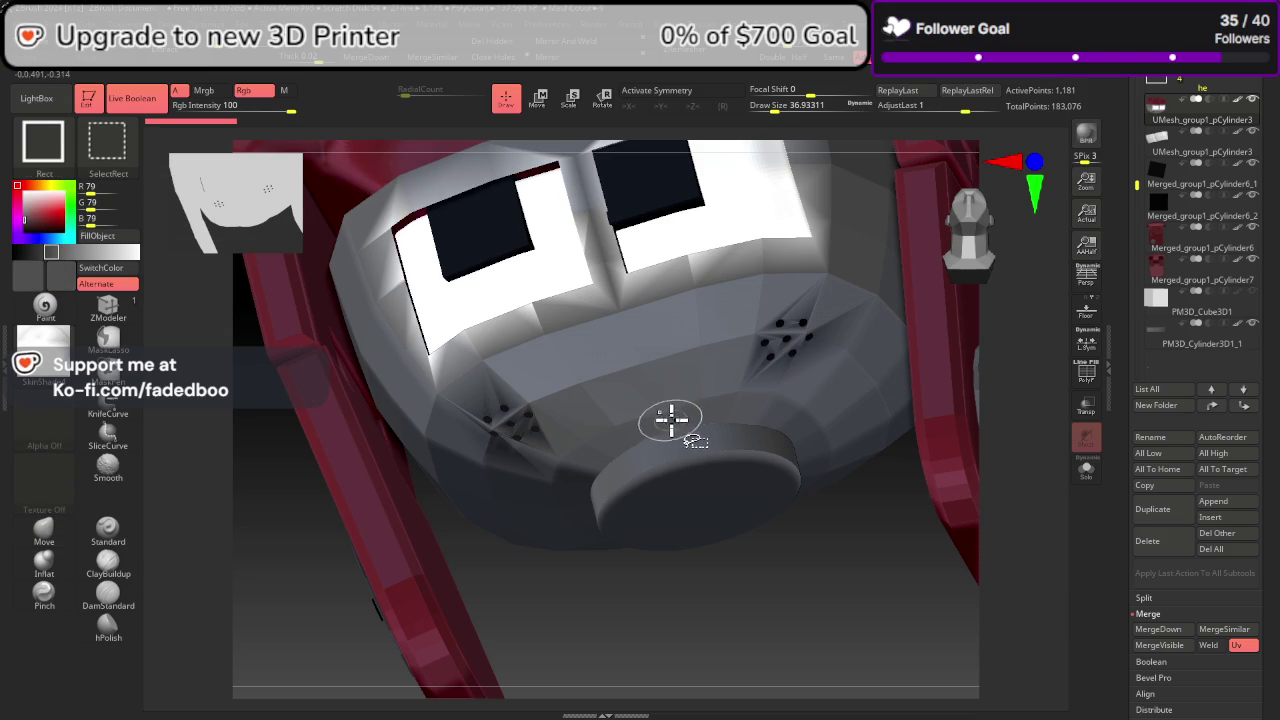
pyautogui.keyDown('ctrl'); pyautogui.keyDown('shift'); pyautogui.click(669, 410); pyautogui.keyUp('shift'); pyautogui.keyUp('ctrl')
pyautogui.keyDown('ctrl'); pyautogui.keyDown('shift'); pyautogui.click(674, 410); pyautogui.keyUp('shift'); pyautogui.keyUp('ctrl')
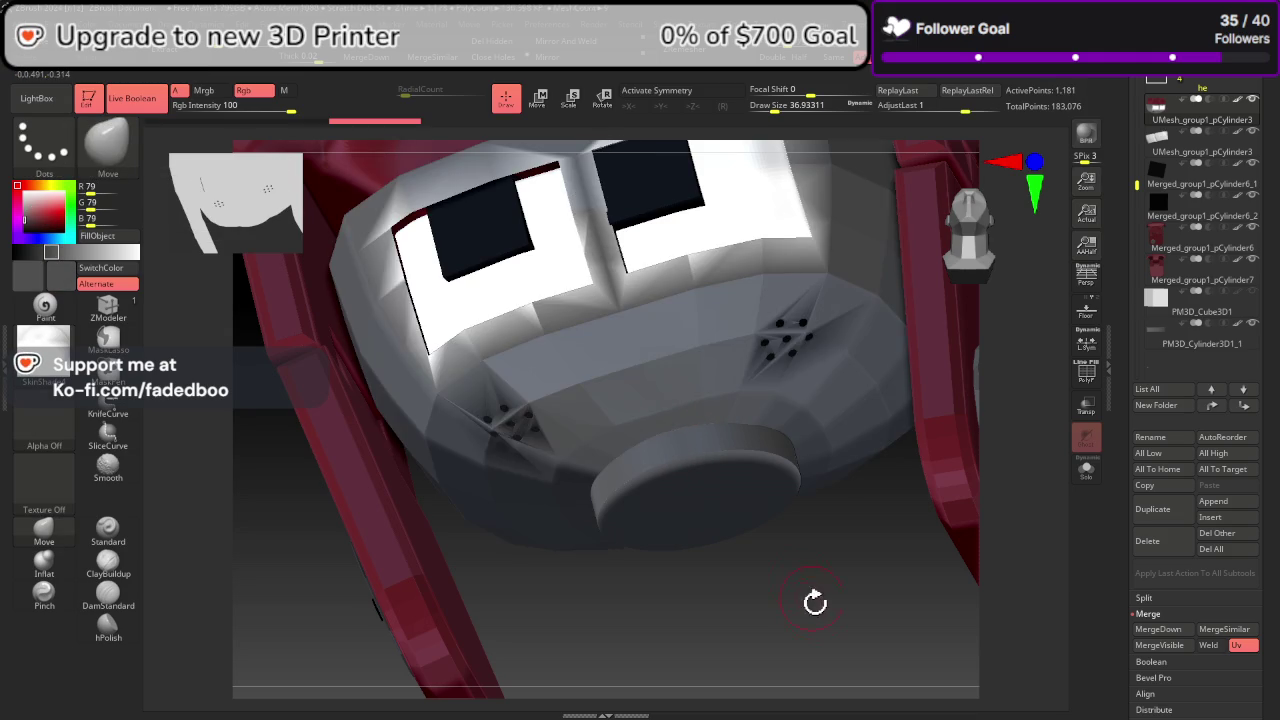
pyautogui.moveTo(815, 601)
pyautogui.mouseDown()
pyautogui.moveTo(766, 523)
pyautogui.moveTo(749, 597)
pyautogui.moveTo(740, 551)
pyautogui.mouseUp()
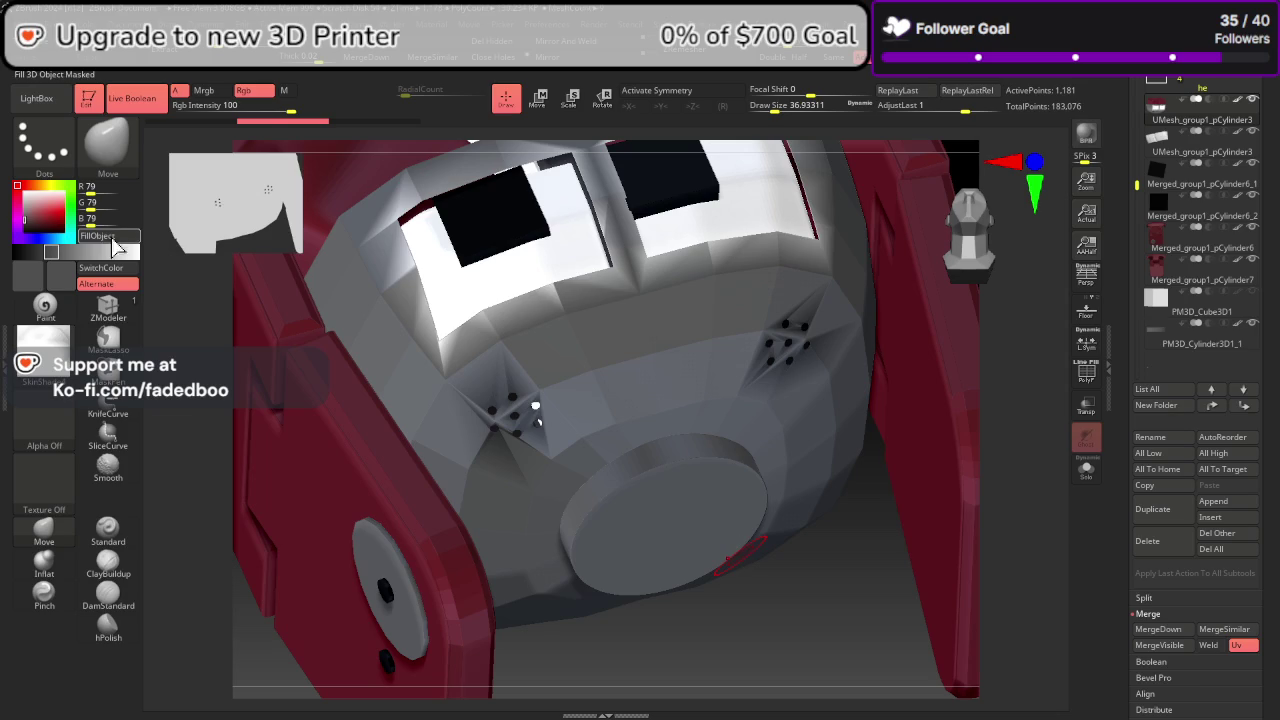
pyautogui.click(115, 247)
pyautogui.moveTo(808, 646)
pyautogui.mouseDown()
pyautogui.moveTo(822, 685)
pyautogui.moveTo(794, 654)
pyautogui.moveTo(774, 580)
pyautogui.mouseUp()
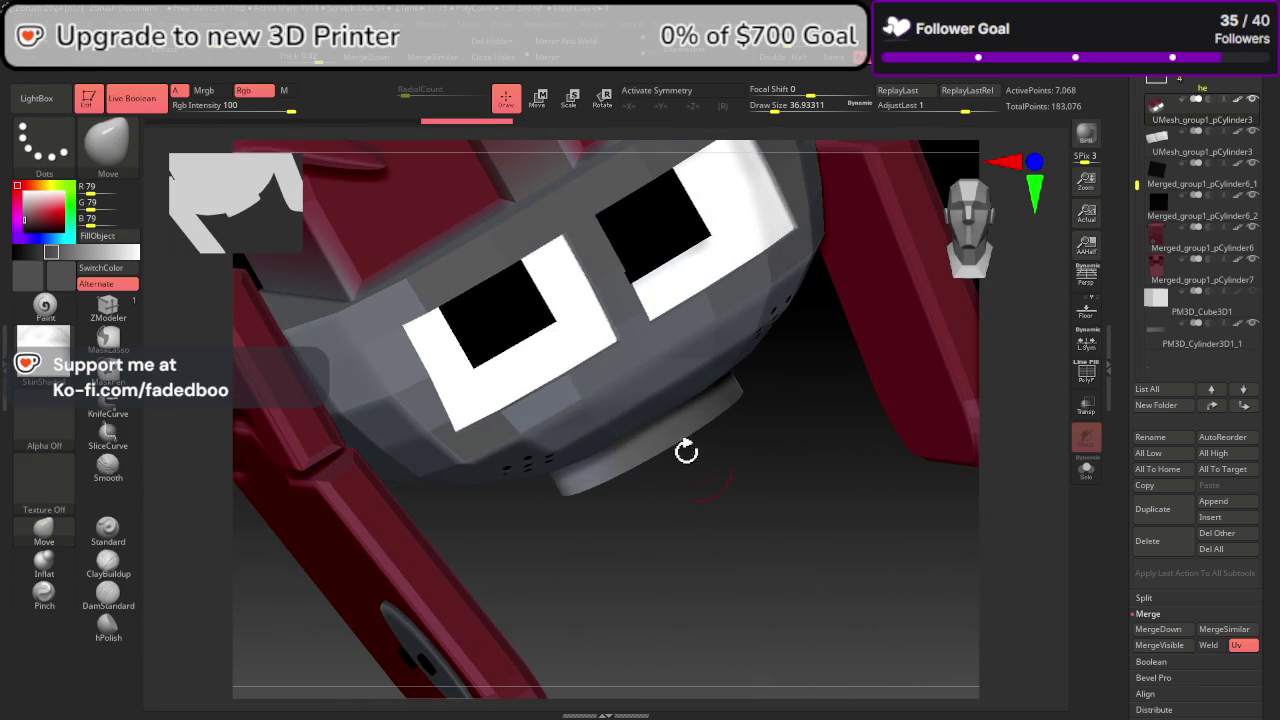
pyautogui.moveTo(686, 452)
pyautogui.mouseDown()
pyautogui.moveTo(657, 349)
pyautogui.moveTo(694, 329)
pyautogui.moveTo(751, 434)
pyautogui.moveTo(734, 302)
pyautogui.mouseUp()
pyautogui.hotkey('shift', 'f')
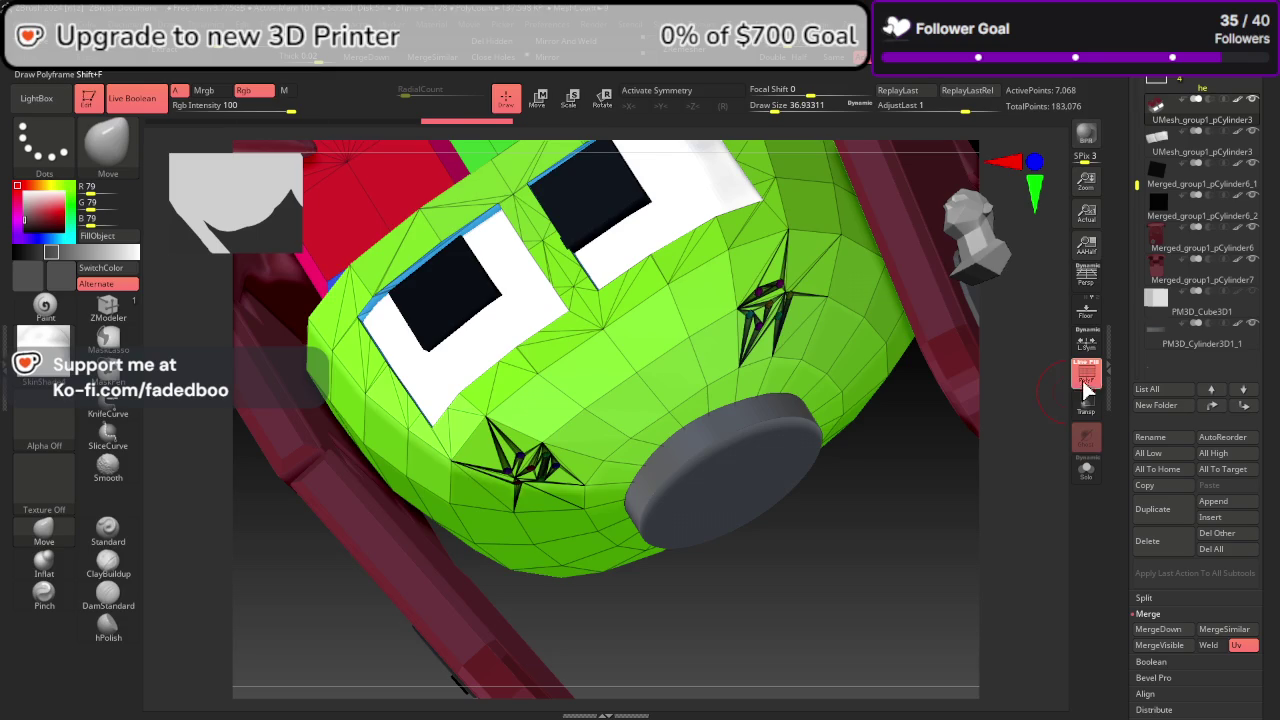
# Step: Toggle the polygroup wireframe while turning the head to a three-quarter view
pyautogui.click(1083, 378)
pyautogui.moveTo(857, 371)
pyautogui.mouseDown()
pyautogui.moveTo(960, 266)
pyautogui.moveTo(963, 200)
pyautogui.moveTo(908, 334)
pyautogui.mouseUp()
pyautogui.moveTo(908, 334)
pyautogui.mouseDown(button='right')
pyautogui.moveTo(797, 314)
pyautogui.moveTo(820, 340)
pyautogui.moveTo(683, 337)
pyautogui.moveTo(981, 489)
pyautogui.mouseUp(button='right')
pyautogui.click(1090, 382)
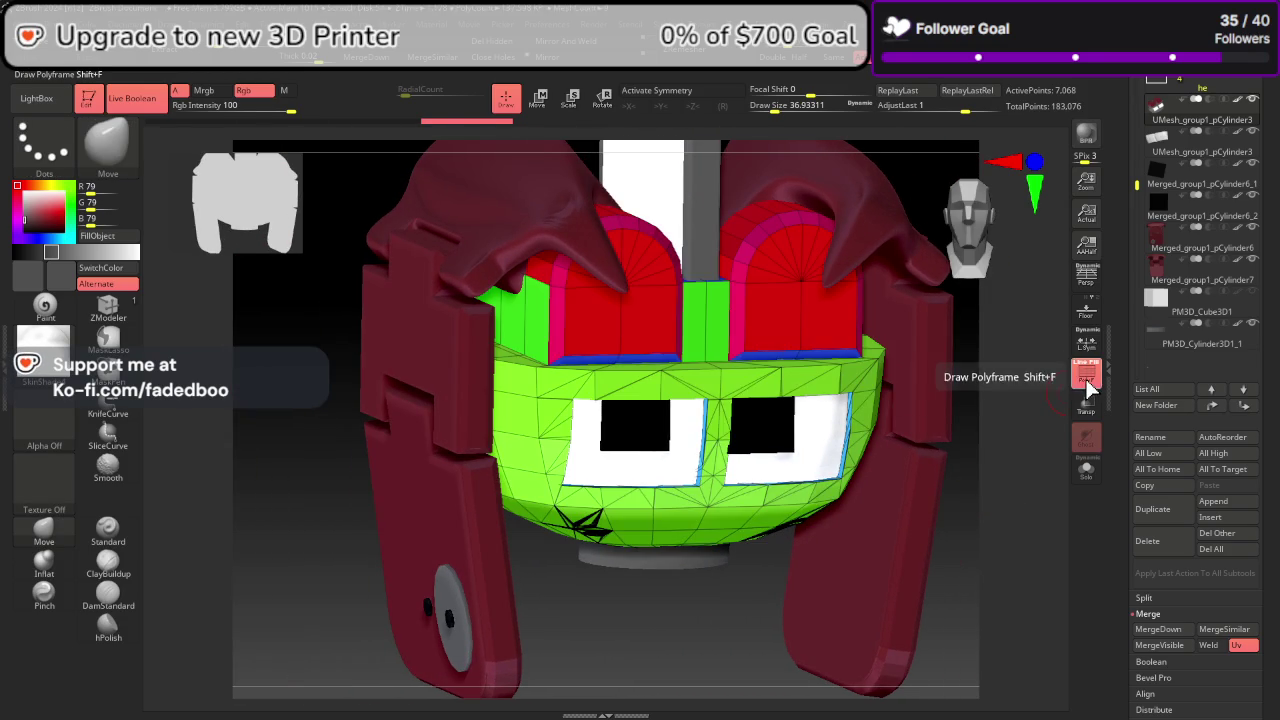
pyautogui.click(1083, 390)
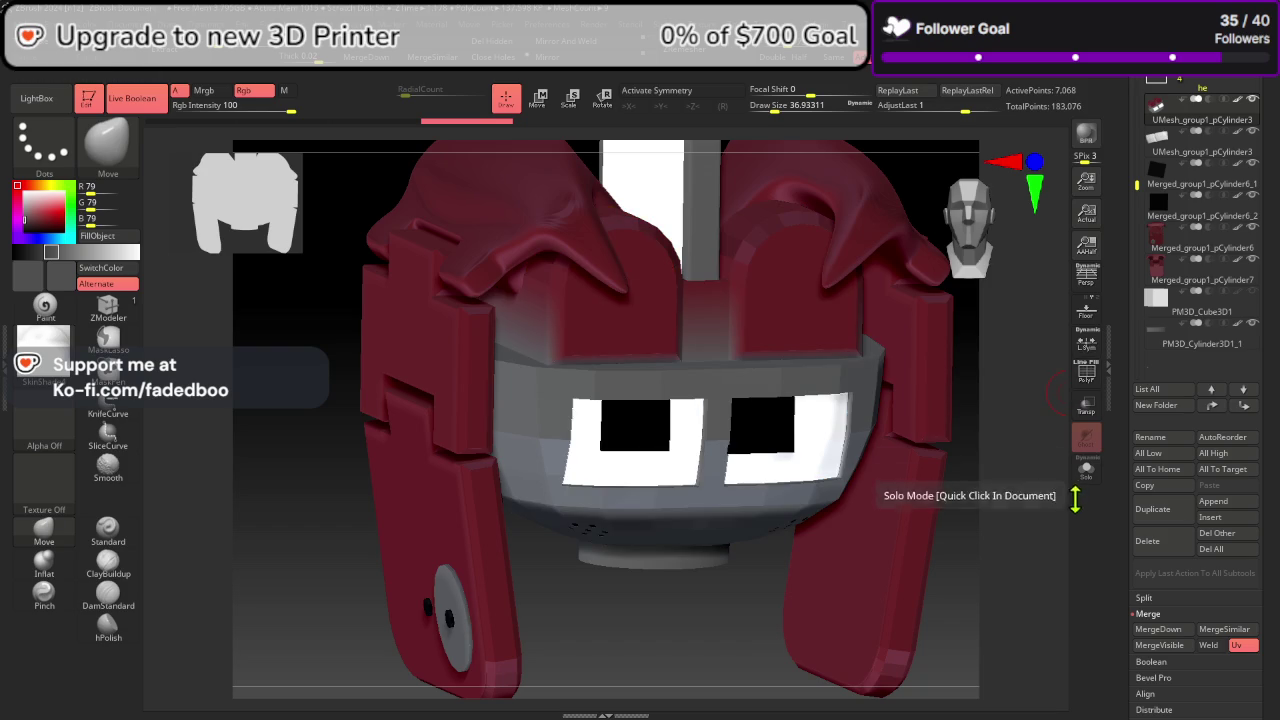
# Step: Solo the visor with polygroup colours and isolate the green bowl to inspect it
pyautogui.click(1085, 472)
pyautogui.click(1087, 380)
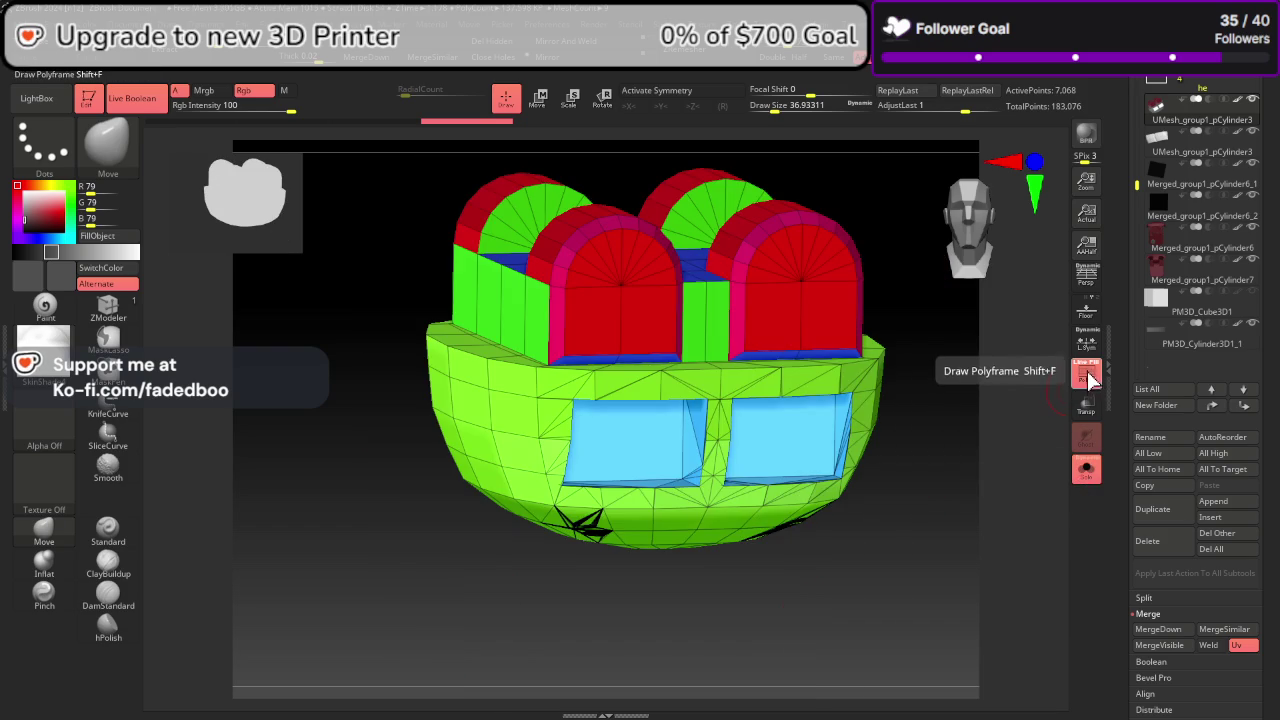
pyautogui.keyDown('ctrl'); pyautogui.keyDown('shift'); pyautogui.click(530, 400); pyautogui.keyUp('shift'); pyautogui.keyUp('ctrl')
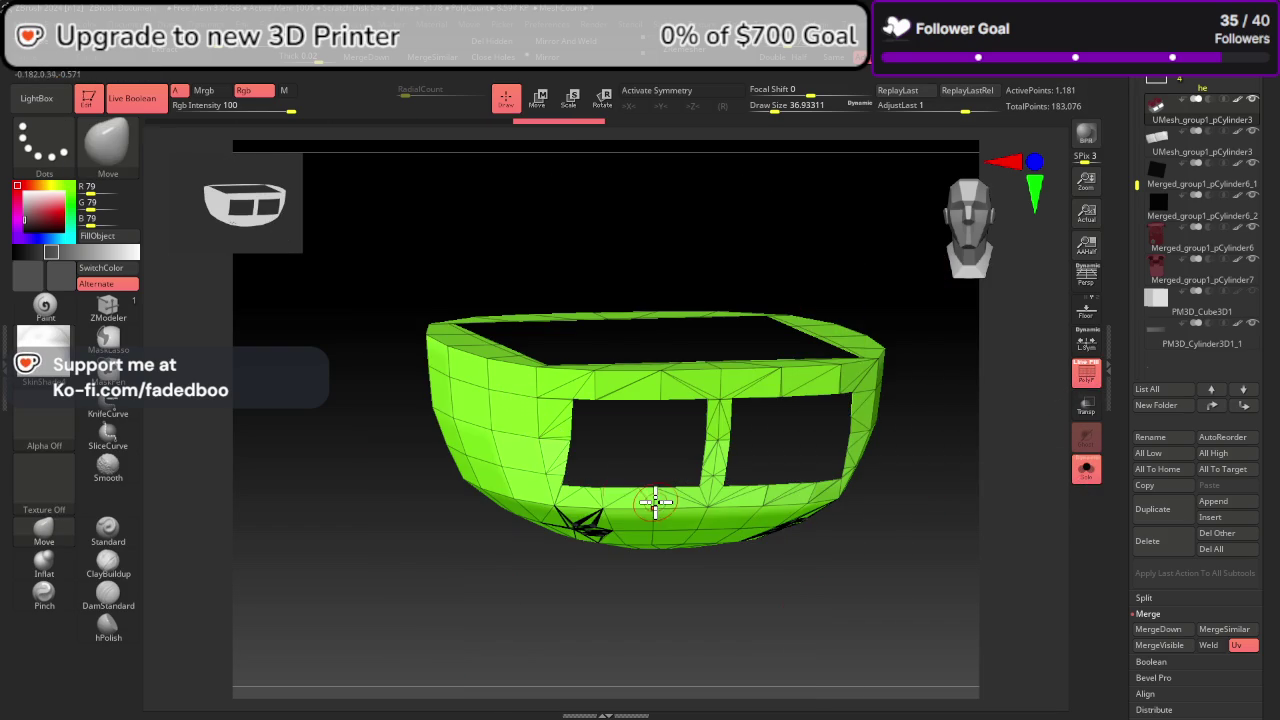
pyautogui.moveTo(897, 554)
pyautogui.mouseDown()
pyautogui.moveTo(899, 522)
pyautogui.moveTo(1030, 475)
pyautogui.mouseUp()
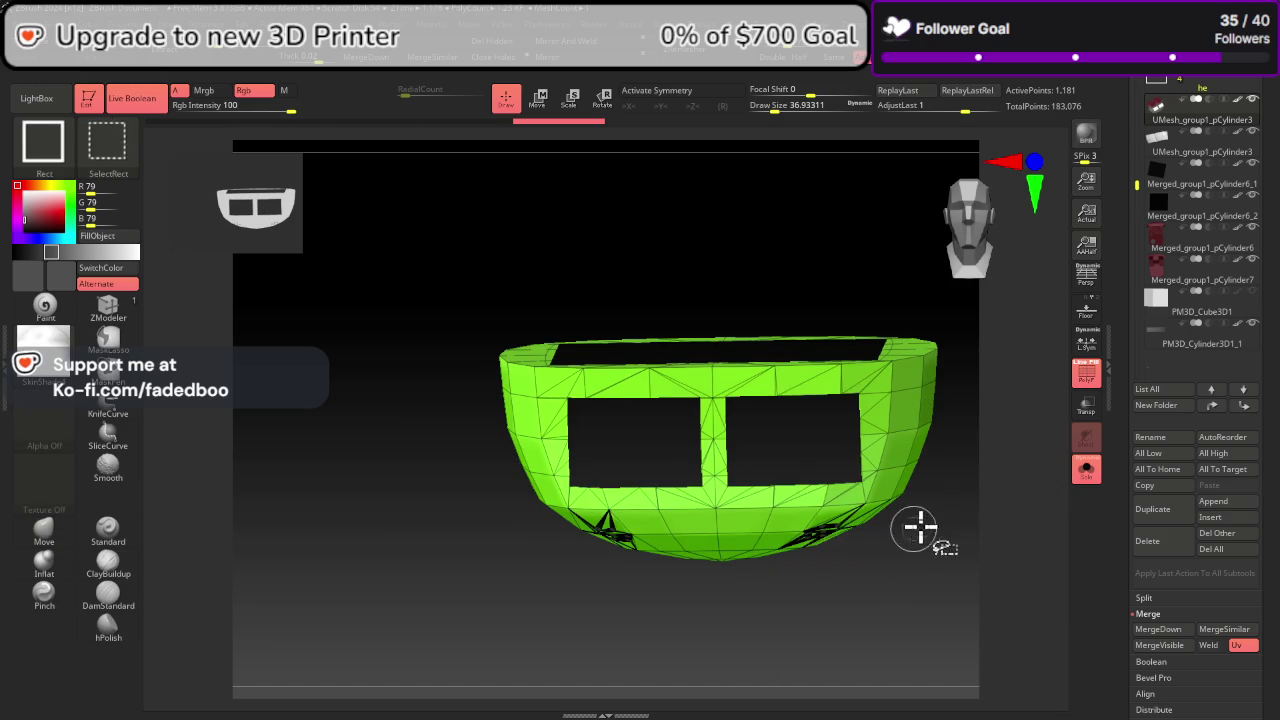
pyautogui.keyDown('ctrl'); pyautogui.keyDown('shift'); pyautogui.click(986, 540); pyautogui.keyUp('shift'); pyautogui.keyUp('ctrl')
pyautogui.moveTo(986, 540); pyautogui.dragTo(1013, 560)
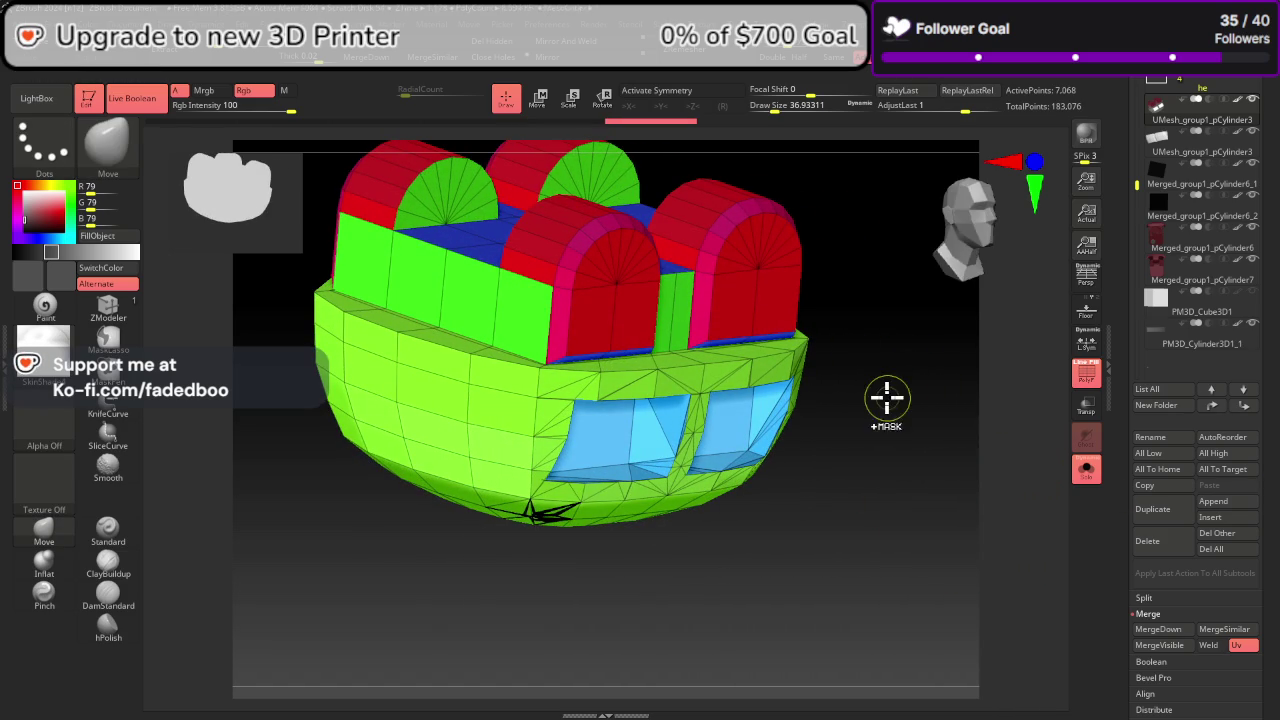
# Step: Hide the green bowl polygroup by inverting visibility, then turn Solo and PolyF off
pyautogui.keyDown('ctrl'); pyautogui.keyDown('shift'); pyautogui.click(514, 423); pyautogui.keyUp('shift'); pyautogui.keyUp('ctrl')
pyautogui.keyDown('ctrl'); pyautogui.keyDown('shift'); pyautogui.click(763, 471); pyautogui.keyUp('shift'); pyautogui.keyUp('ctrl')
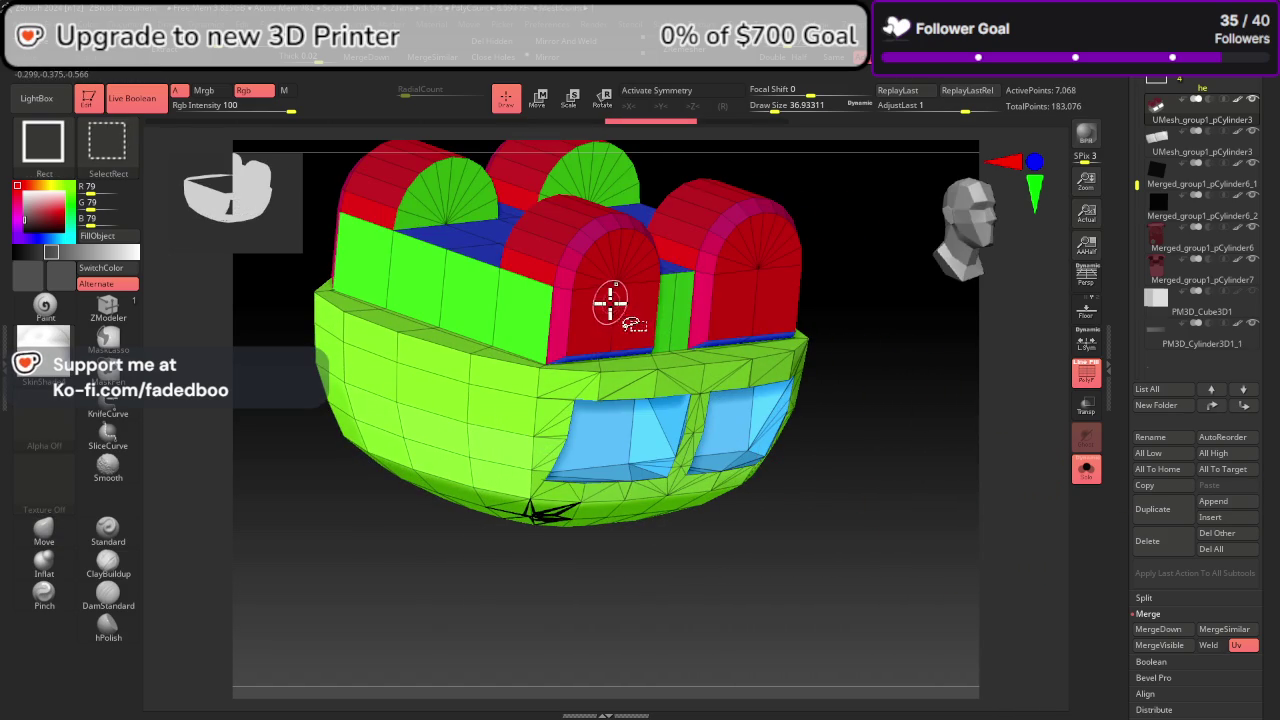
pyautogui.keyDown('ctrl'); pyautogui.keyDown('shift'); pyautogui.click(538, 412); pyautogui.keyUp('shift'); pyautogui.keyUp('ctrl')
pyautogui.keyDown('ctrl'); pyautogui.keyDown('shift'); pyautogui.click(976, 493); pyautogui.keyUp('shift'); pyautogui.keyUp('ctrl')
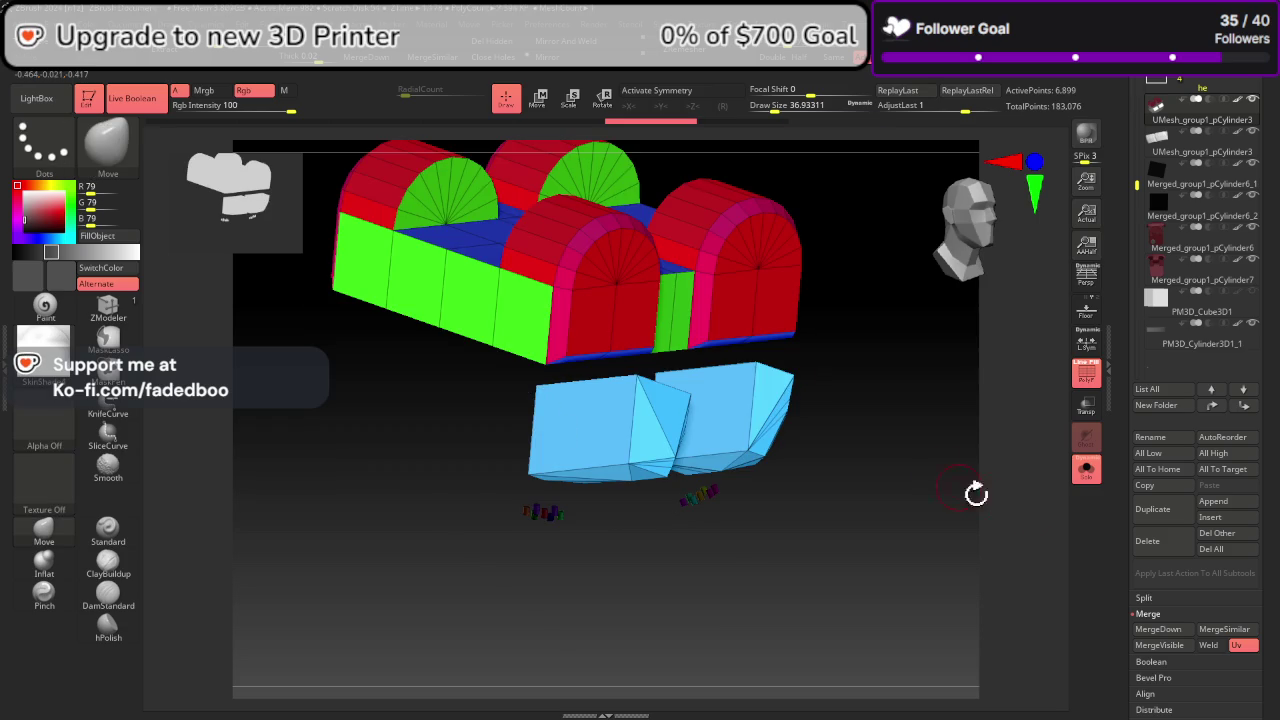
pyautogui.click(1082, 474)
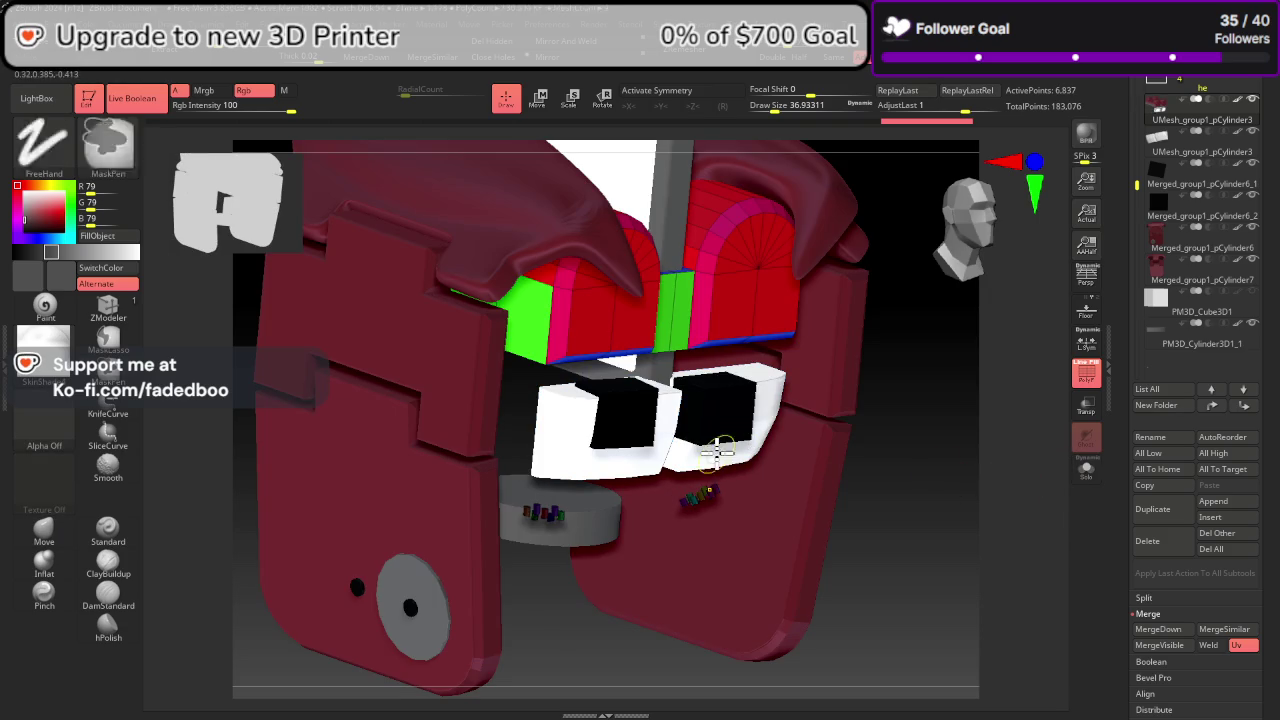
pyautogui.click(1086, 385)
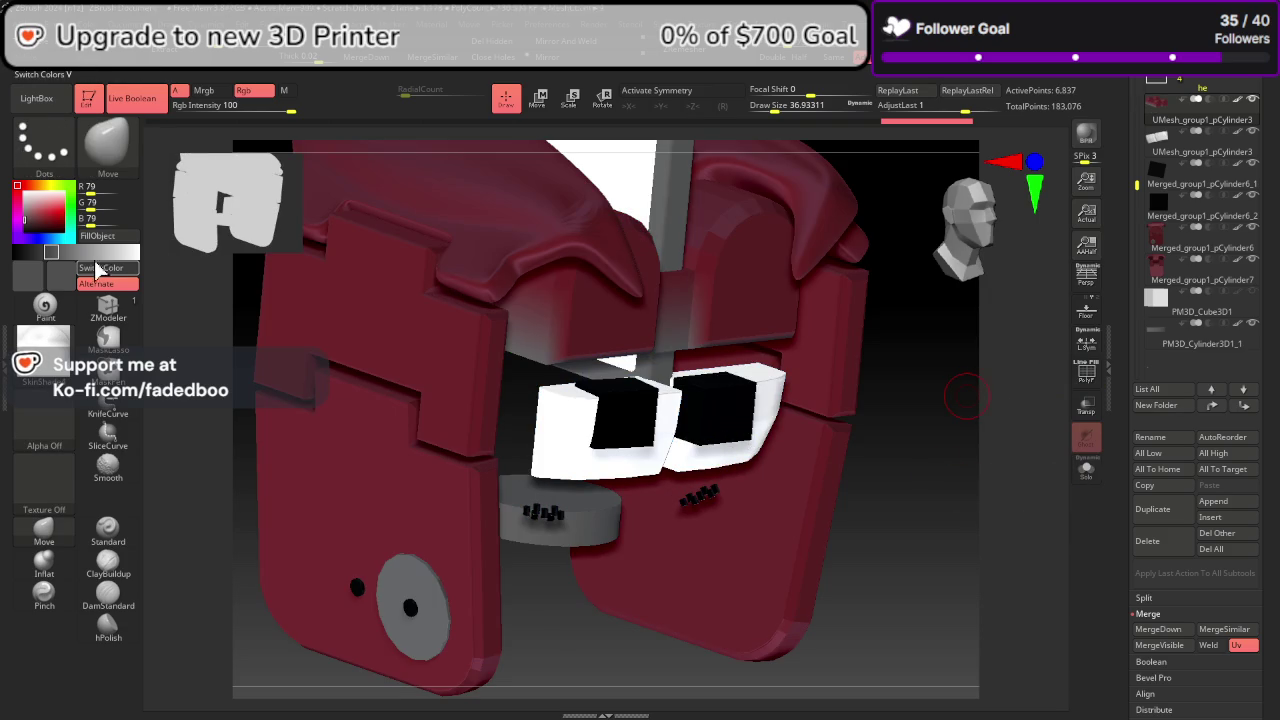
# Step: Fill the visible vent pieces with dark red and inspect them up close
pyautogui.click(121, 270)
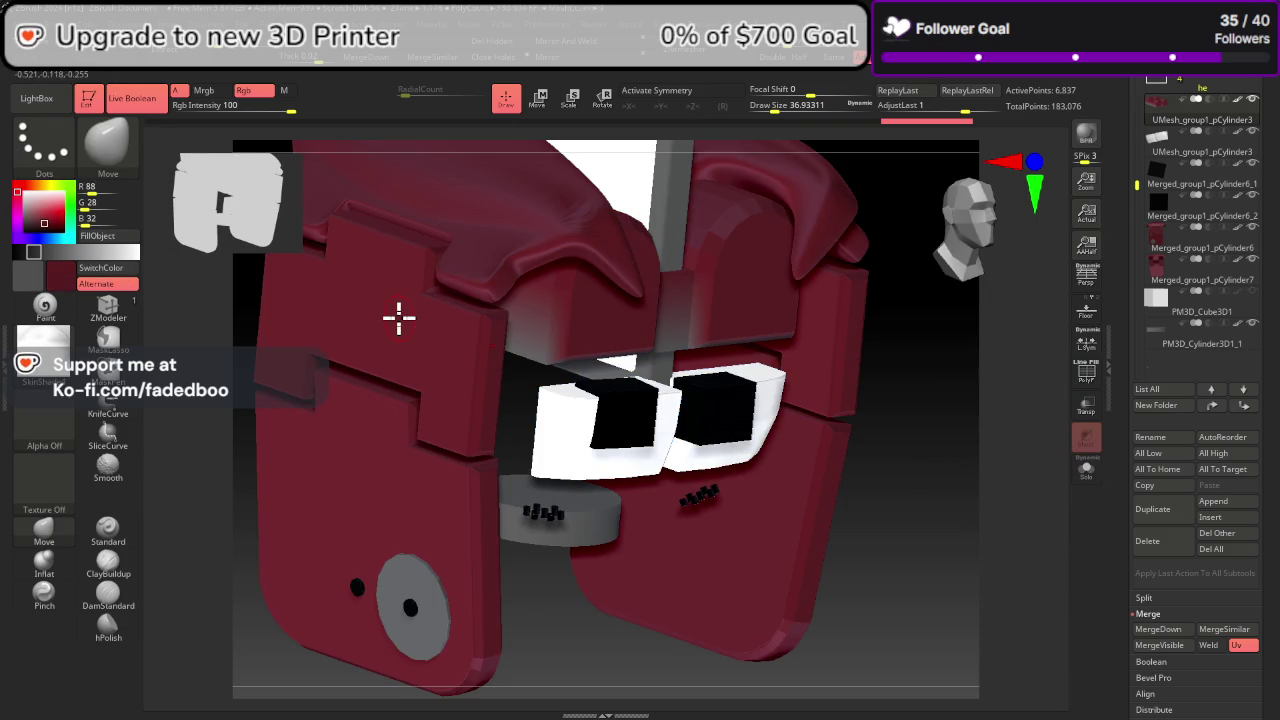
pyautogui.click(122, 240)
pyautogui.moveTo(880, 480)
pyautogui.mouseDown()
pyautogui.moveTo(943, 529)
pyautogui.moveTo(951, 474)
pyautogui.moveTo(947, 451)
pyautogui.moveTo(936, 458)
pyautogui.mouseUp()
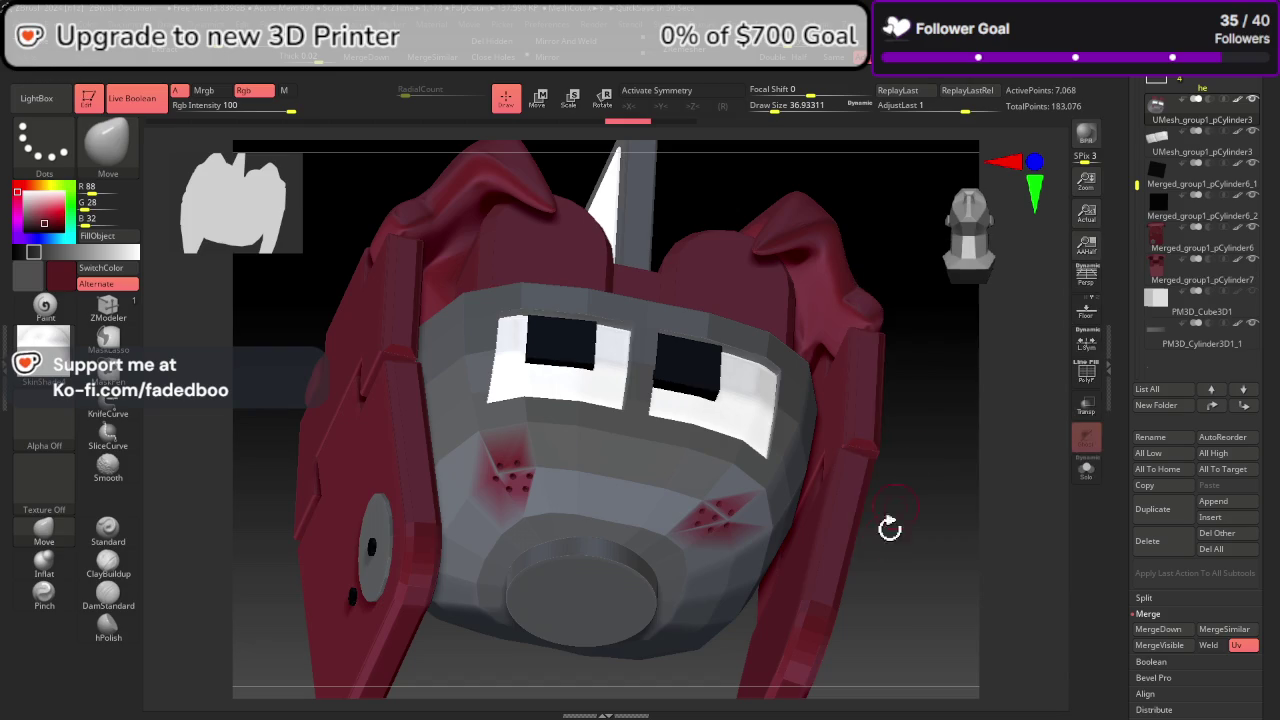
pyautogui.moveTo(889, 526)
pyautogui.mouseDown()
pyautogui.moveTo(771, 443)
pyautogui.moveTo(943, 489)
pyautogui.moveTo(932, 507)
pyautogui.moveTo(794, 461)
pyautogui.mouseUp()
pyautogui.moveTo(1037, 511); pyautogui.dragTo(1073, 397)
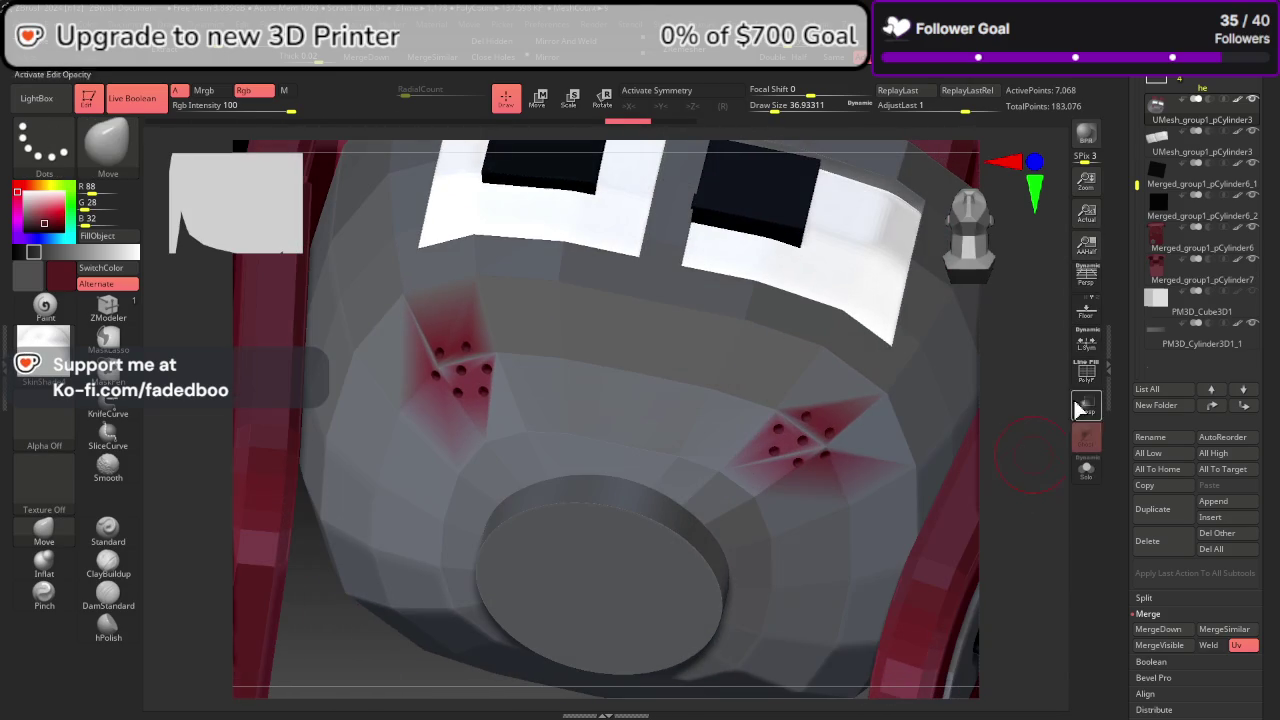
pyautogui.click(1087, 375)
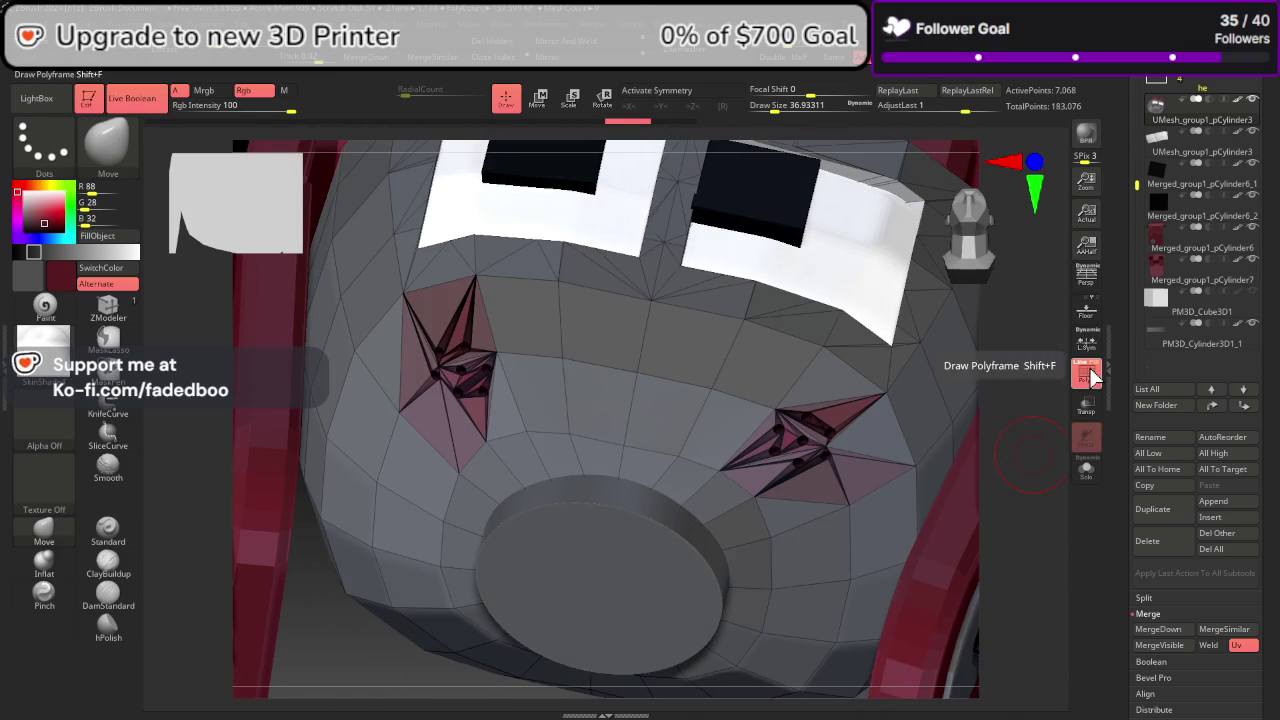
pyautogui.click(1087, 375)
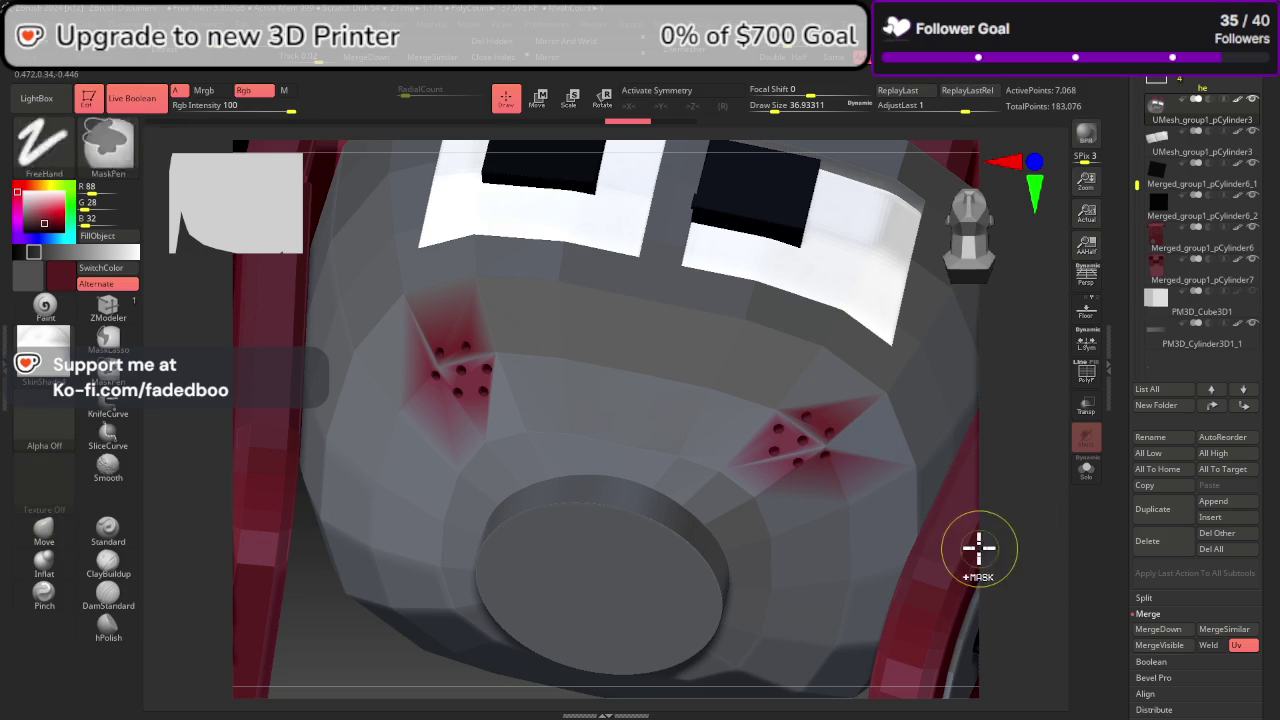
# Step: Unhide all visor polygroups, face the head front-on, and enable X symmetry
pyautogui.hotkey('ctrl', 'shift')
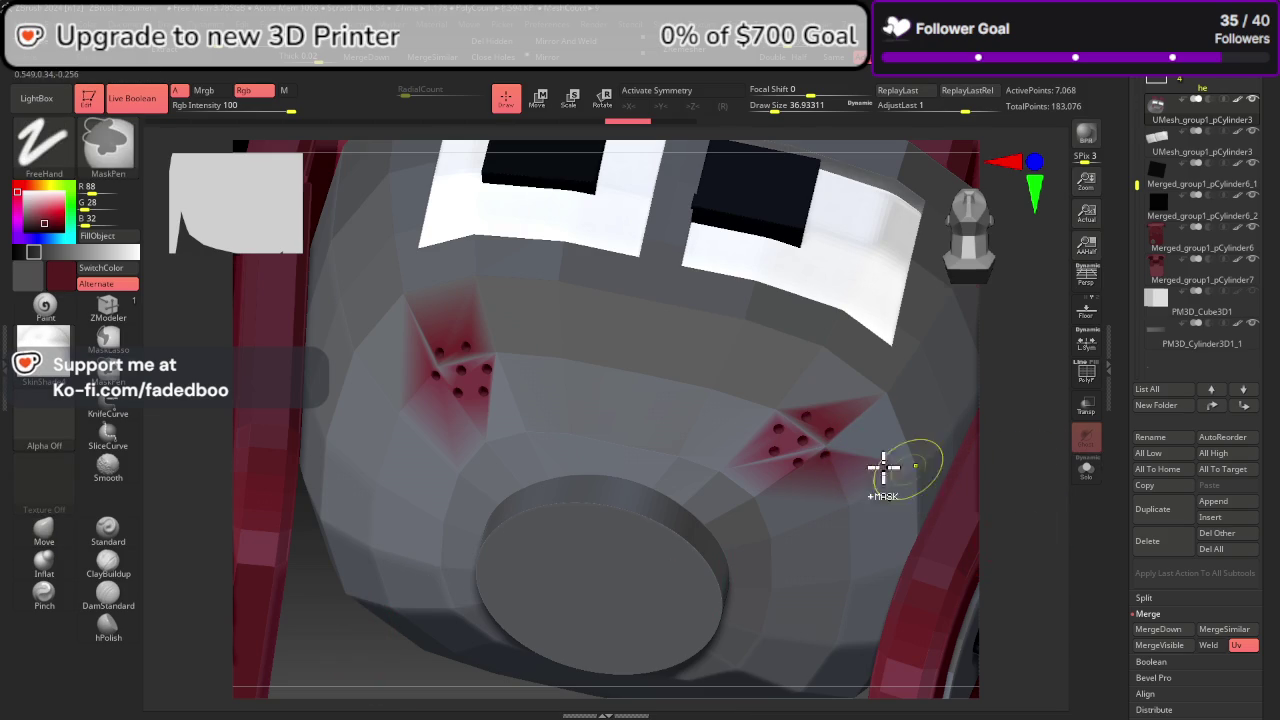
pyautogui.press('f')
pyautogui.moveTo(777, 517); pyautogui.dragTo(778, 504)
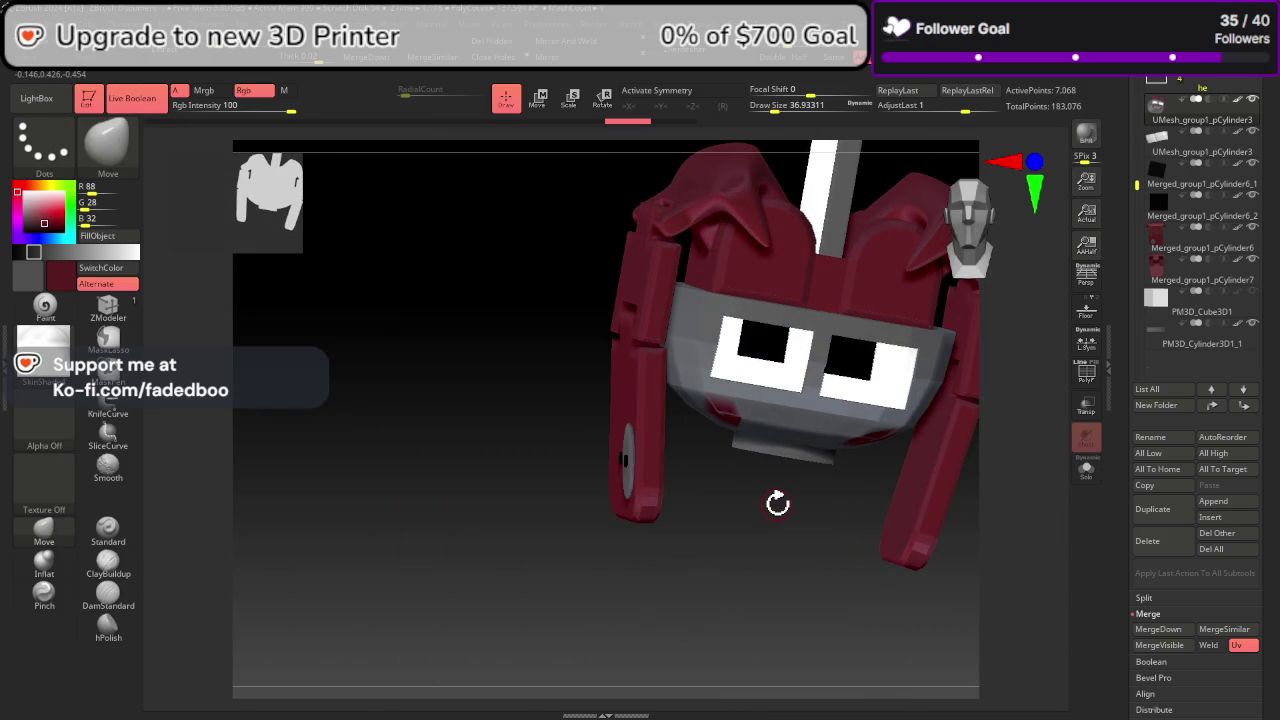
pyautogui.click(1076, 378)
pyautogui.keyDown('ctrl'); pyautogui.keyDown('shift'); pyautogui.click(862, 288); pyautogui.keyUp('shift'); pyautogui.keyUp('ctrl')
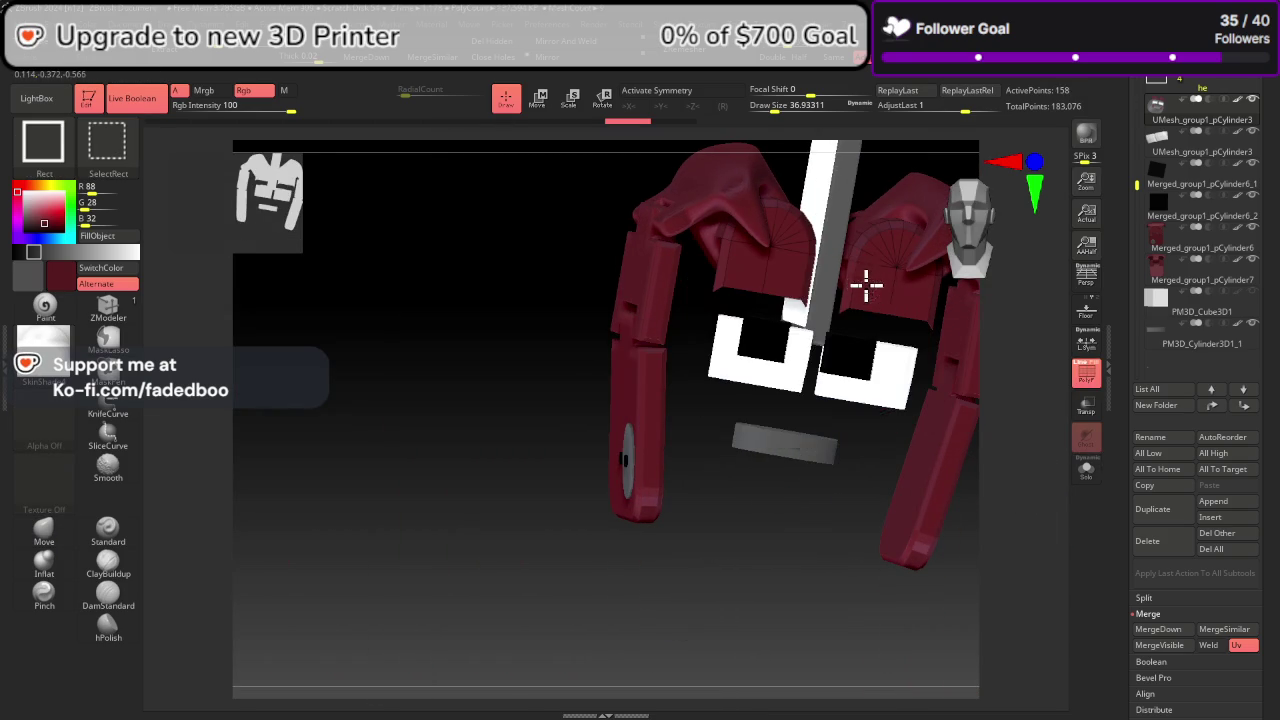
pyautogui.keyDown('ctrl'); pyautogui.keyDown('shift'); pyautogui.click(866, 287); pyautogui.keyUp('shift'); pyautogui.keyUp('ctrl')
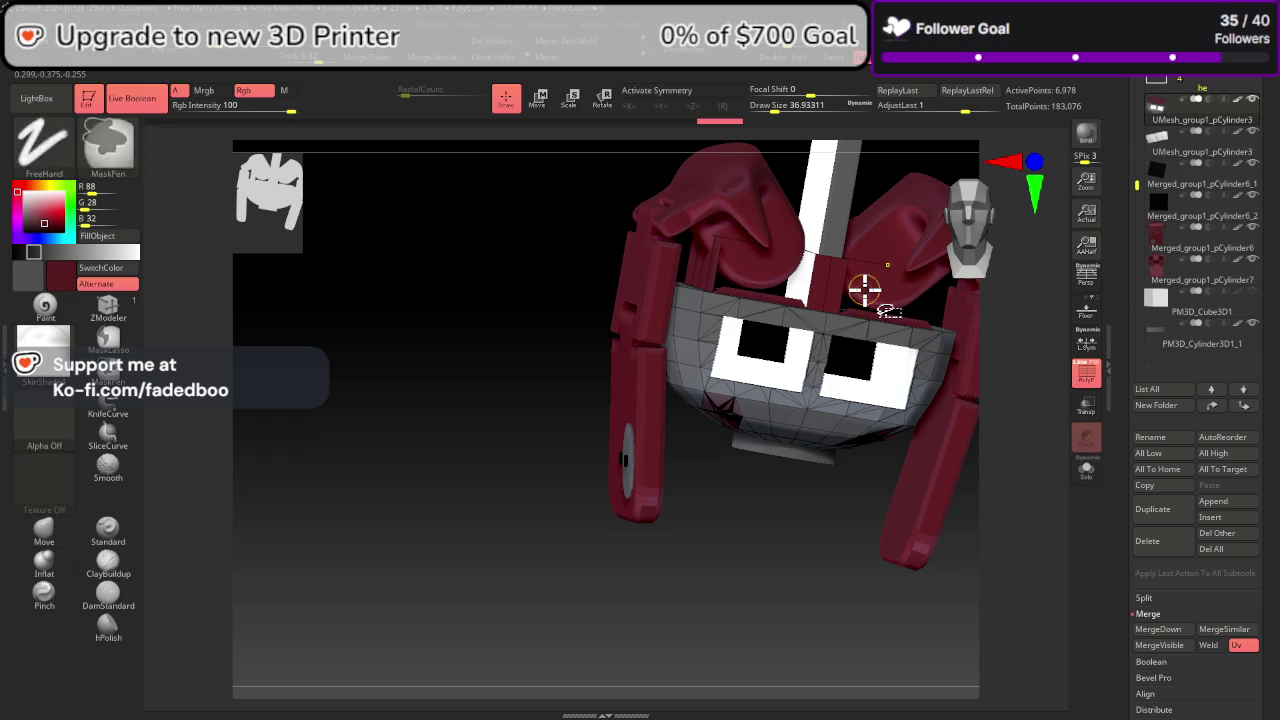
pyautogui.keyDown('ctrl'); pyautogui.keyDown('shift'); pyautogui.click(864, 289); pyautogui.keyUp('shift'); pyautogui.keyUp('ctrl')
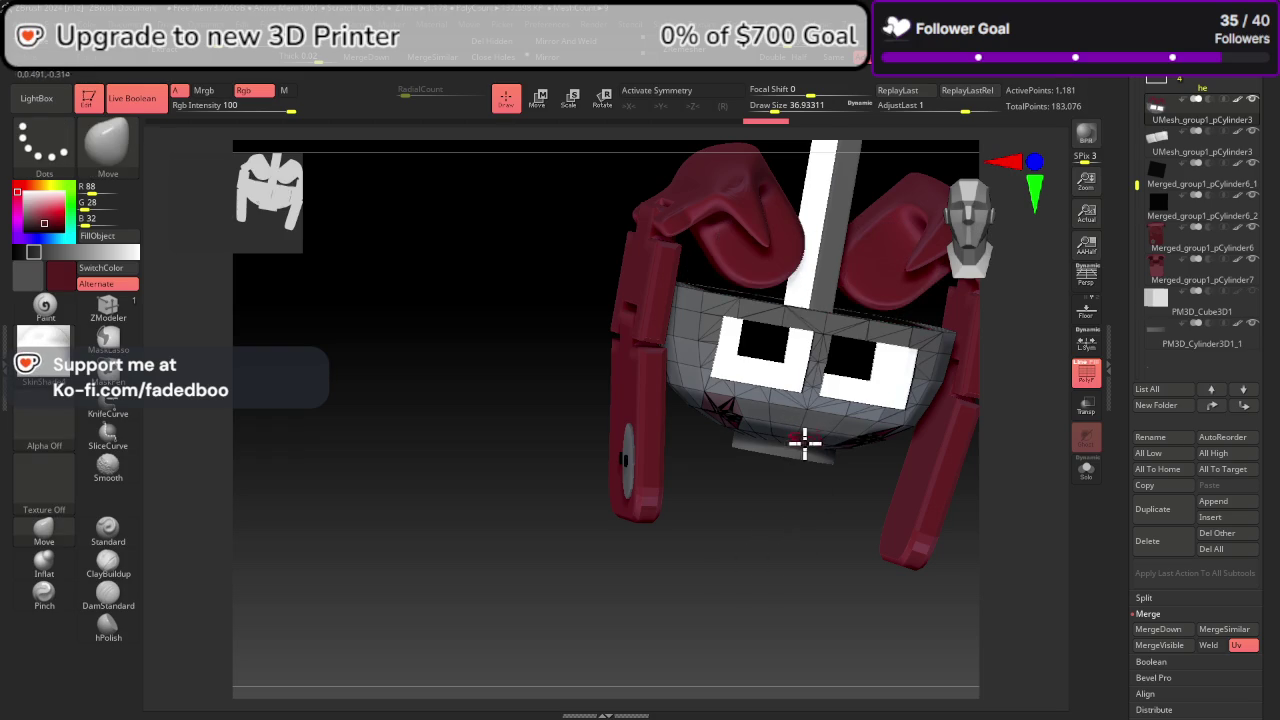
pyautogui.keyDown('shift'); pyautogui.moveTo(940, 224); pyautogui.dragTo(923, 293); pyautogui.keyUp('shift')
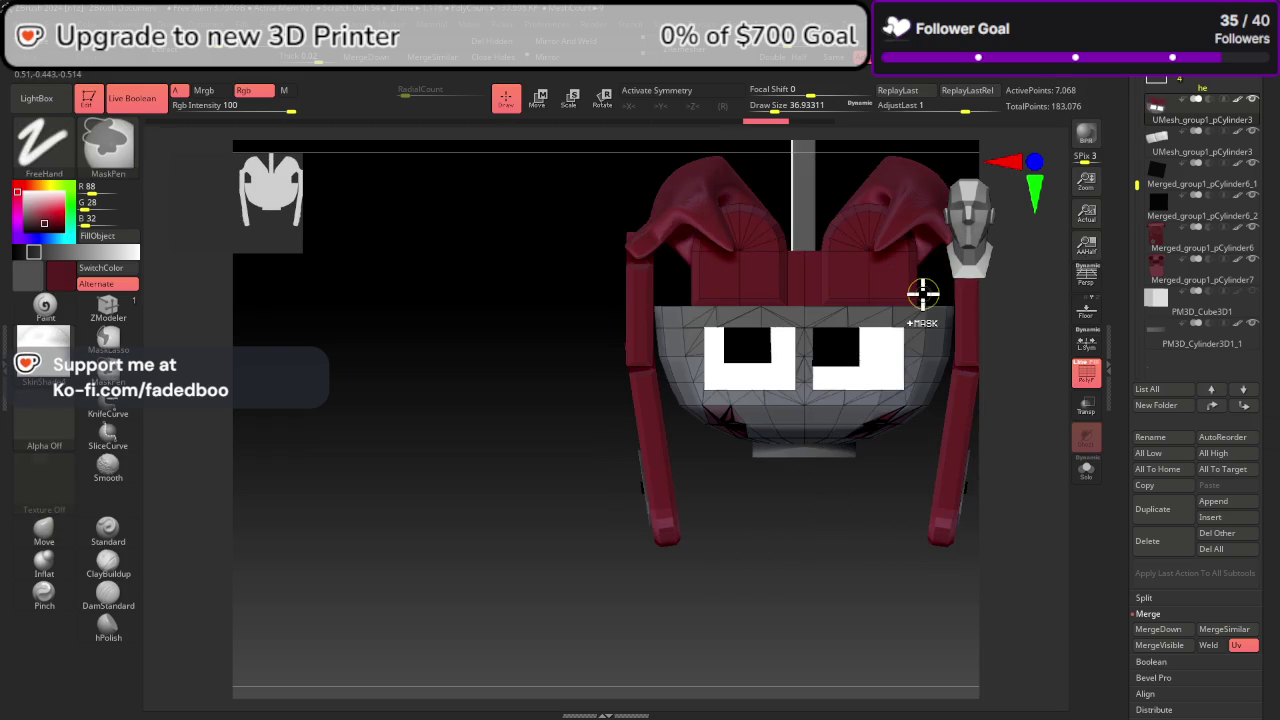
pyautogui.click(688, 91)
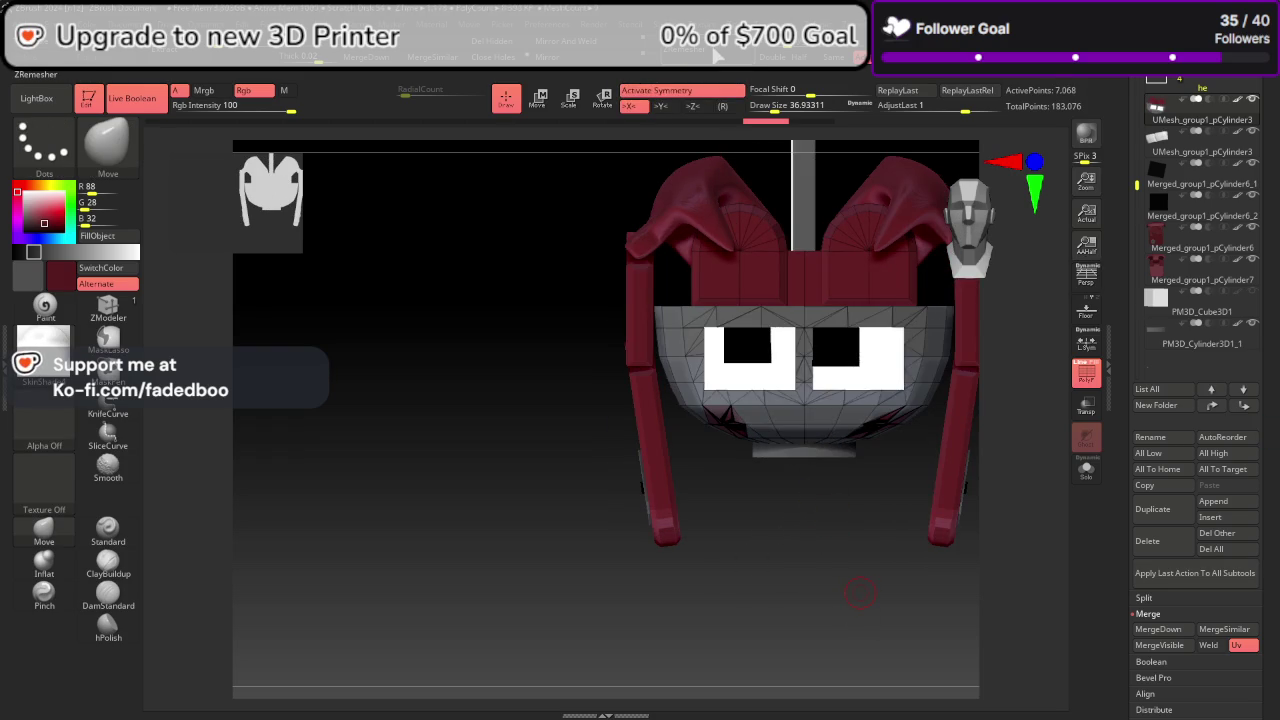
# Step: ZRemesh the head part into quads with KeepGroups enabled
pyautogui.scroll(-5, 1222, 344)
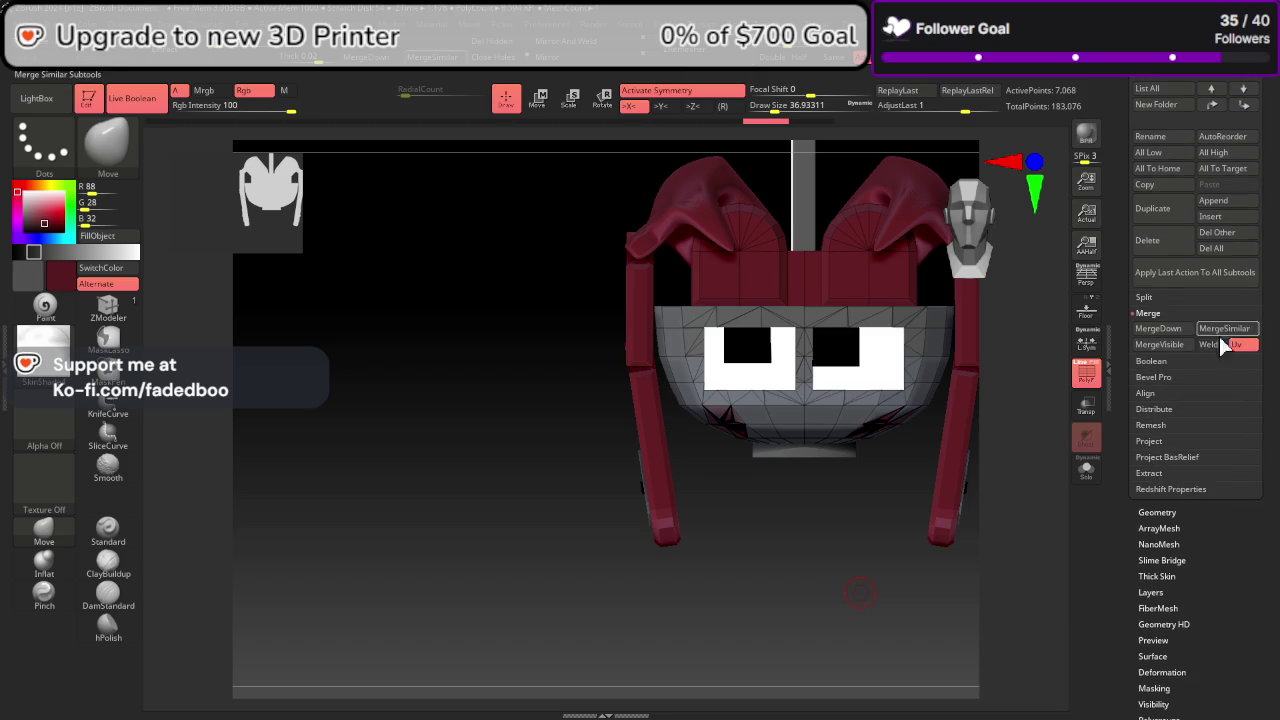
pyautogui.click(1160, 512)
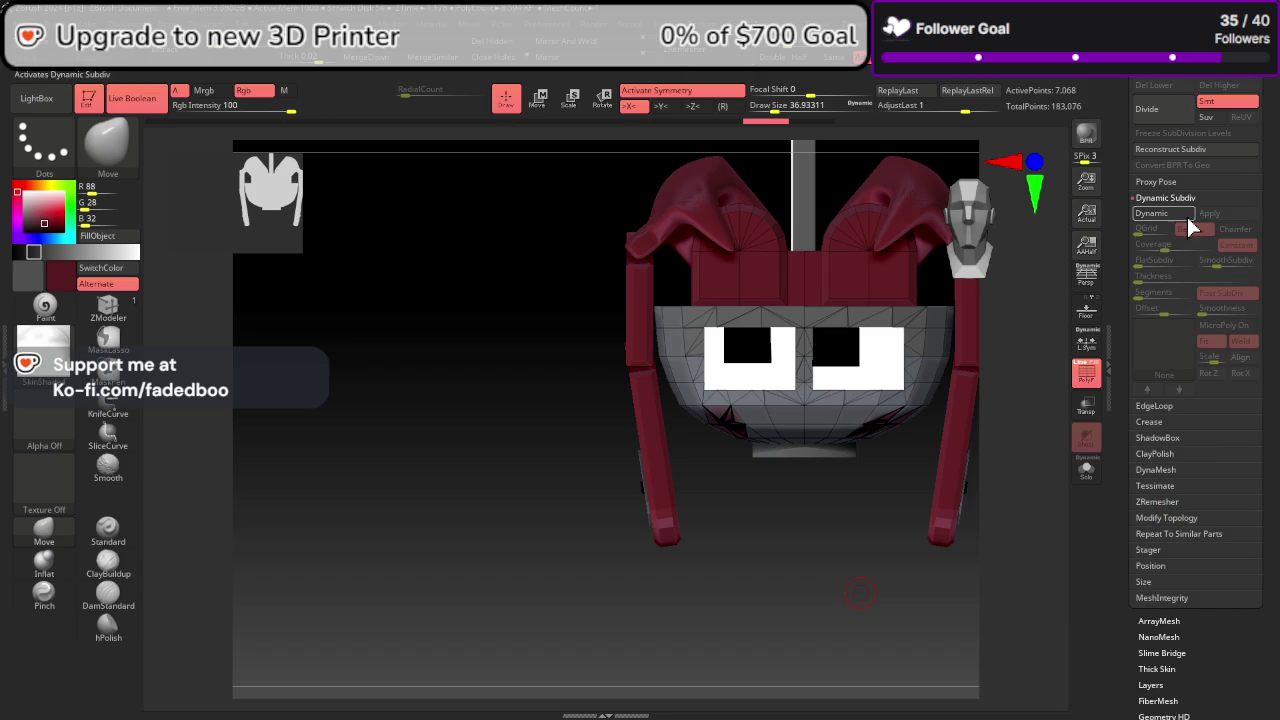
pyautogui.click(1174, 503)
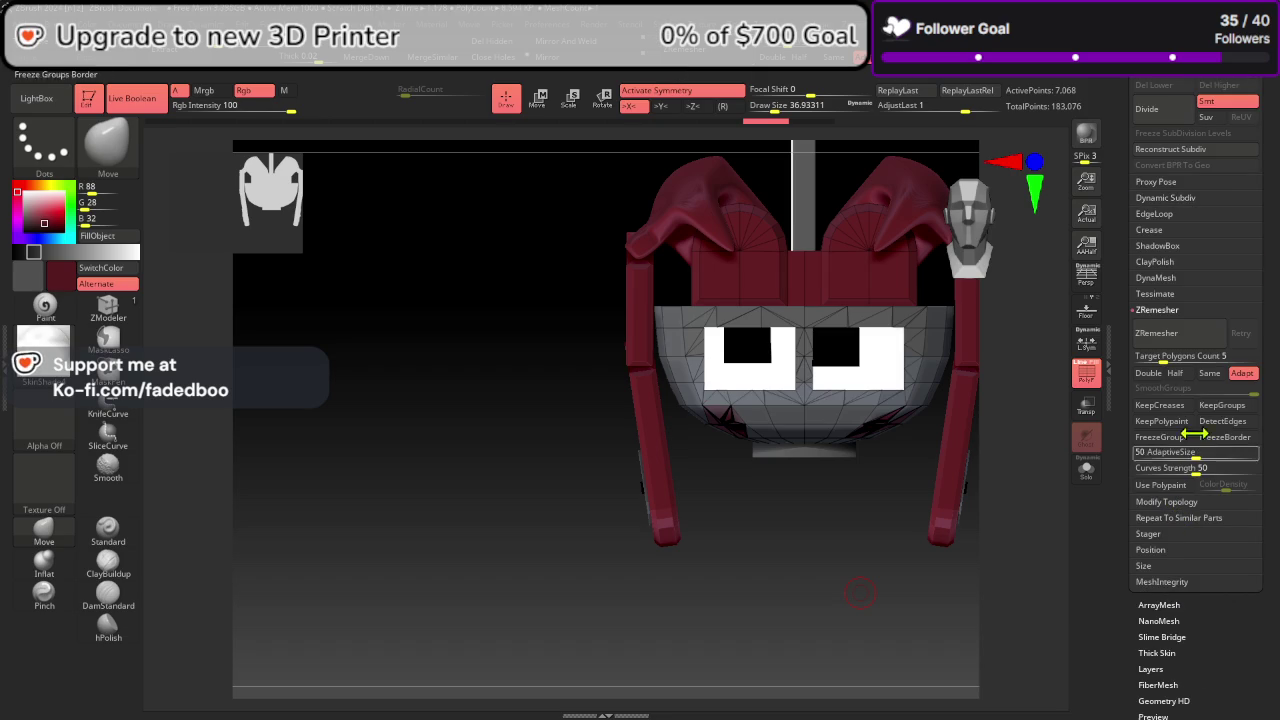
pyautogui.click(1228, 406)
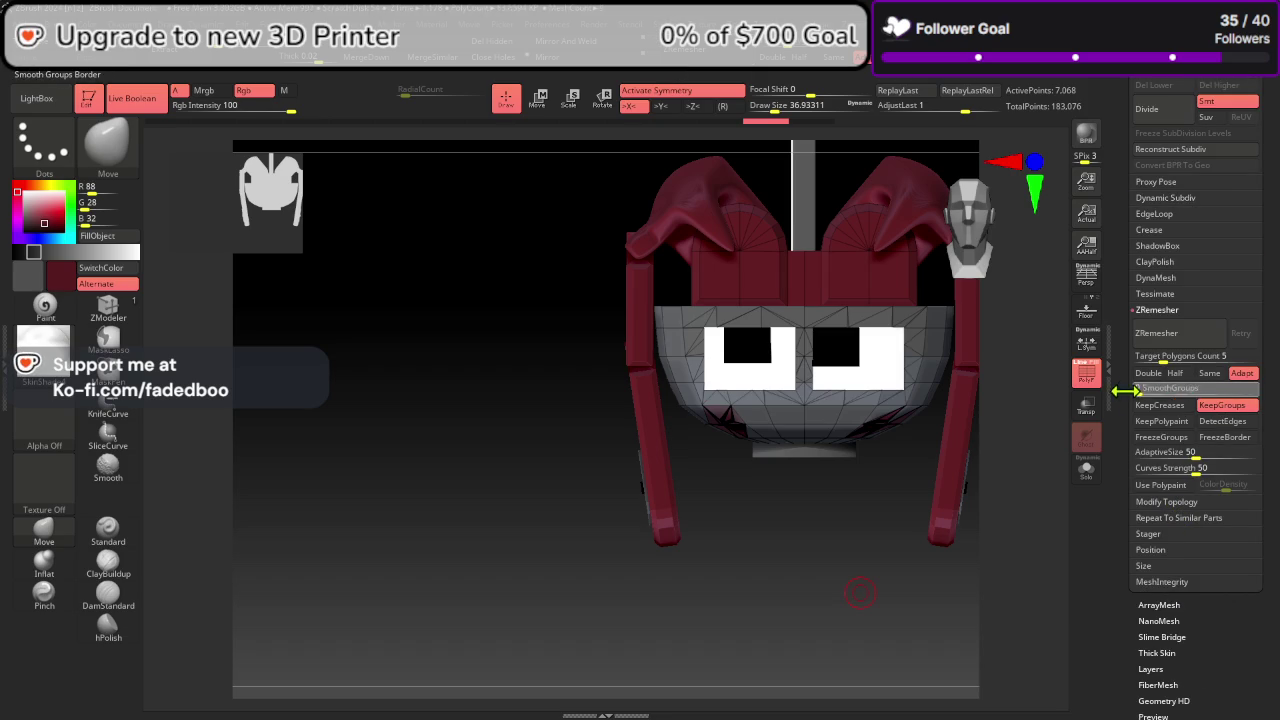
pyautogui.click(1157, 333)
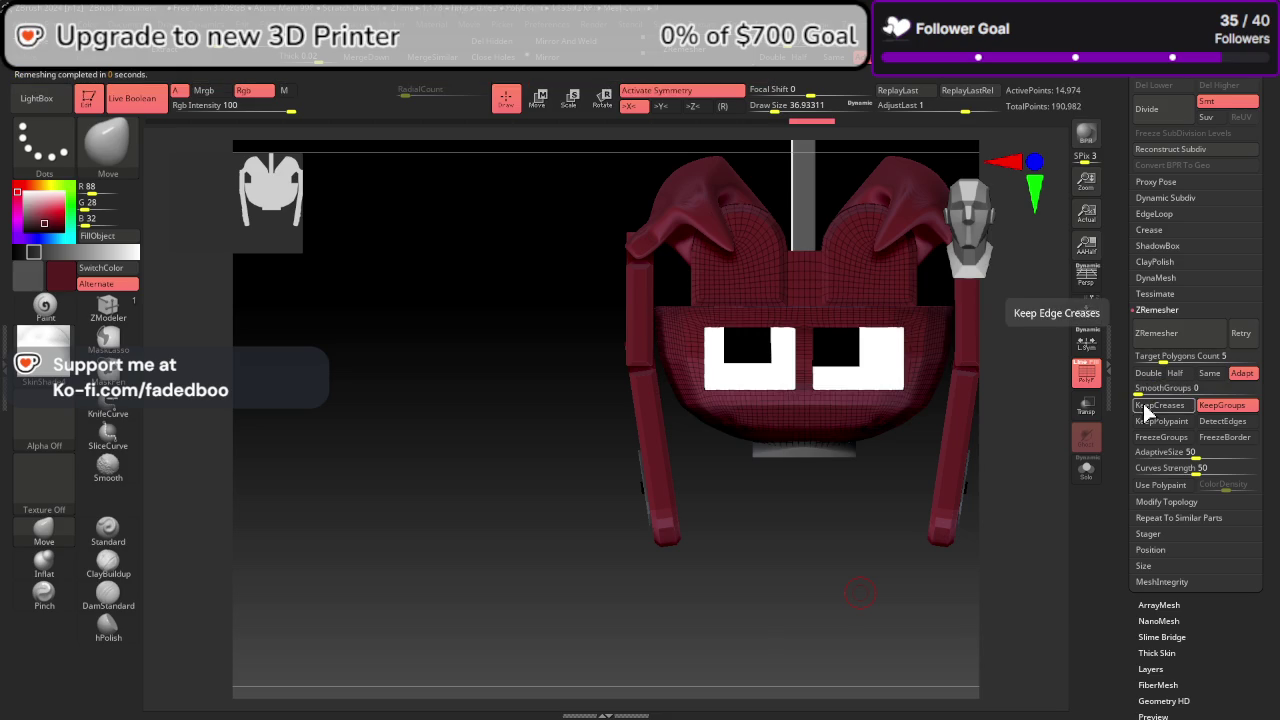
pyautogui.hotkey('ctrl', 'z')
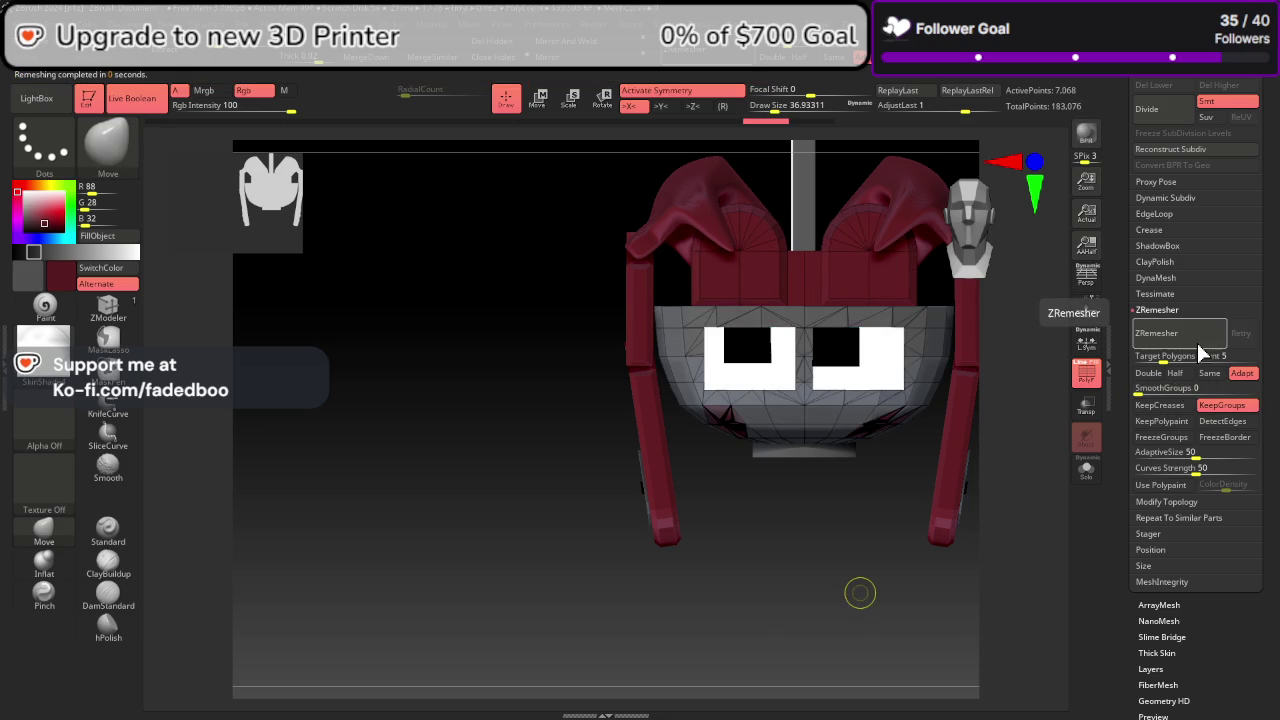
pyautogui.hotkey('ctrl', 'shift', 'z')
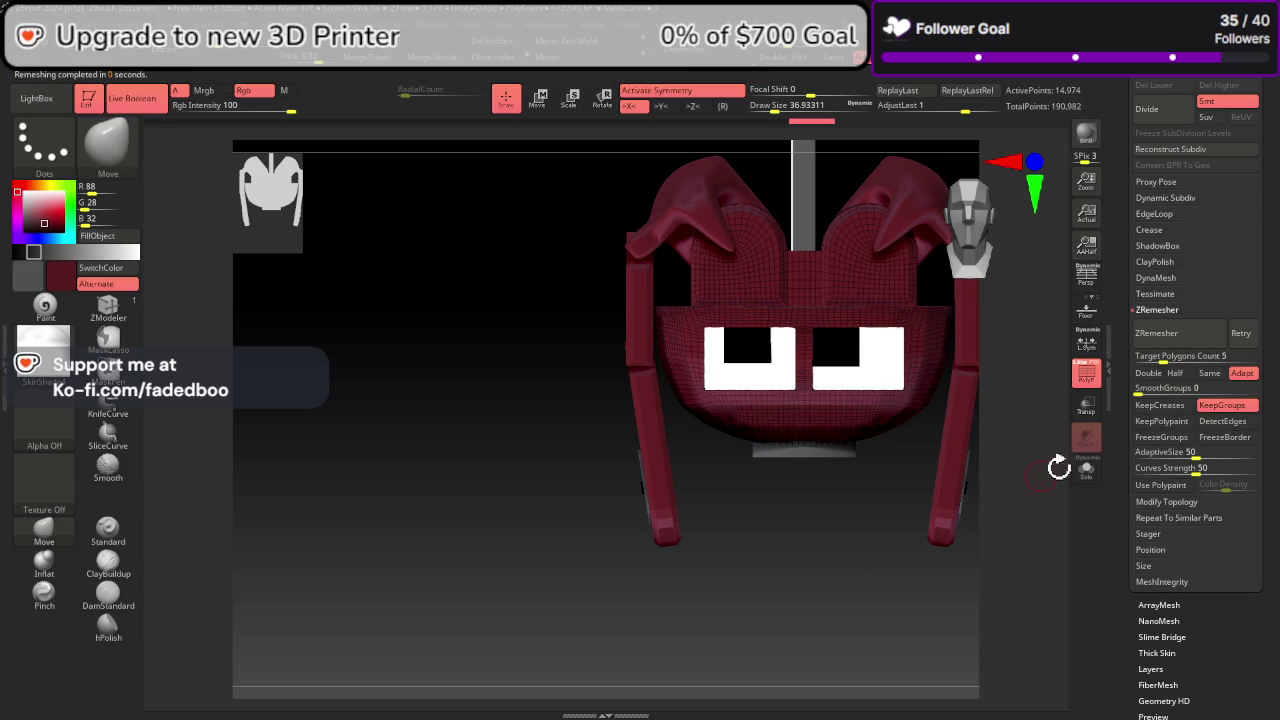
# Step: Check polygroups, ZRemesh again down to about 9,323 points, and solo the part
pyautogui.click(1089, 373)
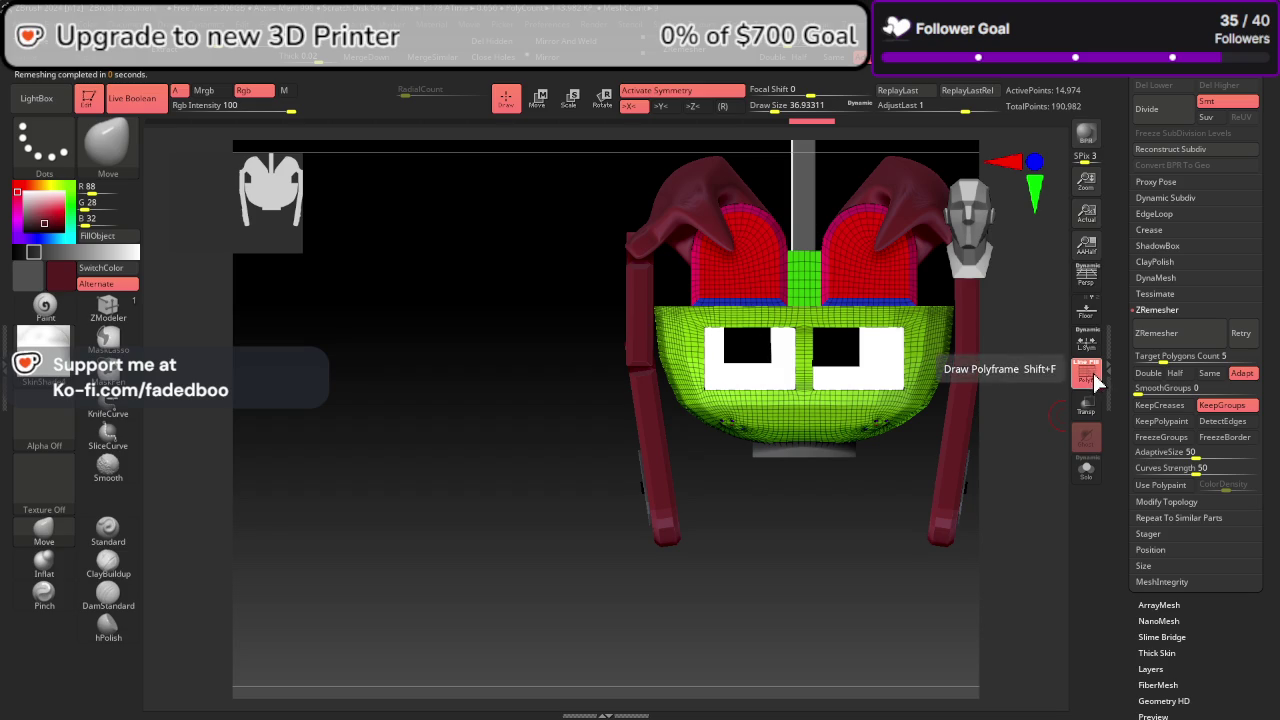
pyautogui.moveTo(1040, 425)
pyautogui.mouseDown()
pyautogui.moveTo(1000, 449)
pyautogui.moveTo(983, 423)
pyautogui.moveTo(1008, 363)
pyautogui.moveTo(1000, 350)
pyautogui.moveTo(1006, 380)
pyautogui.mouseUp()
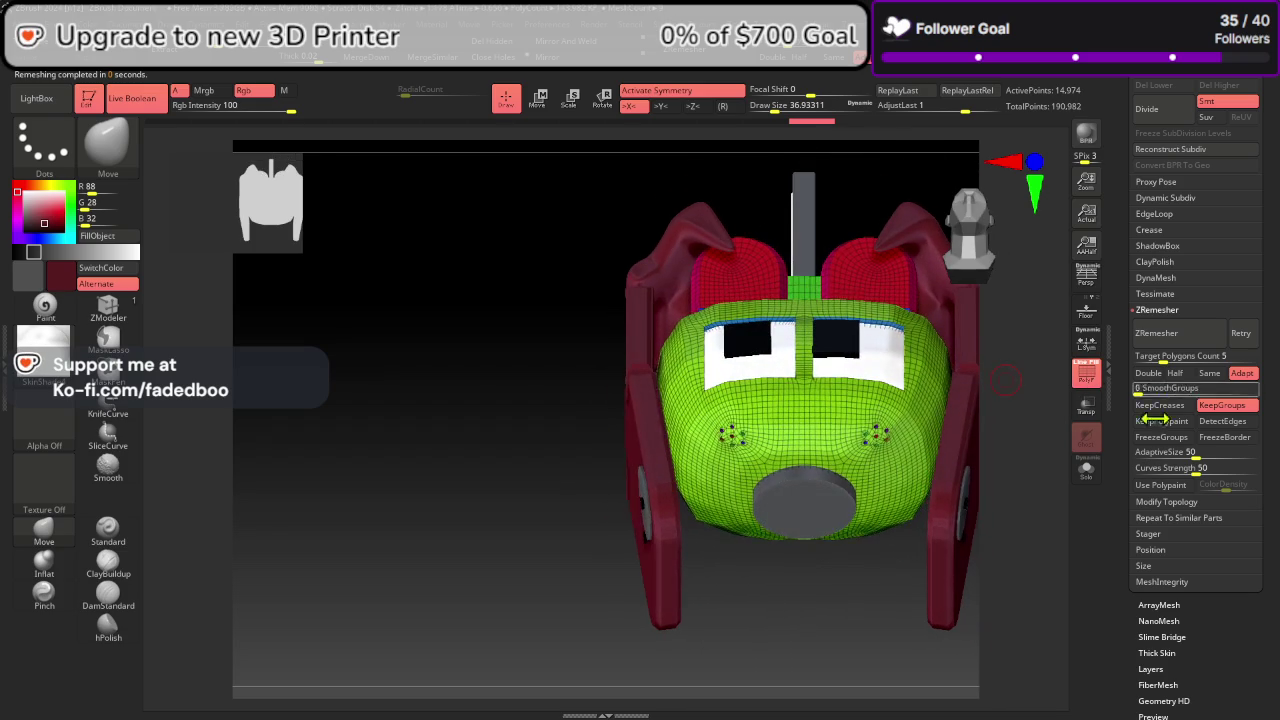
pyautogui.click(1160, 333)
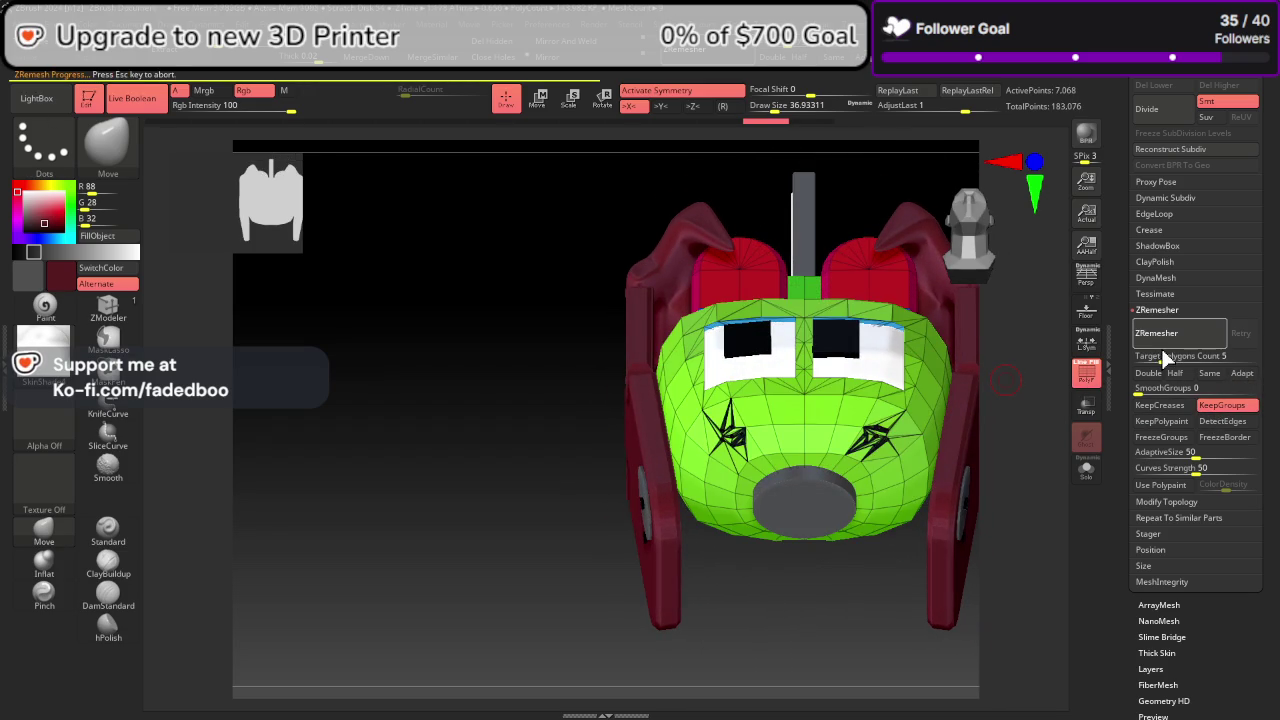
pyautogui.moveTo(1036, 431)
pyautogui.mouseDown()
pyautogui.moveTo(1020, 583)
pyautogui.moveTo(1031, 526)
pyautogui.moveTo(1098, 492)
pyautogui.moveTo(1029, 449)
pyautogui.moveTo(1007, 361)
pyautogui.moveTo(1000, 369)
pyautogui.mouseUp()
pyautogui.click(1092, 480)
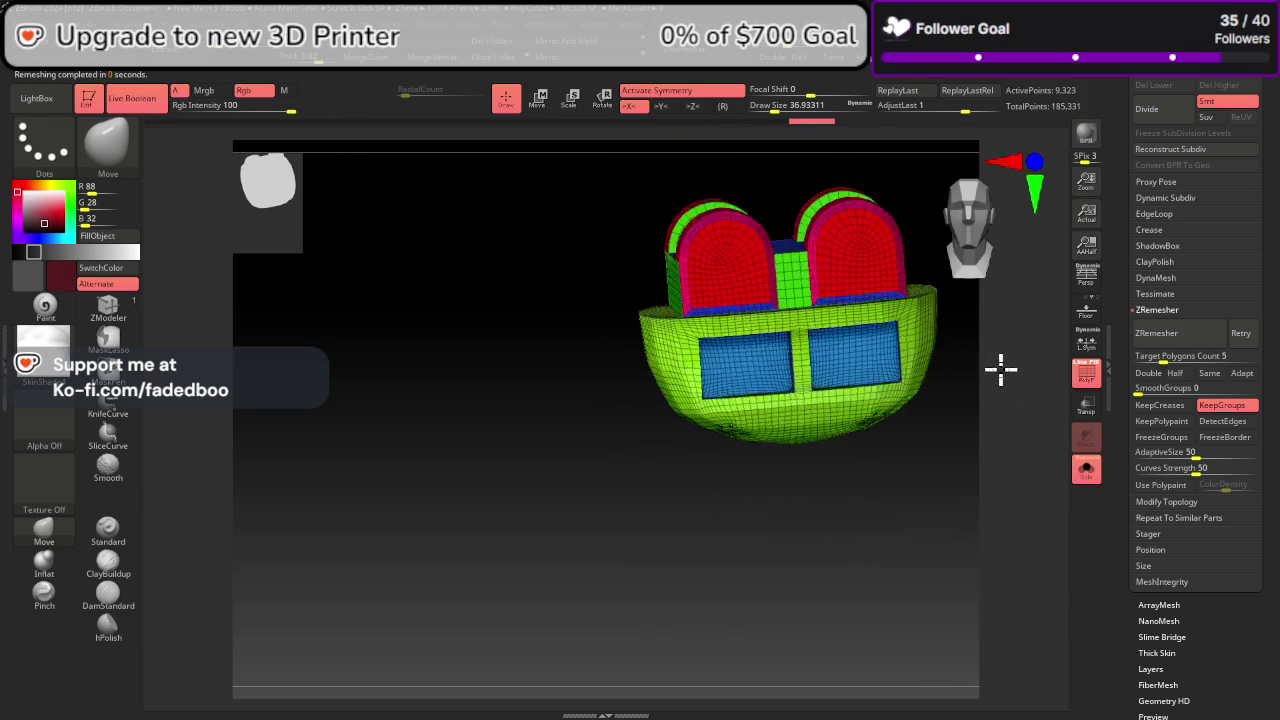
# Step: Smooth the head part with Polish By Features and Polish By Groups in Deformation
pyautogui.click(1086, 372)
pyautogui.moveTo(1268, 440); pyautogui.dragTo(1268, 316)
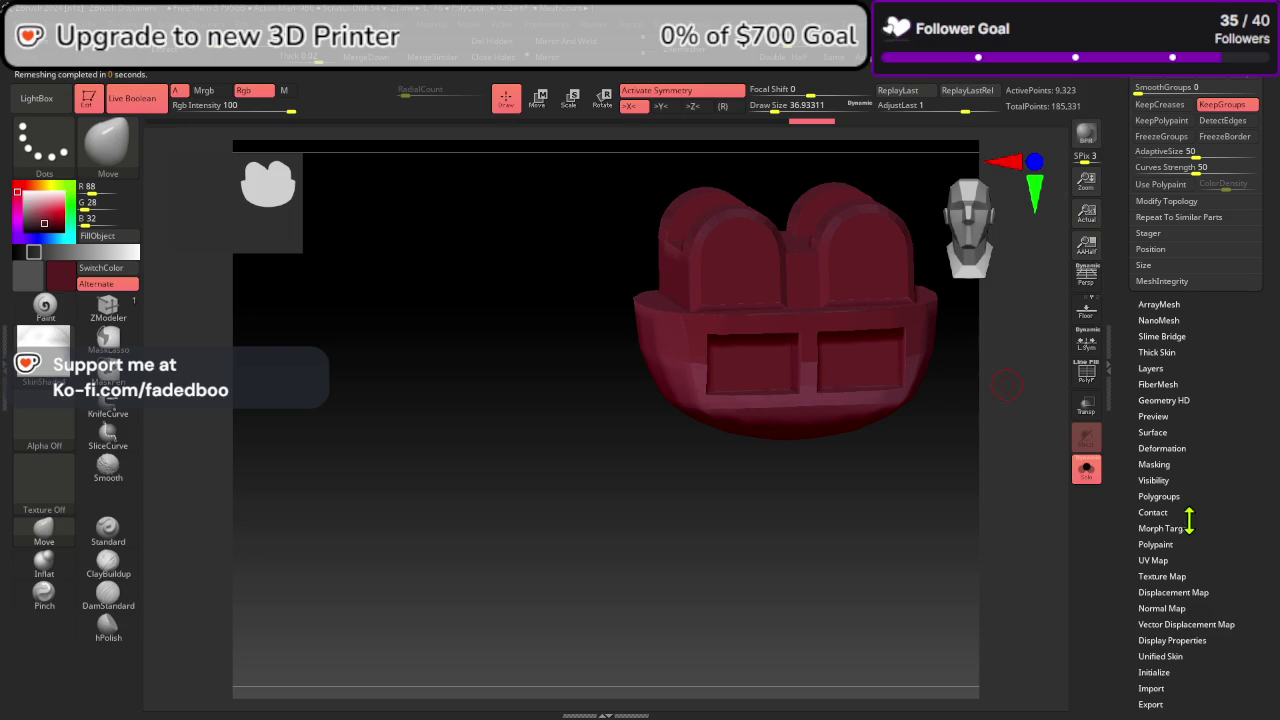
pyautogui.click(1160, 448)
pyautogui.moveTo(1186, 451); pyautogui.dragTo(1175, 213)
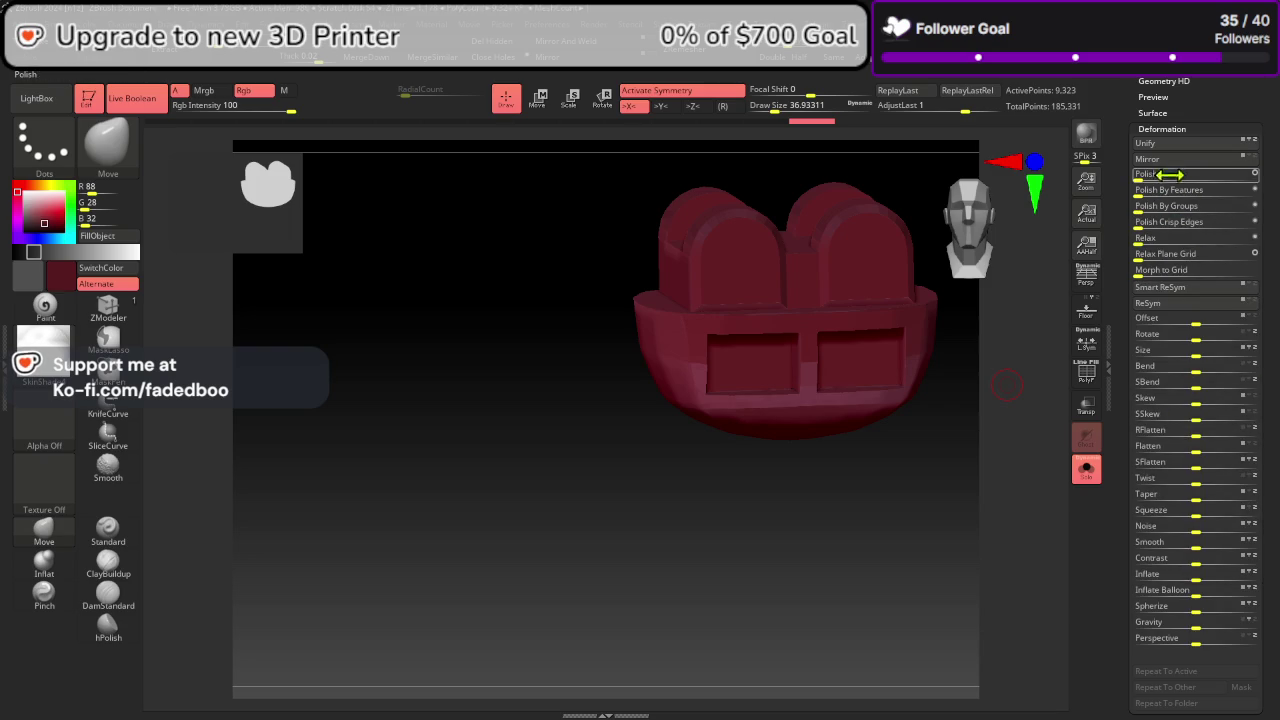
pyautogui.click(1168, 190)
pyautogui.moveTo(1023, 372)
pyautogui.mouseDown()
pyautogui.moveTo(1050, 383)
pyautogui.moveTo(1037, 397)
pyautogui.mouseUp()
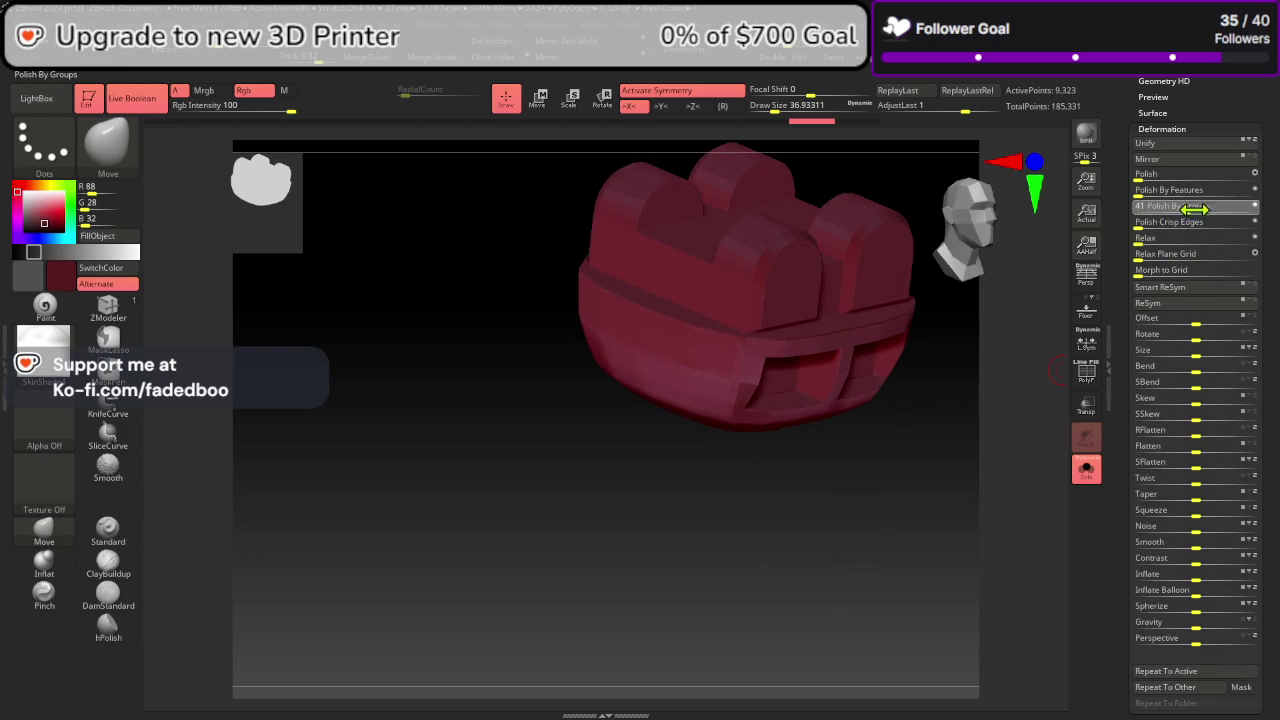
pyautogui.moveTo(1193, 208); pyautogui.dragTo(1200, 208)
# Step: Orbit to inspect the smoothing and polish the model further
pyautogui.moveTo(1006, 389)
pyautogui.mouseDown()
pyautogui.moveTo(1035, 375)
pyautogui.moveTo(986, 374)
pyautogui.moveTo(978, 413)
pyautogui.mouseUp()
pyautogui.moveTo(1062, 364); pyautogui.dragTo(1030, 407)
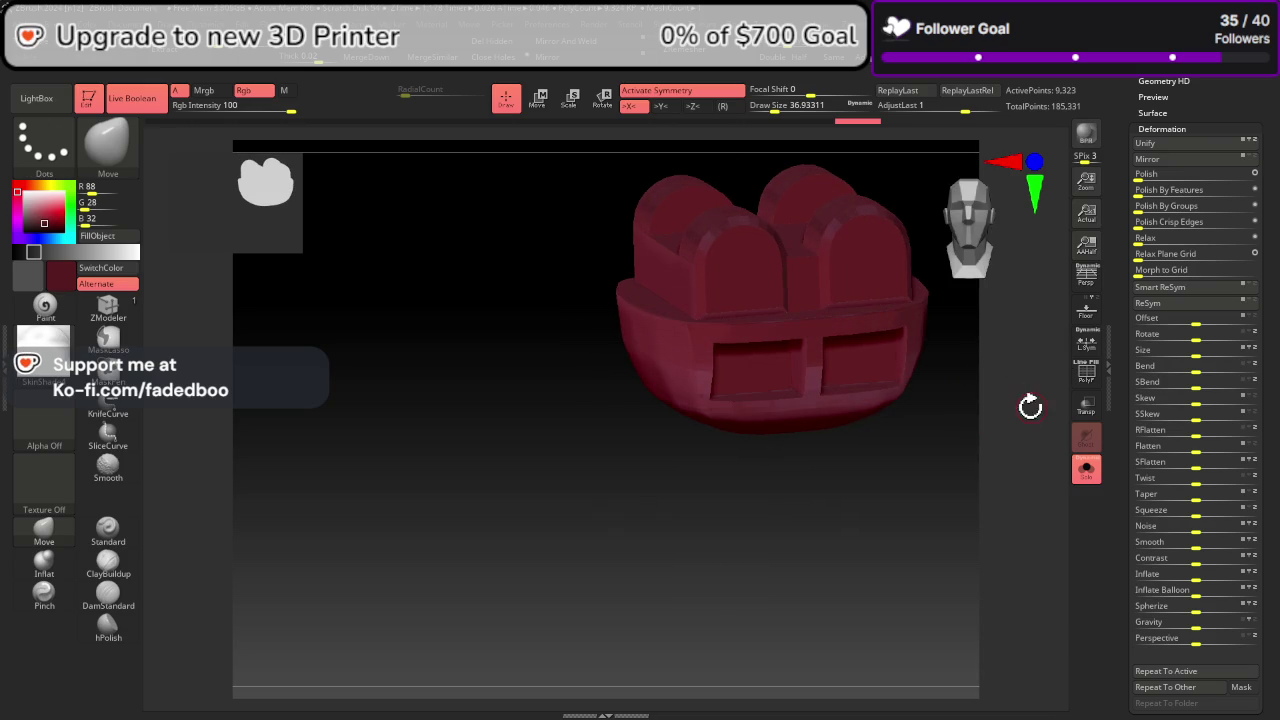
pyautogui.moveTo(1150, 210); pyautogui.dragTo(1175, 210)
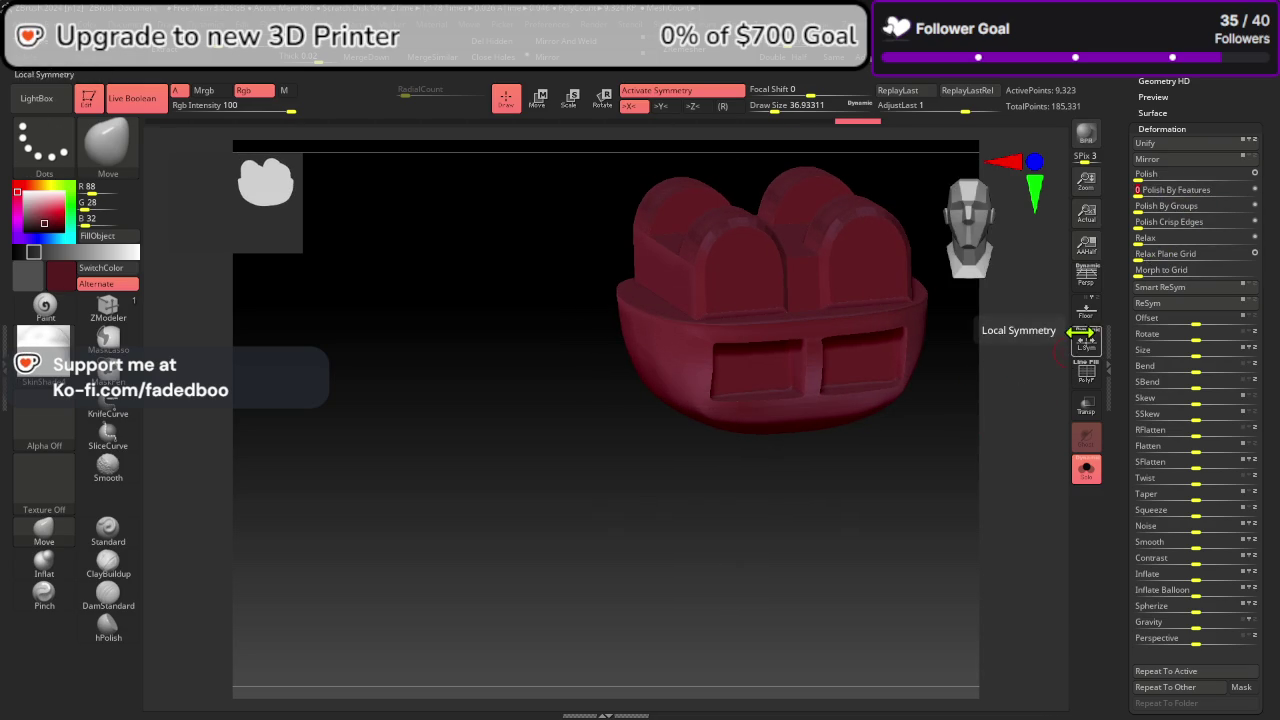
pyautogui.moveTo(1060, 370)
pyautogui.mouseDown()
pyautogui.moveTo(1019, 419)
pyautogui.moveTo(1017, 408)
pyautogui.mouseUp()
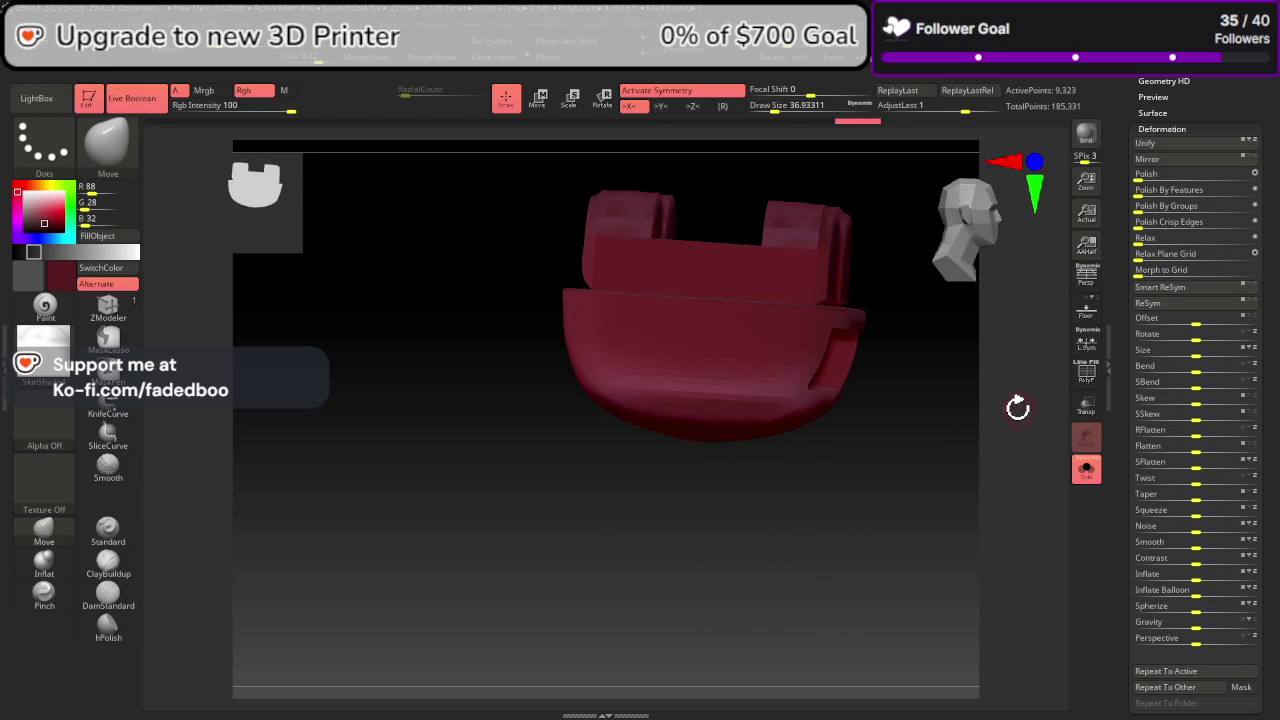
# Step: Step back in Undo History, try Polish, then undo the polishing and restore the wireframe
pyautogui.click(1085, 372)
pyautogui.moveTo(1172, 179); pyautogui.dragTo(1257, 199)
pyautogui.hotkey('ctrl', 'z')
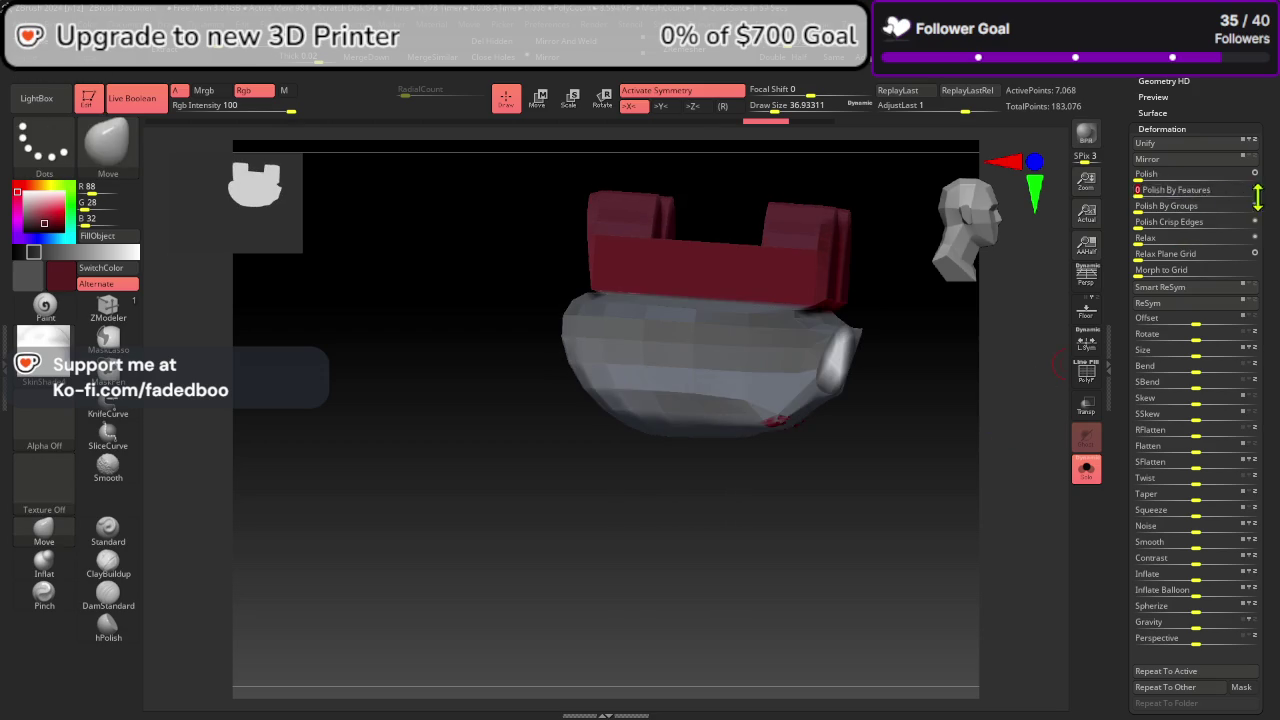
pyautogui.hotkey('ctrl', 'z')
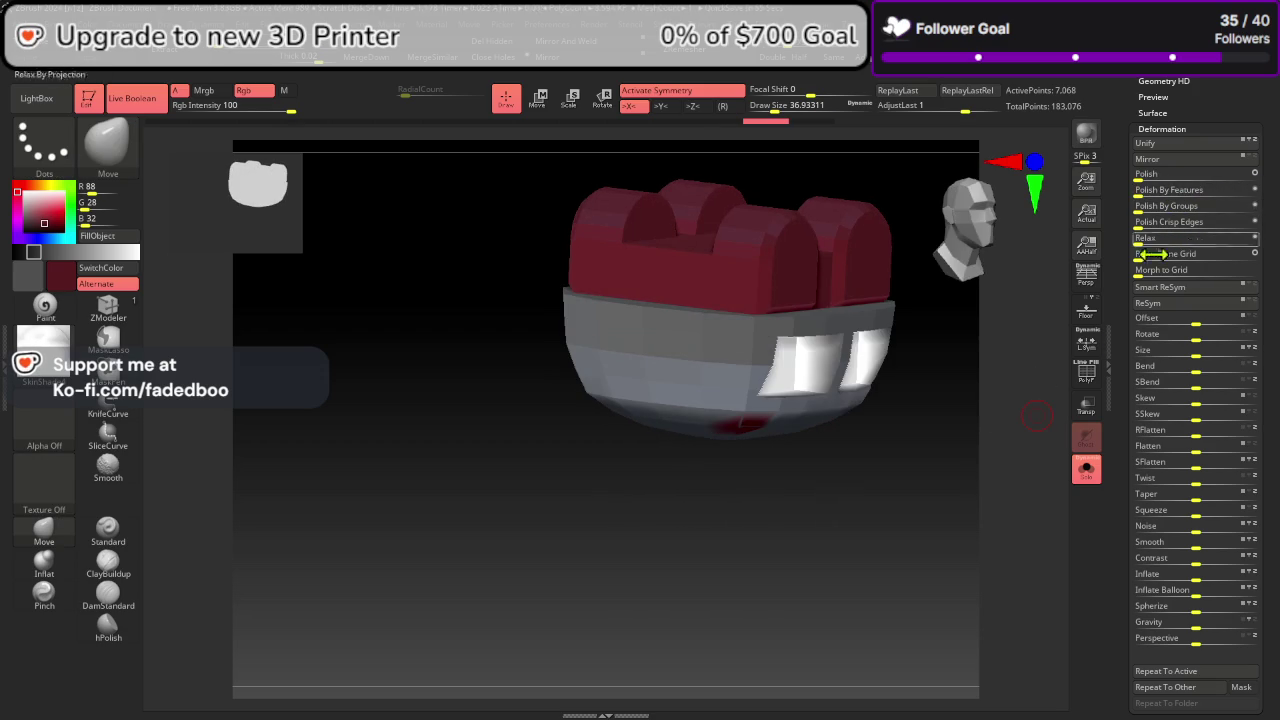
pyautogui.click(1087, 376)
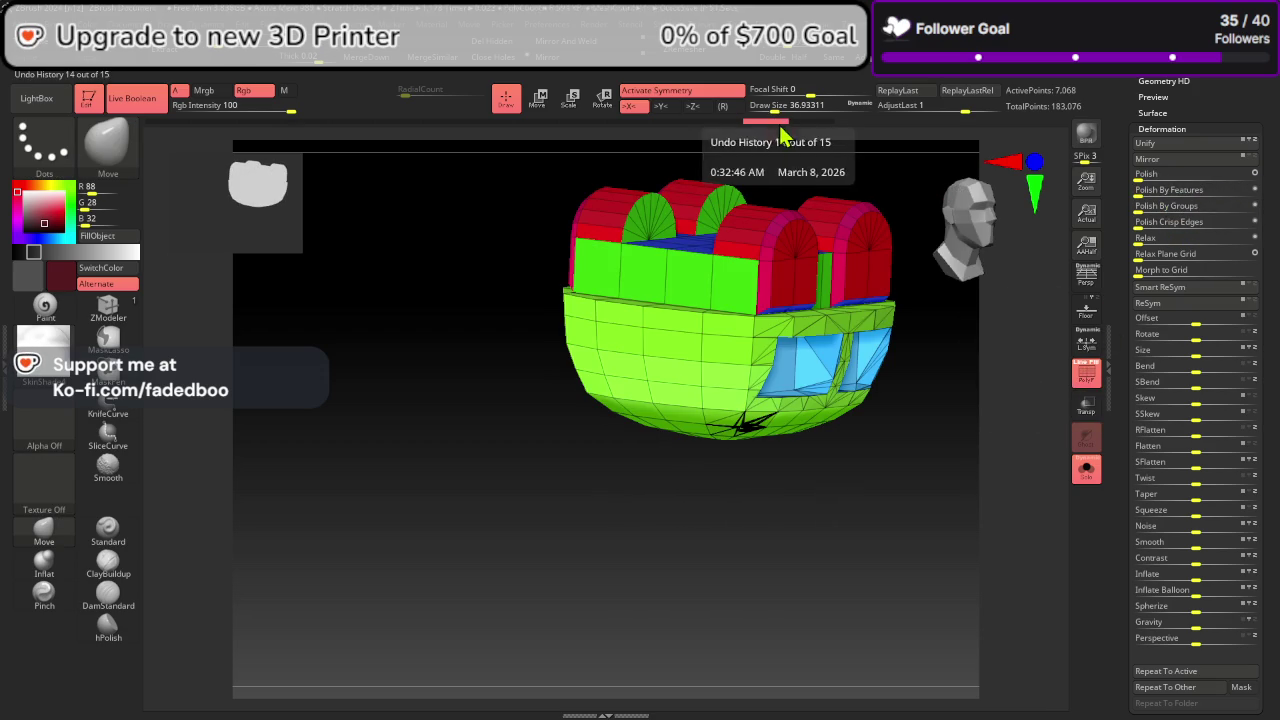
# Step: Step back to an earlier version in Undo History and check the wireframe
pyautogui.moveTo(797, 122)
pyautogui.mouseDown()
pyautogui.moveTo(852, 127)
pyautogui.moveTo(729, 134)
pyautogui.moveTo(765, 143)
pyautogui.mouseUp()
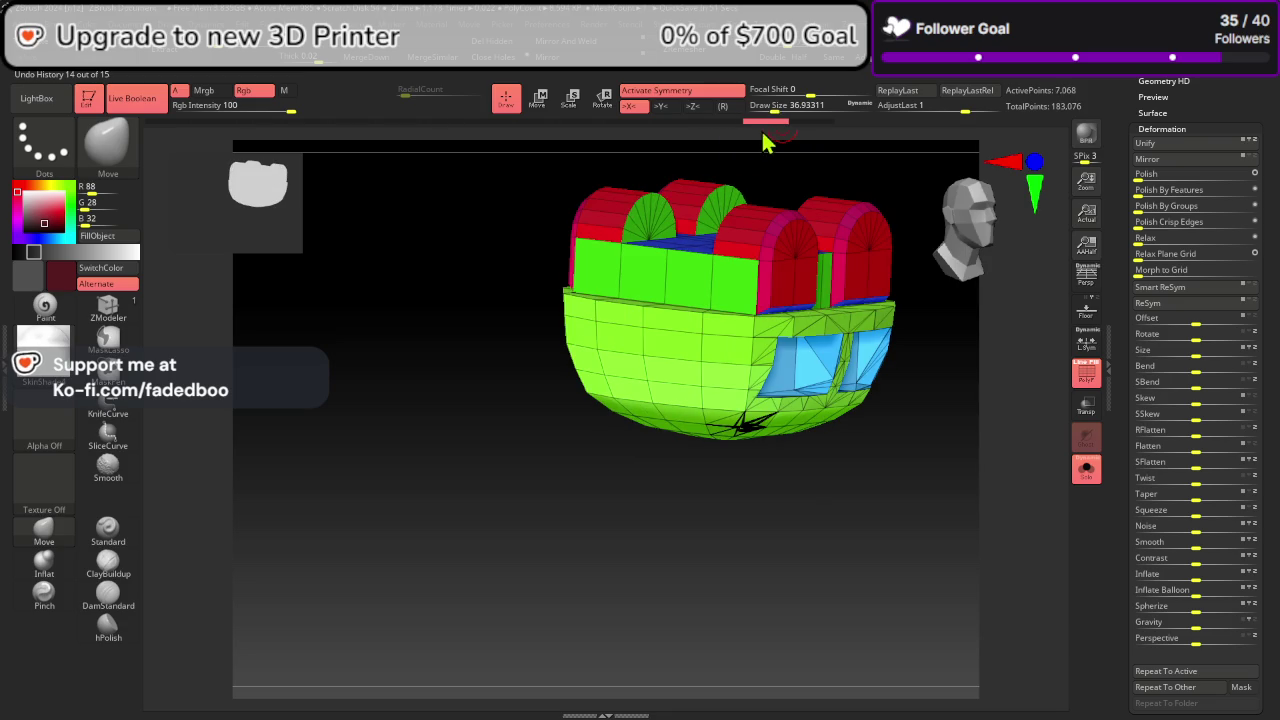
pyautogui.moveTo(1156, 140); pyautogui.dragTo(1156, 207)
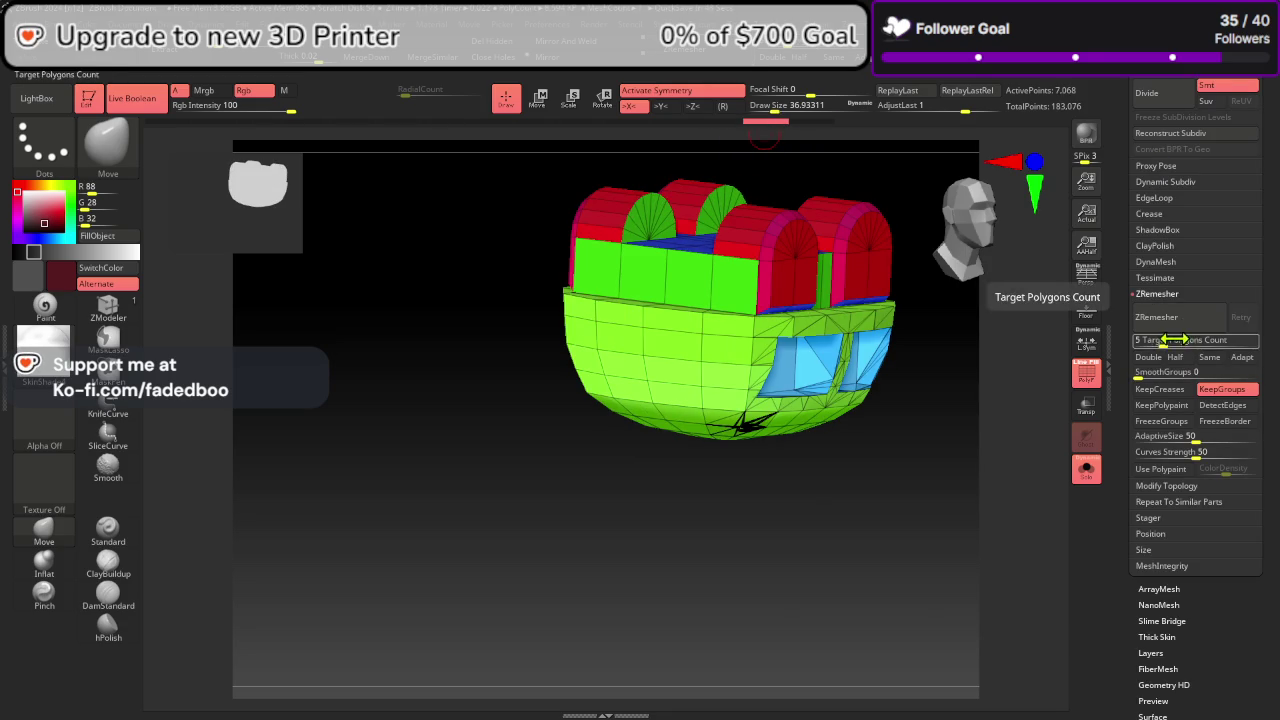
pyautogui.click(1090, 384)
pyautogui.click(1090, 384)
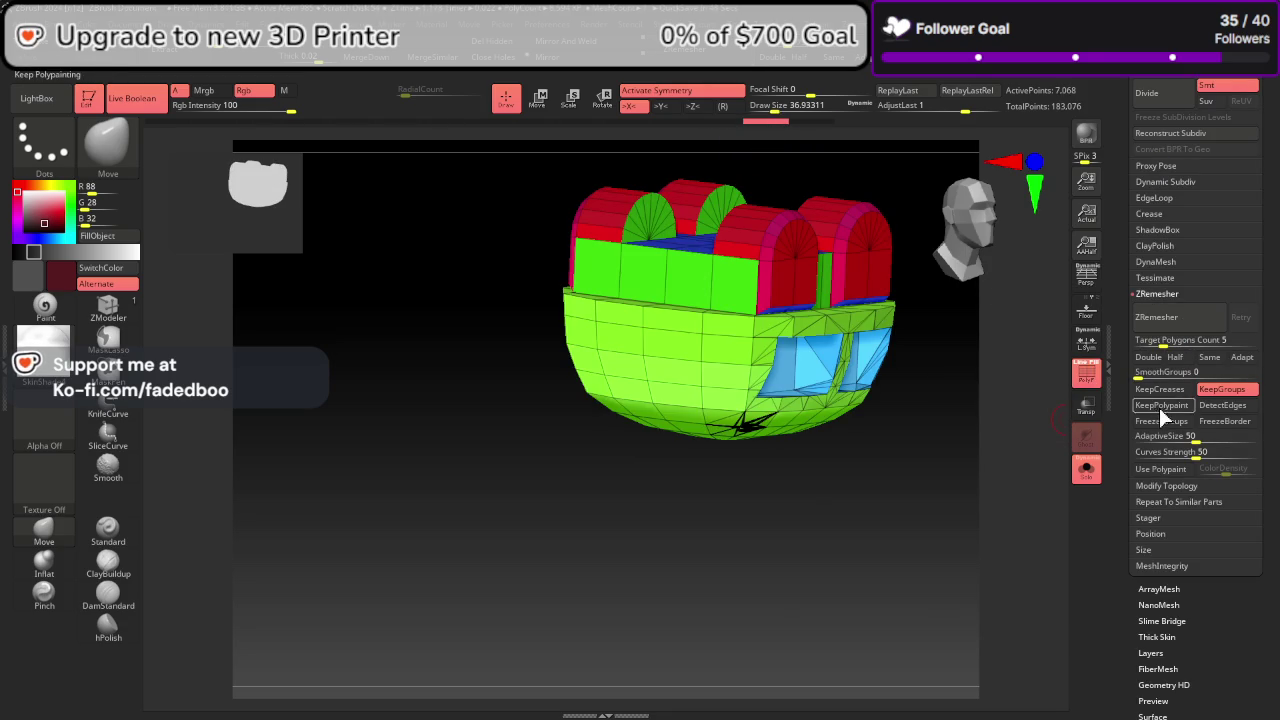
# Step: ZRemesh the head part with KeepPolypaint on, giving 9,323 points without the polyframe
pyautogui.click(1160, 405)
pyautogui.click(1175, 320)
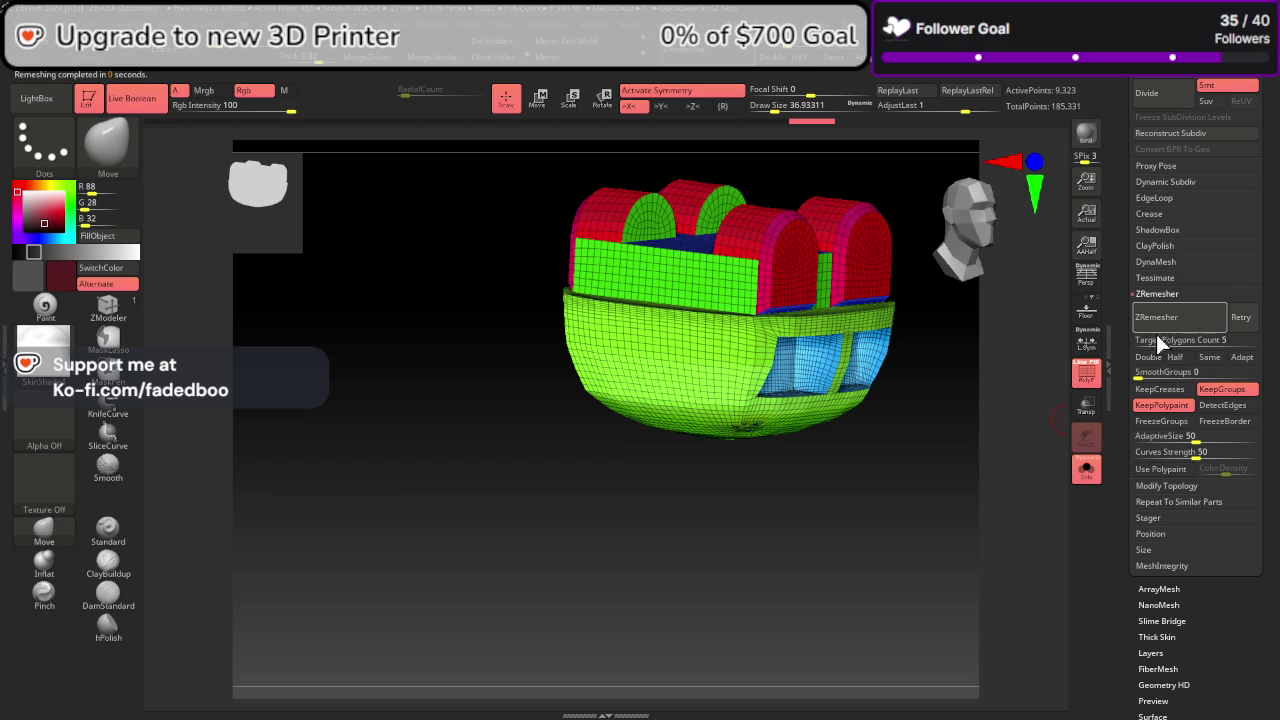
pyautogui.hotkey('shift', 'f')
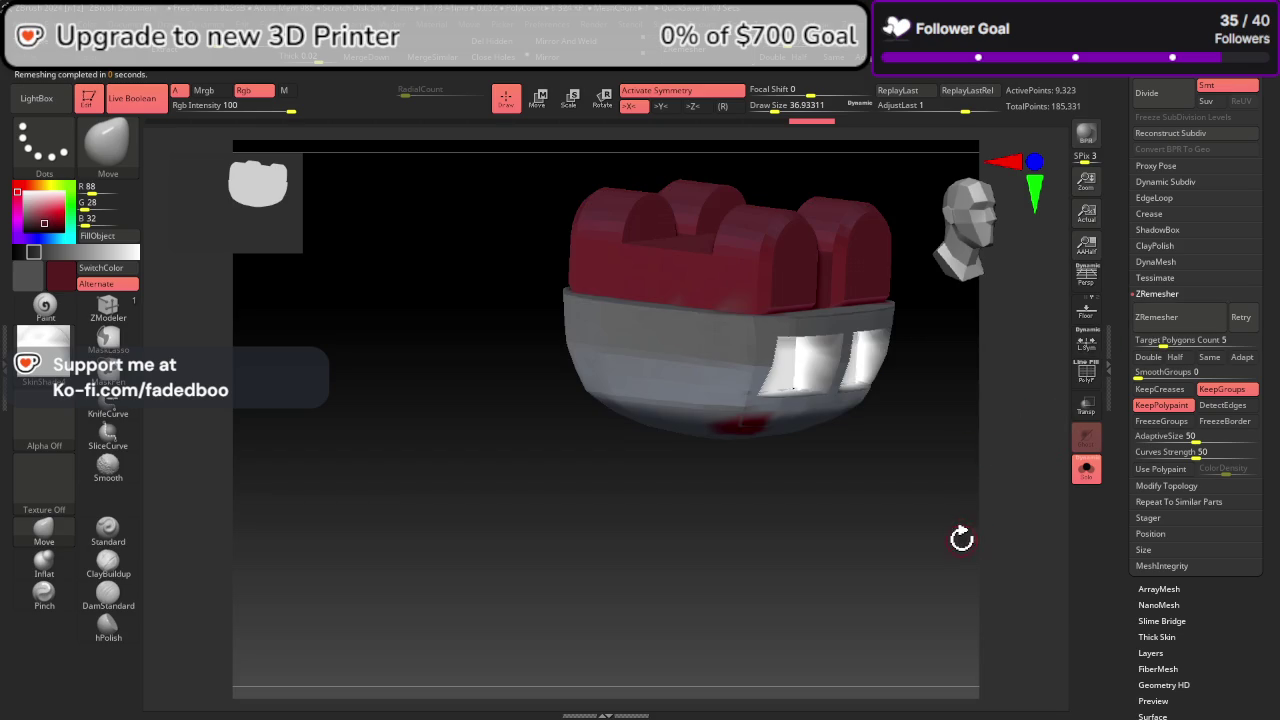
pyautogui.moveTo(961, 539)
pyautogui.mouseDown()
pyautogui.moveTo(923, 509)
pyautogui.moveTo(923, 457)
pyautogui.moveTo(906, 504)
pyautogui.mouseUp()
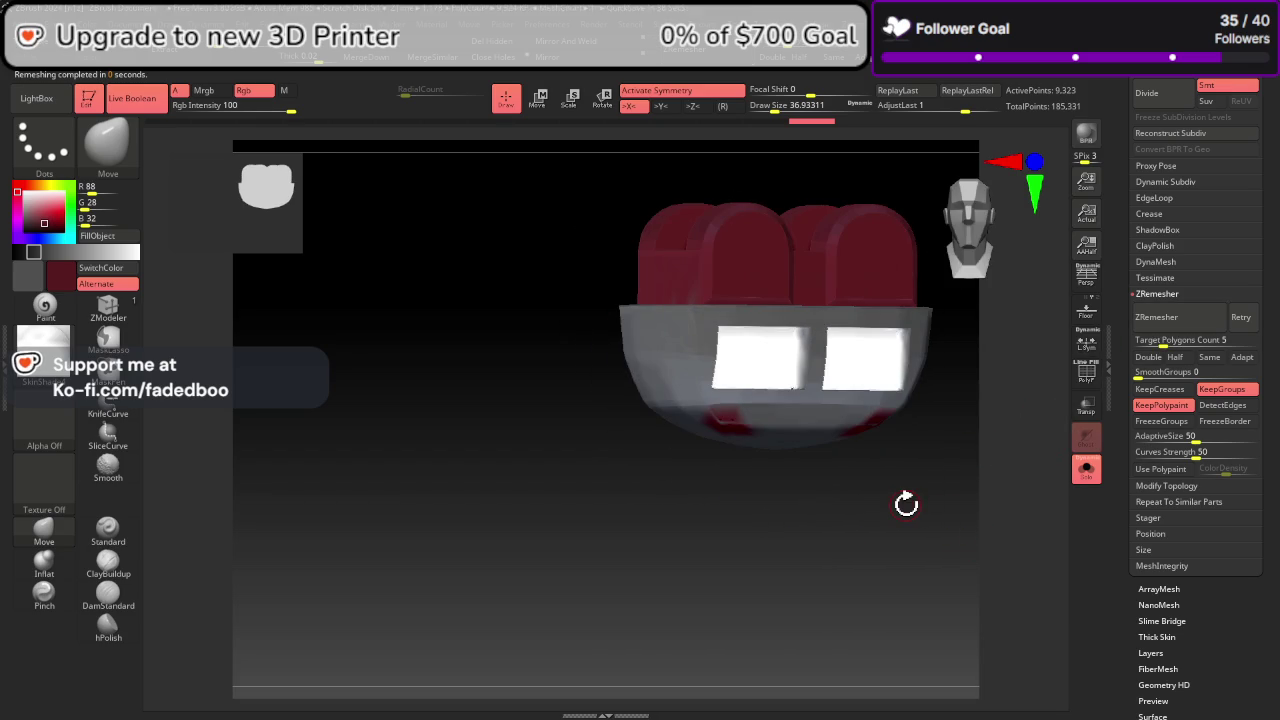
# Step: Isolate the grey part, set grey as the working colour, then show all parts
pyautogui.keyDown('ctrl'); pyautogui.keyDown('shift'); pyautogui.click(751, 270); pyautogui.keyUp('shift'); pyautogui.keyUp('ctrl')
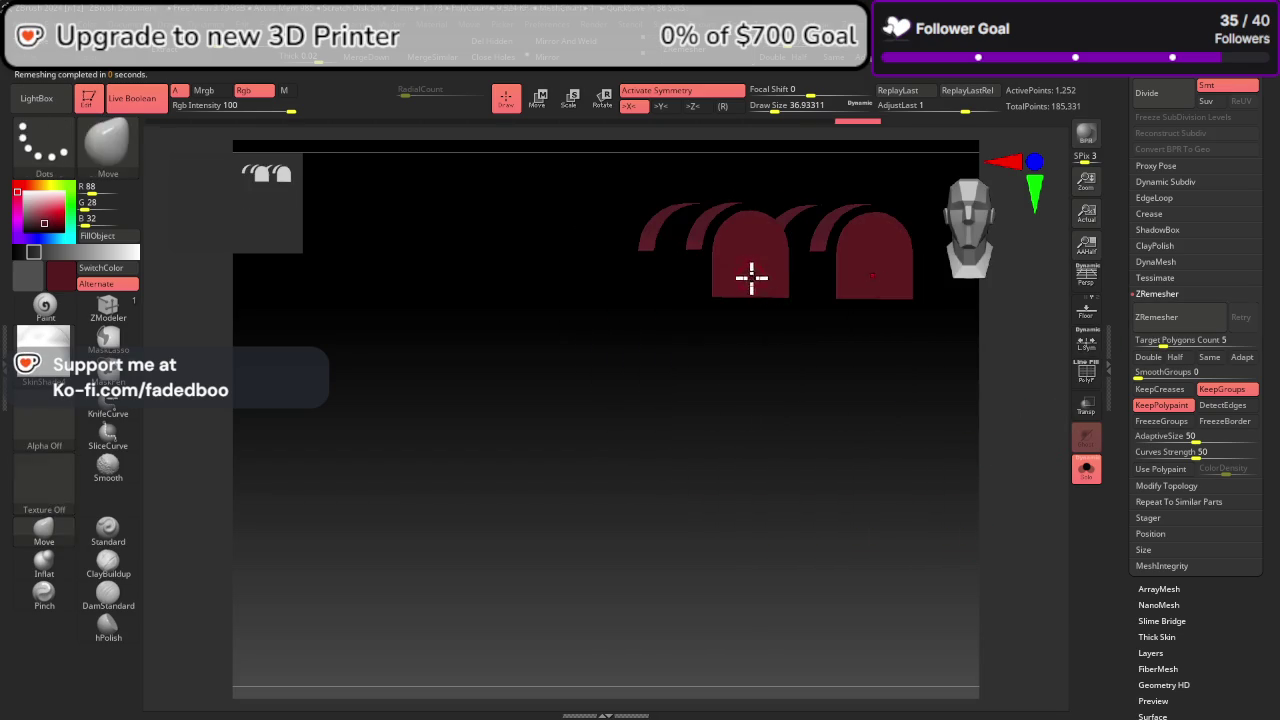
pyautogui.keyDown('ctrl'); pyautogui.keyDown('shift'); pyautogui.click(706, 325); pyautogui.keyUp('shift'); pyautogui.keyUp('ctrl')
pyautogui.keyDown('ctrl'); pyautogui.keyDown('shift'); pyautogui.click(706, 325); pyautogui.keyUp('shift'); pyautogui.keyUp('ctrl')
pyautogui.click(108, 267)
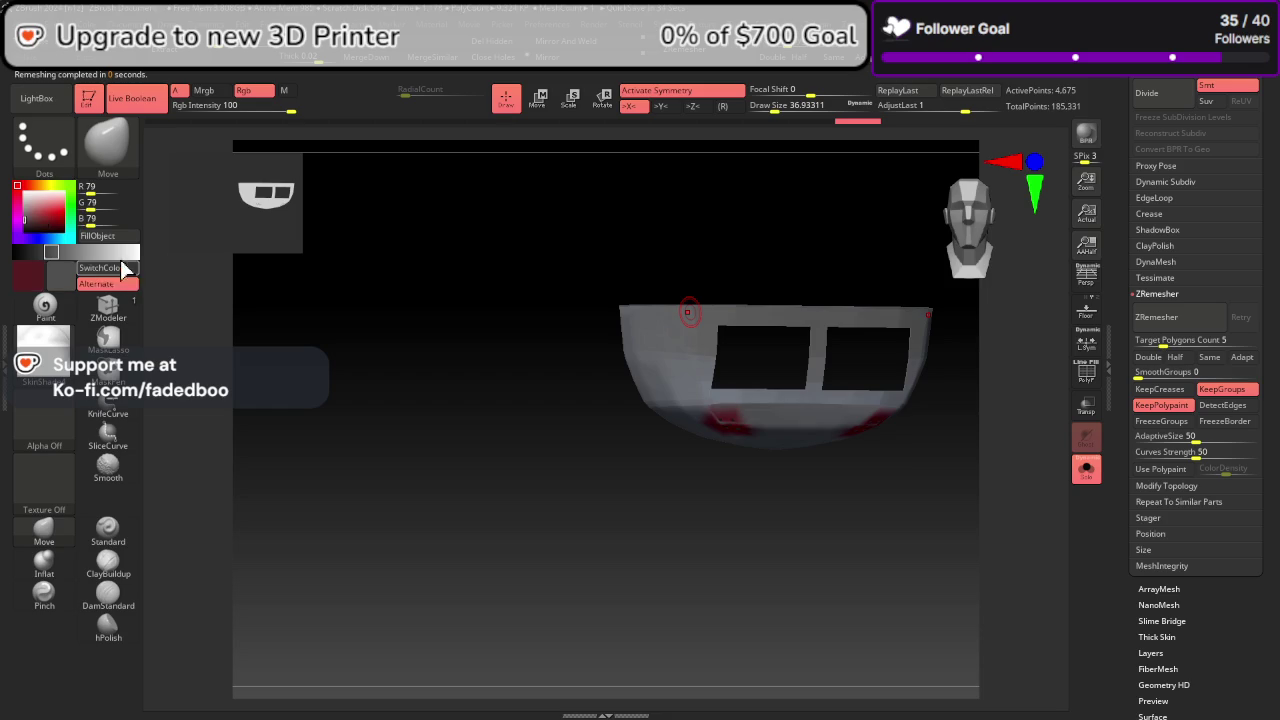
pyautogui.keyDown('ctrl'); pyautogui.keyDown('shift'); pyautogui.click(806, 531); pyautogui.keyUp('shift'); pyautogui.keyUp('ctrl')
pyautogui.moveTo(880, 514)
pyautogui.mouseDown()
pyautogui.moveTo(900, 430)
pyautogui.moveTo(906, 514)
pyautogui.moveTo(920, 506)
pyautogui.moveTo(897, 506)
pyautogui.mouseUp()
# Step: Isolate the window boxes and fill them with white
pyautogui.keyDown('ctrl'); pyautogui.keyDown('shift'); pyautogui.click(740, 363); pyautogui.keyUp('shift'); pyautogui.keyUp('ctrl')
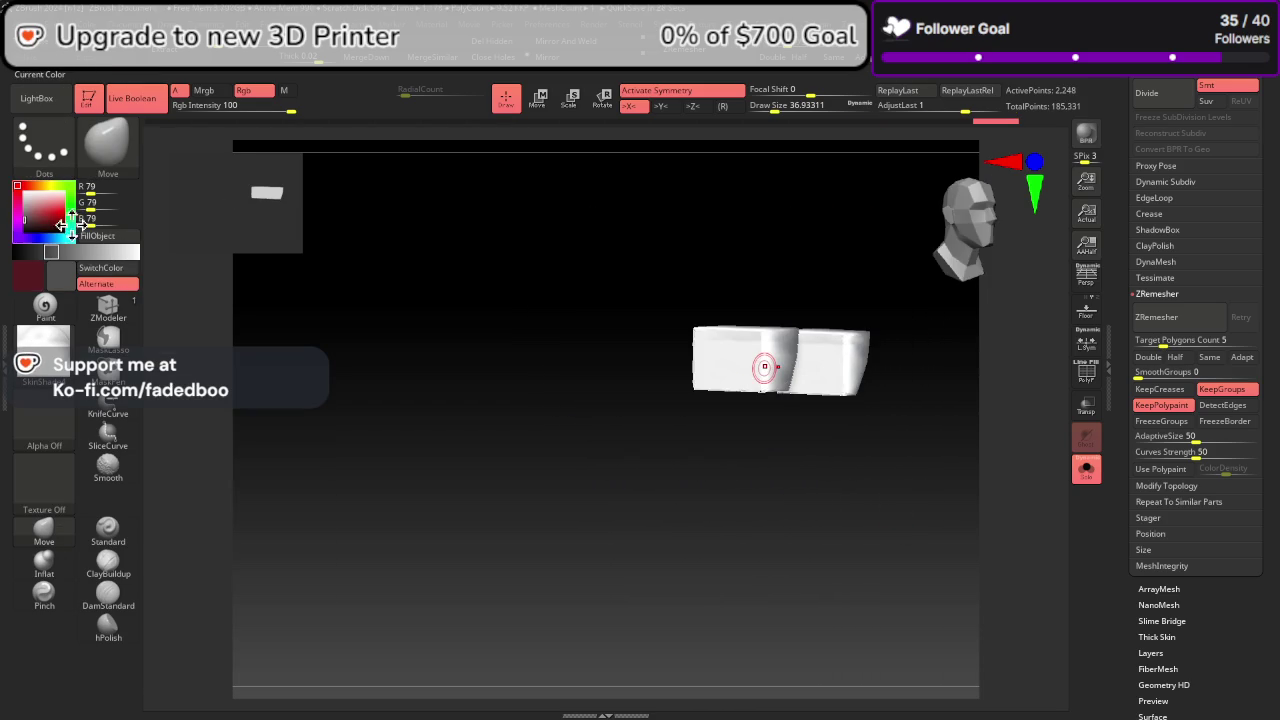
pyautogui.moveTo(52, 220); pyautogui.dragTo(716, 356)
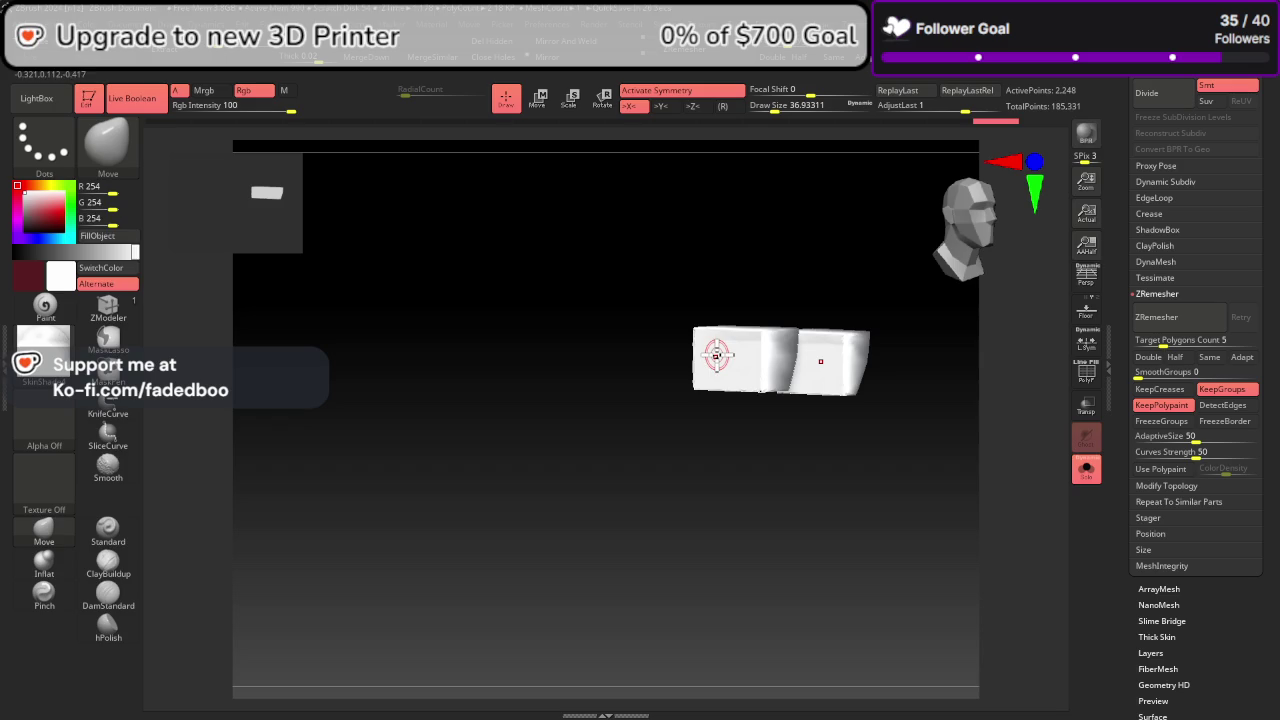
pyautogui.click(97, 236)
pyautogui.keyDown('ctrl'); pyautogui.keyDown('shift'); pyautogui.click(738, 532); pyautogui.keyUp('shift'); pyautogui.keyUp('ctrl')
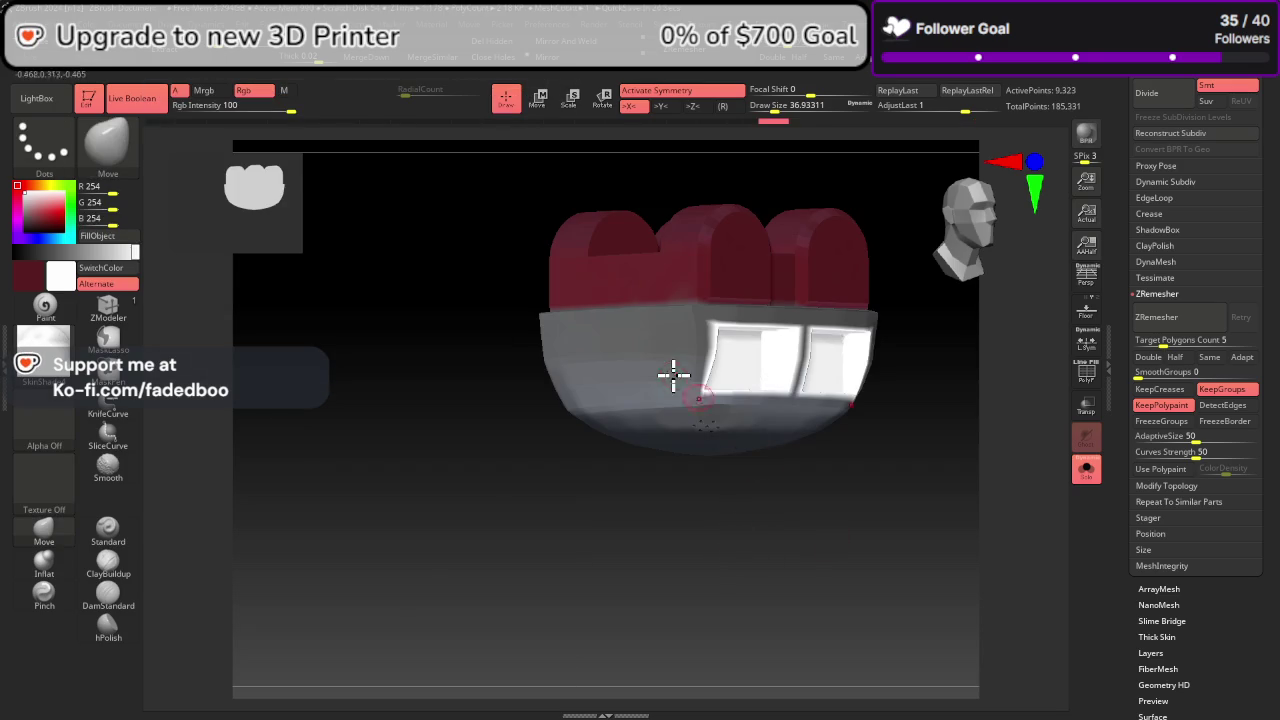
# Step: Pick the shell's grey, use SwitchColor, and isolate the grey shell
pyautogui.moveTo(49, 217); pyautogui.dragTo(624, 347)
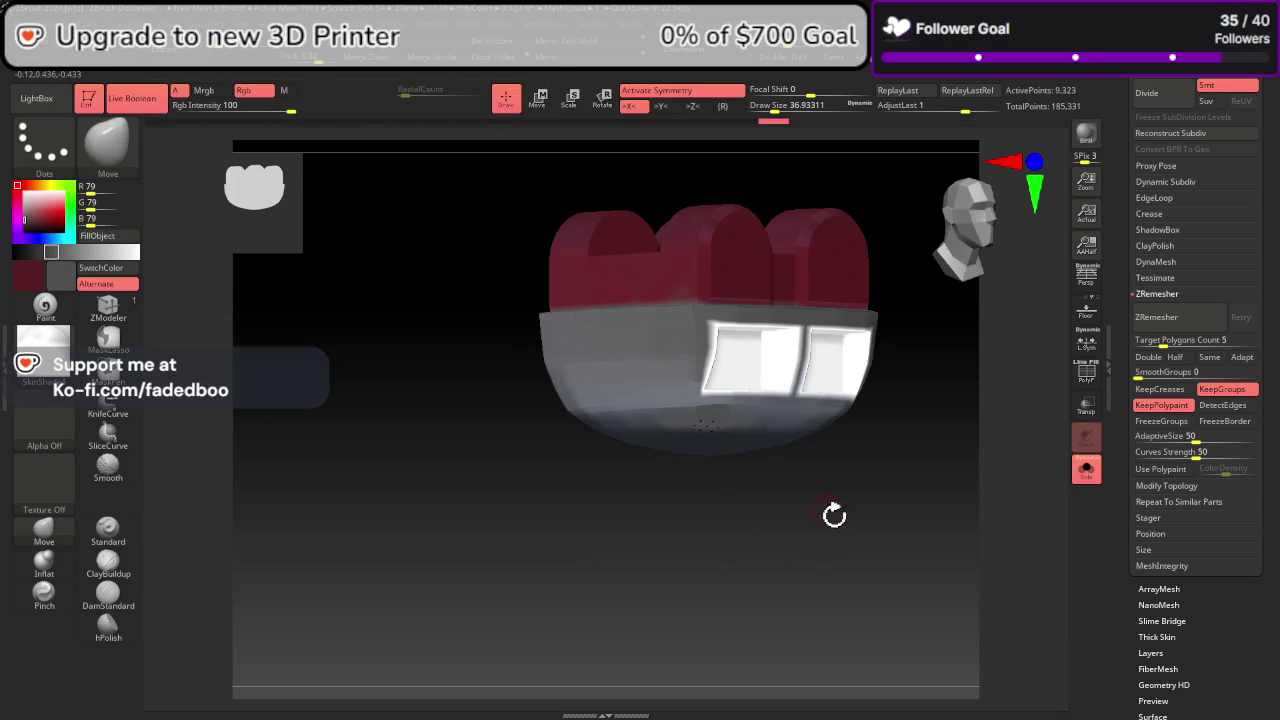
pyautogui.moveTo(834, 515); pyautogui.dragTo(805, 522)
pyautogui.click(120, 277)
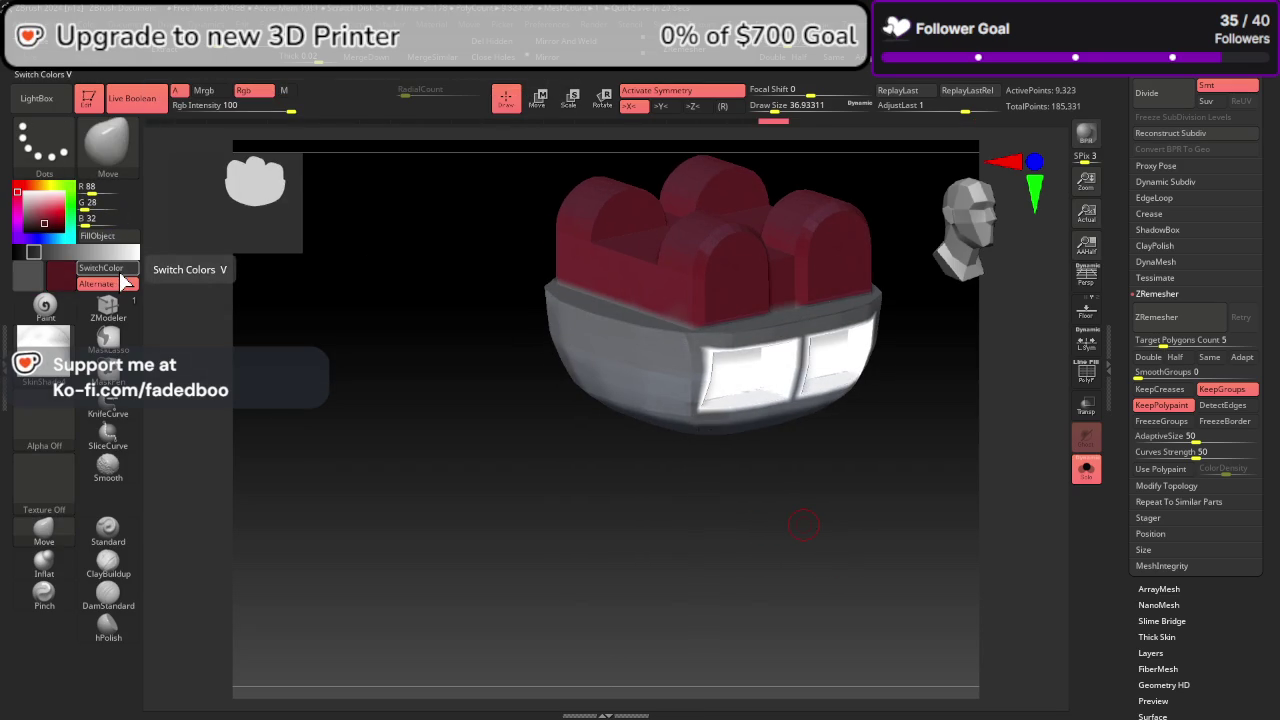
pyautogui.keyDown('ctrl'); pyautogui.keyDown('shift'); pyautogui.click(616, 354); pyautogui.keyUp('shift'); pyautogui.keyUp('ctrl')
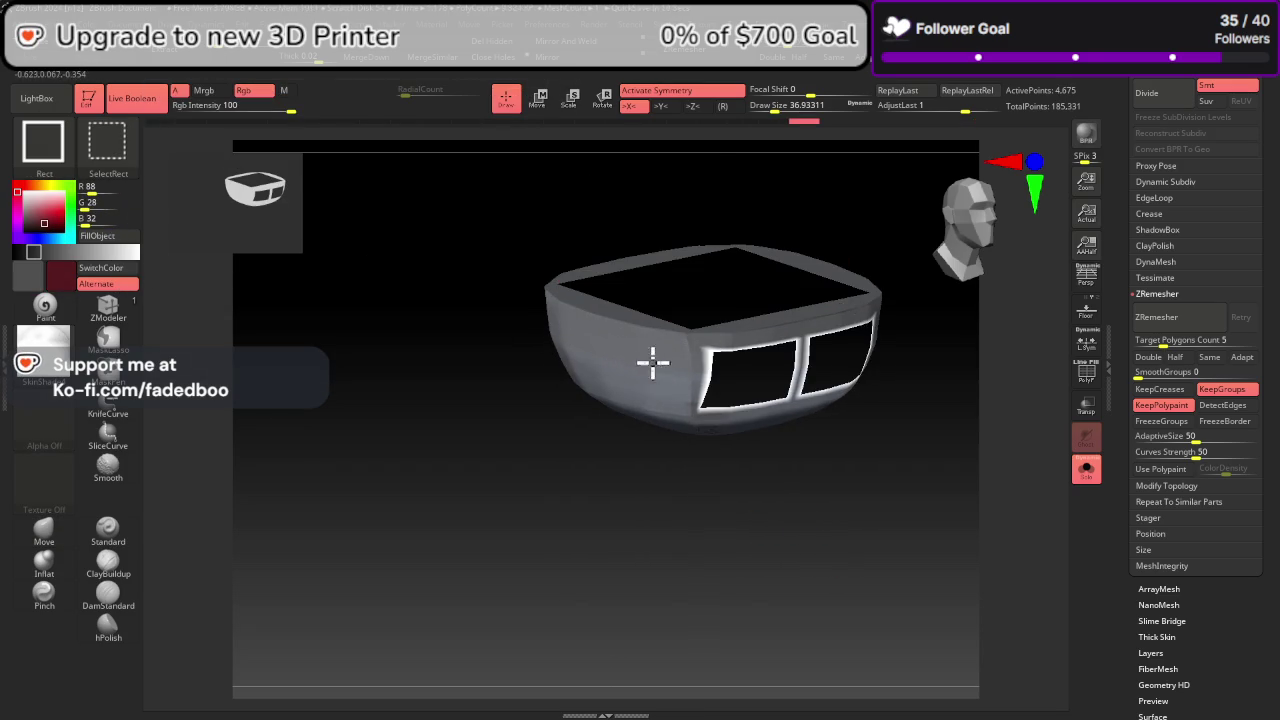
# Step: Hide the window boxes and arch strips, then orbit around the vent dots
pyautogui.keyDown('ctrl'); pyautogui.keyDown('shift'); pyautogui.click(652, 363); pyautogui.keyUp('shift'); pyautogui.keyUp('ctrl')
pyautogui.keyDown('ctrl'); pyautogui.keyDown('alt'); pyautogui.keyDown('shift'); pyautogui.click(737, 366); pyautogui.keyUp('shift'); pyautogui.keyUp('alt'); pyautogui.keyUp('ctrl')
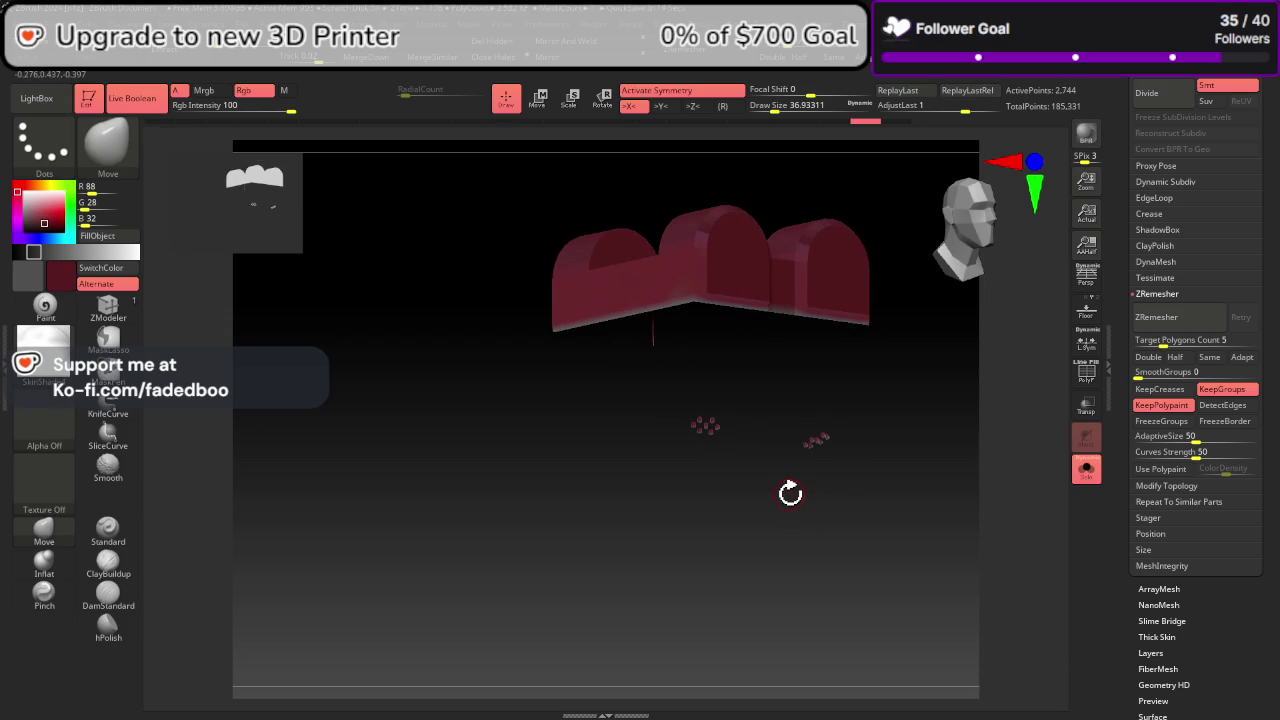
pyautogui.keyDown('ctrl'); pyautogui.keyDown('alt'); pyautogui.keyDown('shift'); pyautogui.click(735, 292); pyautogui.keyUp('shift'); pyautogui.keyUp('alt'); pyautogui.keyUp('ctrl')
pyautogui.keyDown('ctrl'); pyautogui.keyDown('alt'); pyautogui.keyDown('shift'); pyautogui.click(700, 270); pyautogui.keyUp('shift'); pyautogui.keyUp('alt'); pyautogui.keyUp('ctrl')
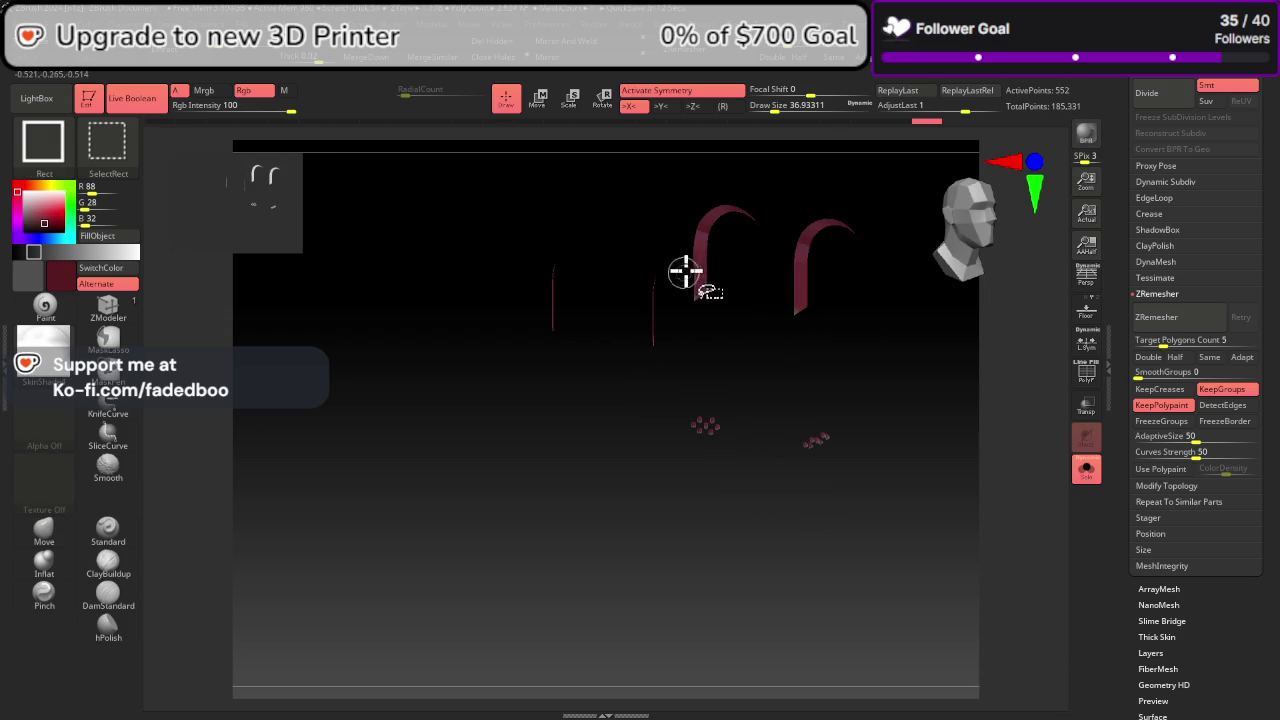
pyautogui.keyDown('ctrl'); pyautogui.keyDown('alt'); pyautogui.keyDown('shift'); pyautogui.click(695, 273); pyautogui.keyUp('shift'); pyautogui.keyUp('alt'); pyautogui.keyUp('ctrl')
pyautogui.moveTo(814, 480); pyautogui.dragTo(948, 443)
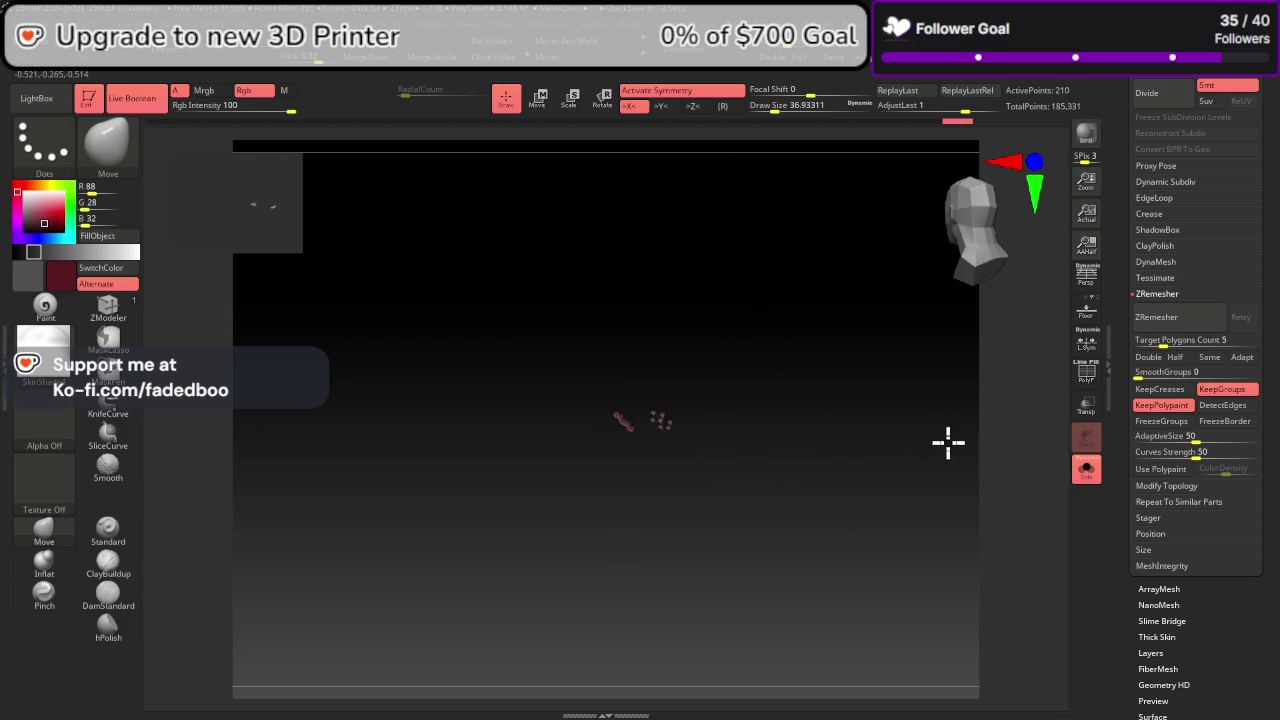
pyautogui.moveTo(861, 432); pyautogui.dragTo(811, 383)
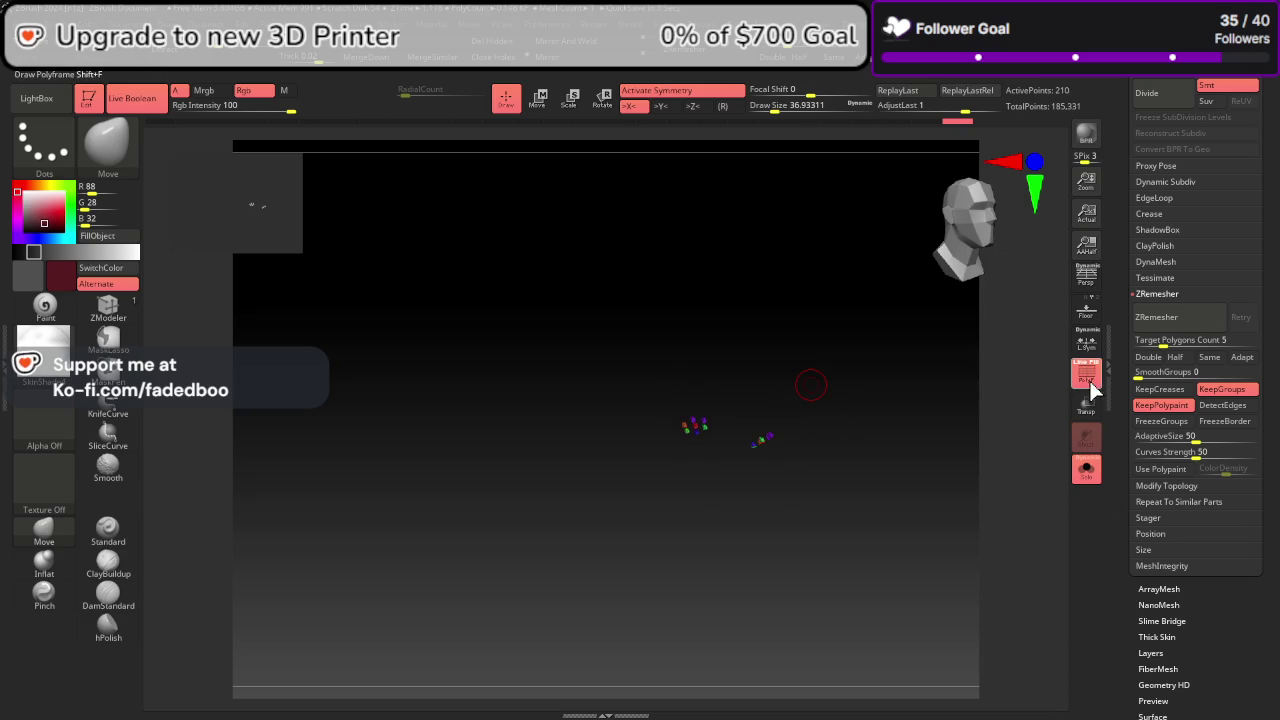
pyautogui.scroll(-3, 1266, 343)
pyautogui.scroll(-3, 1165, 330)
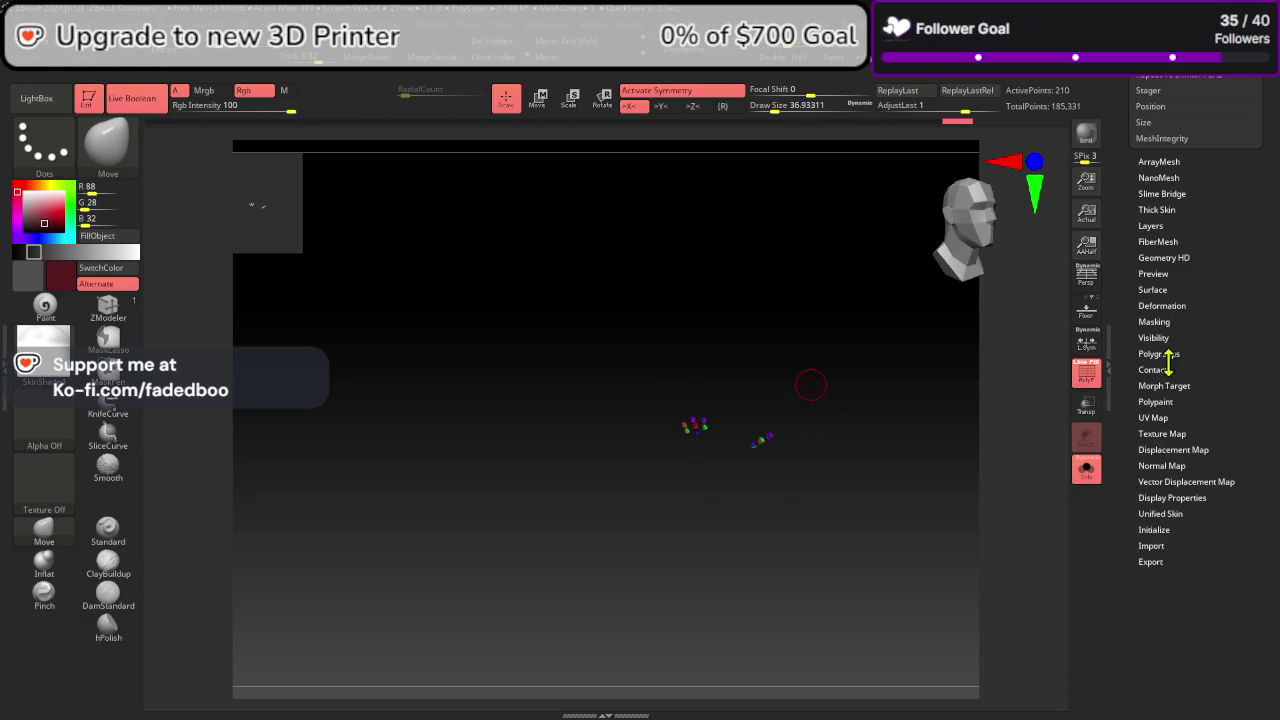
# Step: Open Tool > Polygroups and toggle the PolyF wireframe display off
pyautogui.click(1170, 353)
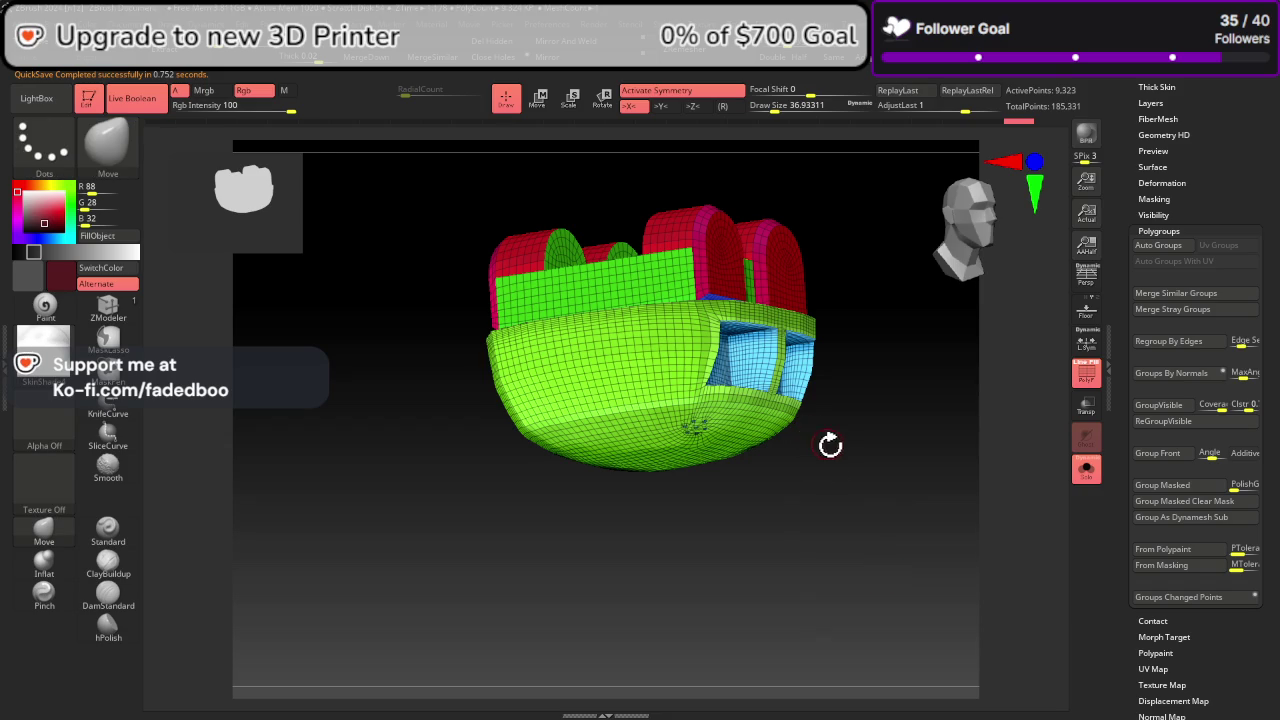
pyautogui.moveTo(829, 443)
pyautogui.keyDown('ctrl'); pyautogui.keyDown('shift'); pyautogui.mouseDown()
pyautogui.moveTo(771, 443)
pyautogui.moveTo(814, 443)
pyautogui.moveTo(748, 420)
pyautogui.mouseUp(); pyautogui.keyUp('shift'); pyautogui.keyUp('ctrl')
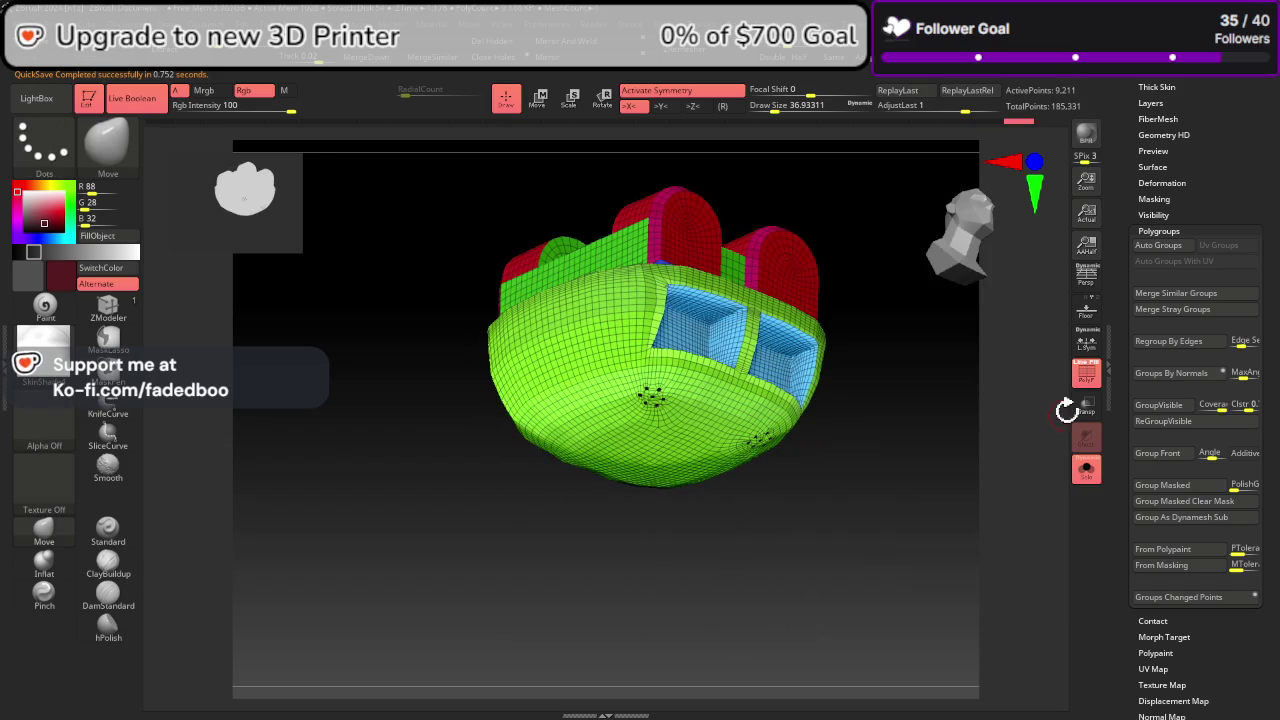
pyautogui.click(1086, 373)
pyautogui.moveTo(880, 500); pyautogui.dragTo(946, 491)
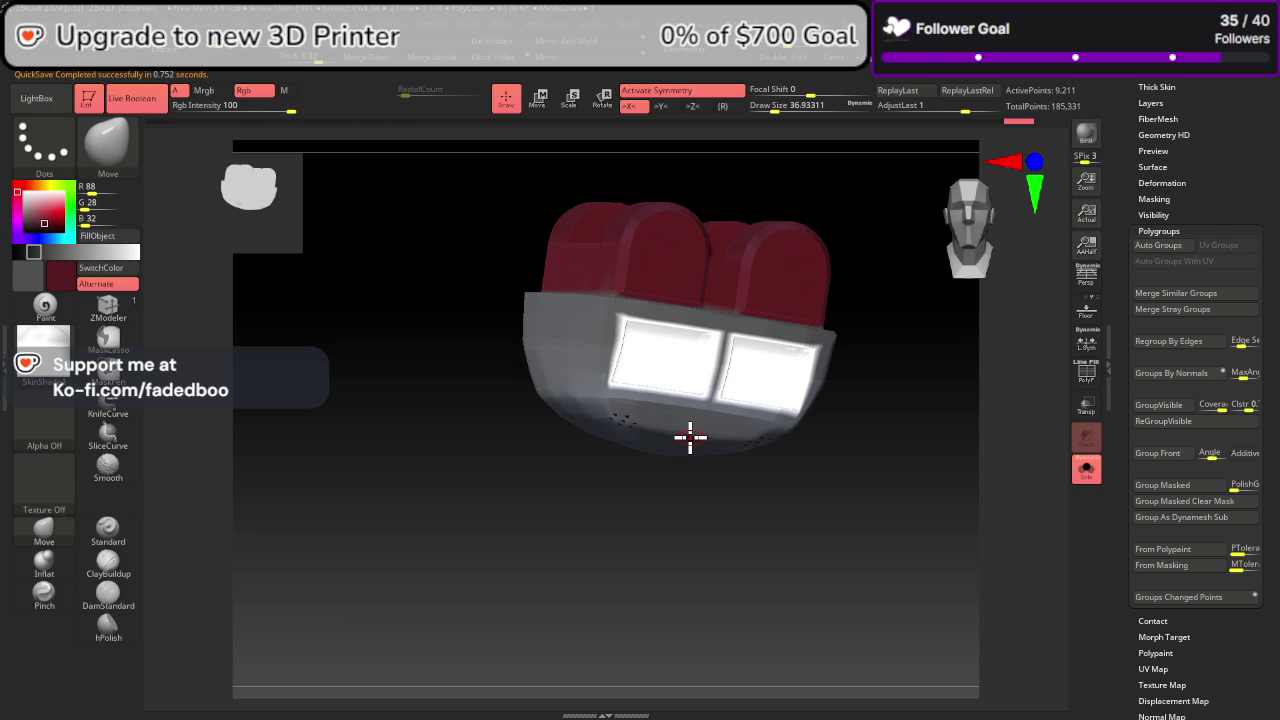
# Step: Hide the window boxes and shell, then isolate and unhide parts to review the head
pyautogui.keyDown('ctrl'); pyautogui.keyDown('shift'); pyautogui.click(668, 368); pyautogui.keyUp('shift'); pyautogui.keyUp('ctrl')
pyautogui.keyDown('ctrl'); pyautogui.keyDown('shift'); pyautogui.click(674, 412); pyautogui.keyUp('shift'); pyautogui.keyUp('ctrl')
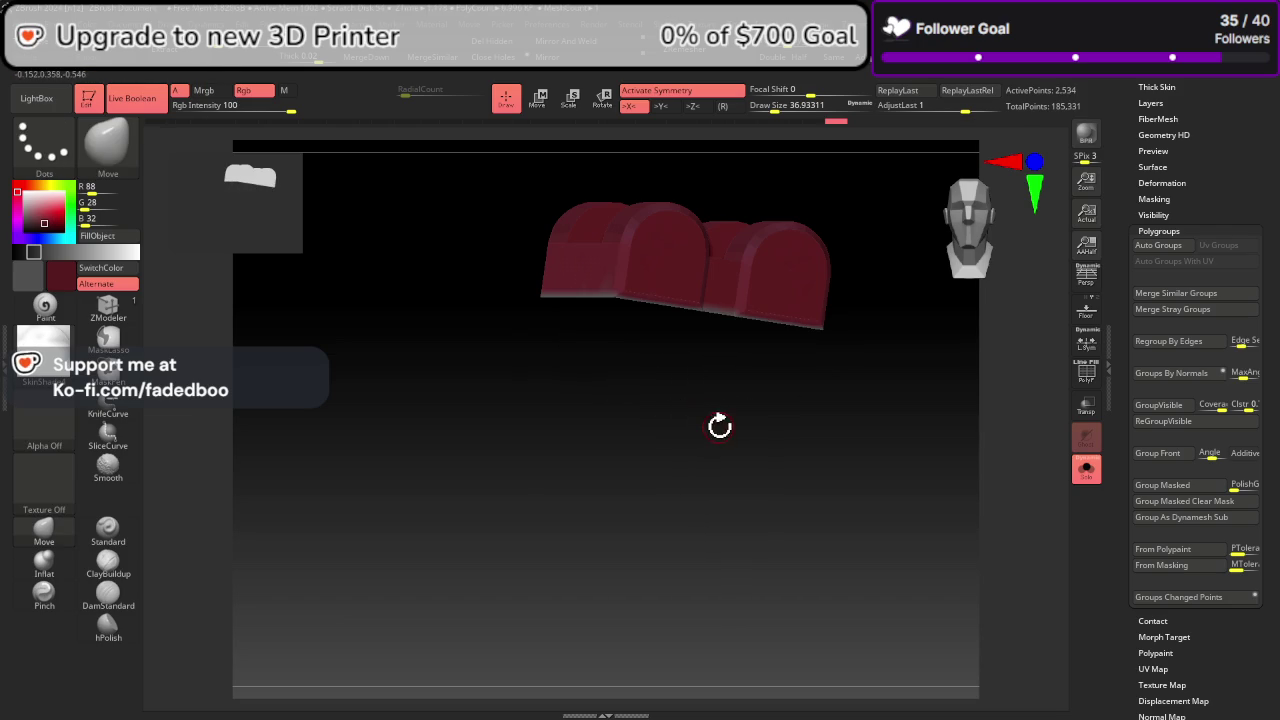
pyautogui.keyDown('ctrl'); pyautogui.keyDown('shift'); pyautogui.click(886, 471); pyautogui.keyUp('shift'); pyautogui.keyUp('ctrl')
pyautogui.moveTo(886, 471); pyautogui.dragTo(872, 497)
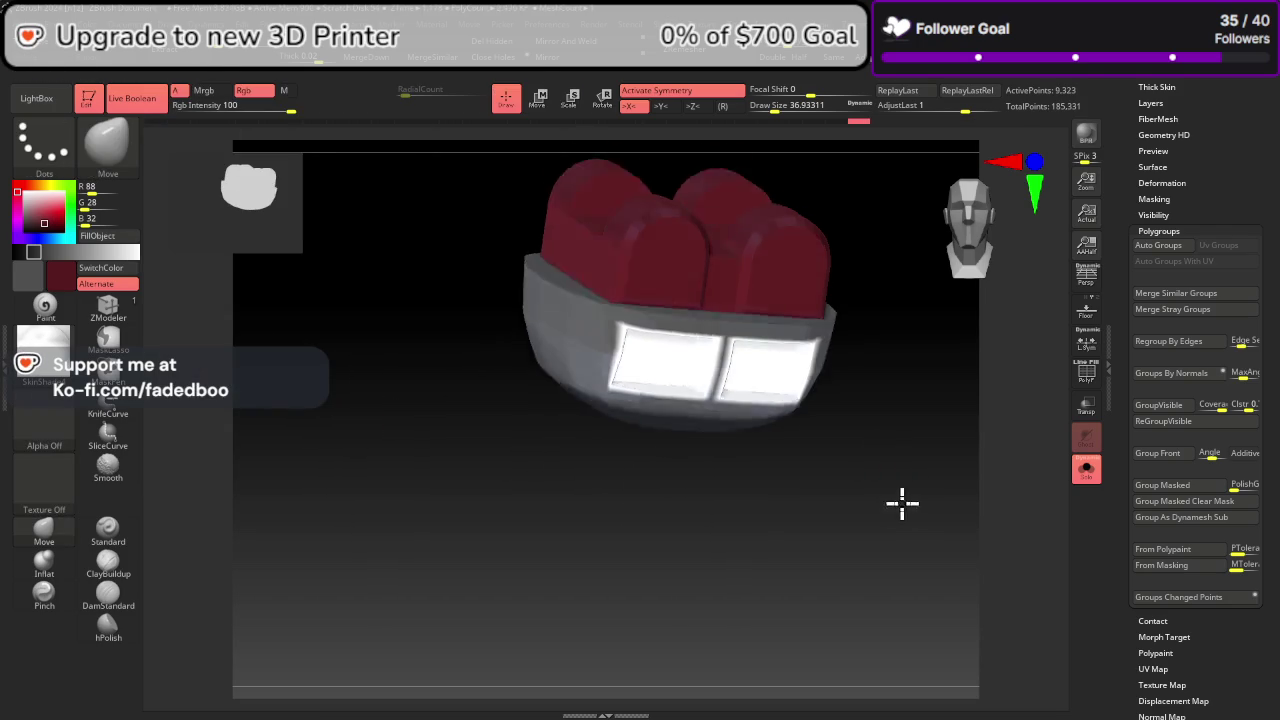
pyautogui.keyDown('ctrl'); pyautogui.keyDown('shift'); pyautogui.click(710, 362); pyautogui.keyUp('shift'); pyautogui.keyUp('ctrl')
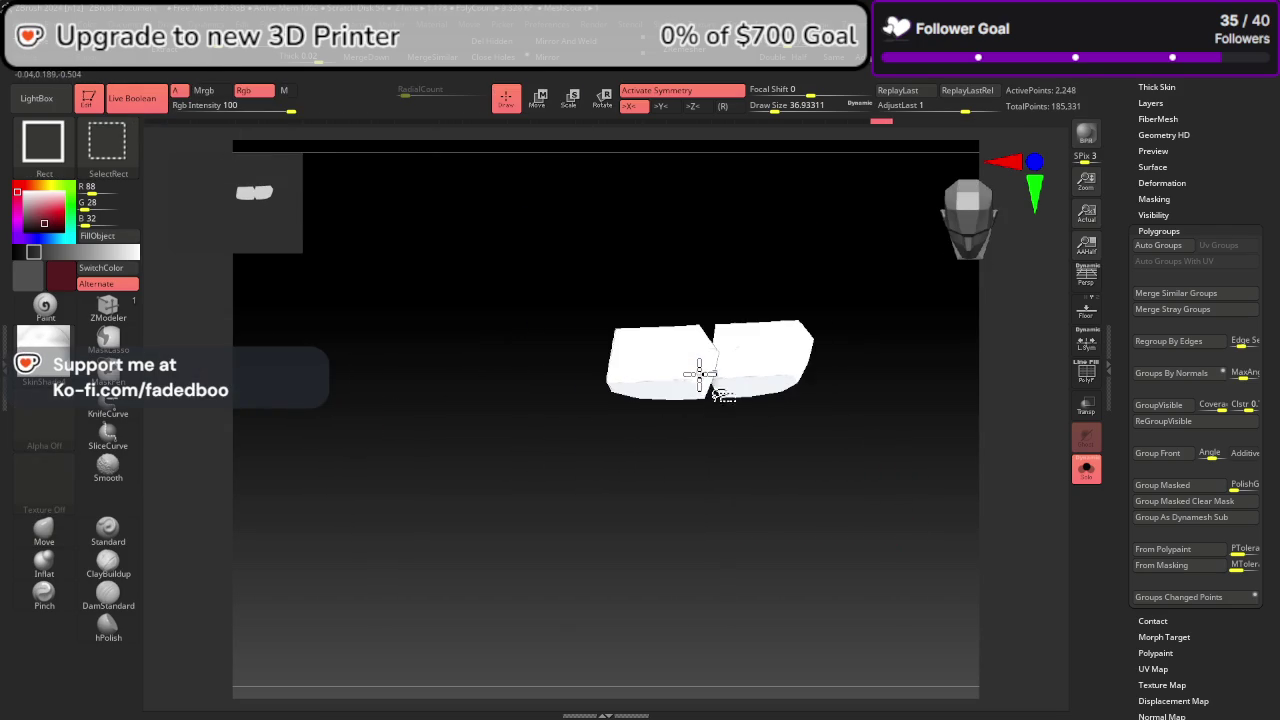
pyautogui.keyDown('ctrl'); pyautogui.keyDown('shift'); pyautogui.click(732, 418); pyautogui.keyUp('shift'); pyautogui.keyUp('ctrl')
# Step: Isolate the grey shell and switch the working colour back to grey
pyautogui.keyDown('ctrl'); pyautogui.keyDown('shift'); pyautogui.click(606, 350); pyautogui.keyUp('shift'); pyautogui.keyUp('ctrl')
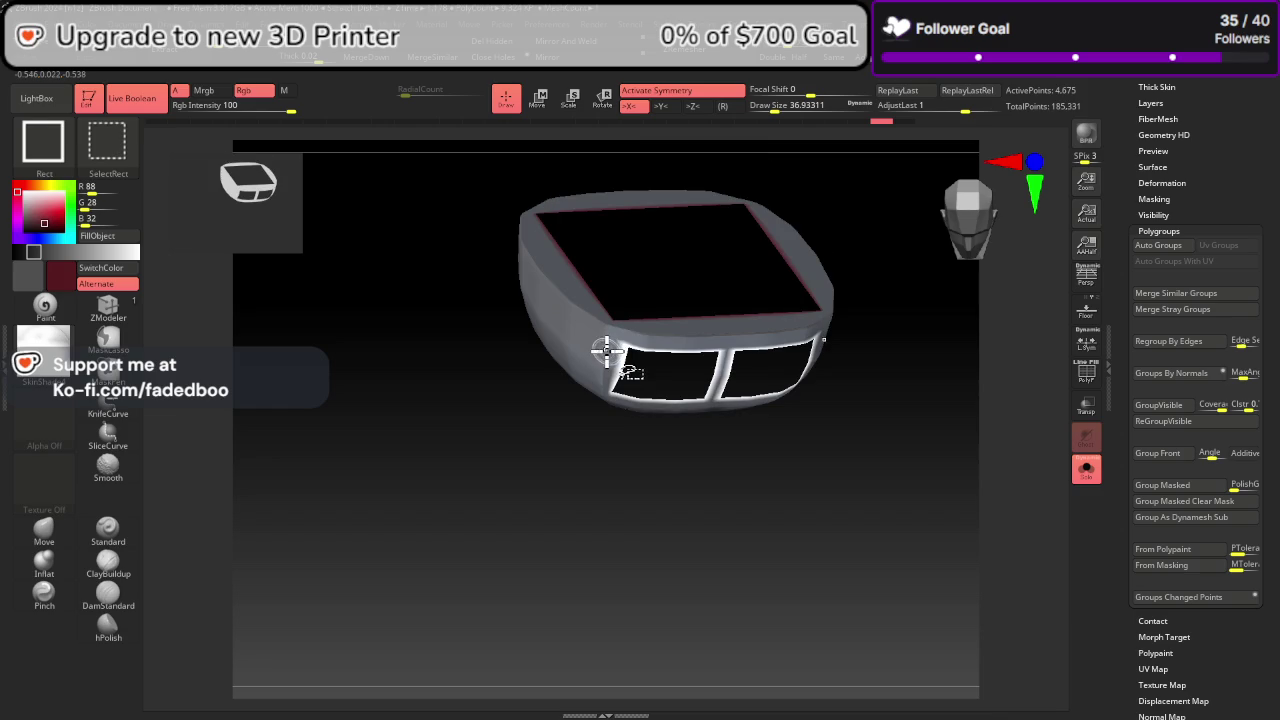
pyautogui.click(108, 270)
pyautogui.keyDown('ctrl'); pyautogui.keyDown('shift'); pyautogui.click(808, 508); pyautogui.keyUp('shift'); pyautogui.keyUp('ctrl')
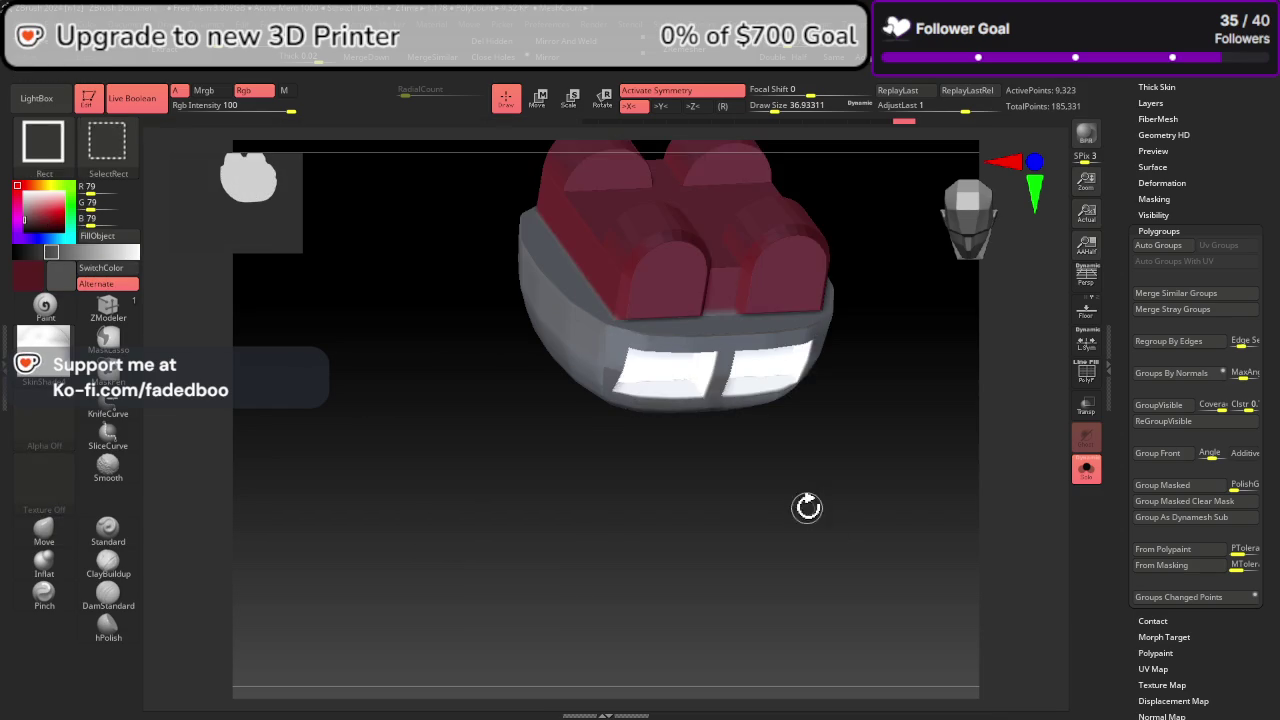
pyautogui.moveTo(808, 508)
pyautogui.mouseDown()
pyautogui.moveTo(849, 463)
pyautogui.moveTo(855, 373)
pyautogui.moveTo(823, 366)
pyautogui.moveTo(820, 400)
pyautogui.mouseUp()
# Step: Isolate the vent dots and fill them with black
pyautogui.keyDown('ctrl'); pyautogui.keyDown('shift'); pyautogui.click(783, 462); pyautogui.keyUp('shift'); pyautogui.keyUp('ctrl')
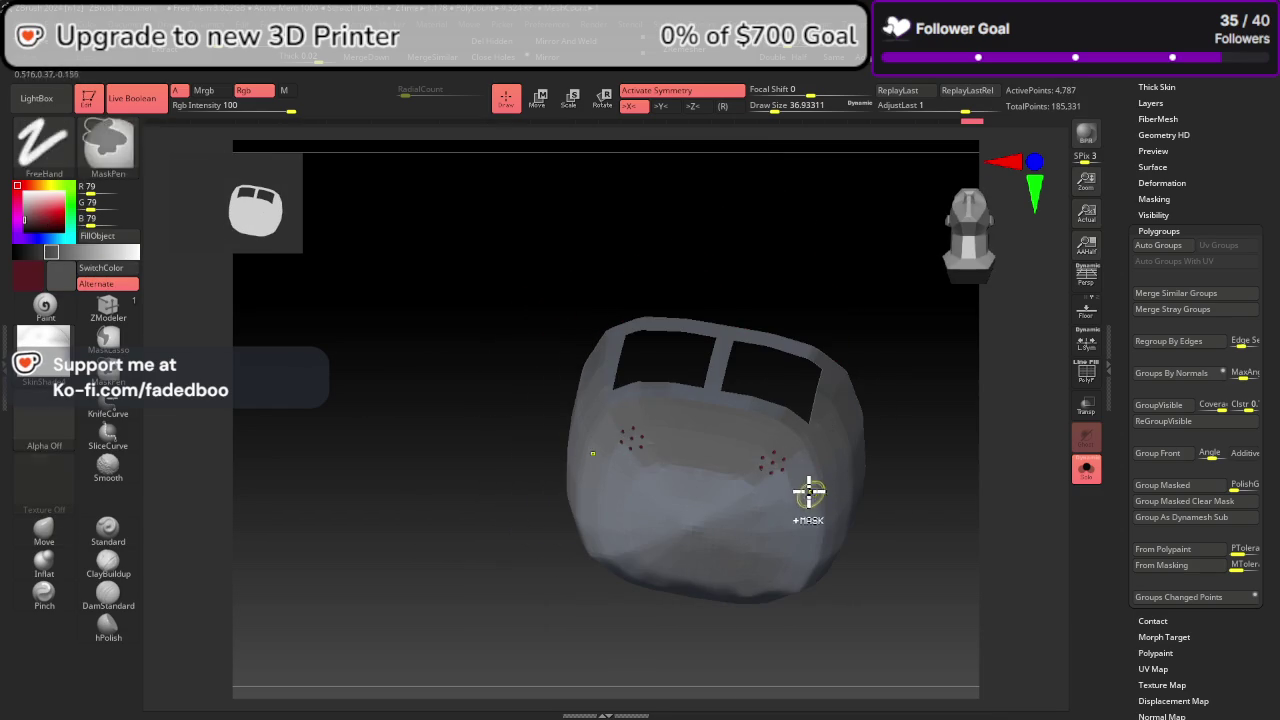
pyautogui.keyDown('ctrl'); pyautogui.keyDown('shift'); pyautogui.click(794, 465); pyautogui.keyUp('shift'); pyautogui.keyUp('ctrl')
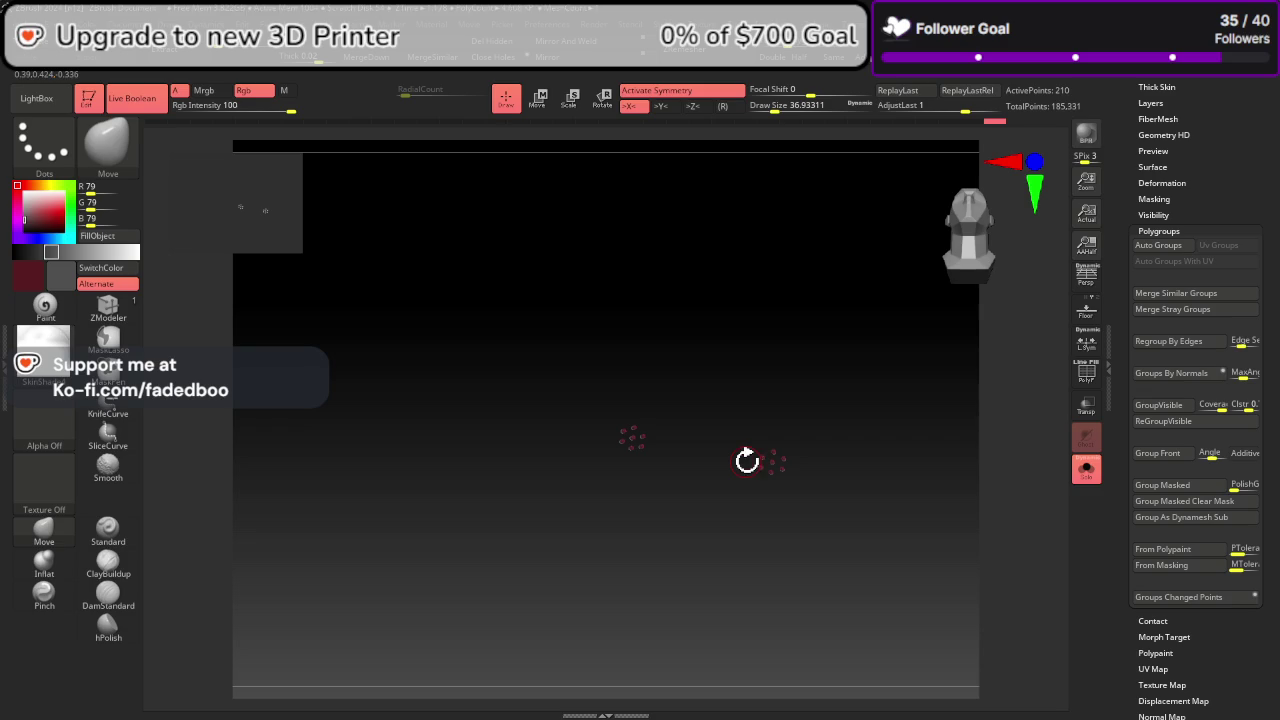
pyautogui.click(16, 249)
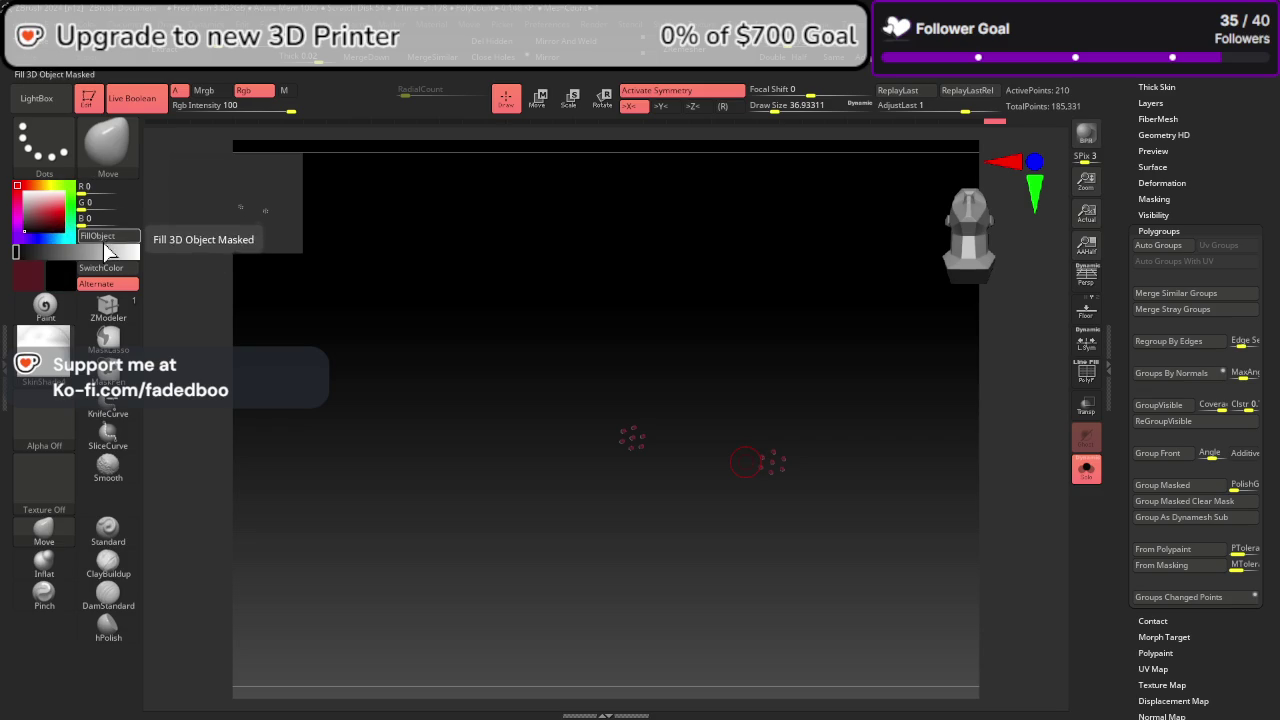
pyautogui.keyDown('ctrl'); pyautogui.keyDown('shift'); pyautogui.click(894, 508); pyautogui.keyUp('shift'); pyautogui.keyUp('ctrl')
pyautogui.keyDown('ctrl'); pyautogui.keyDown('shift'); pyautogui.click(920, 506); pyautogui.keyUp('shift'); pyautogui.keyUp('ctrl')
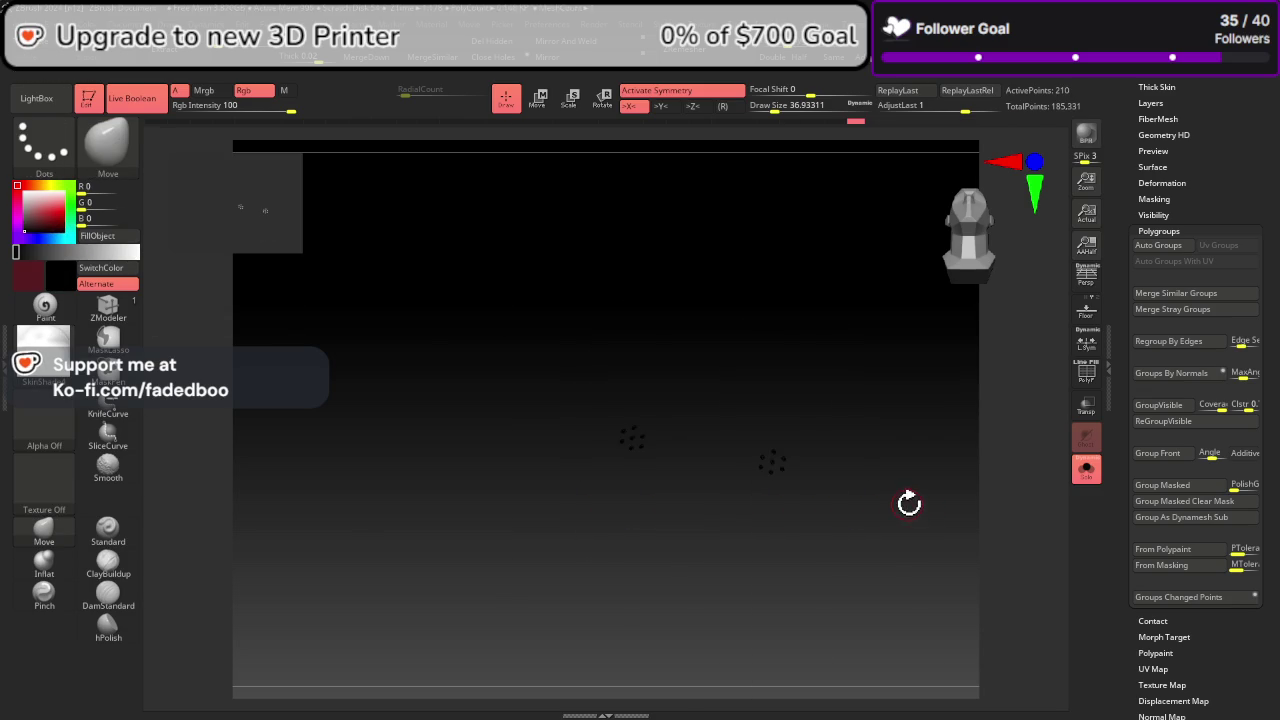
# Step: Unhide the grey shell and turn Solo off to show the full head
pyautogui.keyDown('ctrl'); pyautogui.keyDown('shift'); pyautogui.click(914, 495); pyautogui.keyUp('shift'); pyautogui.keyUp('ctrl')
pyautogui.moveTo(909, 471); pyautogui.dragTo(932, 548)
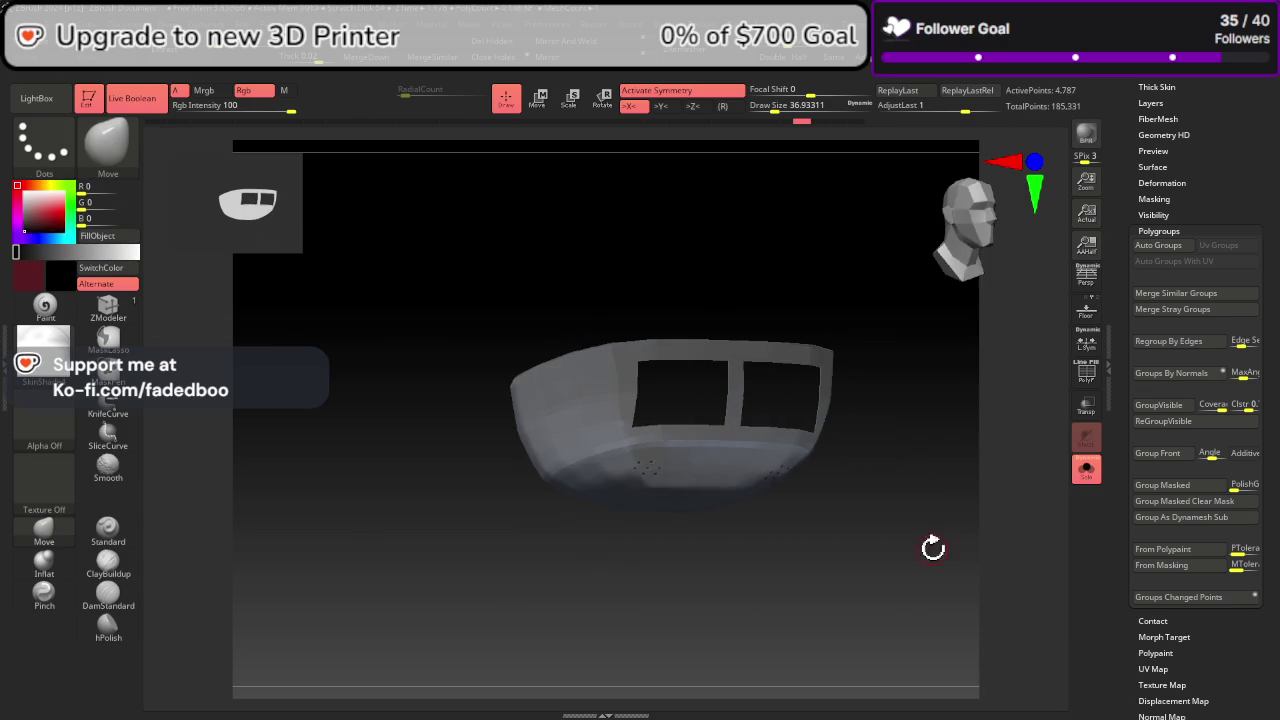
pyautogui.click(1085, 470)
pyautogui.moveTo(1034, 506); pyautogui.dragTo(1002, 522)
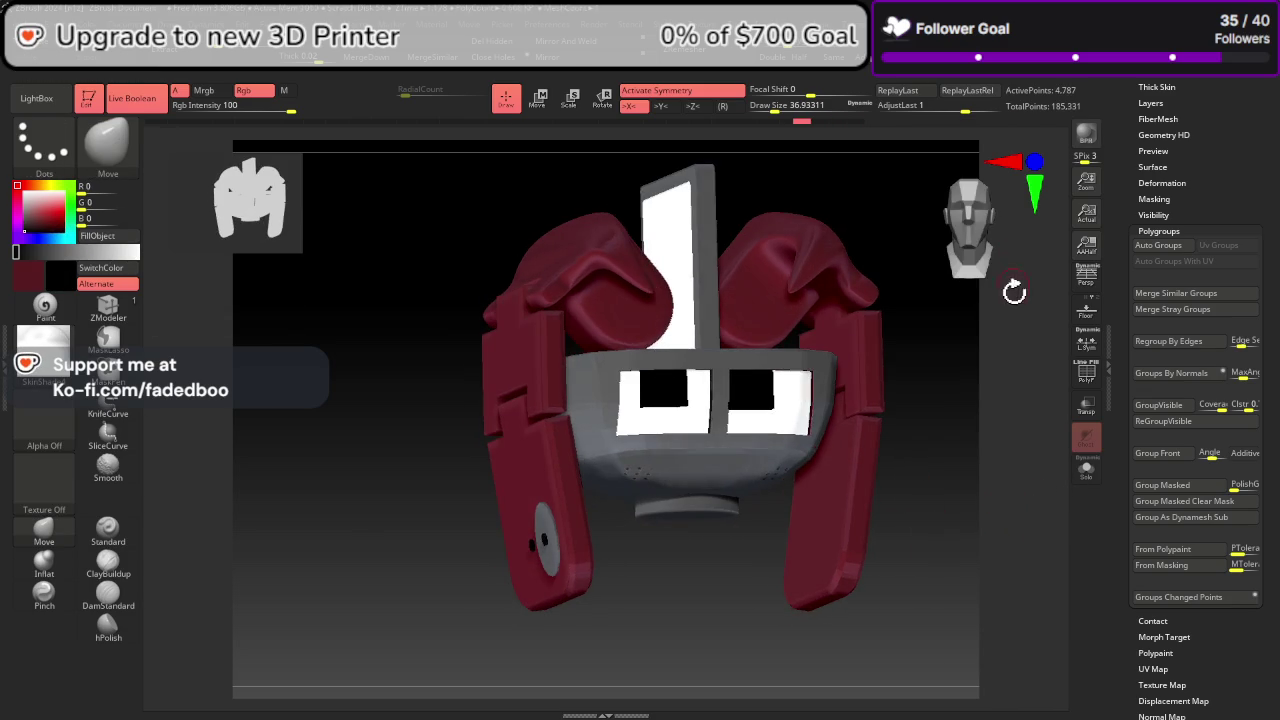